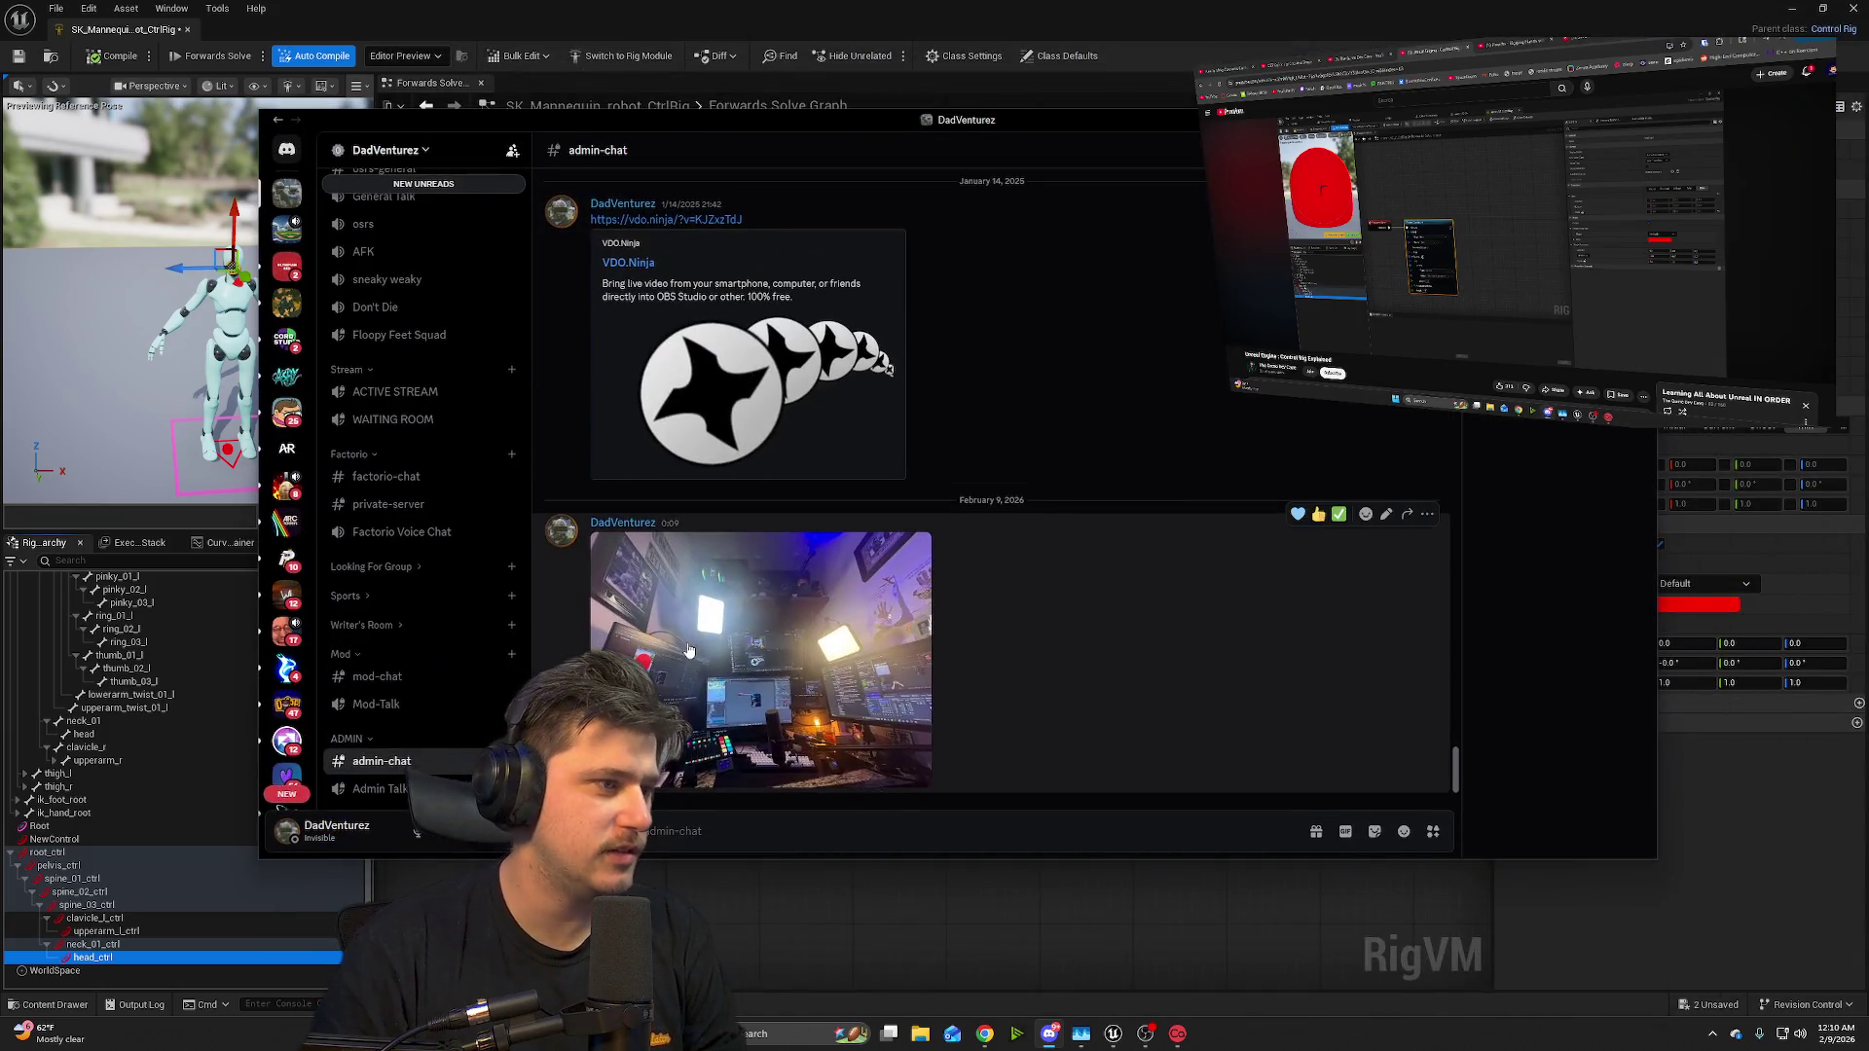
- Enlarge the shared desk photo and reposition its viewer window
{"action": "left_click", "coordinate": [827, 682]}
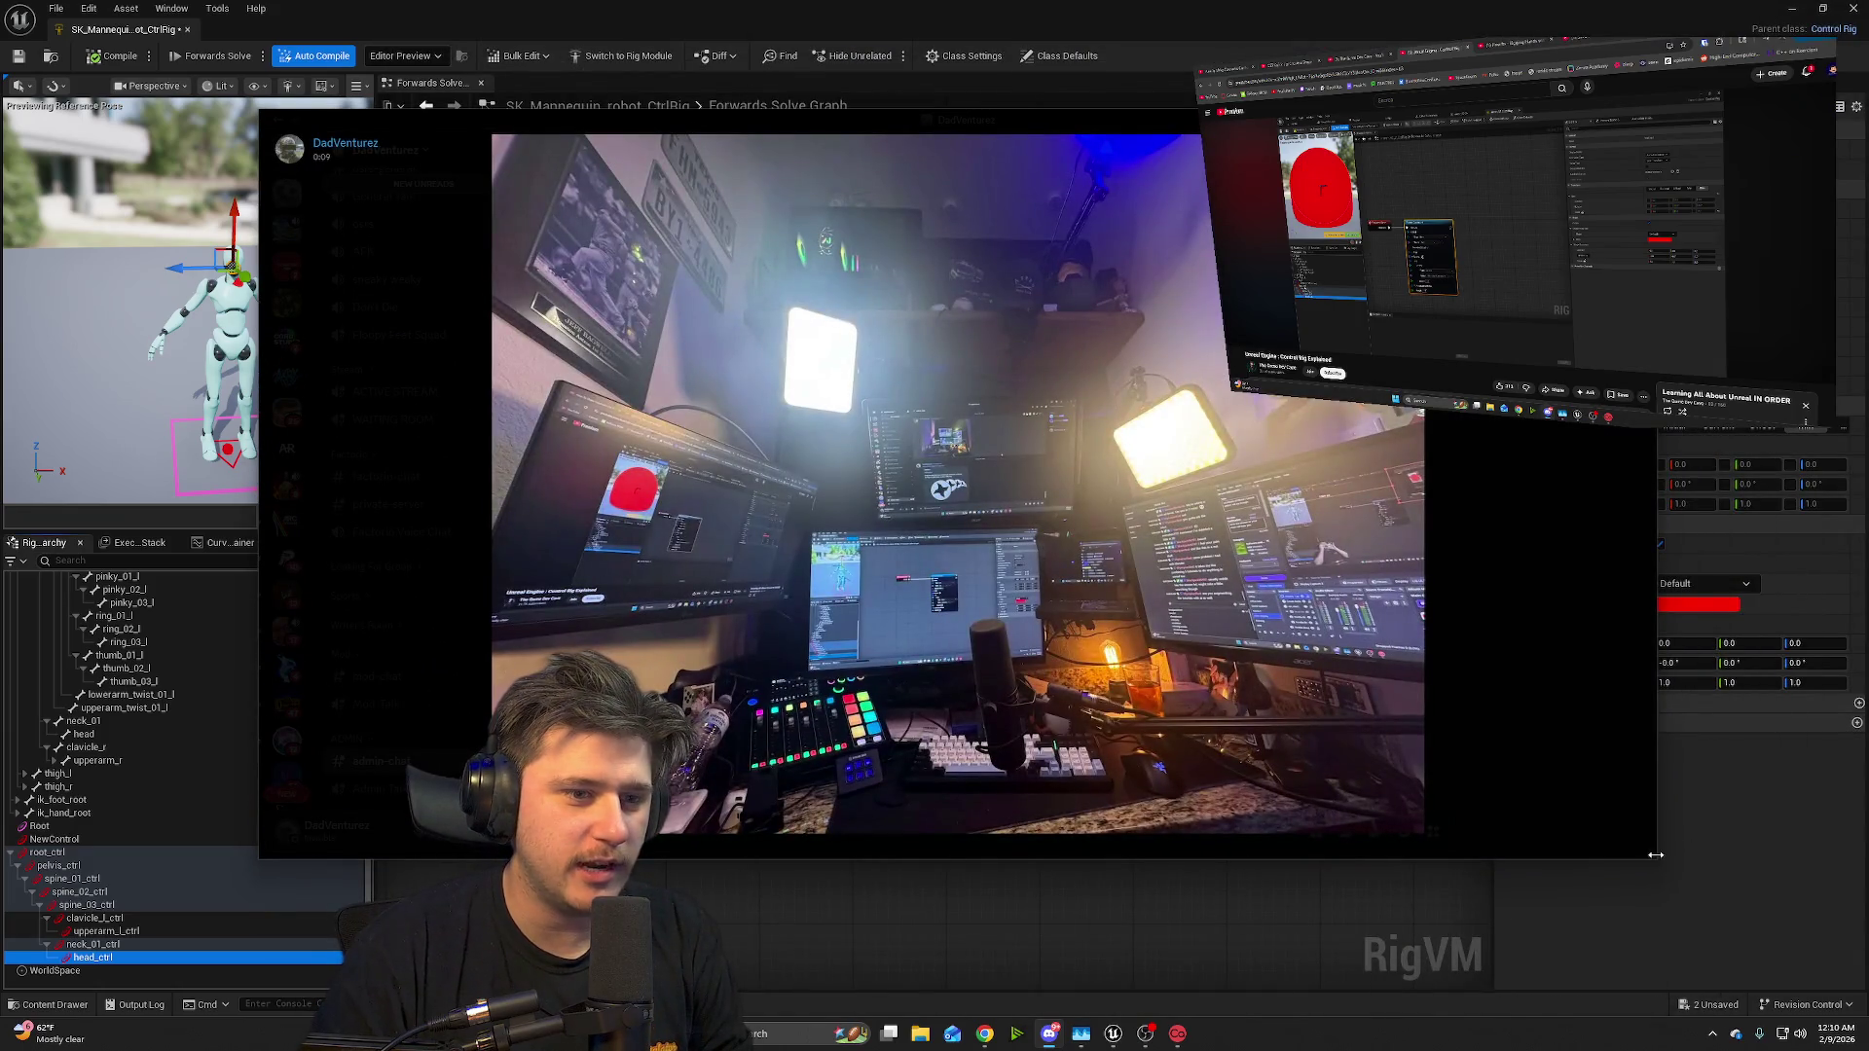
{"action": "left_click_drag", "start_coordinate": [1657, 857], "coordinate": [1759, 976]}
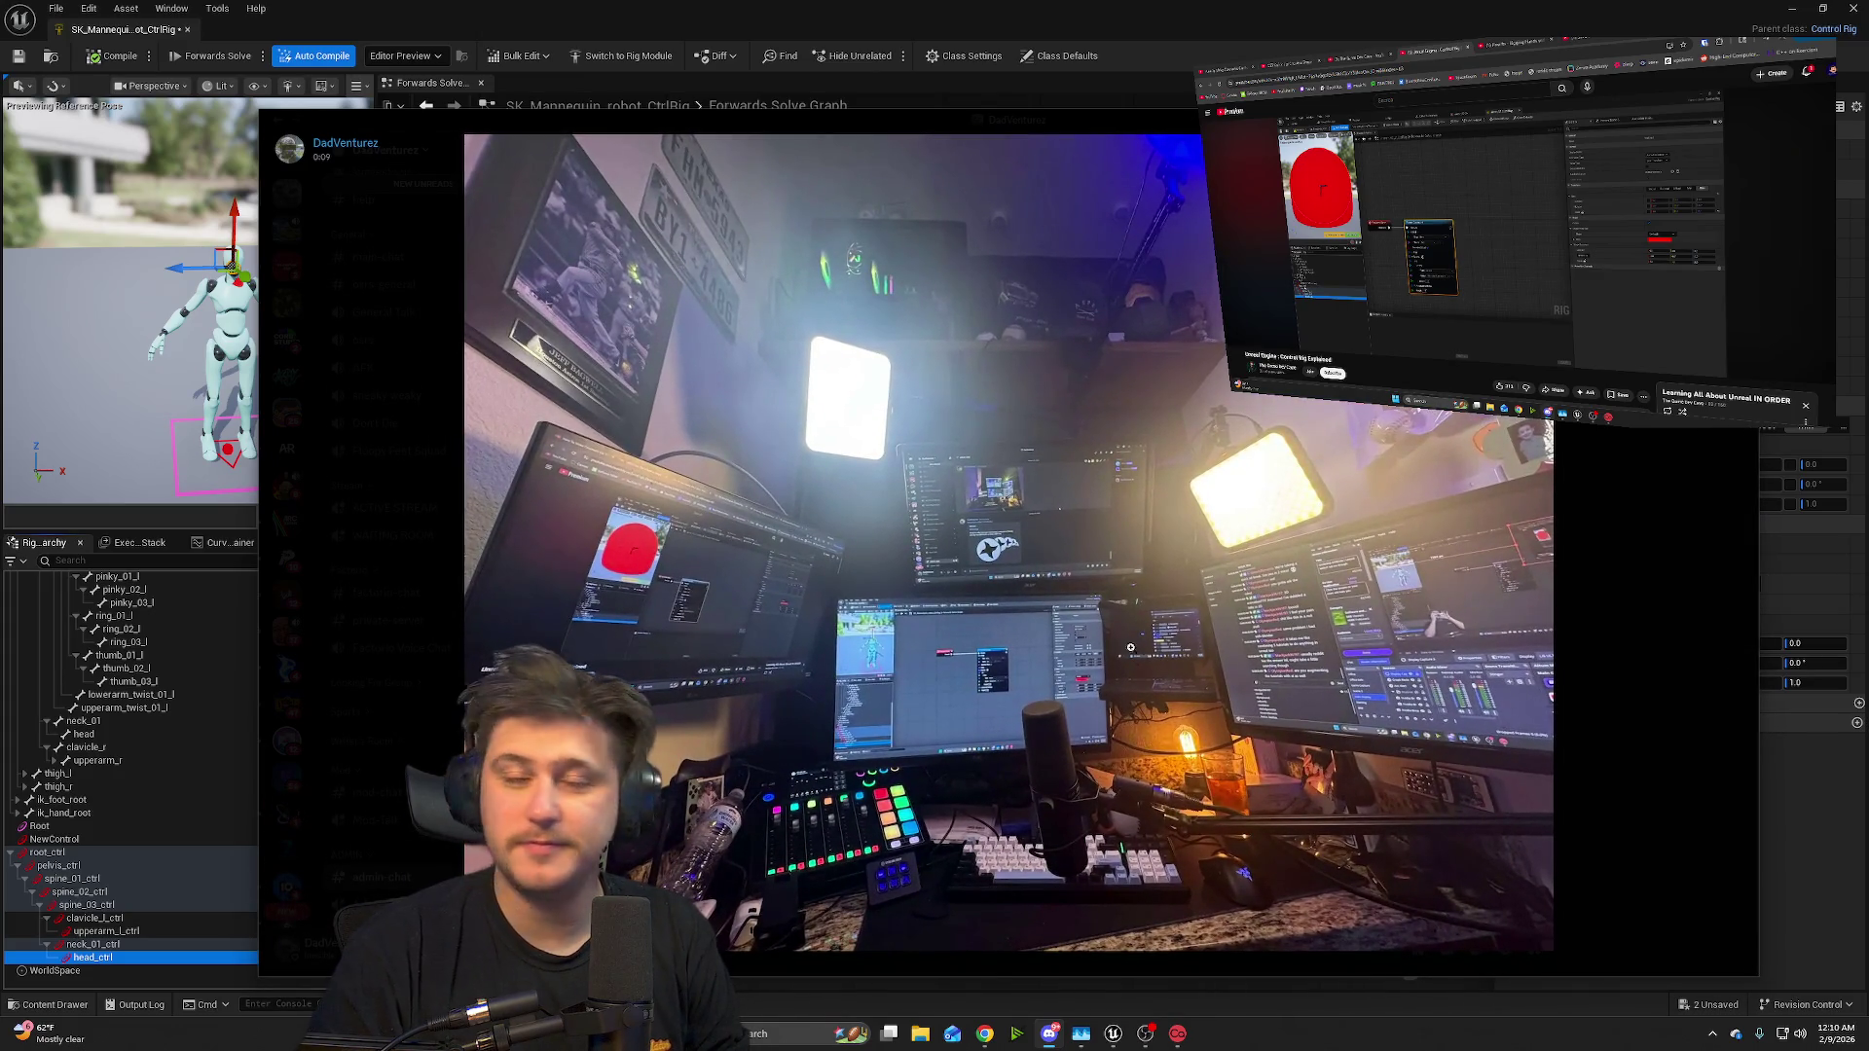
{"action": "left_click_drag", "start_coordinate": [1068, 127], "coordinate": [823, 137]}
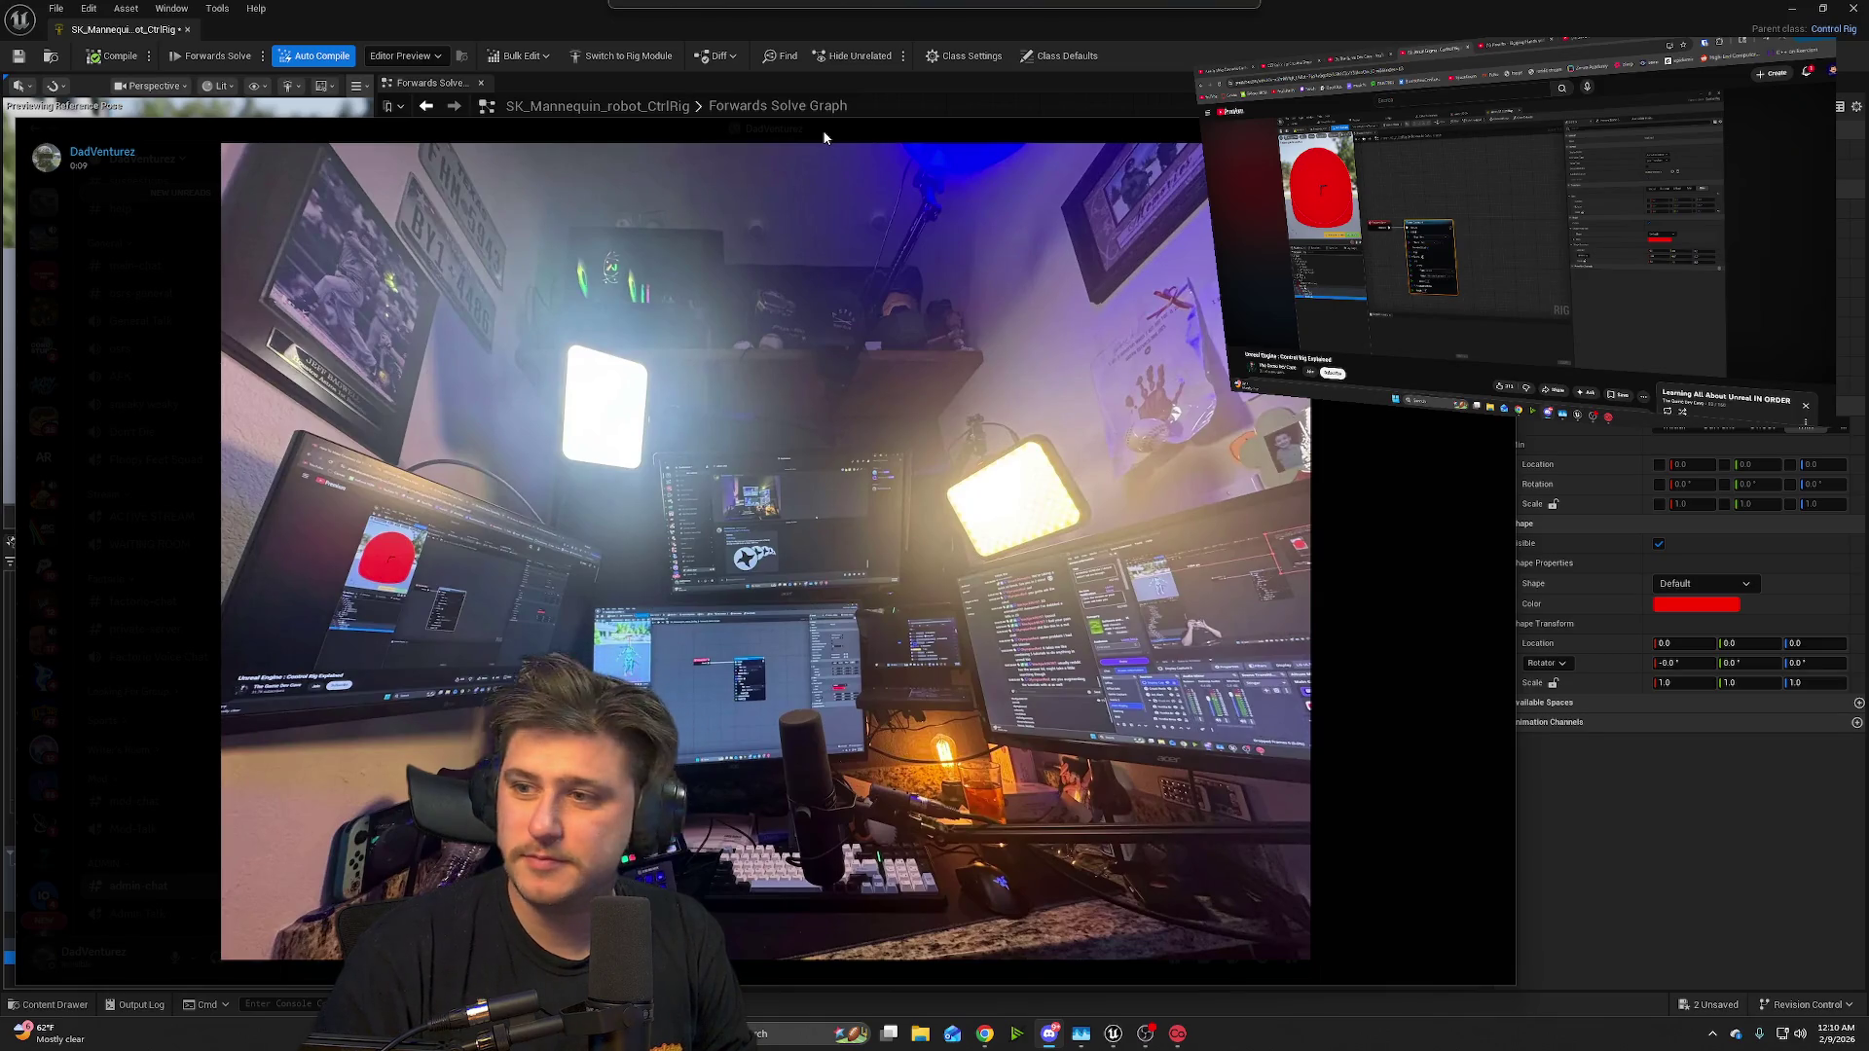
{"action": "left_click_drag", "start_coordinate": [823, 131], "coordinate": [819, 131]}
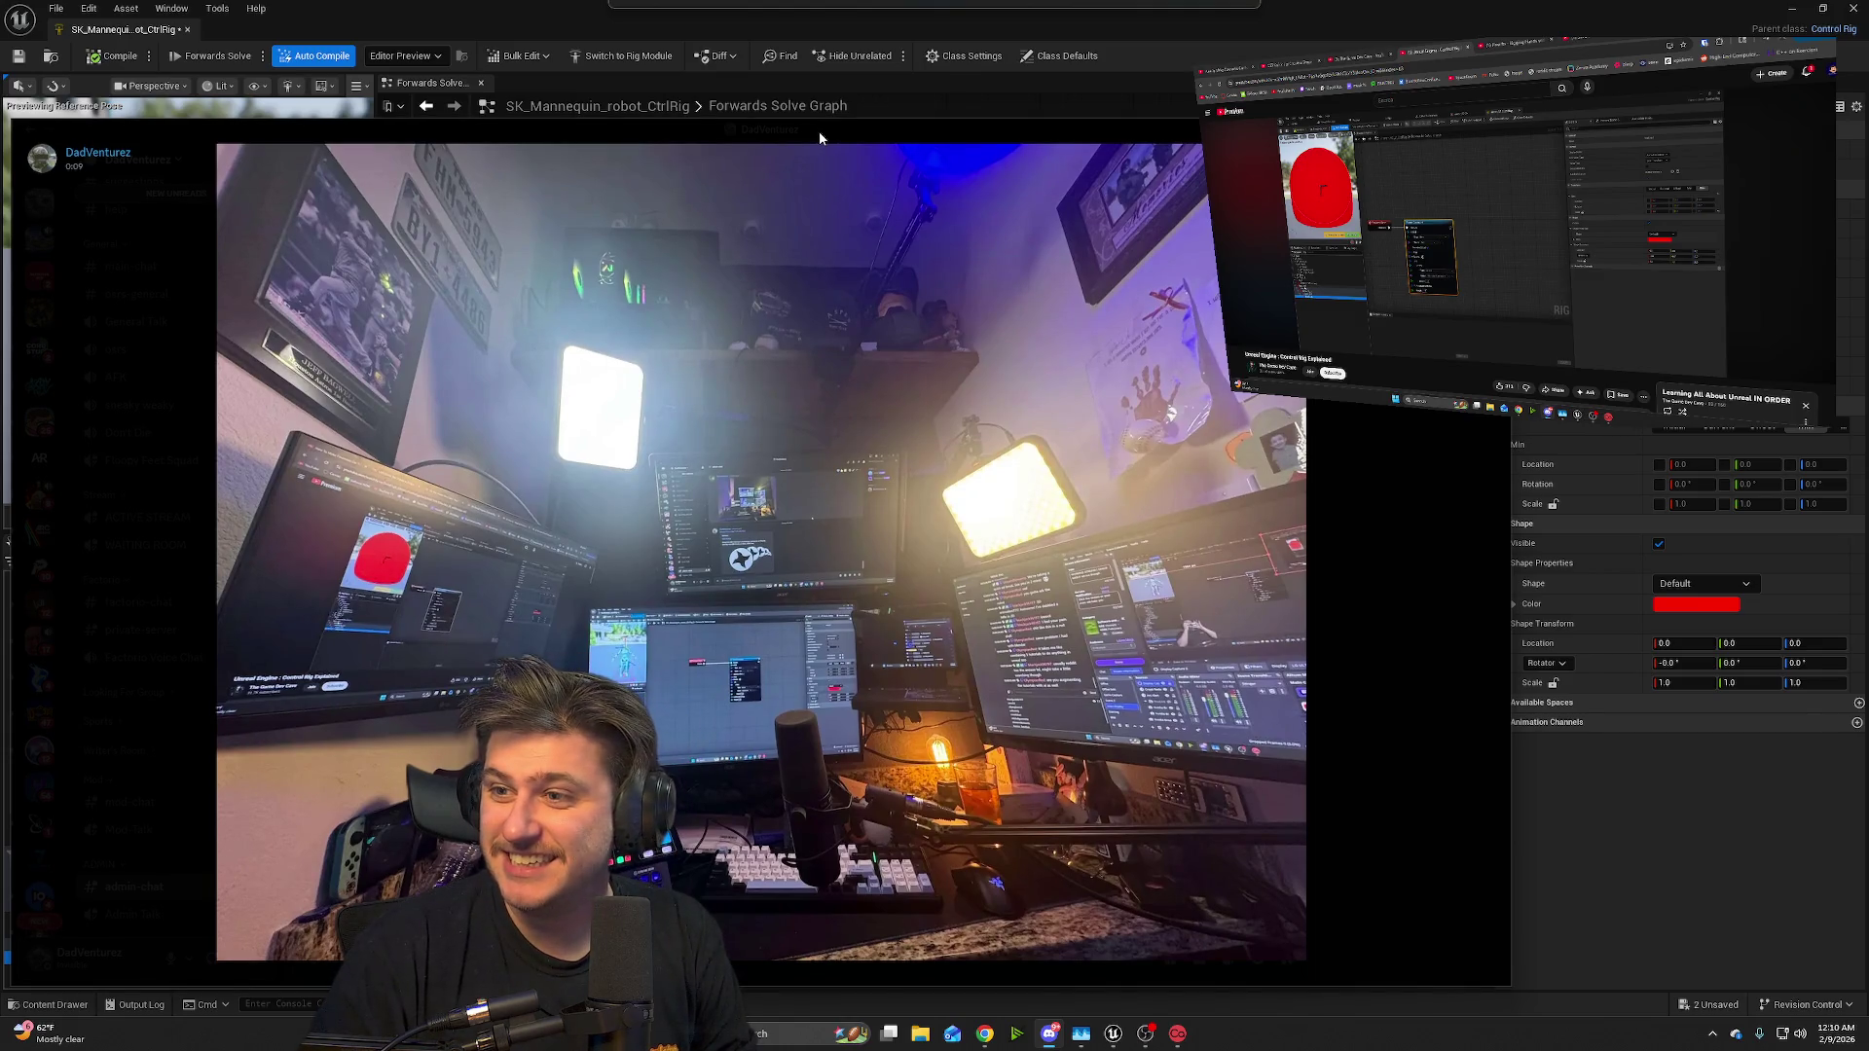
{"action": "left_click_drag", "start_coordinate": [820, 131], "coordinate": [853, 126]}
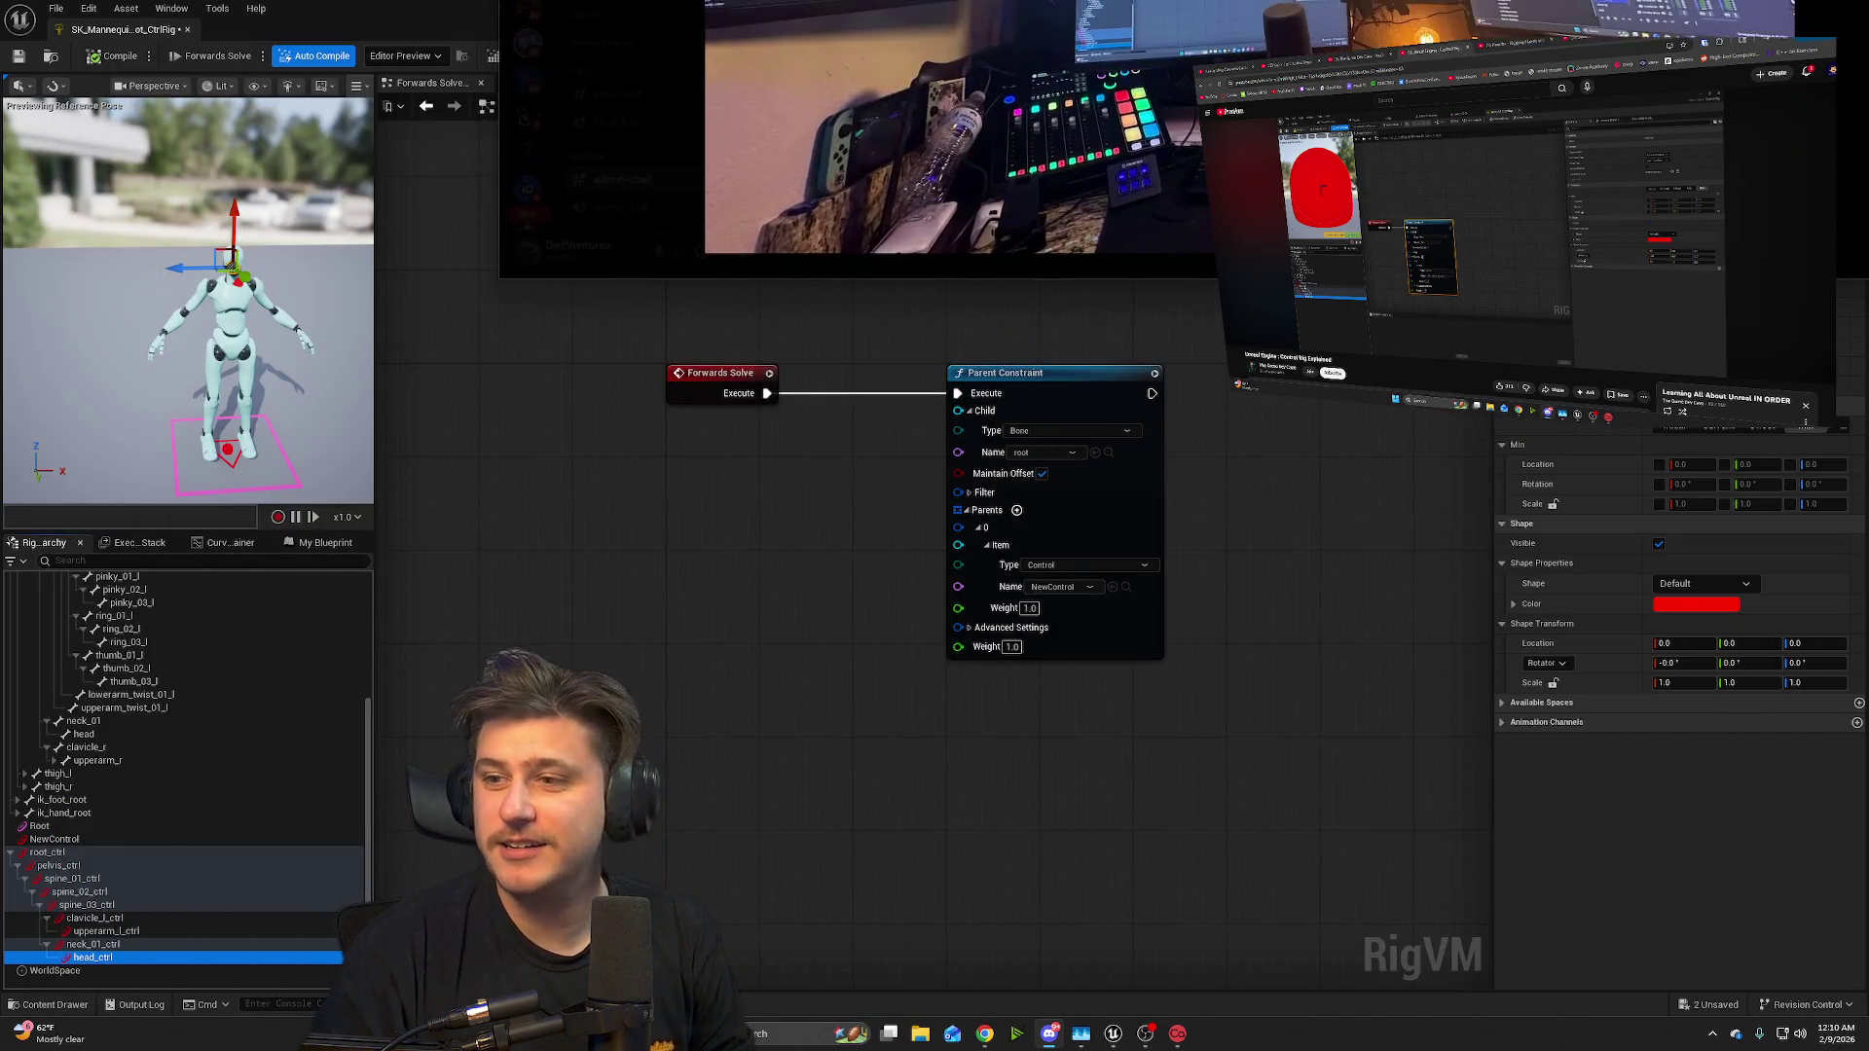
{"action": "mouse_move", "coordinate": [857, 5]}
{"action": "left_mouse_down"}
{"action": "mouse_move", "coordinate": [974, 97]}
{"action": "mouse_move", "coordinate": [1038, 204]}
{"action": "mouse_move", "coordinate": [785, 132]}
{"action": "mouse_move", "coordinate": [726, 138]}
{"action": "mouse_move", "coordinate": [716, 181]}
{"action": "left_mouse_up"}
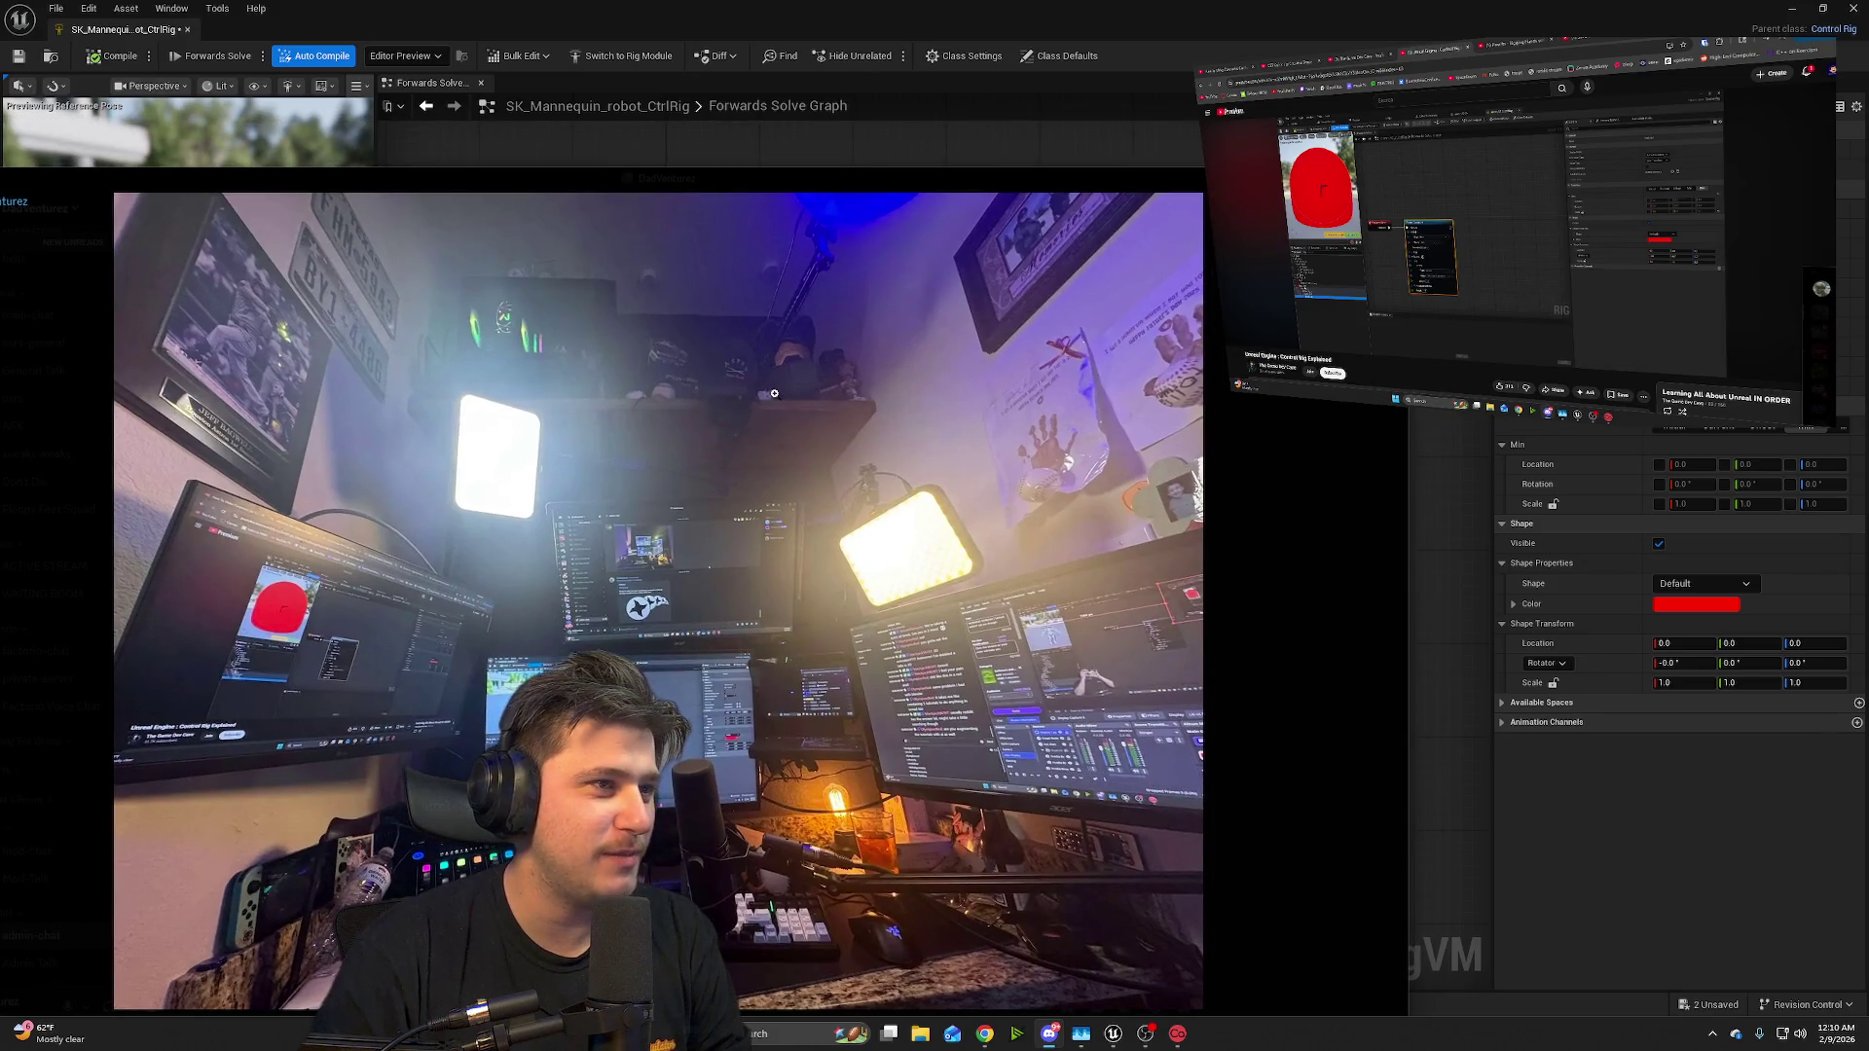
{"action": "mouse_move", "coordinate": [907, 173]}
{"action": "left_mouse_down"}
{"action": "mouse_move", "coordinate": [913, 154]}
{"action": "mouse_move", "coordinate": [904, 206]}
{"action": "mouse_move", "coordinate": [1065, 23]}
{"action": "mouse_move", "coordinate": [1426, 0]}
{"action": "mouse_move", "coordinate": [925, 20]}
{"action": "mouse_move", "coordinate": [925, 0]}
{"action": "left_mouse_up"}
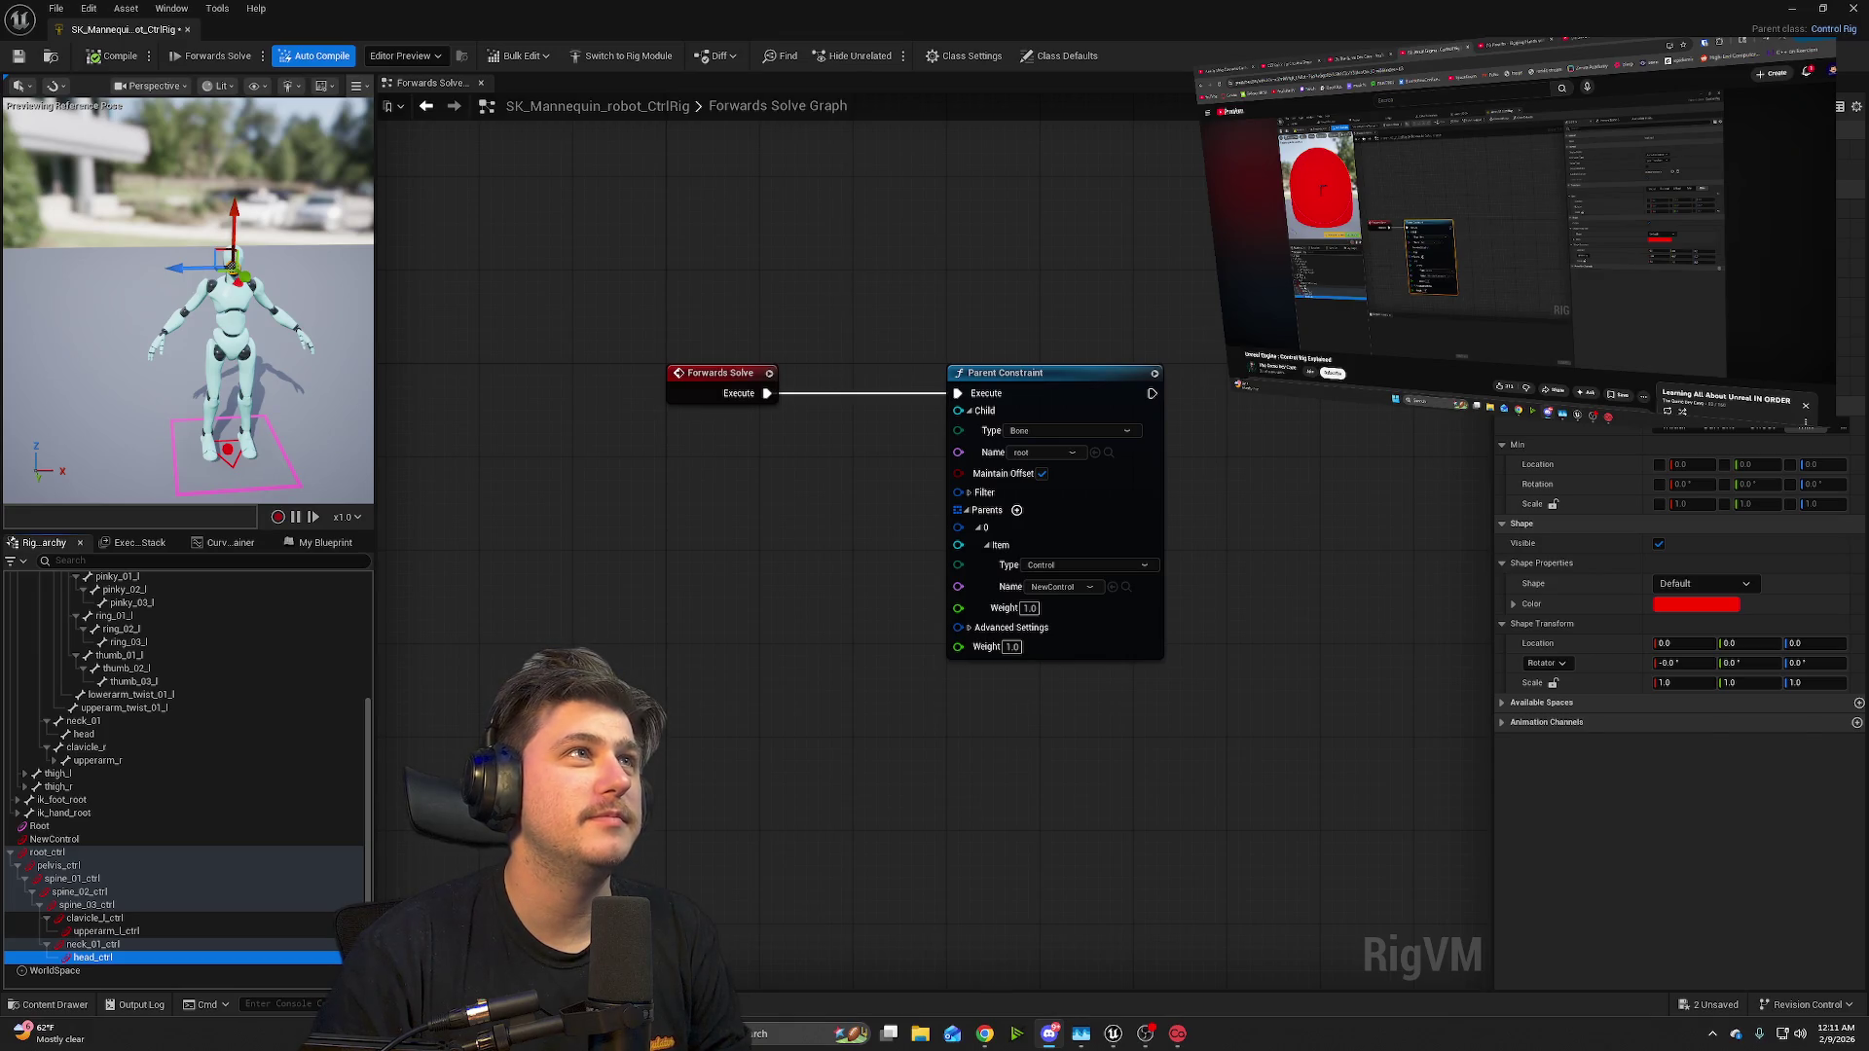
{"action": "left_click", "coordinate": [744, 649]}
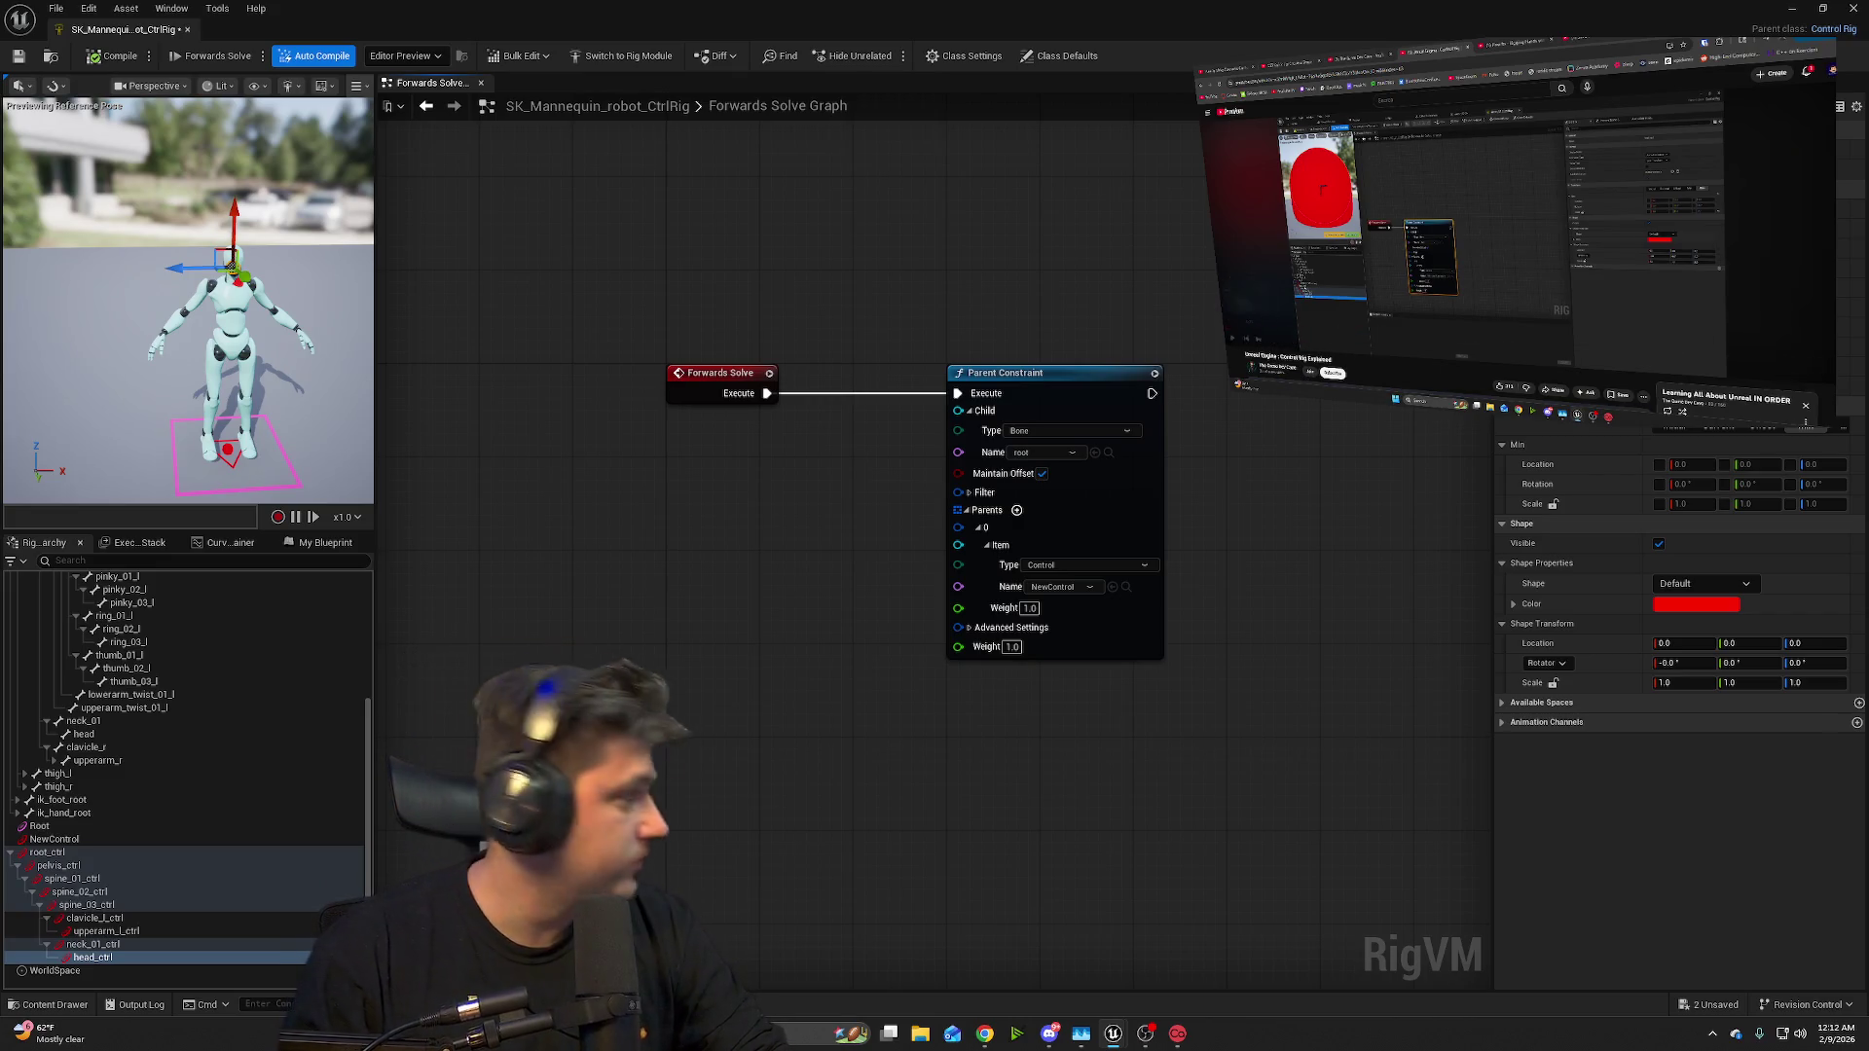
- Try a saturated yellow colour on head_ctrl, then undo it
{"action": "left_click", "coordinate": [1232, 339]}
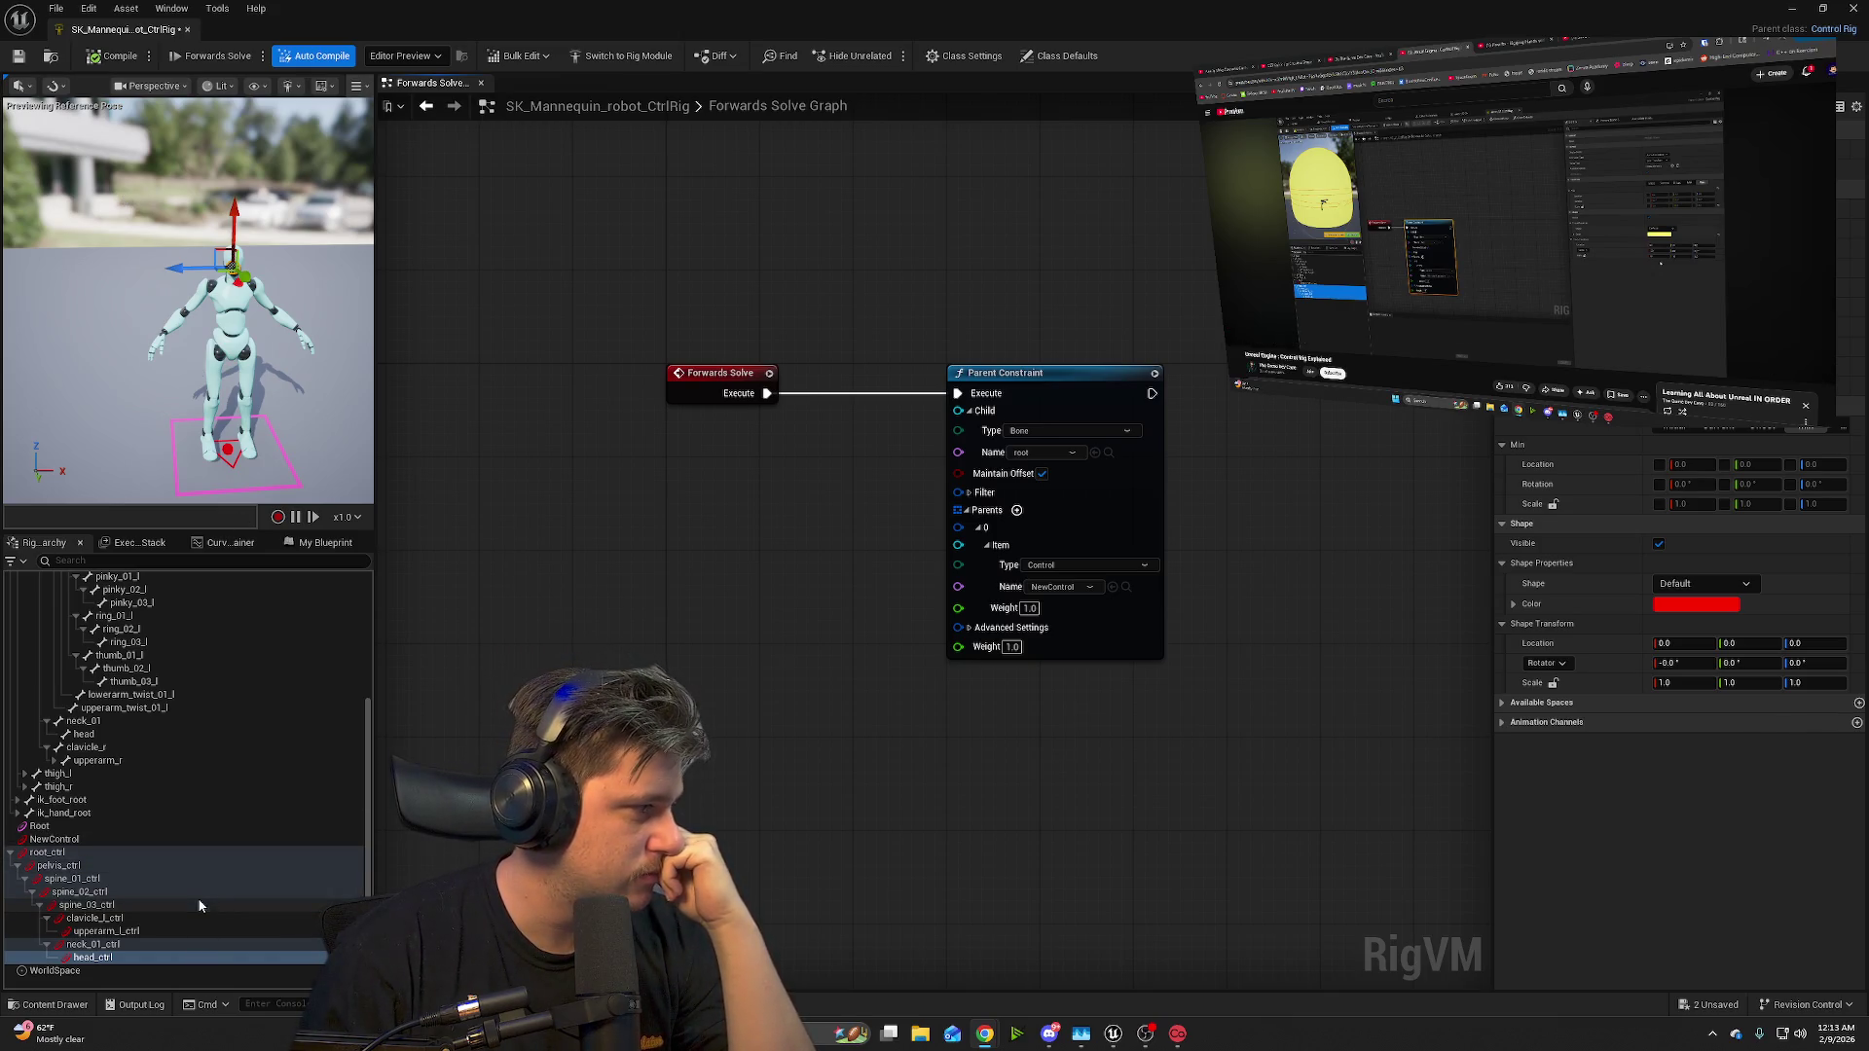
{"action": "left_click", "coordinate": [1684, 601]}
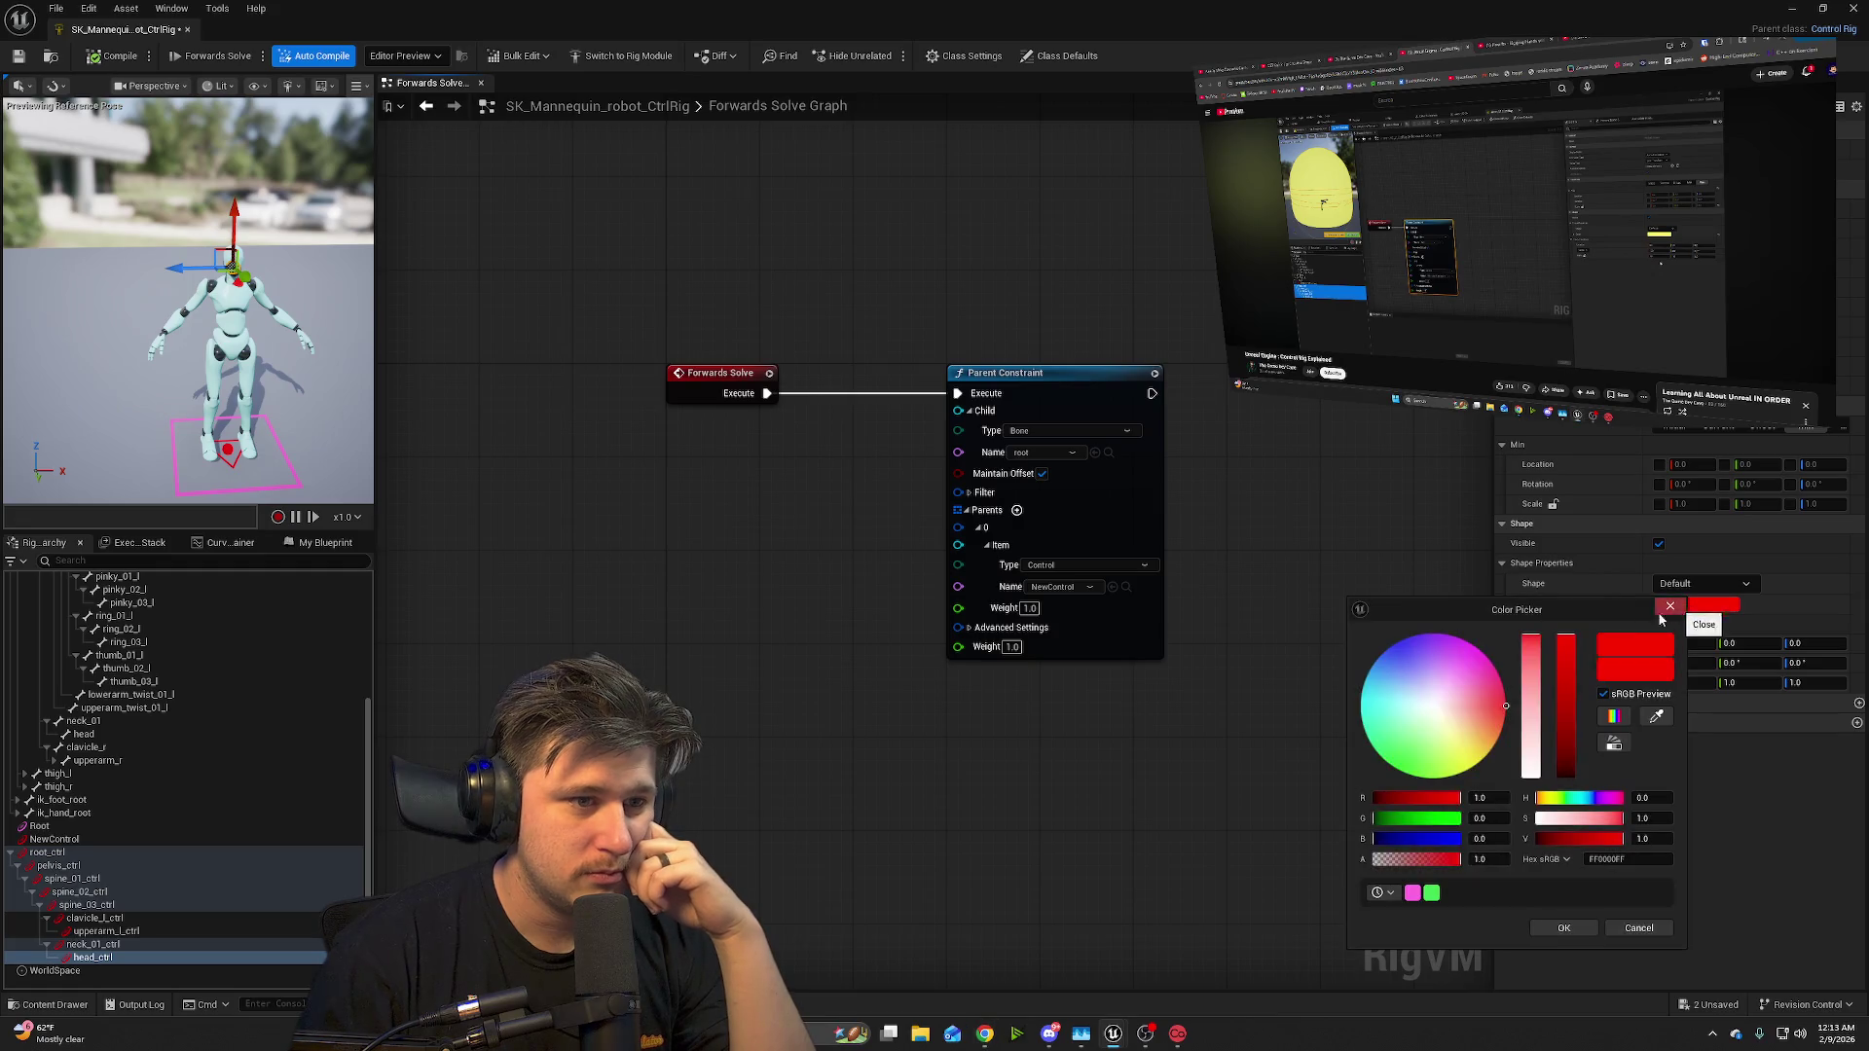
{"action": "left_click", "coordinate": [1478, 750]}
{"action": "left_click_drag", "start_coordinate": [1473, 745], "coordinate": [1480, 747]}
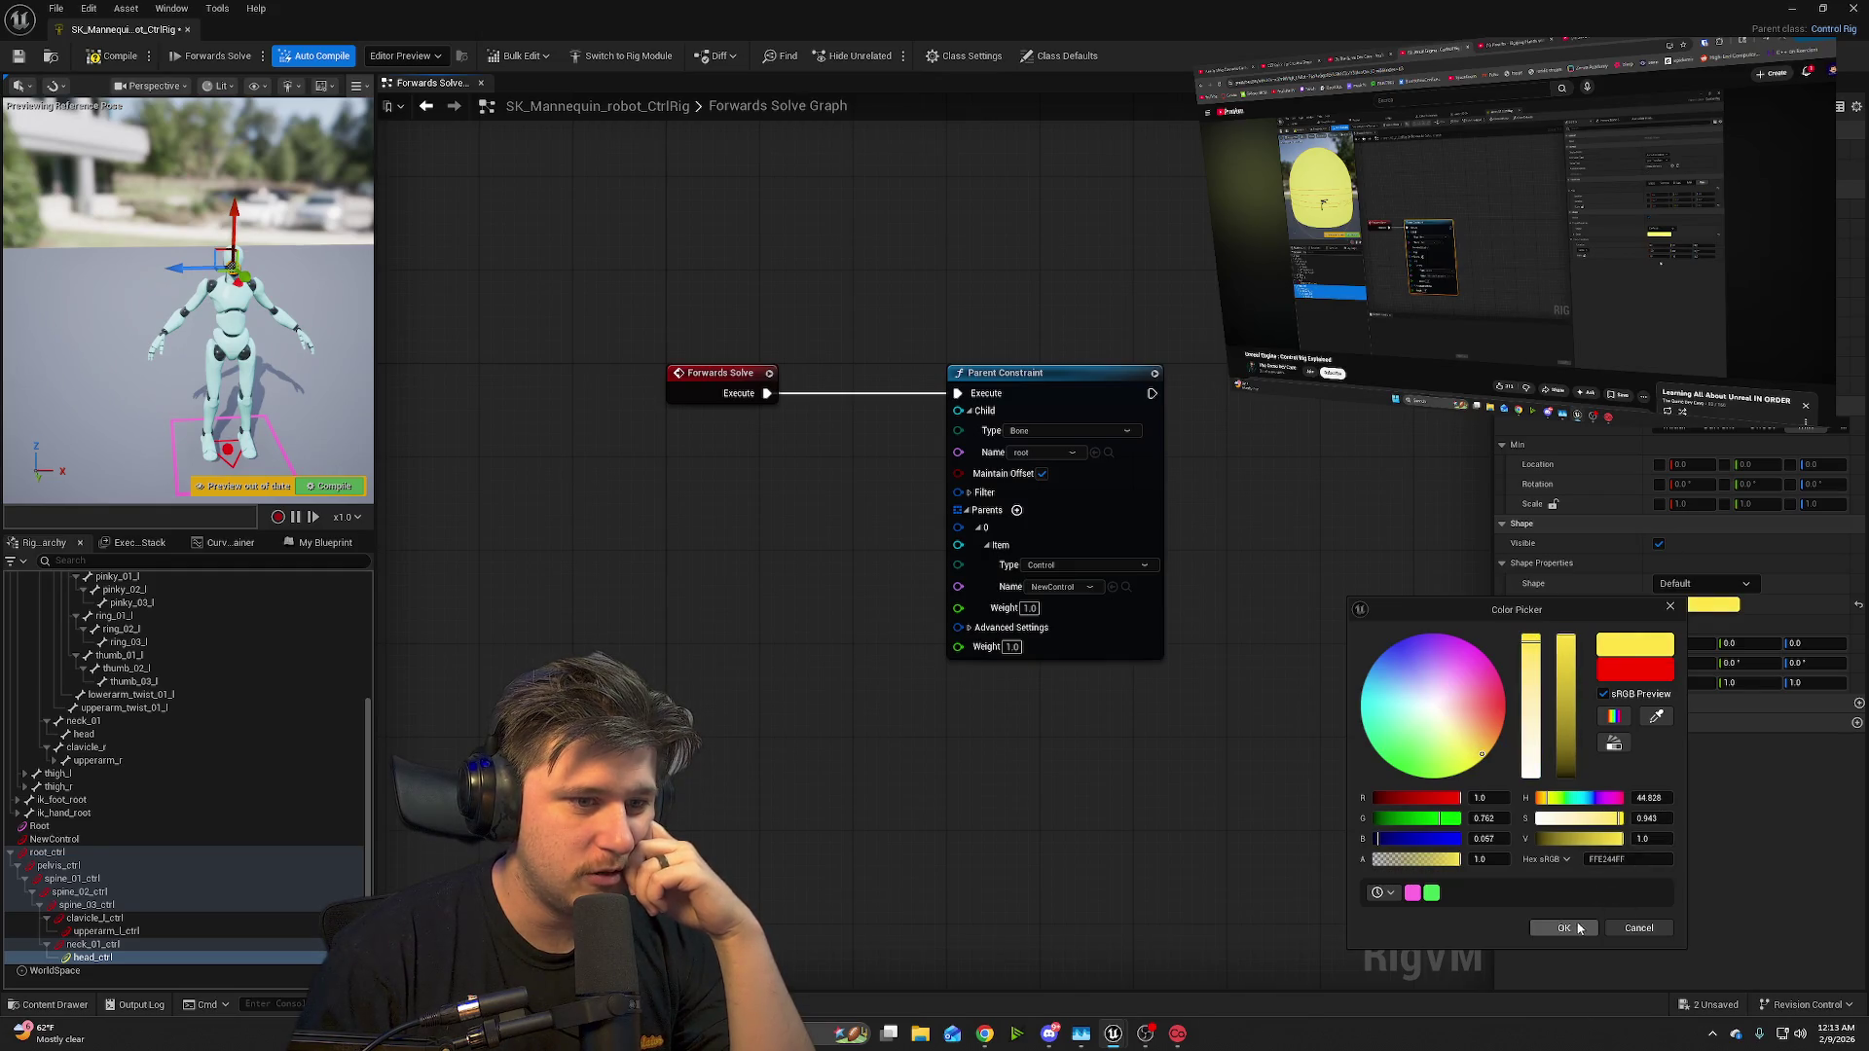
{"action": "left_click", "coordinate": [1563, 928]}
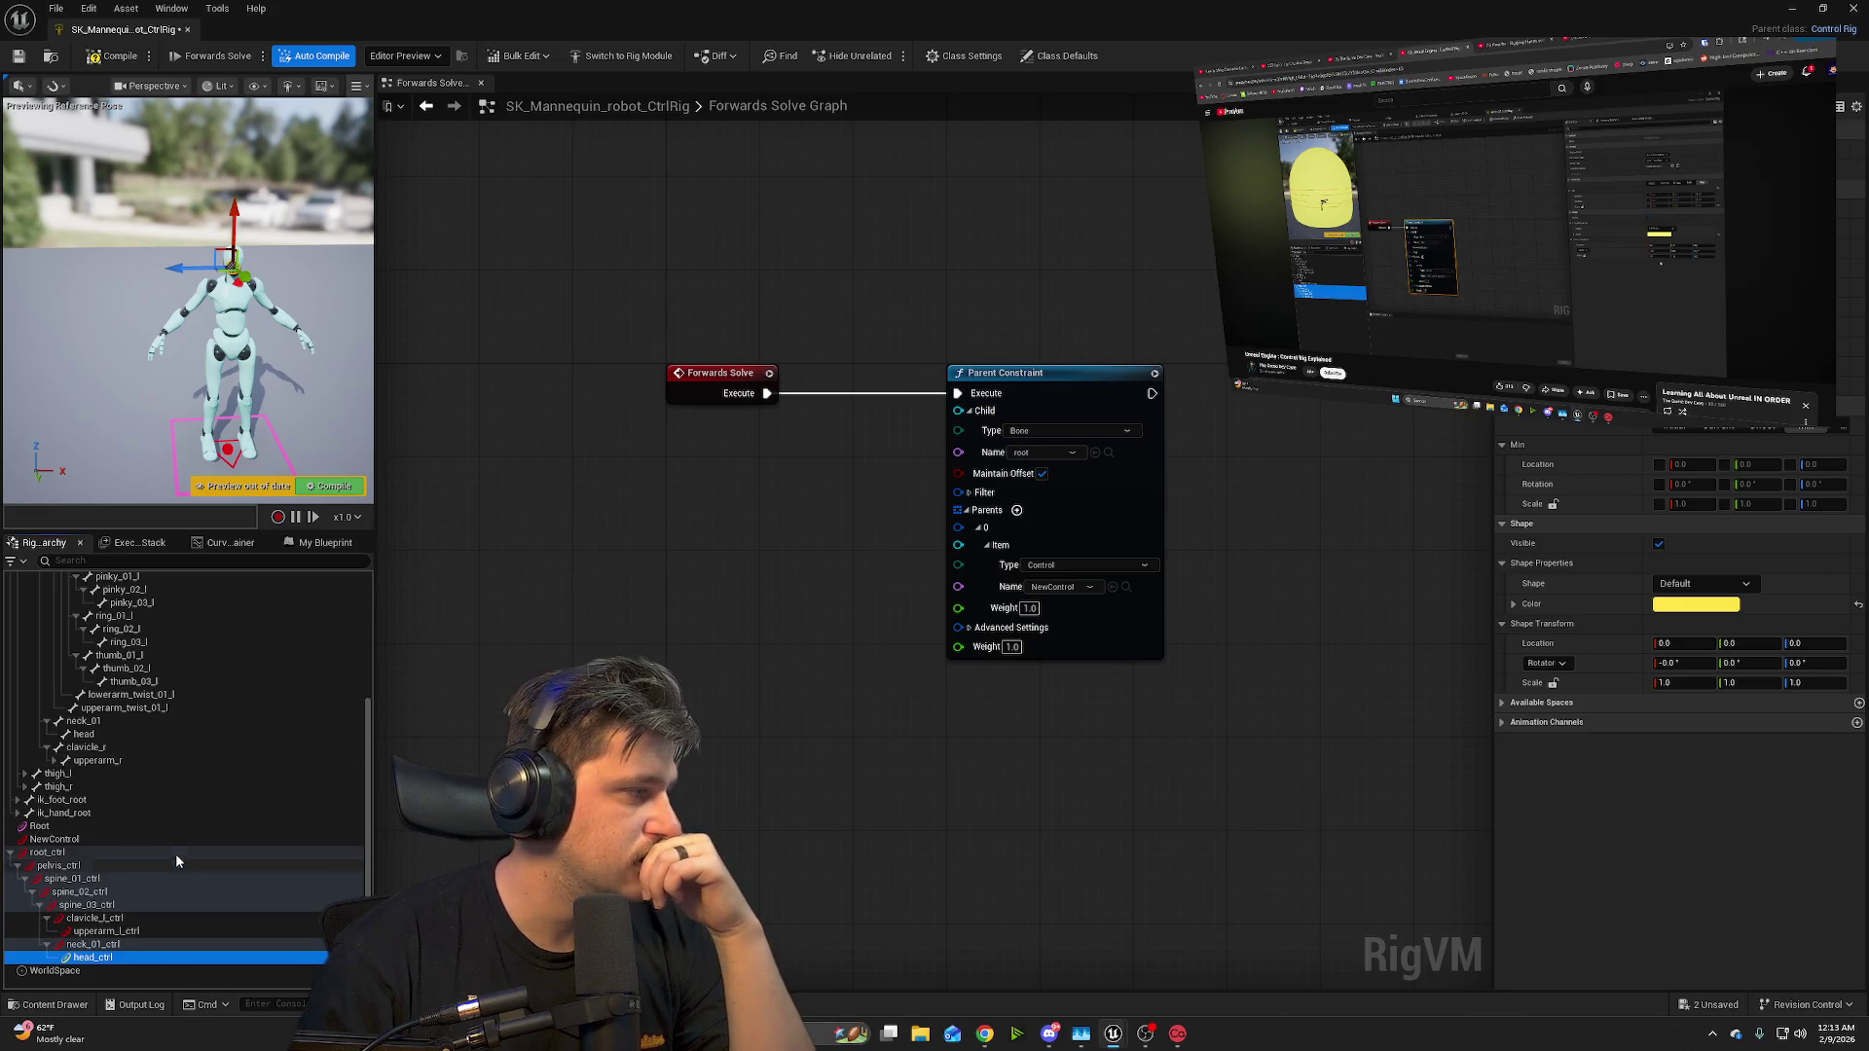
{"action": "key", "text": "ctrl+z"}
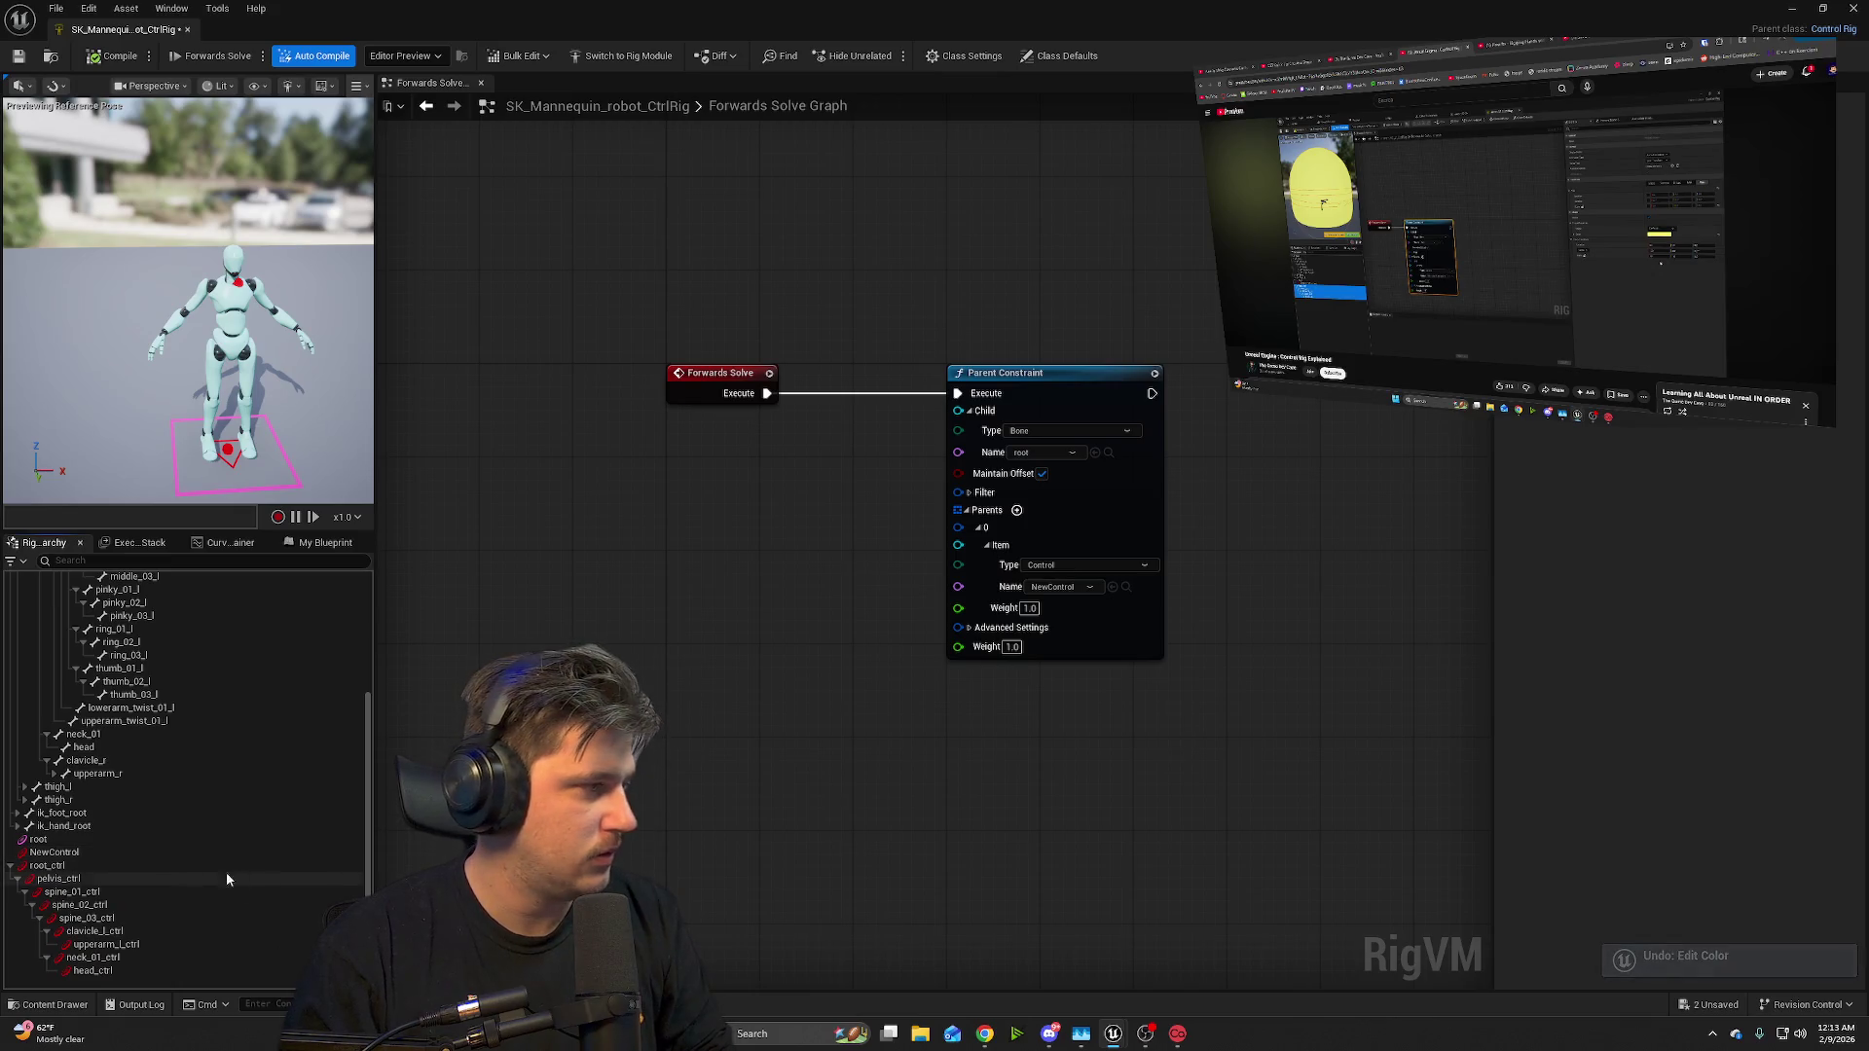
- Select root_ctrl through head_ctrl and give them all the saved yellow colour
{"action": "left_click", "coordinate": [126, 865]}
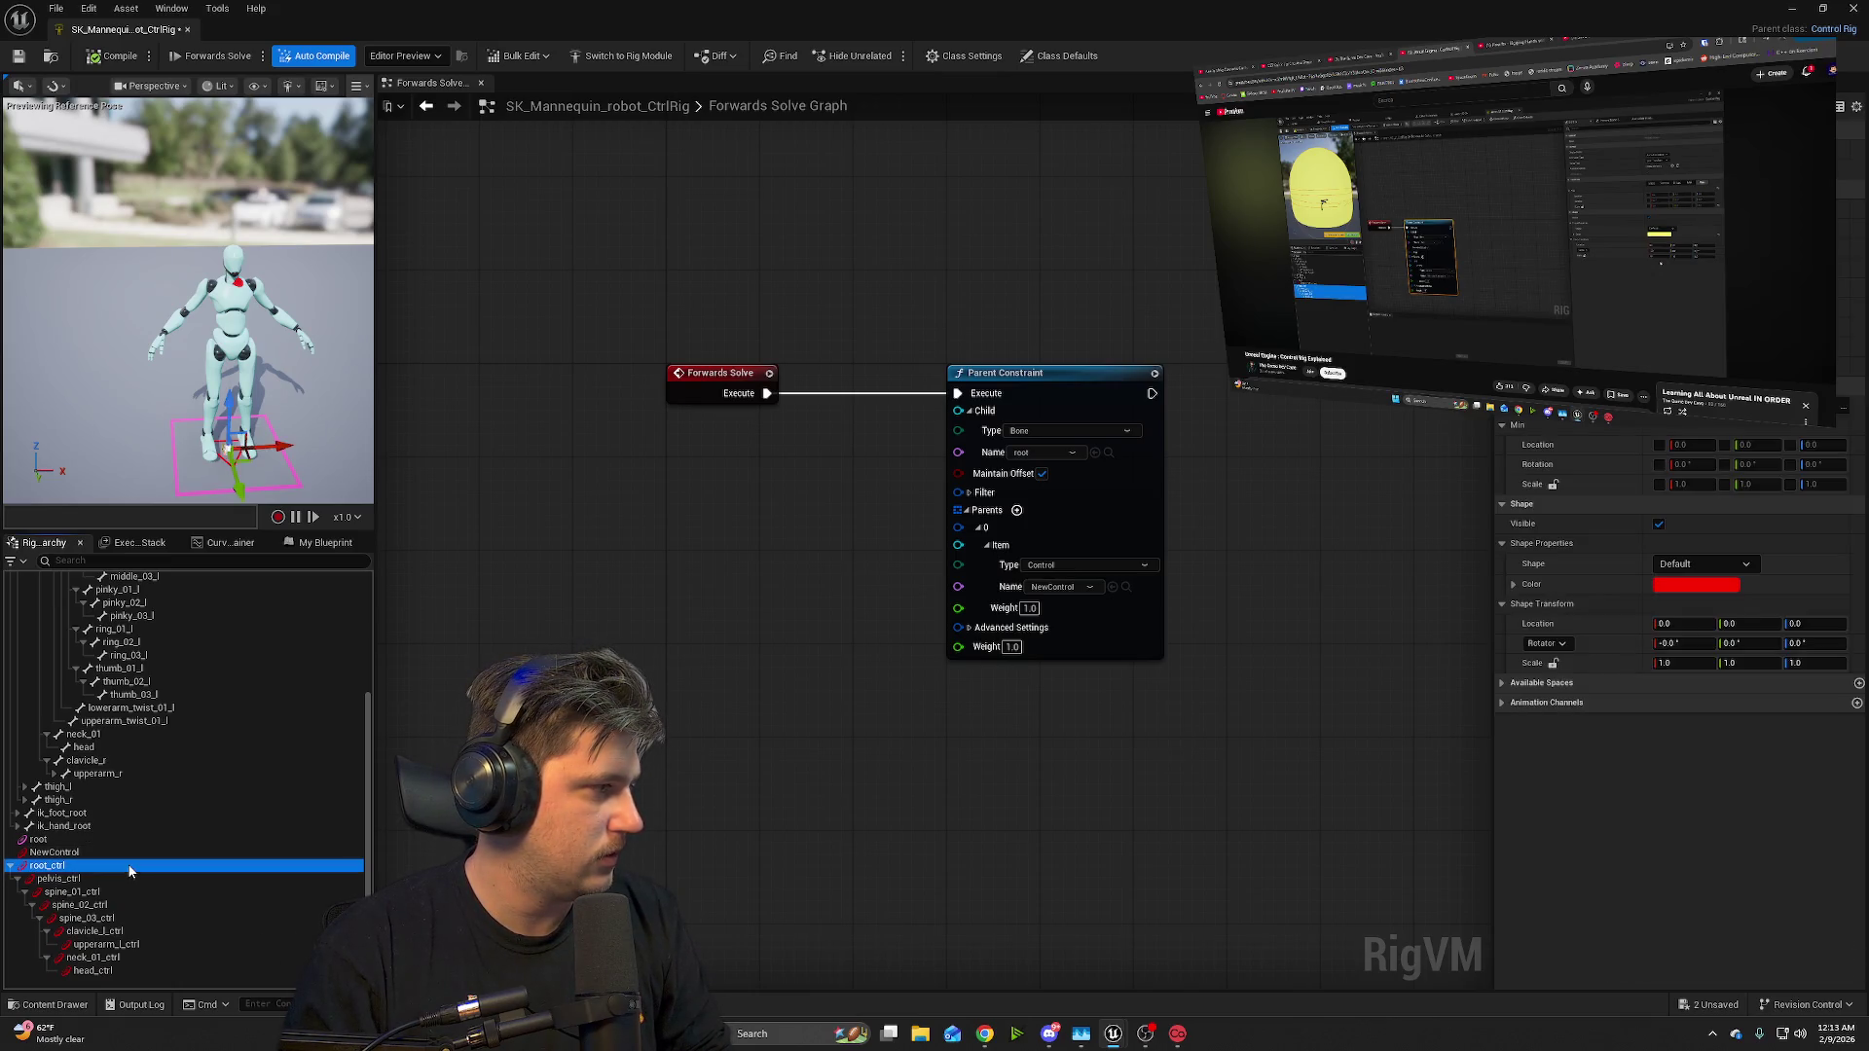
{"action": "left_click", "coordinate": [177, 970], "text": "shift"}
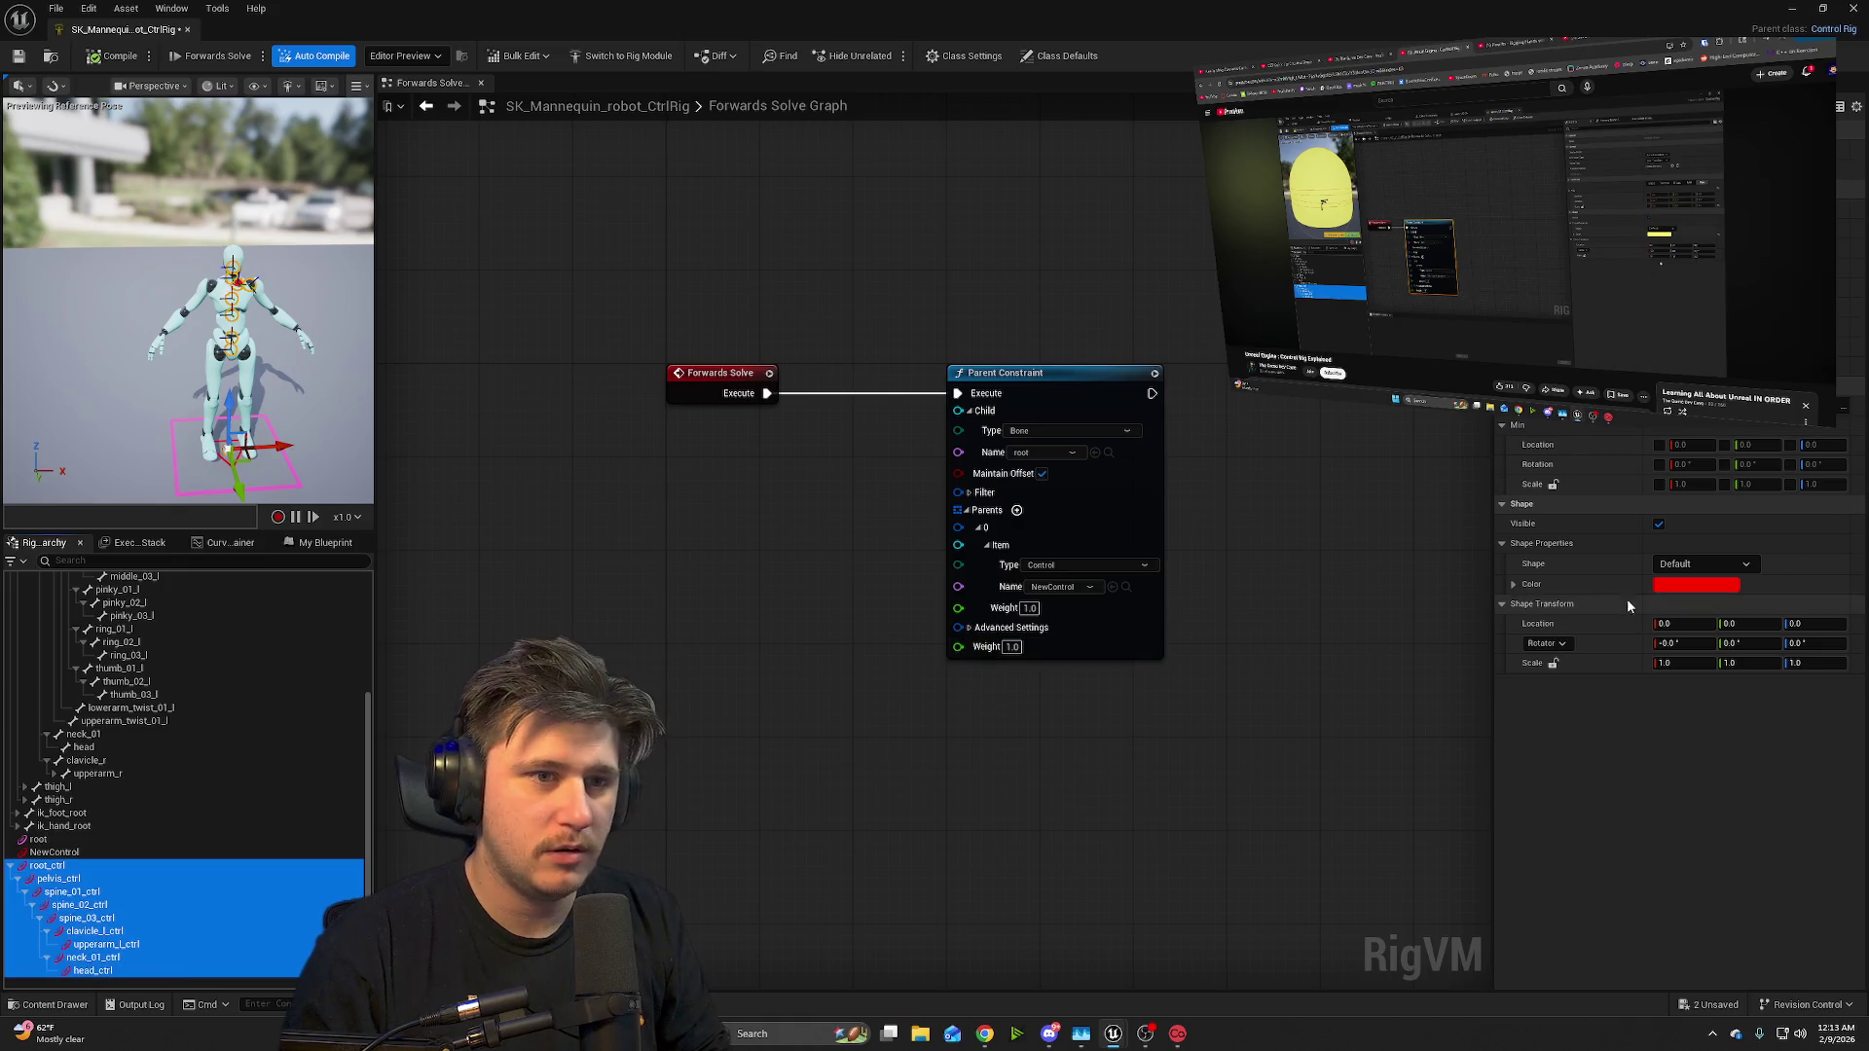
{"action": "left_click", "coordinate": [1668, 585]}
{"action": "left_click", "coordinate": [1395, 883]}
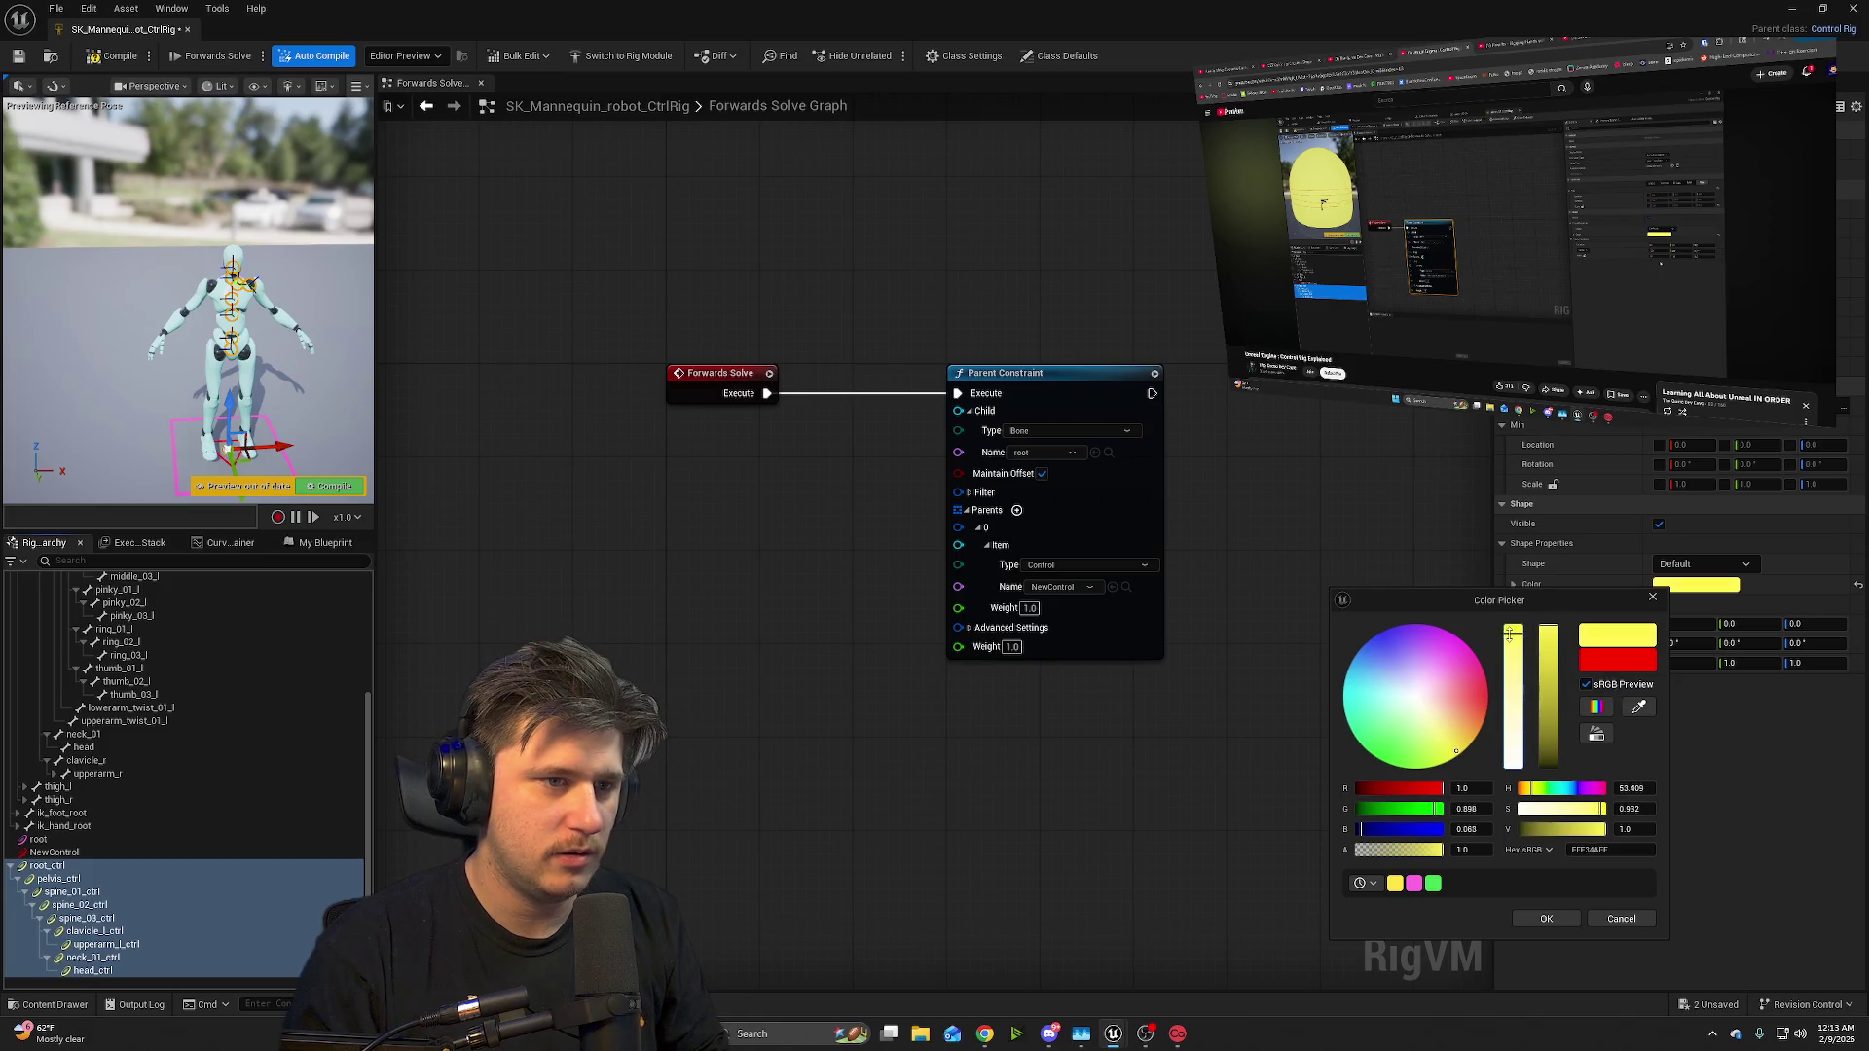
{"action": "left_click", "coordinate": [1545, 916]}
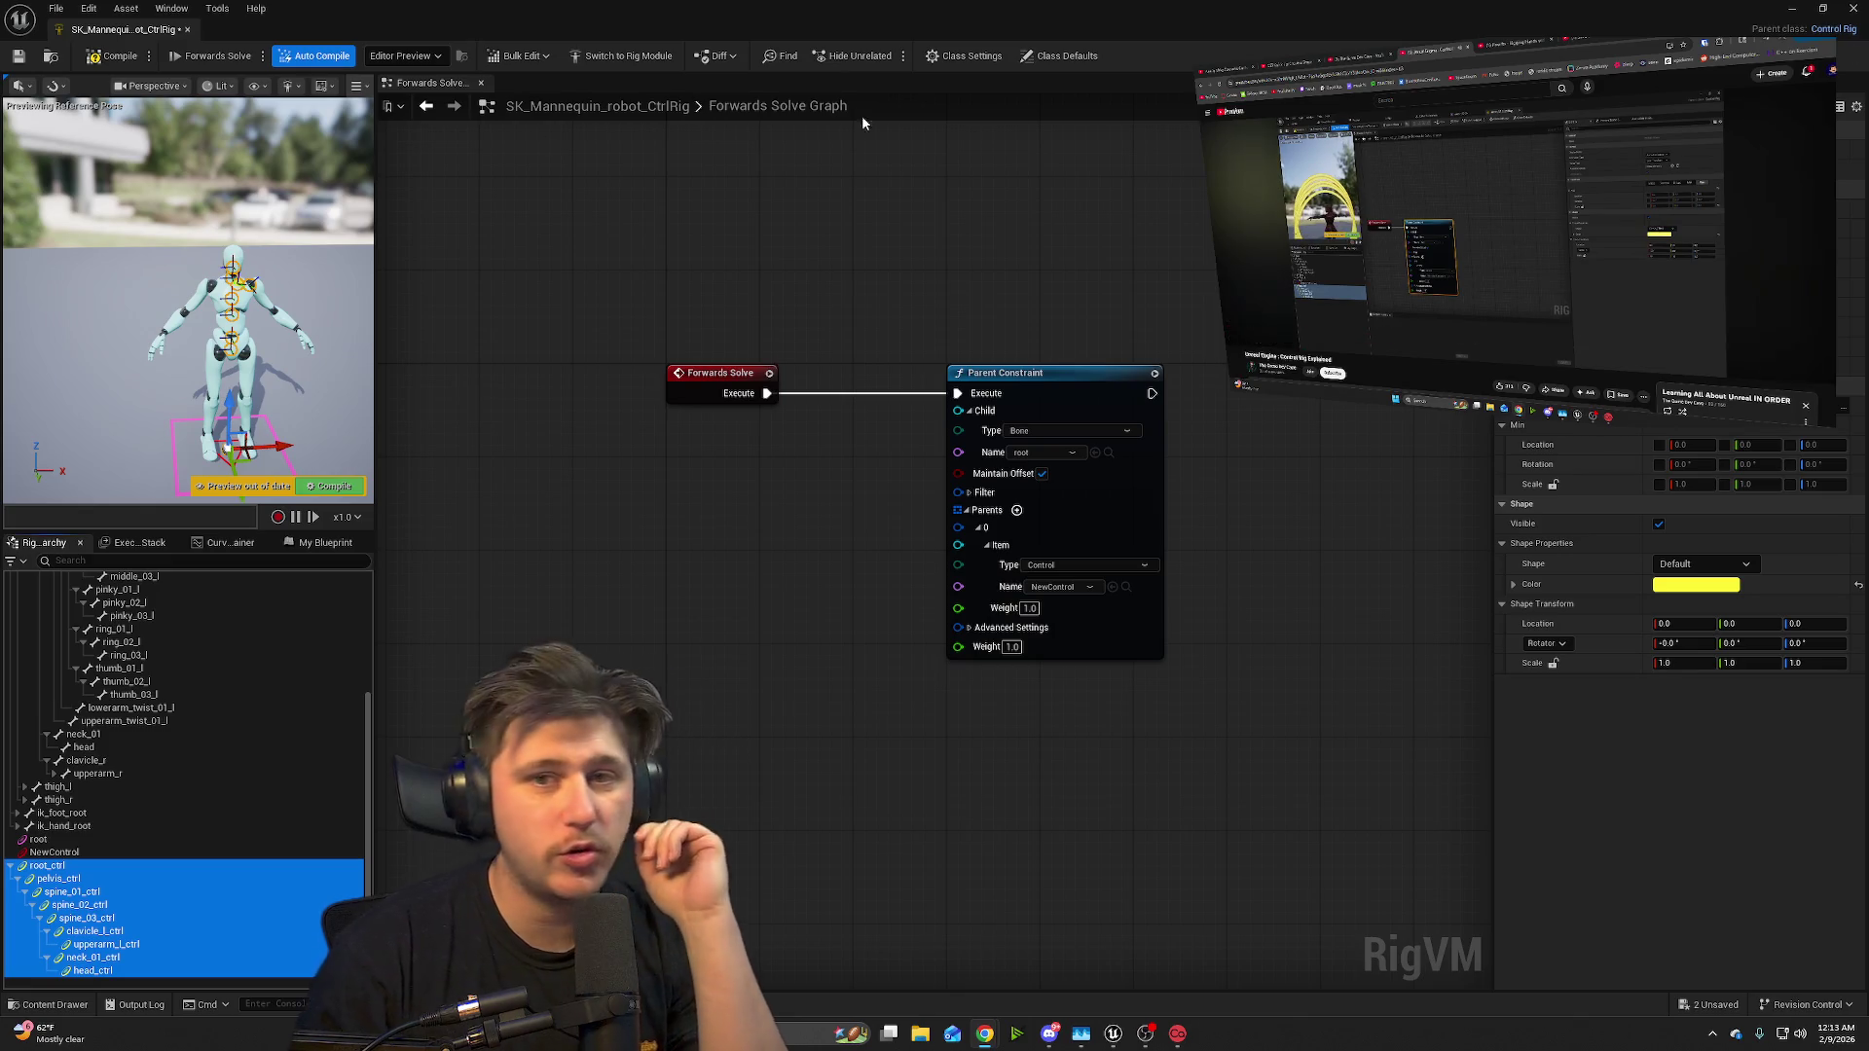
- Switch the selected controls' shape to Circle_Thick and orbit the preview to the front
{"action": "left_click", "coordinate": [1746, 565]}
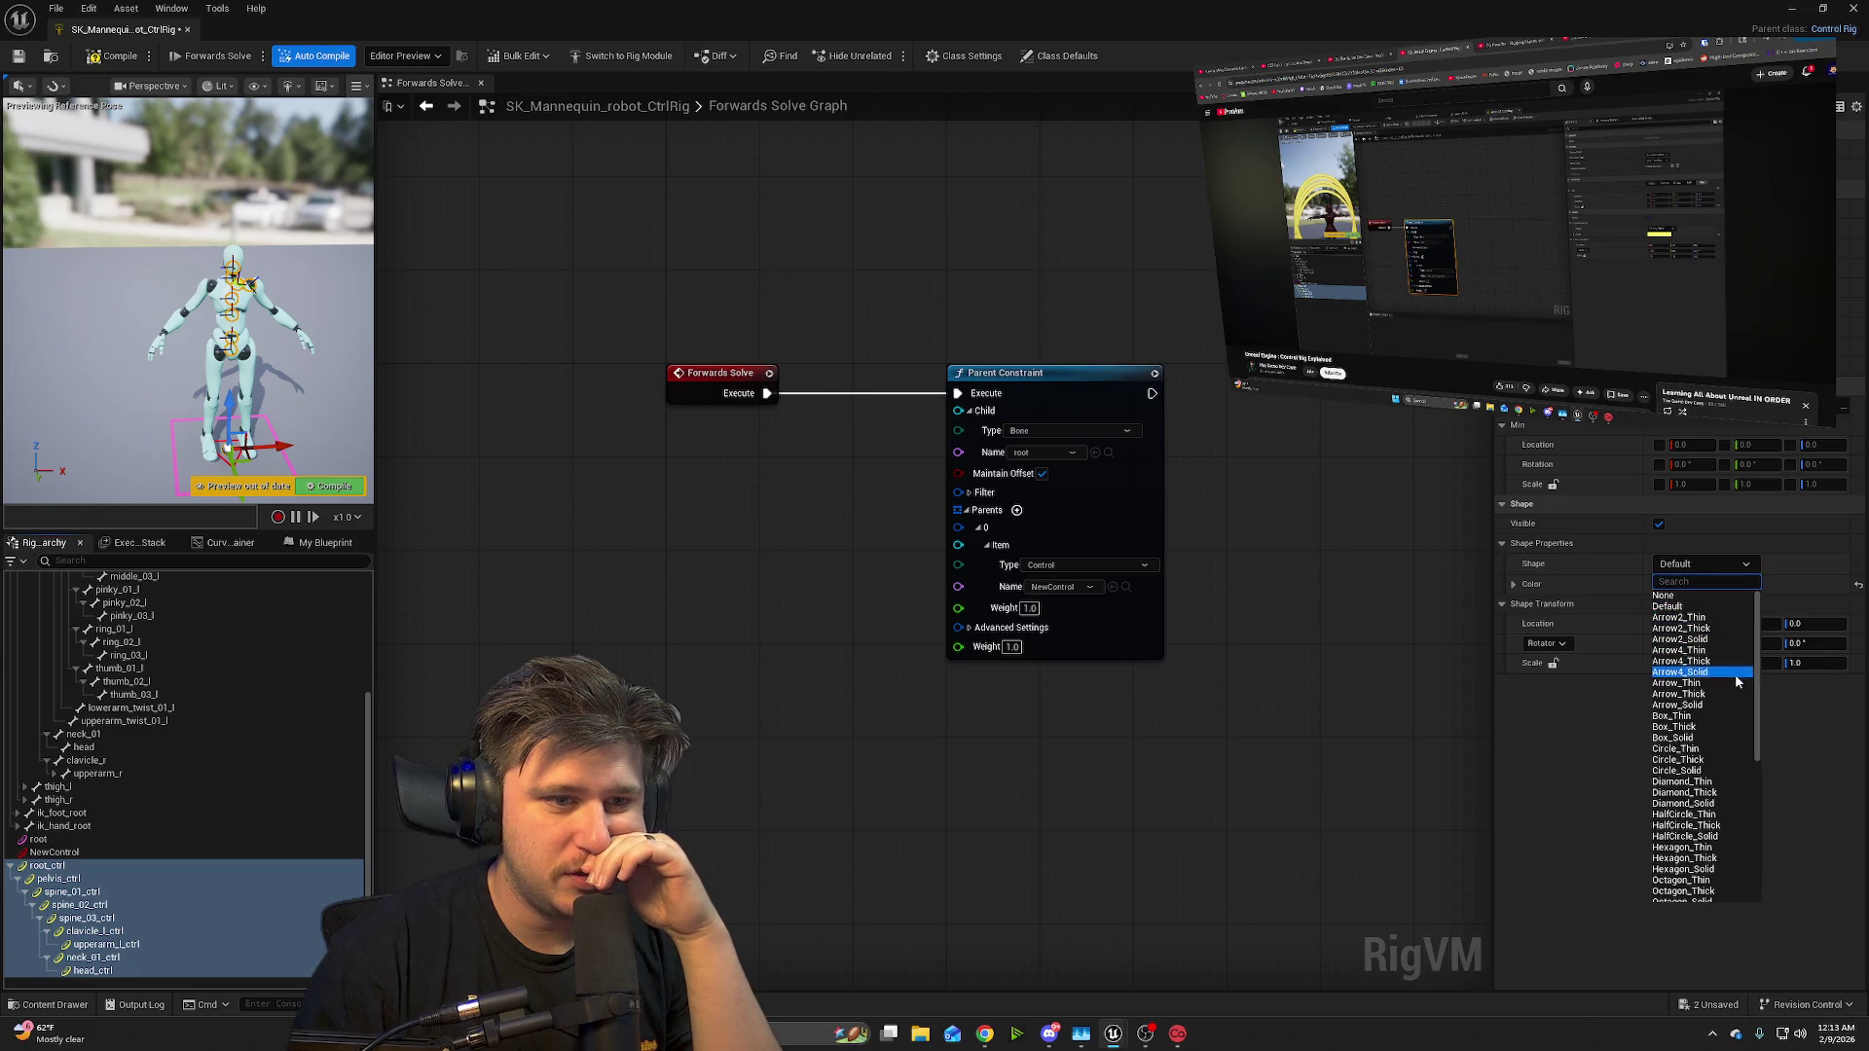
{"action": "scroll", "coordinate": [1733, 728], "scroll_direction": "down", "scroll_amount": 3}
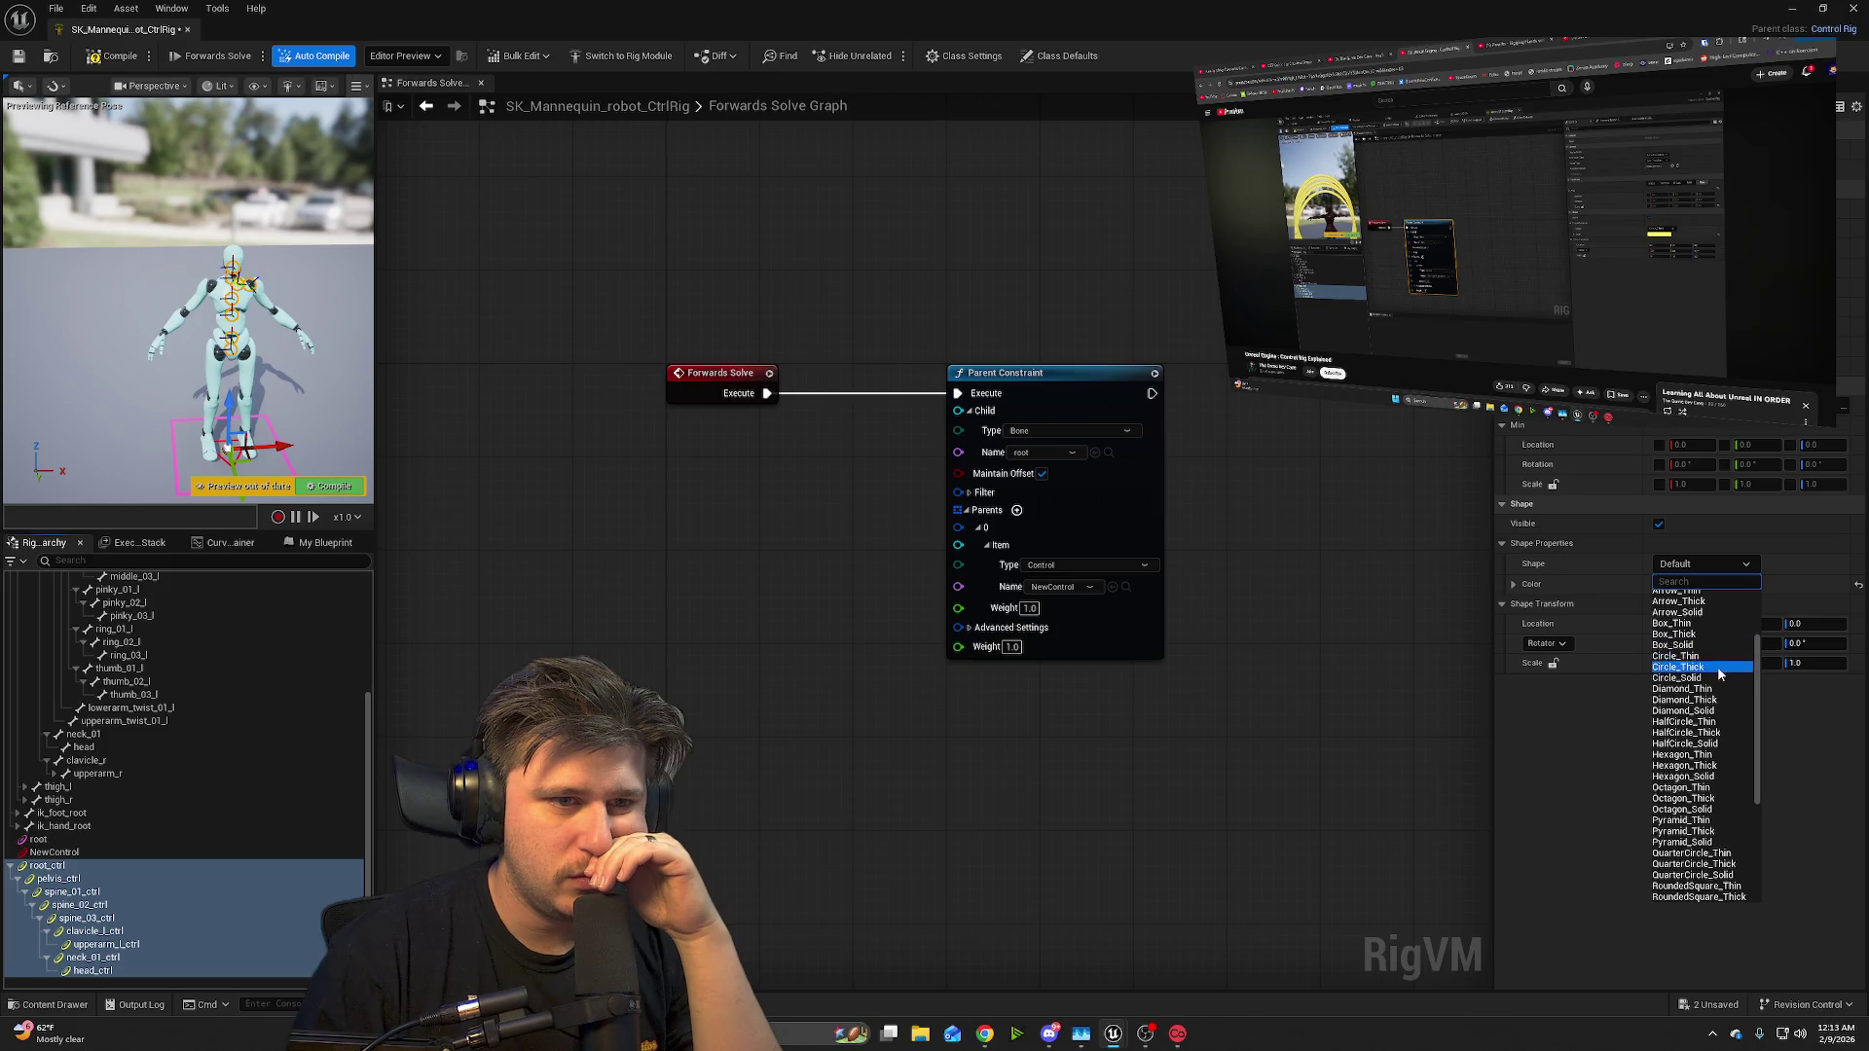
{"action": "left_click", "coordinate": [1719, 667]}
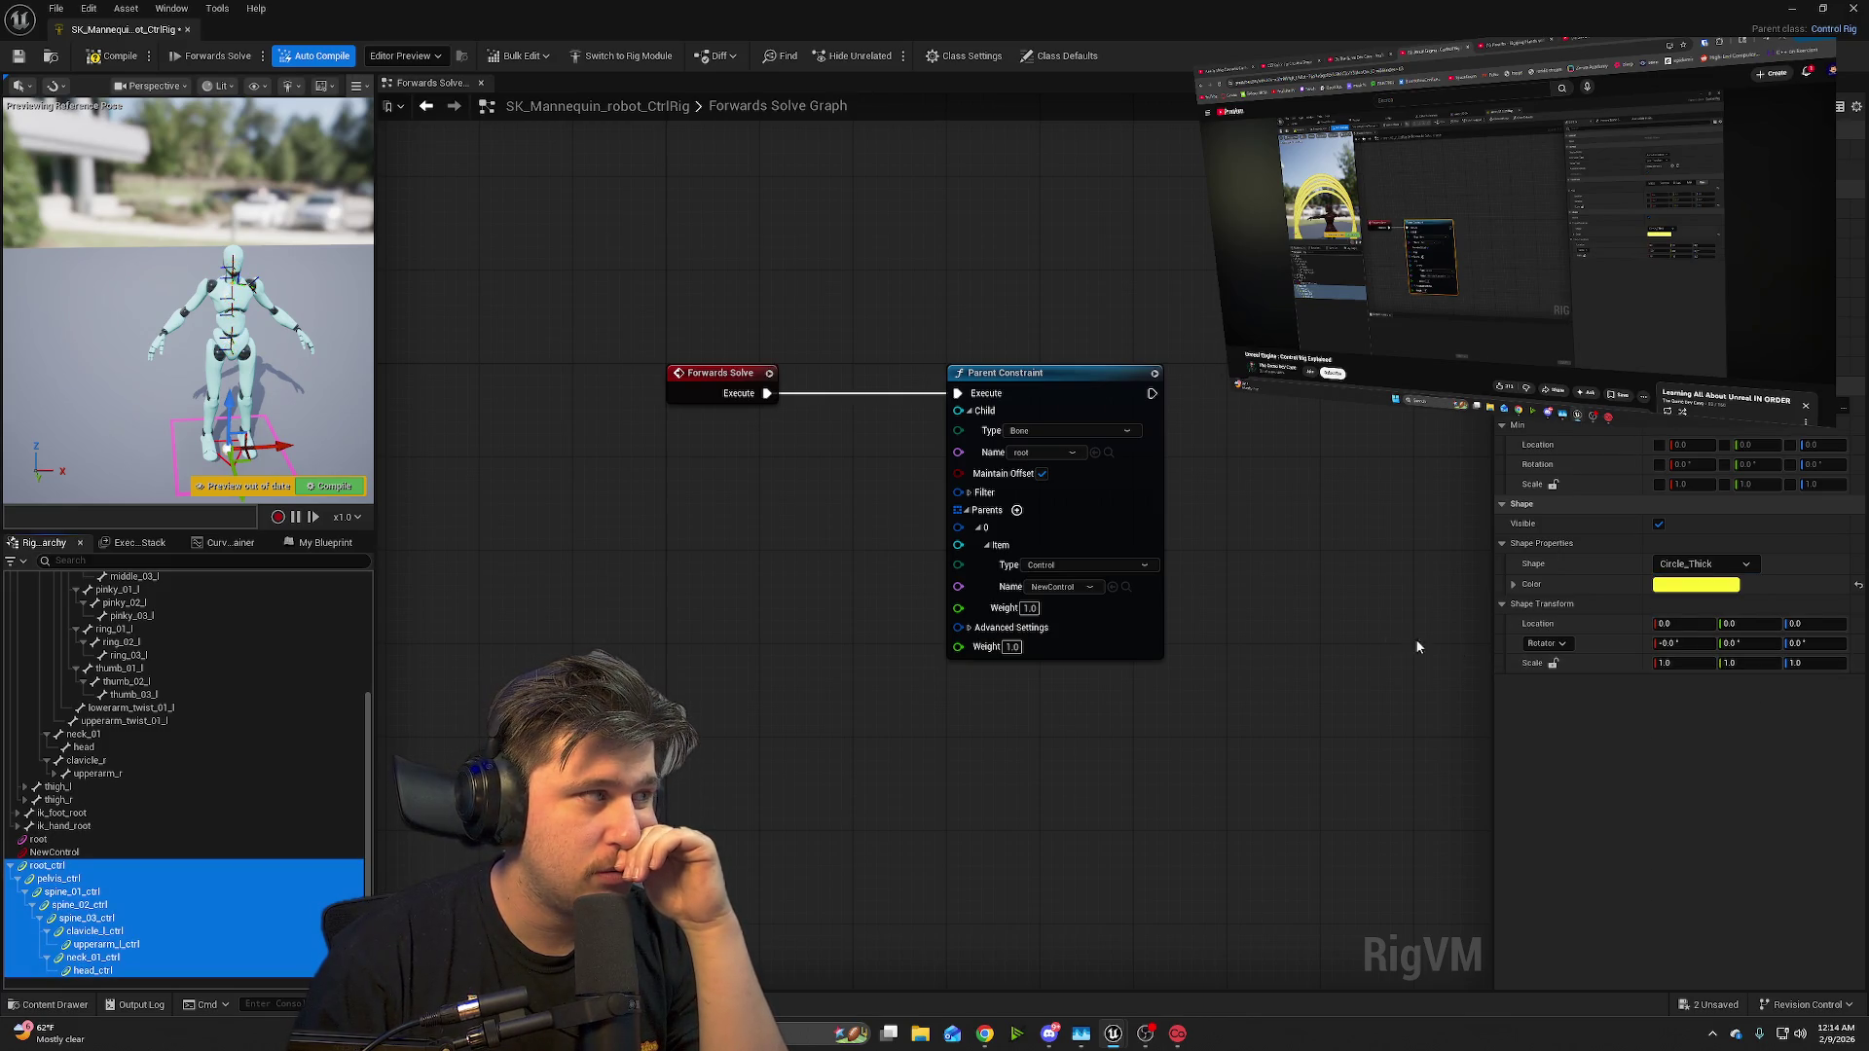
{"action": "scroll", "coordinate": [233, 361], "scroll_direction": "up", "scroll_amount": 5}
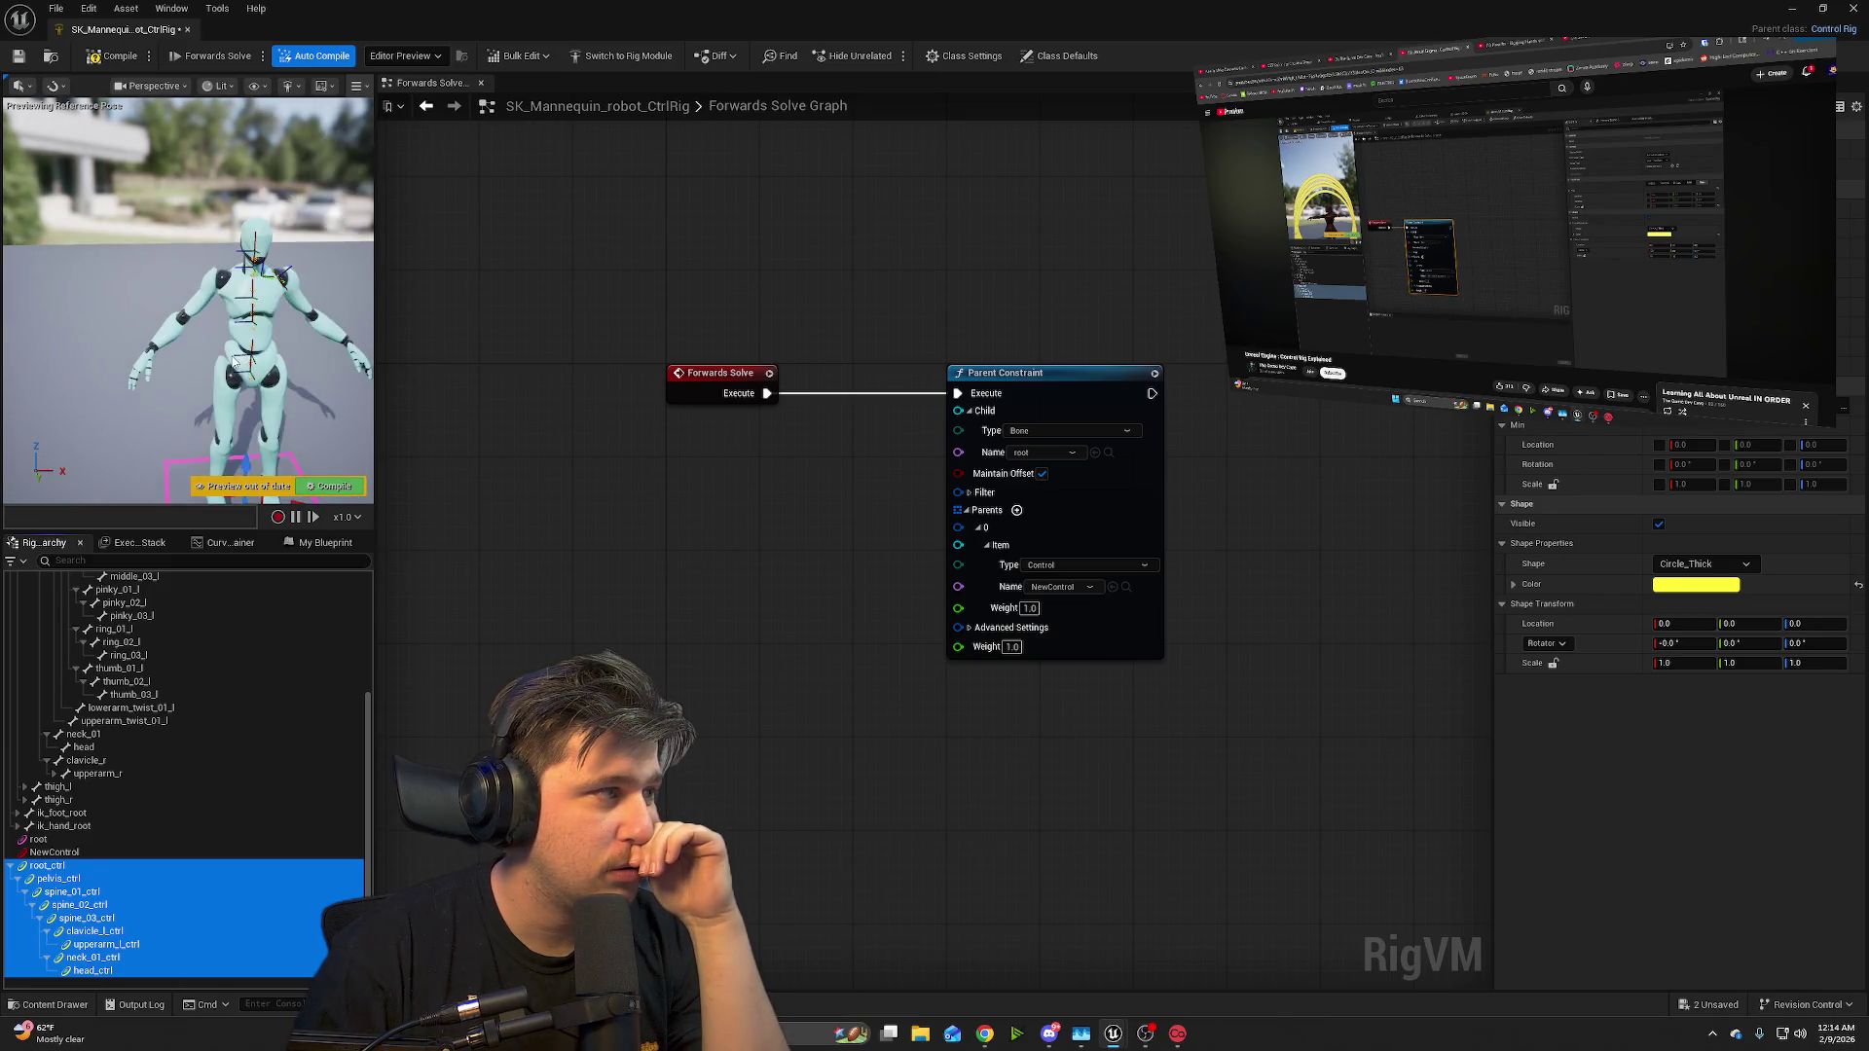
{"action": "left_click_drag", "start_coordinate": [233, 361], "coordinate": [314, 372]}
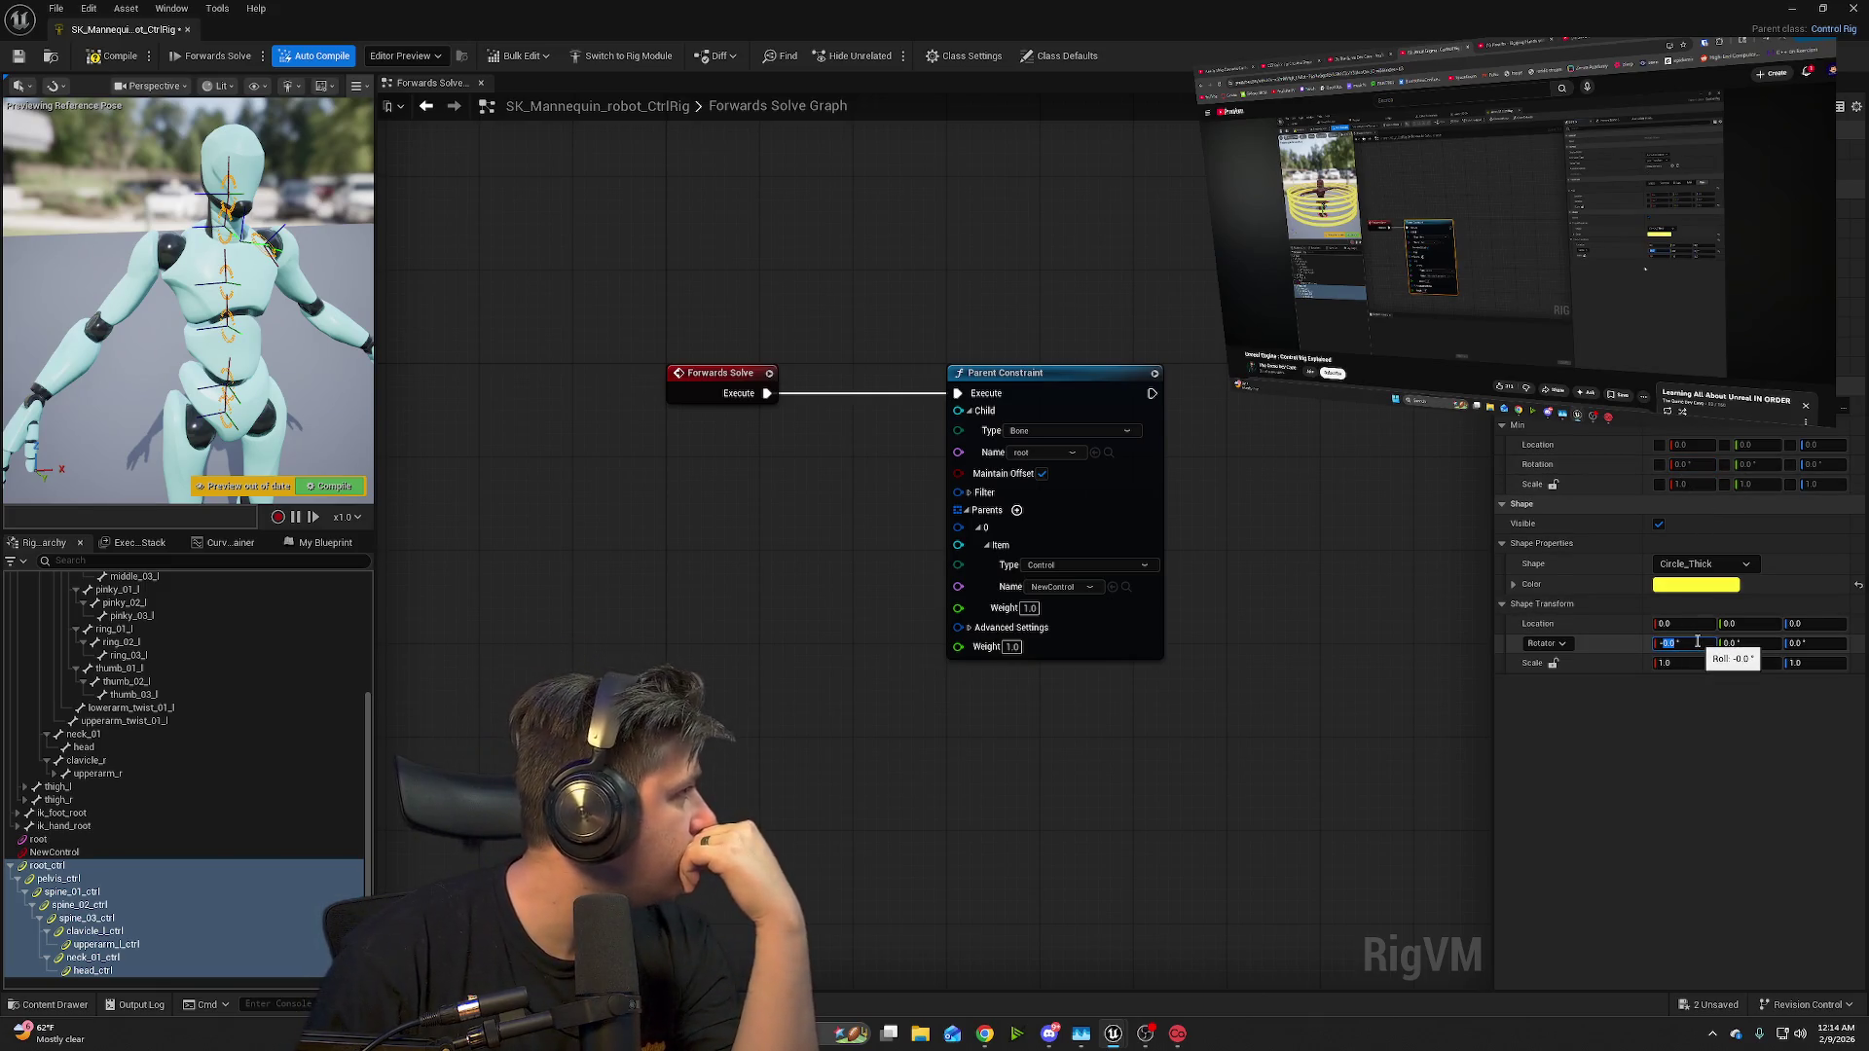
- Give the control shapes a 90° roll (X) rotation and view them from another side
{"action": "left_click", "coordinate": [1663, 643]}
{"action": "type", "text": "90"}
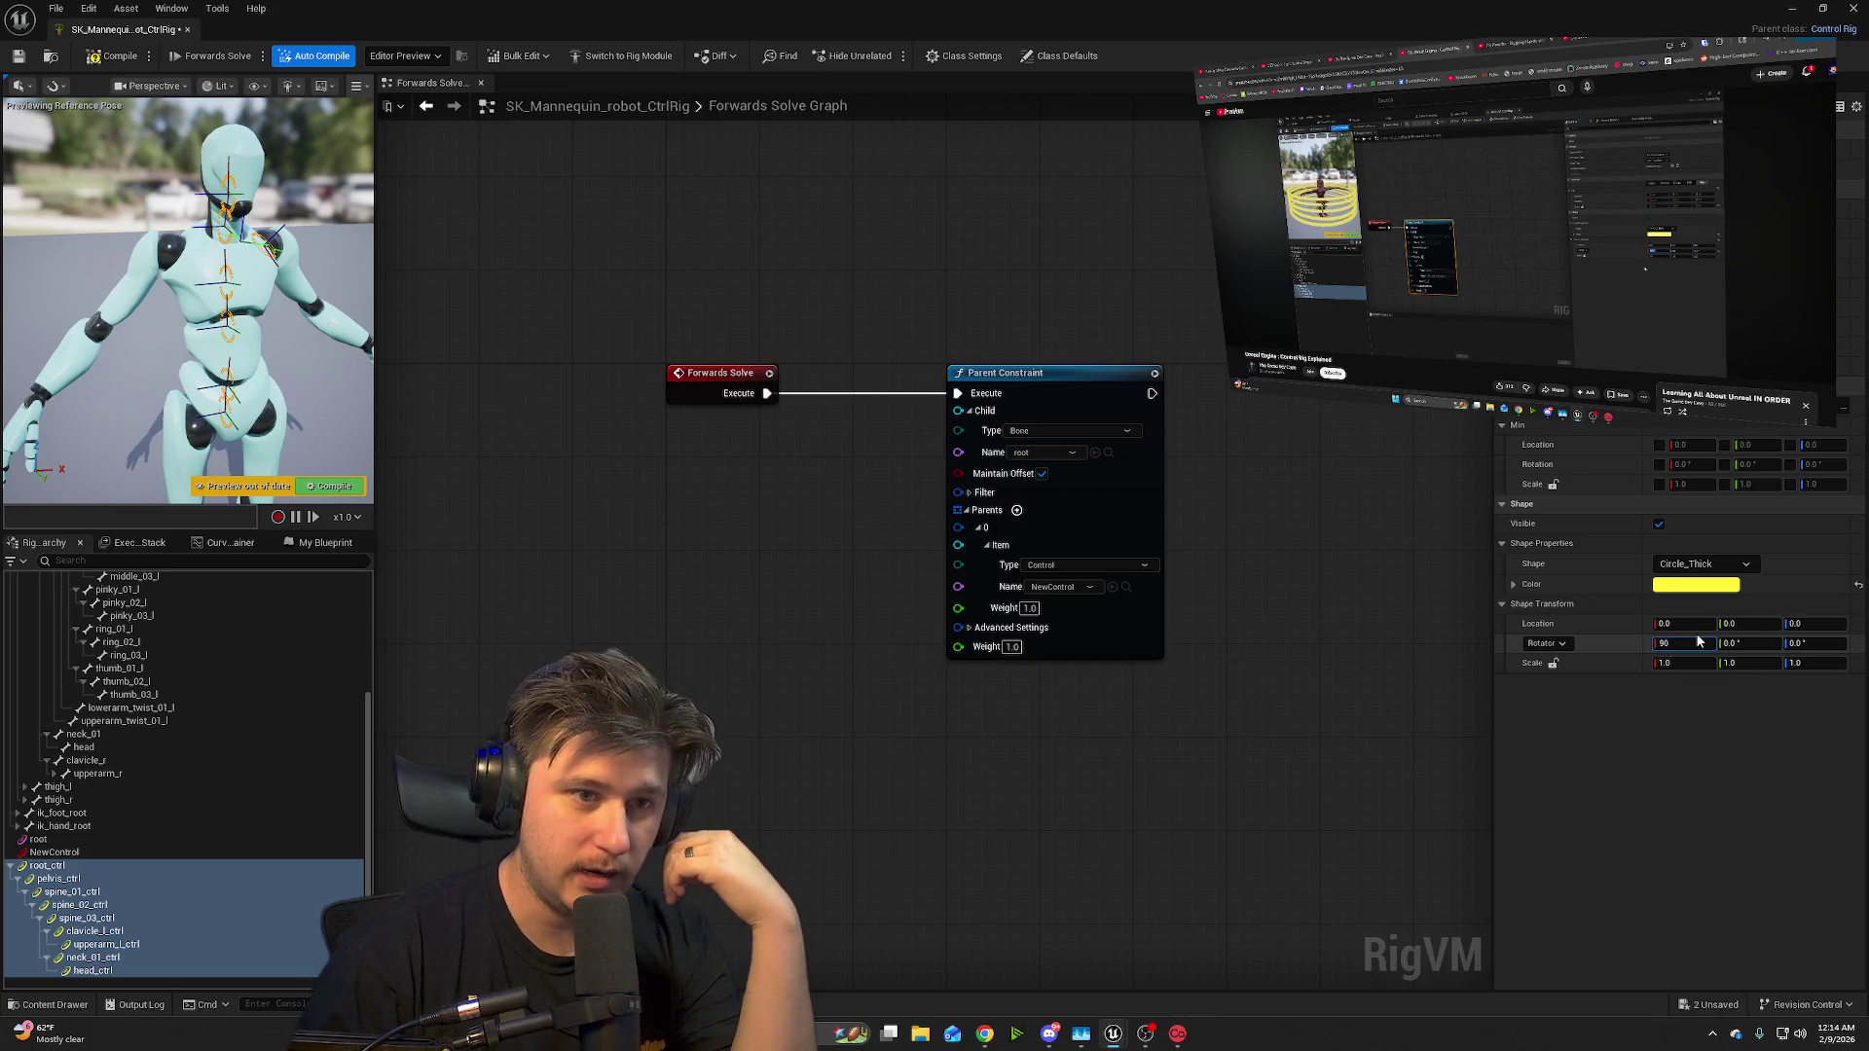
{"action": "key", "text": "Tab"}
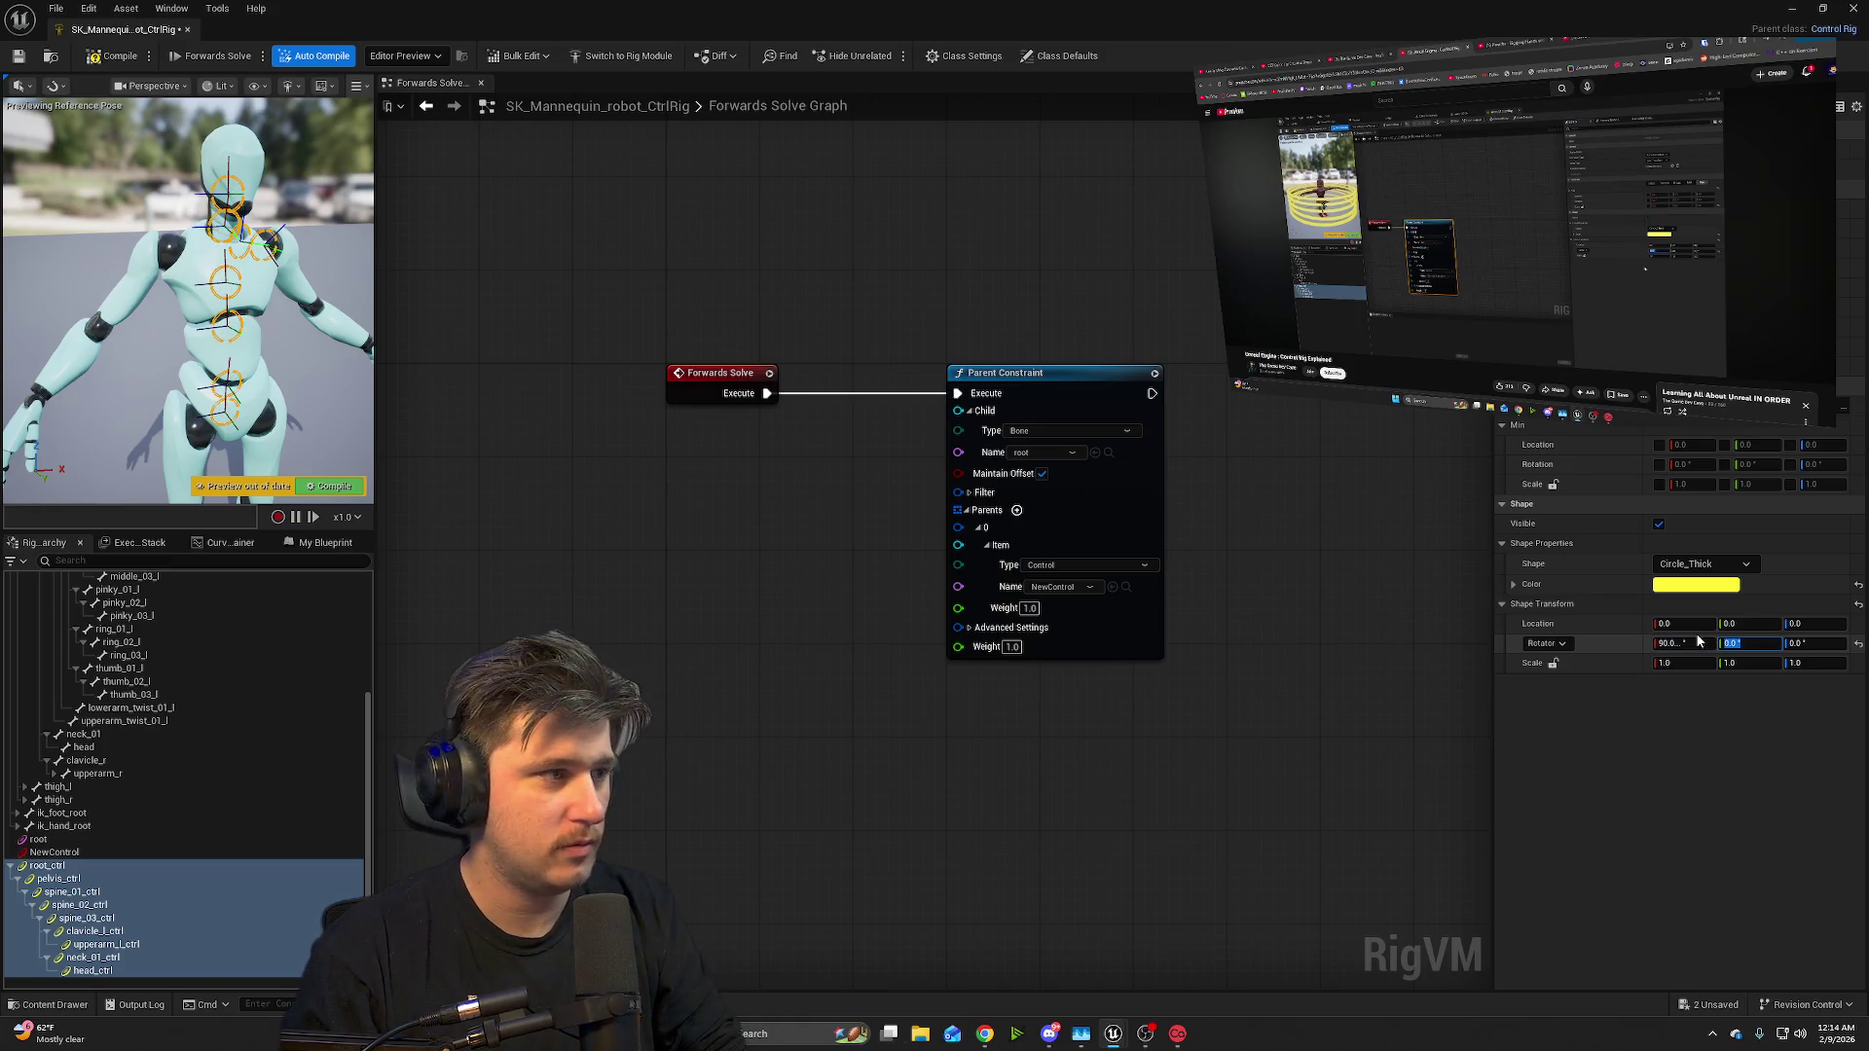
{"action": "scroll", "coordinate": [250, 385], "scroll_direction": "down", "scroll_amount": 5}
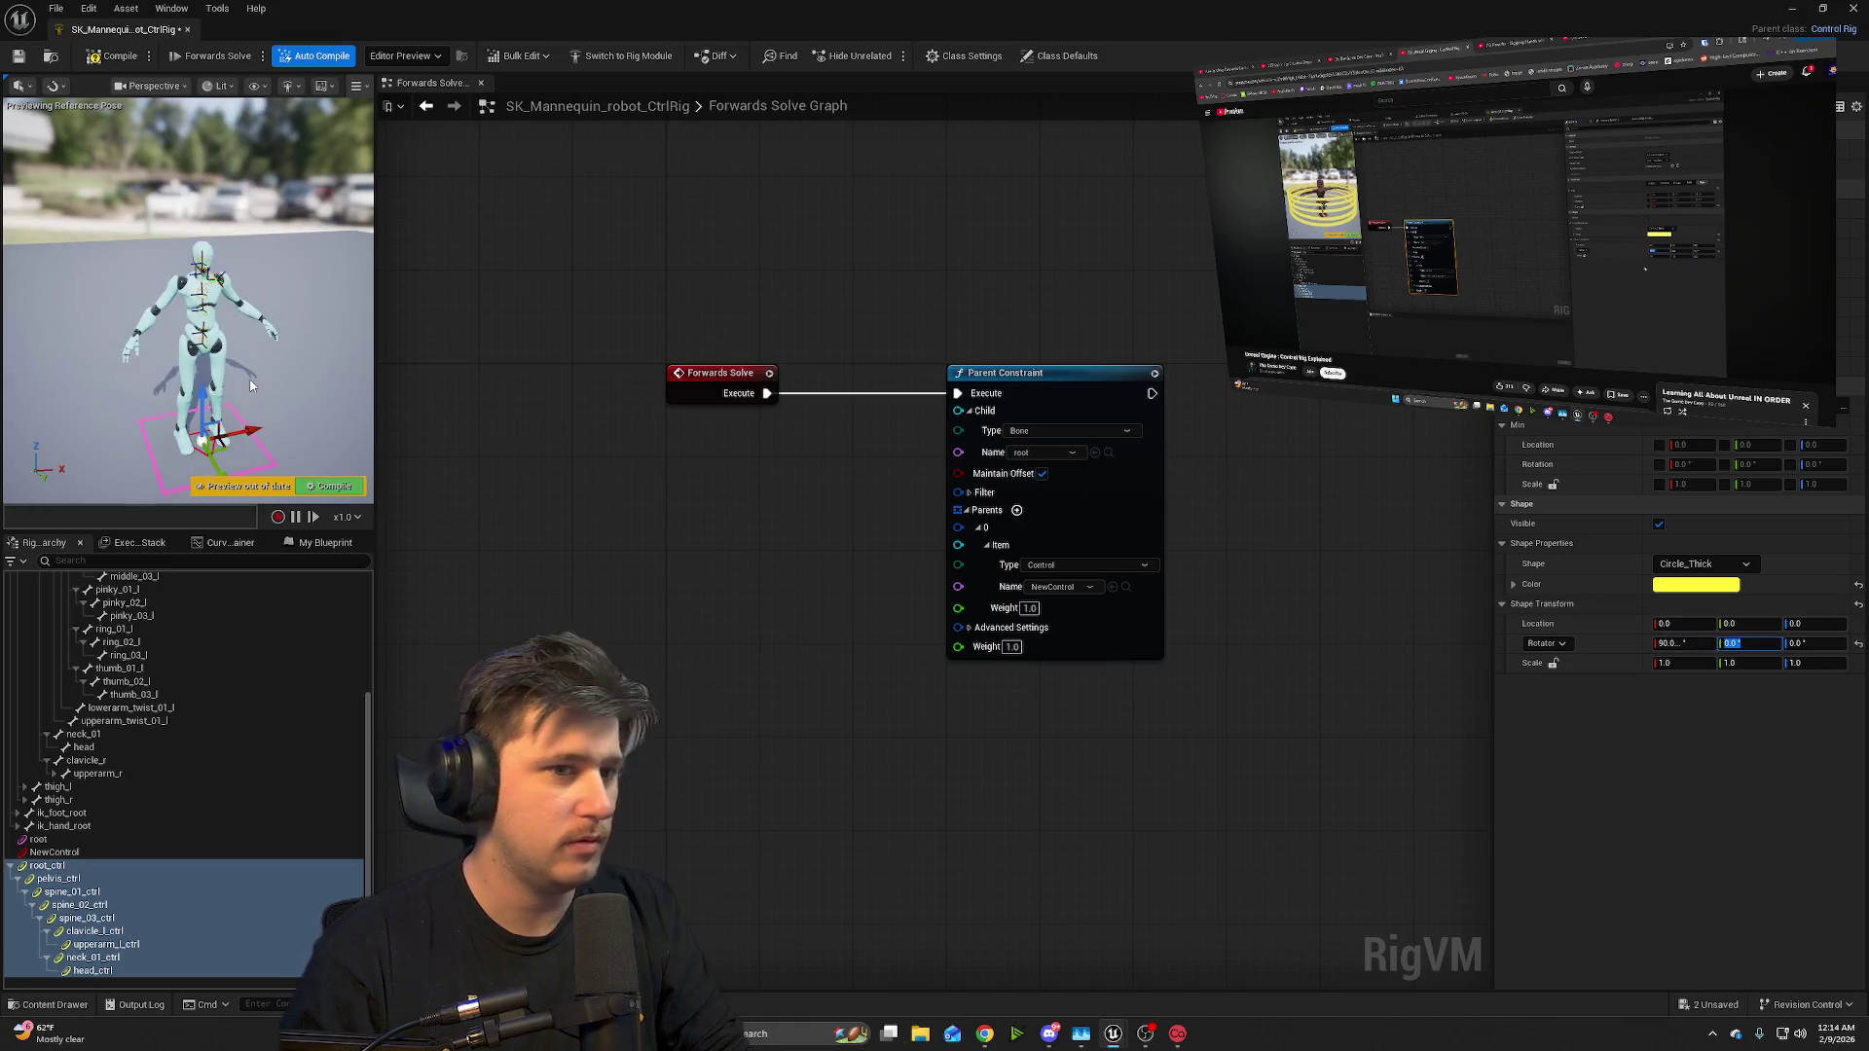
{"action": "scroll", "coordinate": [250, 386], "scroll_direction": "up", "scroll_amount": 3}
{"action": "scroll", "coordinate": [246, 378], "scroll_direction": "down", "scroll_amount": 5}
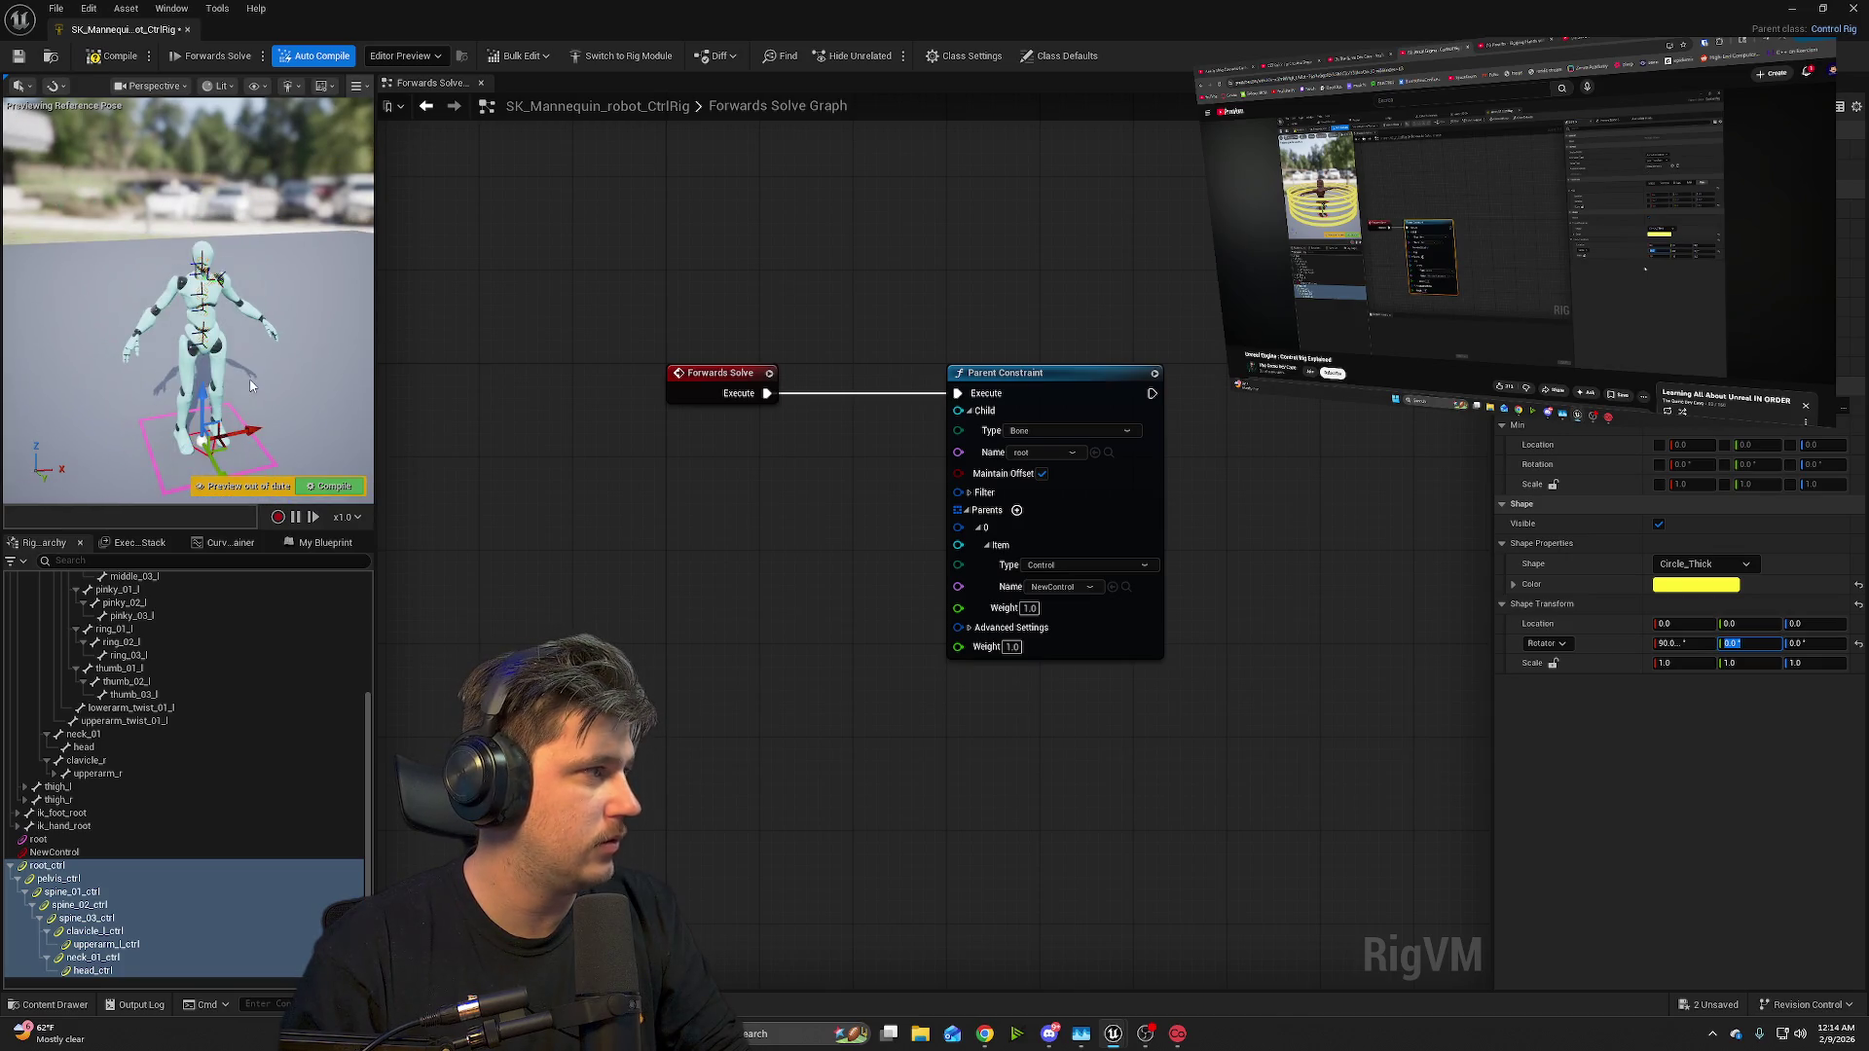
{"action": "scroll", "coordinate": [245, 372], "scroll_direction": "up", "scroll_amount": 5}
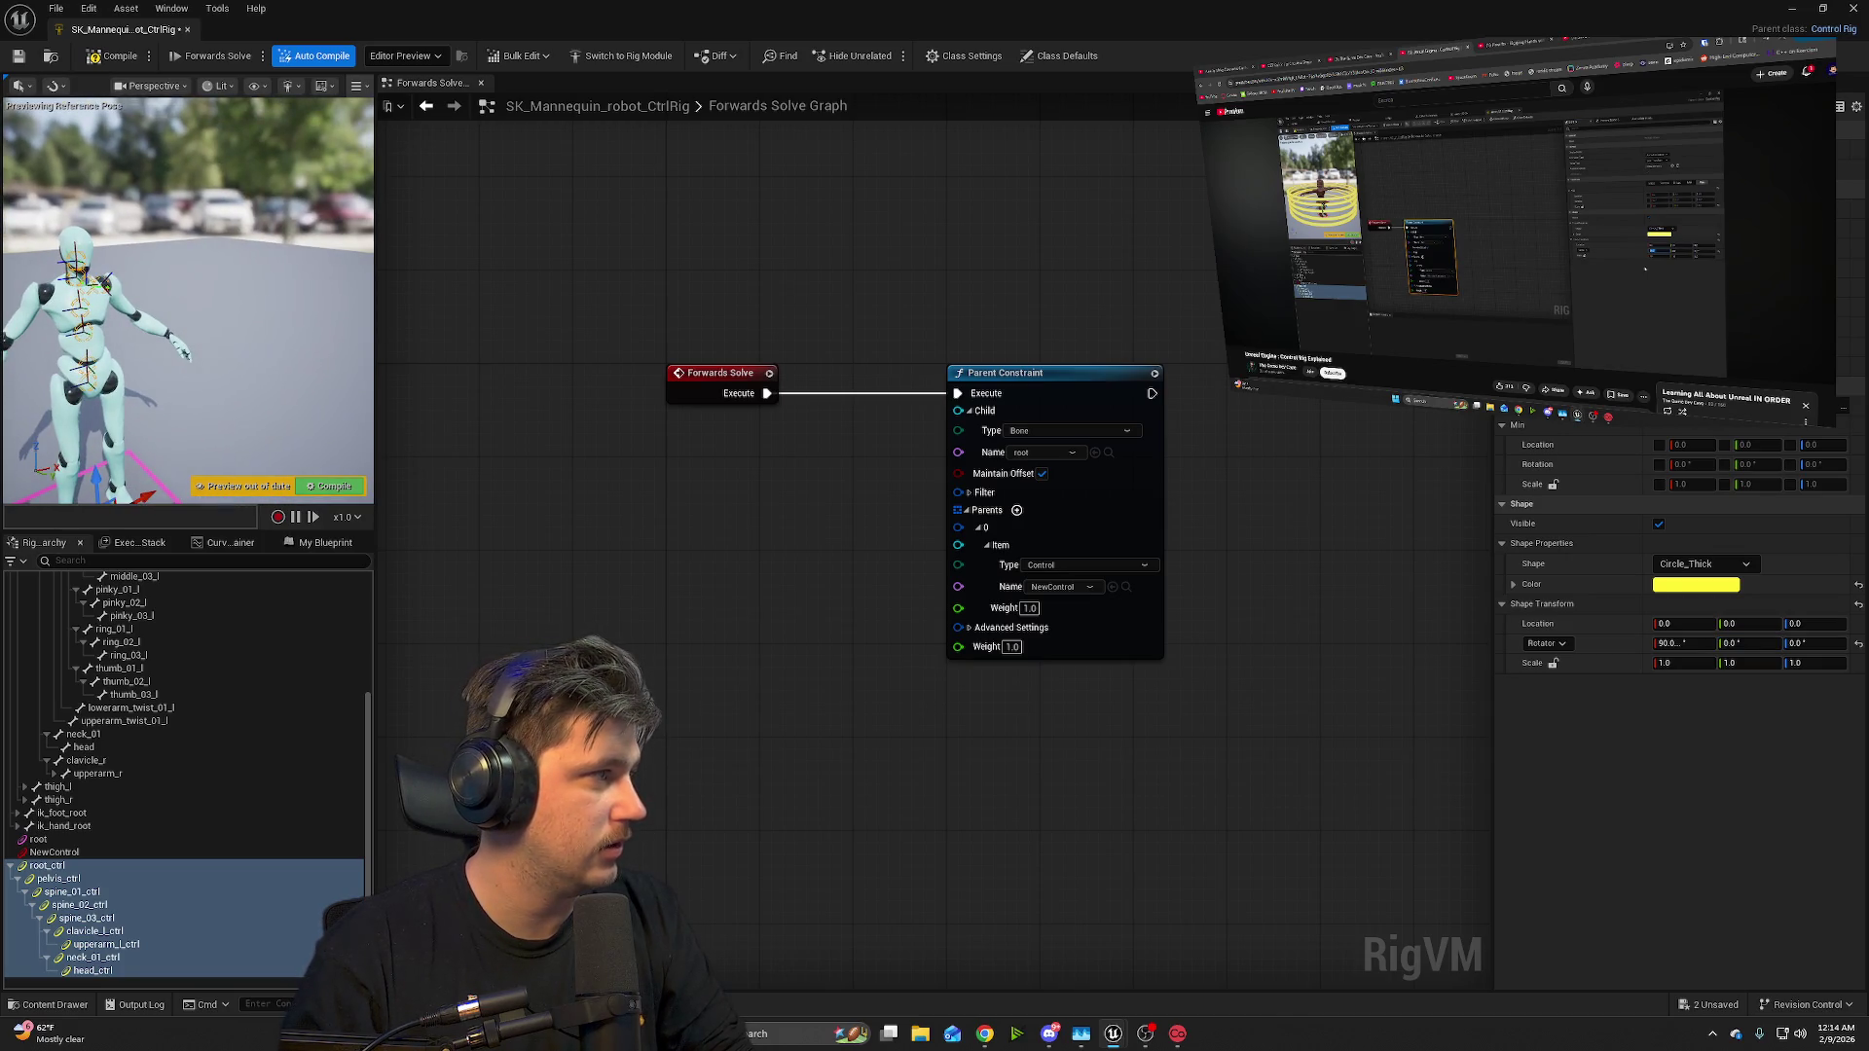
{"action": "left_click_drag", "start_coordinate": [245, 372], "coordinate": [370, 374]}
{"action": "scroll", "coordinate": [187, 302], "scroll_direction": "up", "scroll_amount": 3}
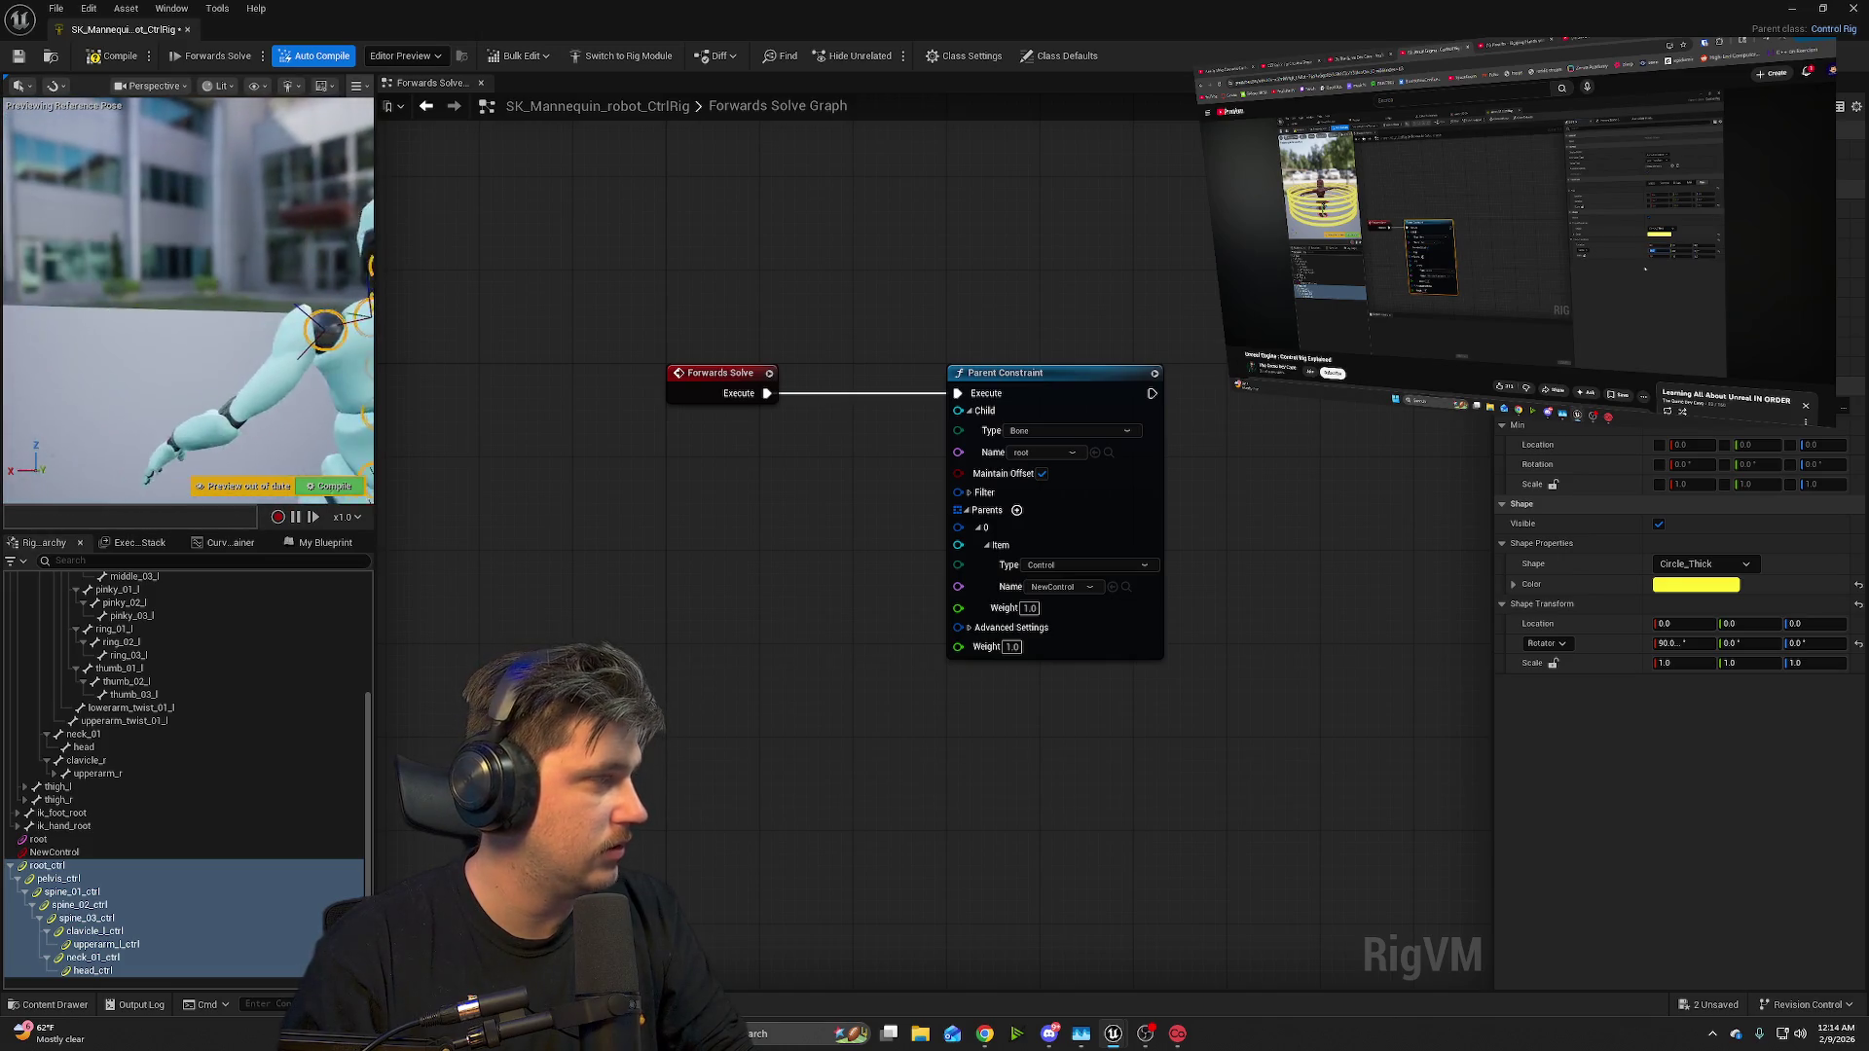
{"action": "scroll", "coordinate": [187, 301], "scroll_direction": "down", "scroll_amount": 4}
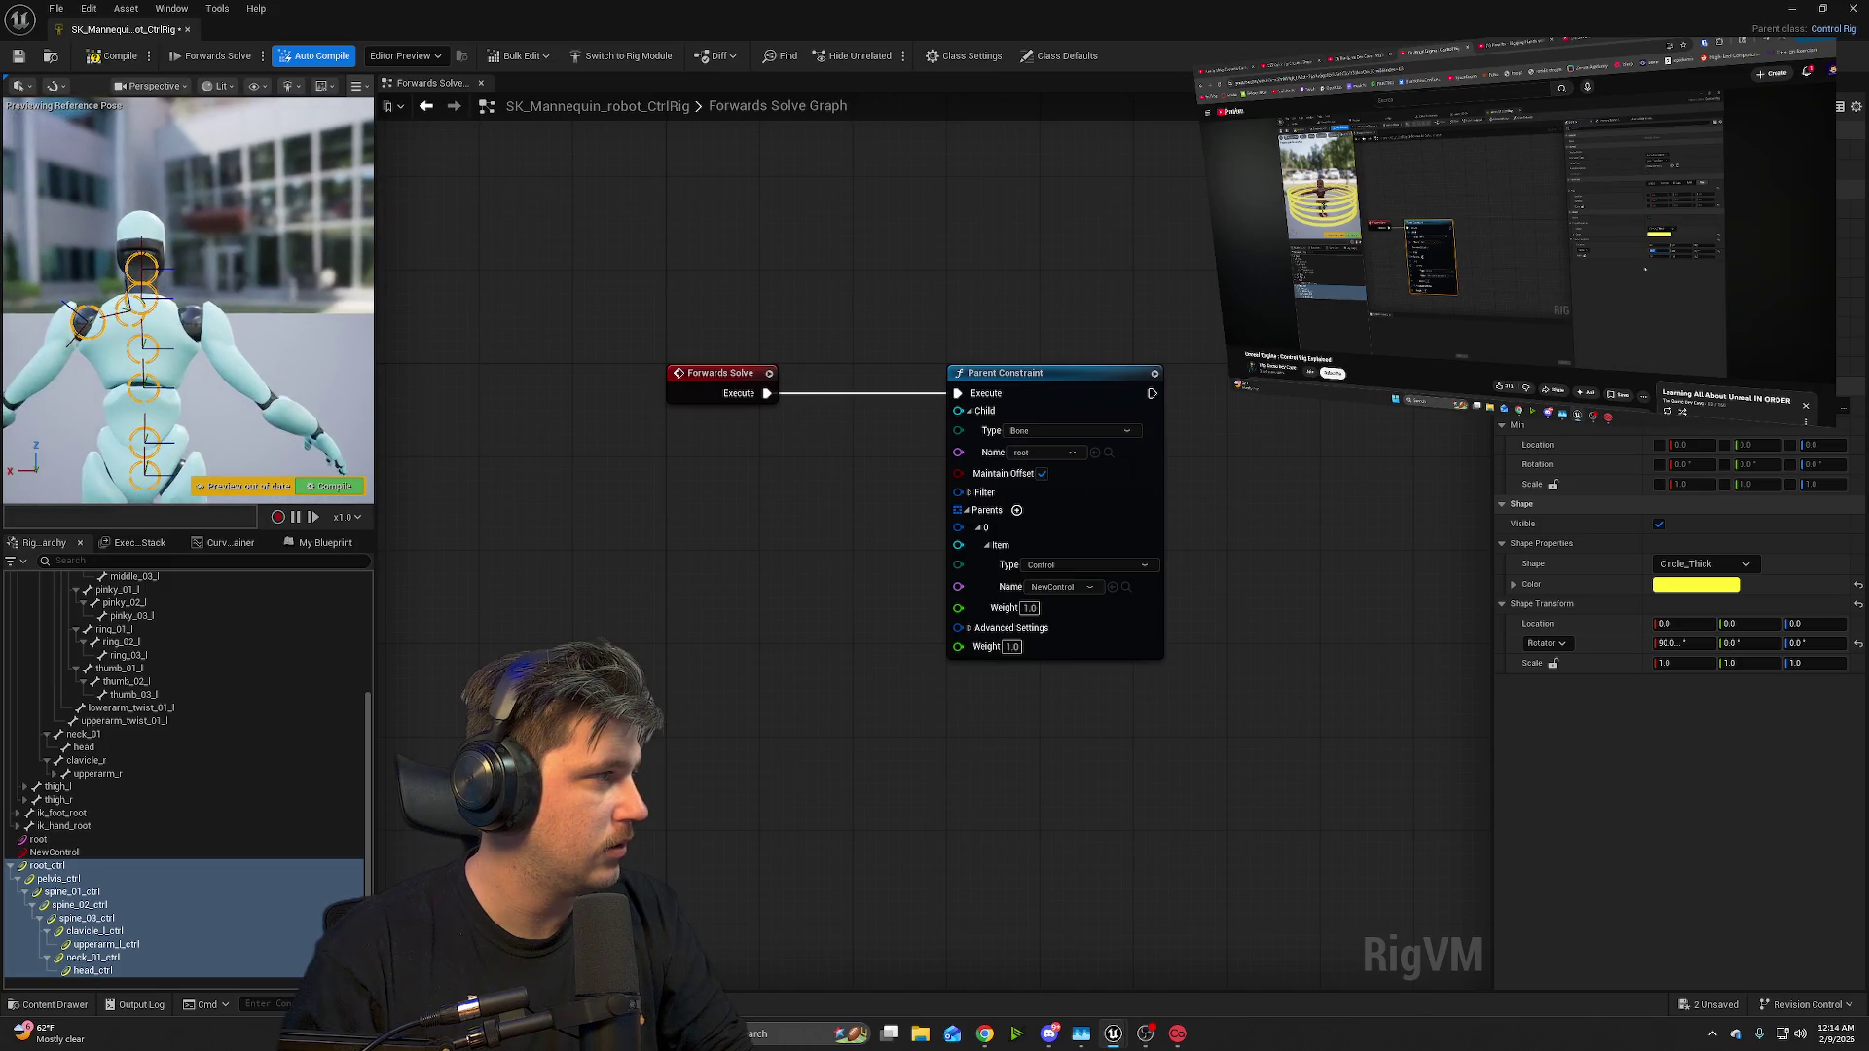
- Test other X rotation angles, then set the shapes' X rotation back to 0
{"action": "left_click", "coordinate": [1687, 645]}
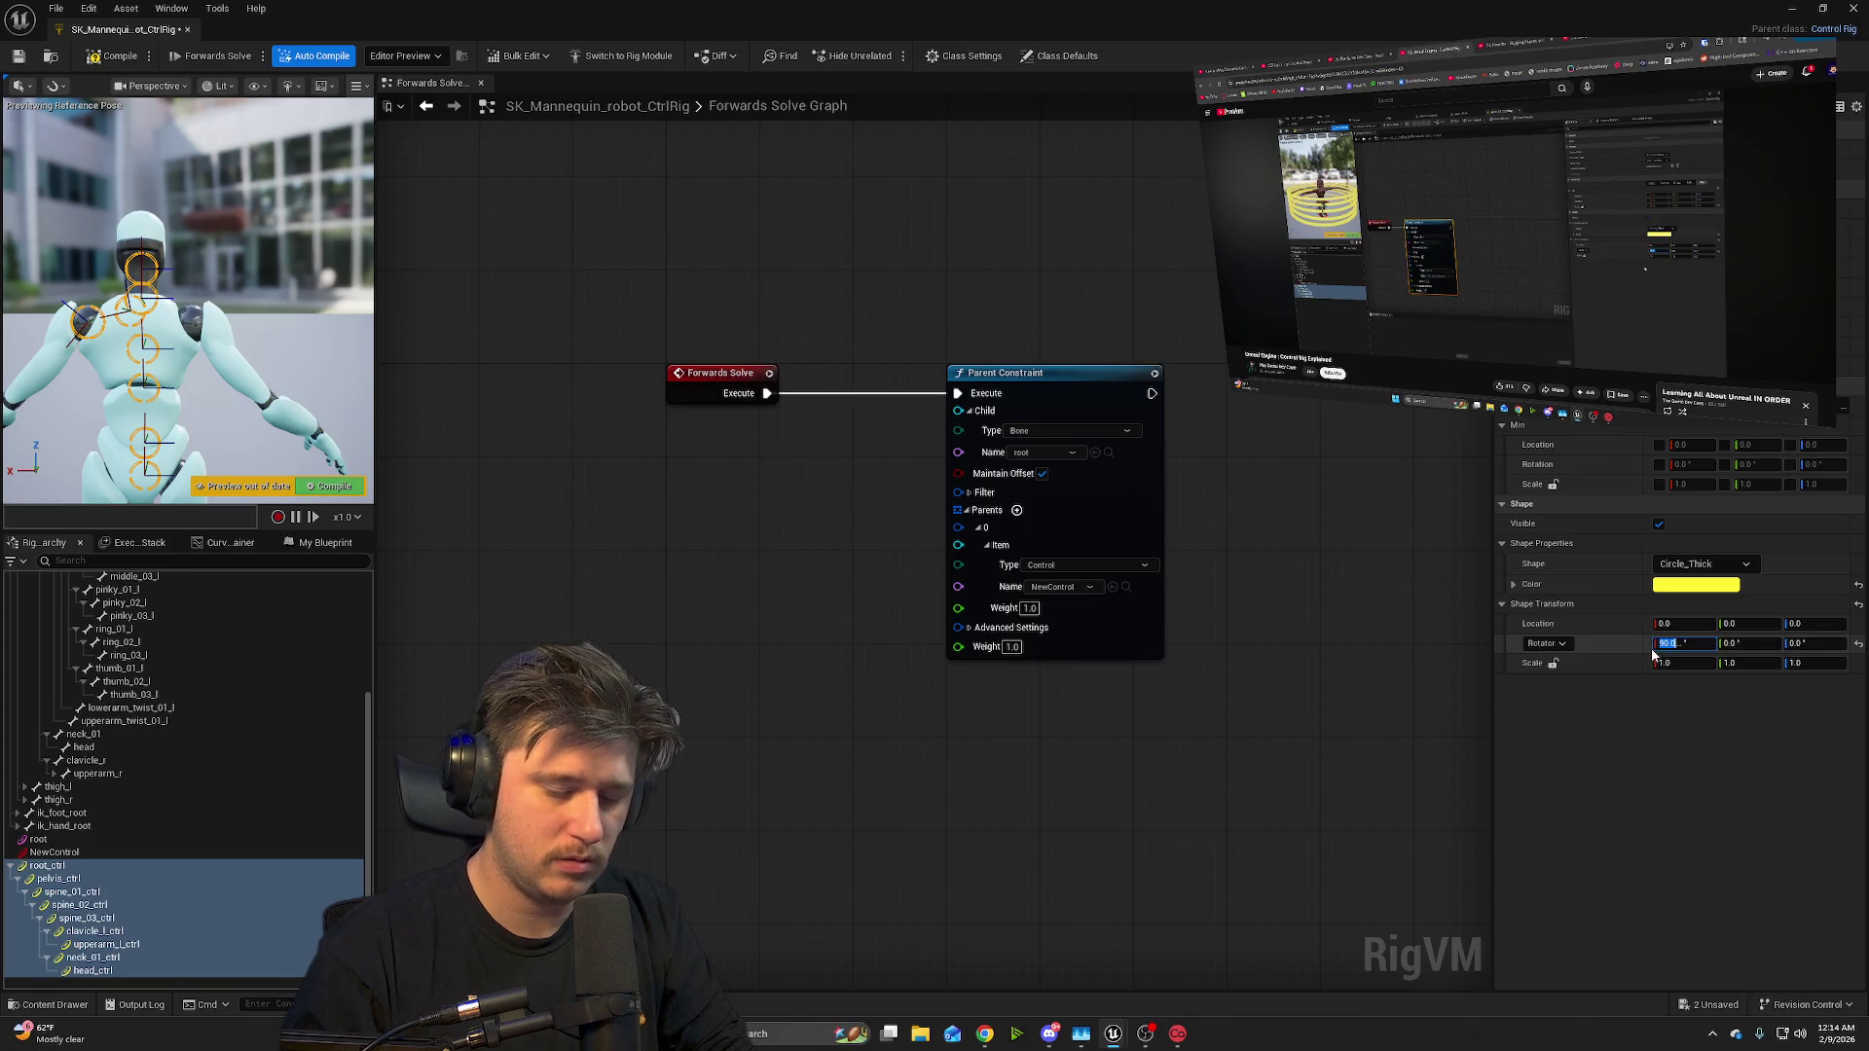
{"action": "key", "text": "BackSpace"}
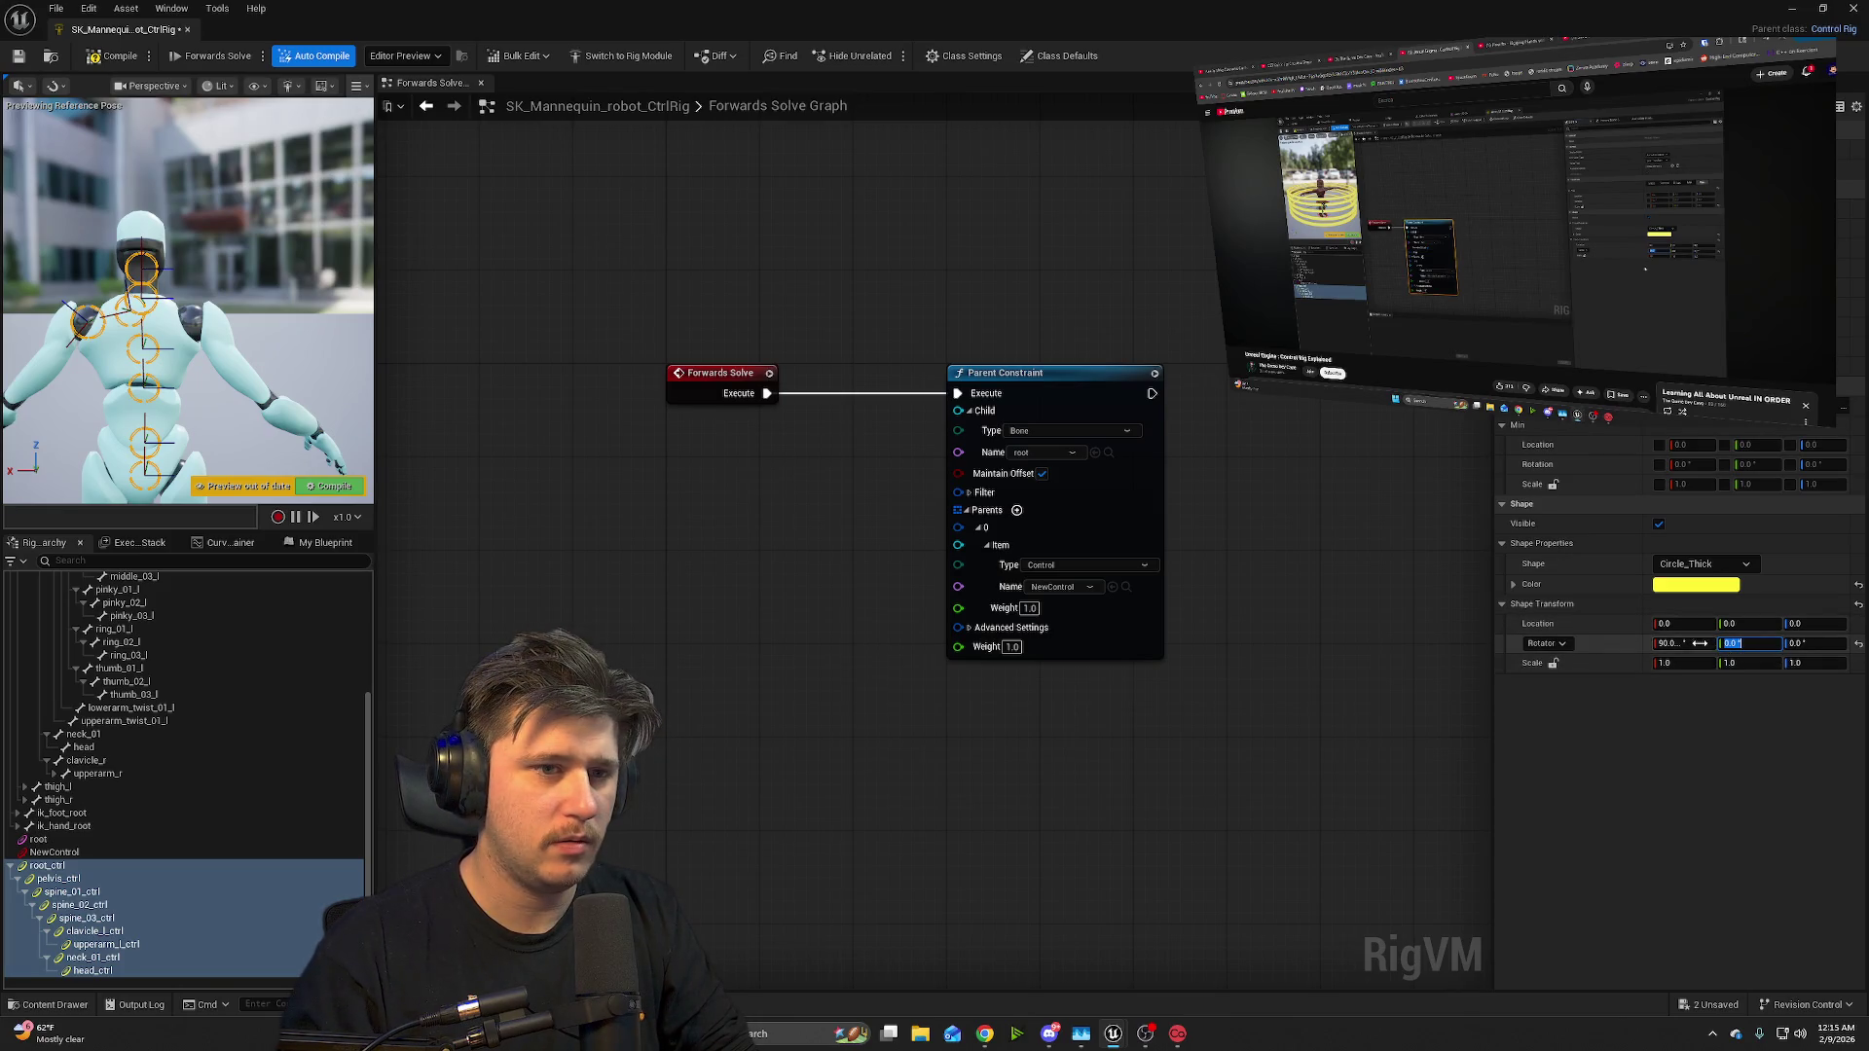
{"action": "left_click_drag", "start_coordinate": [1684, 644], "coordinate": [1684, 643]}
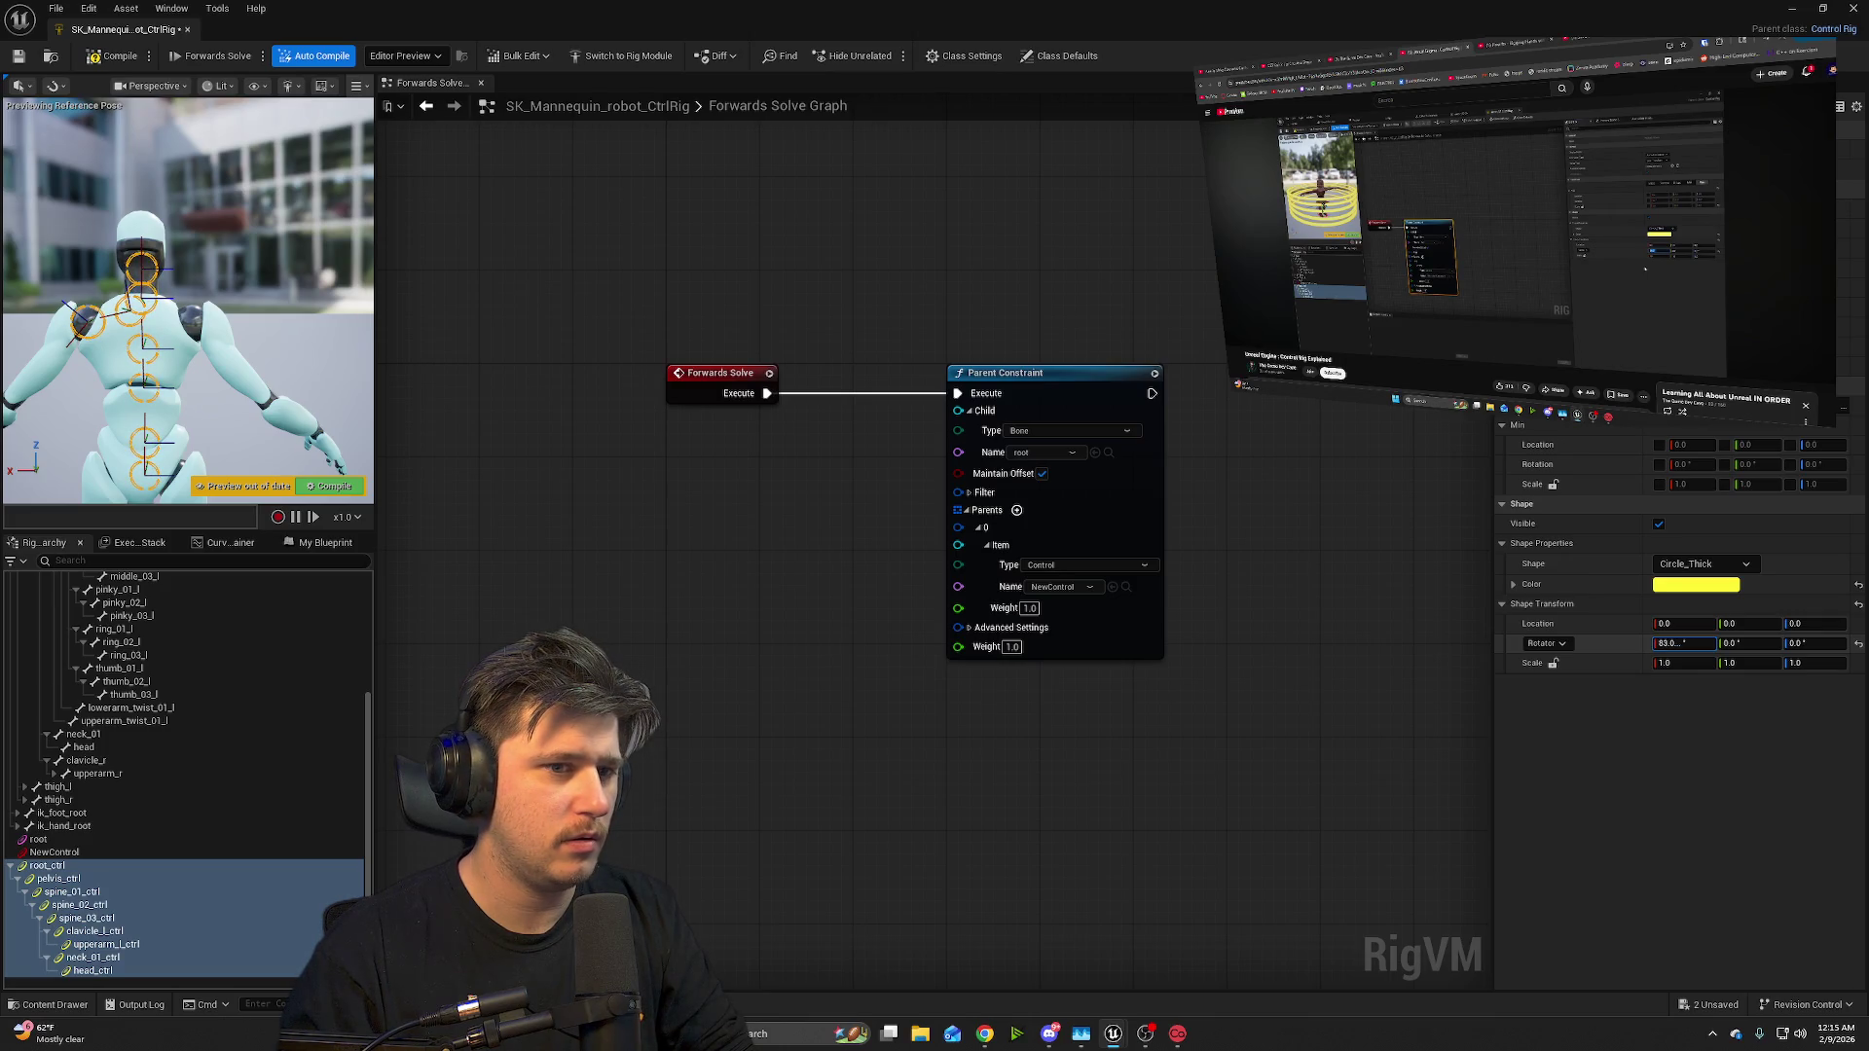
{"action": "left_click", "coordinate": [1694, 645]}
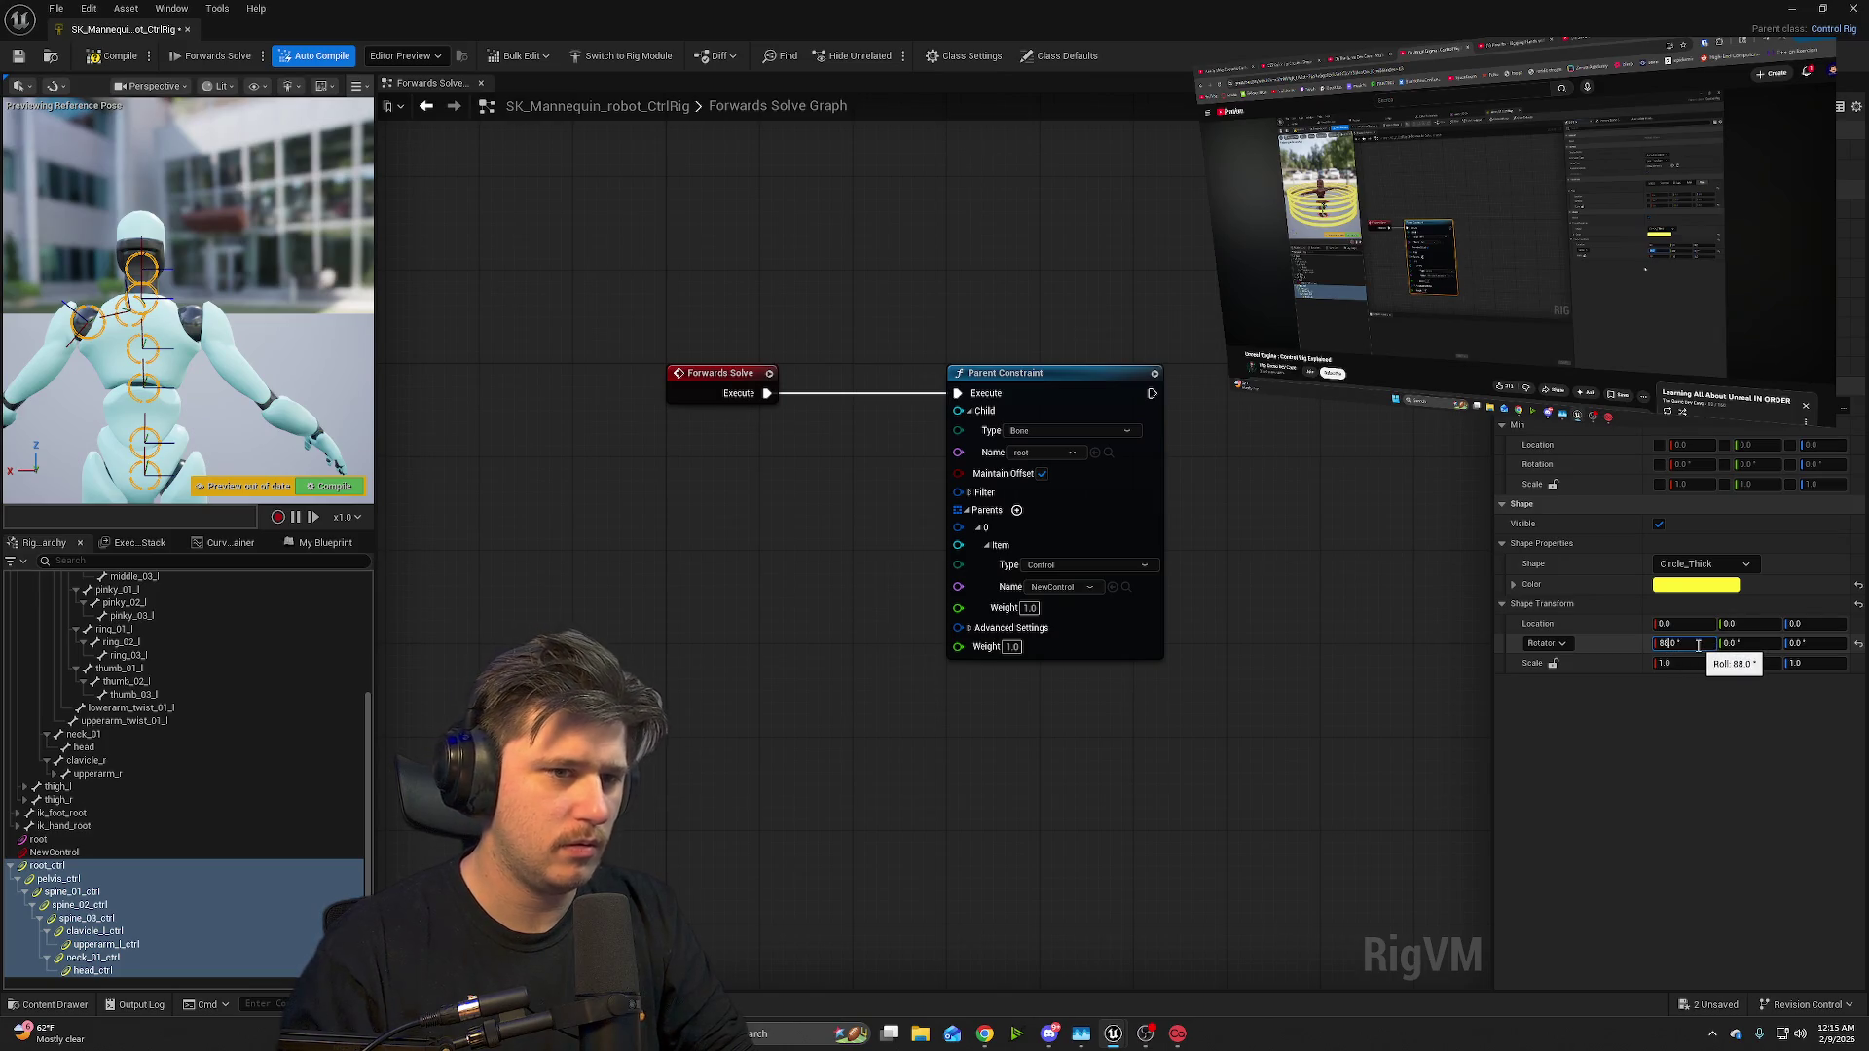
{"action": "type", "text": "0"}
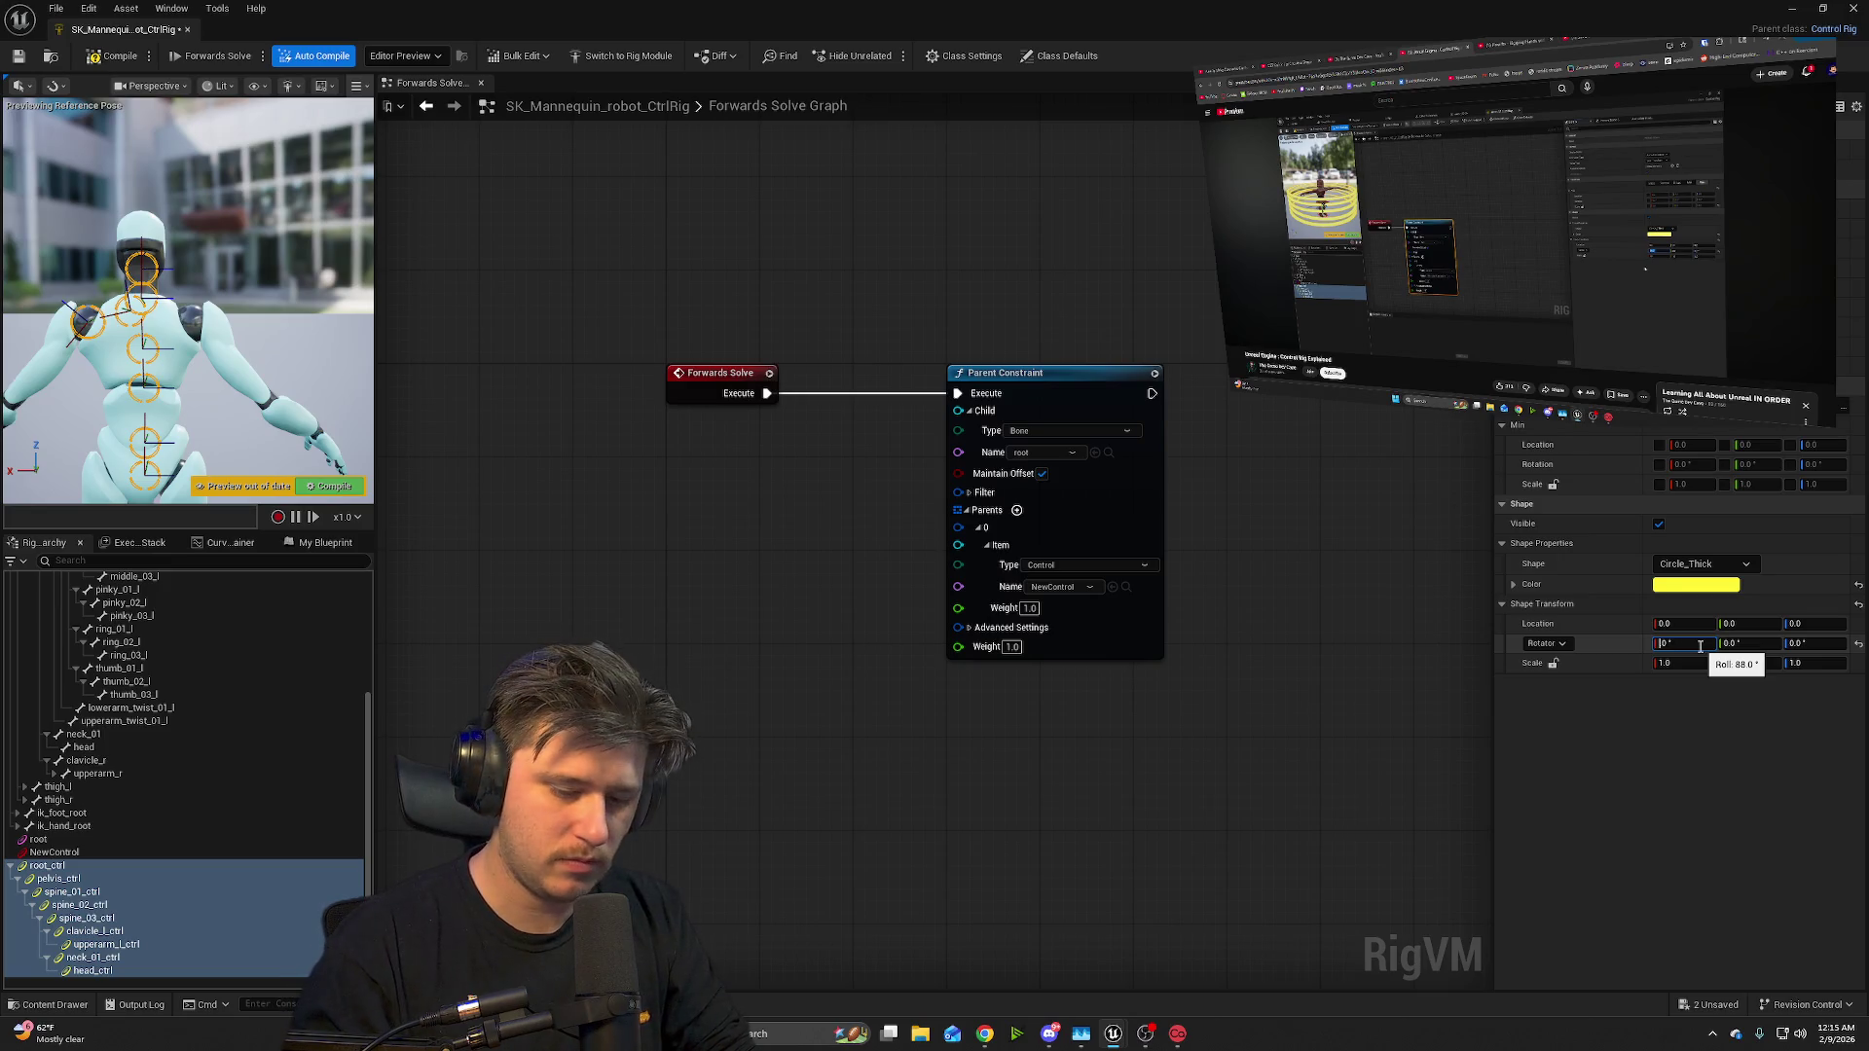
{"action": "key", "text": "Return"}
- Compile the rig, recheck X rotation, and start rotating the shapes around Y
{"action": "left_click_drag", "start_coordinate": [224, 317], "coordinate": [137, 336]}
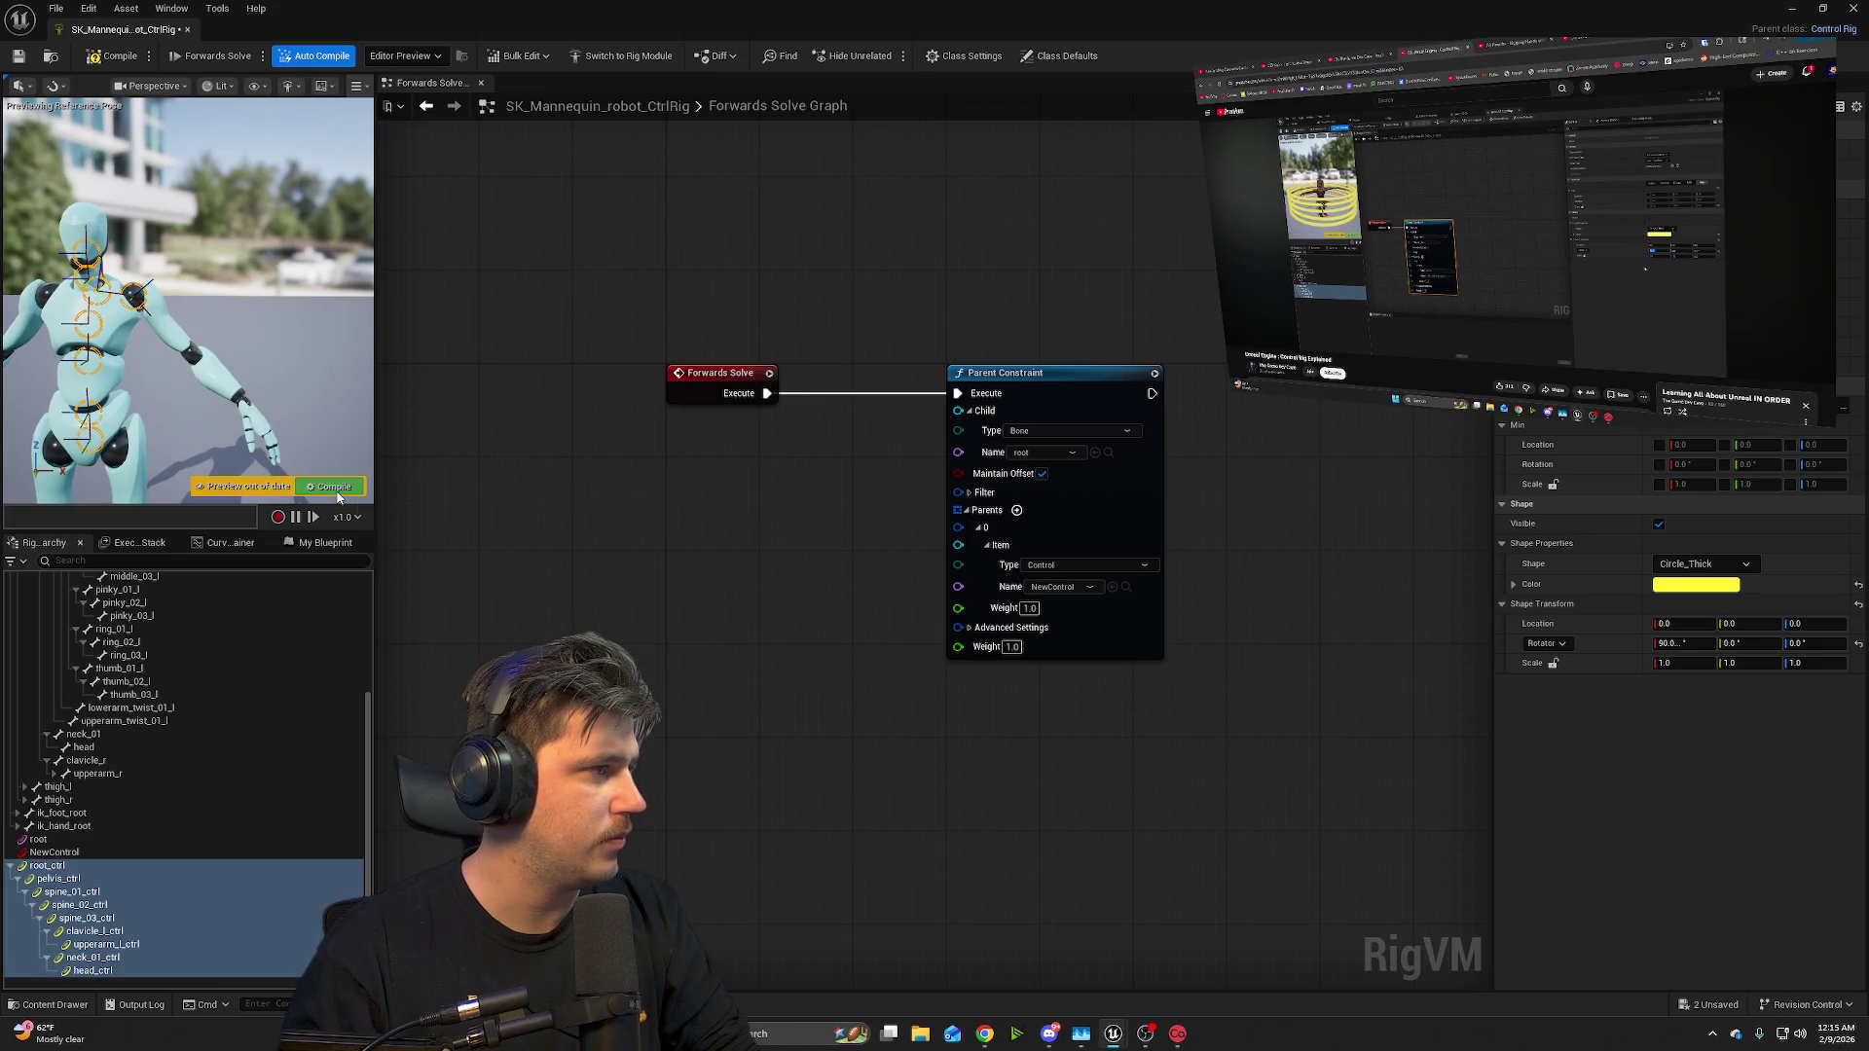
{"action": "left_click", "coordinate": [326, 487]}
{"action": "left_click_drag", "start_coordinate": [282, 405], "coordinate": [208, 405]}
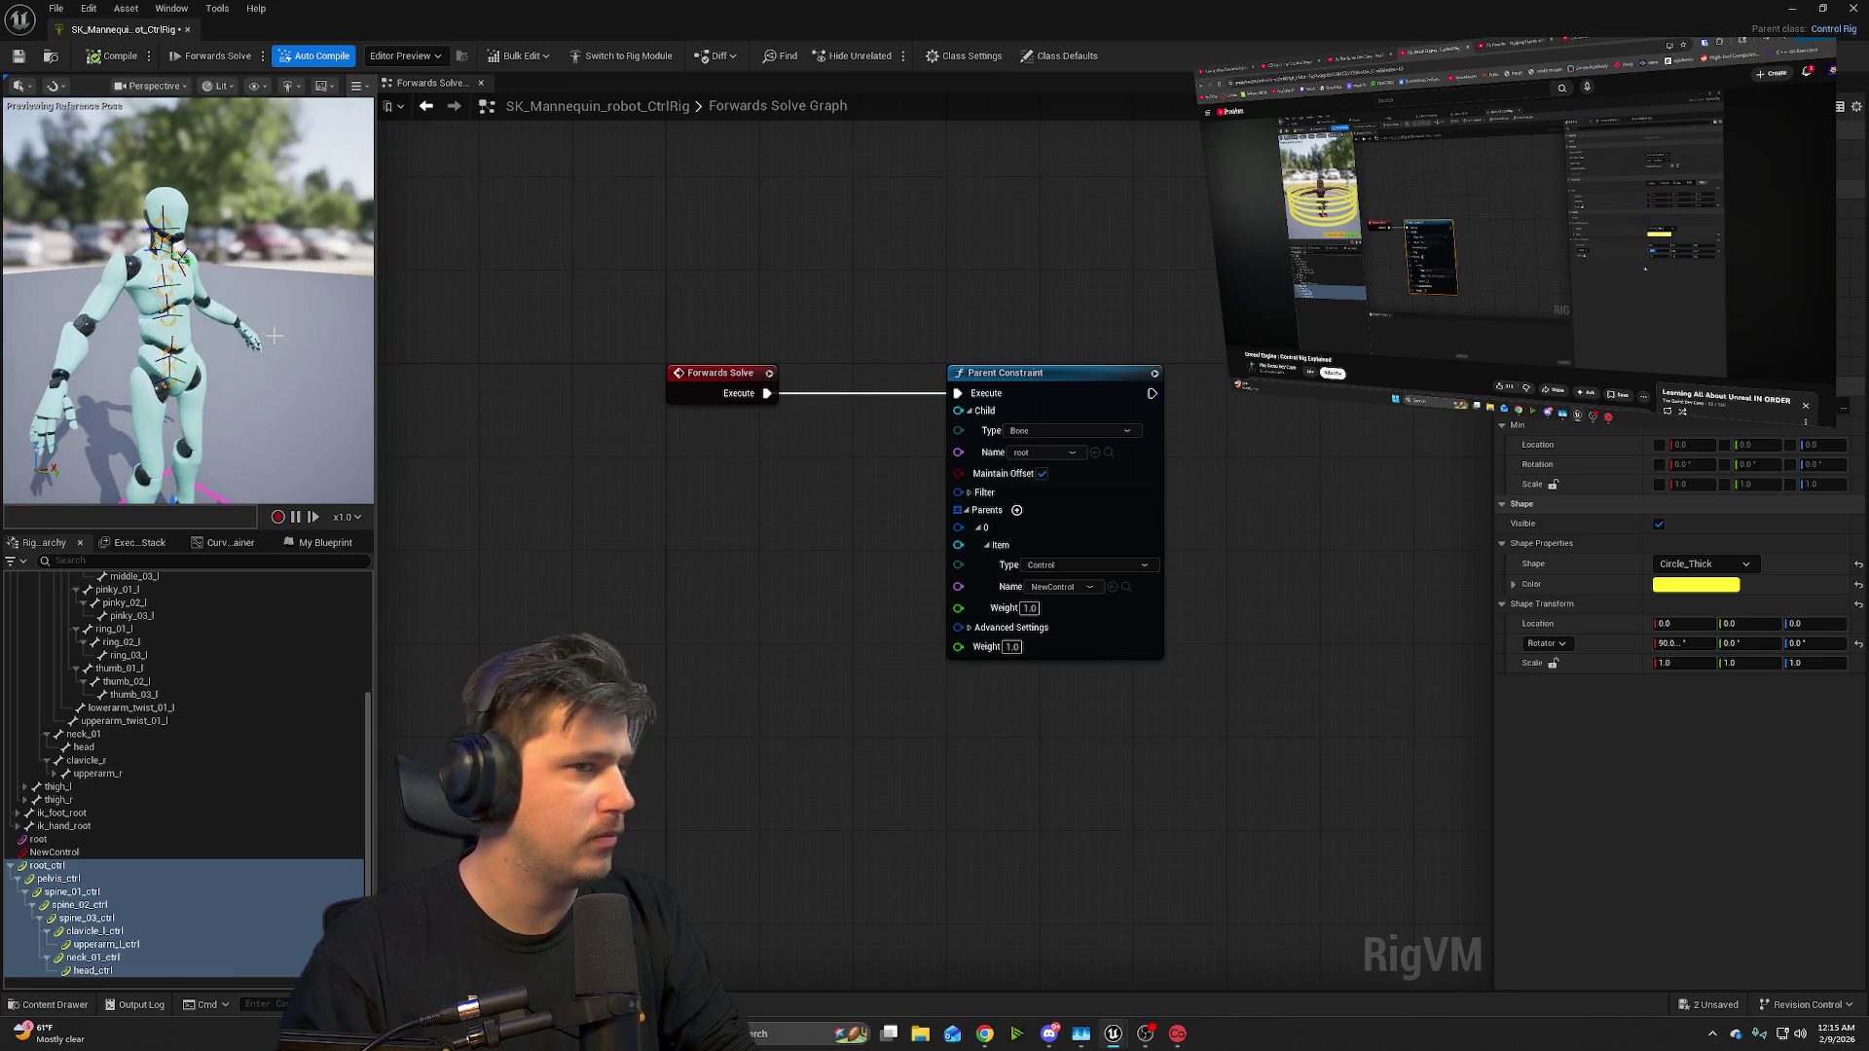
{"action": "left_click", "coordinate": [1676, 644]}
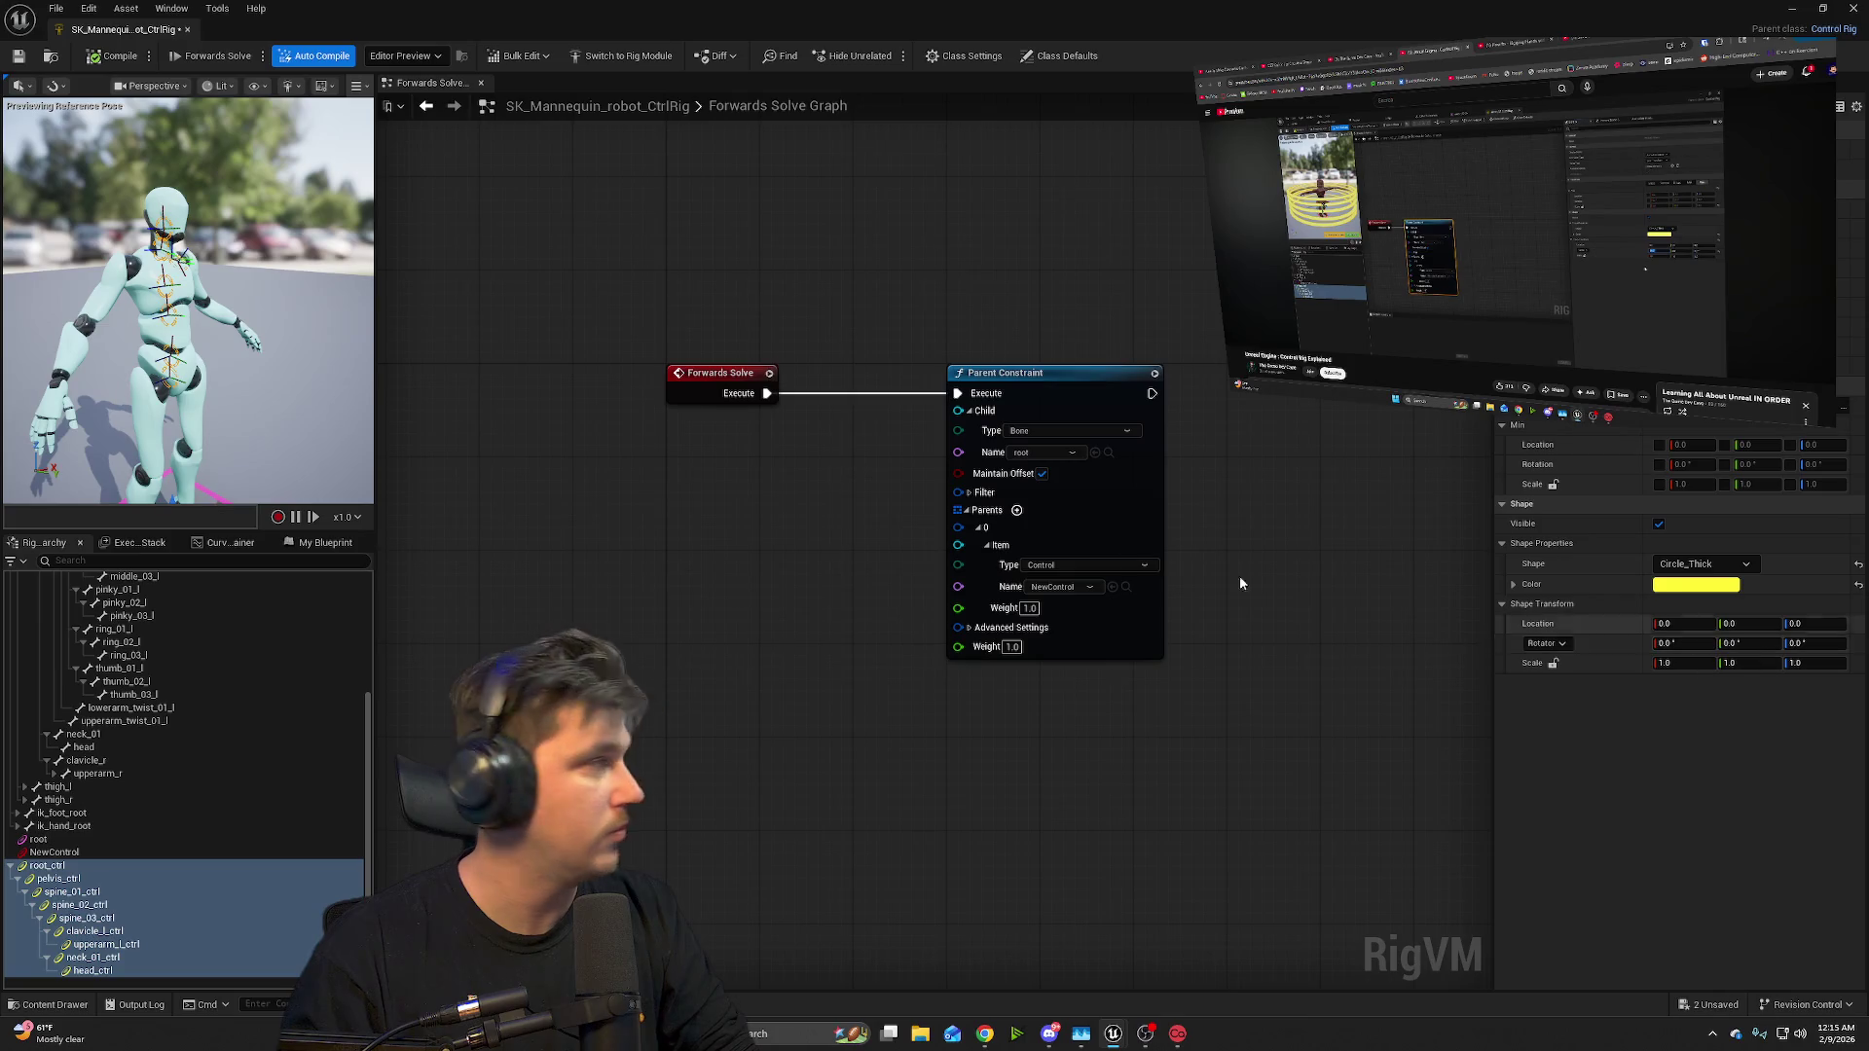
{"action": "mouse_move", "coordinate": [1239, 222]}
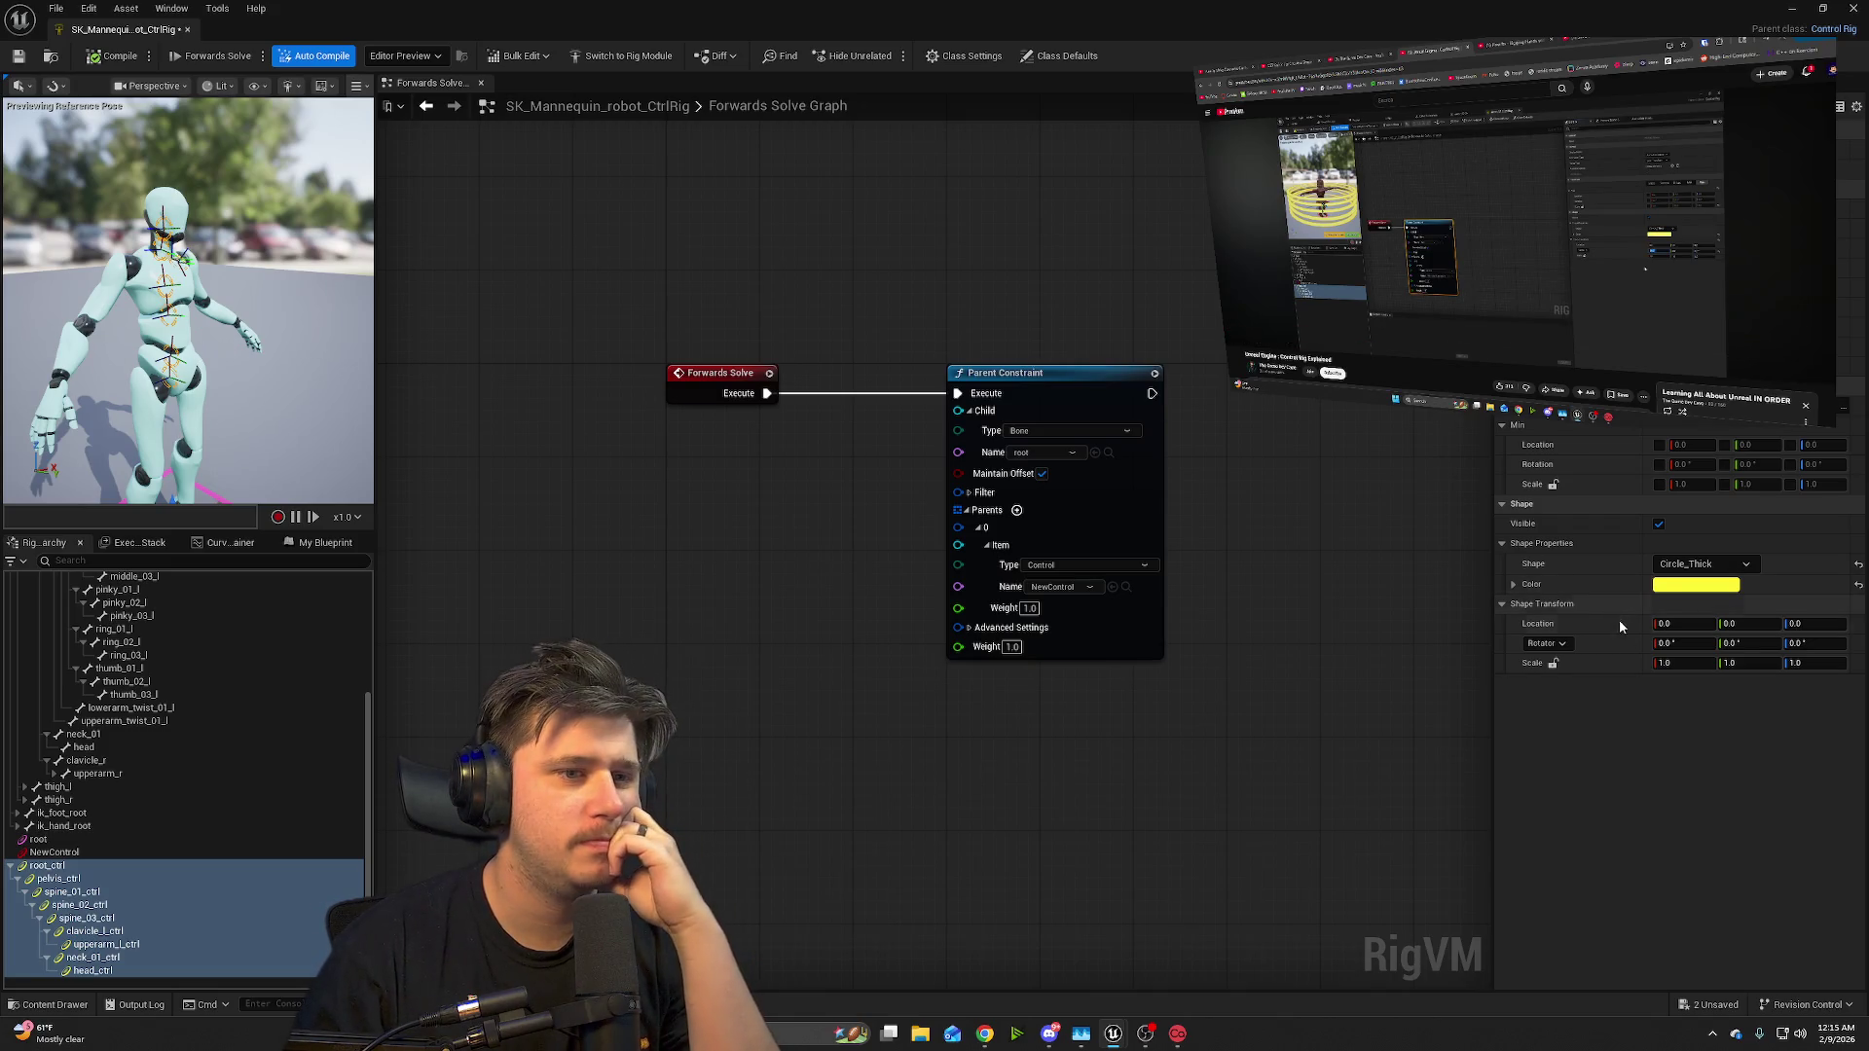
{"action": "left_click_drag", "start_coordinate": [1740, 644], "coordinate": [1781, 643]}
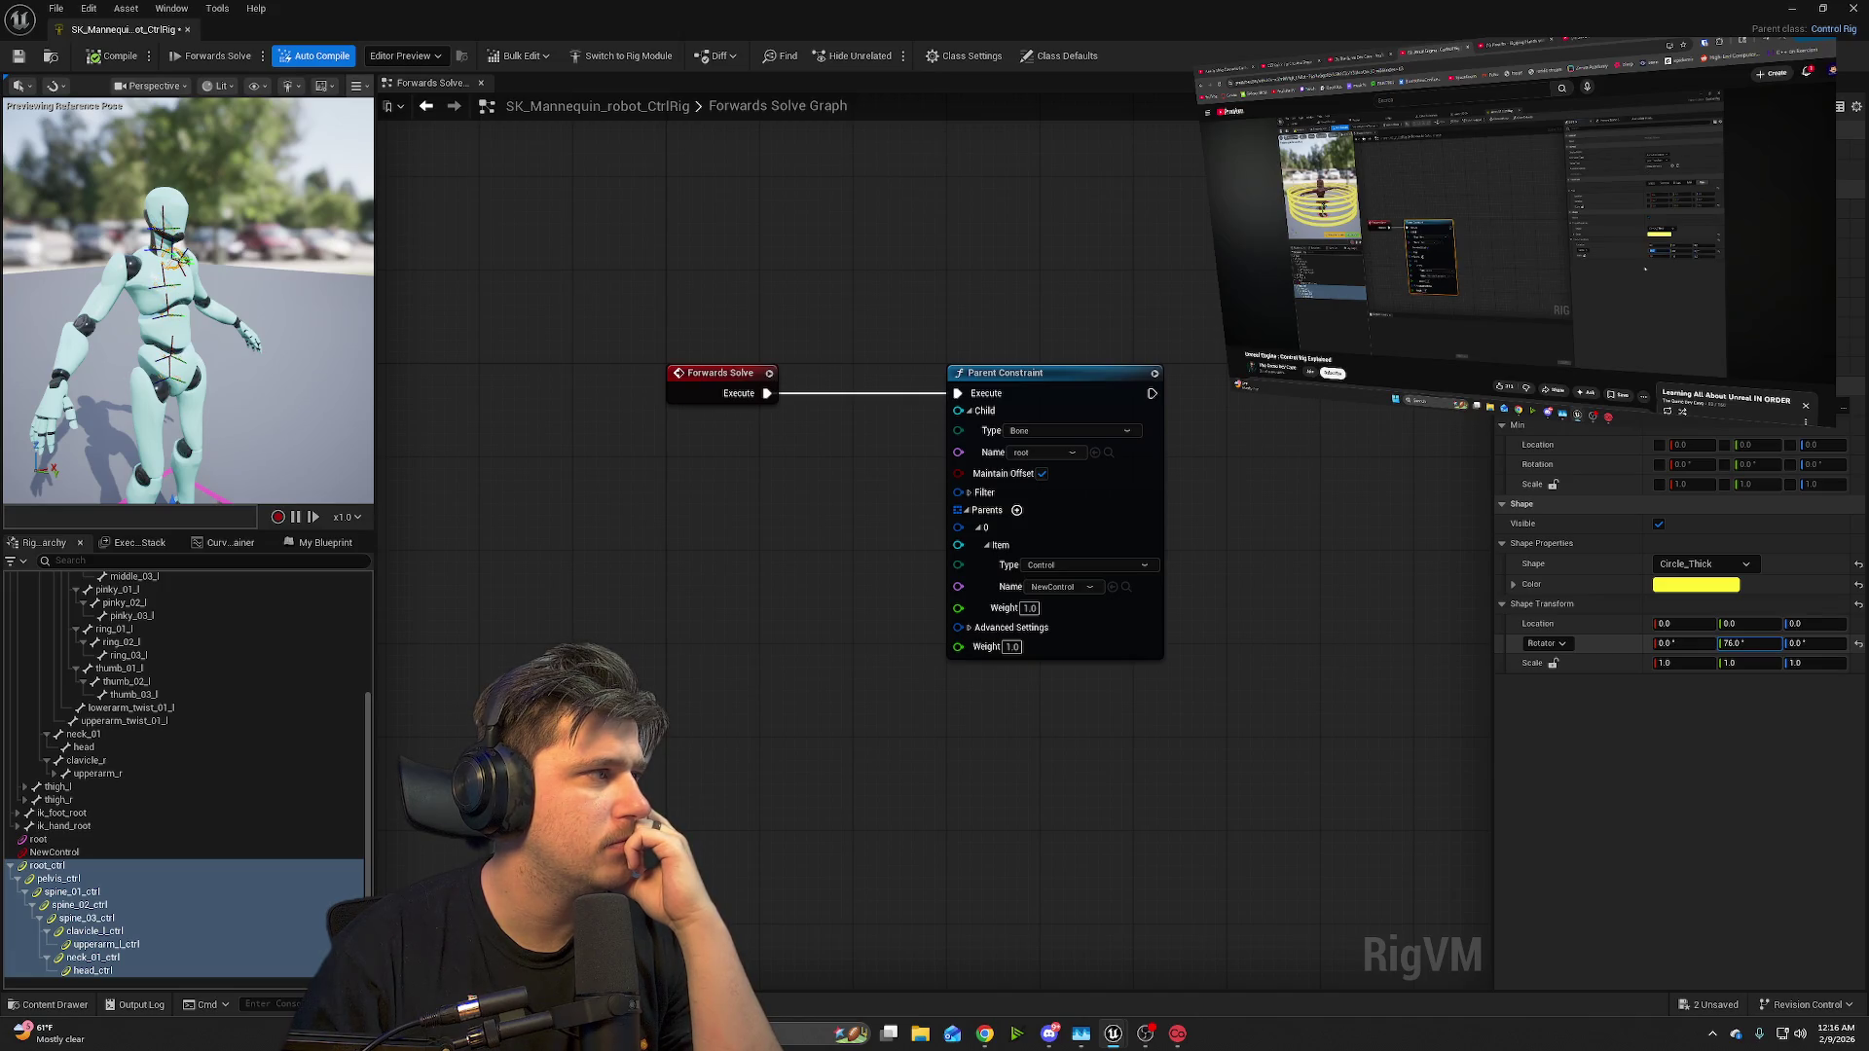
- Set the control shapes' Rotator Y to 90, then start raising Scale X above 1.0
{"action": "left_click", "coordinate": [1737, 647]}
{"action": "type", "text": "90"}
{"action": "key", "text": "Return"}
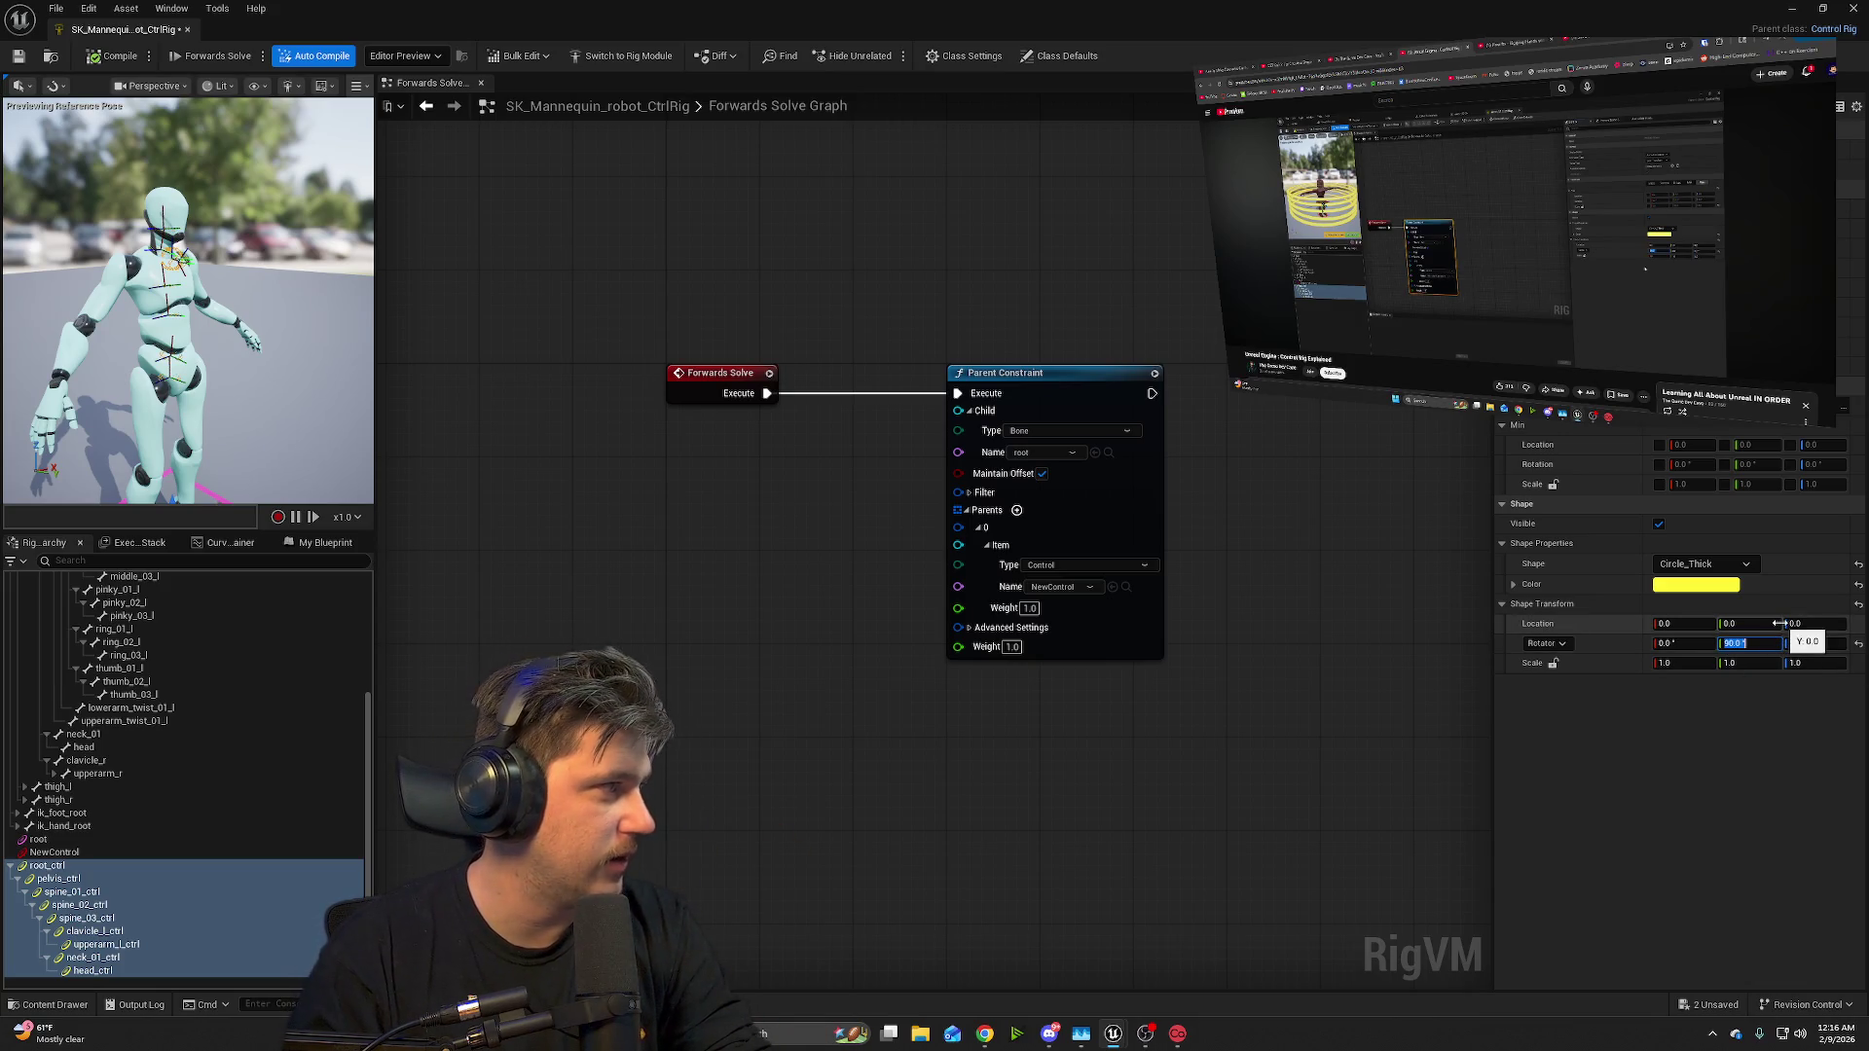
{"action": "left_click_drag", "start_coordinate": [185, 292], "coordinate": [360, 292]}
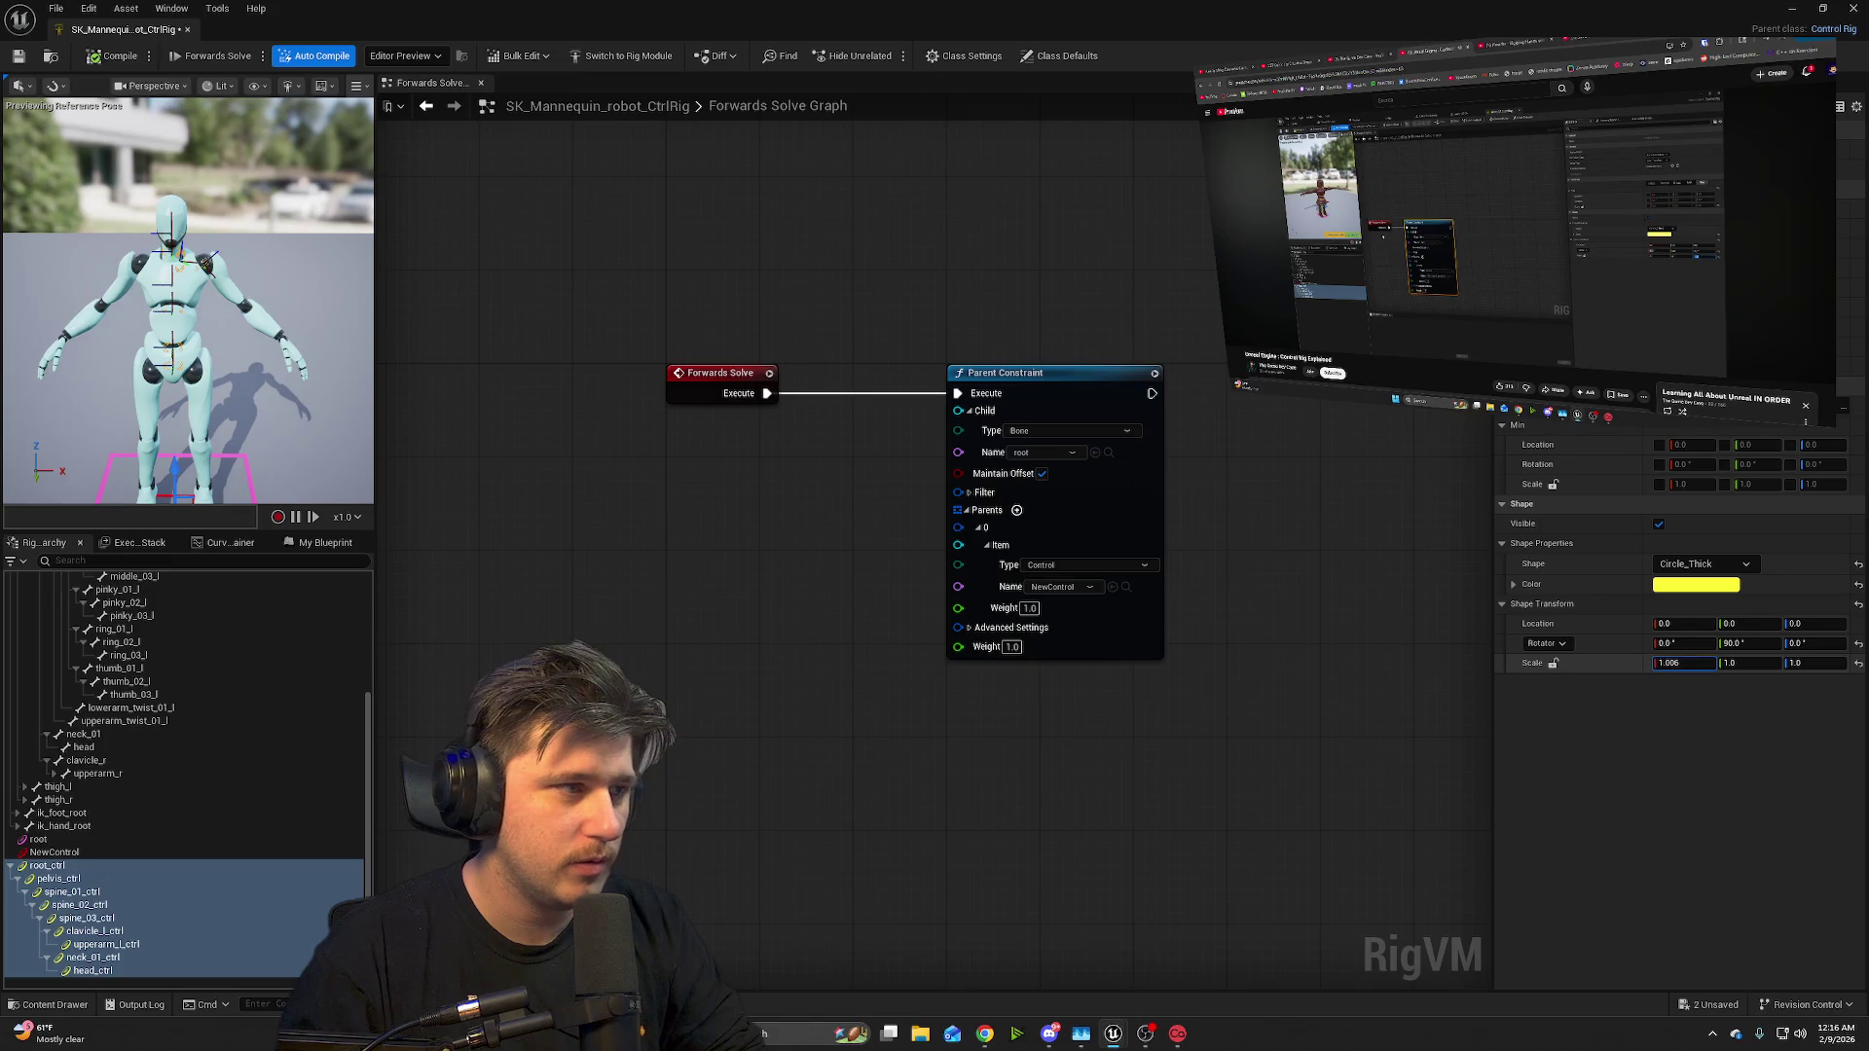
{"action": "left_click_drag", "start_coordinate": [1684, 663], "coordinate": [1743, 663]}
- Set shape scale X, Y and Z to 5, after briefly trying X at 10
{"action": "left_click", "coordinate": [1662, 665]}
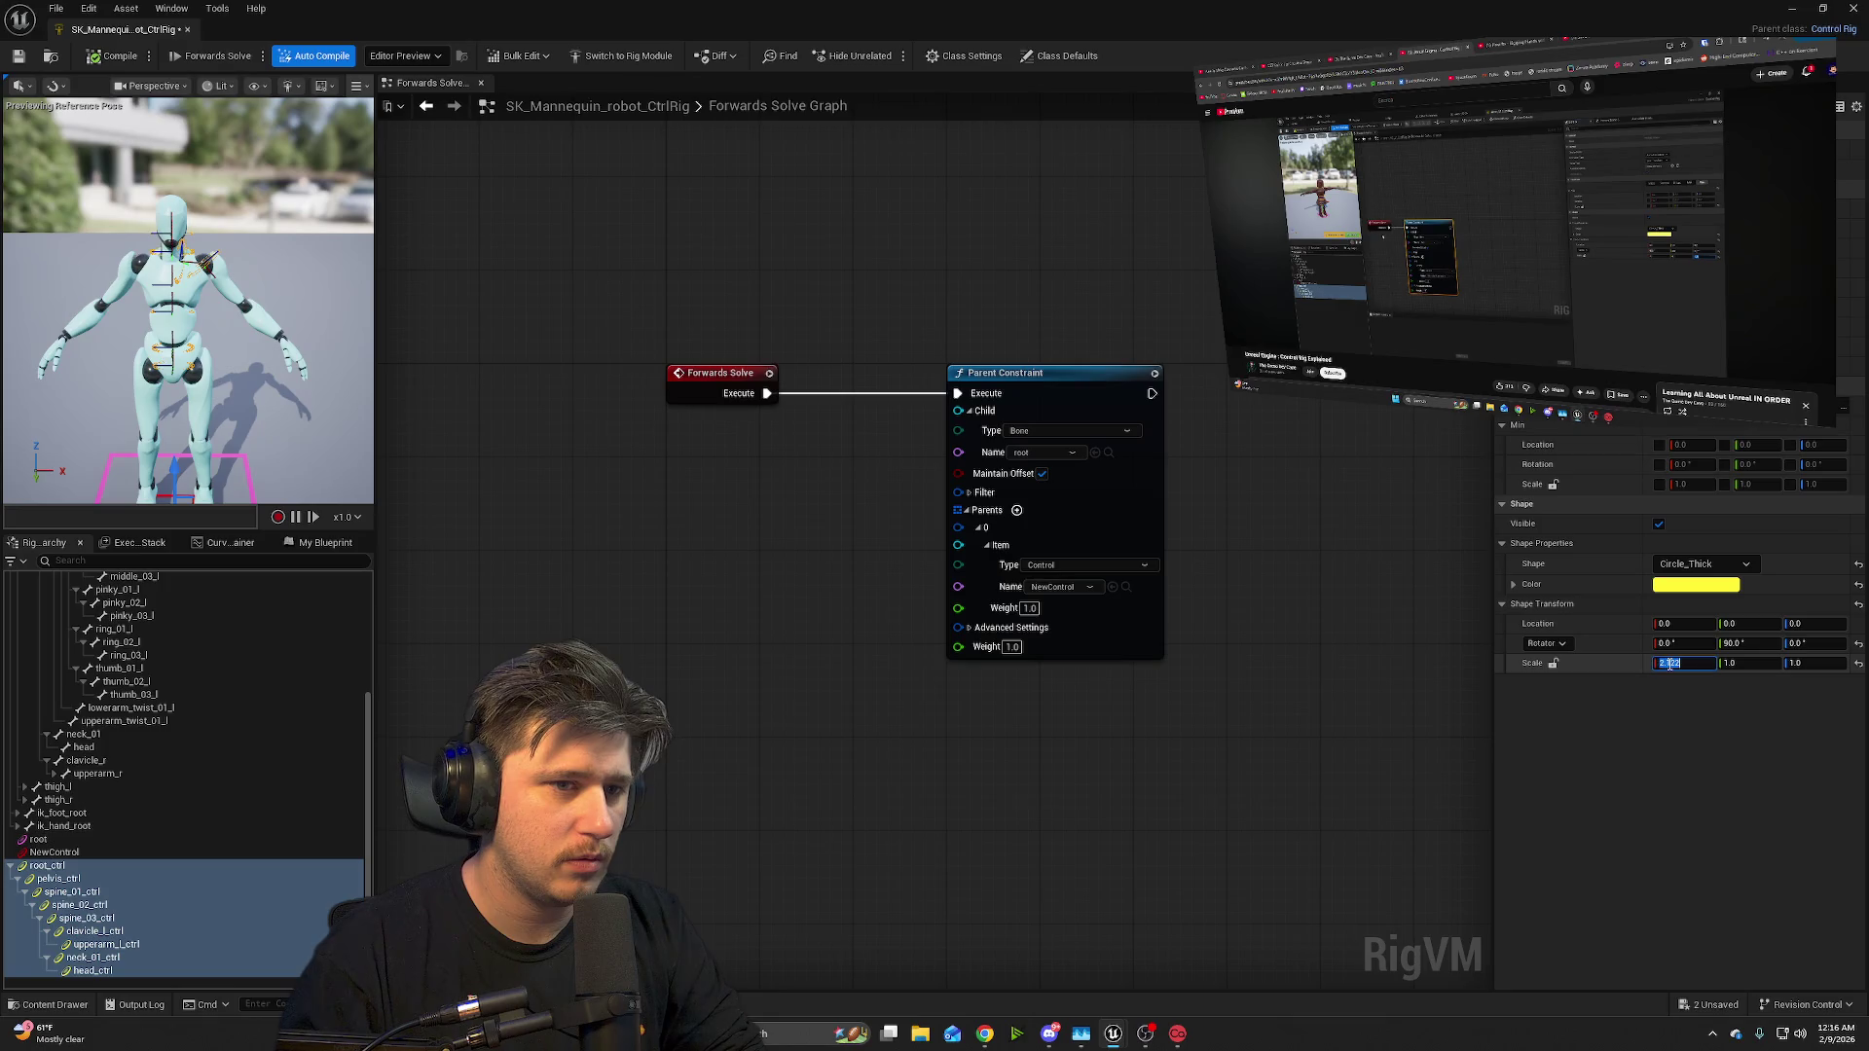
{"action": "type", "text": "10"}
{"action": "key", "text": "Return"}
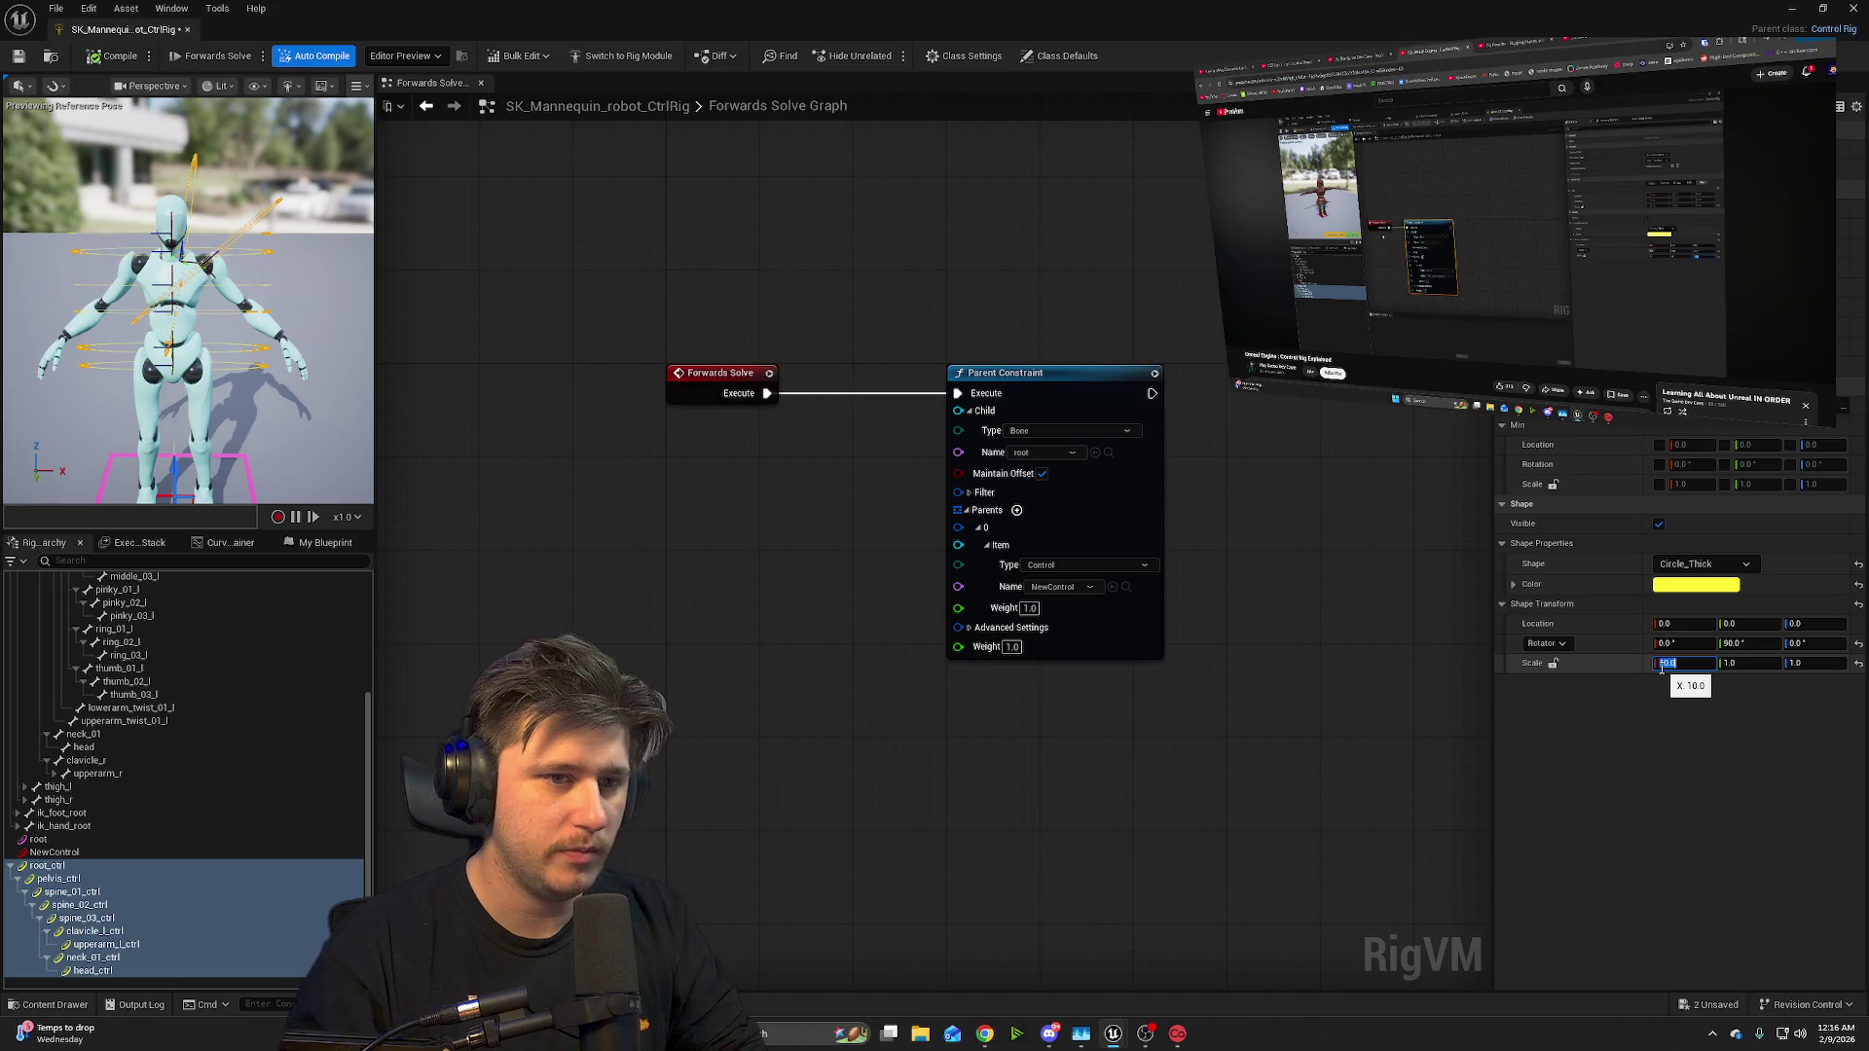
{"action": "type", "text": "5"}
{"action": "key", "text": "Return"}
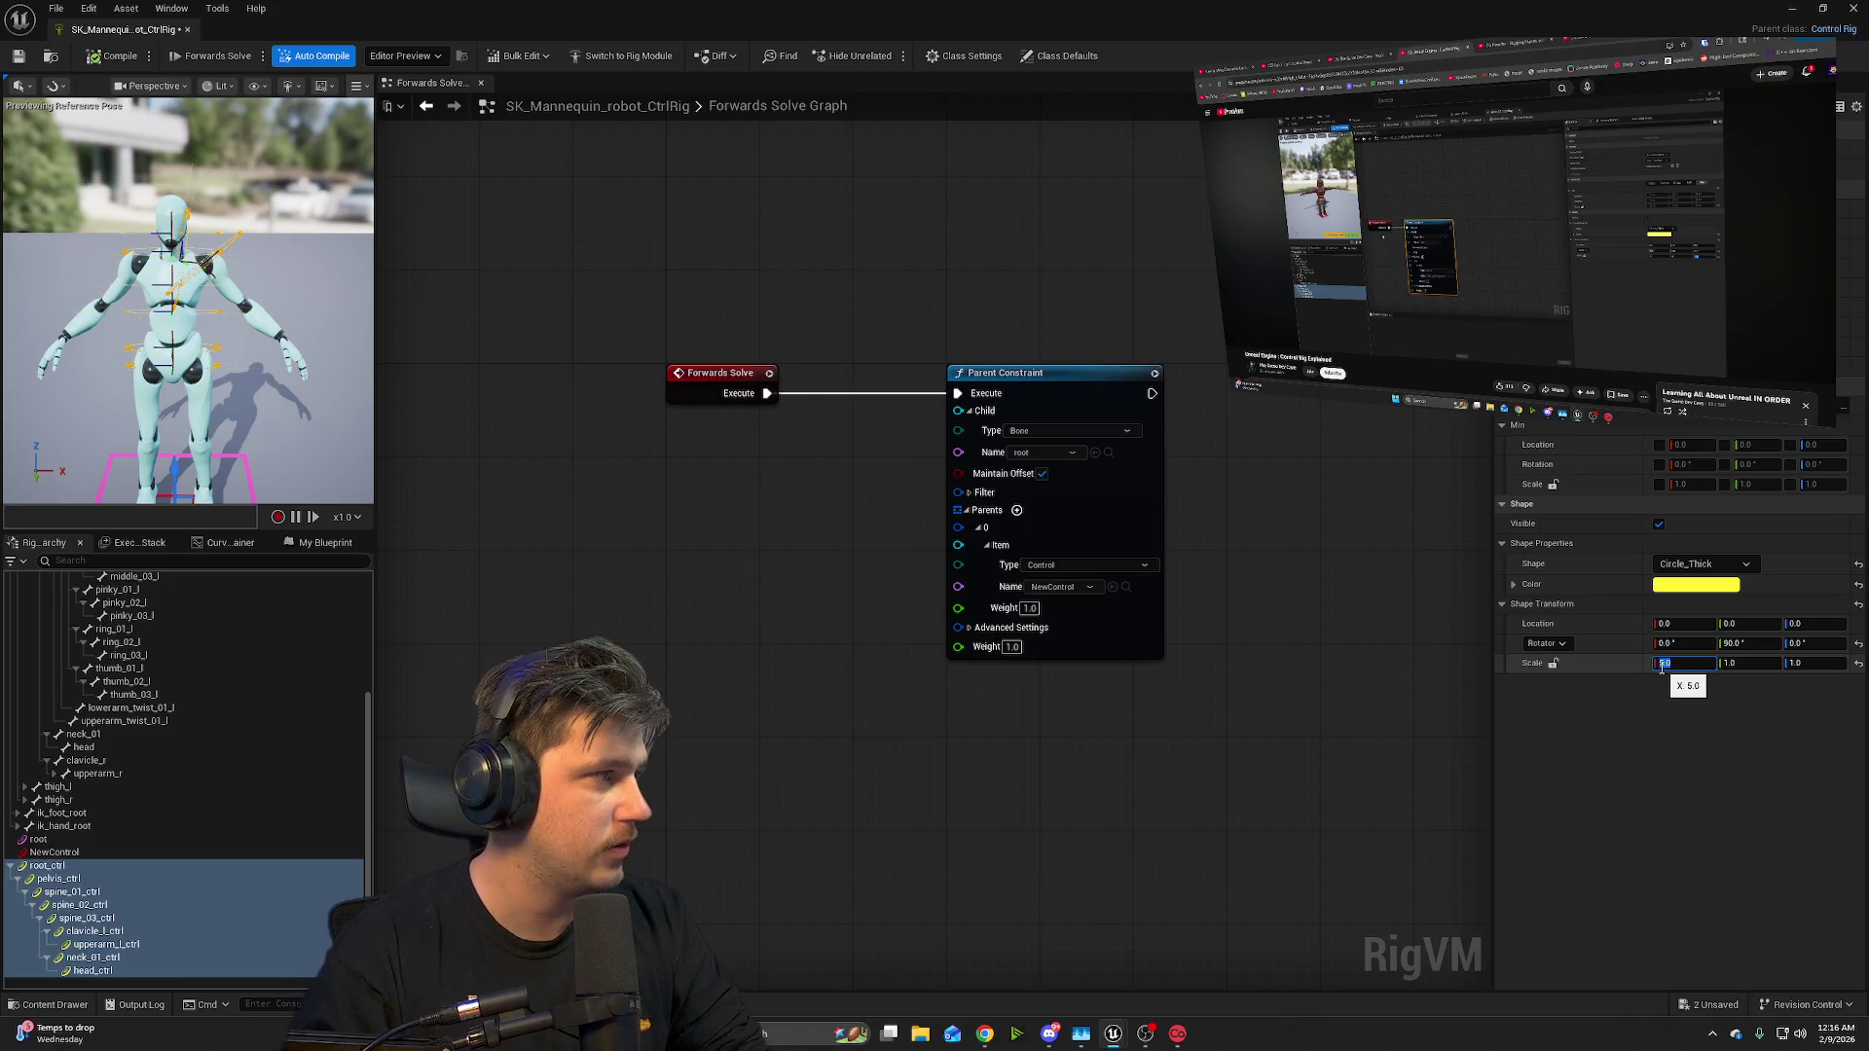
{"action": "left_click", "coordinate": [1764, 663]}
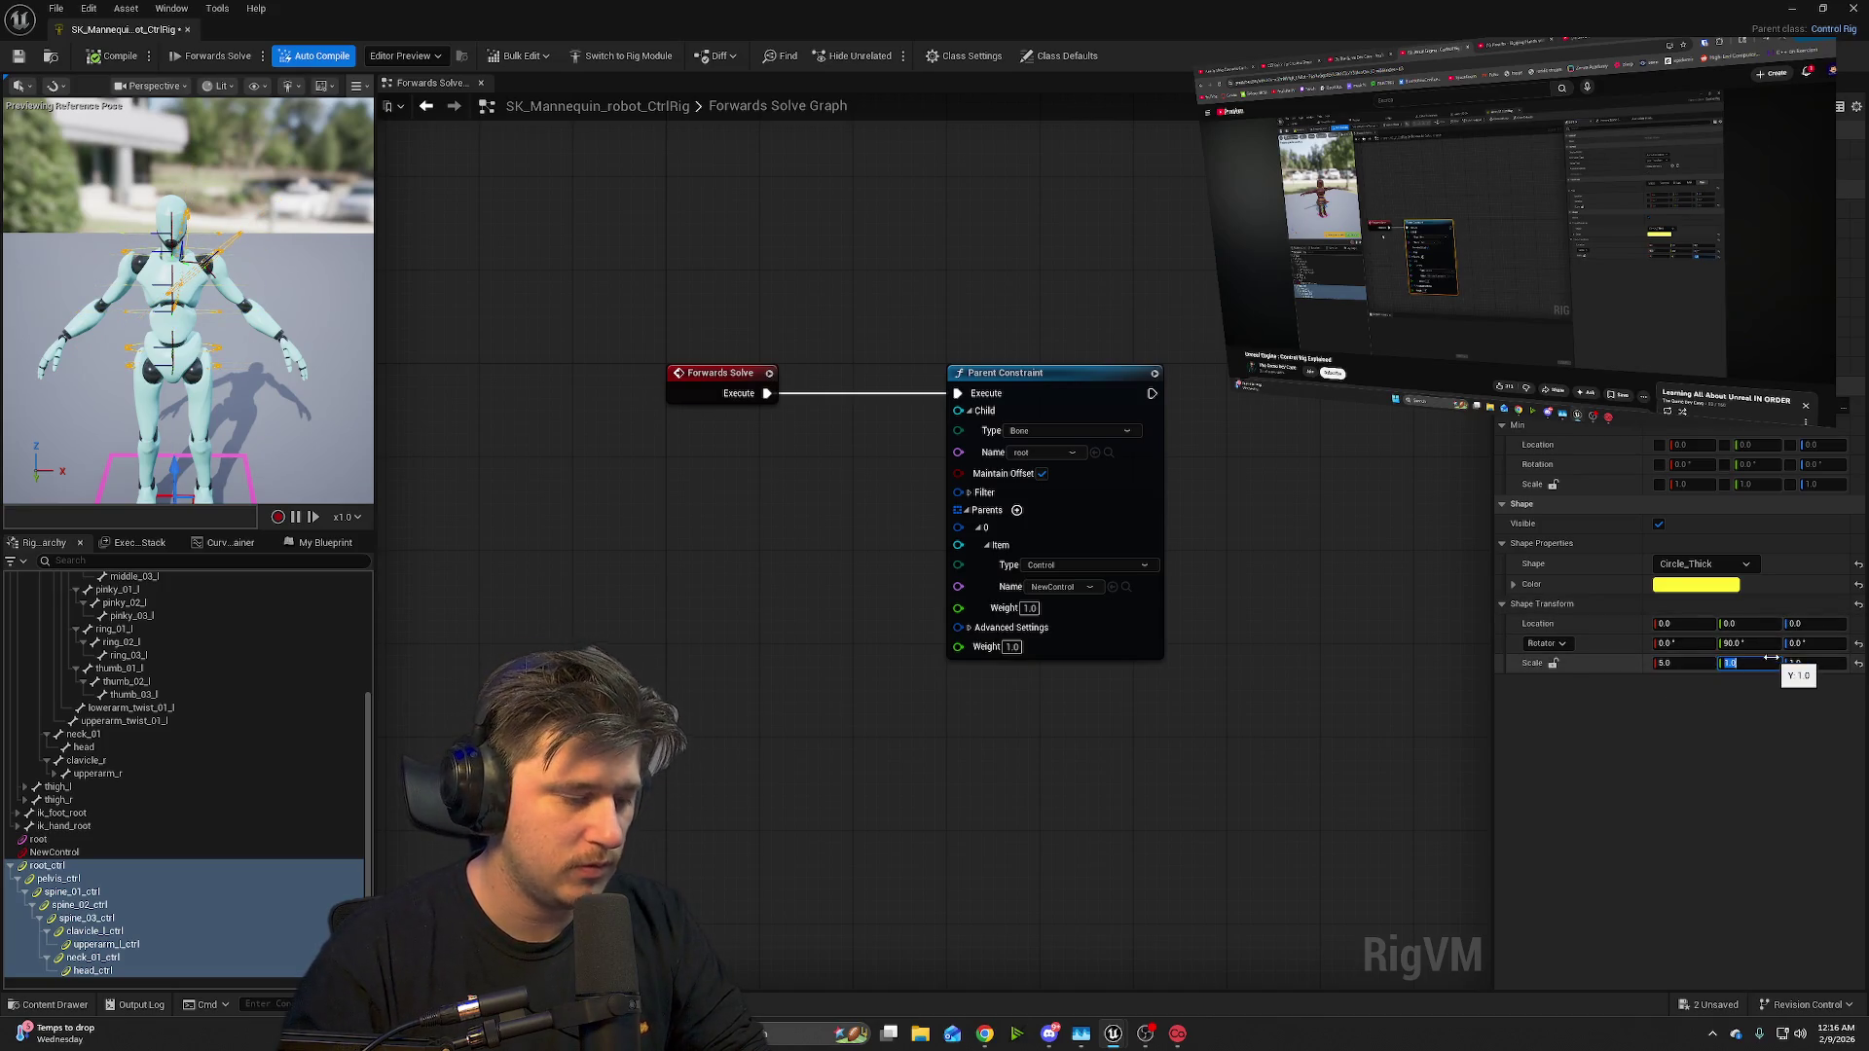
{"action": "type", "text": "5"}
{"action": "left_click", "coordinate": [1799, 663]}
{"action": "type", "text": "5"}
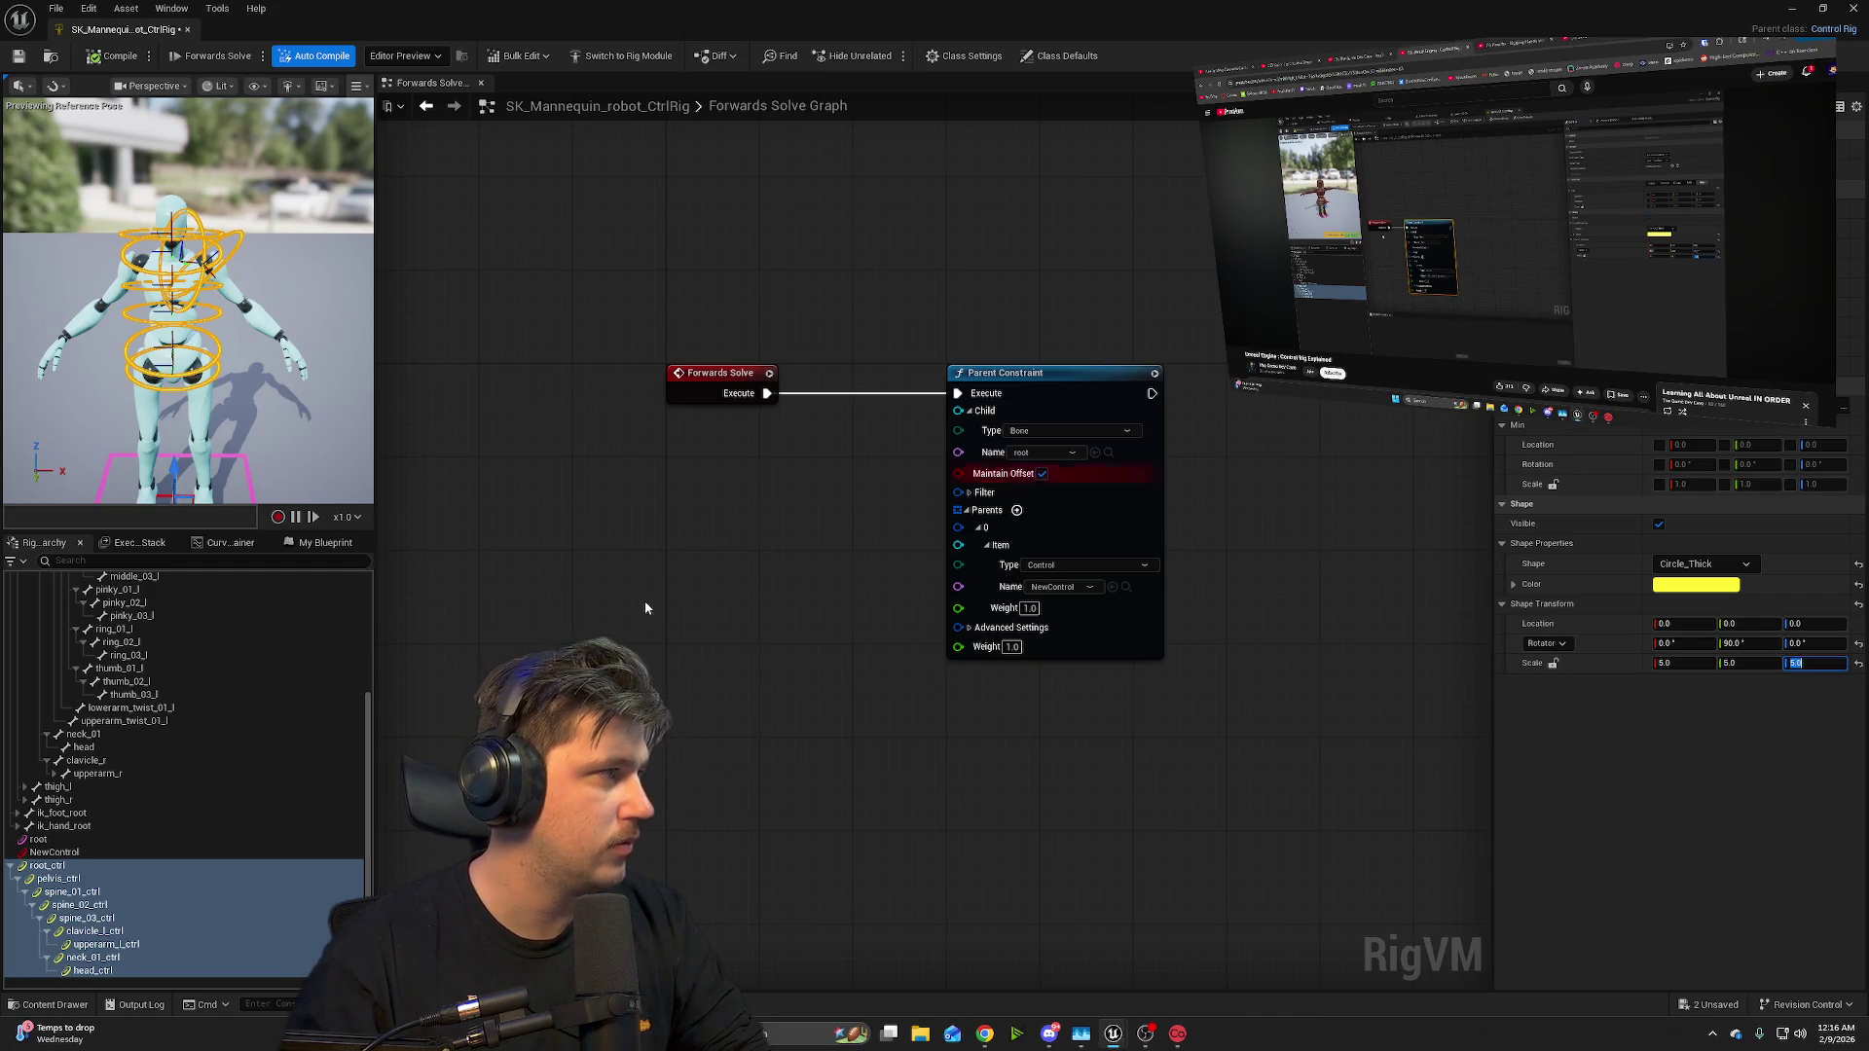
{"action": "mouse_move", "coordinate": [237, 380]}
{"action": "left_mouse_down"}
{"action": "mouse_move", "coordinate": [237, 331]}
{"action": "mouse_move", "coordinate": [292, 360]}
{"action": "mouse_move", "coordinate": [214, 372]}
{"action": "left_mouse_up"}
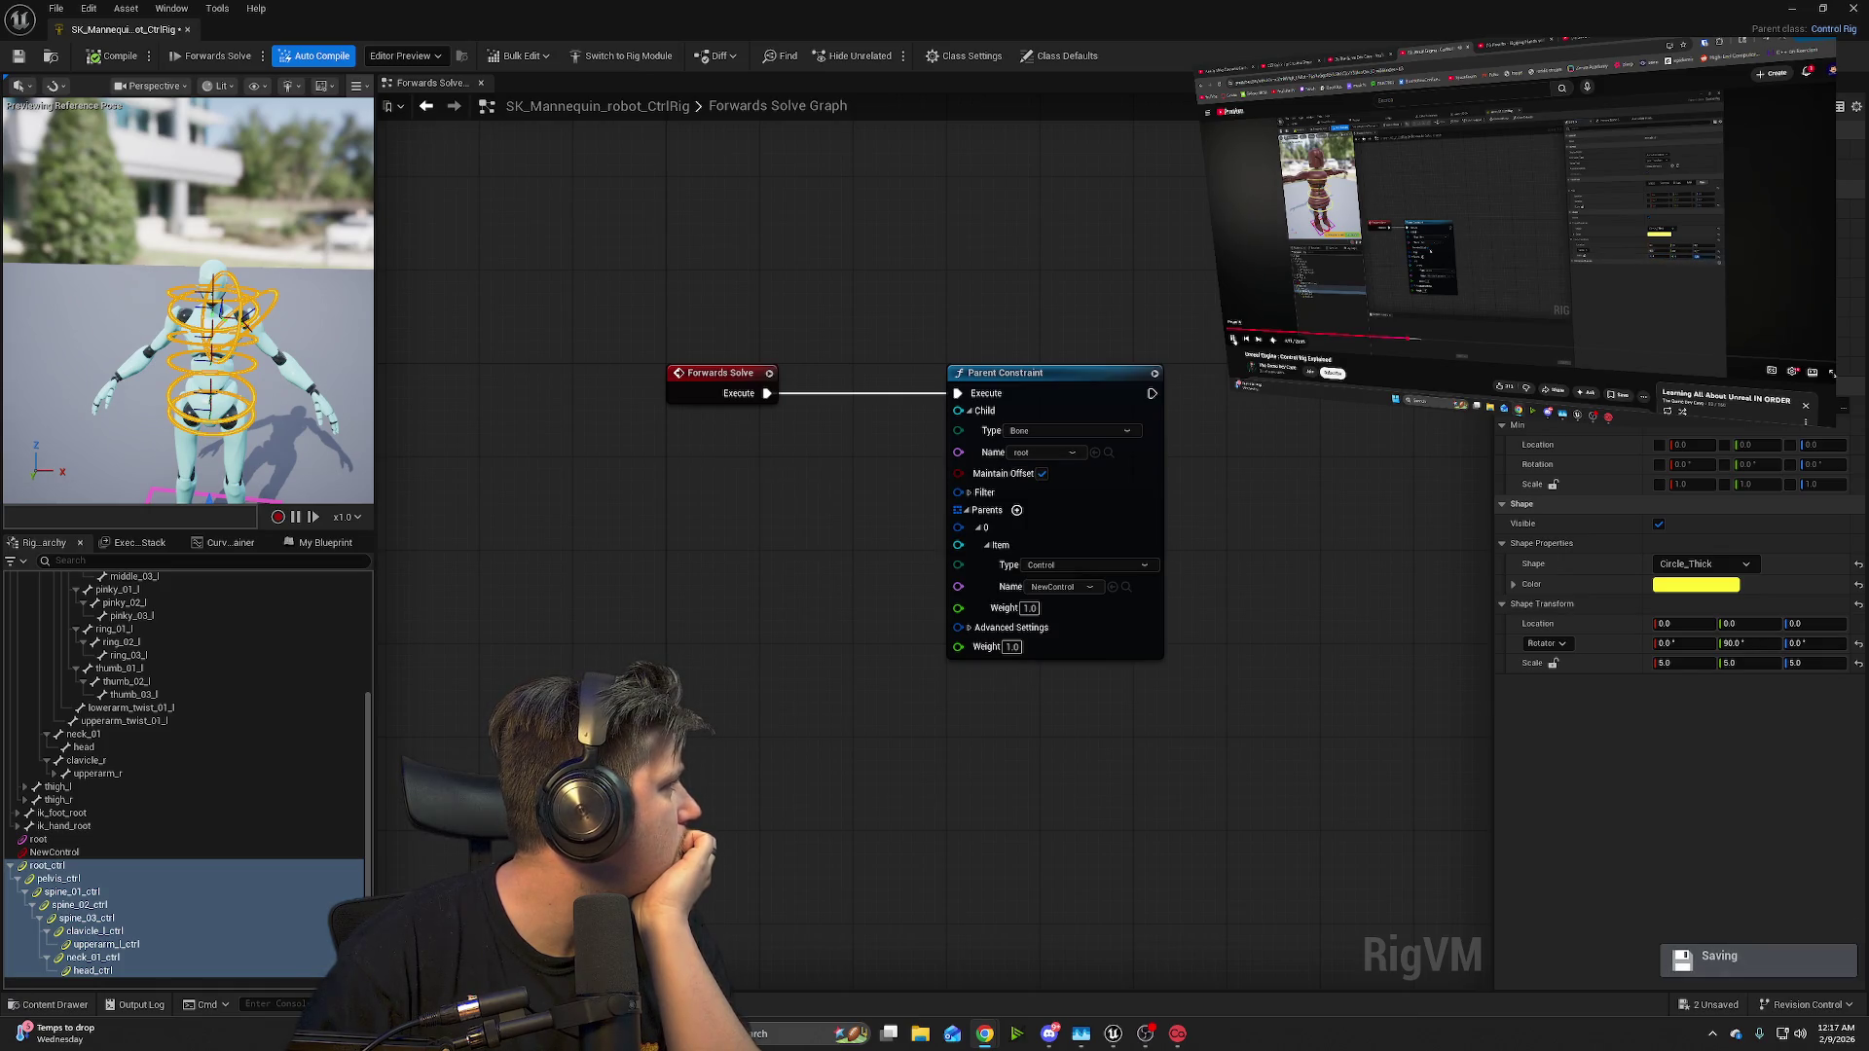
{"action": "mouse_move", "coordinate": [1233, 340]}
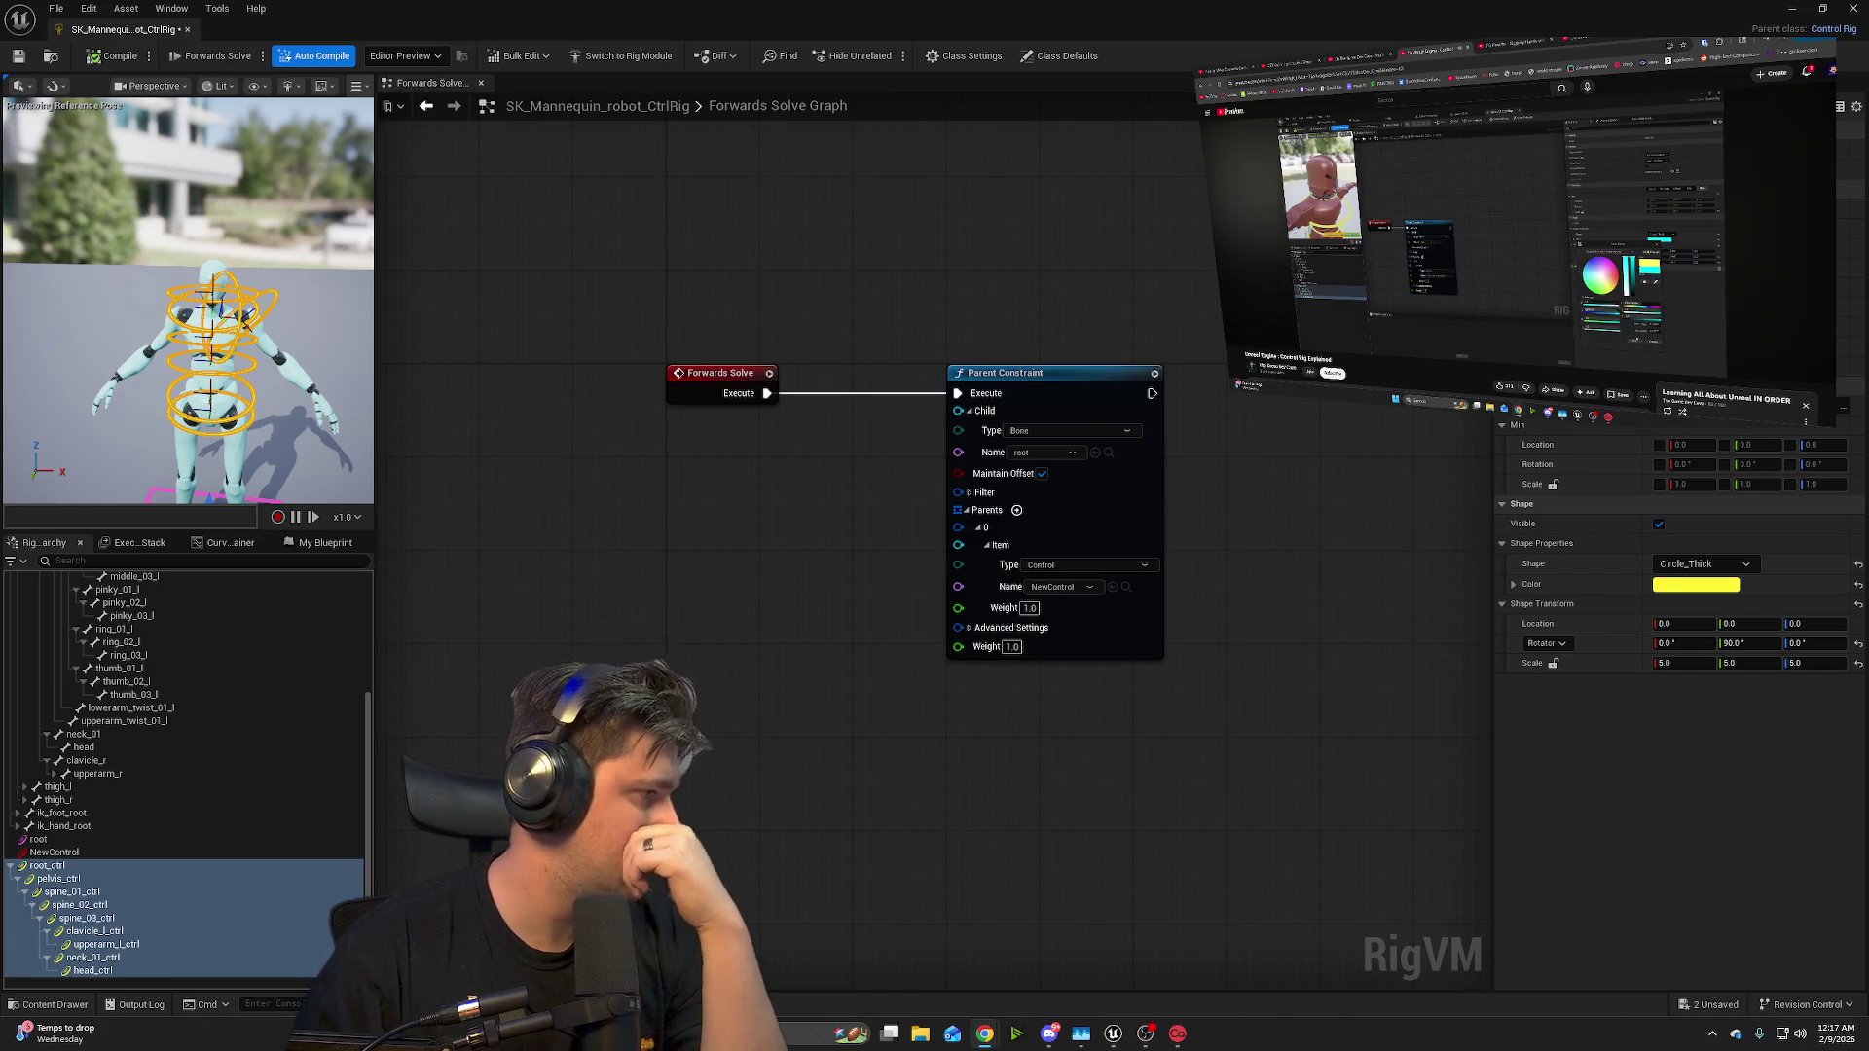
- Select head_ctrl alone and change its shape colour to light blue
{"action": "left_click", "coordinate": [92, 971]}
{"action": "left_click", "coordinate": [1706, 606]}
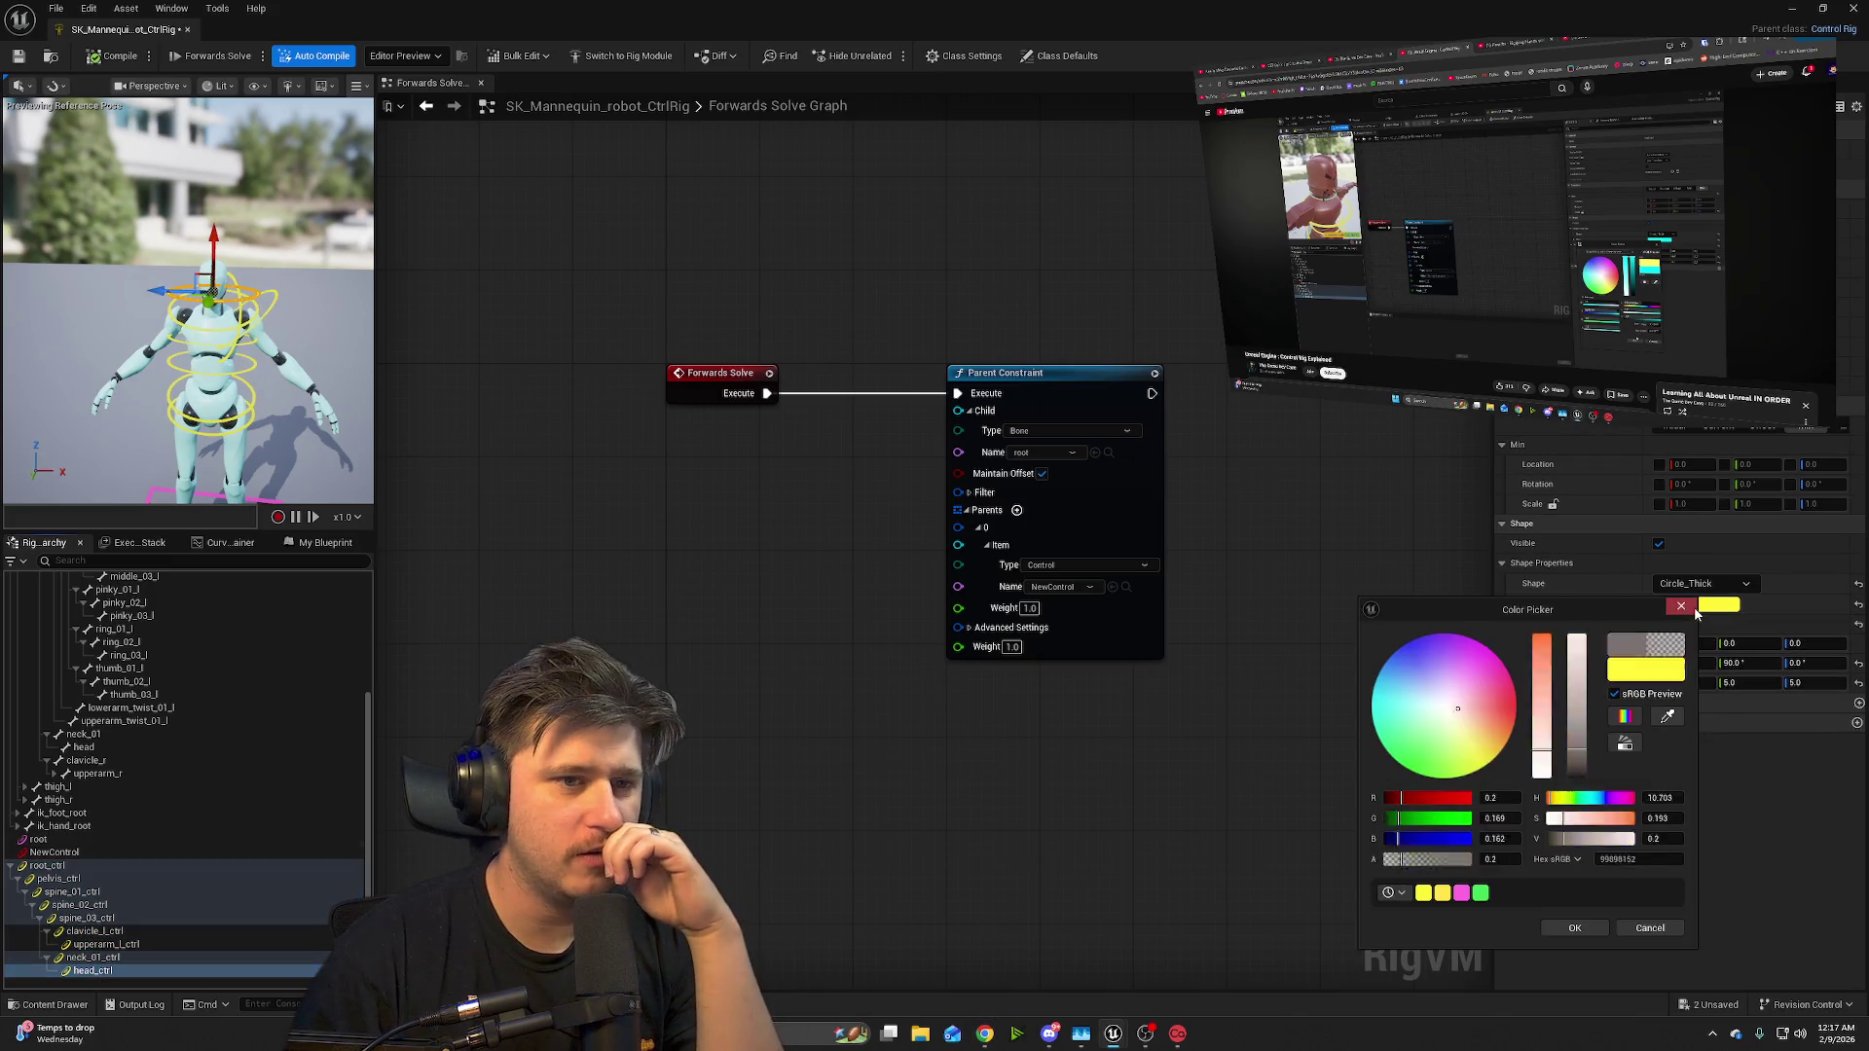
{"action": "left_click", "coordinate": [1398, 684]}
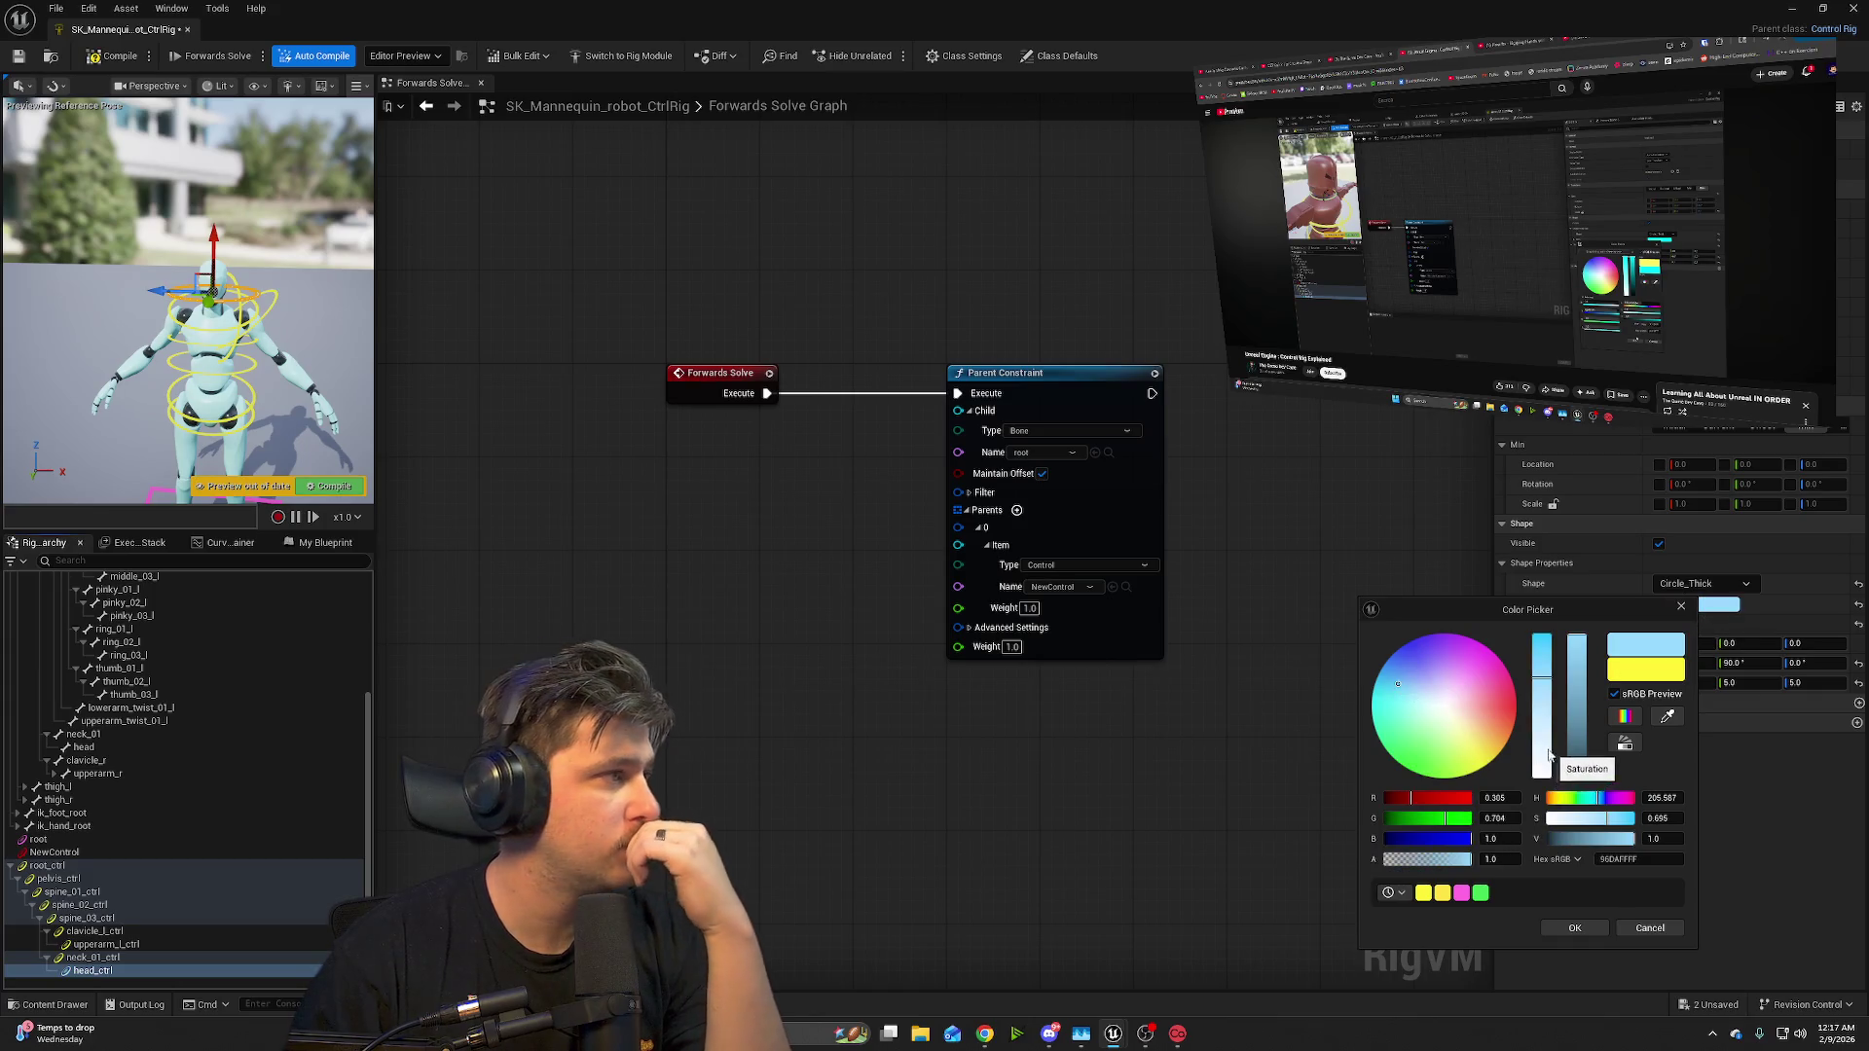
{"action": "left_click", "coordinate": [1575, 929]}
{"action": "mouse_move", "coordinate": [185, 292]}
{"action": "left_mouse_down"}
{"action": "mouse_move", "coordinate": [205, 244]}
{"action": "mouse_move", "coordinate": [185, 341]}
{"action": "mouse_move", "coordinate": [185, 283]}
{"action": "mouse_move", "coordinate": [230, 292]}
{"action": "left_mouse_up"}
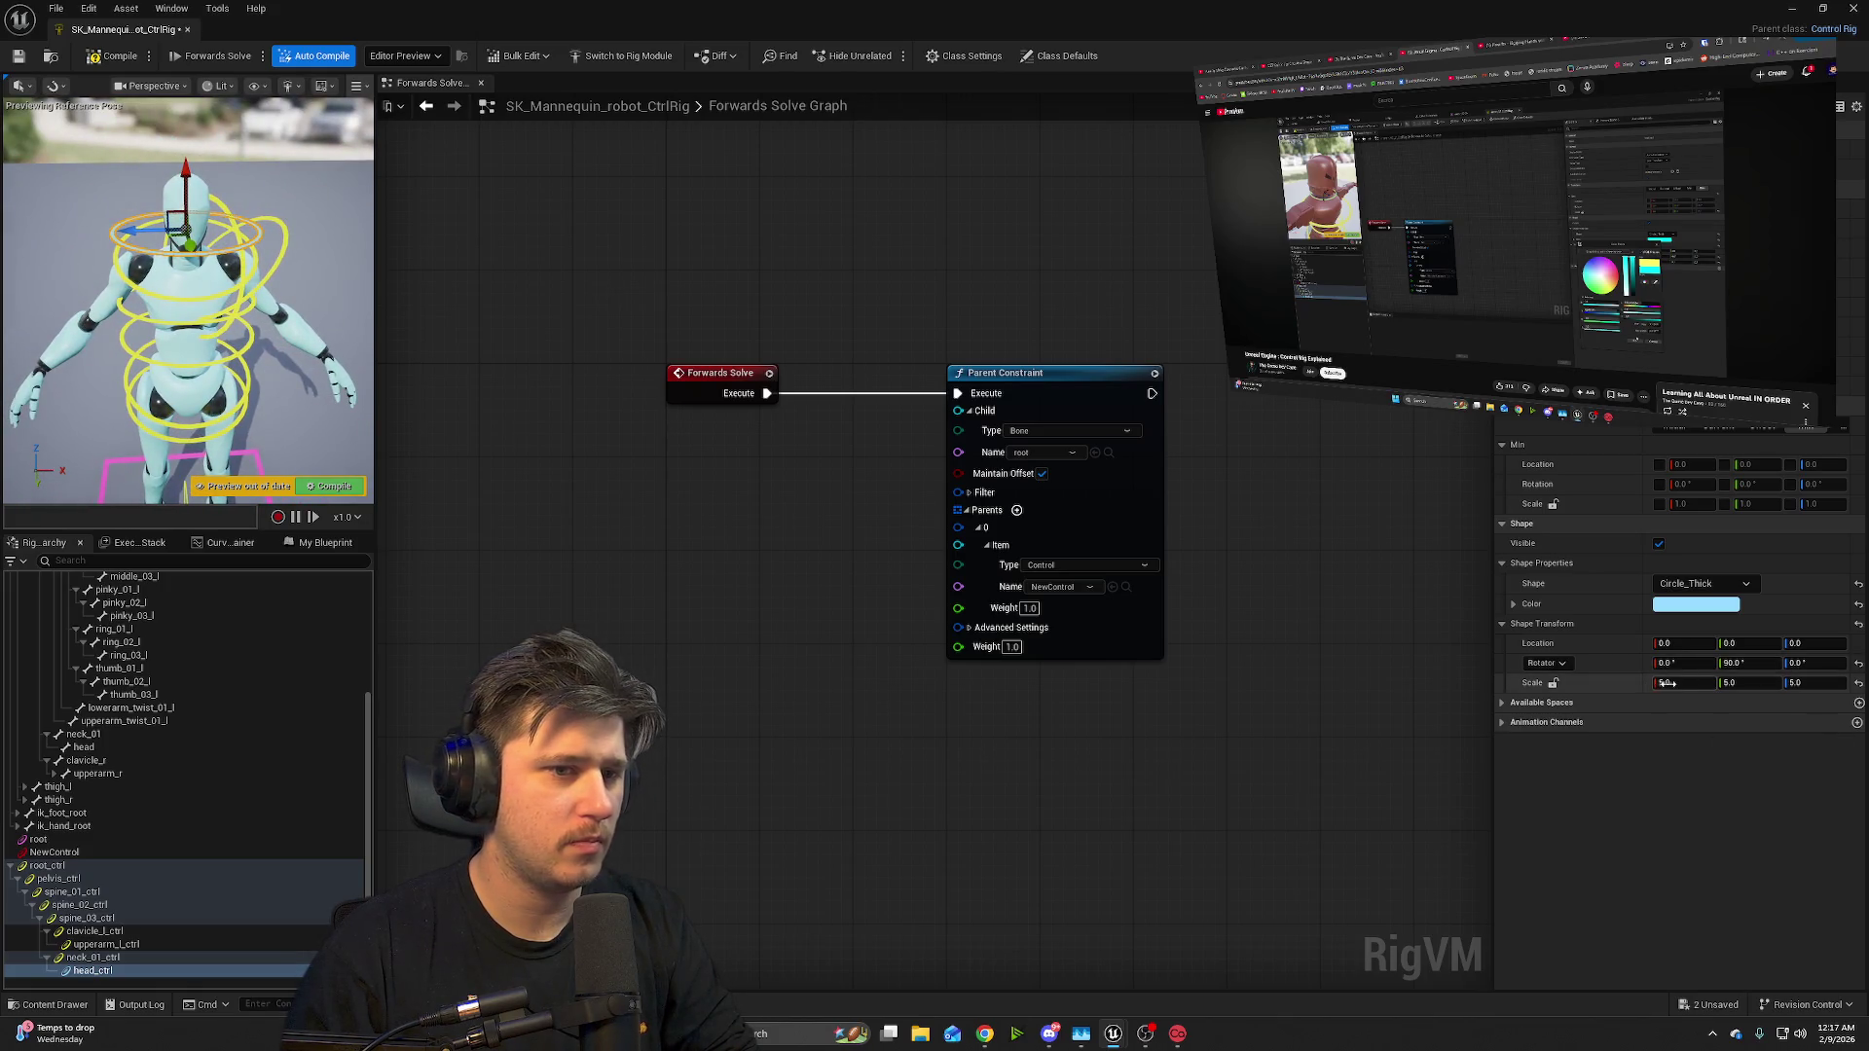
- Drag the head control's shape Scale X down to about 2.084
{"action": "left_click_drag", "start_coordinate": [1669, 682], "coordinate": [1586, 683]}
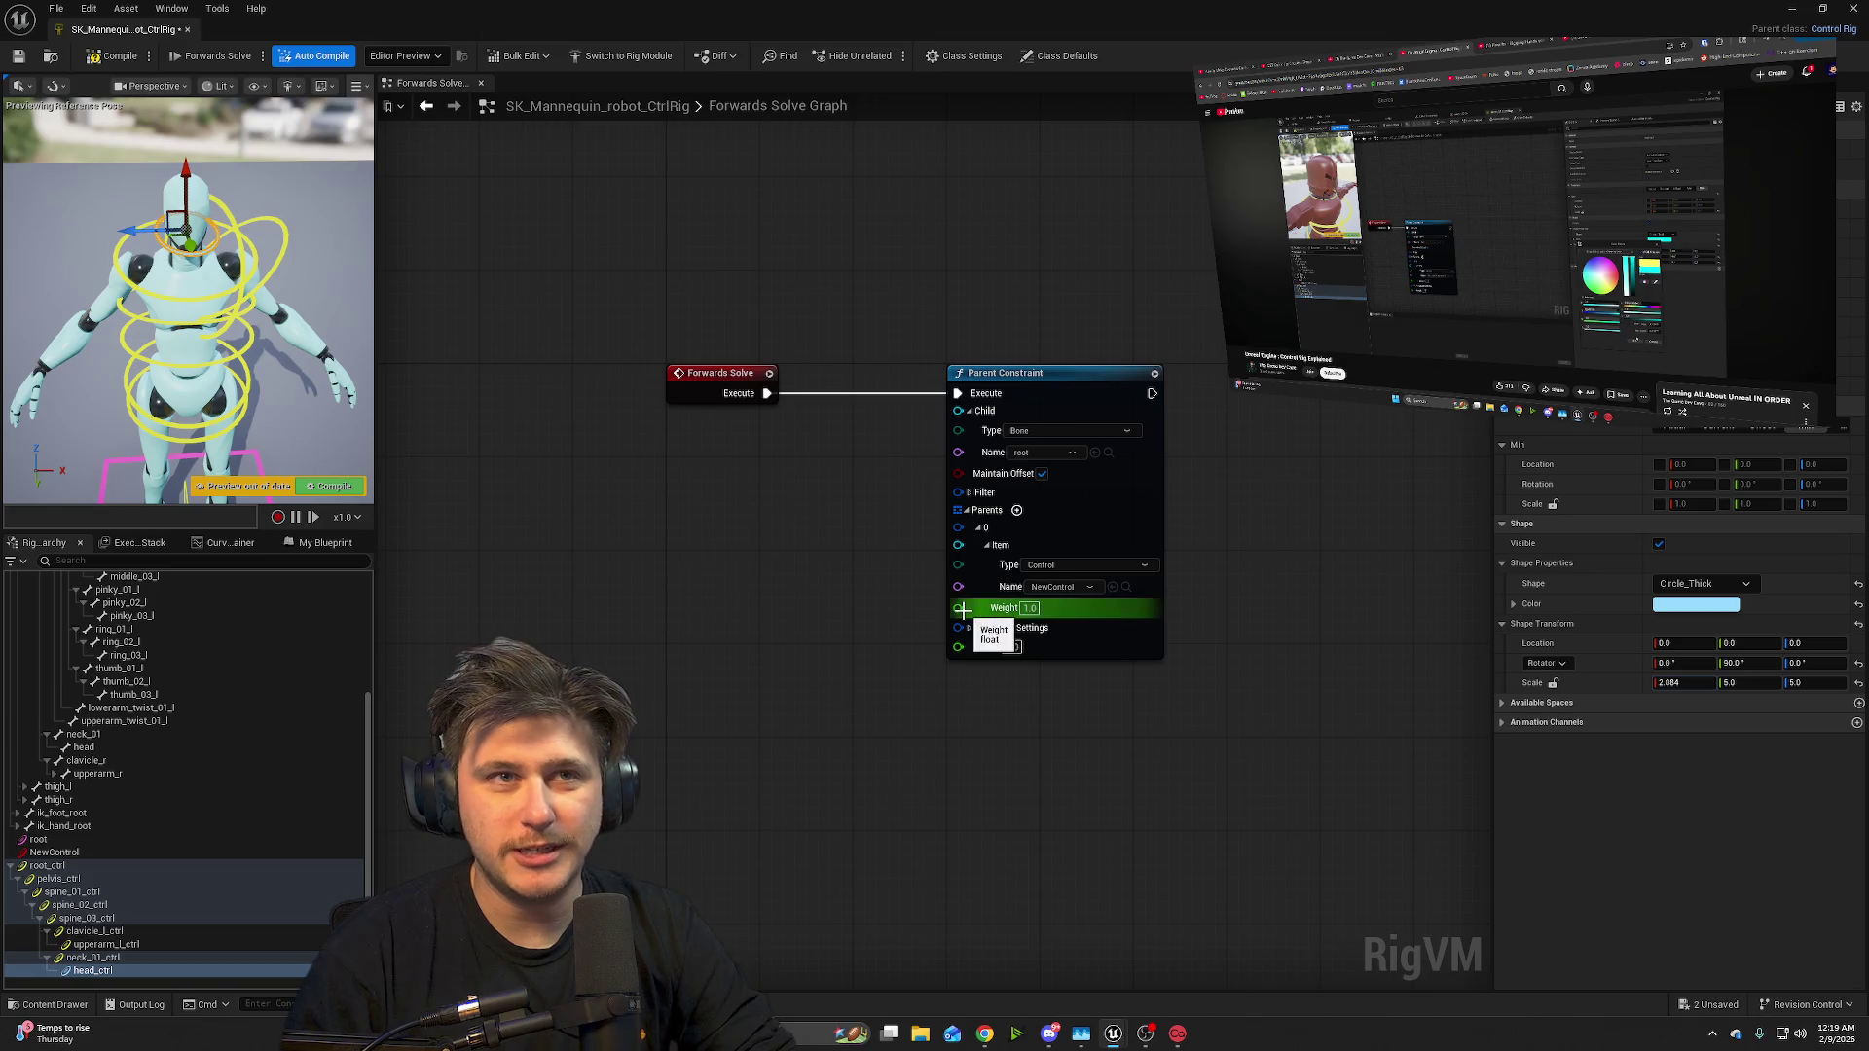
{"action": "mouse_move", "coordinate": [855, 513]}
{"action": "left_mouse_down"}
{"action": "mouse_move", "coordinate": [948, 752]}
{"action": "mouse_move", "coordinate": [864, 583]}
{"action": "left_mouse_up"}
{"action": "scroll", "coordinate": [865, 582], "scroll_direction": "down", "scroll_amount": 1}
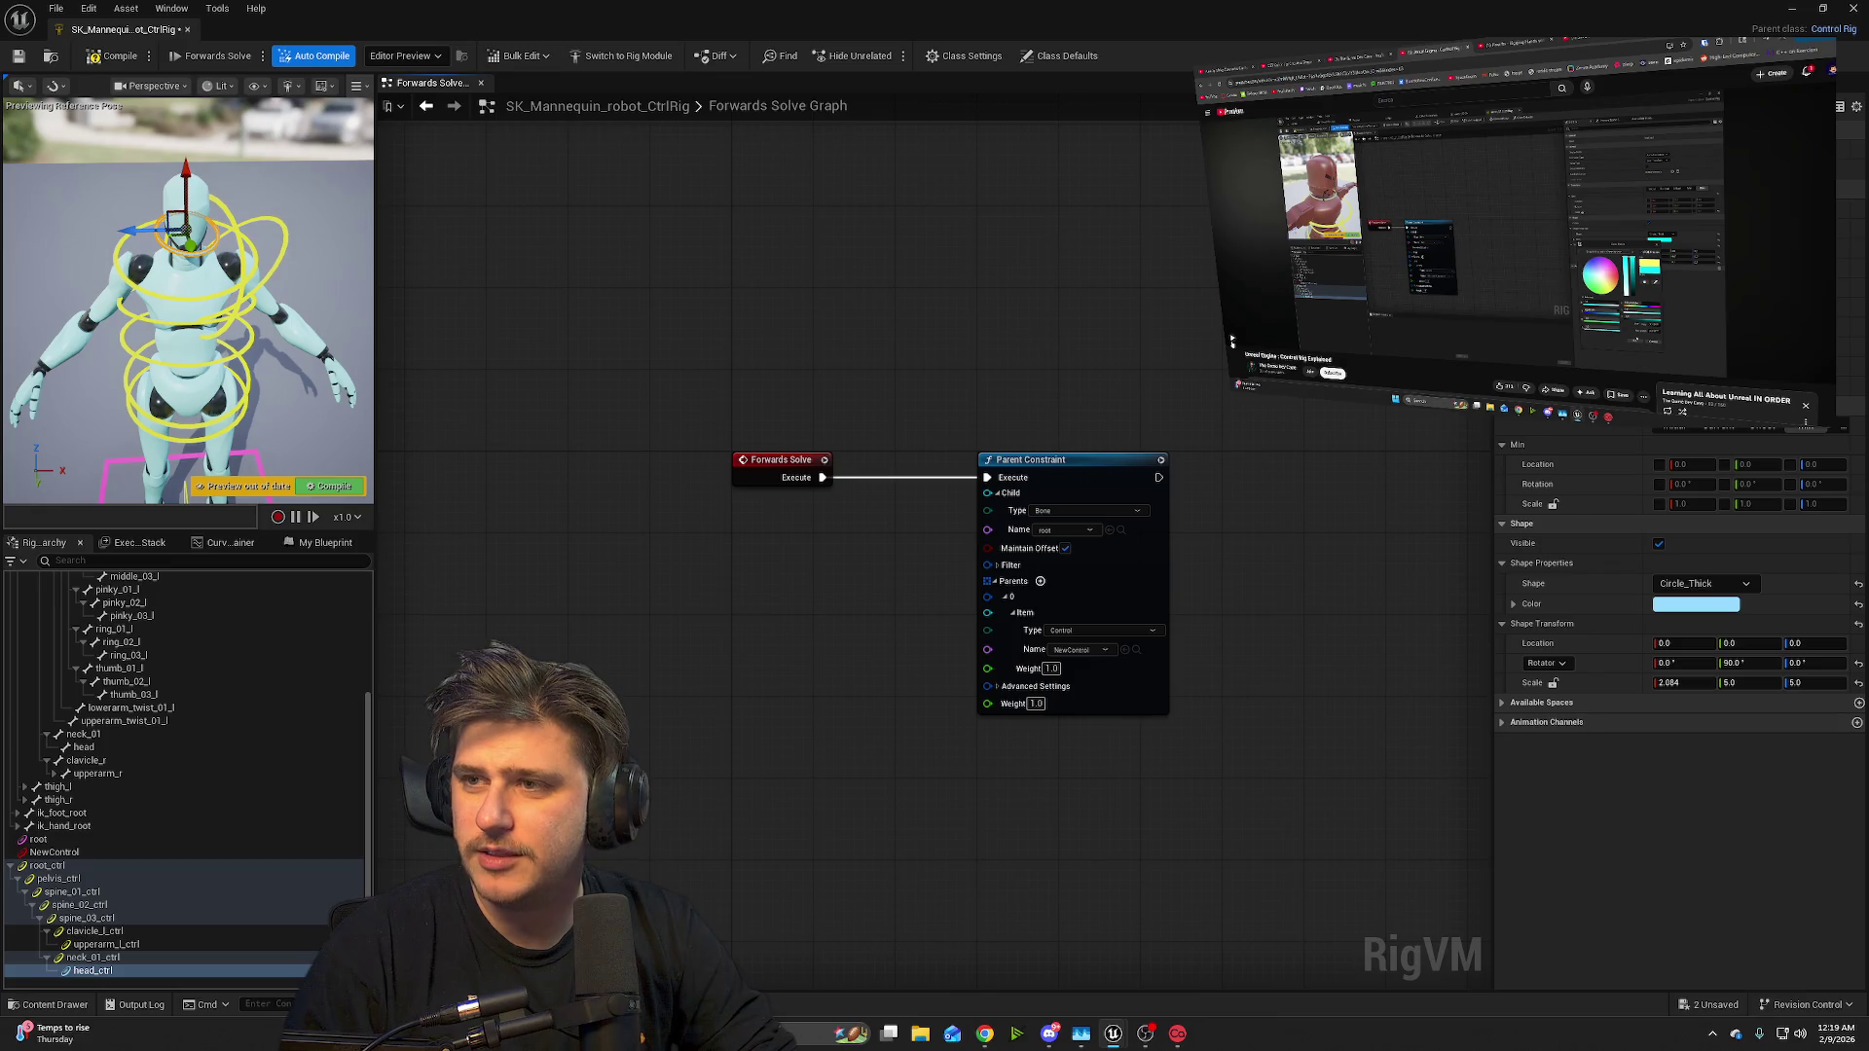
{"action": "mouse_move", "coordinate": [1233, 342]}
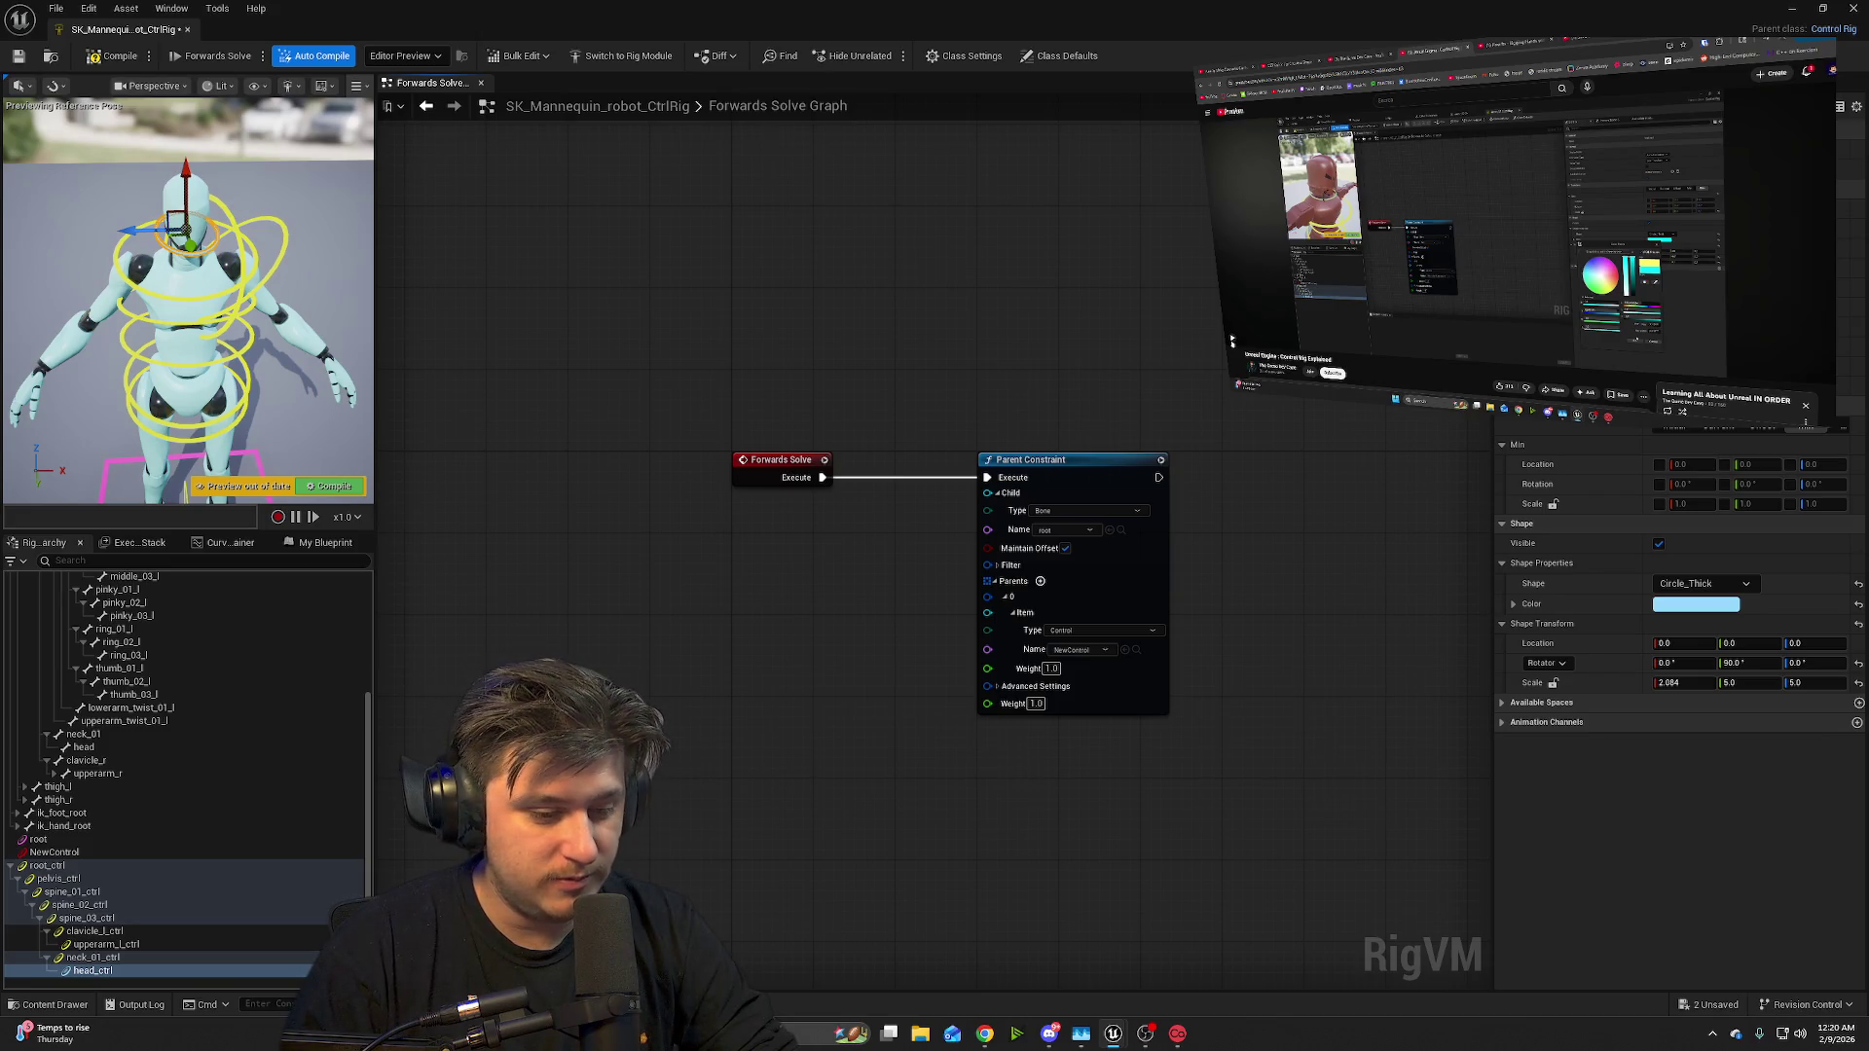
{"action": "mouse_move", "coordinate": [1232, 340]}
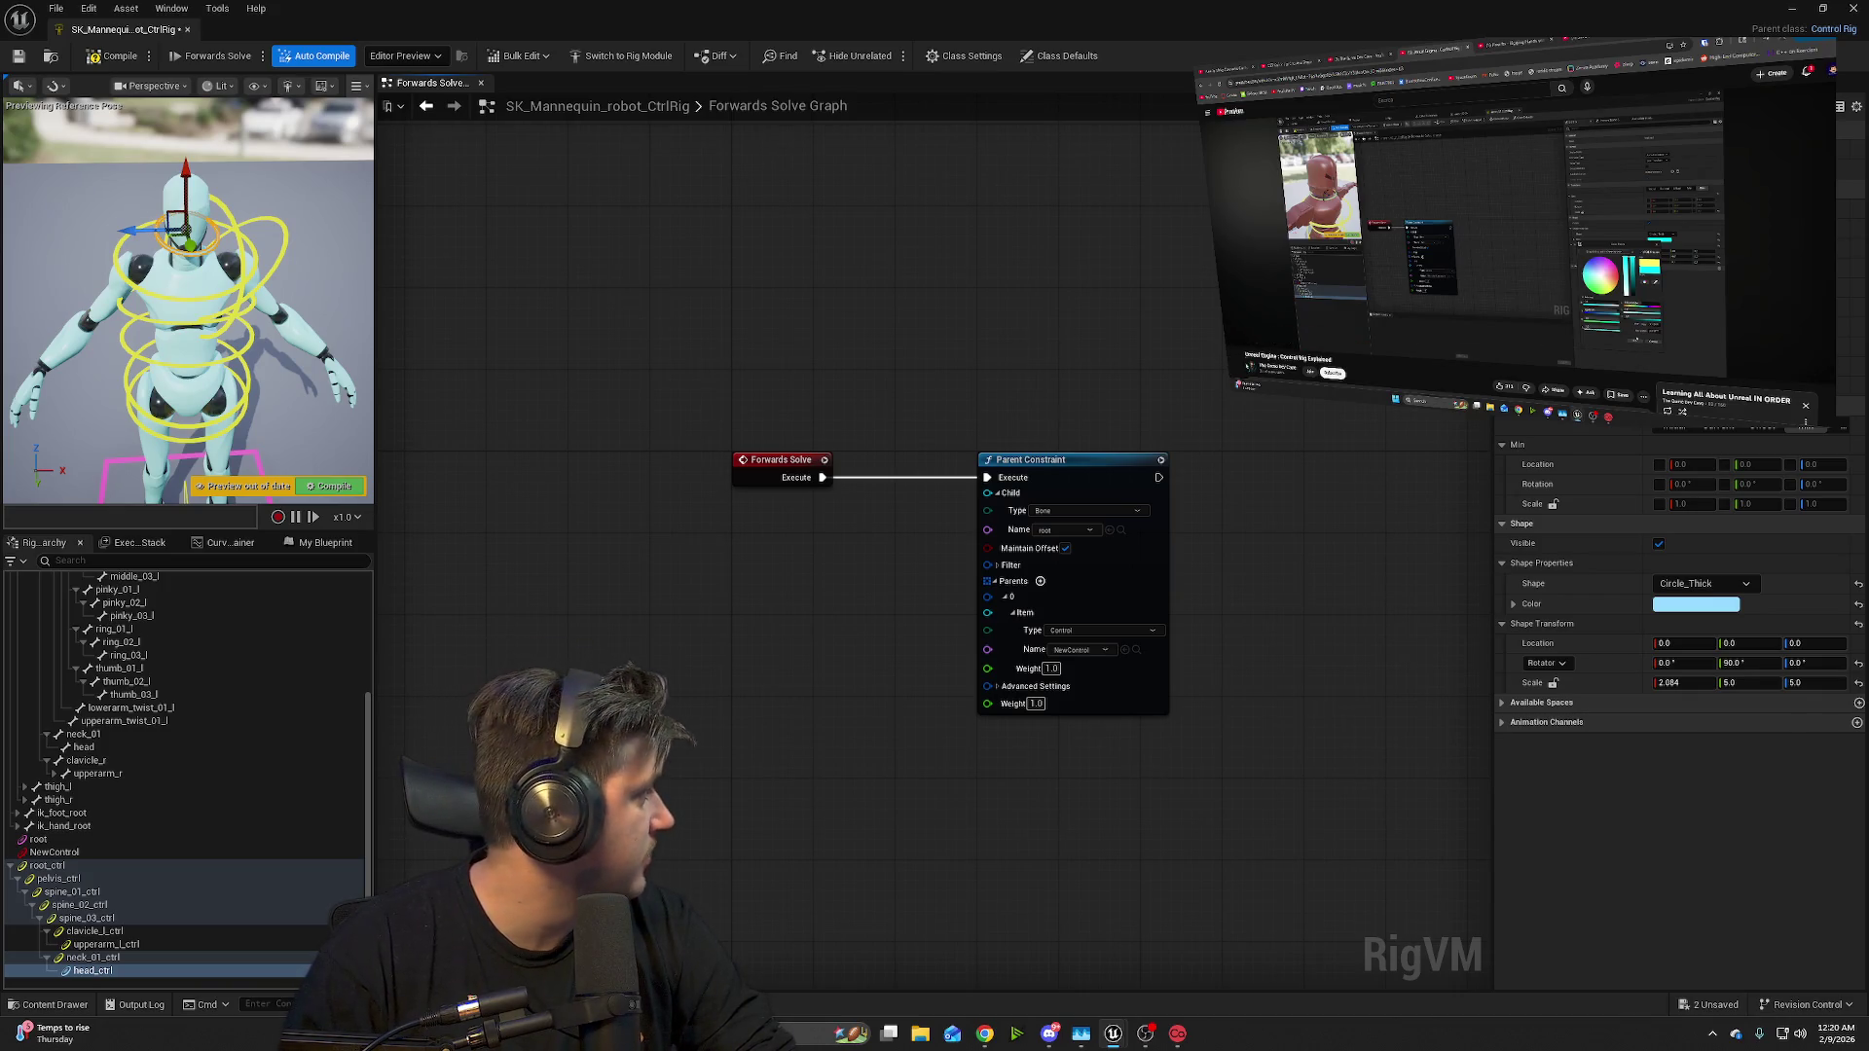
{"action": "left_click", "coordinate": [1234, 341]}
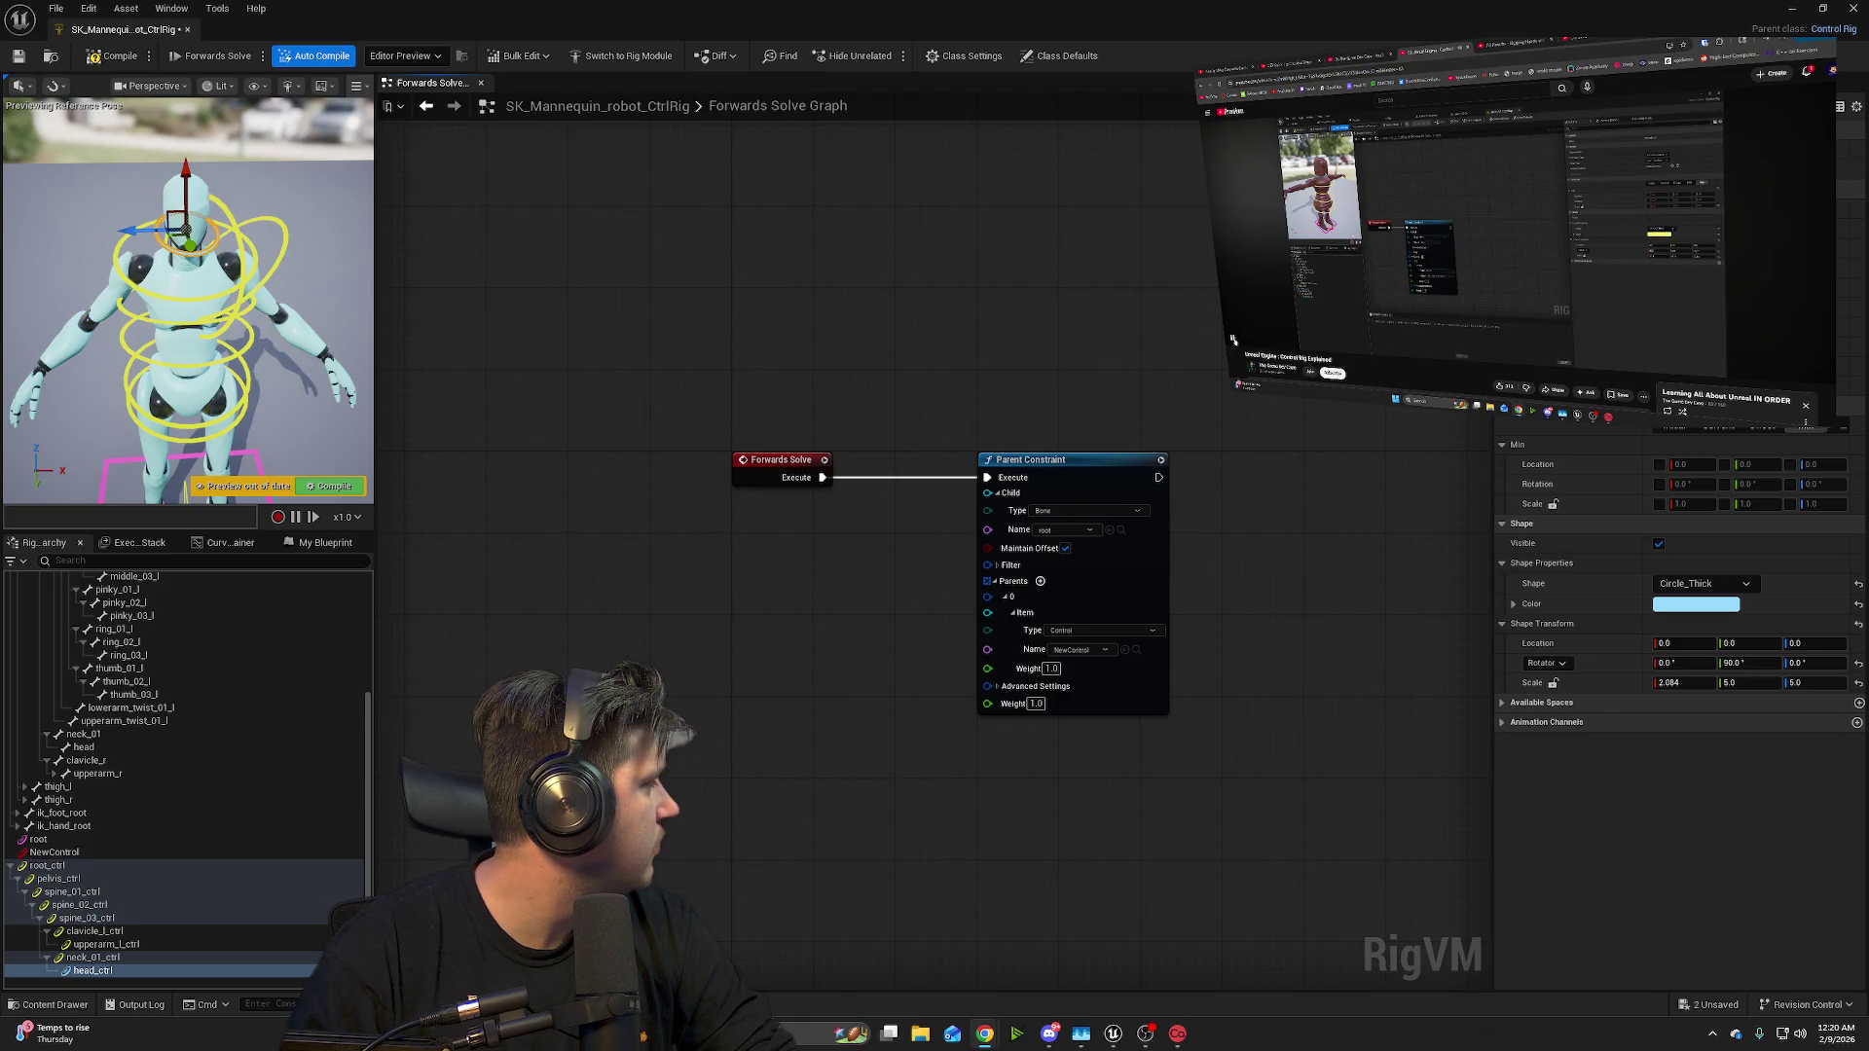
{"action": "mouse_move", "coordinate": [1233, 340]}
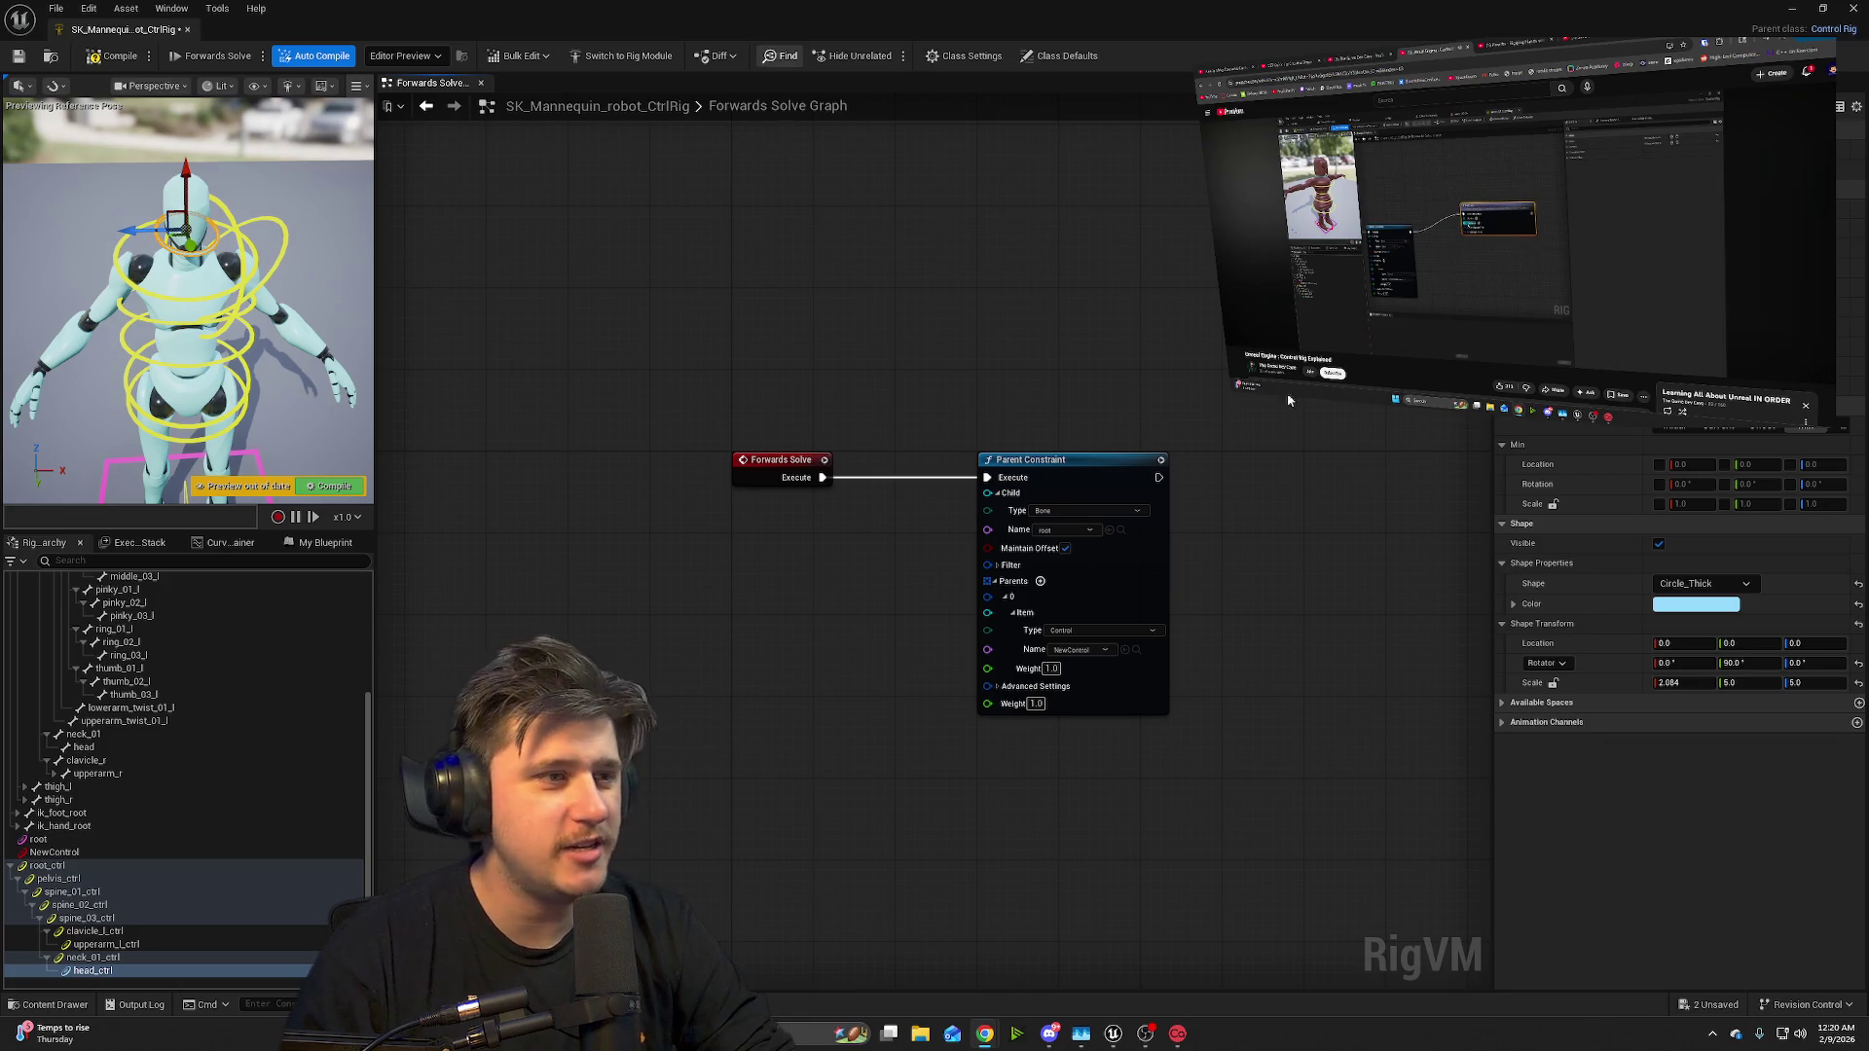
- Add an FKChain node from Parent Constraint's Execute pin and move it further right
{"action": "left_click_drag", "start_coordinate": [1159, 477], "coordinate": [1256, 390]}
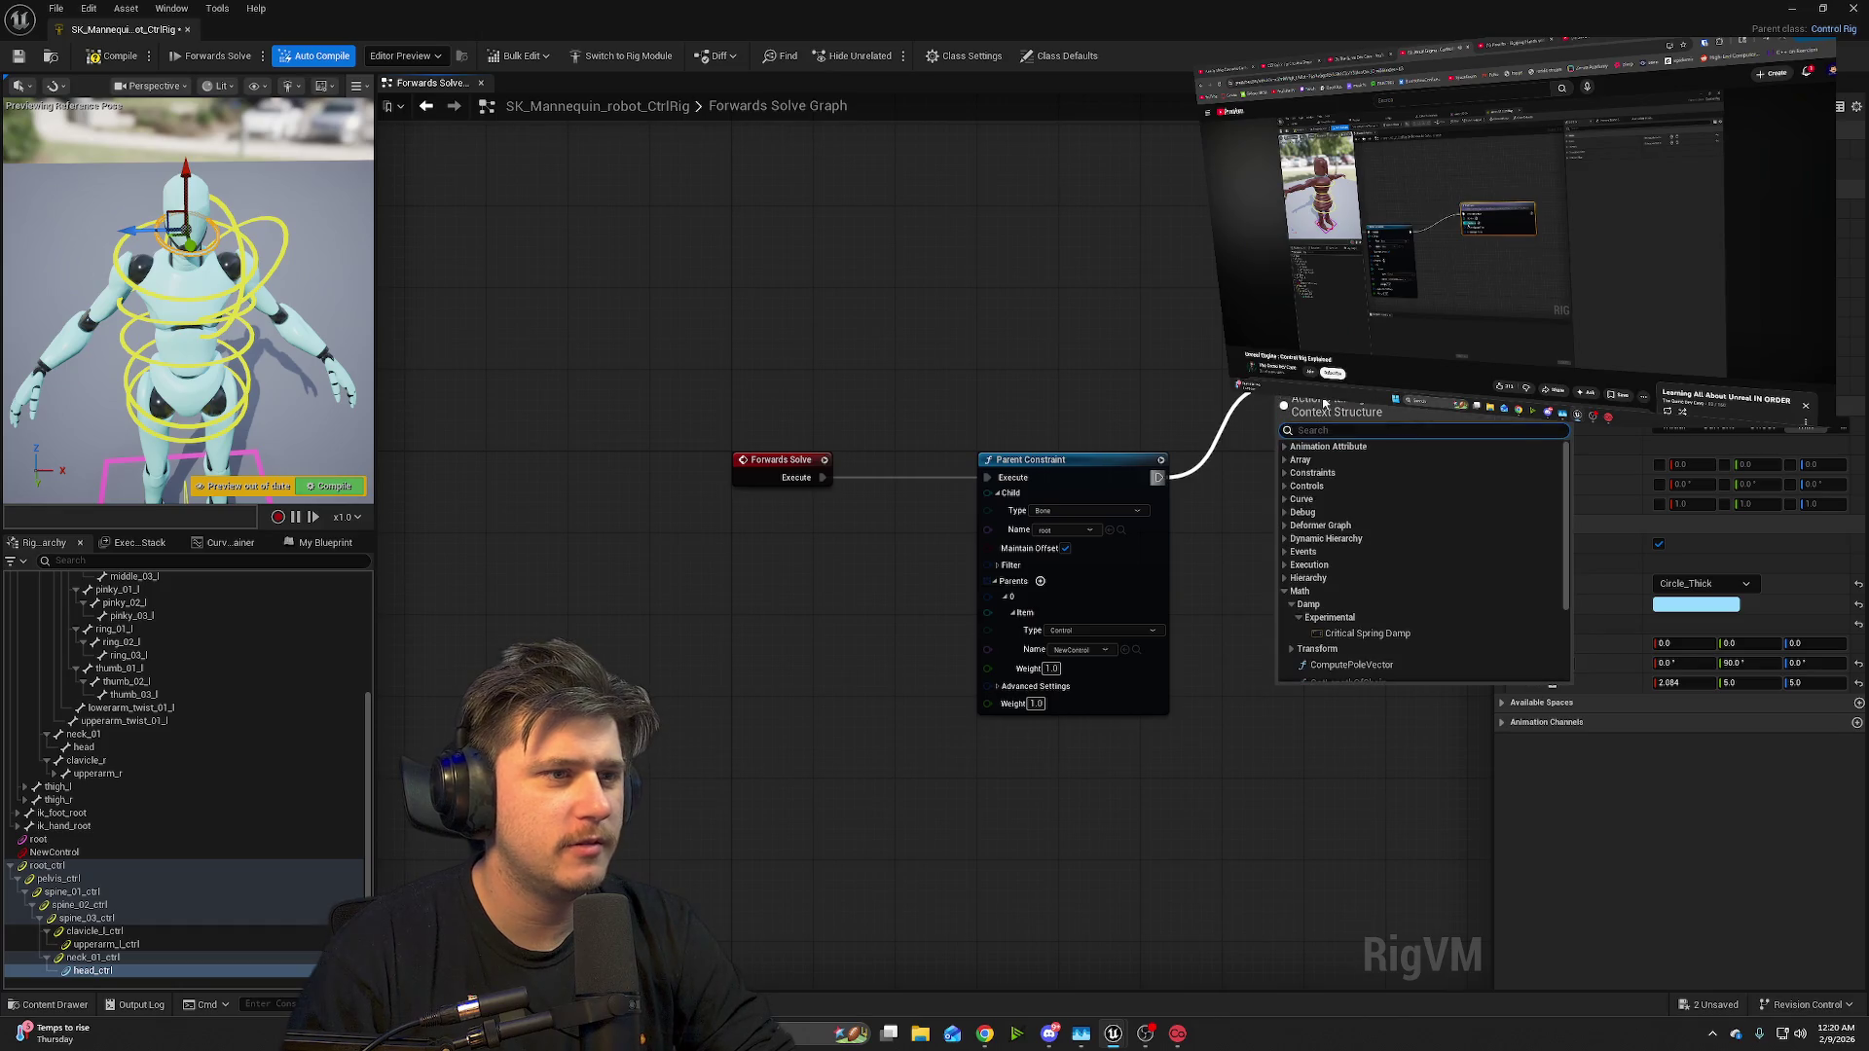
{"action": "type", "text": "fk"}
{"action": "left_click", "coordinate": [1332, 462]}
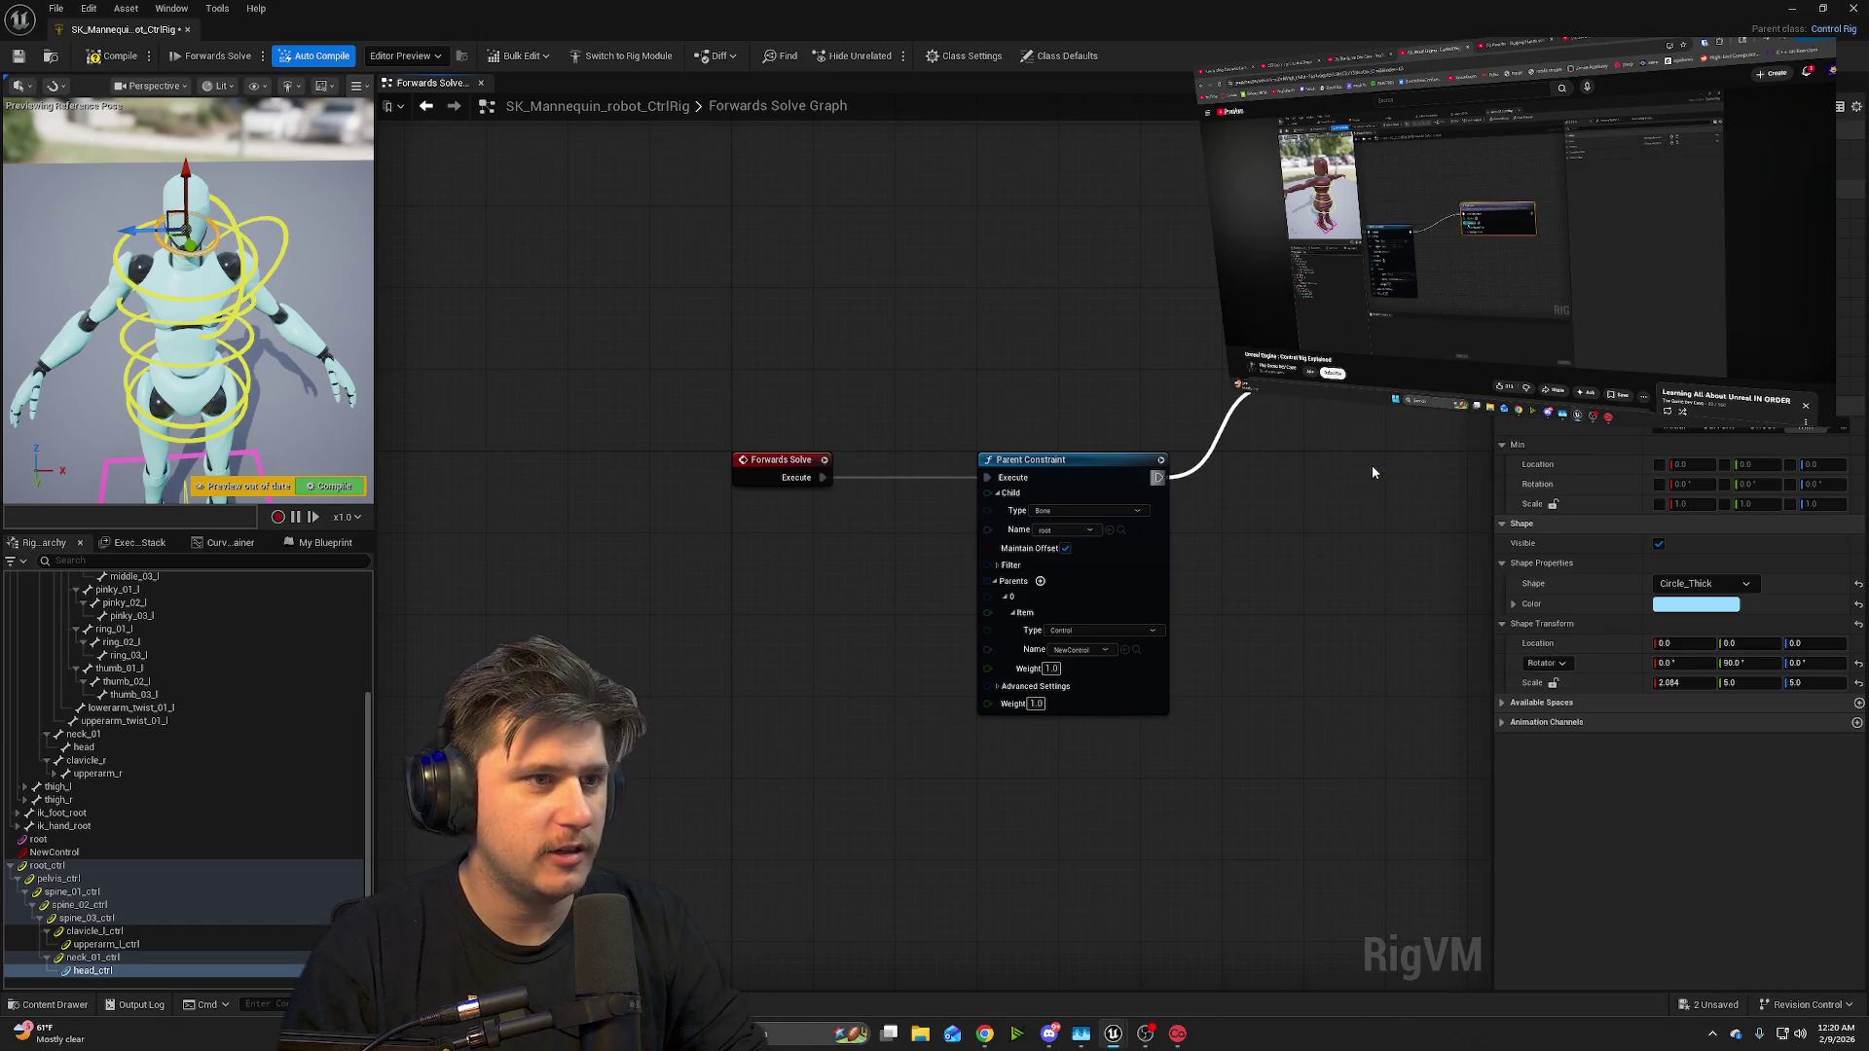
{"action": "mouse_move", "coordinate": [1500, 591]}
{"action": "left_mouse_down"}
{"action": "mouse_move", "coordinate": [1239, 618]}
{"action": "mouse_move", "coordinate": [1076, 597]}
{"action": "left_mouse_up"}
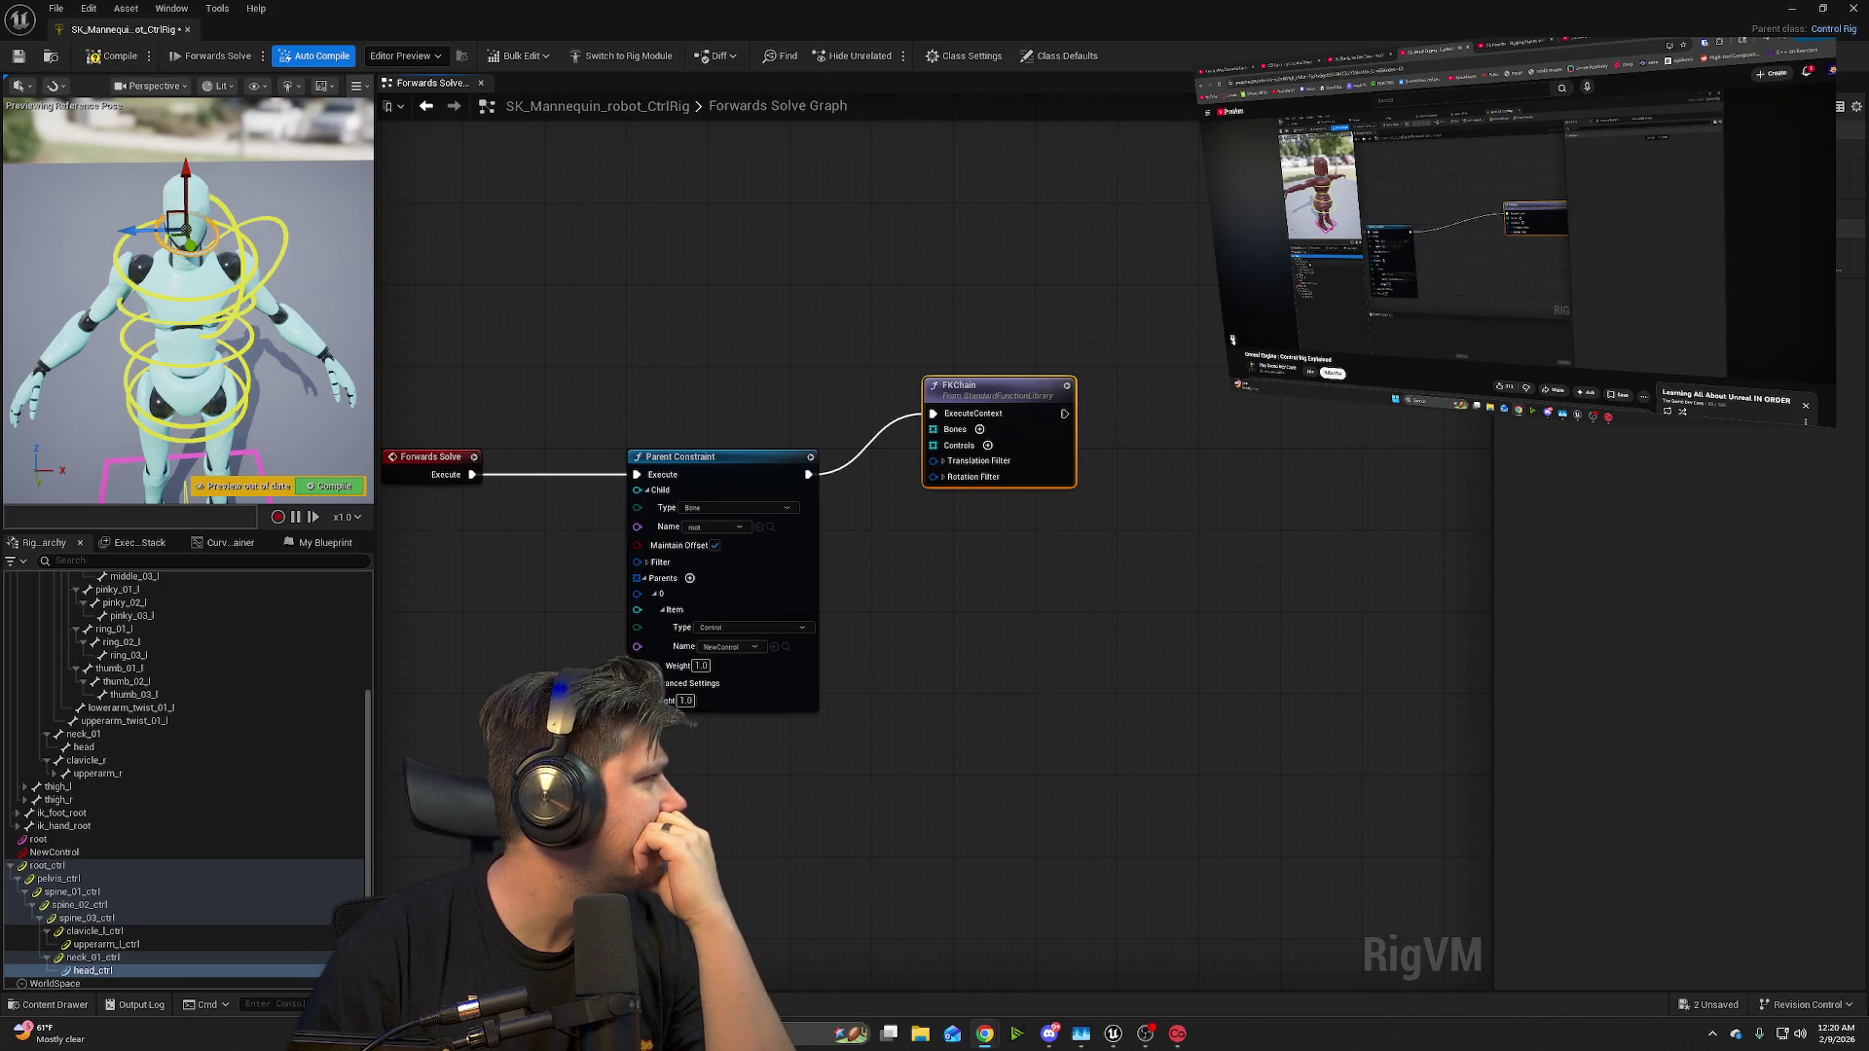
{"action": "left_click", "coordinate": [1232, 339]}
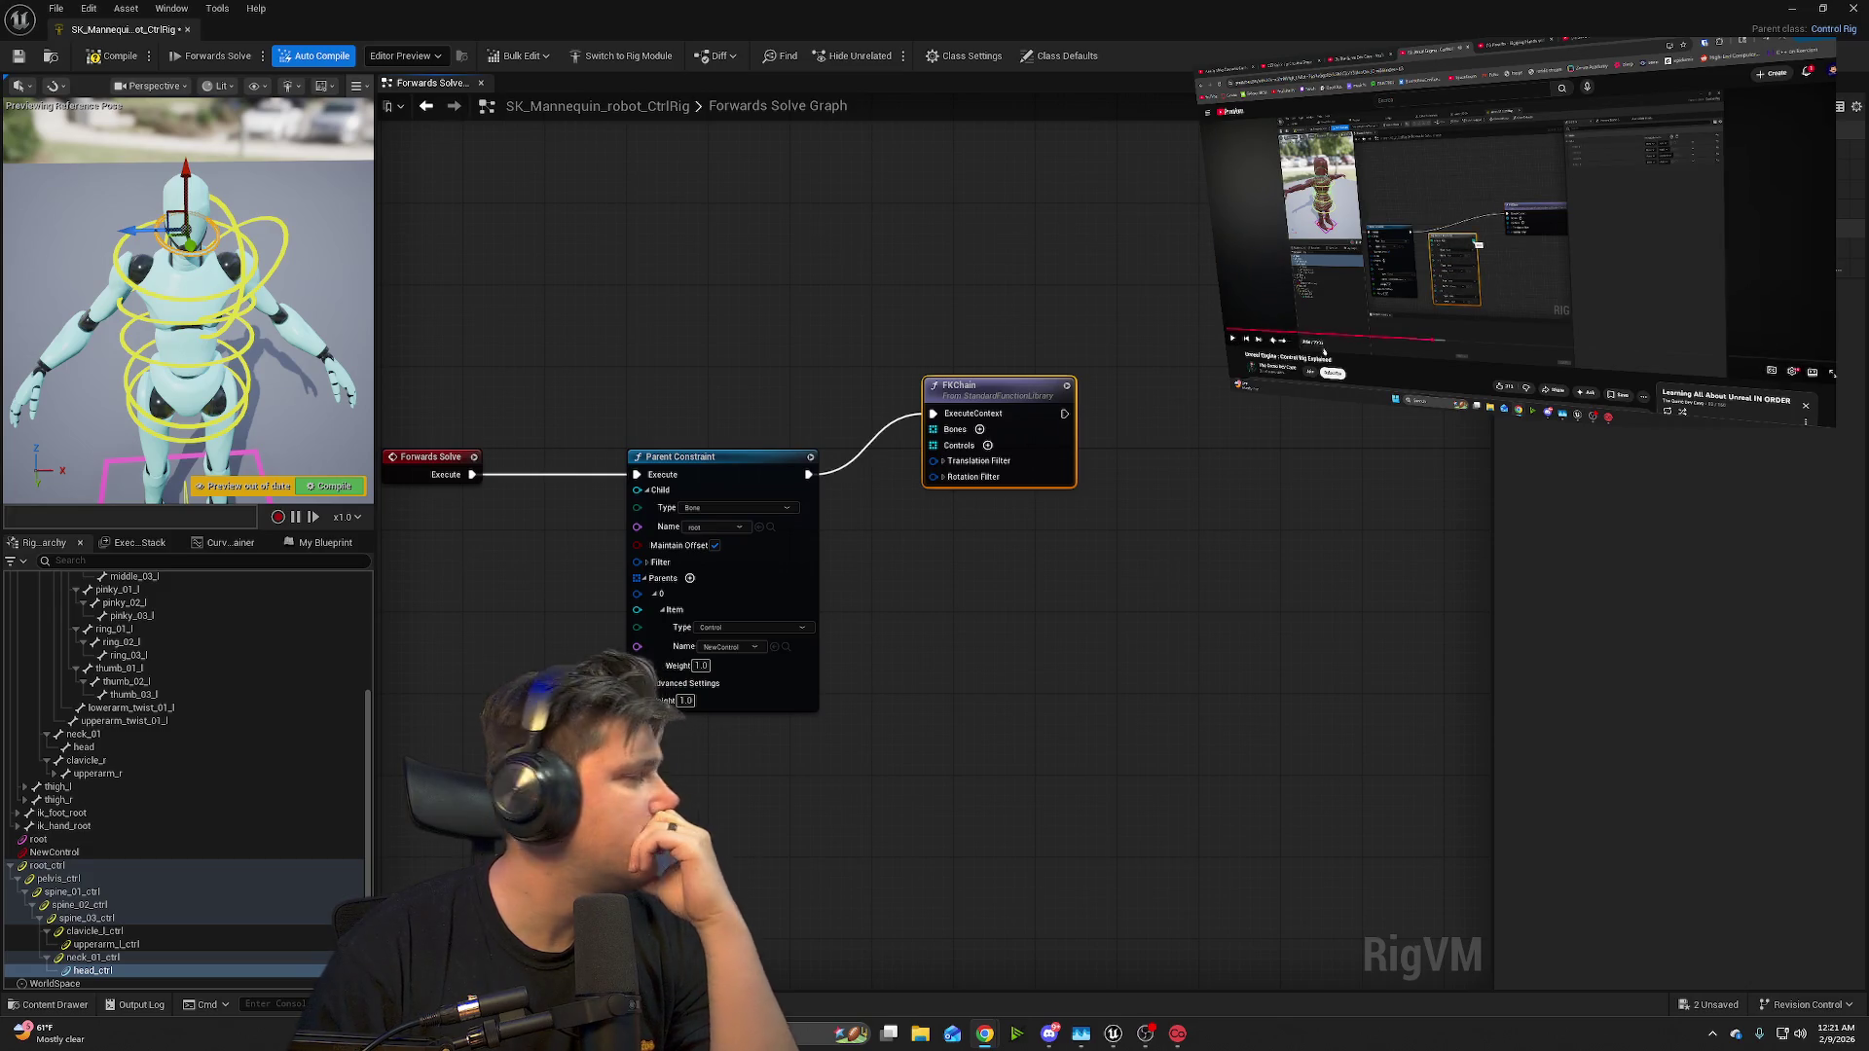
{"action": "left_click_drag", "start_coordinate": [986, 385], "coordinate": [1262, 374]}
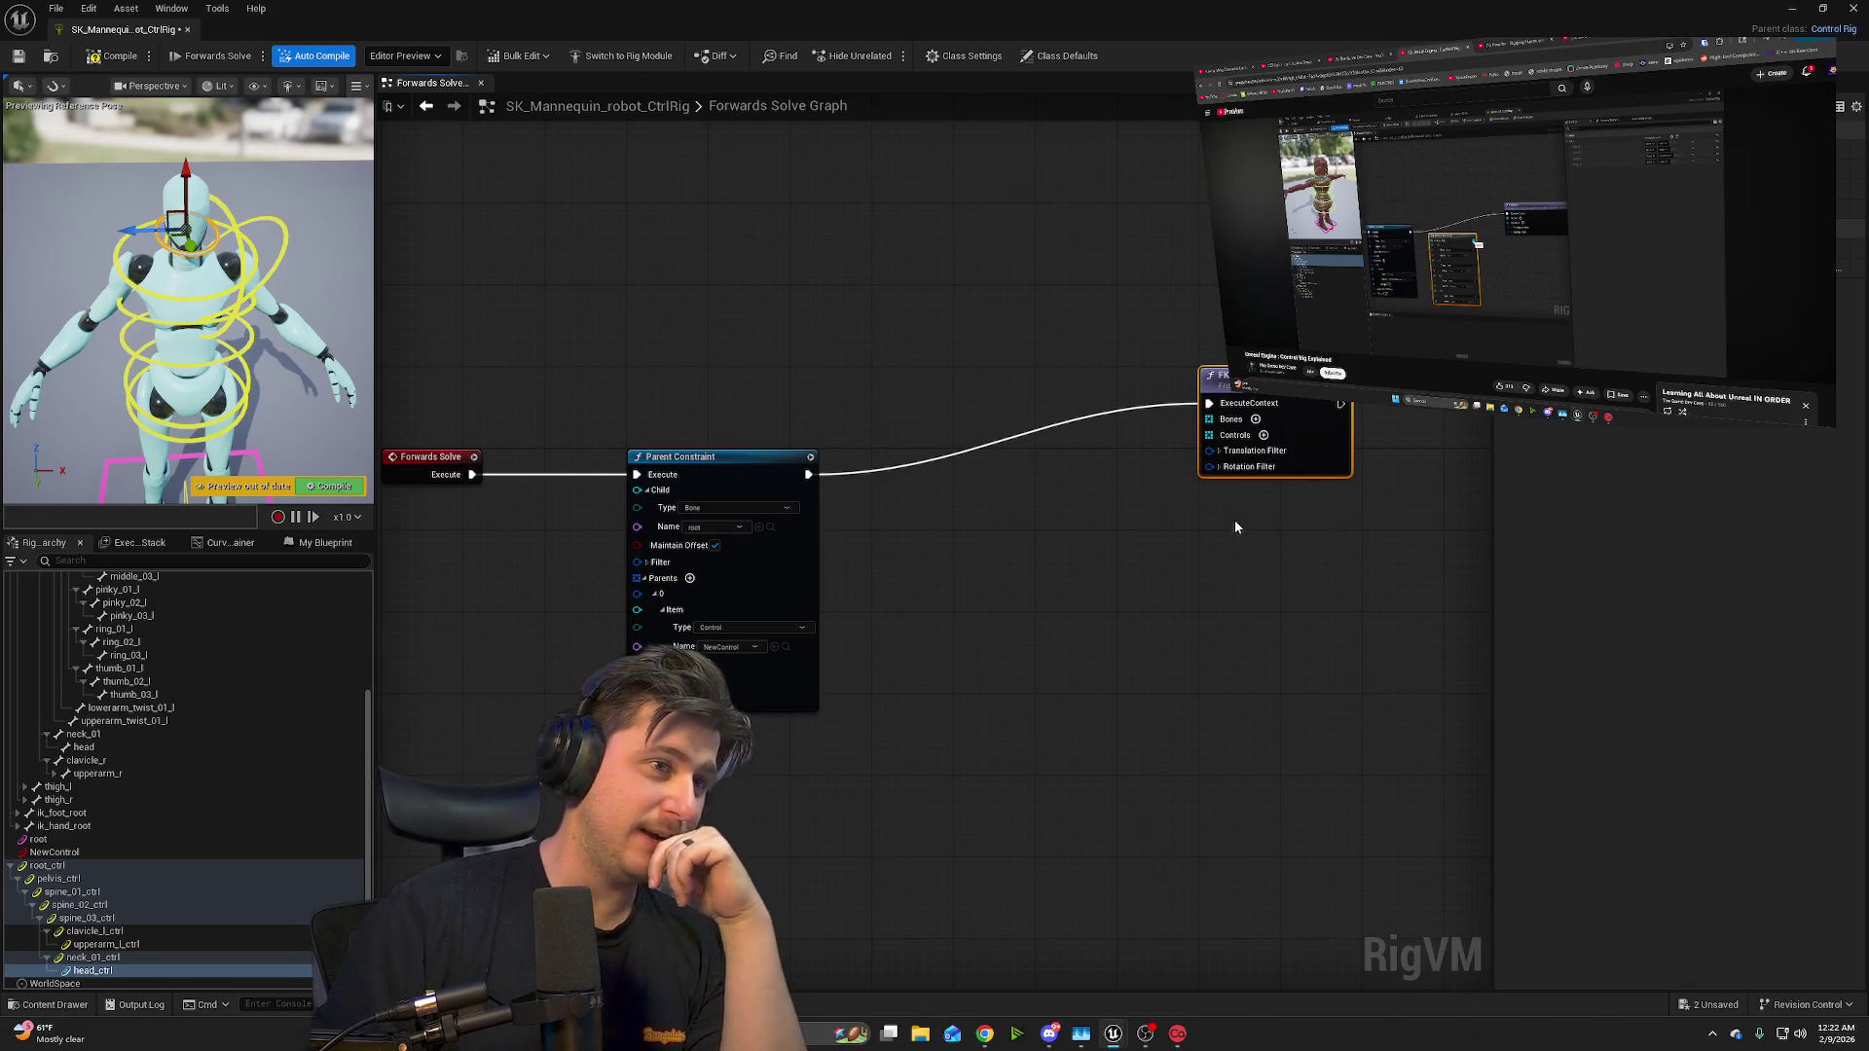
{"action": "mouse_move", "coordinate": [1463, 327]}
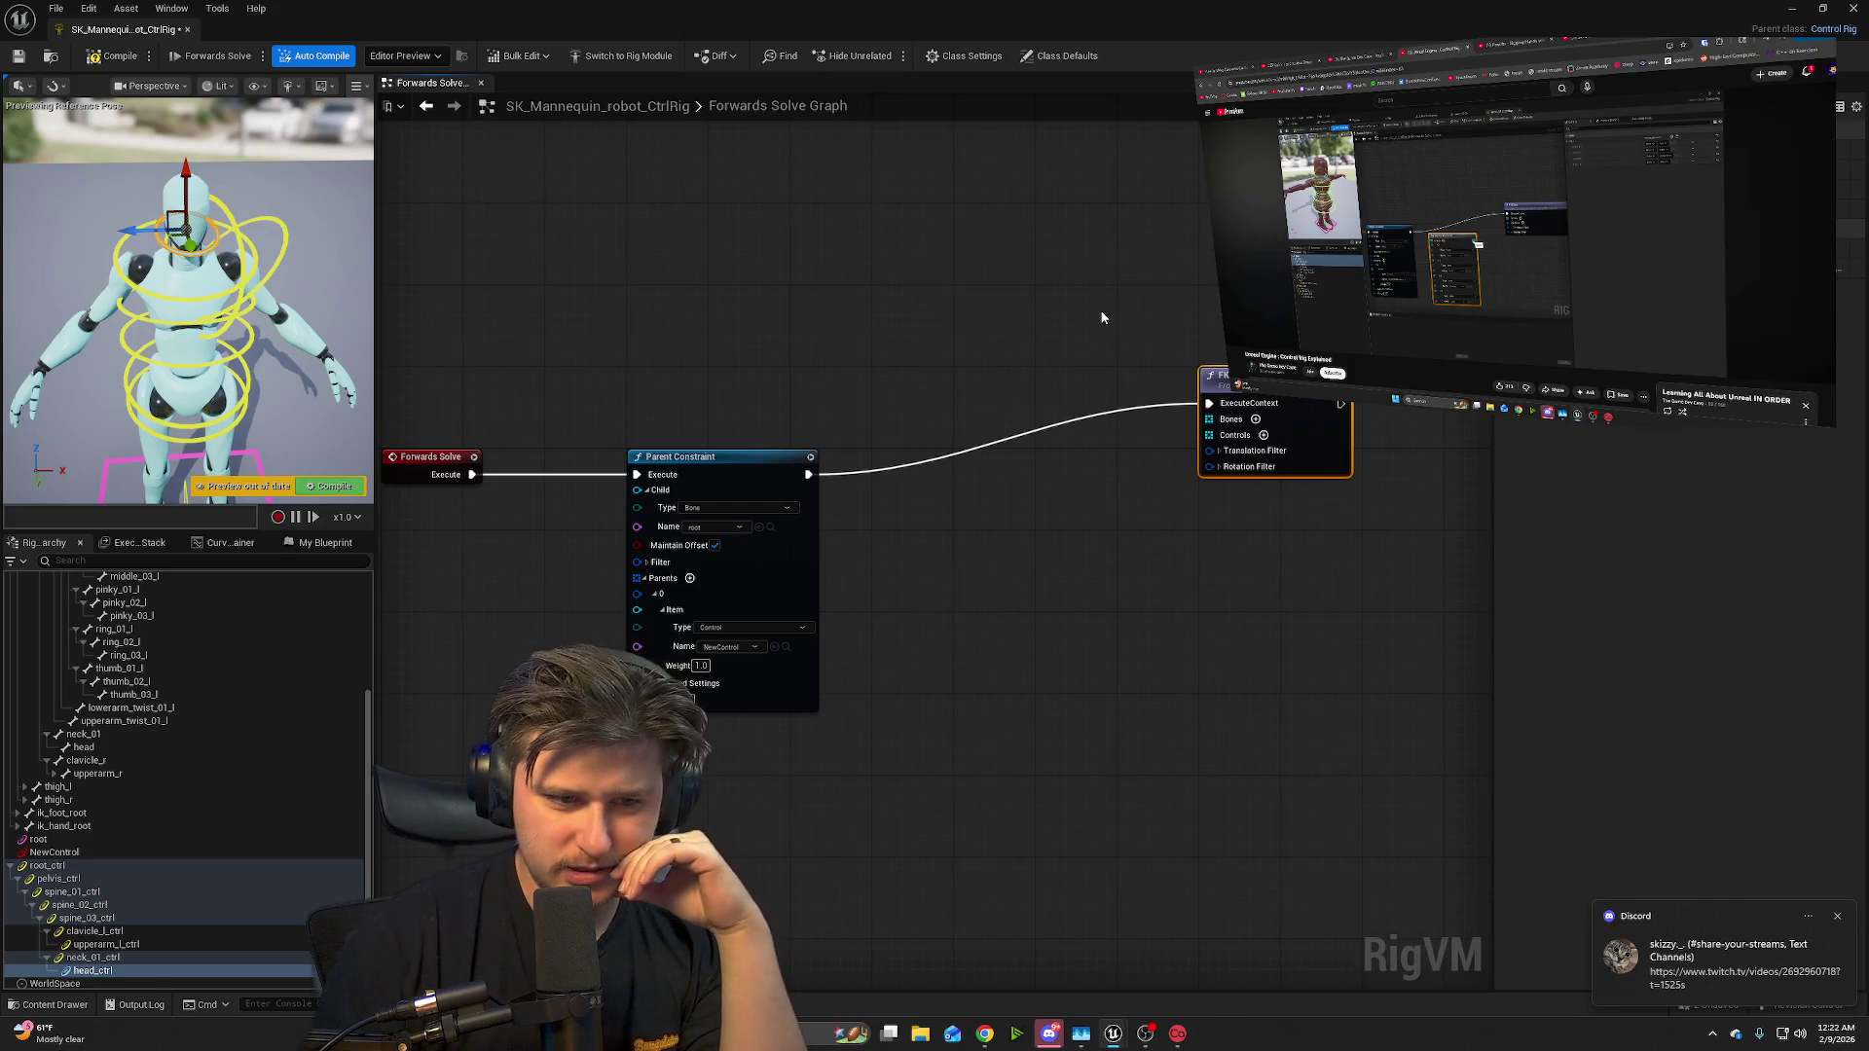
{"action": "mouse_move", "coordinate": [1657, 255]}
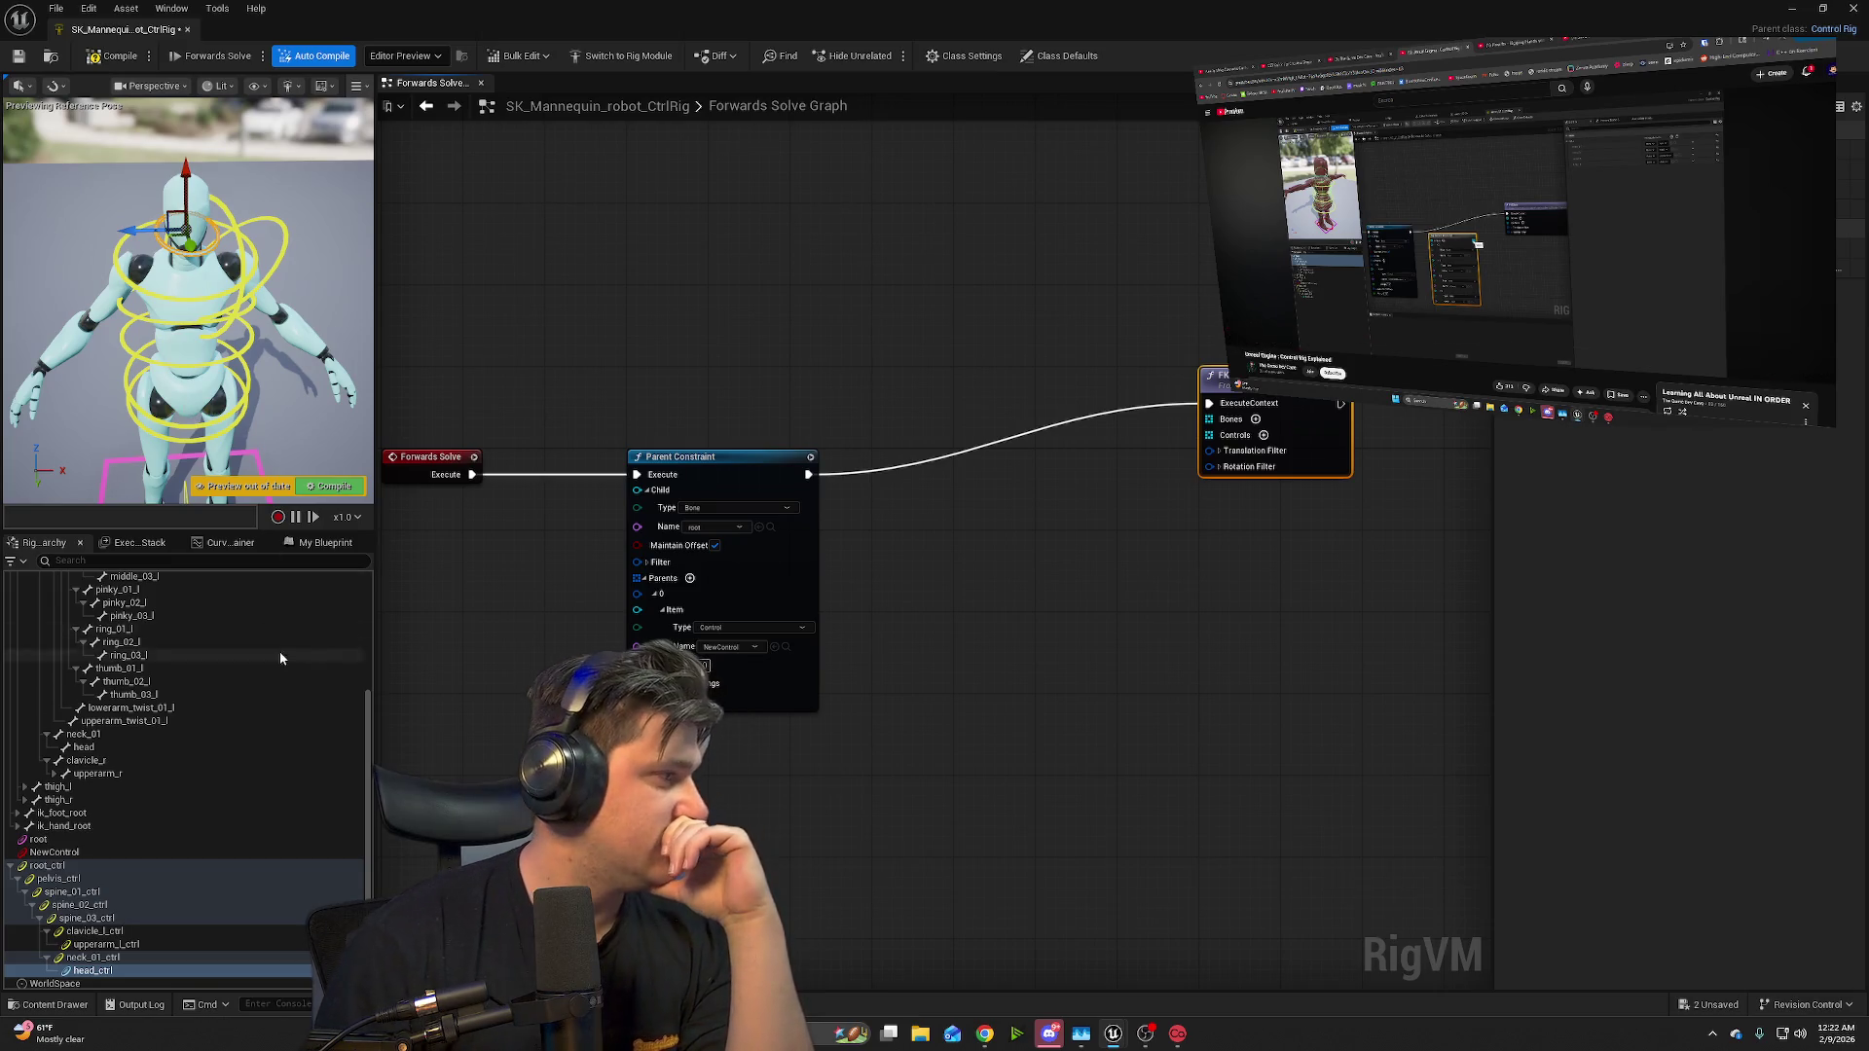
{"action": "scroll", "coordinate": [272, 645], "scroll_direction": "up", "scroll_amount": 5}
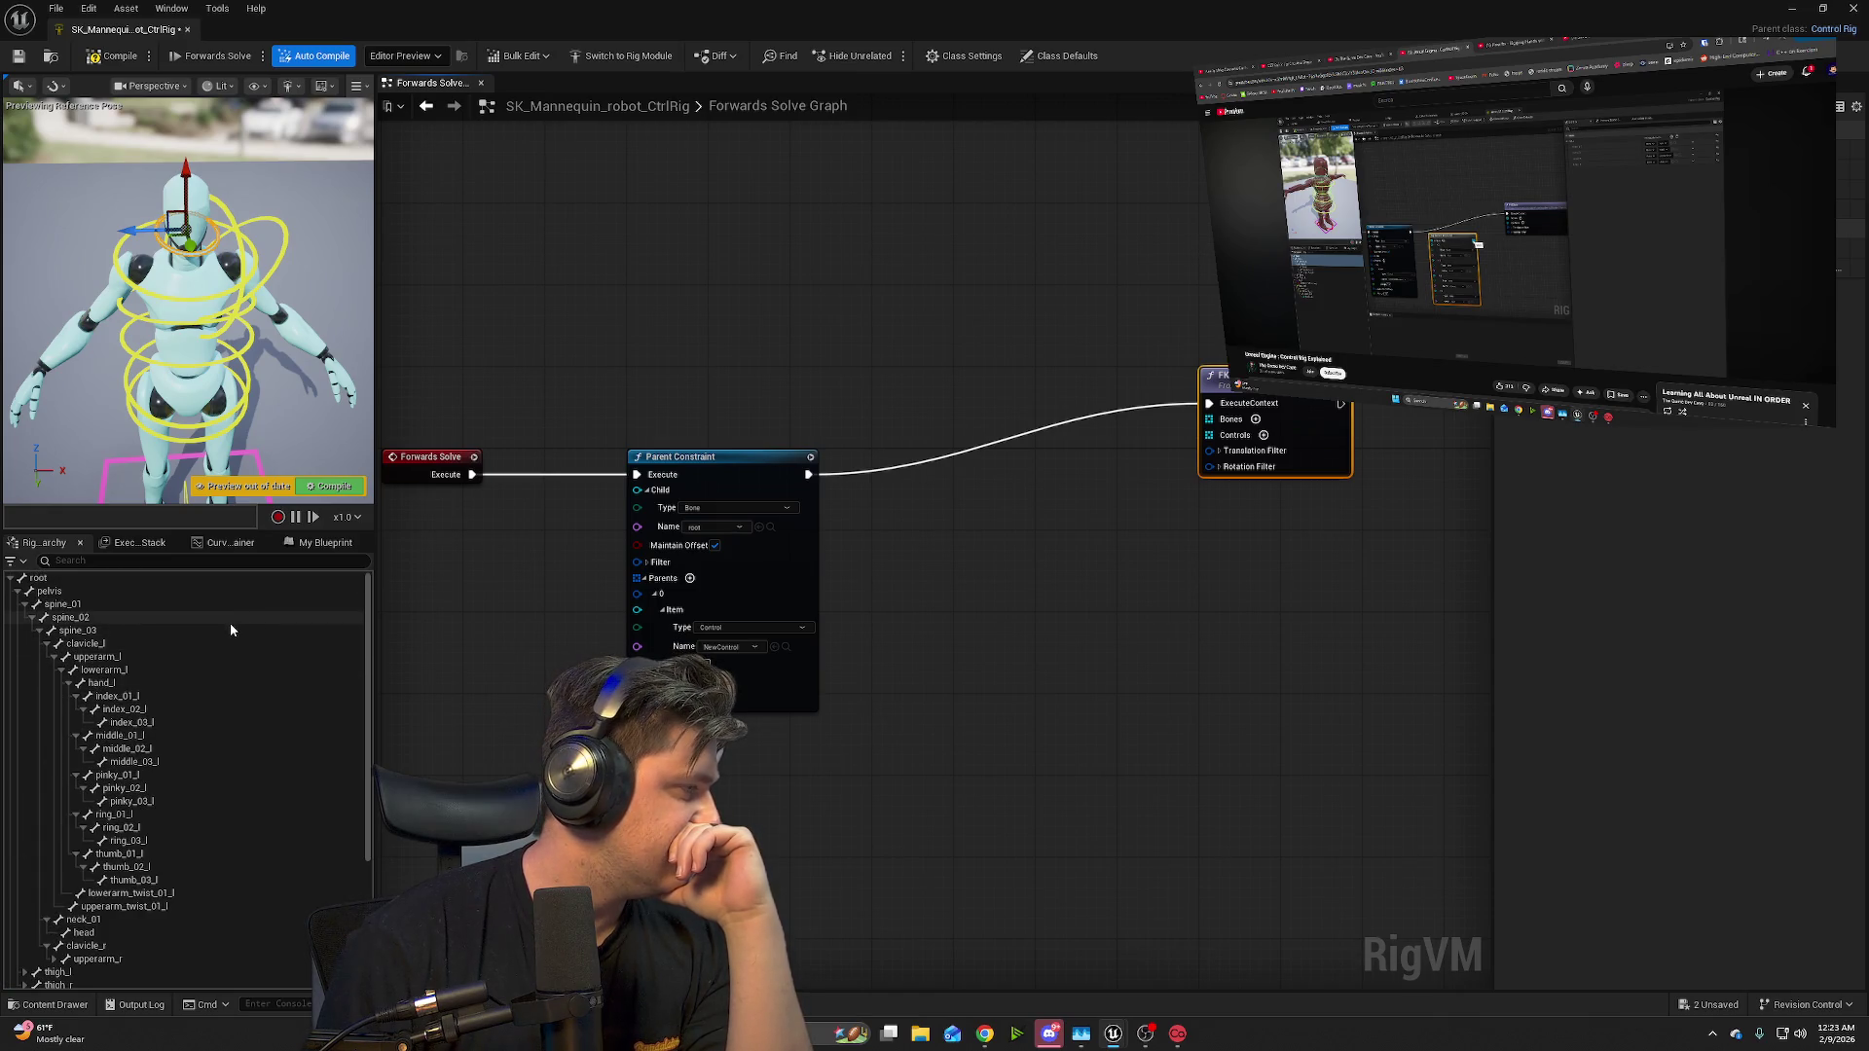
- Make a first selection of bones from root down to head in the Rig Hierarchy
{"action": "scroll", "coordinate": [224, 652], "scroll_direction": "down", "scroll_amount": 5}
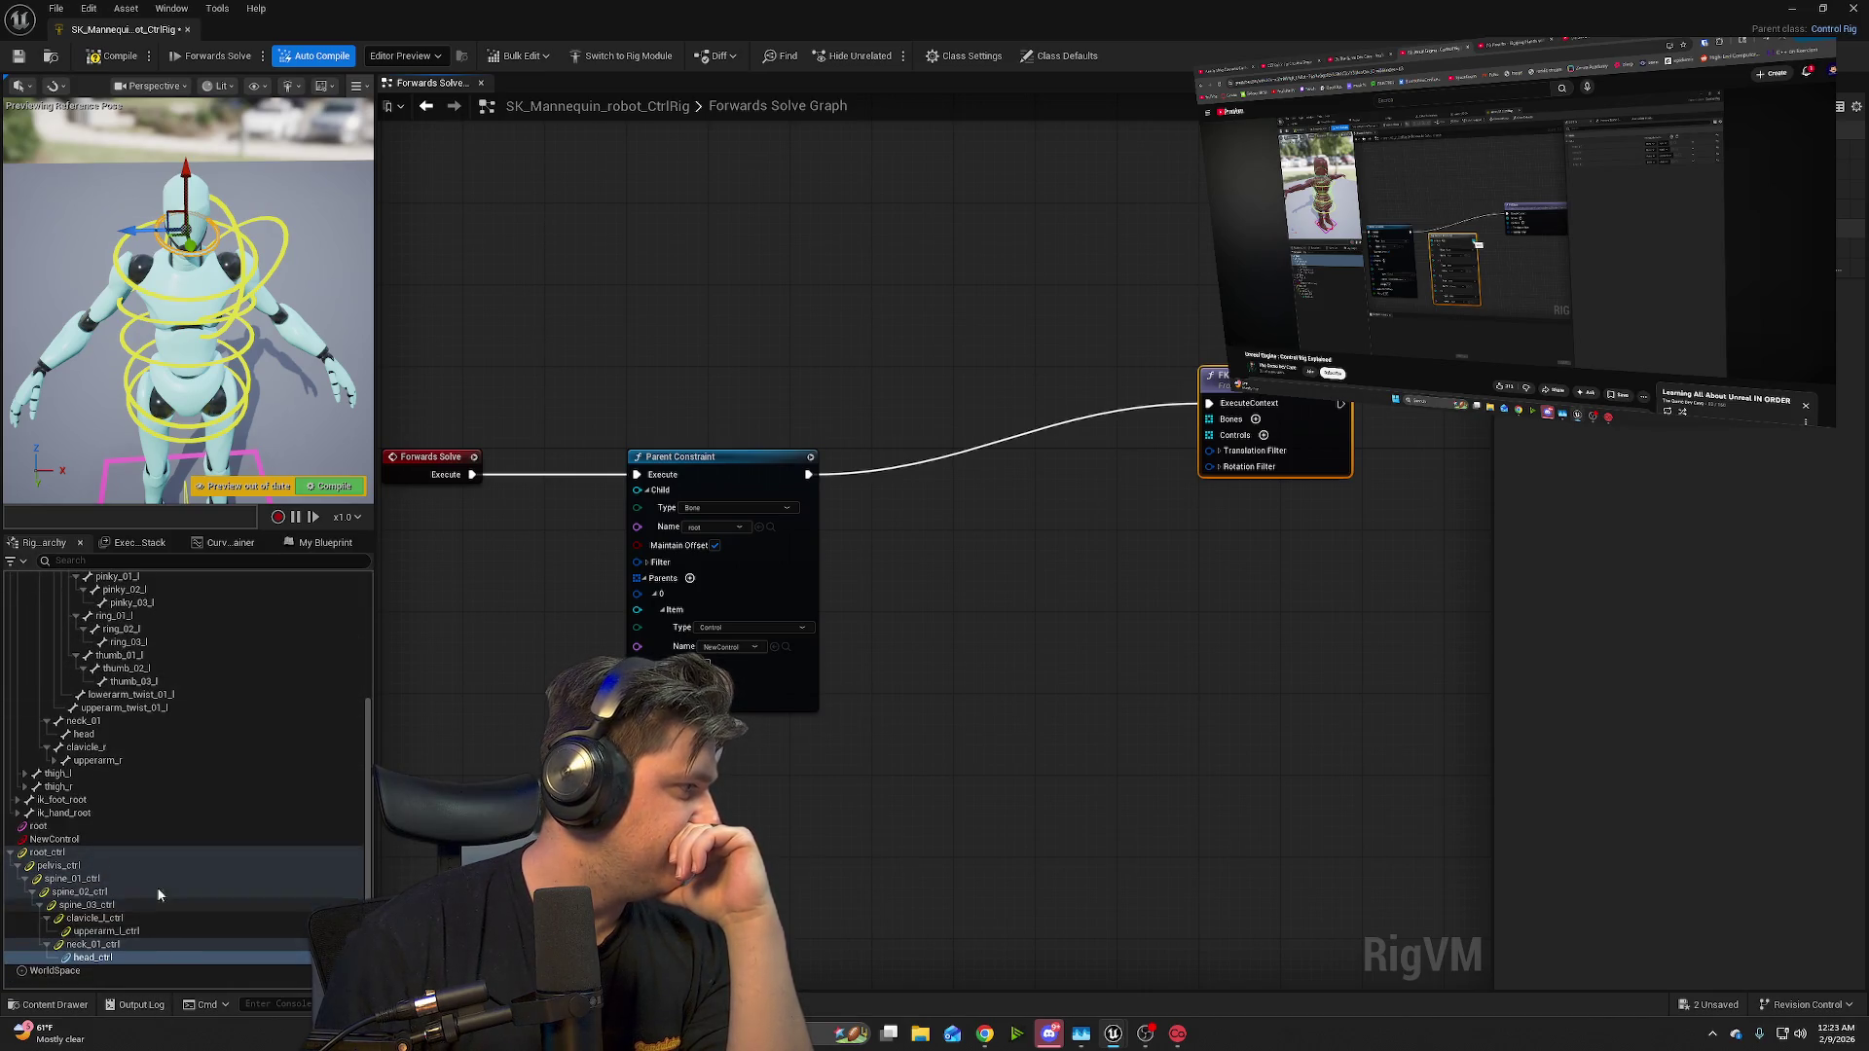
{"action": "scroll", "coordinate": [179, 759], "scroll_direction": "up", "scroll_amount": 5}
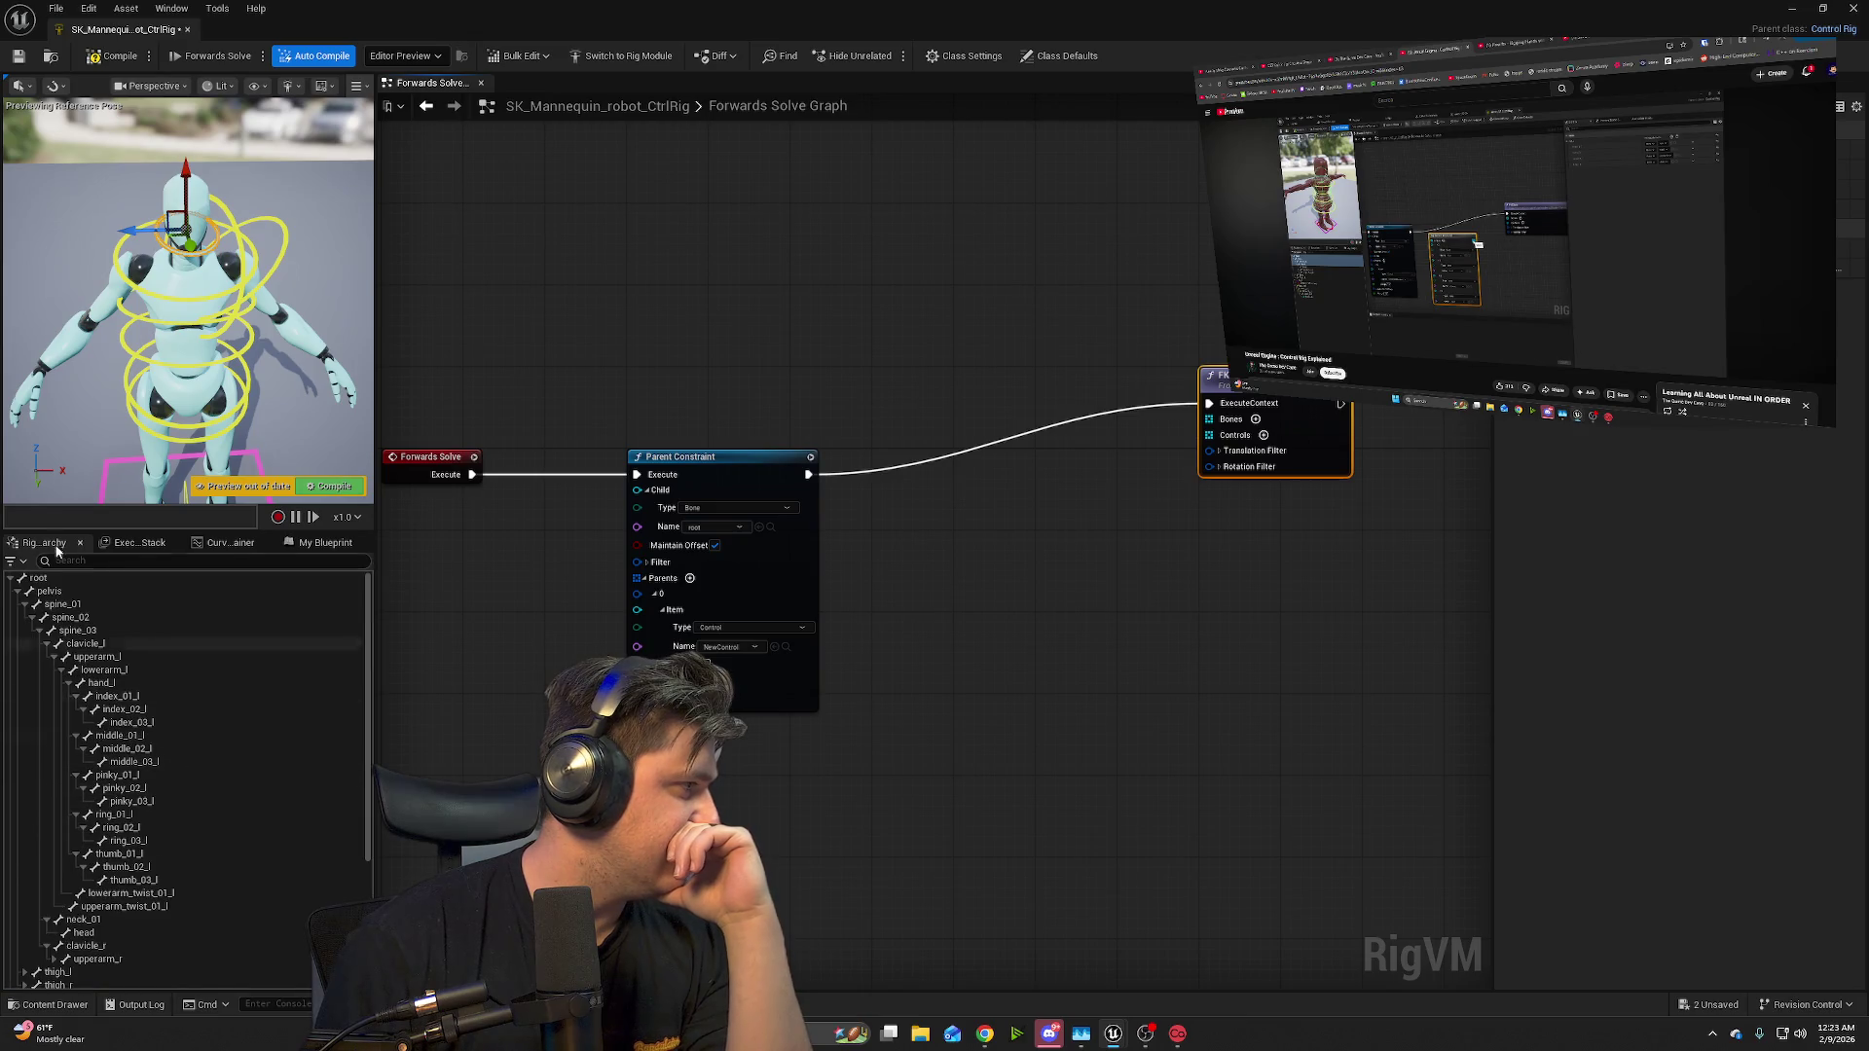
{"action": "left_click", "coordinate": [194, 579]}
{"action": "scroll", "coordinate": [317, 777], "scroll_direction": "down", "scroll_amount": 1}
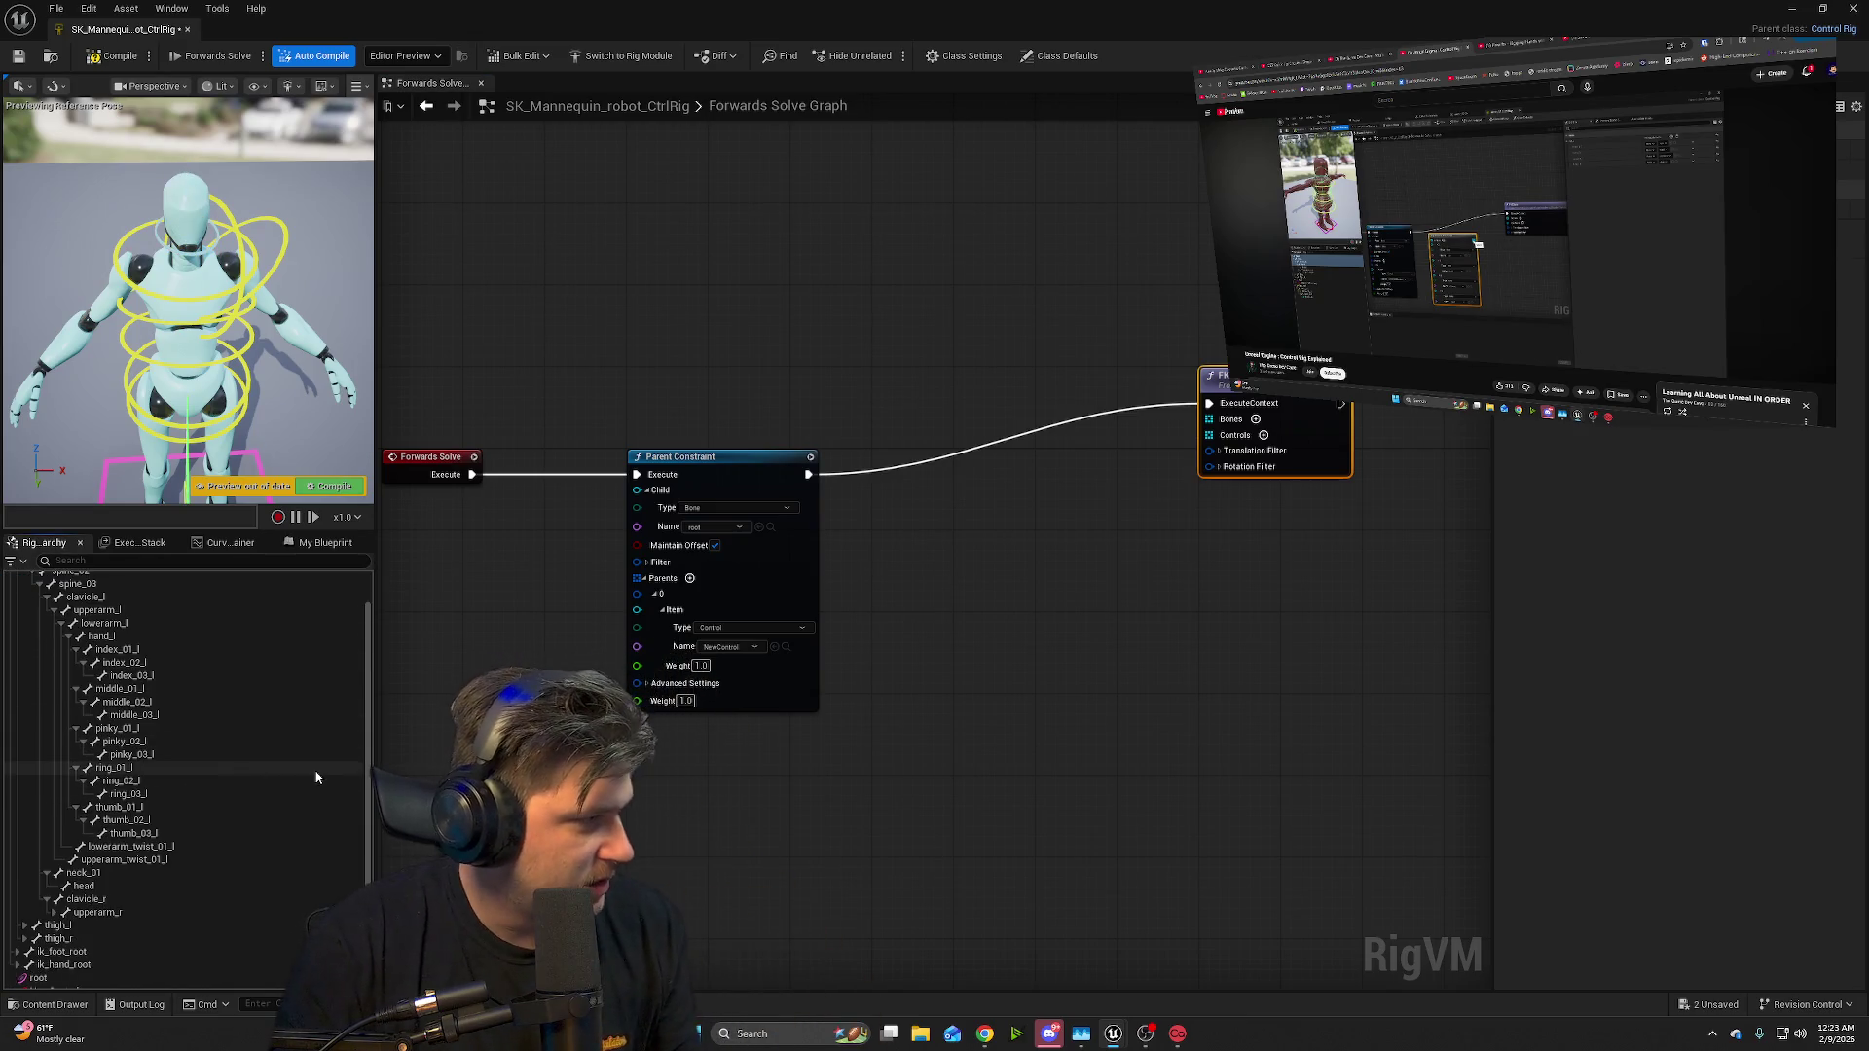
{"action": "left_click", "coordinate": [162, 885], "text": "shift"}
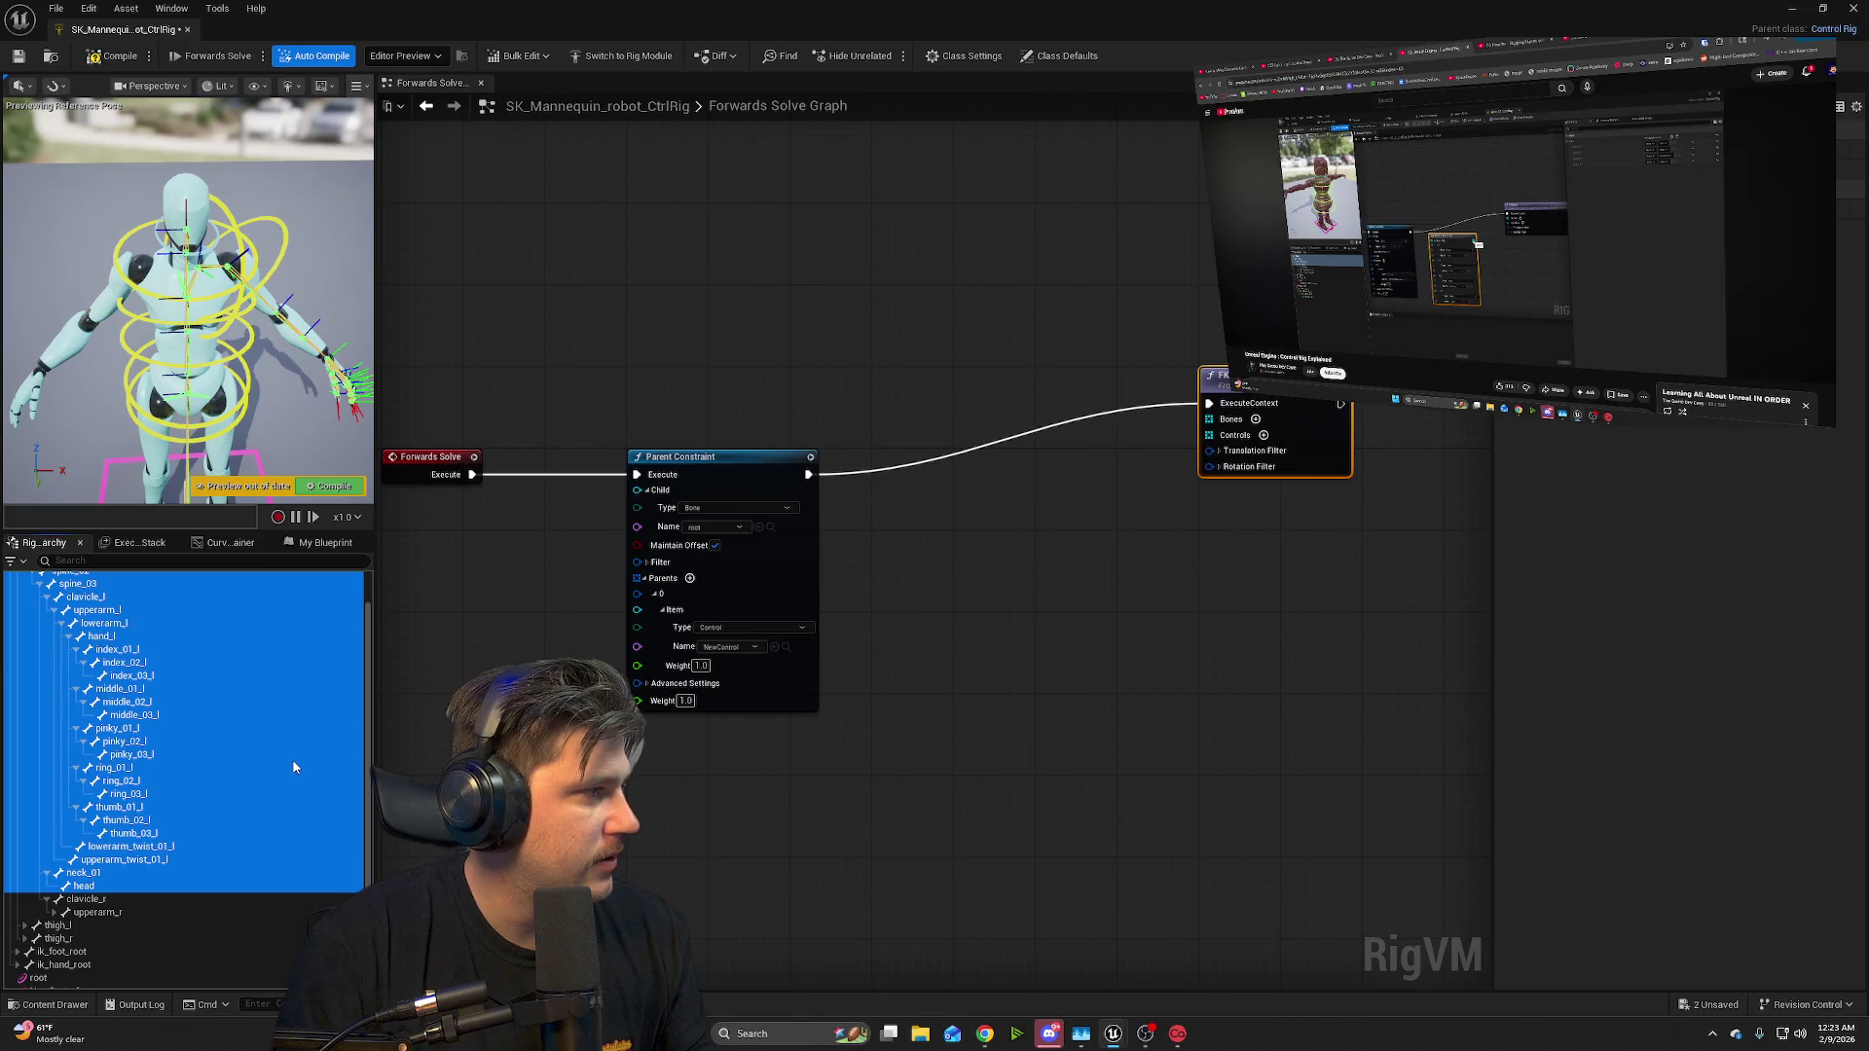
{"action": "scroll", "coordinate": [294, 768], "scroll_direction": "down", "scroll_amount": 3}
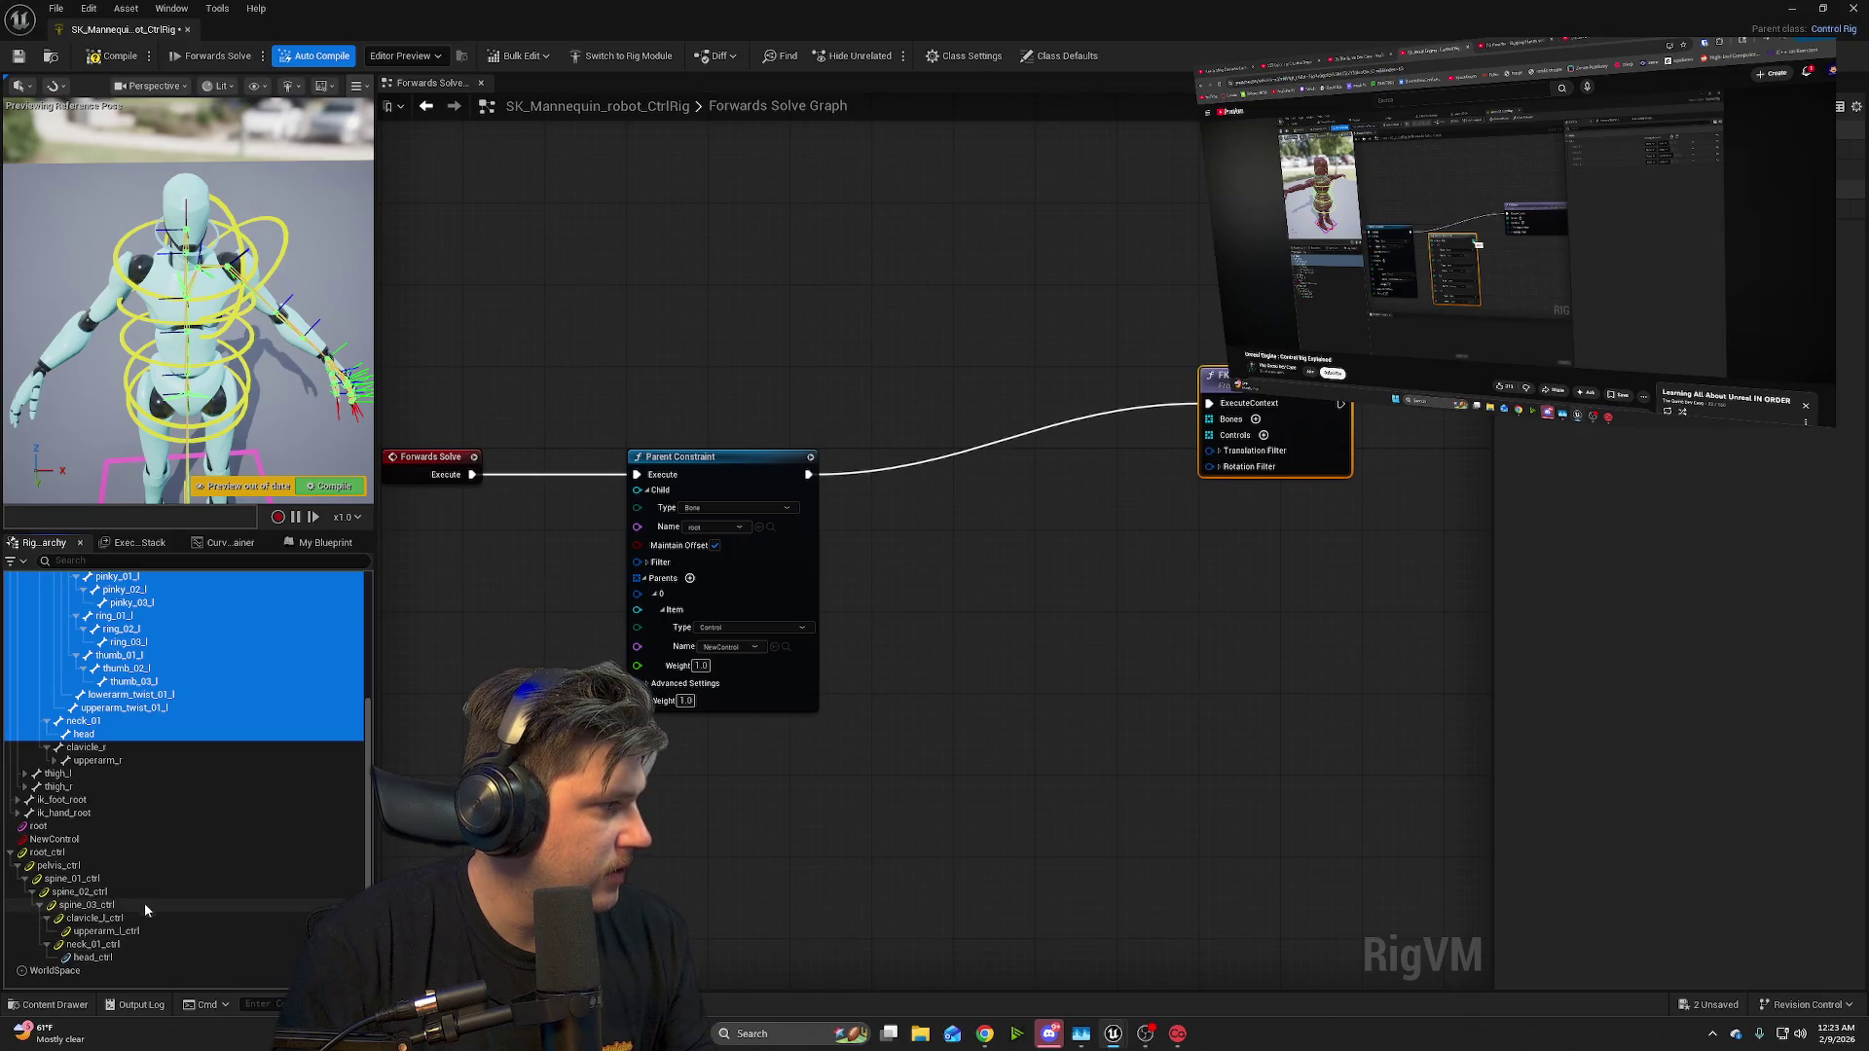
{"action": "scroll", "coordinate": [144, 902], "scroll_direction": "up", "scroll_amount": 3}
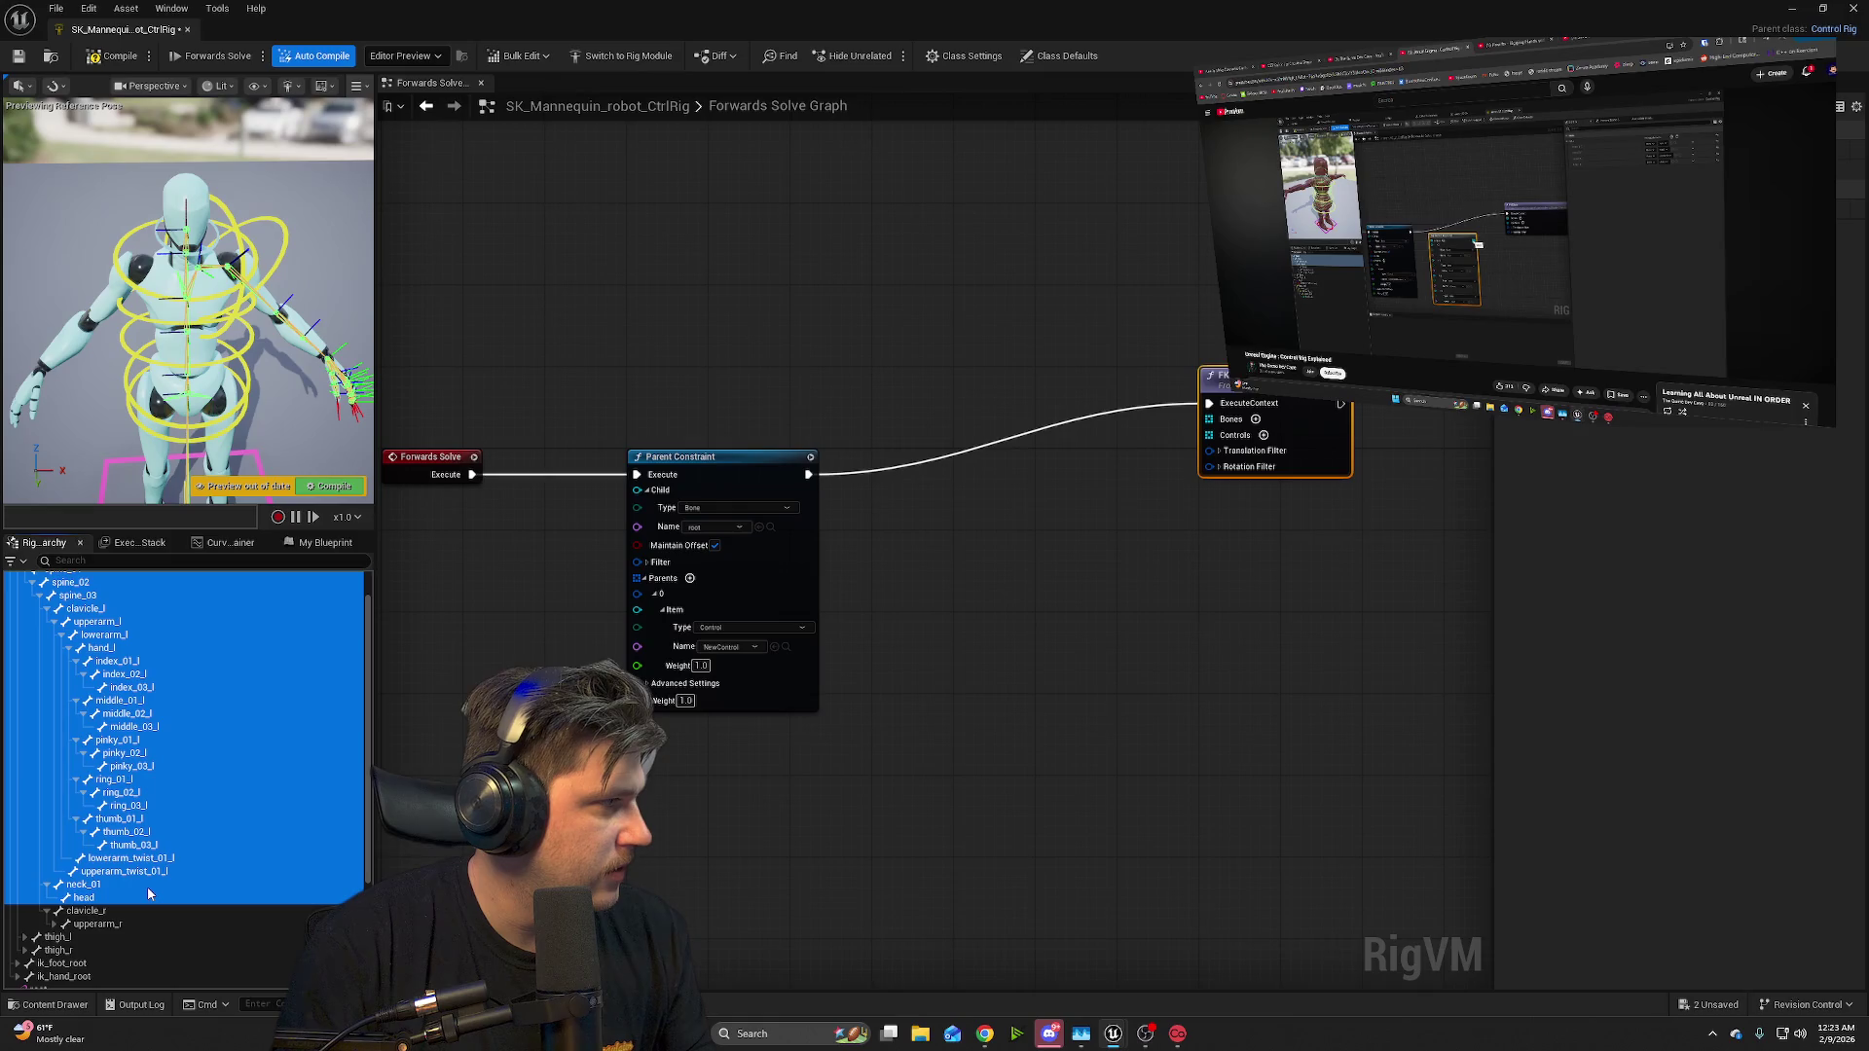
{"action": "scroll", "coordinate": [148, 886], "scroll_direction": "down", "scroll_amount": 3}
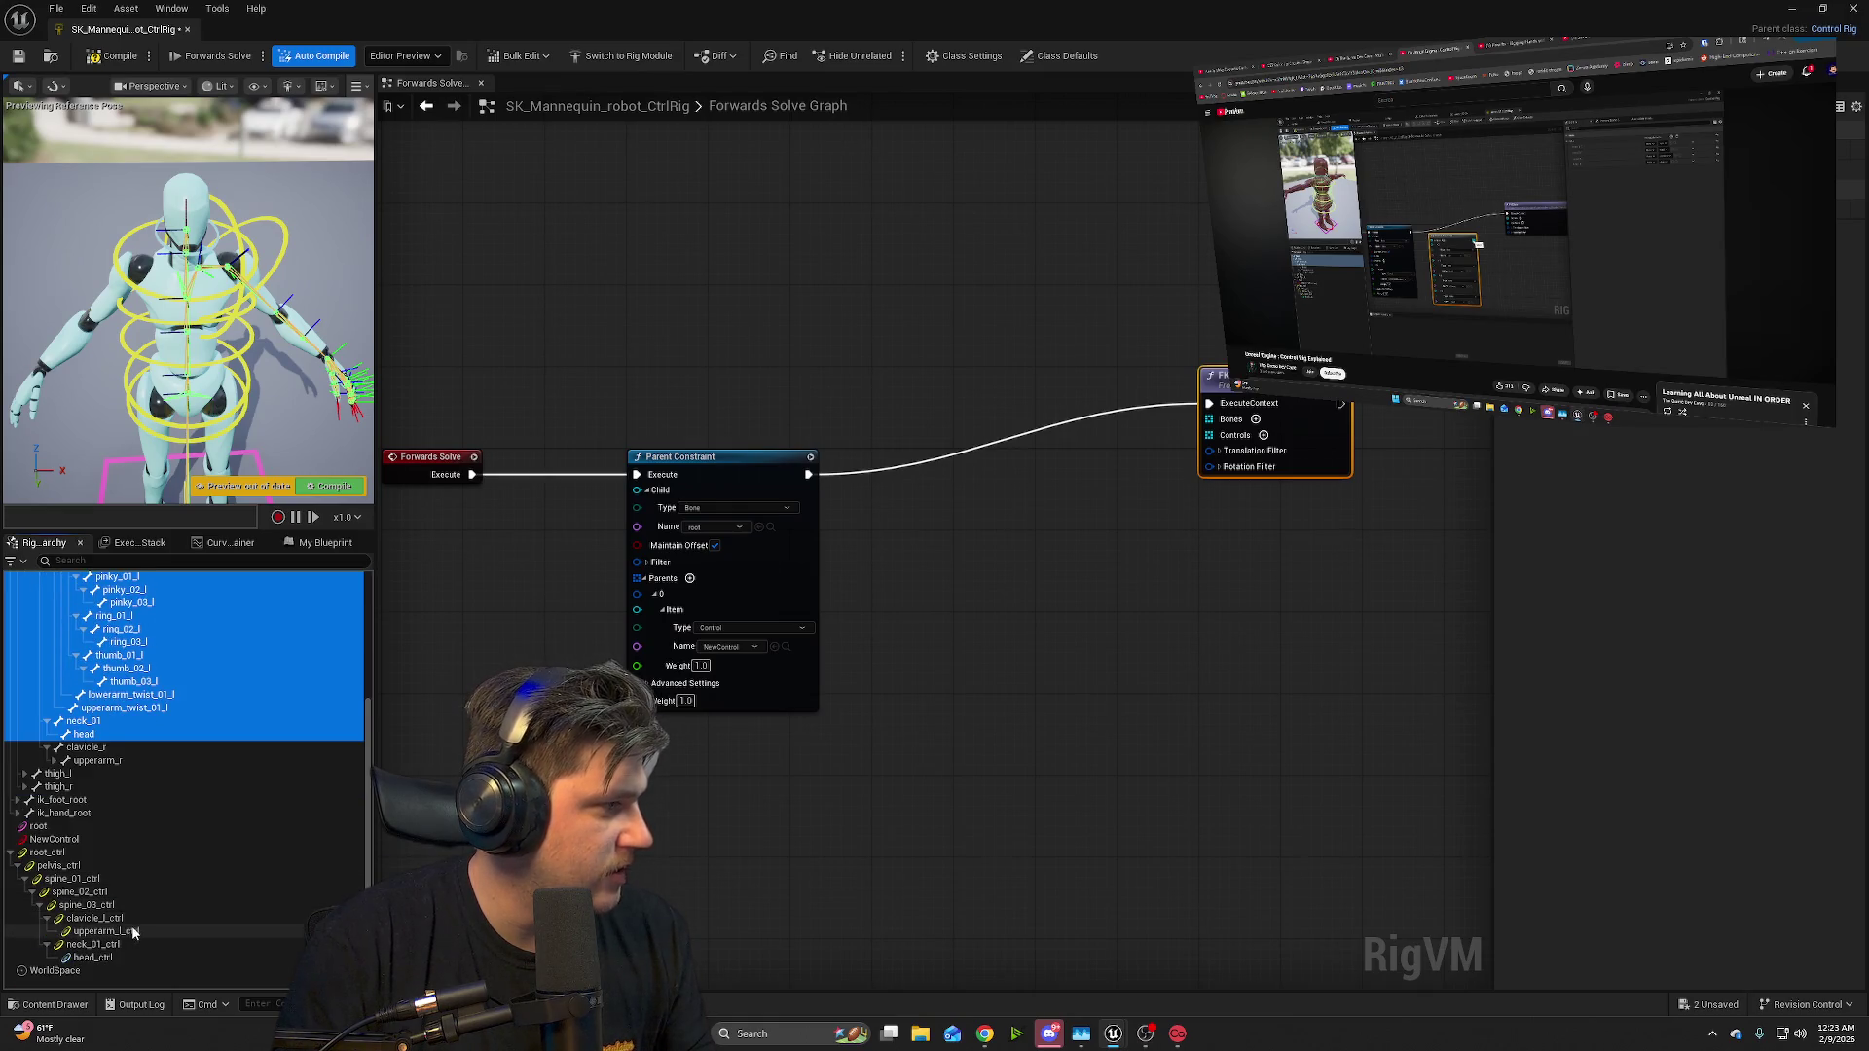
{"action": "scroll", "coordinate": [148, 911], "scroll_direction": "up", "scroll_amount": 4}
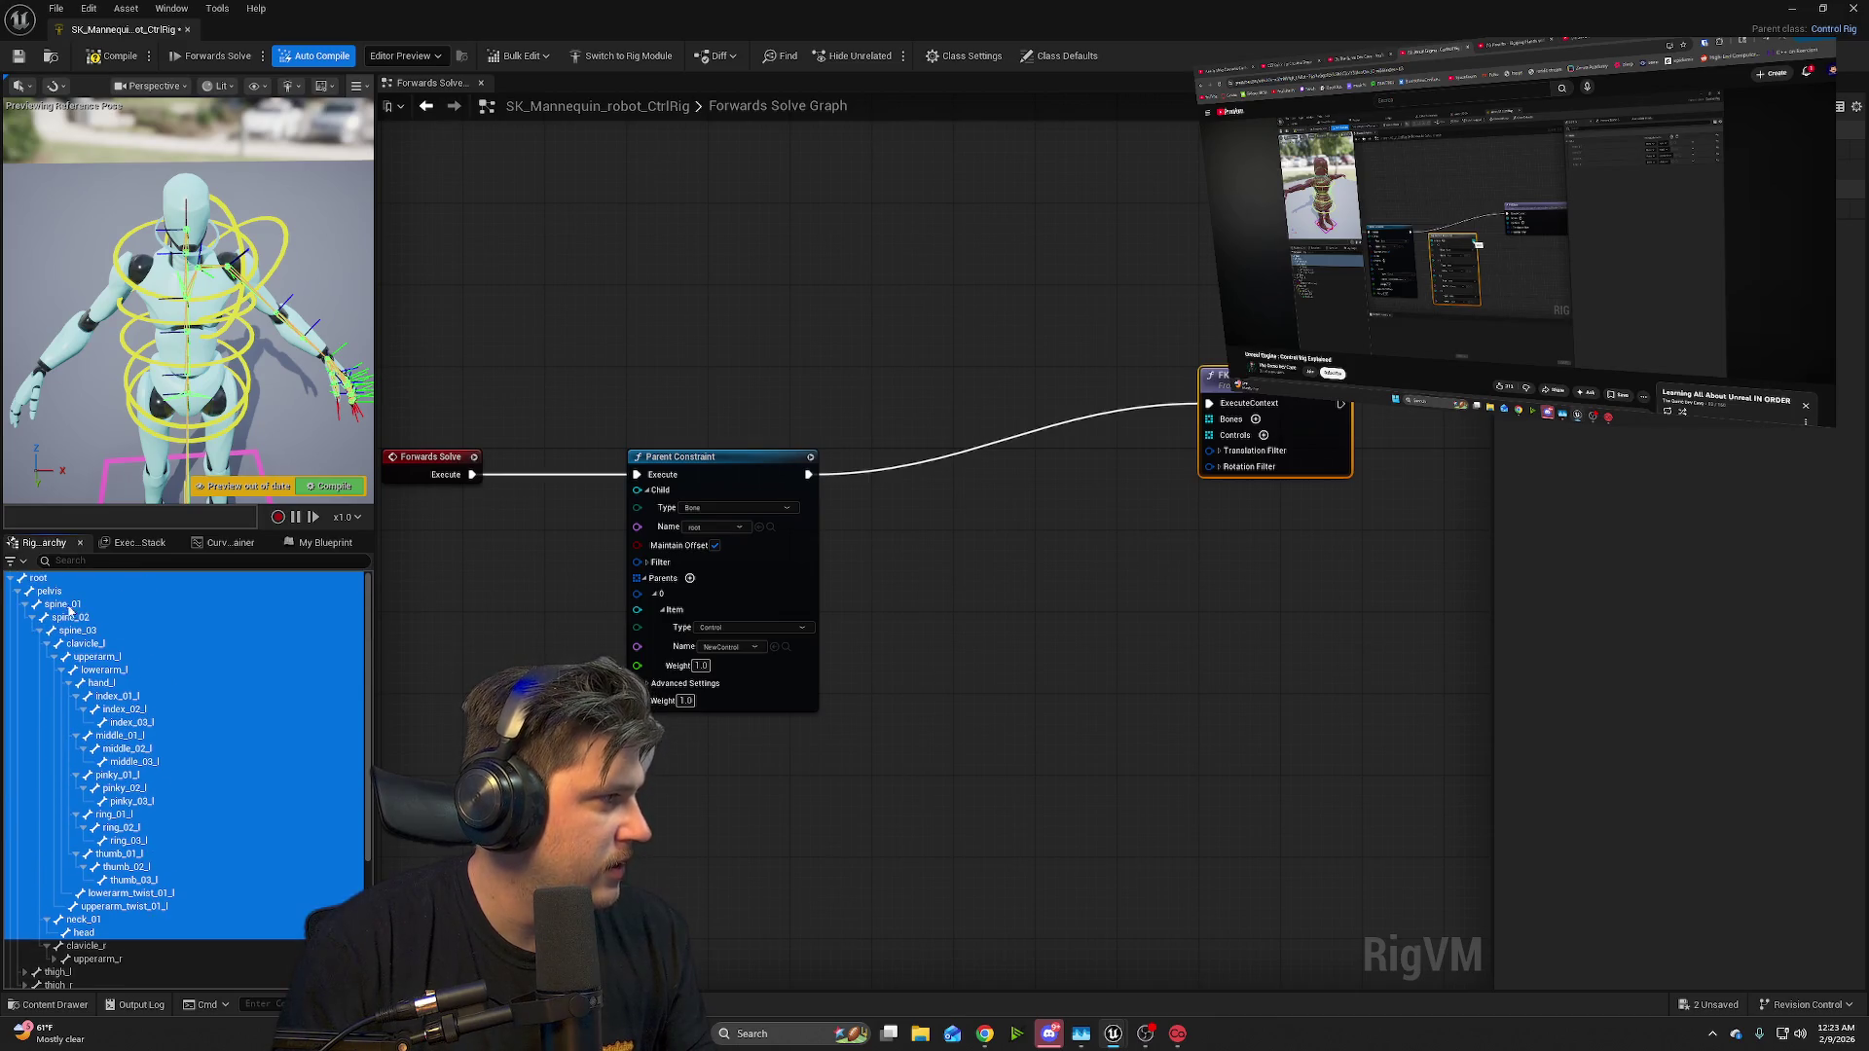
- Collapse the upperarm_l branch and reselect the bones from root through head
{"action": "left_click", "coordinate": [55, 657]}
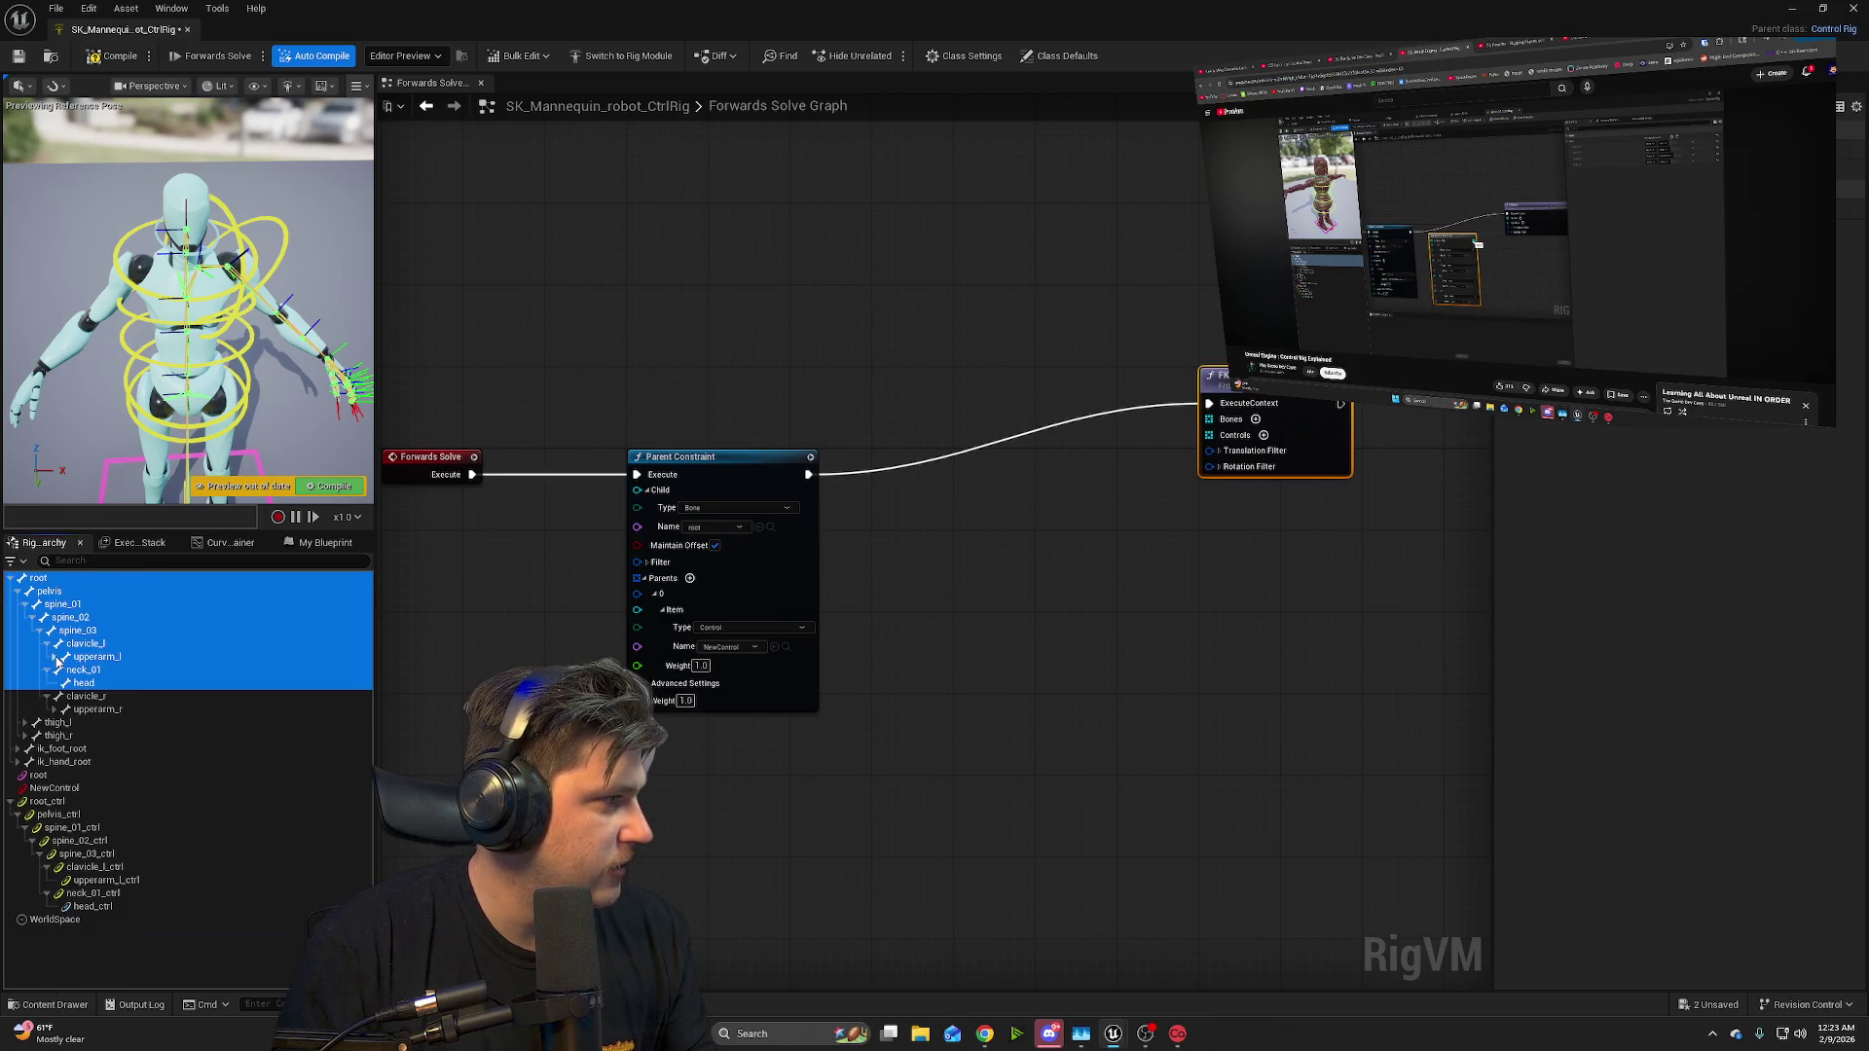
{"action": "left_click", "coordinate": [158, 669]}
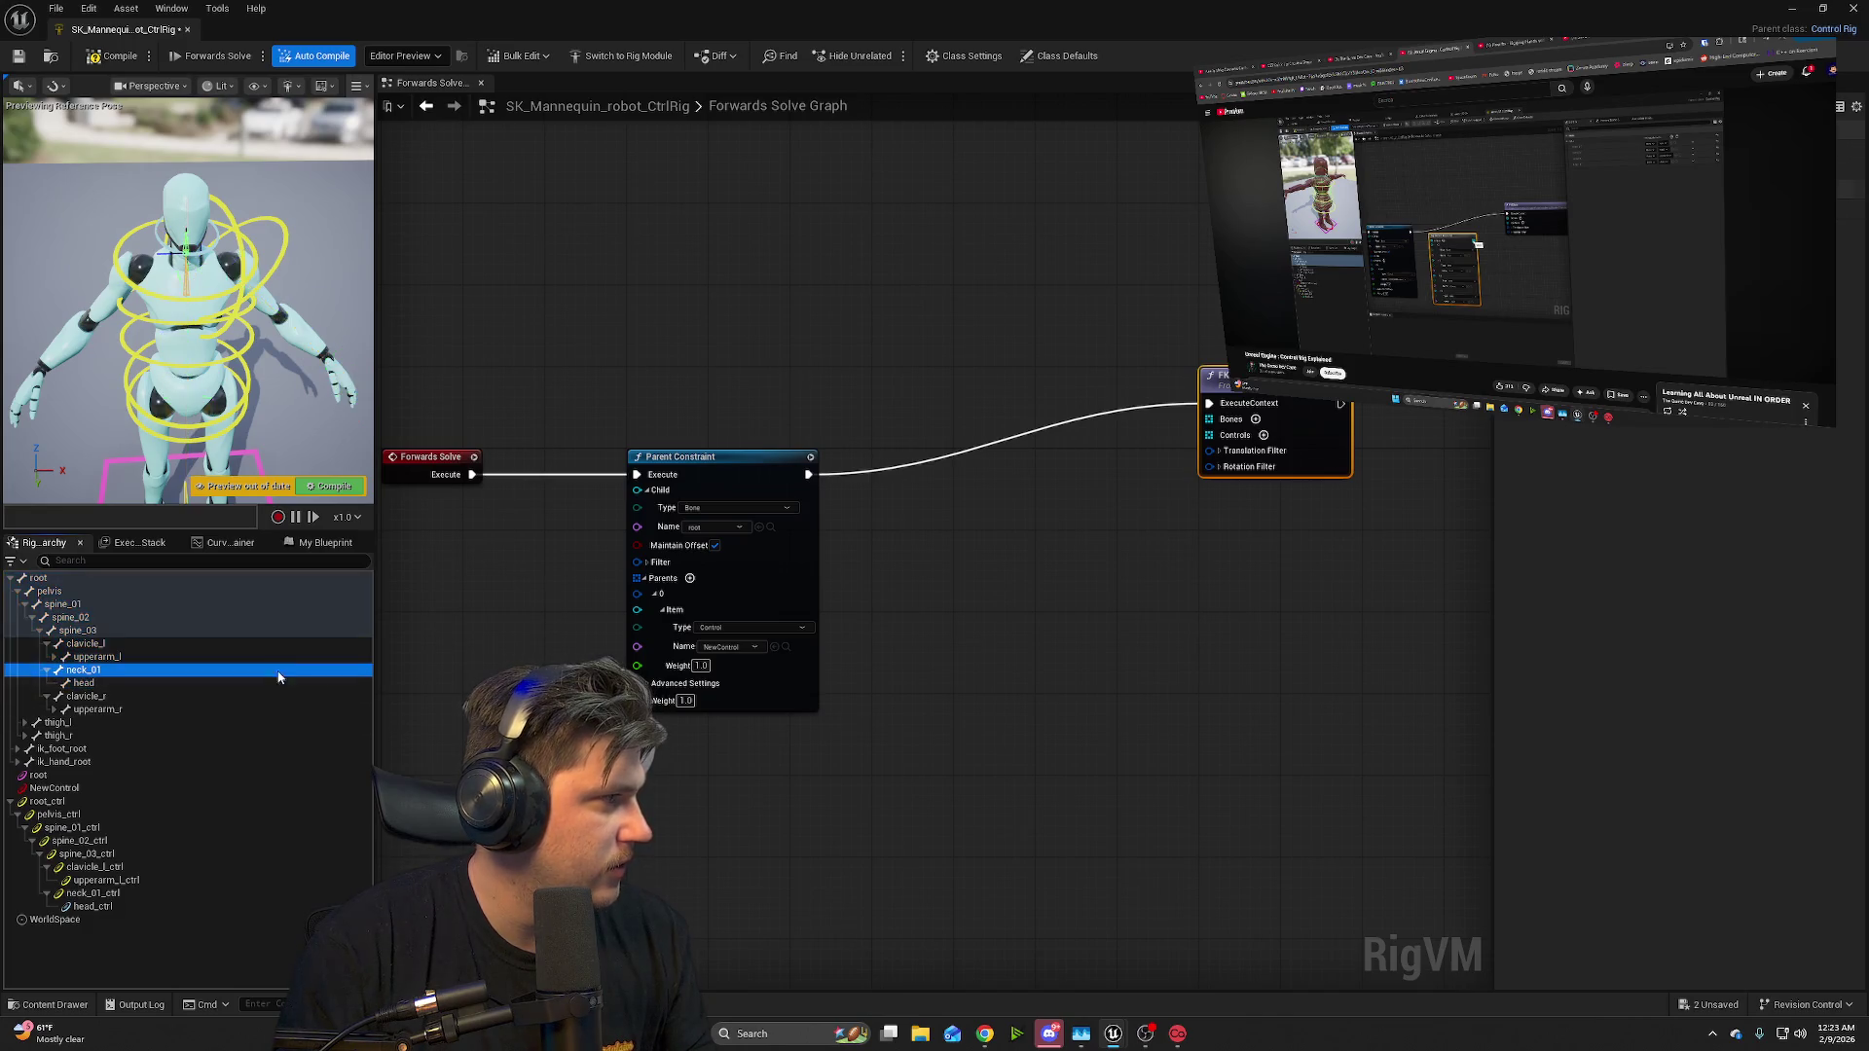
{"action": "left_click", "coordinate": [136, 589]}
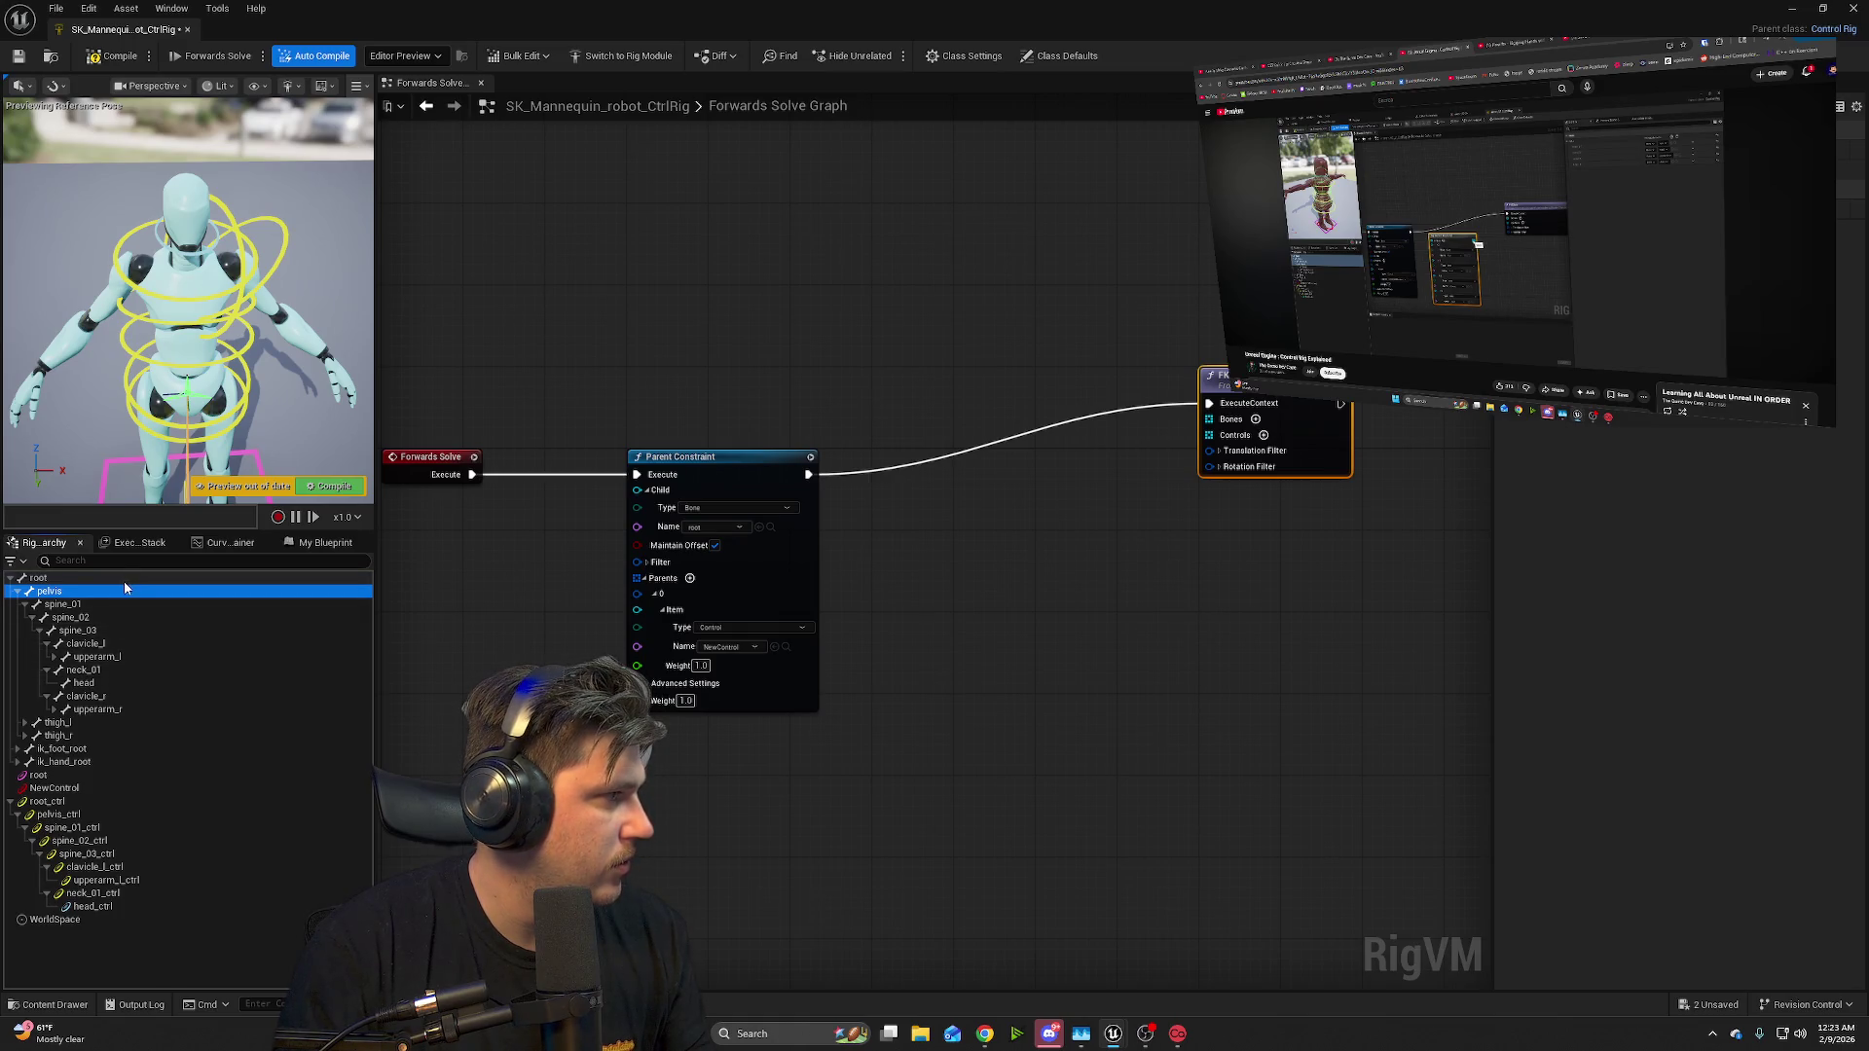
{"action": "left_click", "coordinate": [125, 579]}
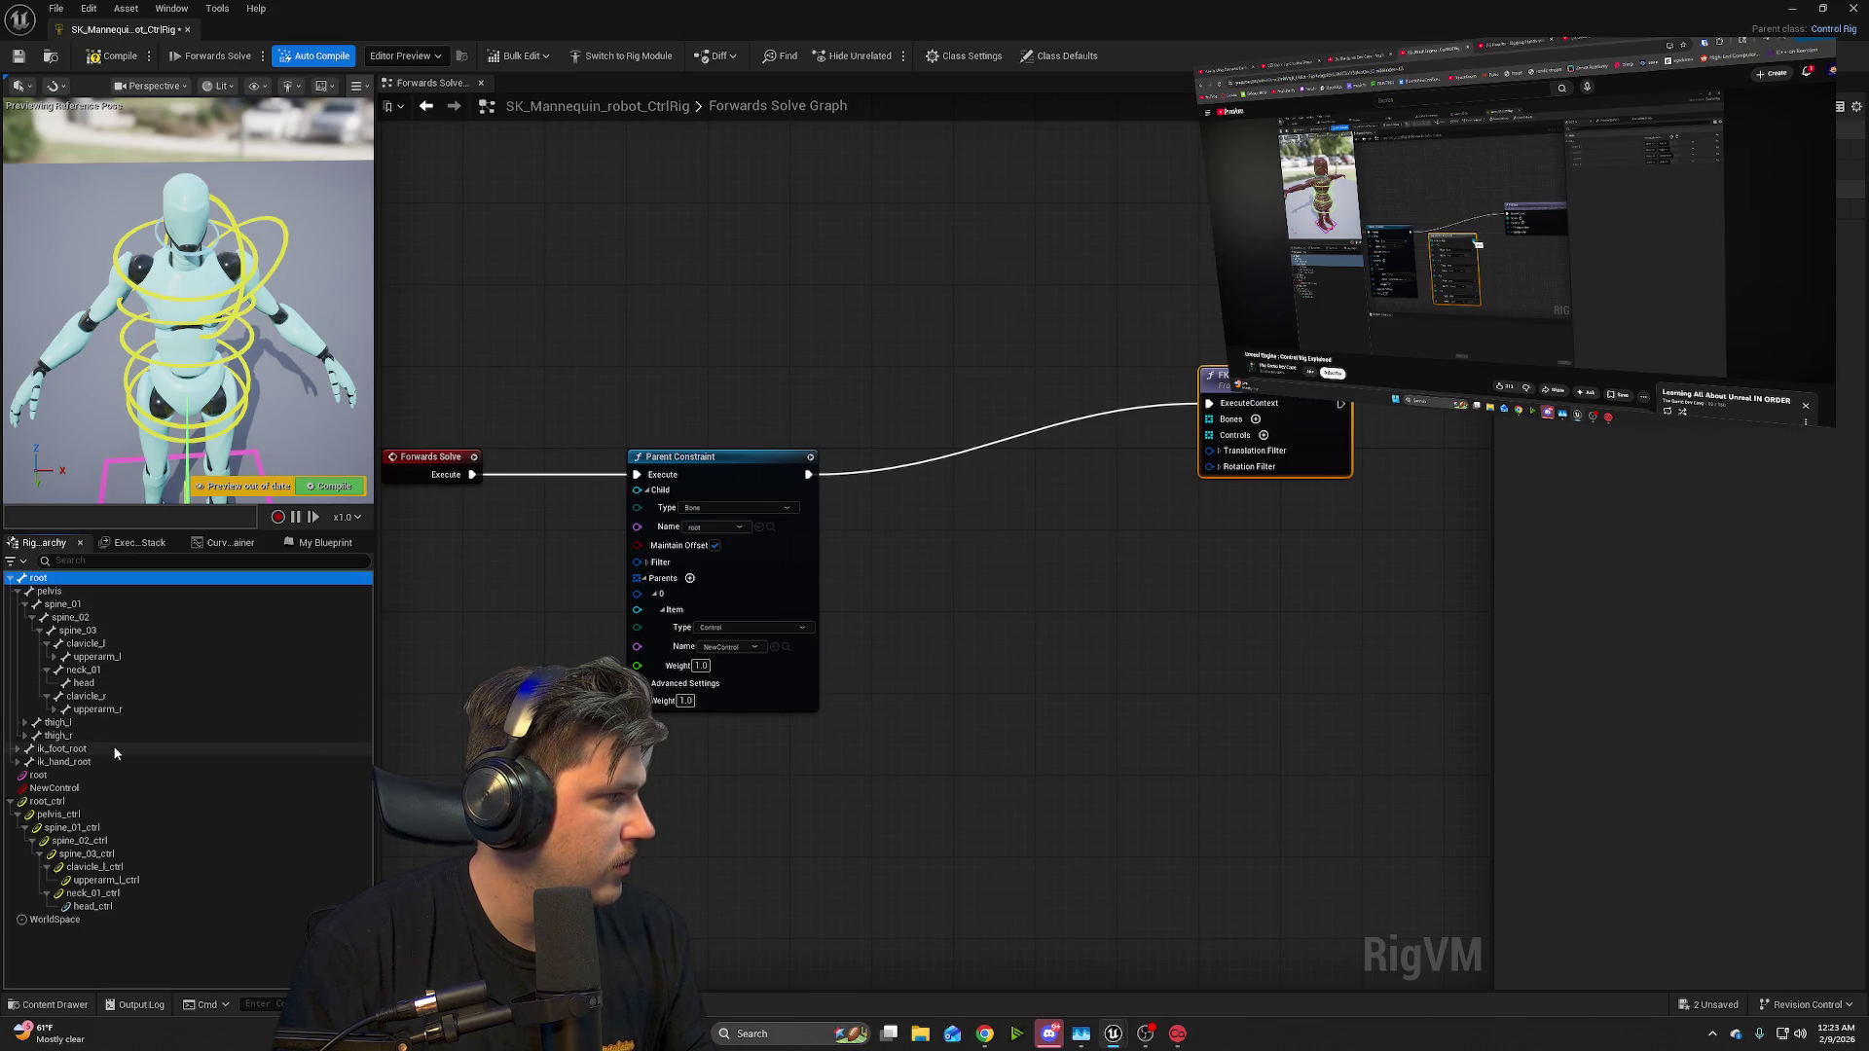
{"action": "left_click", "coordinate": [103, 681], "text": "shift"}
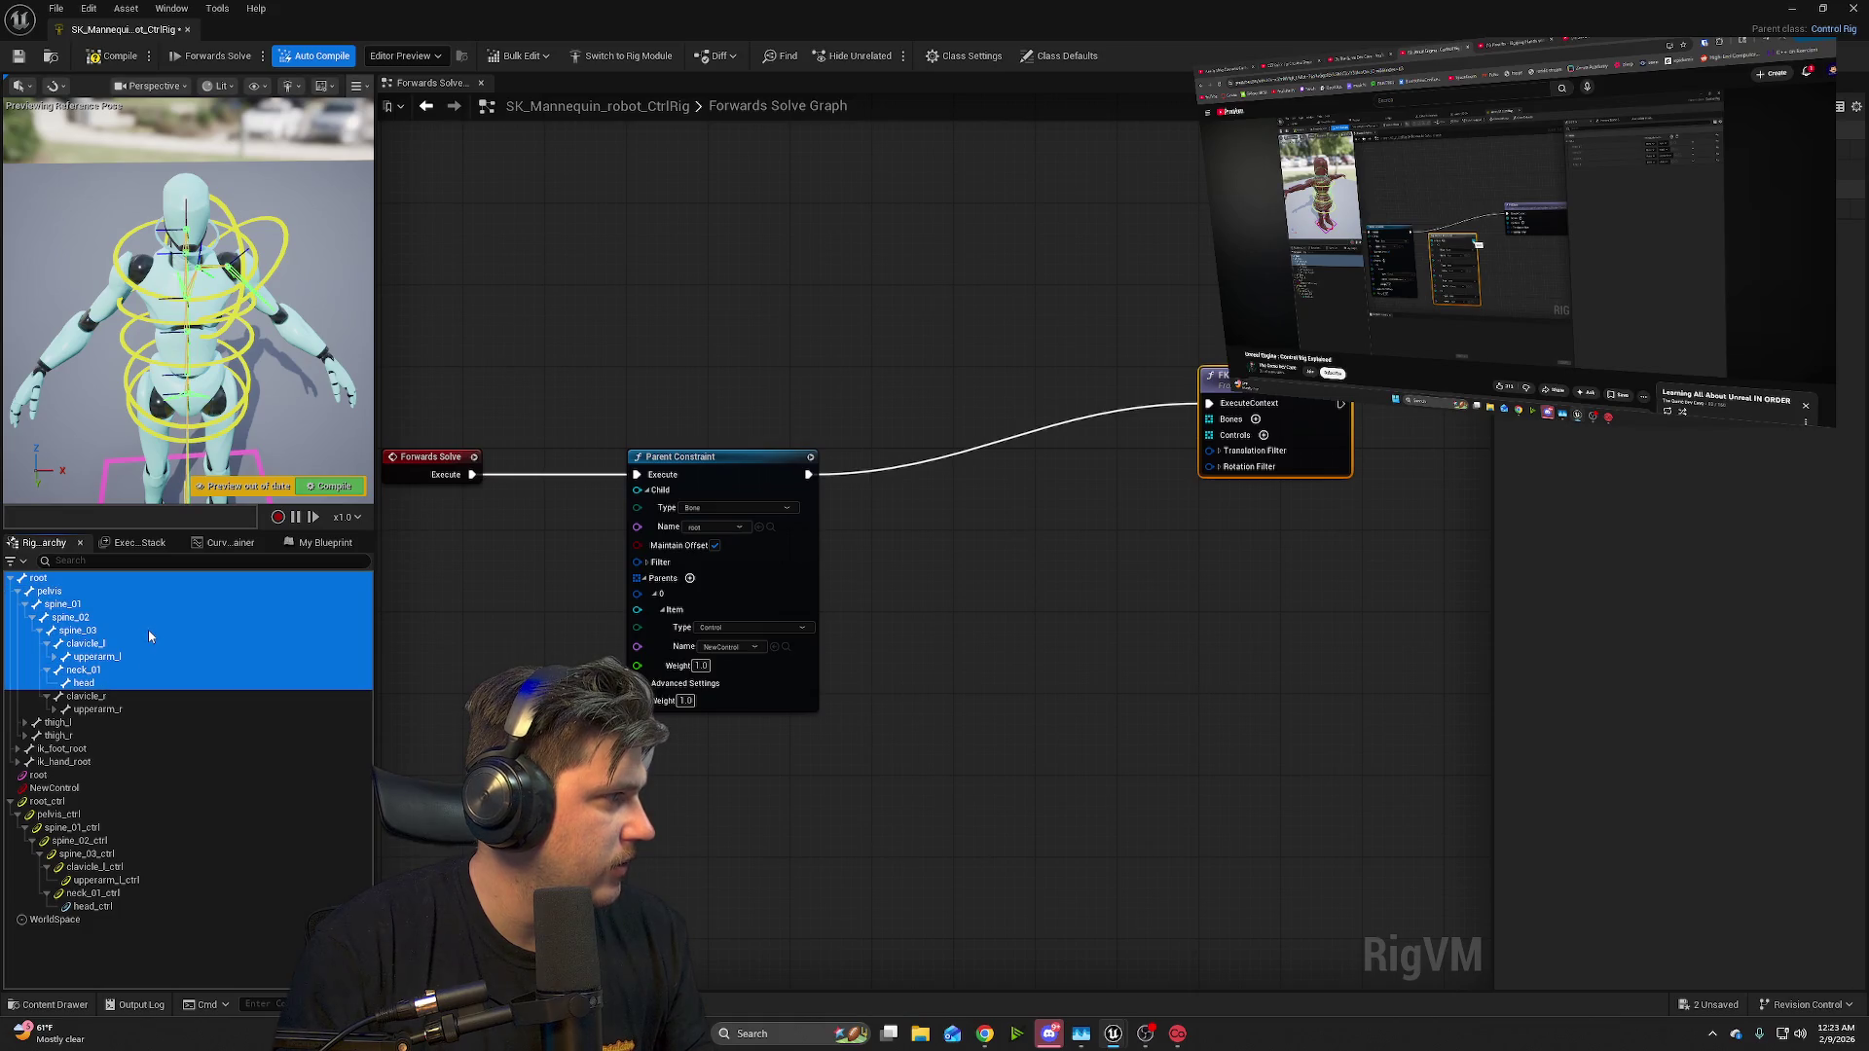
- Turn the root-to-head bones into an Item Array node, then switch back to the auditorium level
{"action": "mouse_move", "coordinate": [139, 615]}
{"action": "left_mouse_down"}
{"action": "mouse_move", "coordinate": [693, 790]}
{"action": "mouse_move", "coordinate": [995, 645]}
{"action": "left_mouse_up"}
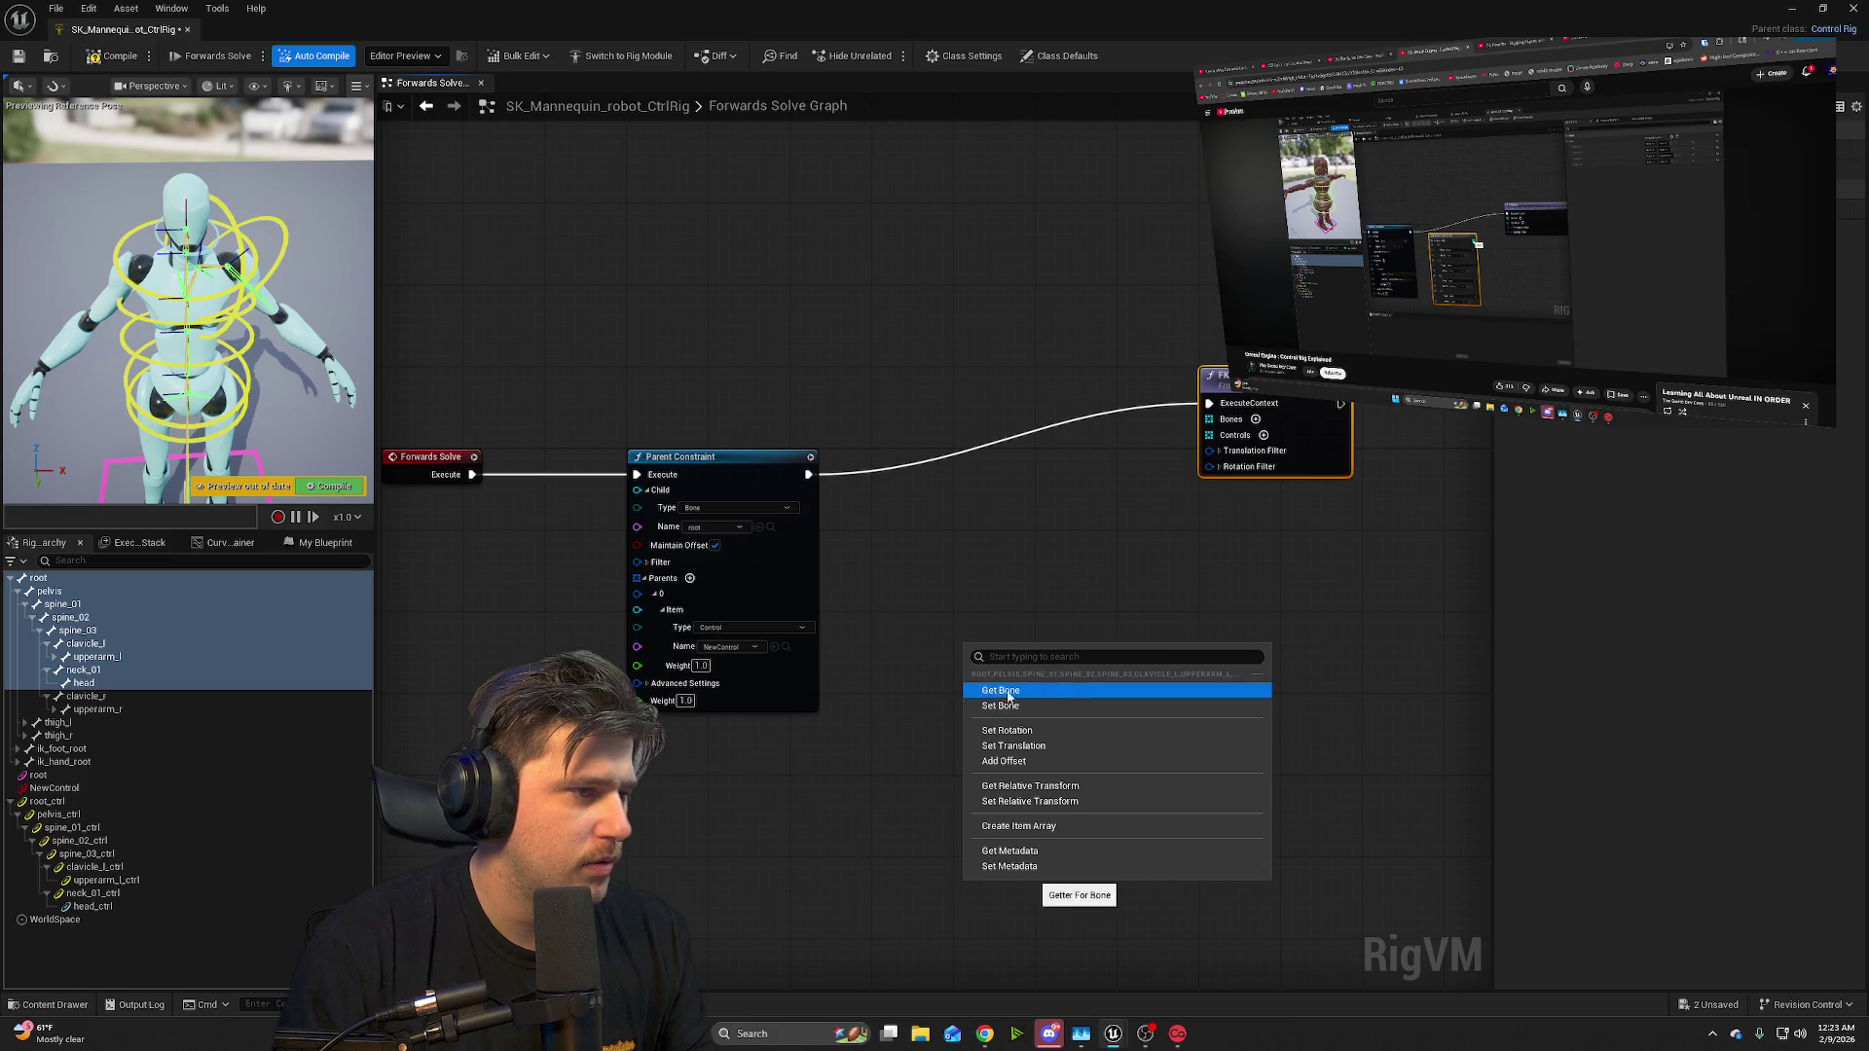
{"action": "left_click", "coordinate": [1429, 340]}
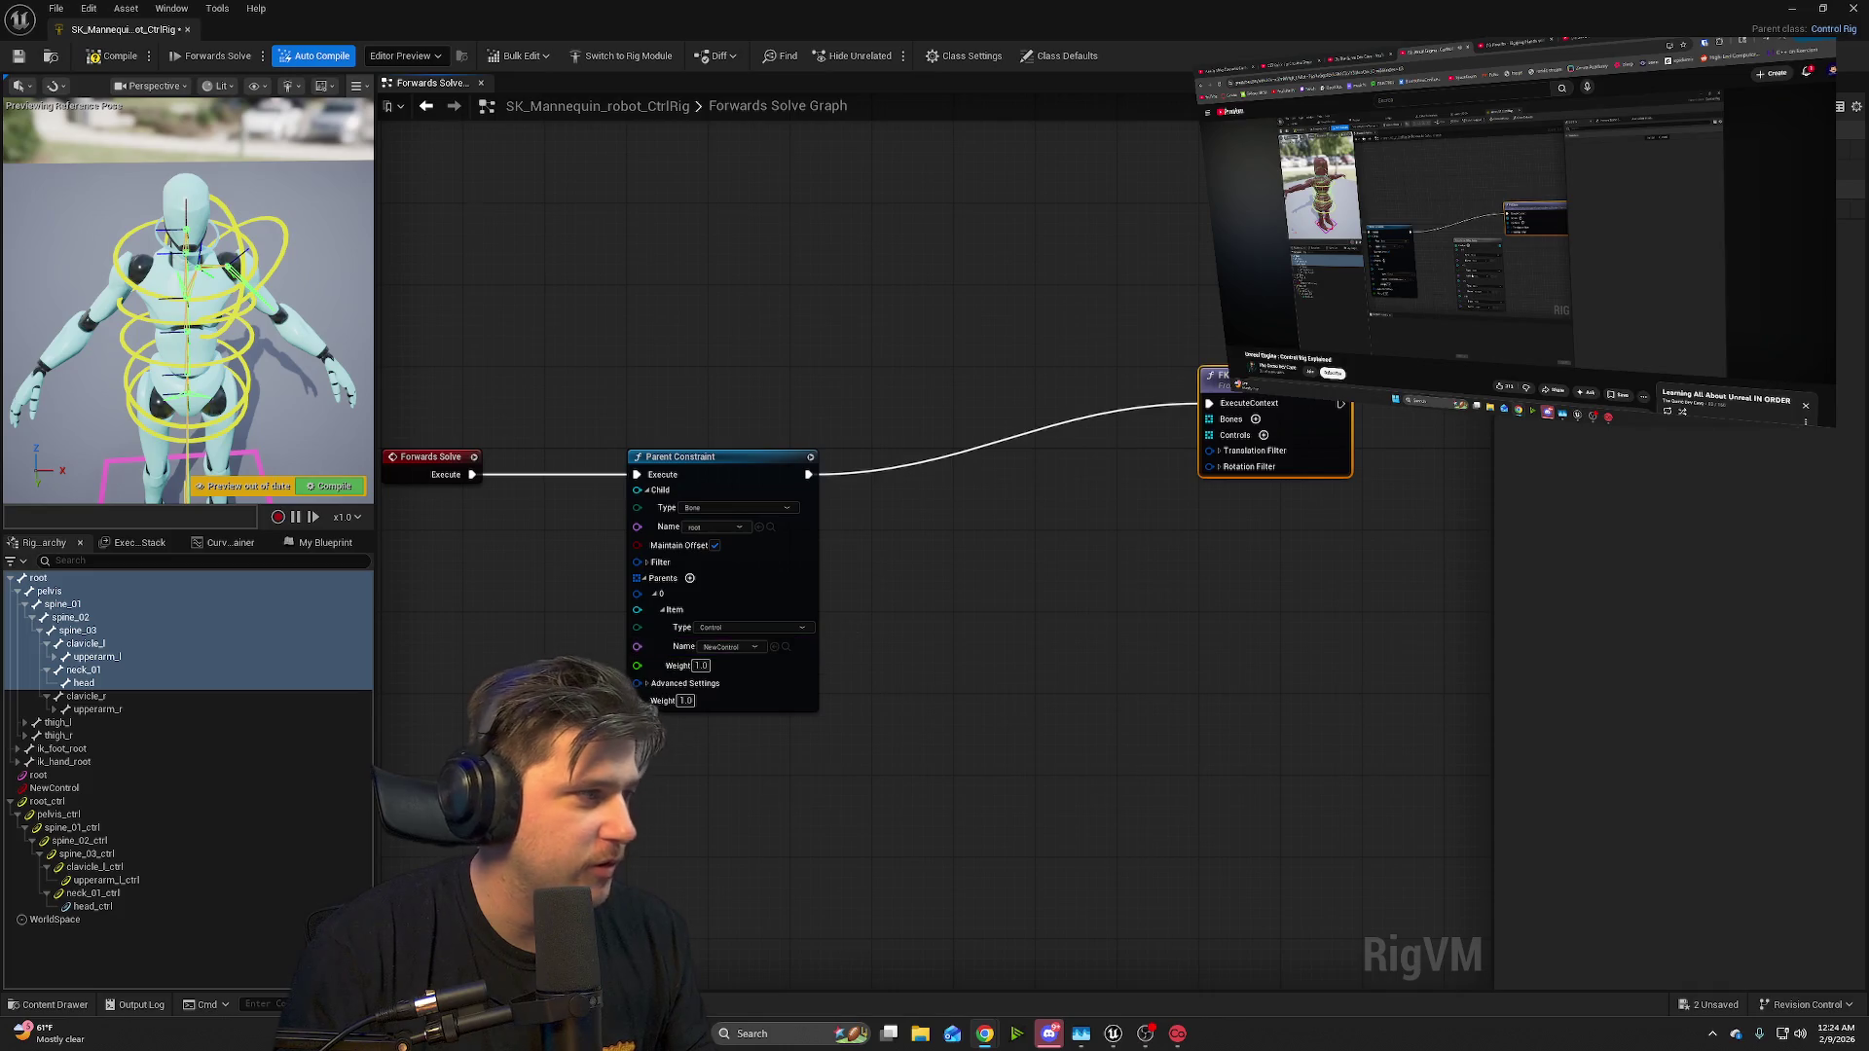
{"action": "mouse_move", "coordinate": [155, 616]}
{"action": "left_mouse_down"}
{"action": "mouse_move", "coordinate": [577, 655]}
{"action": "mouse_move", "coordinate": [990, 639]}
{"action": "left_mouse_up"}
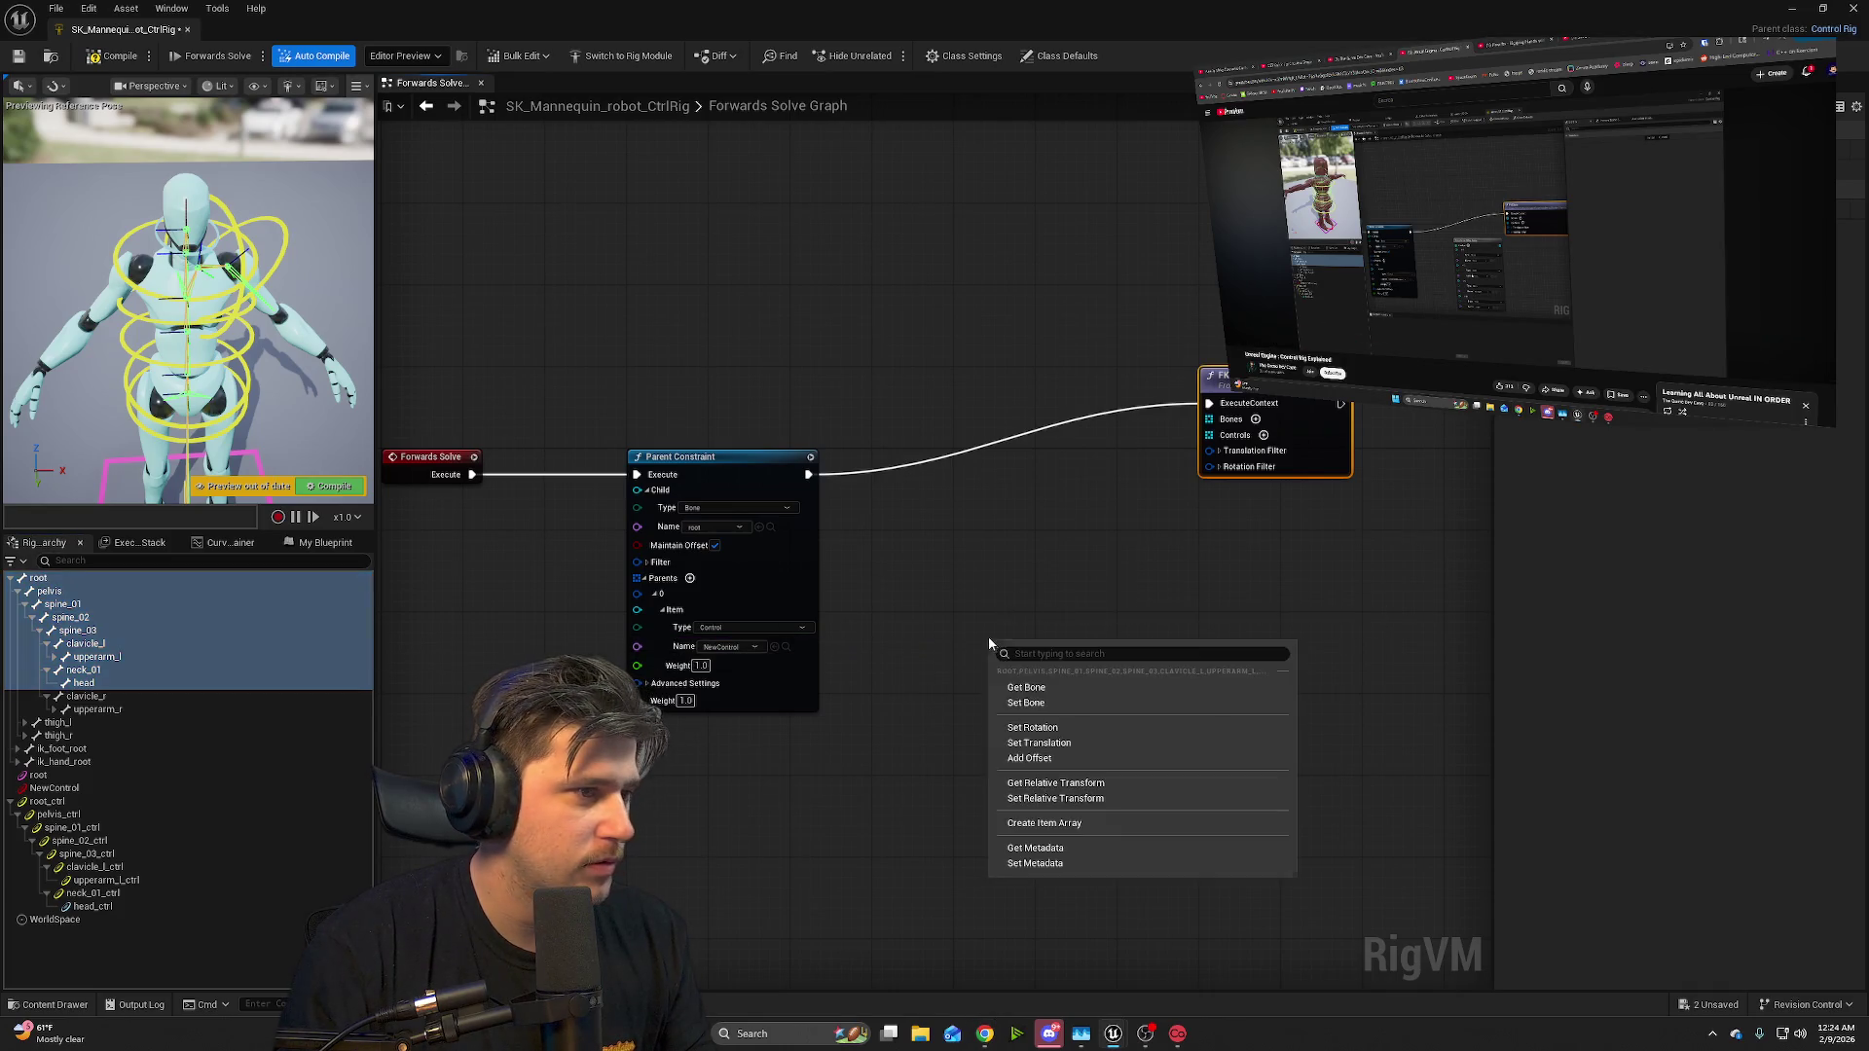
{"action": "left_click", "coordinate": [1079, 823]}
{"action": "mouse_move", "coordinate": [1150, 652]}
{"action": "left_mouse_down"}
{"action": "mouse_move", "coordinate": [1095, 555]}
{"action": "mouse_move", "coordinate": [1178, 487]}
{"action": "mouse_move", "coordinate": [1145, 516]}
{"action": "mouse_move", "coordinate": [1174, 424]}
{"action": "left_mouse_up"}
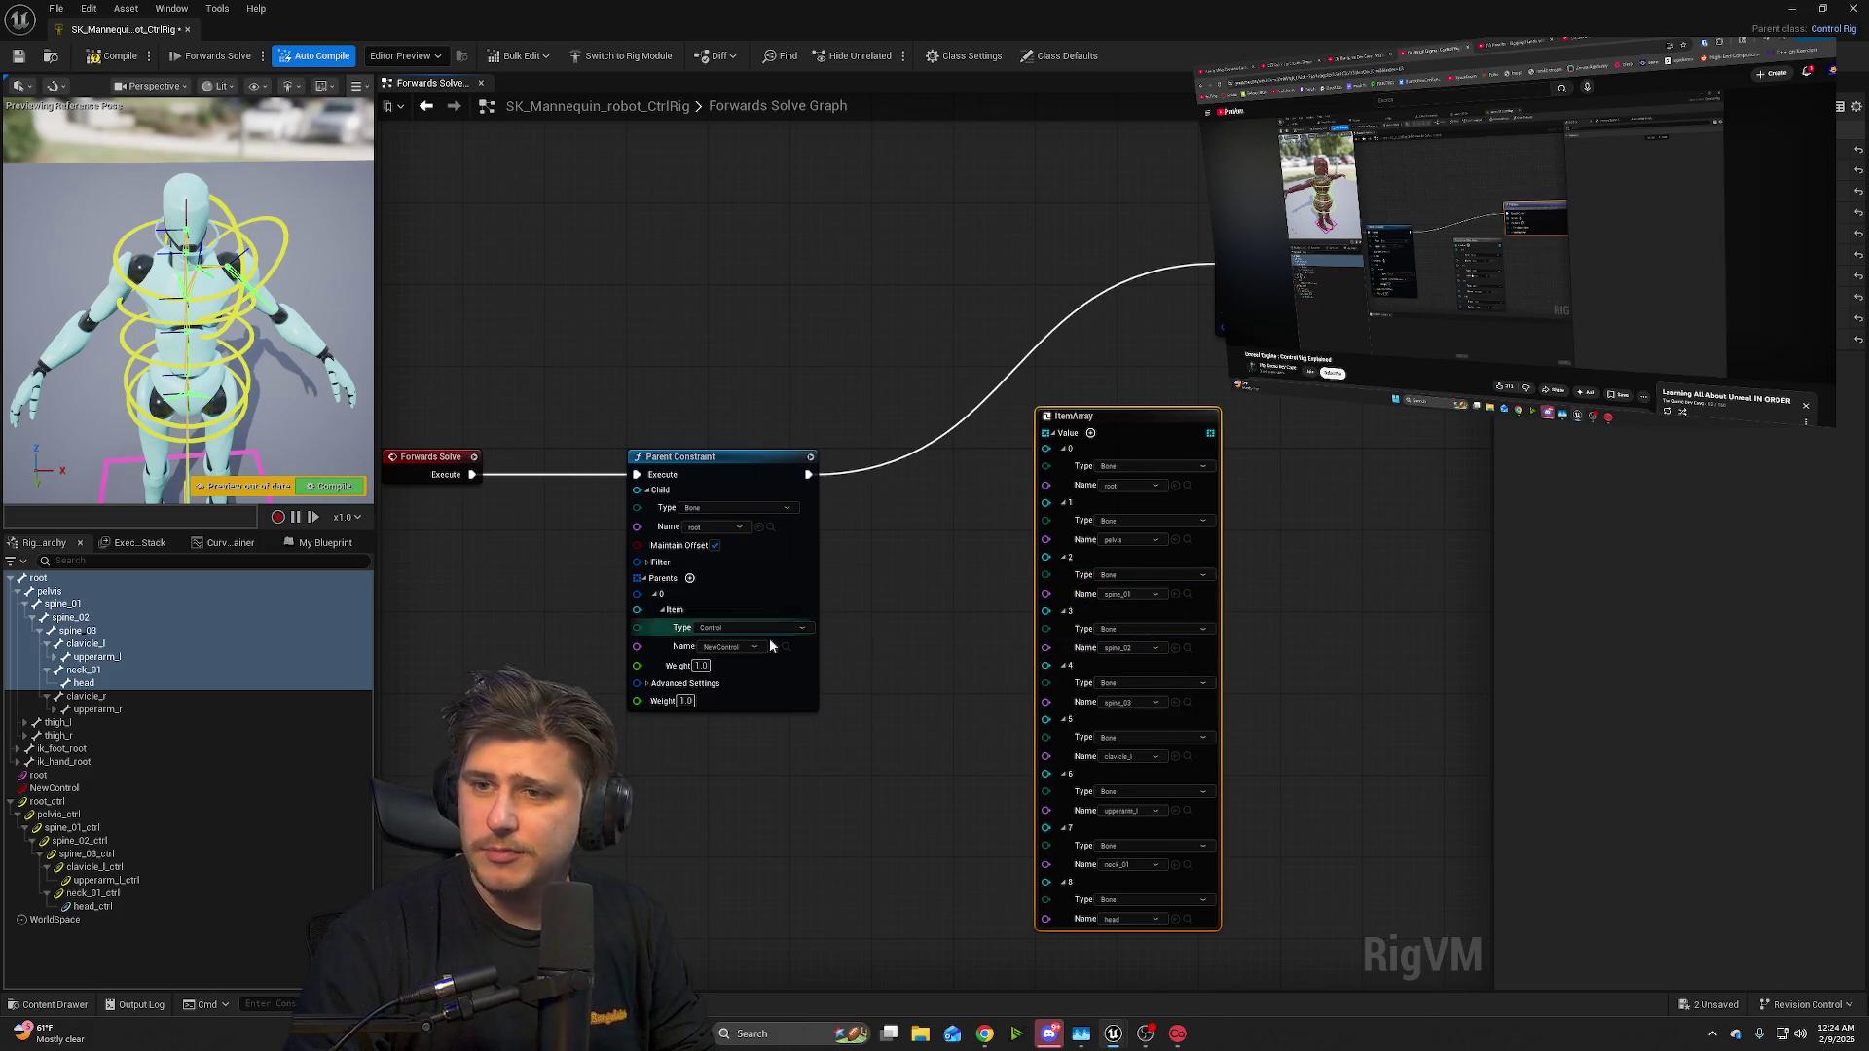
{"action": "double_click", "coordinate": [784, 22]}
{"action": "left_click", "coordinate": [791, 292]}
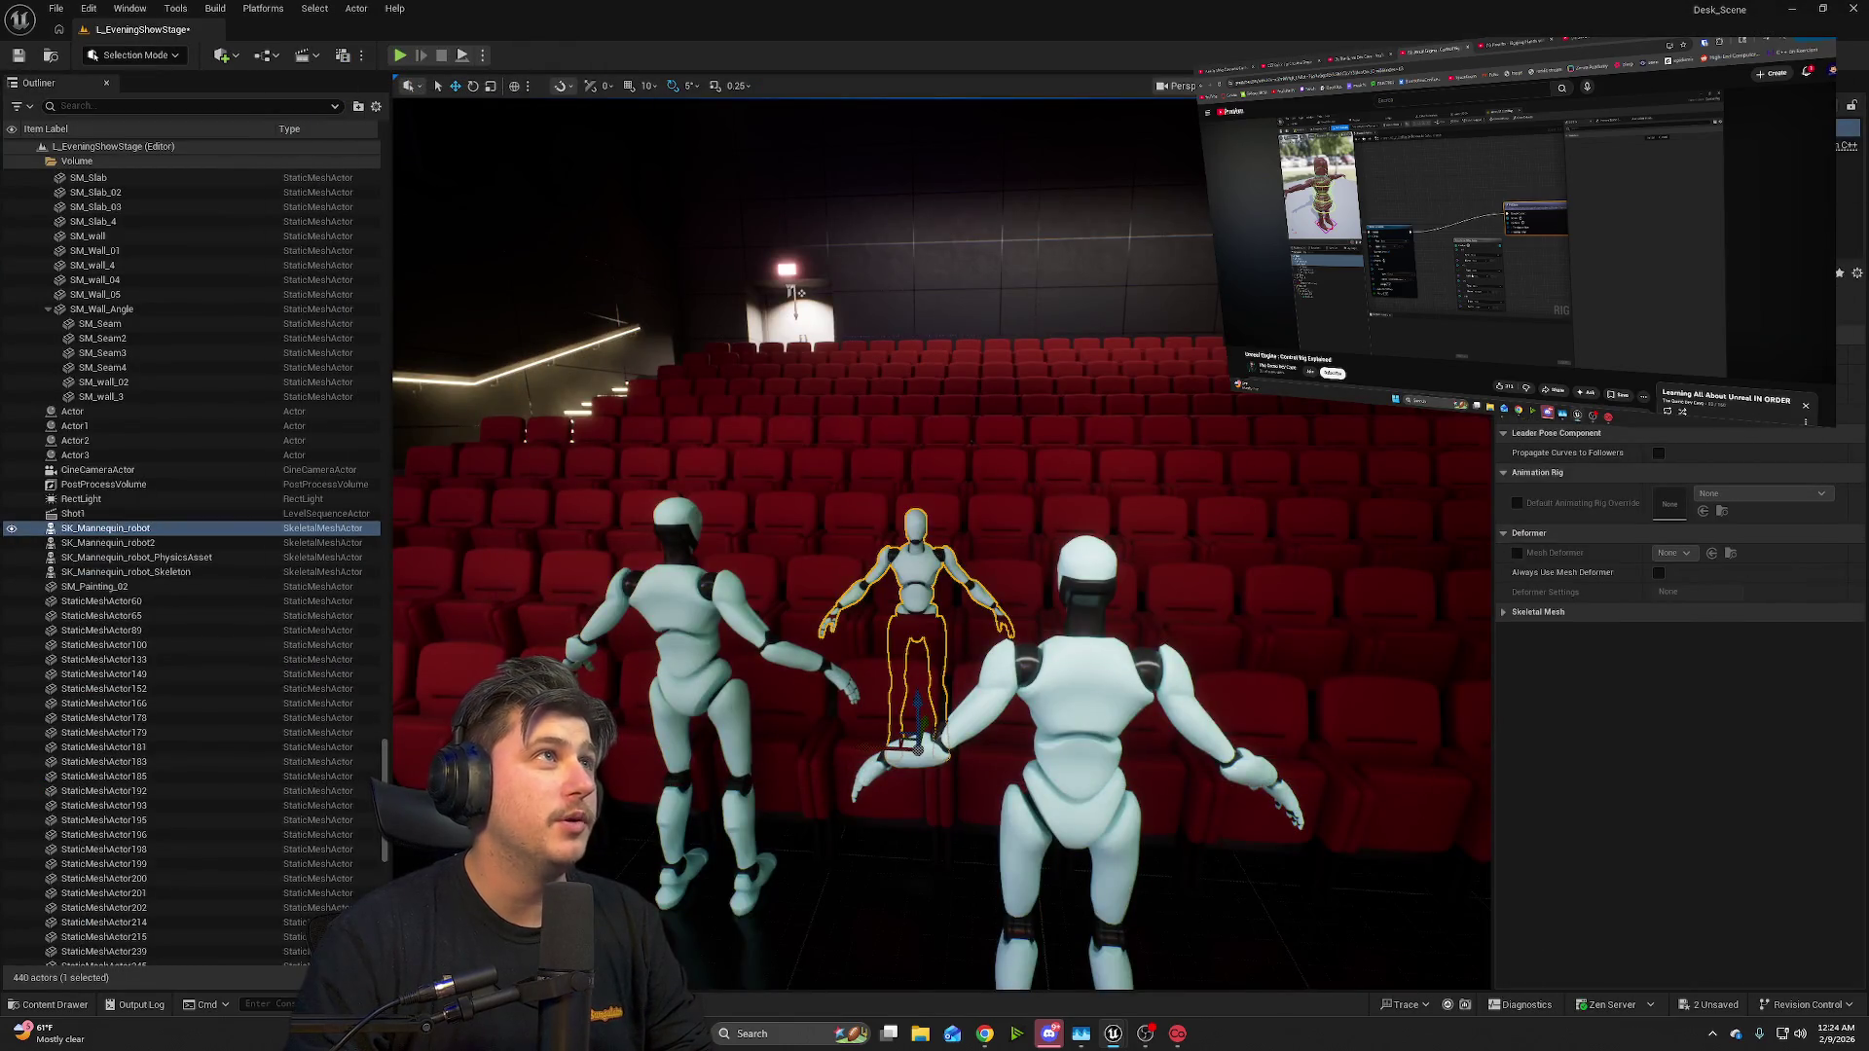
{"action": "left_click_drag", "start_coordinate": [800, 455], "coordinate": [799, 455]}
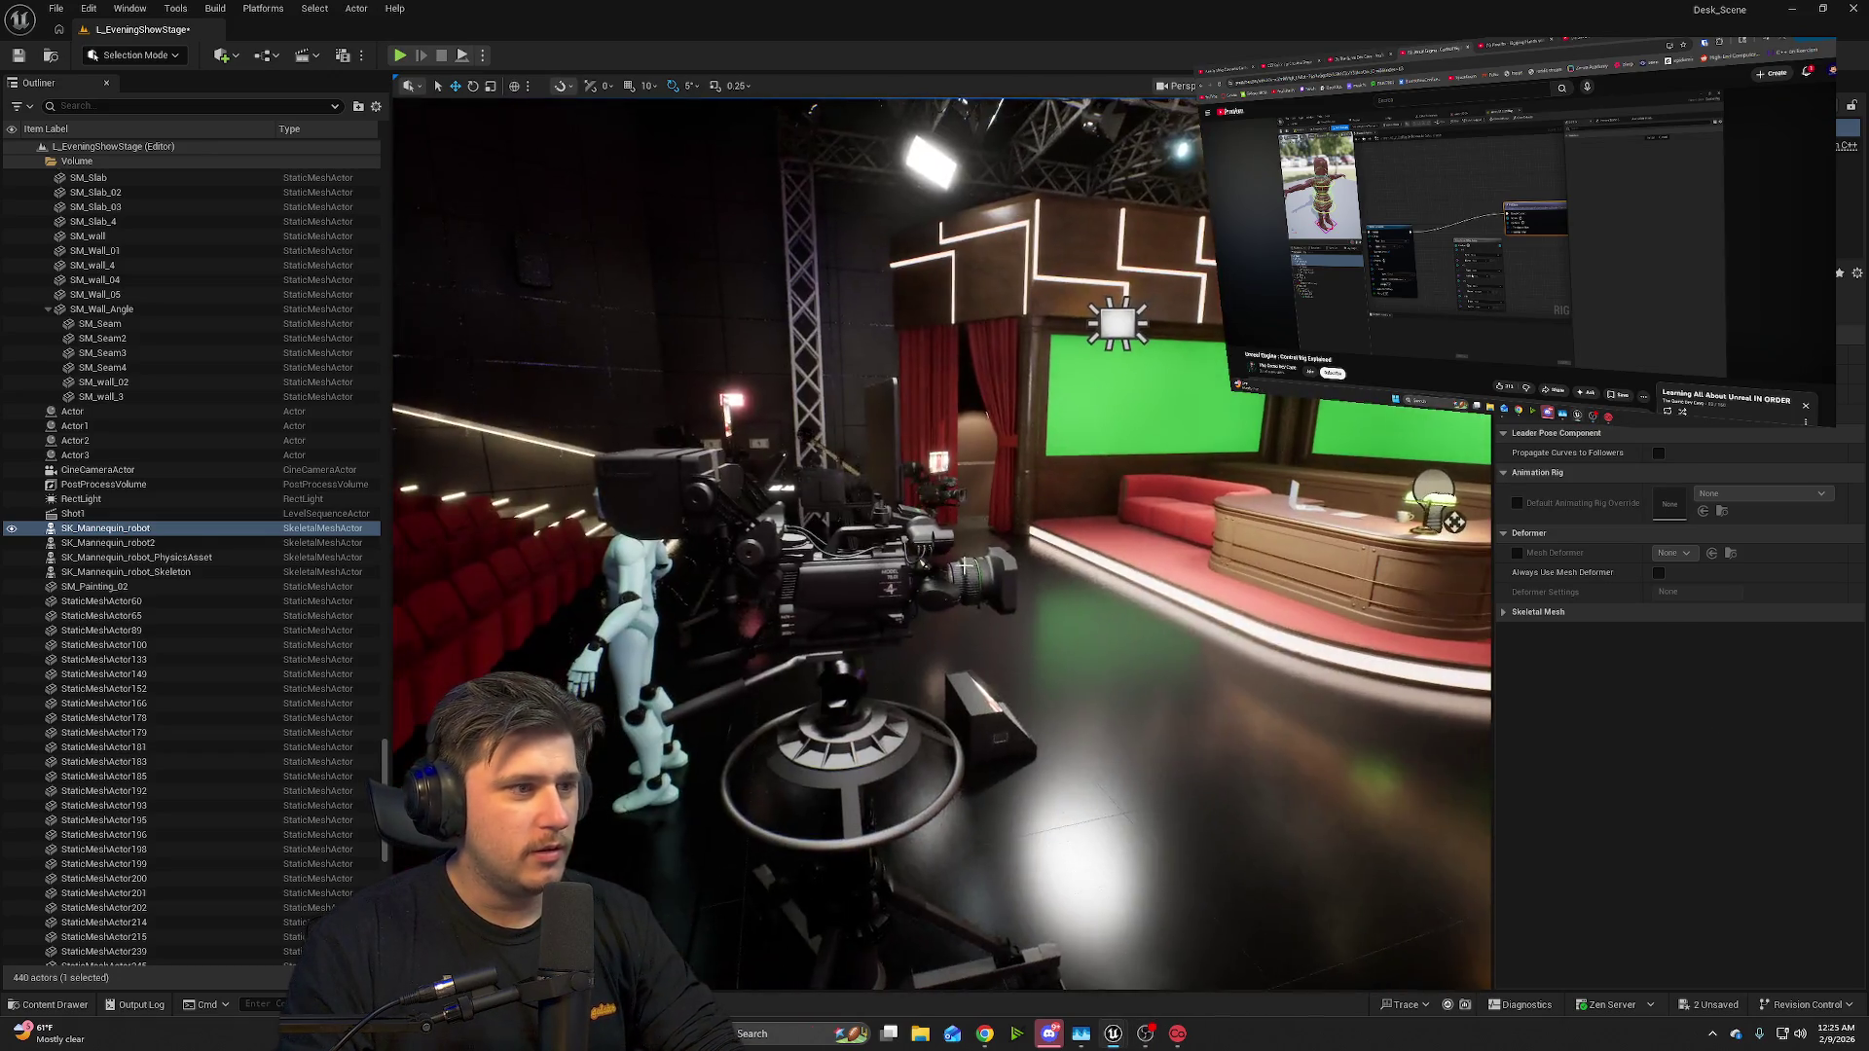
{"action": "right_click", "coordinate": [966, 582]}
{"action": "key", "text": "Escape"}
{"action": "key", "text": "s"}
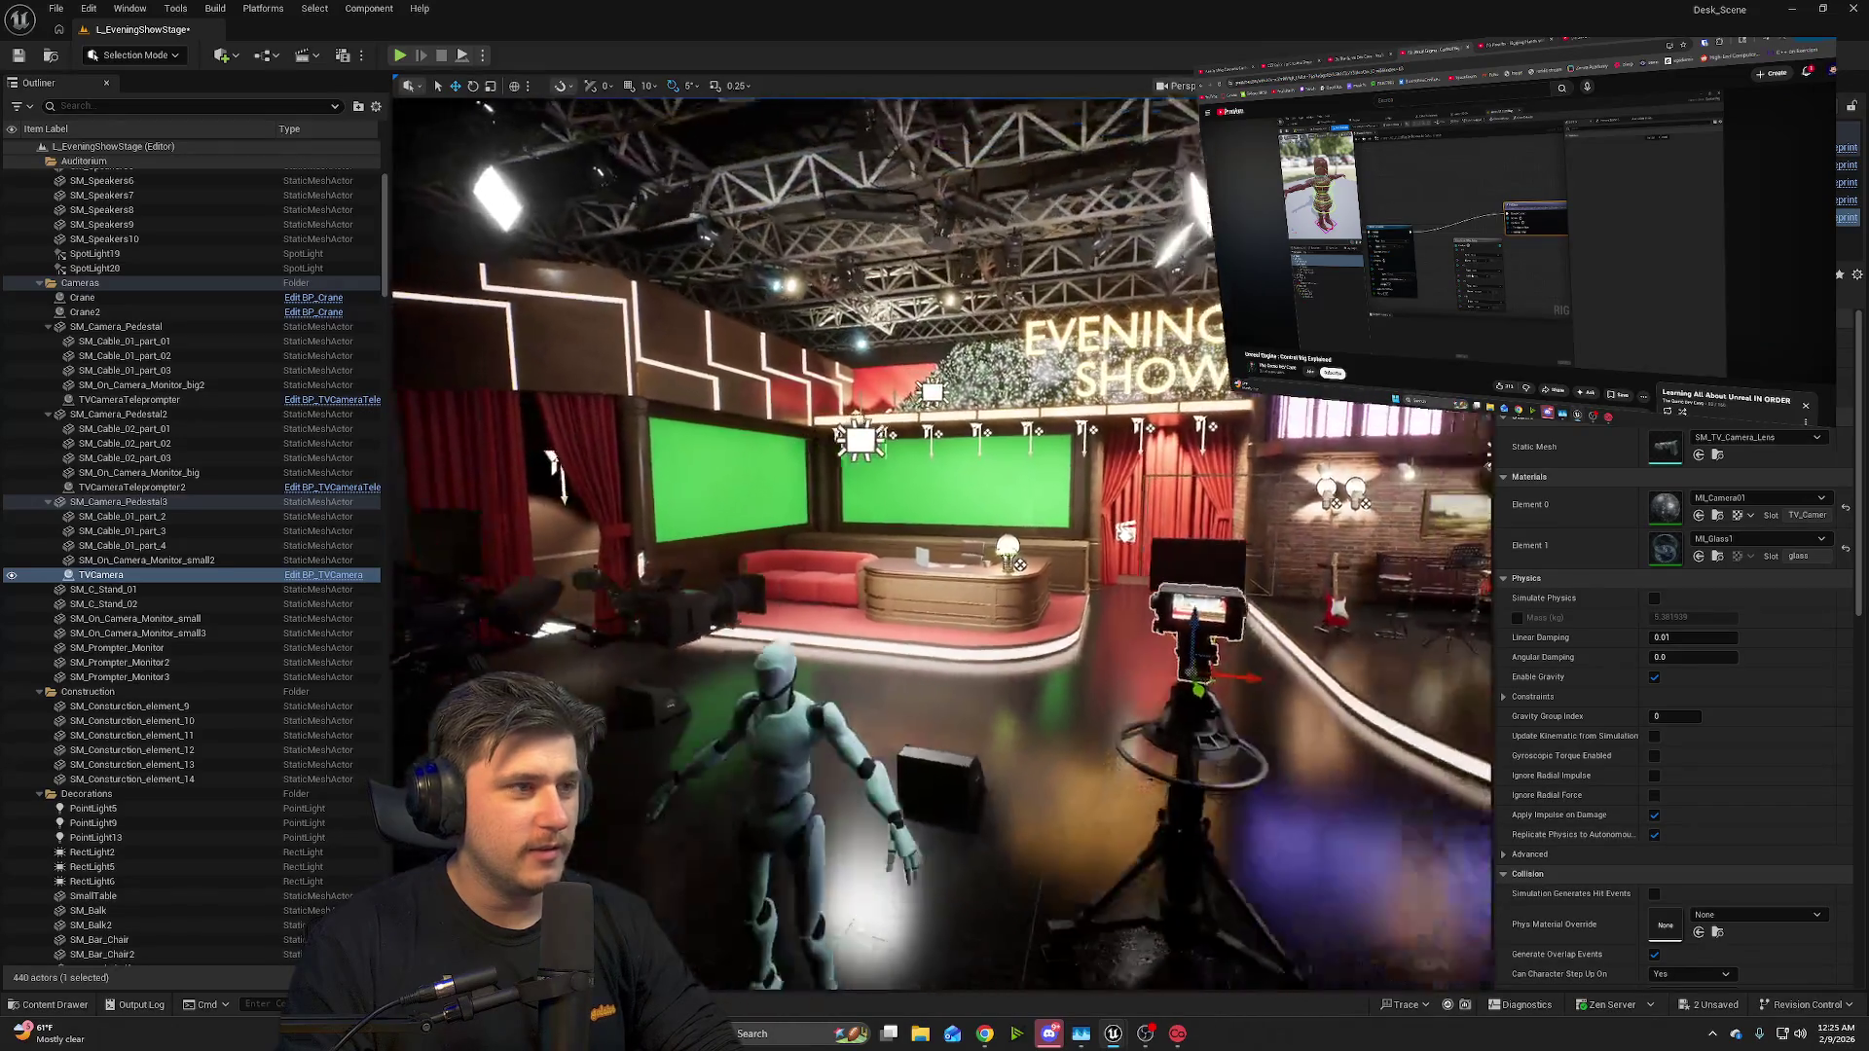
{"action": "key", "text": "w"}
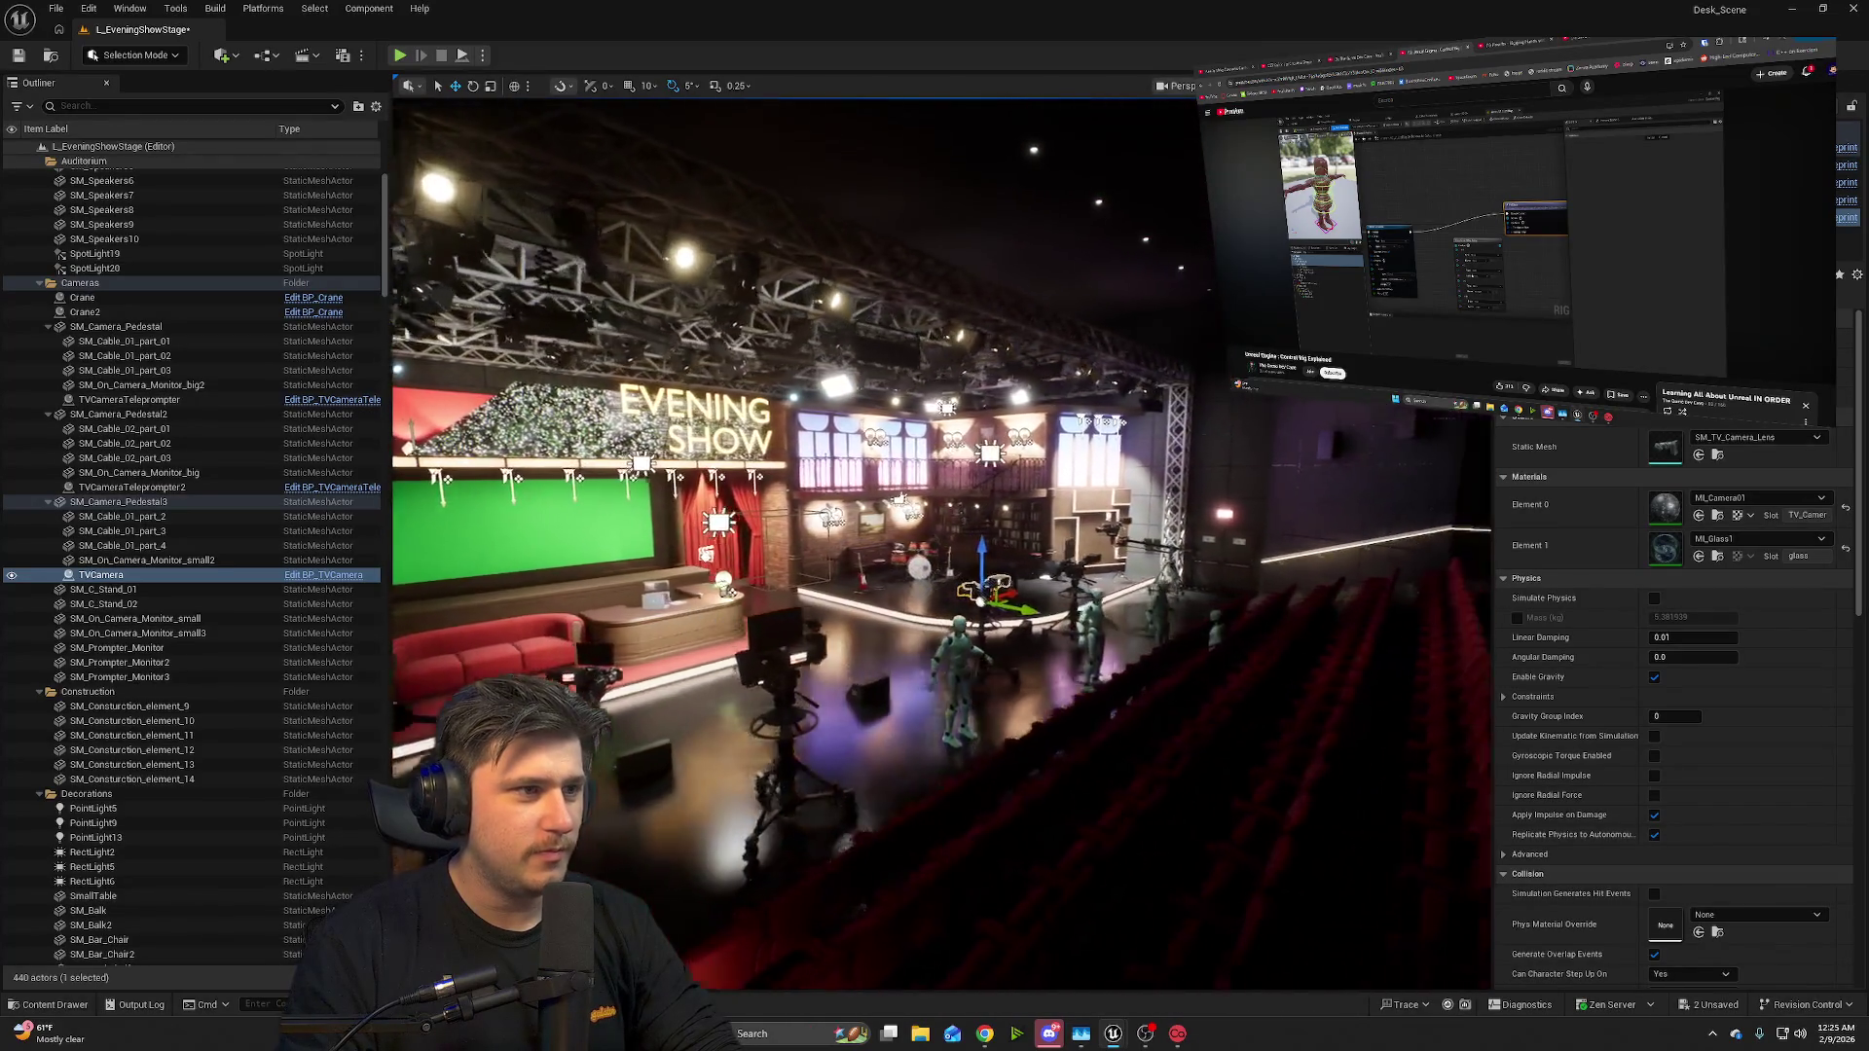
{"action": "key", "text": "w"}
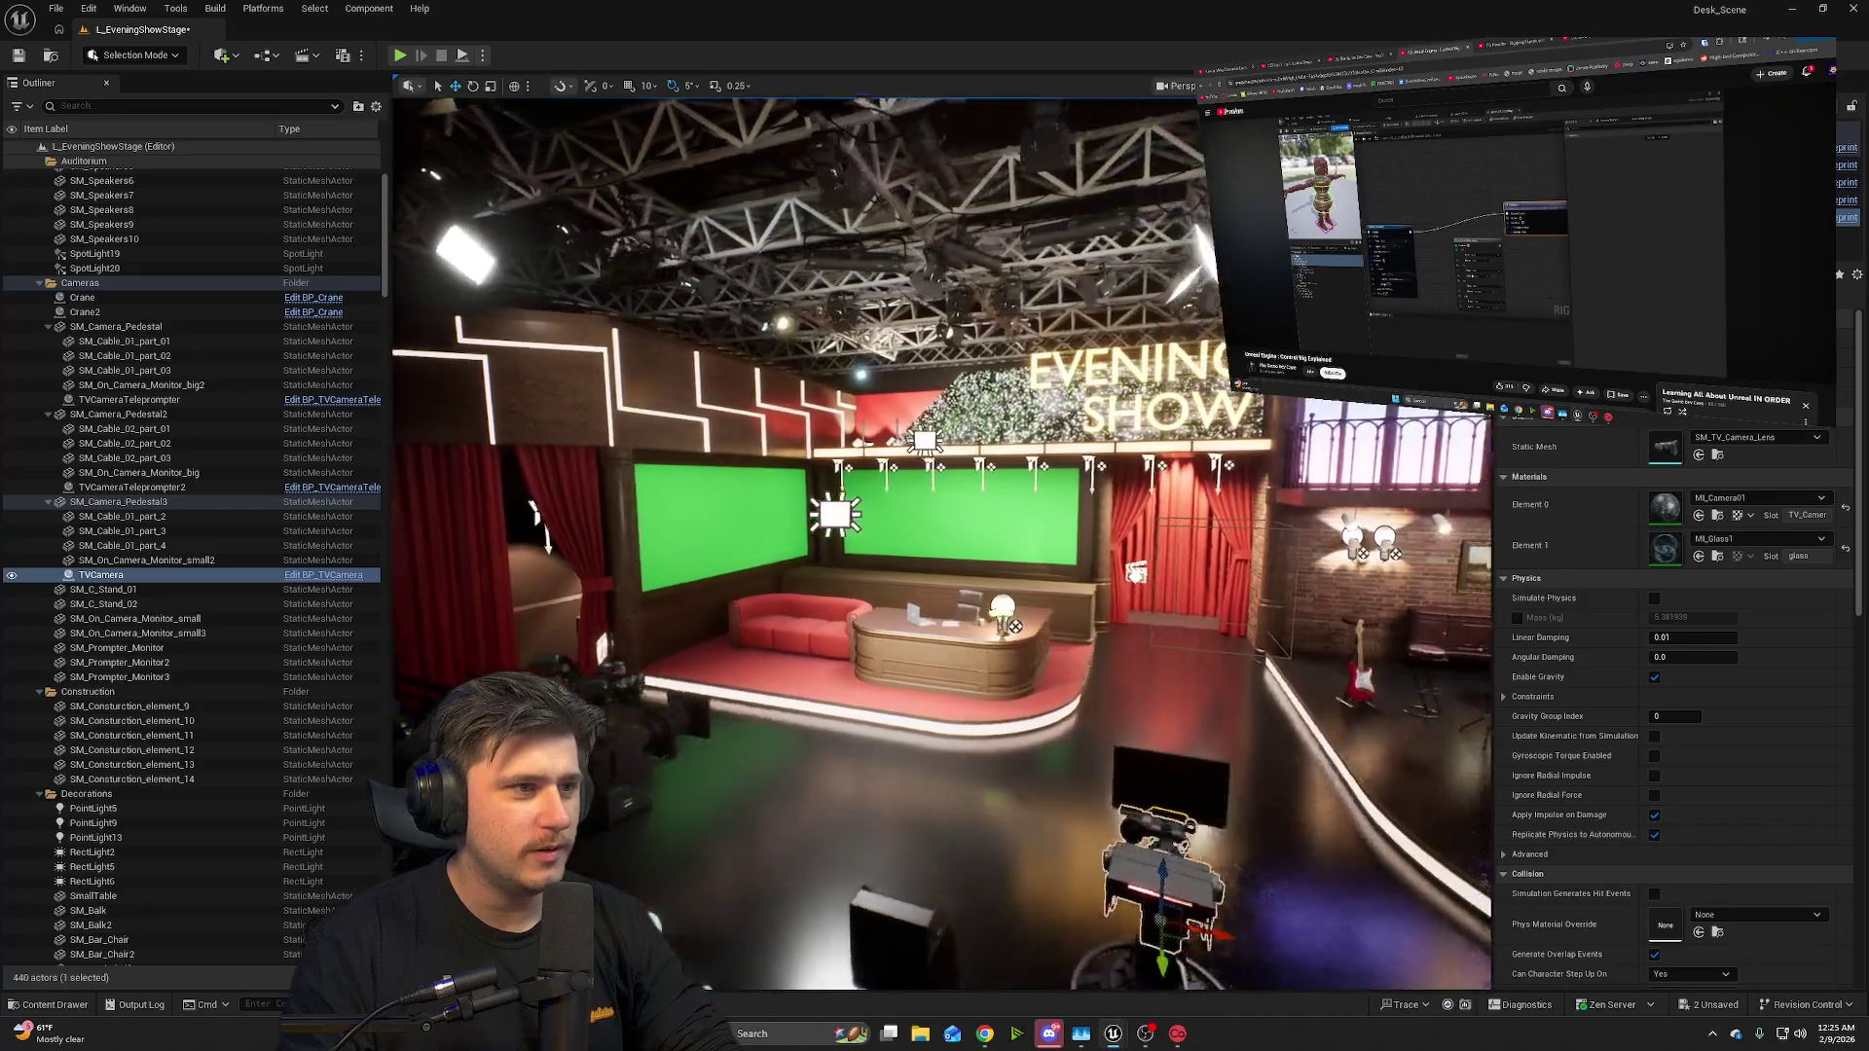
{"action": "key", "text": "a"}
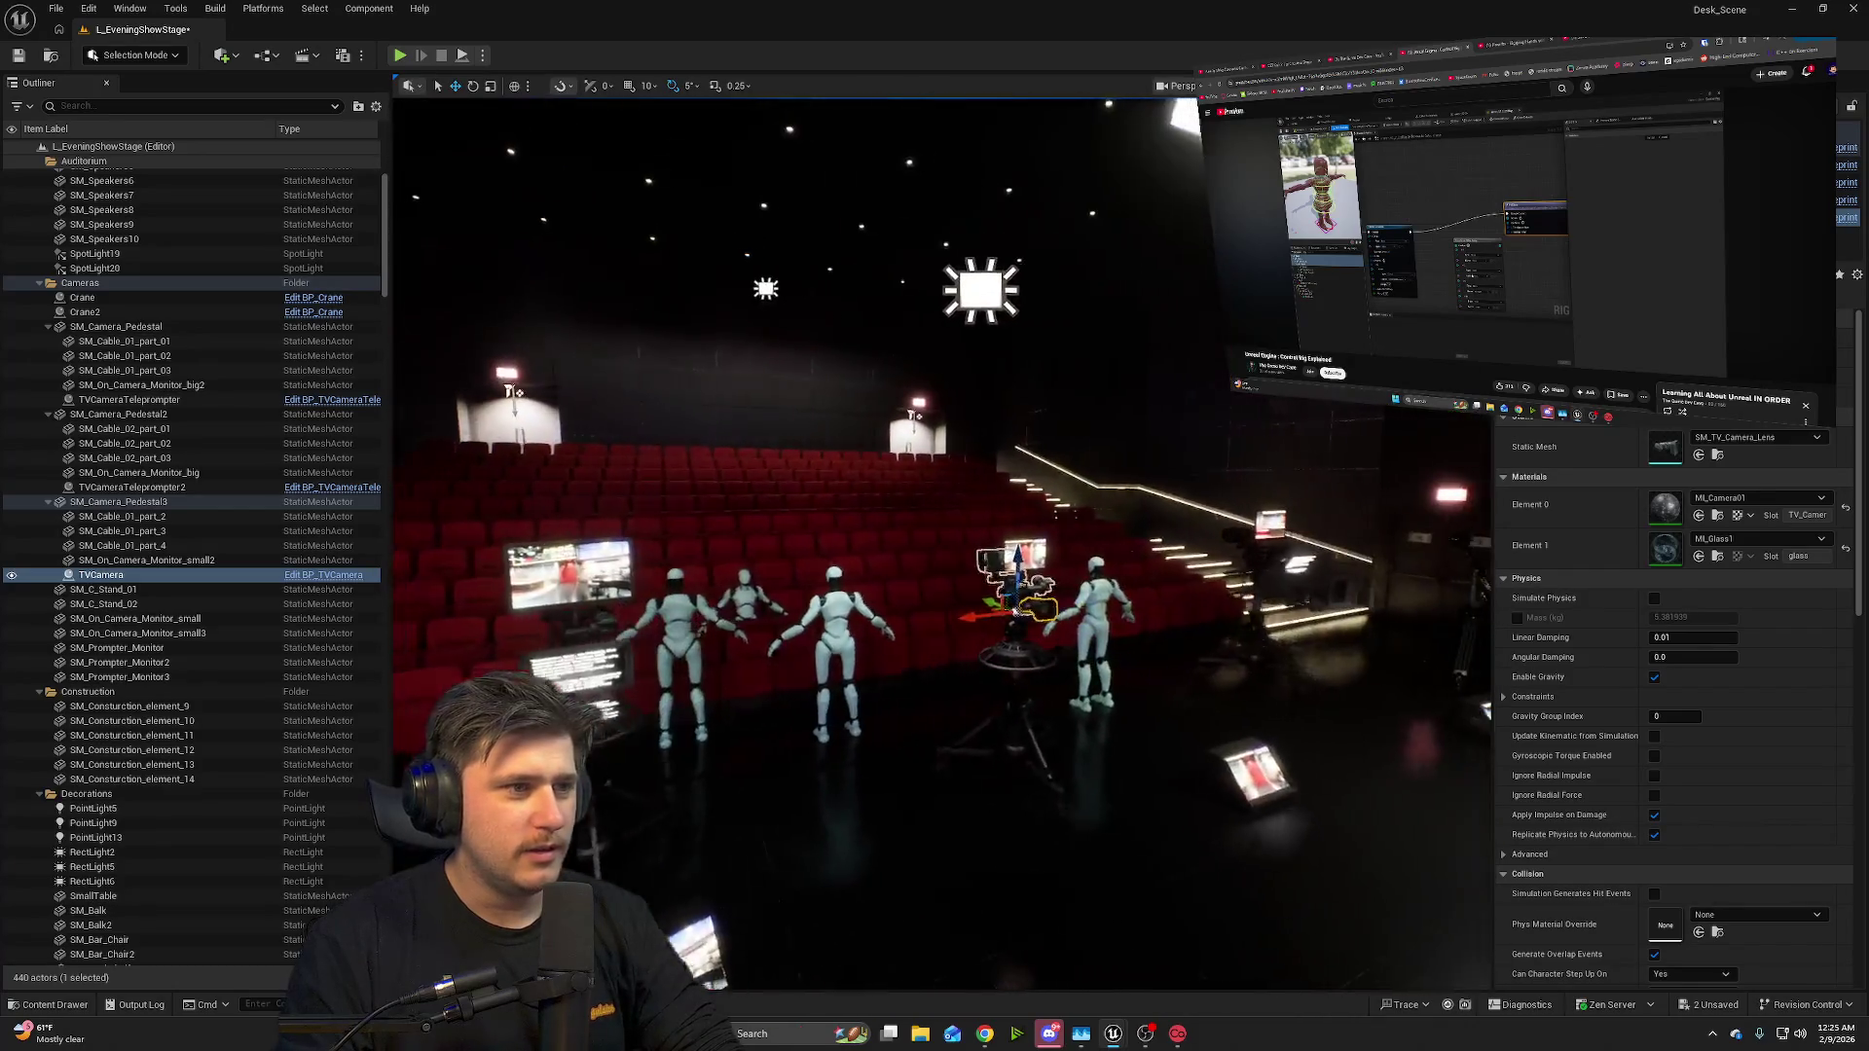
{"action": "key", "text": "d"}
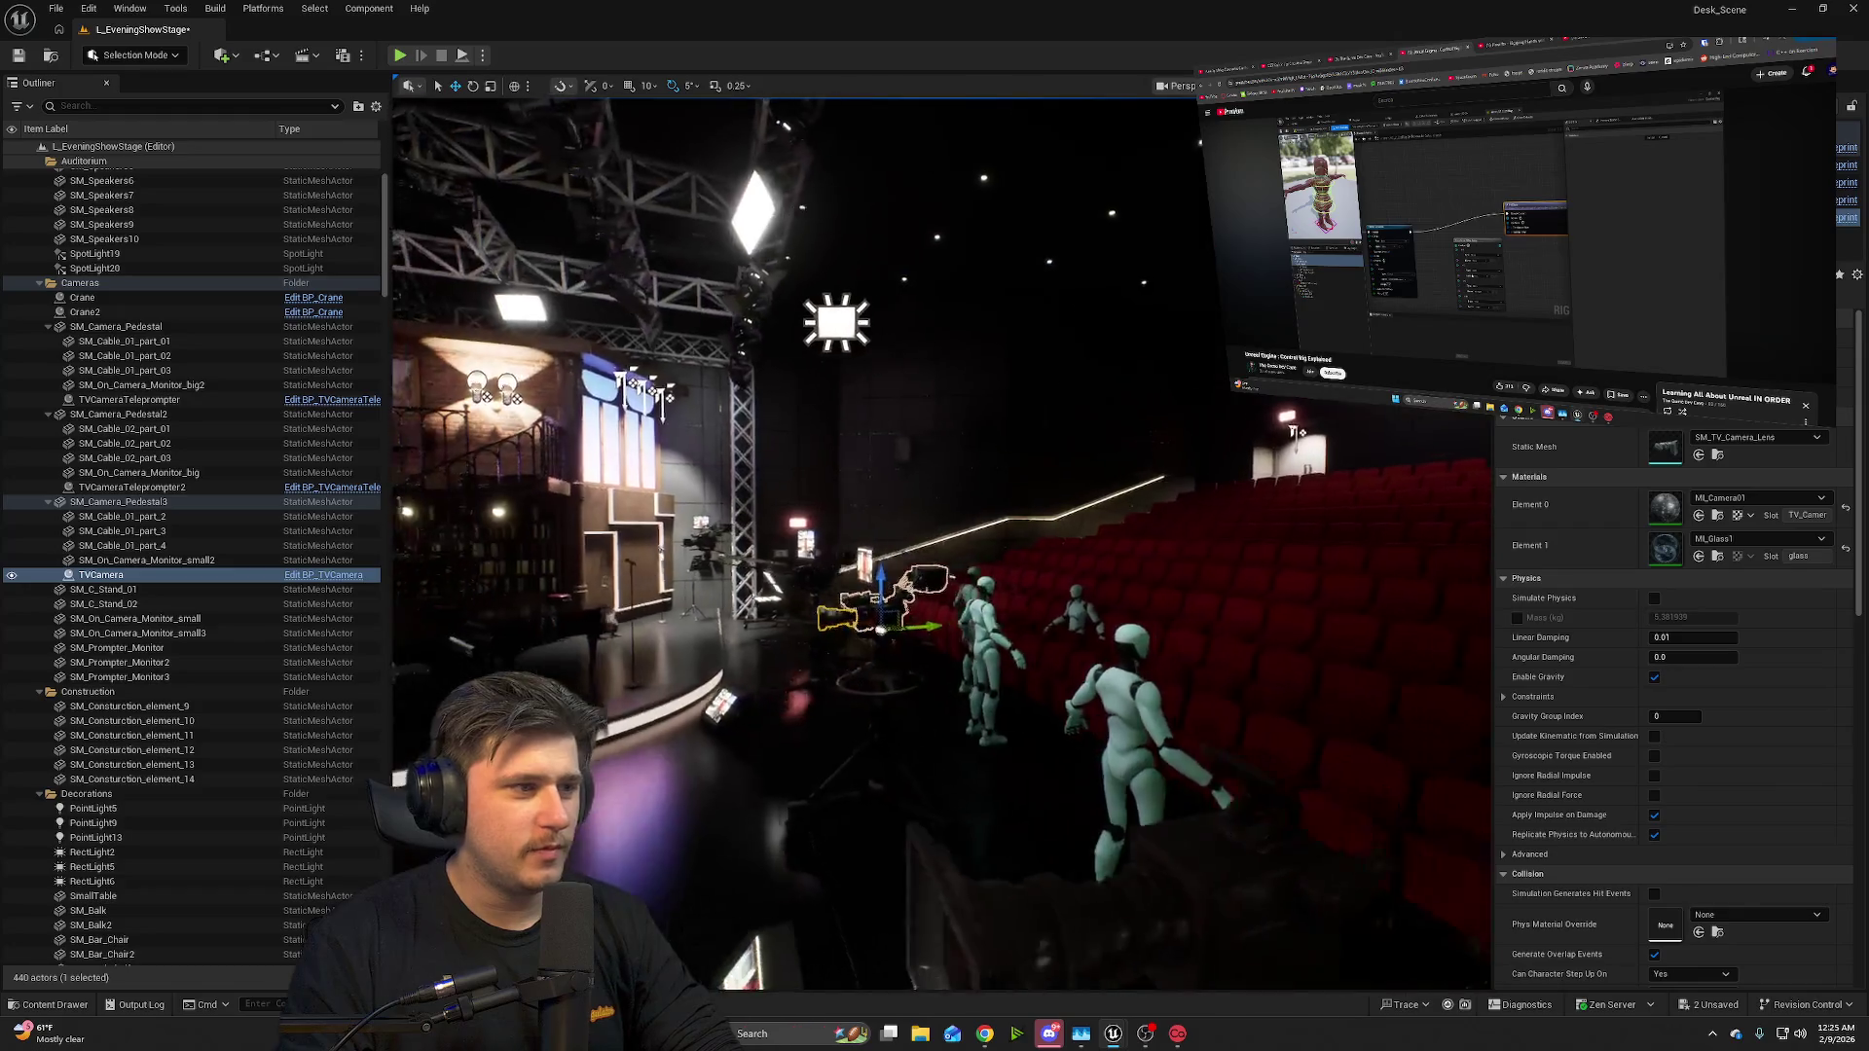
{"action": "key", "text": "a"}
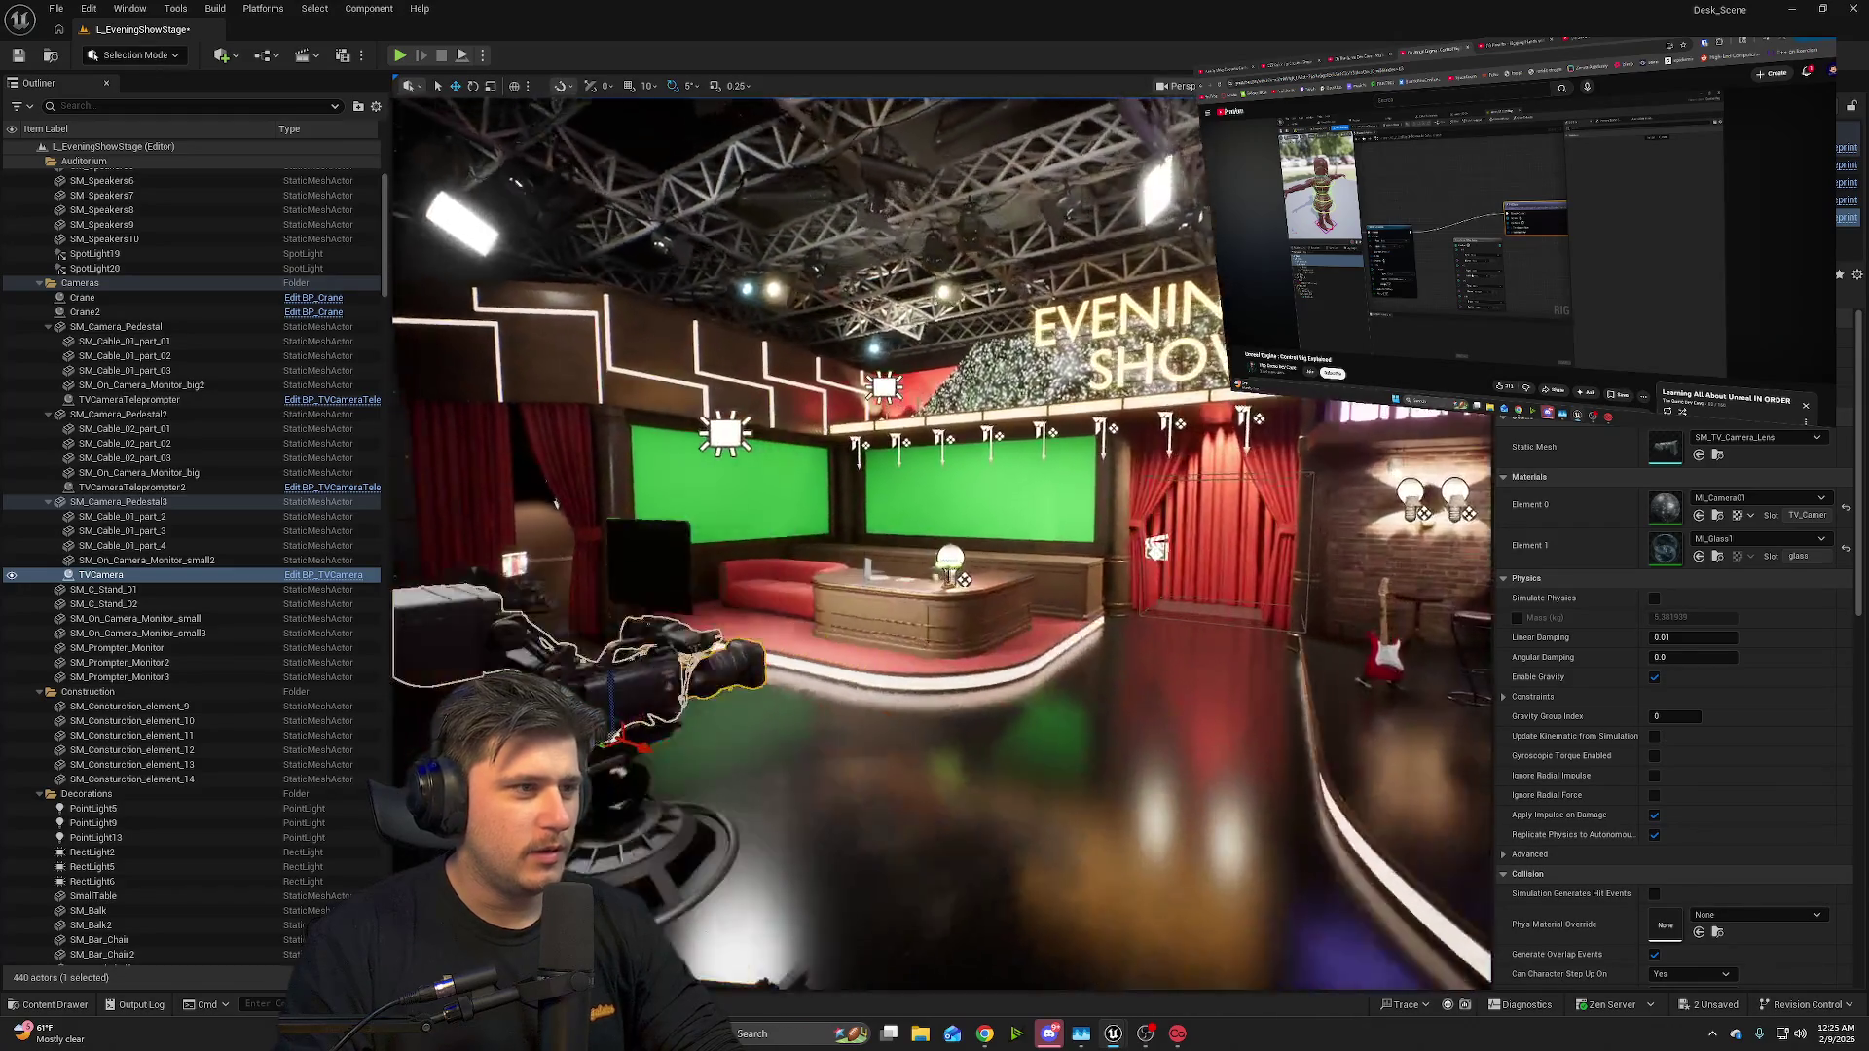
{"action": "key", "text": "a"}
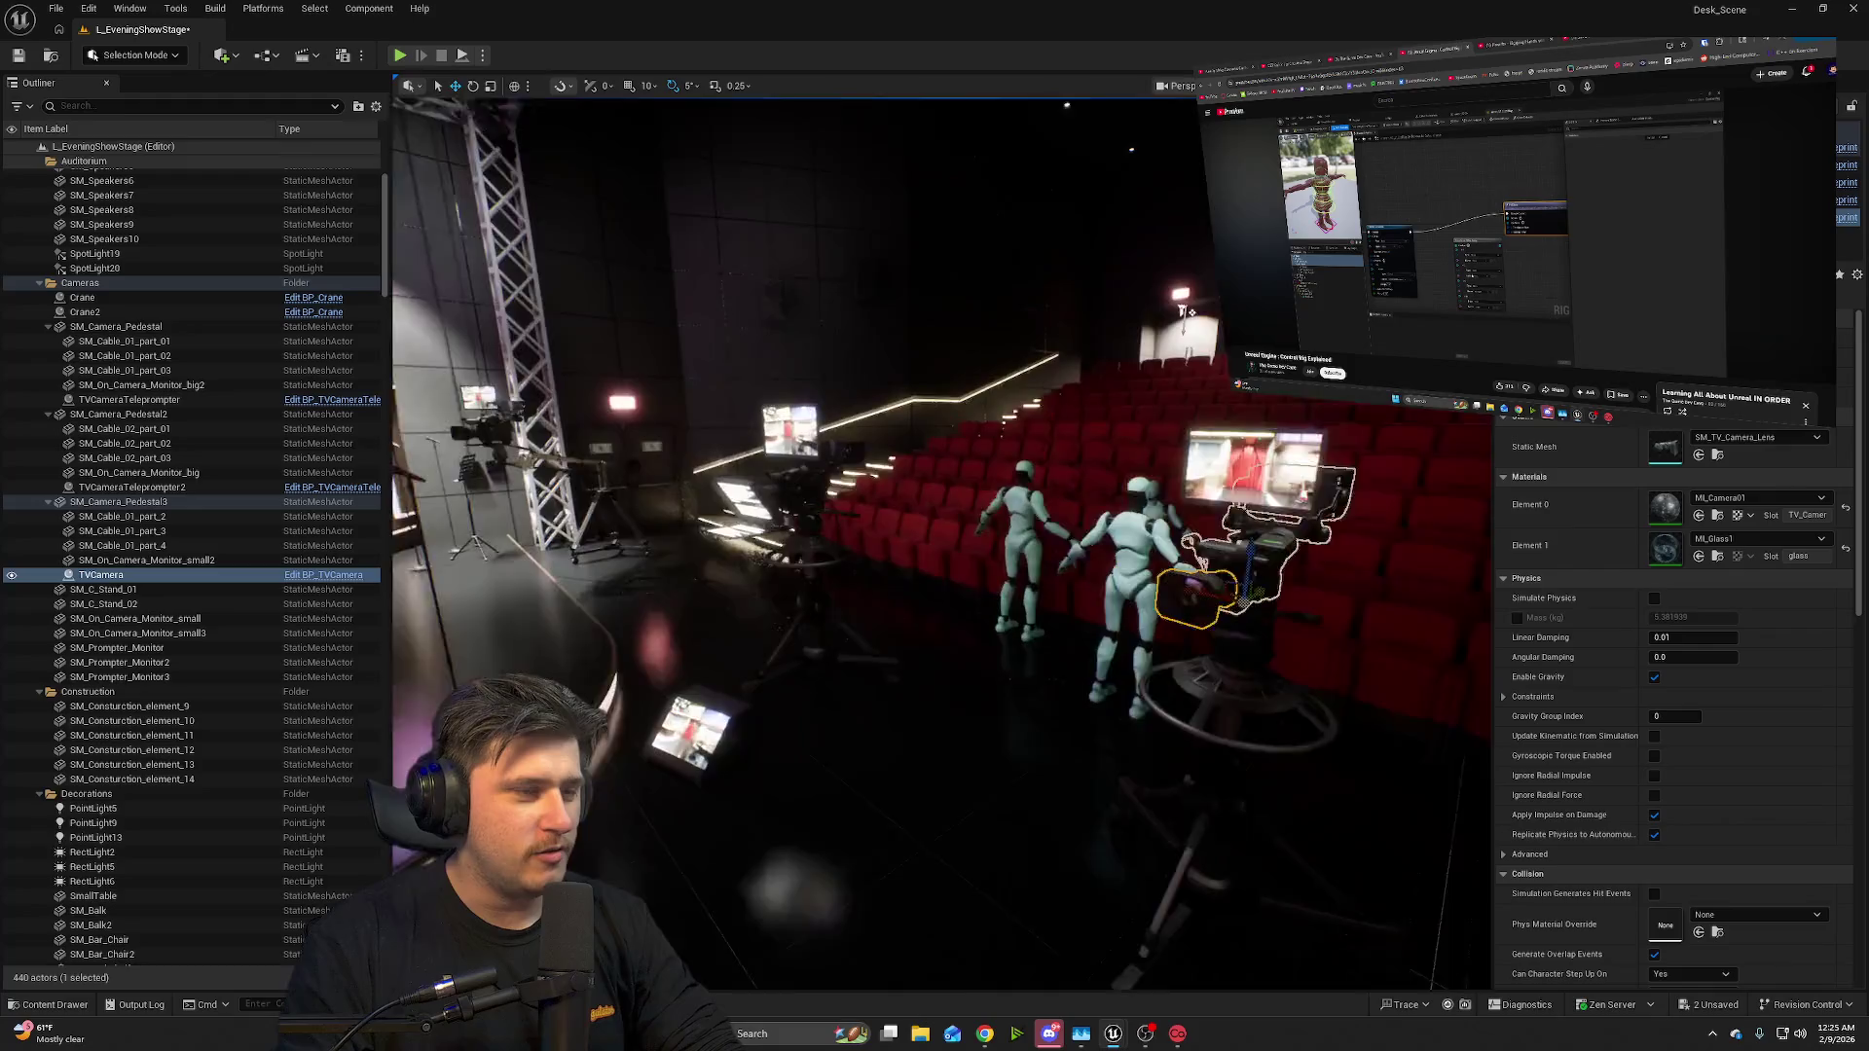
{"action": "key", "text": "d"}
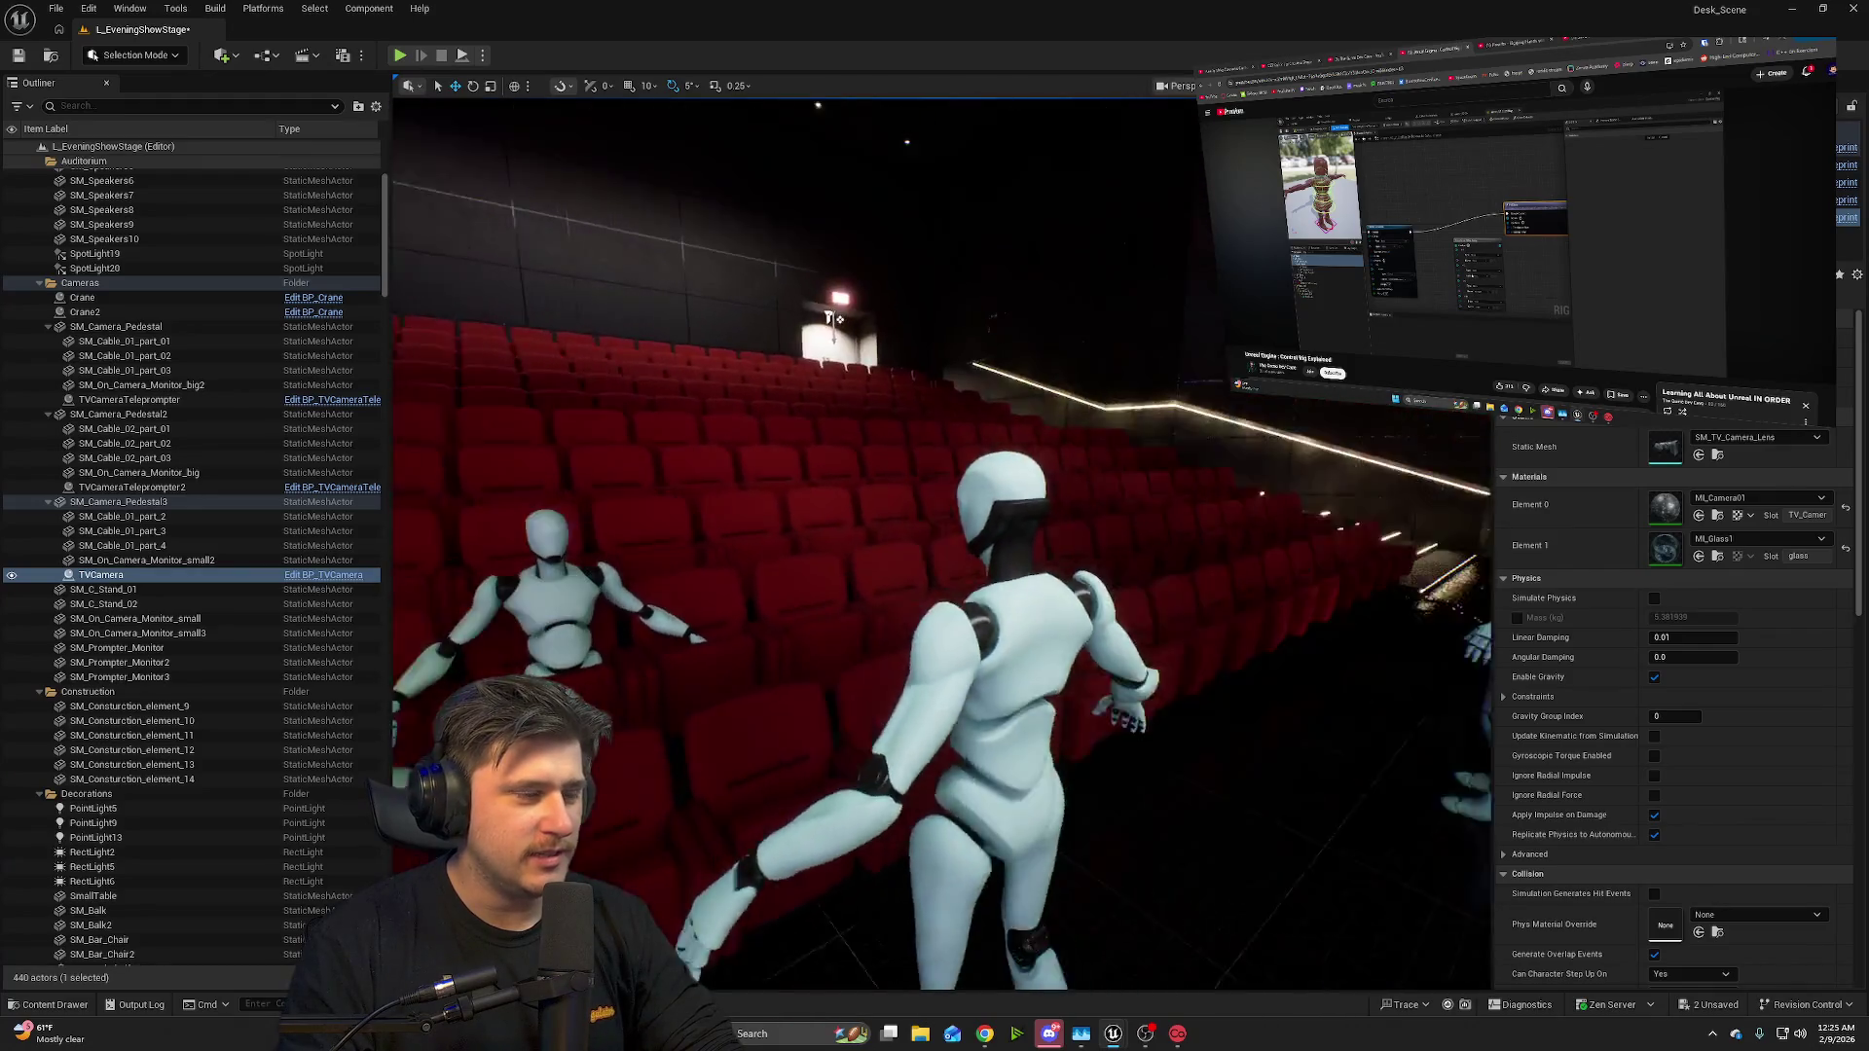
{"action": "key", "text": "a"}
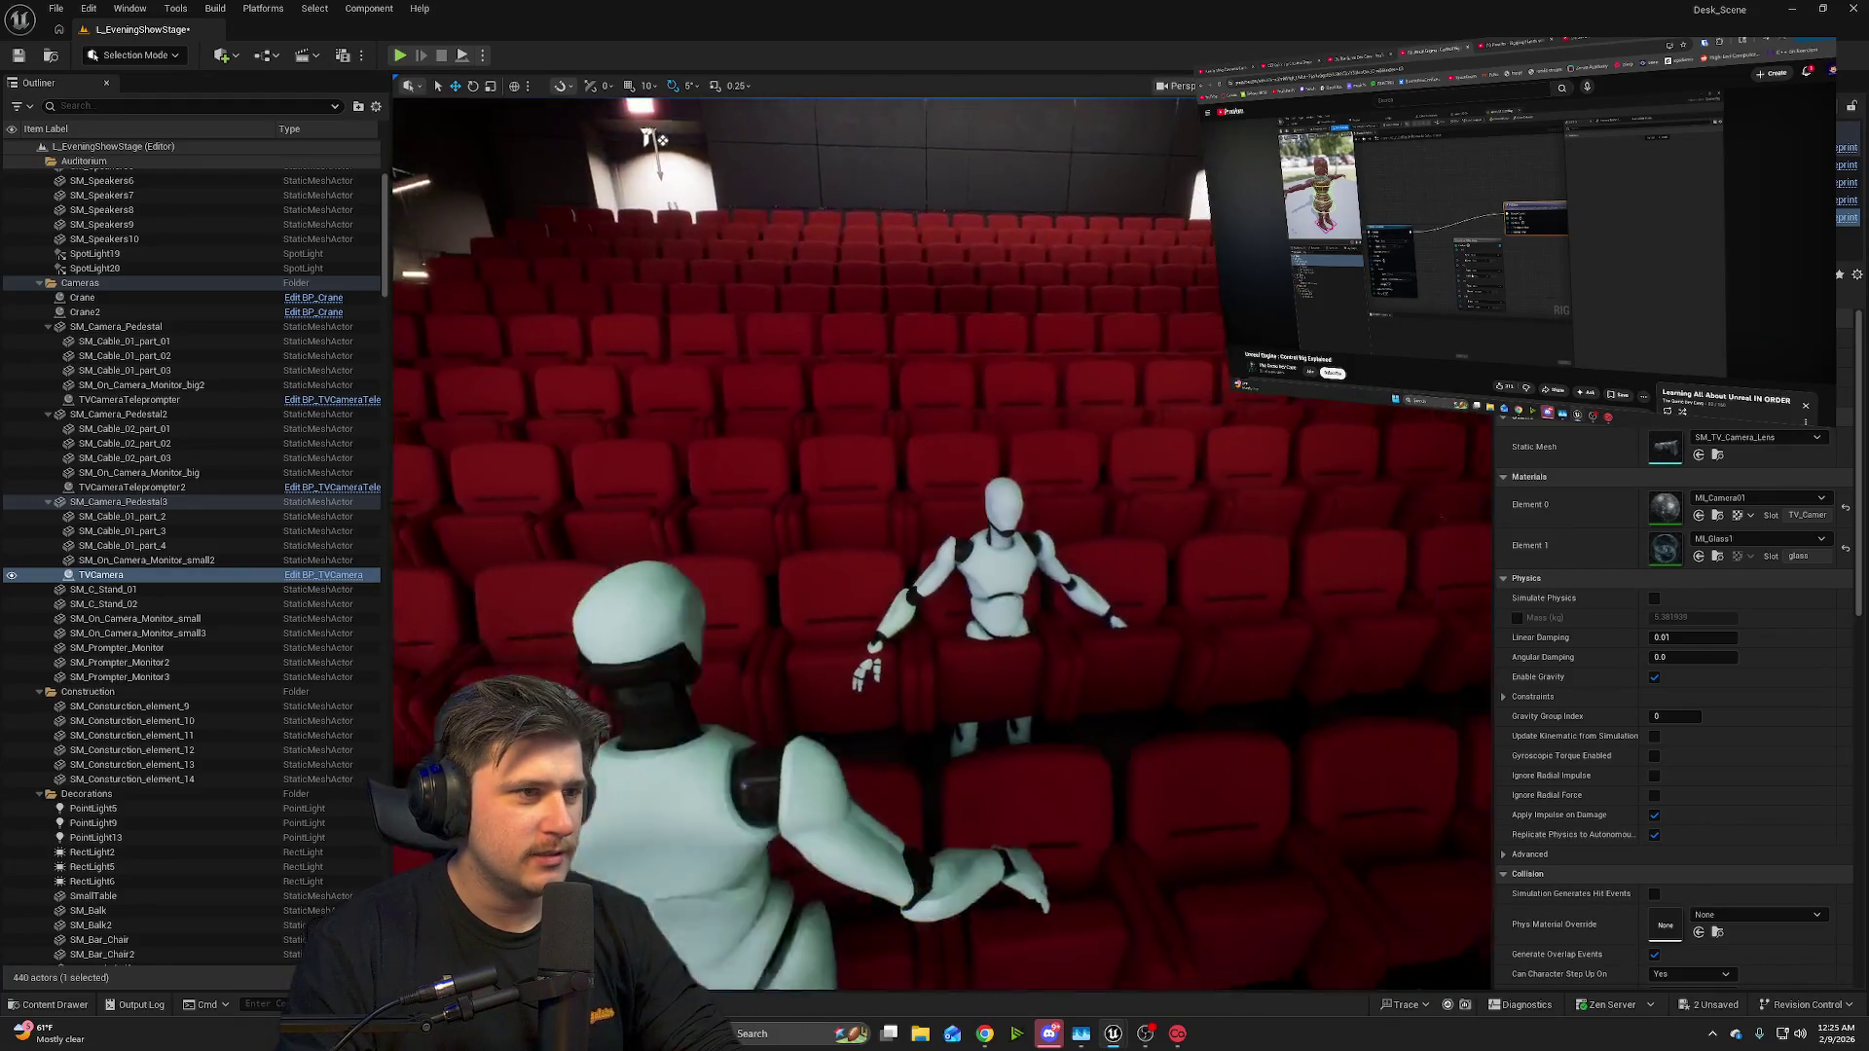
{"action": "key", "text": "w"}
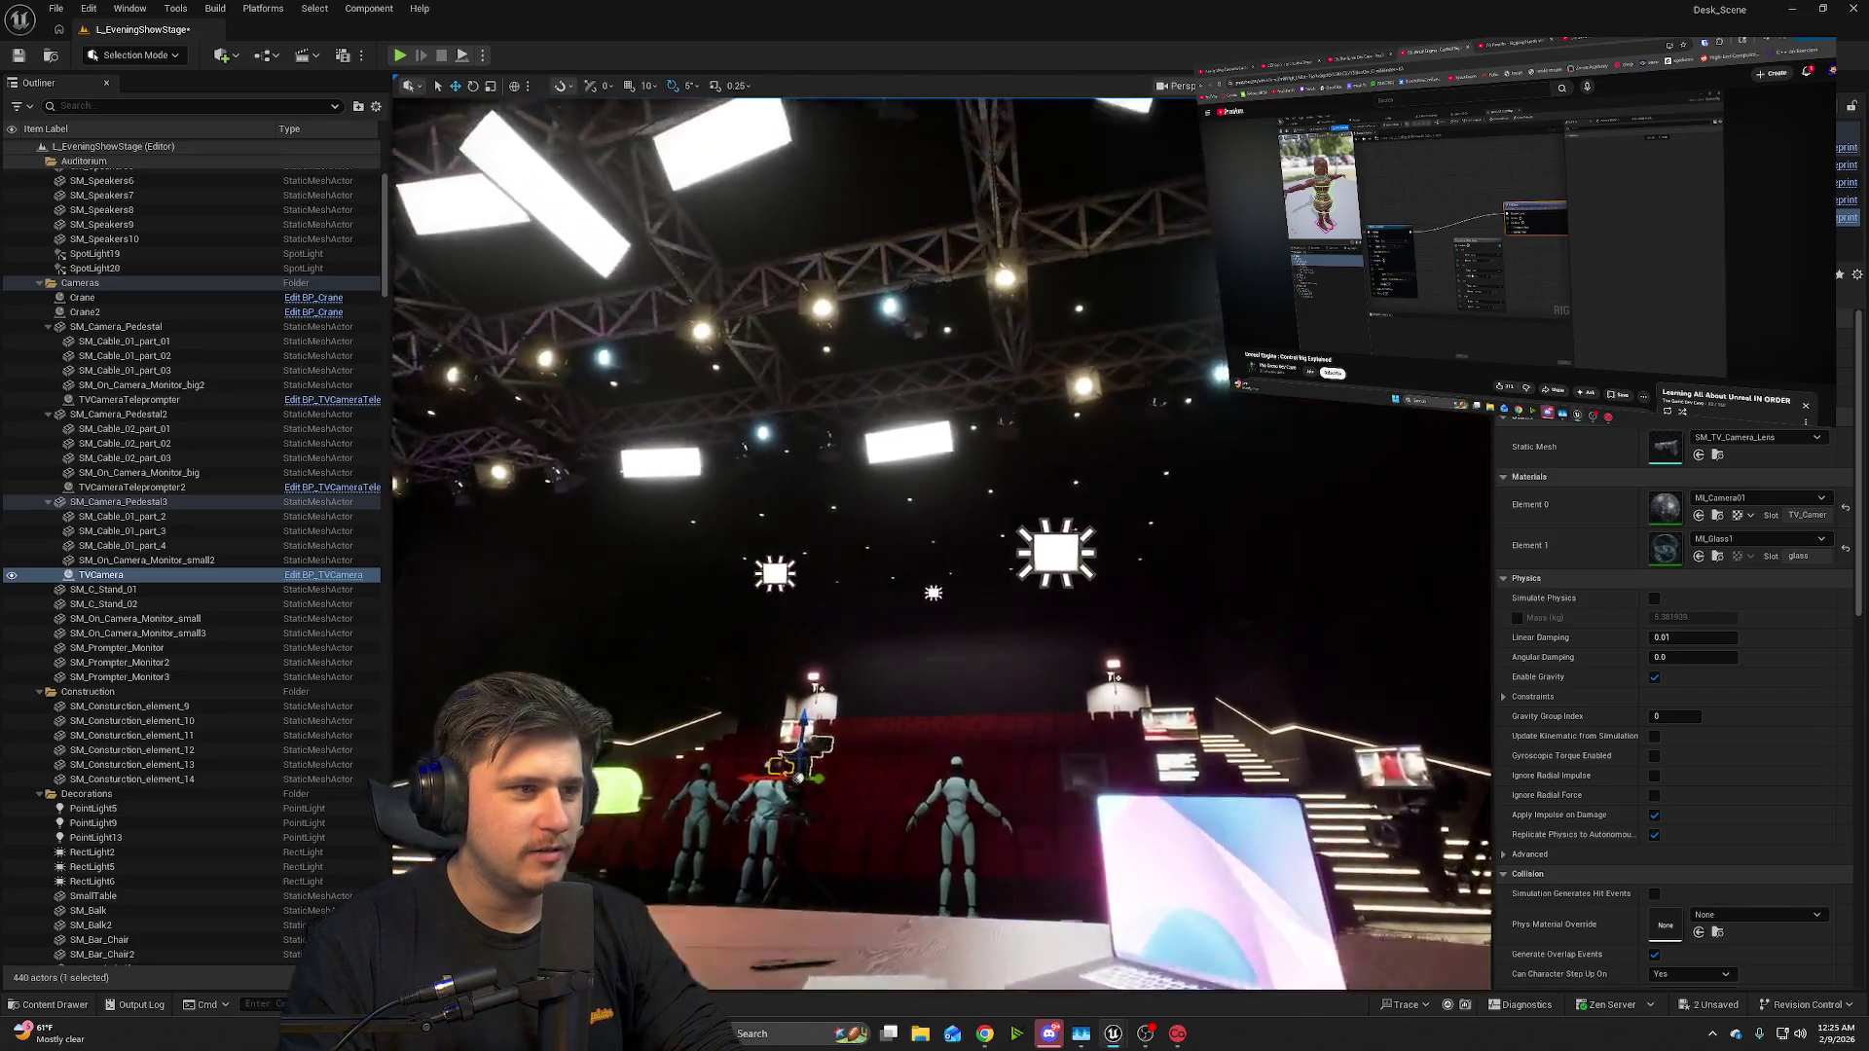
{"action": "scroll", "coordinate": [943, 545], "scroll_direction": "up", "scroll_amount": 5}
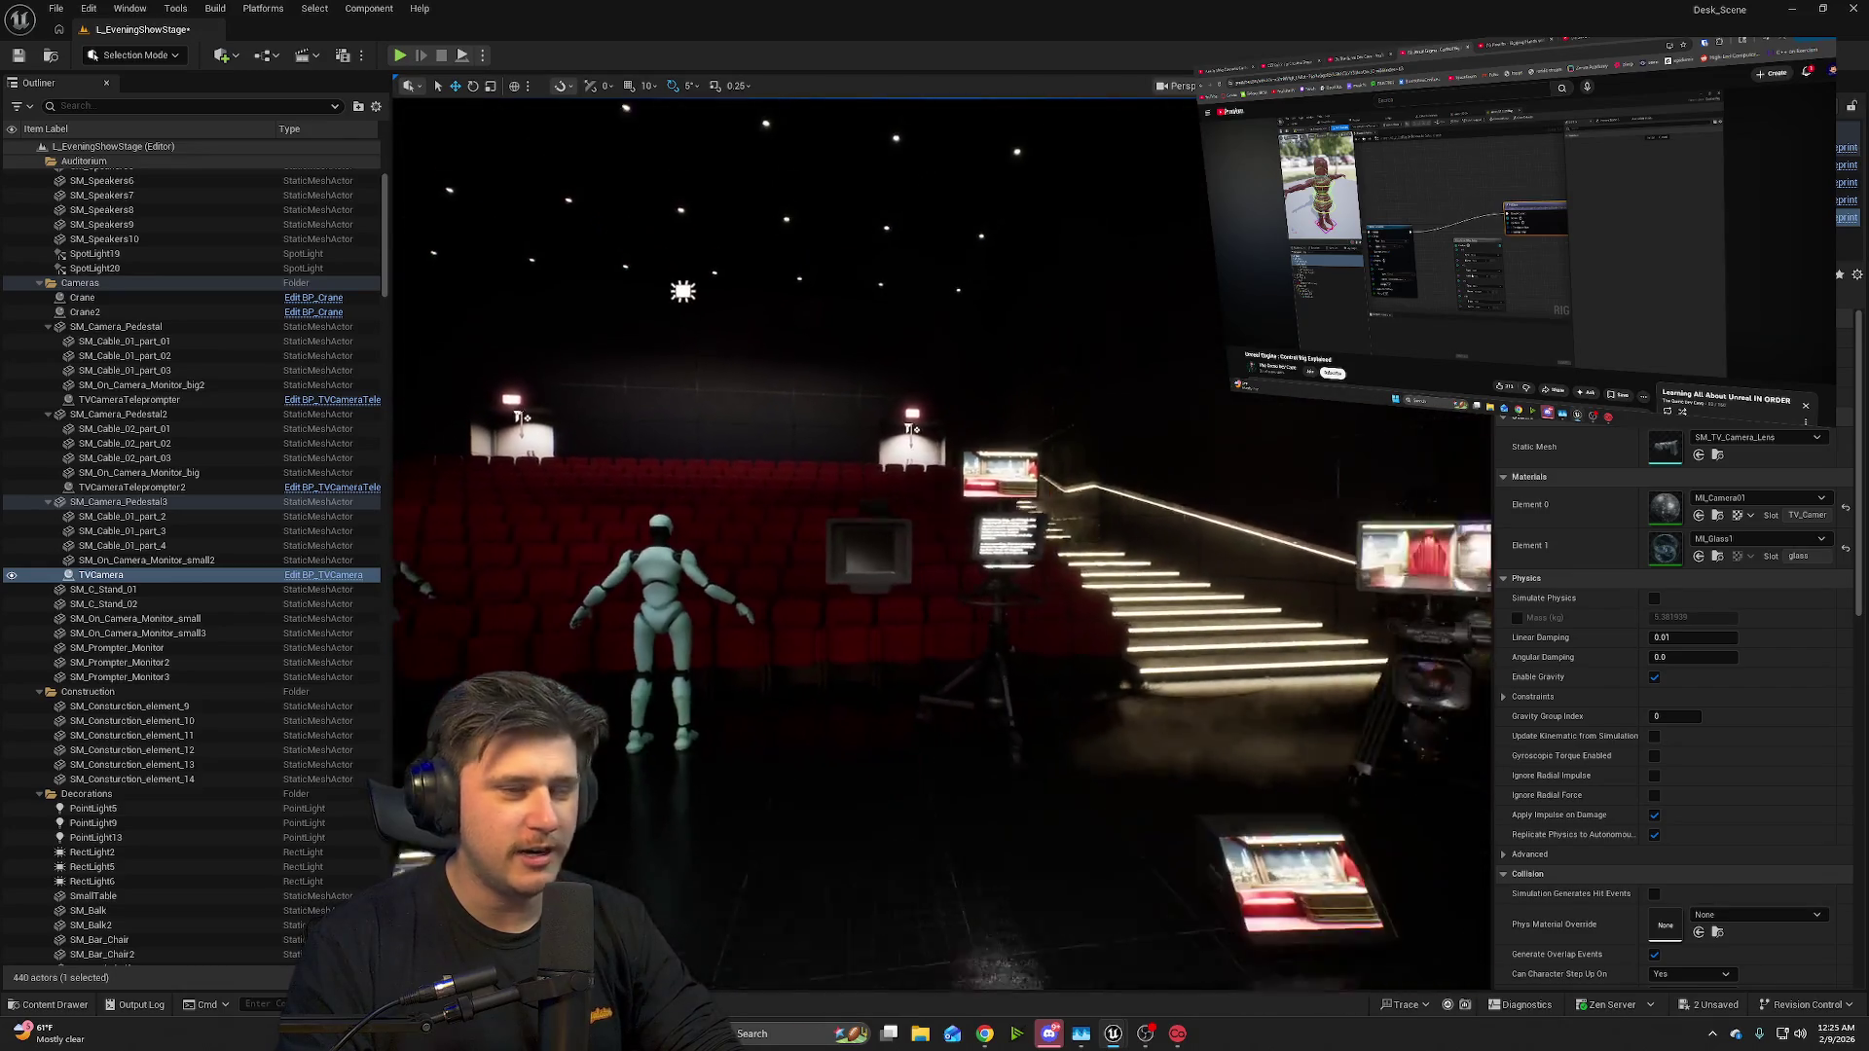
{"action": "scroll", "coordinate": [943, 545], "scroll_direction": "down", "scroll_amount": 5}
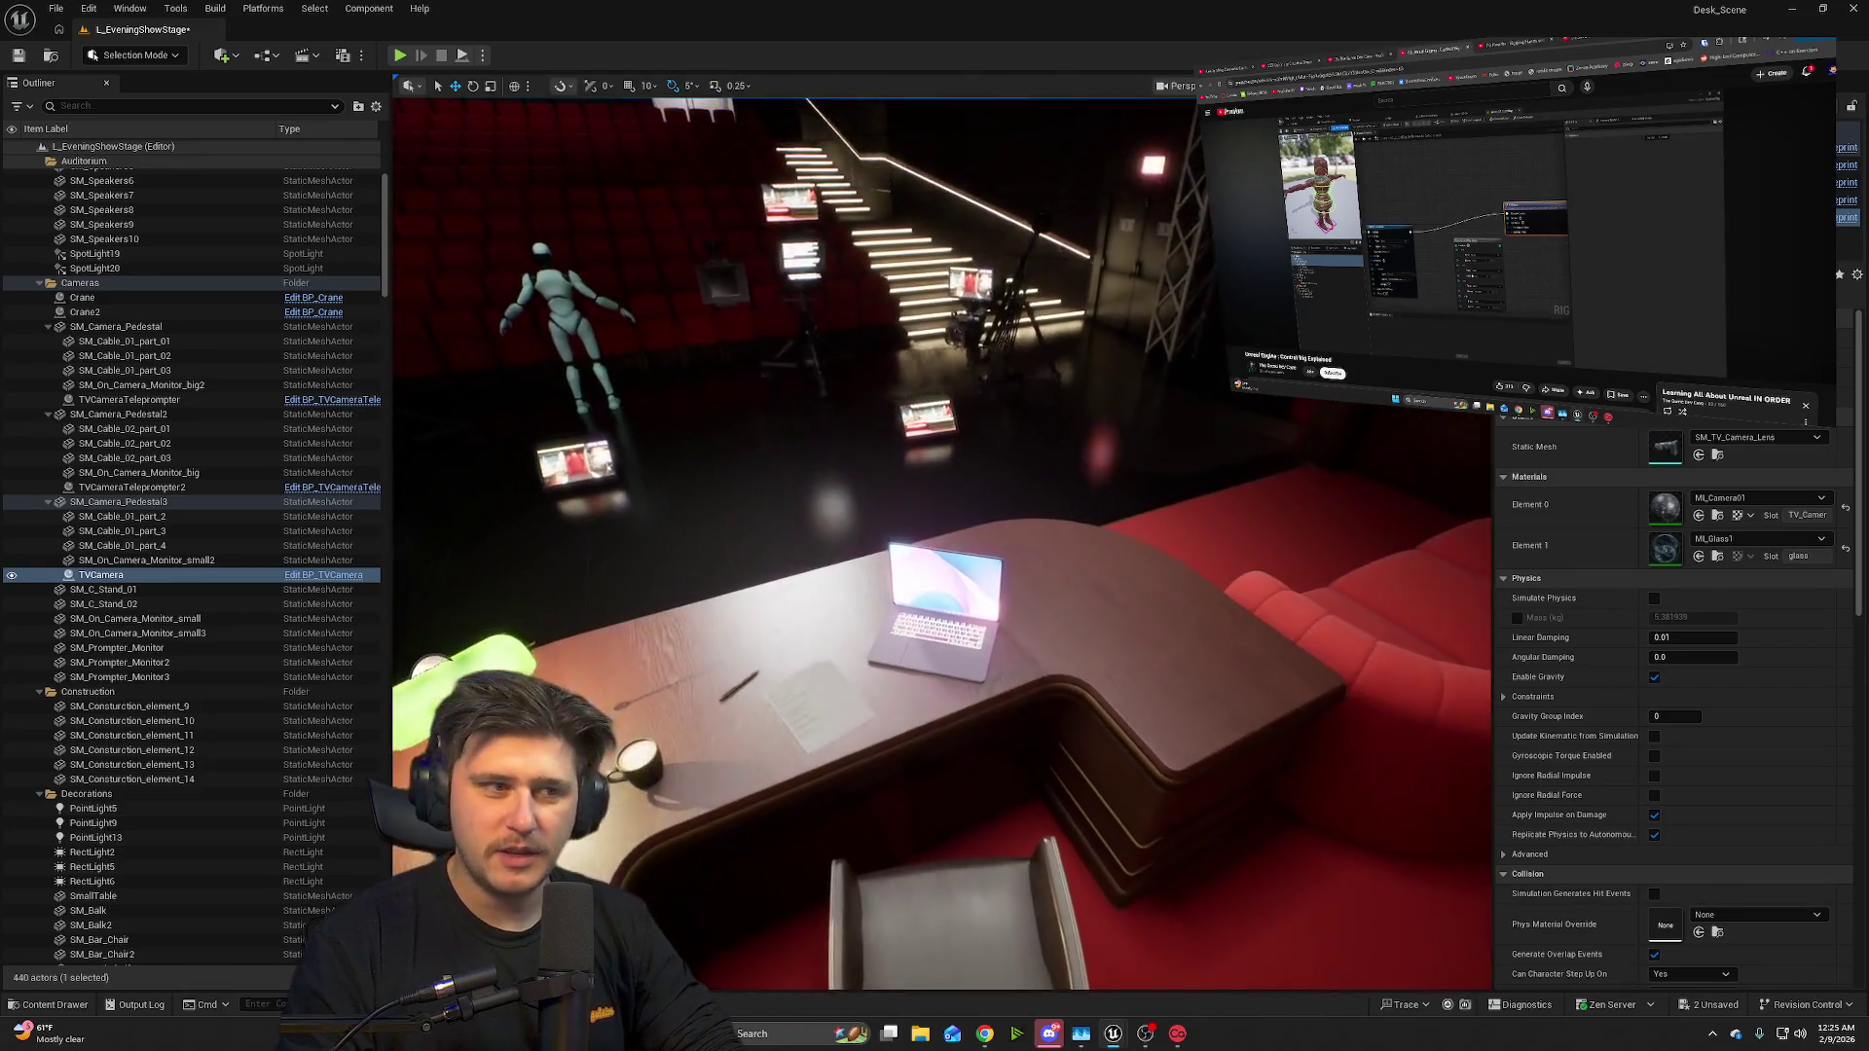
{"action": "scroll", "coordinate": [942, 545], "scroll_direction": "down", "scroll_amount": 3}
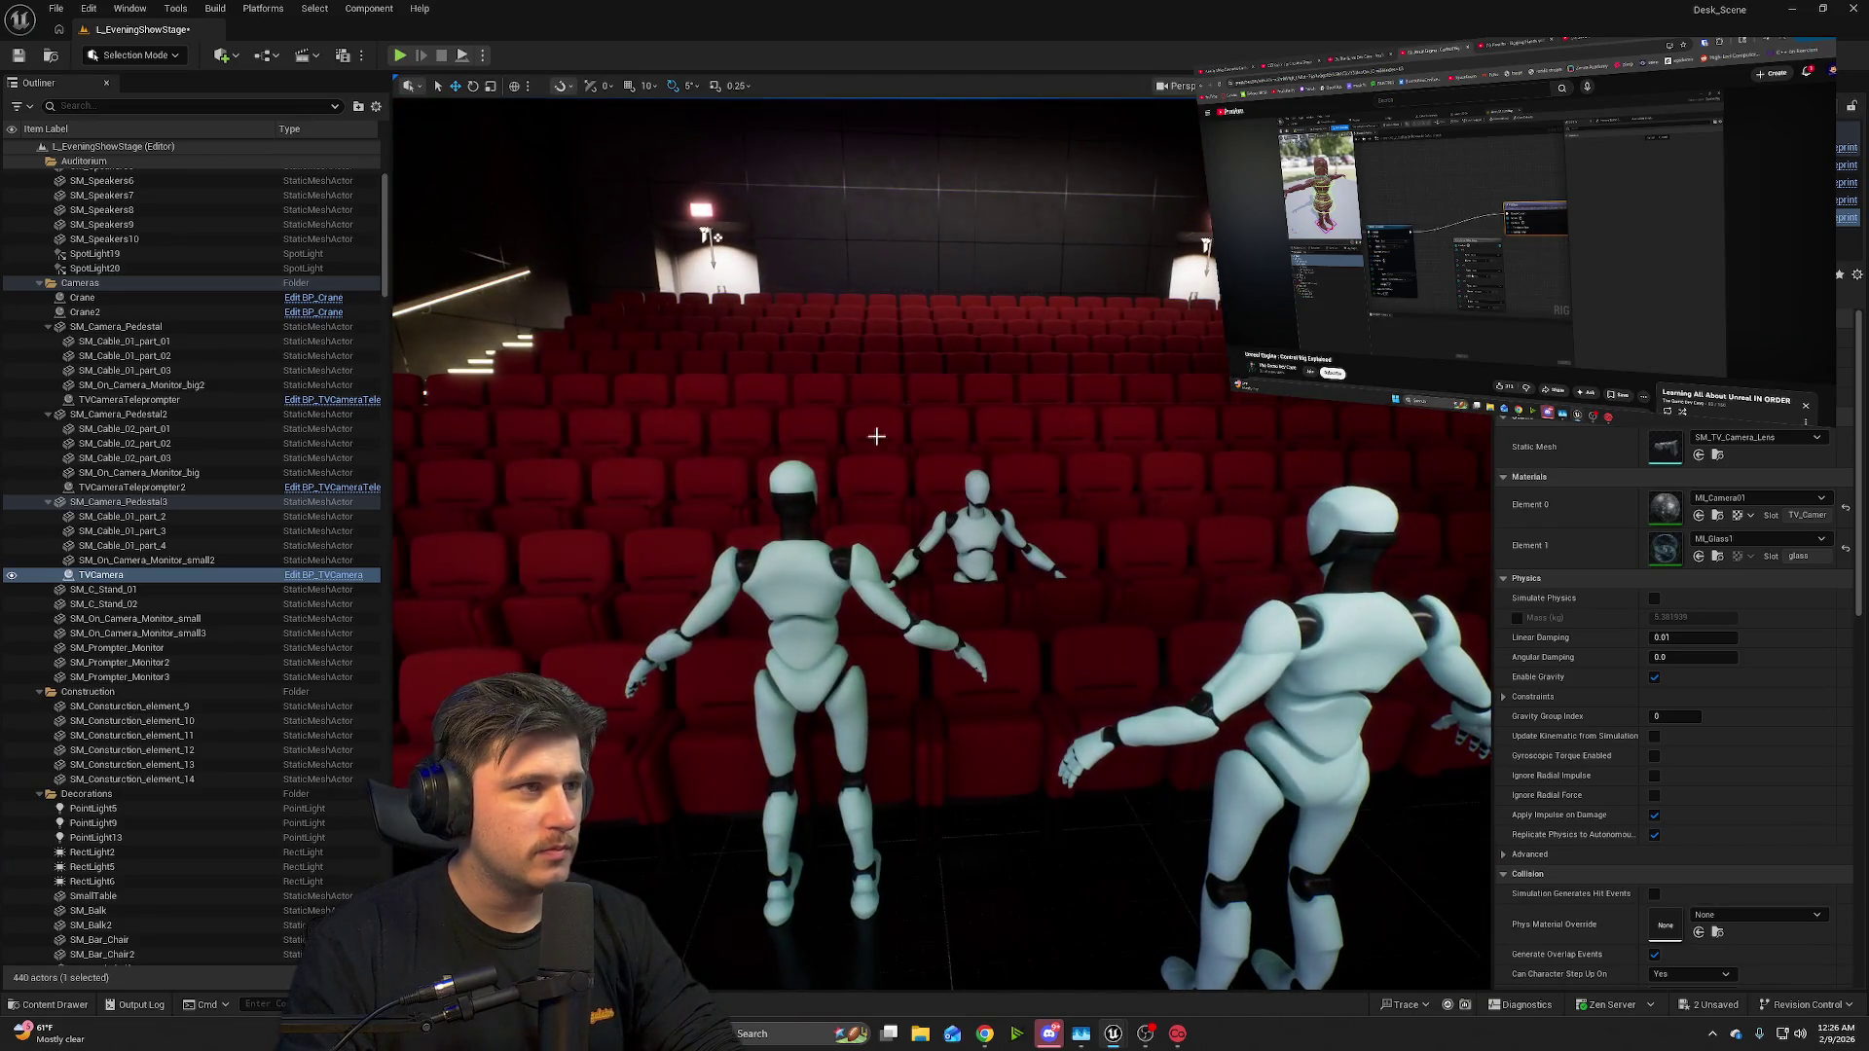
{"action": "key", "text": "alt+Tab"}
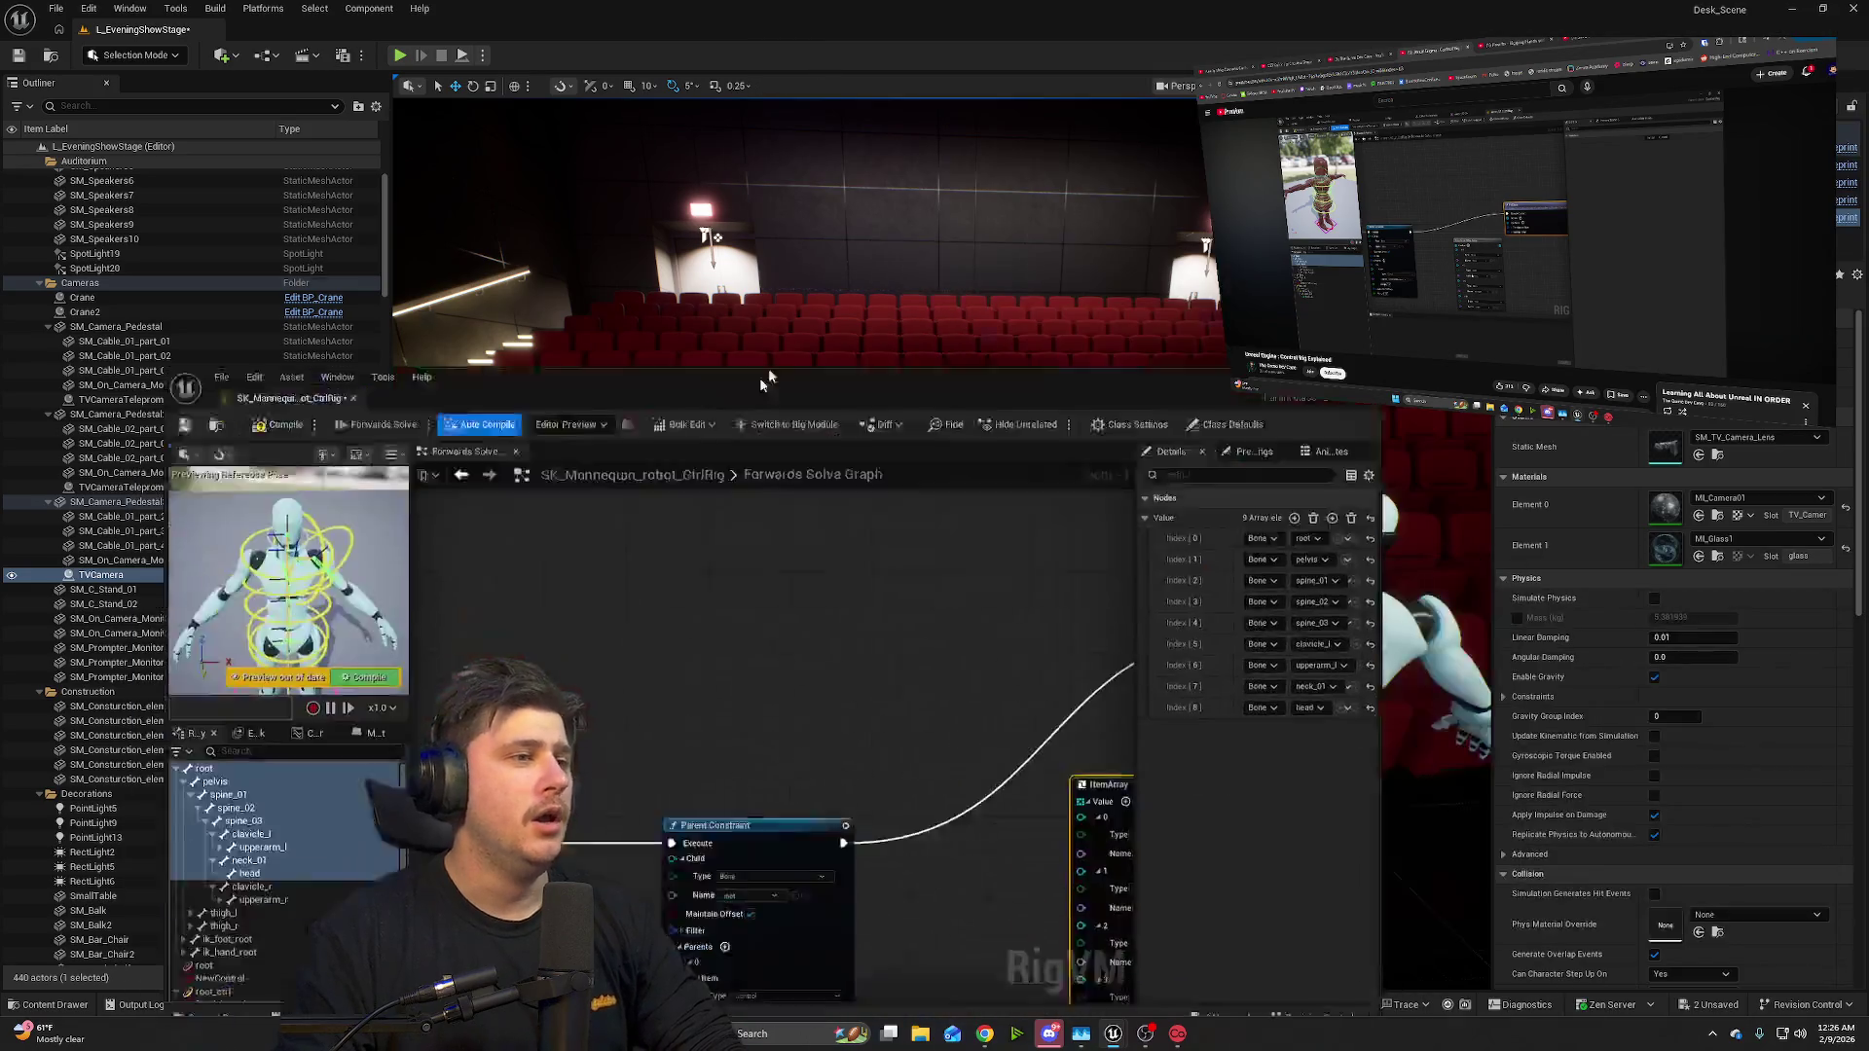
- Maximize the Control Rig editor and create a second item array from controls root_ctrl through head_ctrl
{"action": "key", "text": "super+Up"}
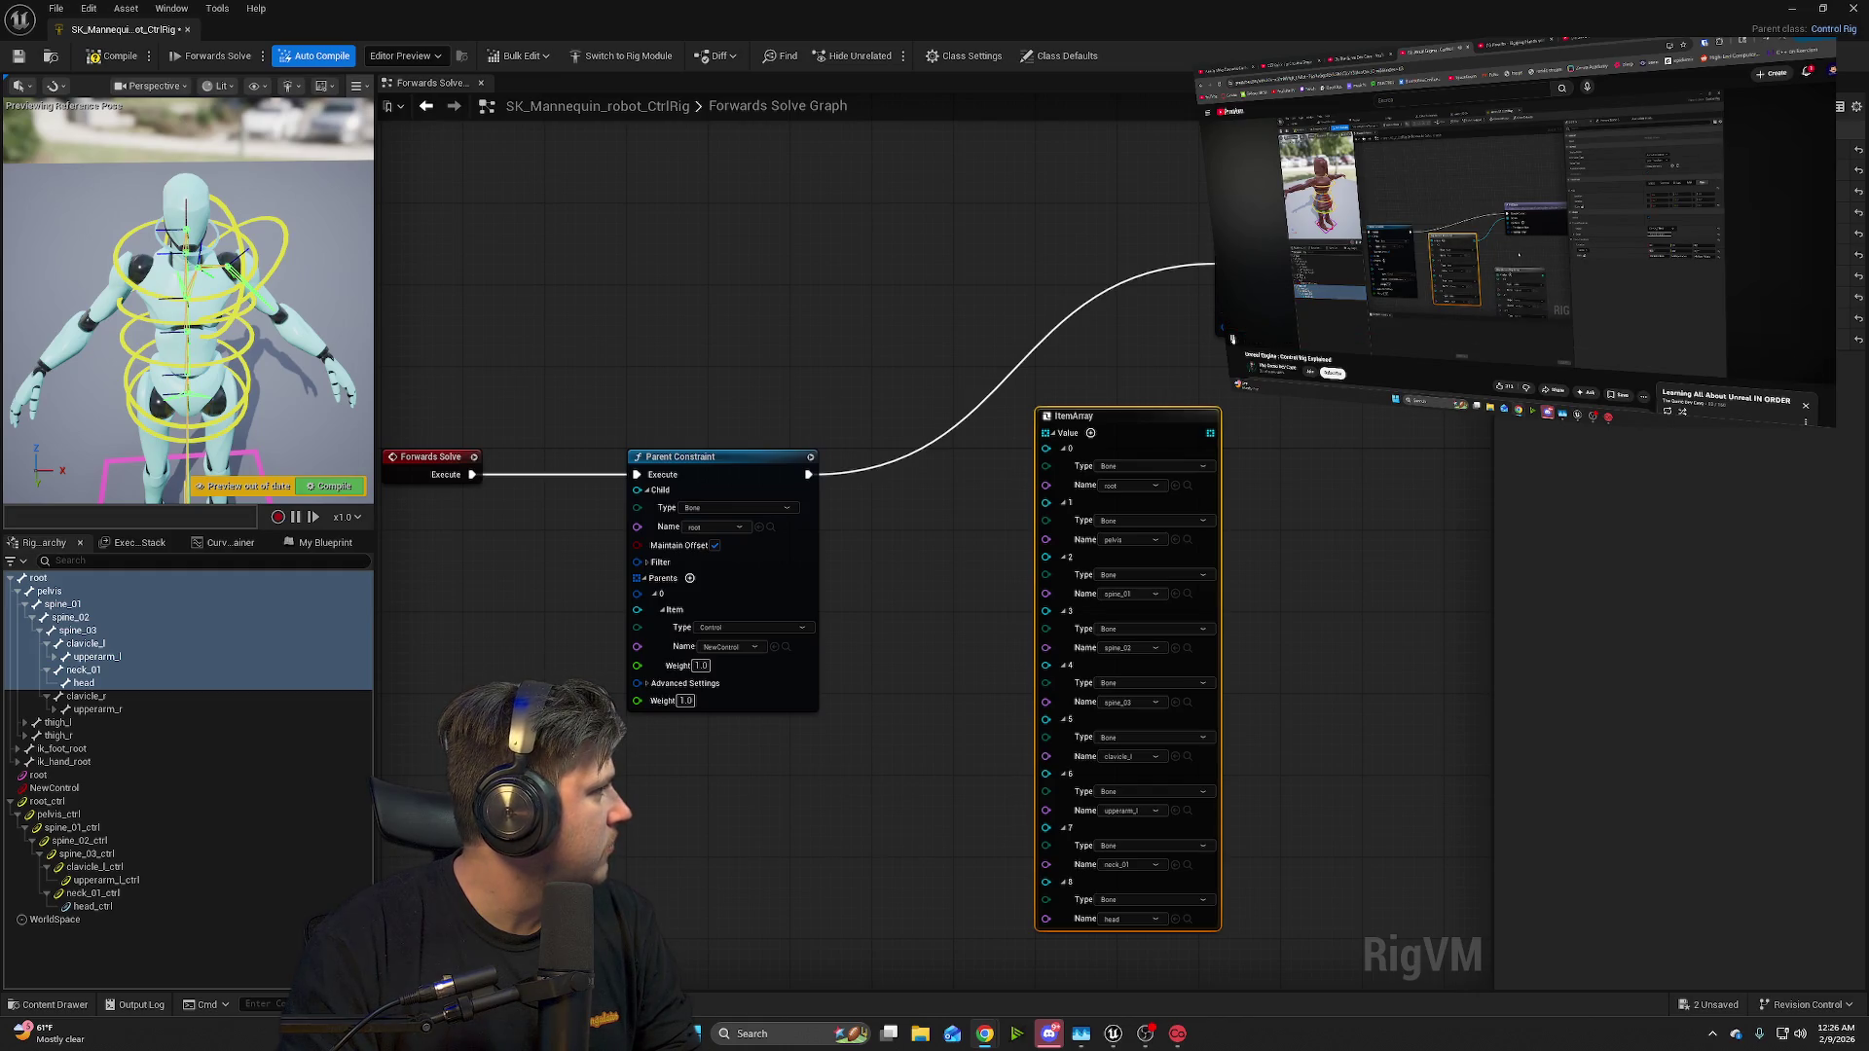
{"action": "left_click_drag", "start_coordinate": [1158, 424], "coordinate": [1116, 444]}
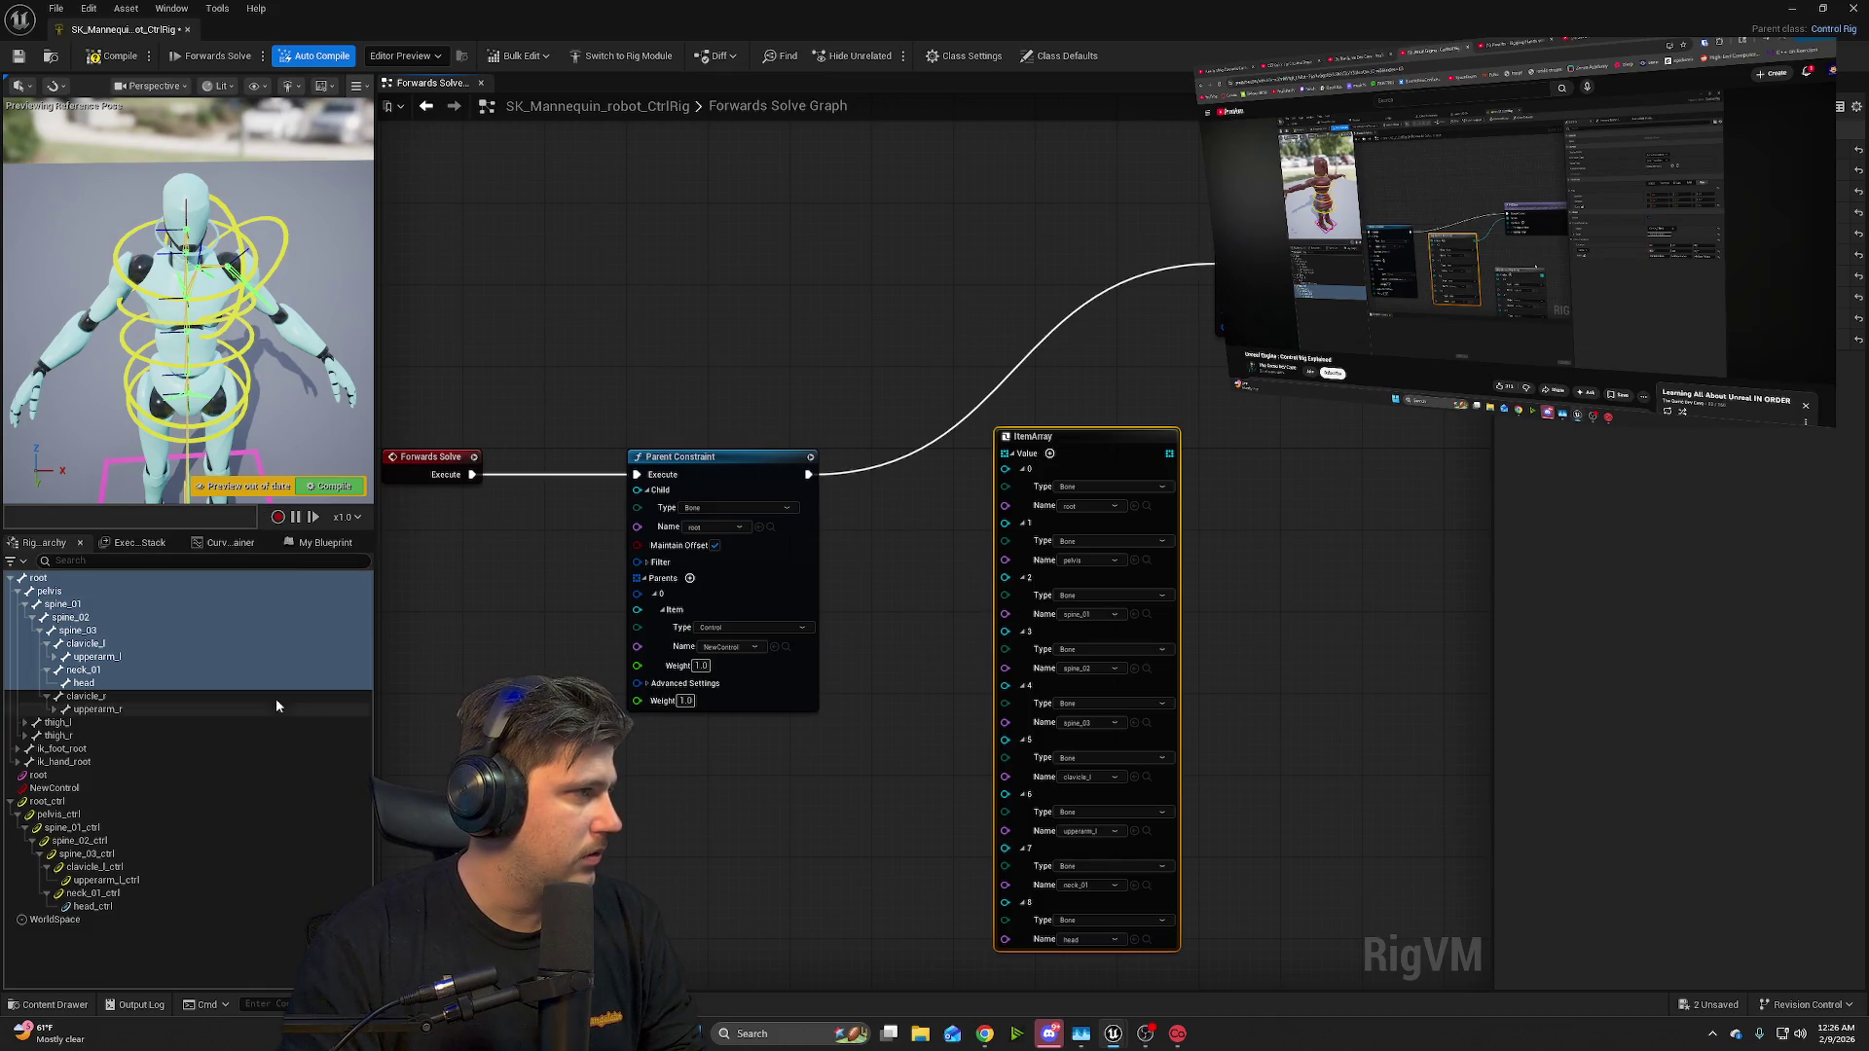
{"action": "left_click", "coordinate": [111, 803]}
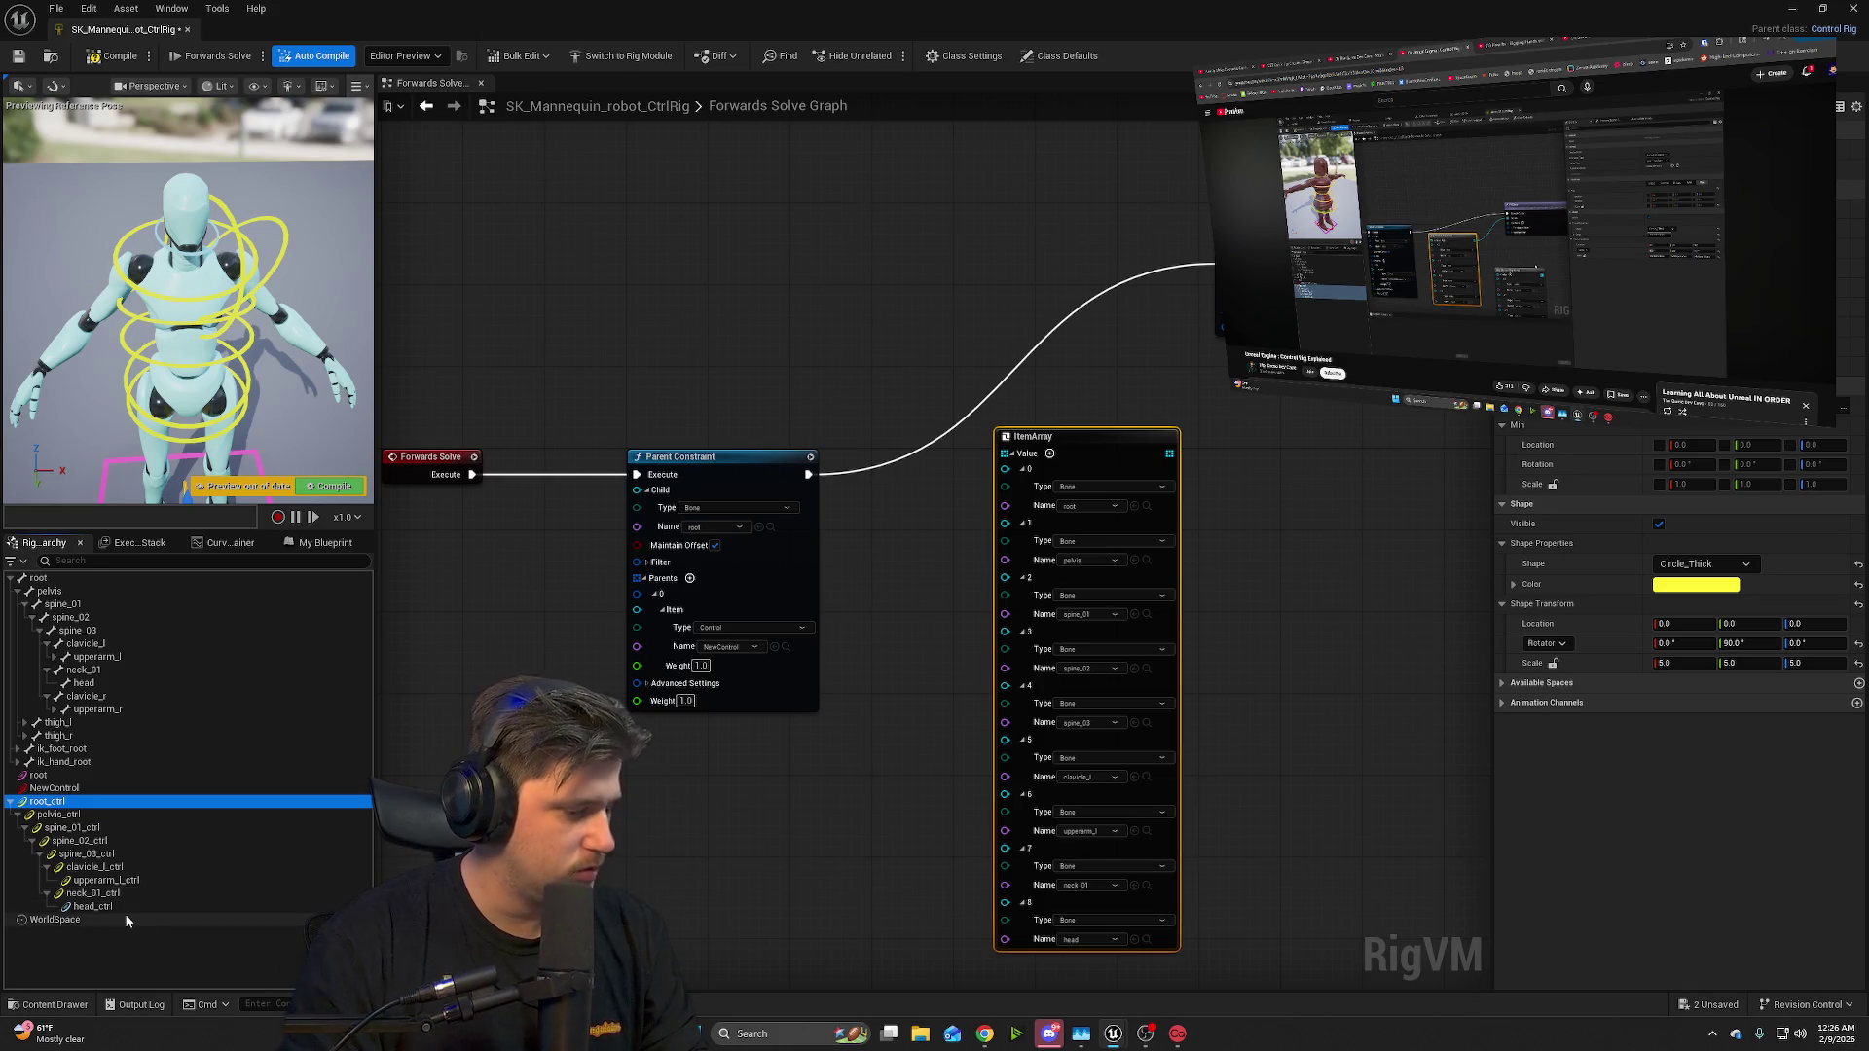
{"action": "left_click", "coordinate": [98, 906], "text": "shift"}
{"action": "left_click_drag", "start_coordinate": [1355, 587], "coordinate": [1311, 638]}
{"action": "left_click", "coordinate": [1363, 818]}
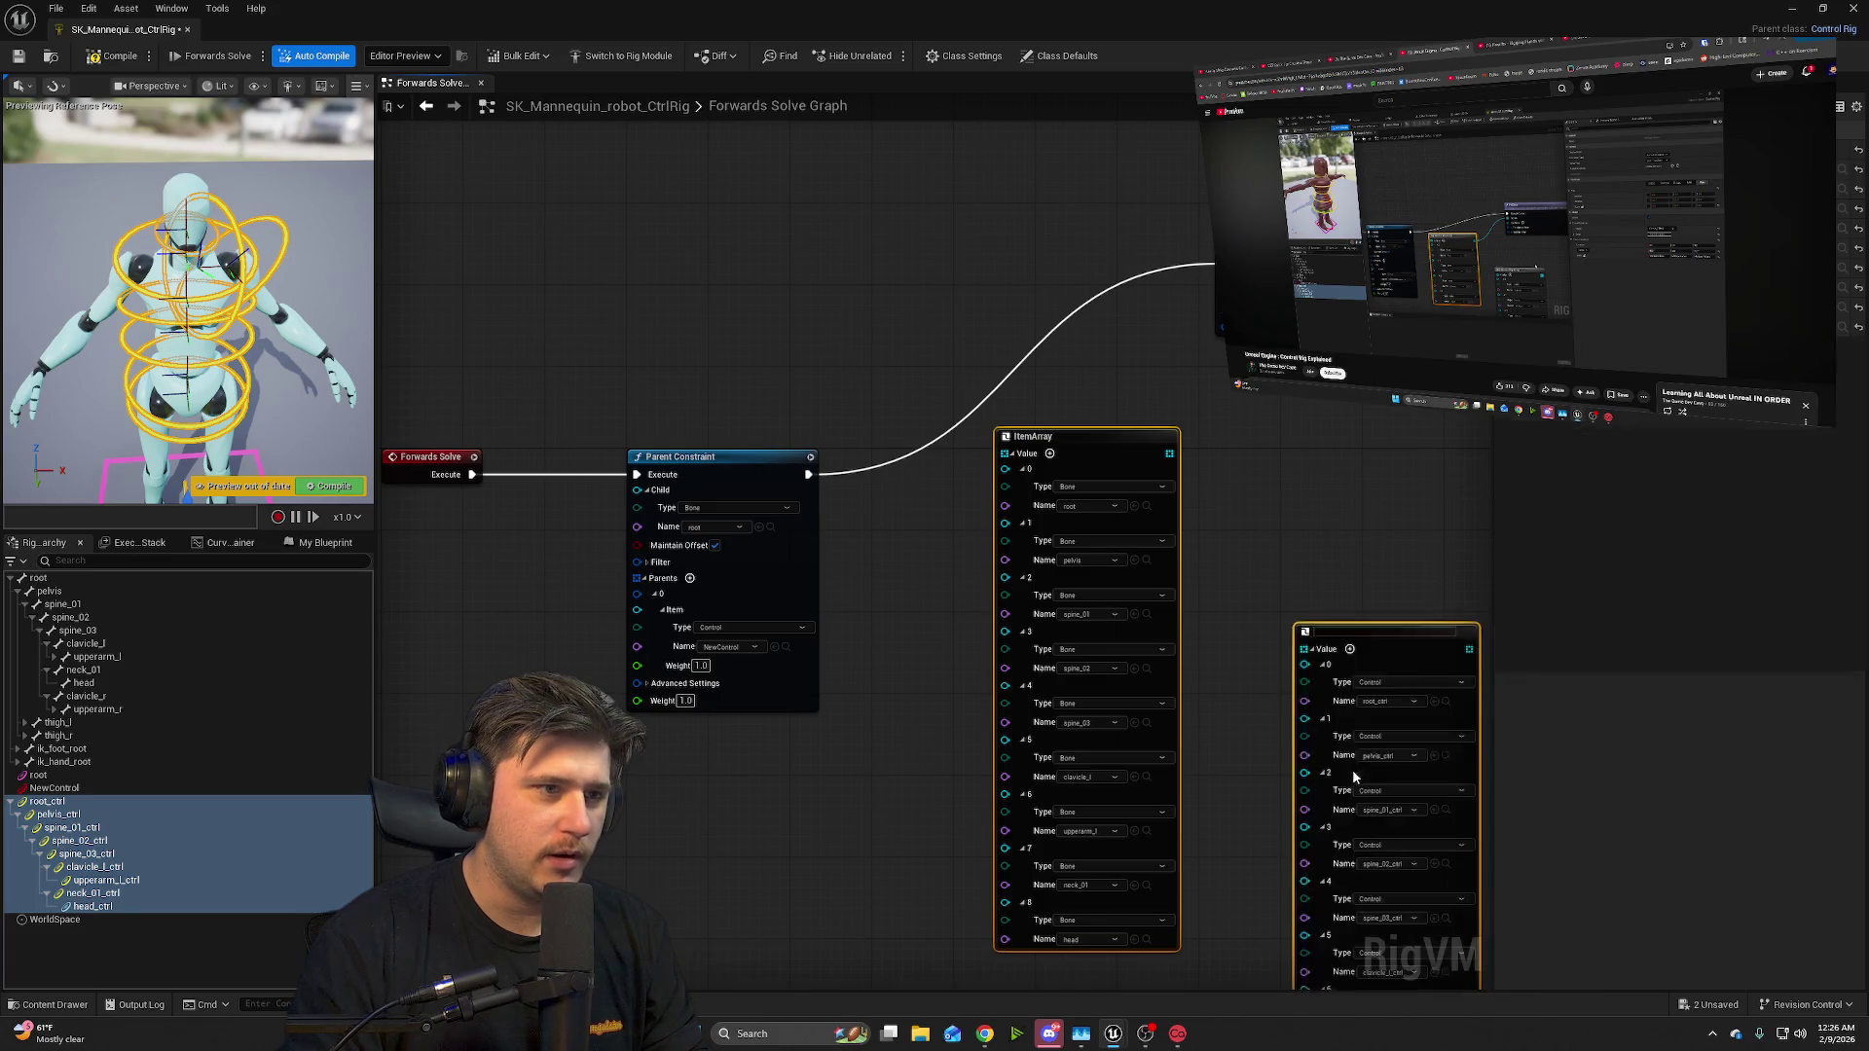
- Move both item array nodes lower and wire ItemArray and ItemArray_1 outputs into the next node
{"action": "left_click_drag", "start_coordinate": [1450, 605], "coordinate": [1450, 655]}
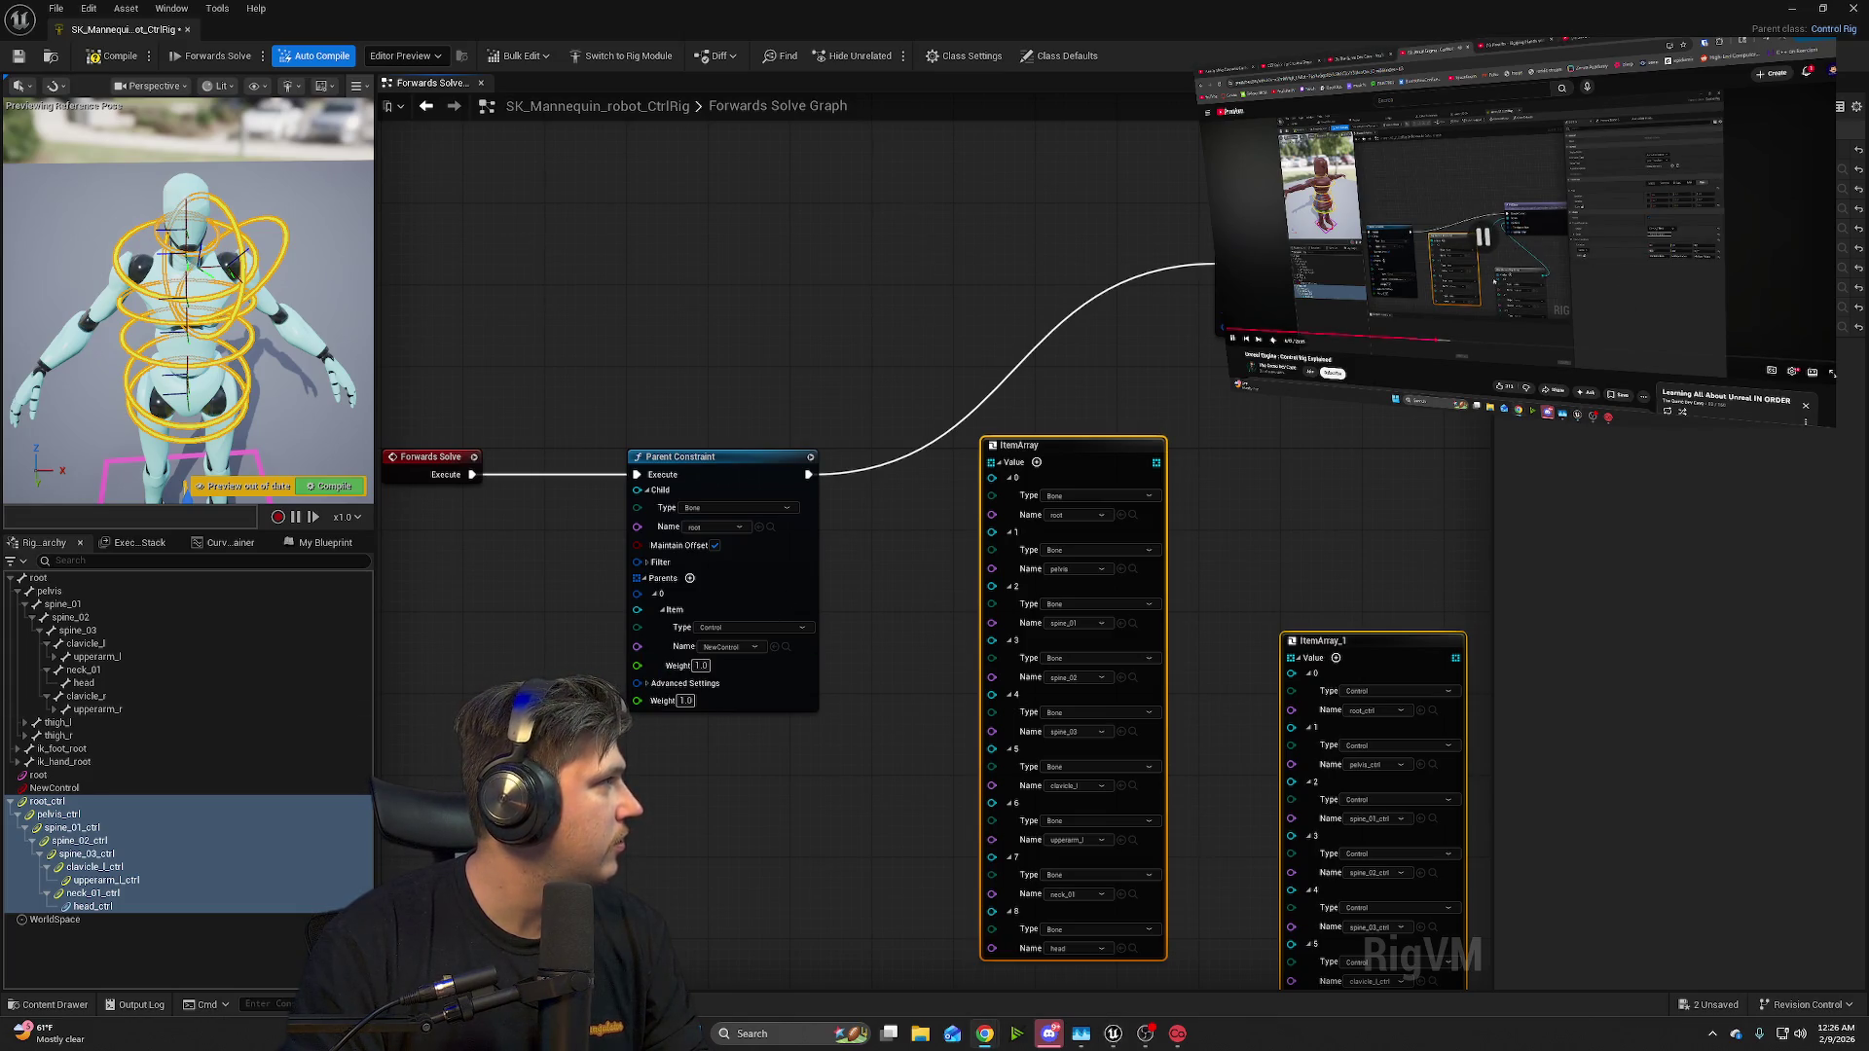
{"action": "left_click_drag", "start_coordinate": [1155, 464], "coordinate": [1229, 276]}
{"action": "mouse_move", "coordinate": [1456, 659]}
{"action": "left_mouse_down"}
{"action": "mouse_move", "coordinate": [1489, 564]}
{"action": "mouse_move", "coordinate": [1194, 294]}
{"action": "left_mouse_up"}
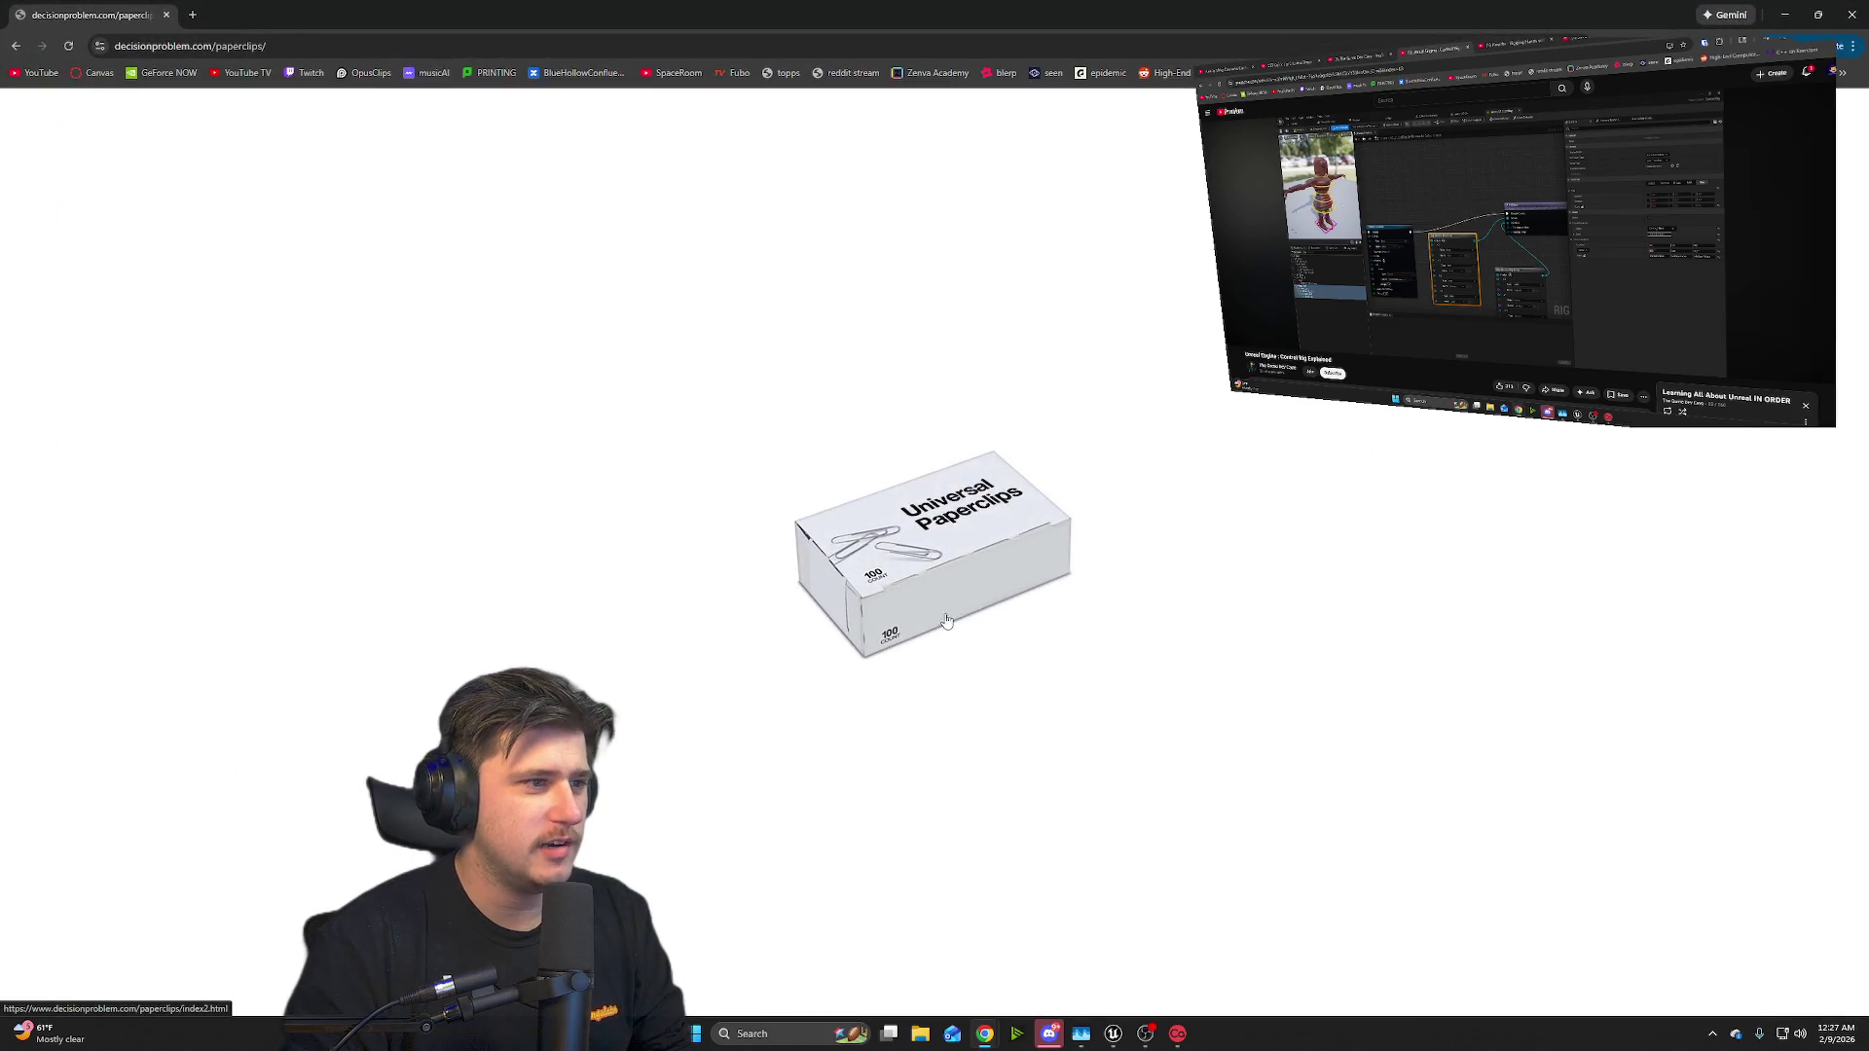
- In the Universal Paperclips page, make a first batch of paperclips
{"action": "left_click", "coordinate": [1022, 623]}
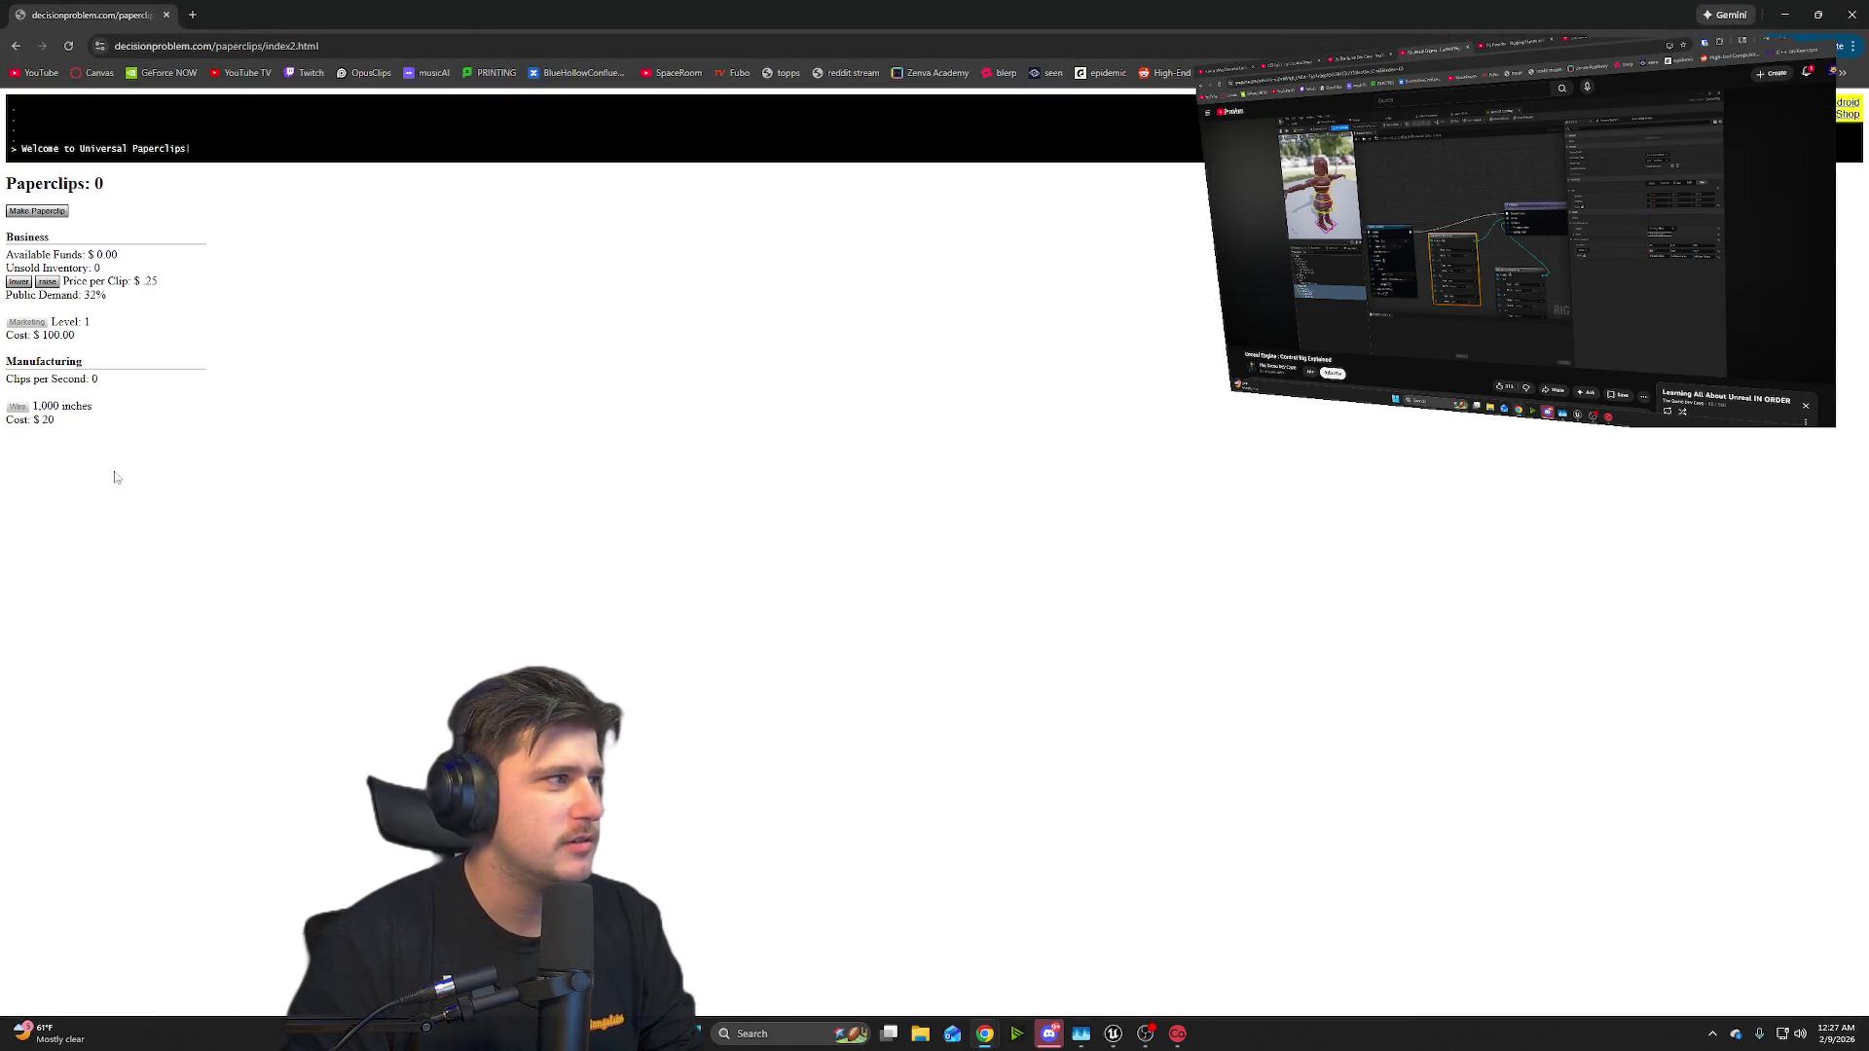
{"action": "left_click", "coordinate": [36, 211]}
{"action": "left_click", "coordinate": [36, 212]}
{"action": "left_click", "coordinate": [36, 211]}
{"action": "left_click", "coordinate": [36, 211]}
{"action": "left_click", "coordinate": [36, 211]}
{"action": "left_click", "coordinate": [36, 211]}
{"action": "left_click", "coordinate": [36, 211]}
{"action": "left_click", "coordinate": [36, 211]}
{"action": "left_click", "coordinate": [36, 211]}
{"action": "left_click", "coordinate": [36, 212]}
{"action": "left_click", "coordinate": [36, 211]}
{"action": "left_click", "coordinate": [36, 211]}
{"action": "left_click", "coordinate": [36, 211]}
{"action": "left_click", "coordinate": [37, 212]}
{"action": "left_click", "coordinate": [37, 212]}
{"action": "left_click", "coordinate": [37, 212]}
{"action": "left_click", "coordinate": [39, 212]}
{"action": "left_click", "coordinate": [39, 213]}
{"action": "left_click", "coordinate": [39, 212]}
{"action": "left_click", "coordinate": [41, 212]}
{"action": "left_click", "coordinate": [41, 212]}
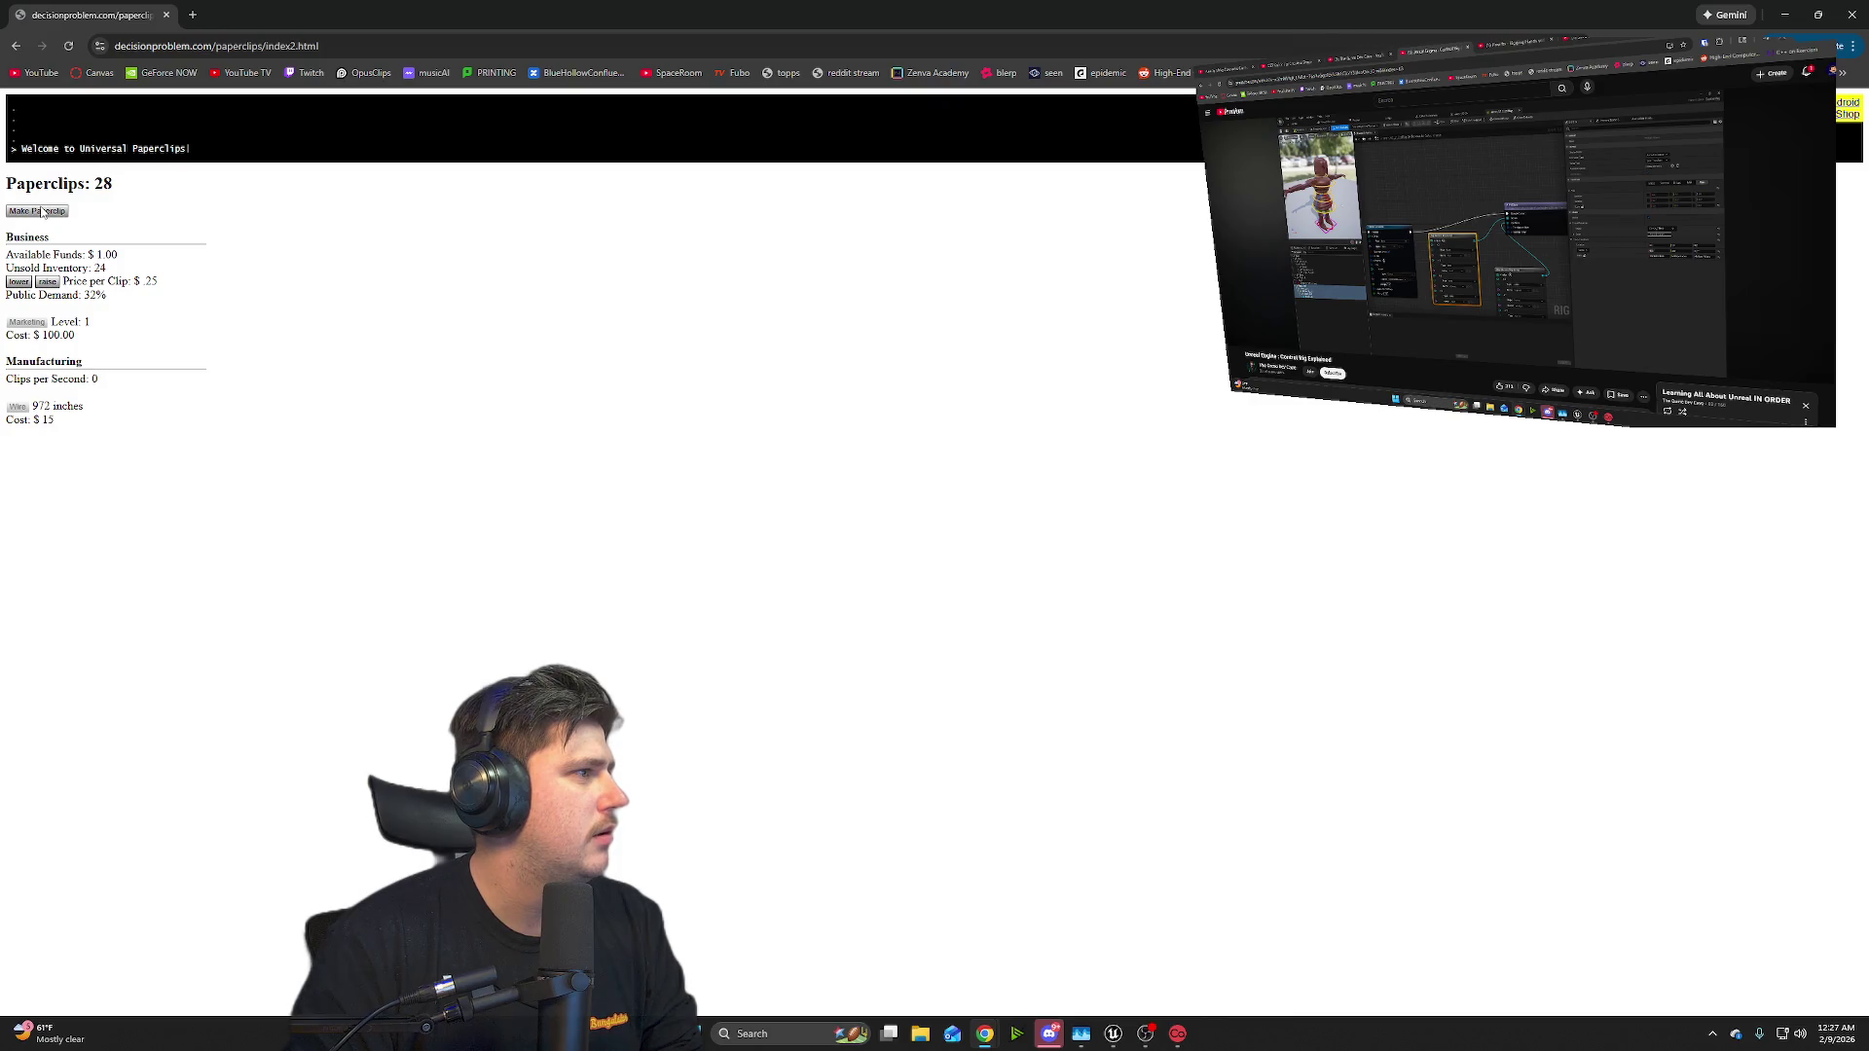
- Lower the price per clip to $0.08 to raise public demand
{"action": "left_click", "coordinate": [17, 283]}
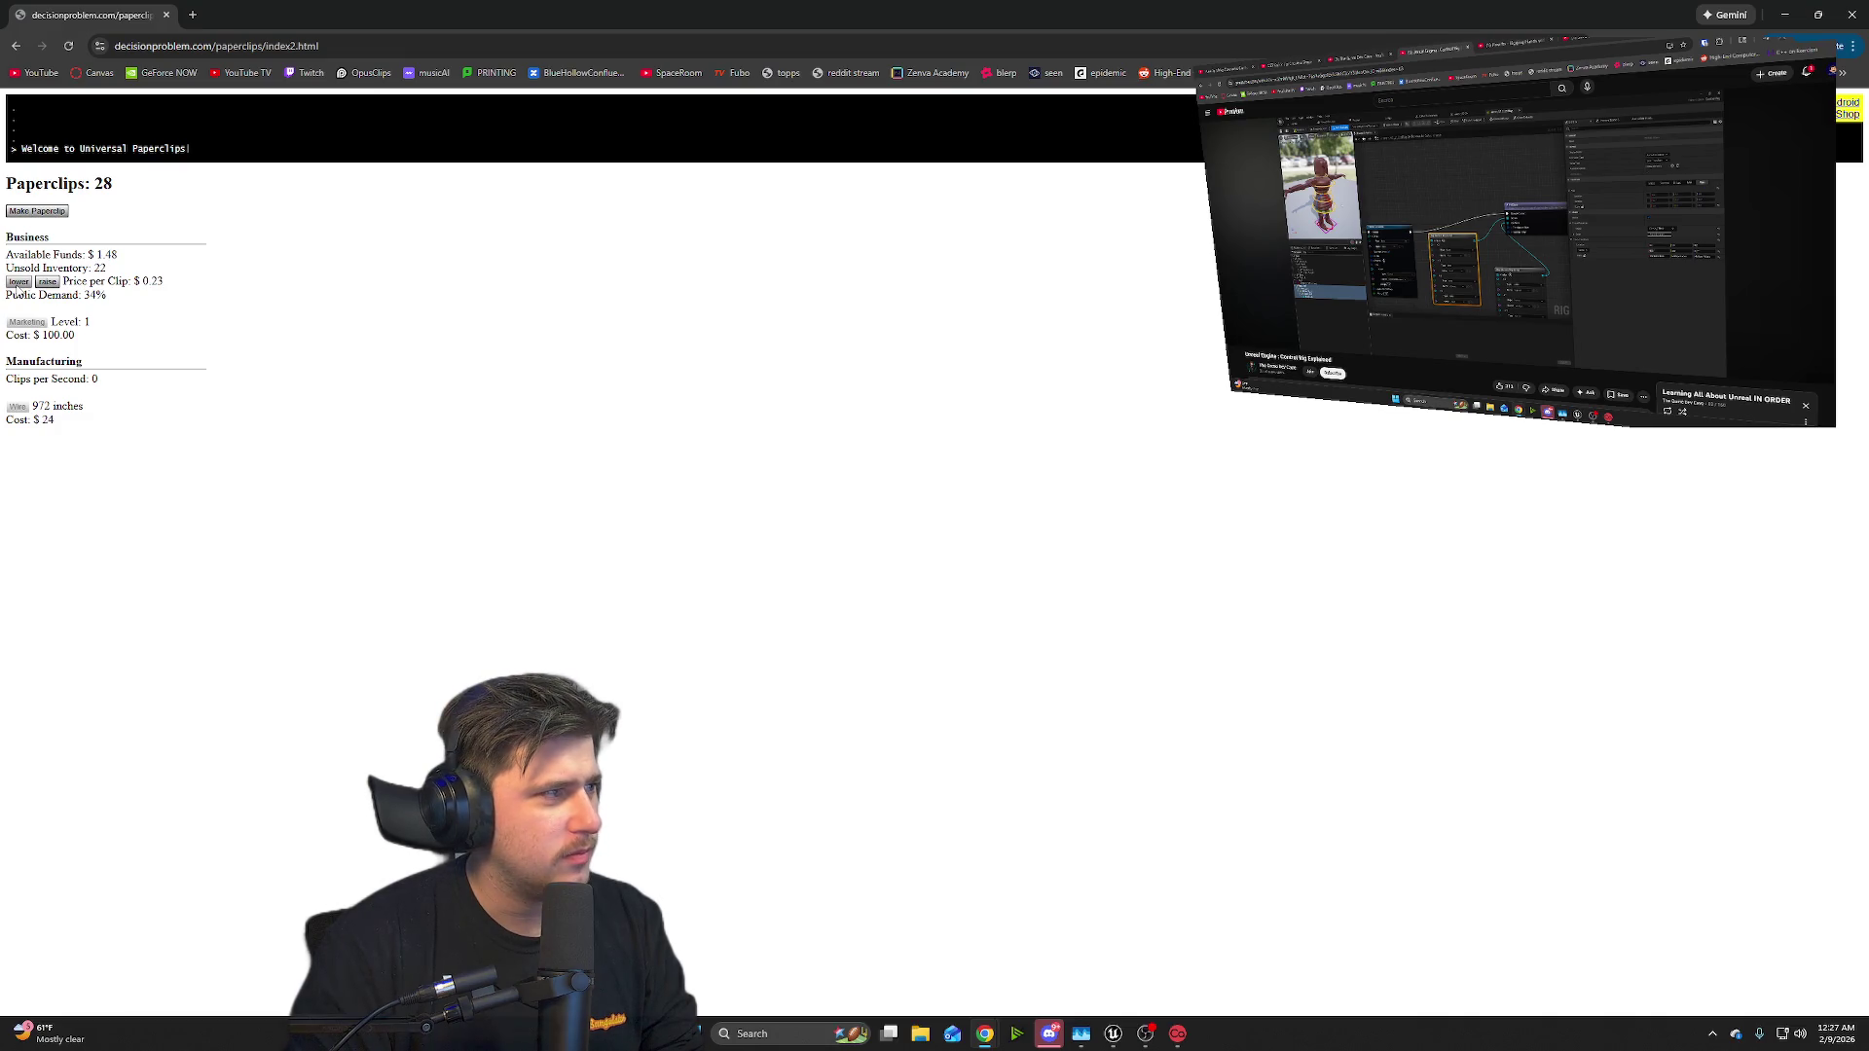
{"action": "left_click", "coordinate": [44, 282]}
{"action": "left_click", "coordinate": [44, 282]}
{"action": "left_click", "coordinate": [43, 282]}
{"action": "left_click", "coordinate": [44, 283]}
{"action": "left_click", "coordinate": [43, 282]}
{"action": "left_click", "coordinate": [44, 282]}
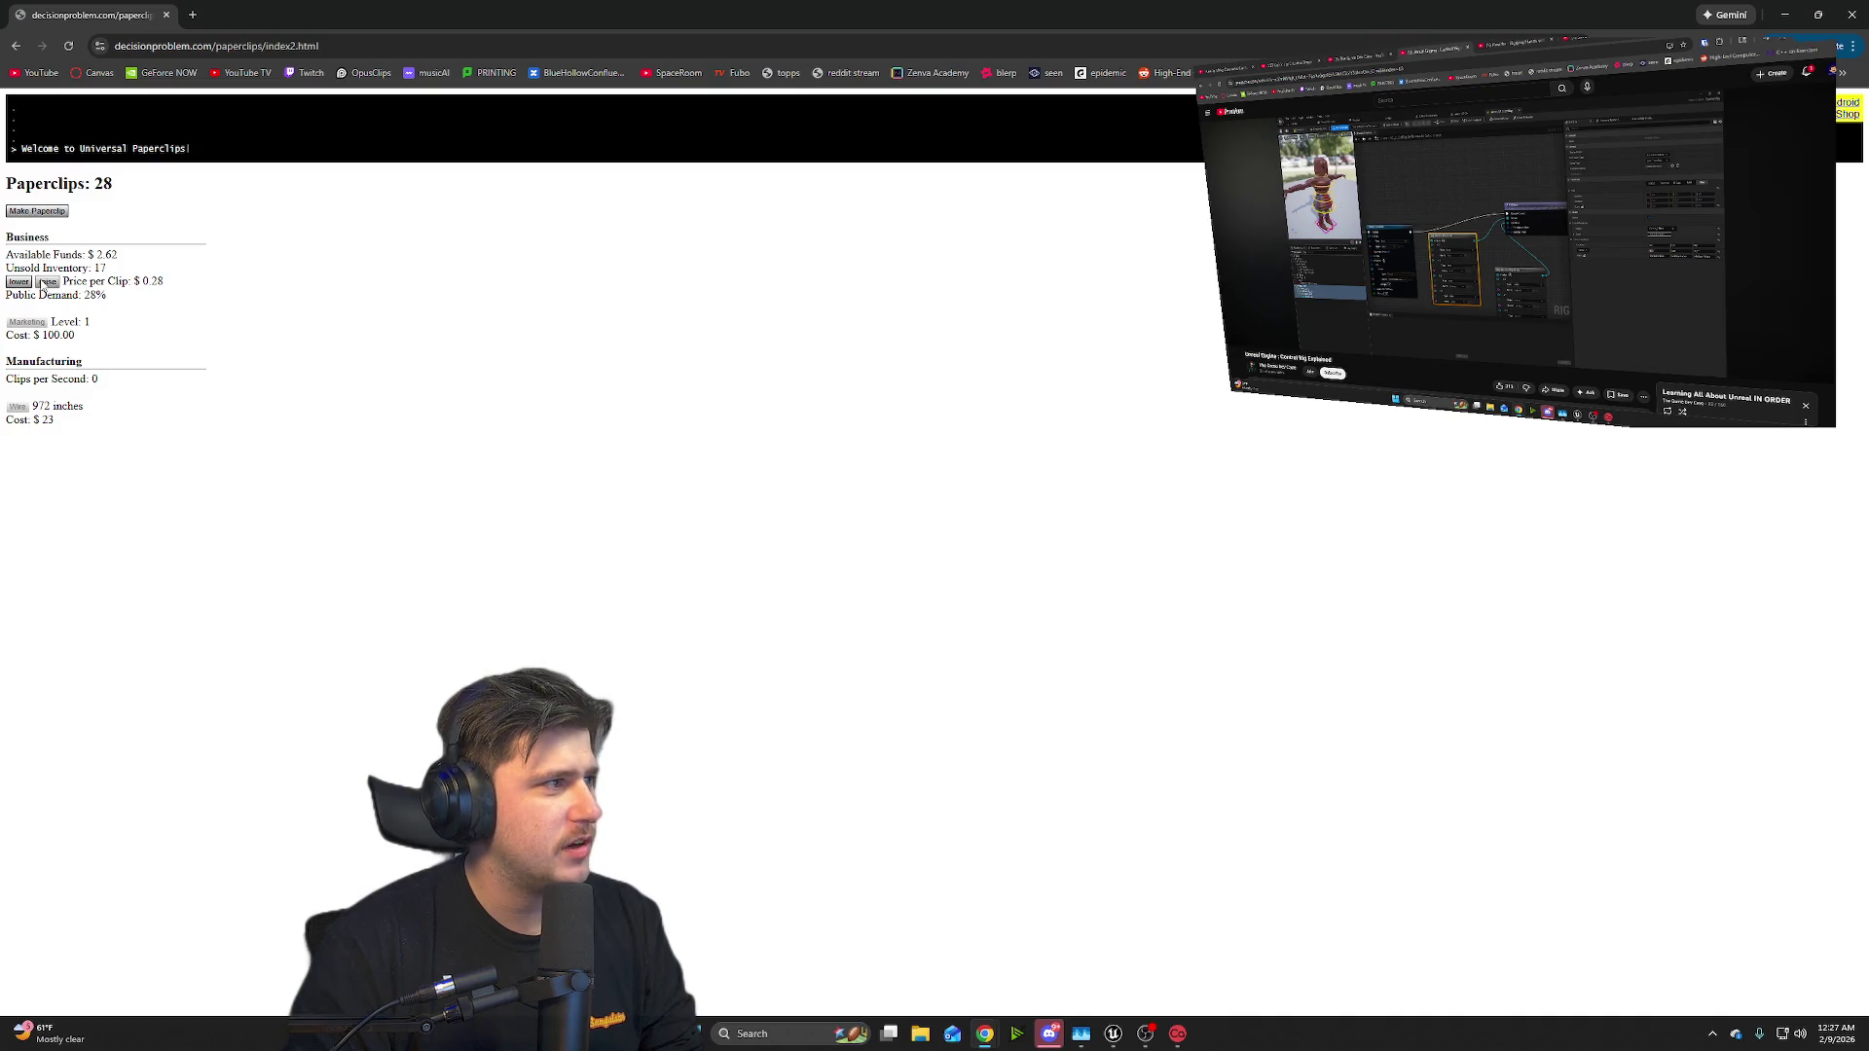
{"action": "left_click", "coordinate": [19, 284]}
{"action": "left_click", "coordinate": [20, 283]}
{"action": "left_click", "coordinate": [21, 283]}
{"action": "left_click", "coordinate": [22, 283]}
{"action": "left_click", "coordinate": [25, 283]}
{"action": "left_click", "coordinate": [24, 283]}
{"action": "left_click", "coordinate": [25, 284]}
{"action": "left_click", "coordinate": [25, 283]}
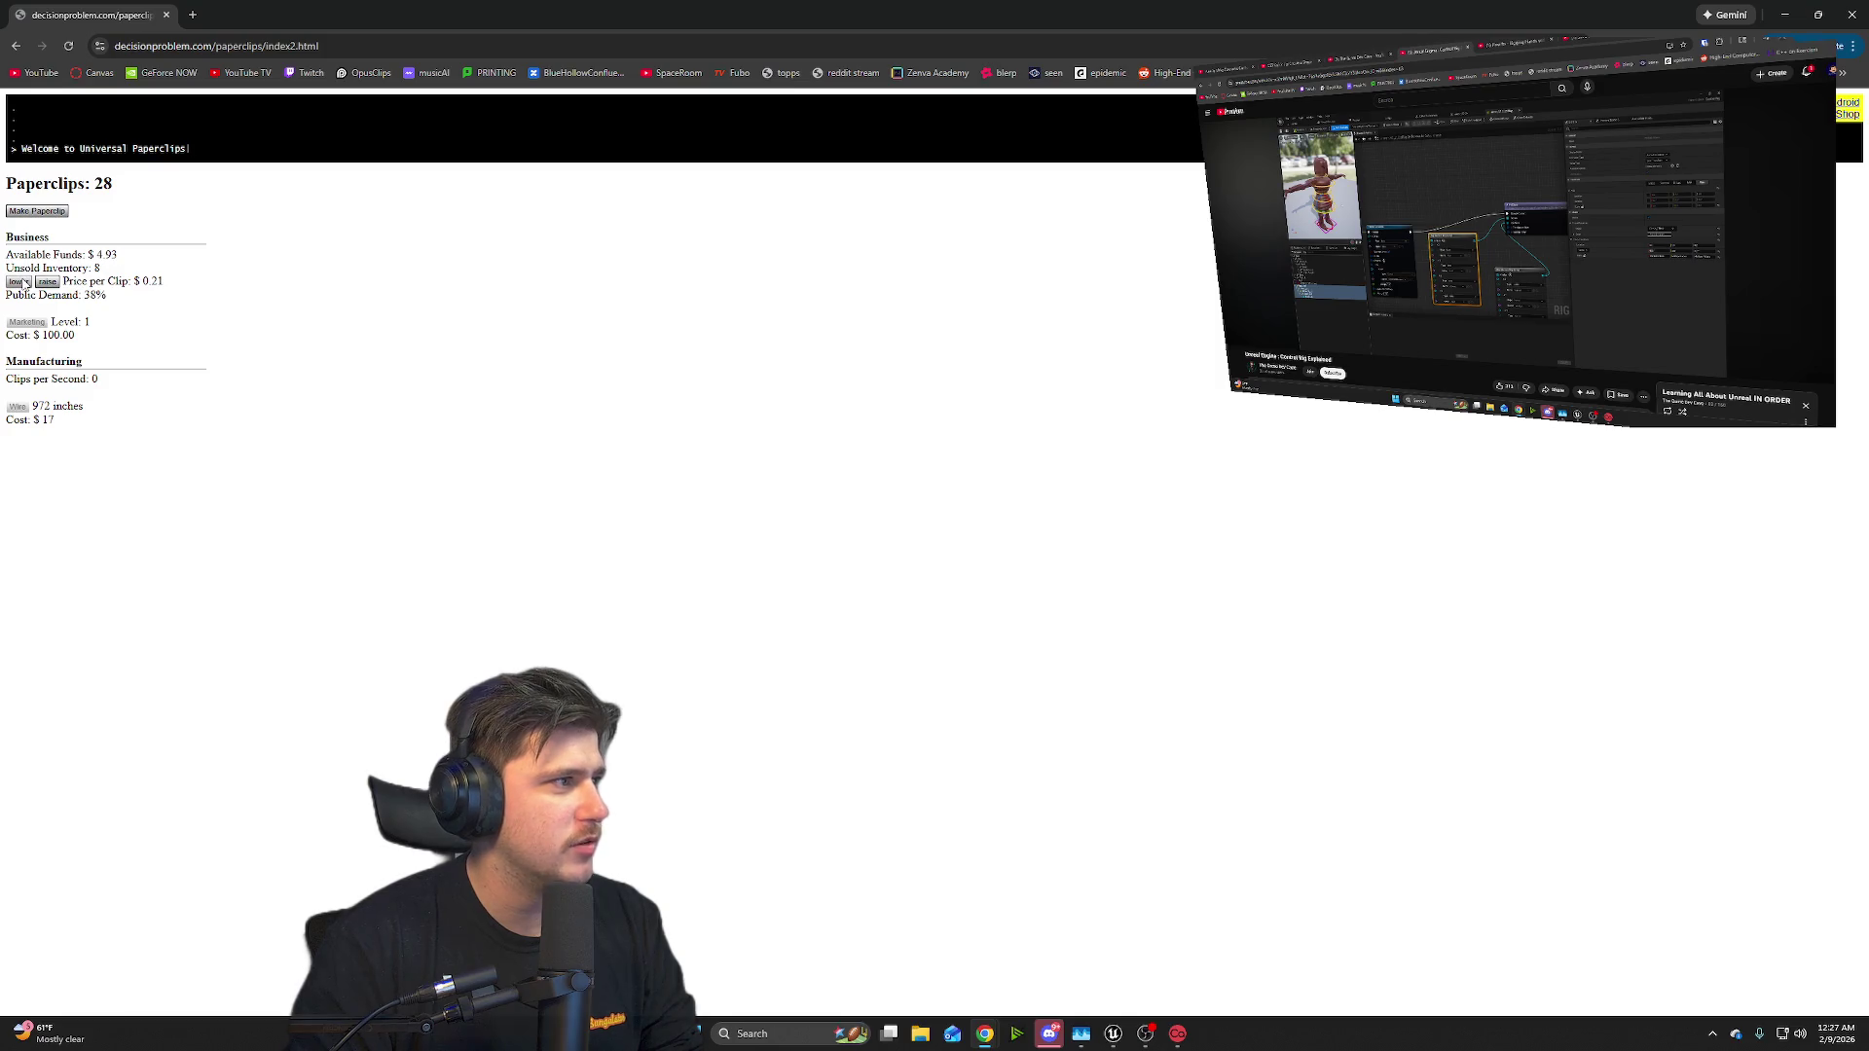
{"action": "left_click", "coordinate": [25, 283]}
{"action": "left_click", "coordinate": [25, 283]}
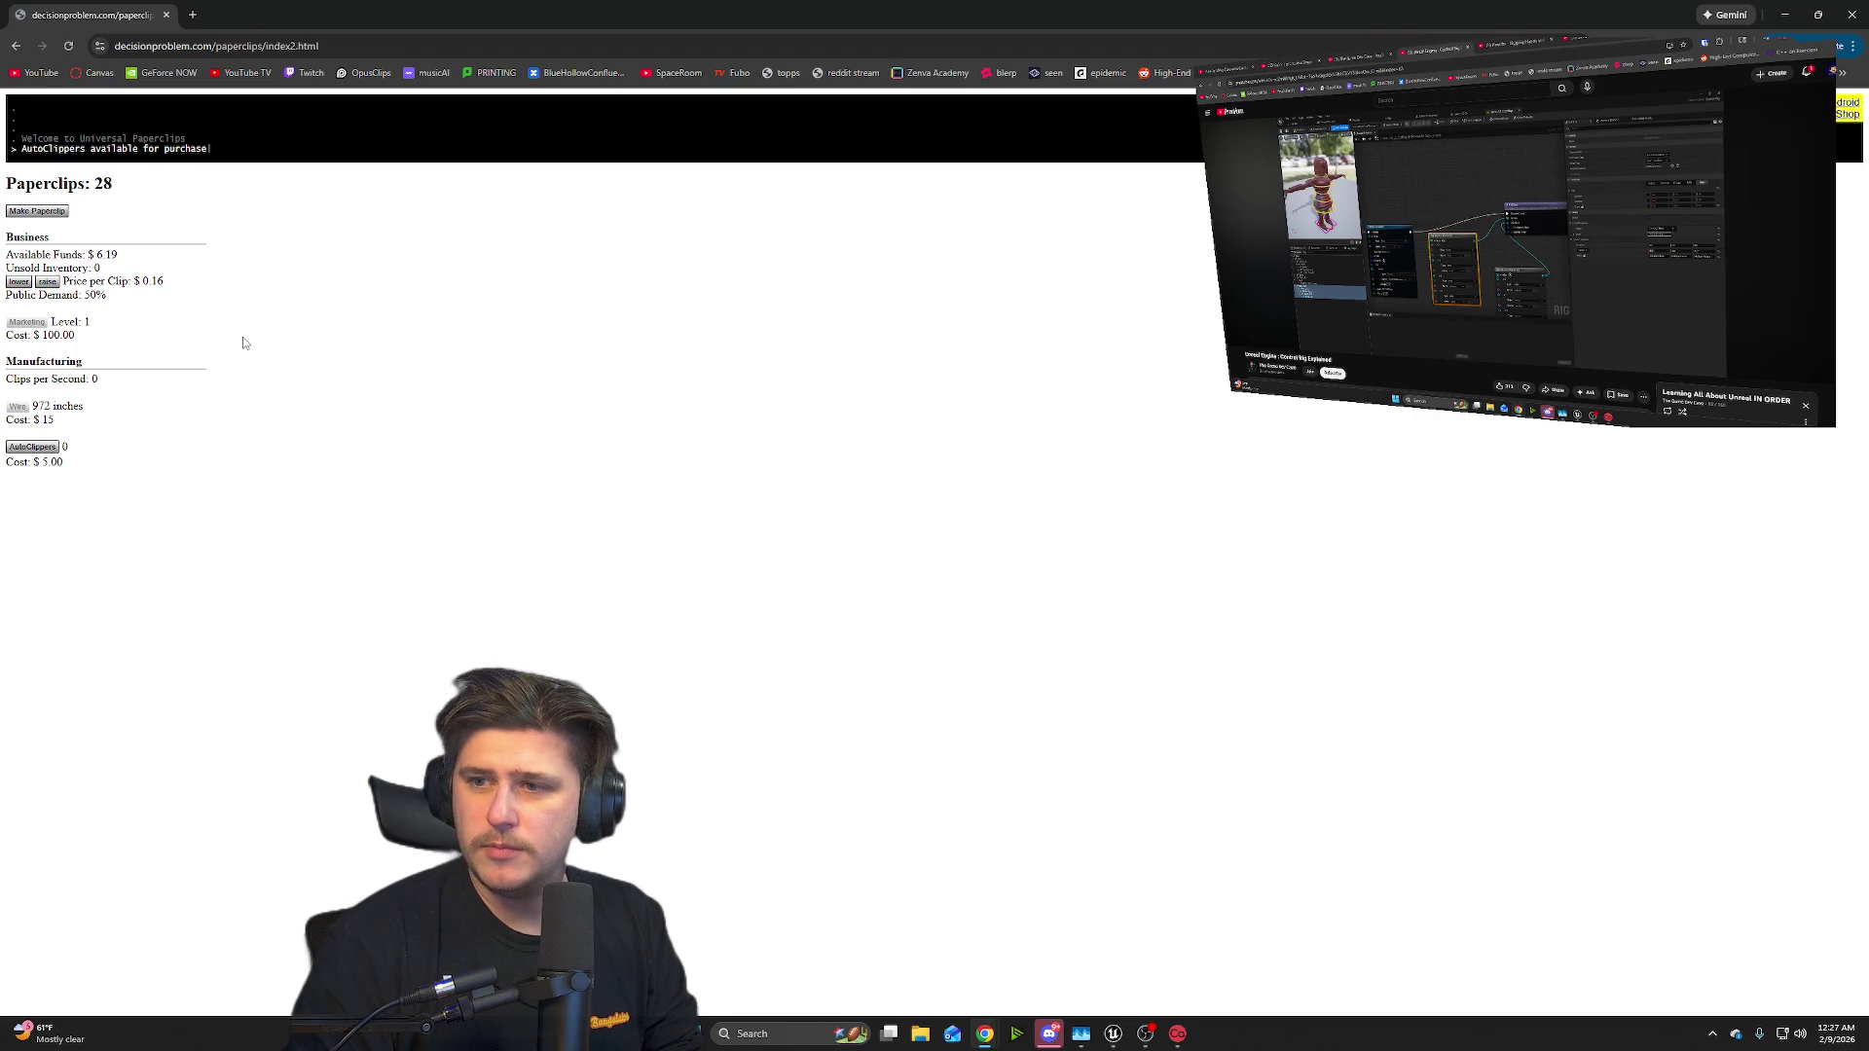
{"action": "left_click", "coordinate": [19, 284]}
{"action": "left_click", "coordinate": [20, 283]}
{"action": "left_click", "coordinate": [20, 284]}
{"action": "left_click", "coordinate": [20, 283]}
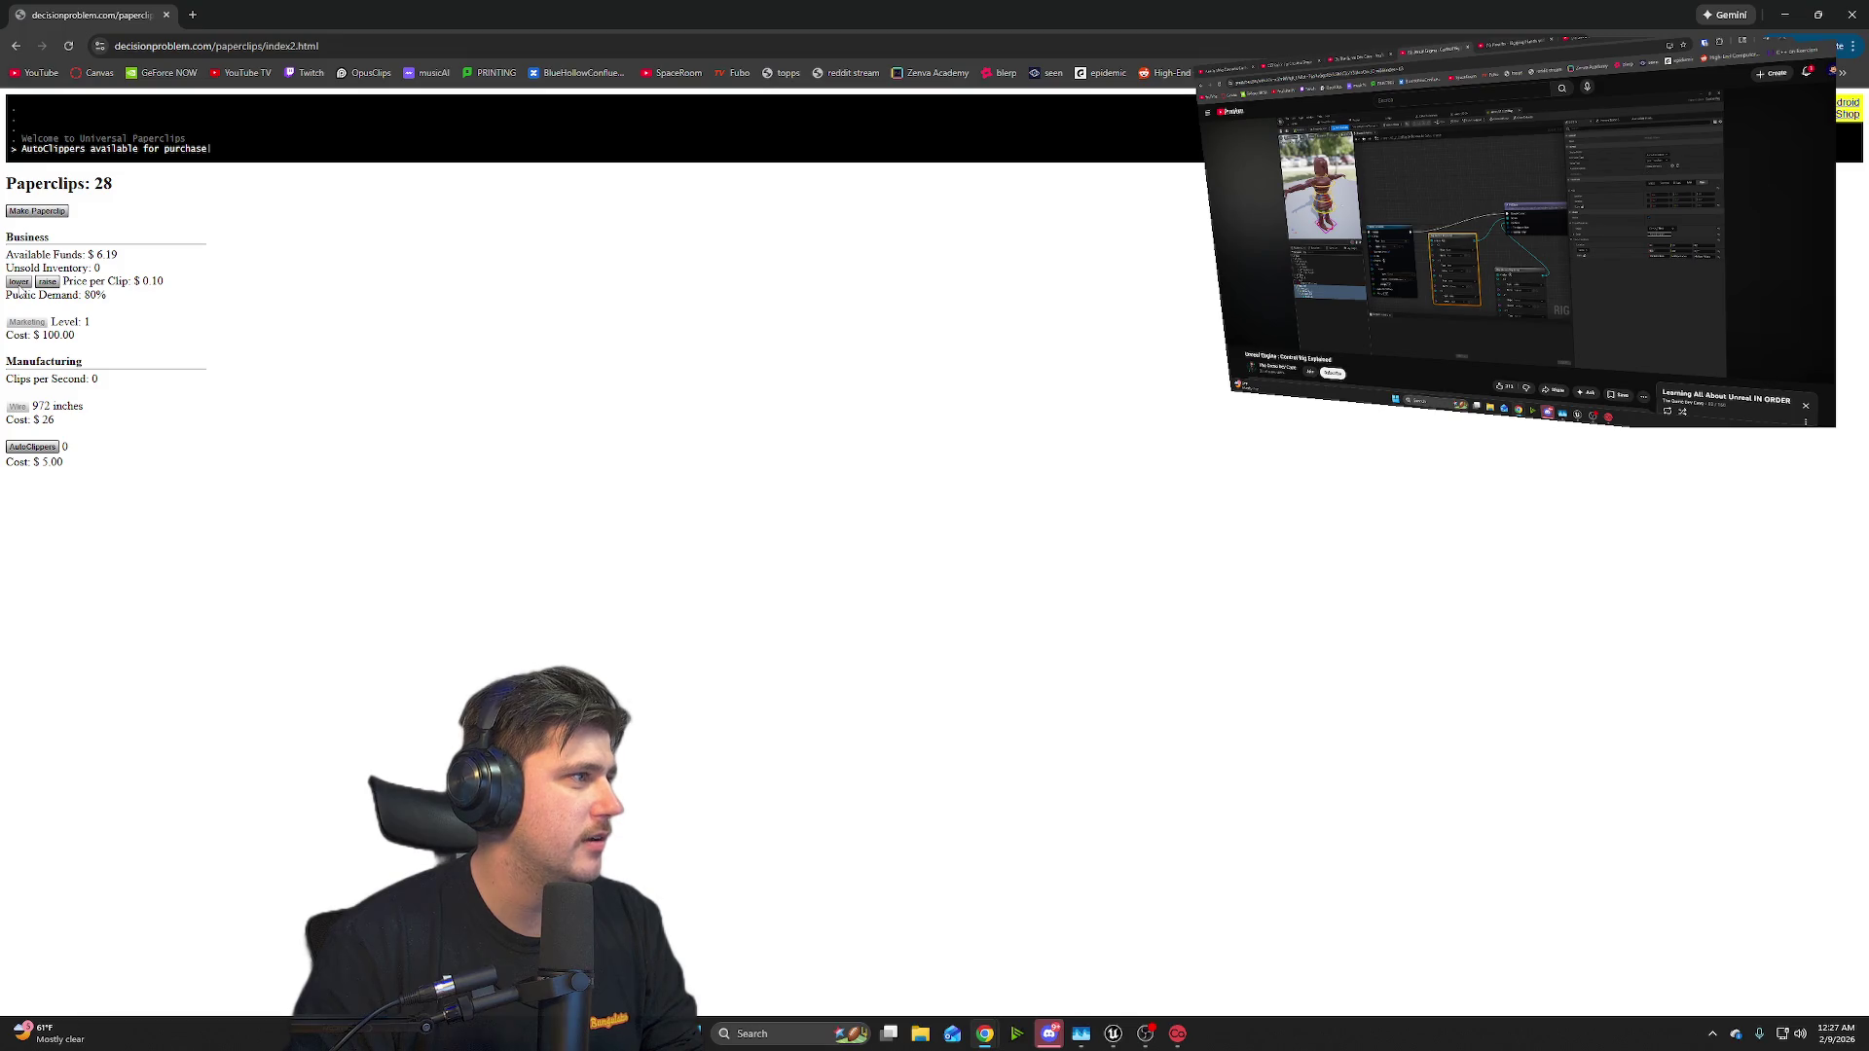
{"action": "left_click", "coordinate": [18, 284]}
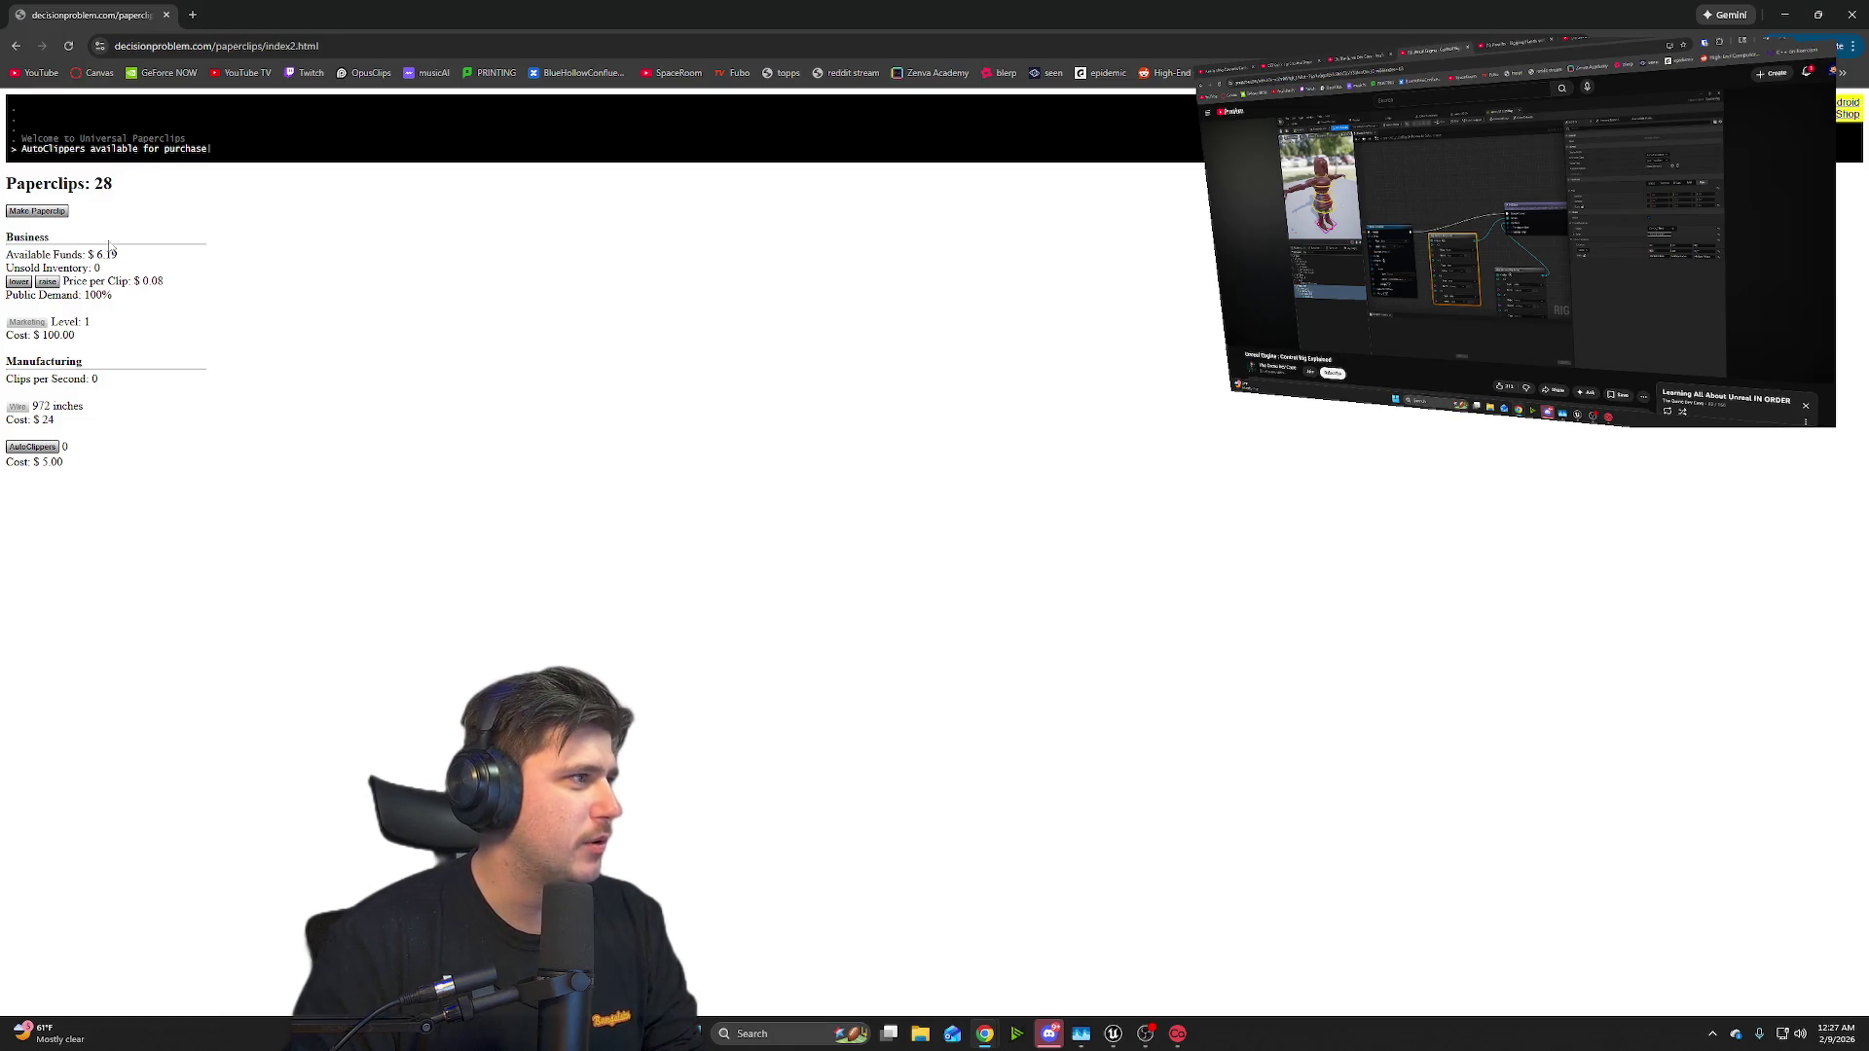
- Make paperclips up to 85, then move the game window to the other monitor
{"action": "left_click", "coordinate": [56, 212]}
{"action": "left_click", "coordinate": [55, 213]}
{"action": "left_click", "coordinate": [55, 212]}
{"action": "left_click", "coordinate": [55, 212]}
{"action": "left_click", "coordinate": [56, 212]}
{"action": "left_click", "coordinate": [55, 212]}
{"action": "triple_click", "coordinate": [56, 212]}
{"action": "triple_click", "coordinate": [57, 212]}
{"action": "left_click", "coordinate": [59, 212]}
{"action": "triple_click", "coordinate": [60, 211]}
{"action": "triple_click", "coordinate": [62, 210]}
{"action": "triple_click", "coordinate": [62, 210]}
{"action": "left_click", "coordinate": [62, 211]}
{"action": "left_click", "coordinate": [61, 211]}
{"action": "left_click", "coordinate": [61, 212]}
{"action": "triple_click", "coordinate": [63, 211]}
{"action": "triple_click", "coordinate": [62, 211]}
{"action": "triple_click", "coordinate": [63, 211]}
{"action": "left_click", "coordinate": [62, 212]}
{"action": "triple_click", "coordinate": [63, 211]}
{"action": "triple_click", "coordinate": [62, 211]}
{"action": "triple_click", "coordinate": [62, 212]}
{"action": "triple_click", "coordinate": [62, 211]}
{"action": "left_click", "coordinate": [62, 211]}
{"action": "left_click", "coordinate": [62, 212]}
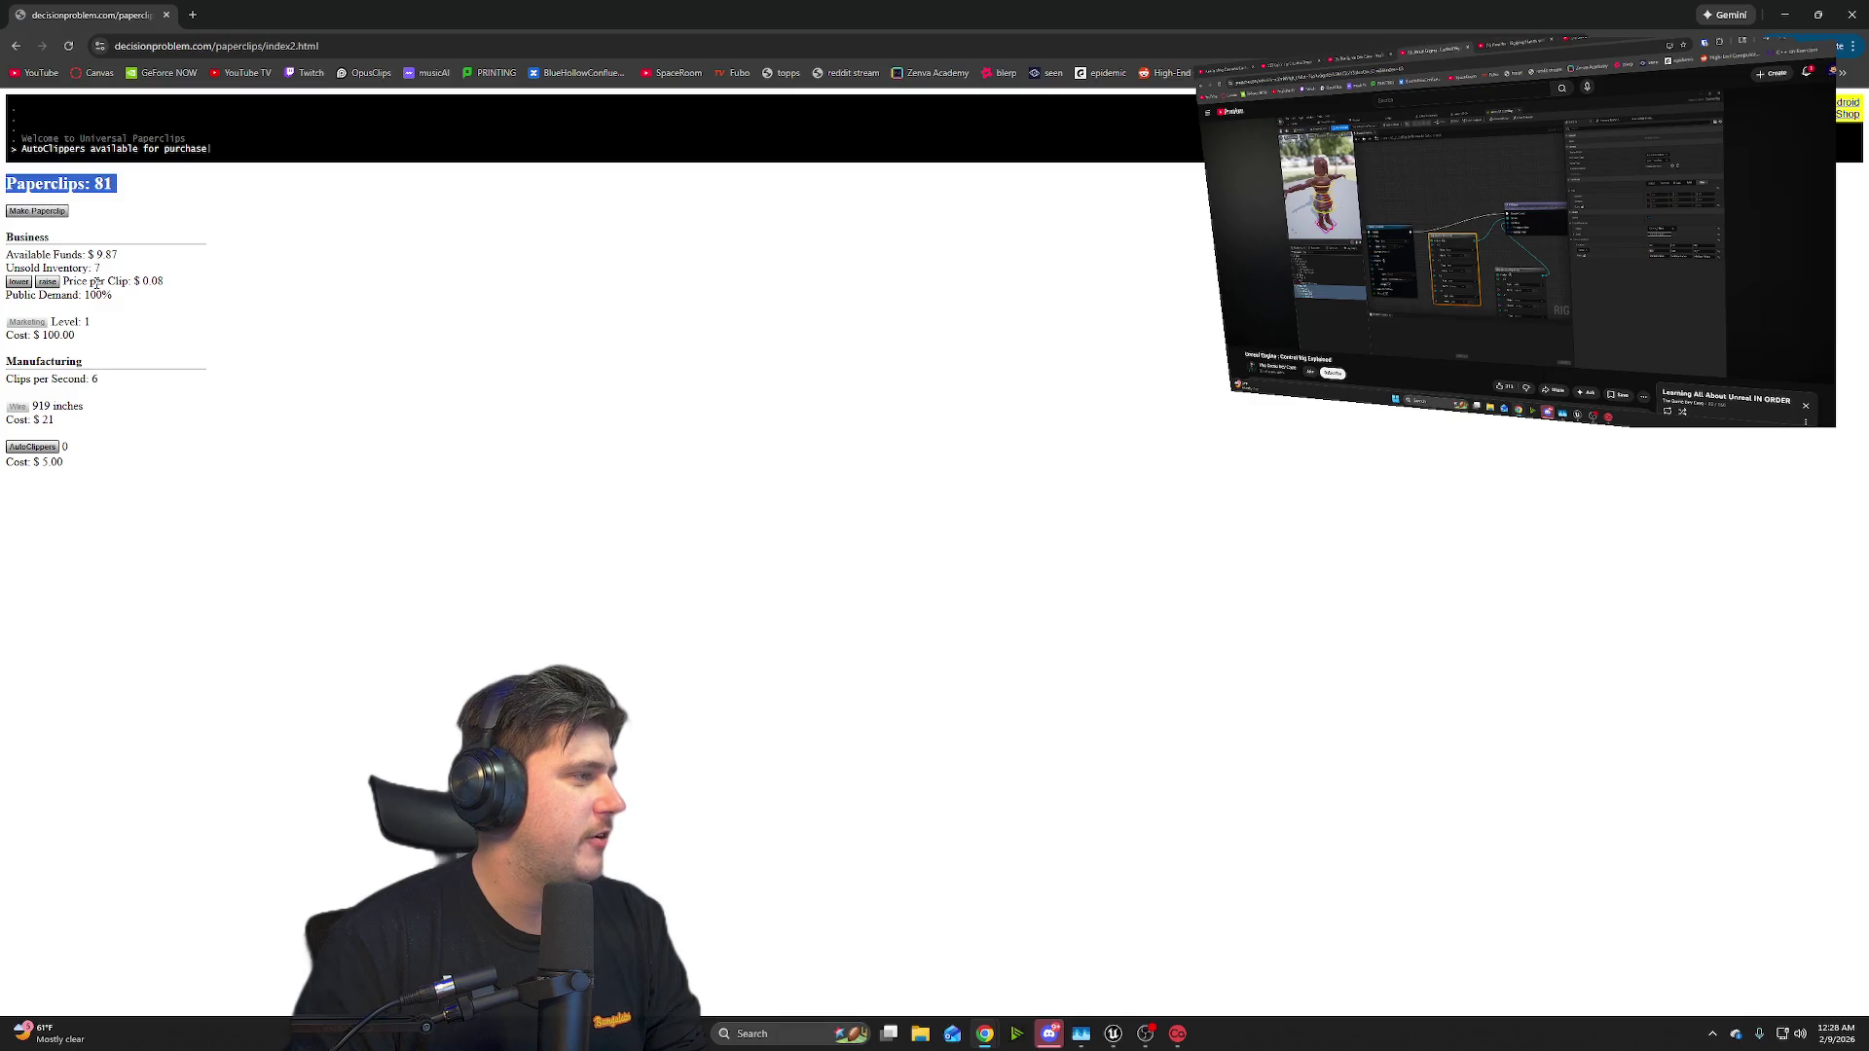
{"action": "double_click", "coordinate": [67, 213]}
{"action": "double_click", "coordinate": [66, 213]}
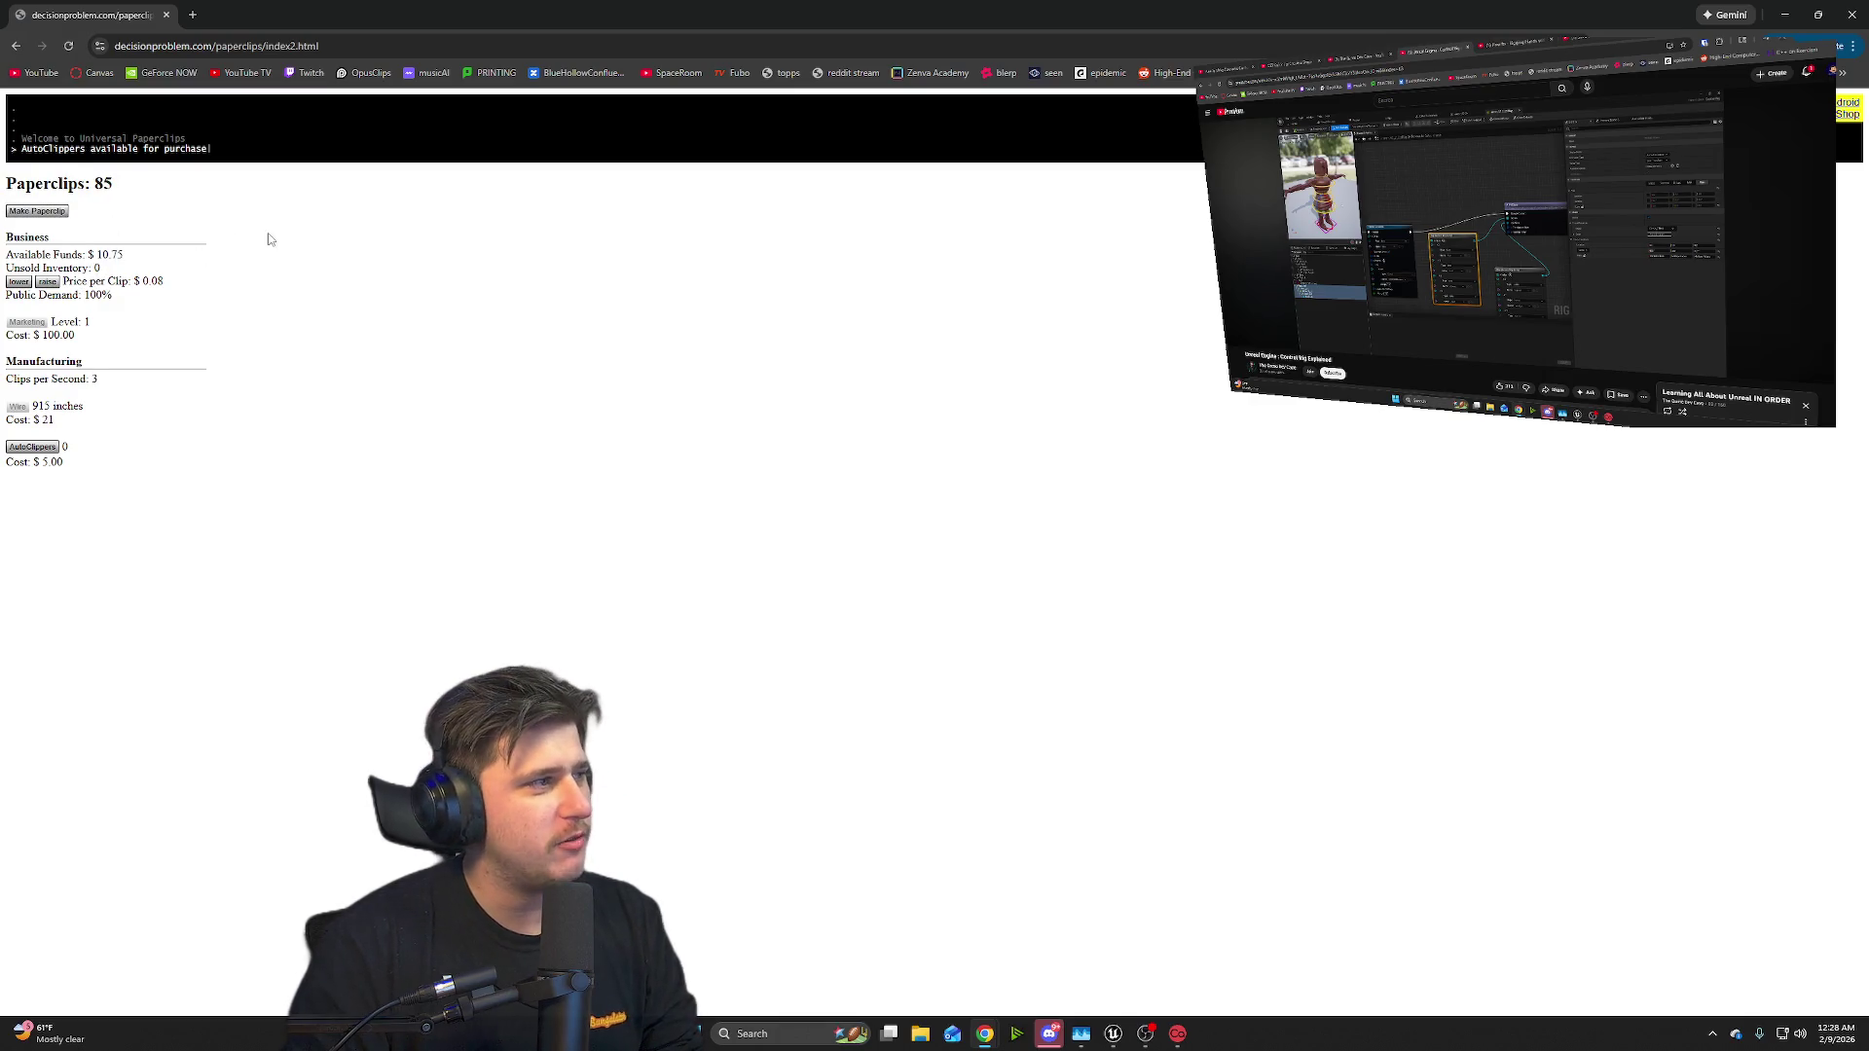
{"action": "mouse_move", "coordinate": [370, 15]}
{"action": "left_mouse_down"}
{"action": "mouse_move", "coordinate": [433, 54]}
{"action": "mouse_move", "coordinate": [1868, 195]}
{"action": "left_mouse_up"}
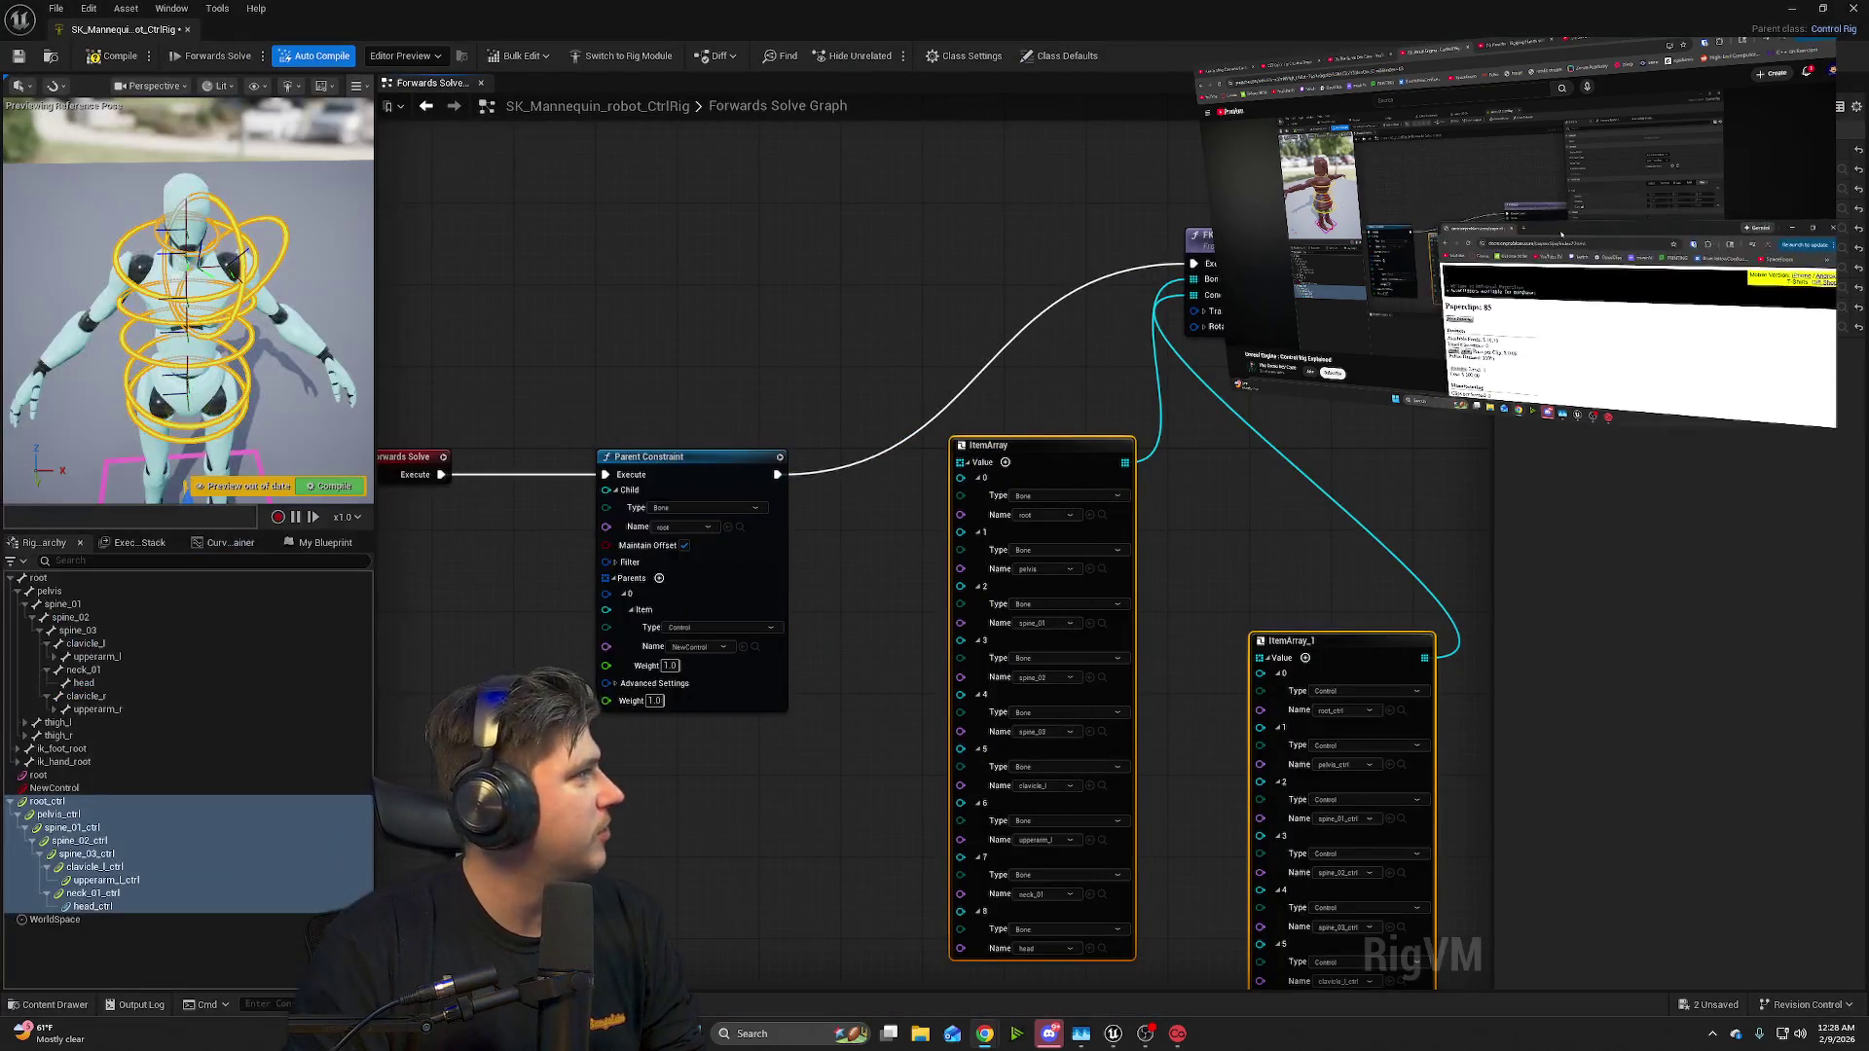
- Reposition and close the Paperclips game window on the second monitor
{"action": "left_click_drag", "start_coordinate": [1561, 234], "coordinate": [1485, 99]}
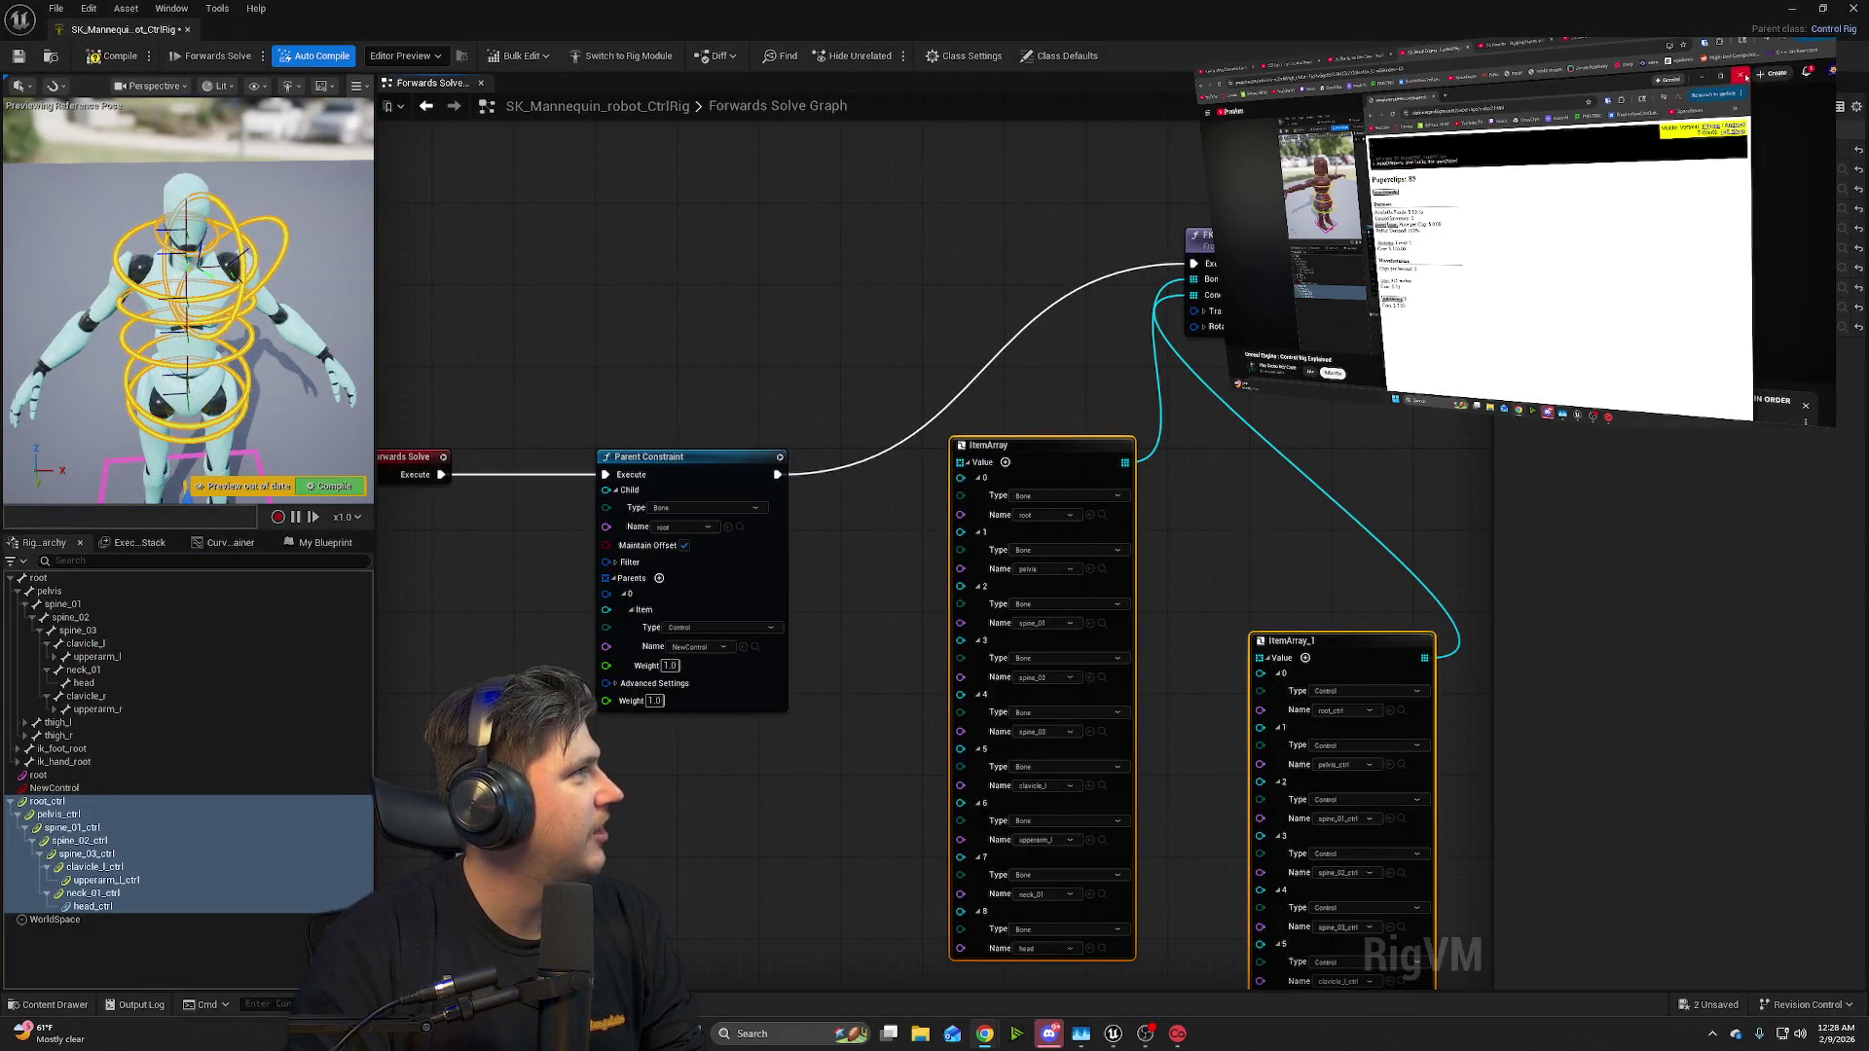
{"action": "left_click", "coordinate": [1743, 76]}
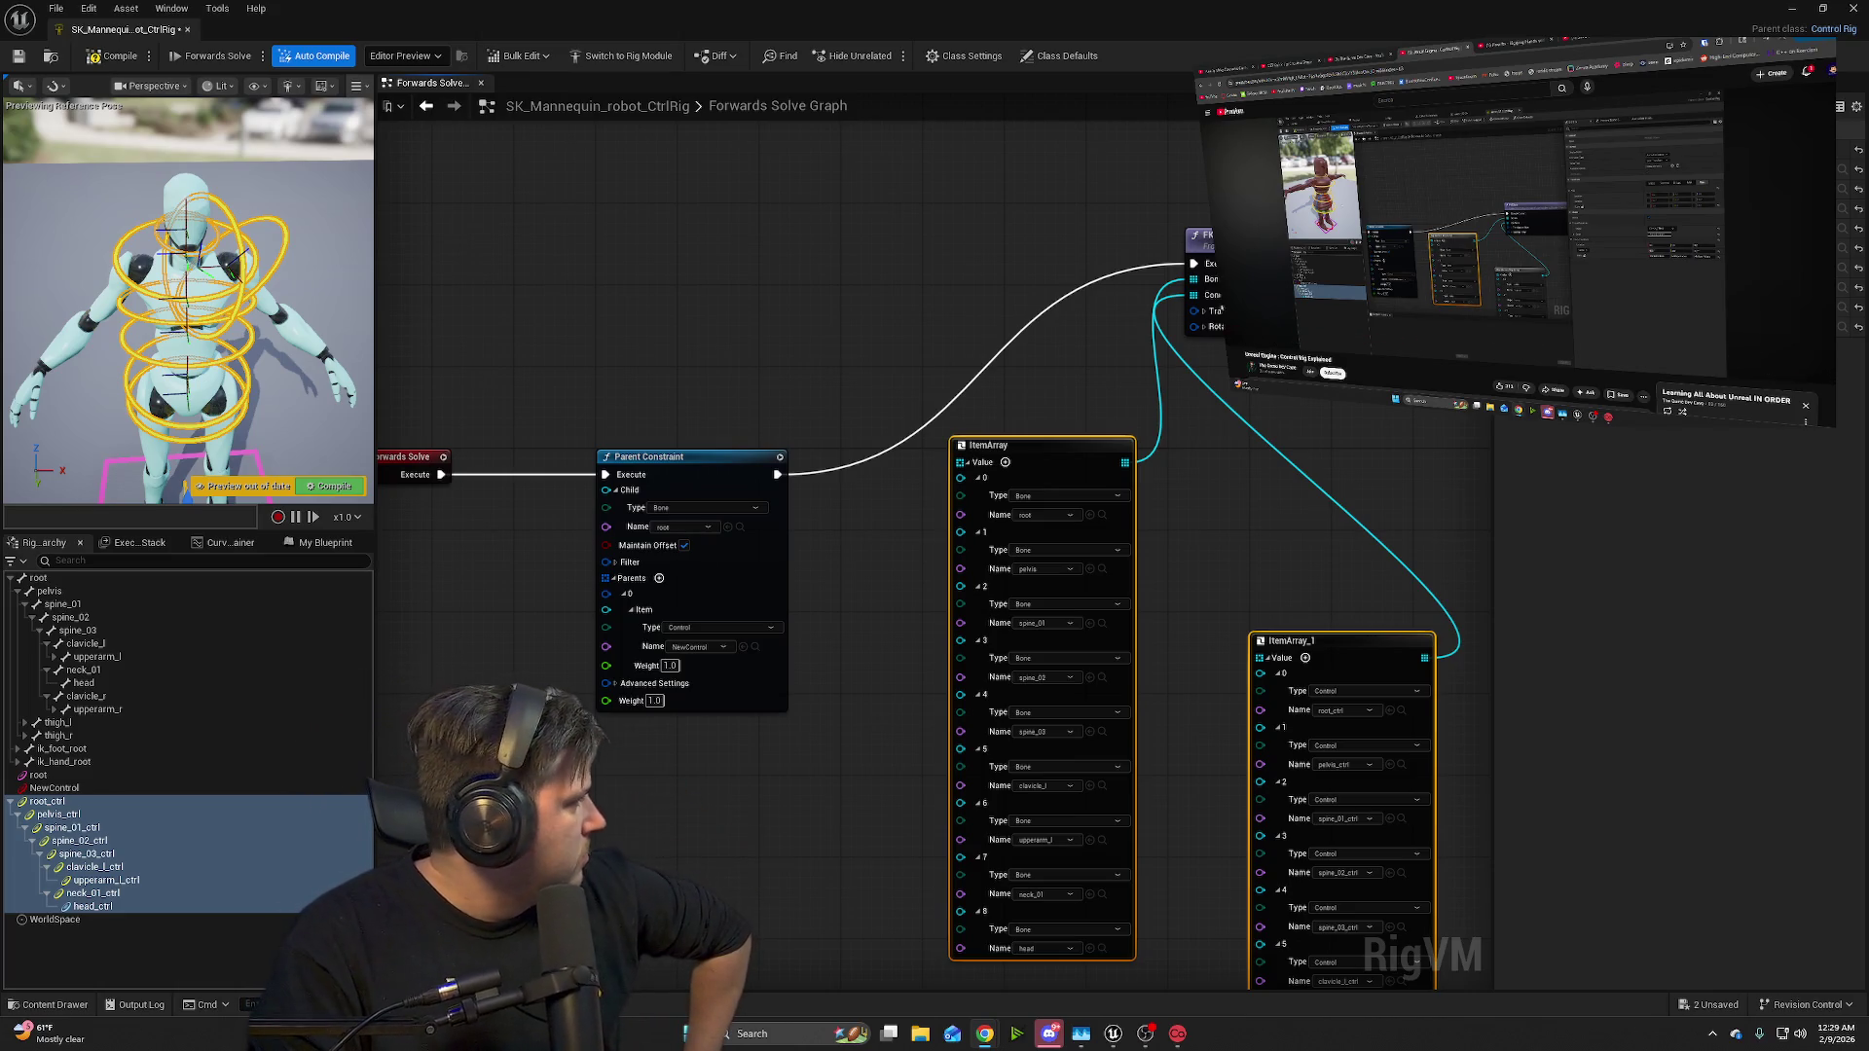
{"action": "mouse_move", "coordinate": [1232, 339]}
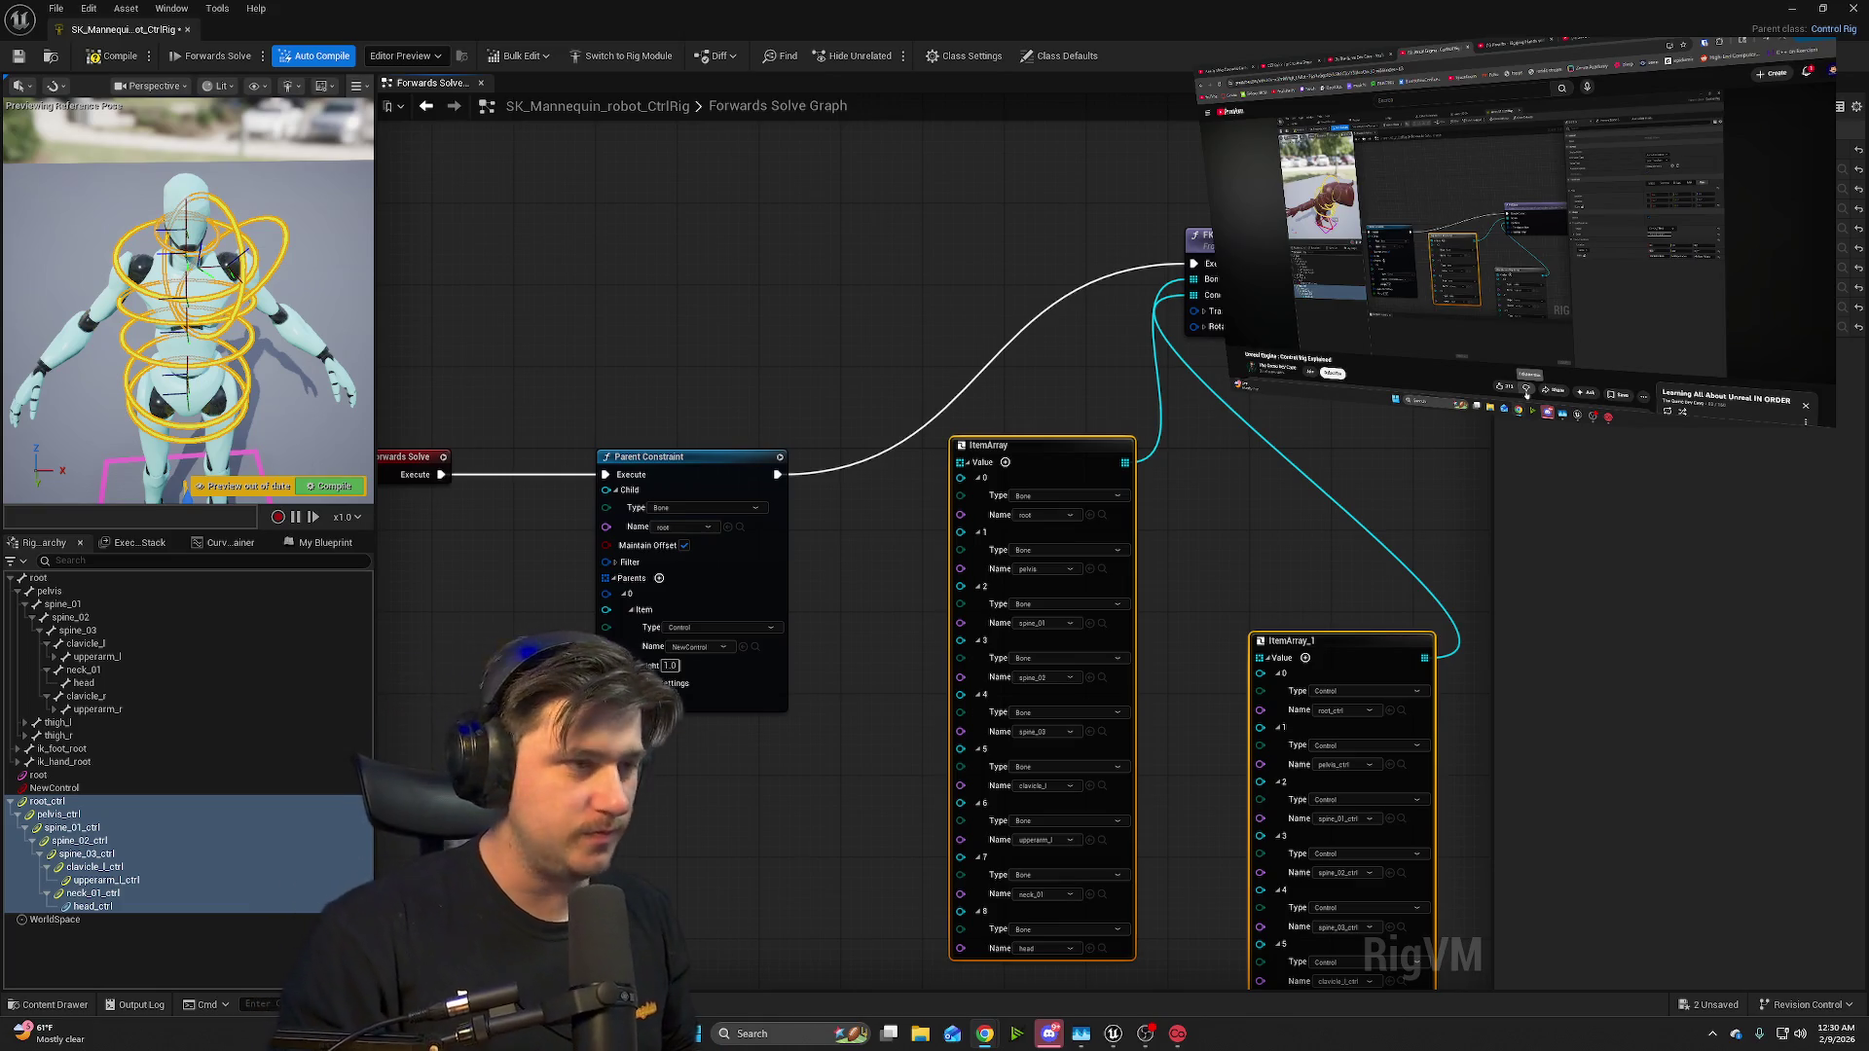
{"action": "mouse_move", "coordinate": [1467, 152]}
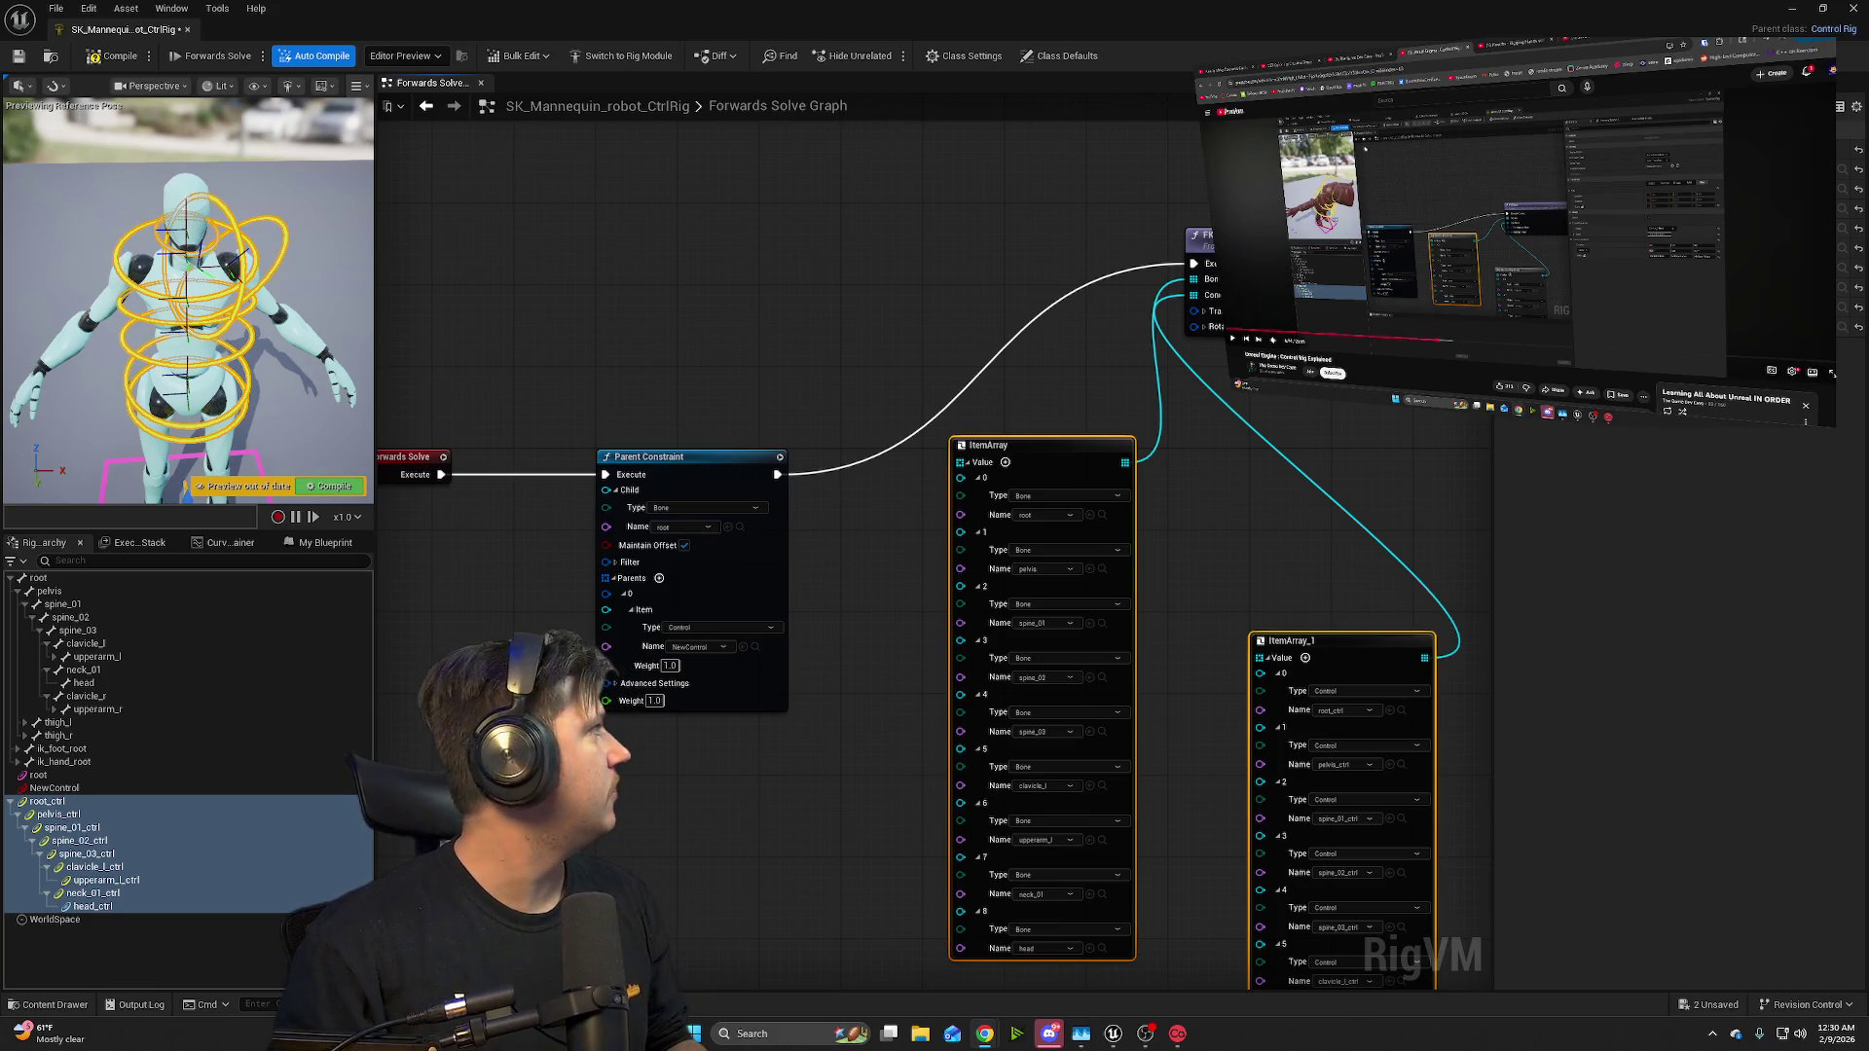
{"action": "mouse_move", "coordinate": [1519, 411]}
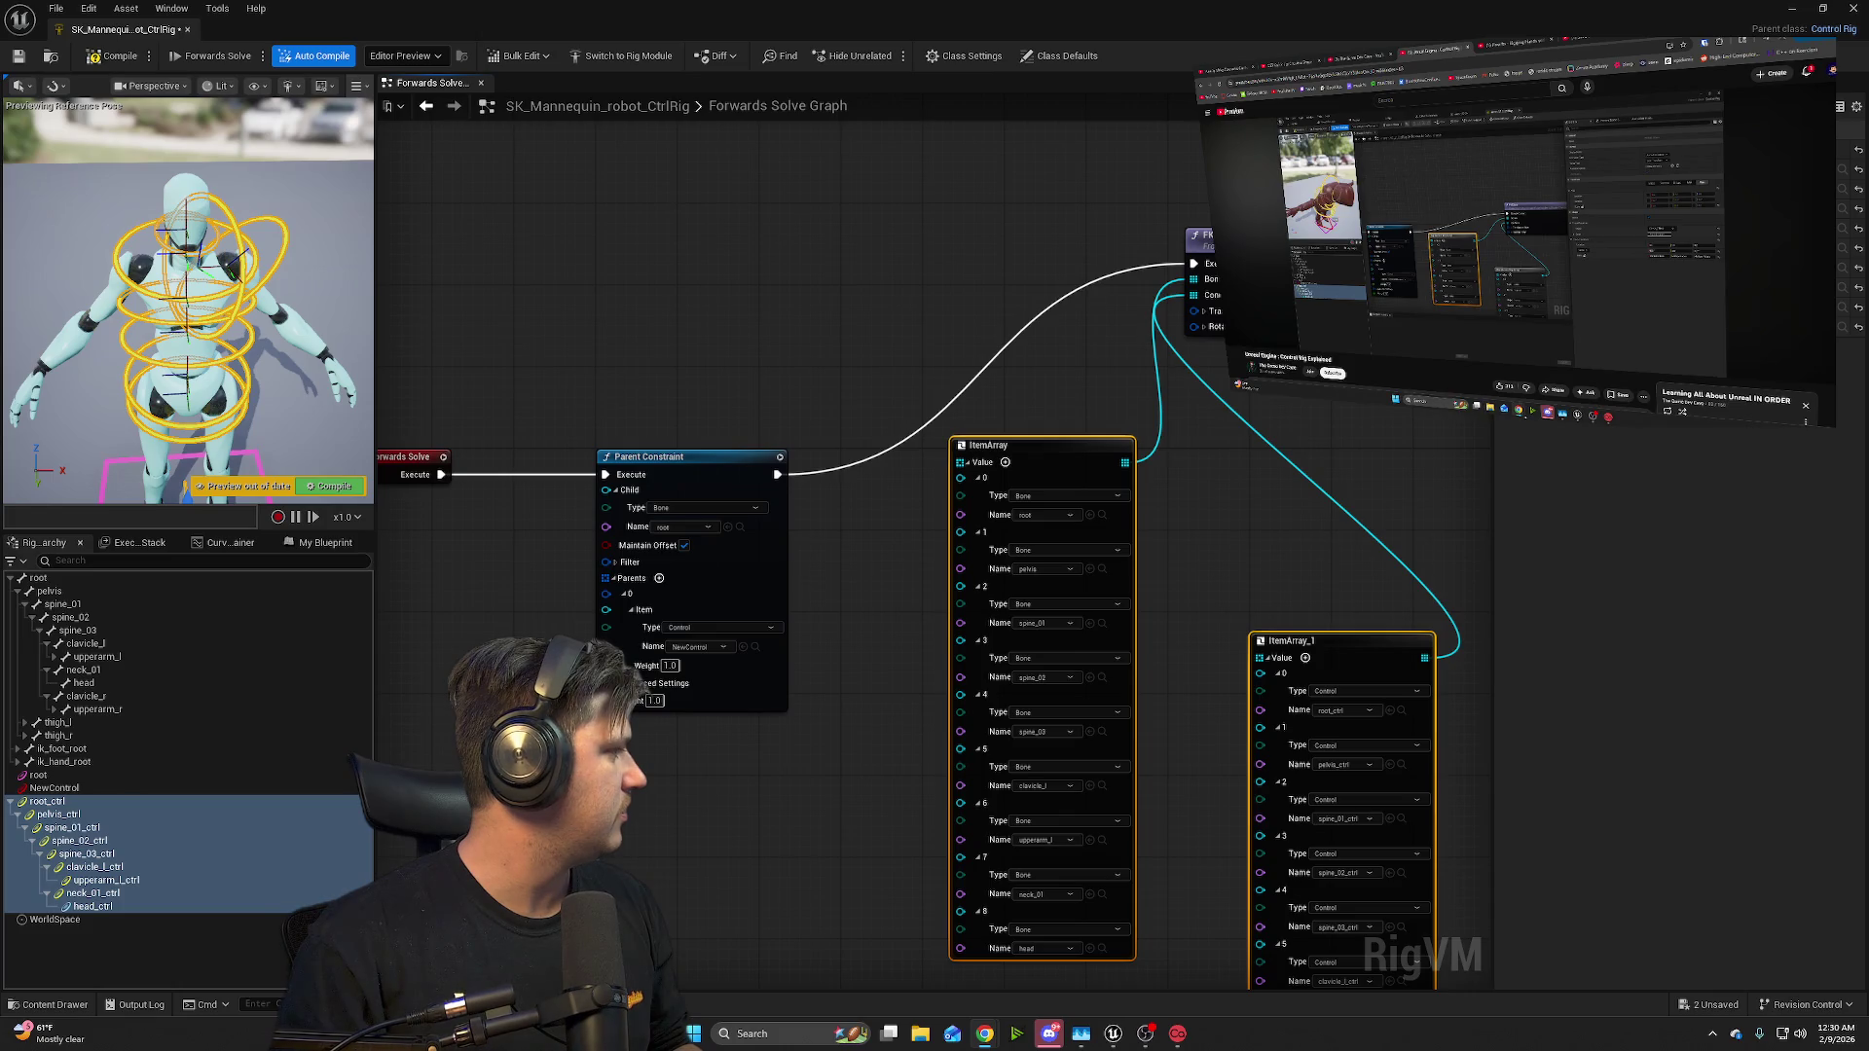
{"action": "left_click", "coordinate": [1440, 90]}
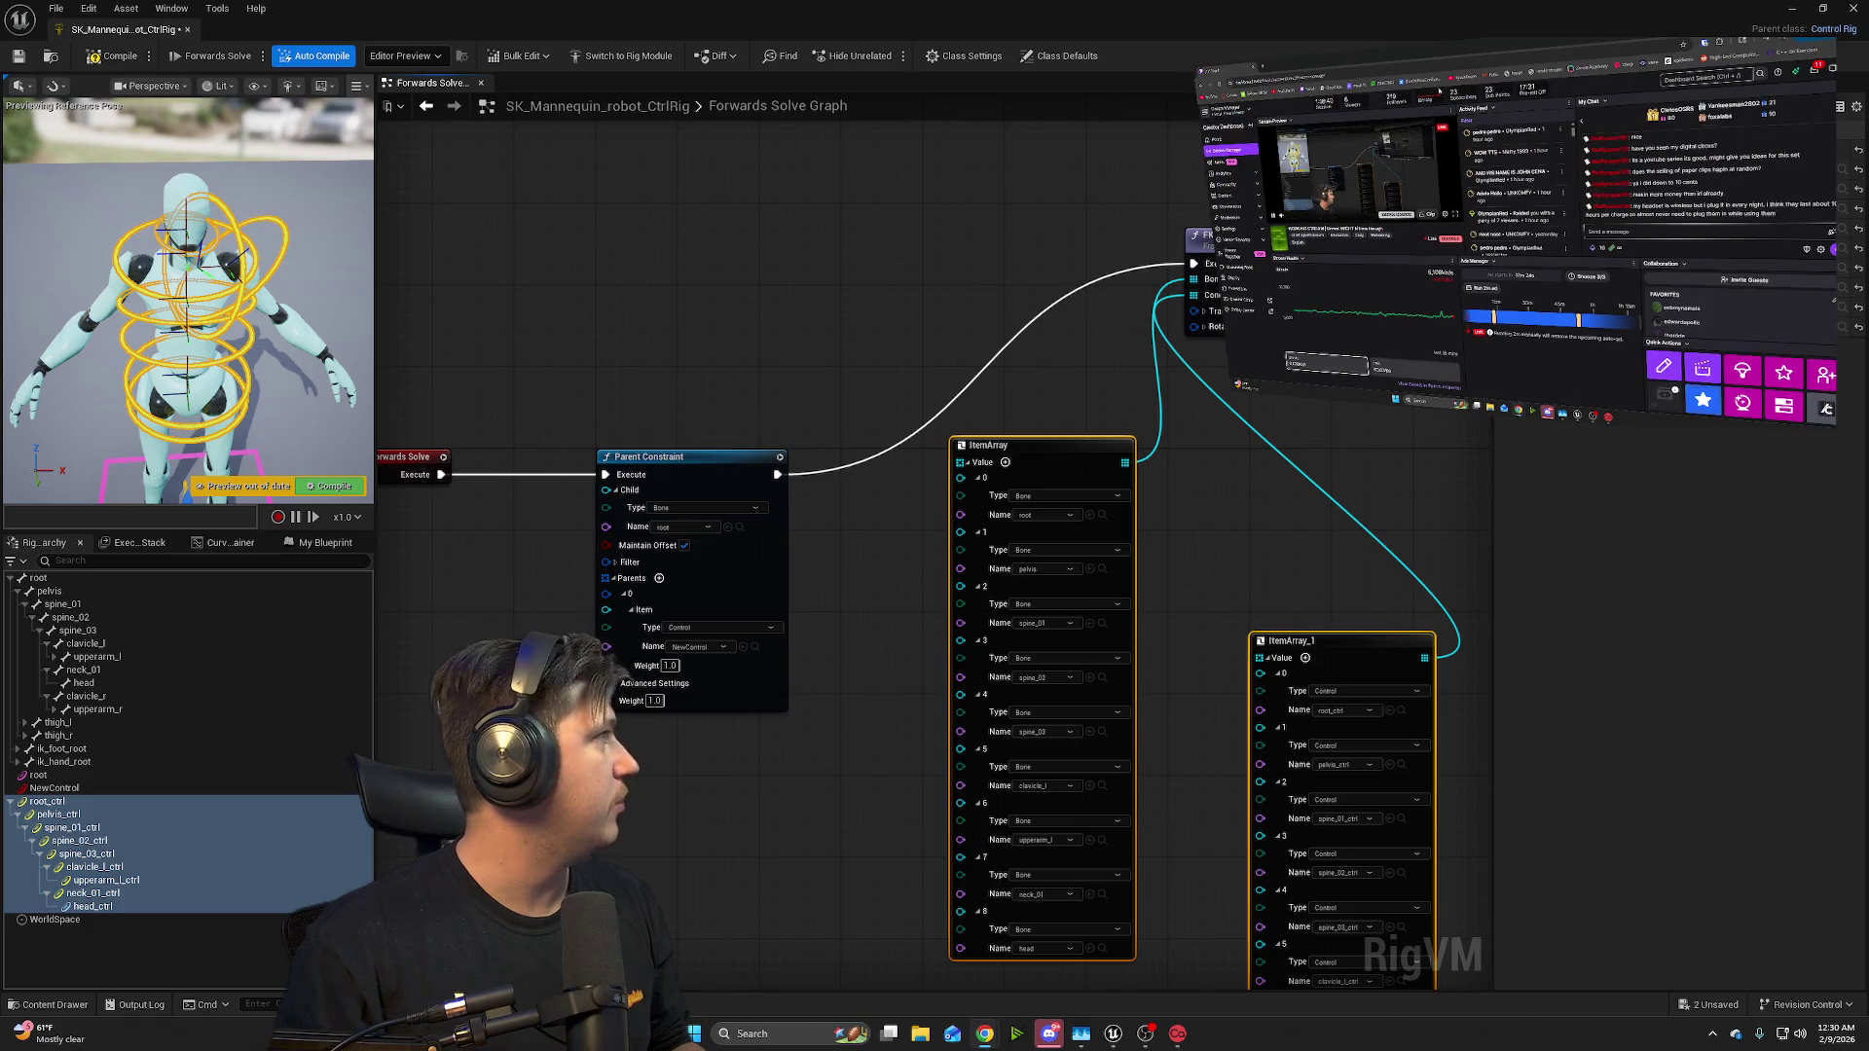
{"action": "key", "text": "ctrl+shift+Tab"}
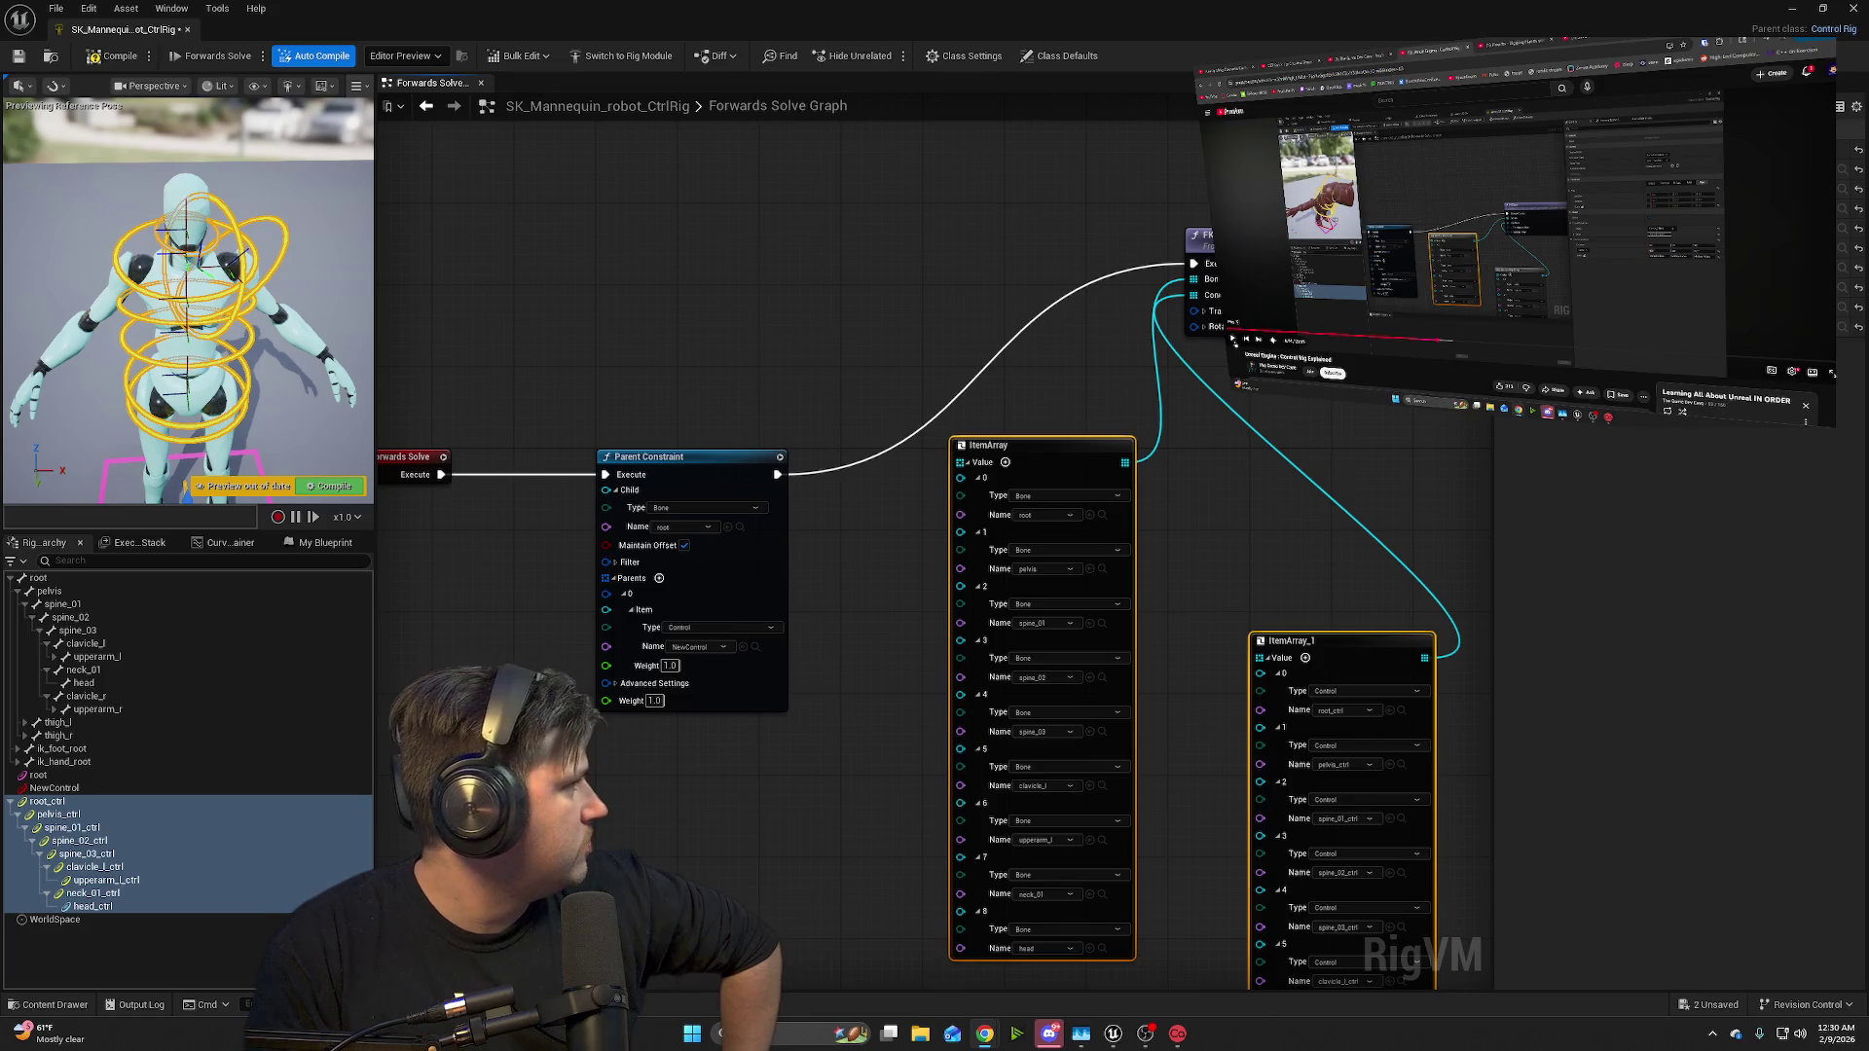
{"action": "left_click", "coordinate": [1234, 341]}
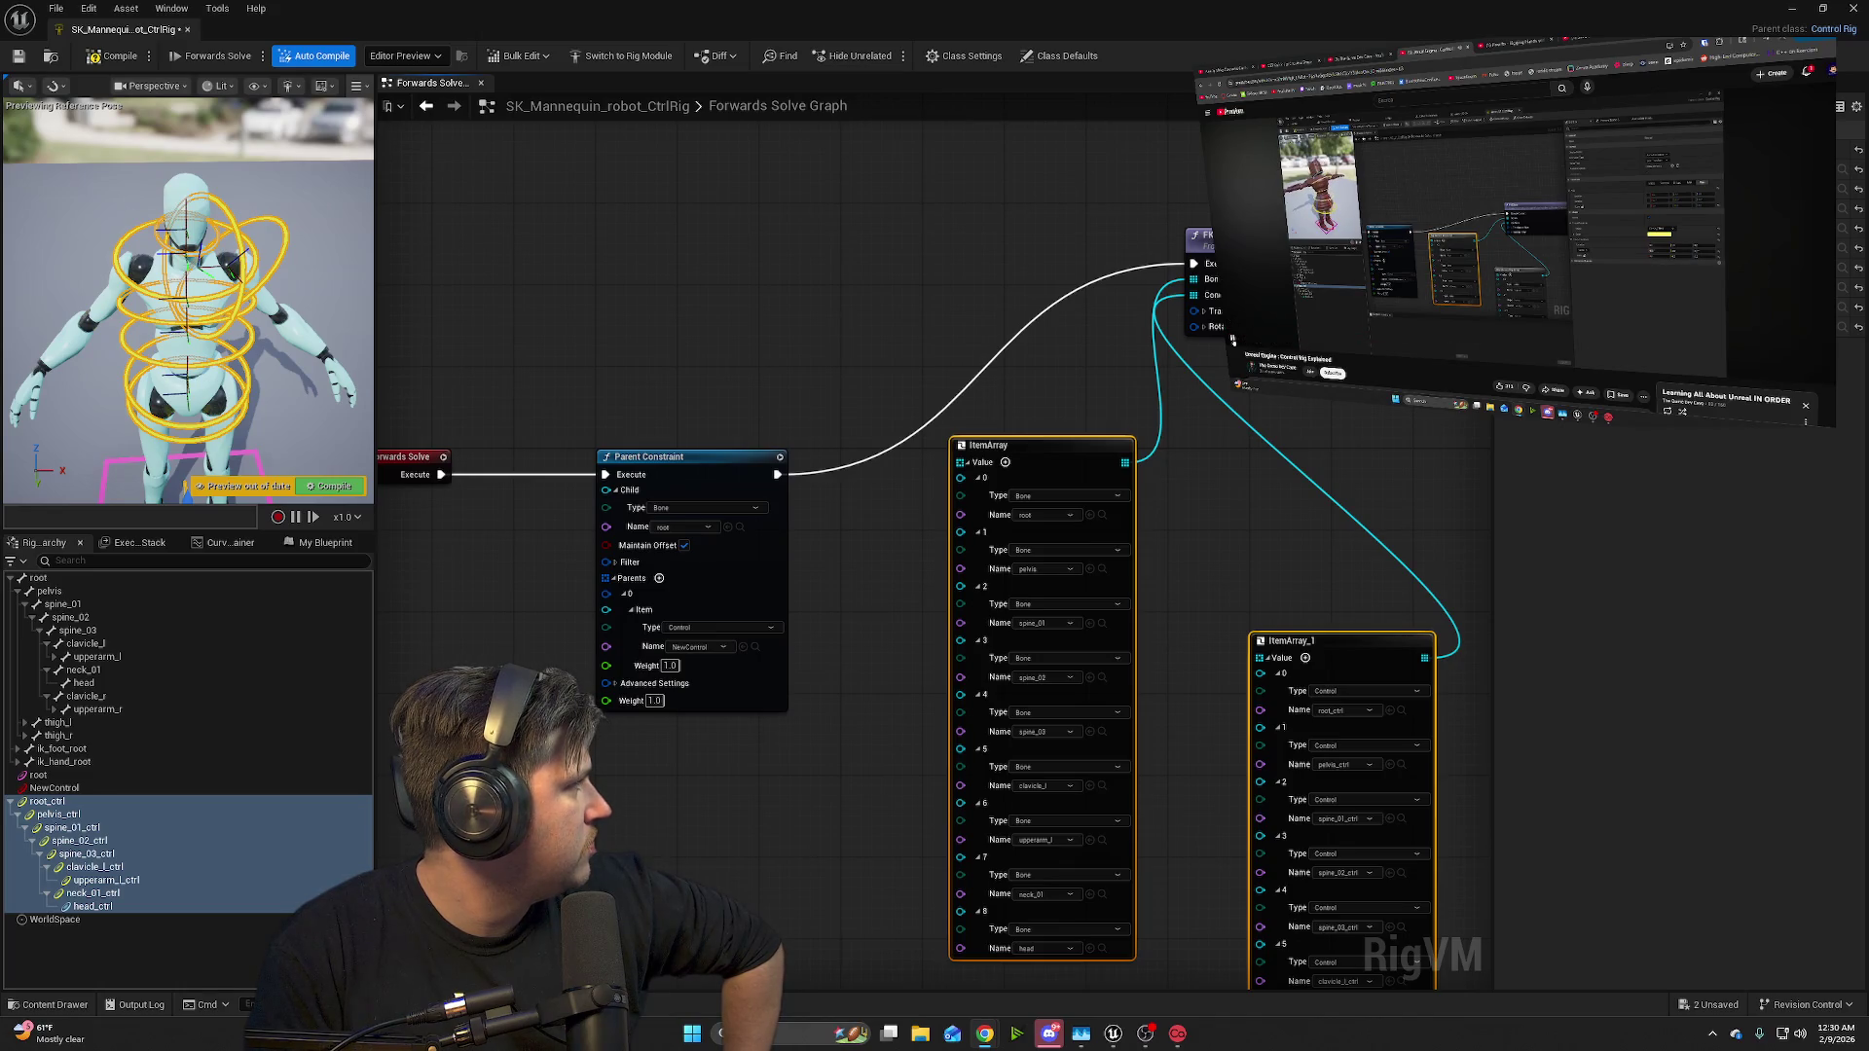
{"action": "mouse_move", "coordinate": [1232, 339]}
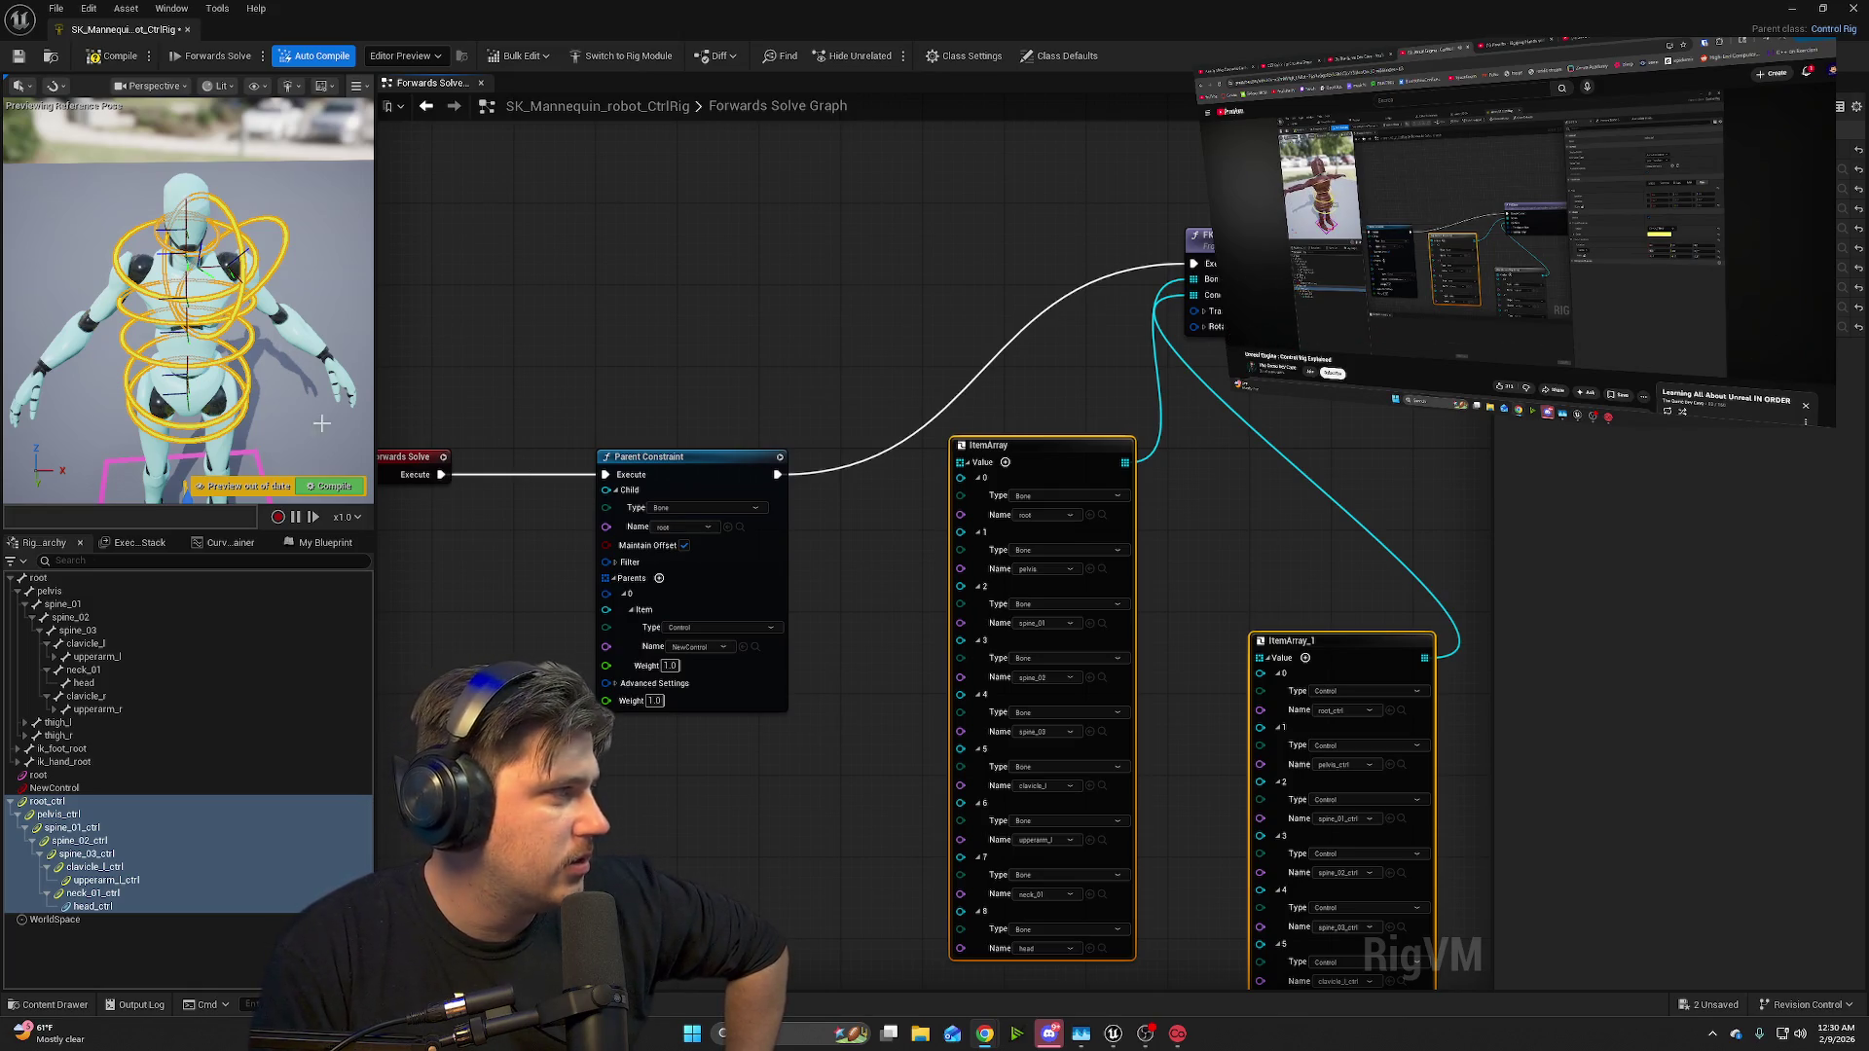
{"action": "left_click", "coordinate": [317, 763]}
- Rotate spine_03_ctrl 15° to bend the upper body, then move the rig editor aside
{"action": "left_click", "coordinate": [195, 827]}
{"action": "left_click", "coordinate": [214, 852]}
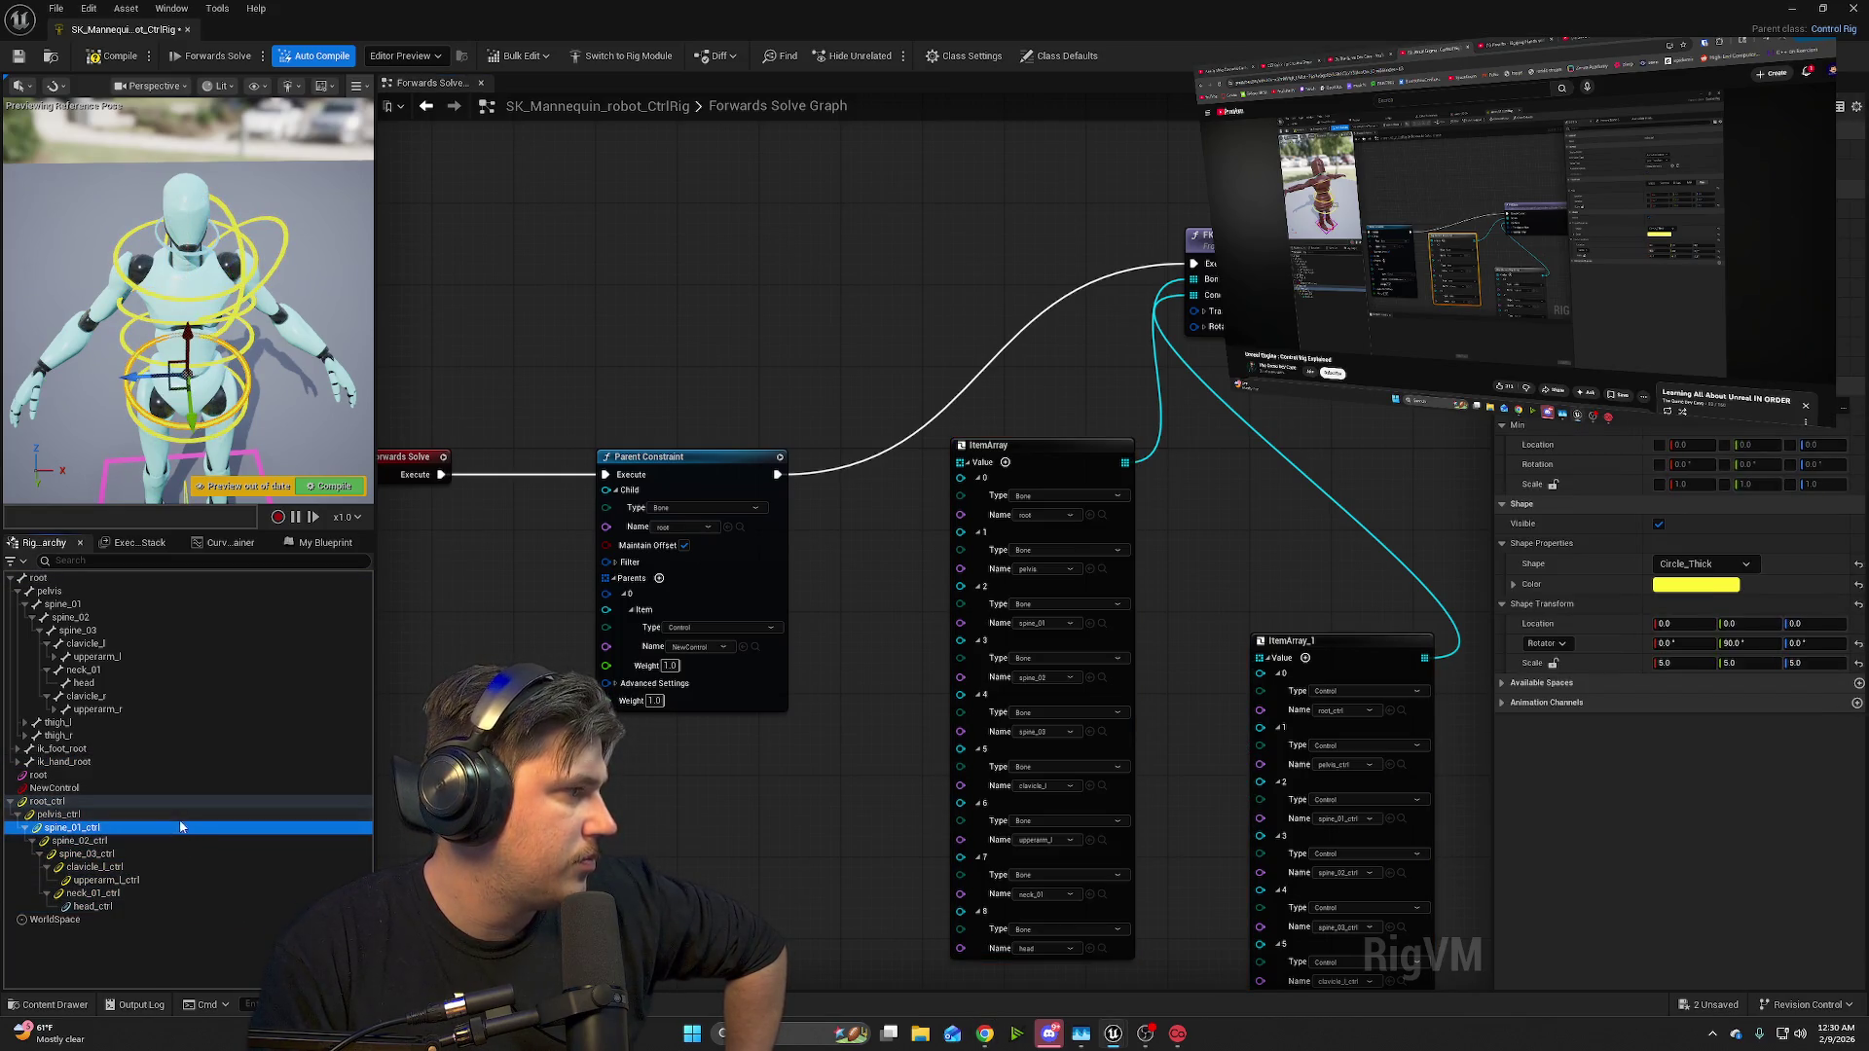
{"action": "left_click", "coordinate": [156, 842]}
{"action": "left_click", "coordinate": [153, 855]}
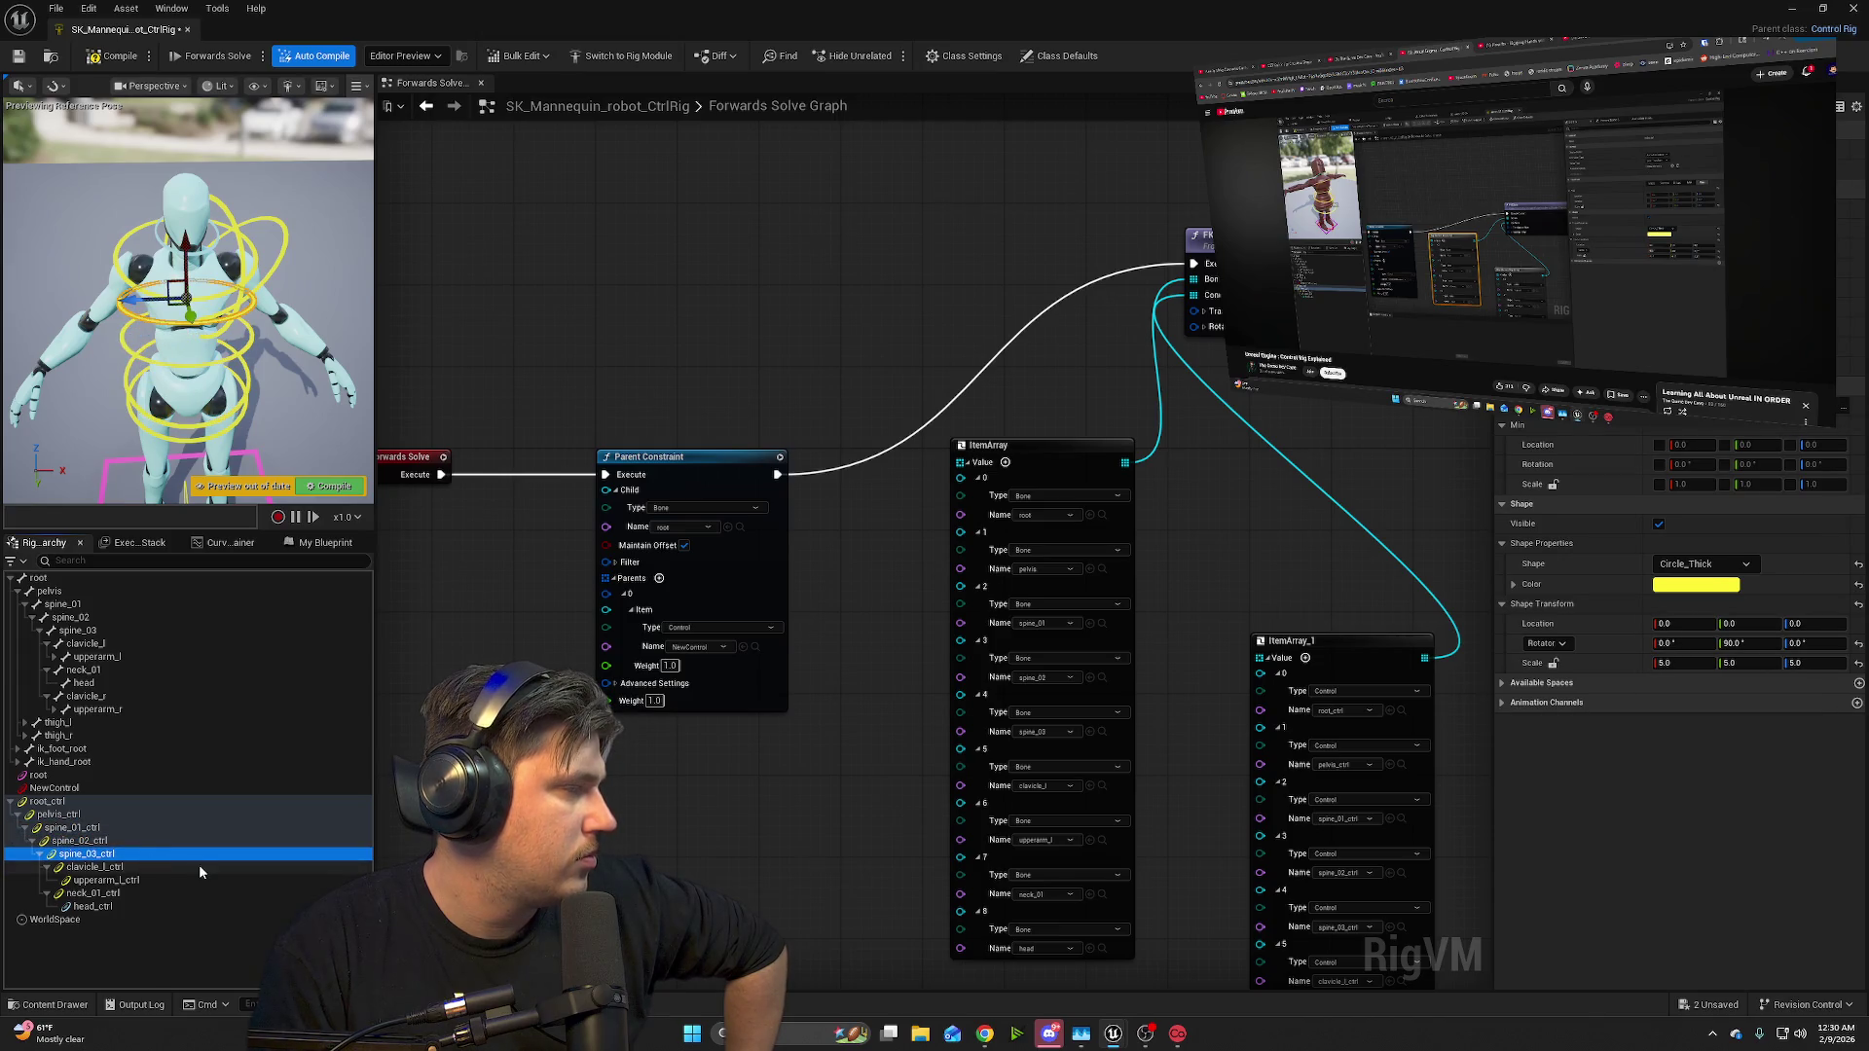
{"action": "mouse_move", "coordinate": [280, 398]}
{"action": "left_mouse_down"}
{"action": "mouse_move", "coordinate": [313, 380]}
{"action": "mouse_move", "coordinate": [277, 370]}
{"action": "mouse_move", "coordinate": [299, 368]}
{"action": "left_mouse_up"}
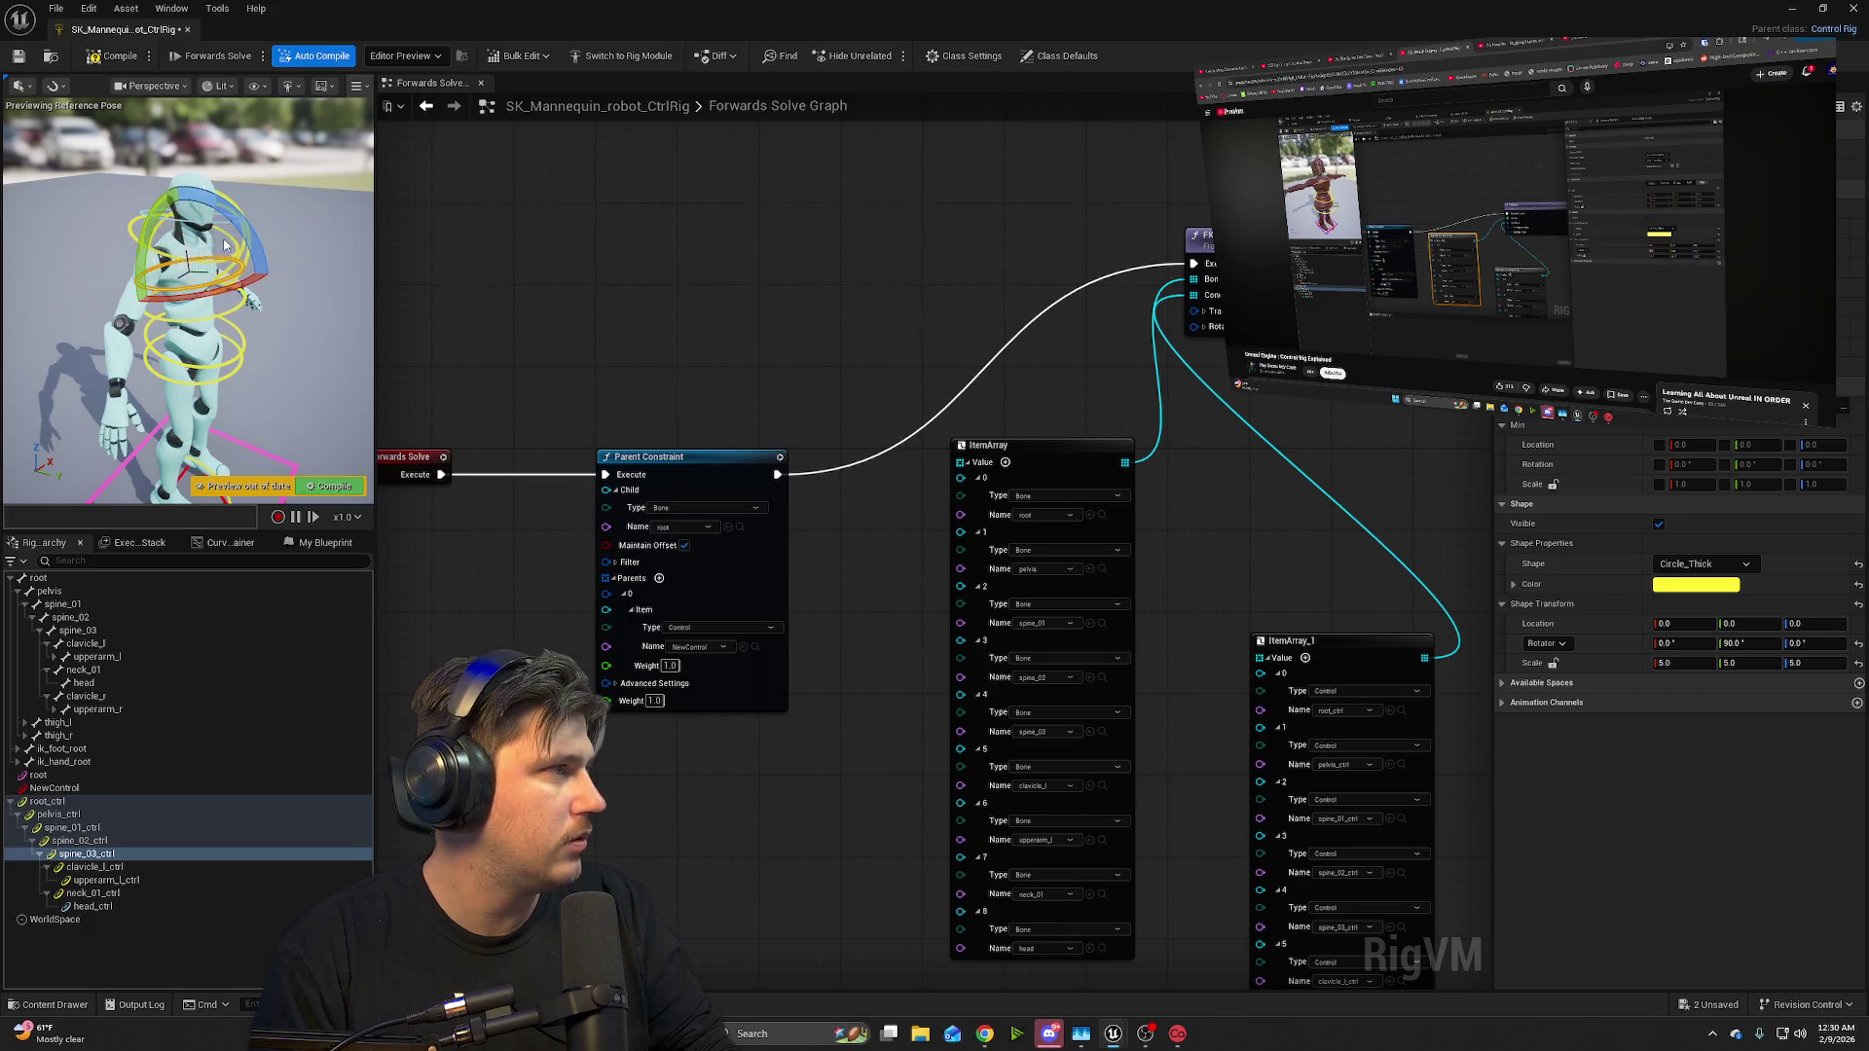
{"action": "mouse_move", "coordinate": [256, 238]}
{"action": "left_mouse_down"}
{"action": "mouse_move", "coordinate": [216, 292]}
{"action": "mouse_move", "coordinate": [248, 280]}
{"action": "left_mouse_up"}
{"action": "left_click_drag", "start_coordinate": [646, 17], "coordinate": [682, 0]}
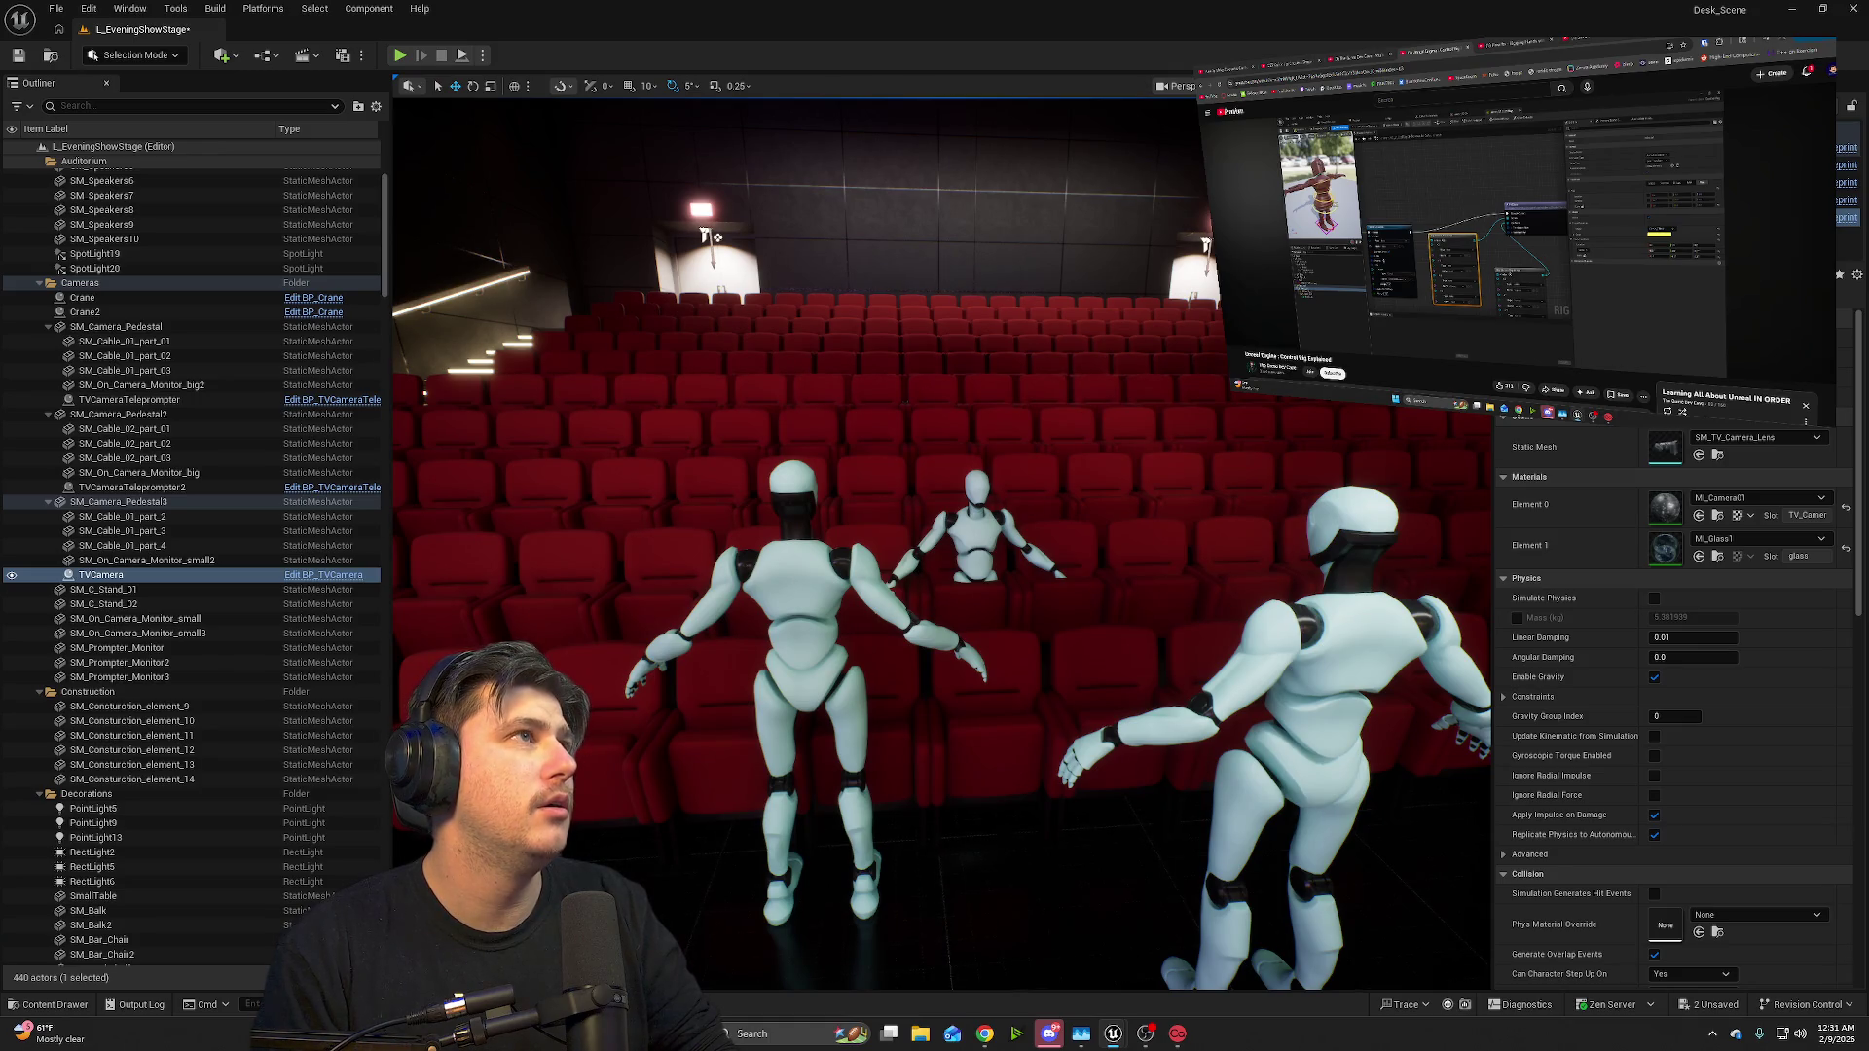
- Fly the viewport camera toward the posed mannequins among the red auditorium seats
{"action": "left_click_drag", "start_coordinate": [1295, 536], "coordinate": [1149, 520]}
{"action": "left_click_drag", "start_coordinate": [857, 202], "coordinate": [1099, 330]}
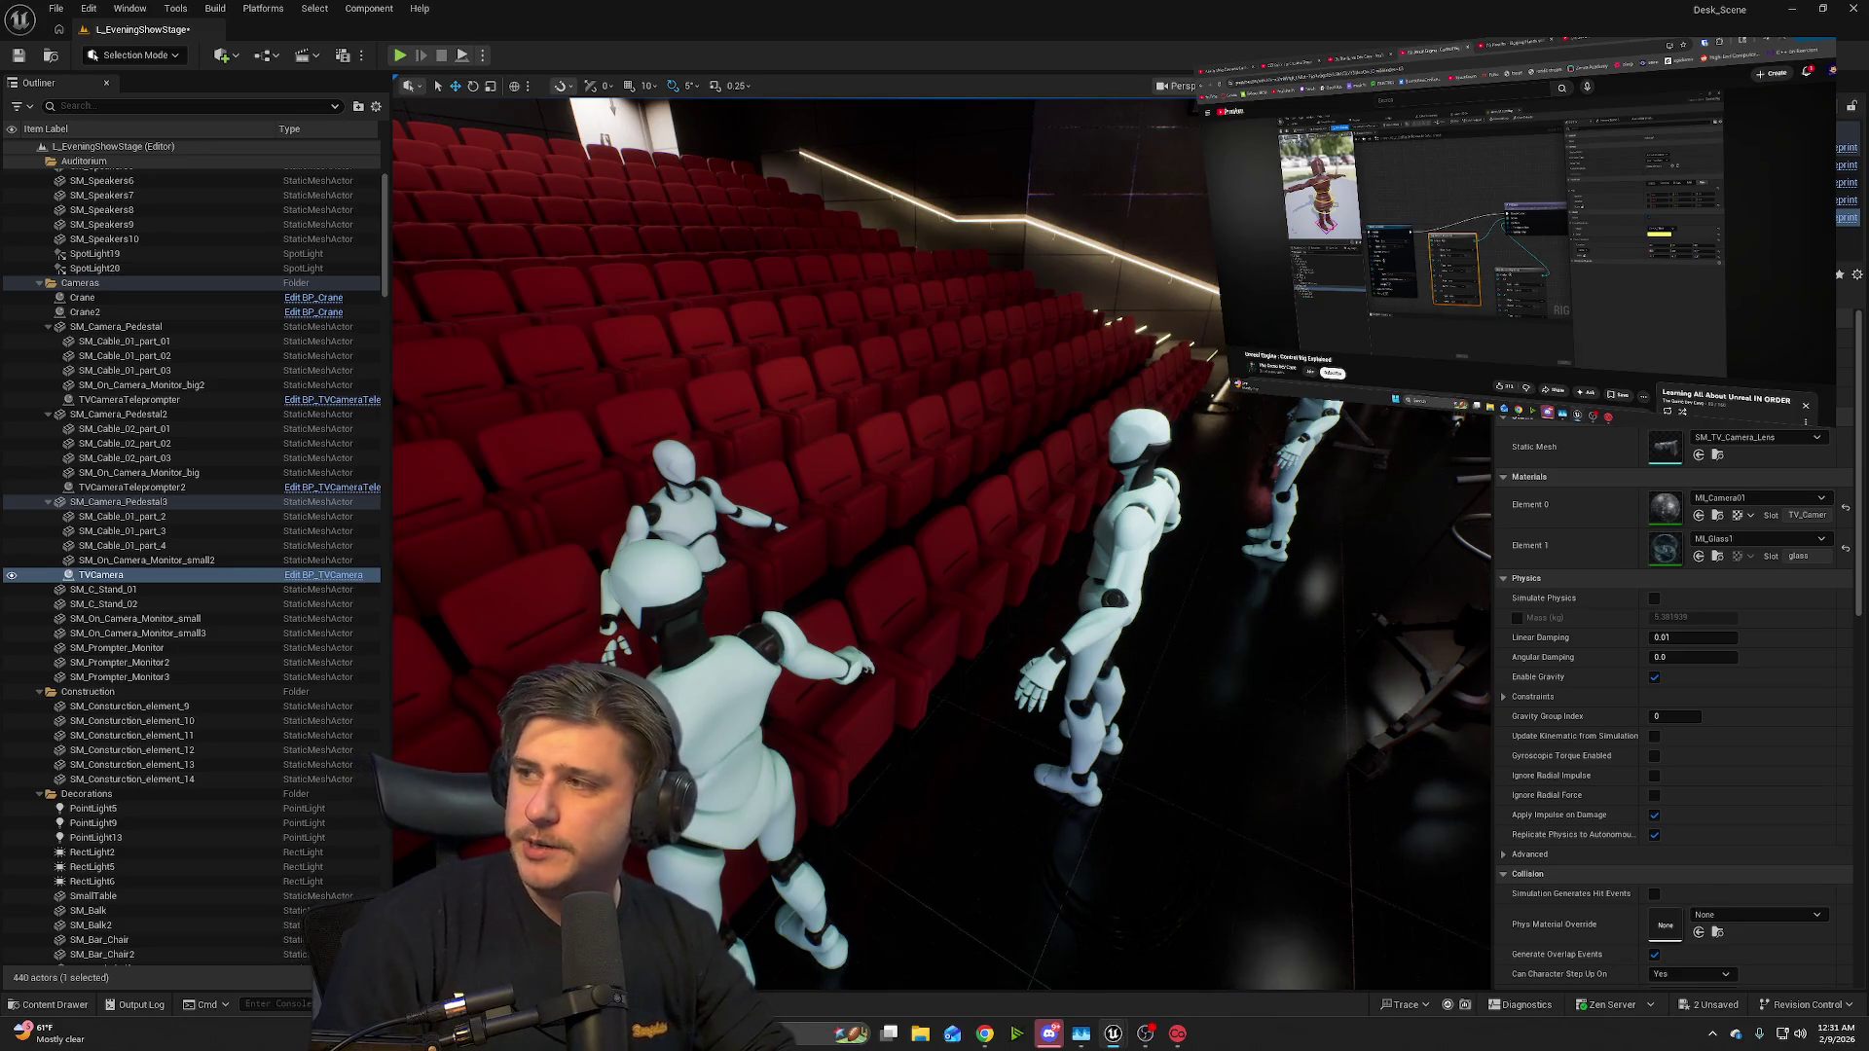
{"action": "mouse_move", "coordinate": [1775, 273]}
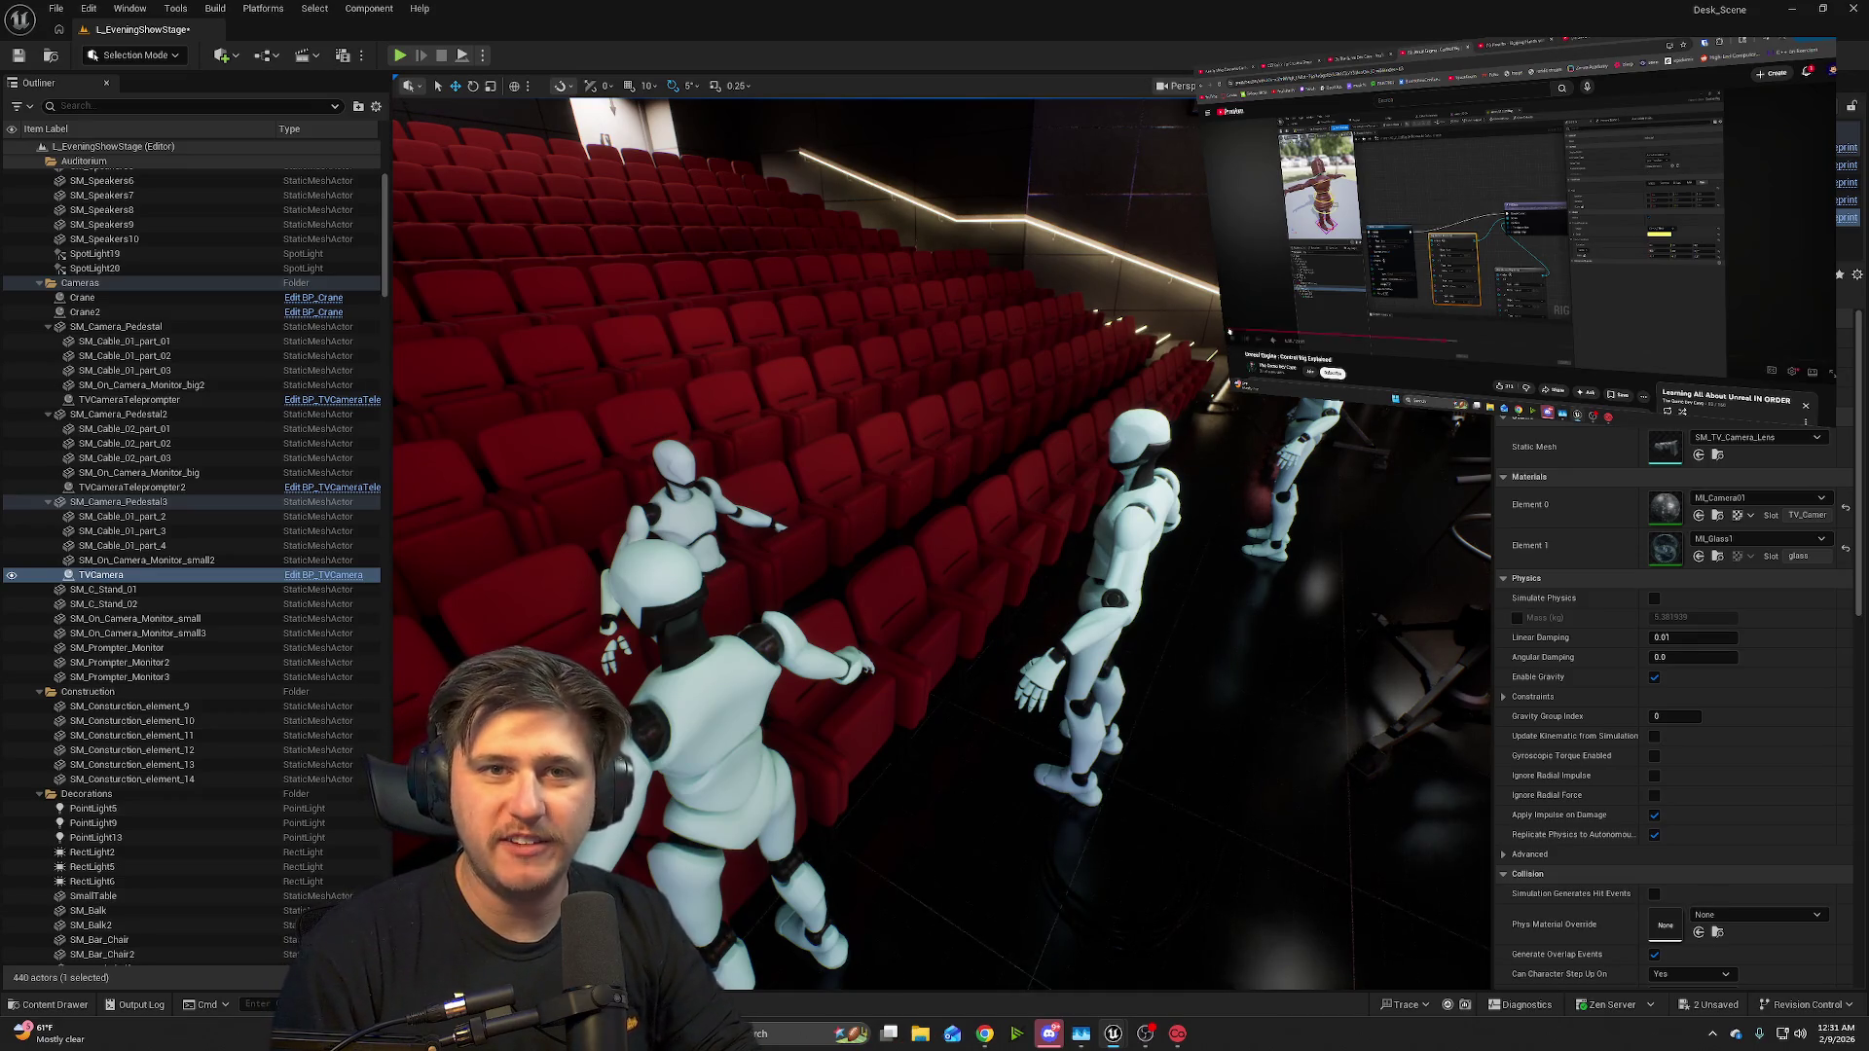
{"action": "mouse_move", "coordinate": [1232, 335]}
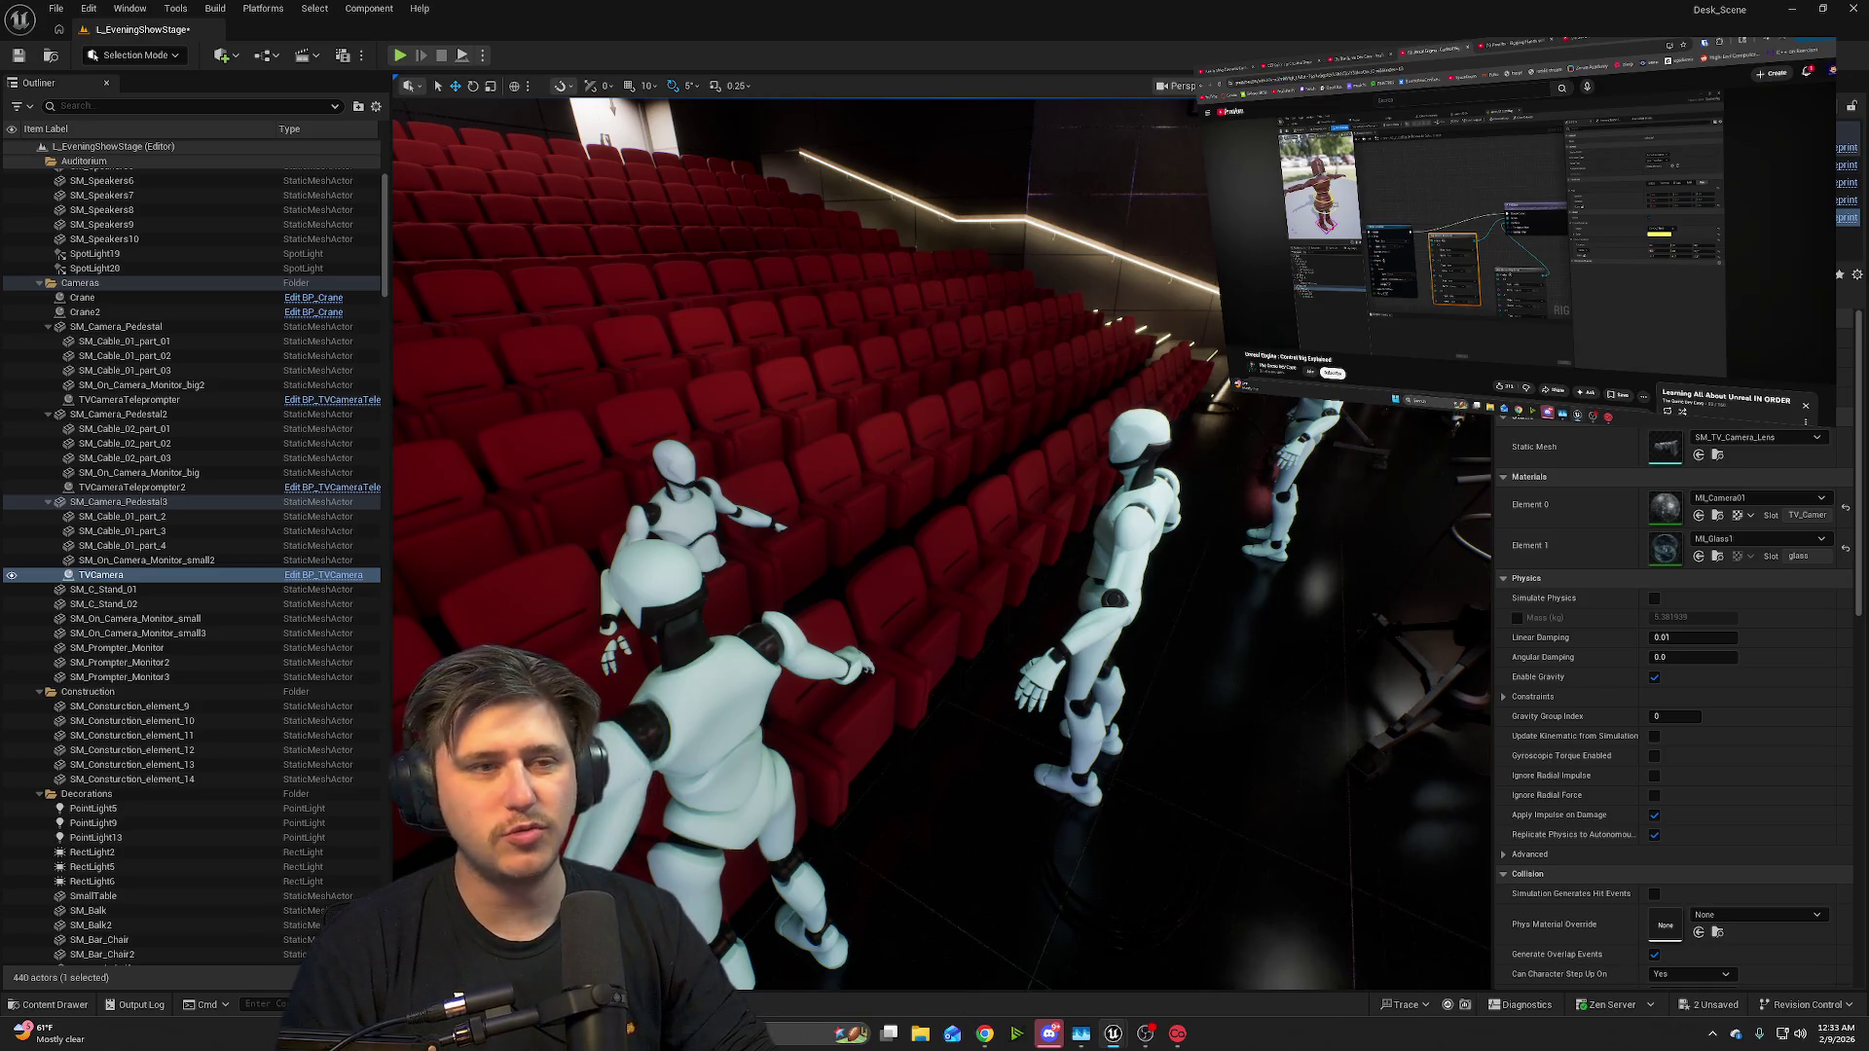
{"action": "mouse_move", "coordinate": [1783, 269]}
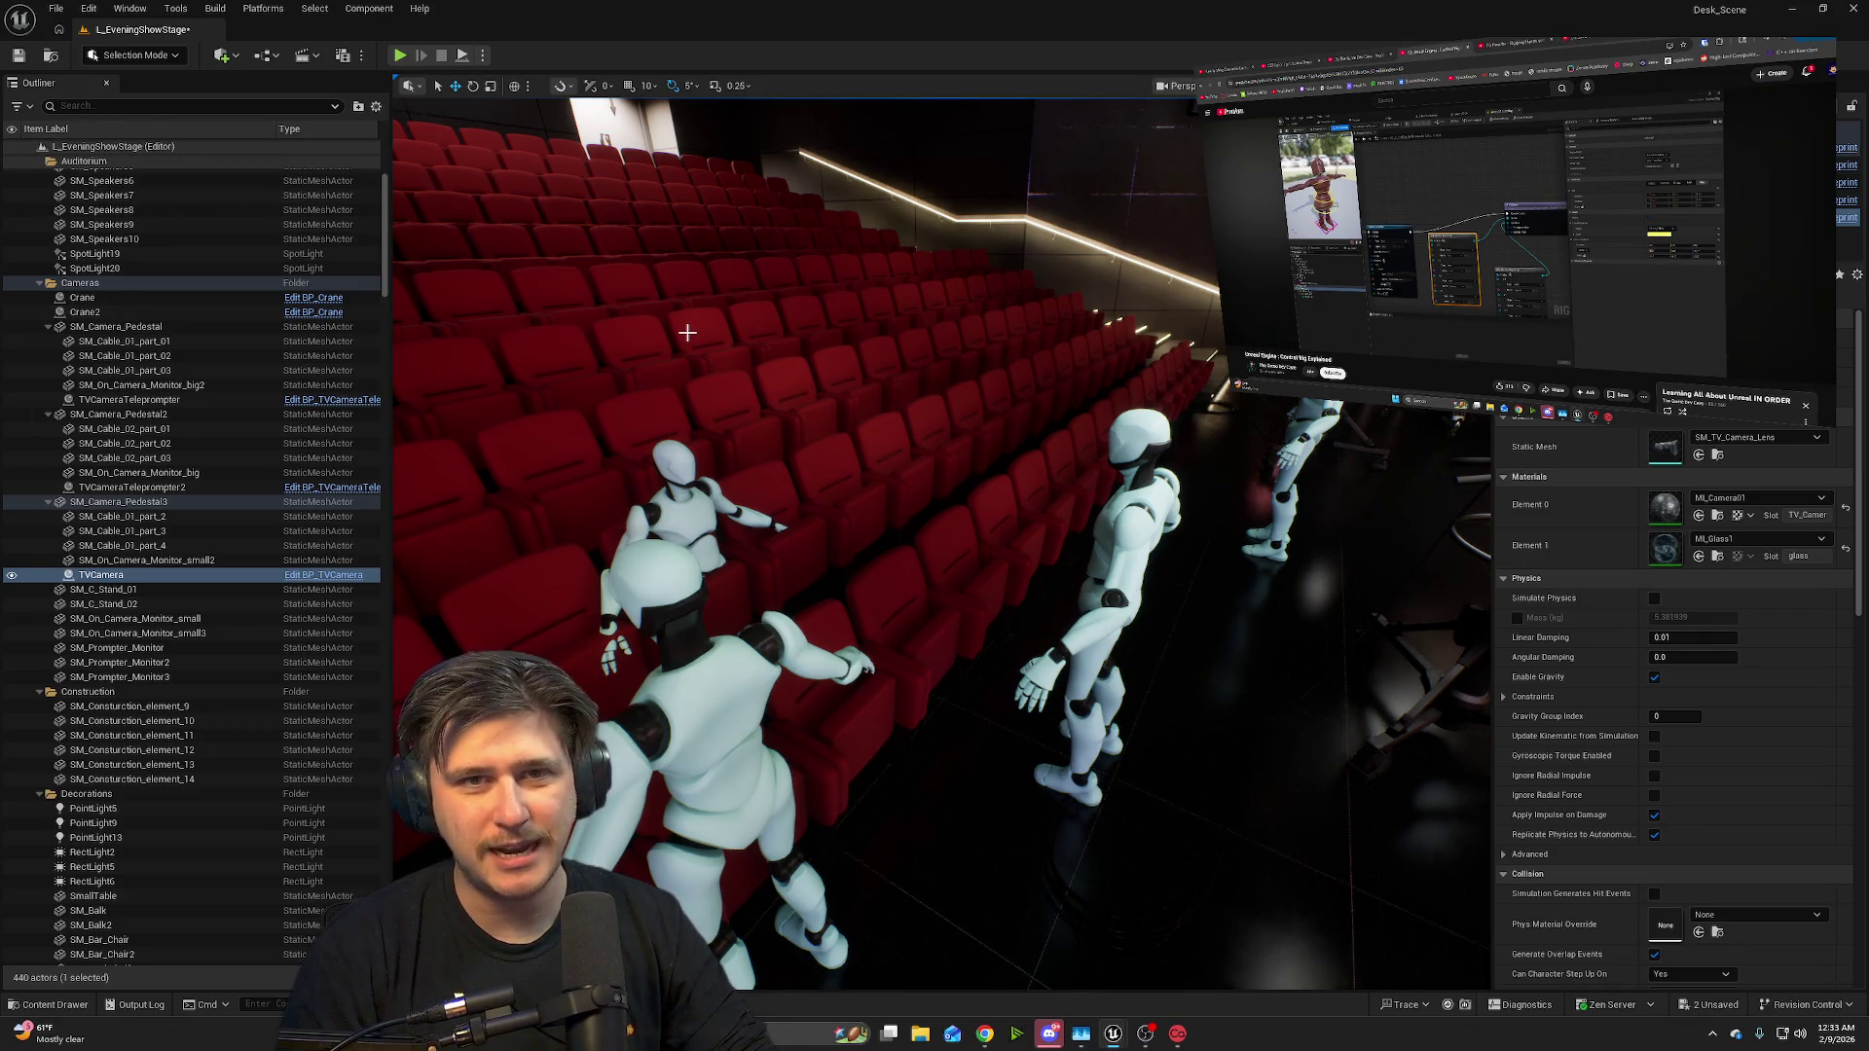
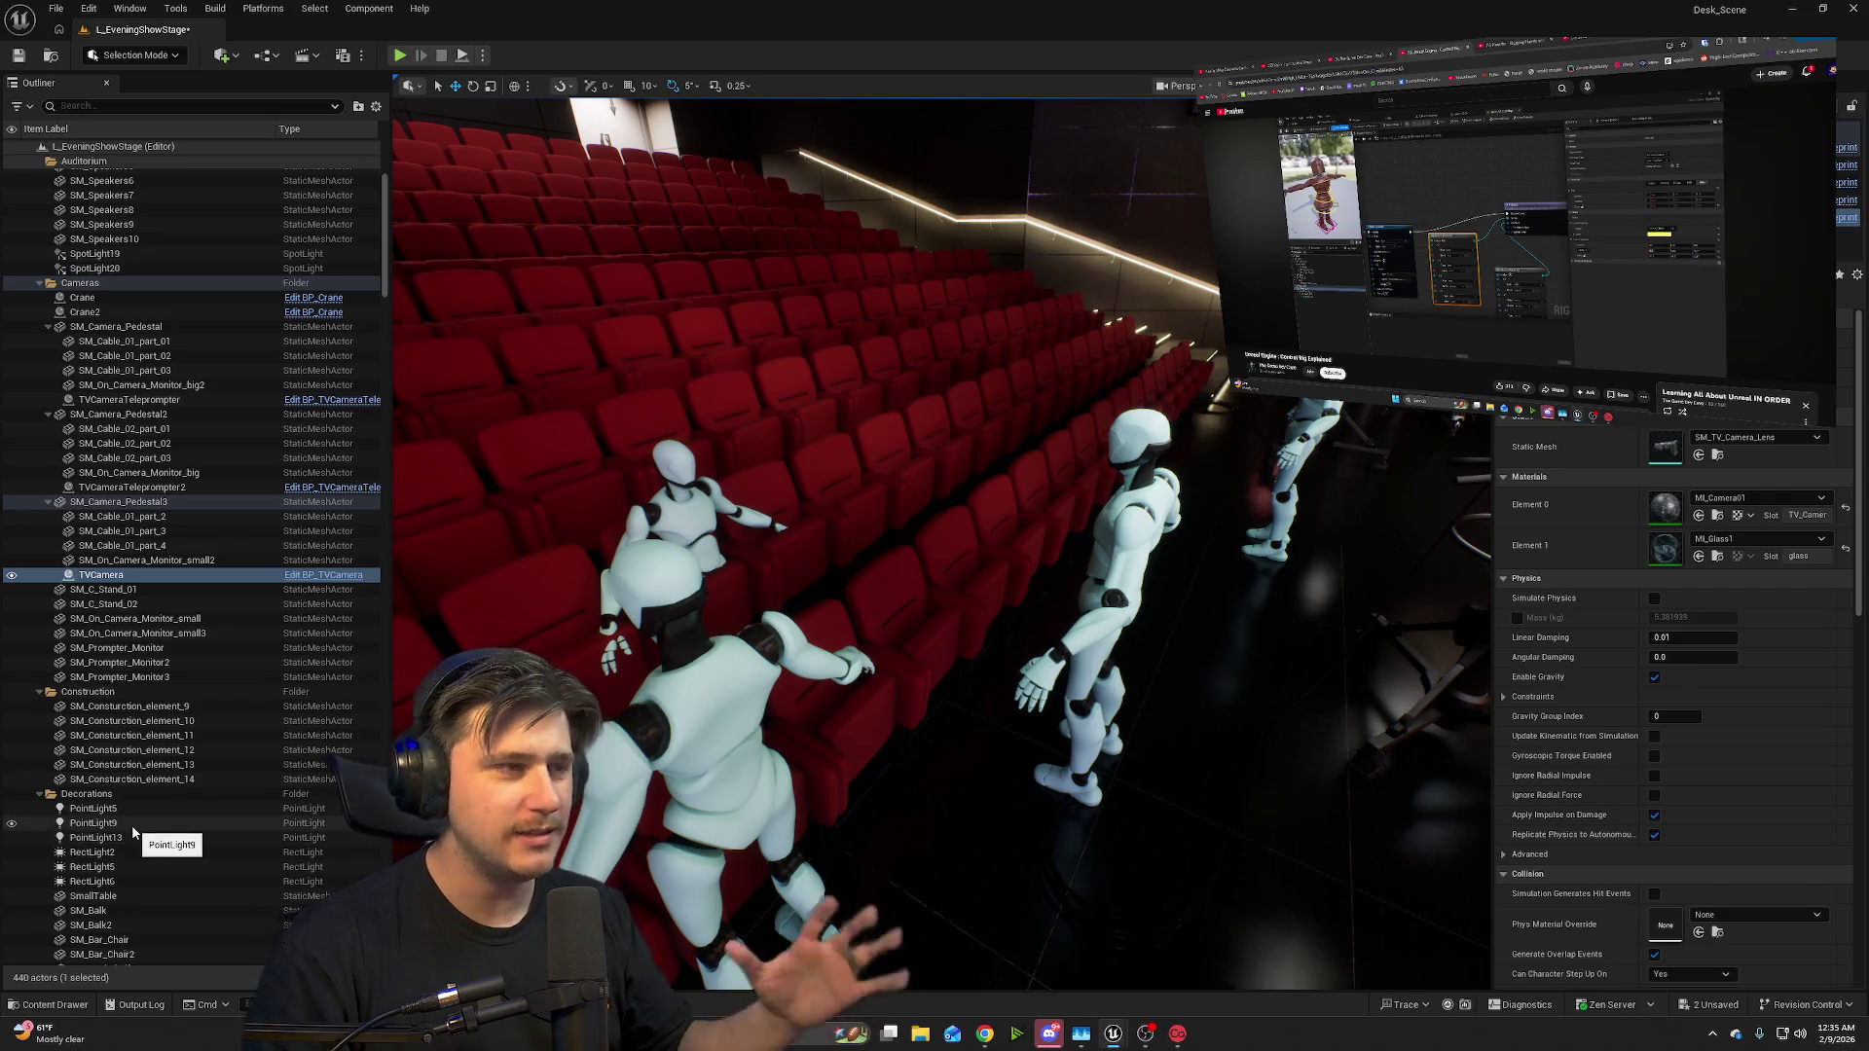
- Bring the SK_Mannequin_robot_CtrlRig editor over the level and maximize its Forwards Solve graph
{"action": "mouse_move", "coordinate": [1245, 342]}
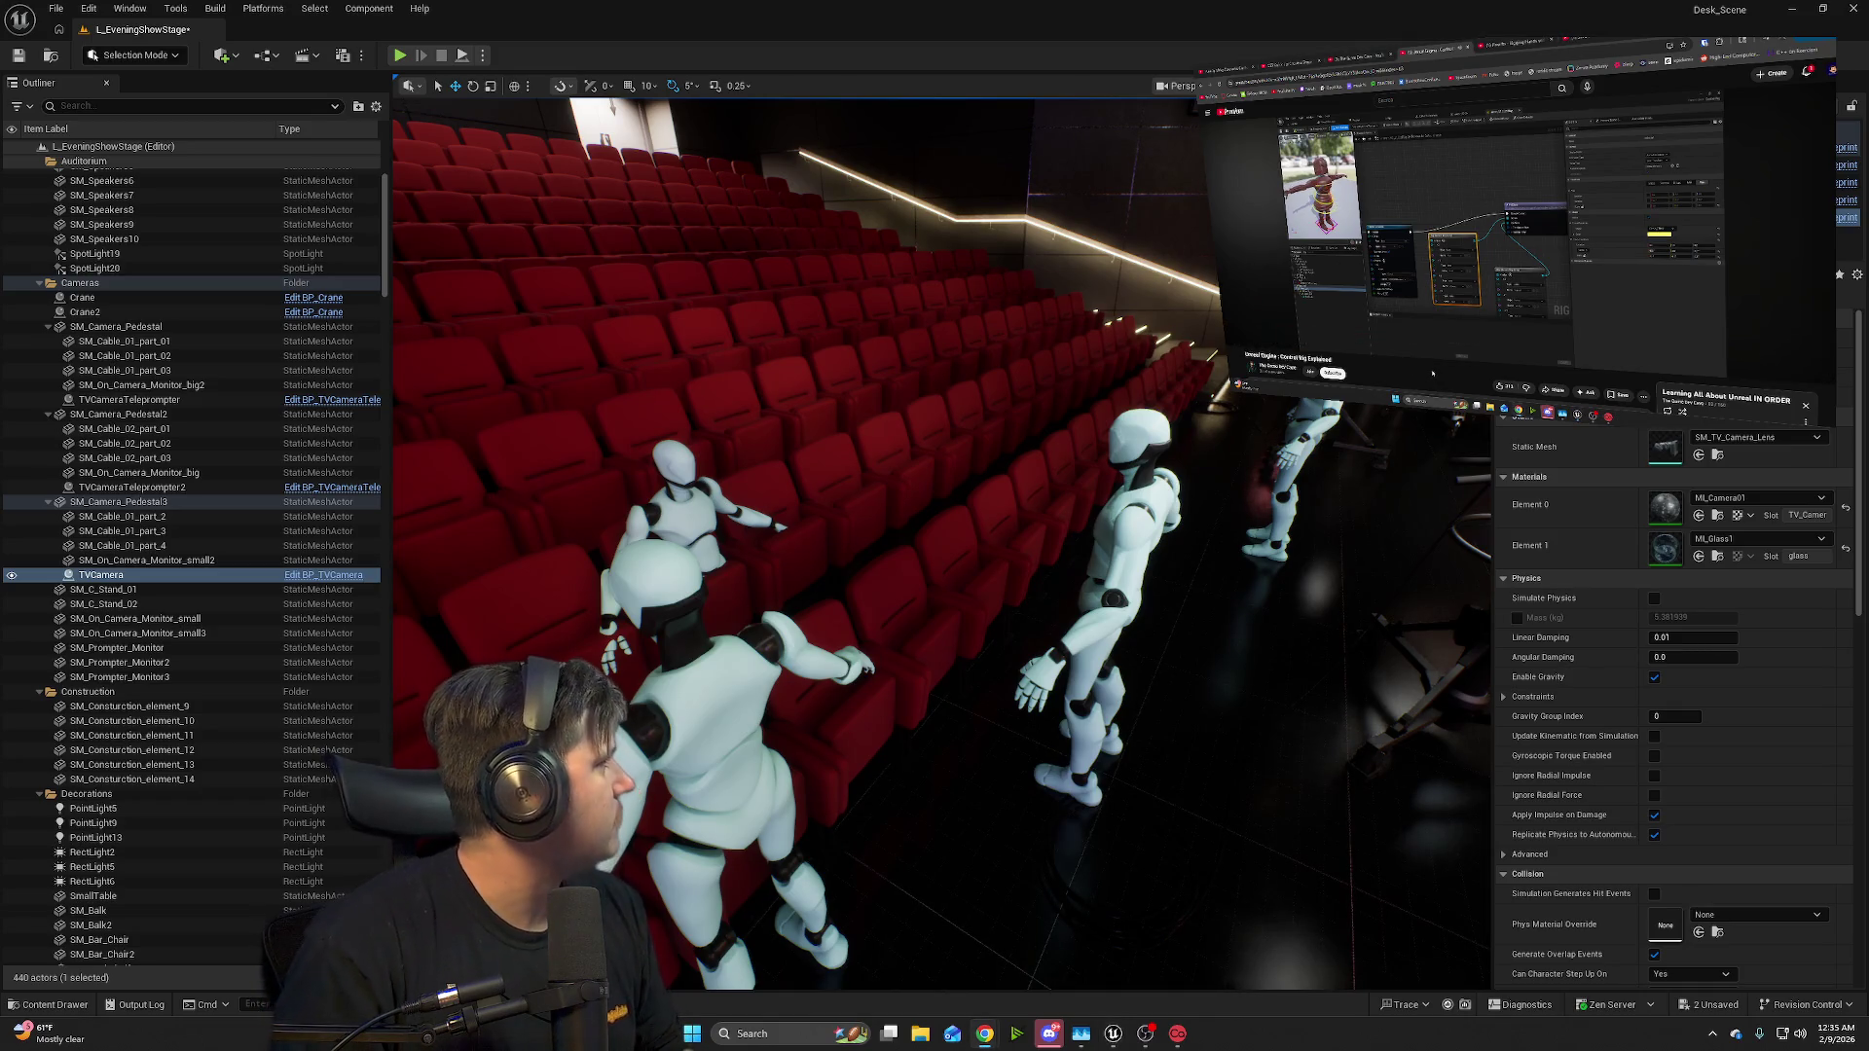
{"action": "mouse_move", "coordinate": [1324, 258]}
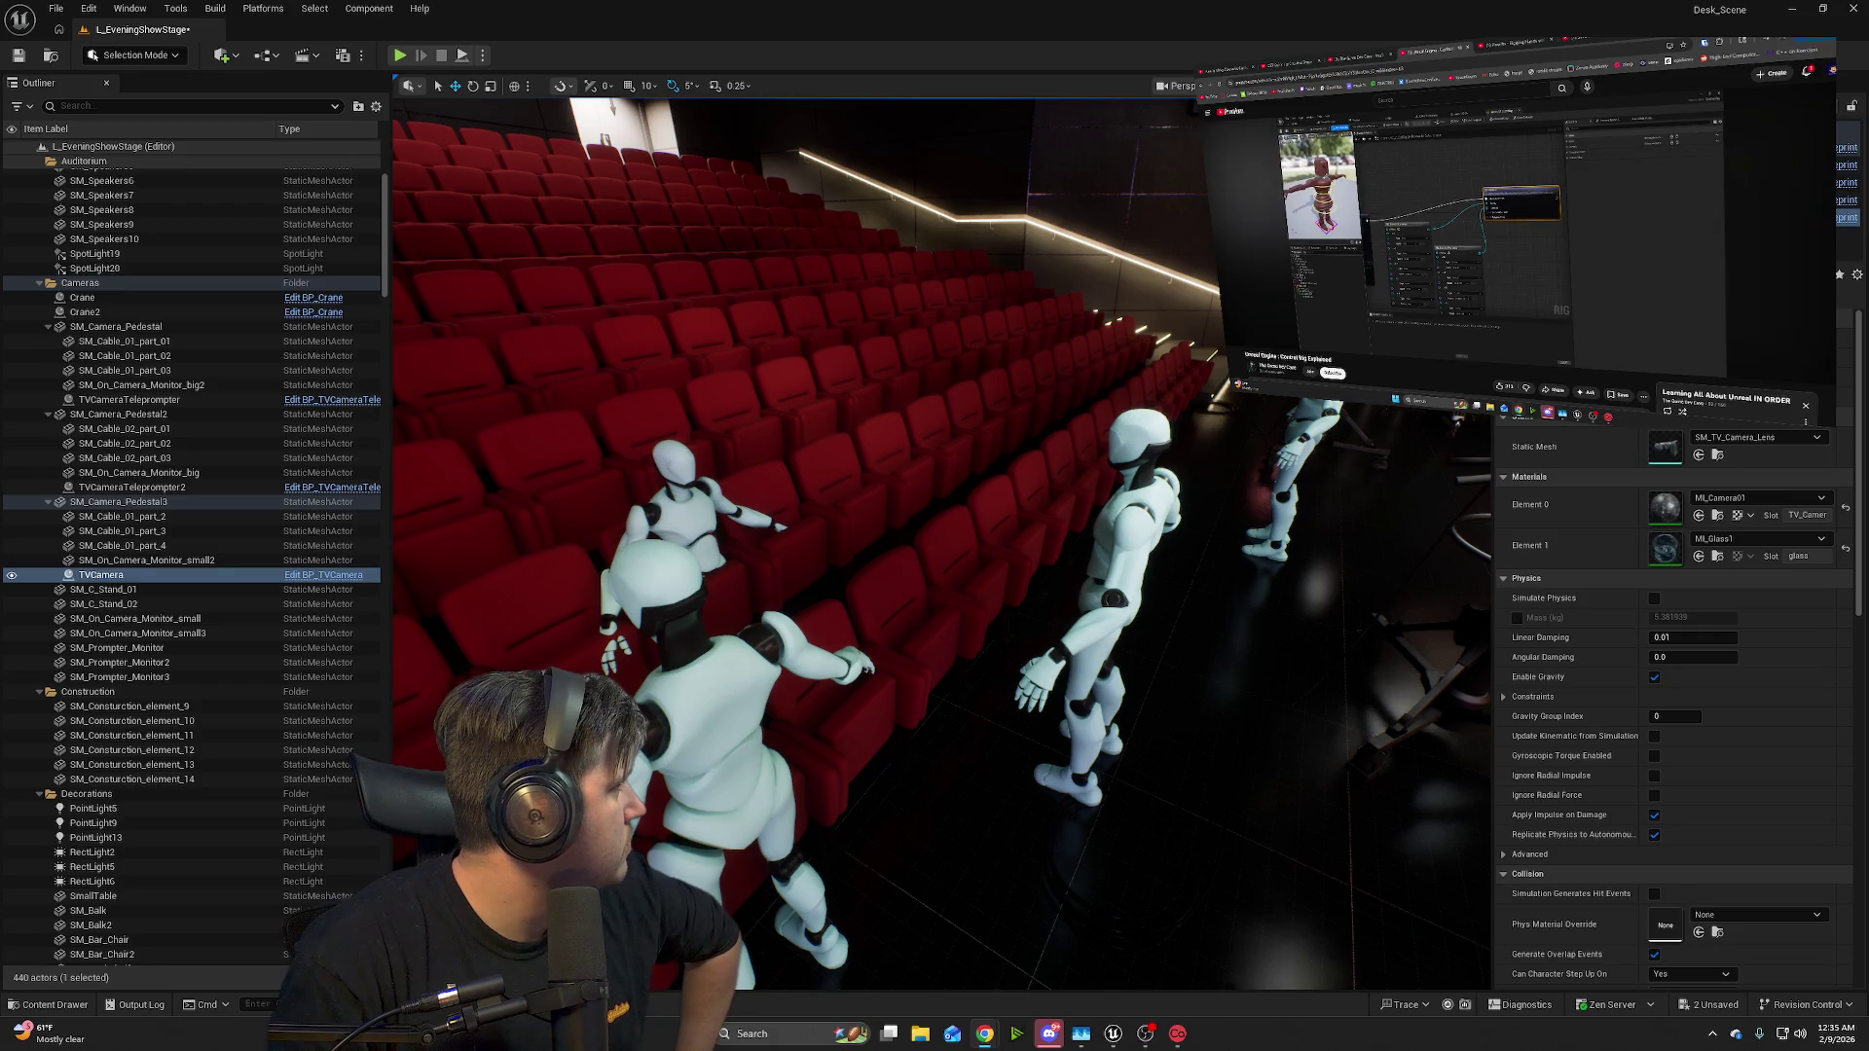
{"action": "mouse_move", "coordinate": [1468, 347]}
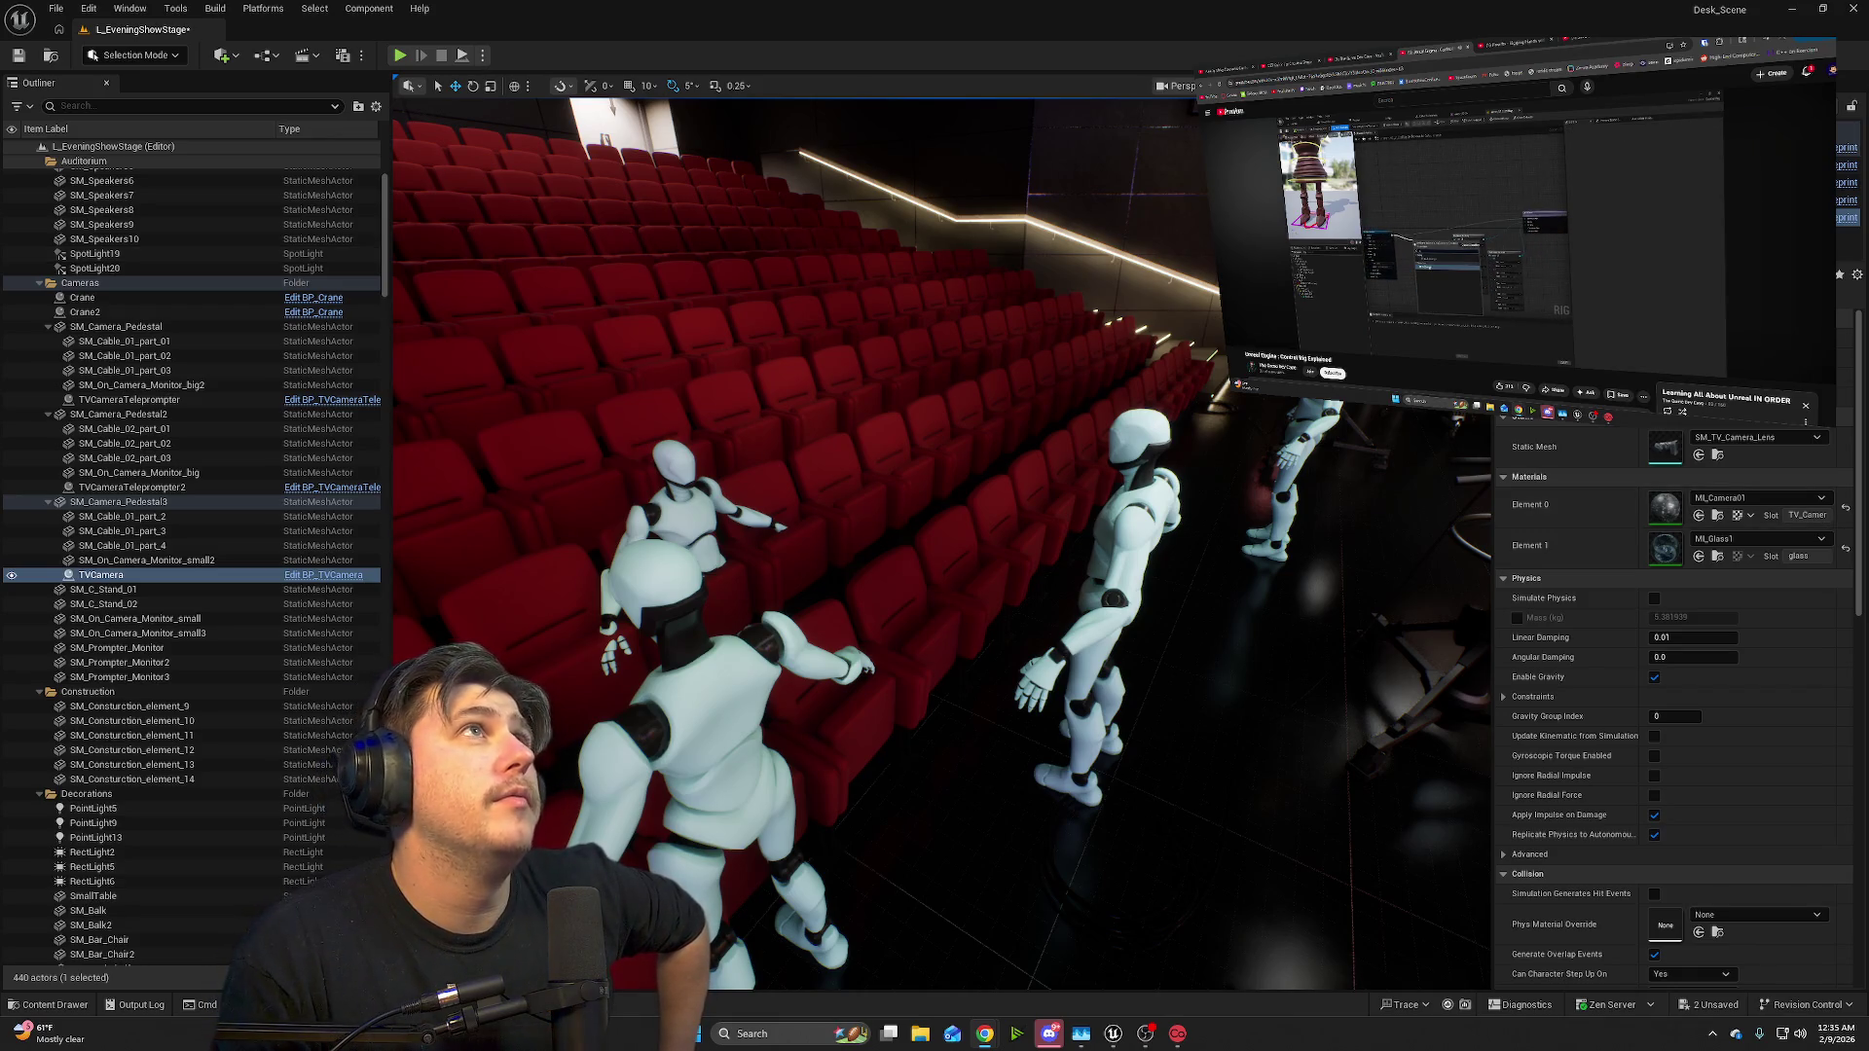
{"action": "left_click_drag", "start_coordinate": [778, 15], "coordinate": [779, 253]}
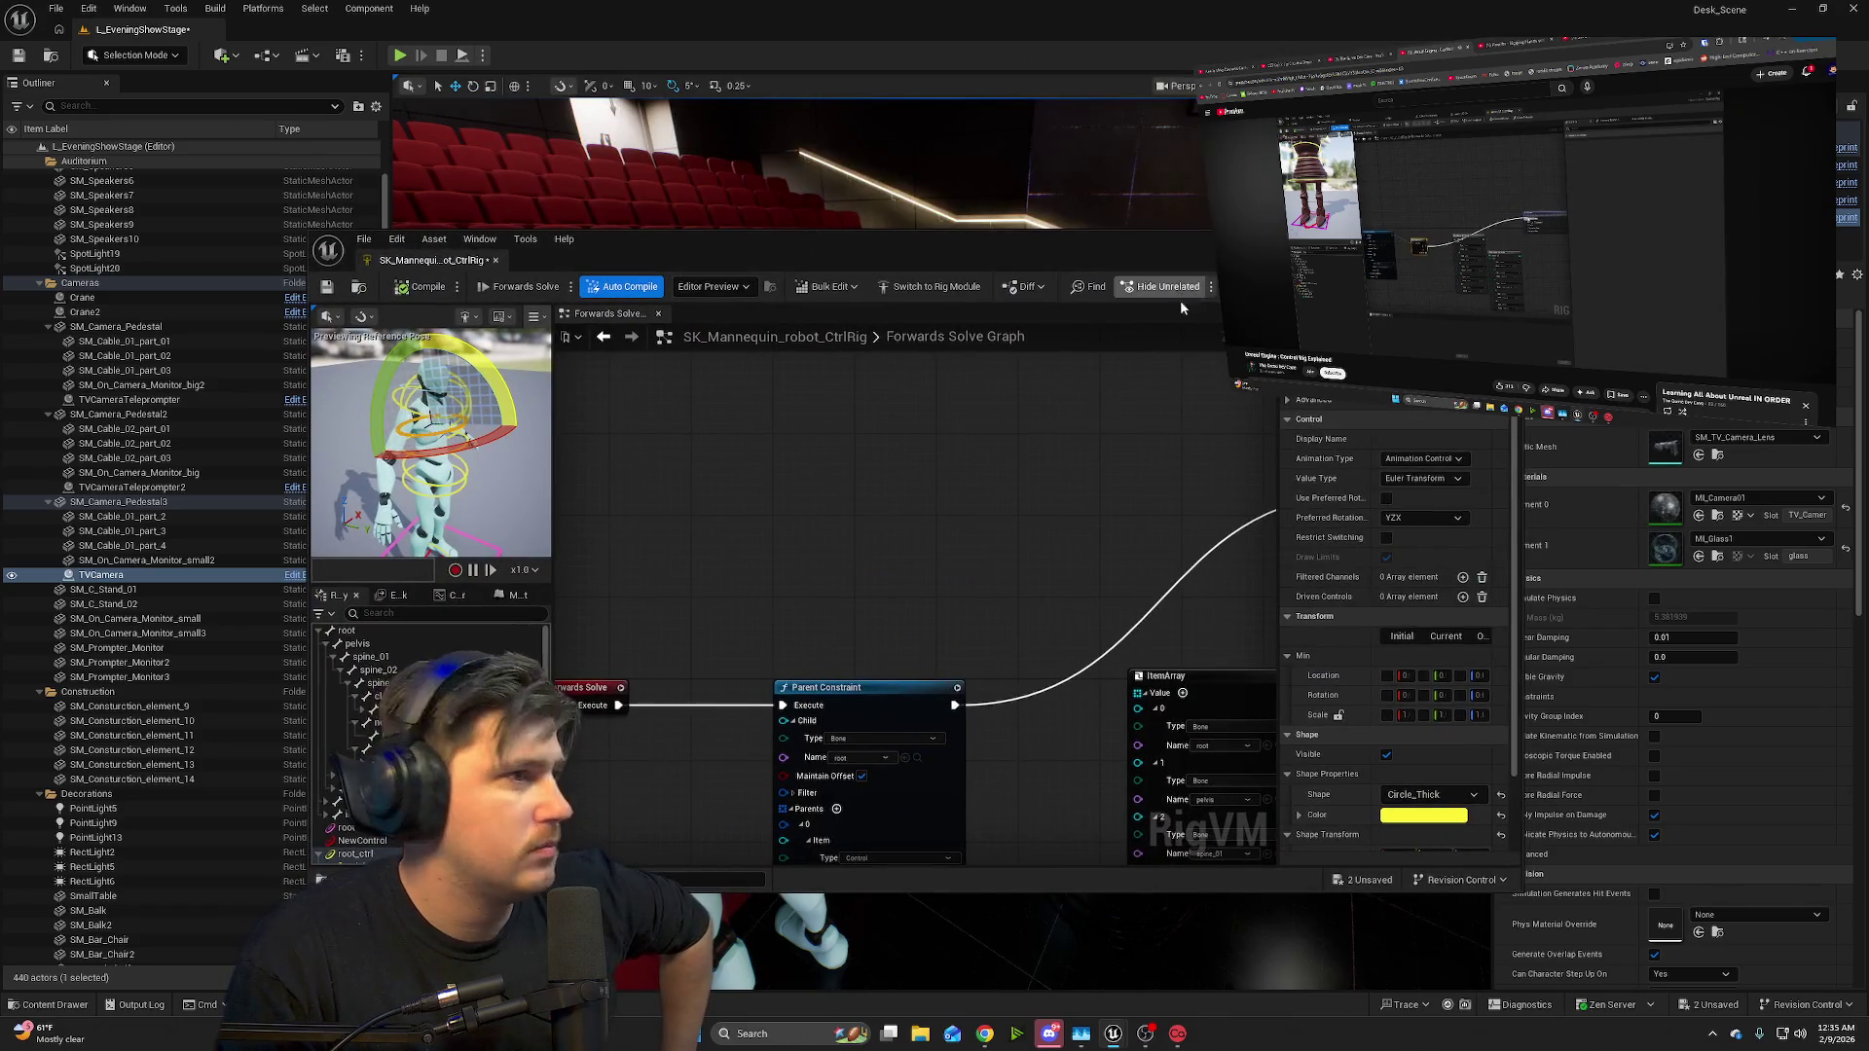
{"action": "double_click", "coordinate": [779, 248]}
{"action": "scroll", "coordinate": [733, 385], "scroll_direction": "down", "scroll_amount": 4}
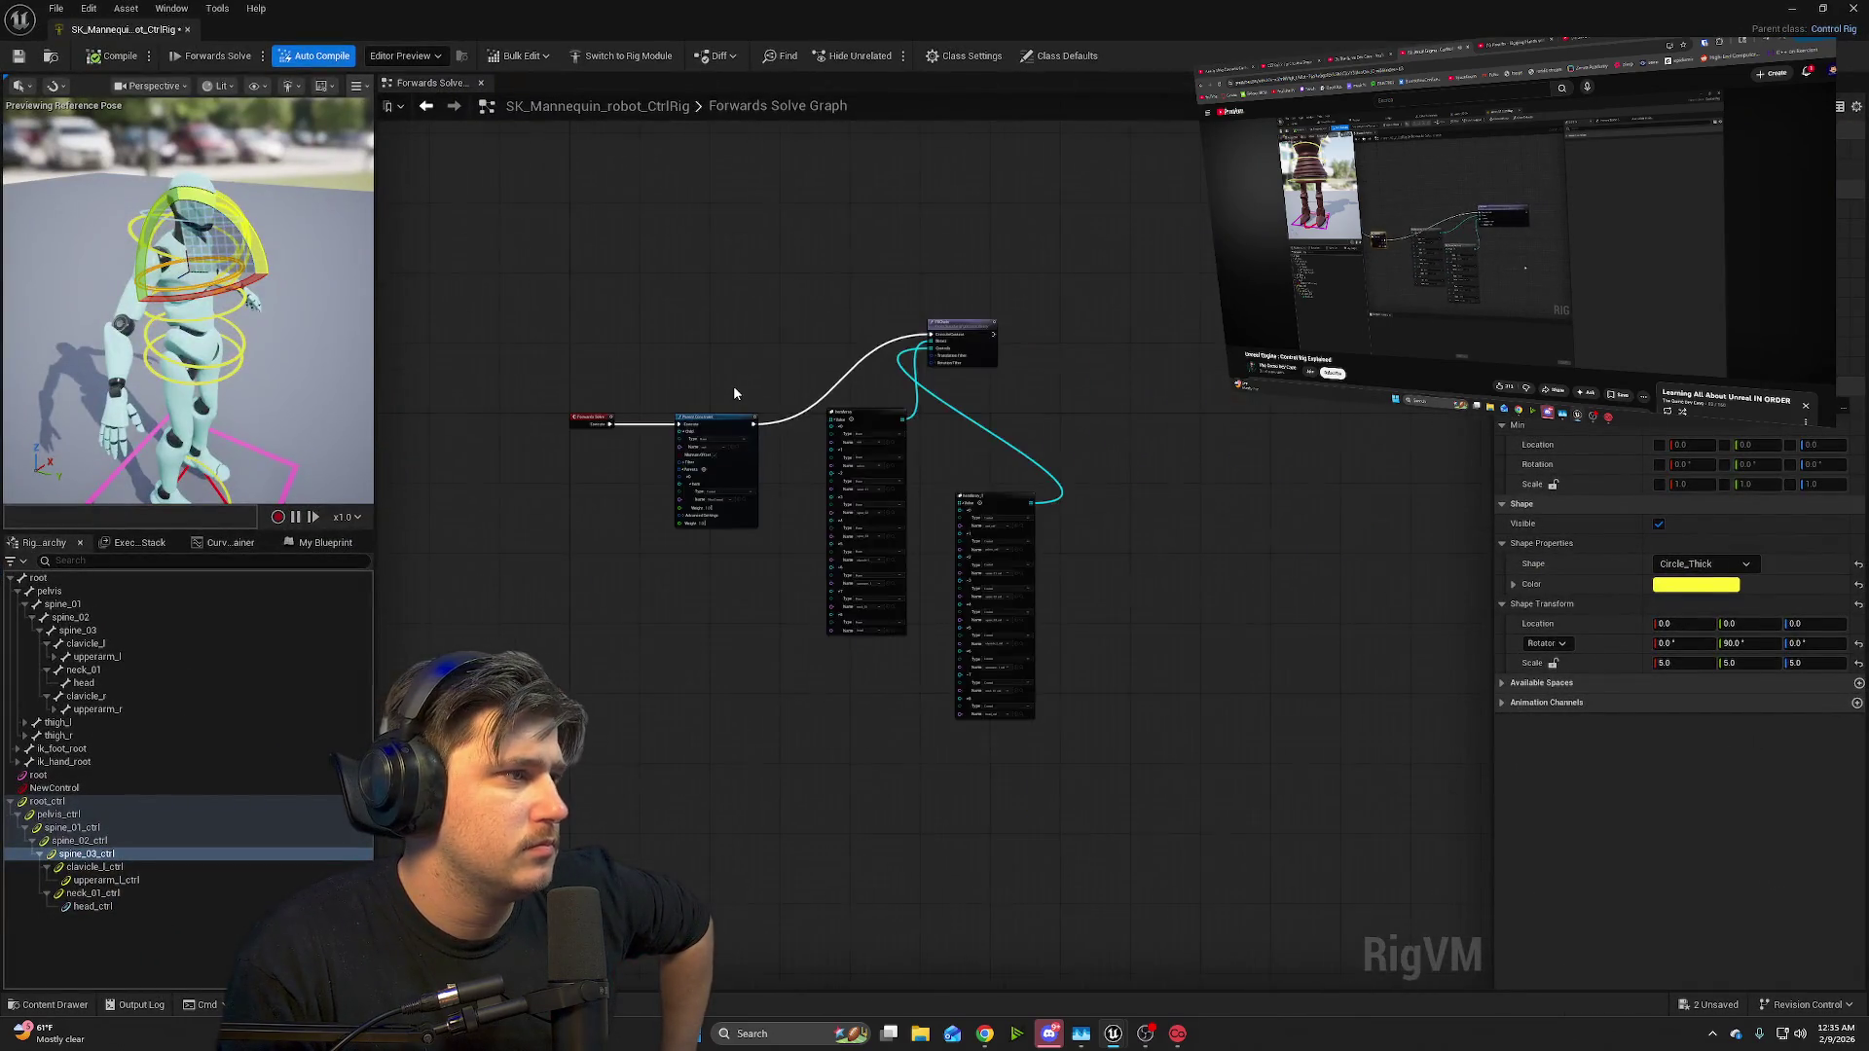
{"action": "scroll", "coordinate": [733, 385], "scroll_direction": "up", "scroll_amount": 3}
{"action": "scroll", "coordinate": [720, 396], "scroll_direction": "down", "scroll_amount": 3}
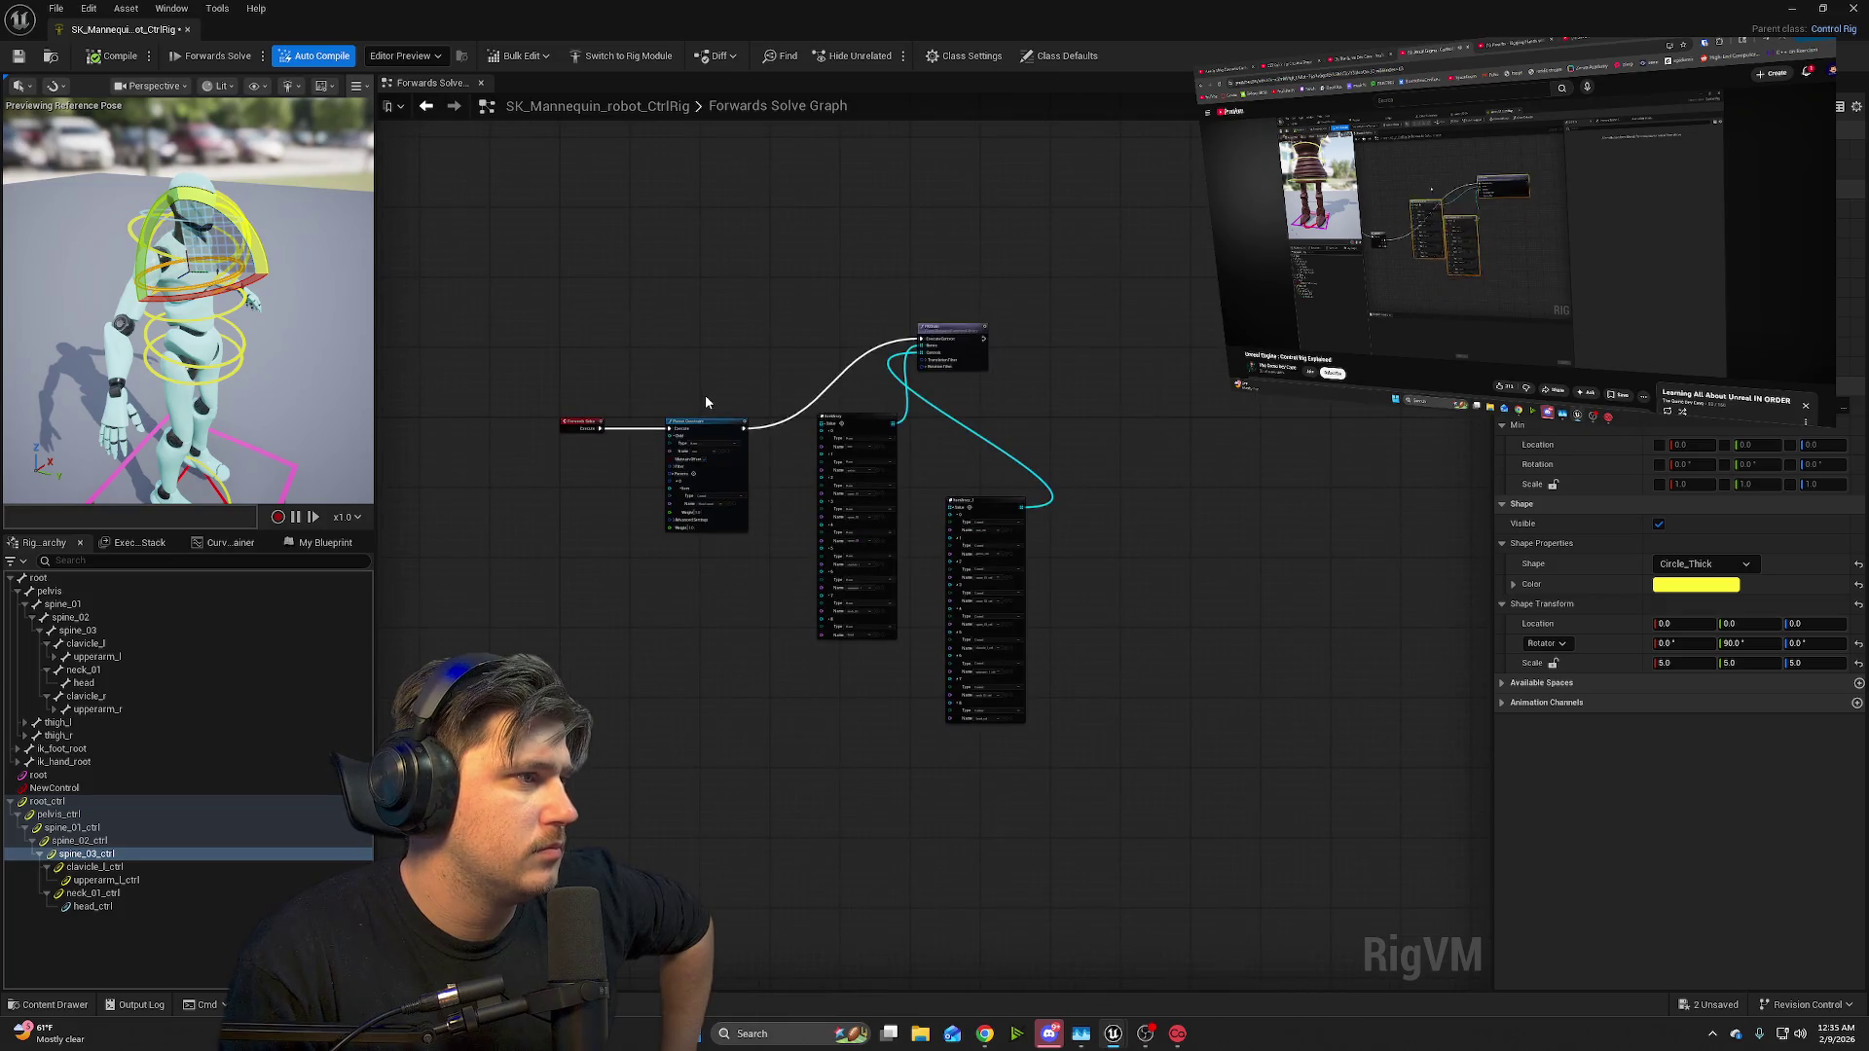
{"action": "mouse_move", "coordinate": [705, 364]}
{"action": "left_mouse_down"}
{"action": "mouse_move", "coordinate": [1038, 328]}
{"action": "mouse_move", "coordinate": [1022, 429]}
{"action": "mouse_move", "coordinate": [922, 573]}
{"action": "left_mouse_up"}
- Move the Forwards Solve and Parent Constraint nodes left and nudge FKChain slightly left
{"action": "mouse_move", "coordinate": [1046, 494]}
{"action": "left_mouse_down"}
{"action": "mouse_move", "coordinate": [891, 498]}
{"action": "mouse_move", "coordinate": [709, 450]}
{"action": "left_mouse_up"}
{"action": "left_click", "coordinate": [952, 391]}
{"action": "right_click", "coordinate": [900, 448]}
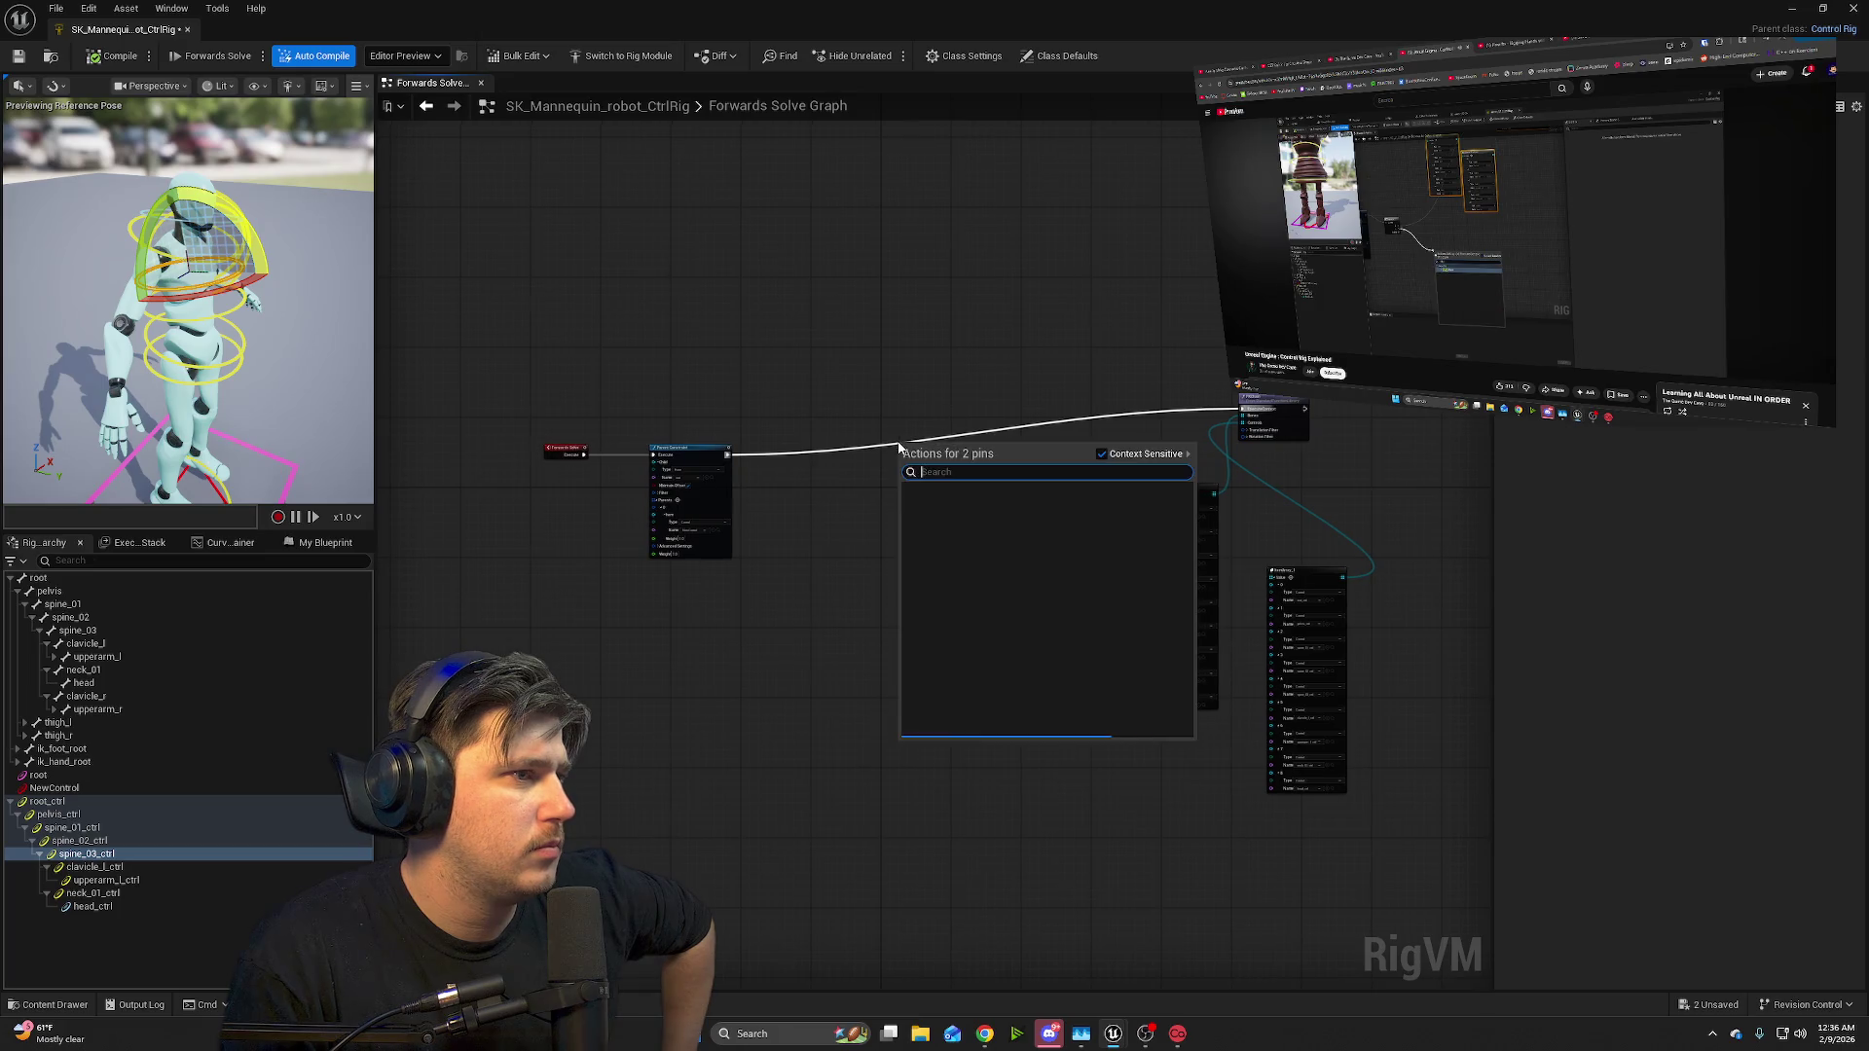
{"action": "left_click", "coordinate": [893, 448]}
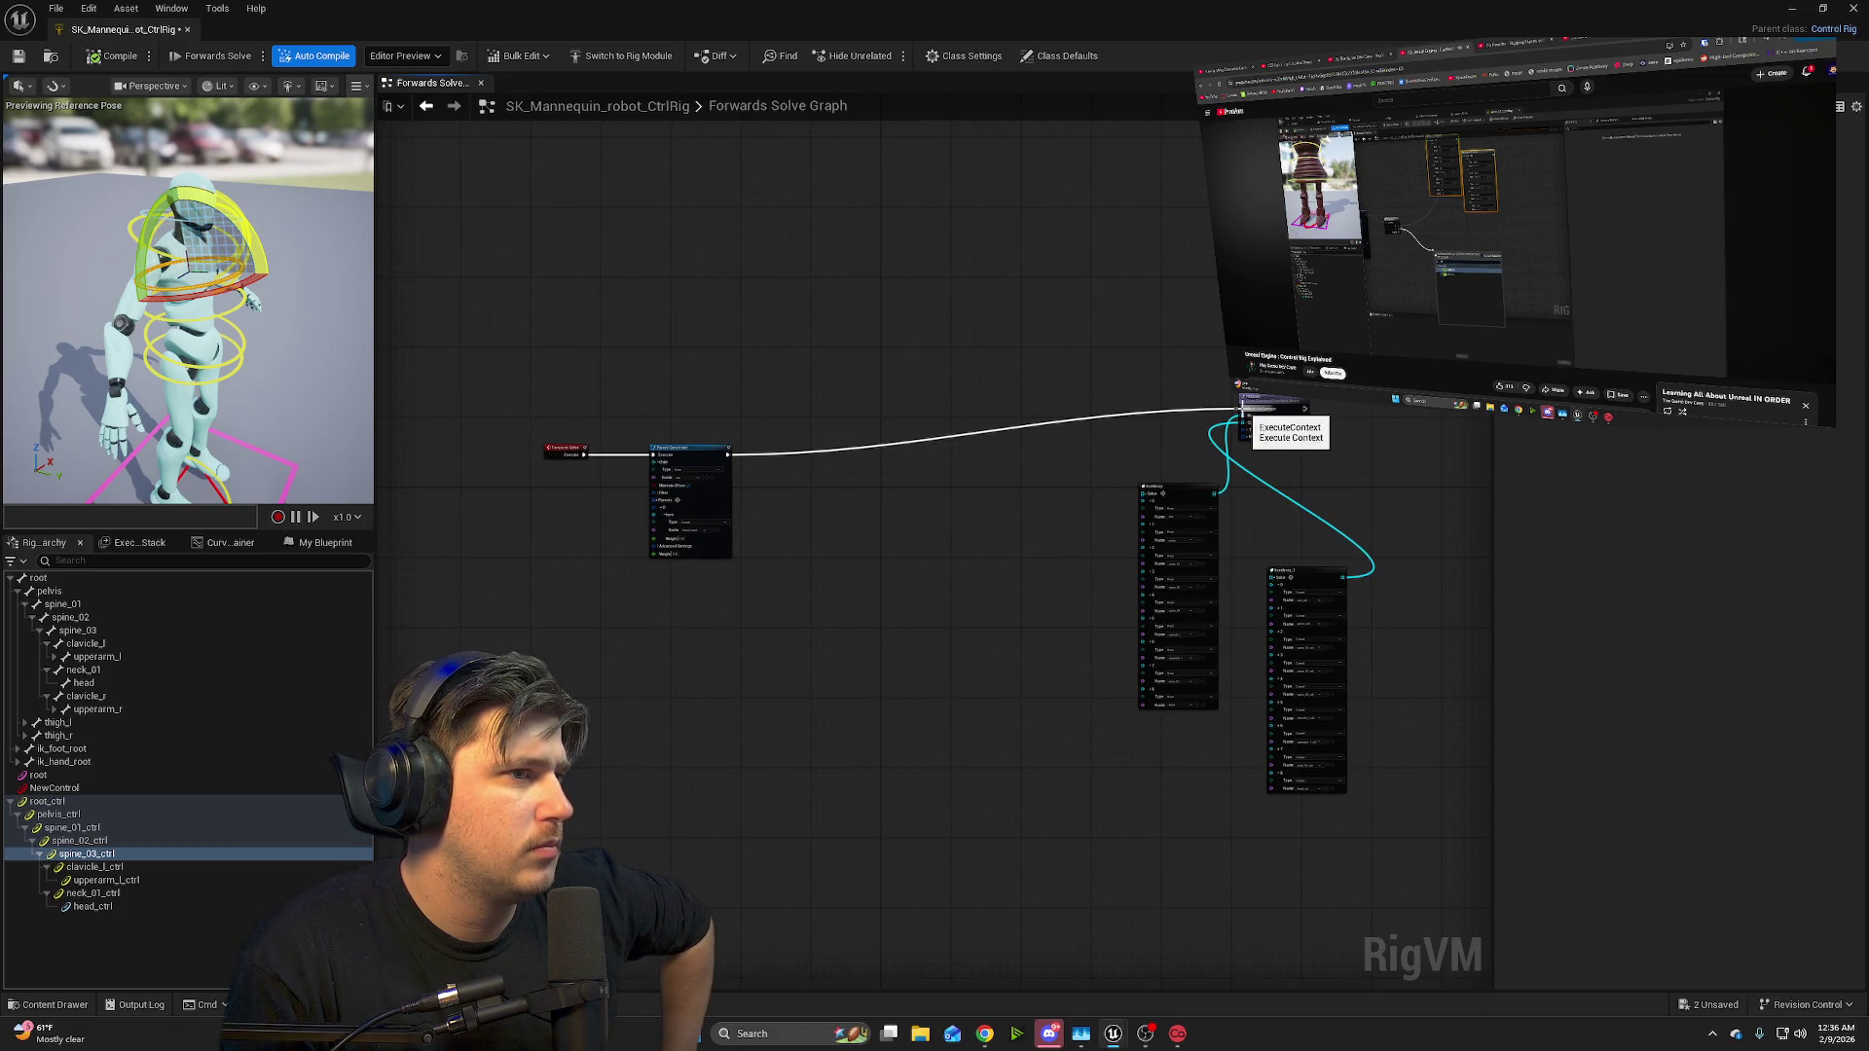
{"action": "left_click_drag", "start_coordinate": [1242, 415], "coordinate": [1230, 413]}
{"action": "left_click", "coordinate": [1205, 414]}
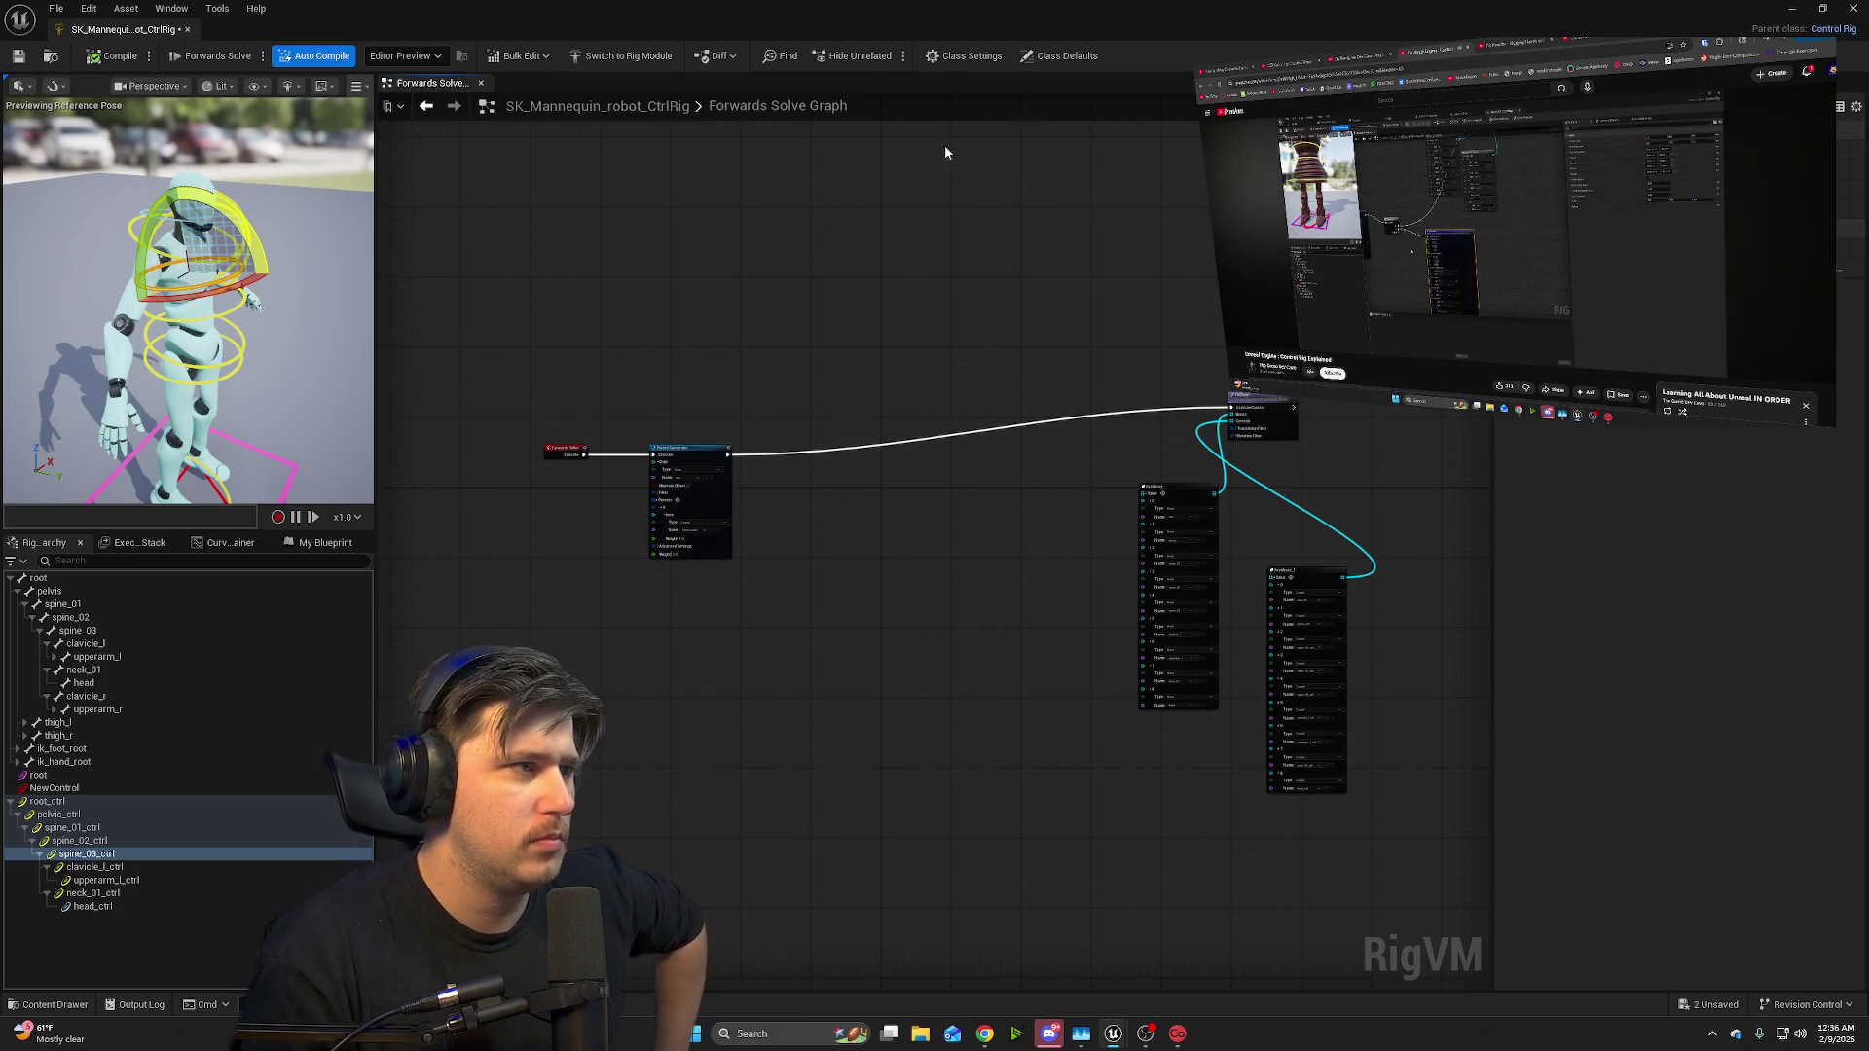
- Pause the tutorial video and try wires from Parent Constraint and FKChain without adding nodes
{"action": "left_click", "coordinate": [1470, 278]}
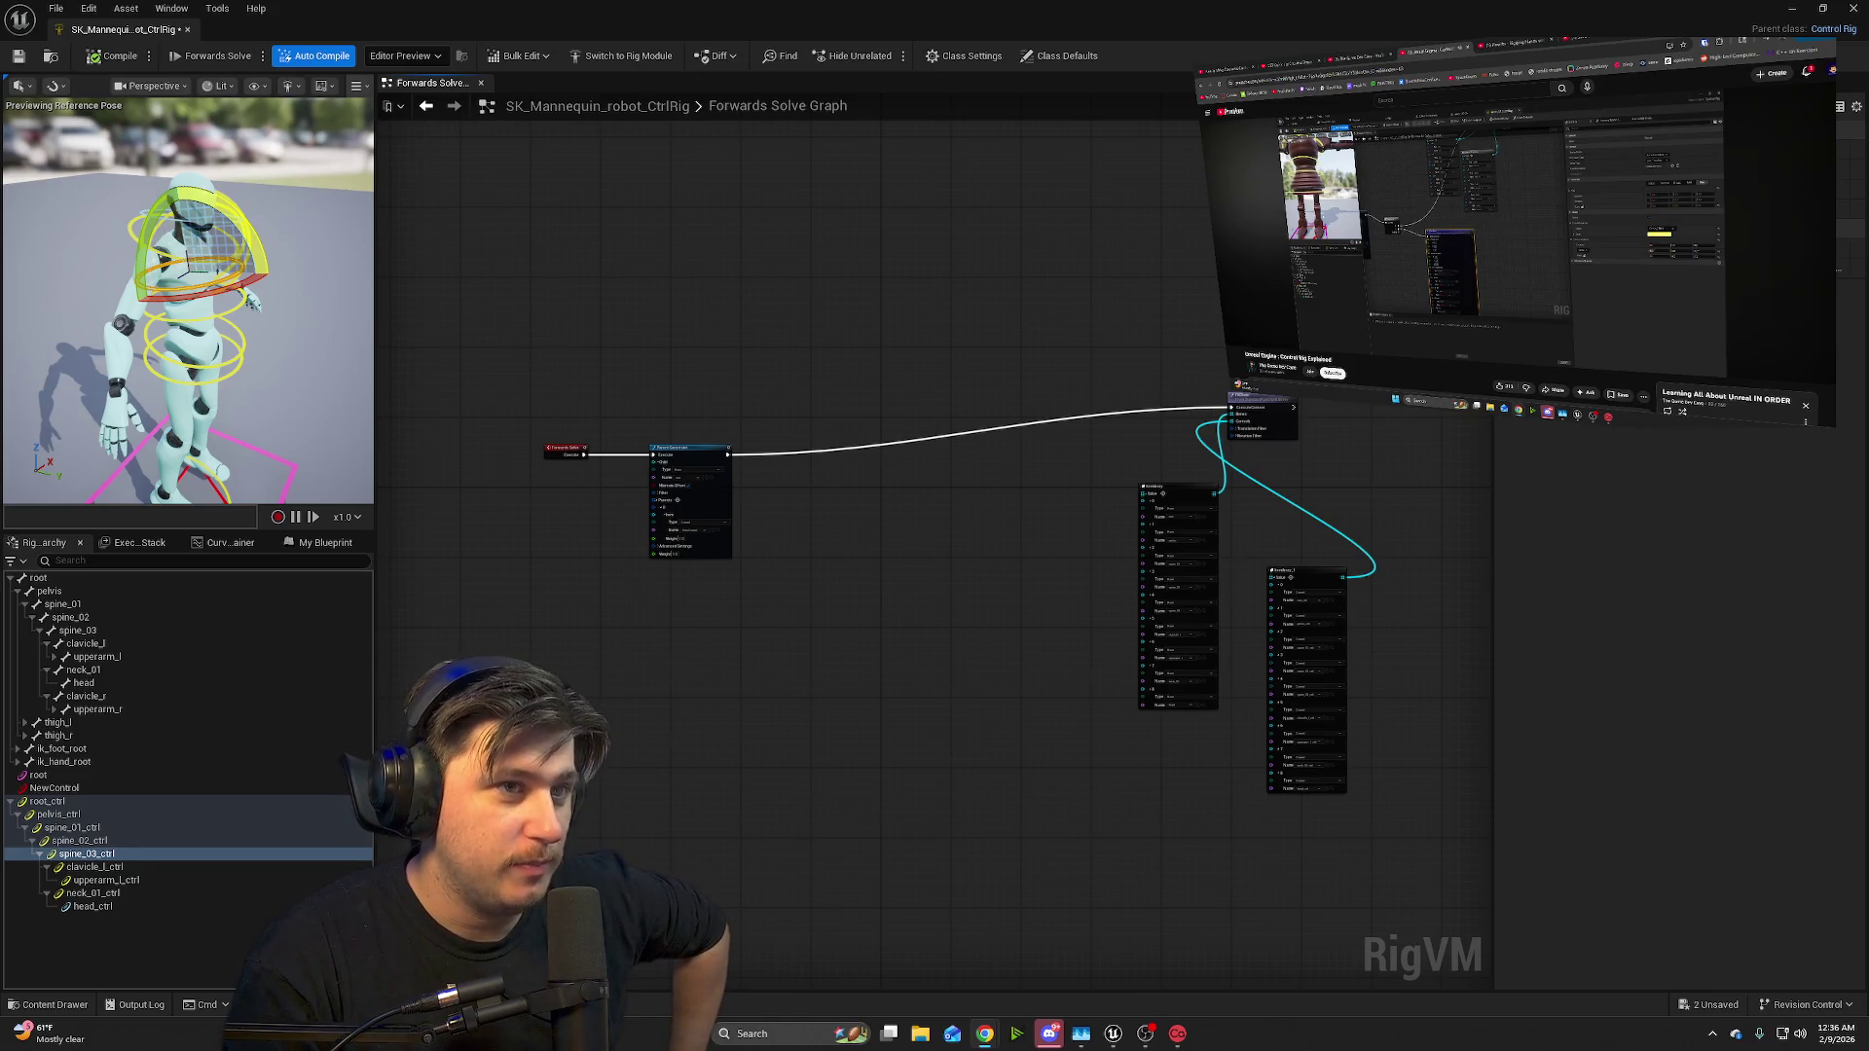
{"action": "left_click_drag", "start_coordinate": [728, 455], "coordinate": [843, 476]}
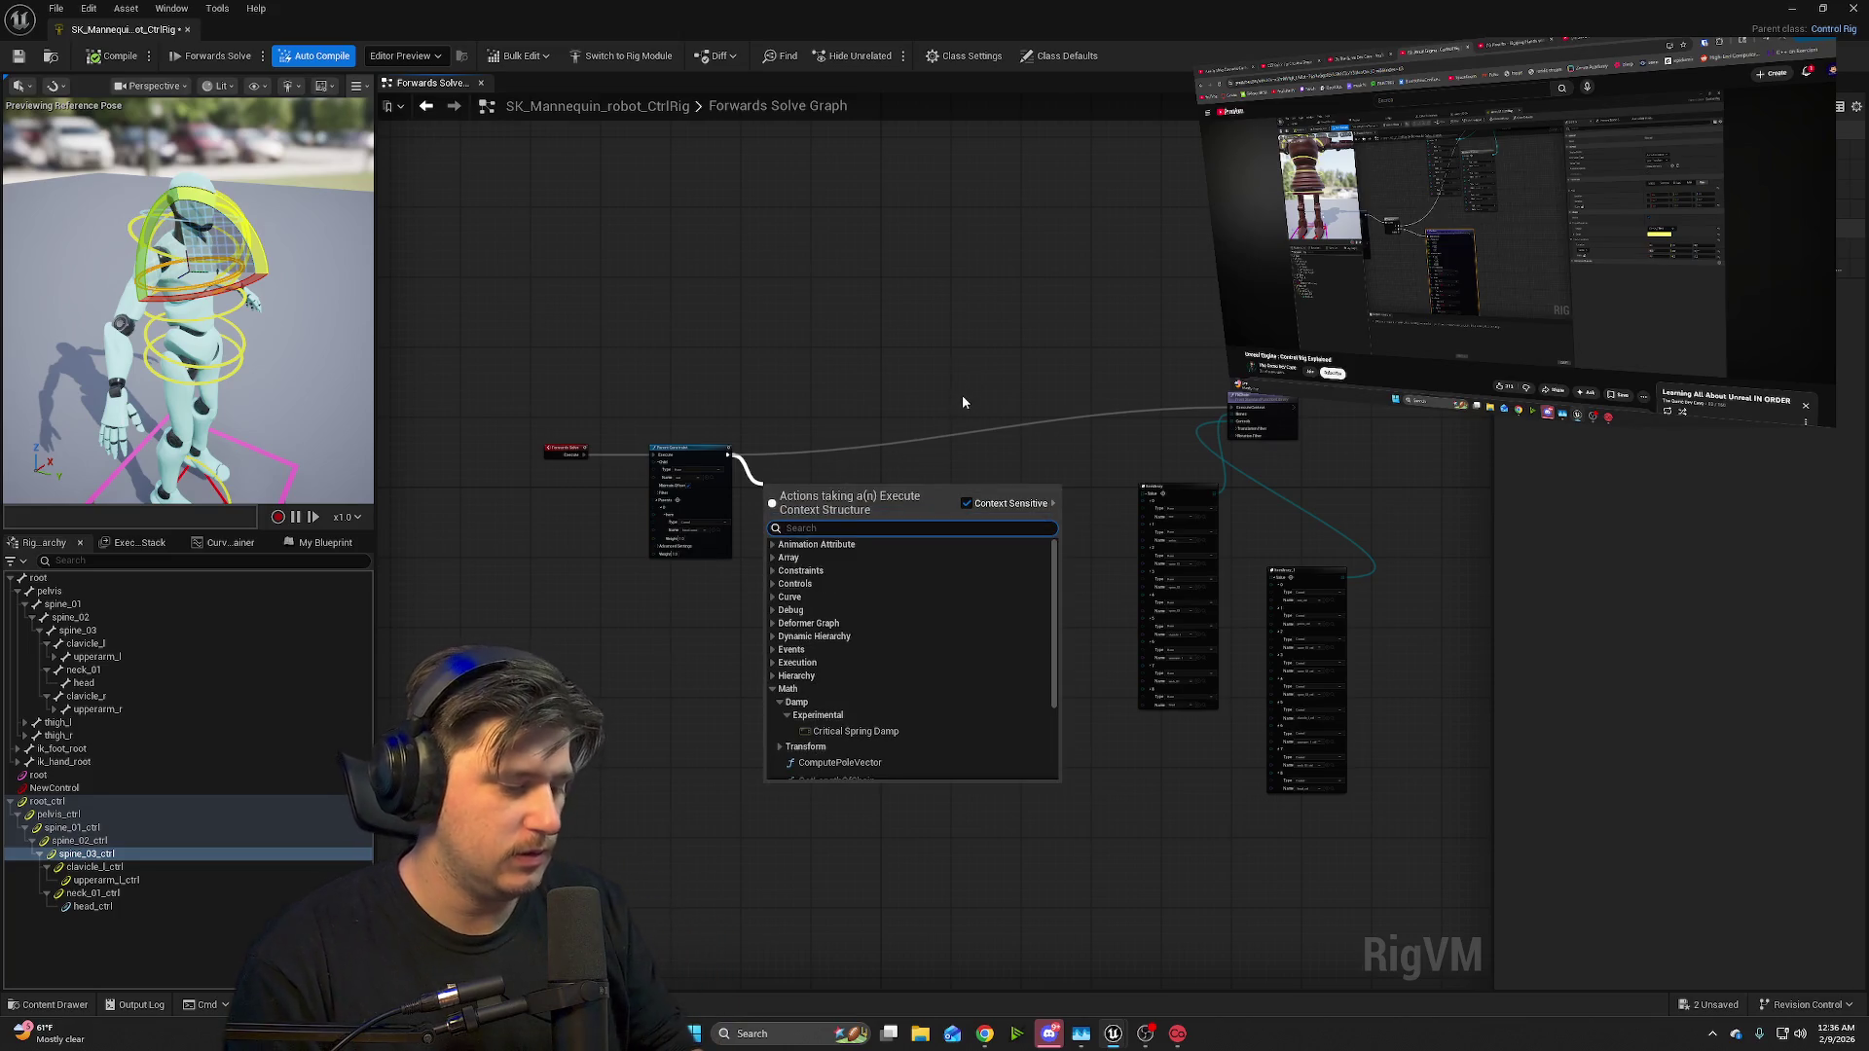
{"action": "left_click", "coordinate": [993, 375]}
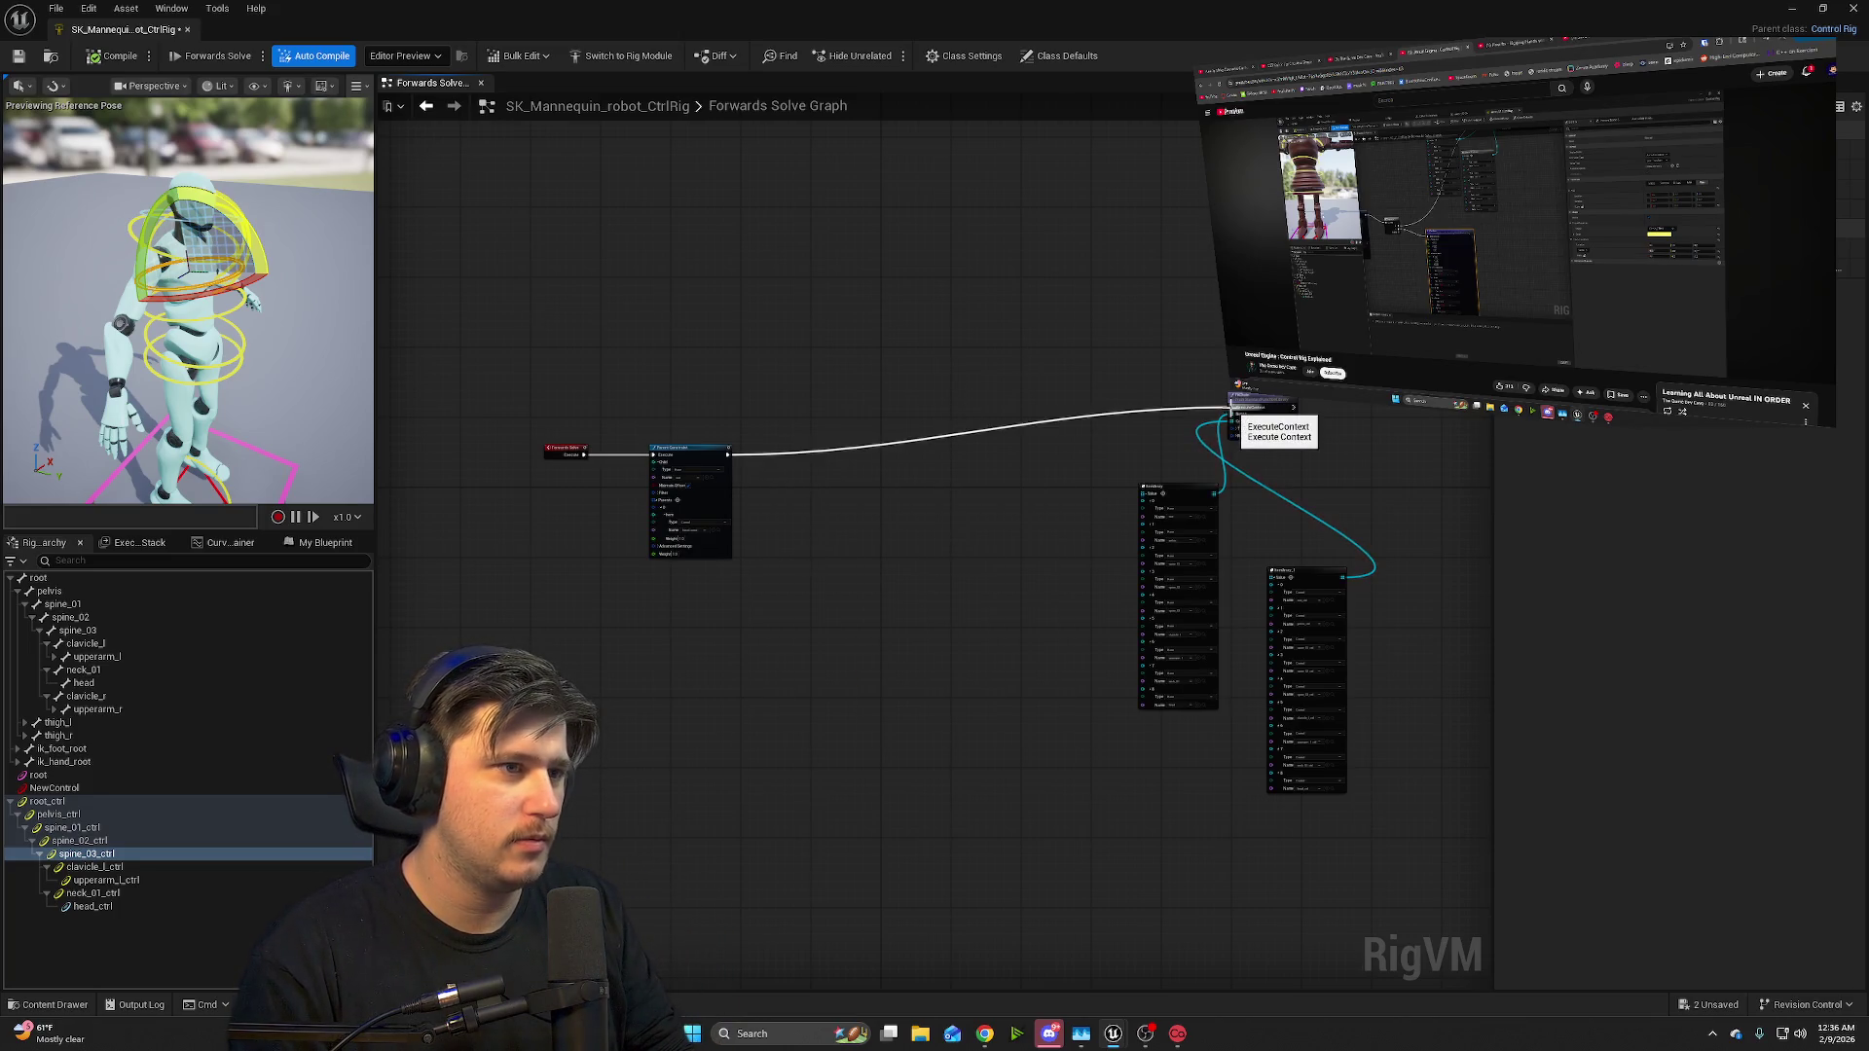
{"action": "mouse_move", "coordinate": [1231, 413]}
{"action": "left_mouse_down"}
{"action": "mouse_move", "coordinate": [1113, 416]}
{"action": "mouse_move", "coordinate": [1069, 443]}
{"action": "left_mouse_up"}
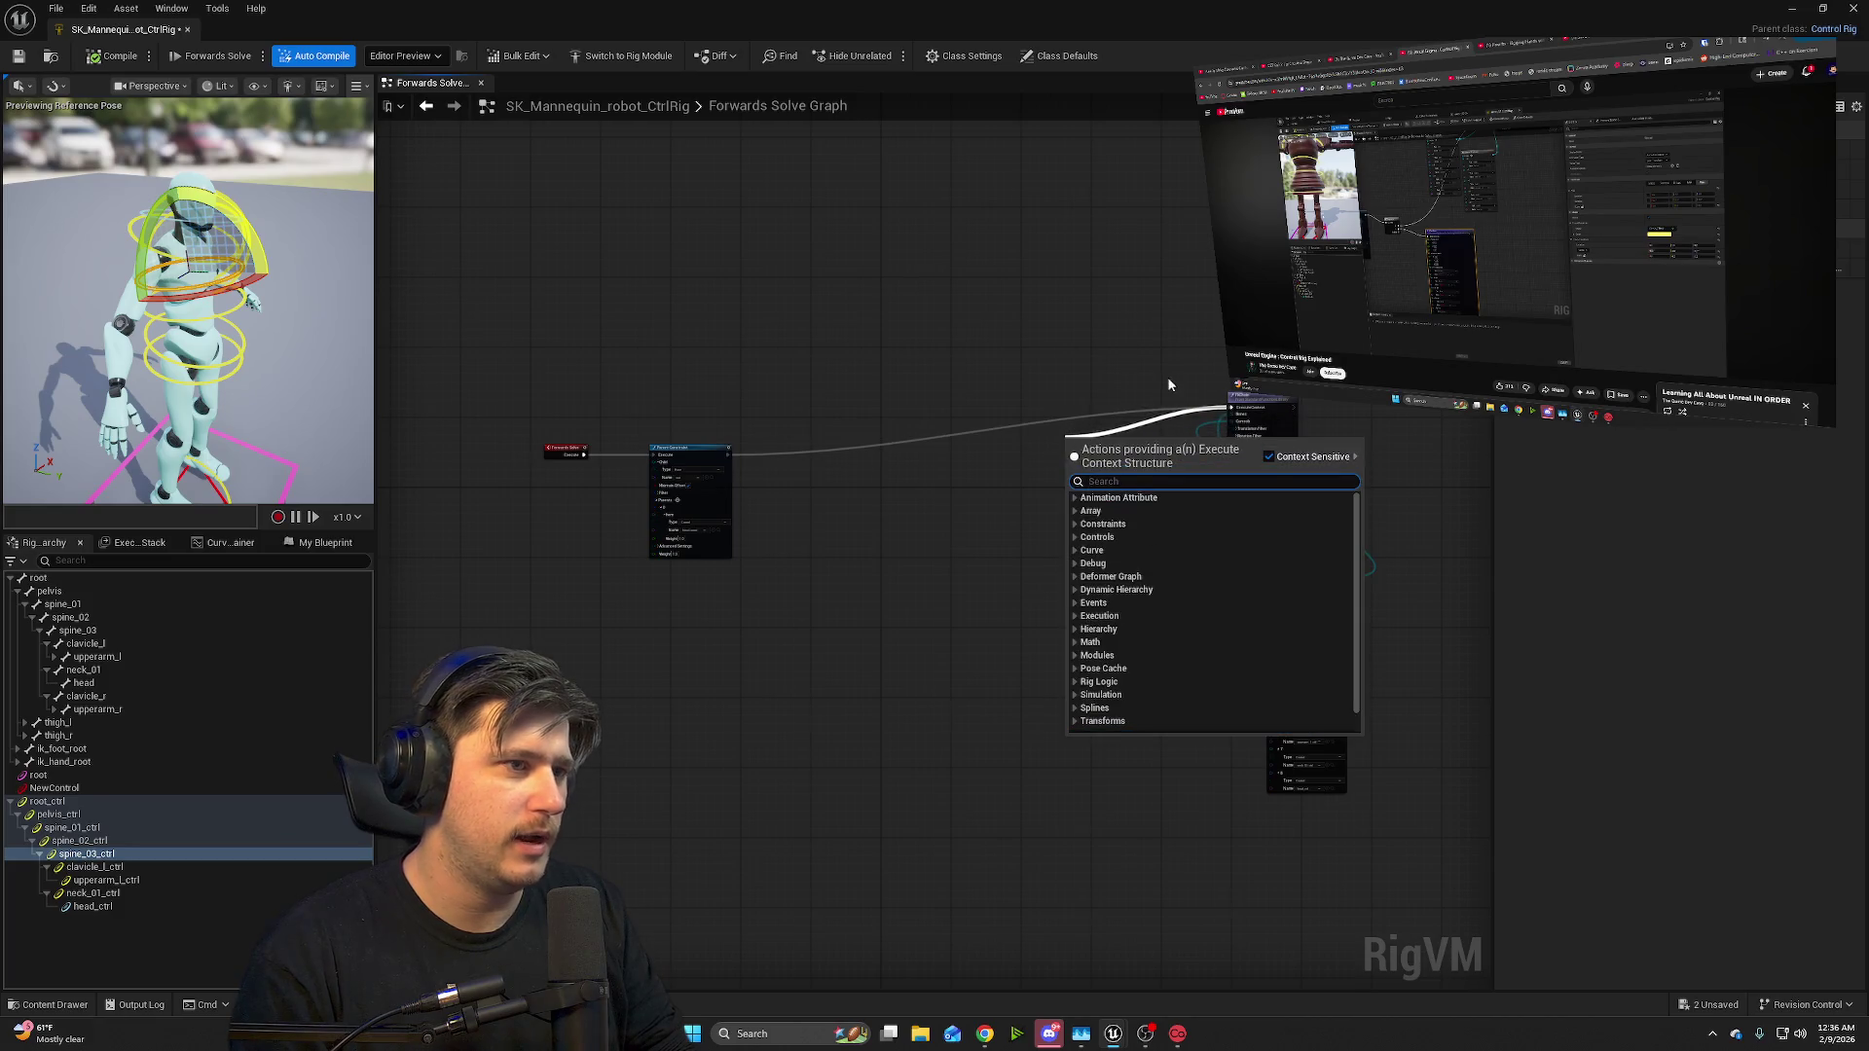
{"action": "left_click", "coordinate": [1387, 458]}
{"action": "mouse_move", "coordinate": [964, 338]}
{"action": "left_mouse_down"}
{"action": "mouse_move", "coordinate": [964, 429]}
{"action": "mouse_move", "coordinate": [1049, 294]}
{"action": "left_mouse_up"}
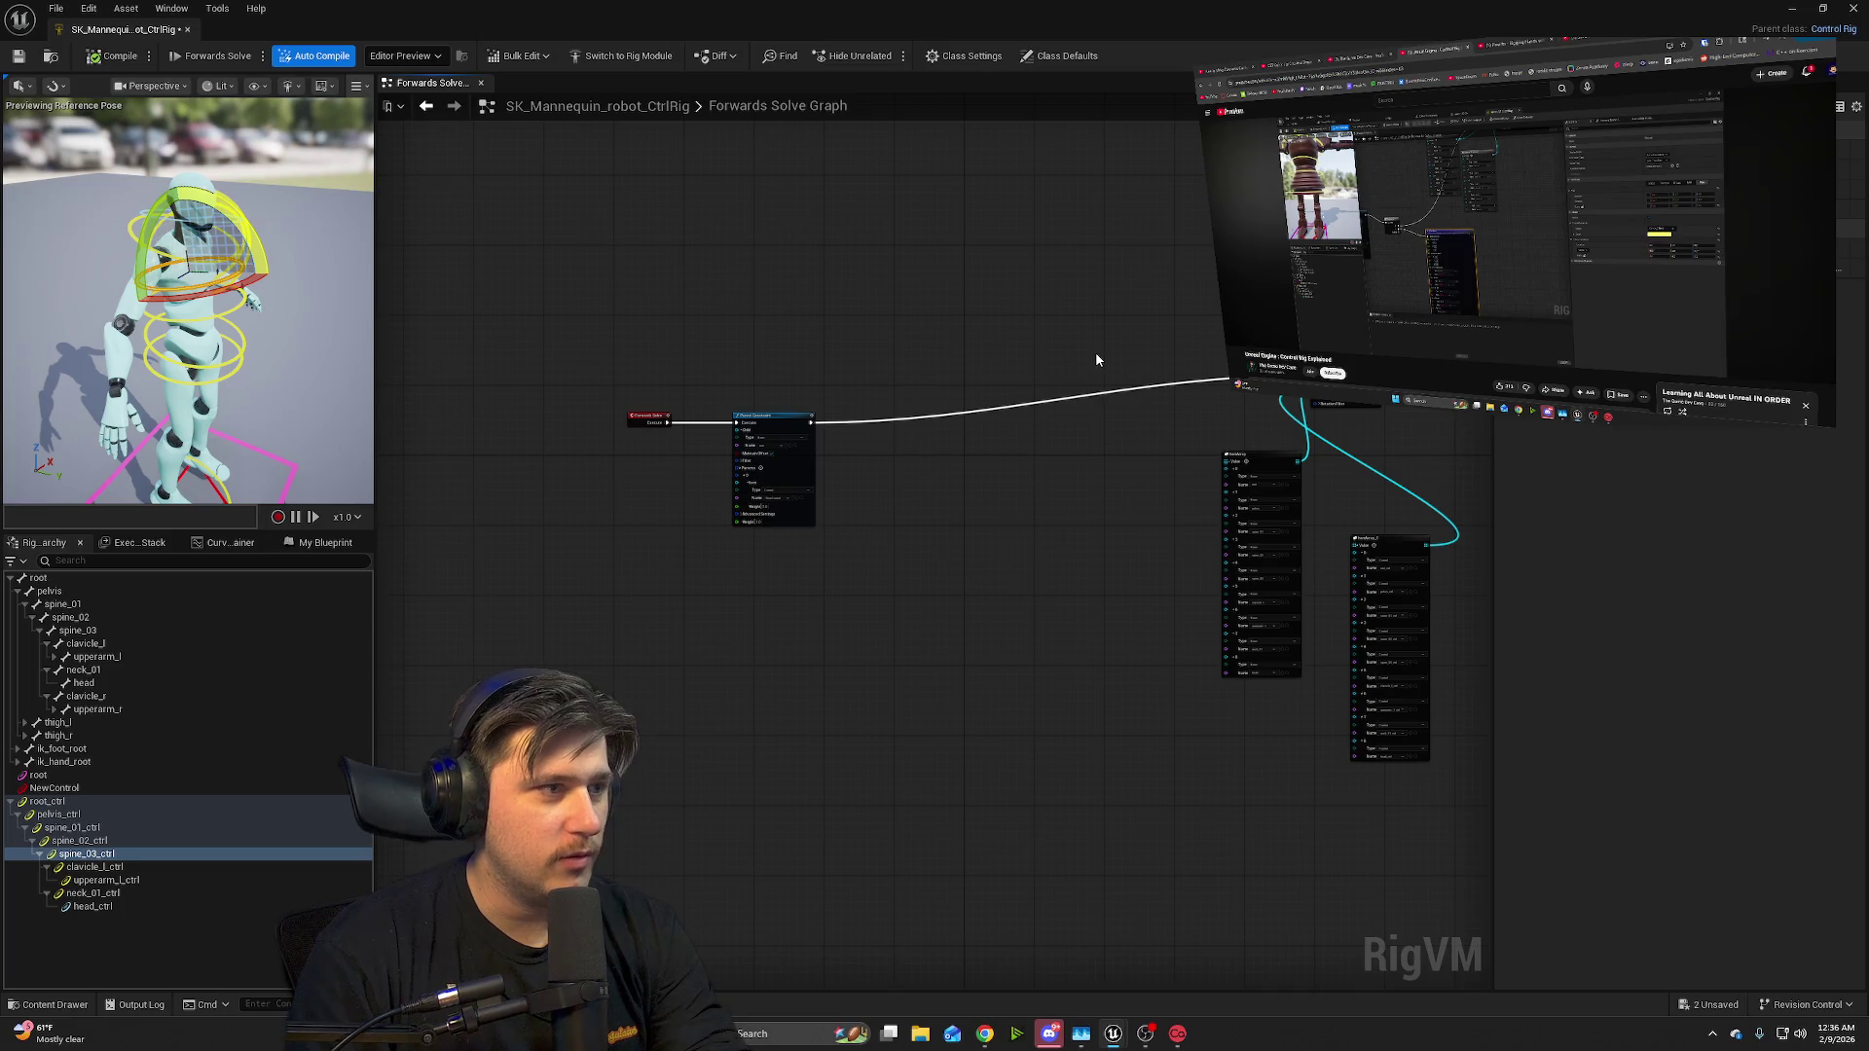
- Undo the added reroute and inspect the Parent Constraint output pin
{"action": "key", "text": "ctrl+z"}
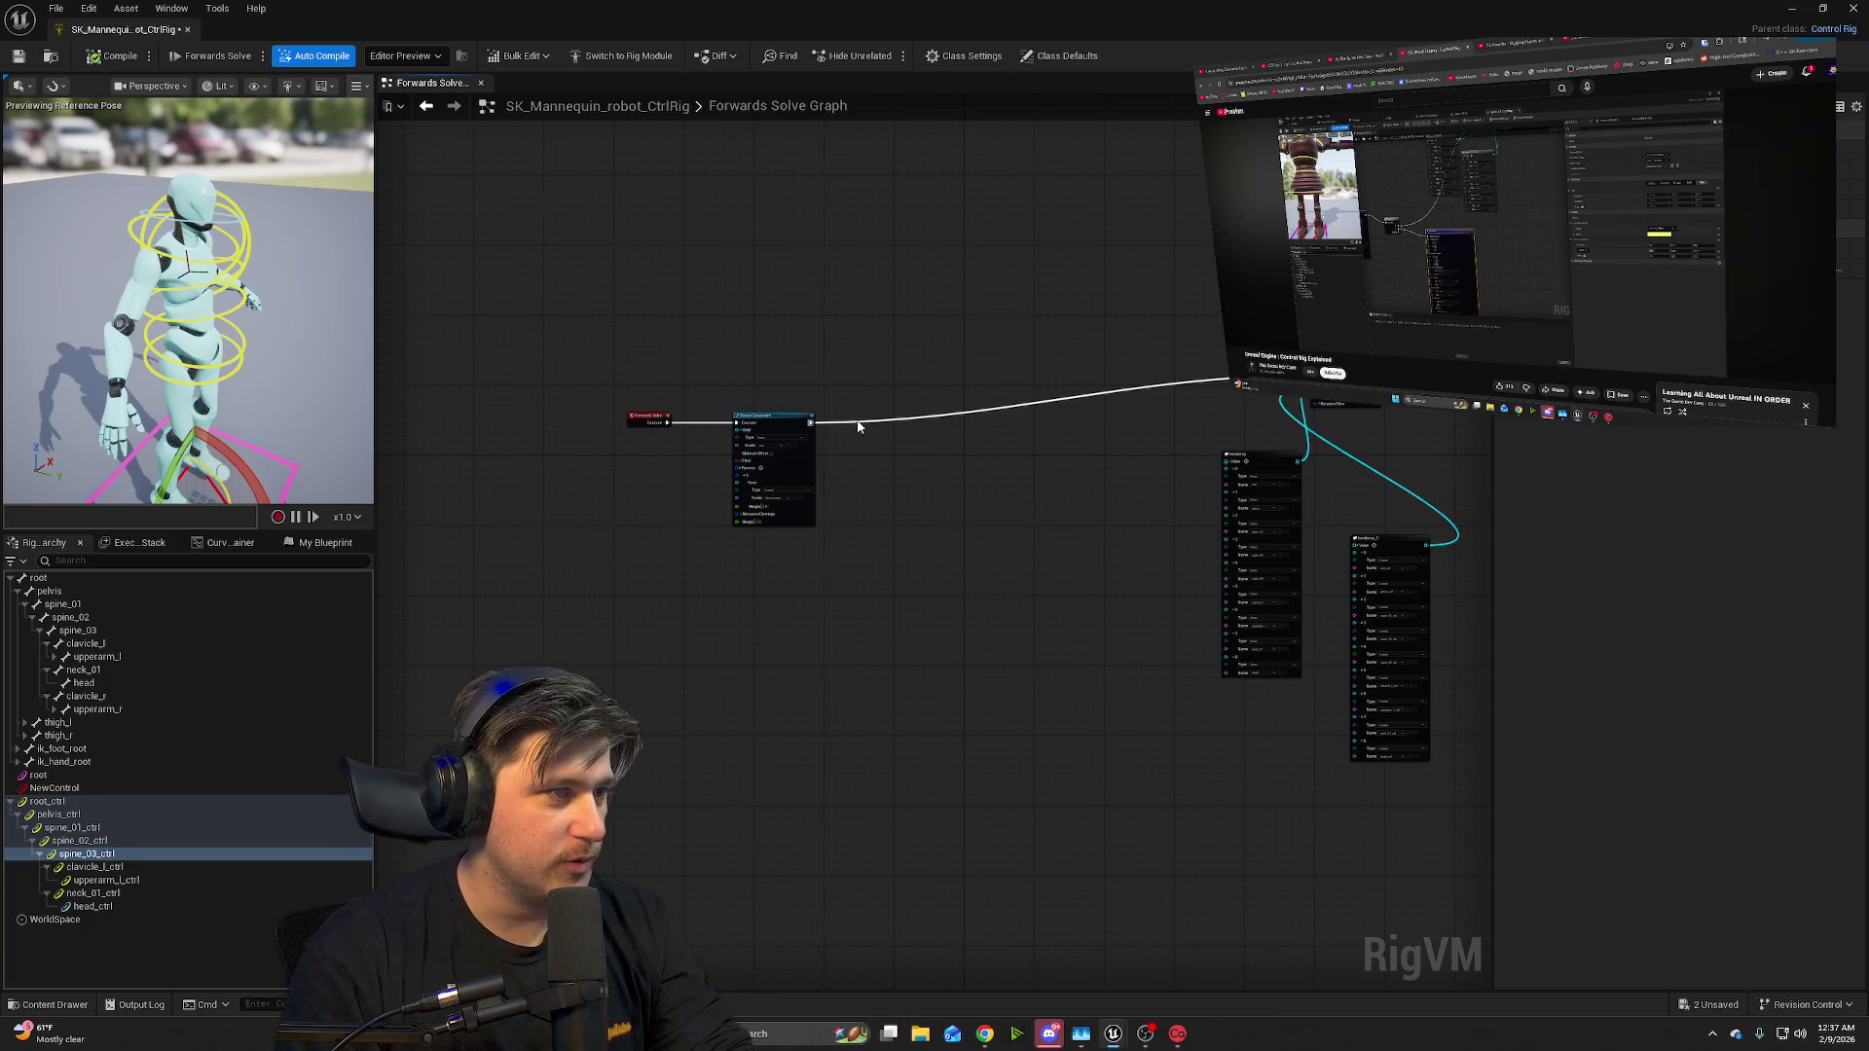
{"action": "left_click_drag", "start_coordinate": [885, 376], "coordinate": [847, 509]}
{"action": "key", "text": "ctrl+z"}
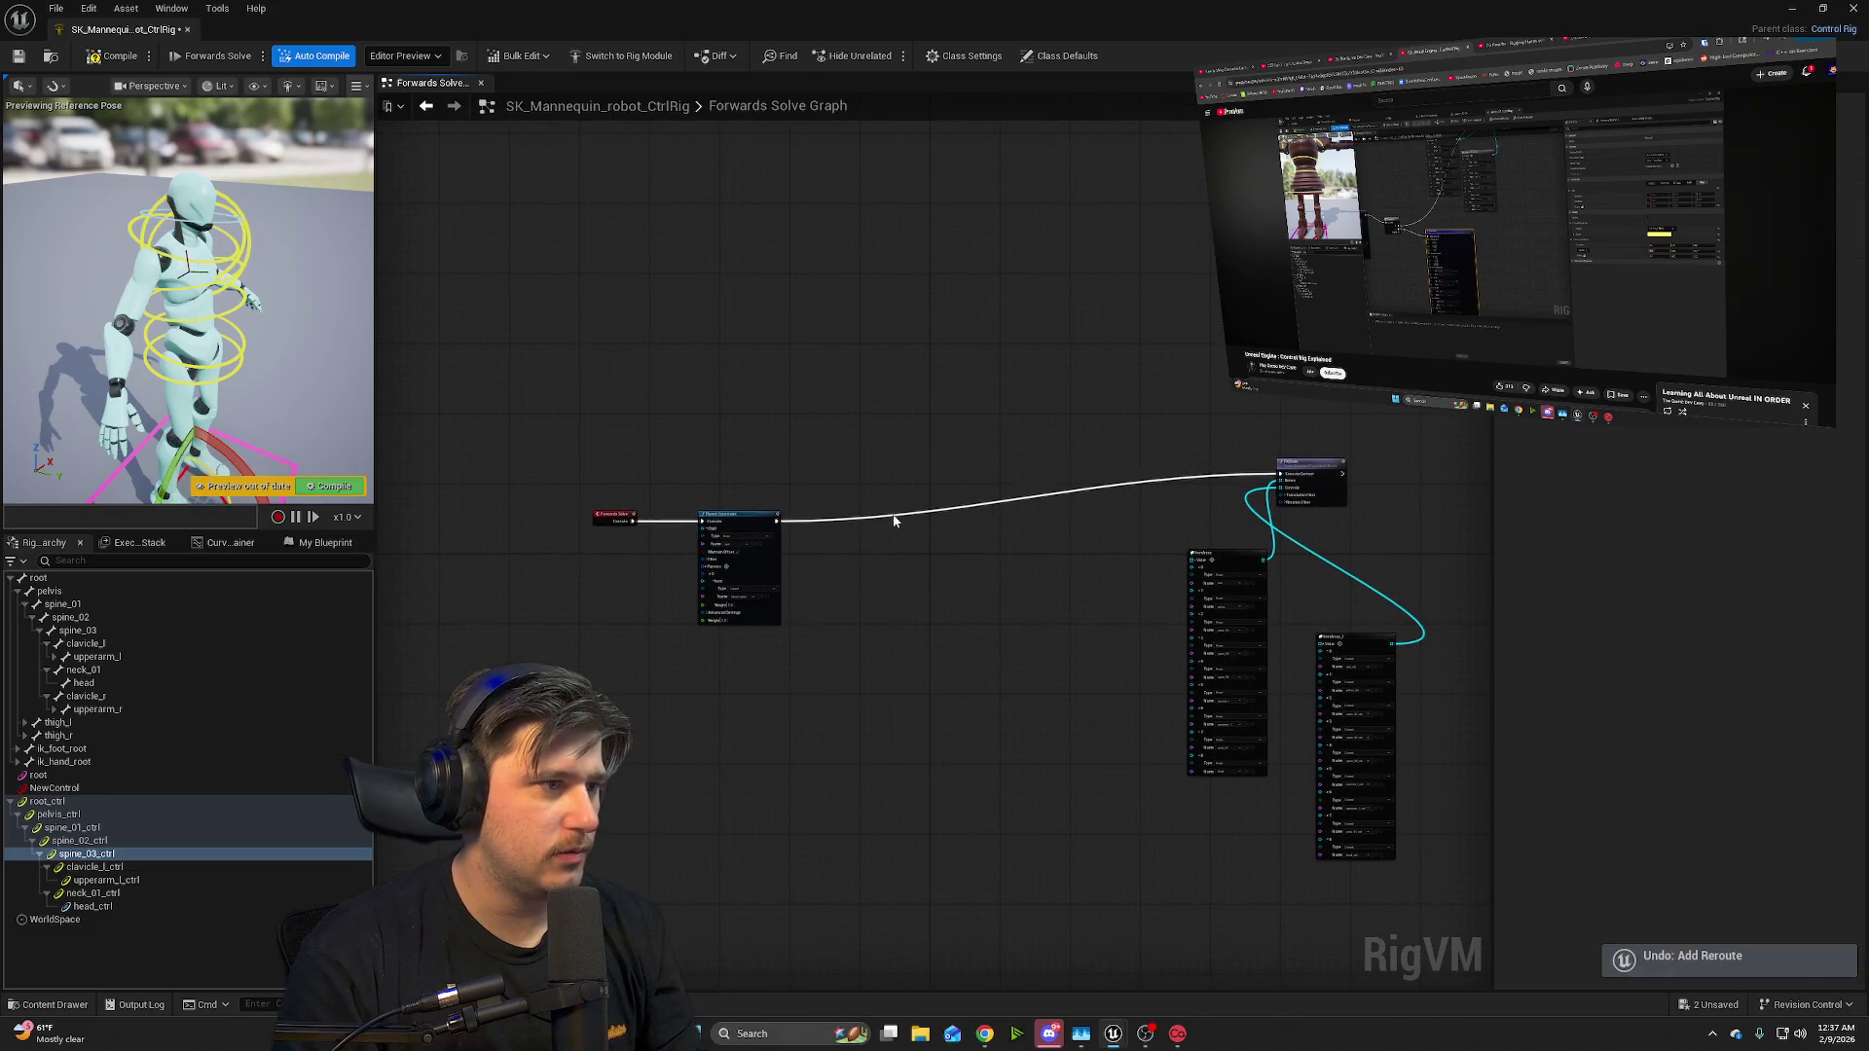
{"action": "scroll", "coordinate": [885, 509], "scroll_direction": "up", "scroll_amount": 5}
{"action": "mouse_move", "coordinate": [932, 399]}
{"action": "left_mouse_down"}
{"action": "mouse_move", "coordinate": [881, 526]}
{"action": "mouse_move", "coordinate": [871, 428]}
{"action": "left_mouse_up"}
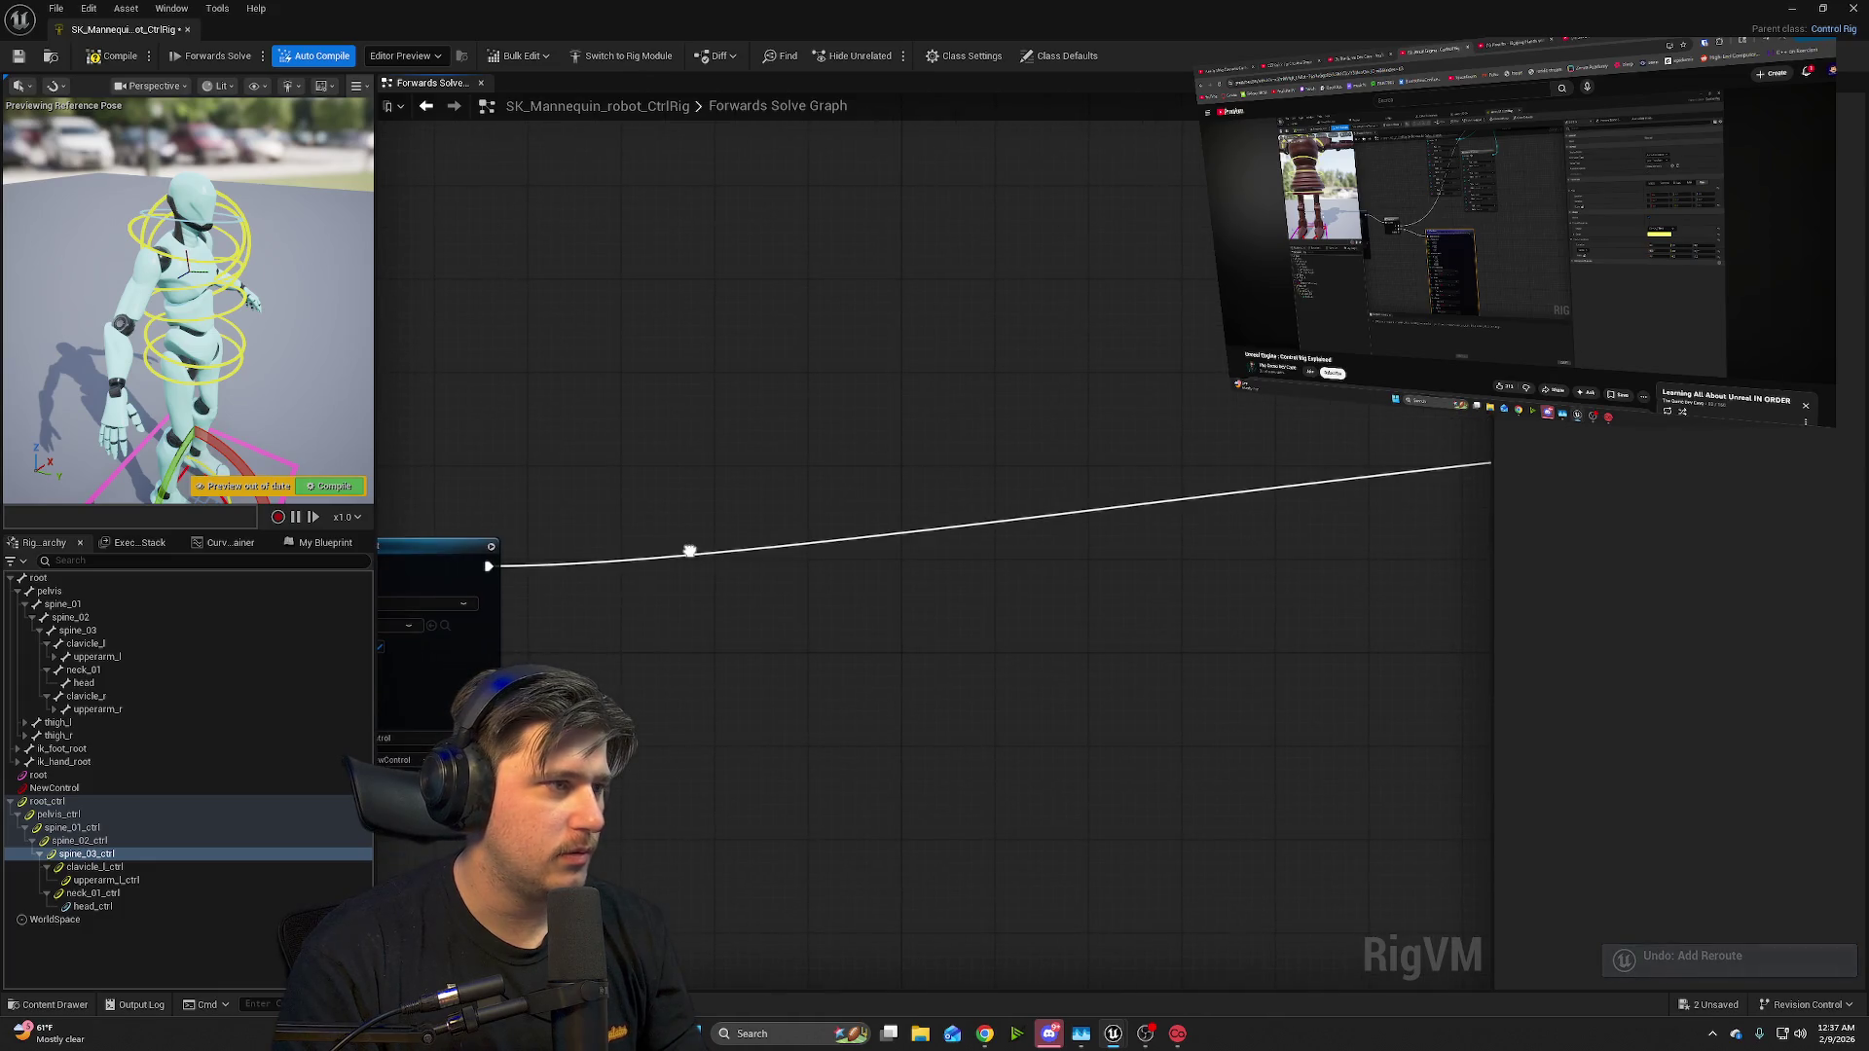
{"action": "right_click", "coordinate": [484, 571]}
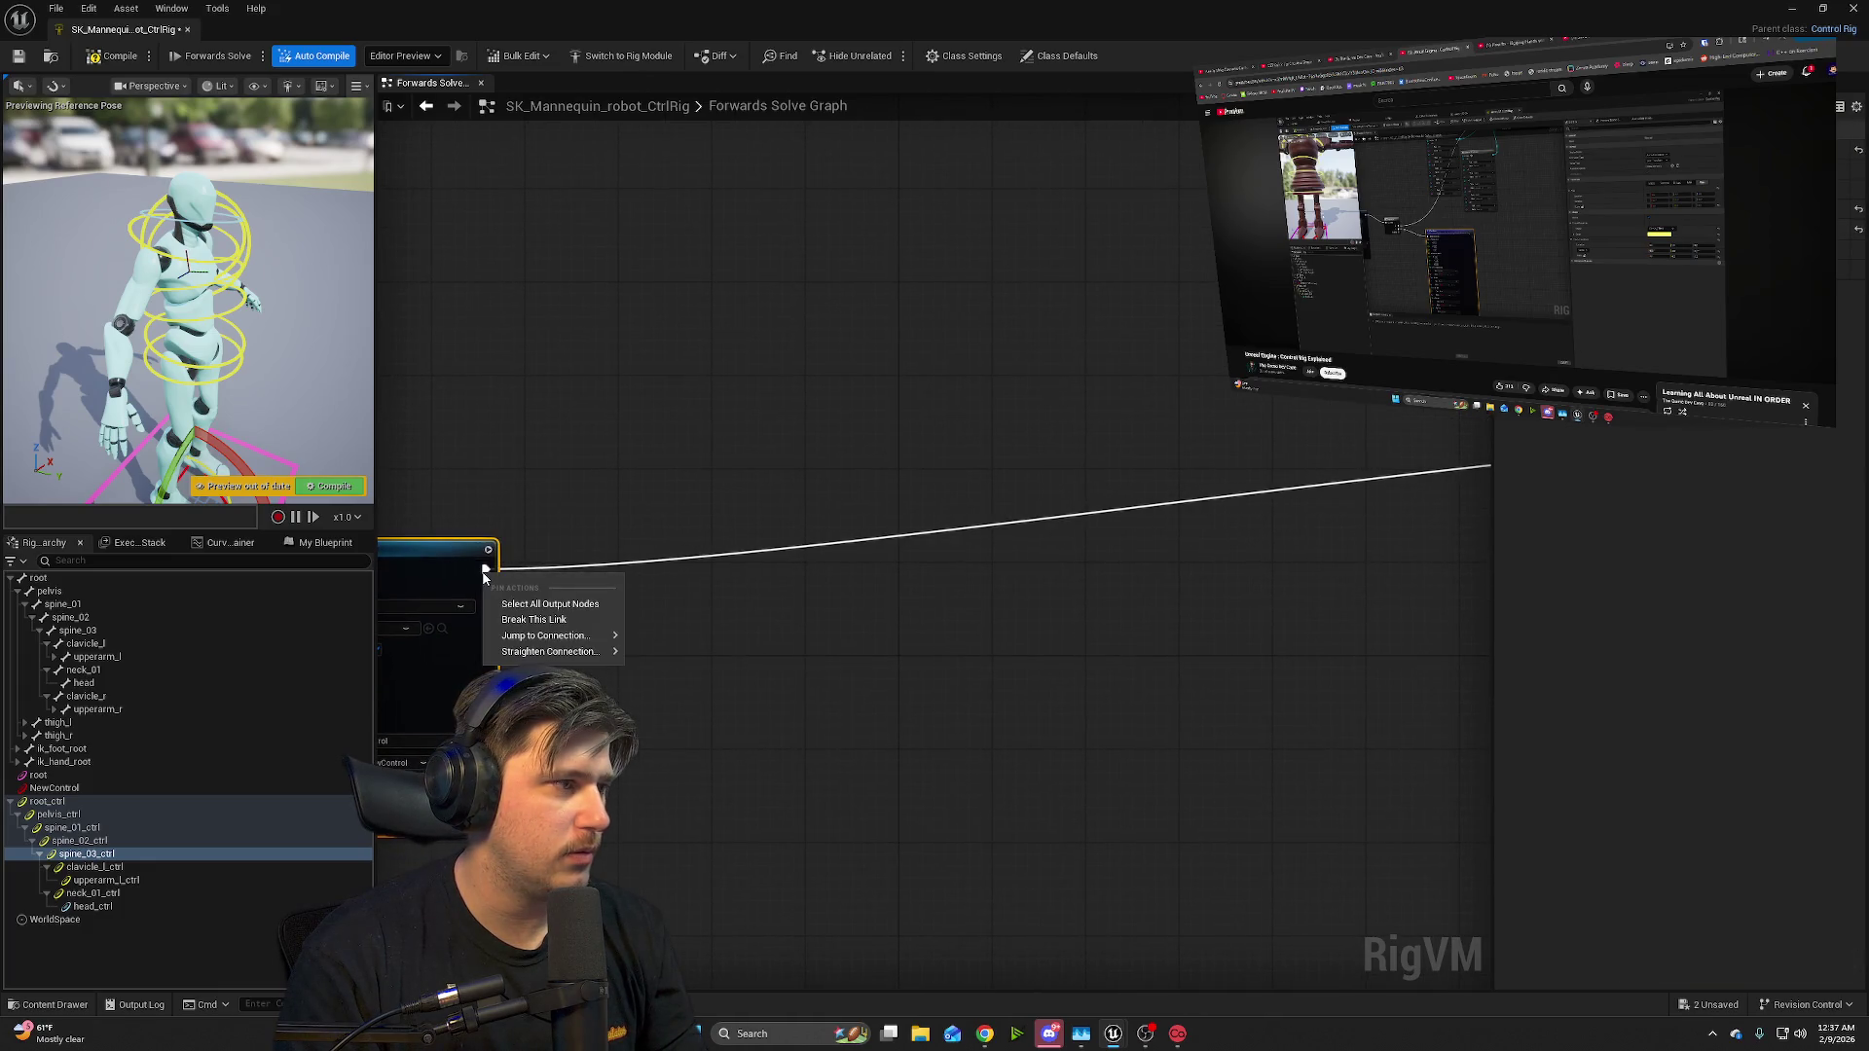
{"action": "left_click", "coordinate": [705, 505]}
- Break FKChain's ExecuteContext link from Parent Constraint and recentre the graph on Parent Constraint
{"action": "left_click_drag", "start_coordinate": [1153, 526], "coordinate": [890, 556]}
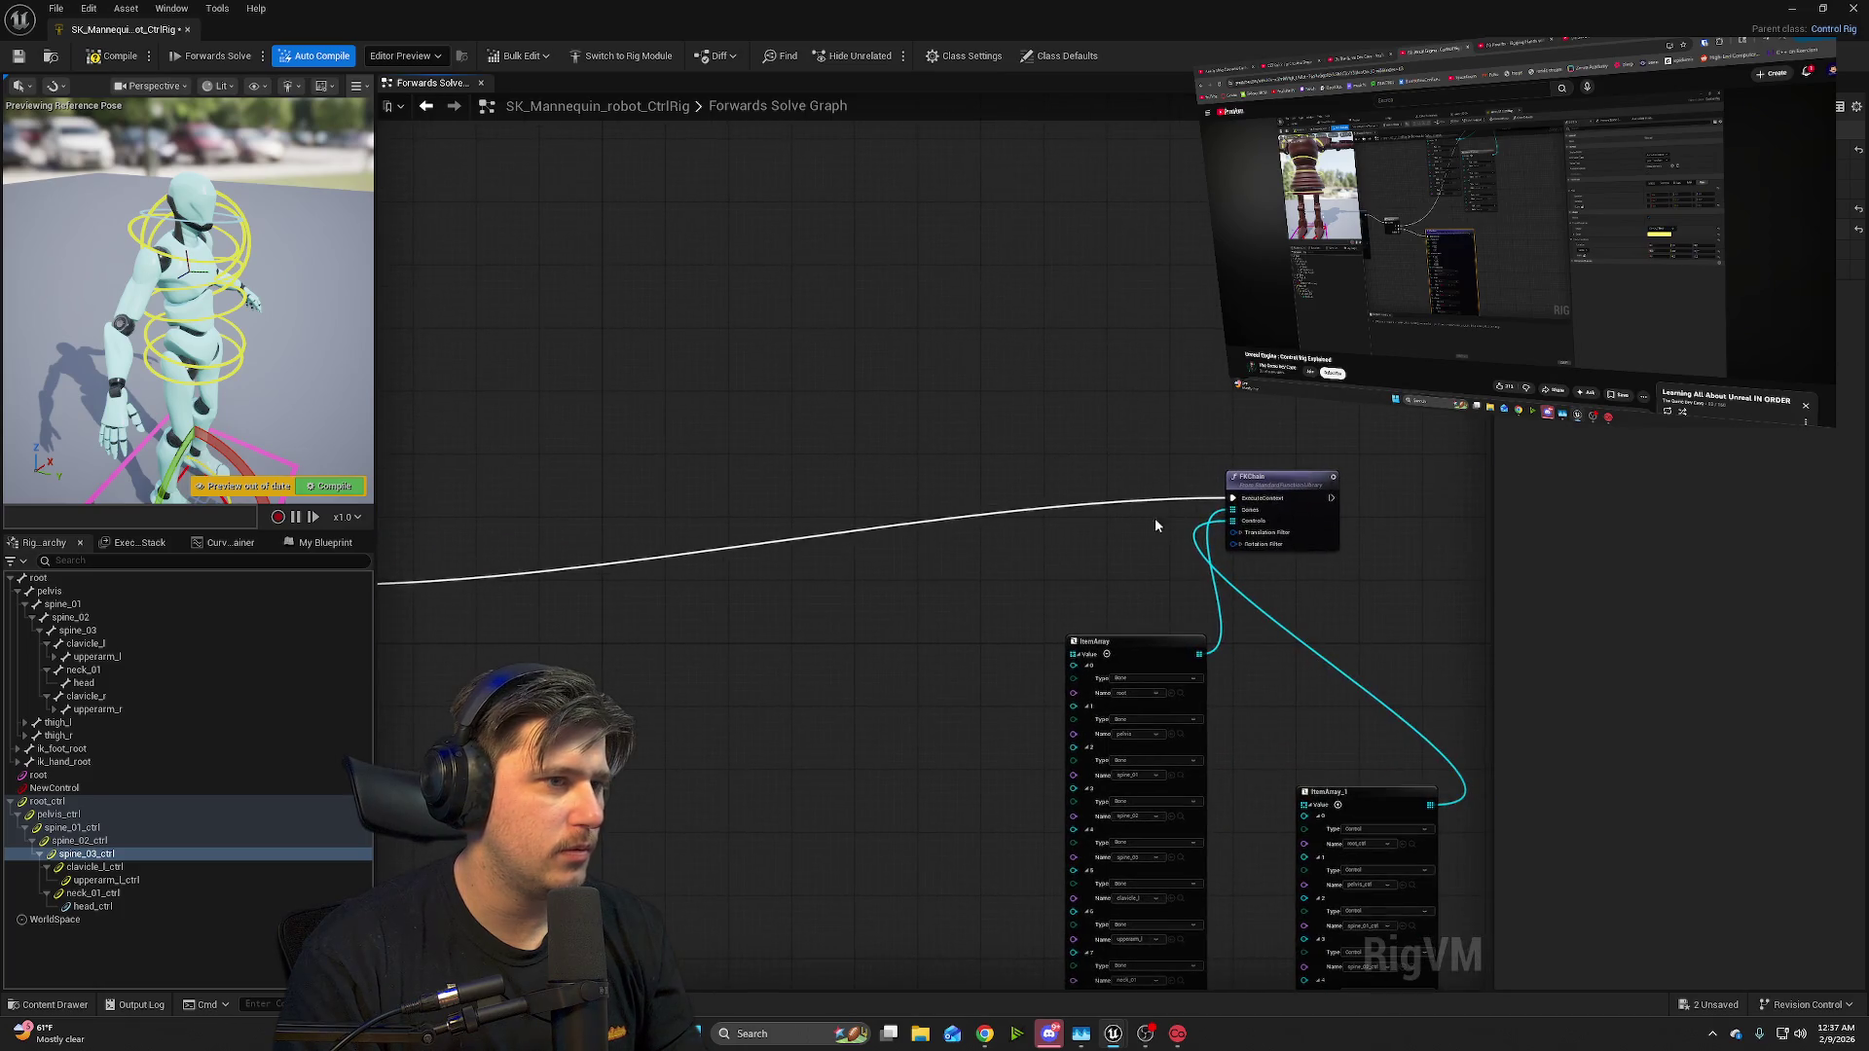
{"action": "key", "text": "ctrl+a"}
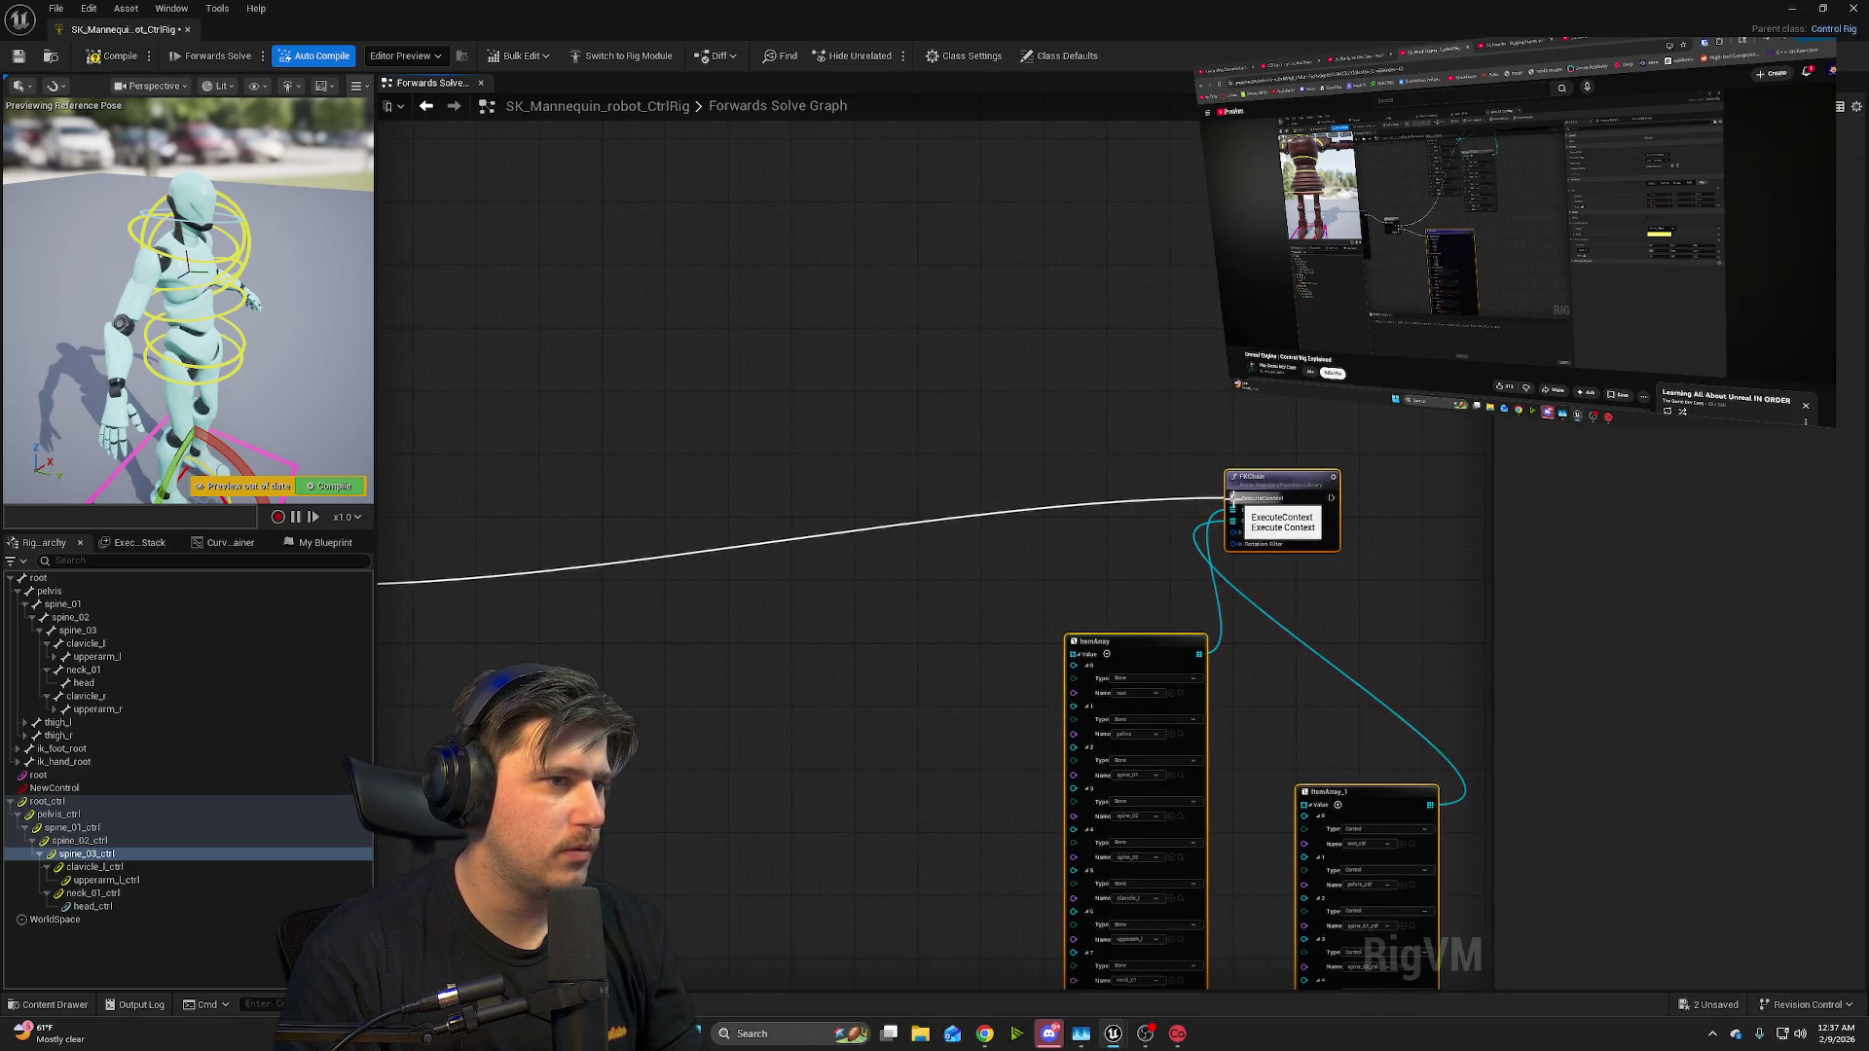
{"action": "right_click", "coordinate": [1234, 499]}
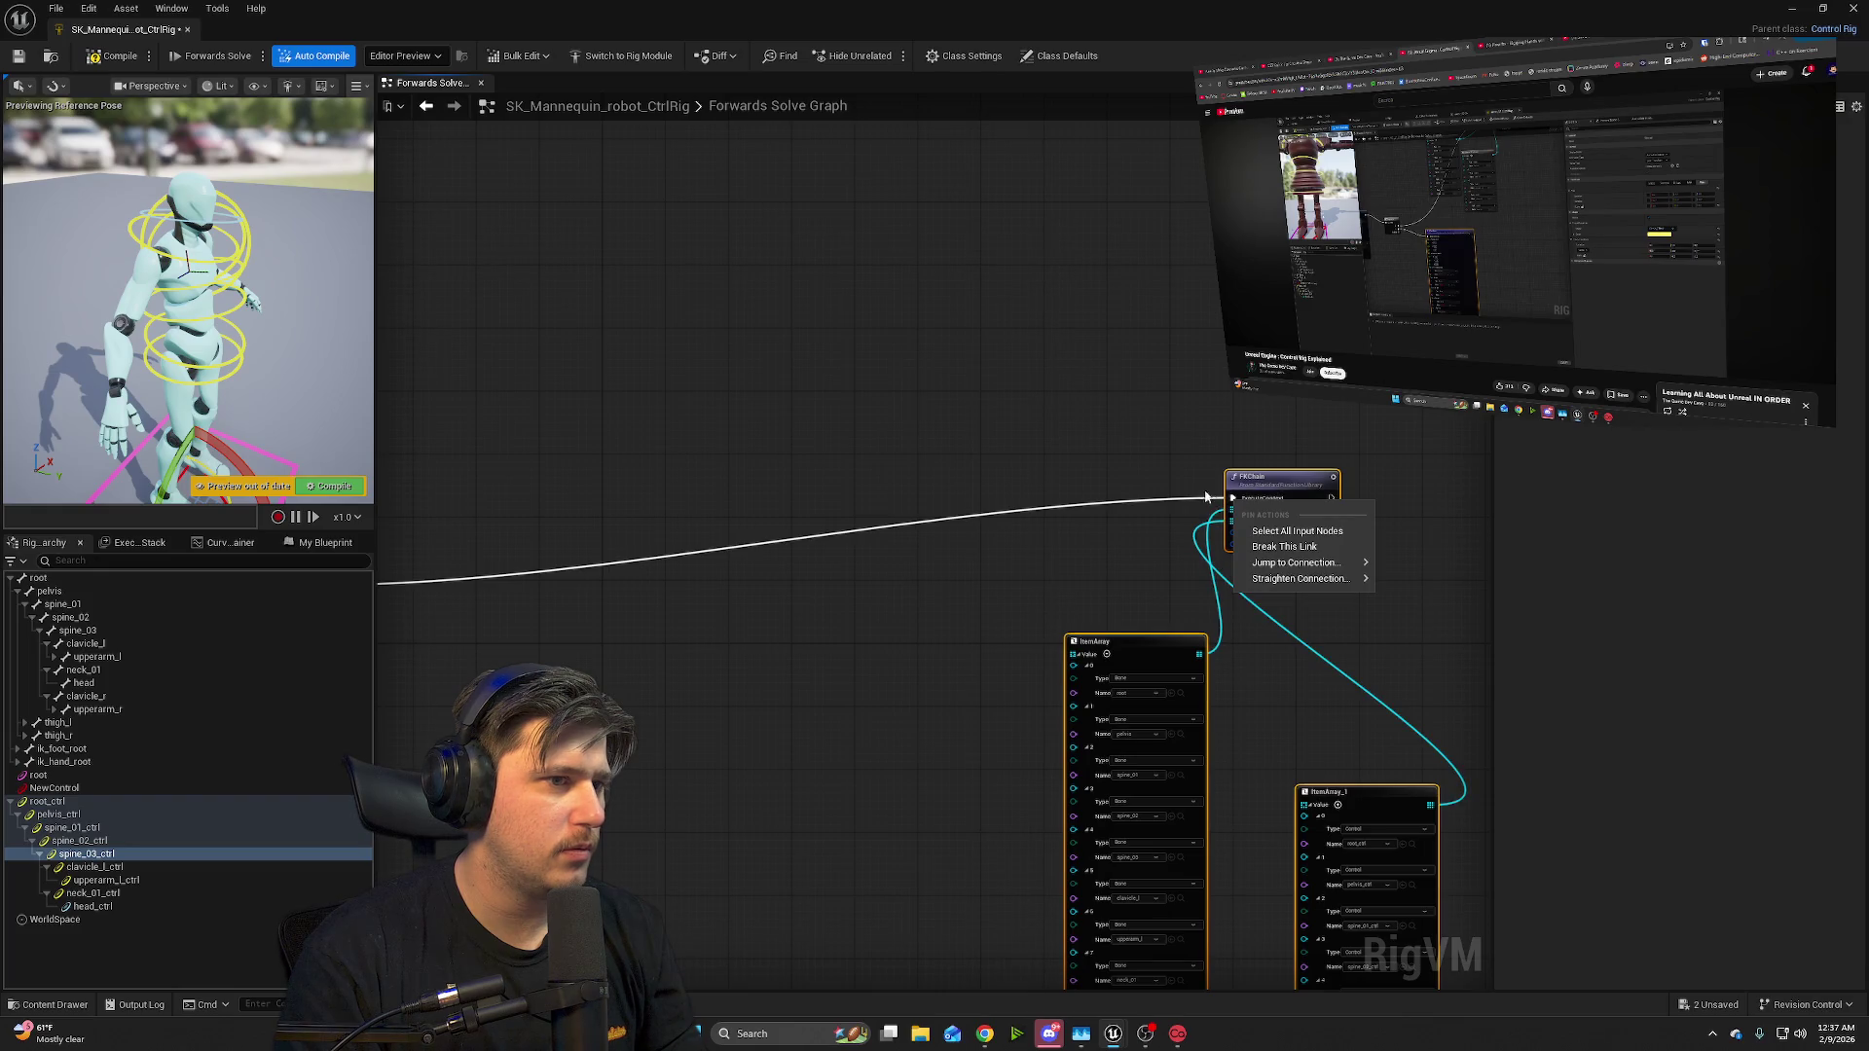
{"action": "left_click", "coordinate": [1285, 546]}
{"action": "key", "text": "Delete"}
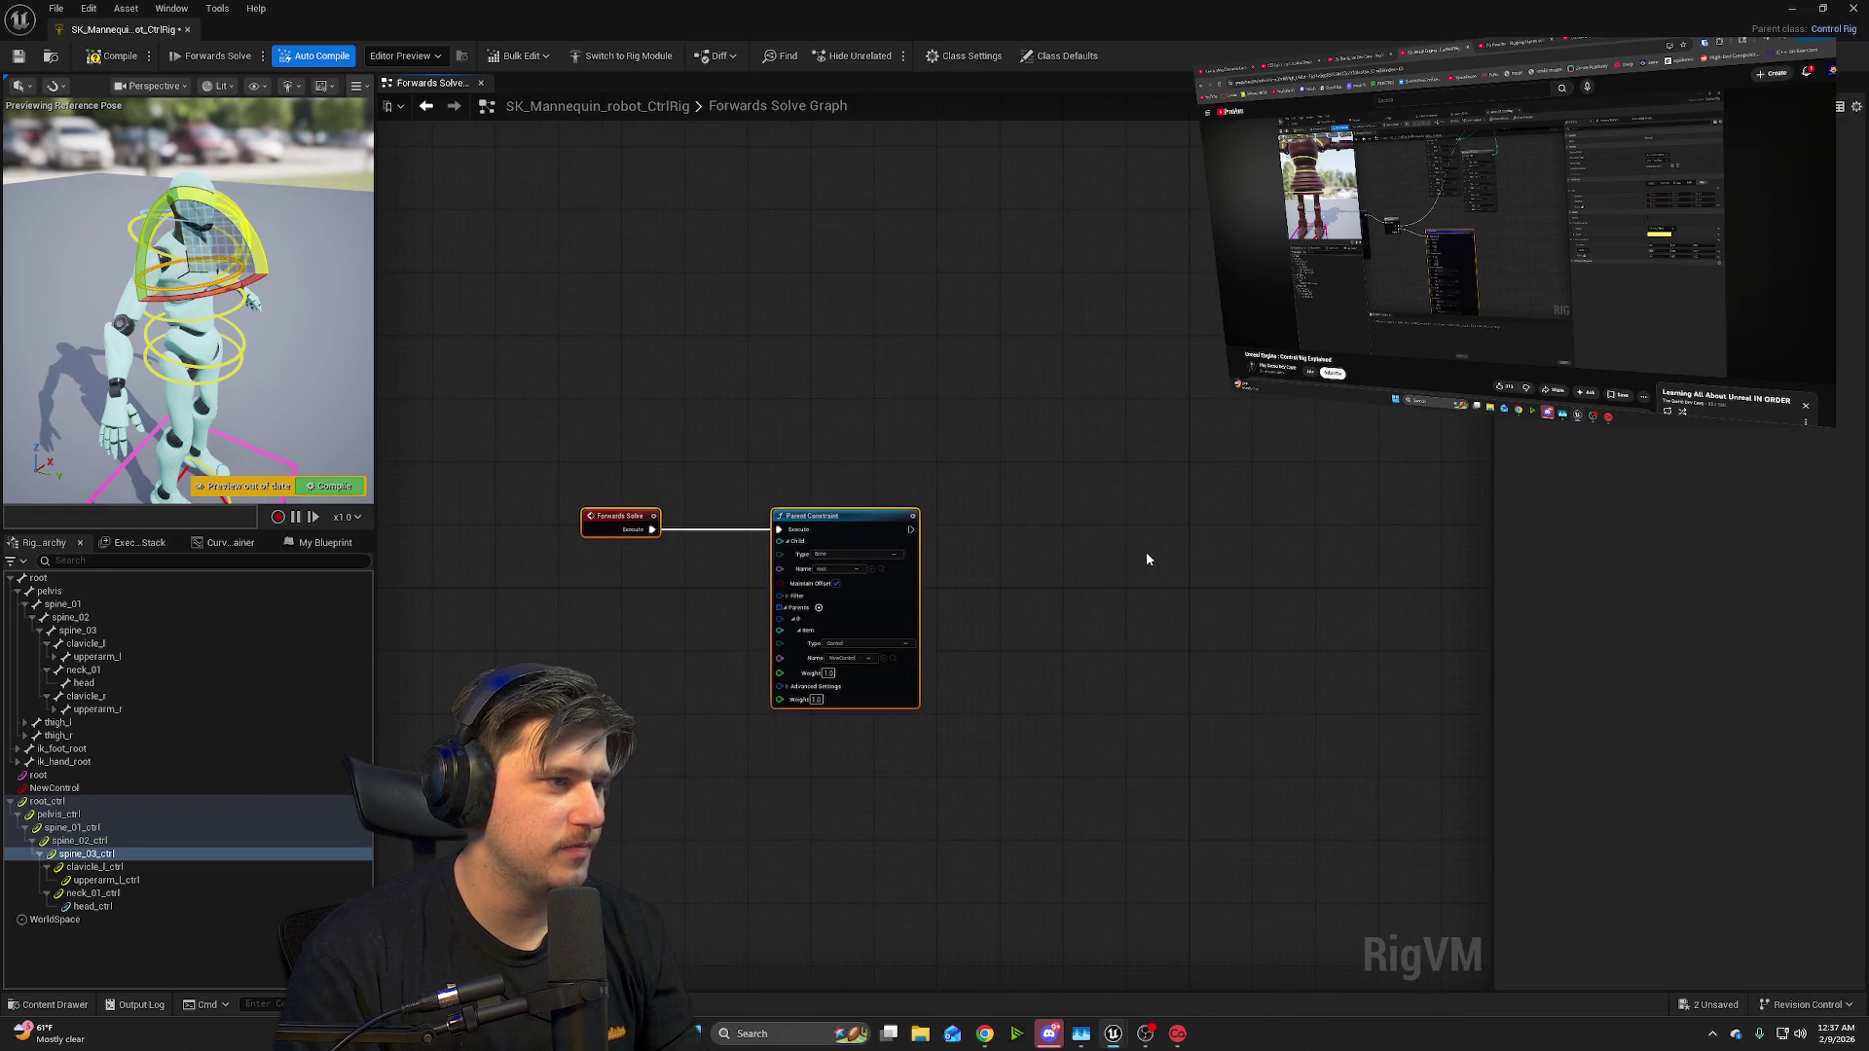
{"action": "scroll", "coordinate": [947, 476], "scroll_direction": "down", "scroll_amount": 2}
{"action": "scroll", "coordinate": [1152, 509], "scroll_direction": "up", "scroll_amount": 1}
{"action": "mouse_move", "coordinate": [1157, 482]}
{"action": "left_mouse_down"}
{"action": "mouse_move", "coordinate": [1092, 508]}
{"action": "mouse_move", "coordinate": [1172, 517]}
{"action": "mouse_move", "coordinate": [1156, 548]}
{"action": "mouse_move", "coordinate": [1106, 472]}
{"action": "left_mouse_up"}
{"action": "mouse_move", "coordinate": [639, 318]}
{"action": "left_mouse_down"}
{"action": "mouse_move", "coordinate": [884, 367]}
{"action": "mouse_move", "coordinate": [842, 446]}
{"action": "left_mouse_up"}
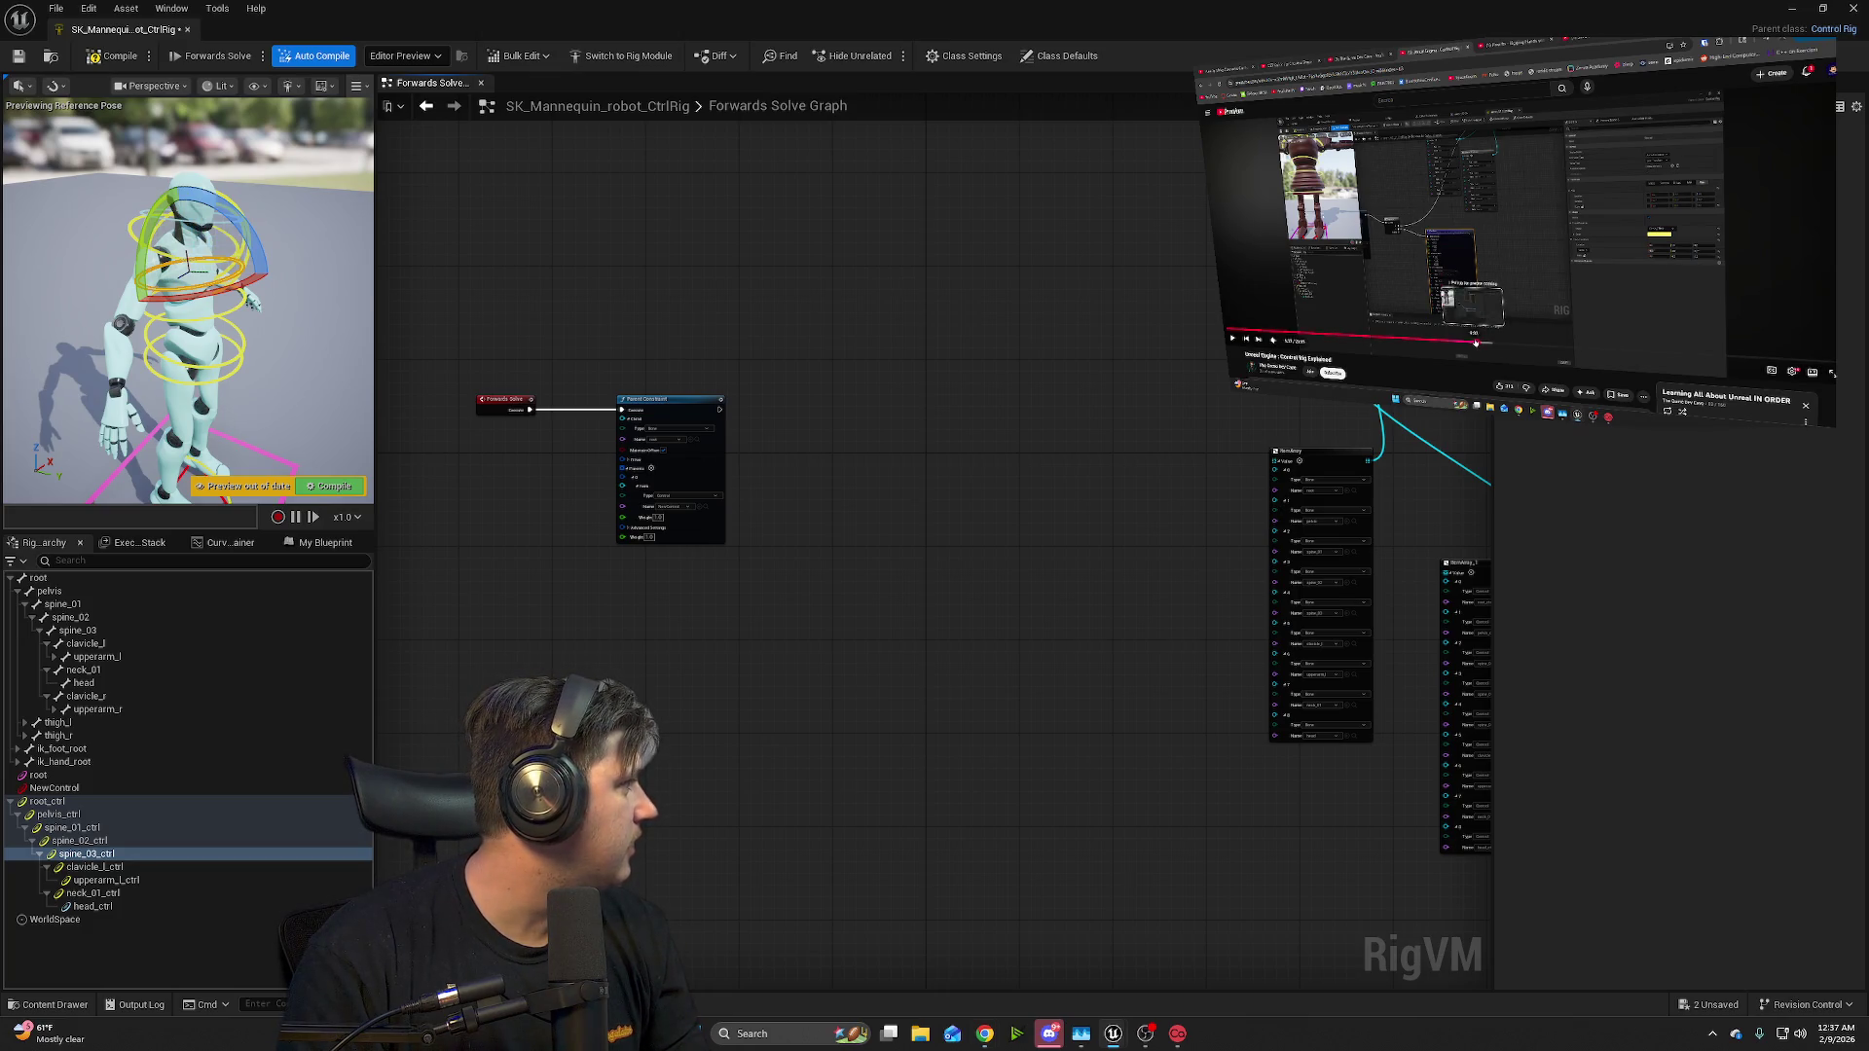
{"action": "left_click", "coordinate": [1828, 376]}
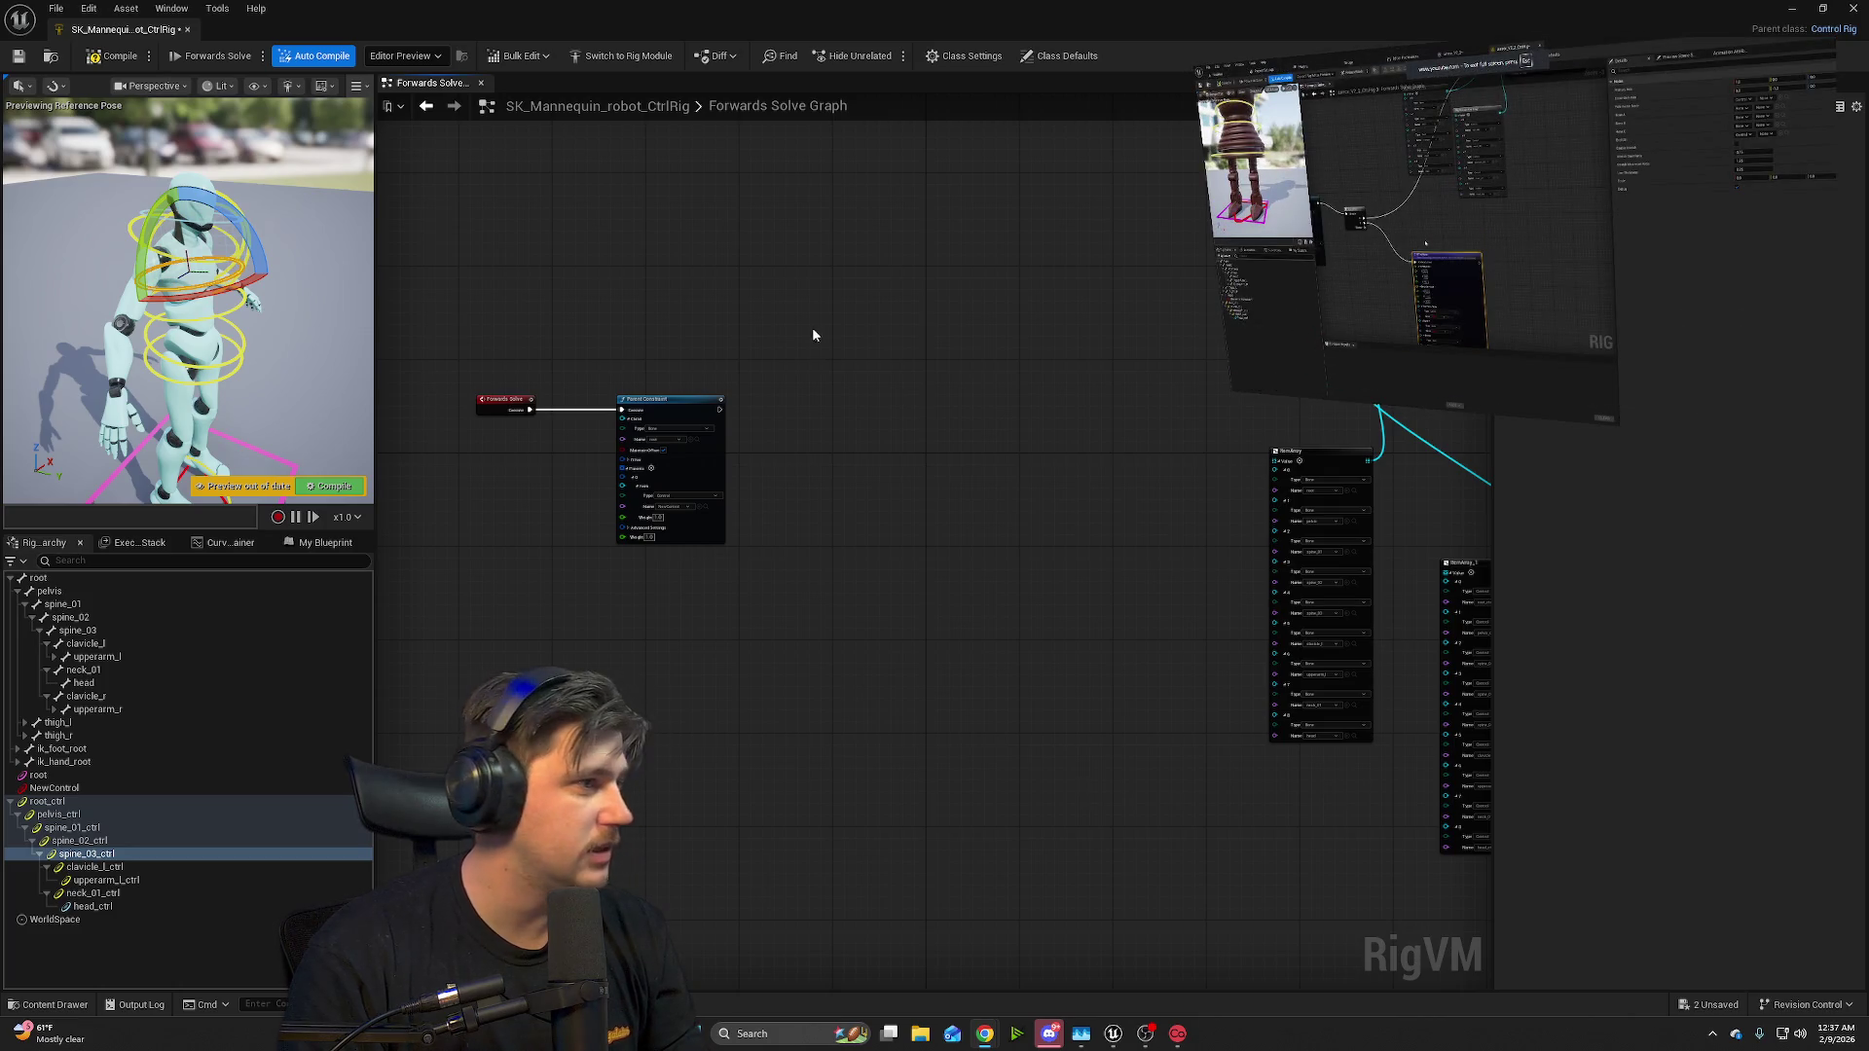
- Add a Sequence node from Parent Constraint's exec output and shift both ItemArray nodes left
{"action": "mouse_move", "coordinate": [720, 409]}
{"action": "left_mouse_down"}
{"action": "mouse_move", "coordinate": [898, 378]}
{"action": "mouse_move", "coordinate": [886, 362]}
{"action": "left_mouse_up"}
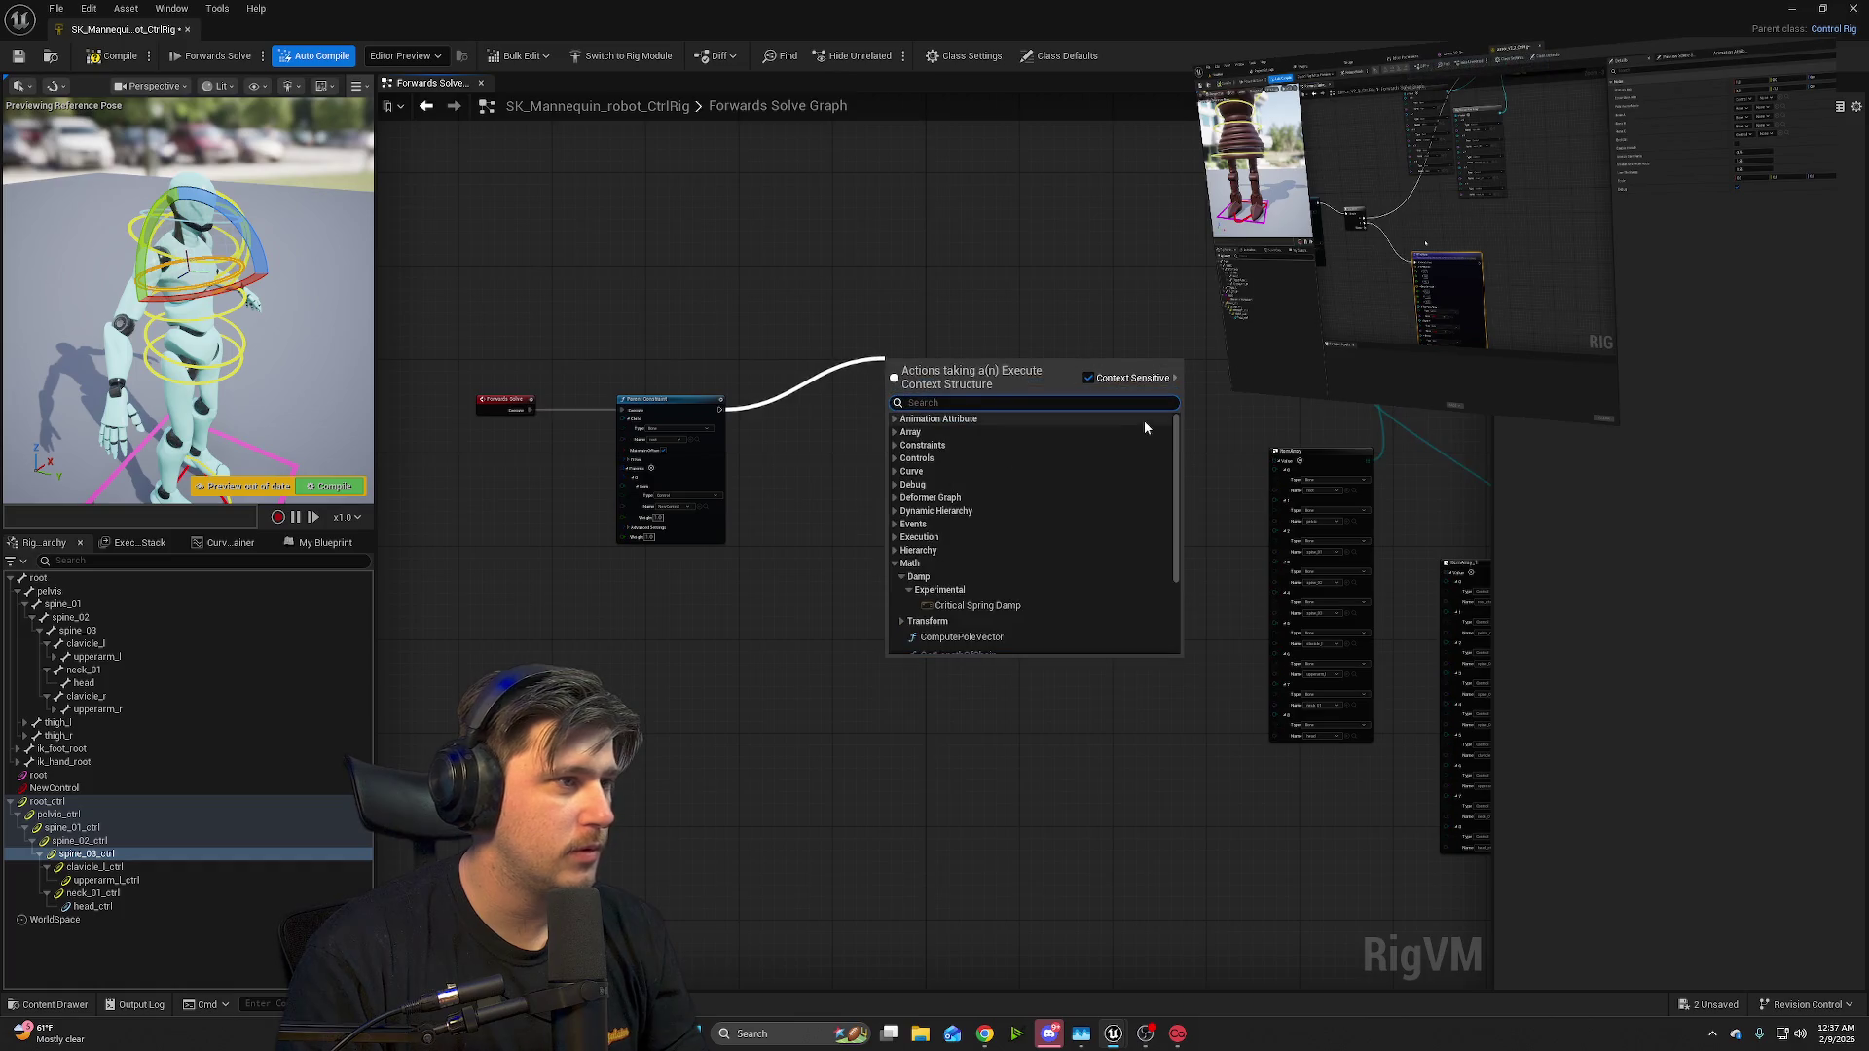
{"action": "type", "text": "sequence"}
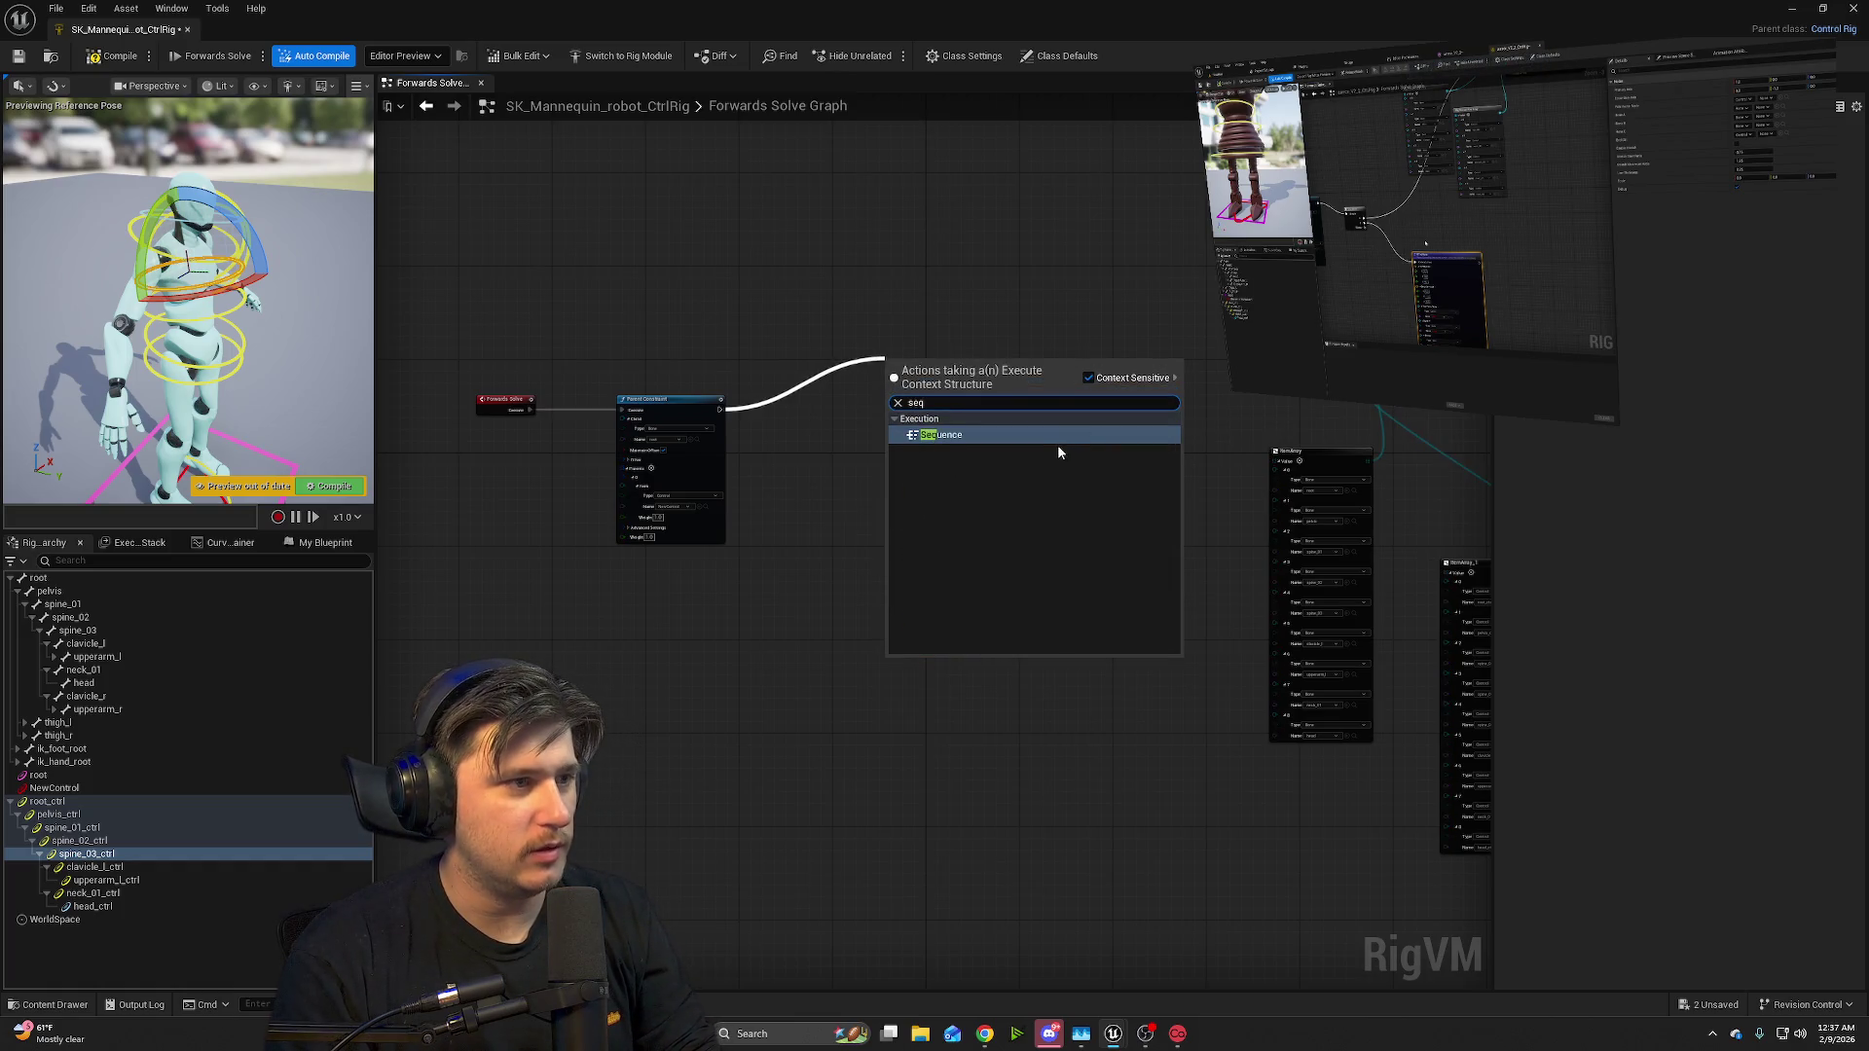
{"action": "key", "text": "Return"}
{"action": "mouse_move", "coordinate": [1414, 317]}
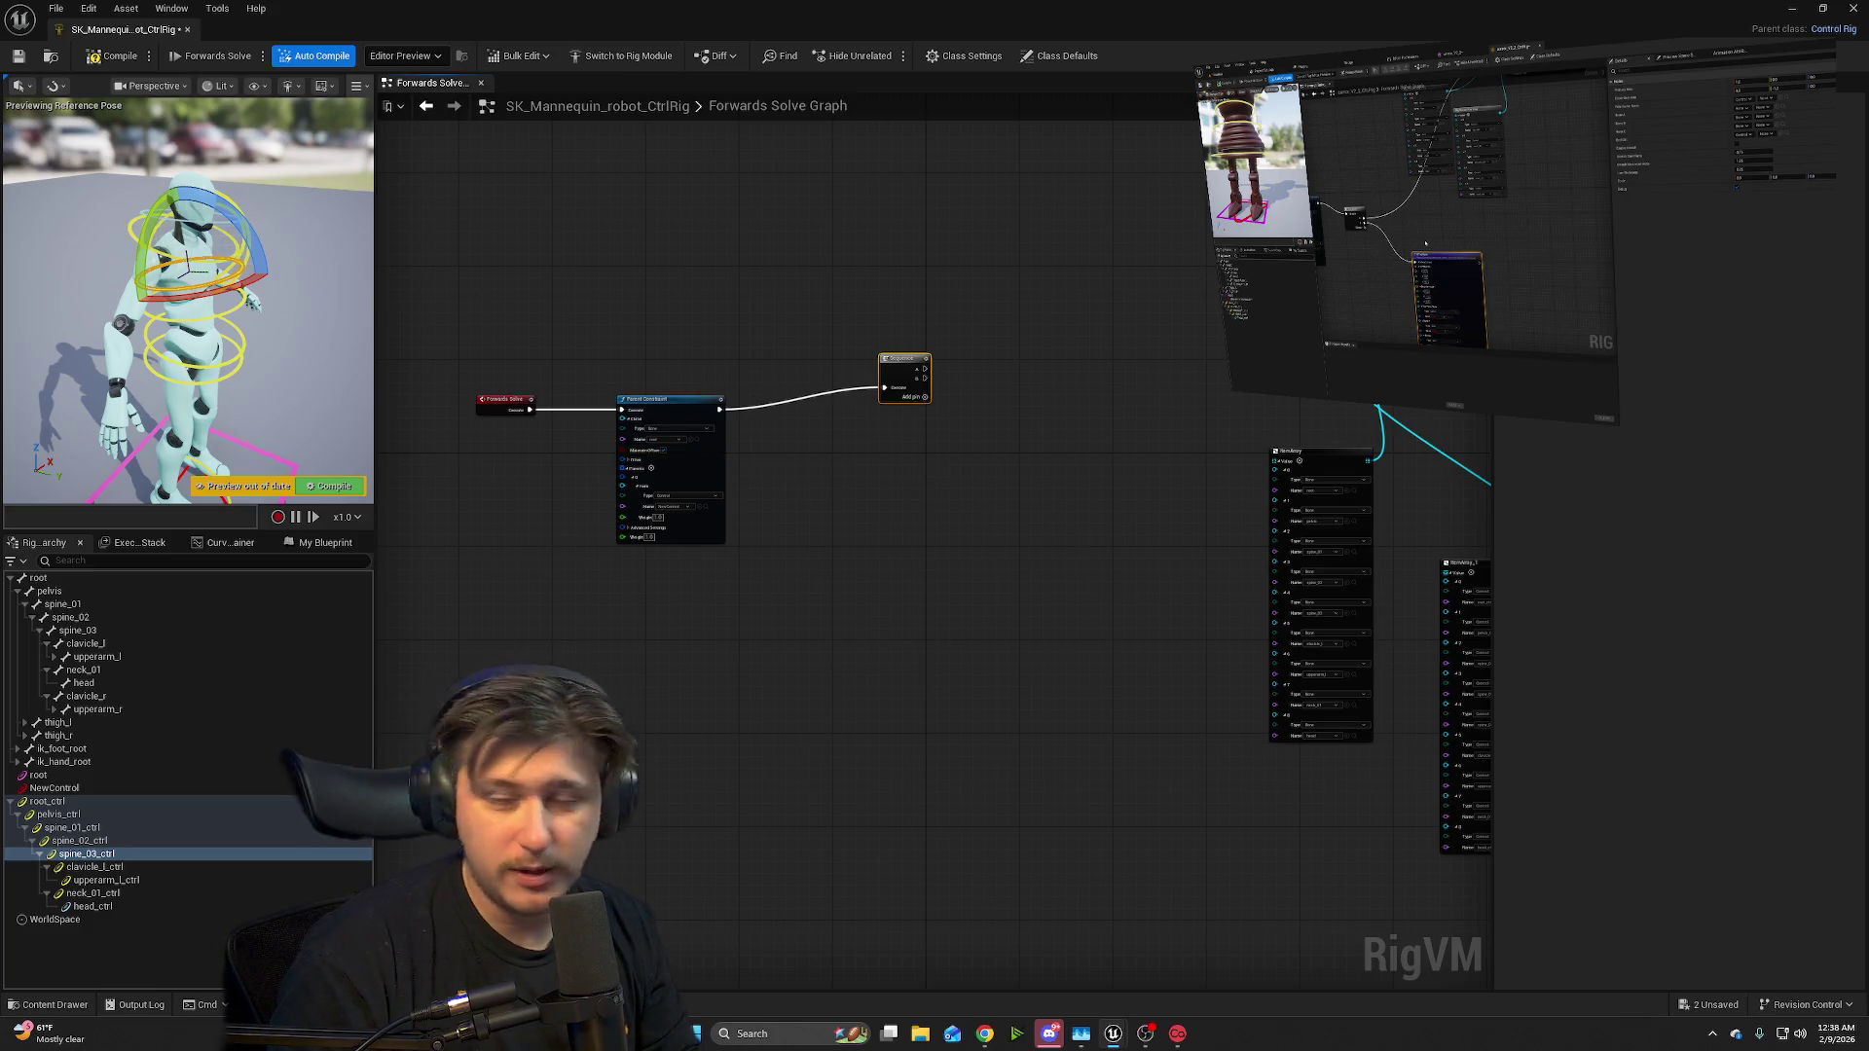
{"action": "mouse_move", "coordinate": [1344, 460]}
{"action": "left_mouse_down"}
{"action": "mouse_move", "coordinate": [1265, 508]}
{"action": "mouse_move", "coordinate": [1248, 475]}
{"action": "left_mouse_up"}
{"action": "left_click_drag", "start_coordinate": [1474, 568], "coordinate": [1364, 583]}
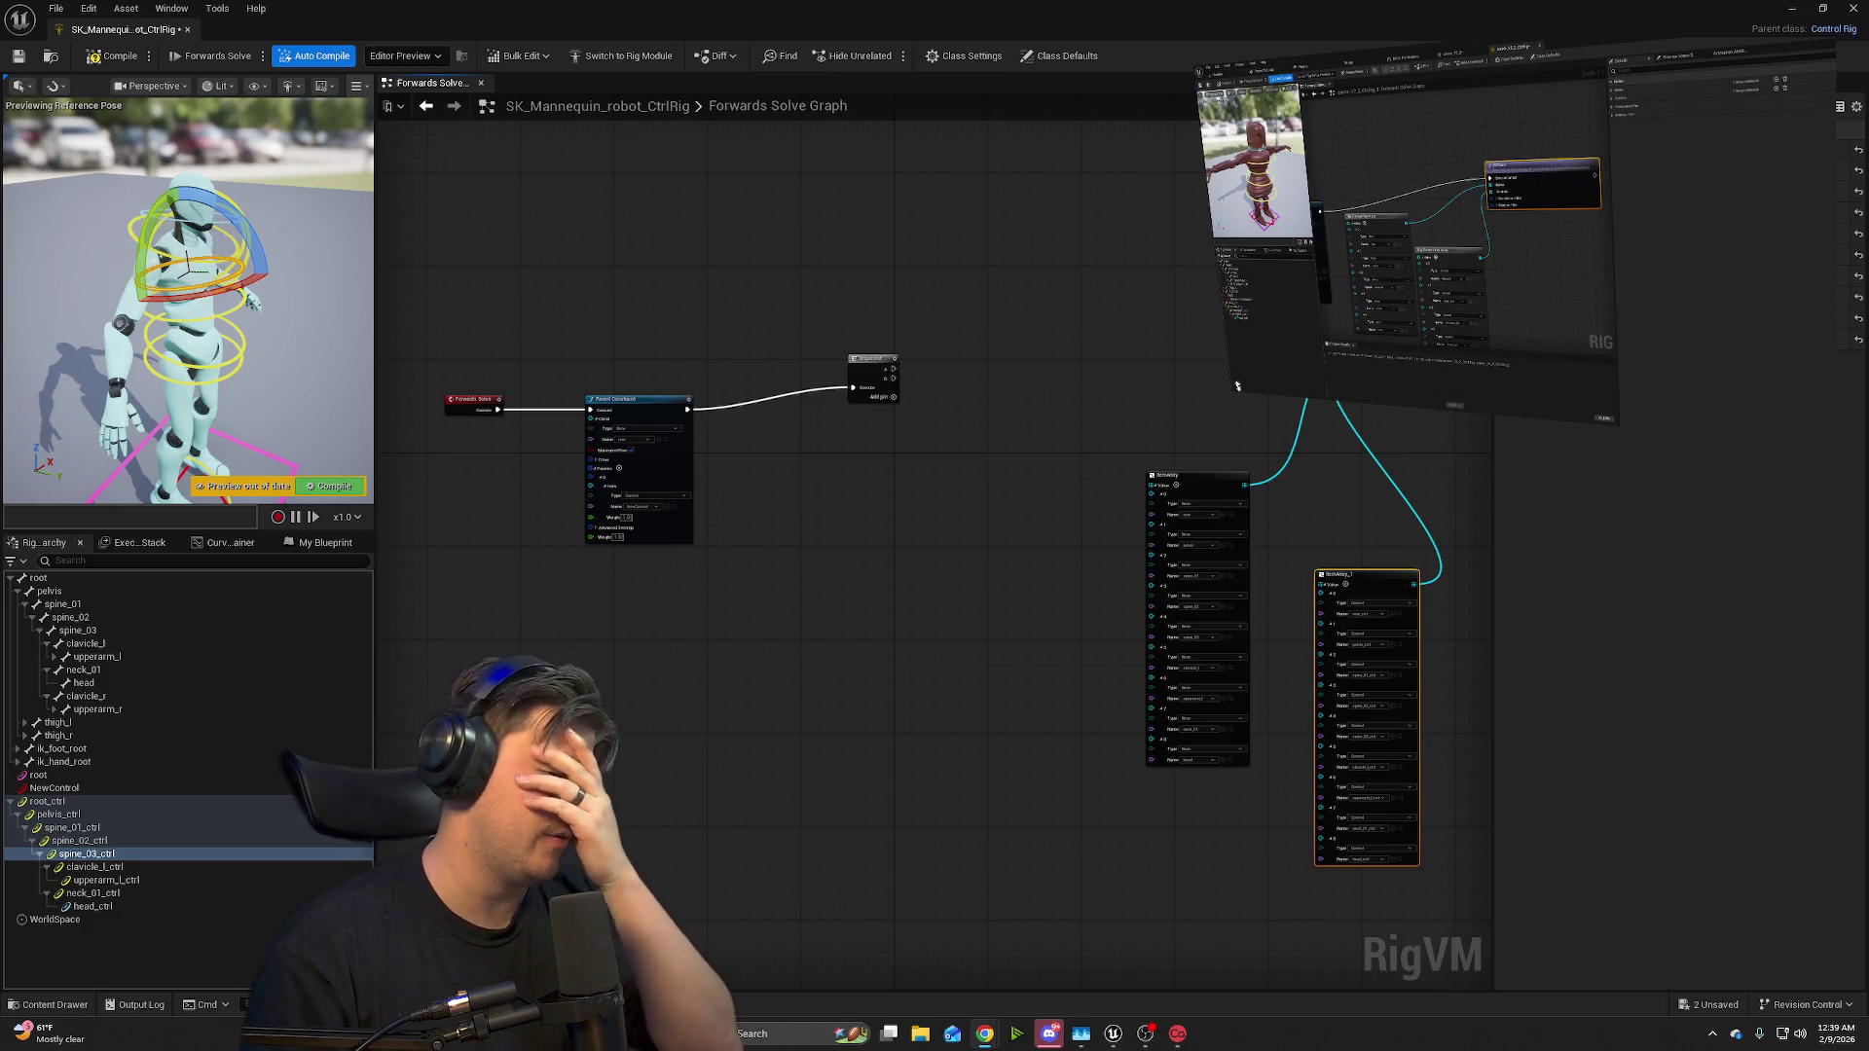
- Scrub the reference video, then drag a new execution wire from the Sequence node's output
{"action": "mouse_move", "coordinate": [1351, 389]}
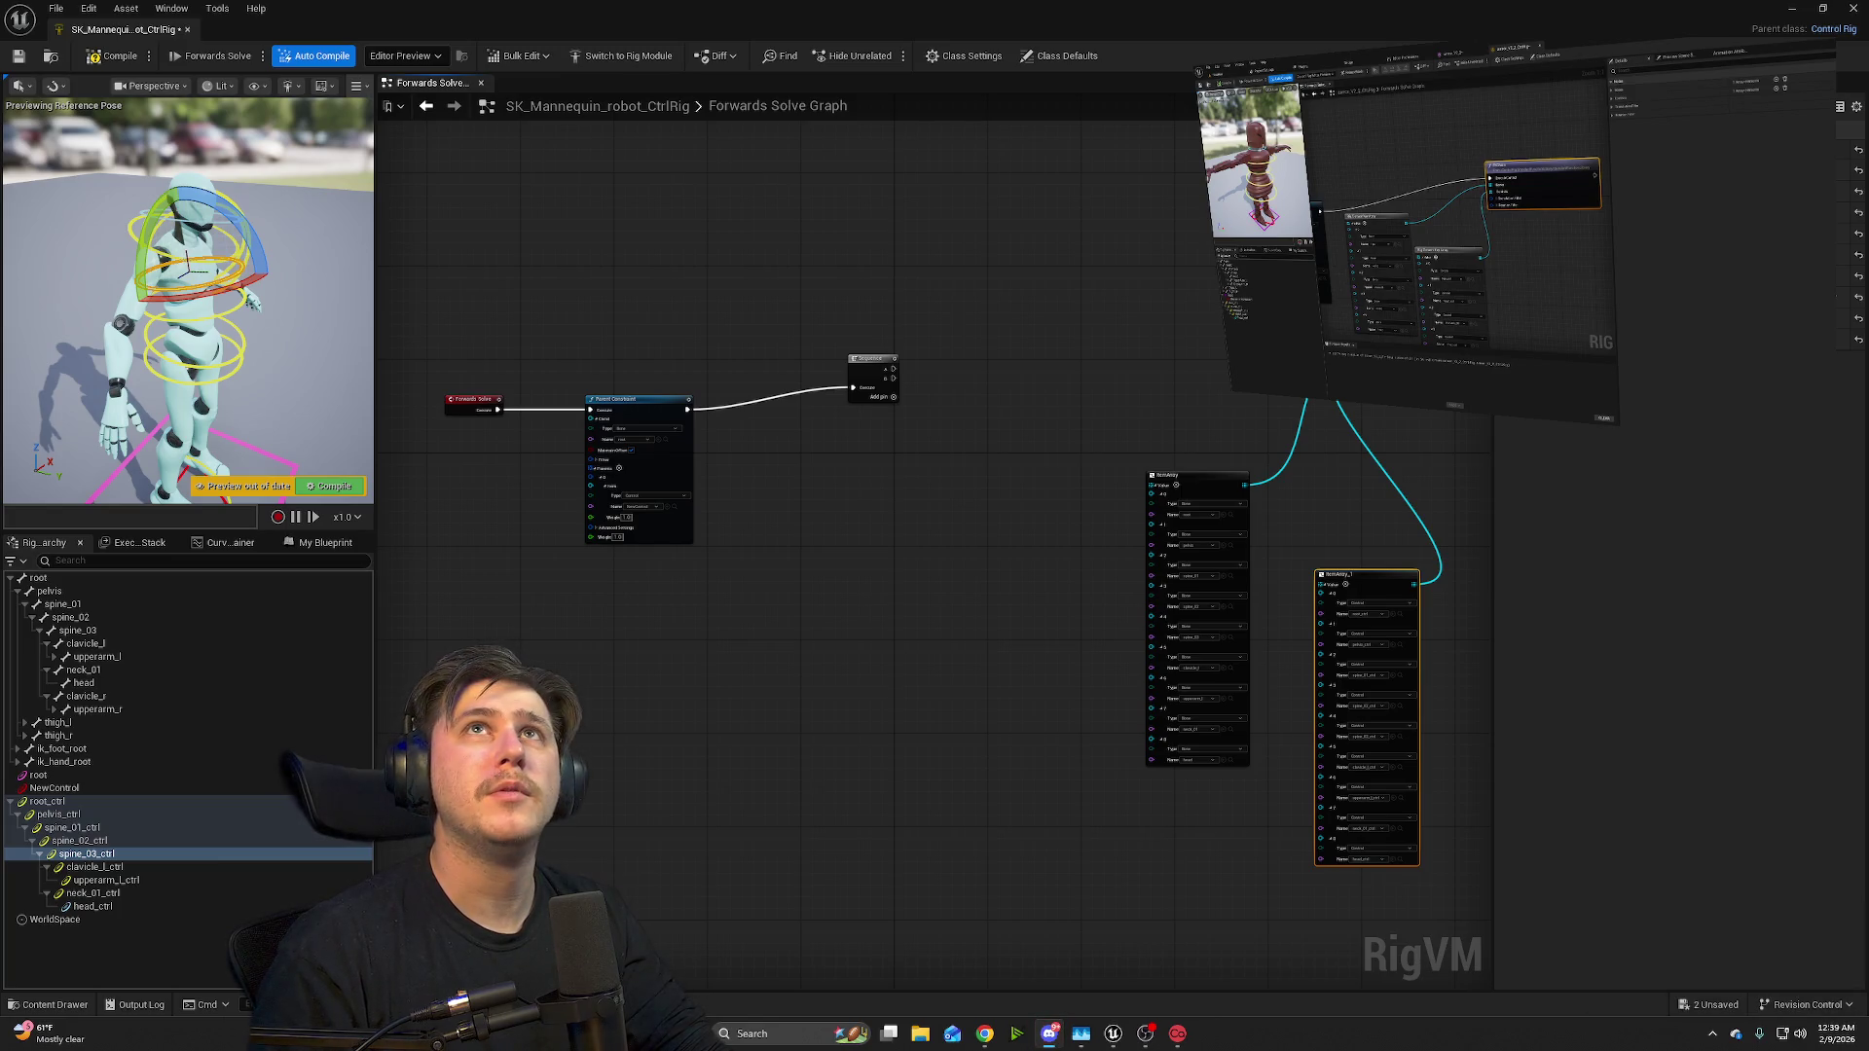
{"action": "mouse_move", "coordinate": [1830, 407]}
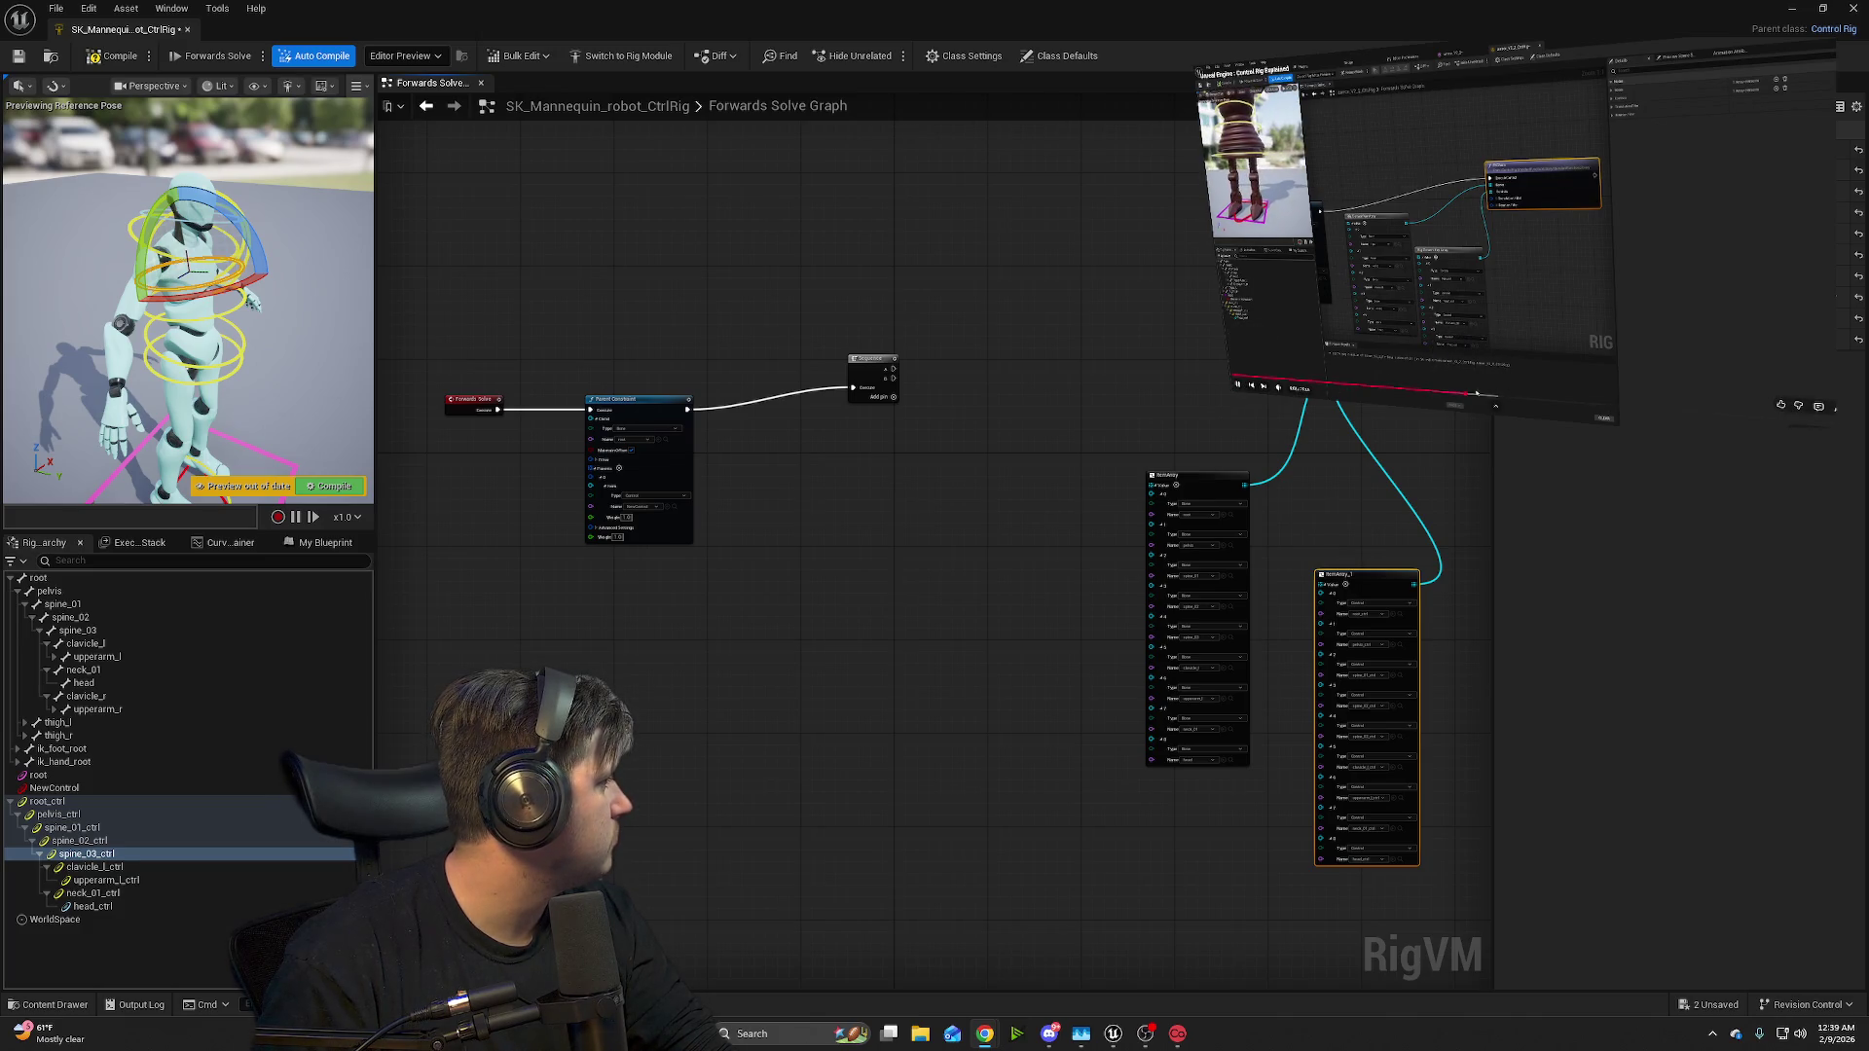
{"action": "left_click", "coordinate": [1472, 395]}
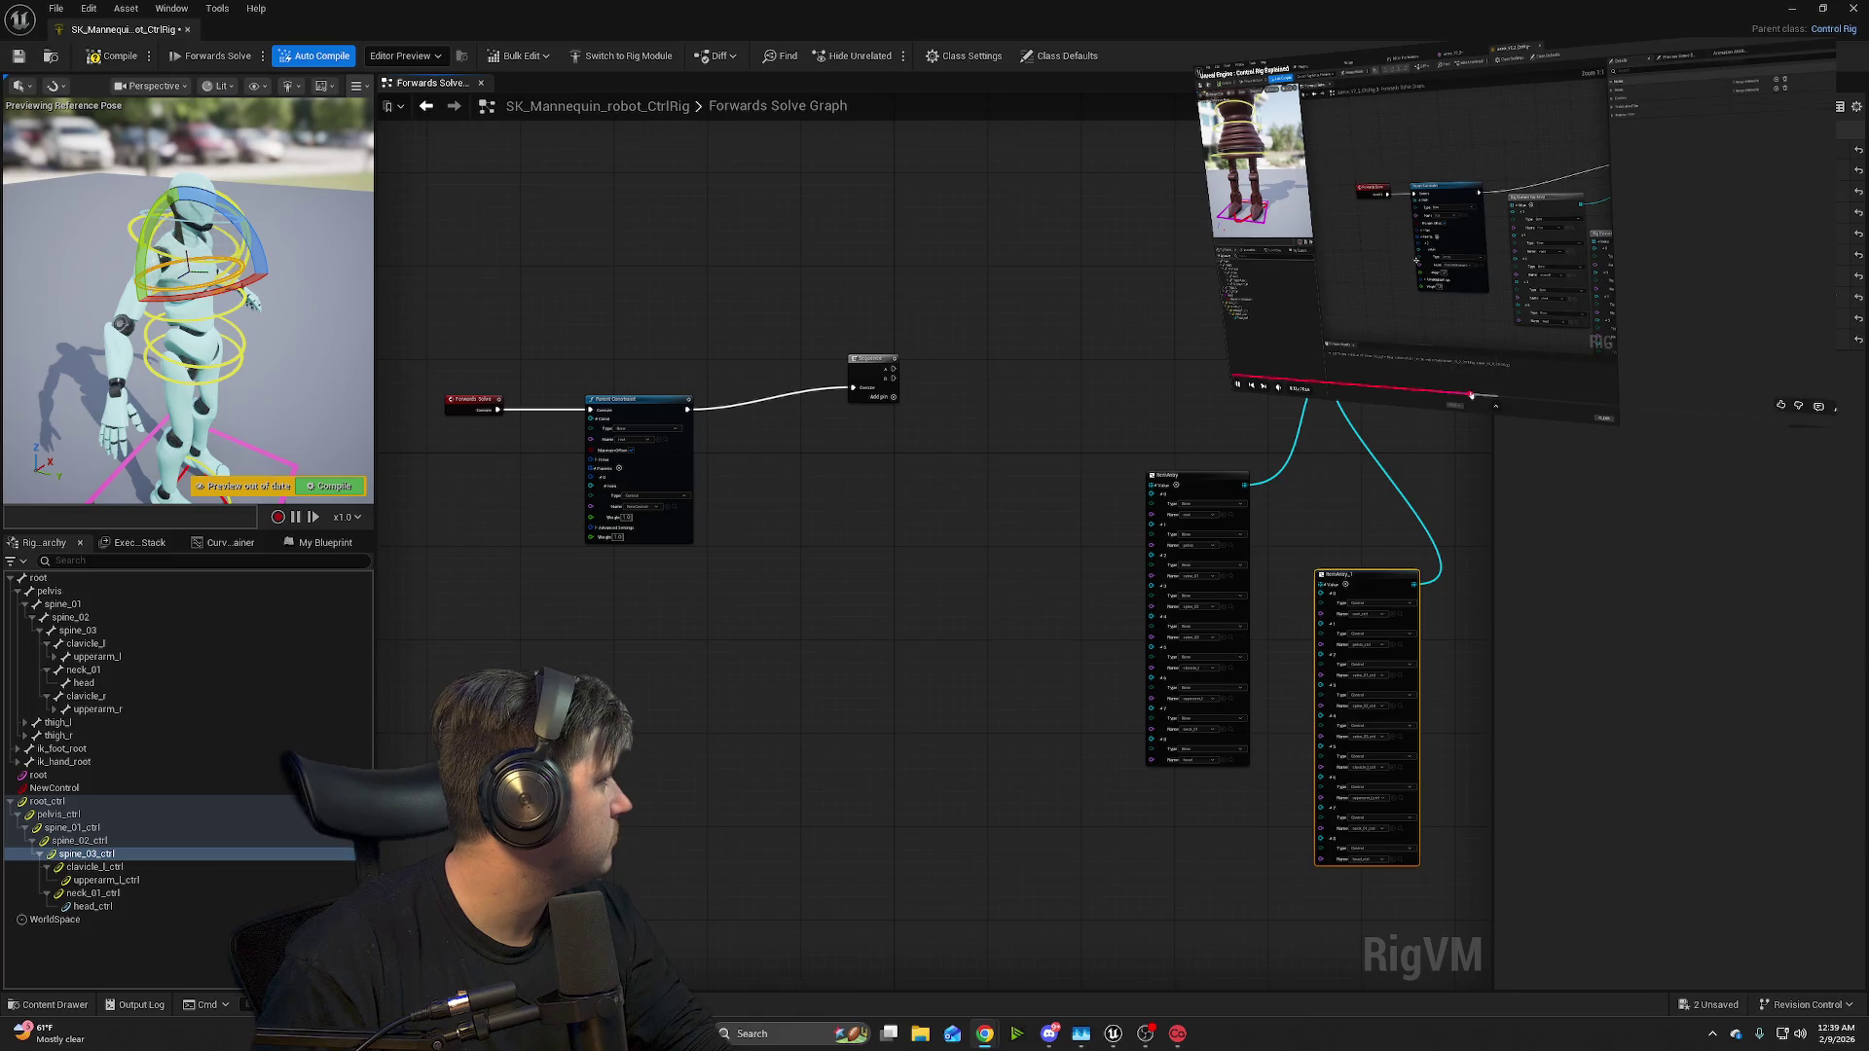
{"action": "left_click_drag", "start_coordinate": [1472, 397], "coordinate": [1469, 397]}
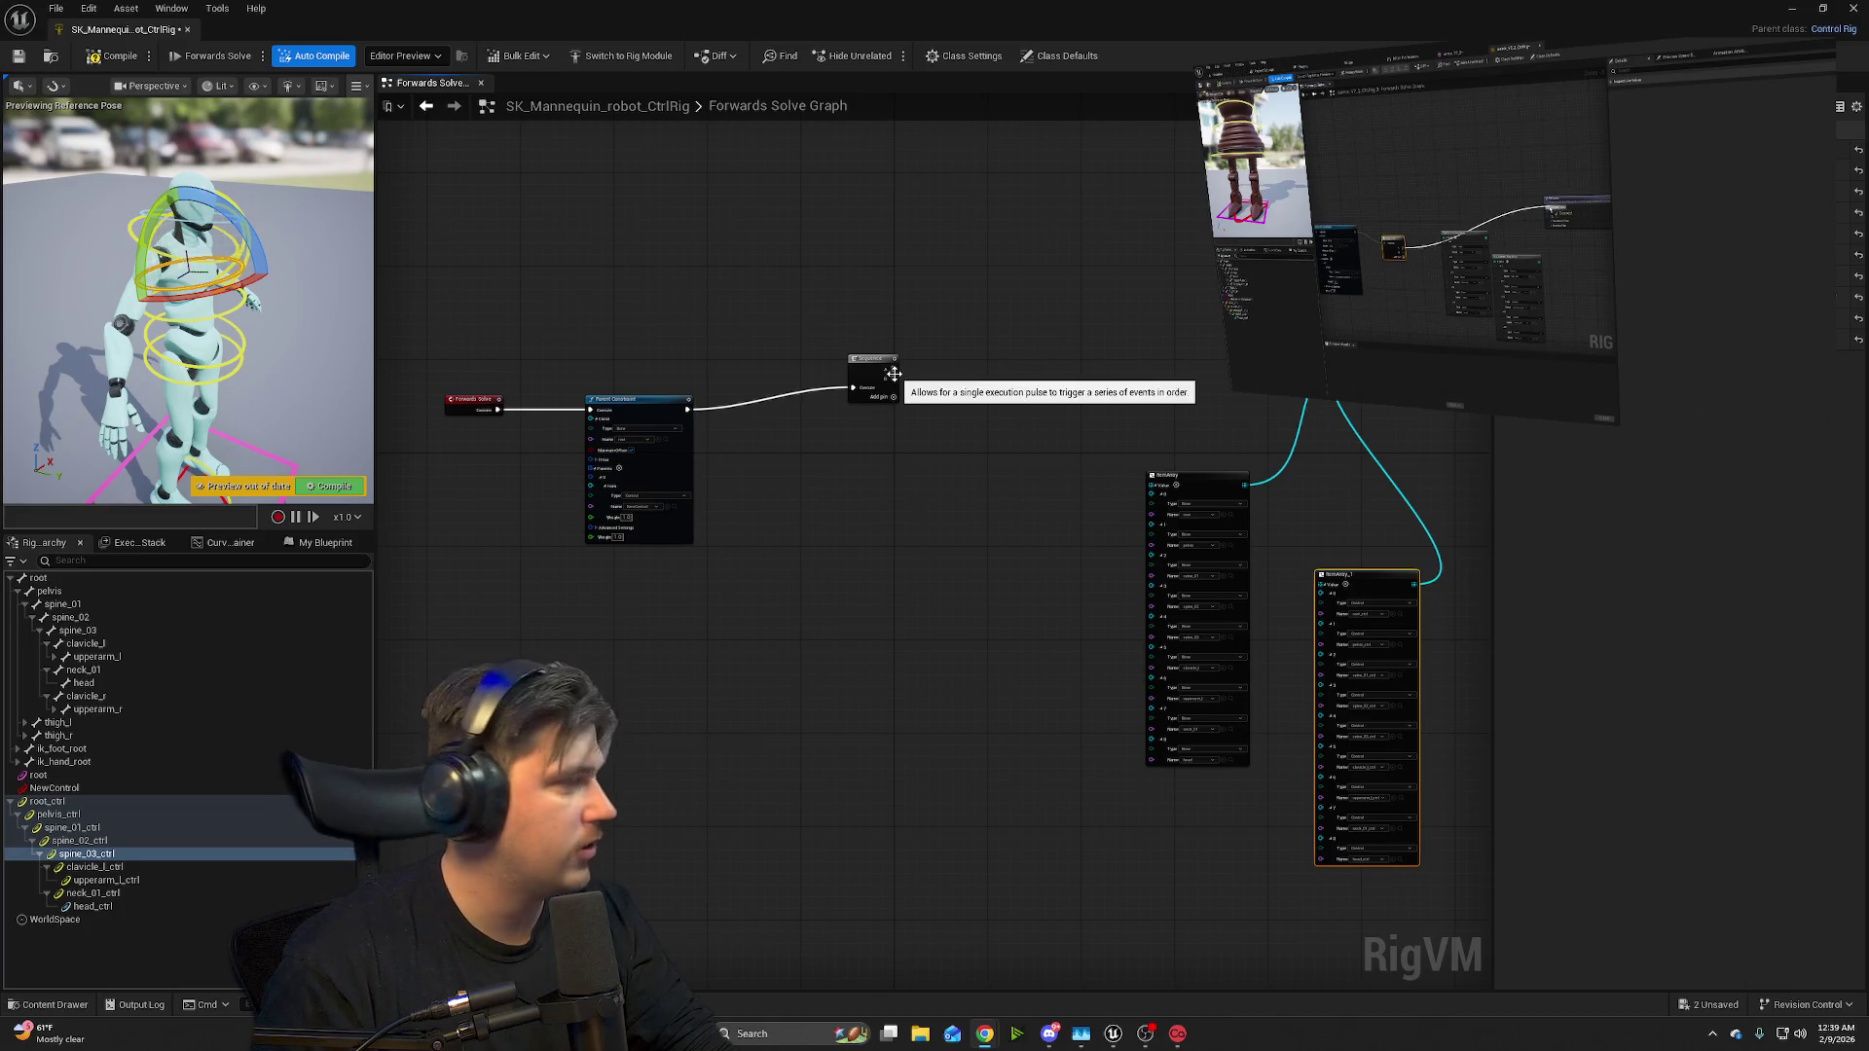
{"action": "left_click_drag", "start_coordinate": [892, 370], "coordinate": [1229, 349]}
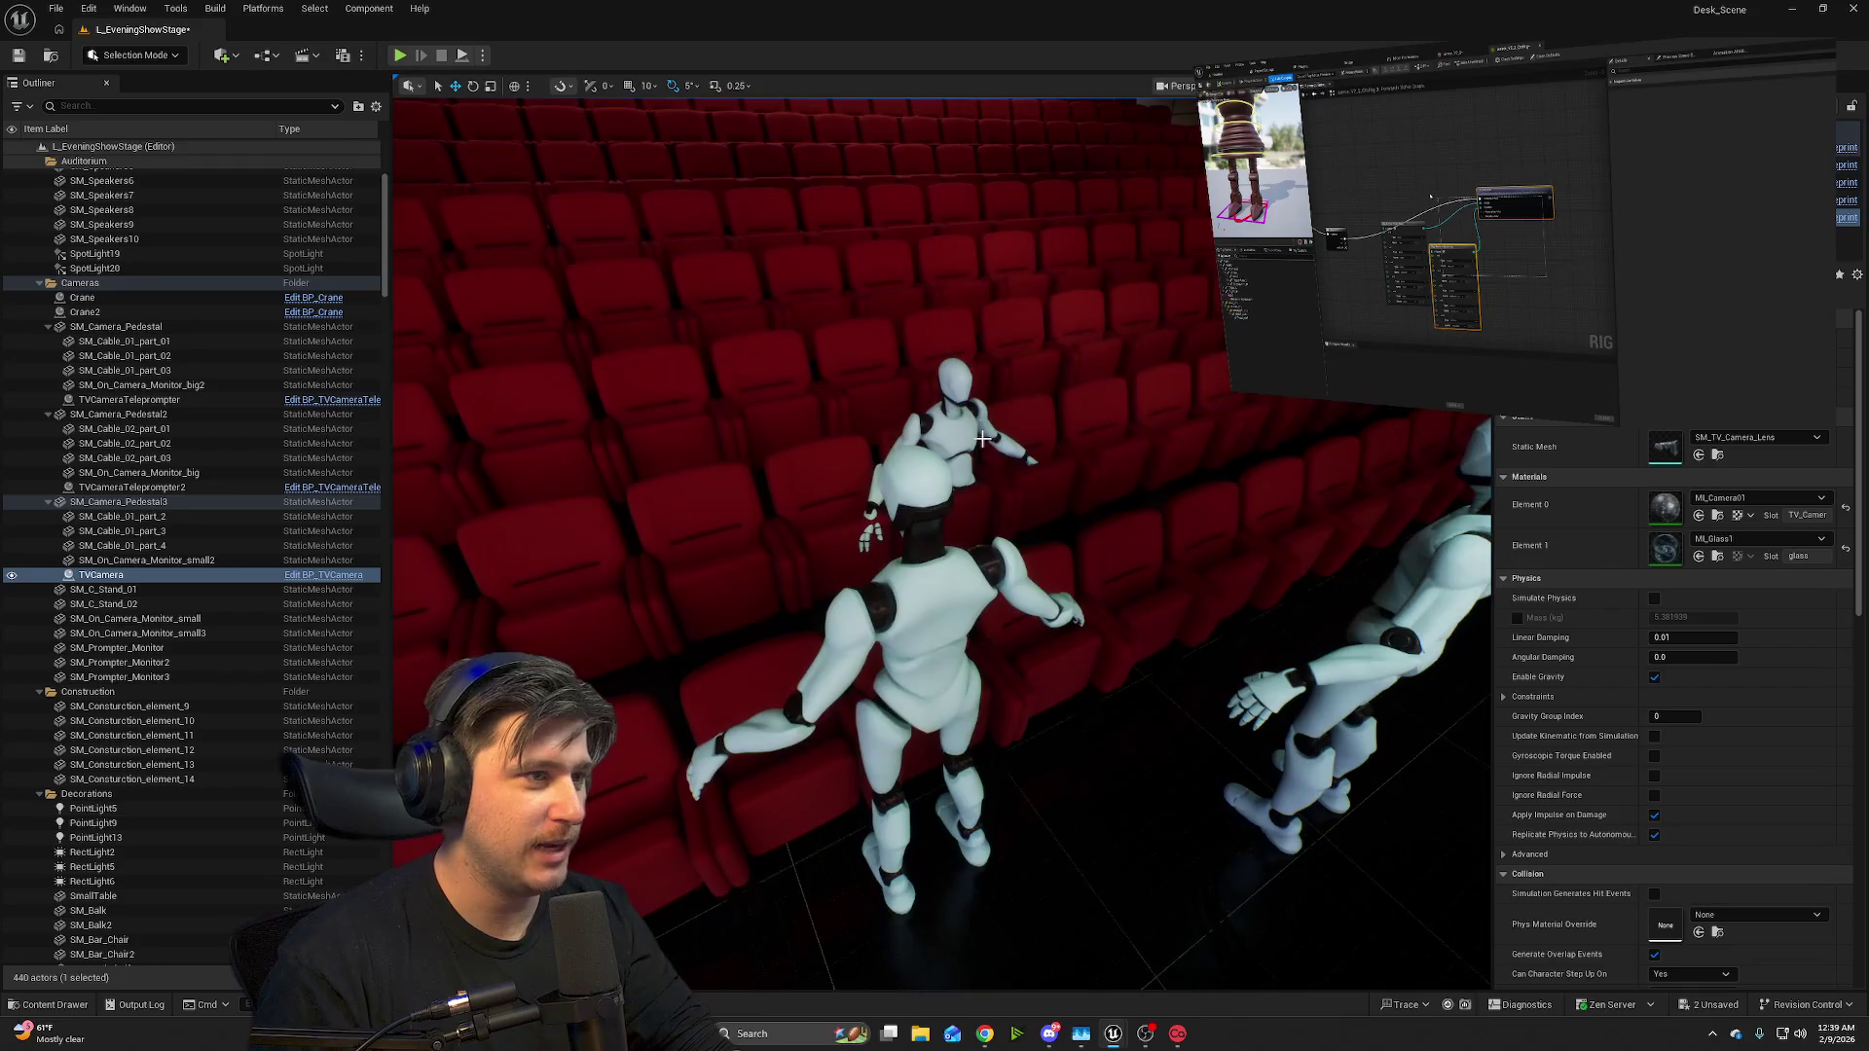
{"action": "left_click_drag", "start_coordinate": [1003, 552], "coordinate": [1003, 552]}
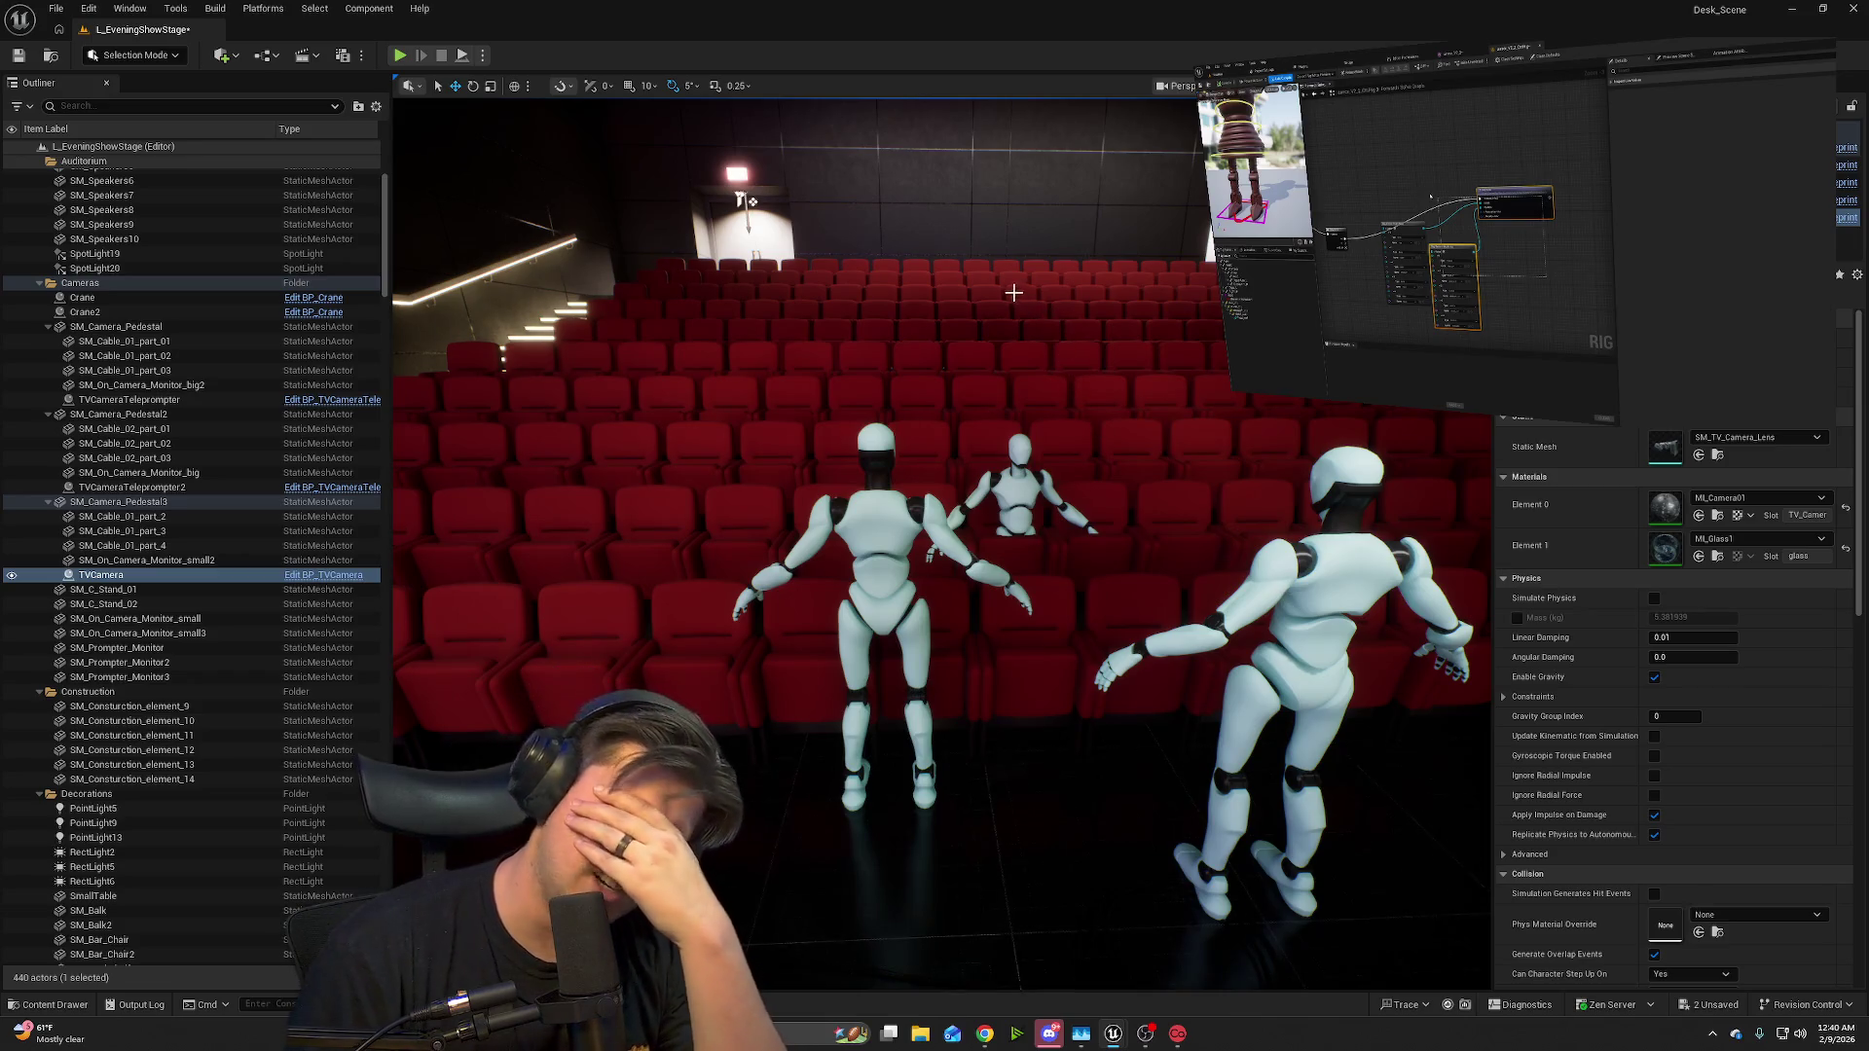
{"action": "left_click_drag", "start_coordinate": [891, 214], "coordinate": [1085, 223]}
{"action": "mouse_move", "coordinate": [679, 481]}
{"action": "left_mouse_down"}
{"action": "mouse_move", "coordinate": [679, 516]}
{"action": "mouse_move", "coordinate": [740, 511]}
{"action": "mouse_move", "coordinate": [679, 481]}
{"action": "left_mouse_up"}
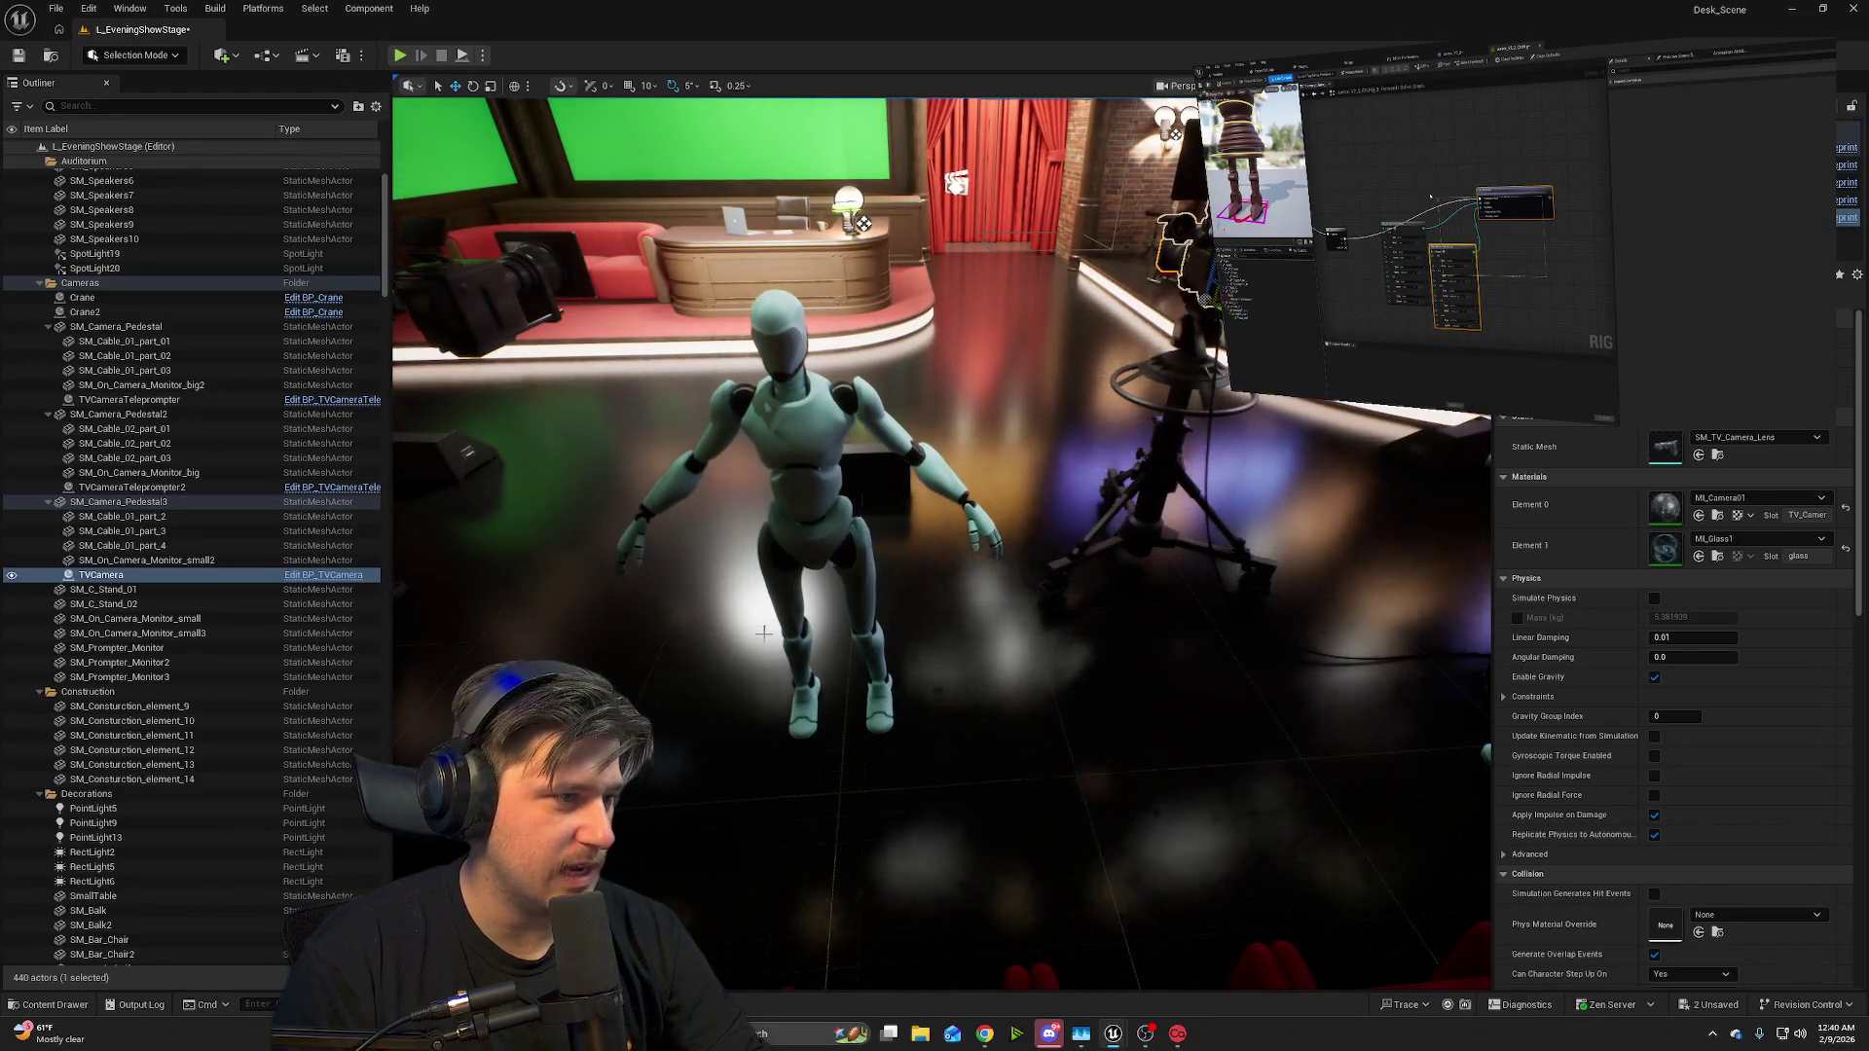
{"action": "mouse_move", "coordinate": [905, 510]}
{"action": "left_mouse_down"}
{"action": "mouse_move", "coordinate": [740, 502]}
{"action": "mouse_move", "coordinate": [813, 492]}
{"action": "mouse_move", "coordinate": [786, 499]}
{"action": "left_mouse_up"}
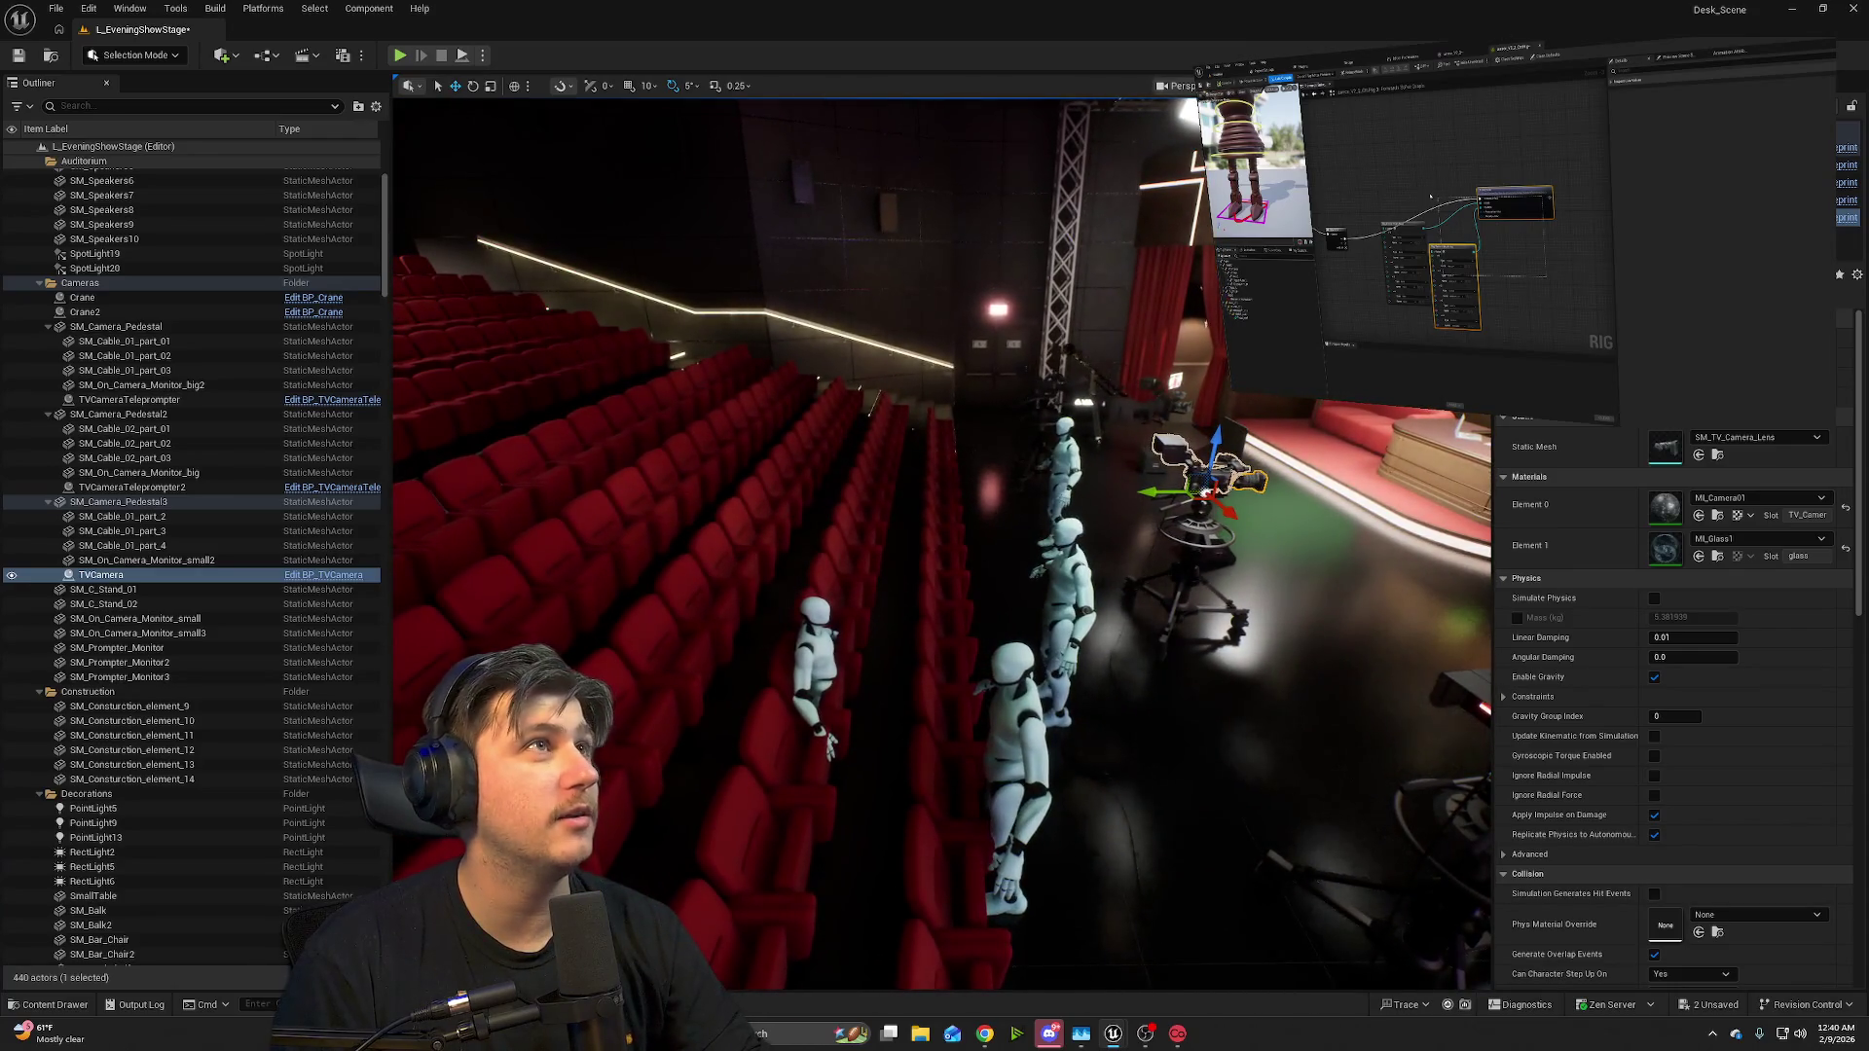
{"action": "mouse_move", "coordinate": [1868, 292]}
{"action": "left_mouse_down"}
{"action": "mouse_move", "coordinate": [1042, 259]}
{"action": "mouse_move", "coordinate": [674, 168]}
{"action": "left_mouse_up"}
{"action": "double_click", "coordinate": [674, 167]}
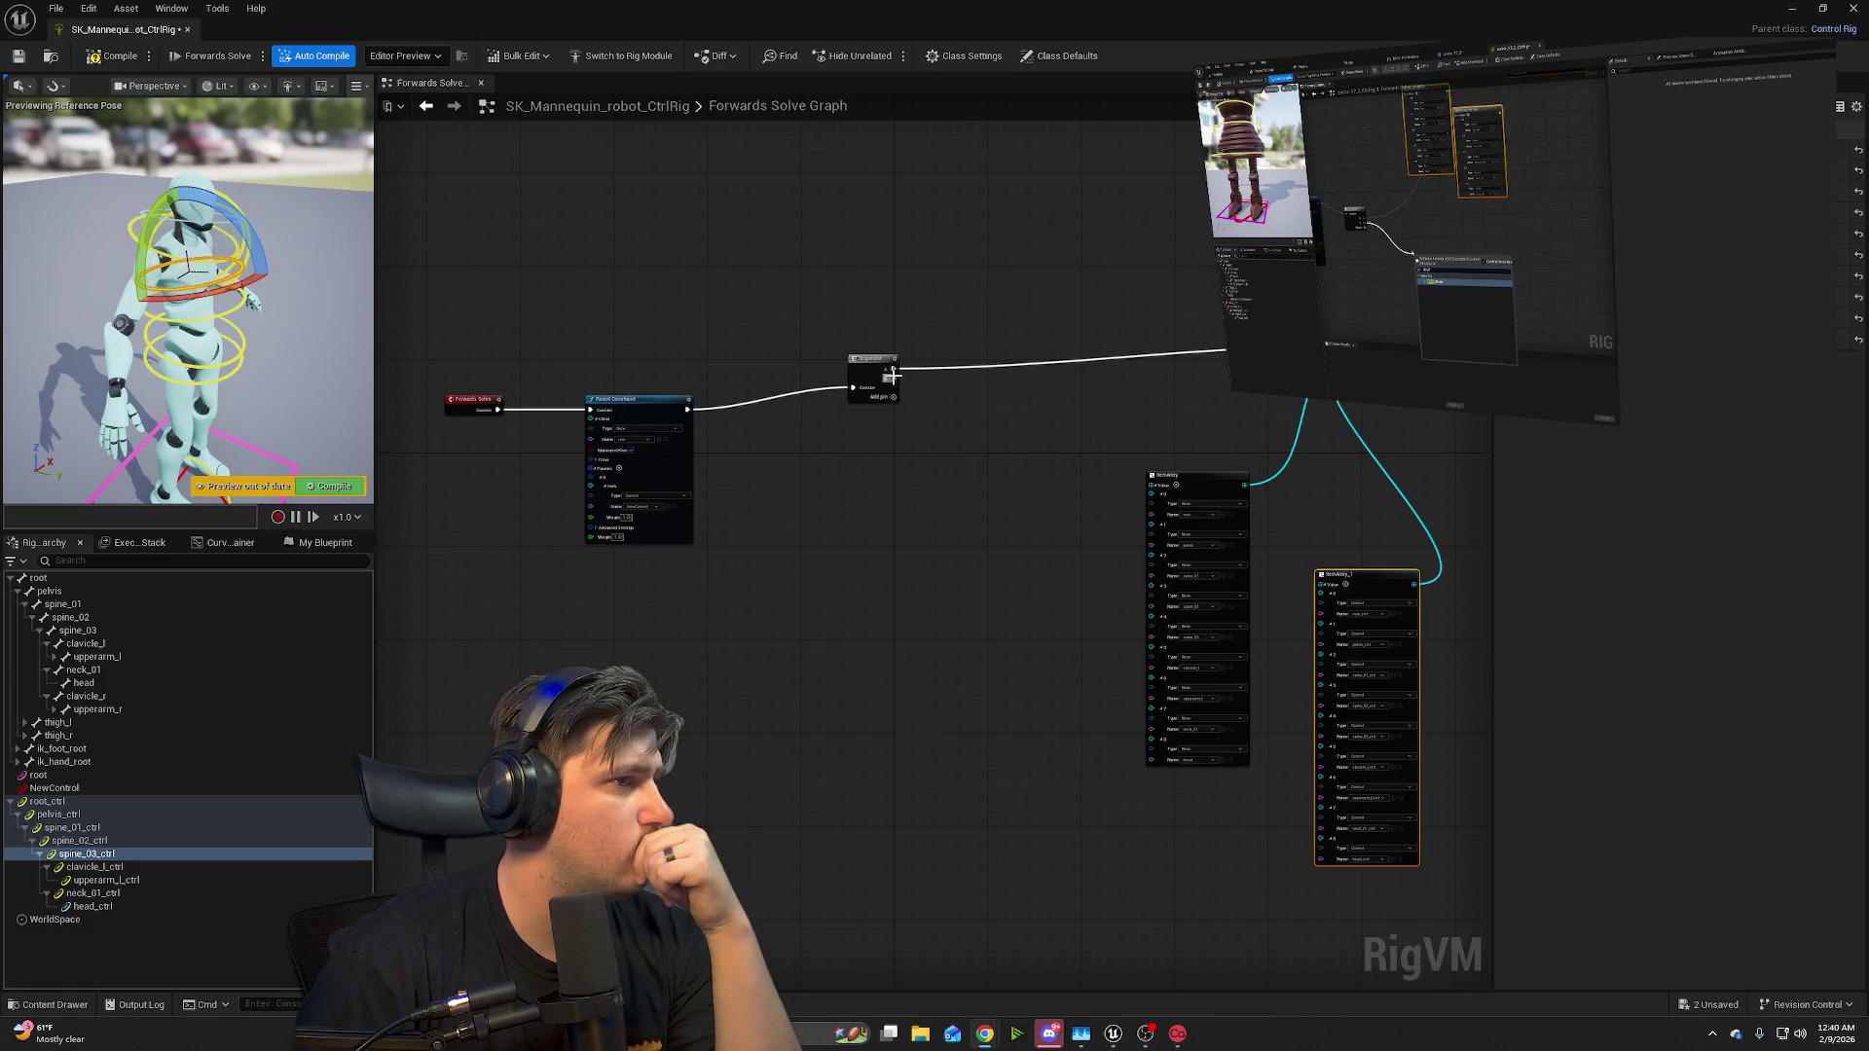
- Add an IKTwoBone node wired from the Sequence output and move it up and left
{"action": "mouse_move", "coordinate": [892, 375]}
{"action": "left_mouse_down"}
{"action": "mouse_move", "coordinate": [959, 545]}
{"action": "mouse_move", "coordinate": [961, 721]}
{"action": "mouse_move", "coordinate": [939, 703]}
{"action": "left_mouse_up"}
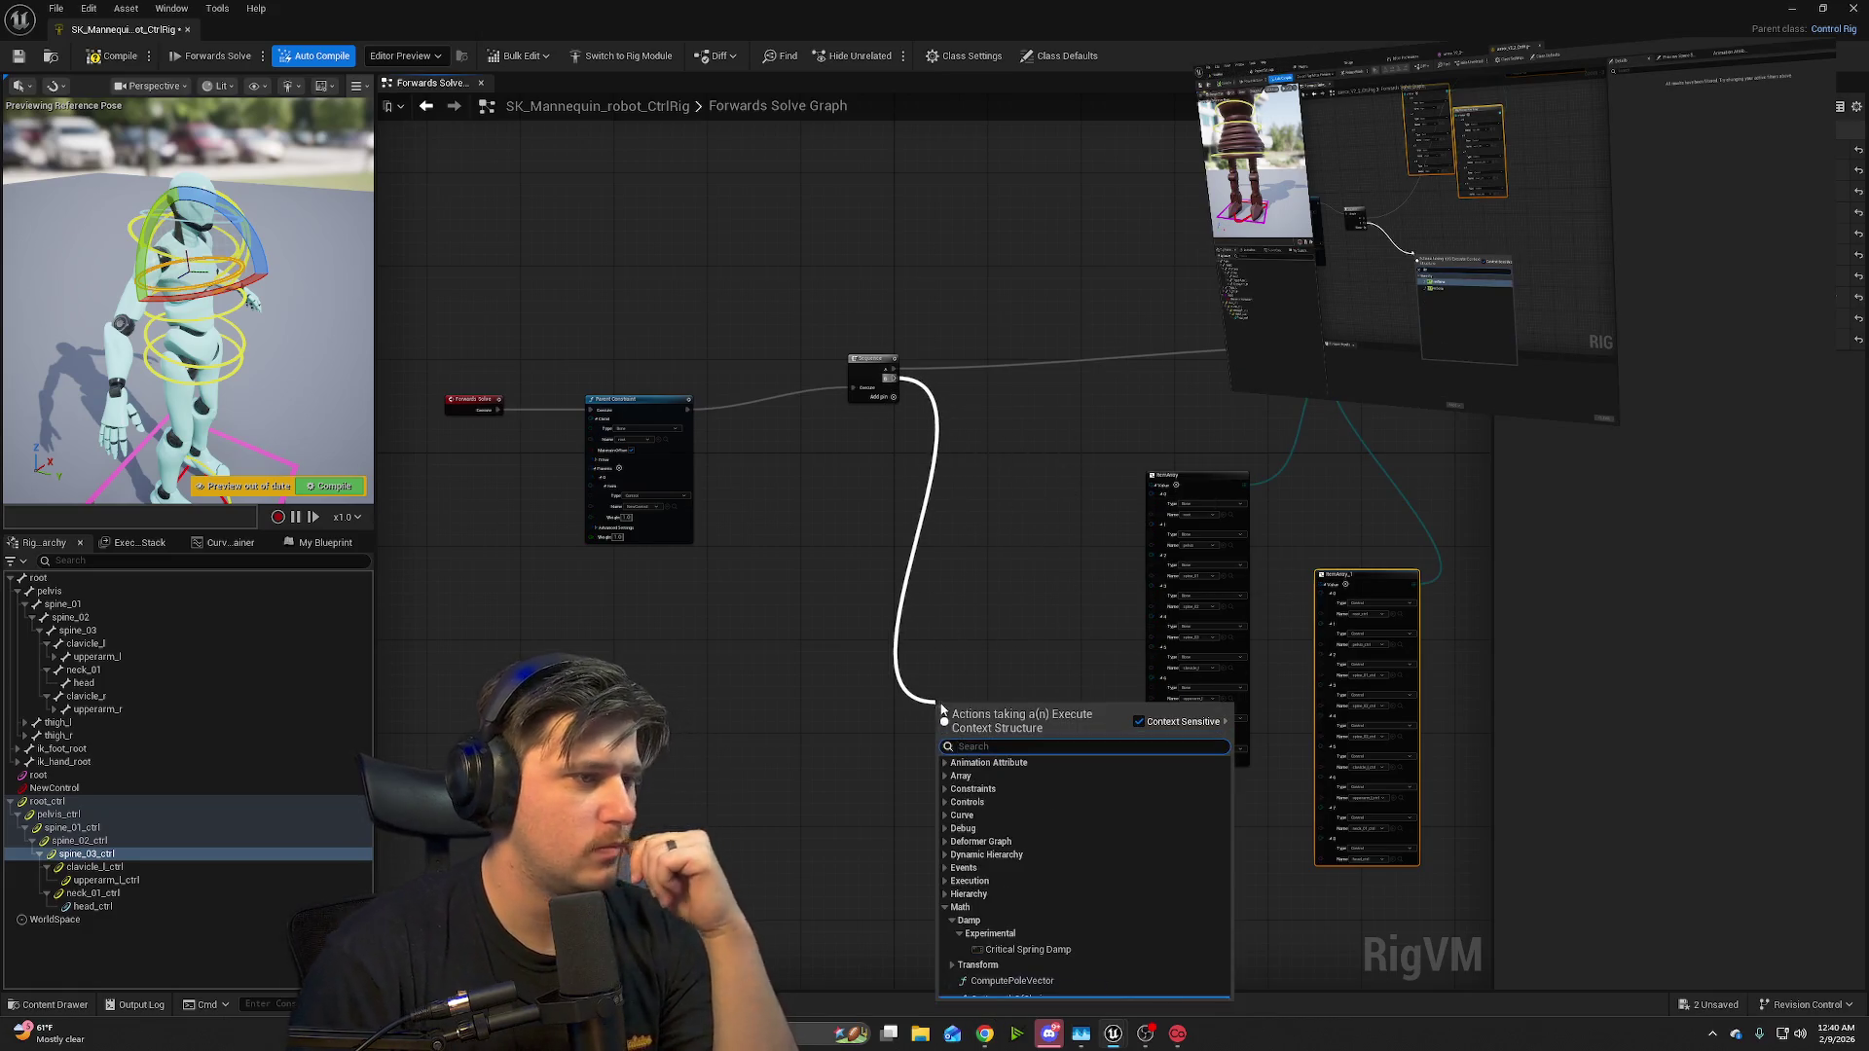
{"action": "type", "text": "iktw"}
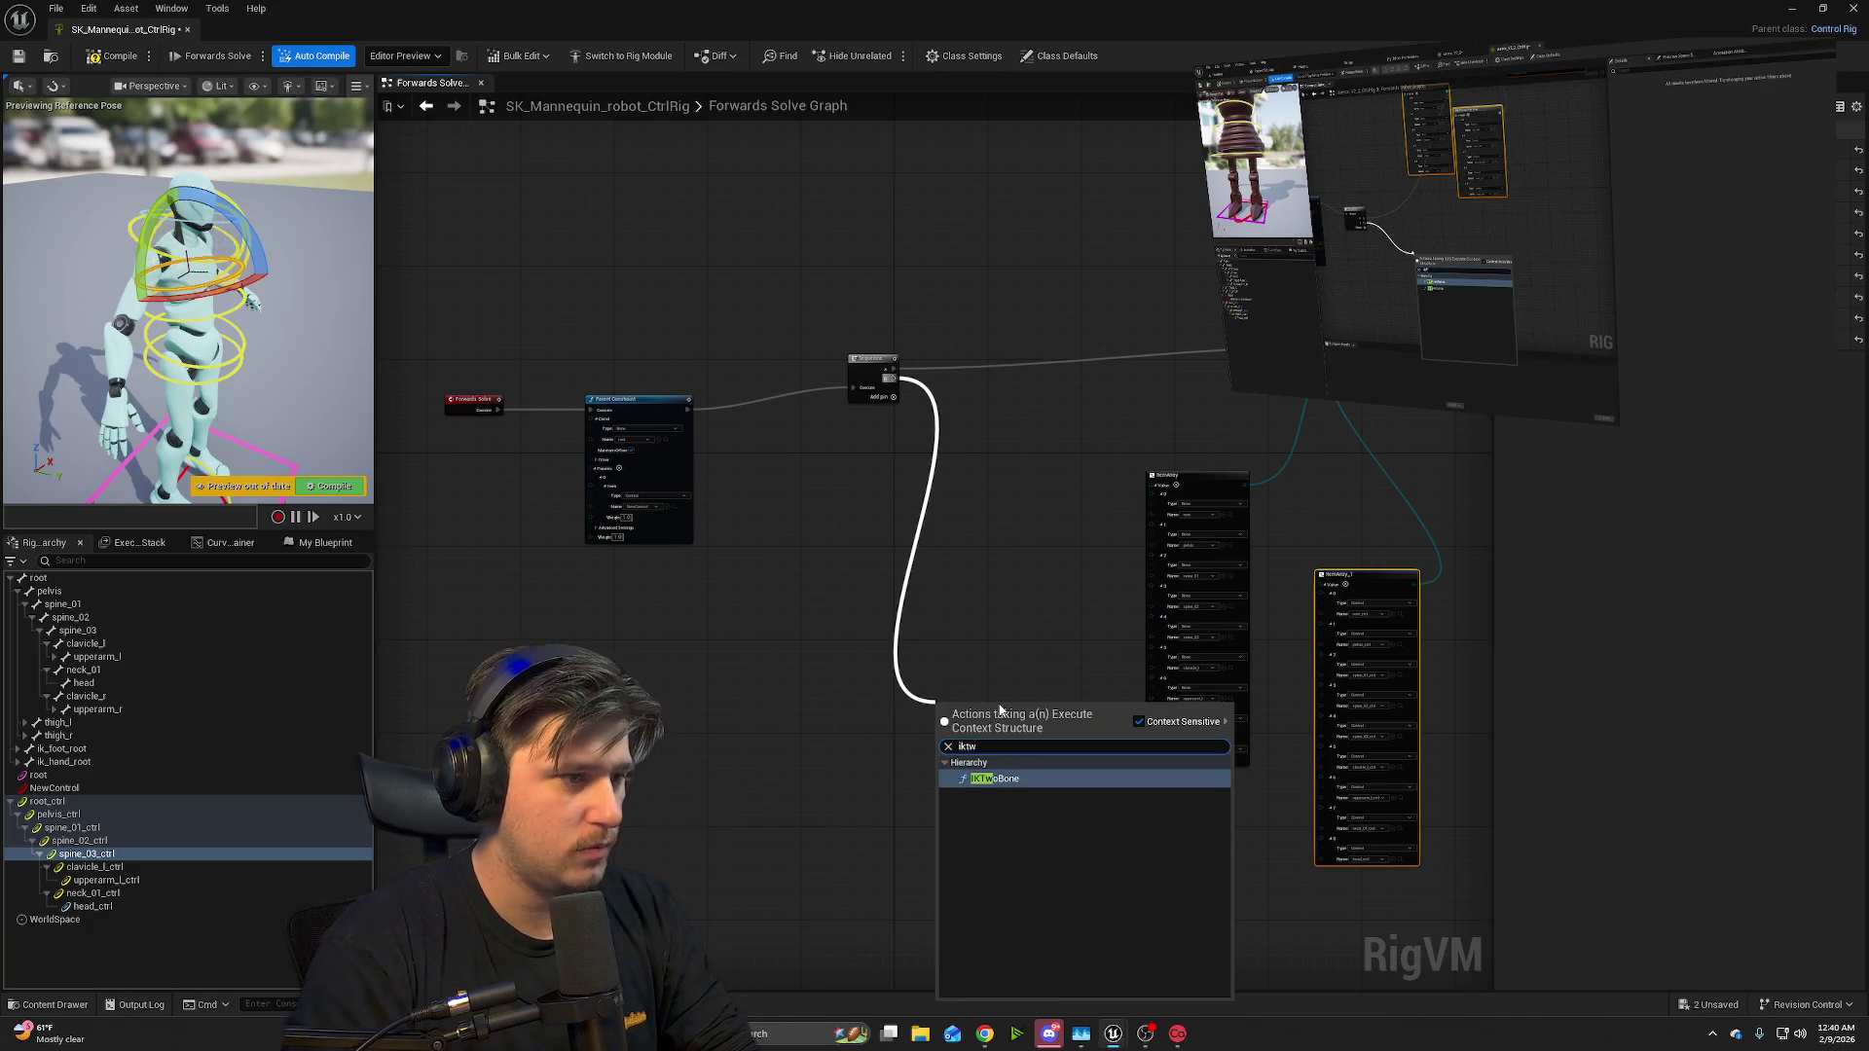
{"action": "left_click", "coordinate": [1067, 781]}
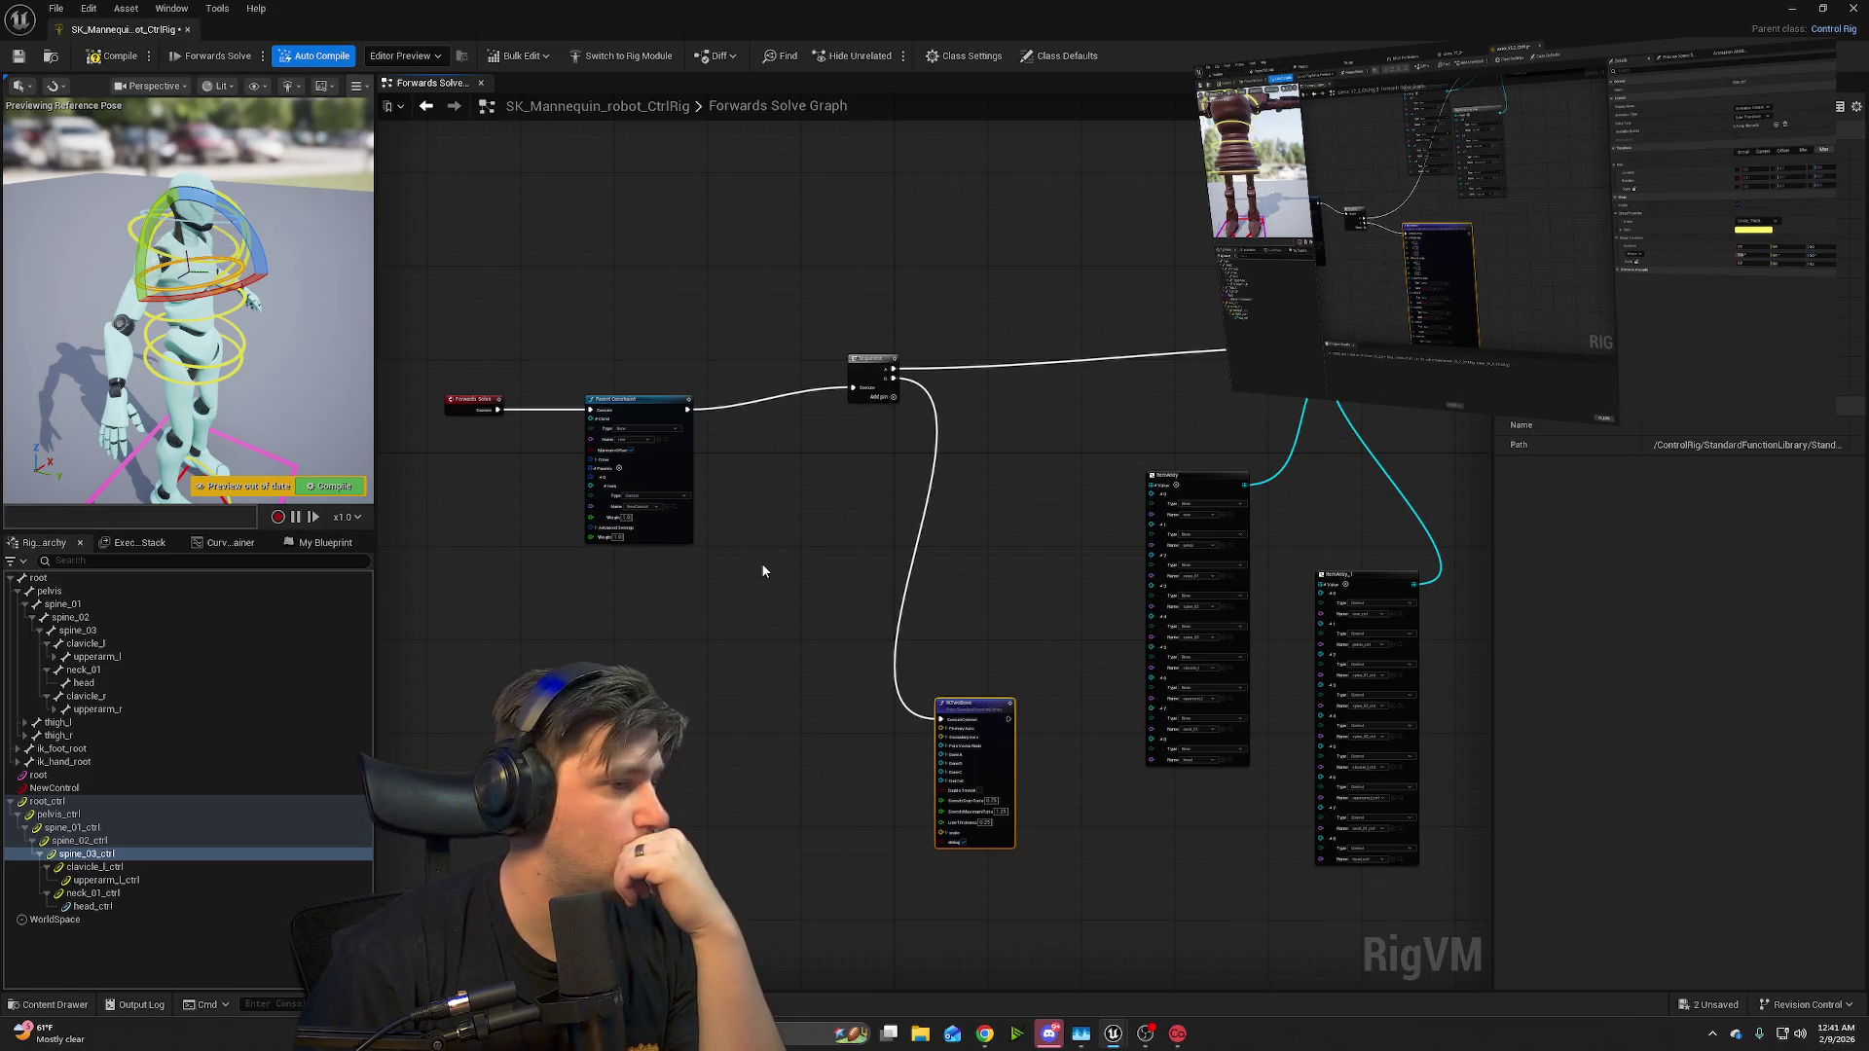
{"action": "scroll", "coordinate": [947, 767], "scroll_direction": "up", "scroll_amount": 4}
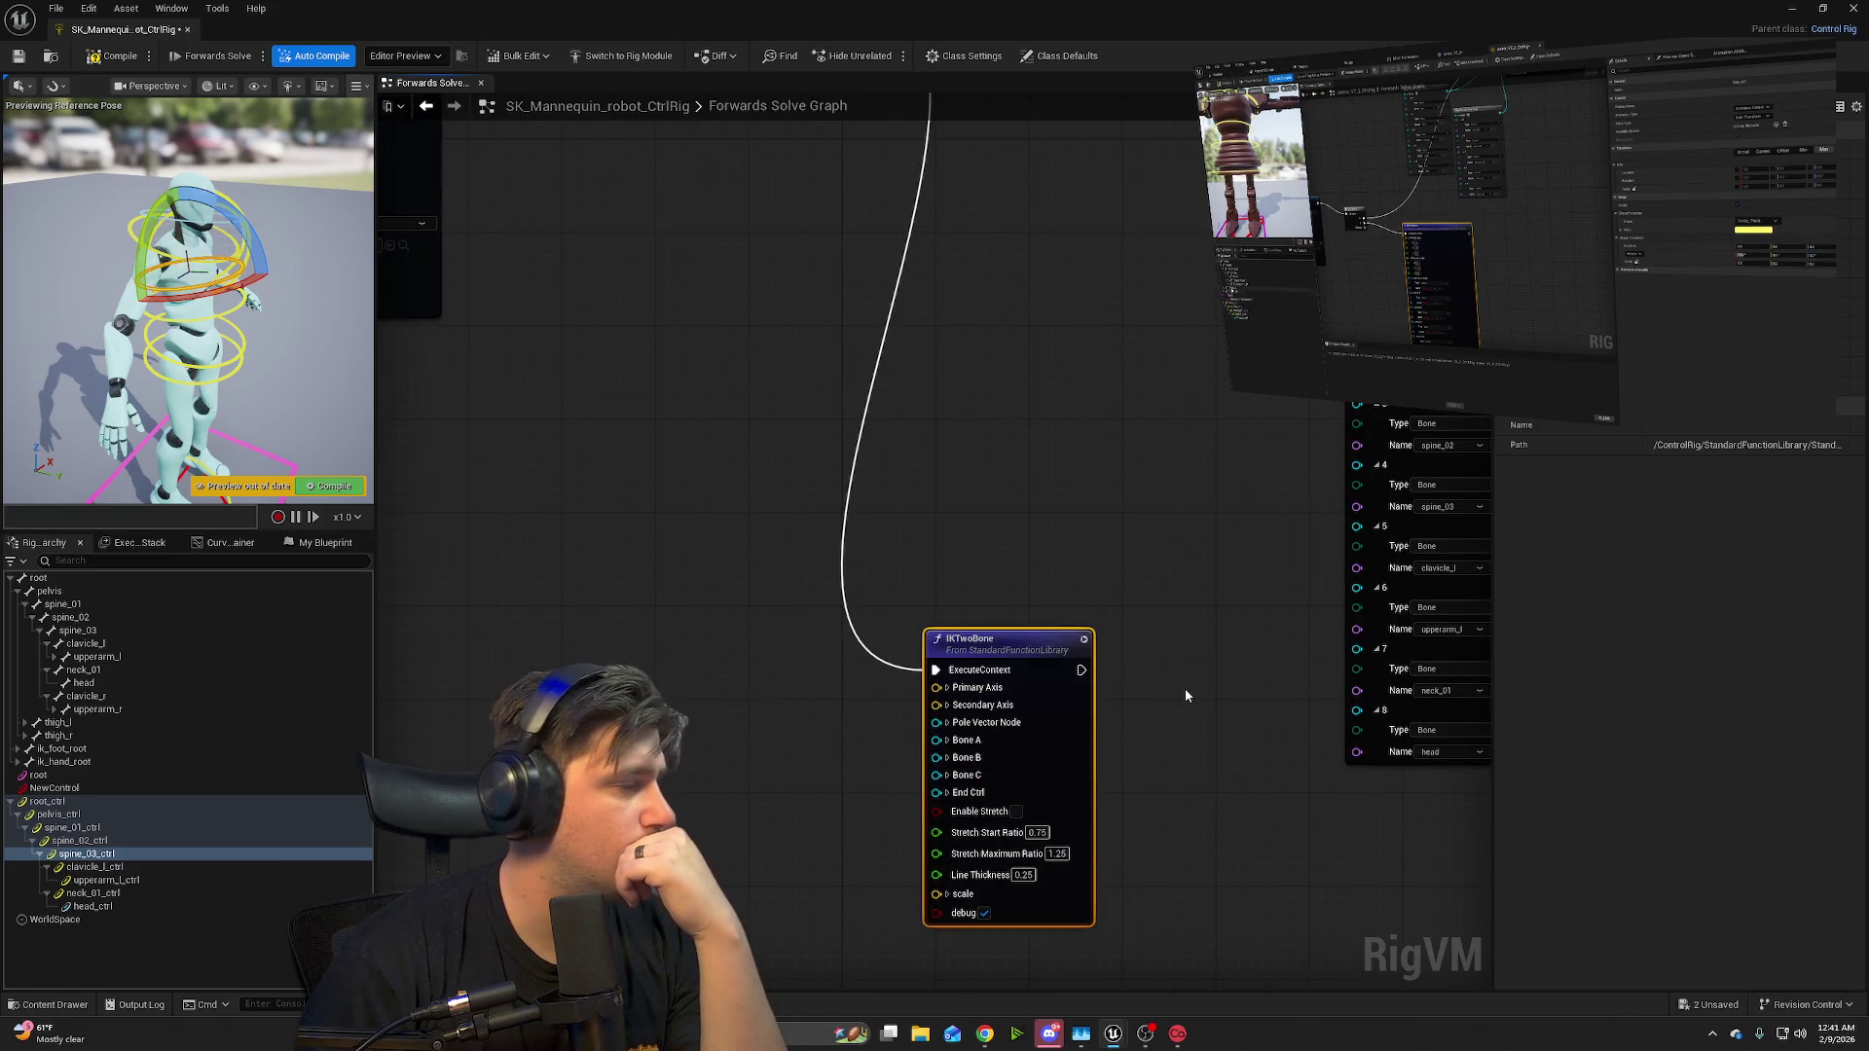
{"action": "left_click", "coordinate": [1185, 688]}
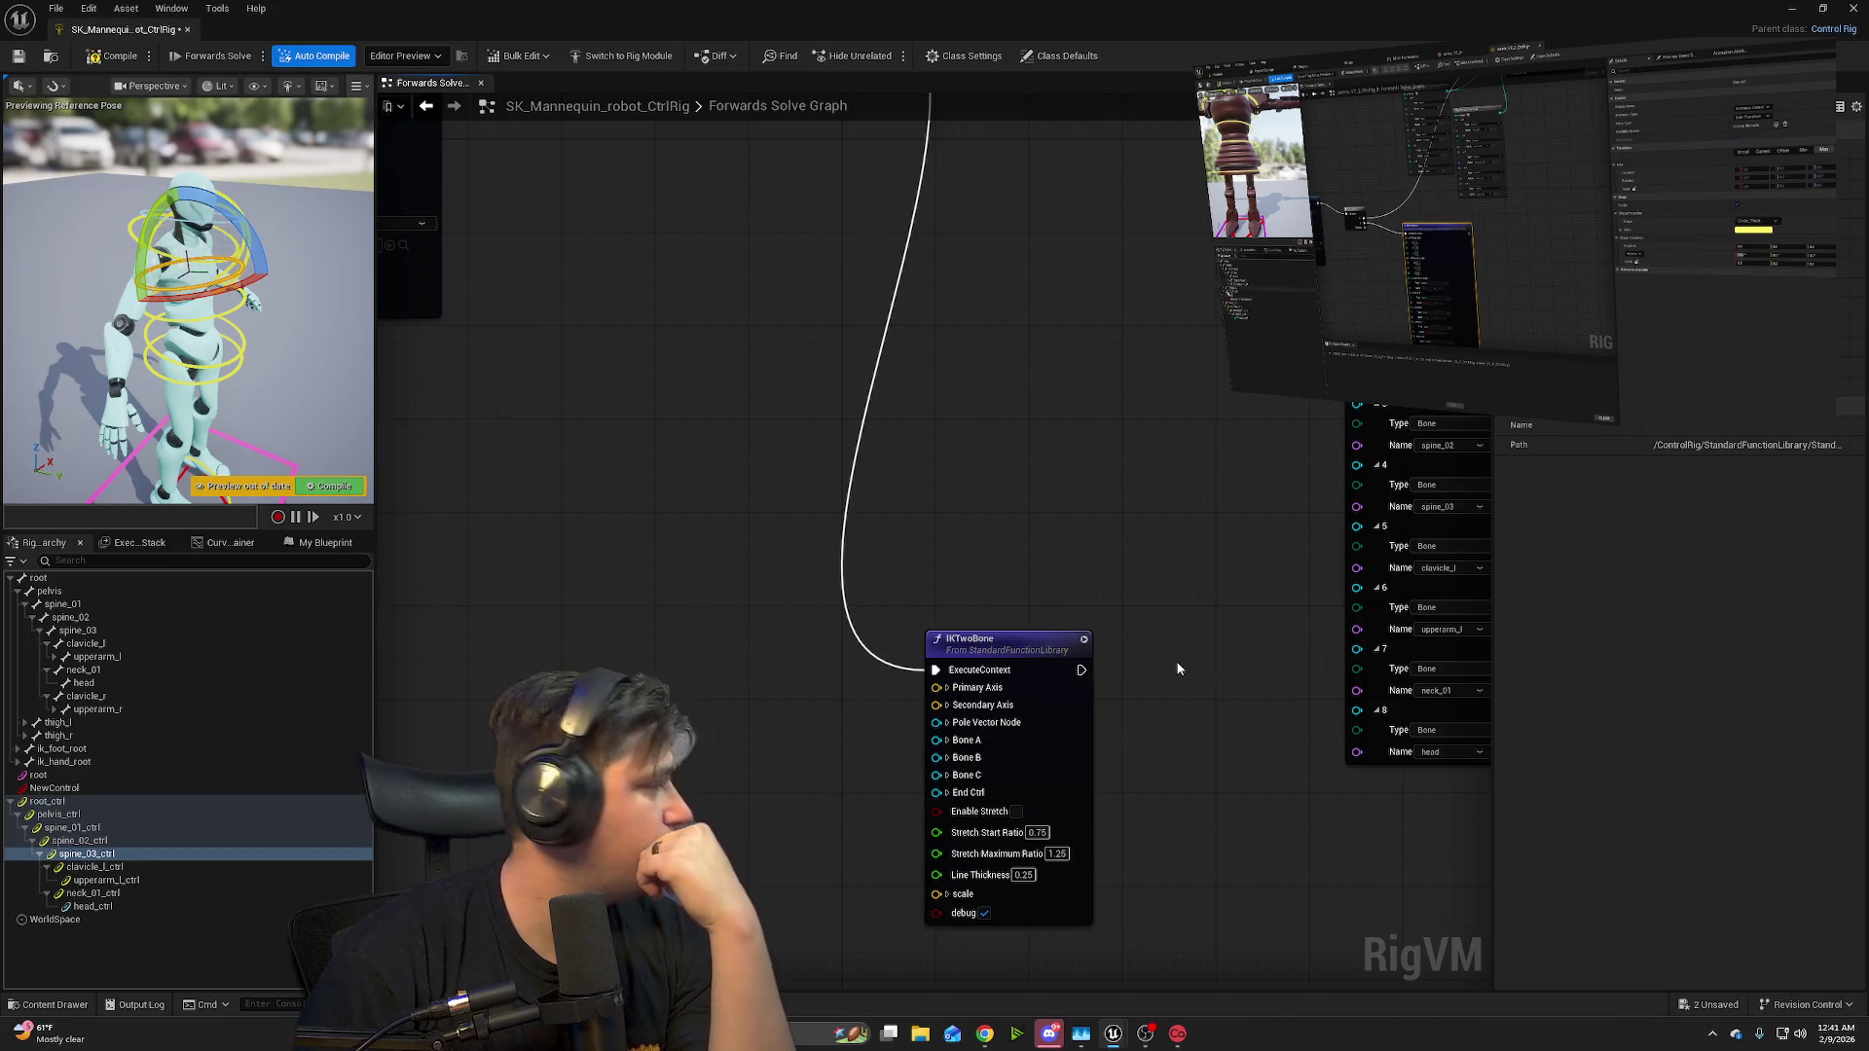
{"action": "mouse_move", "coordinate": [1029, 651]}
{"action": "left_mouse_down"}
{"action": "mouse_move", "coordinate": [950, 651]}
{"action": "mouse_move", "coordinate": [866, 616]}
{"action": "mouse_move", "coordinate": [720, 517]}
{"action": "mouse_move", "coordinate": [749, 534]}
{"action": "left_mouse_up"}
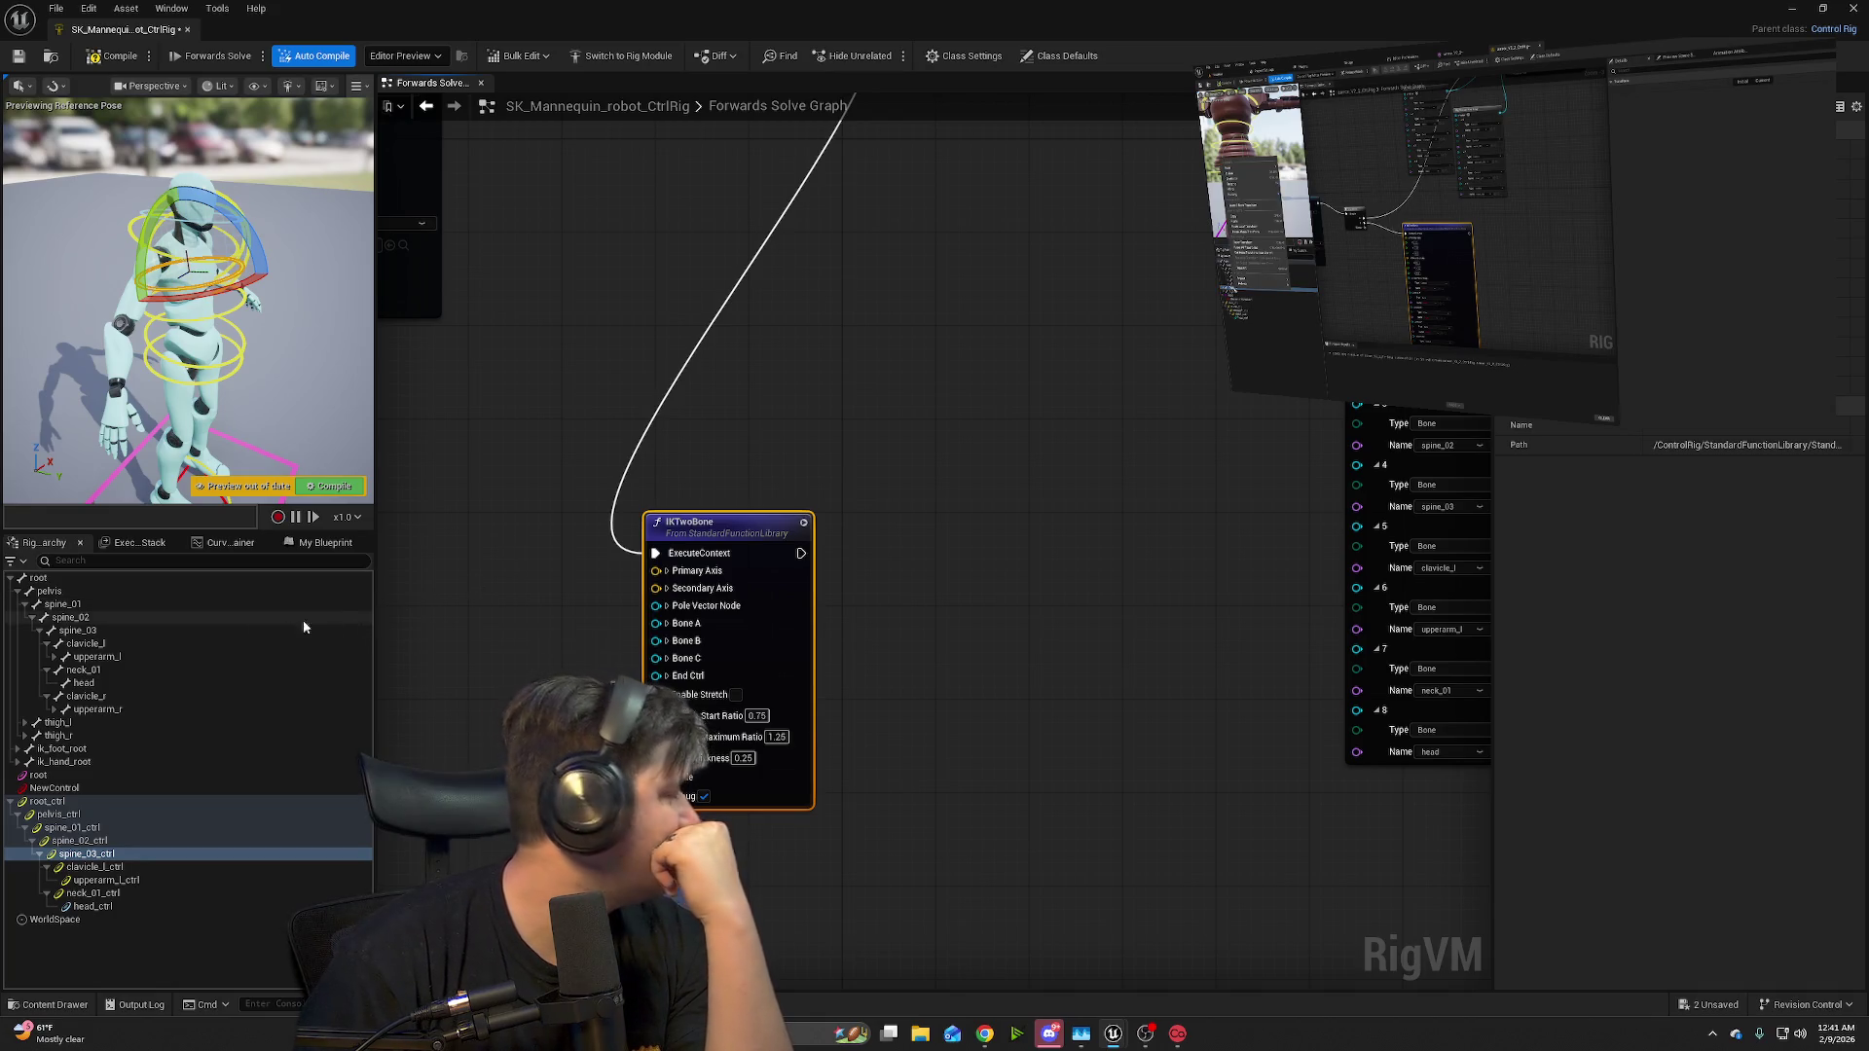
- Expand and select thigh_l in the Rig Hierarchy while checking the reference video
{"action": "left_click", "coordinate": [25, 724]}
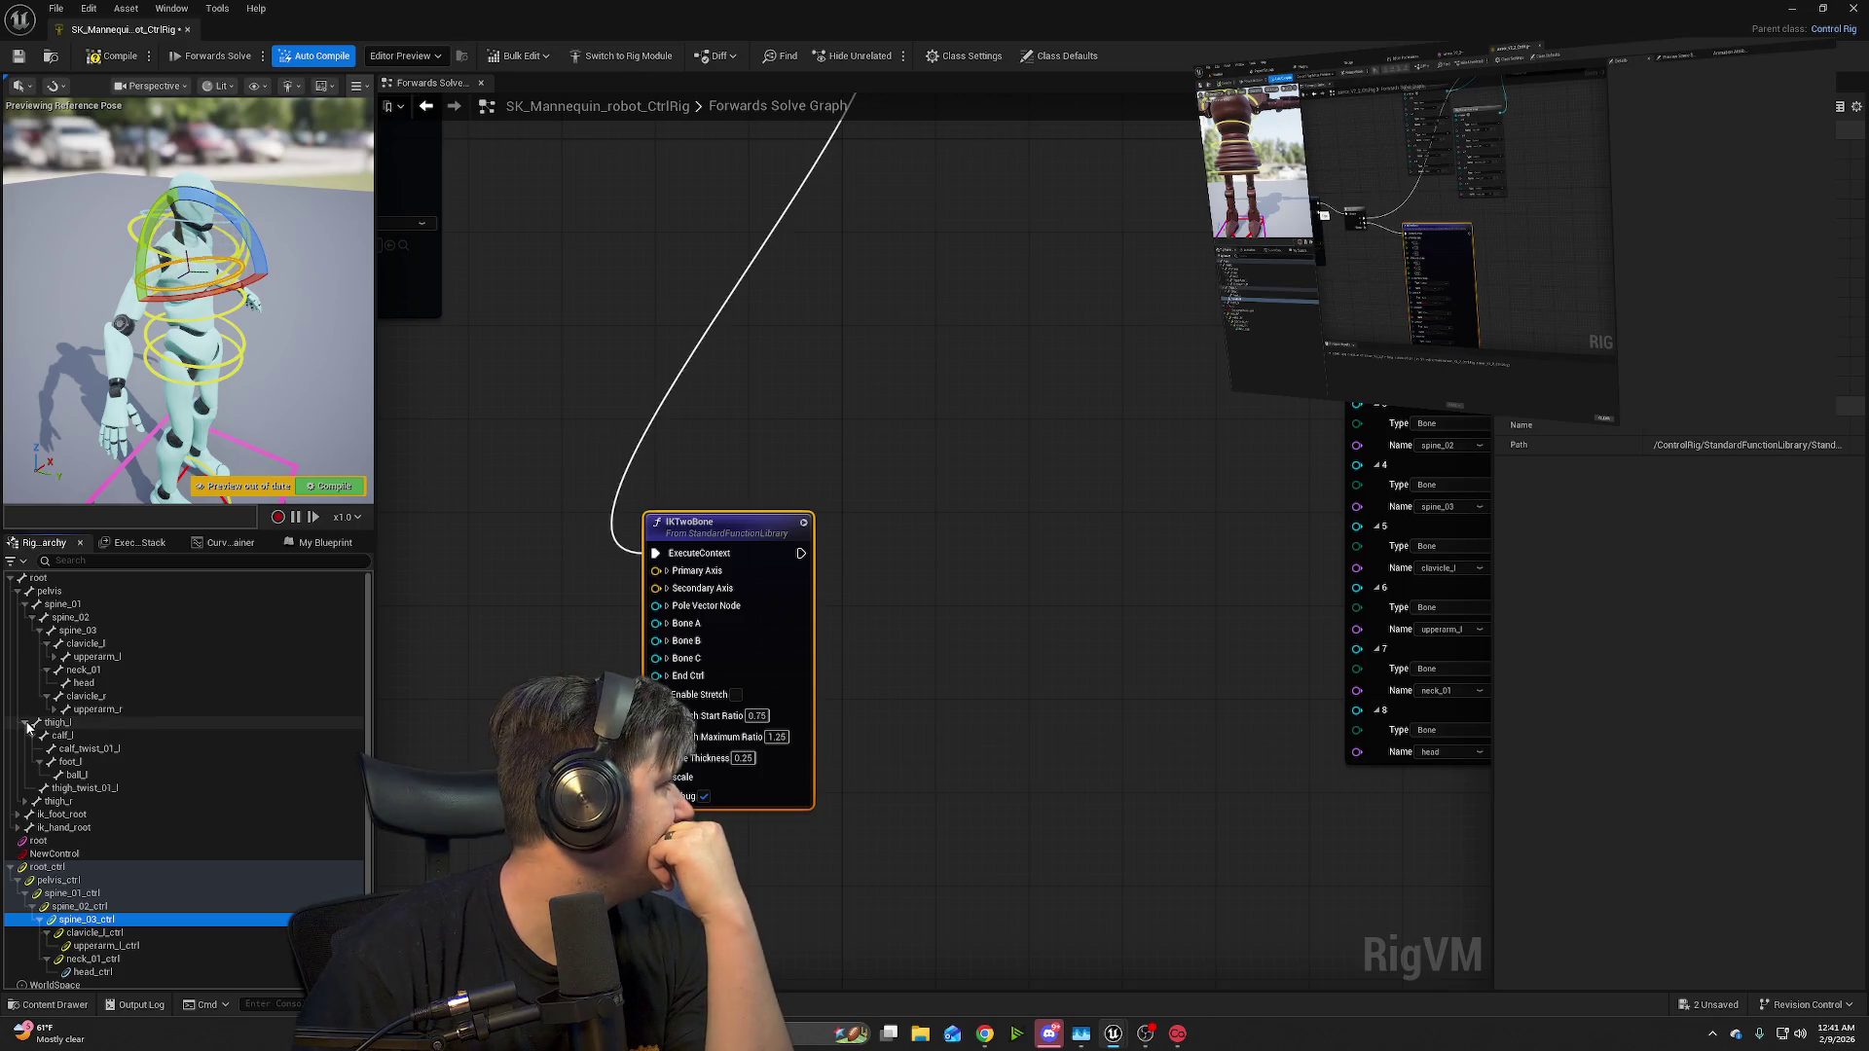
{"action": "left_click", "coordinate": [57, 723]}
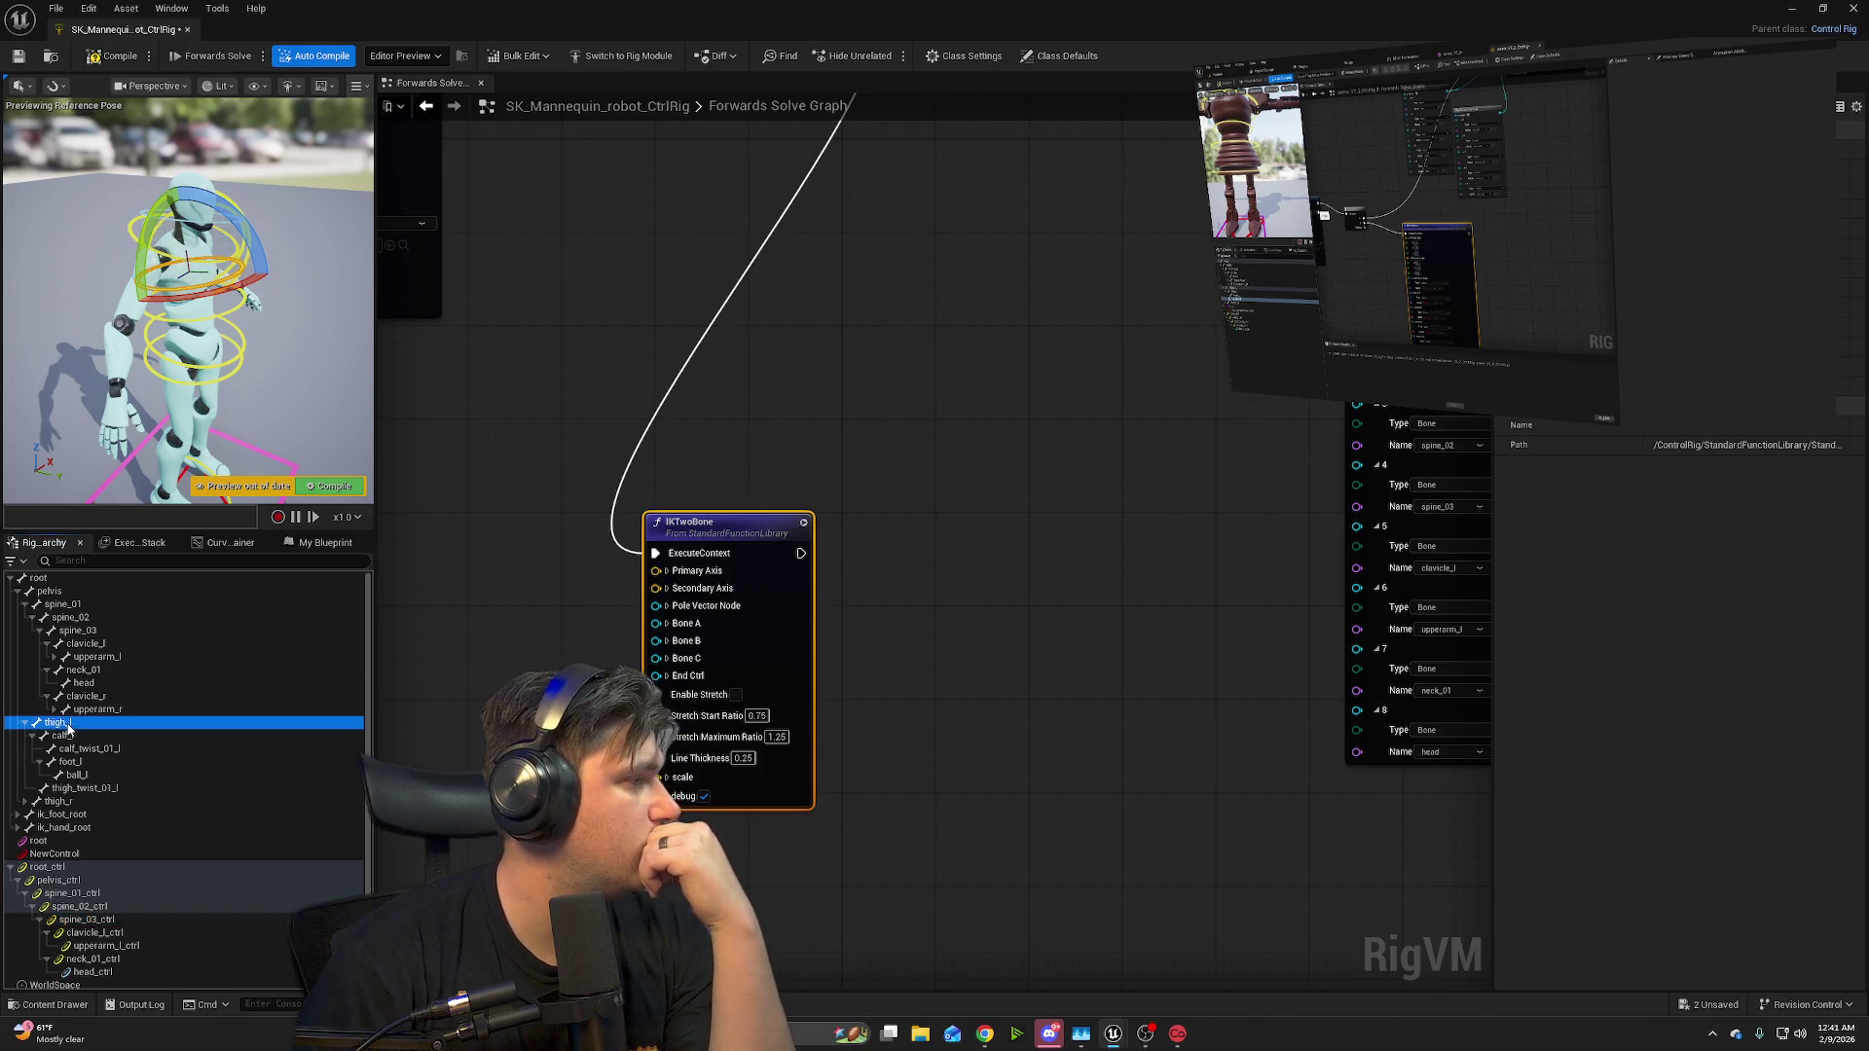
{"action": "mouse_move", "coordinate": [1353, 336]}
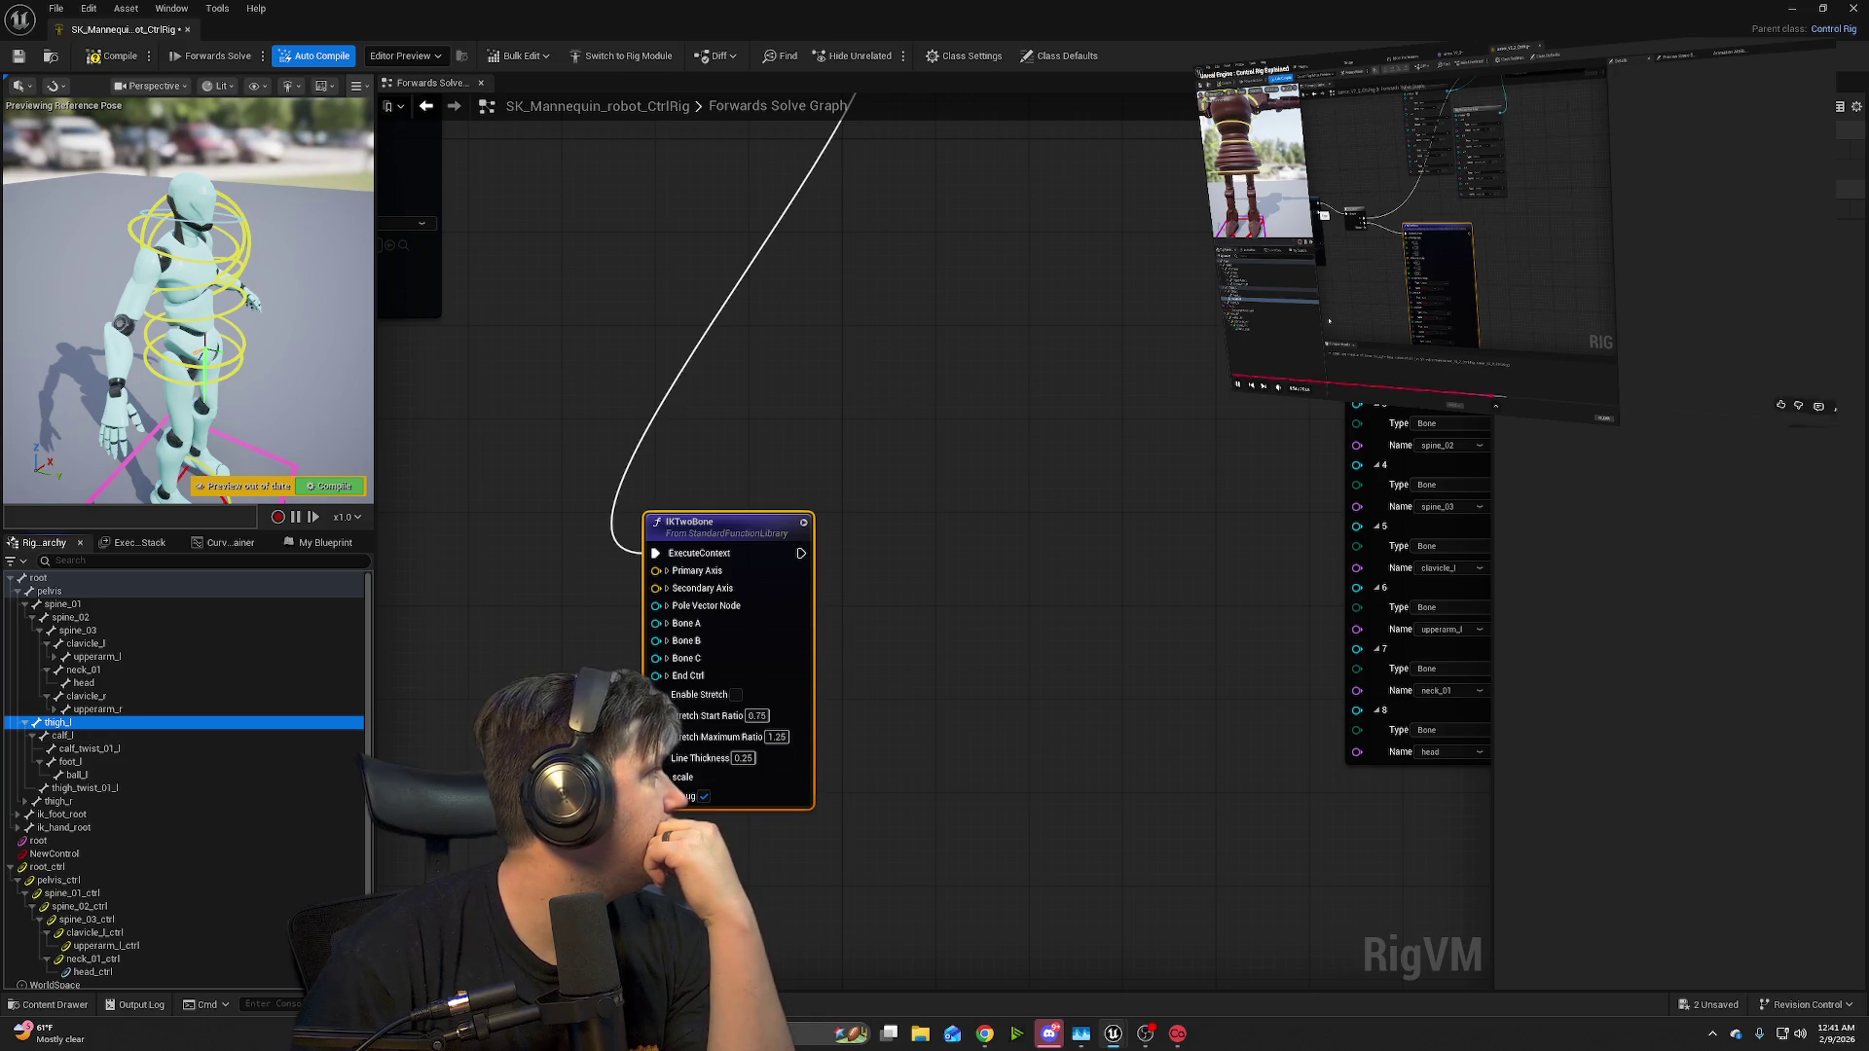
{"action": "left_click", "coordinate": [1353, 336]}
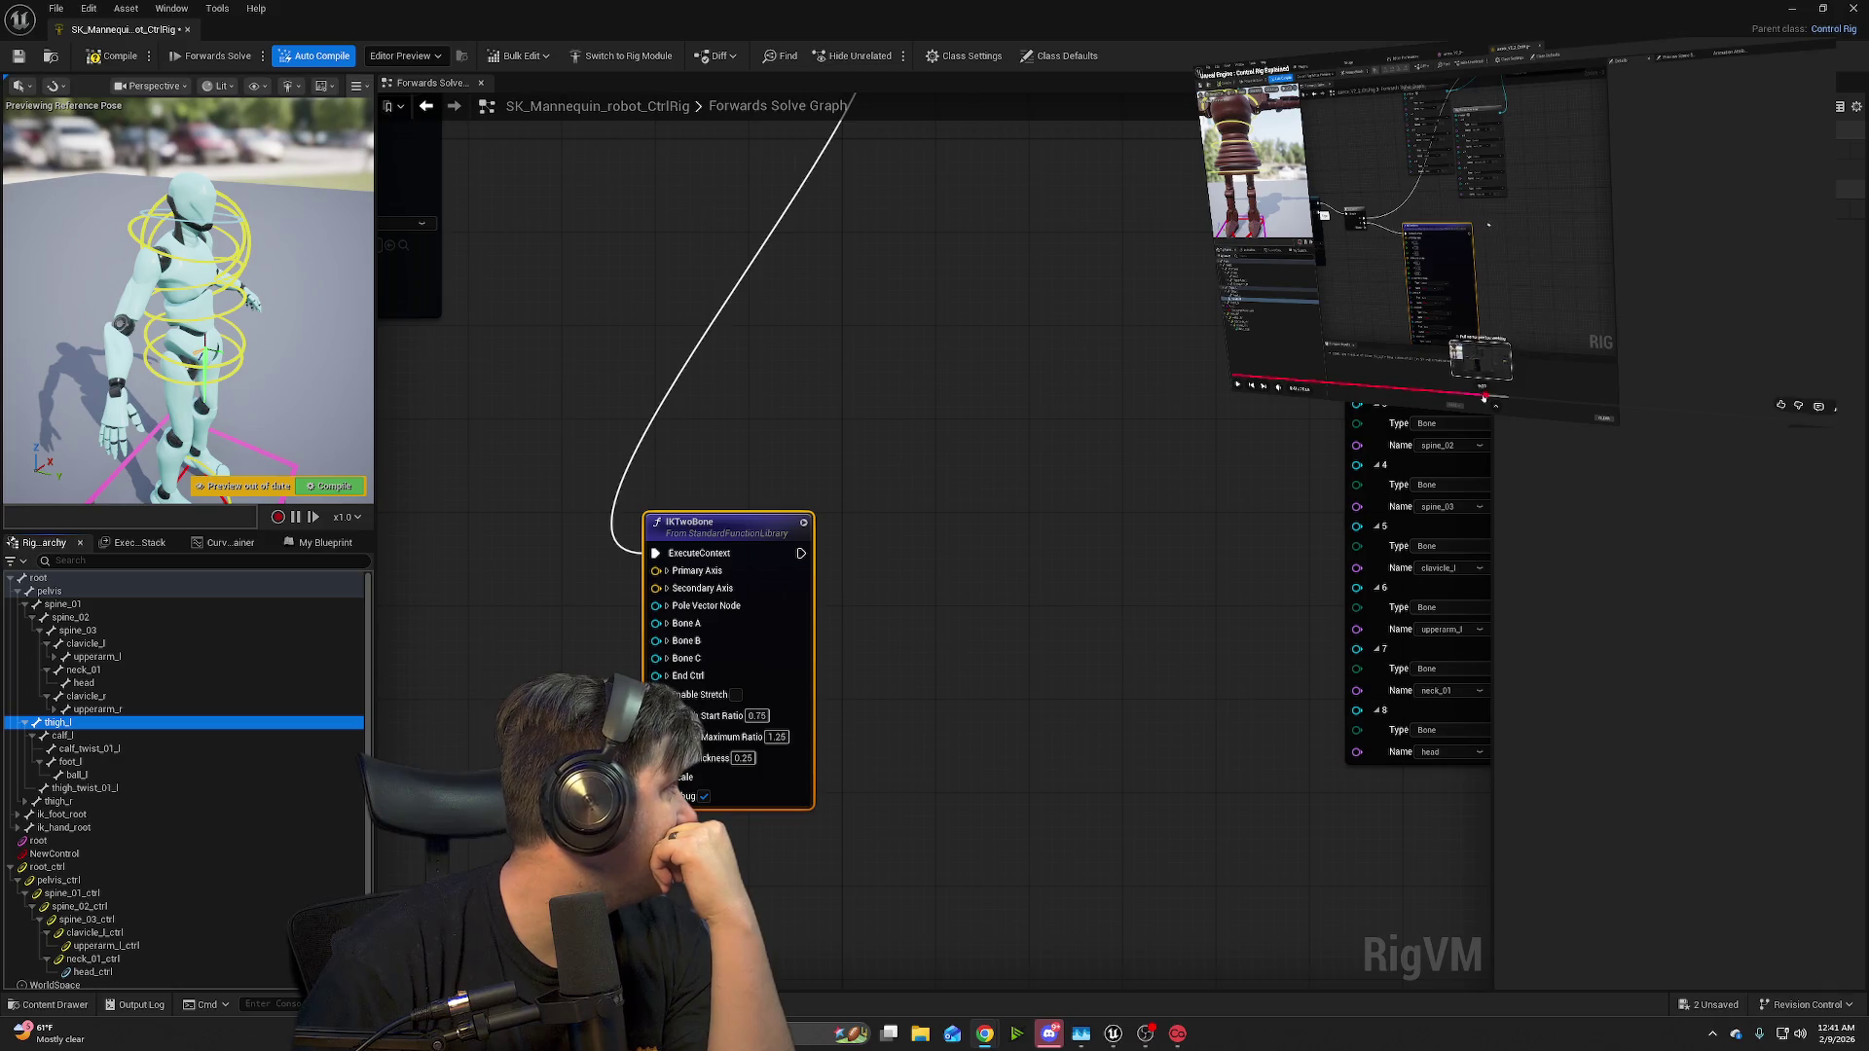
{"action": "left_click", "coordinate": [1483, 398]}
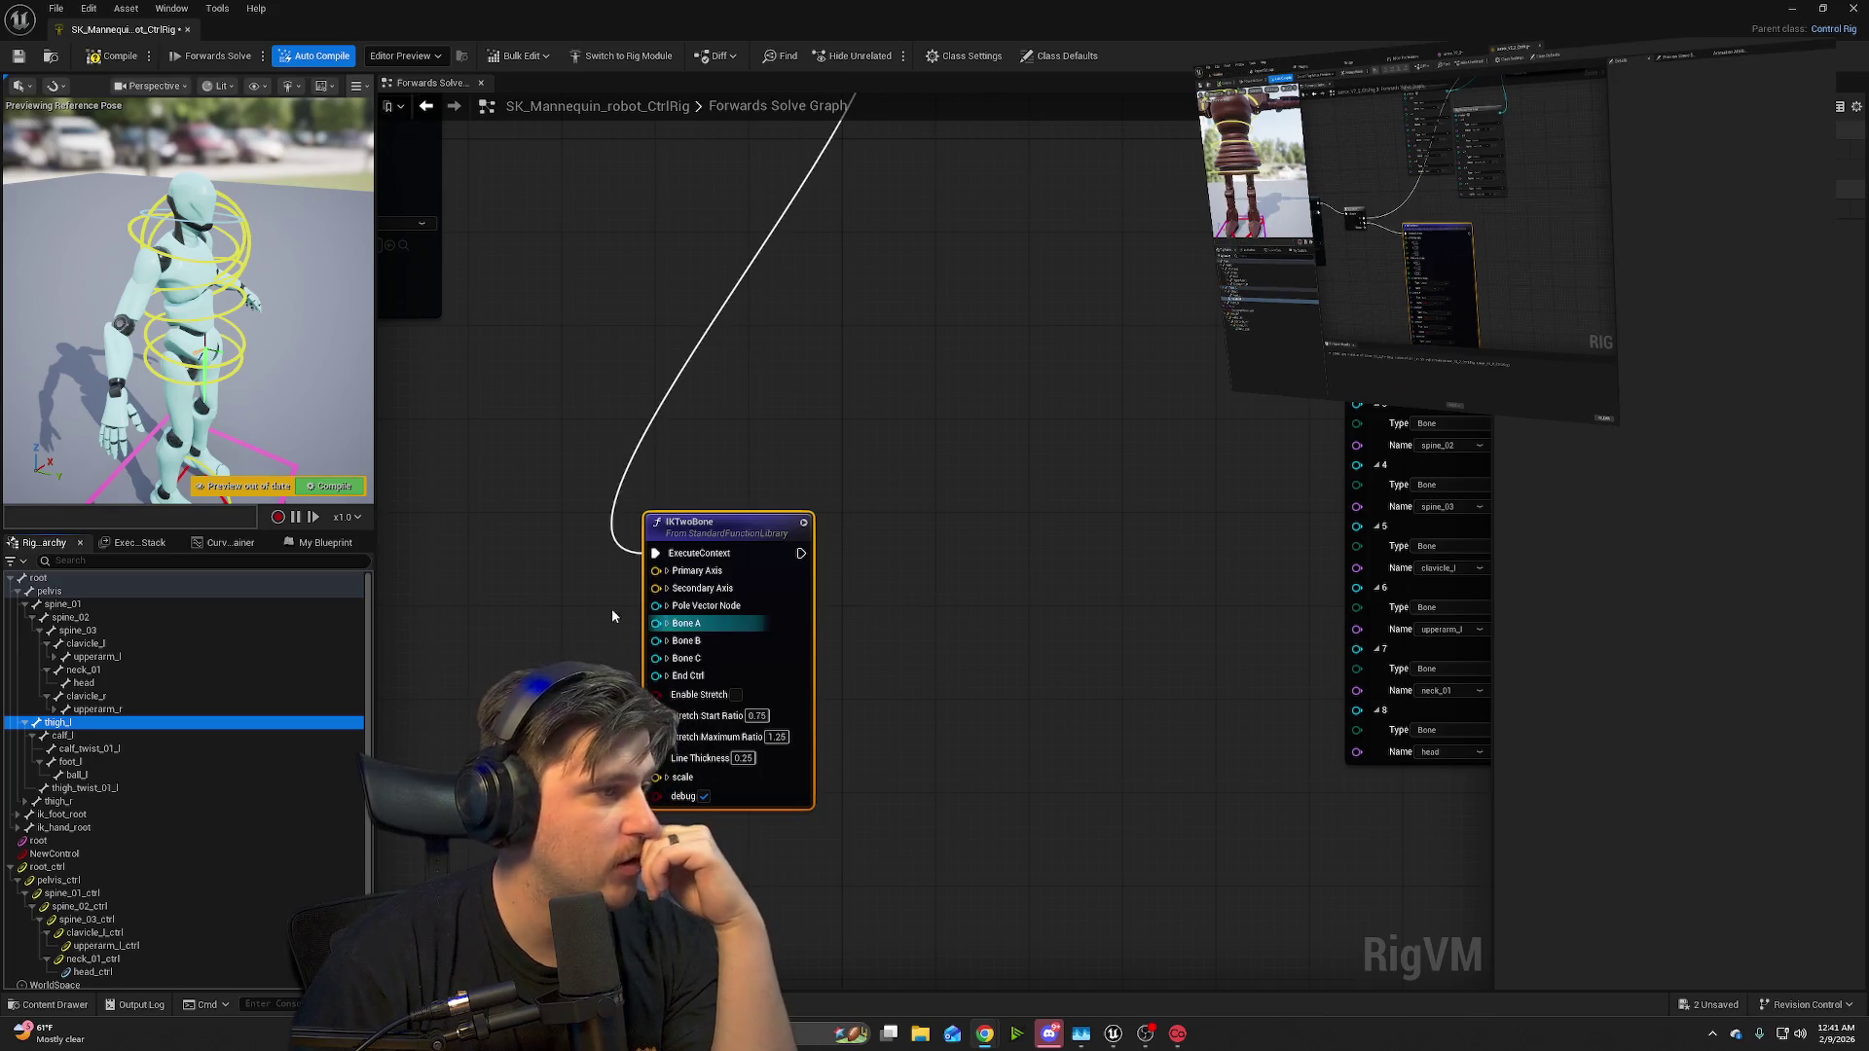
{"action": "right_click", "coordinate": [118, 729]}
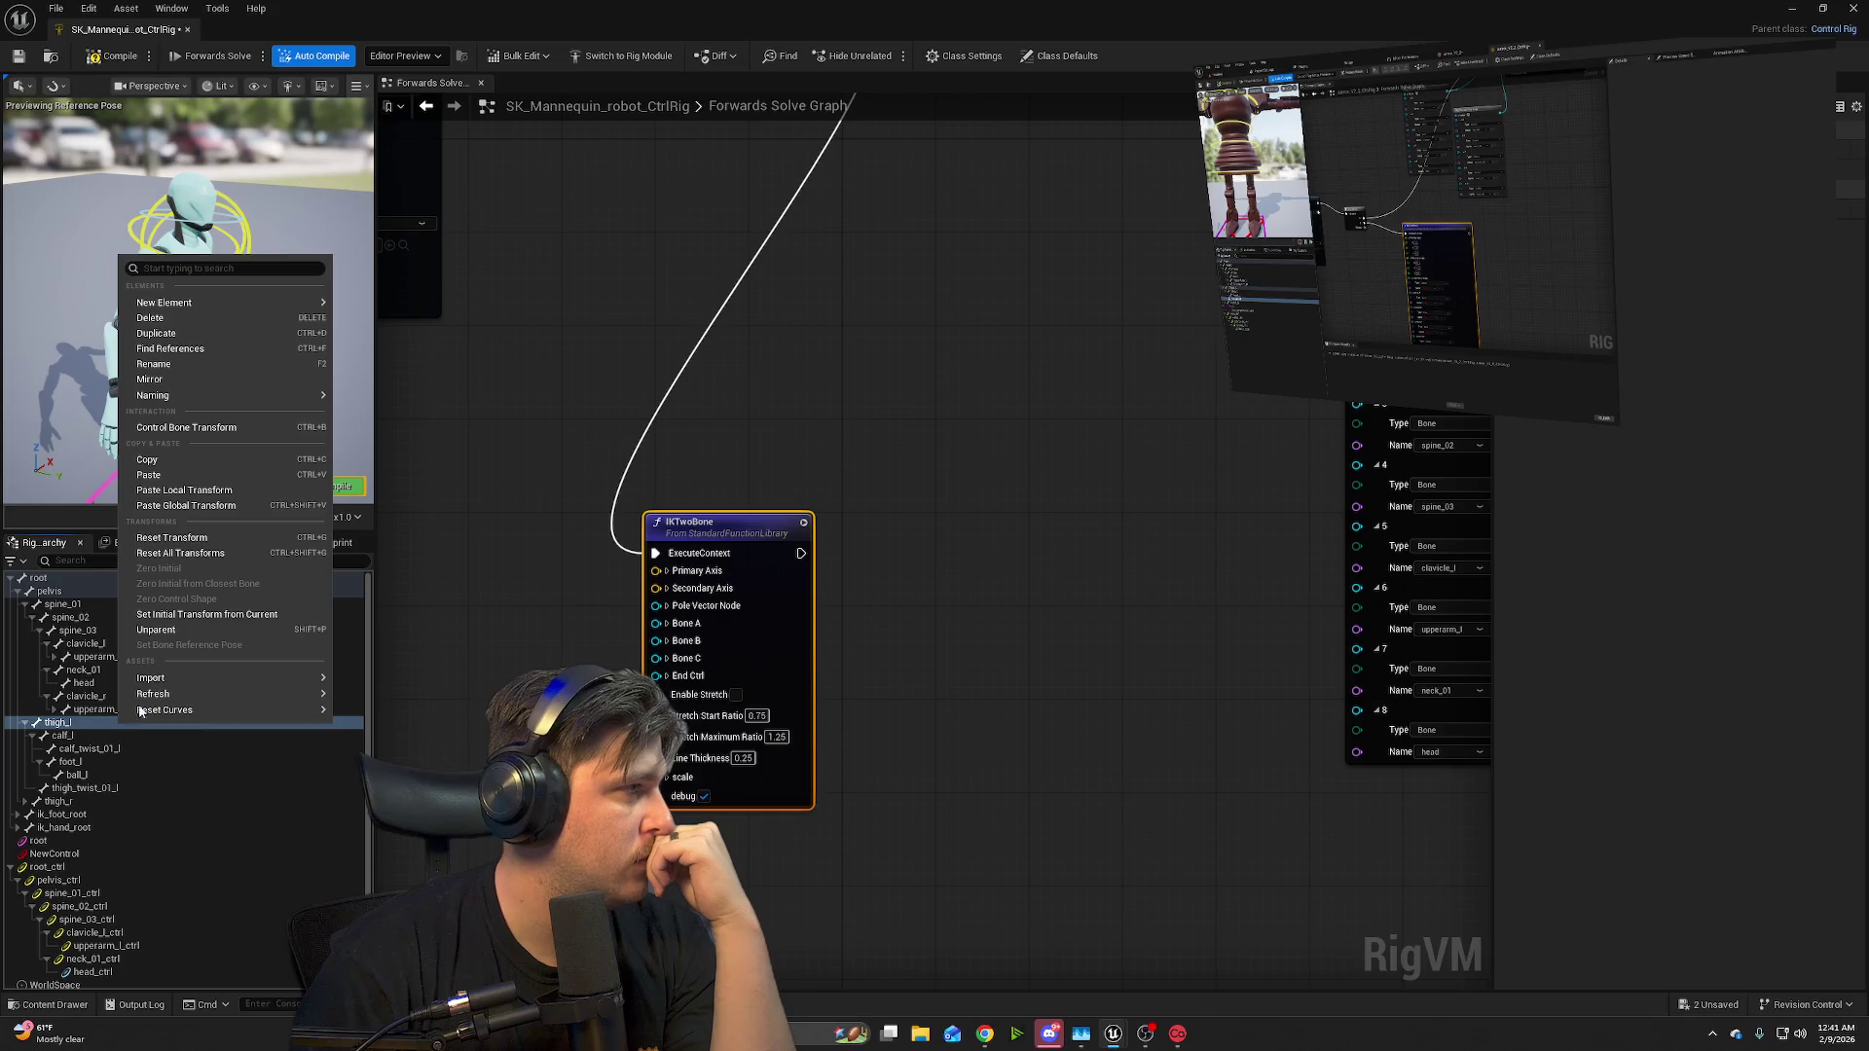
- Create a new null, thigh_l_null, under the thigh_l bone via New Element > New Null
{"action": "mouse_move", "coordinate": [312, 303]}
{"action": "left_click", "coordinate": [380, 341]}
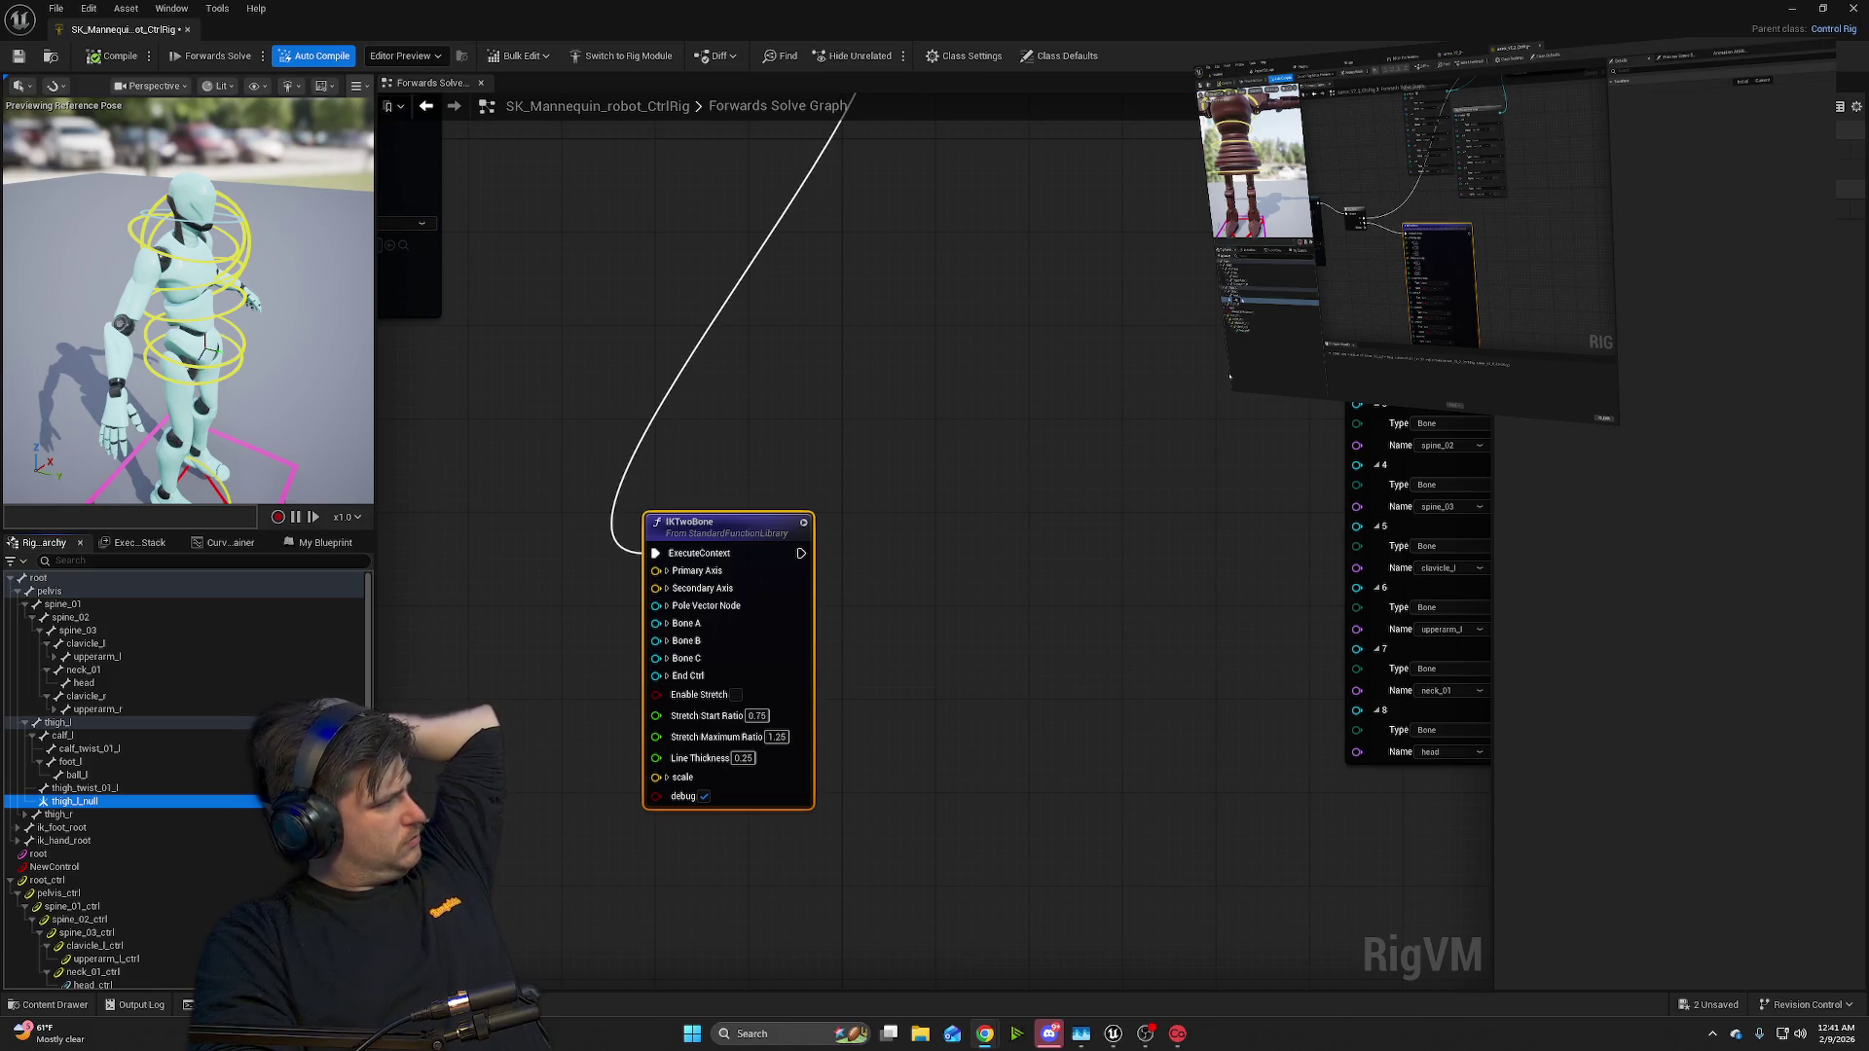
{"action": "mouse_move", "coordinate": [1496, 405]}
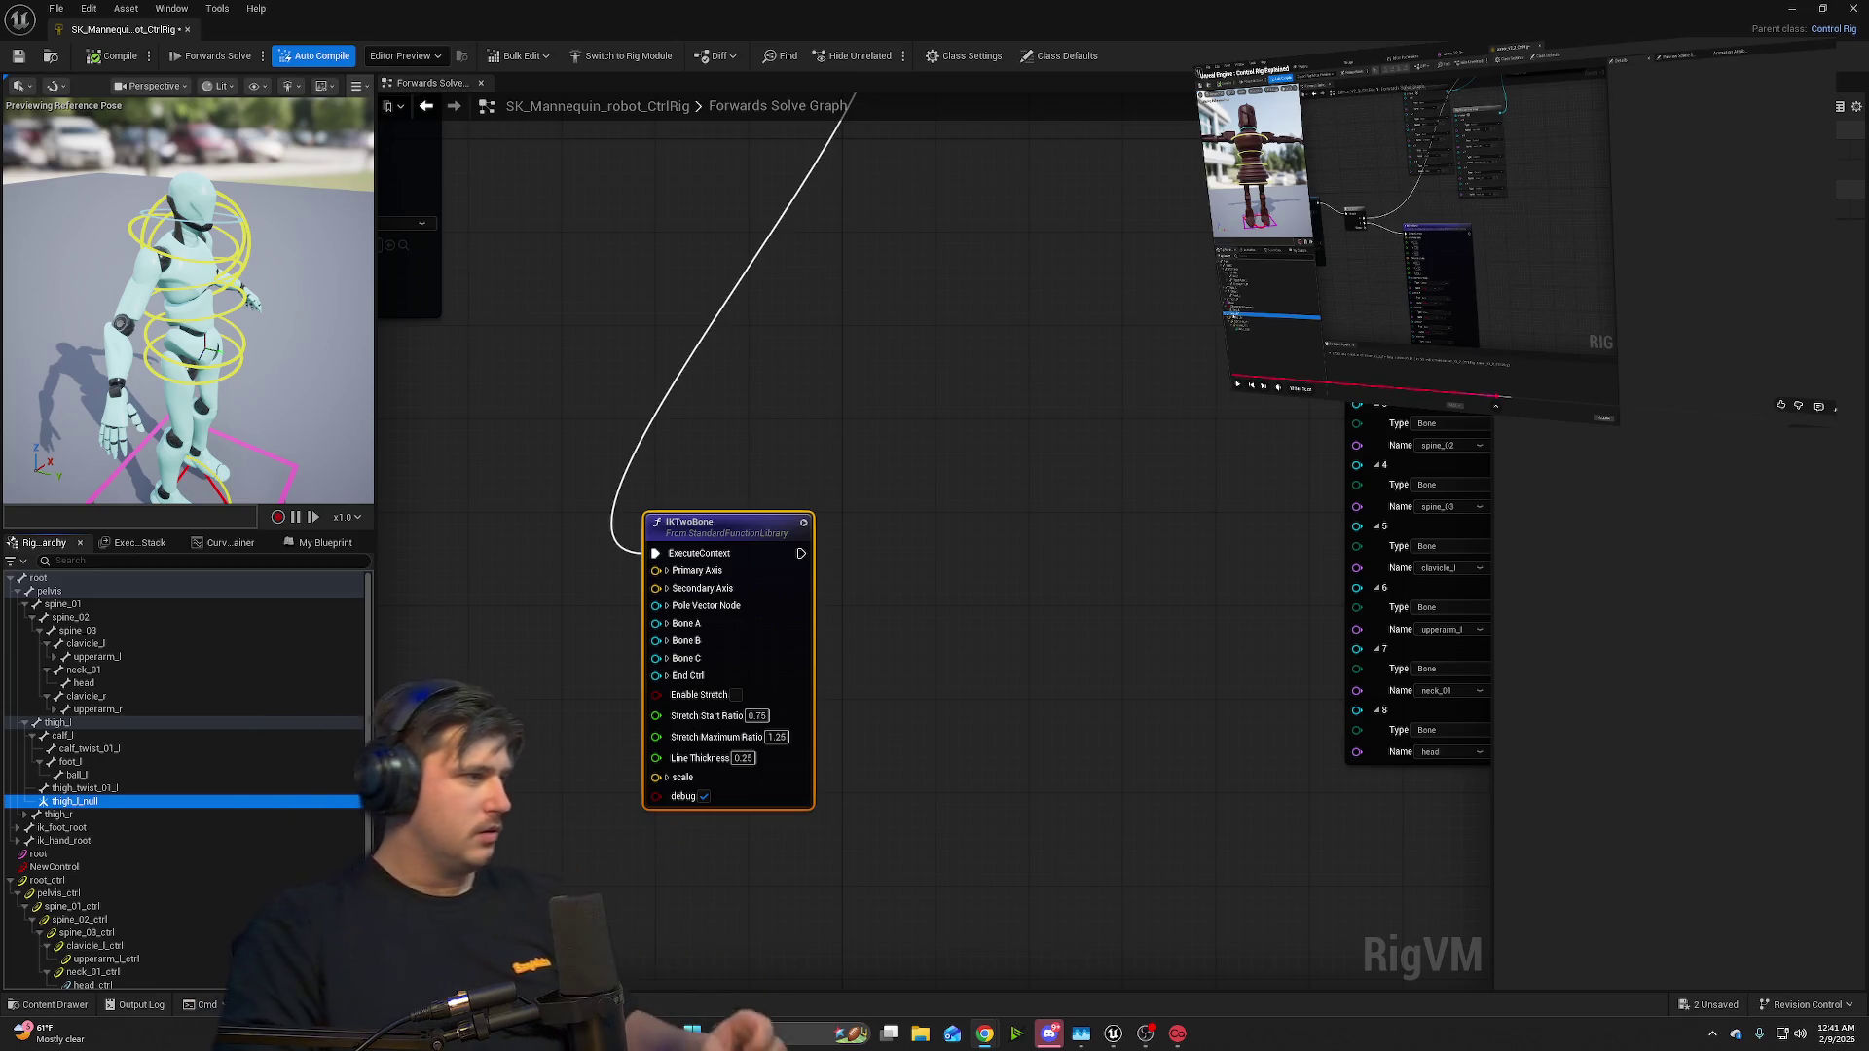
{"action": "right_click", "coordinate": [87, 804]}
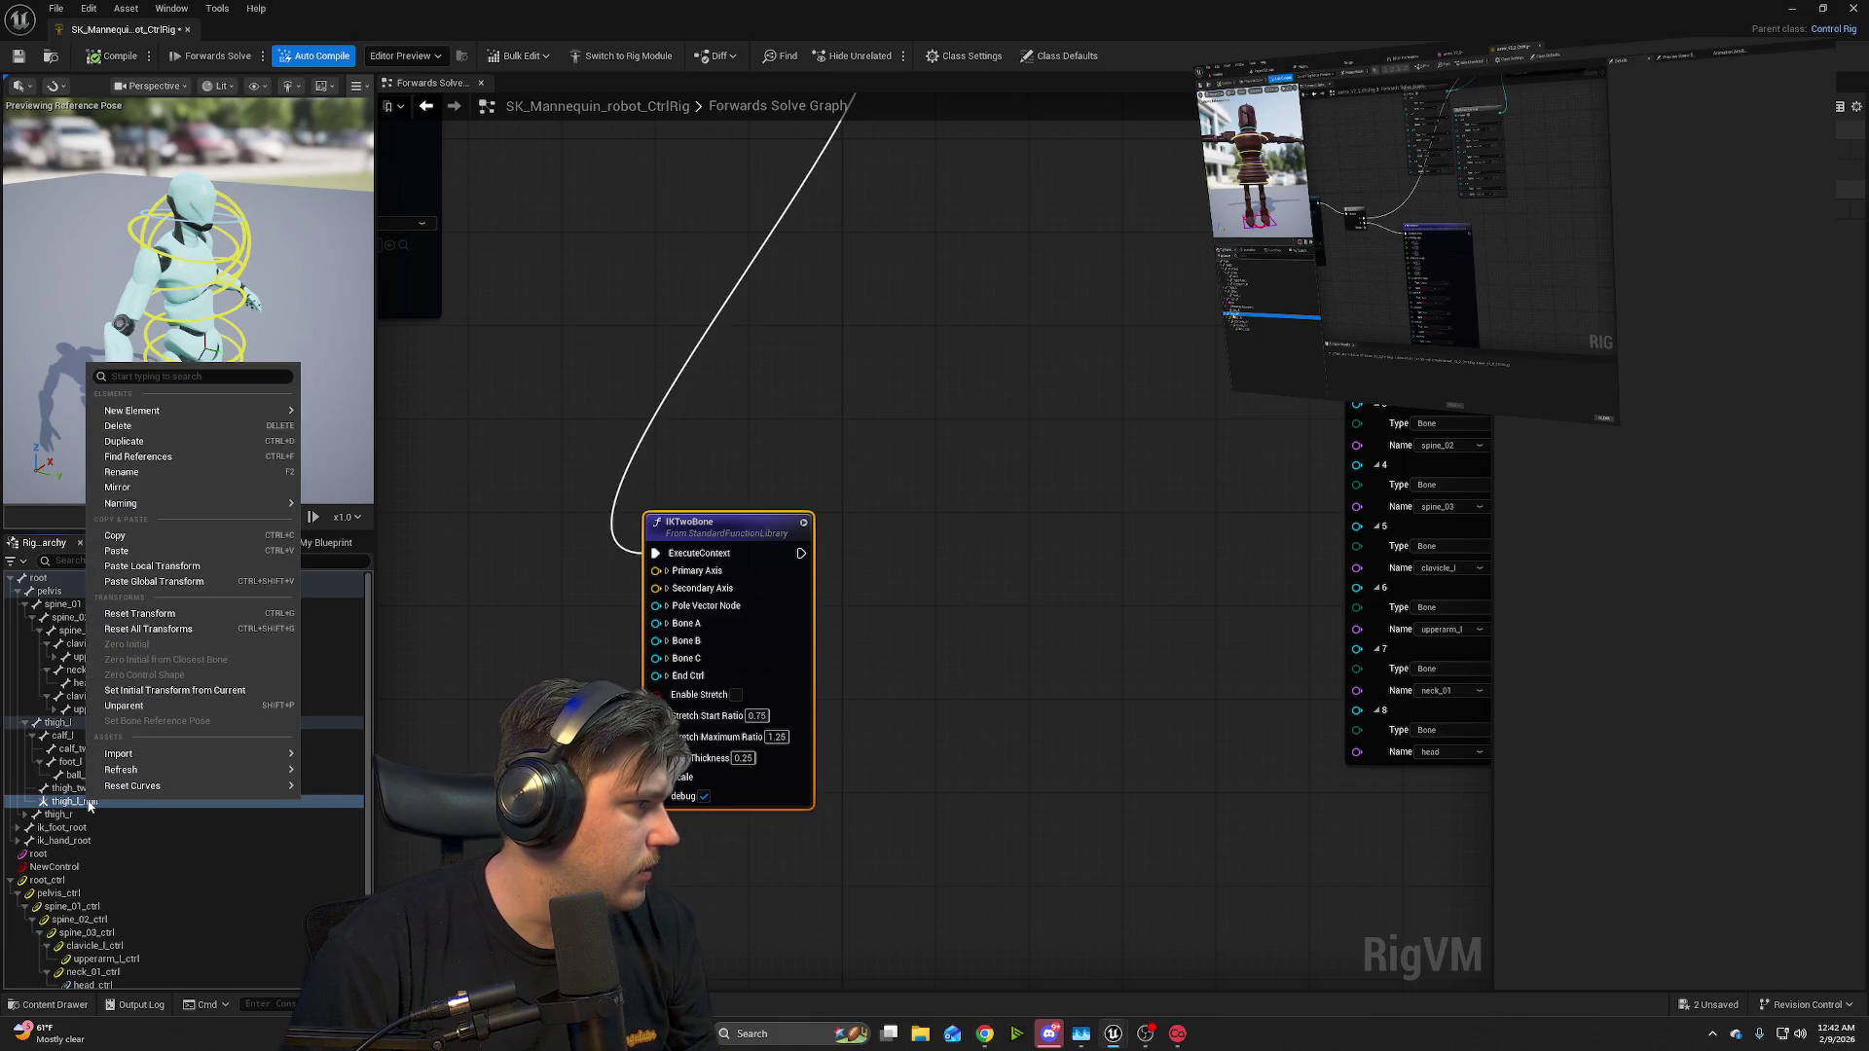
- Rename thigh_l_null to Leg_L
{"action": "mouse_move", "coordinate": [198, 402]}
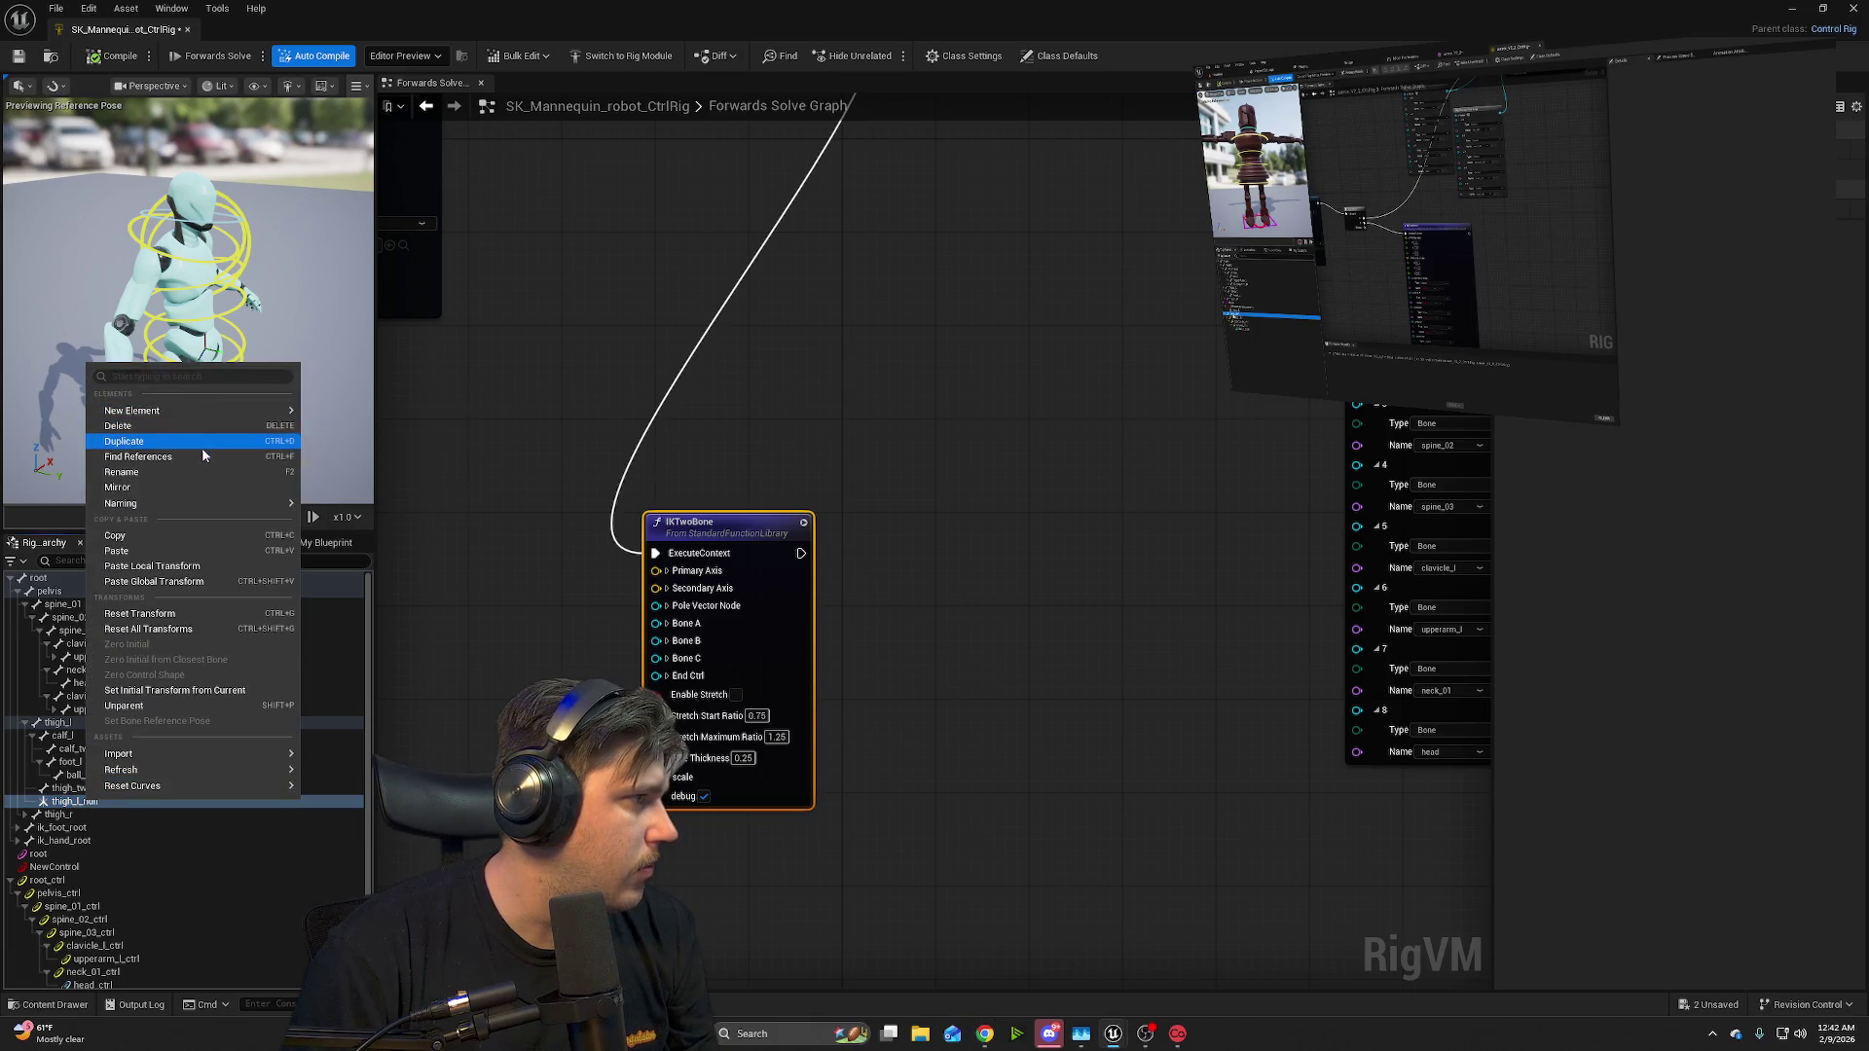
{"action": "left_click", "coordinate": [191, 472]}
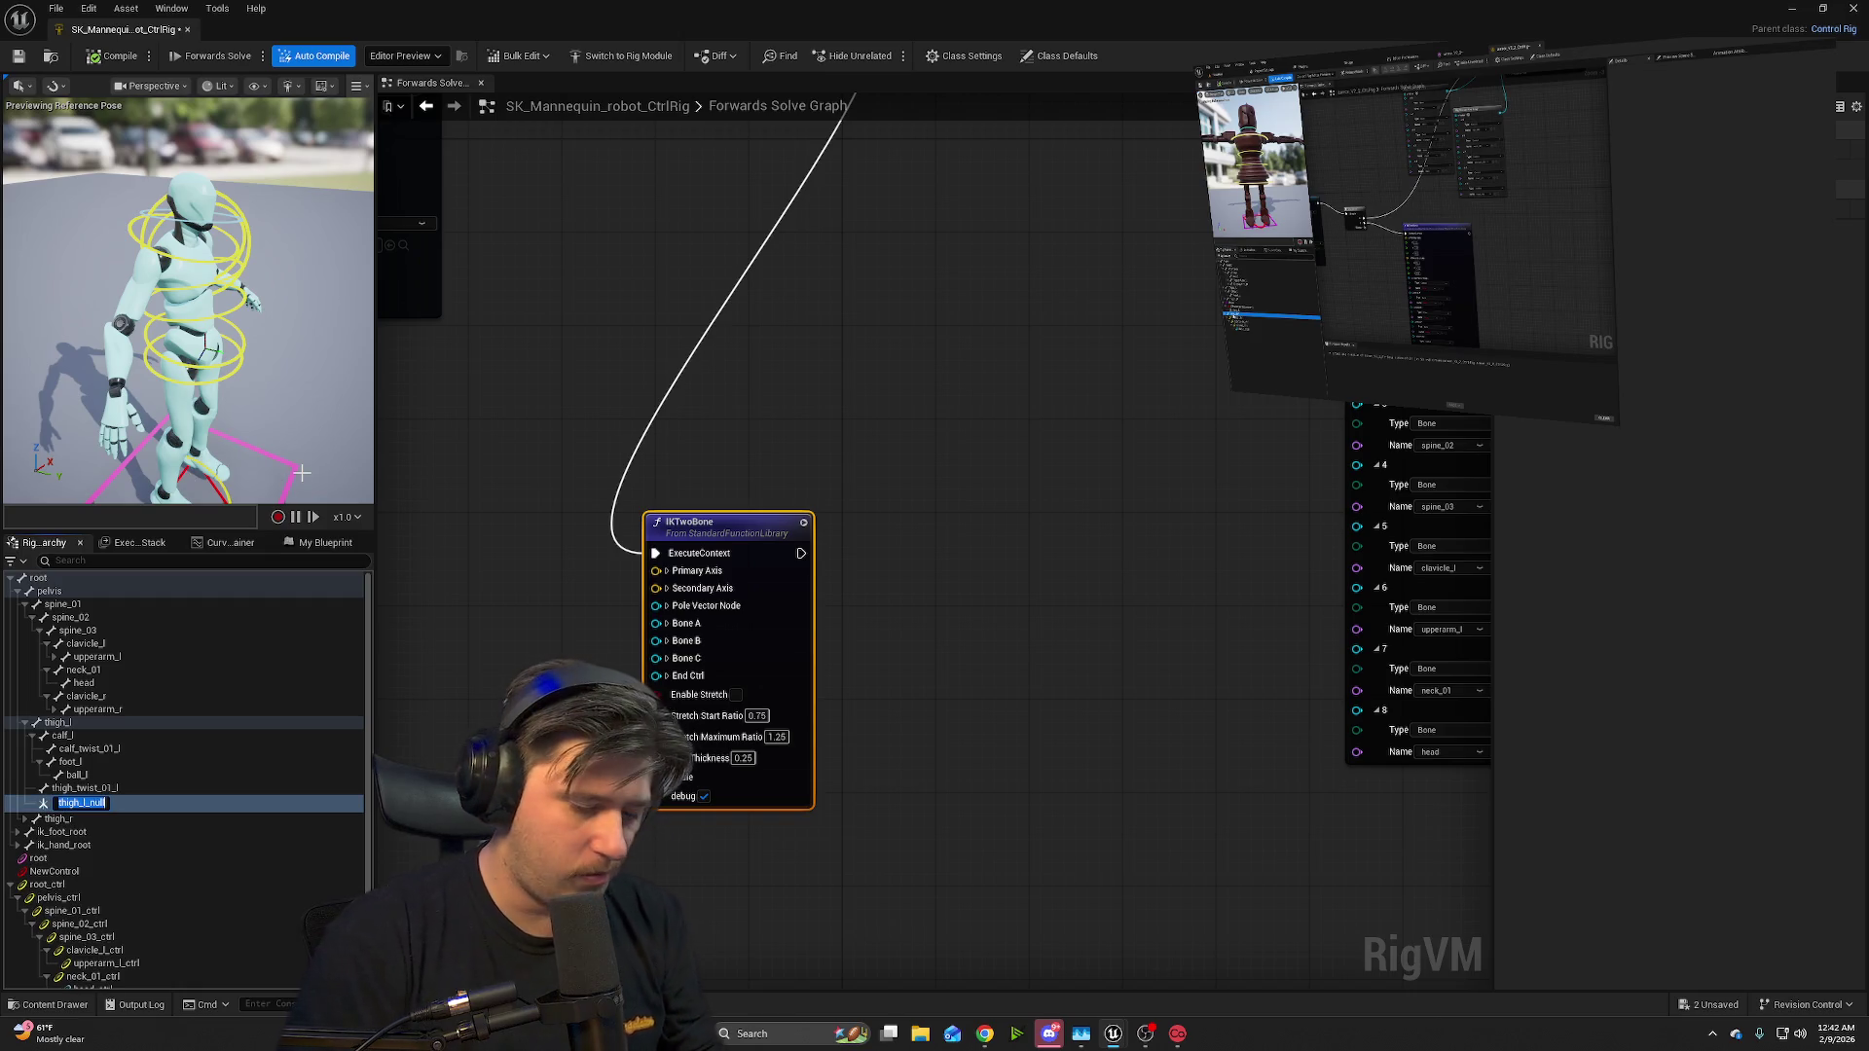
{"action": "type", "text": "Leg_"}
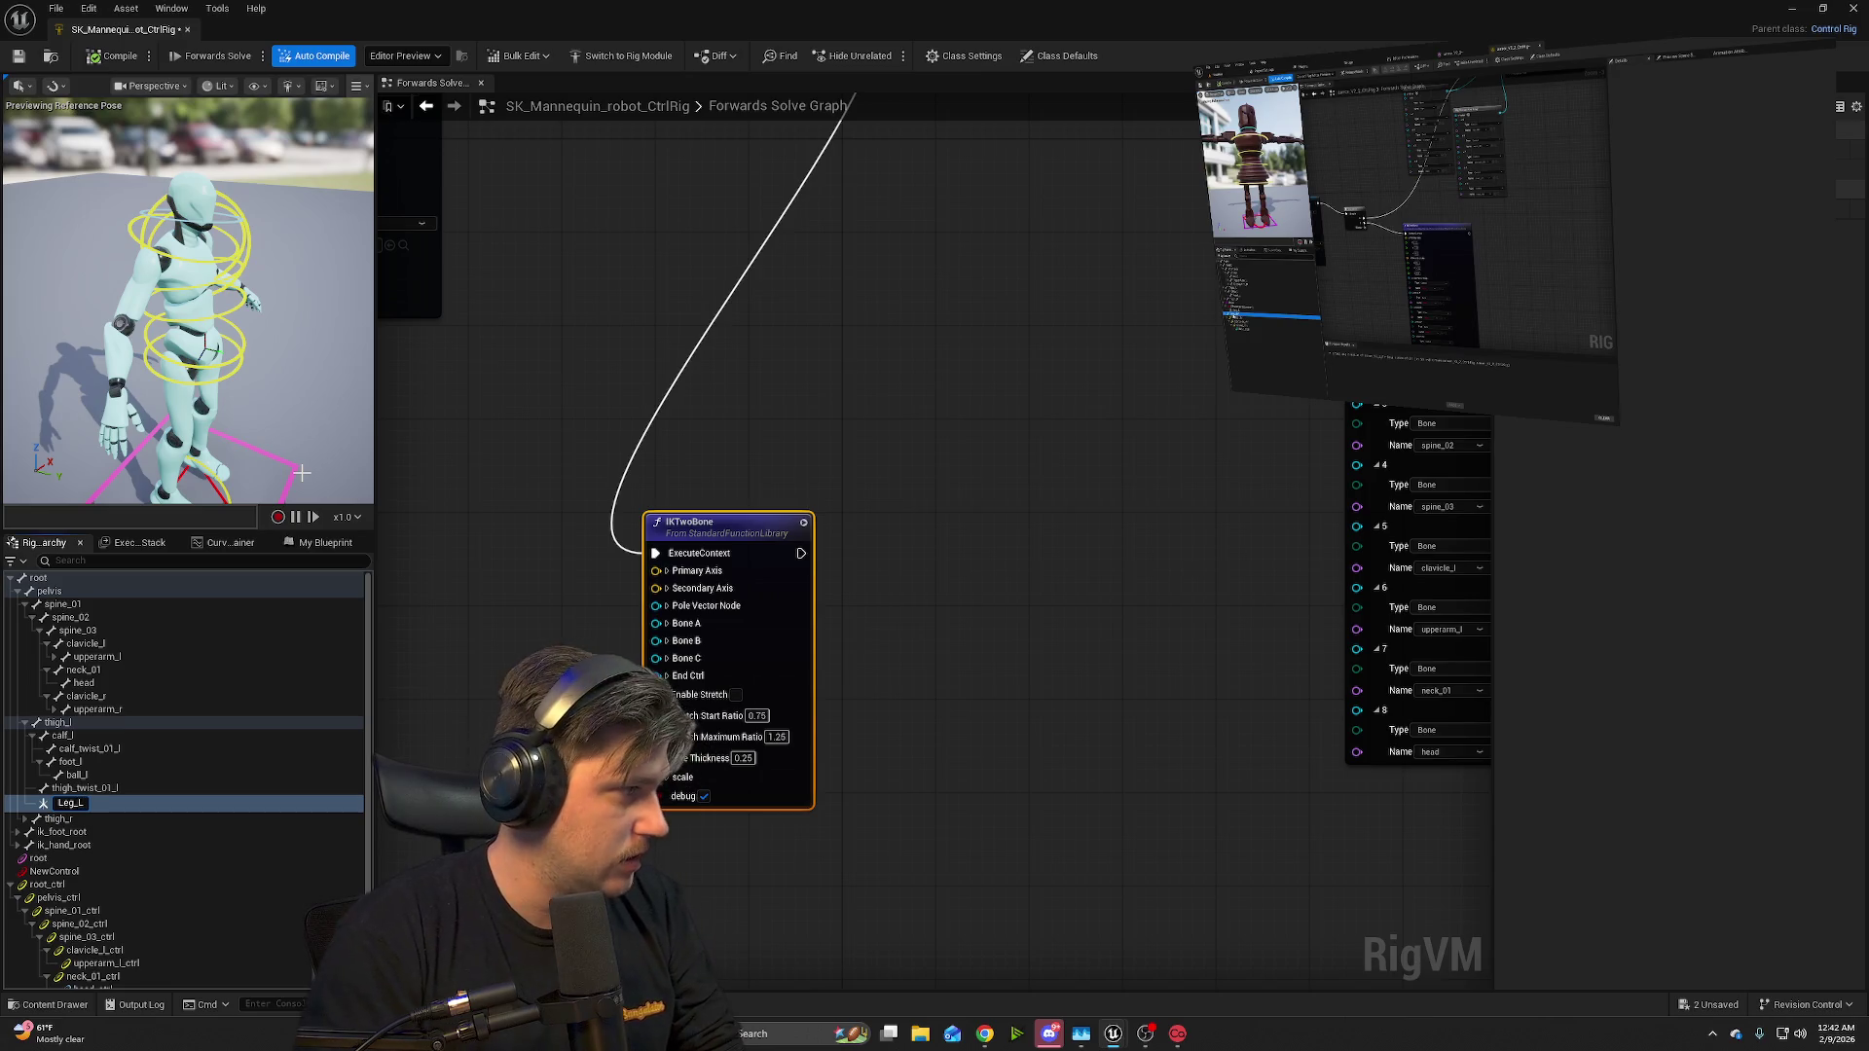
{"action": "type", "text": "L"}
{"action": "key", "text": "Return"}
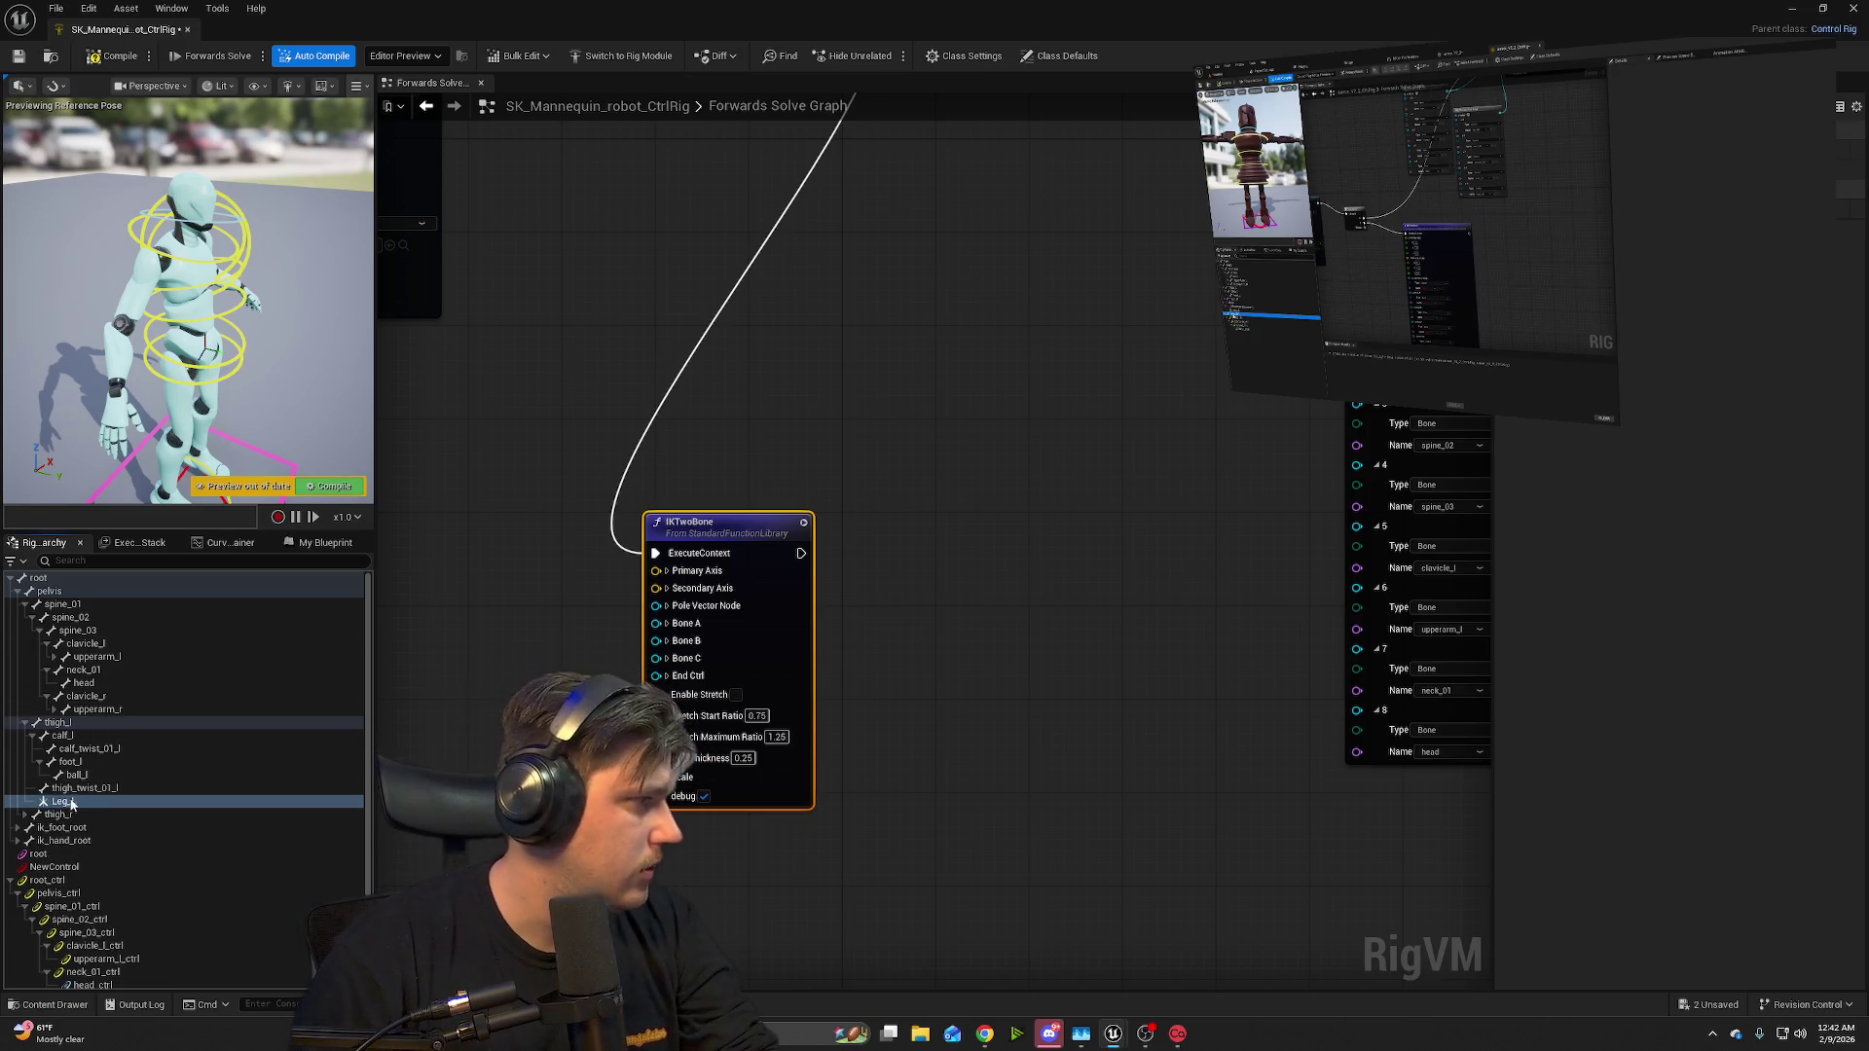
- Drag Leg_L onto NewControl to make it a child, then select NewControl
{"action": "left_click_drag", "start_coordinate": [64, 806], "coordinate": [74, 869]}
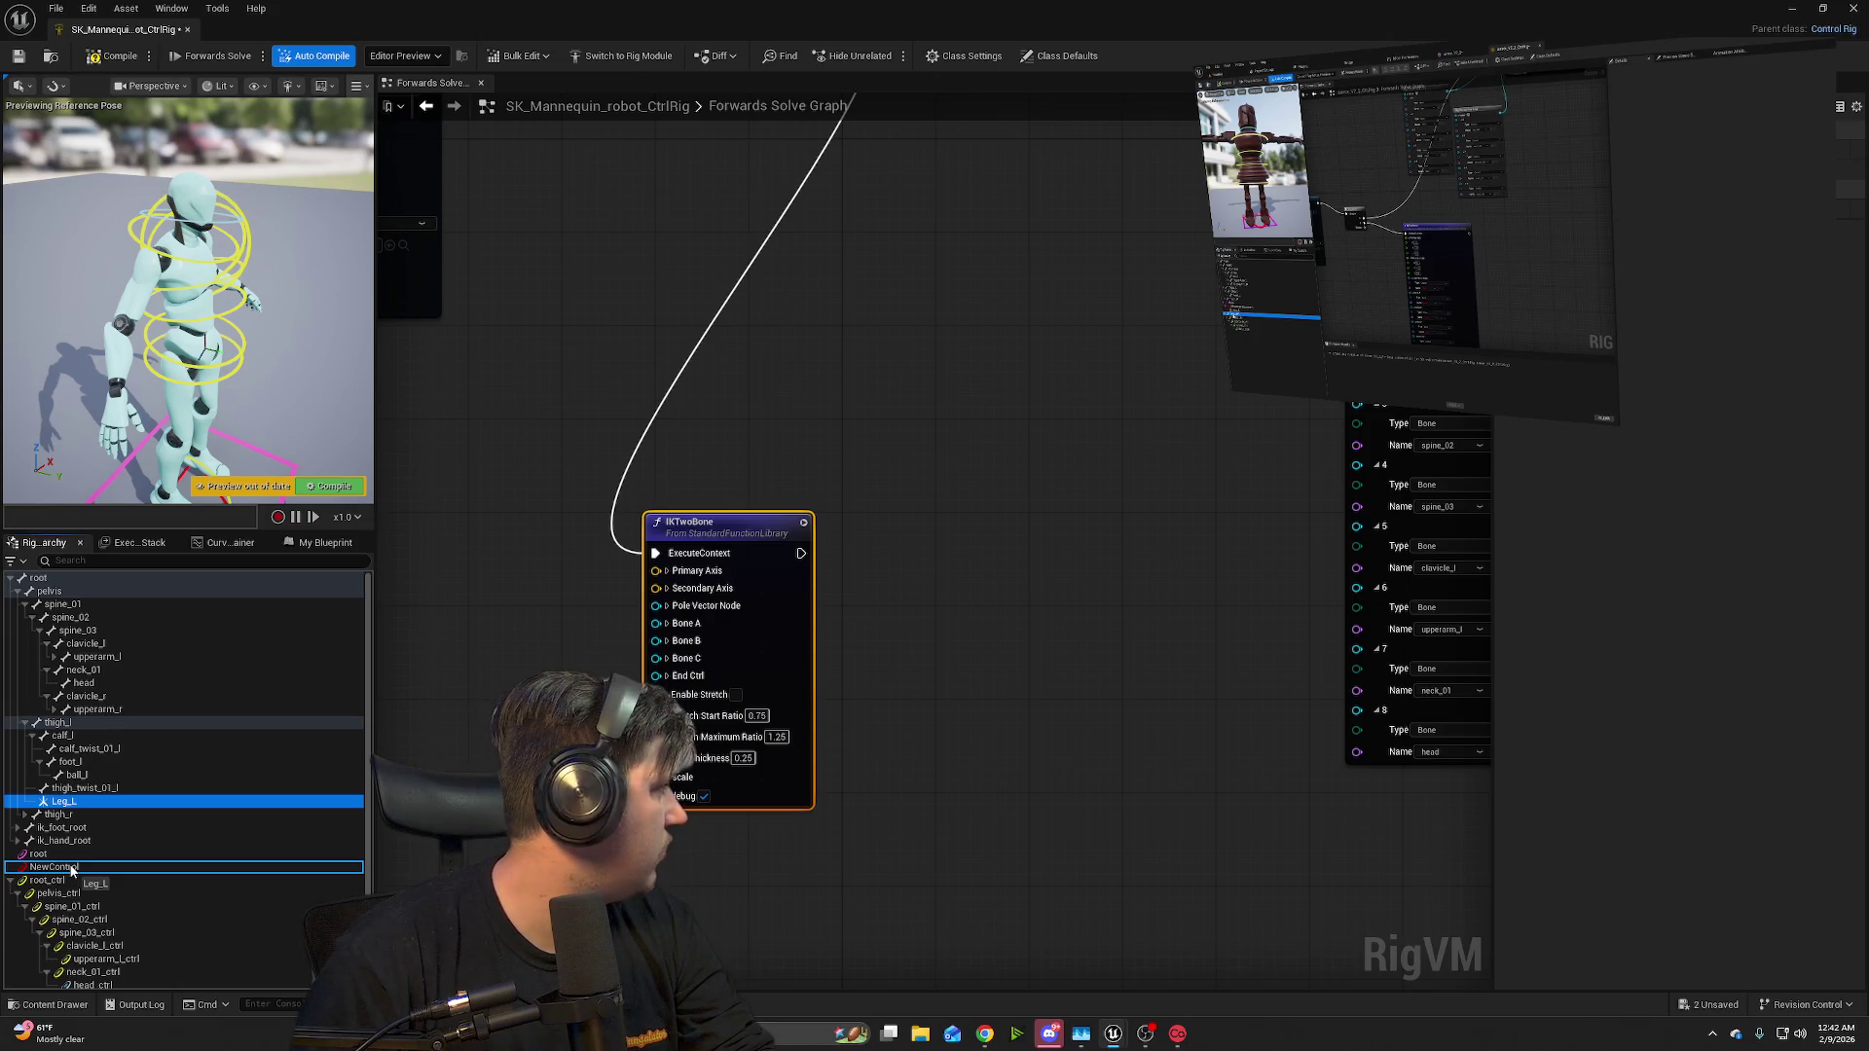
{"action": "left_click_drag", "start_coordinate": [72, 868], "coordinate": [70, 869]}
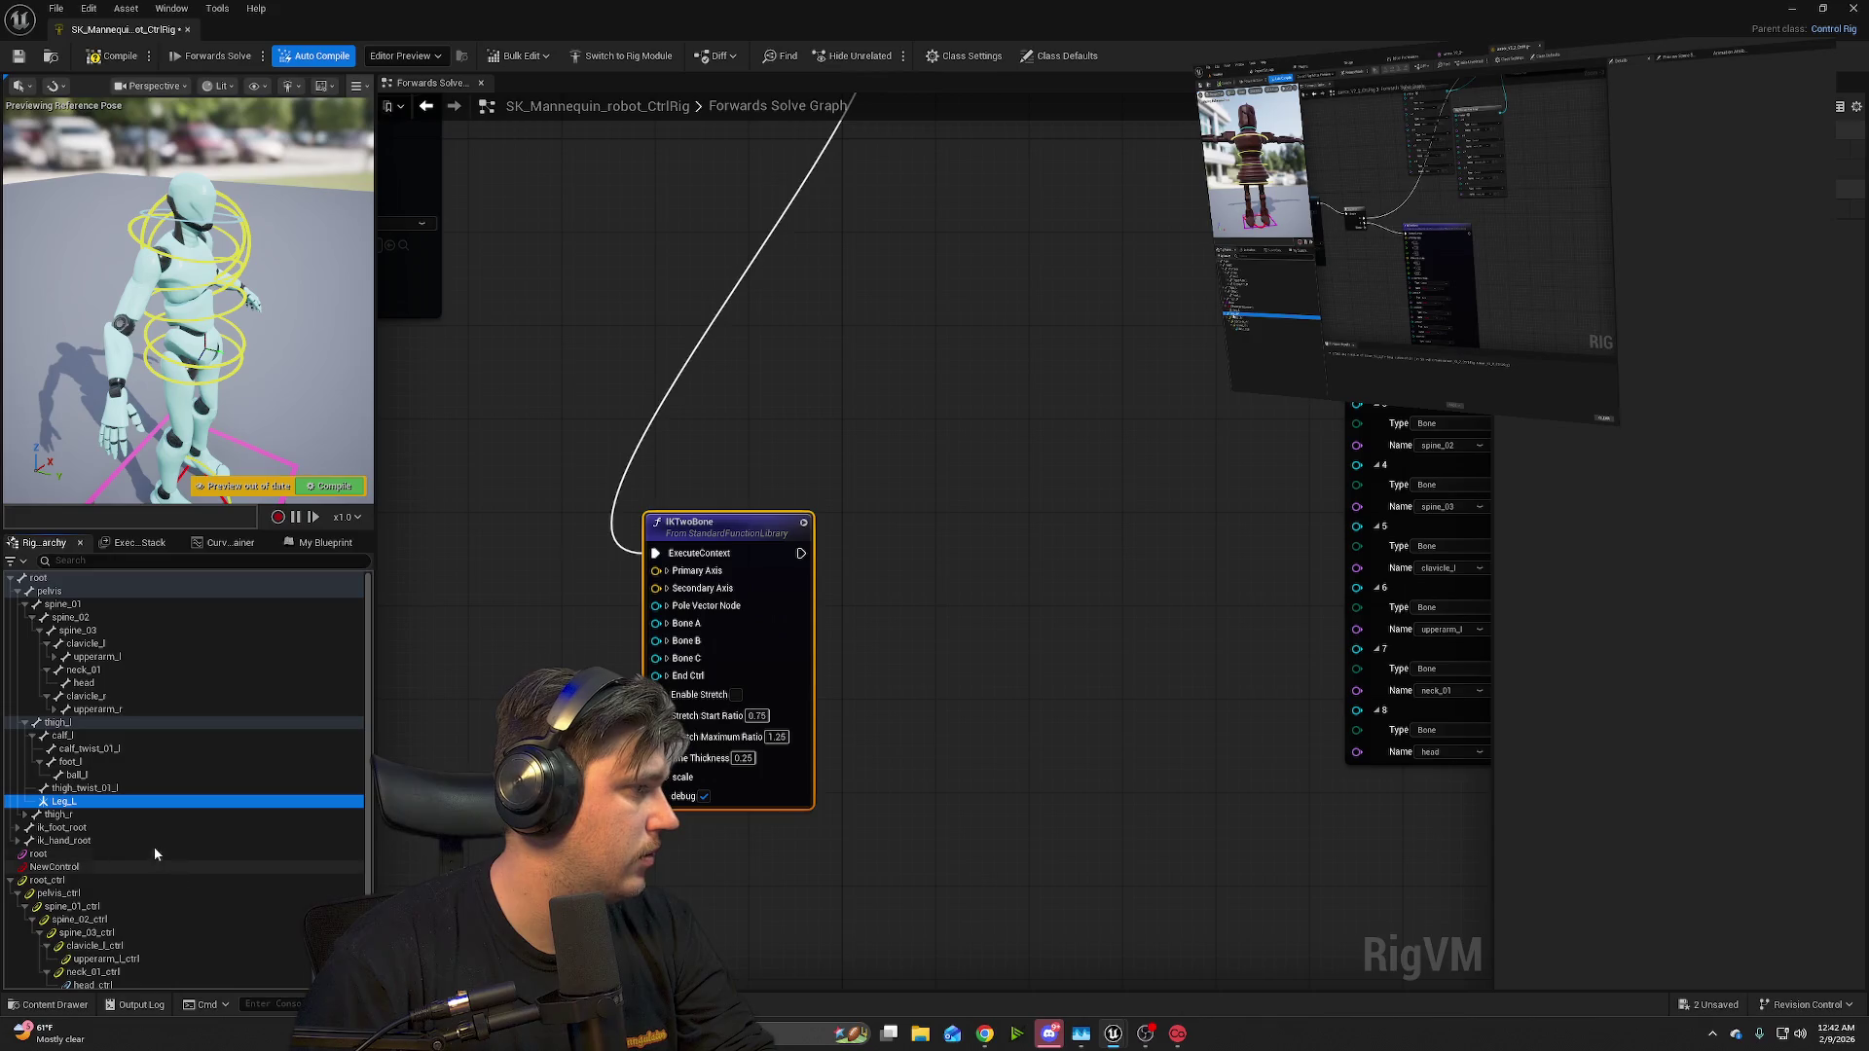
{"action": "mouse_move", "coordinate": [54, 806]}
{"action": "left_mouse_down"}
{"action": "mouse_move", "coordinate": [98, 882]}
{"action": "mouse_move", "coordinate": [72, 869]}
{"action": "left_mouse_up"}
{"action": "left_click", "coordinate": [49, 852]}
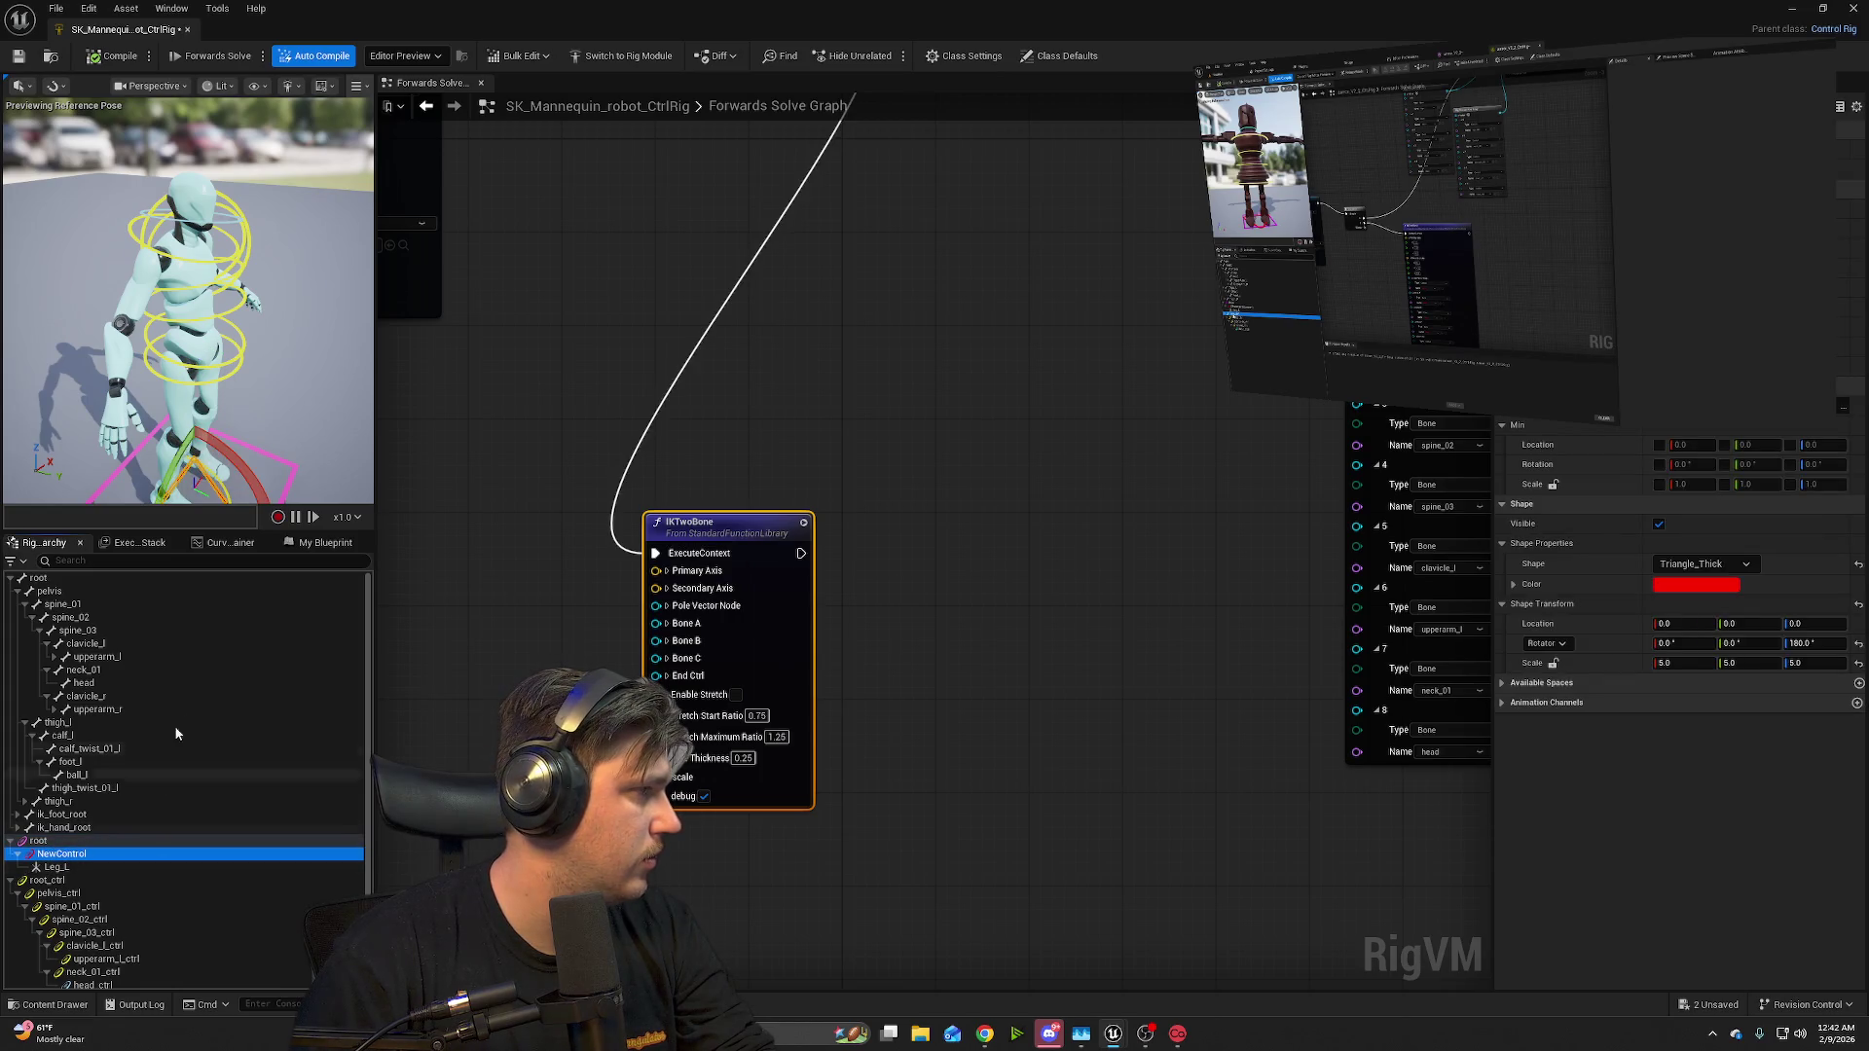
{"action": "mouse_move", "coordinate": [1363, 336]}
{"action": "left_click", "coordinate": [1279, 367]}
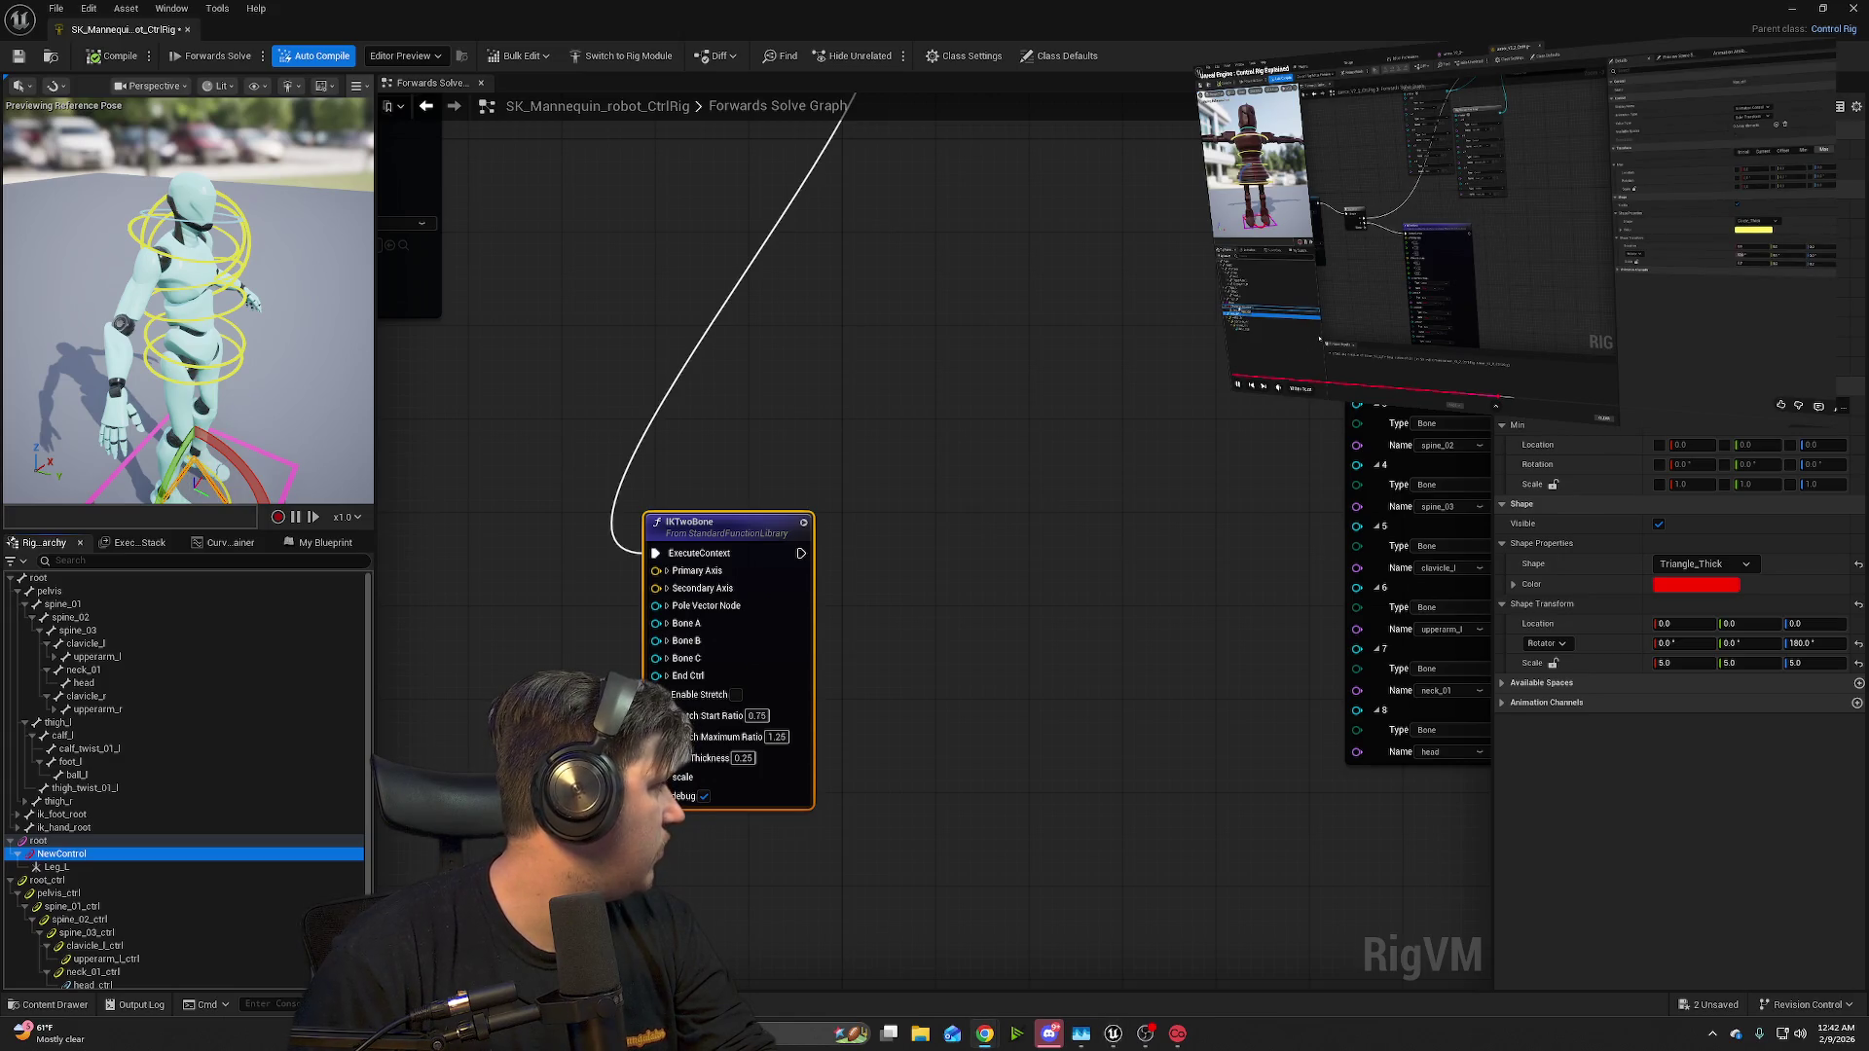
{"action": "left_click", "coordinate": [86, 879]}
{"action": "left_click_drag", "start_coordinate": [104, 846], "coordinate": [91, 844]}
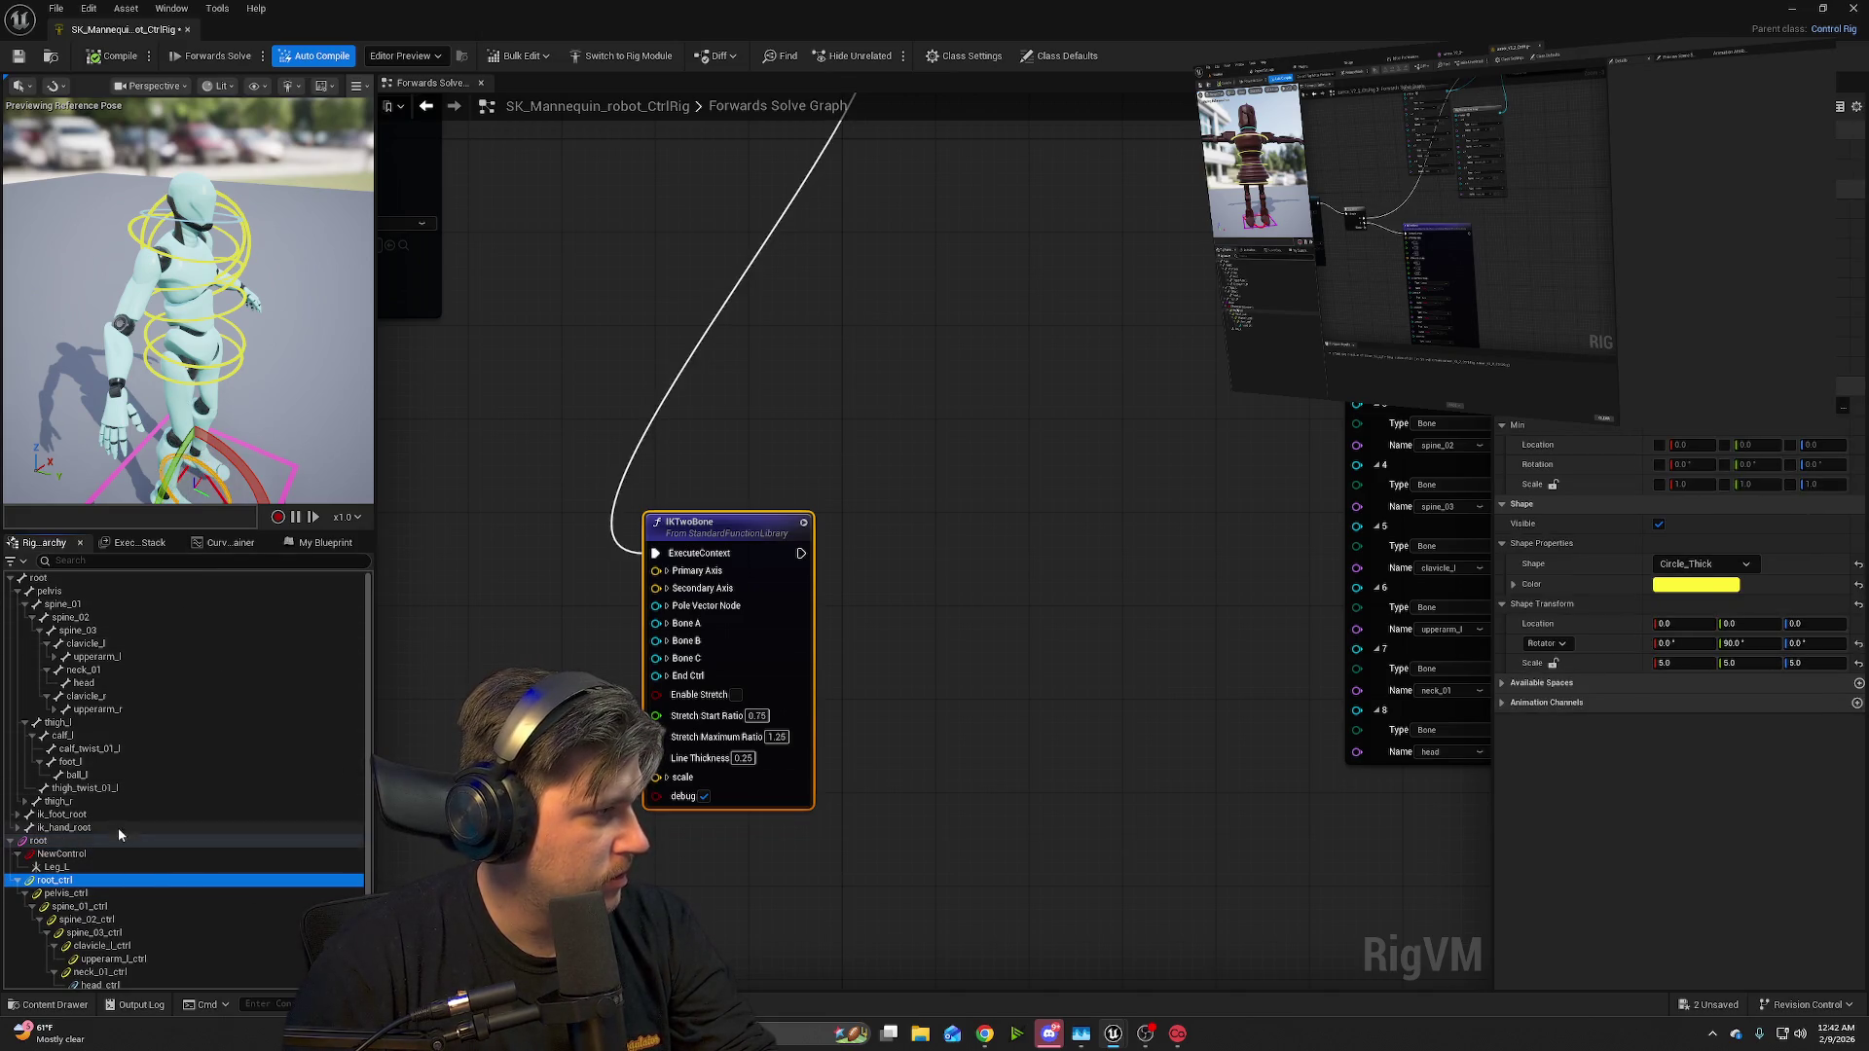
{"action": "scroll", "coordinate": [122, 856], "scroll_direction": "down", "scroll_amount": 1}
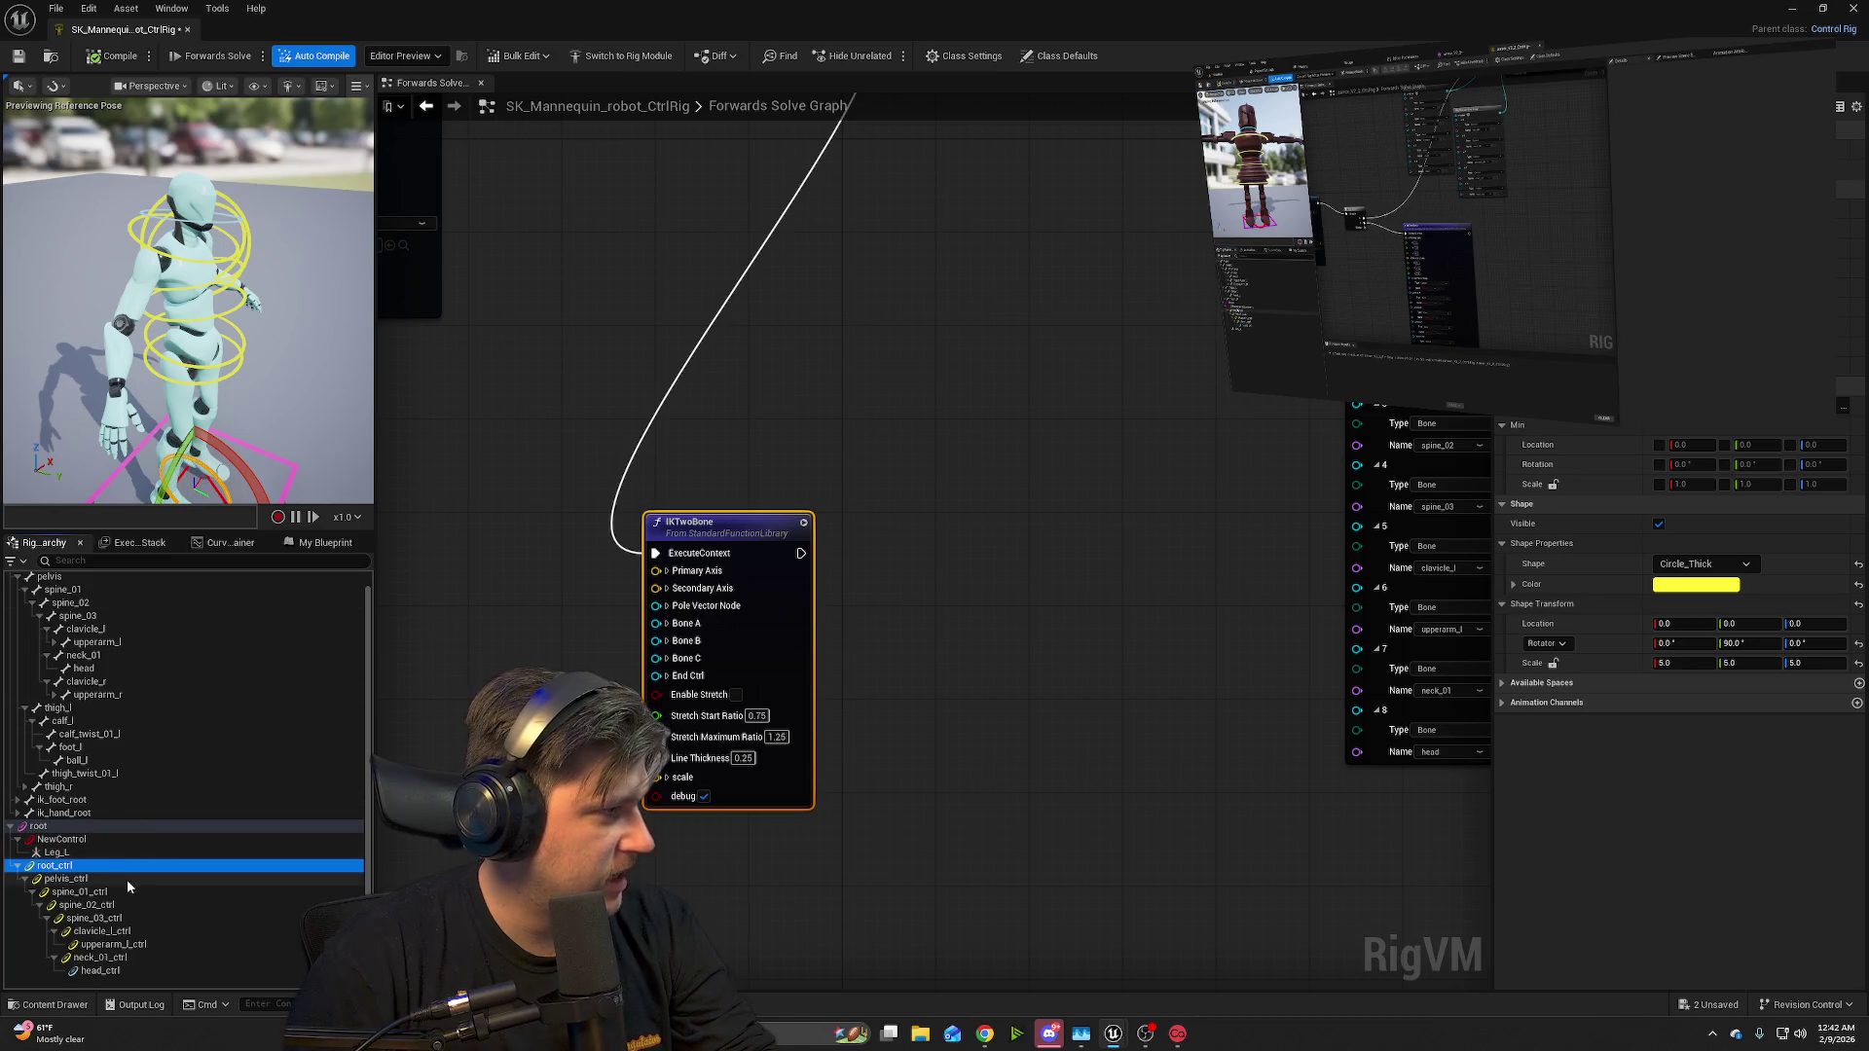
{"action": "left_click_drag", "start_coordinate": [230, 434], "coordinate": [176, 425]}
{"action": "mouse_move", "coordinate": [1790, 392]}
{"action": "left_click", "coordinate": [1238, 386]}
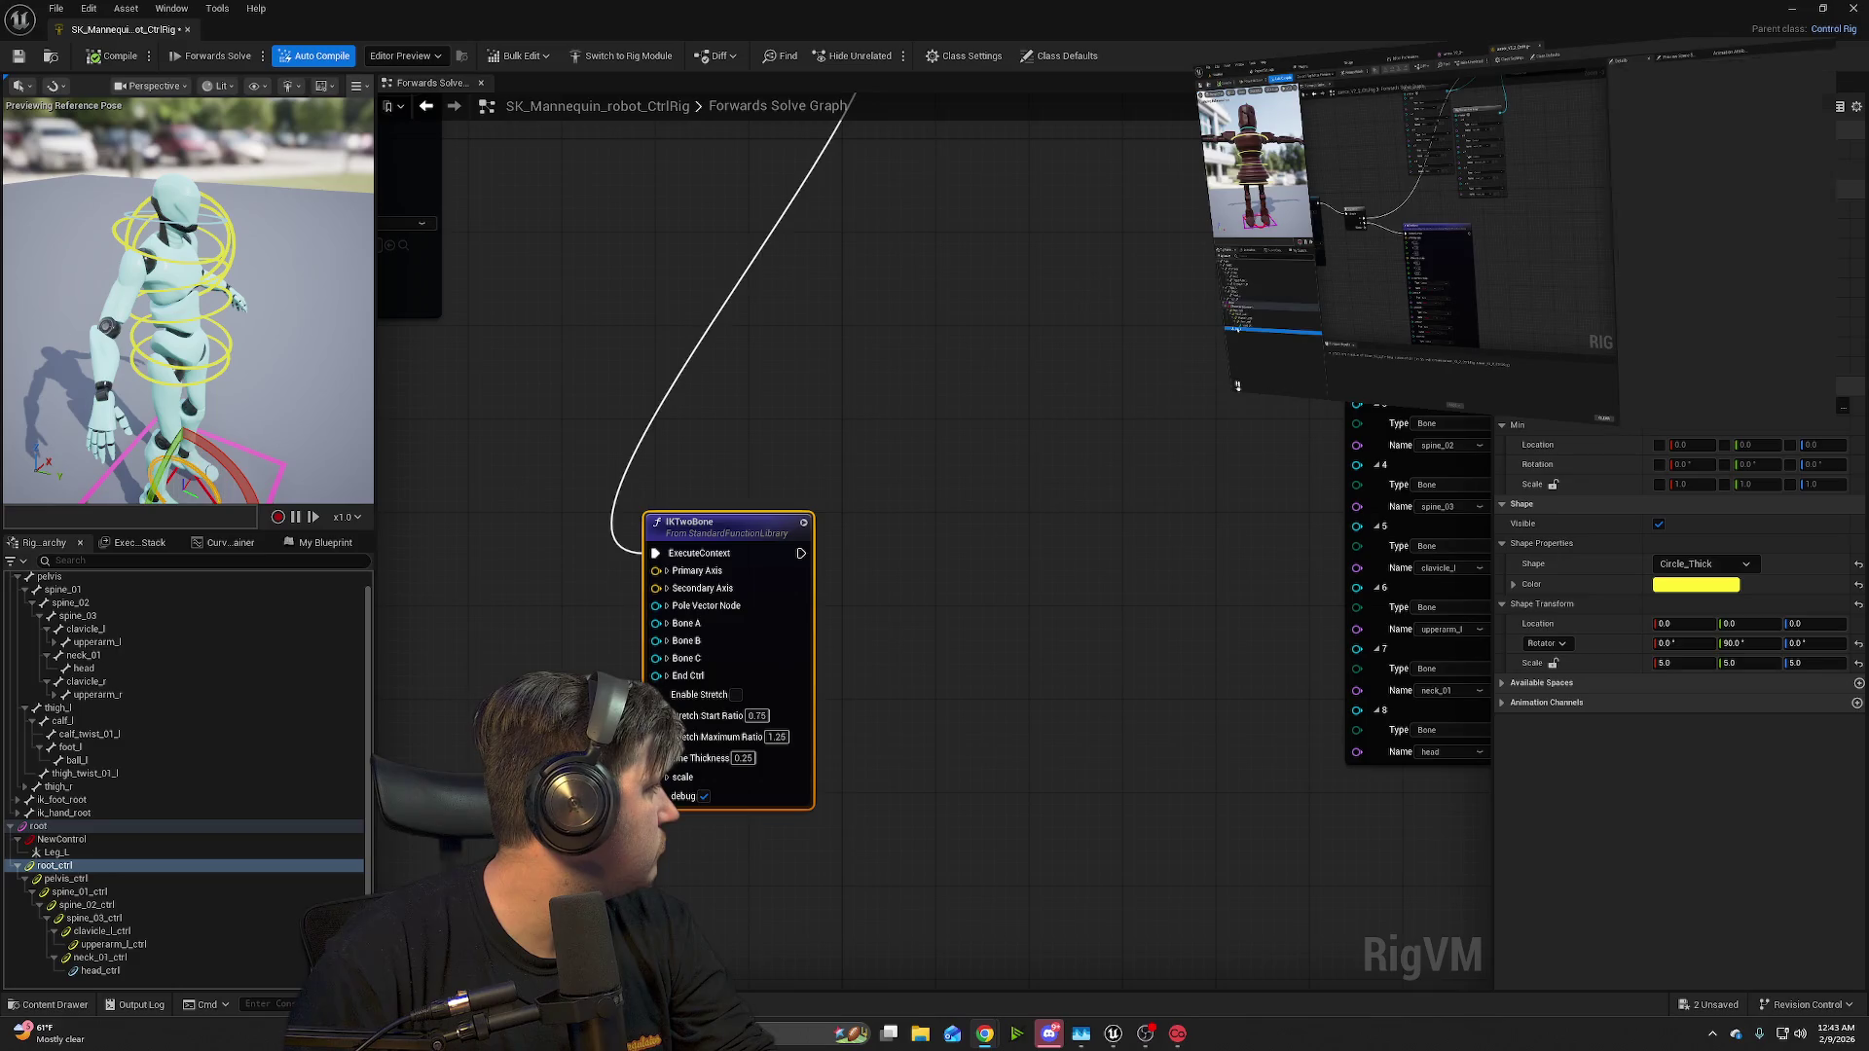
{"action": "mouse_move", "coordinate": [1237, 385]}
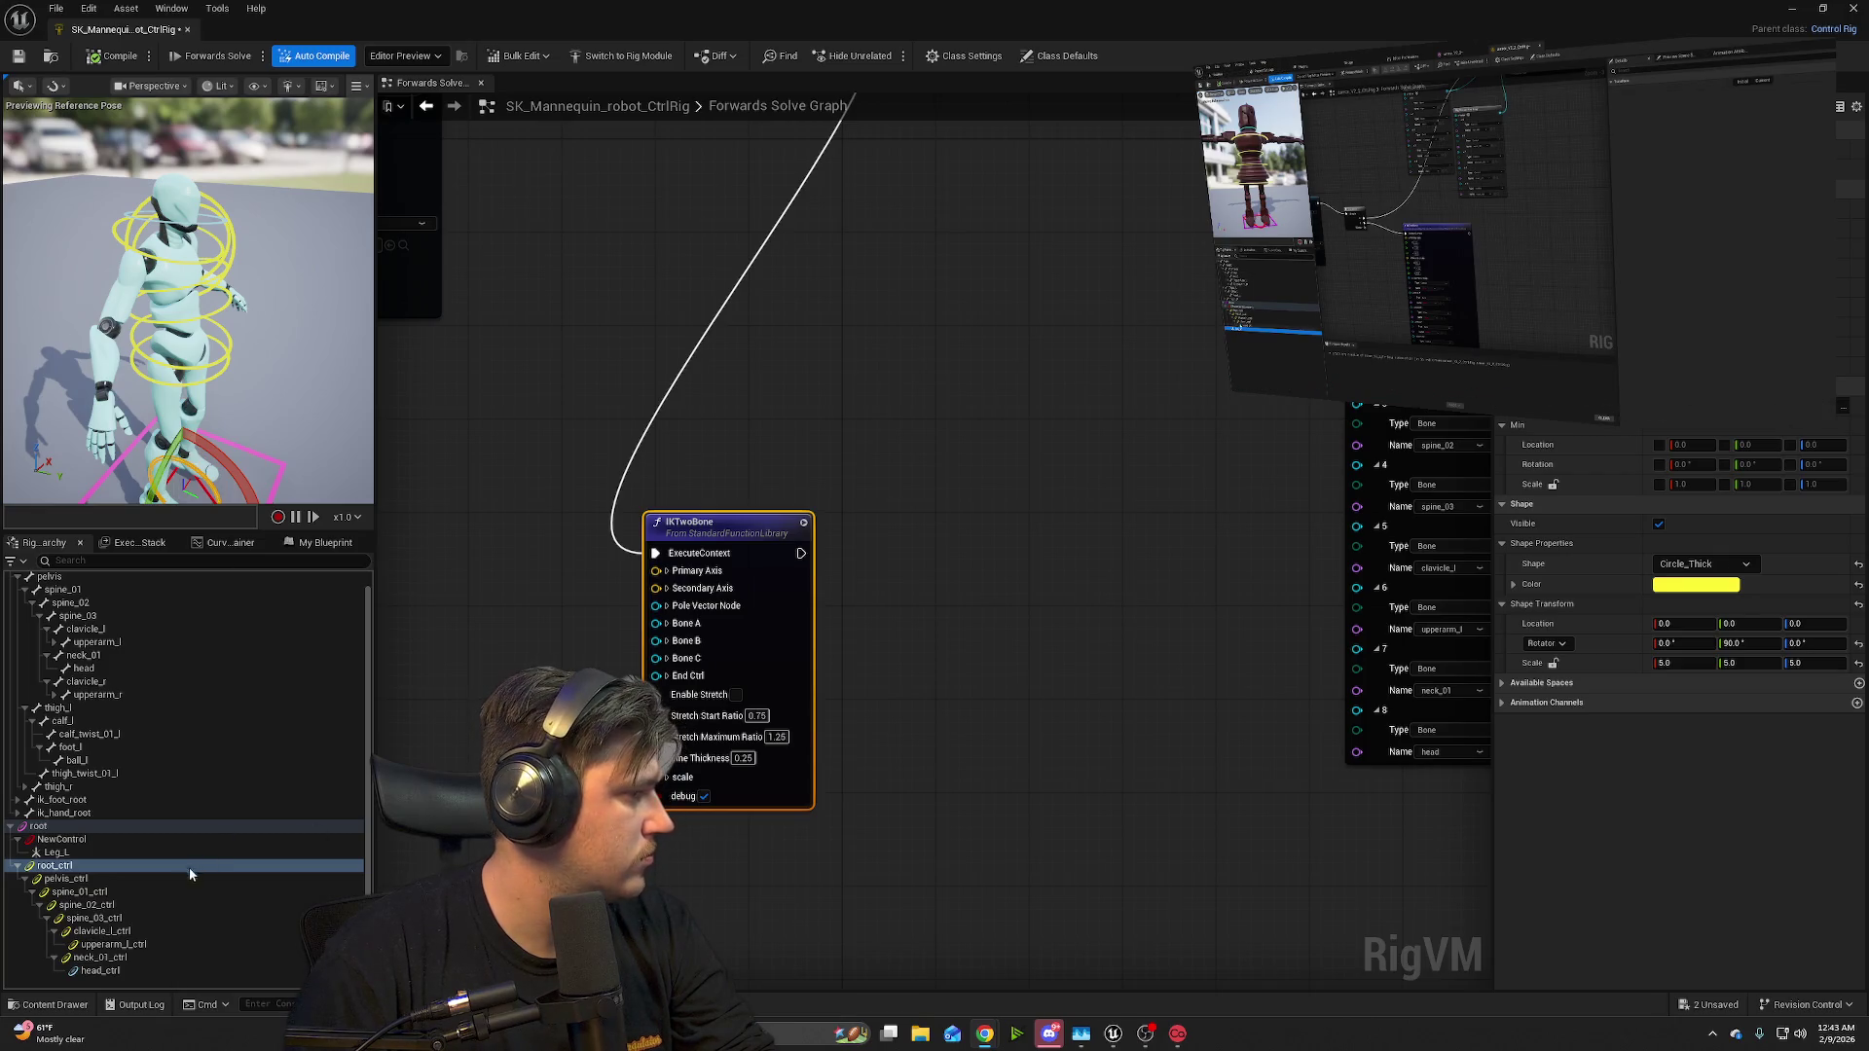
{"action": "left_click", "coordinate": [55, 853]}
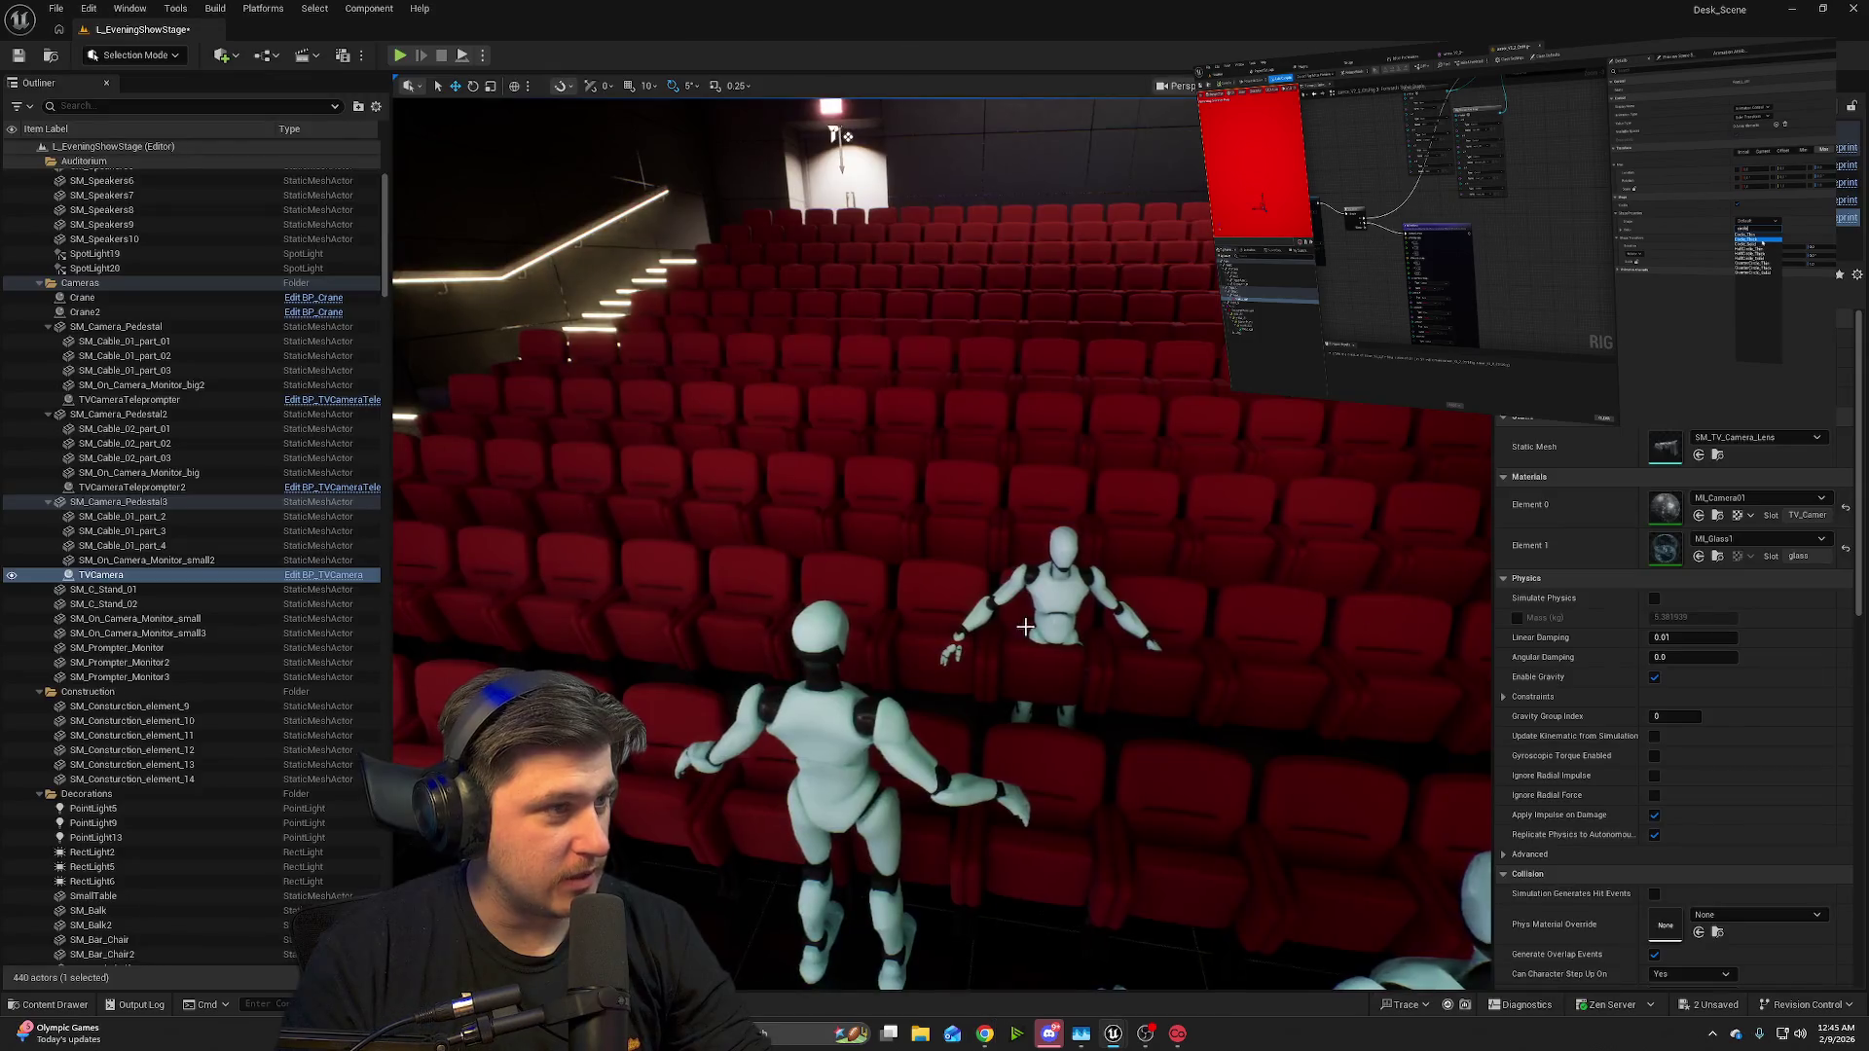
- Fly past the staircase and TV camera into the theatre seats to review the mannequins
{"action": "left_click_drag", "start_coordinate": [611, 666], "coordinate": [611, 666]}
{"action": "left_click_drag", "start_coordinate": [738, 356], "coordinate": [793, 534]}
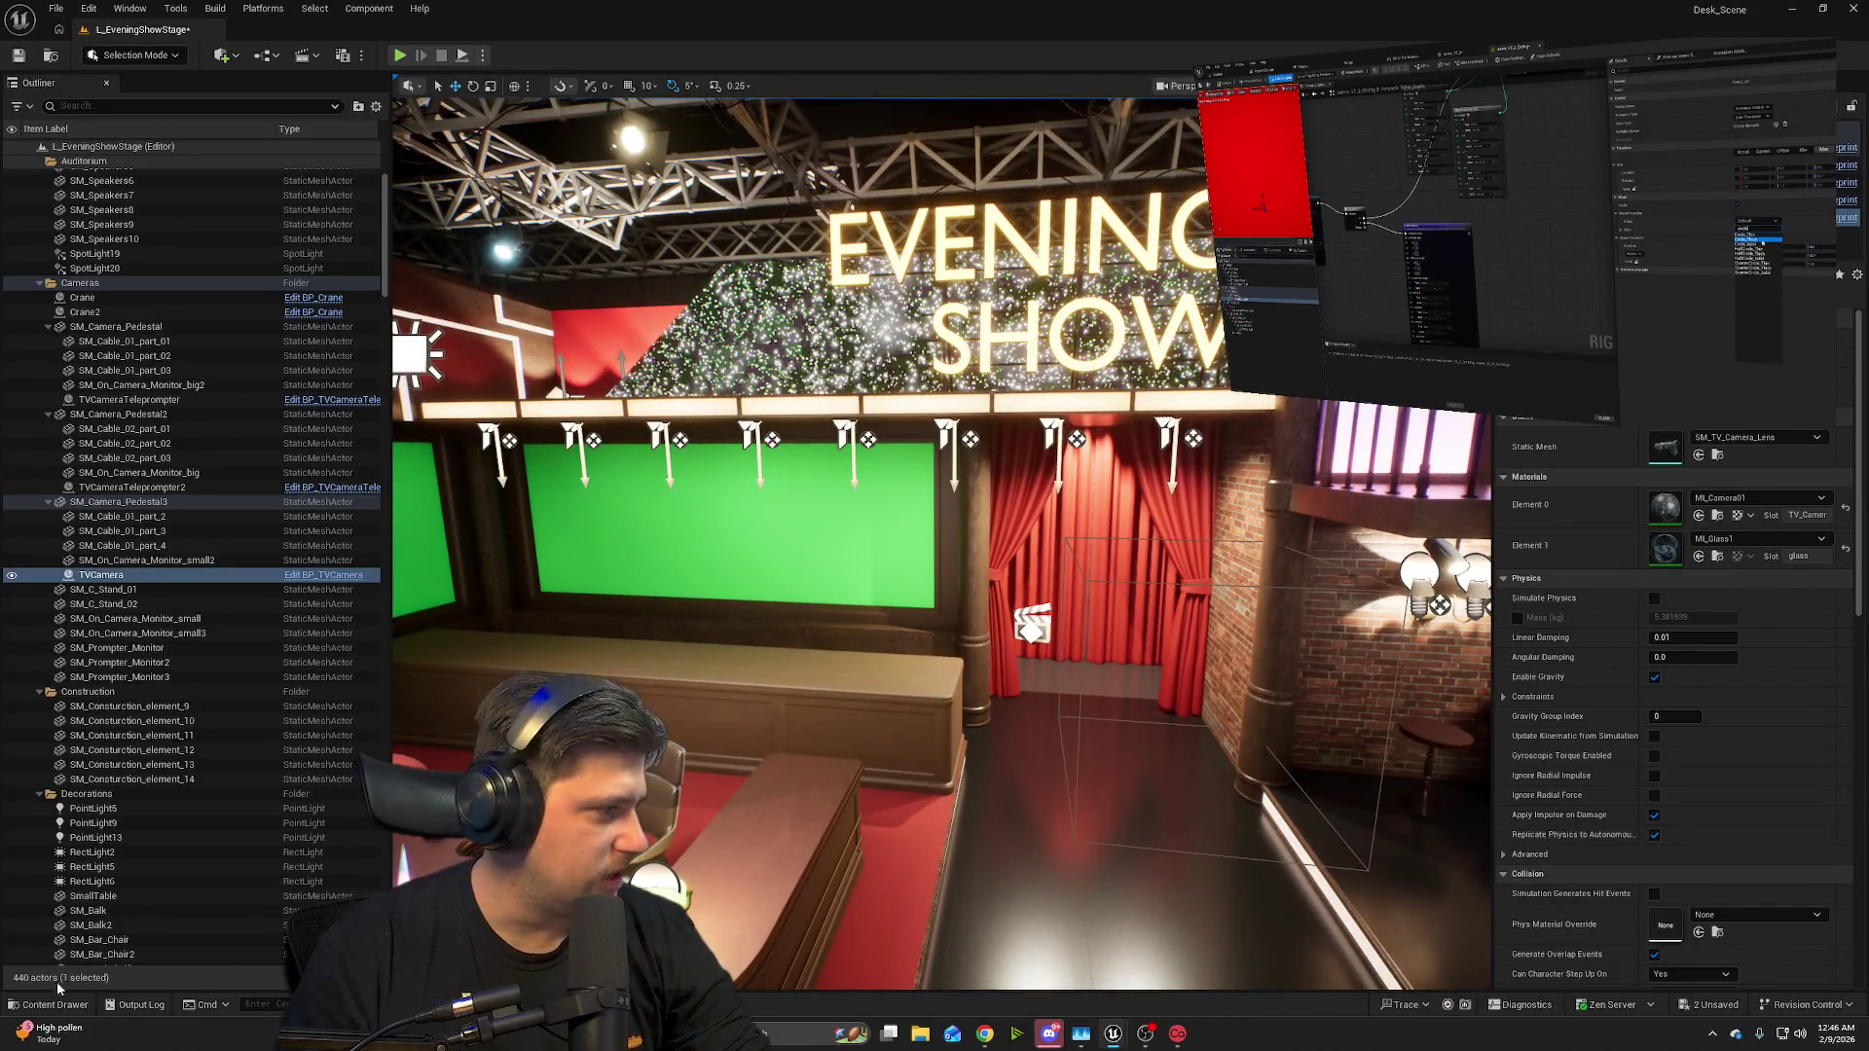
{"action": "left_click", "coordinate": [56, 1005]}
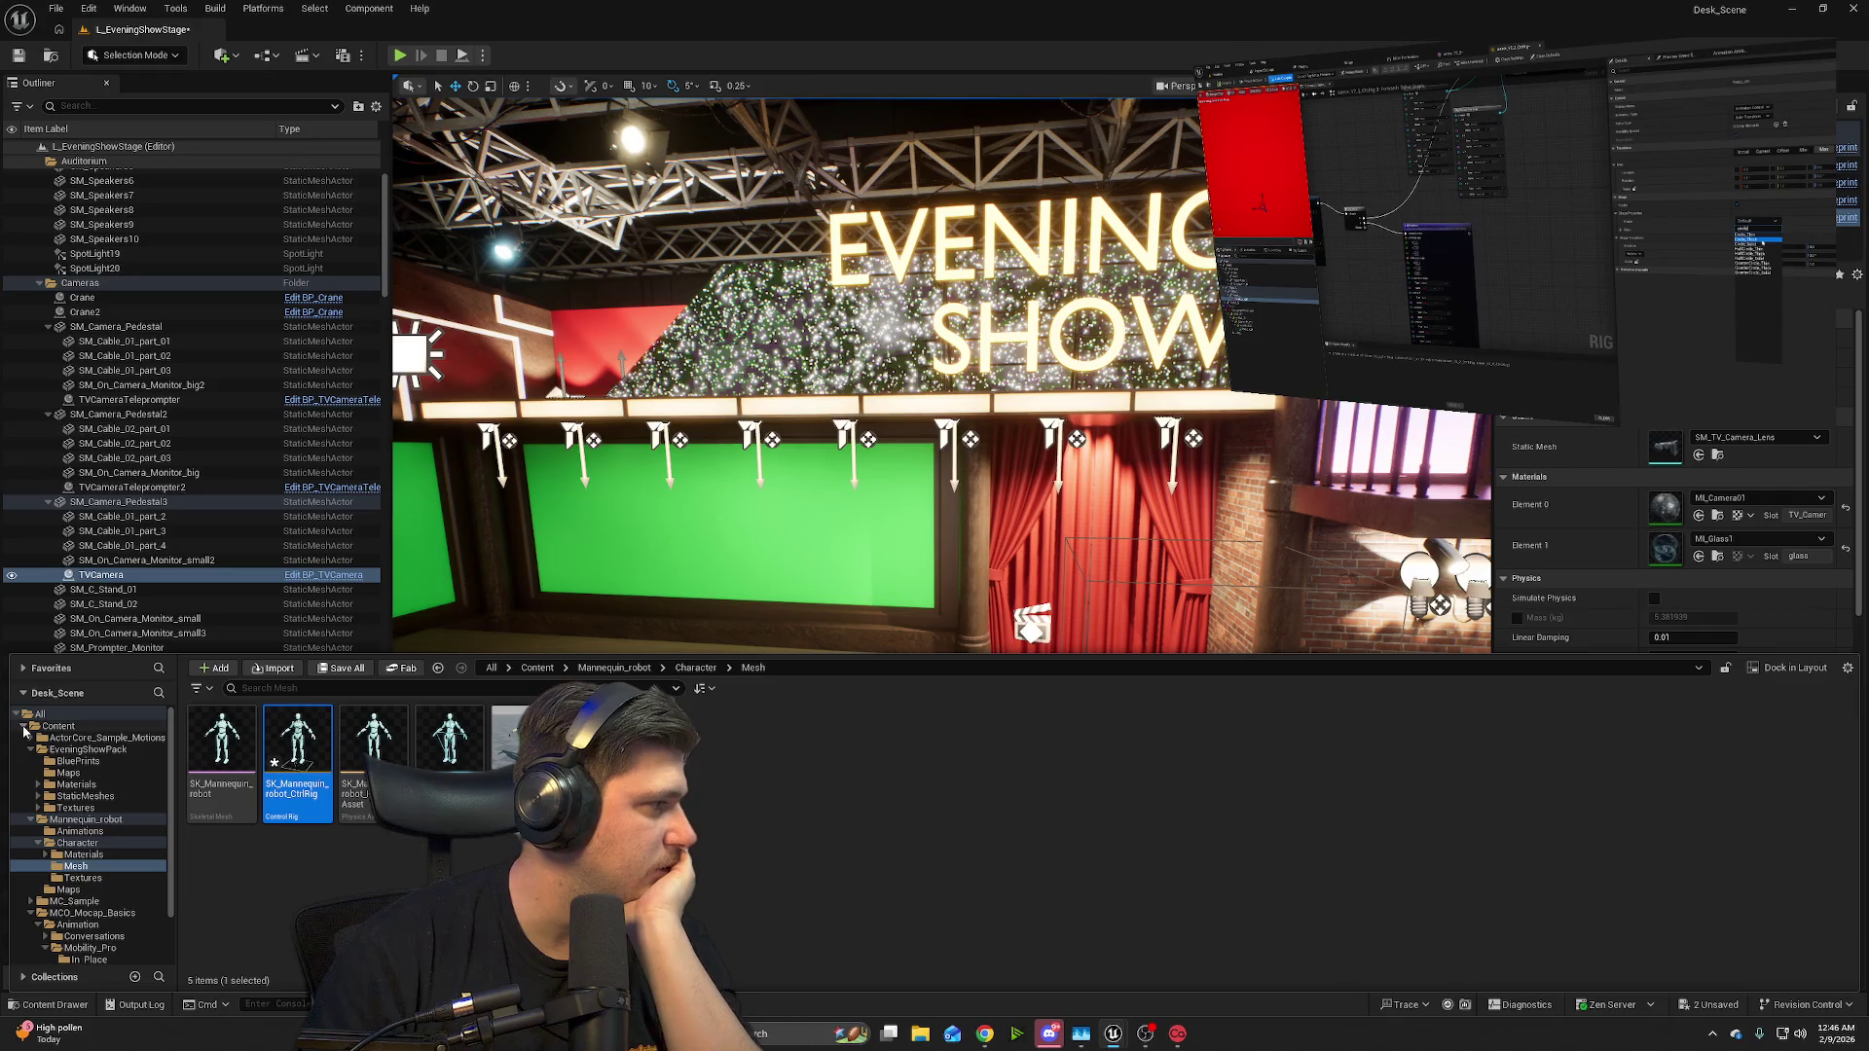
- Show the Mannequin_robot folder contents, collapse MCO_Mocap_Basics, and open the Windows Start menu
{"action": "scroll", "coordinate": [78, 856], "scroll_direction": "down", "scroll_amount": 2}
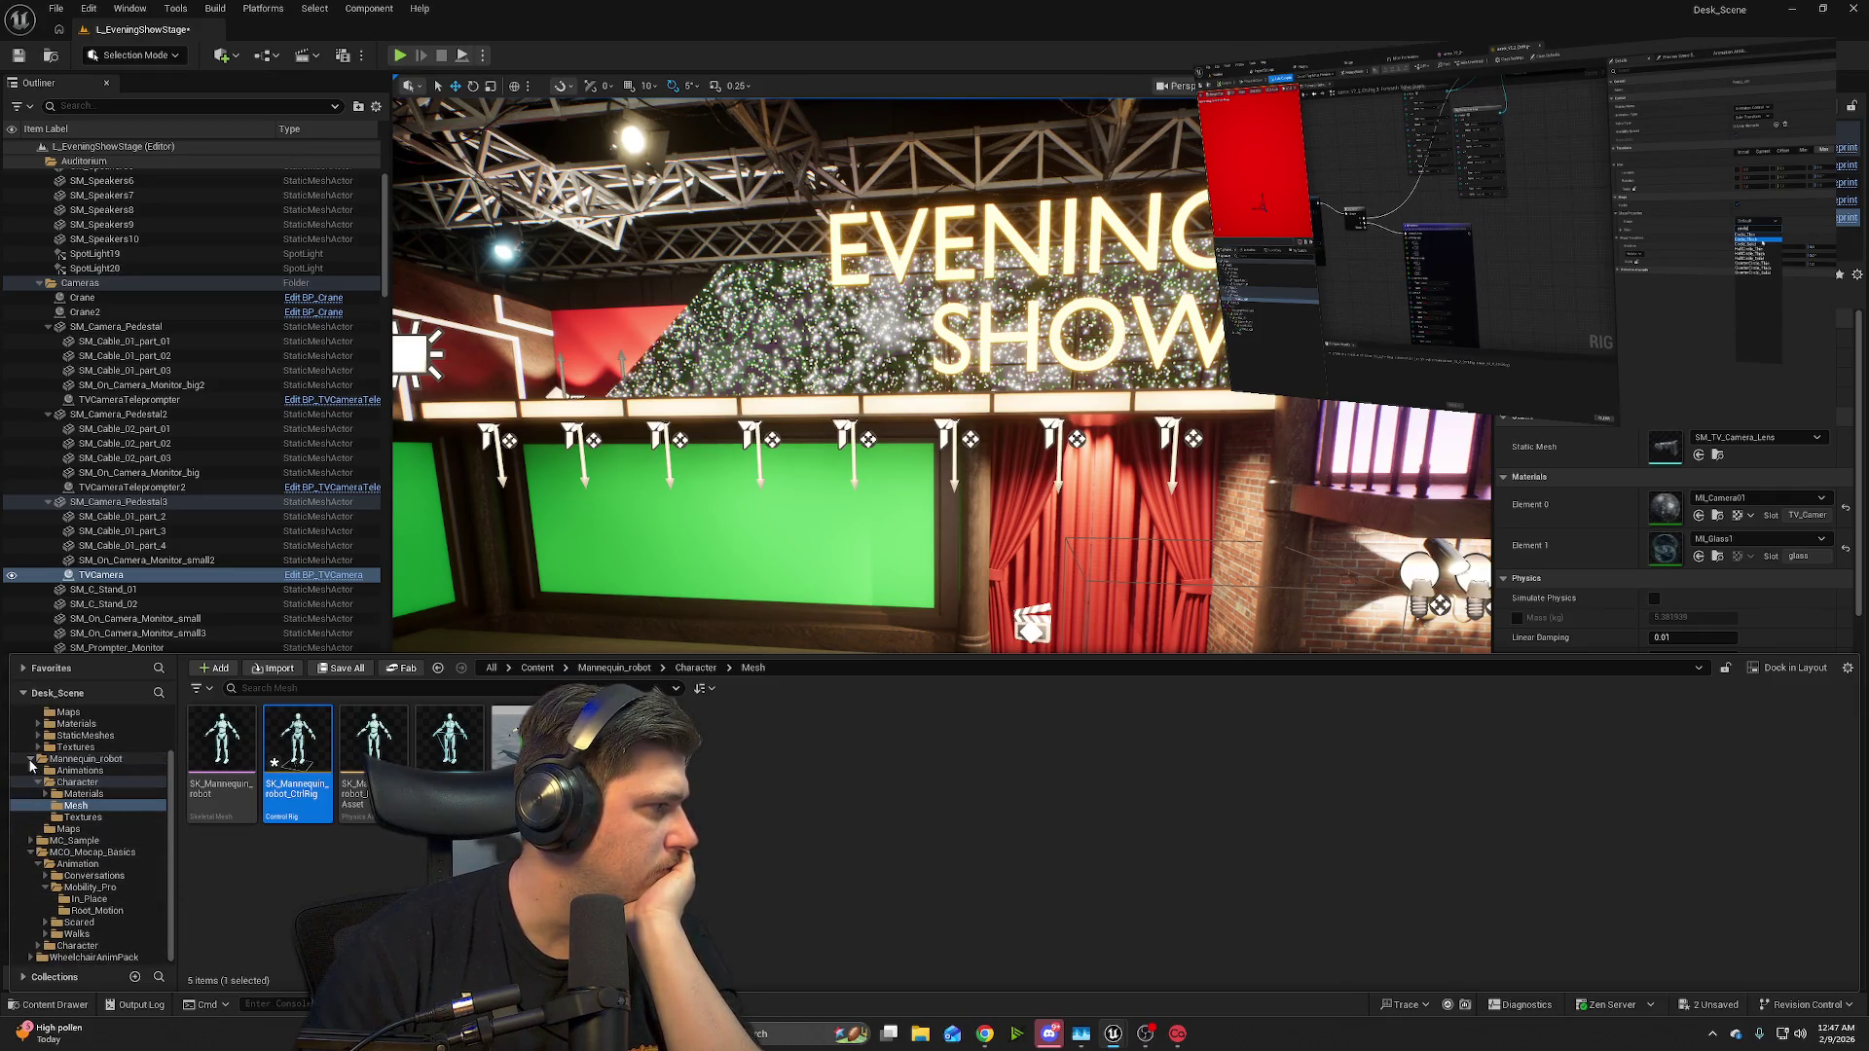
{"action": "left_click", "coordinate": [30, 764]}
{"action": "left_click", "coordinate": [30, 757]}
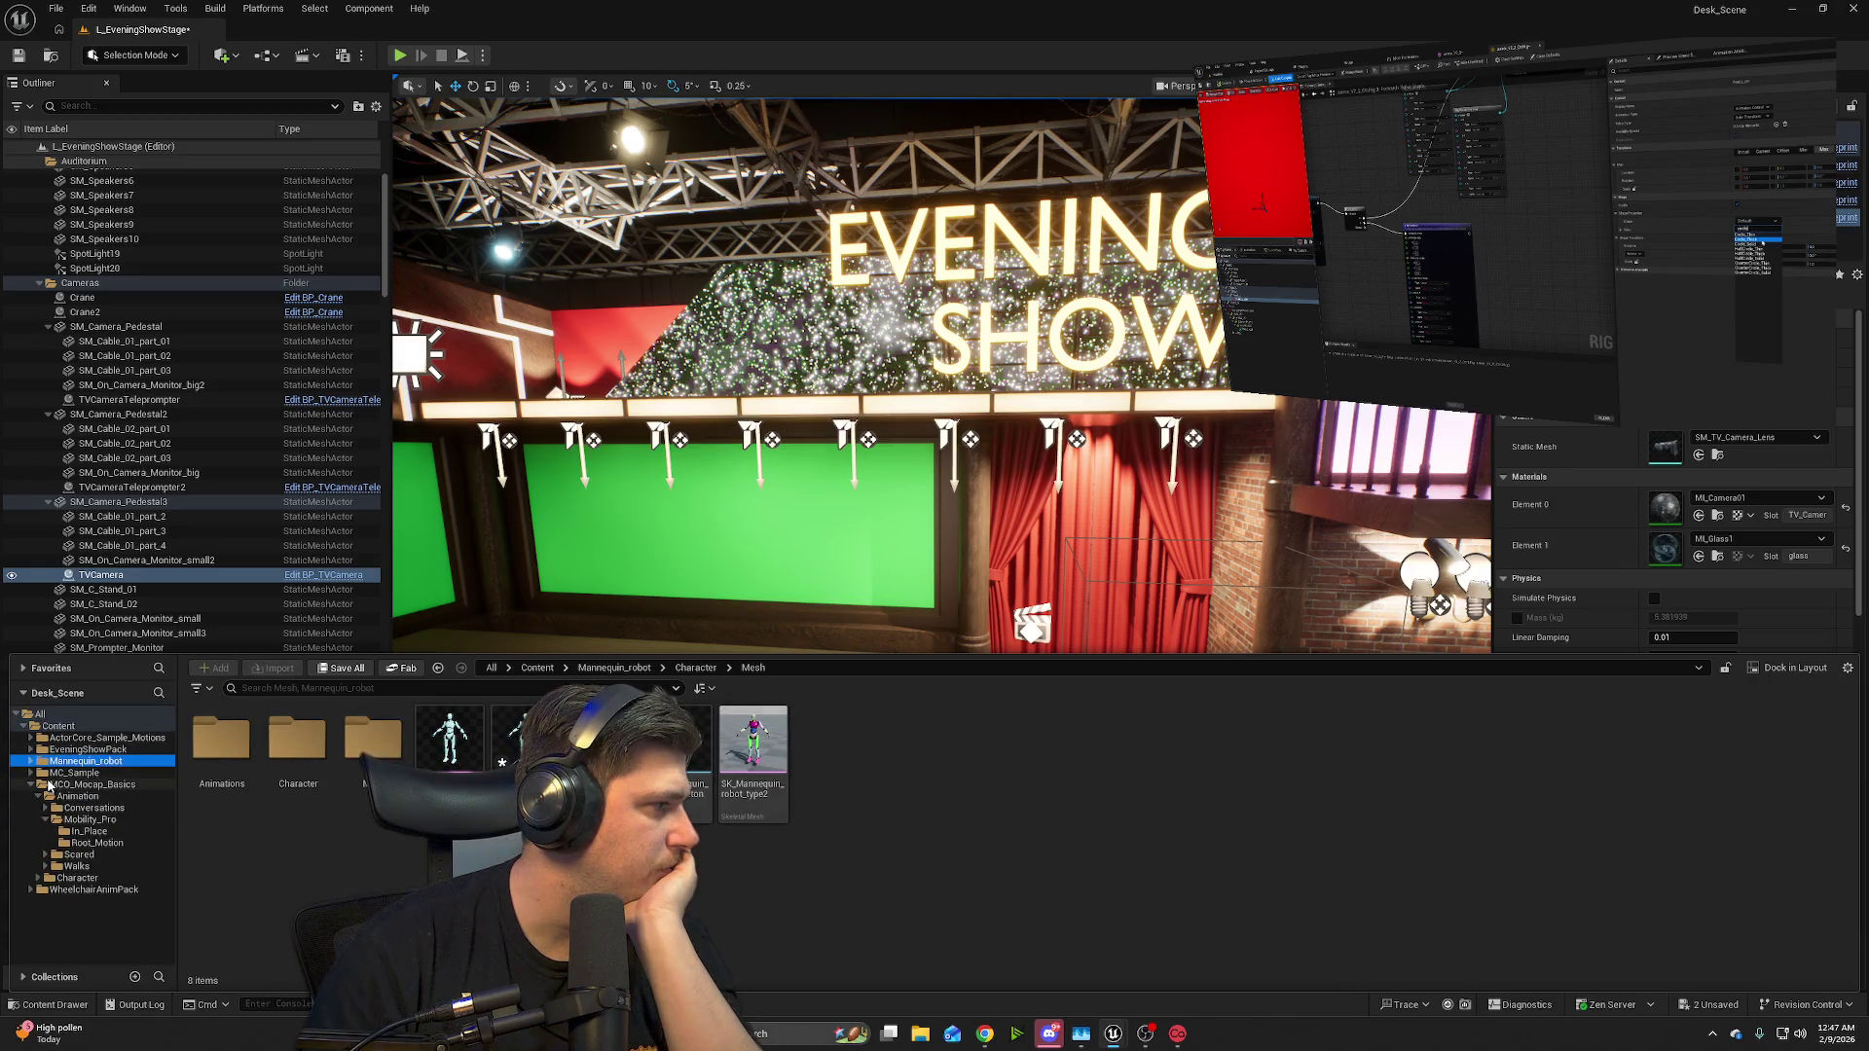
{"action": "left_click", "coordinate": [30, 785]}
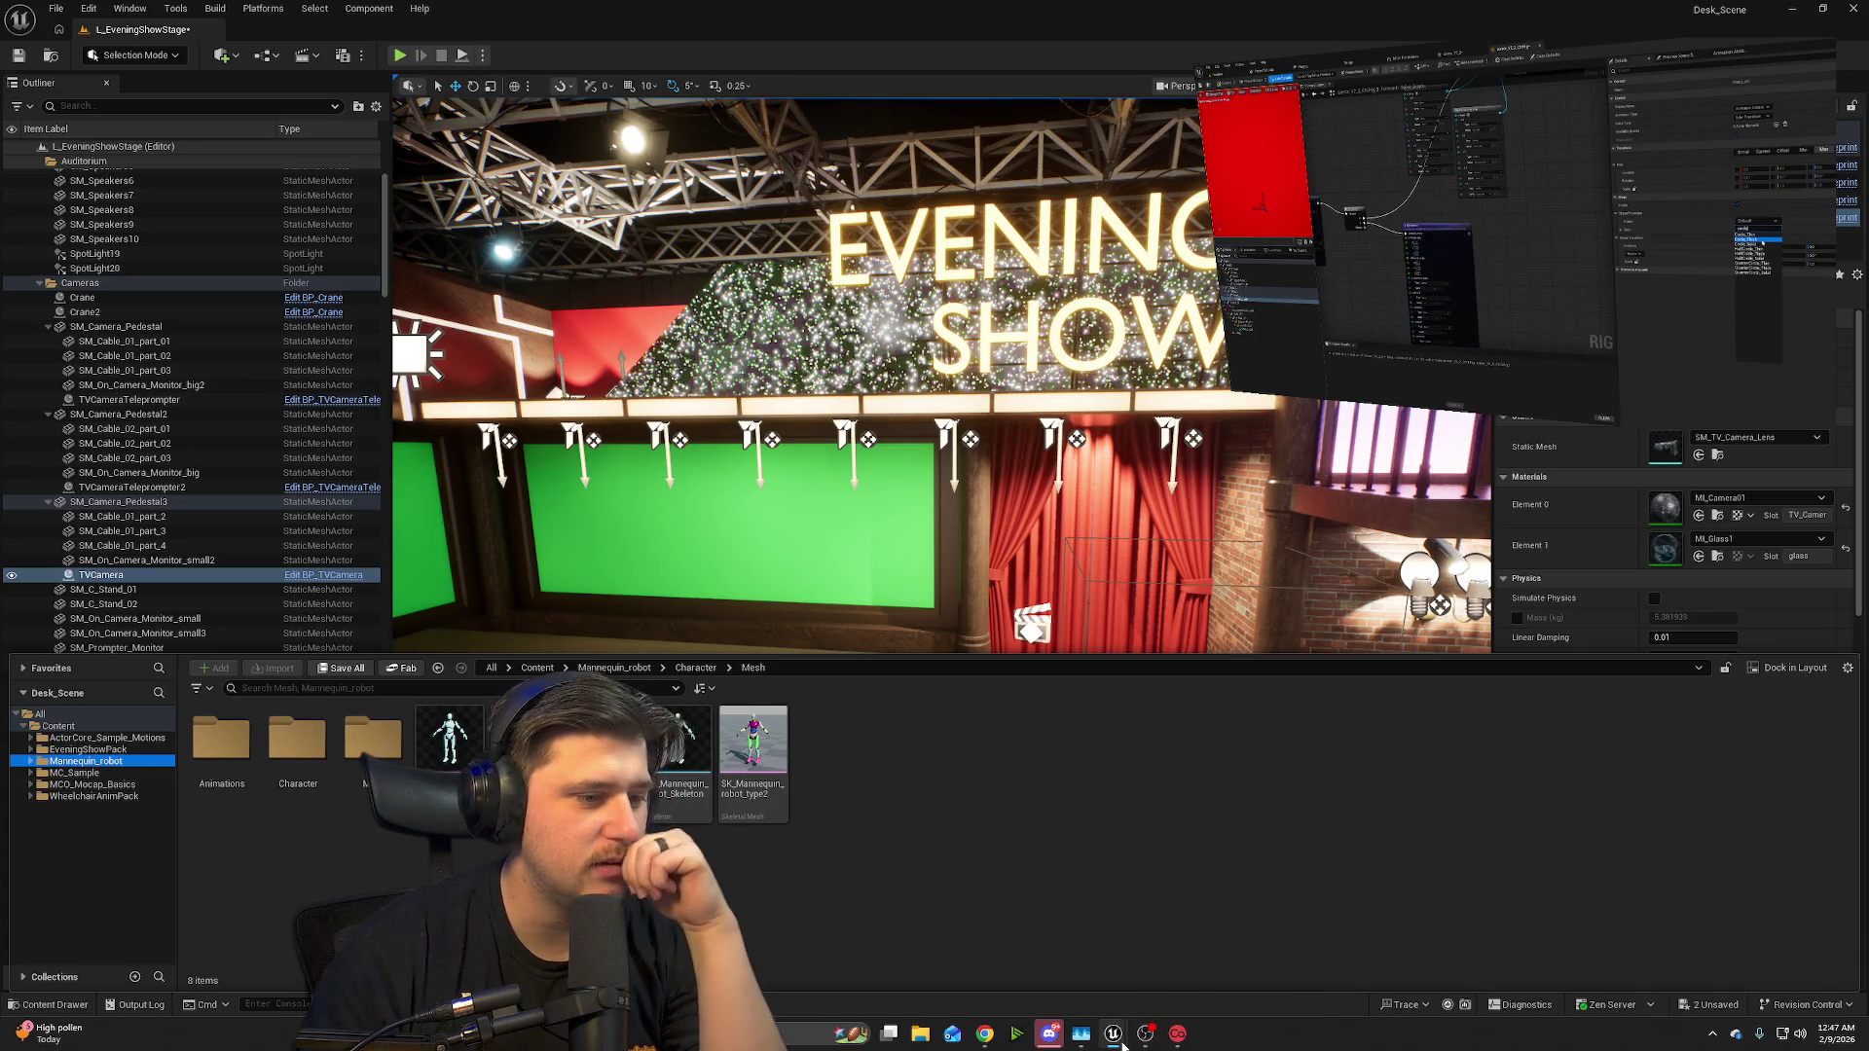
{"action": "mouse_move", "coordinate": [1120, 1044]}
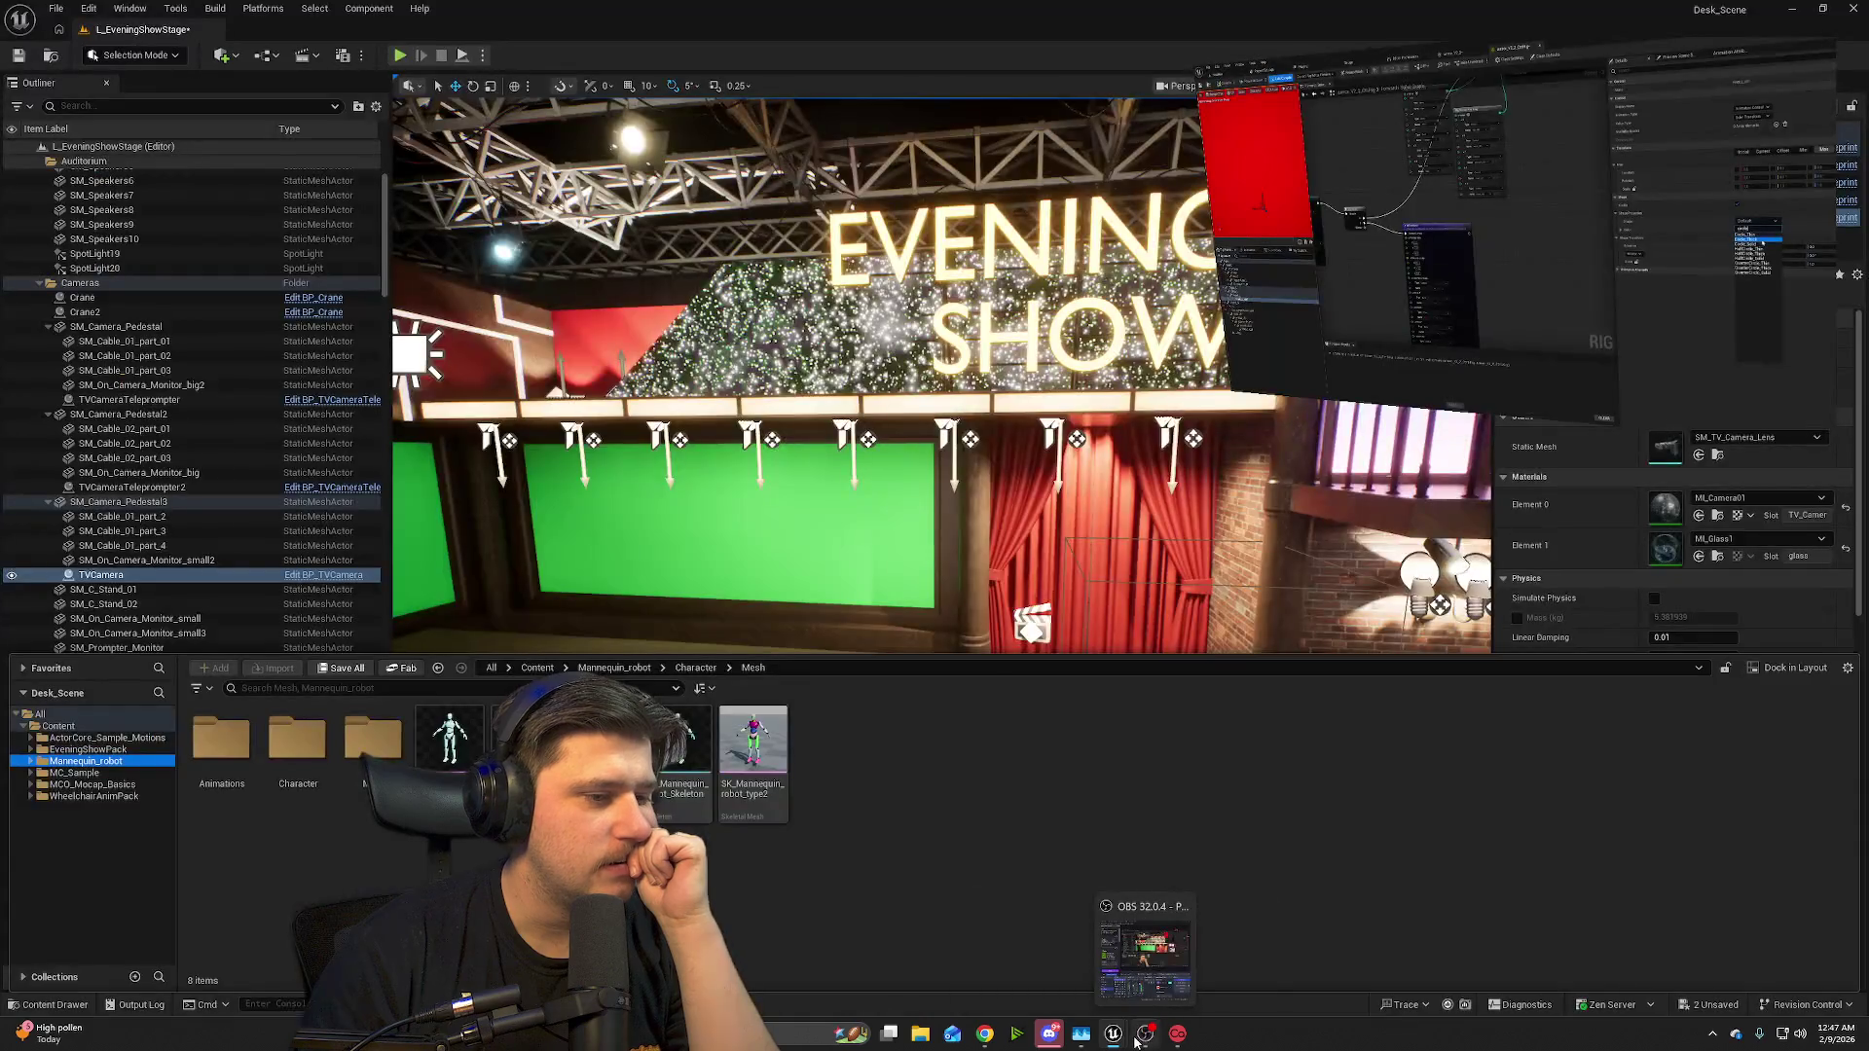
{"action": "left_click", "coordinate": [827, 1036]}
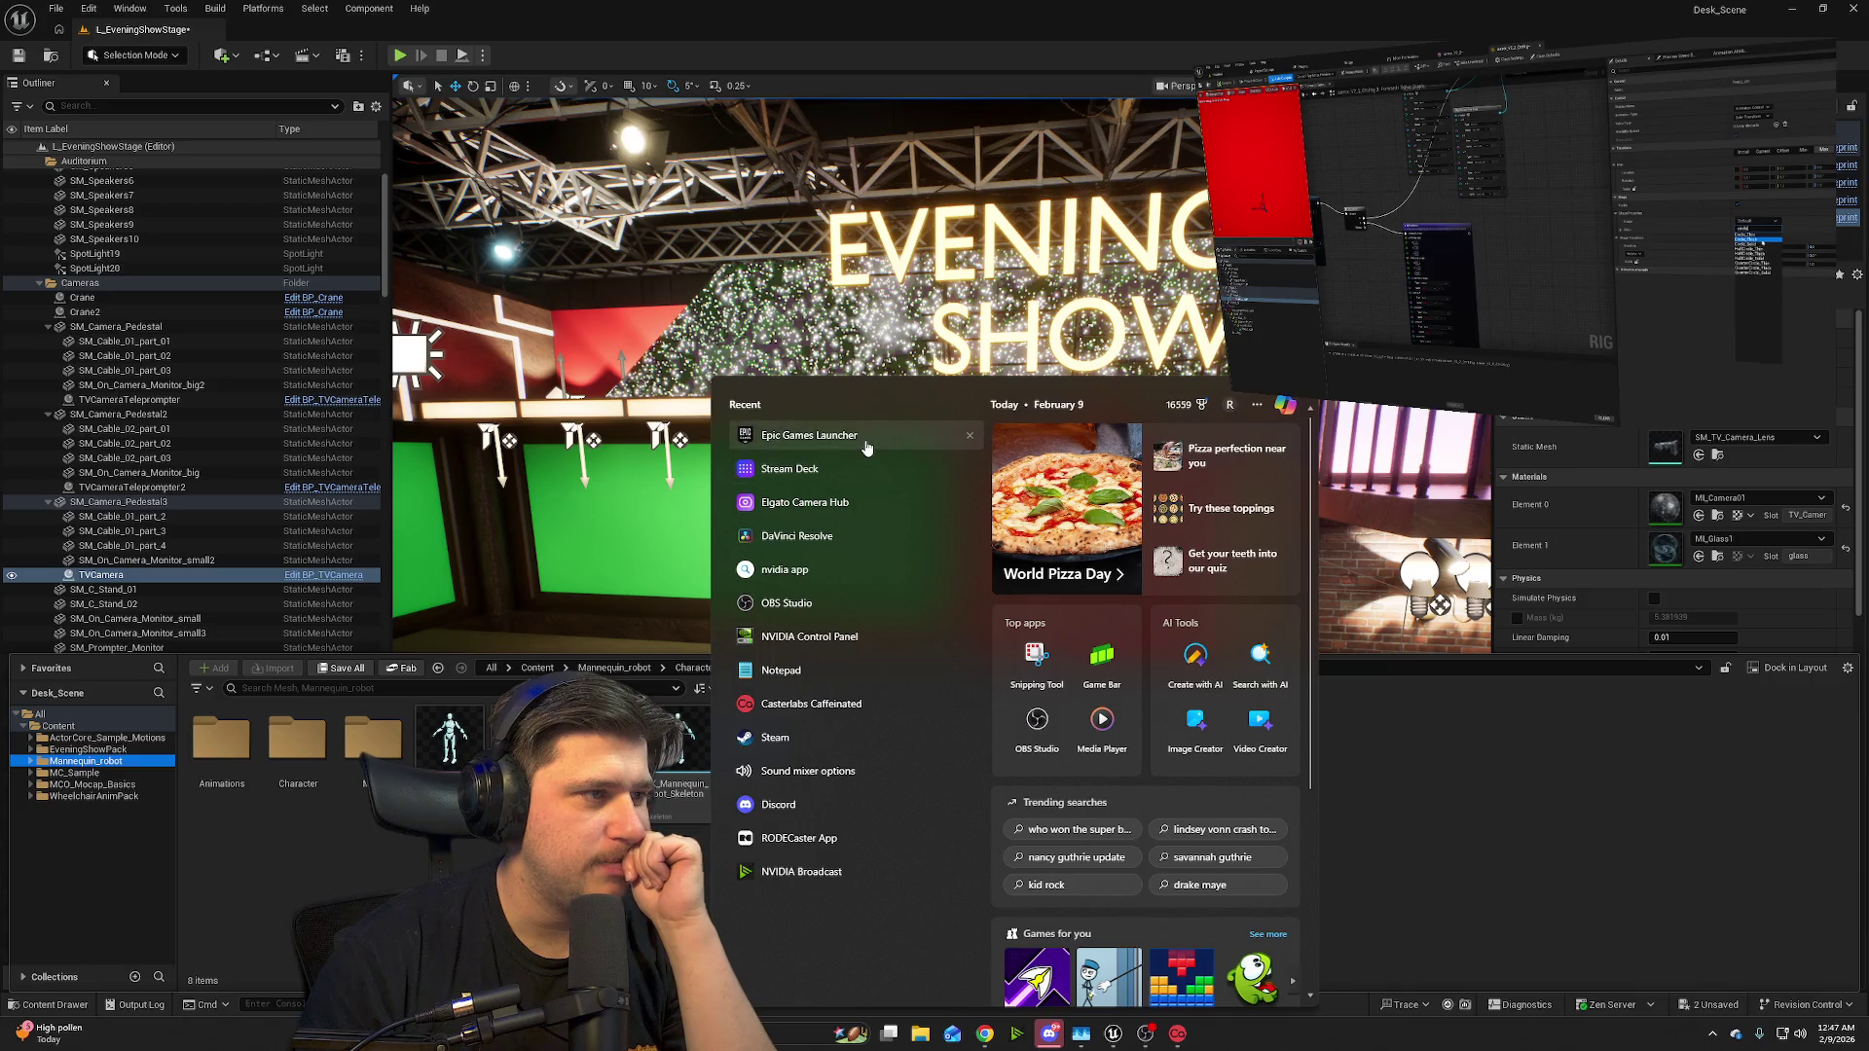
- Launch the Epic Games Launcher, go to Fab, and view My Library showing Mannequin robot
{"action": "left_click", "coordinate": [866, 440]}
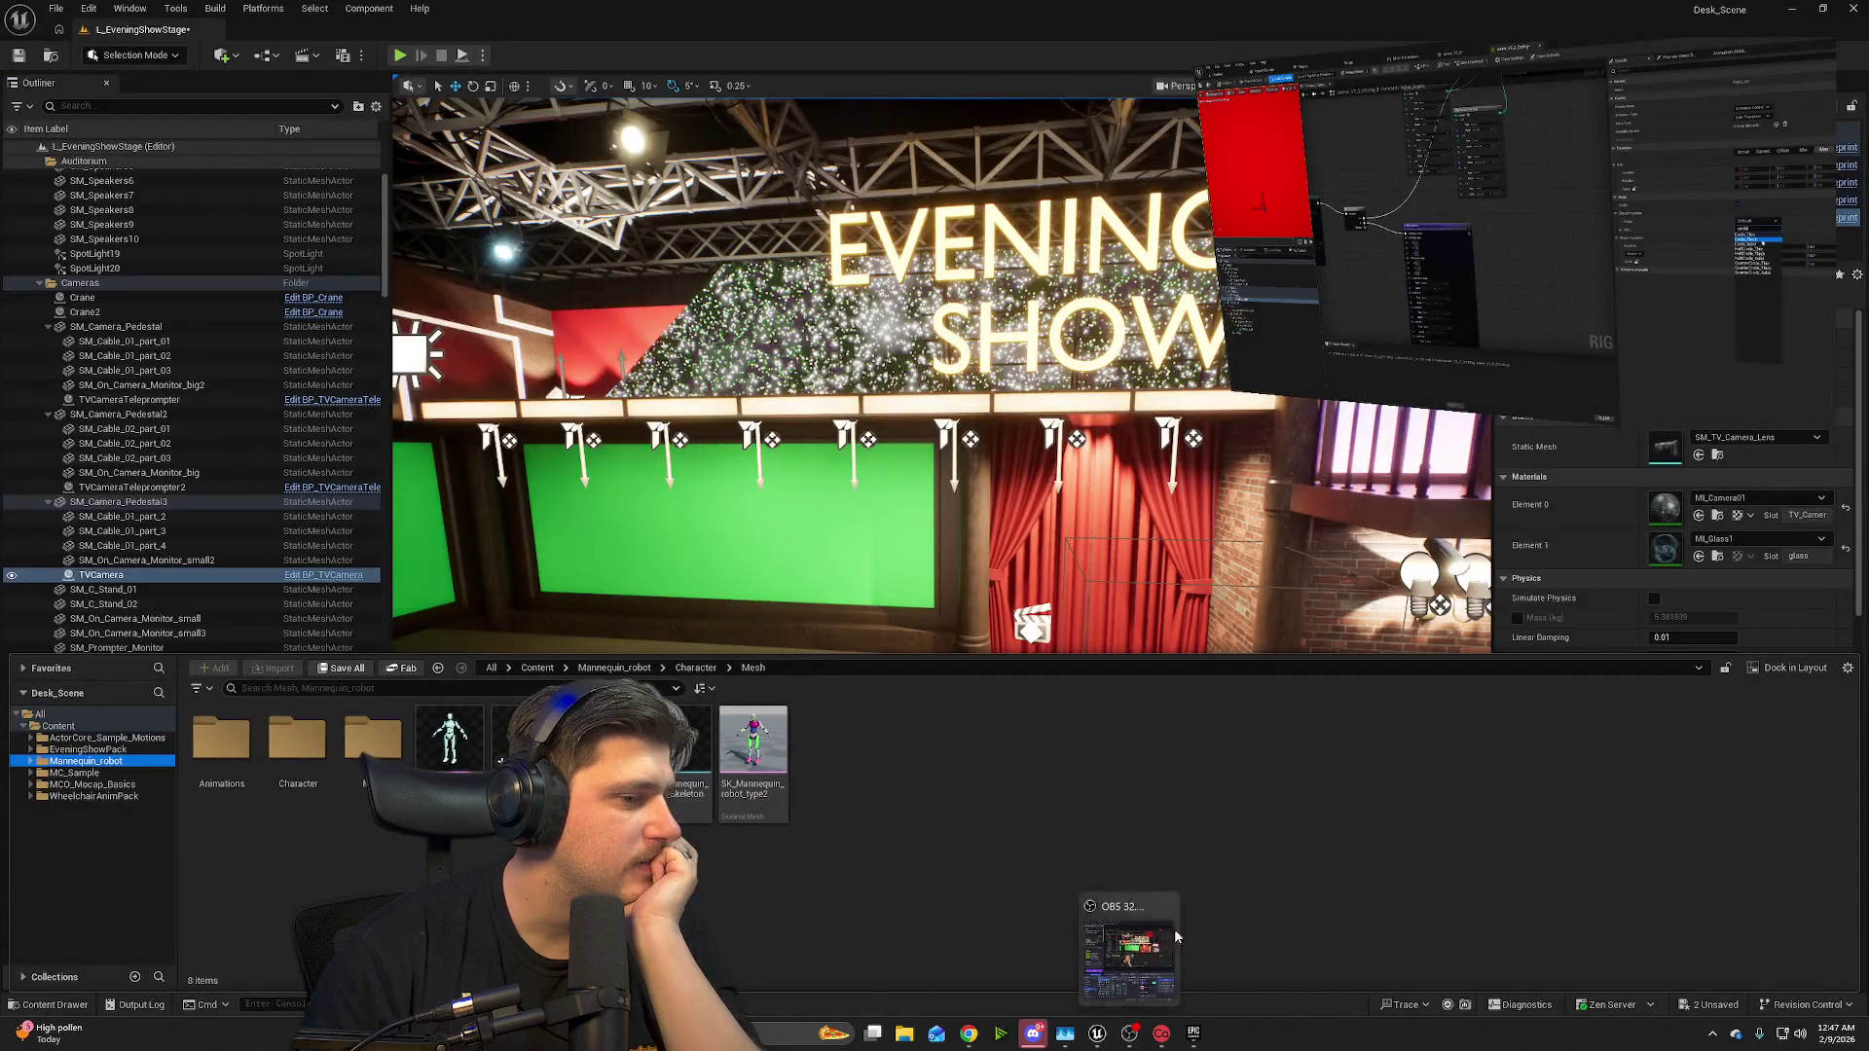
{"action": "left_click", "coordinate": [1194, 1032]}
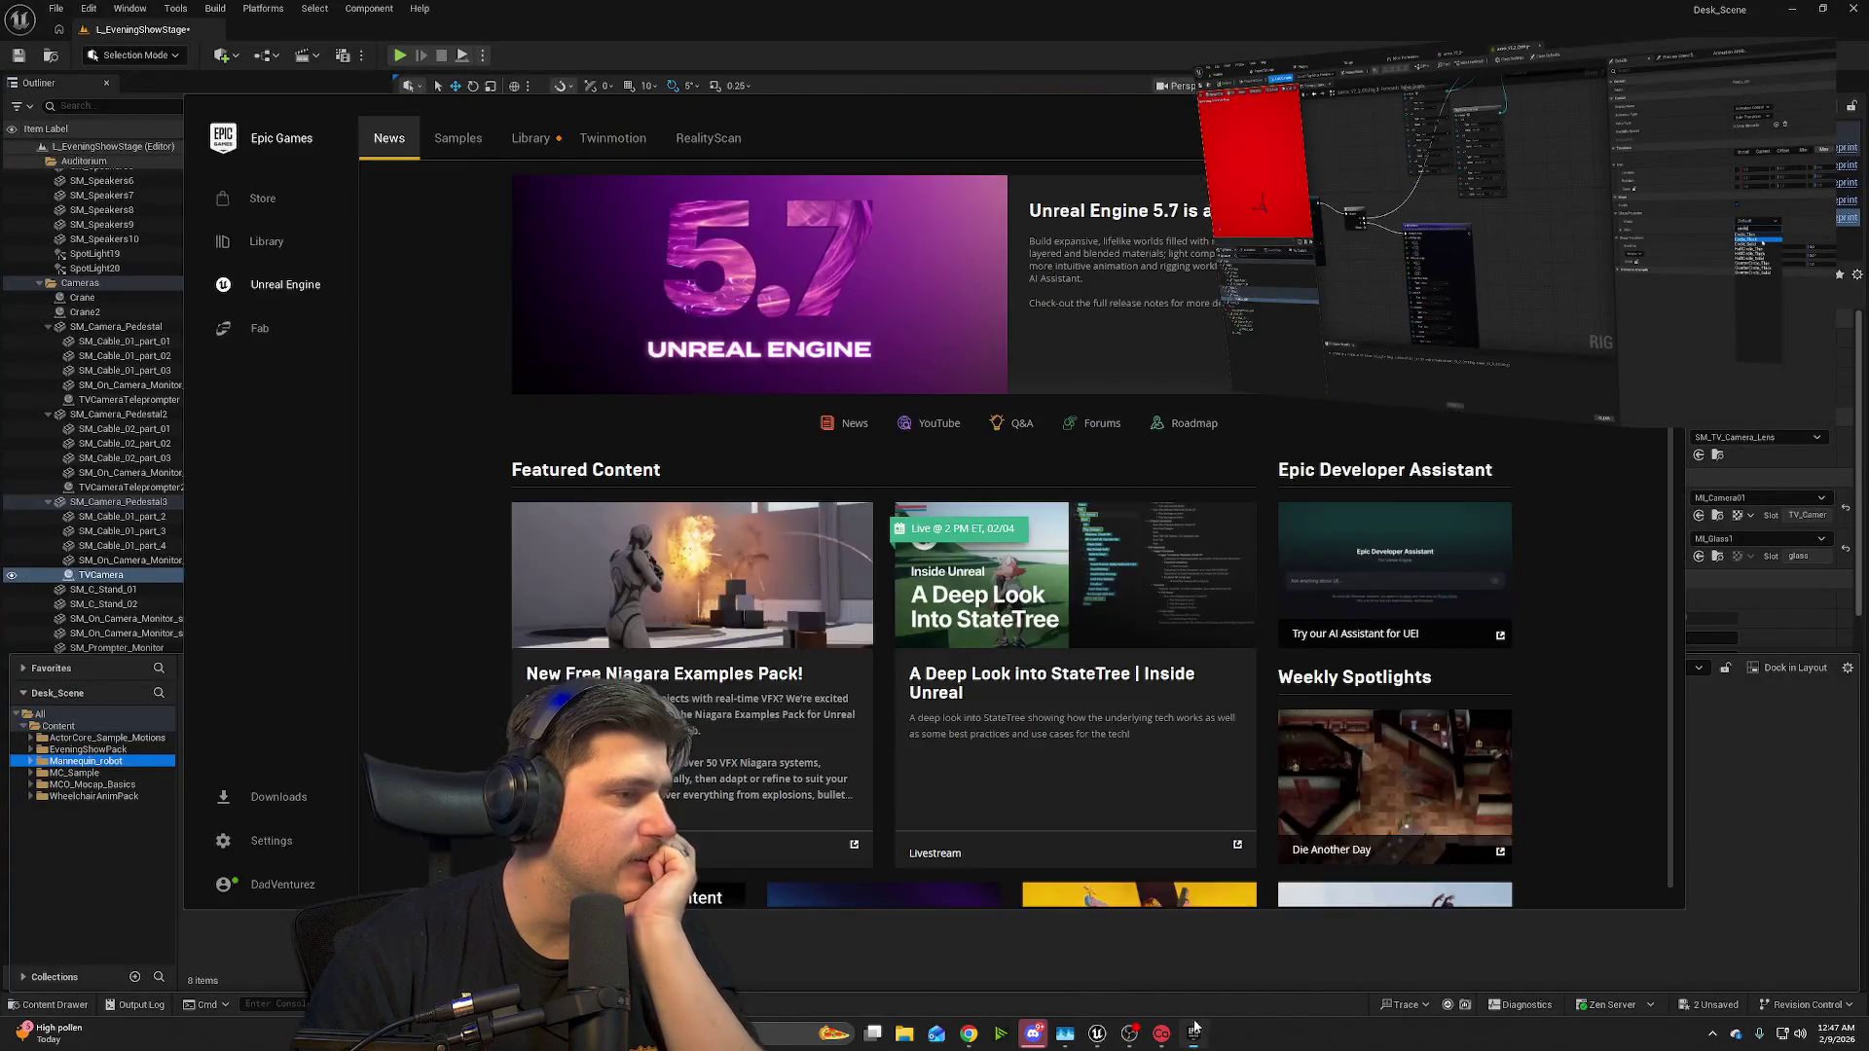
{"action": "left_click", "coordinate": [255, 329]}
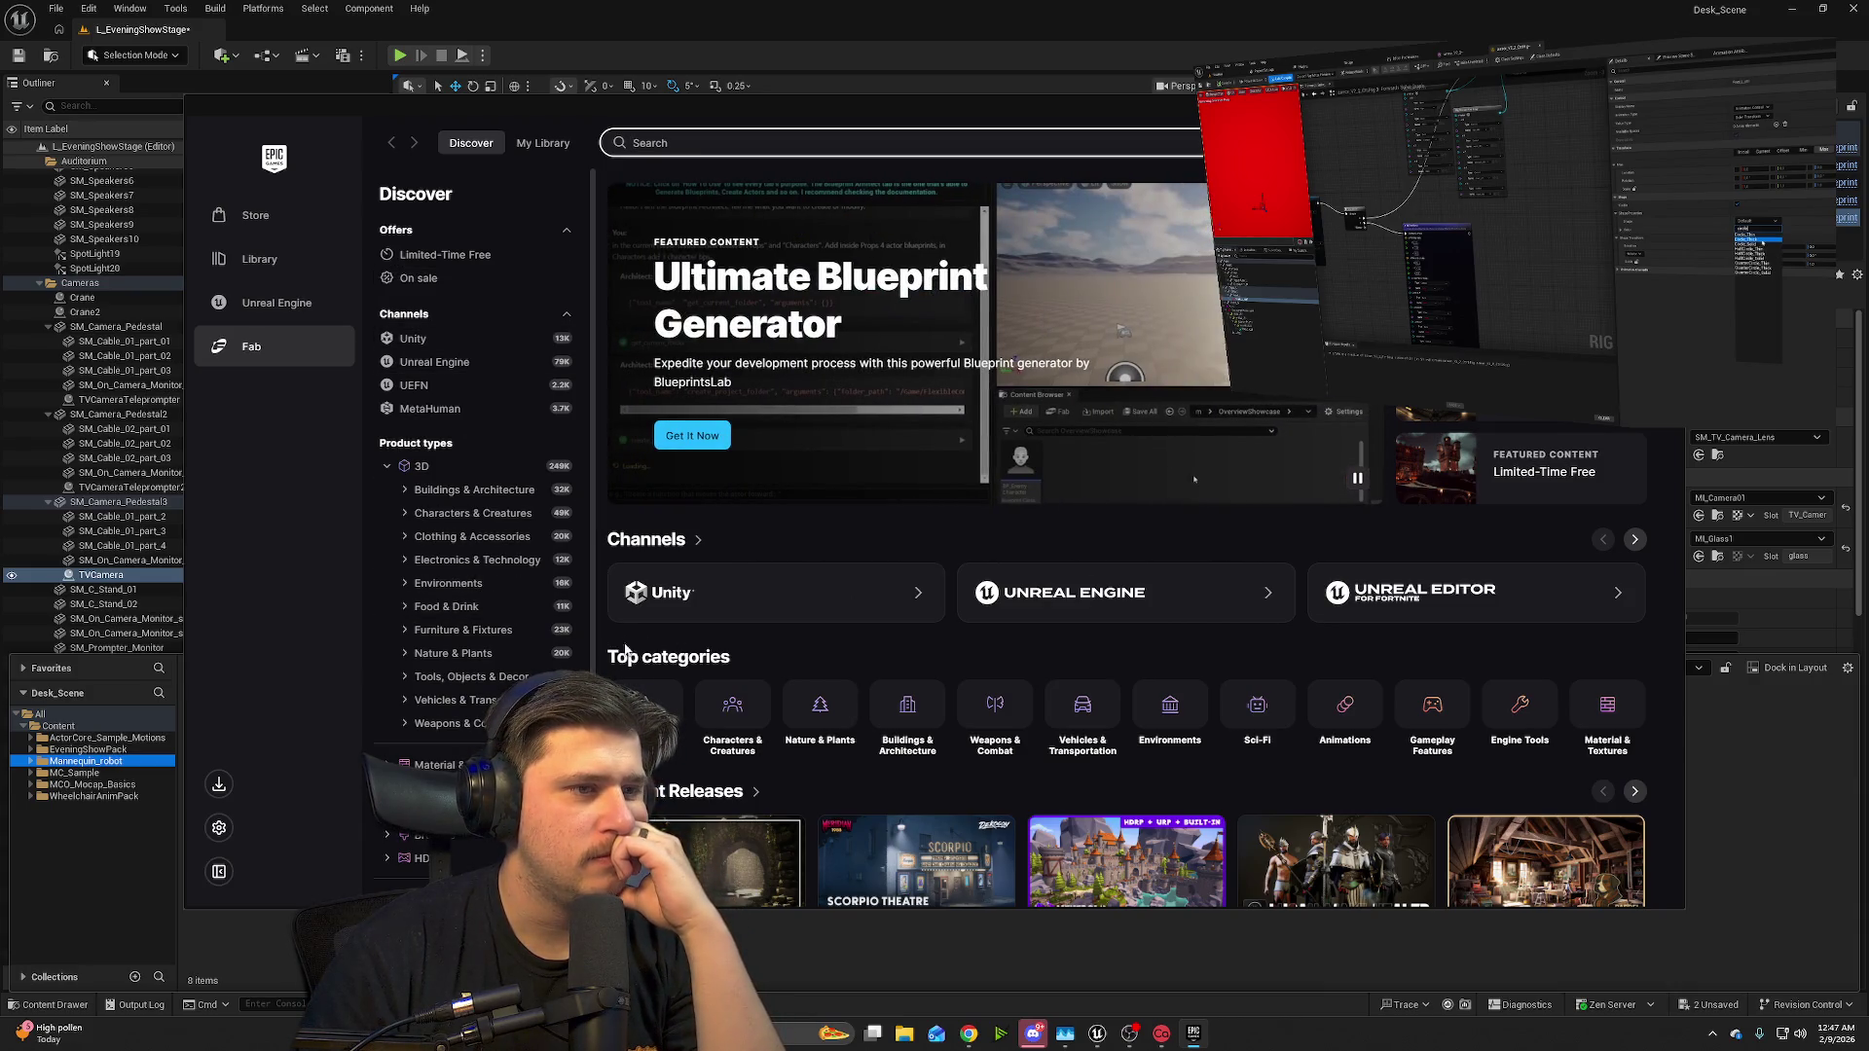
{"action": "scroll", "coordinate": [510, 611], "scroll_direction": "down", "scroll_amount": 3}
{"action": "scroll", "coordinate": [511, 611], "scroll_direction": "up", "scroll_amount": 3}
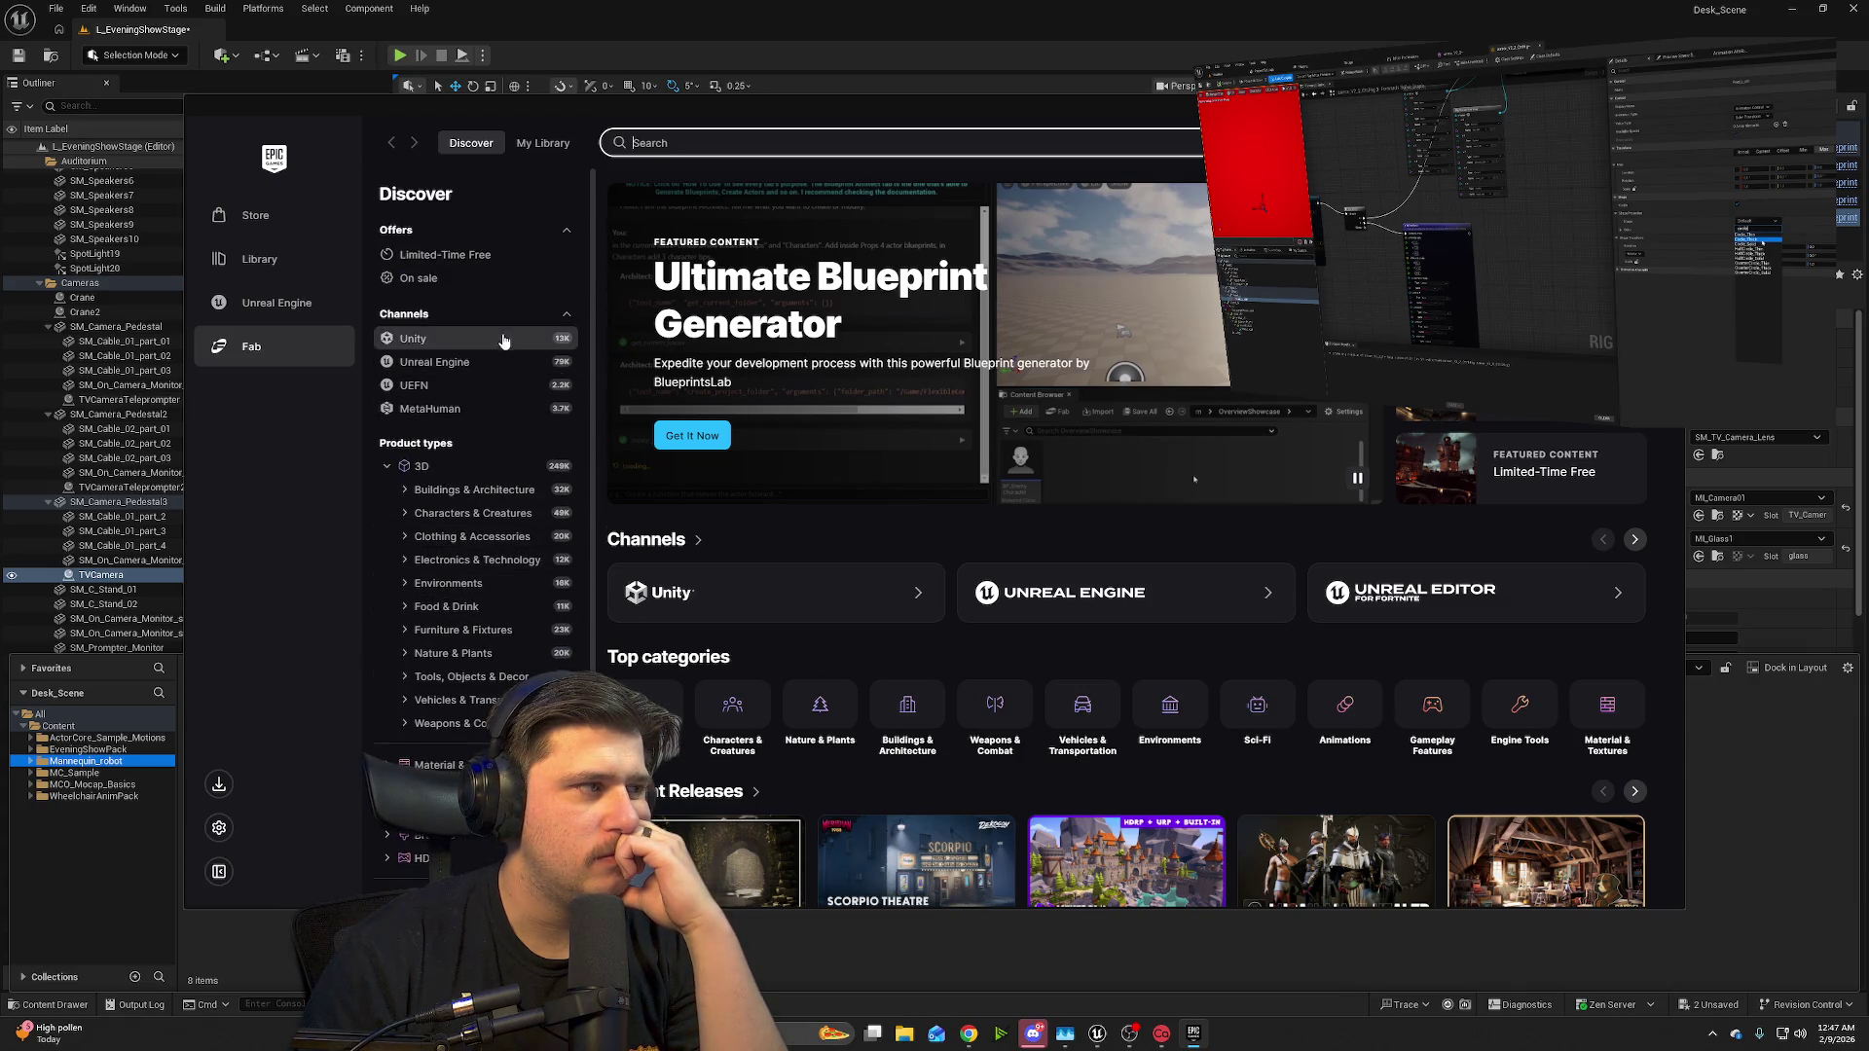
{"action": "left_click", "coordinate": [521, 144]}
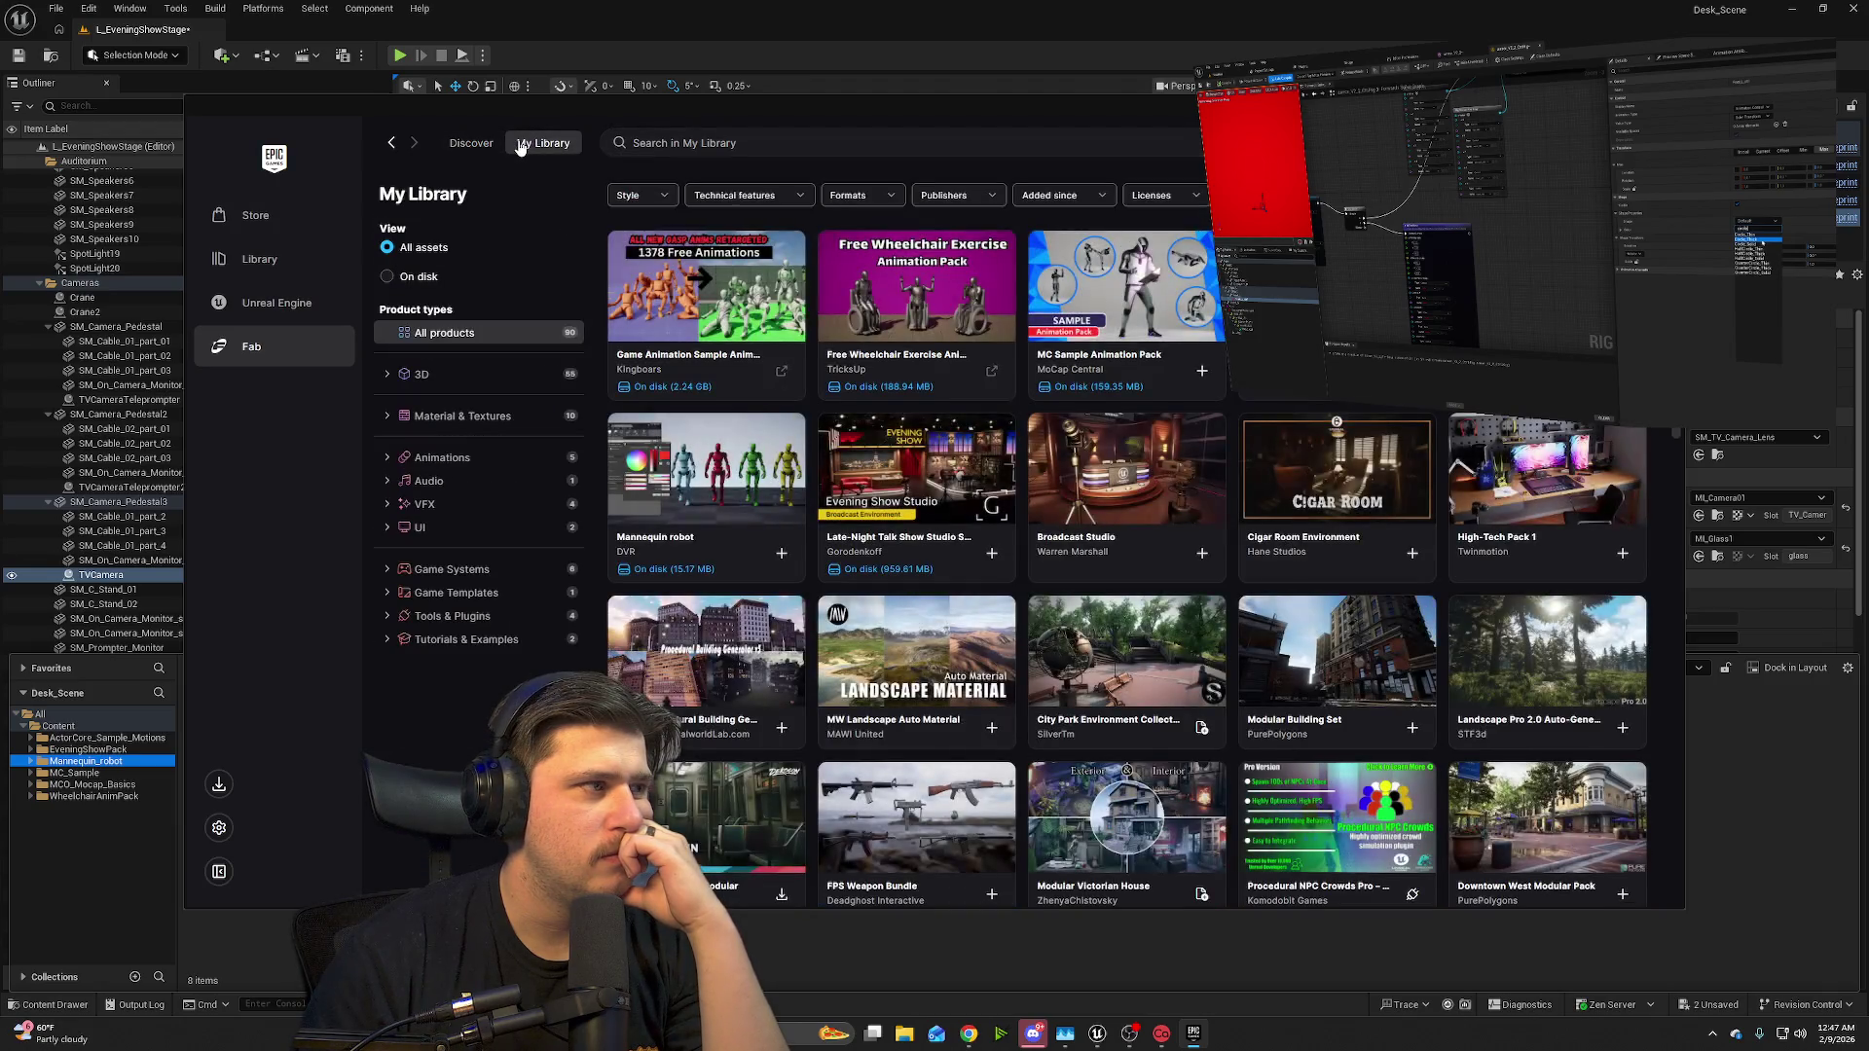
- Browse Fab's Discover page, then open the Wishlist listing the 36 saved products
{"action": "mouse_move", "coordinate": [492, 148]}
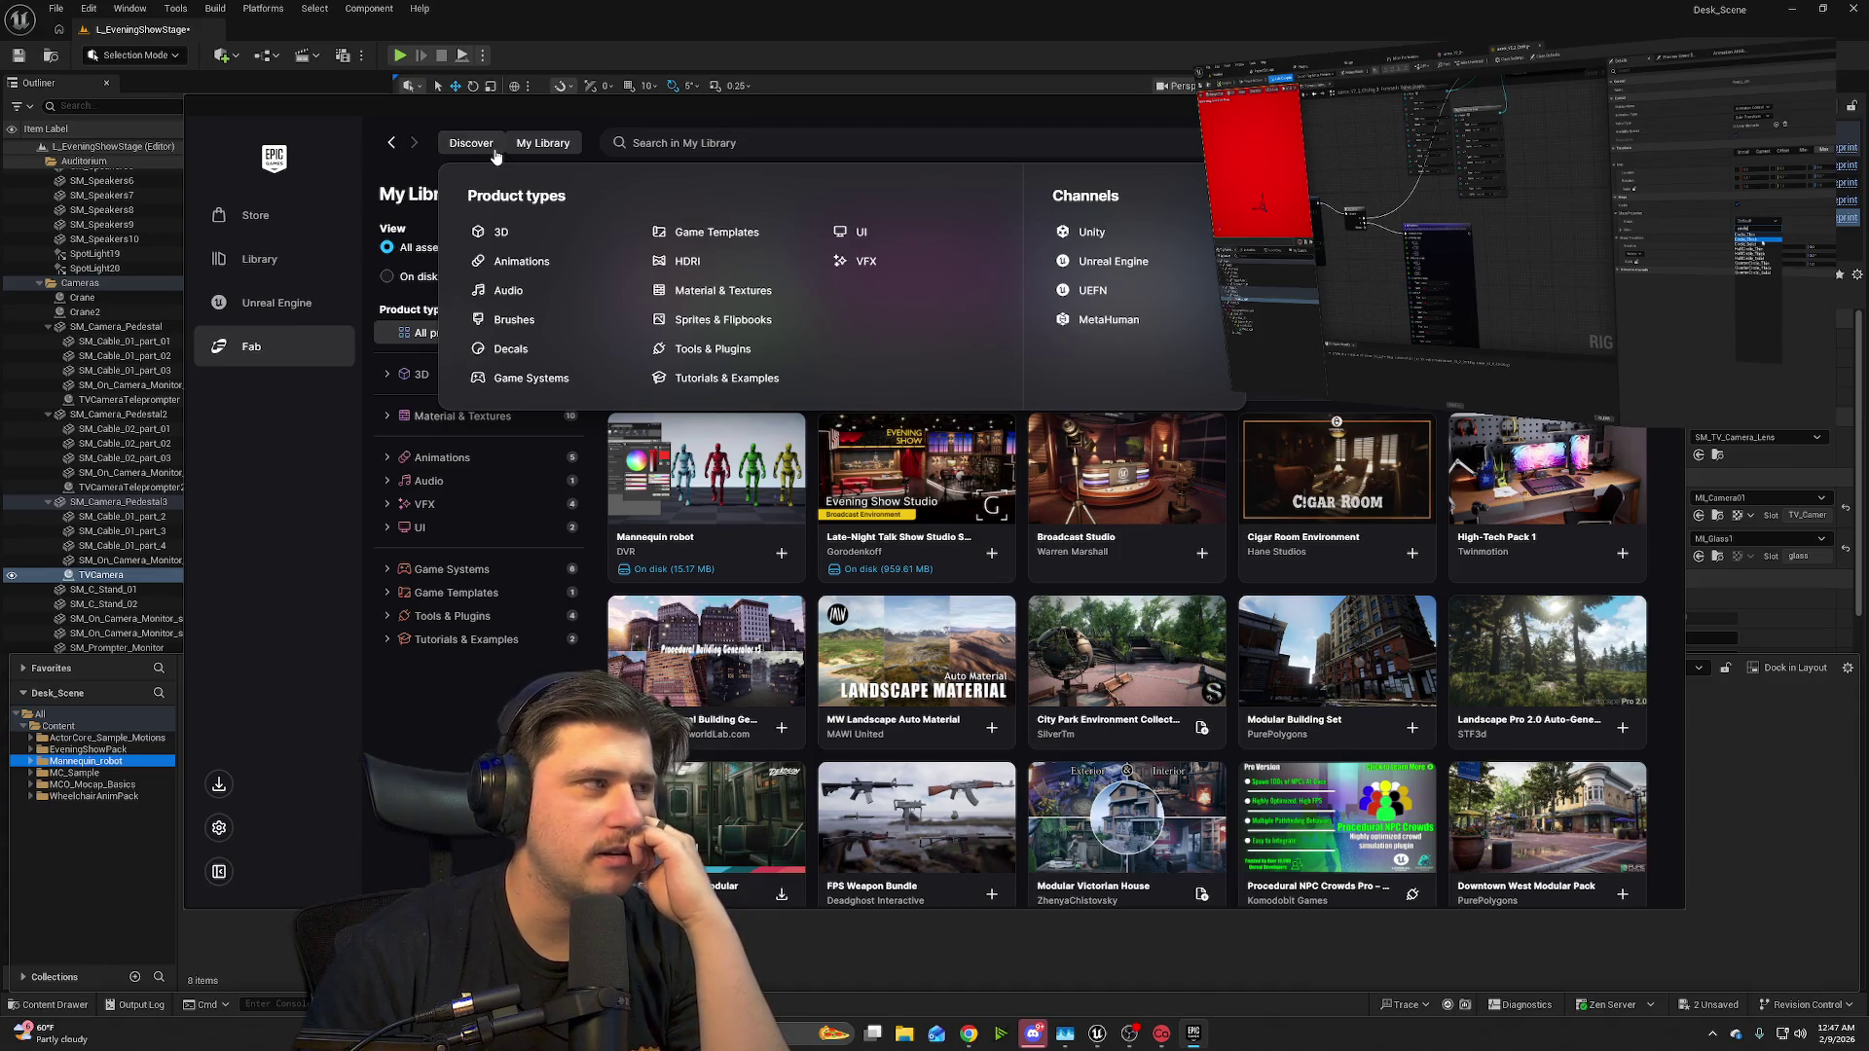
{"action": "left_click", "coordinate": [495, 152]}
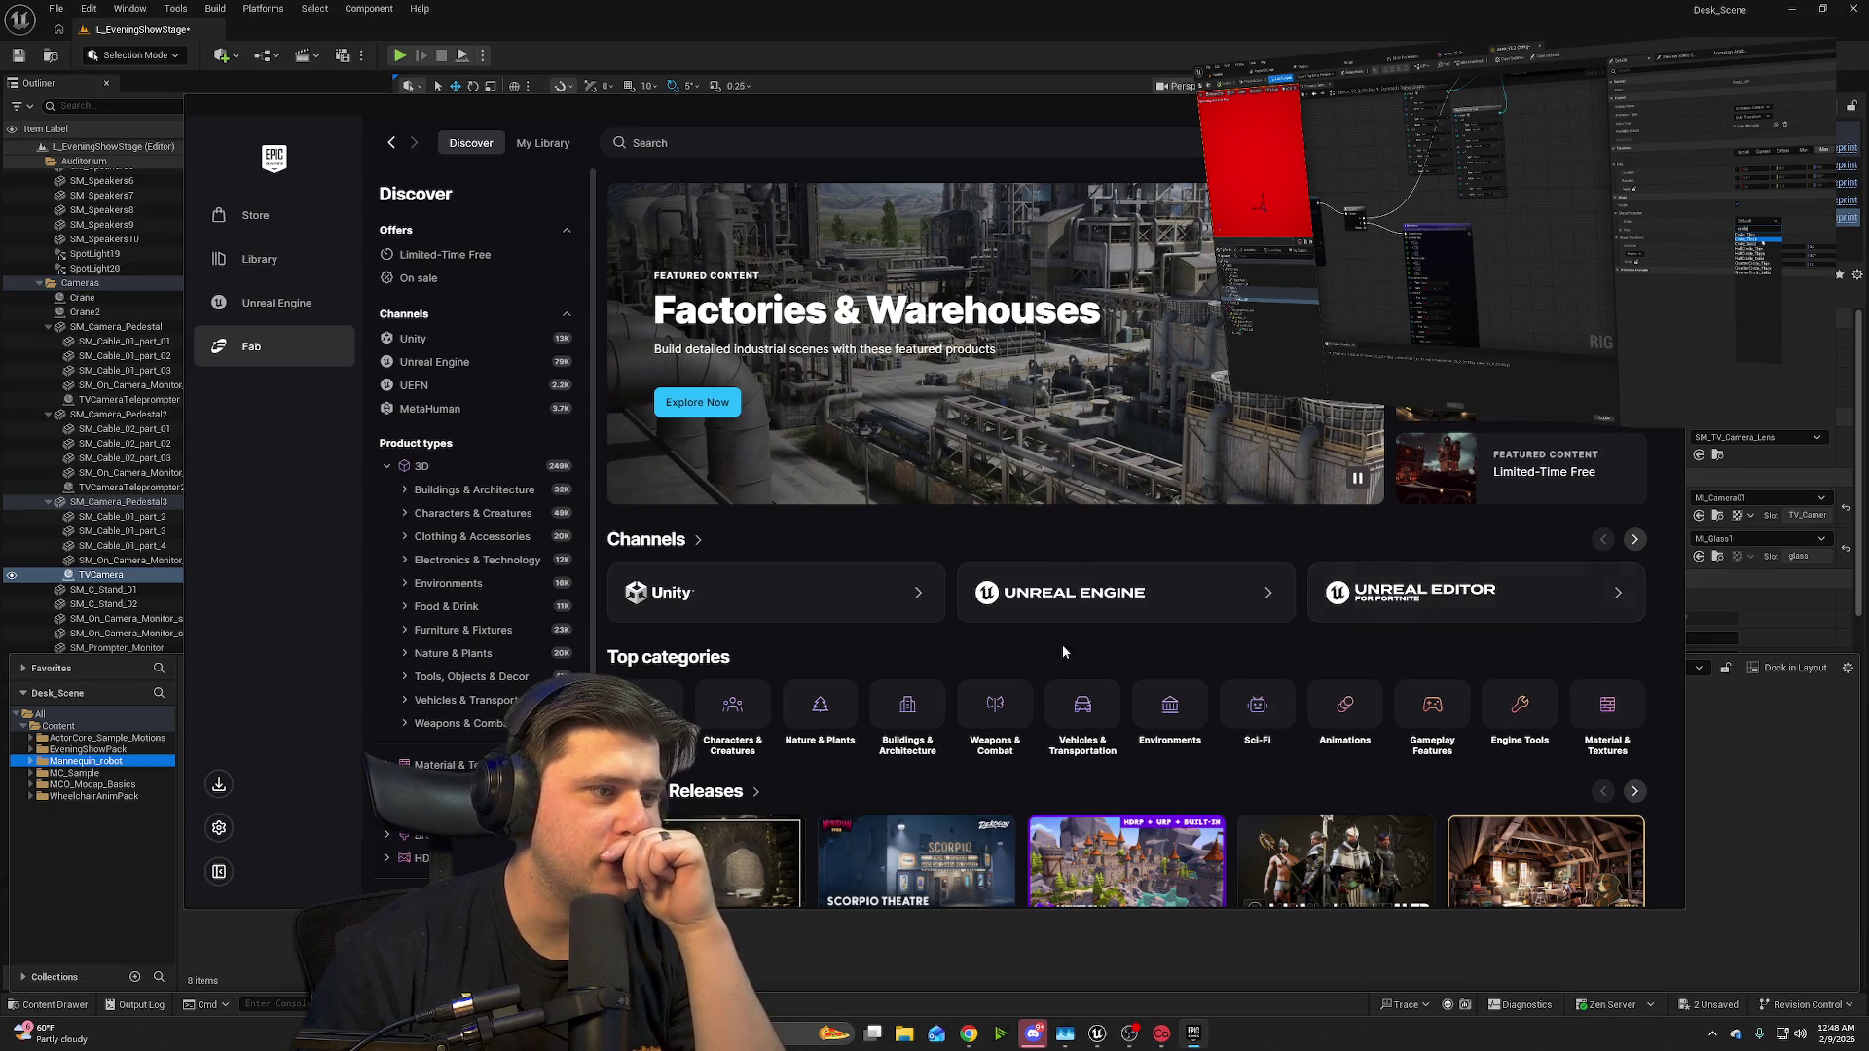
{"action": "scroll", "coordinate": [1061, 645], "scroll_direction": "down", "scroll_amount": 3}
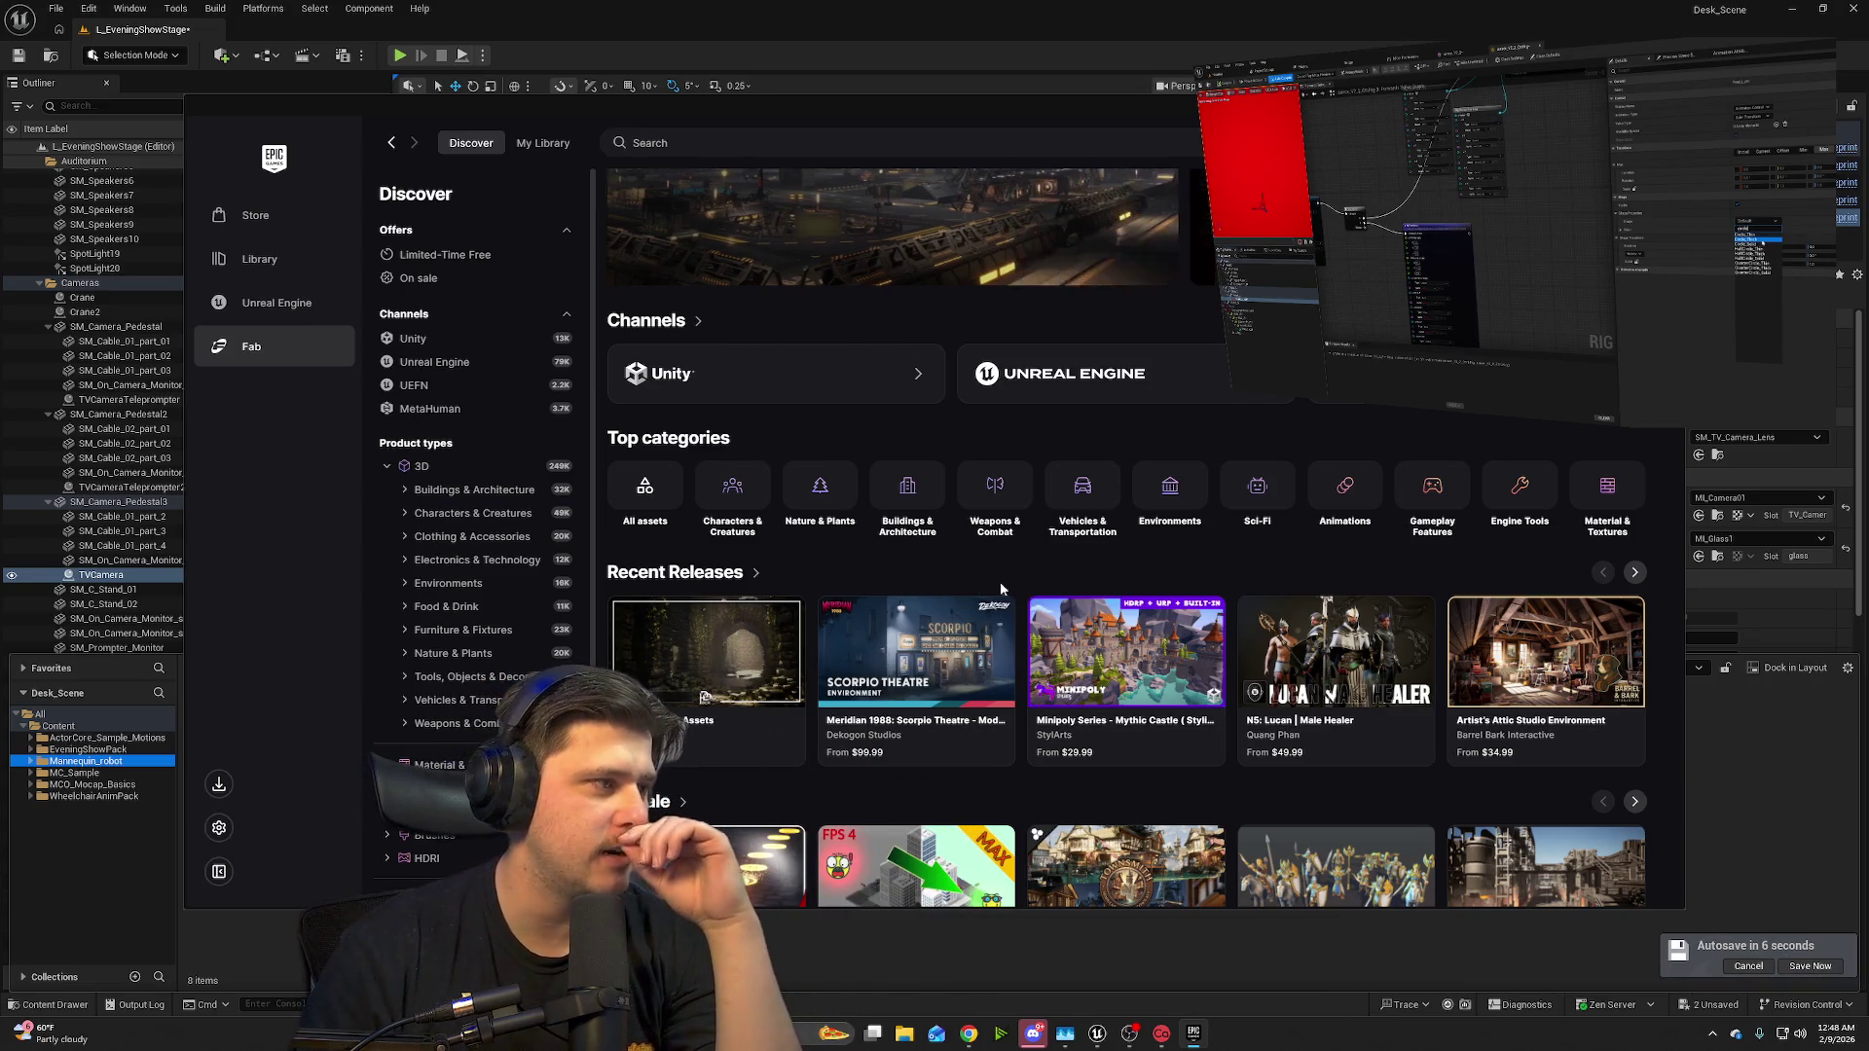
{"action": "scroll", "coordinate": [974, 587], "scroll_direction": "down", "scroll_amount": 3}
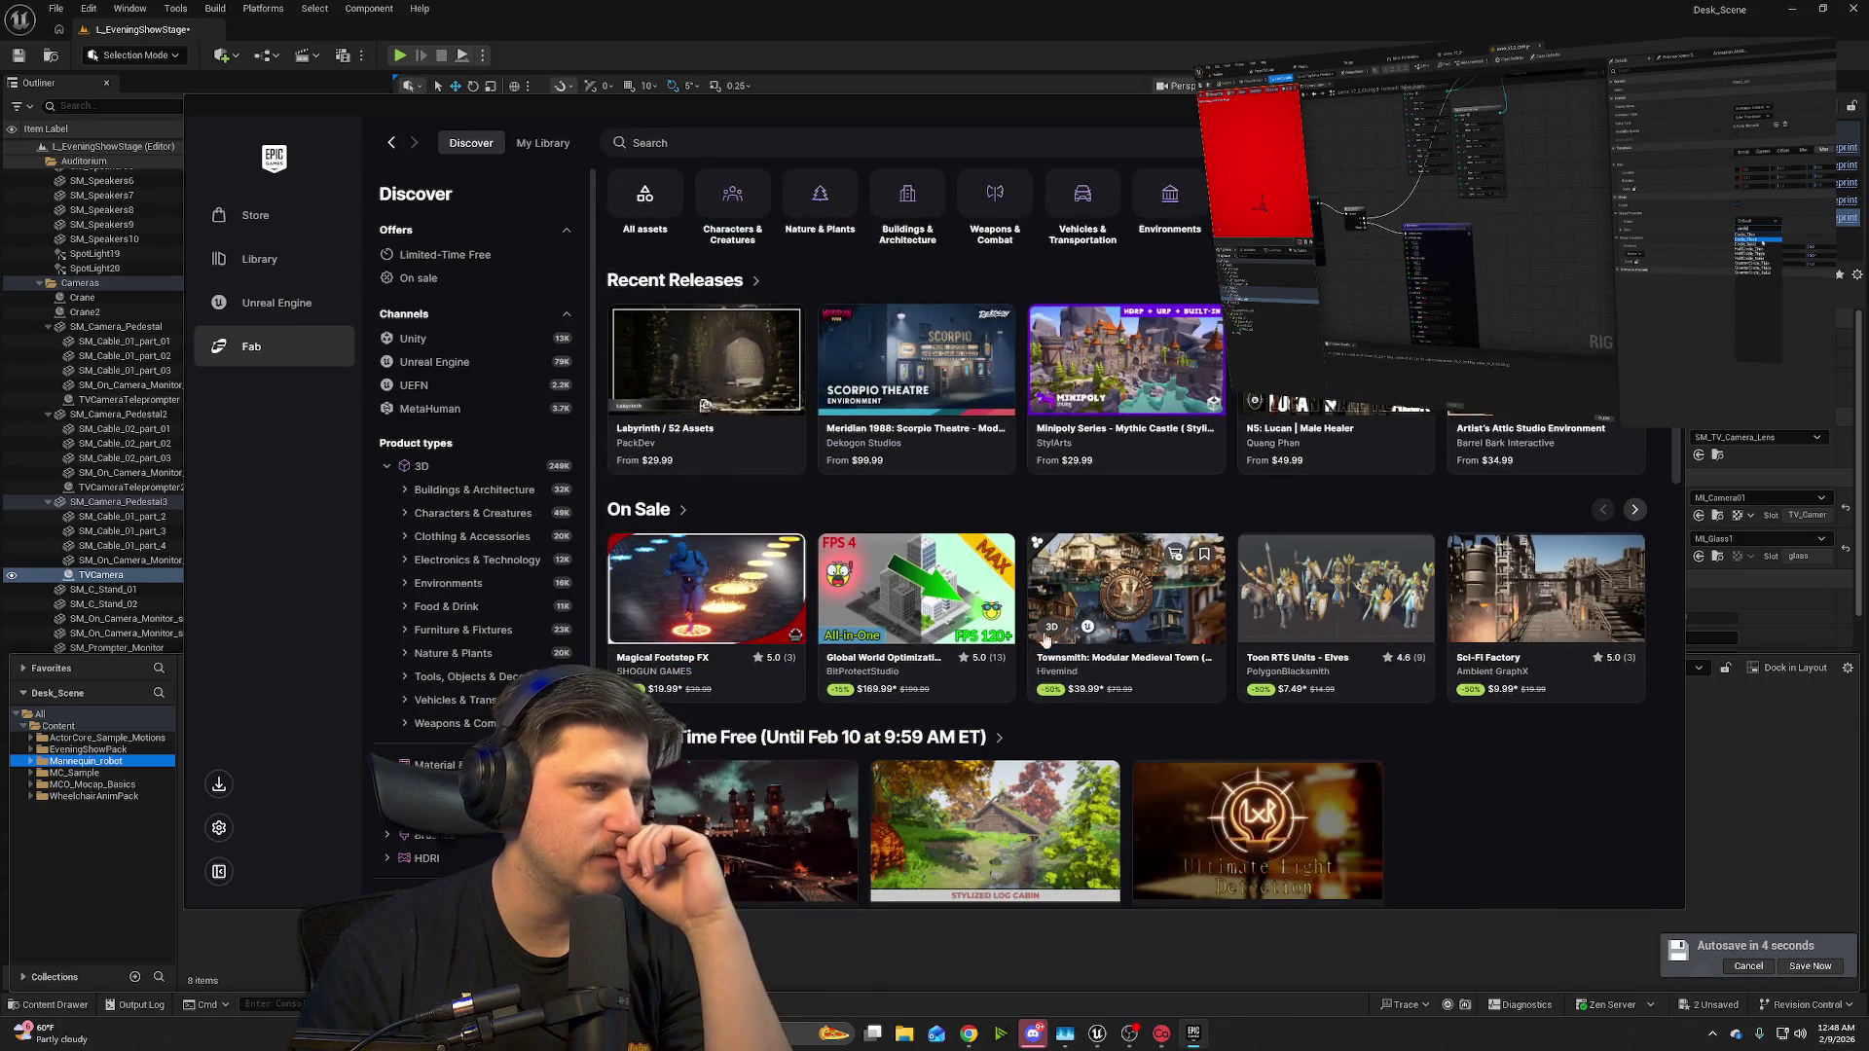
{"action": "scroll", "coordinate": [1440, 747], "scroll_direction": "down", "scroll_amount": 2}
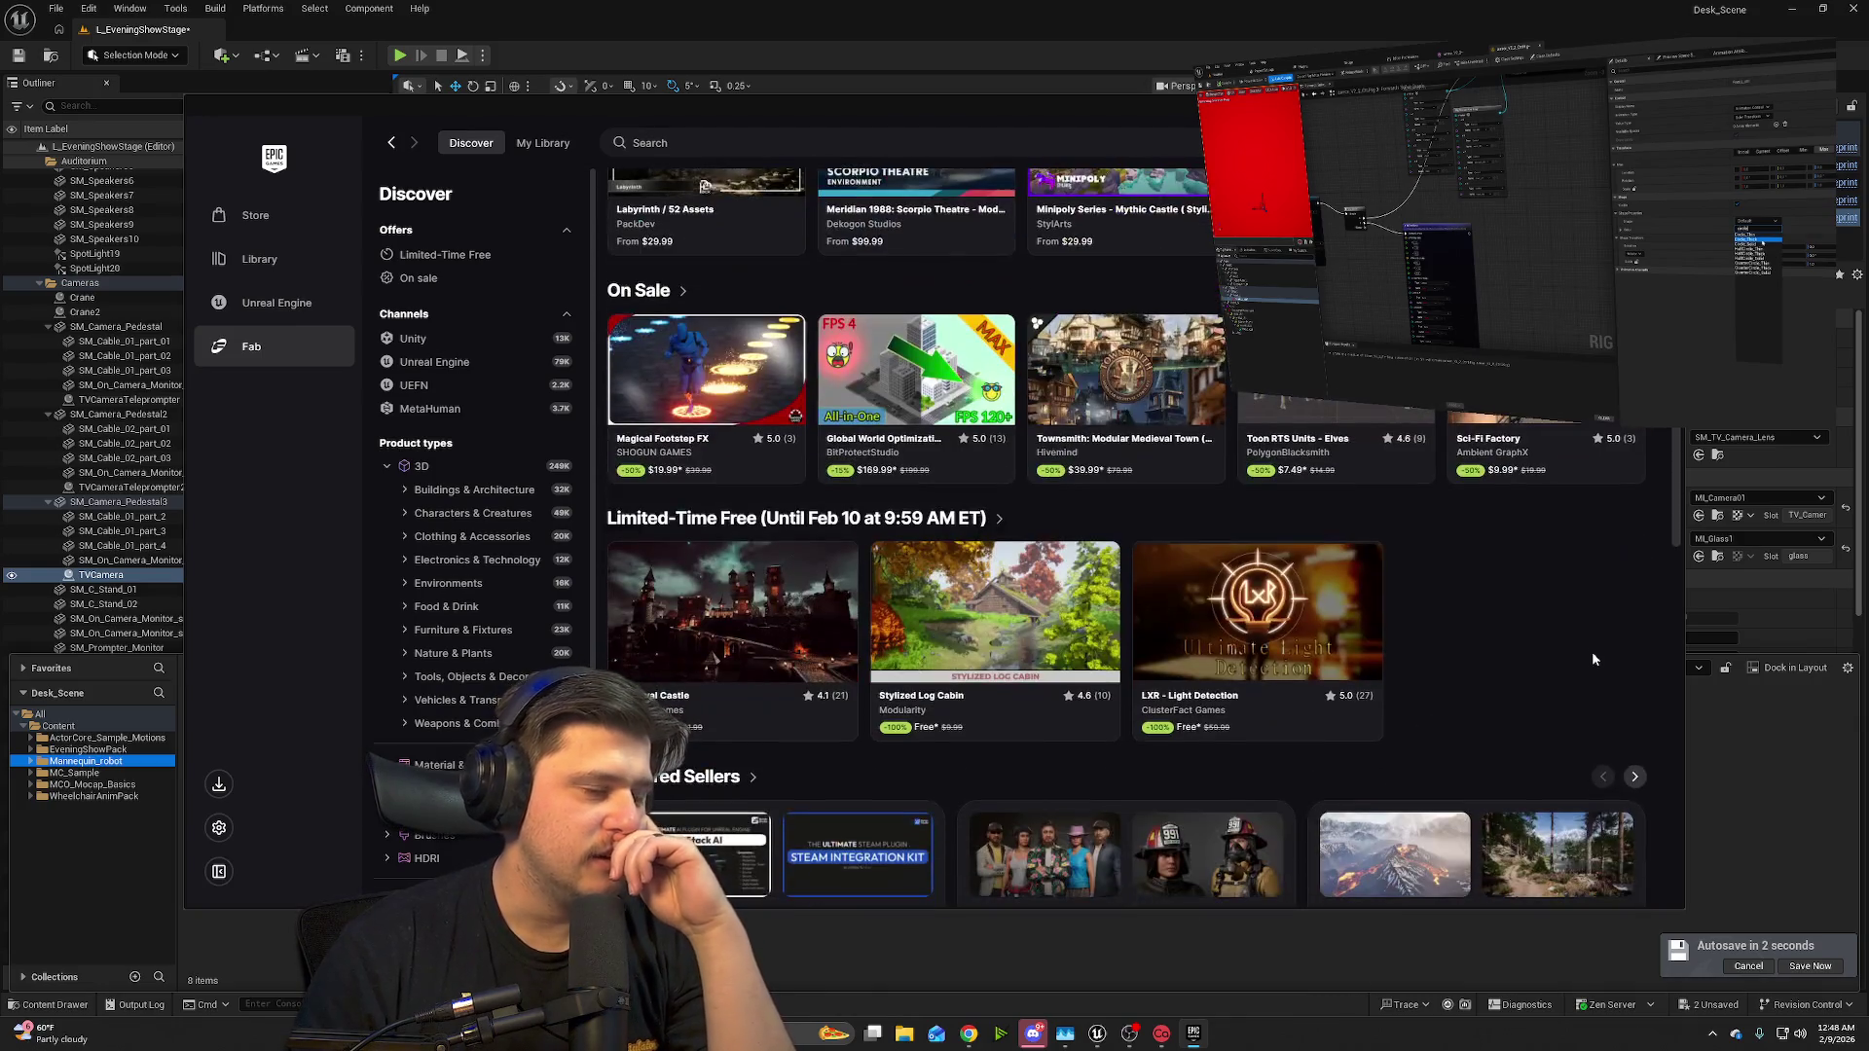
{"action": "scroll", "coordinate": [1549, 653], "scroll_direction": "down", "scroll_amount": 4}
{"action": "scroll", "coordinate": [1205, 589], "scroll_direction": "up", "scroll_amount": 10}
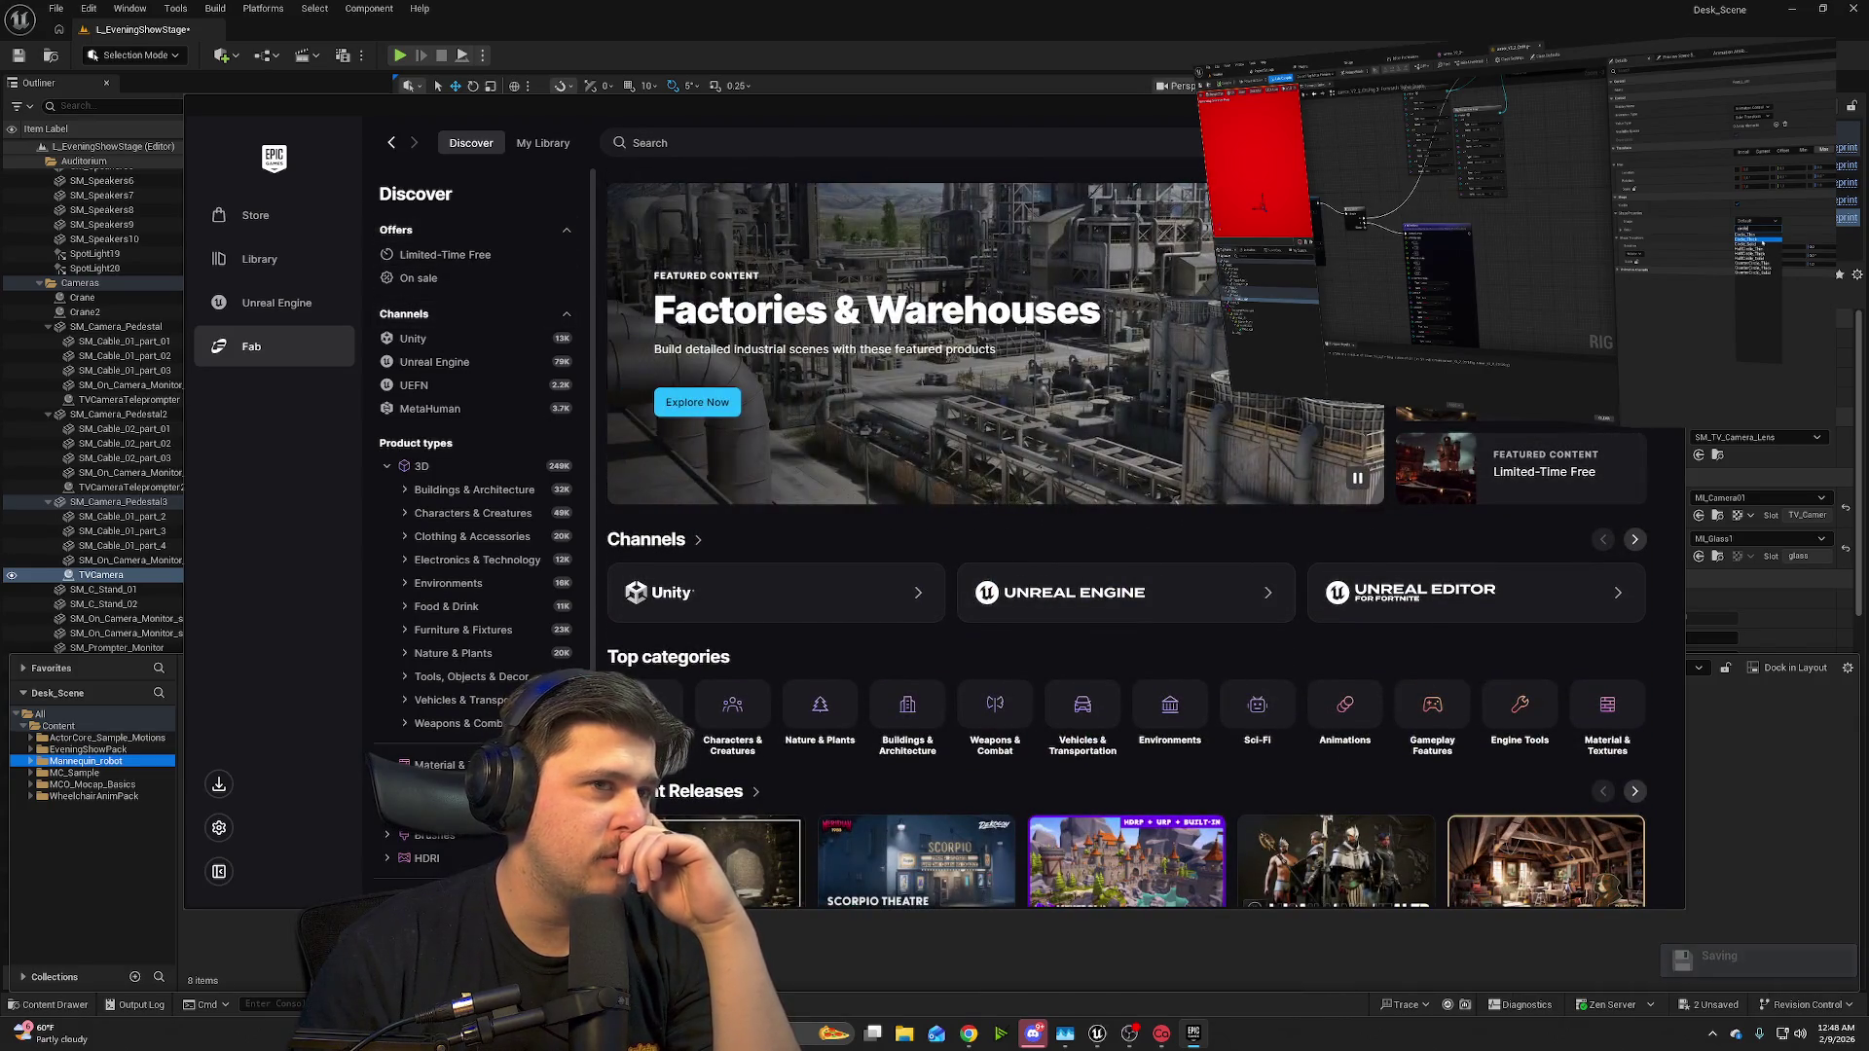
{"action": "left_click", "coordinate": [1621, 143]}
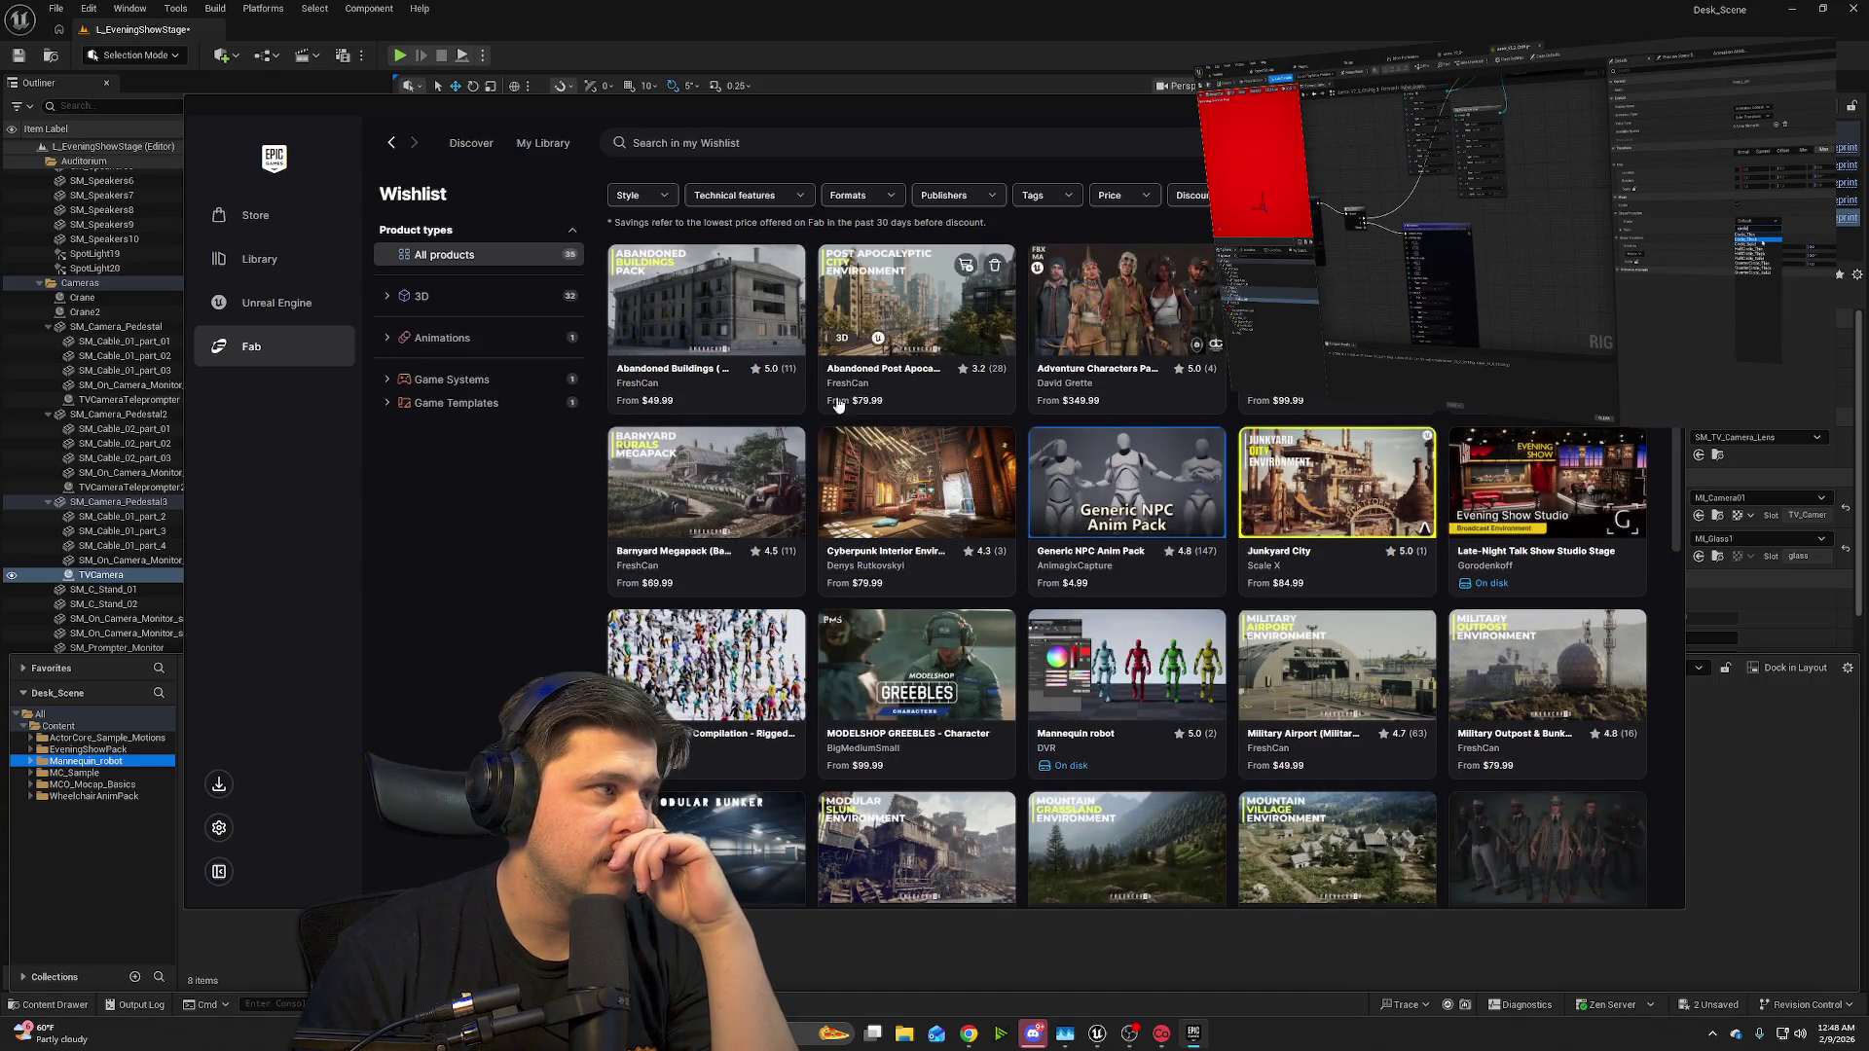
- Filter the Fab wishlist by Animations, 3D and Buildings & Architecture categories
{"action": "left_click", "coordinate": [465, 339]}
{"action": "left_click", "coordinate": [477, 302]}
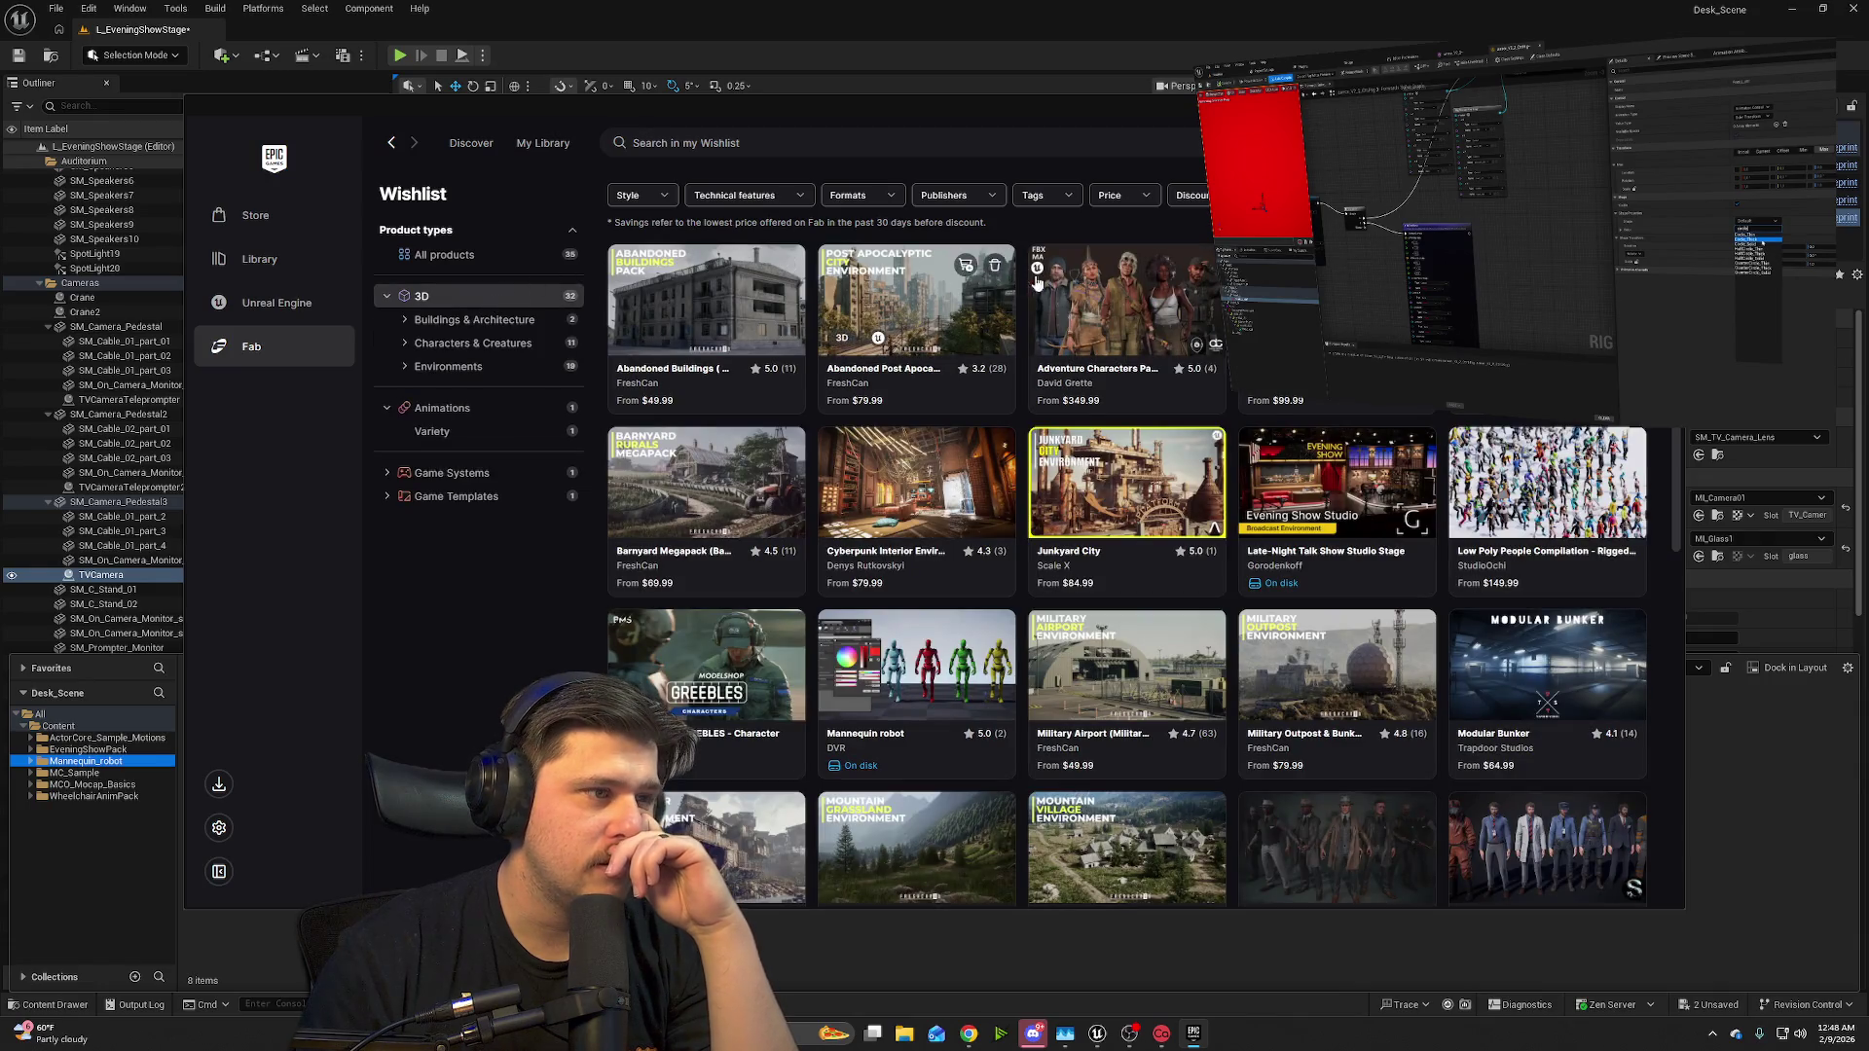
{"action": "scroll", "coordinate": [925, 693], "scroll_direction": "down", "scroll_amount": 6}
{"action": "scroll", "coordinate": [1382, 502], "scroll_direction": "up", "scroll_amount": 8}
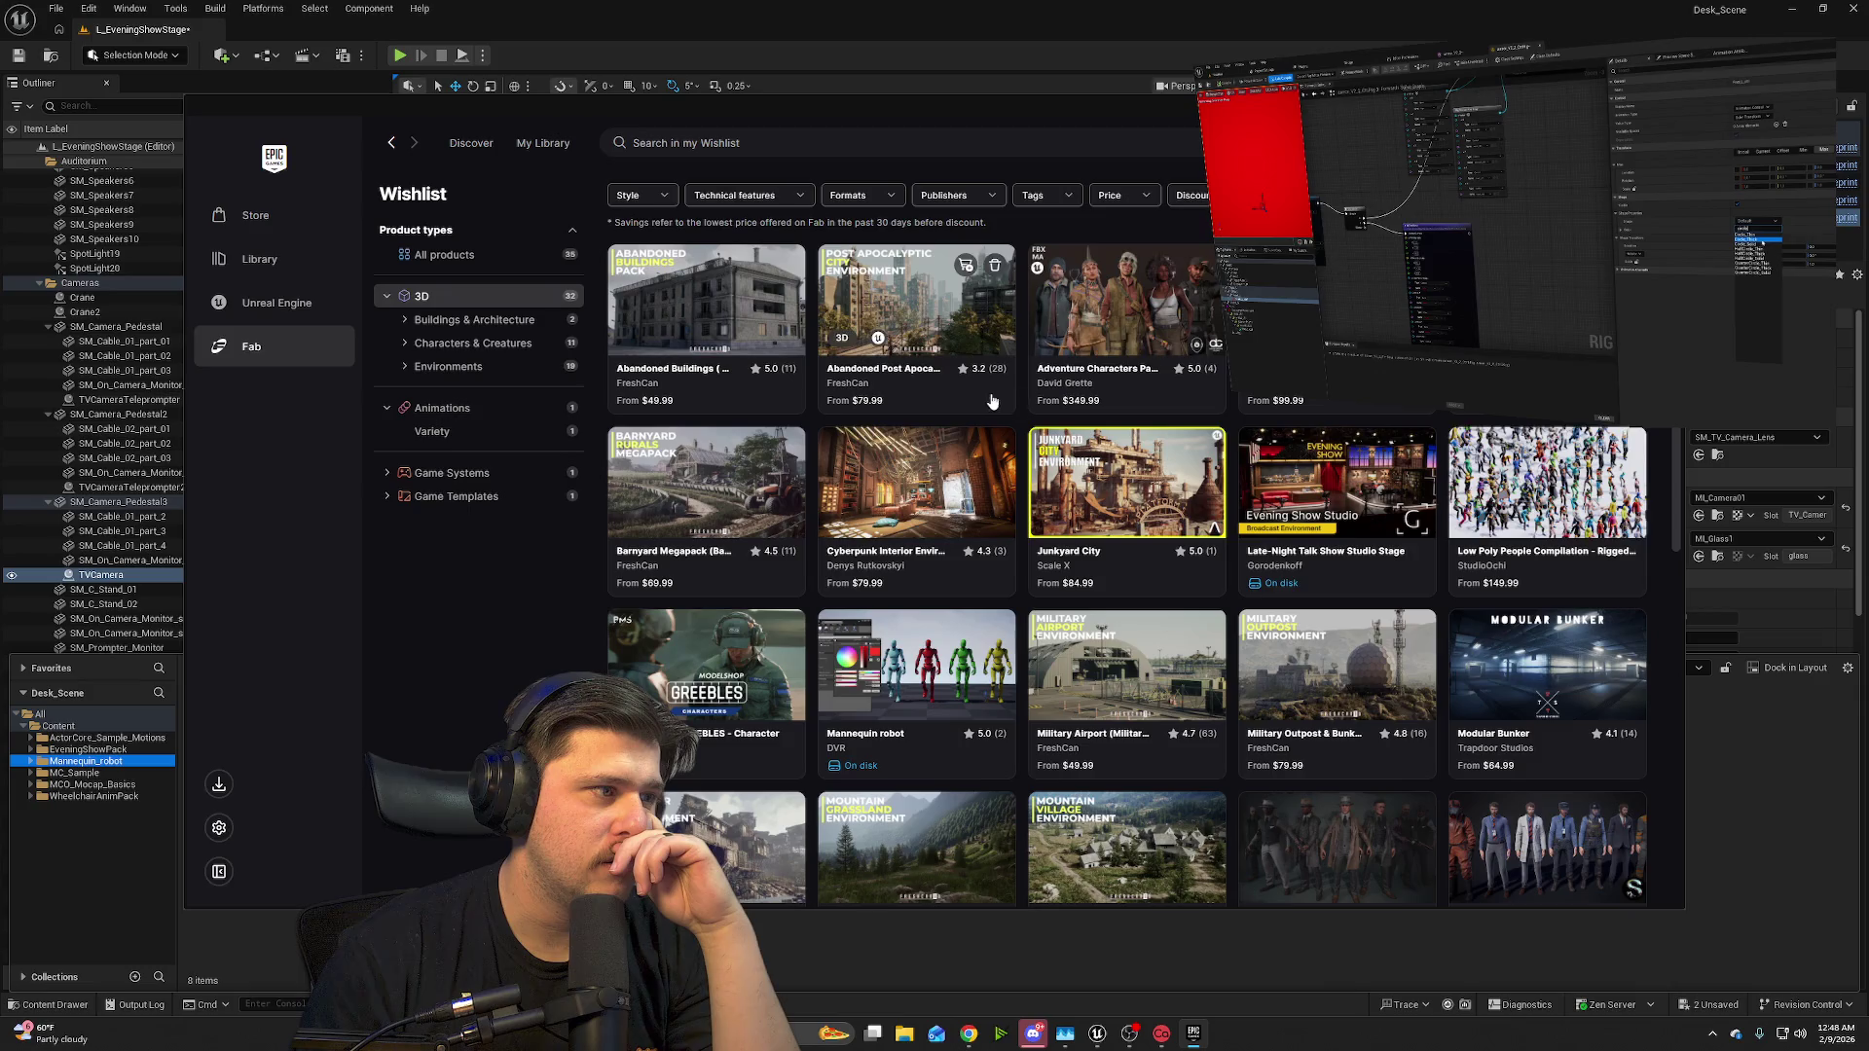
{"action": "scroll", "coordinate": [1254, 474], "scroll_direction": "down", "scroll_amount": 3}
{"action": "scroll", "coordinate": [1295, 752], "scroll_direction": "down", "scroll_amount": 2}
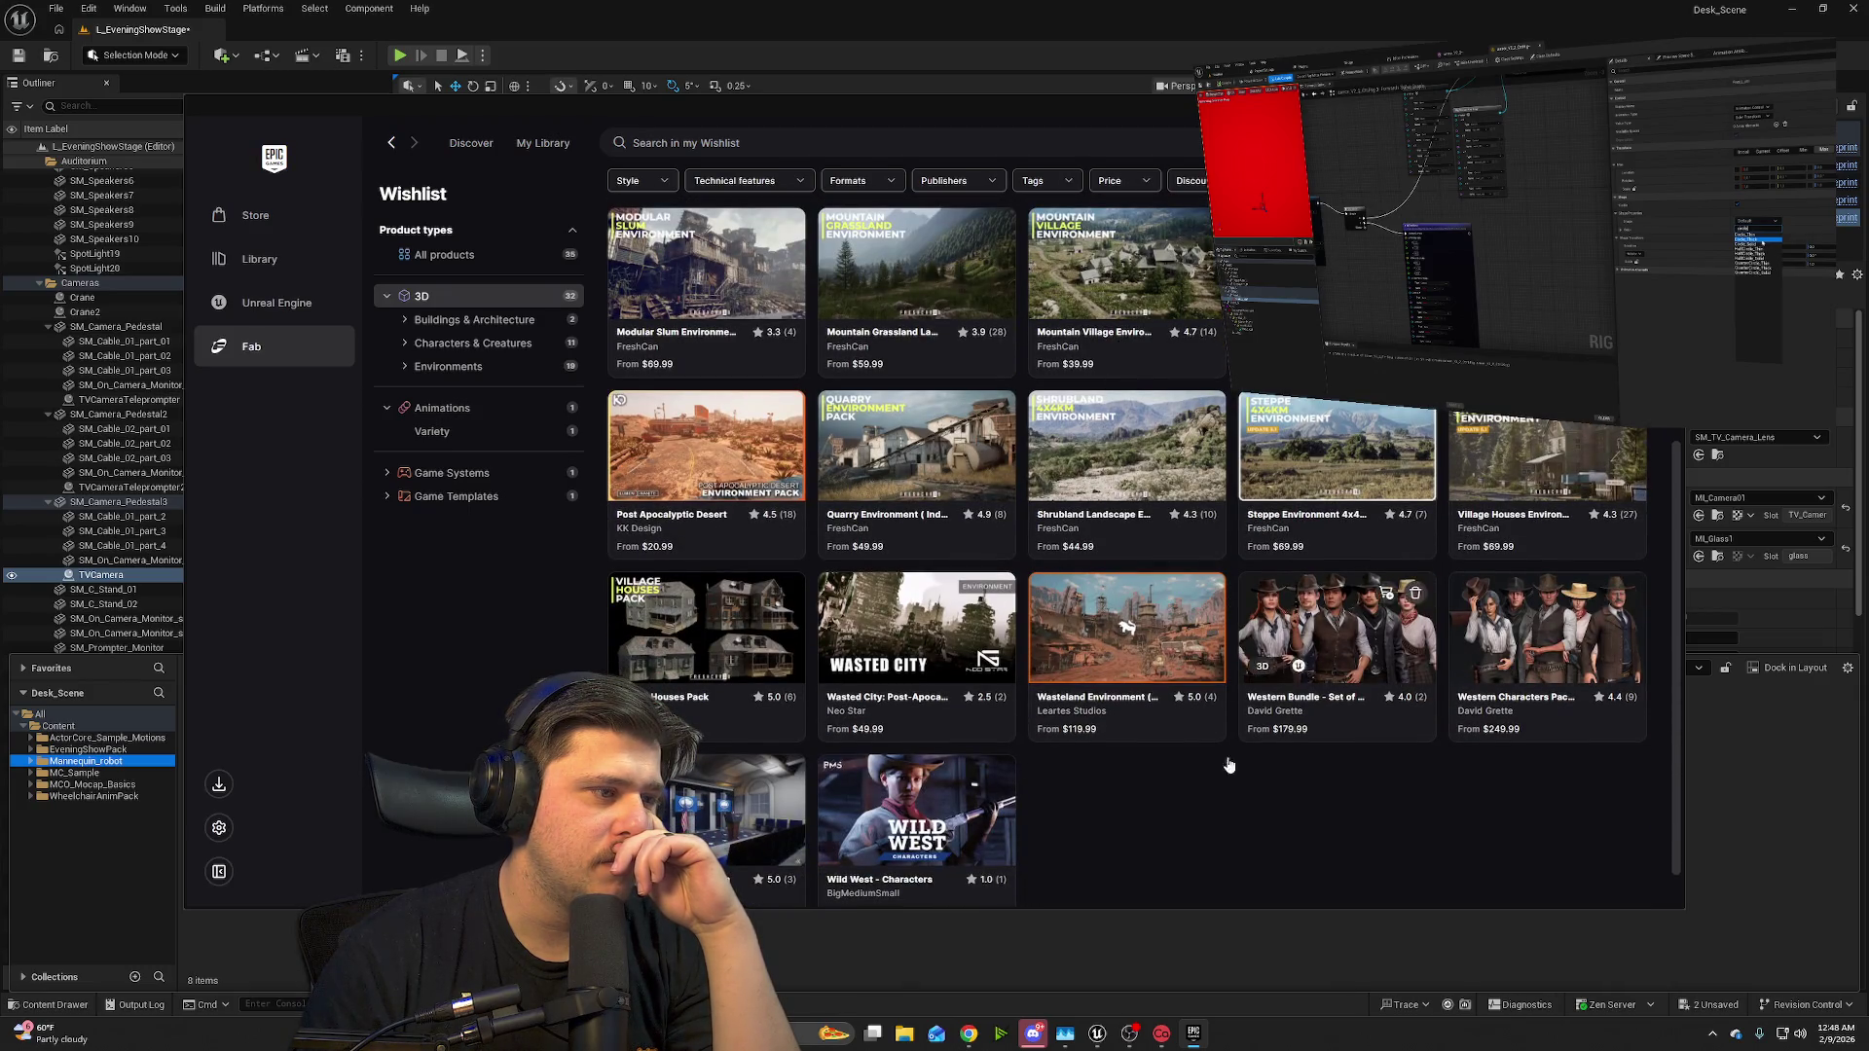
{"action": "scroll", "coordinate": [1169, 778], "scroll_direction": "down", "scroll_amount": 1}
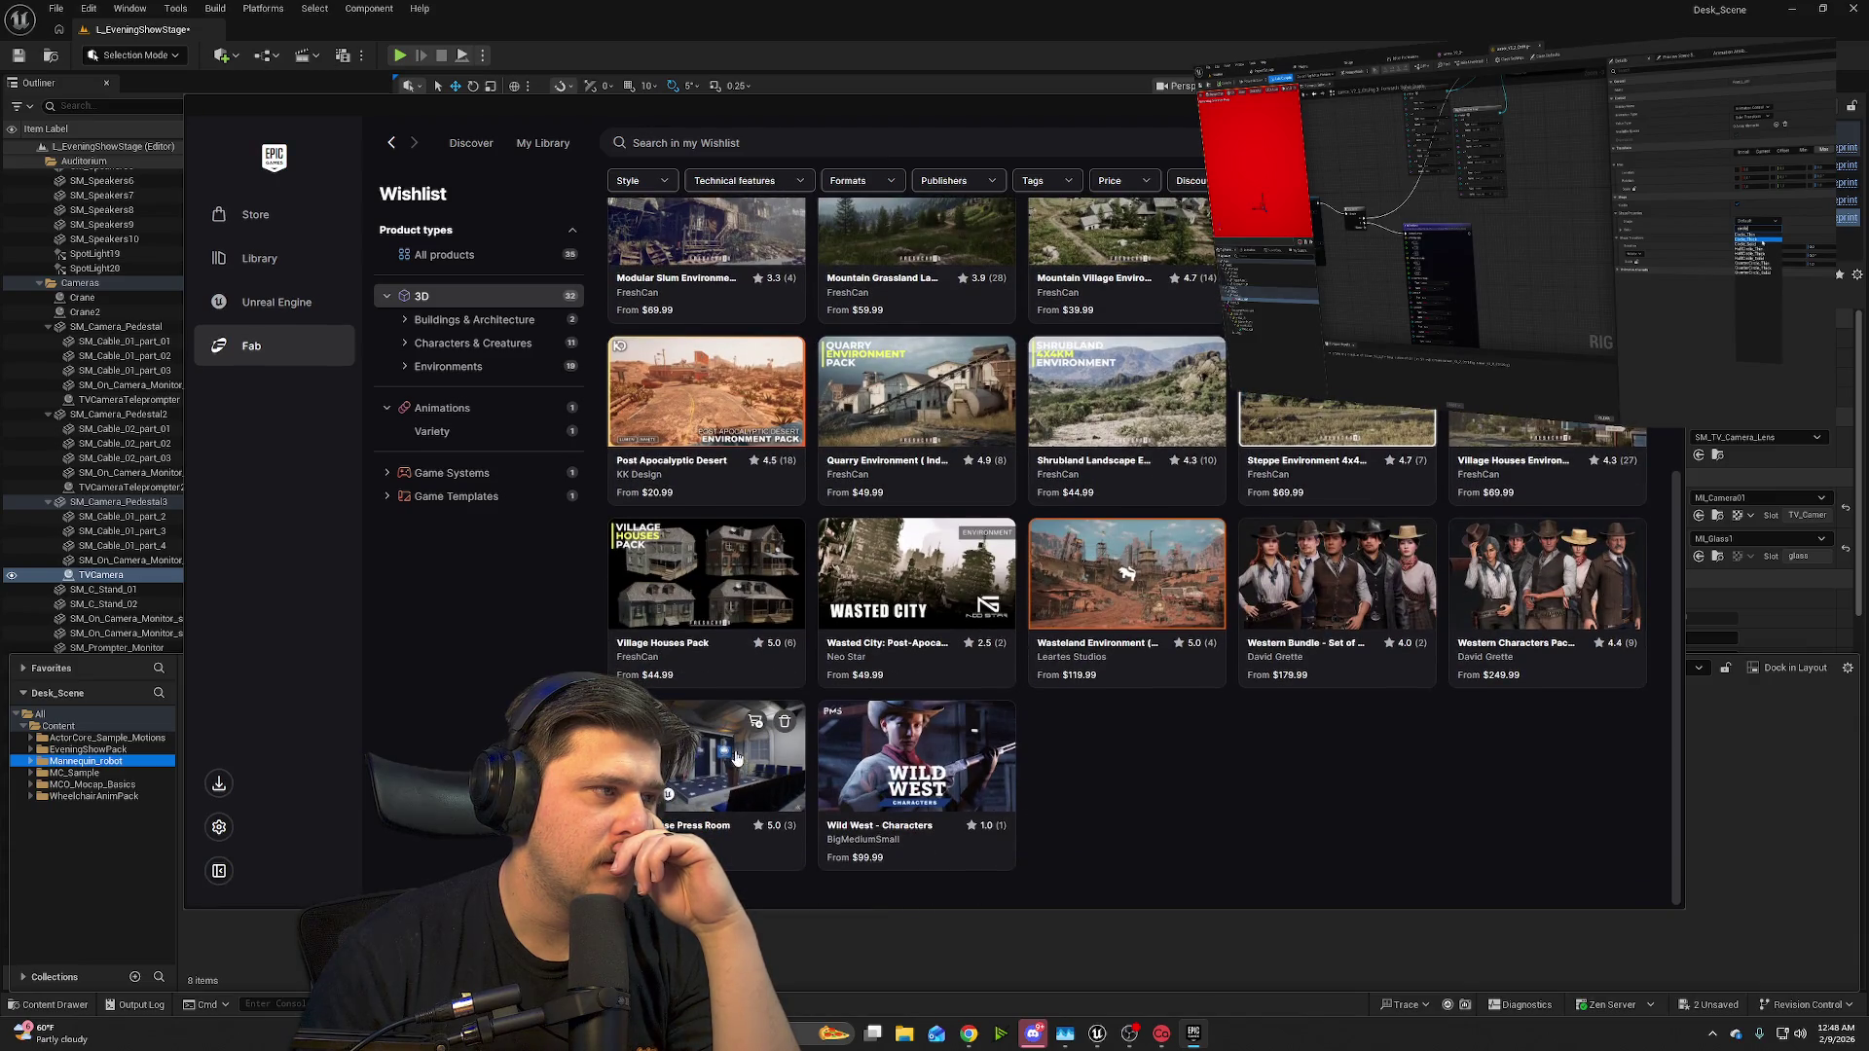
{"action": "left_click", "coordinate": [487, 371]}
{"action": "left_click", "coordinate": [488, 346]}
{"action": "left_click", "coordinate": [501, 323]}
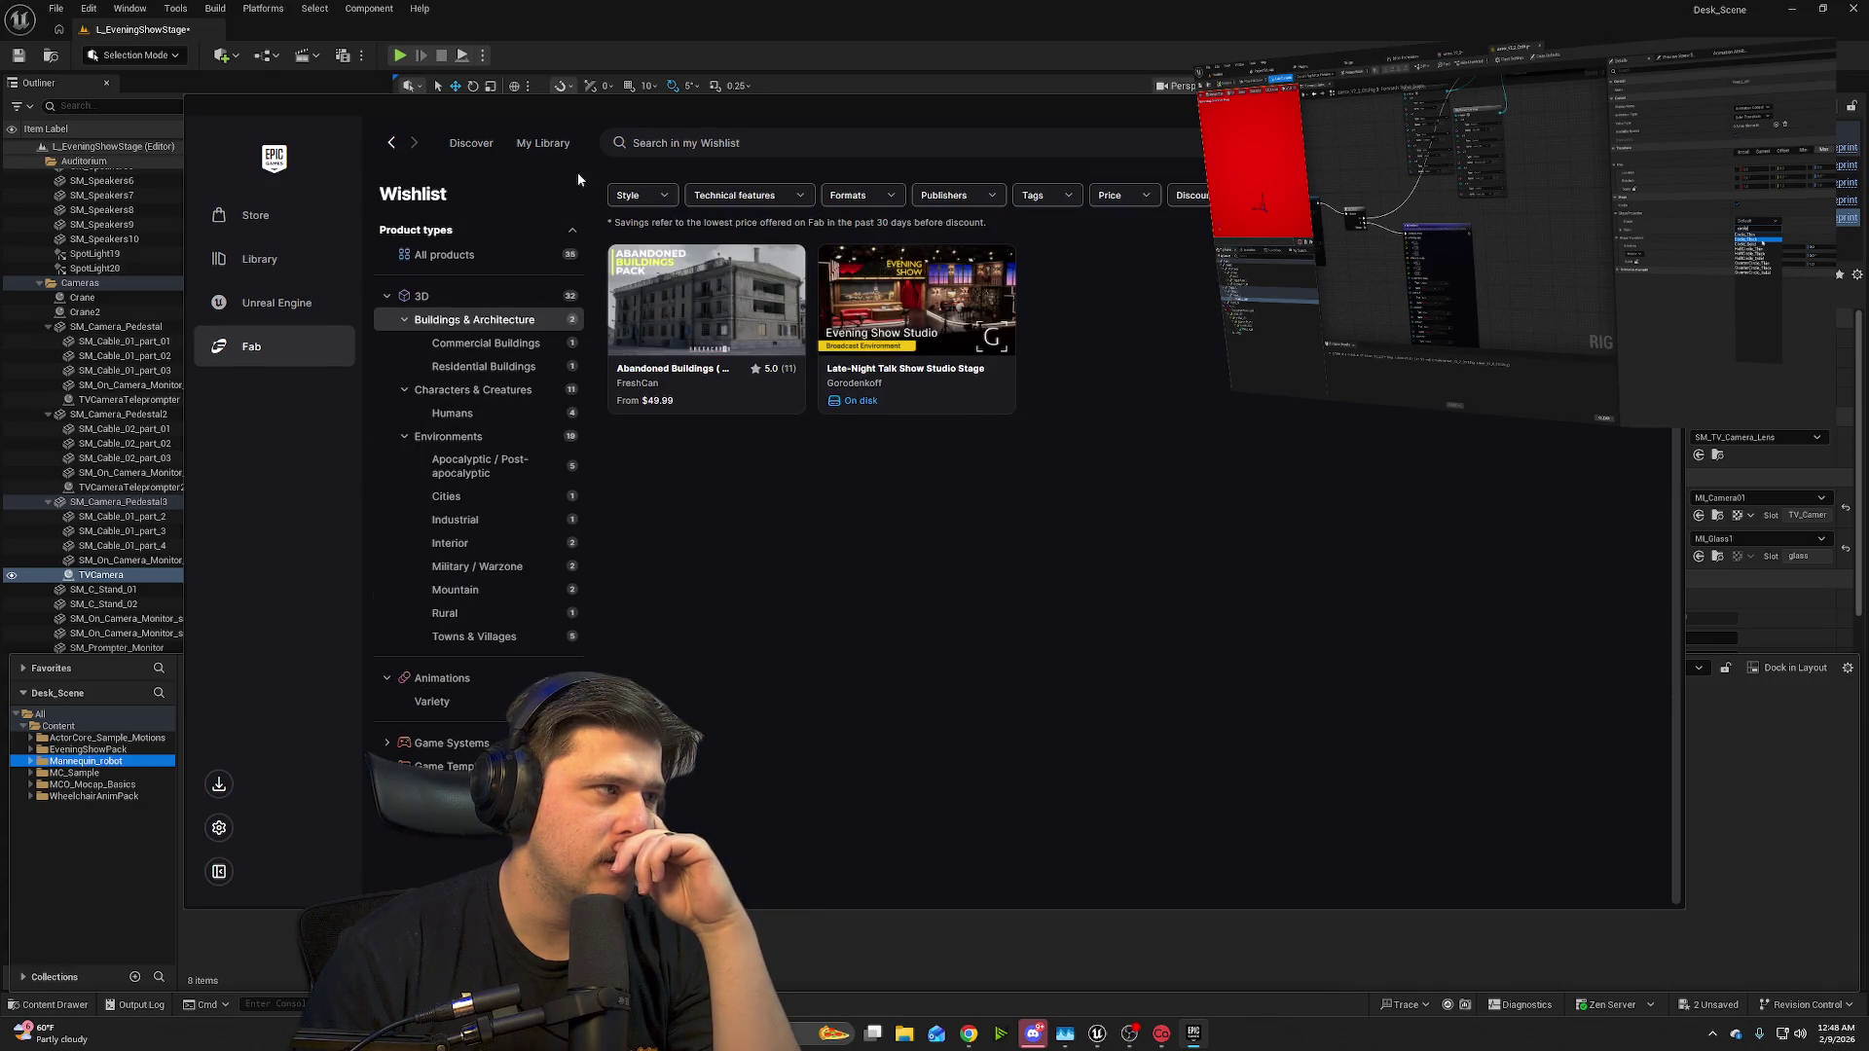
{"action": "left_click", "coordinate": [394, 144]}
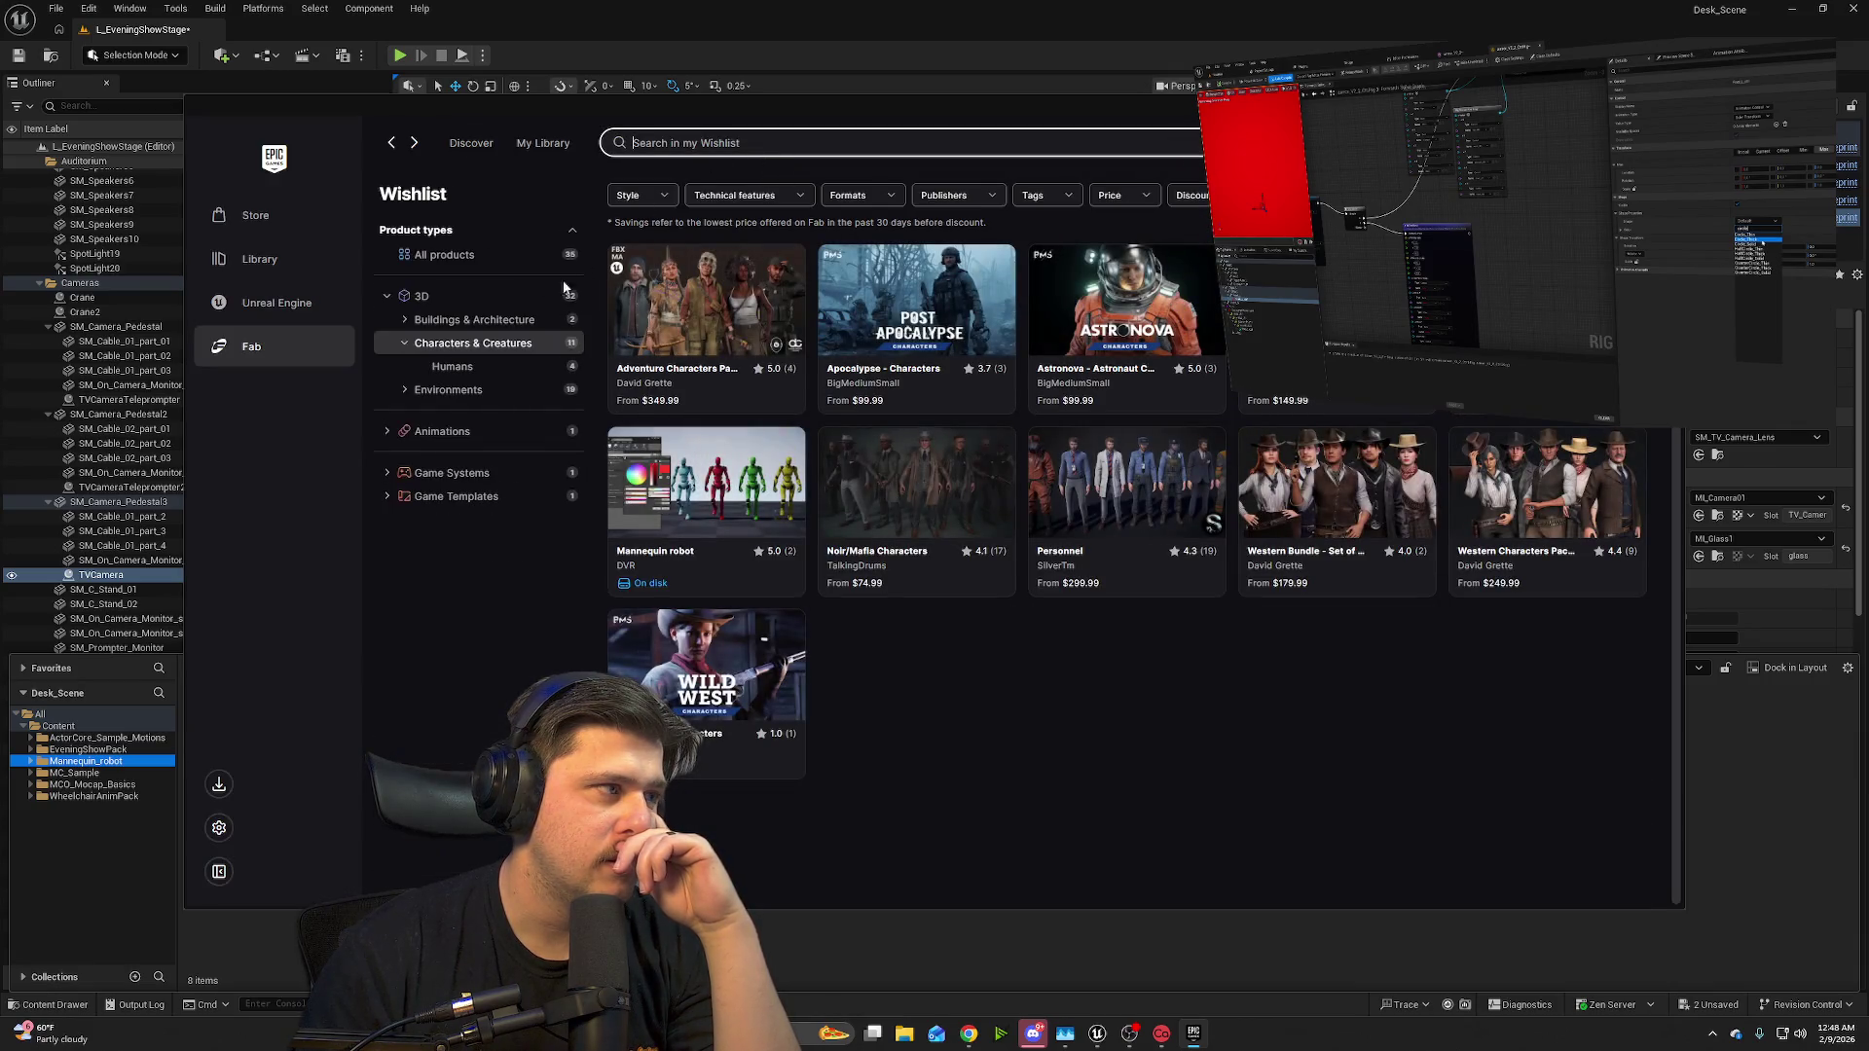
{"action": "left_click", "coordinate": [479, 298]}
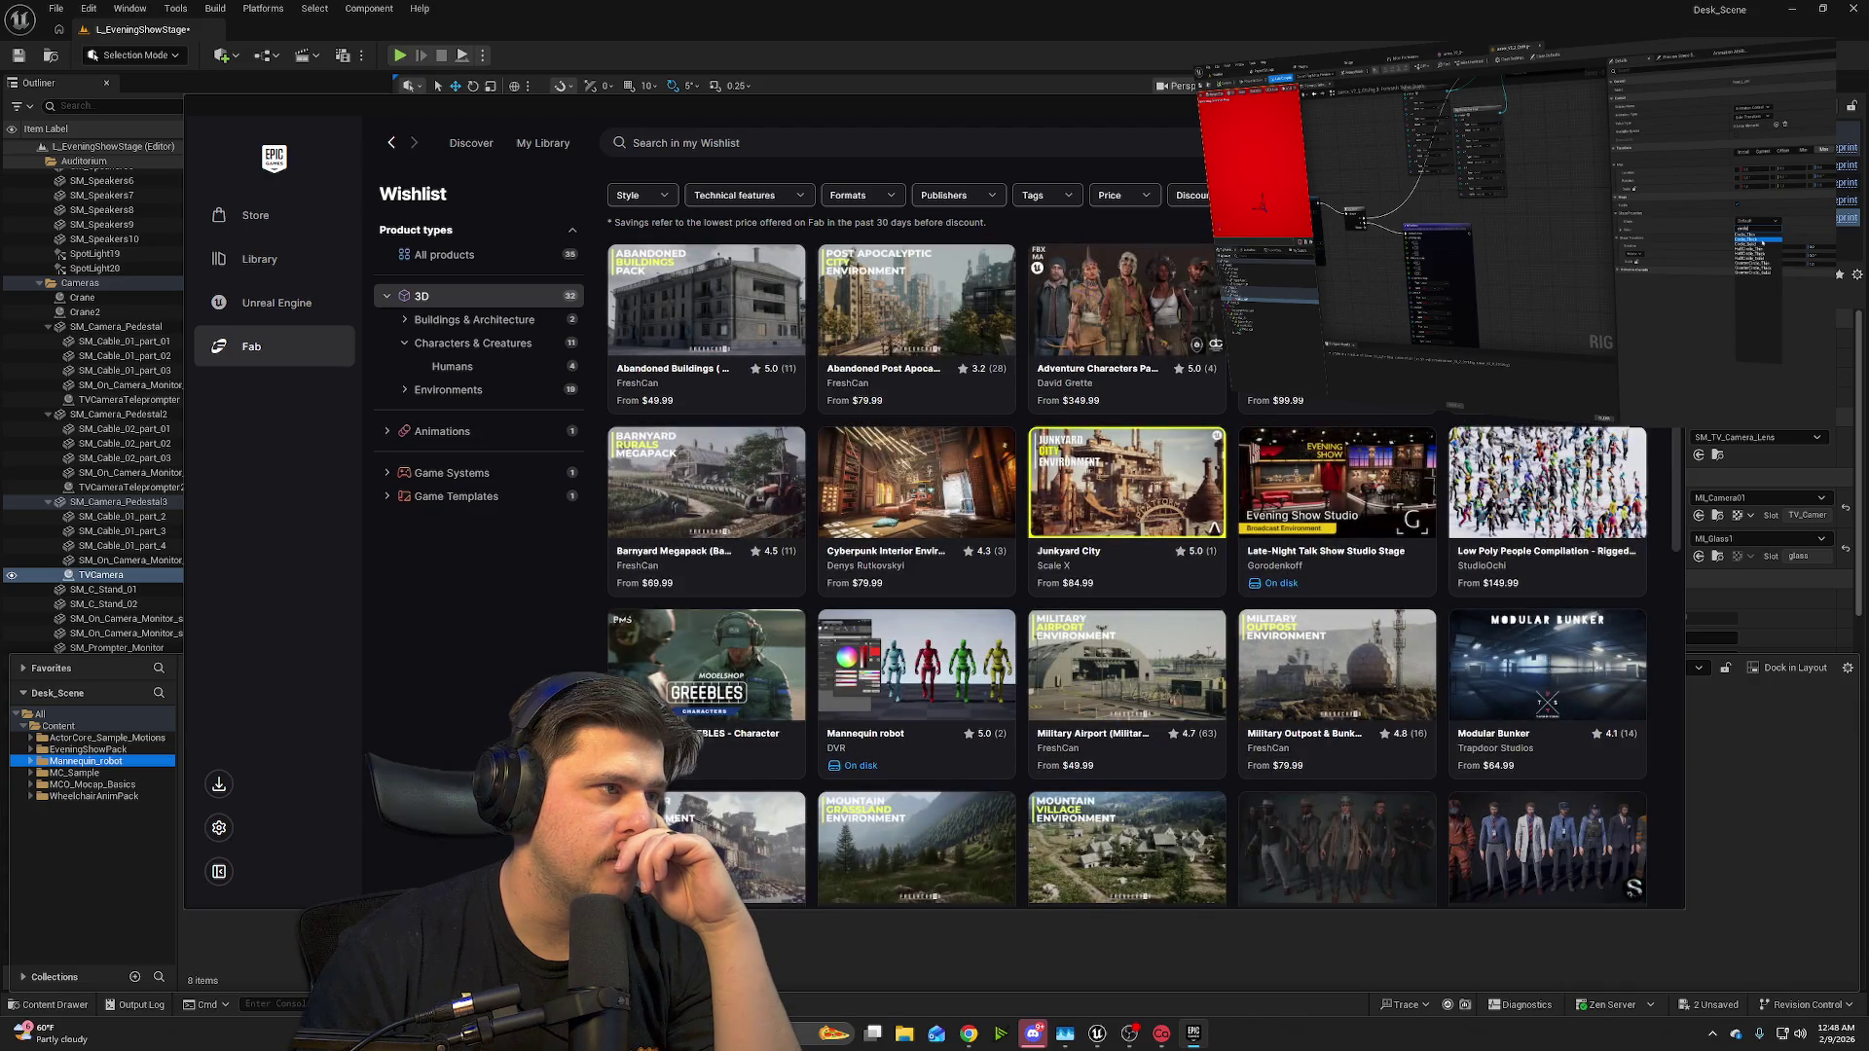
- Search Fab for 'letters', show only free products, and add a free letters pack to a project
{"action": "left_click", "coordinate": [492, 146]}
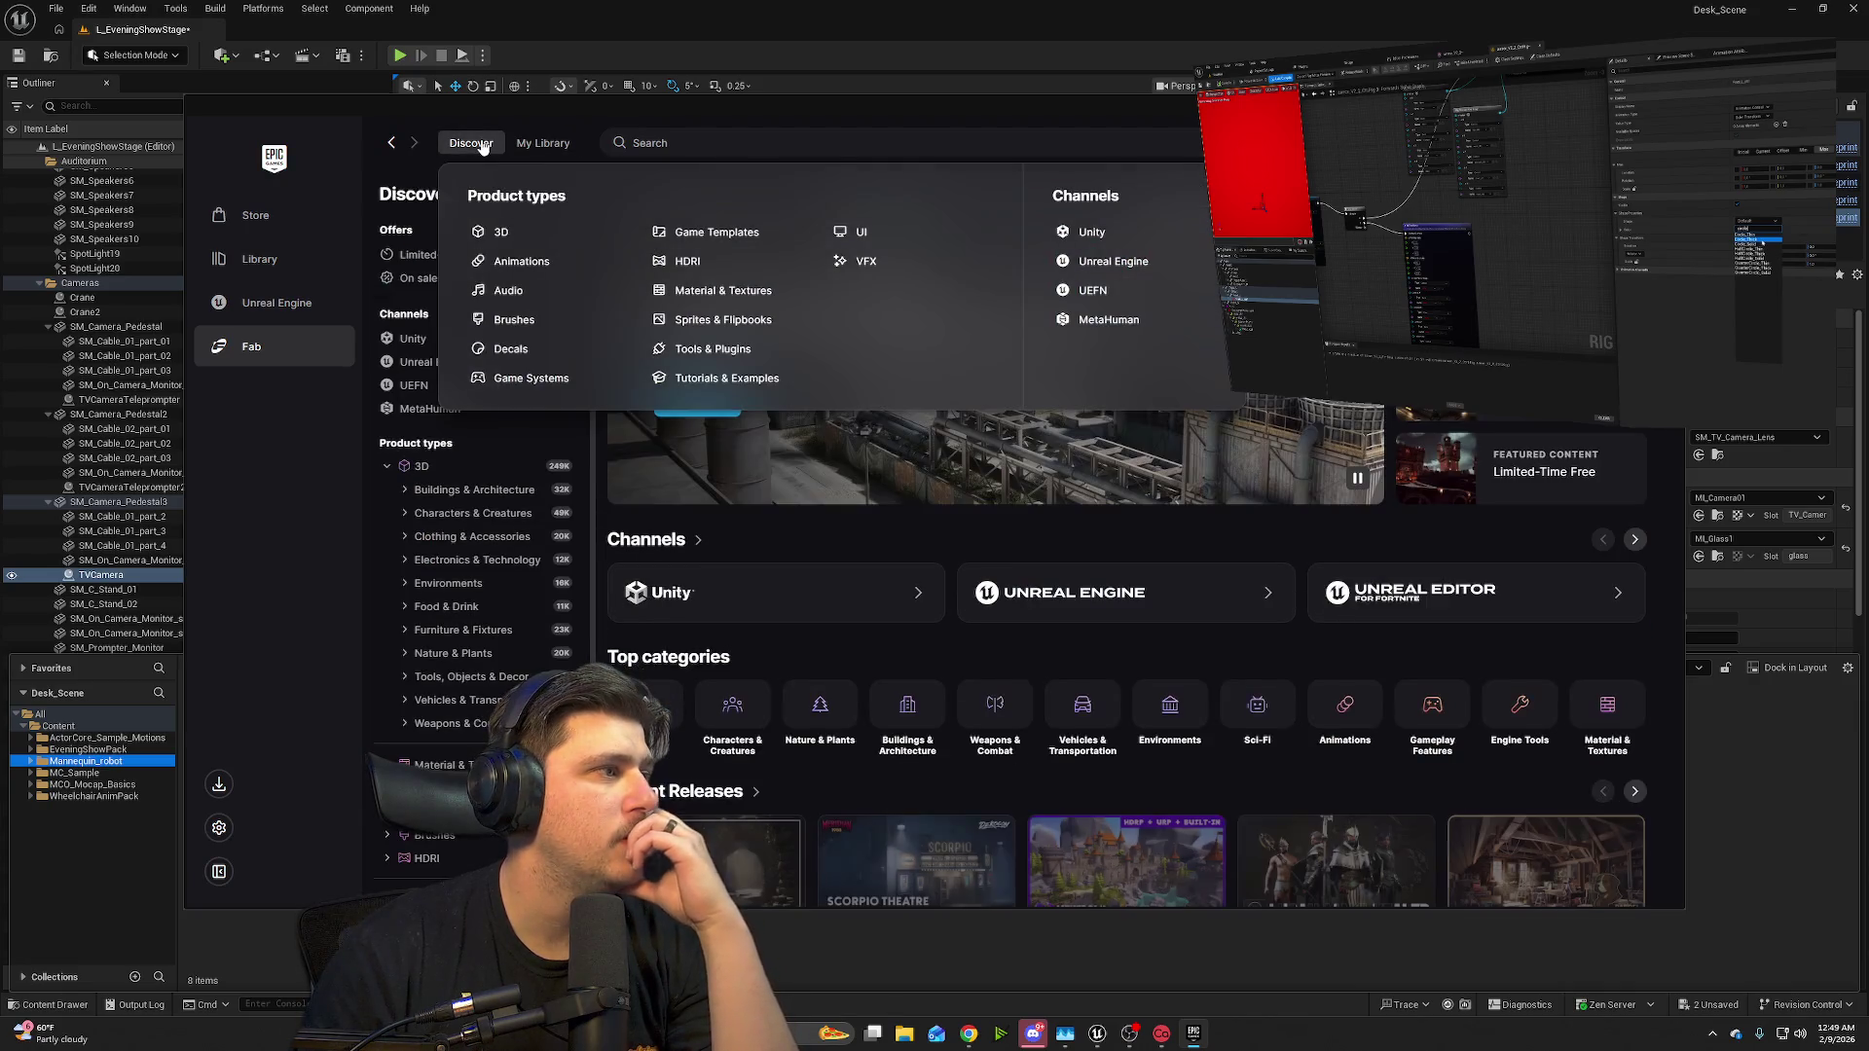
{"action": "left_click", "coordinate": [833, 148]}
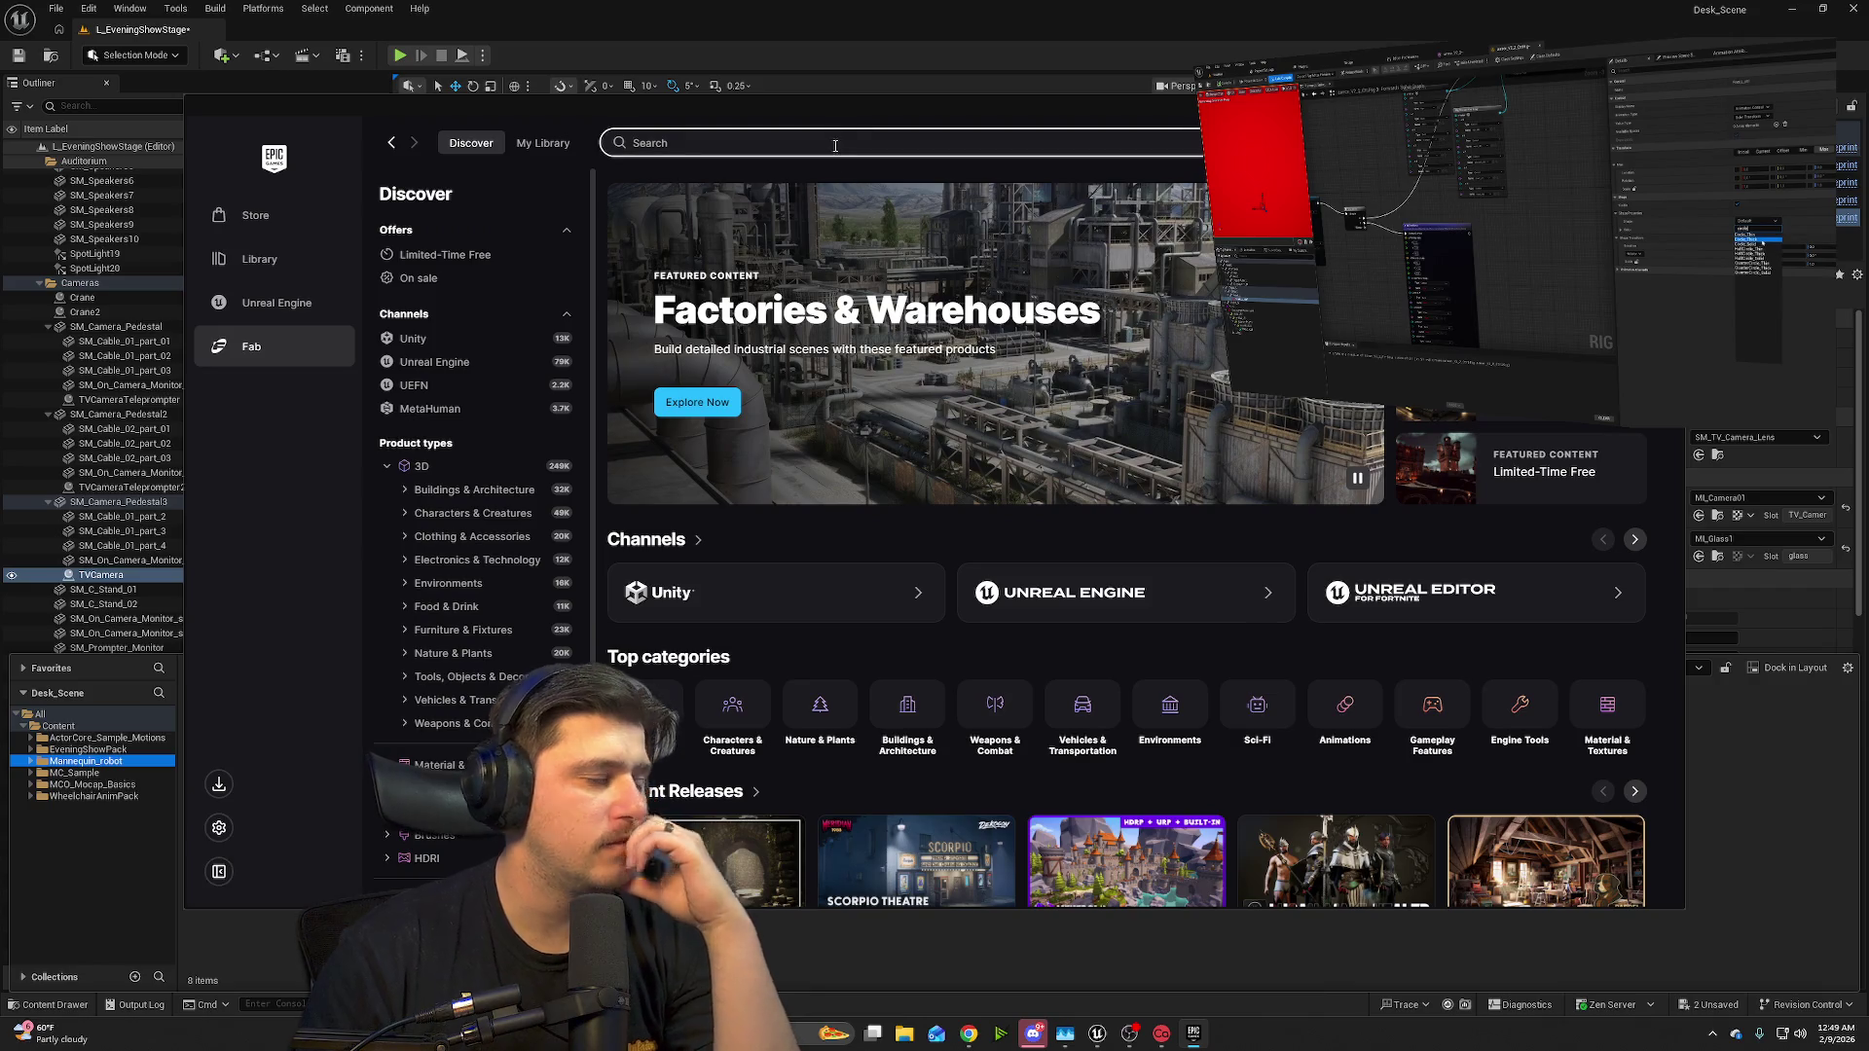
{"action": "type", "text": "letter"}
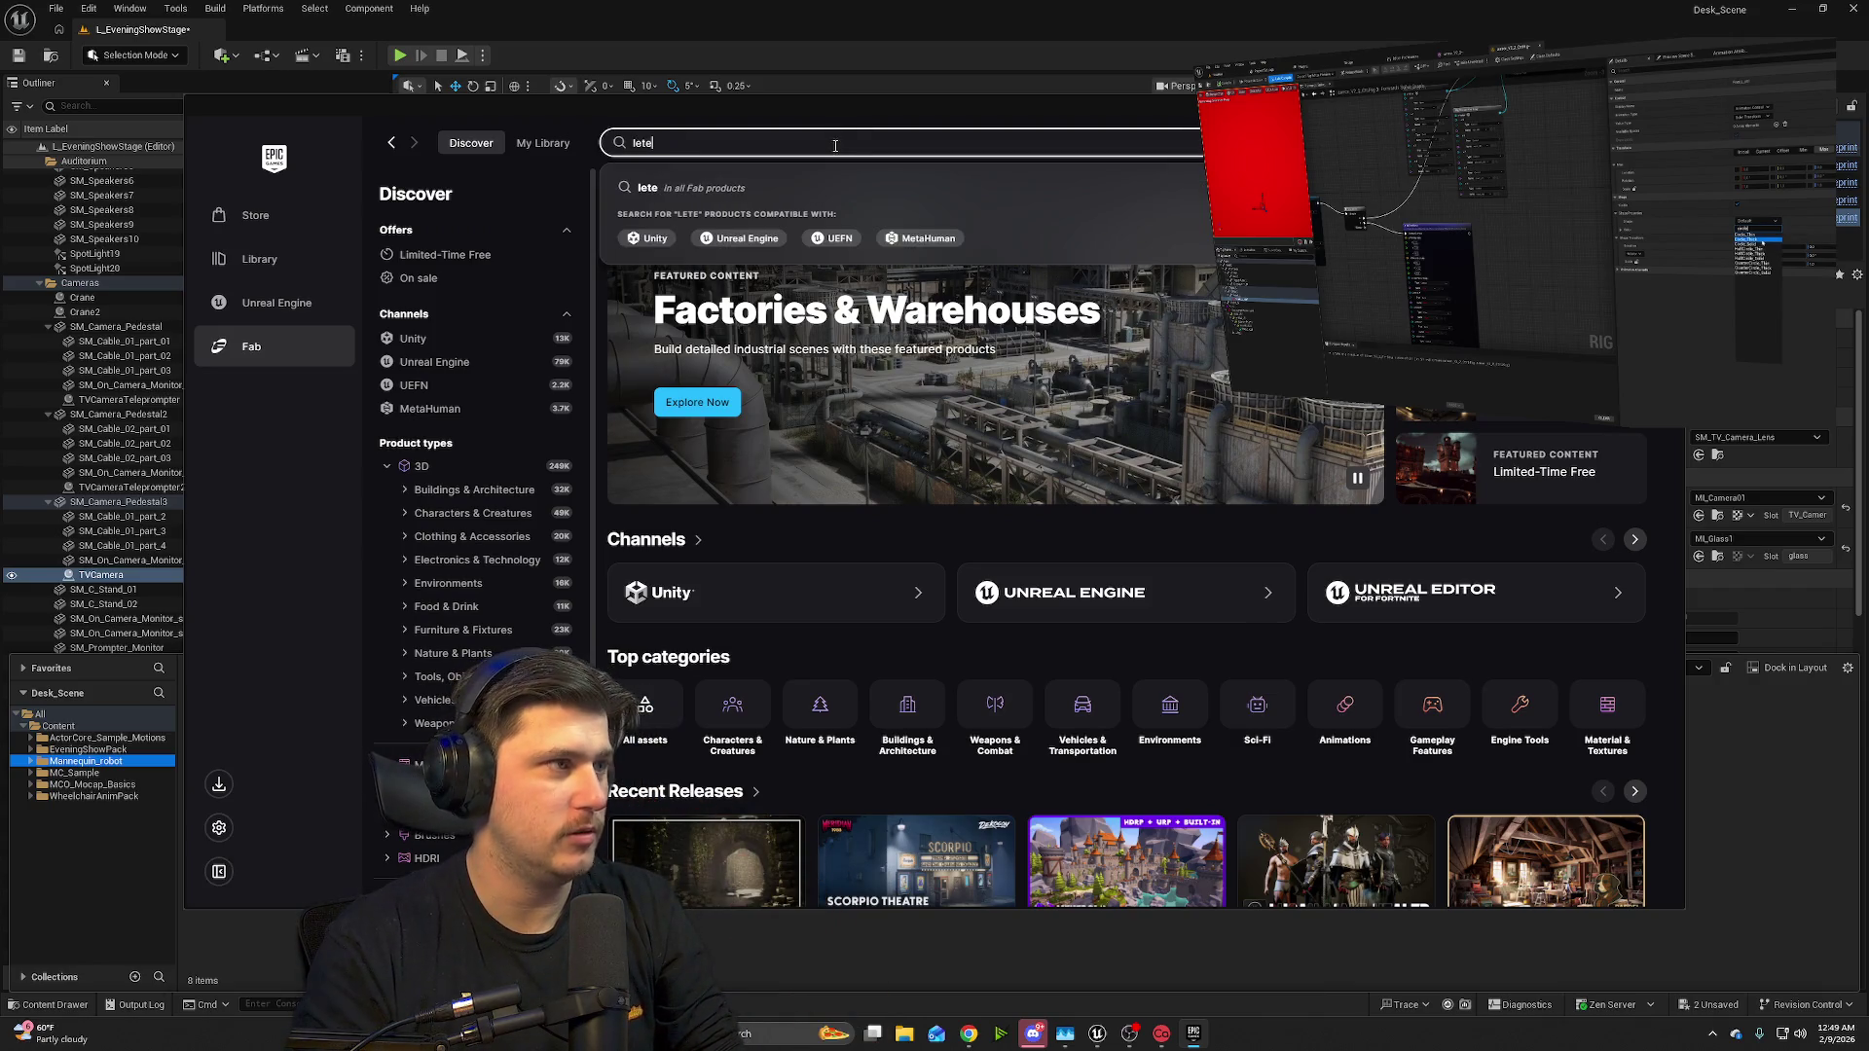
{"action": "type", "text": "s"}
{"action": "key", "text": "Return"}
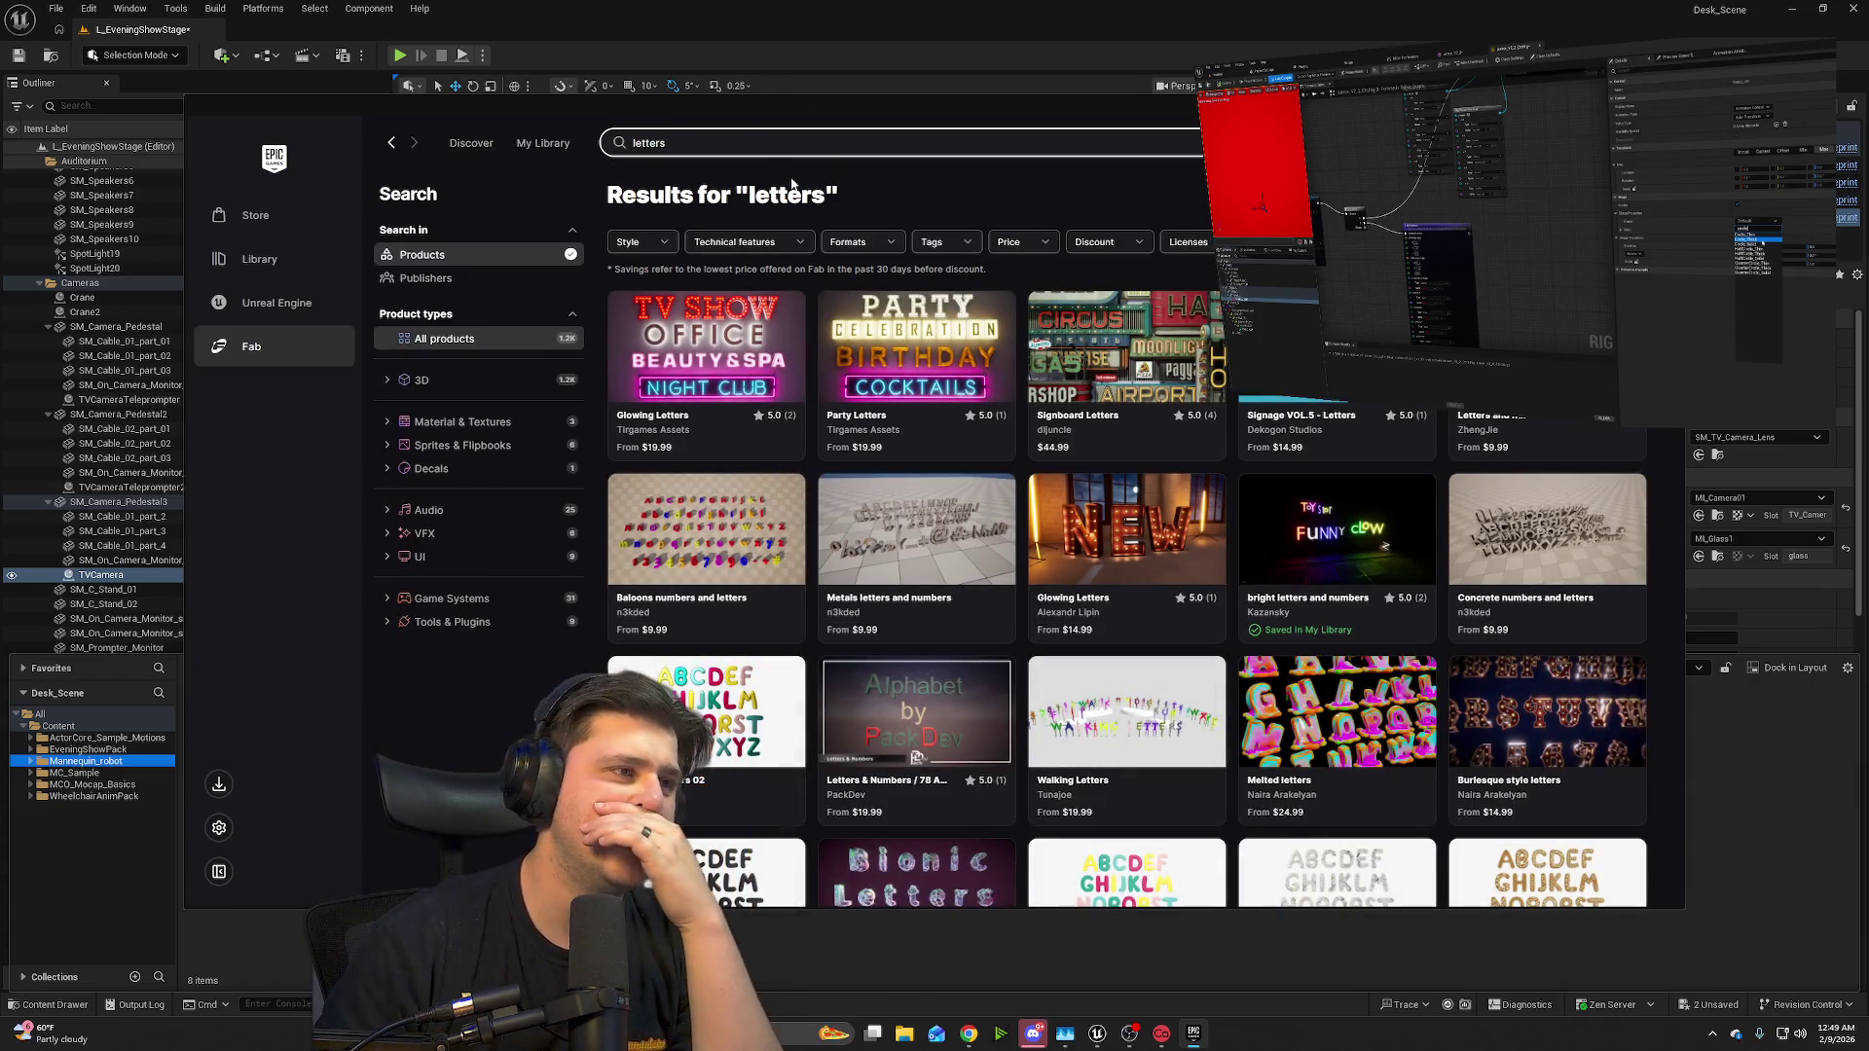
{"action": "left_click", "coordinate": [1042, 243]}
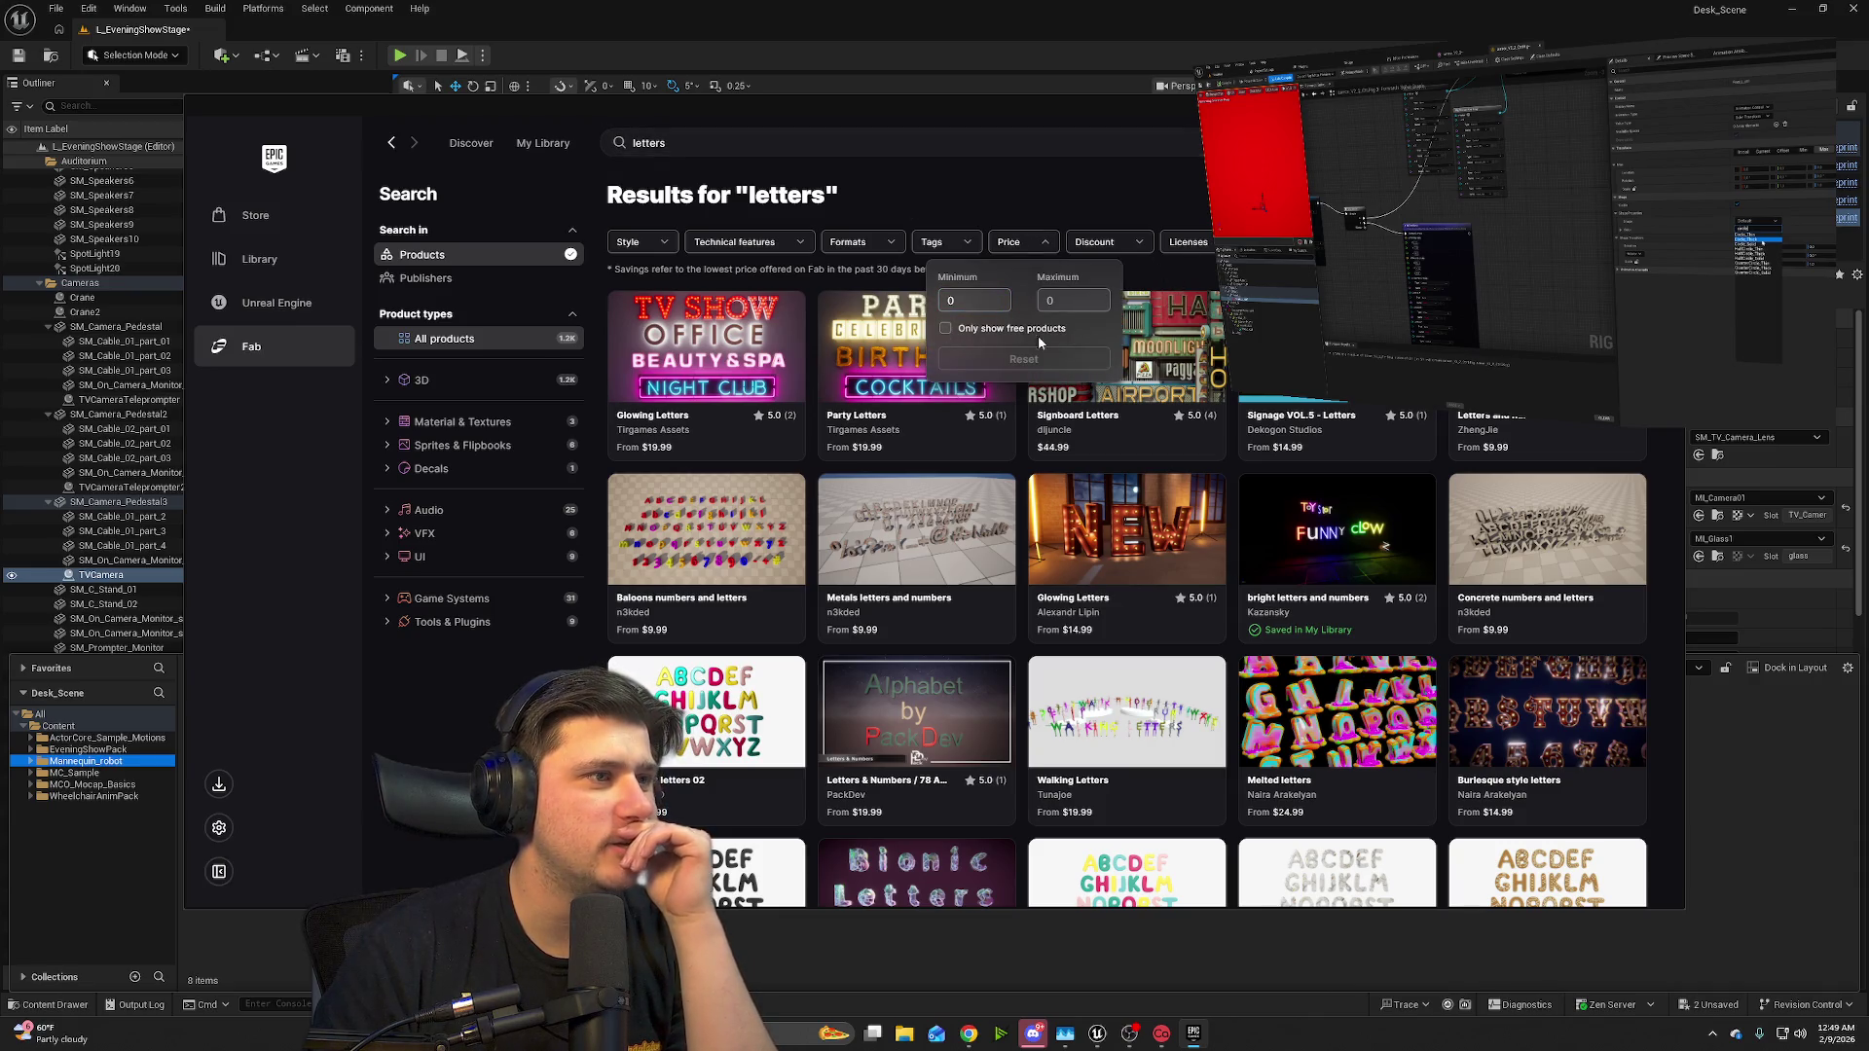
{"action": "left_click", "coordinate": [946, 330]}
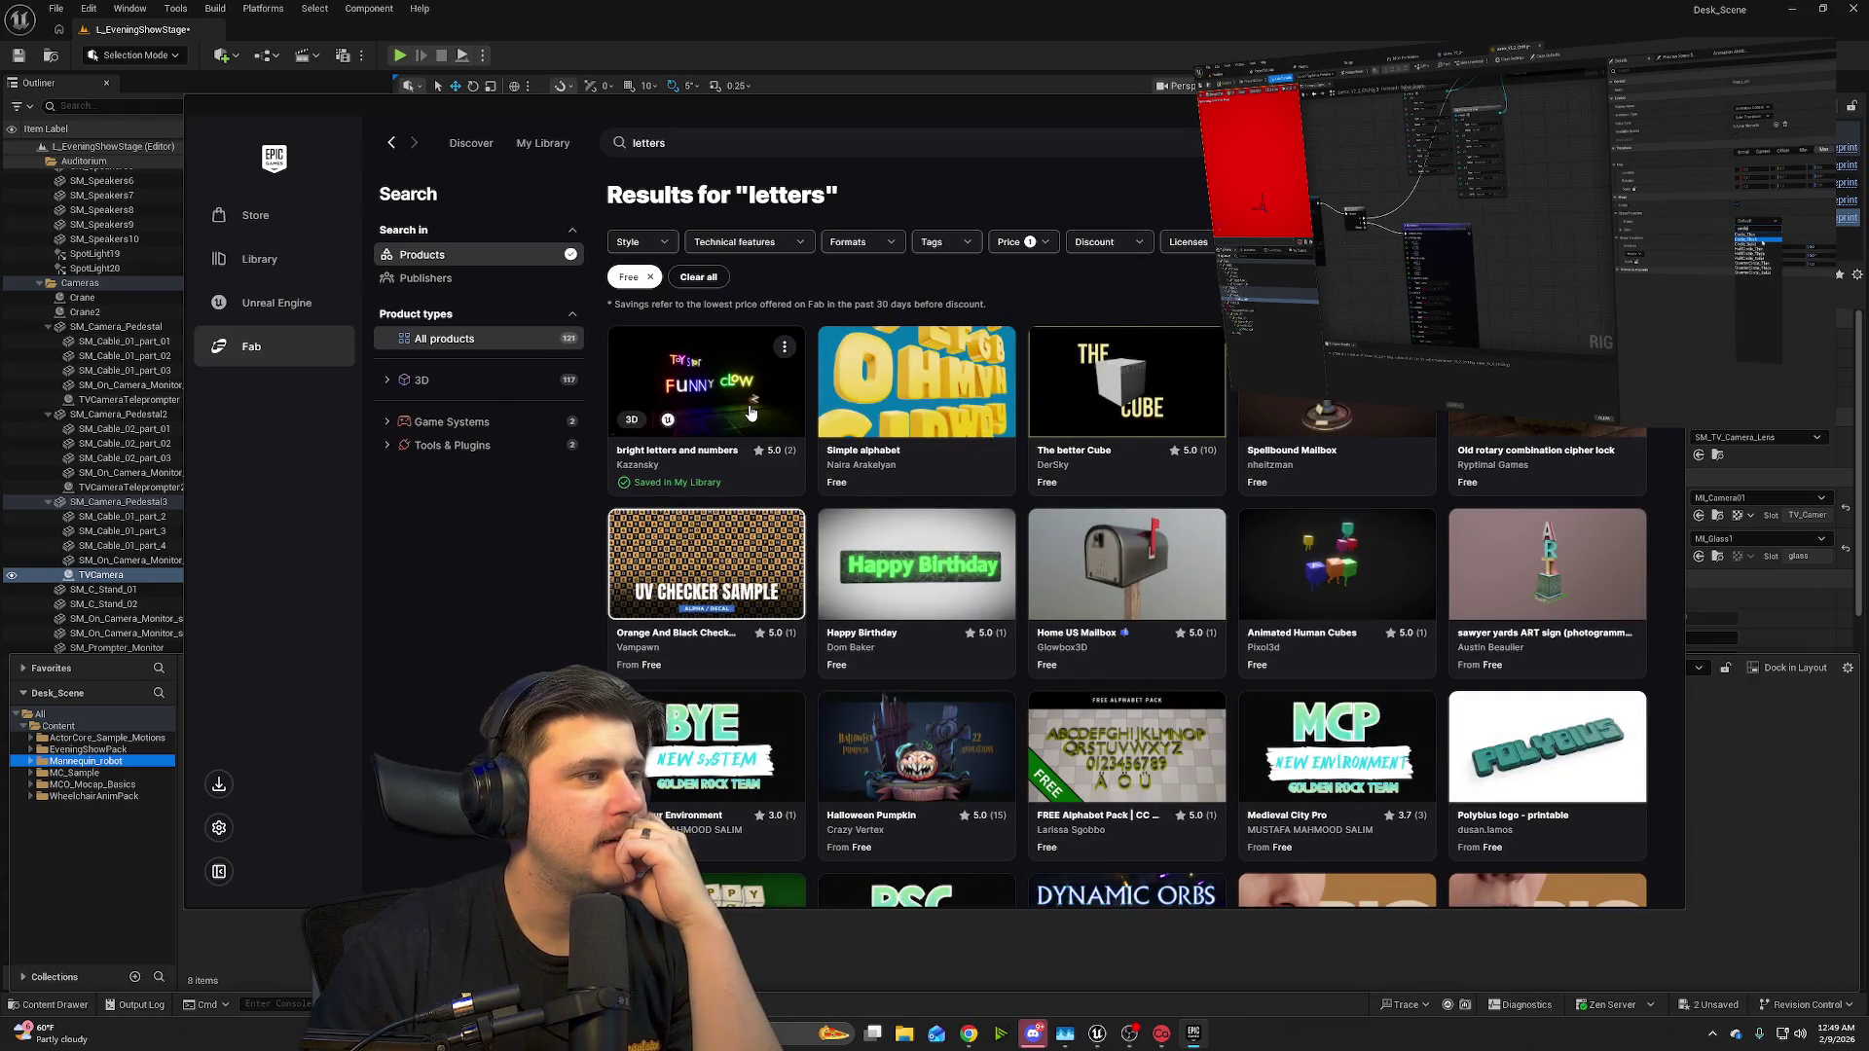
{"action": "left_click", "coordinate": [707, 481]}
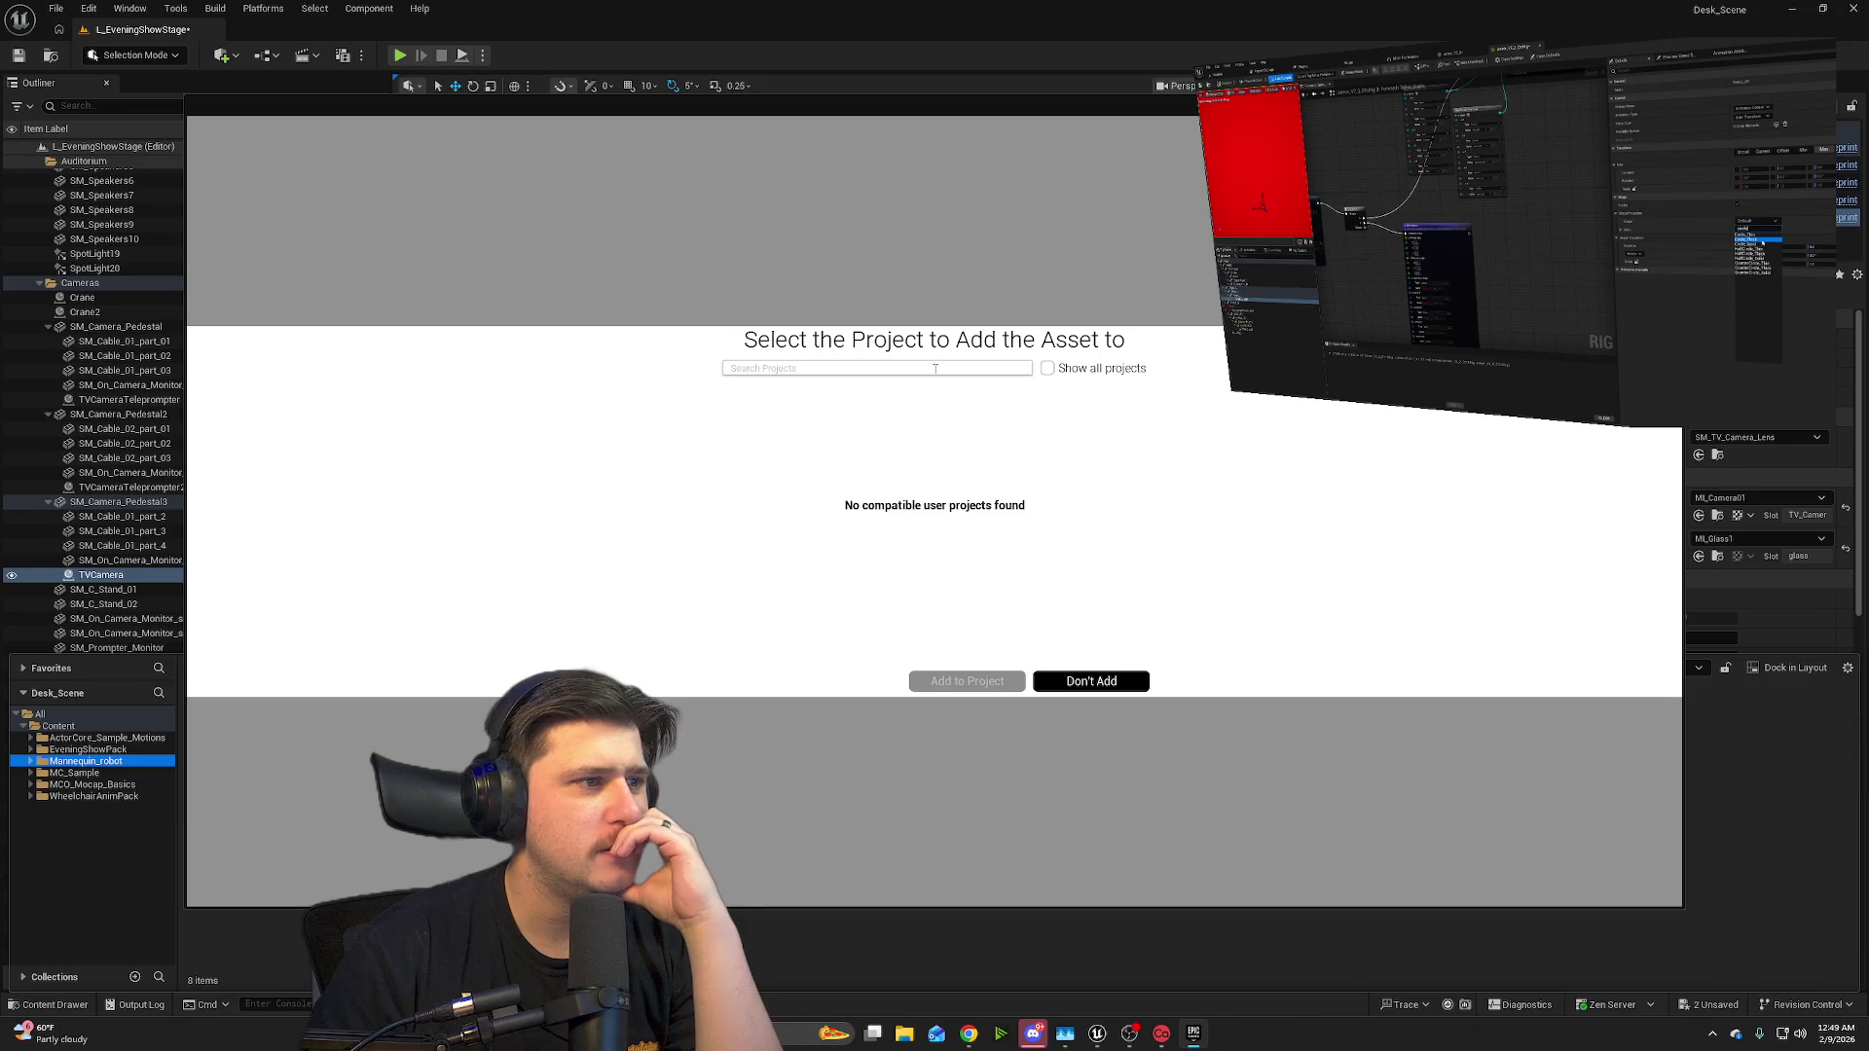
- Add the letters pack to Desk_Scene as version 5.5, then return to the Unreal editor's content
{"action": "left_click", "coordinate": [1046, 370]}
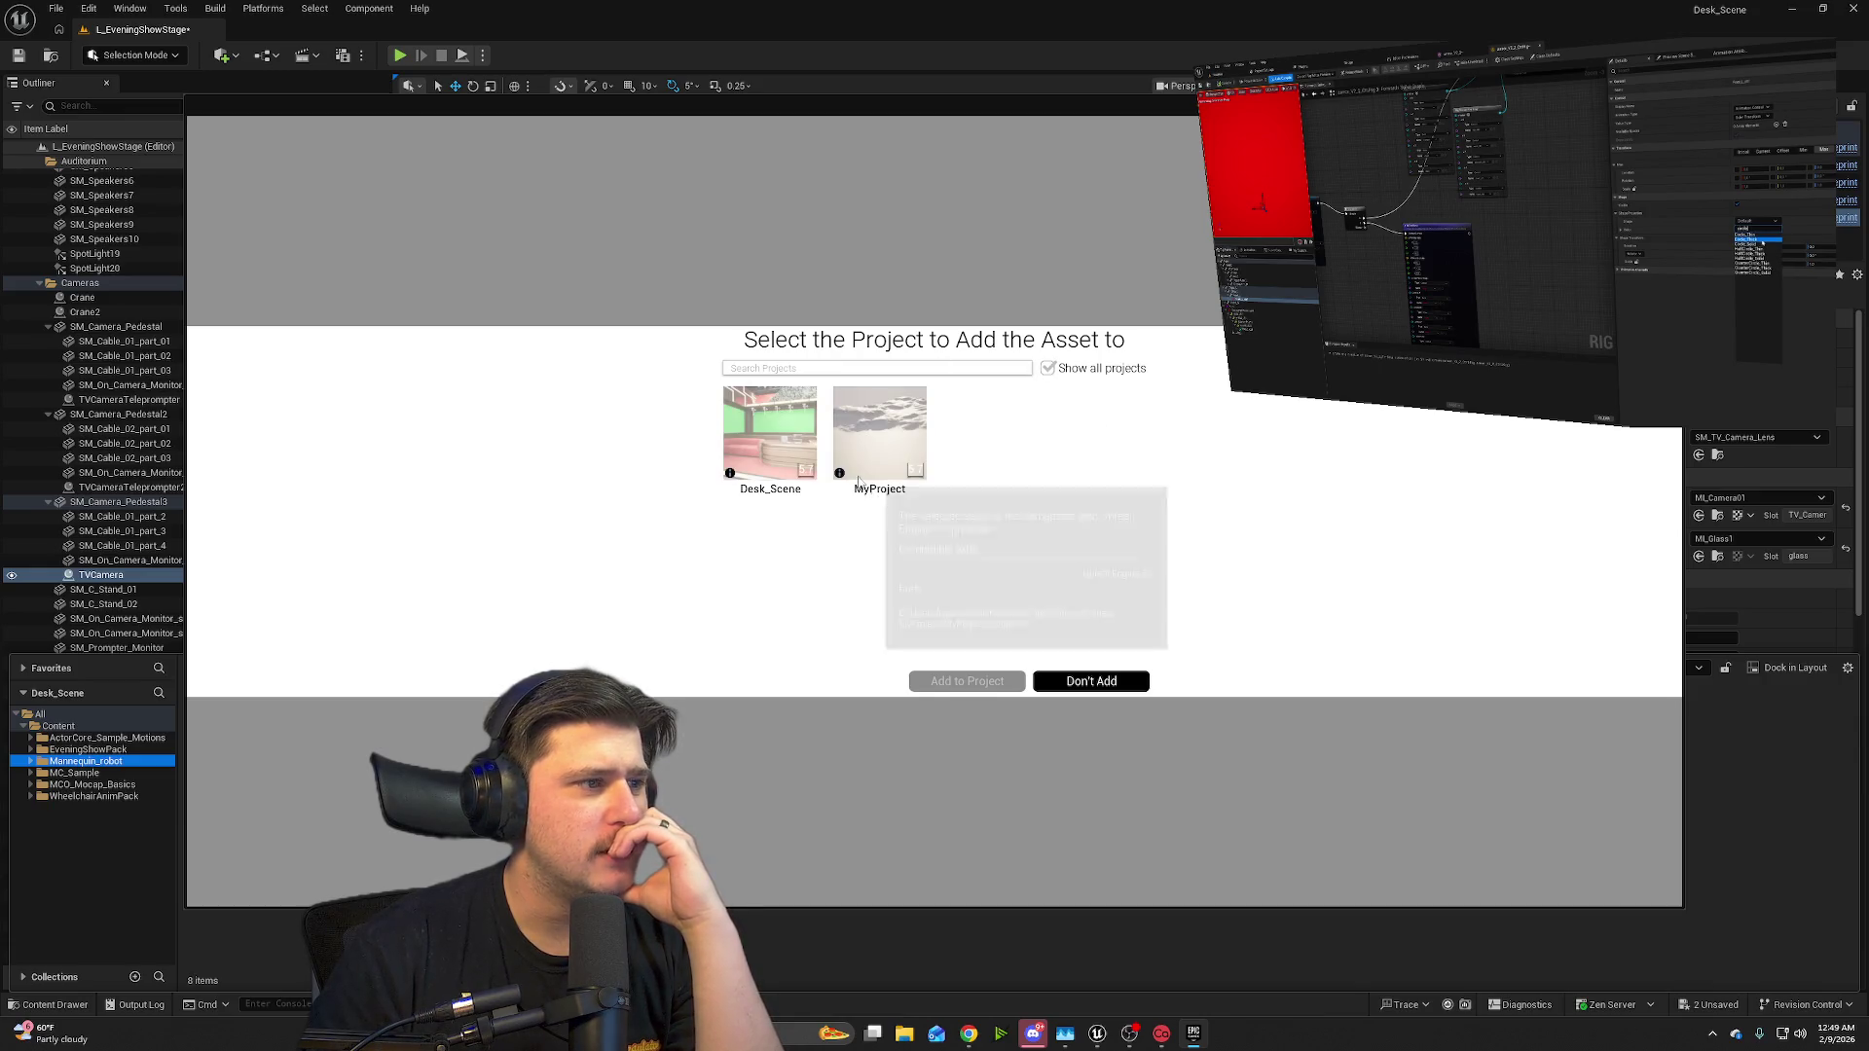
{"action": "left_click", "coordinate": [813, 656]}
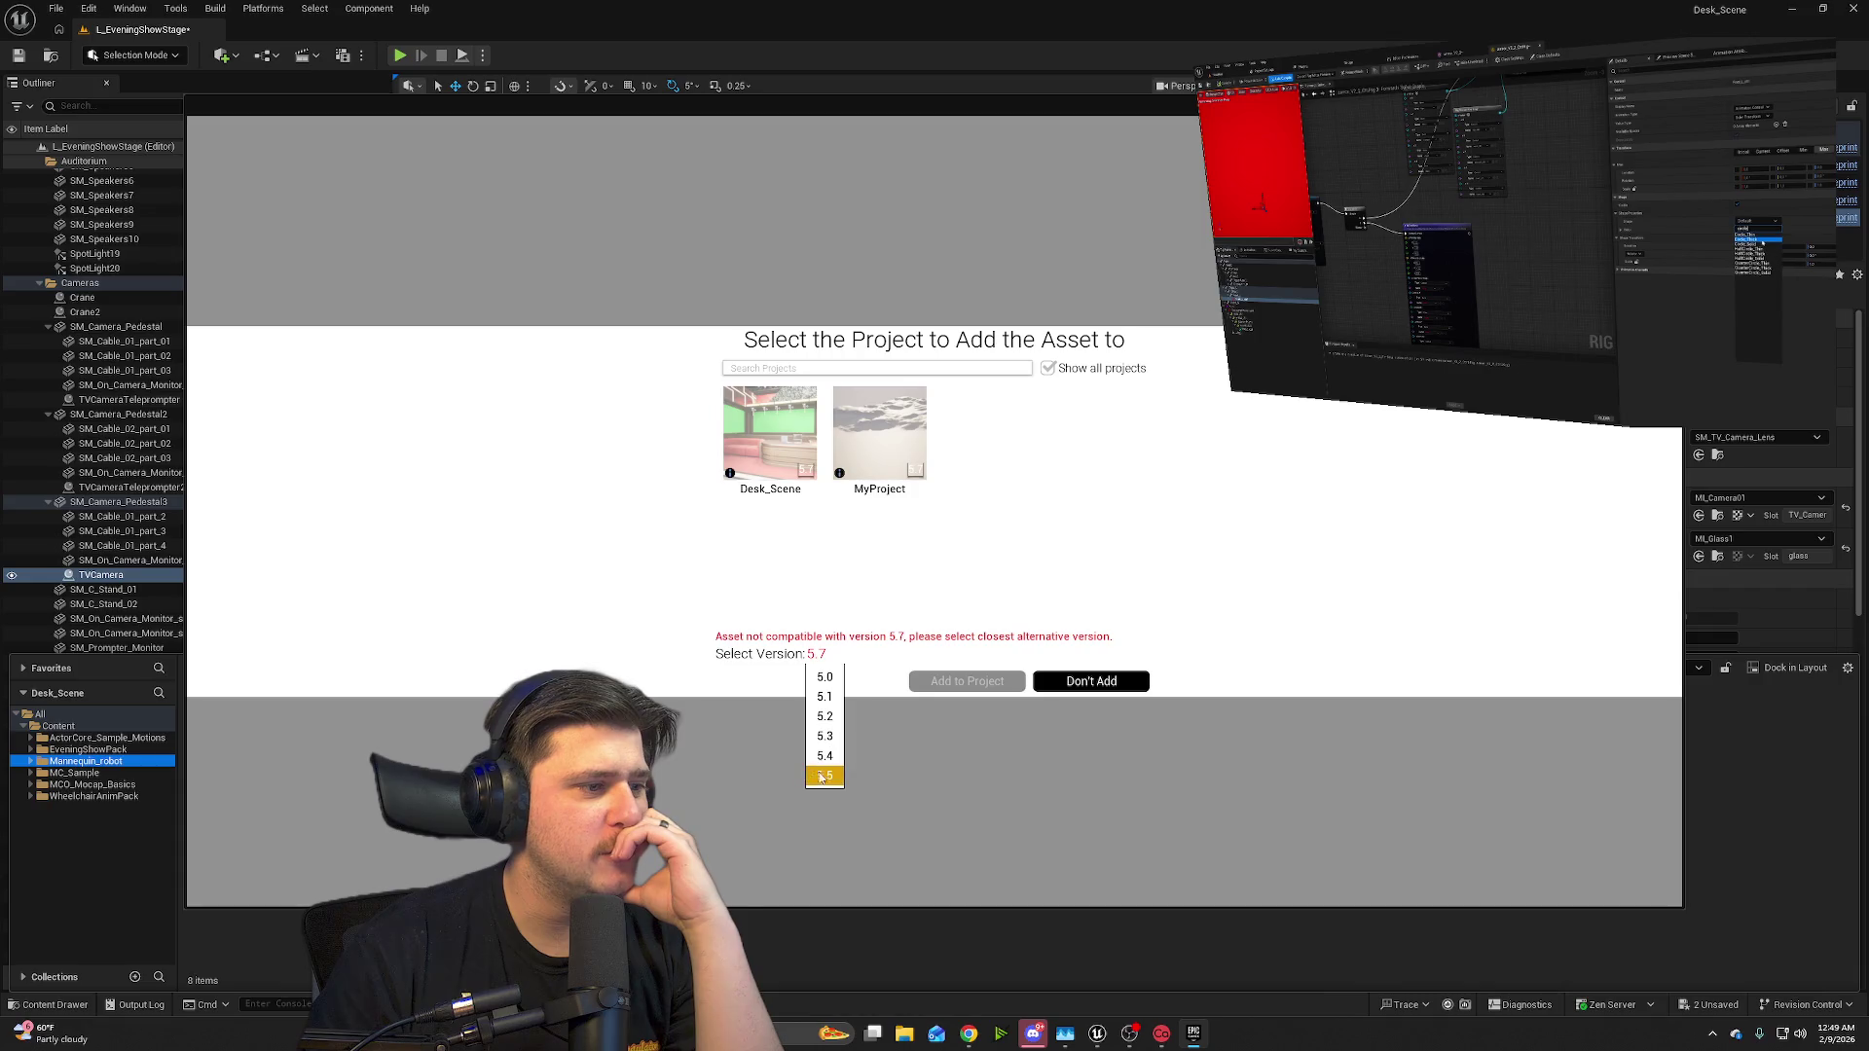
{"action": "left_click", "coordinate": [820, 775]}
{"action": "left_click", "coordinate": [1000, 682]}
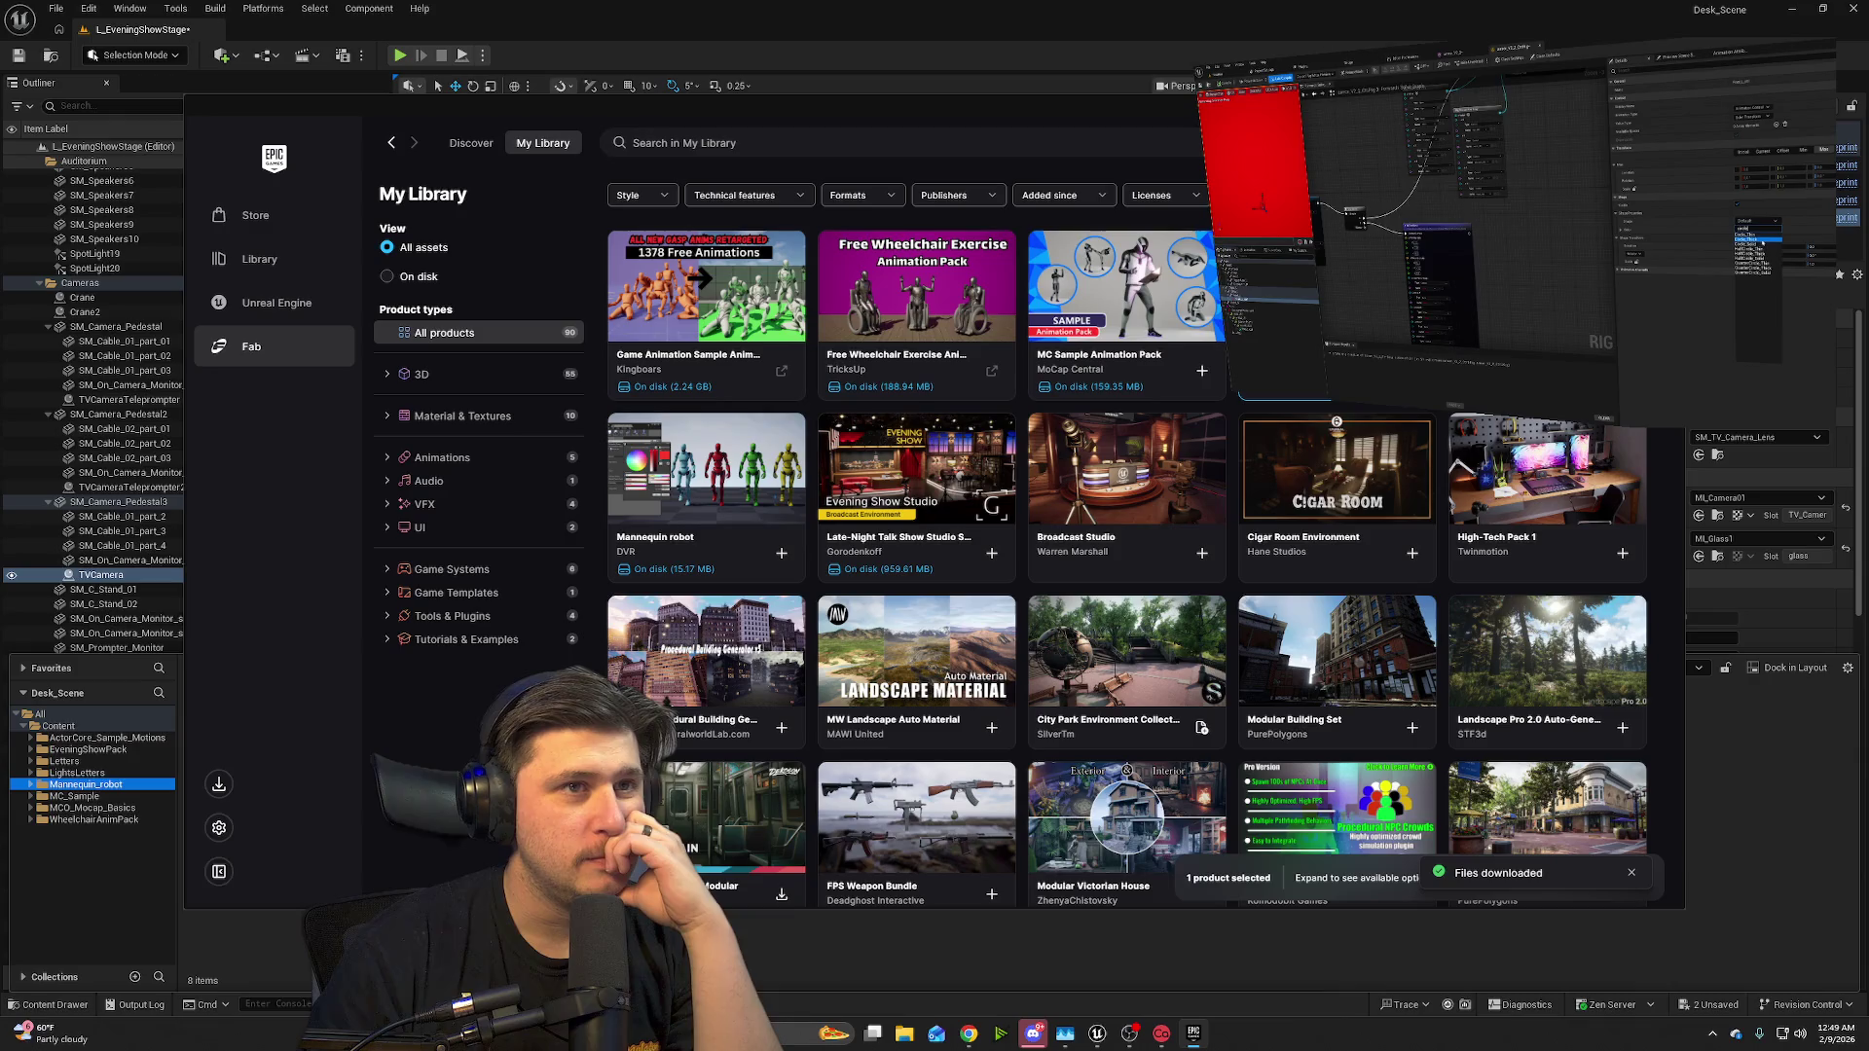
{"action": "key", "text": "alt+Tab"}
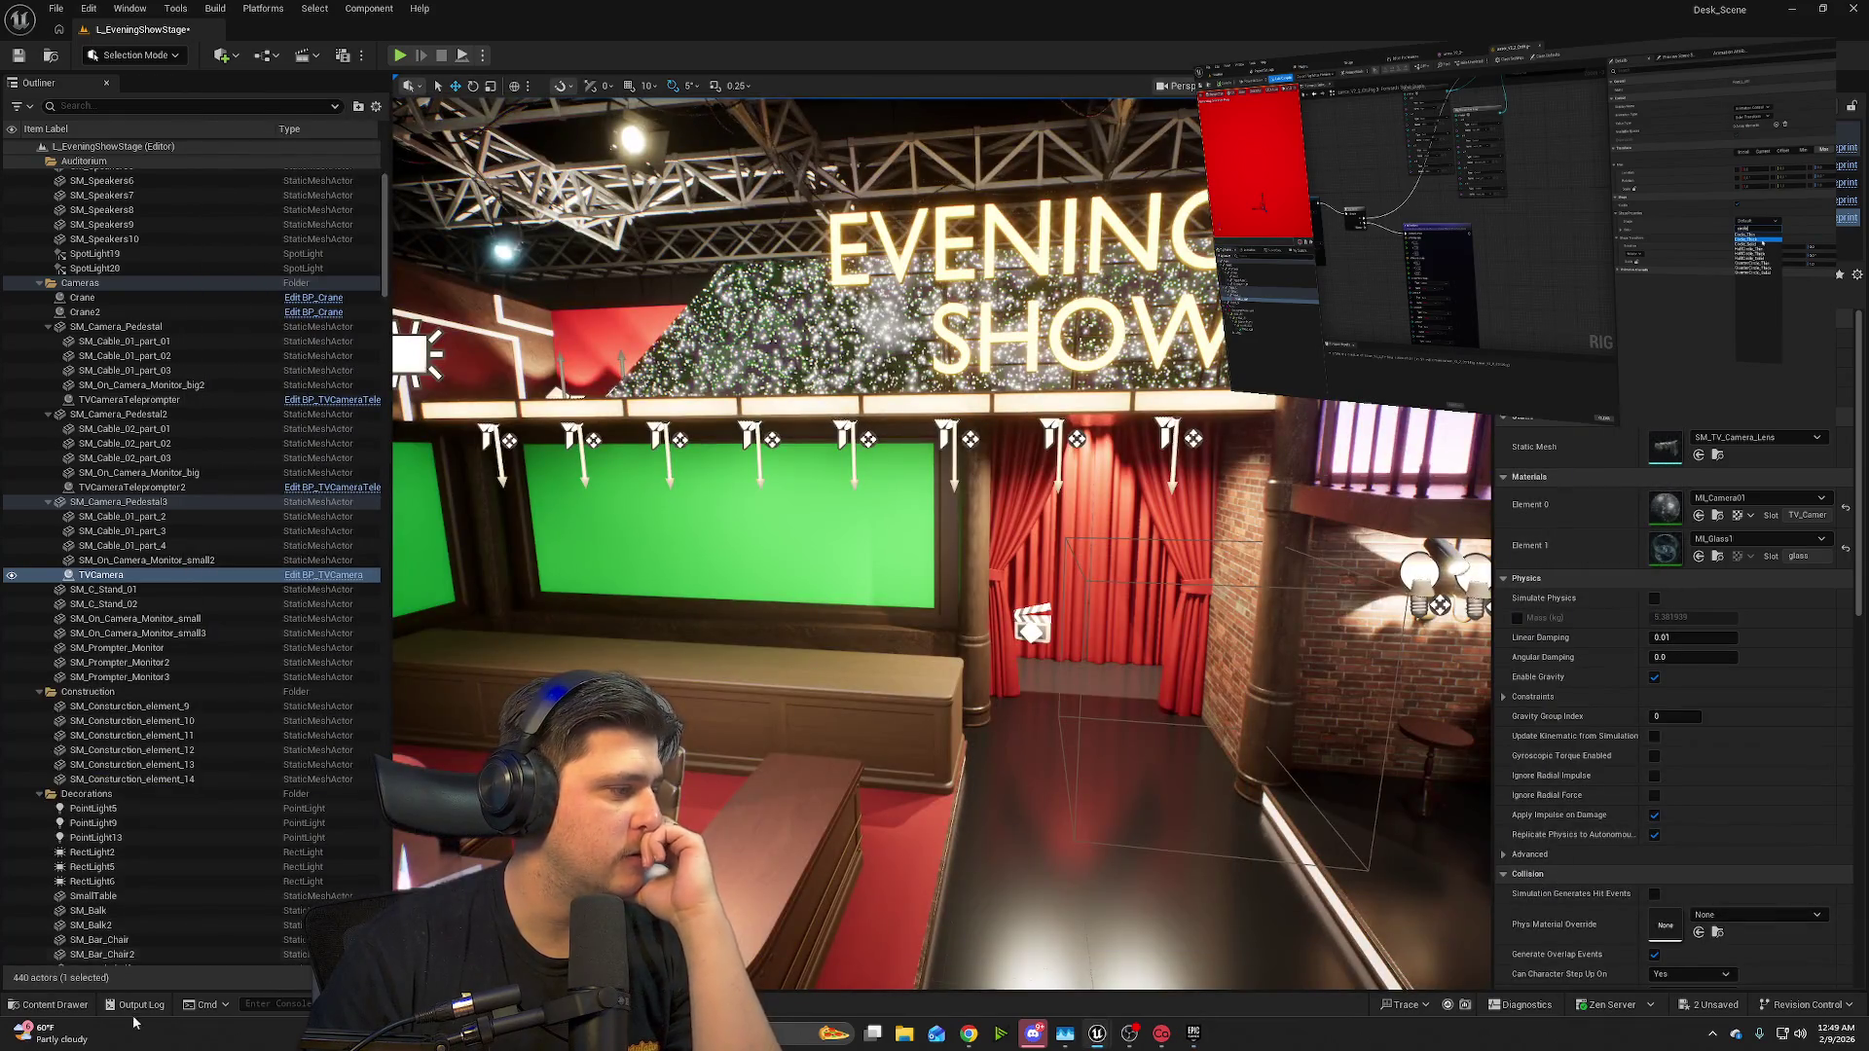
{"action": "left_click", "coordinate": [55, 1004]}
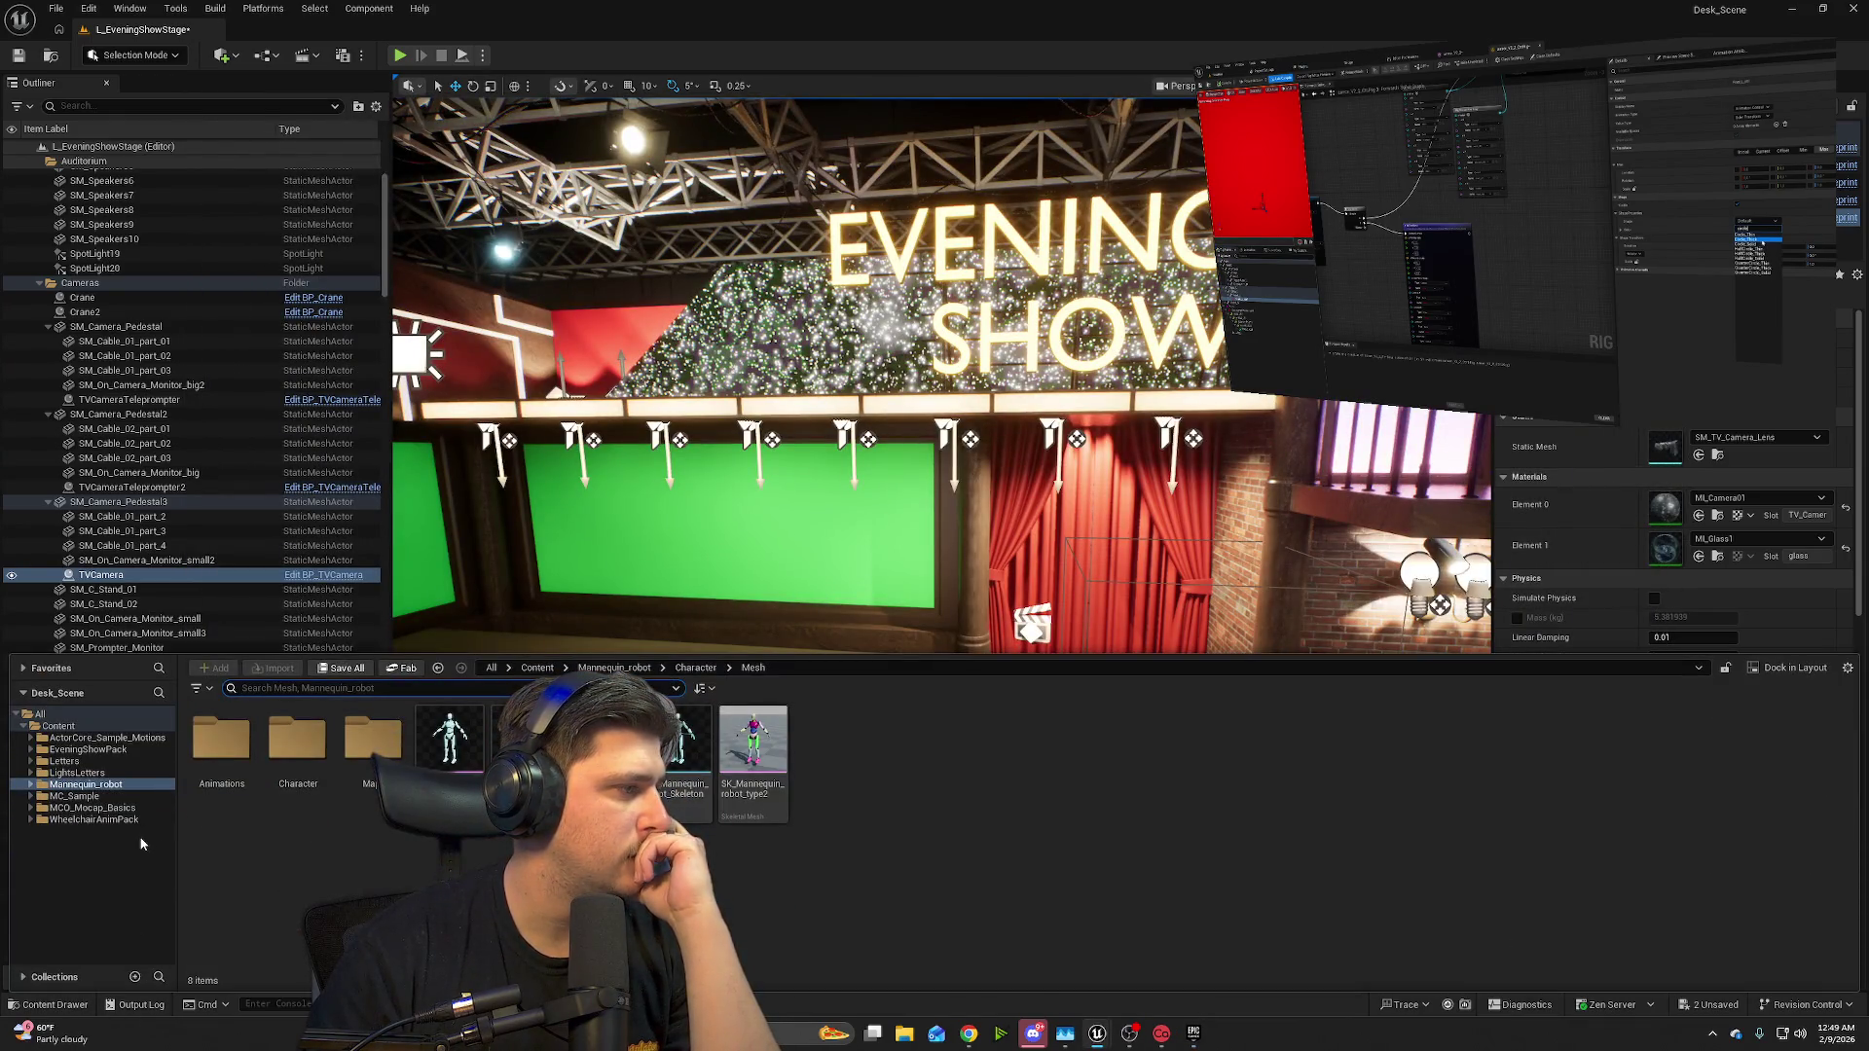
- Drag SM_Letters_D from LightsLetters > StaticMesh into the stage viewport
{"action": "left_click", "coordinate": [77, 772]}
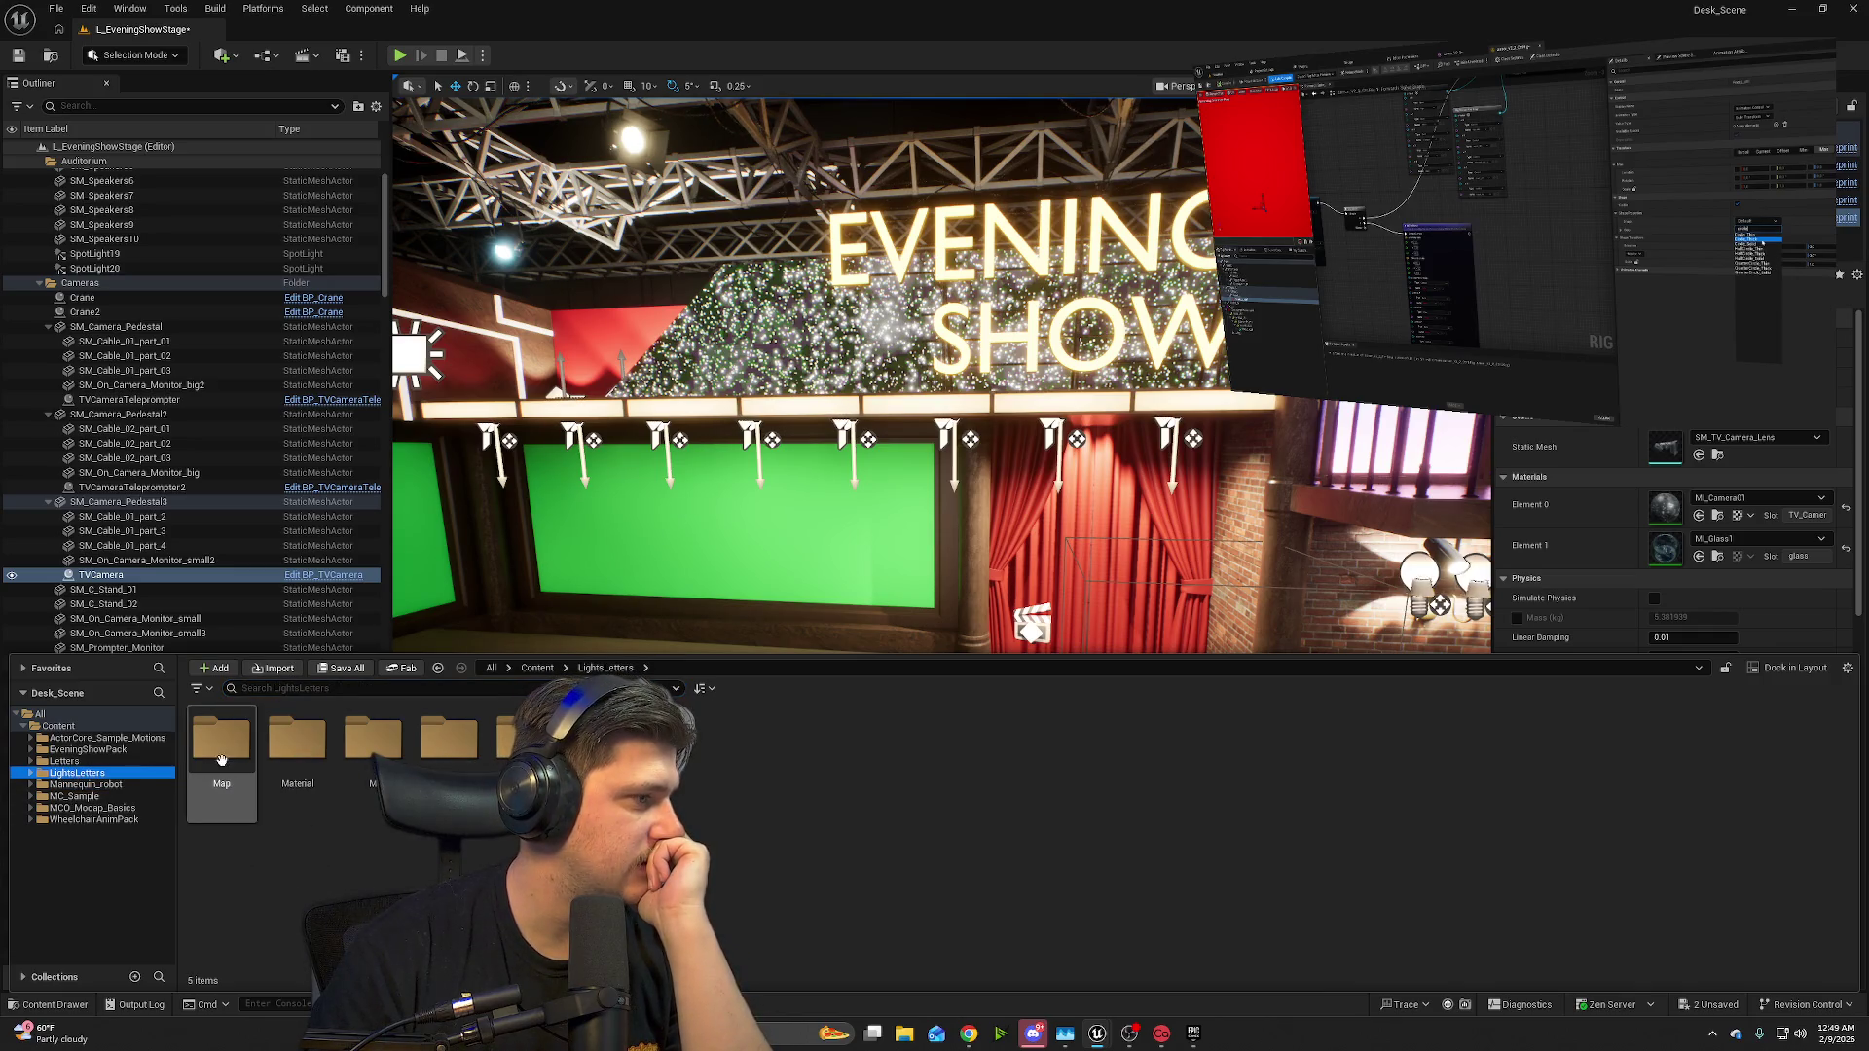
{"action": "left_click", "coordinate": [436, 747]}
{"action": "double_click", "coordinate": [436, 747]}
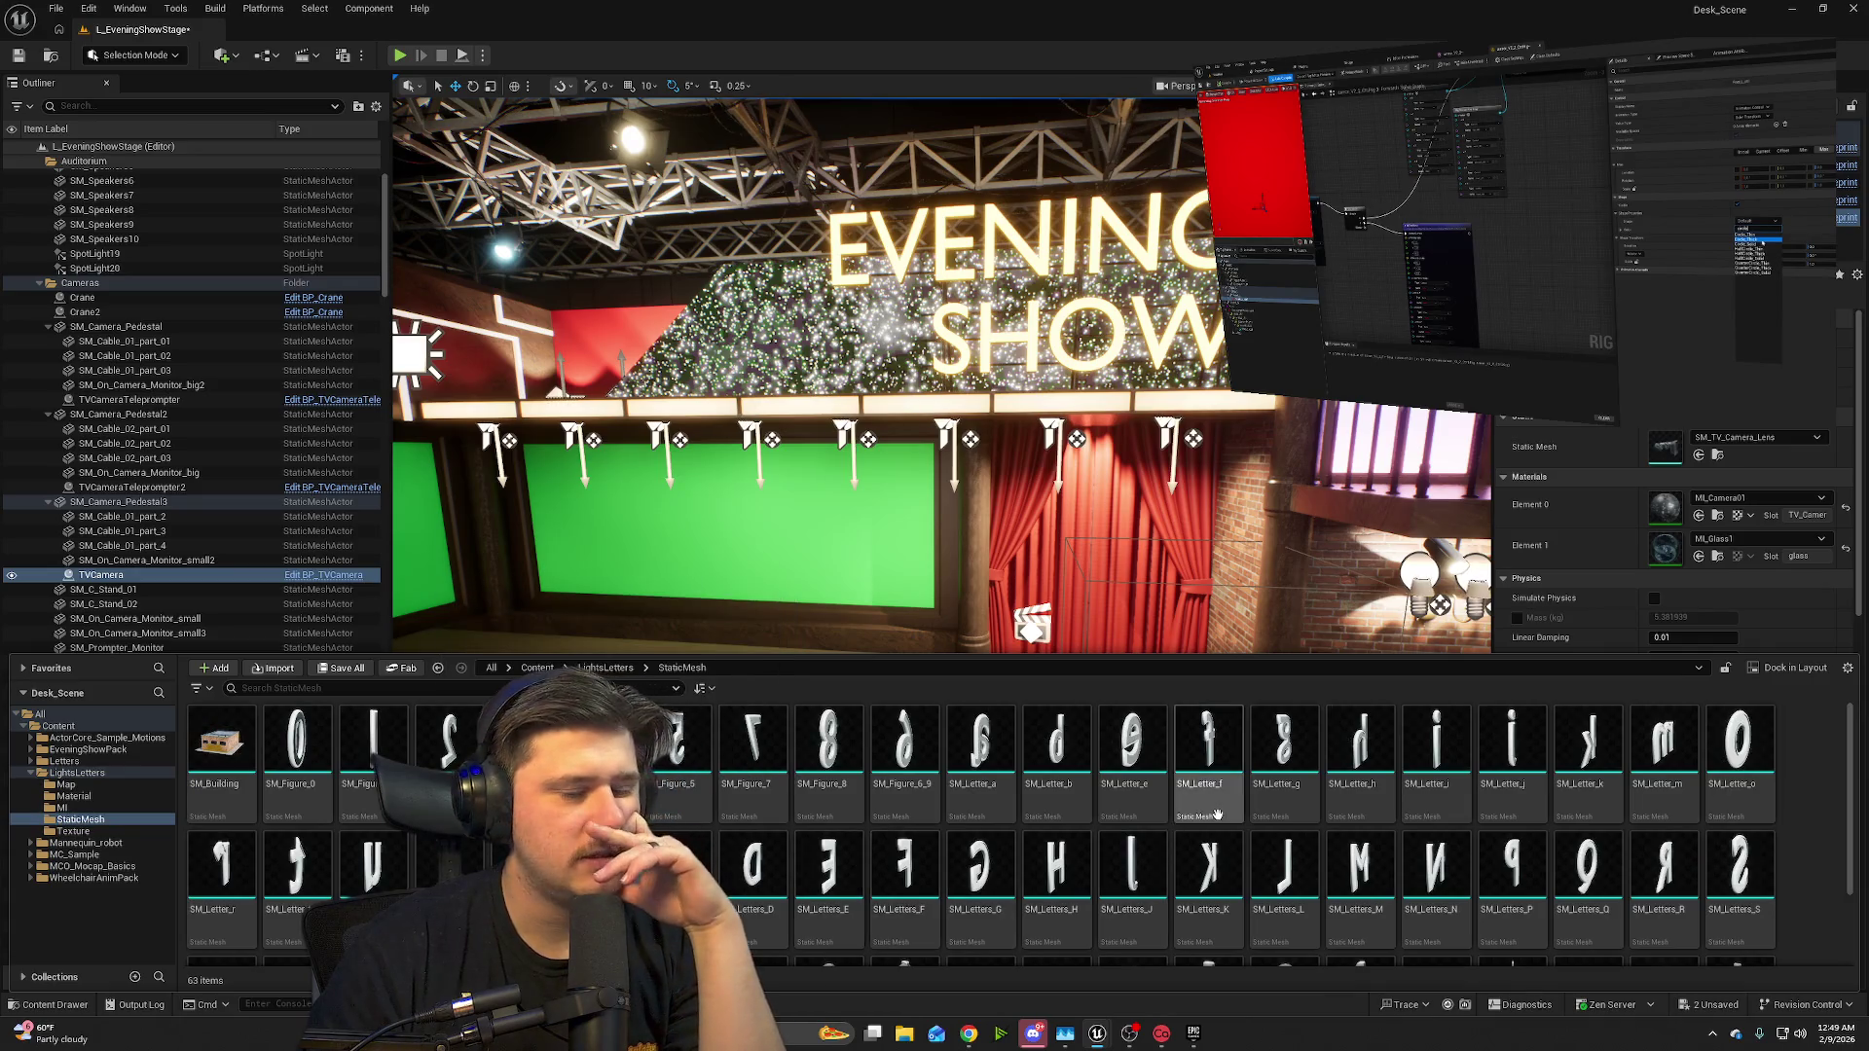
{"action": "scroll", "coordinate": [808, 837], "scroll_direction": "down", "scroll_amount": 2}
{"action": "left_click", "coordinate": [776, 766]}
{"action": "mouse_move", "coordinate": [769, 764]}
{"action": "left_mouse_down"}
{"action": "mouse_move", "coordinate": [817, 439]}
{"action": "mouse_move", "coordinate": [833, 577]}
{"action": "left_mouse_up"}
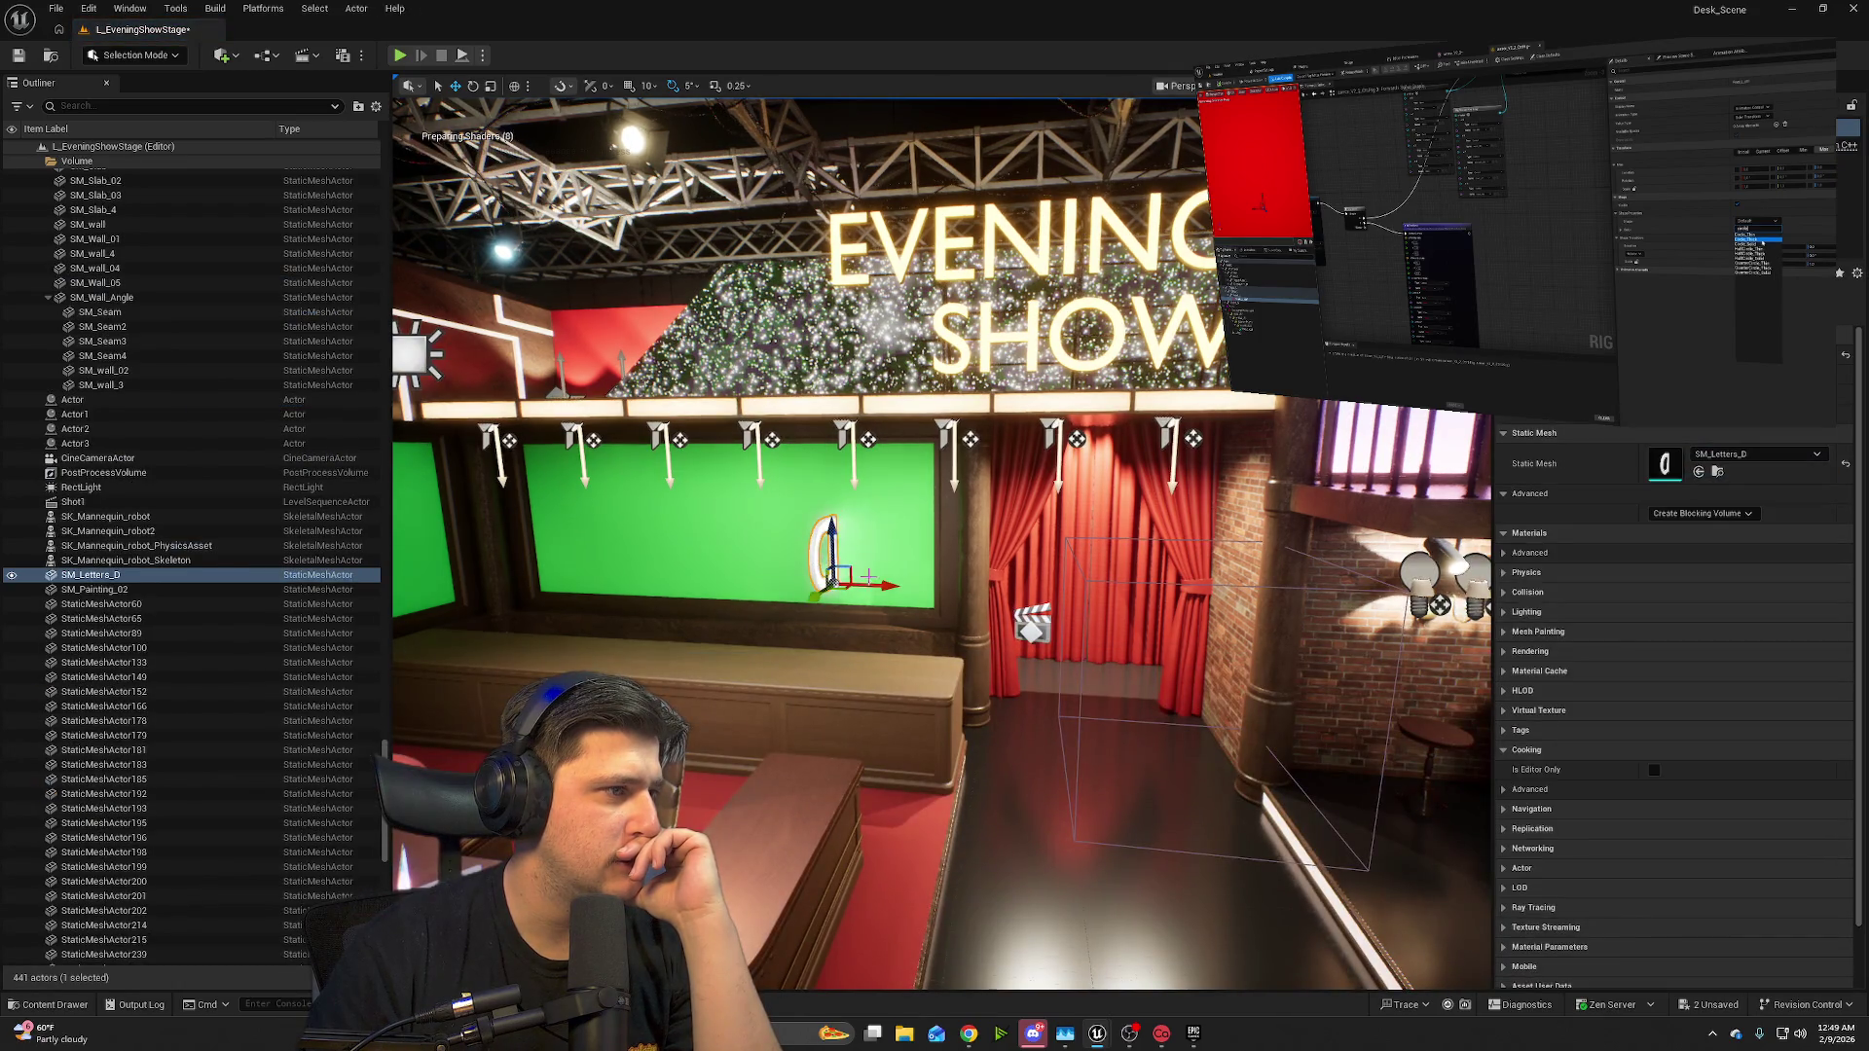
- Move the D letter down toward the camera and rotate it -90° on Z to face the camera
{"action": "scroll", "coordinate": [868, 577], "scroll_direction": "up", "scroll_amount": 3}
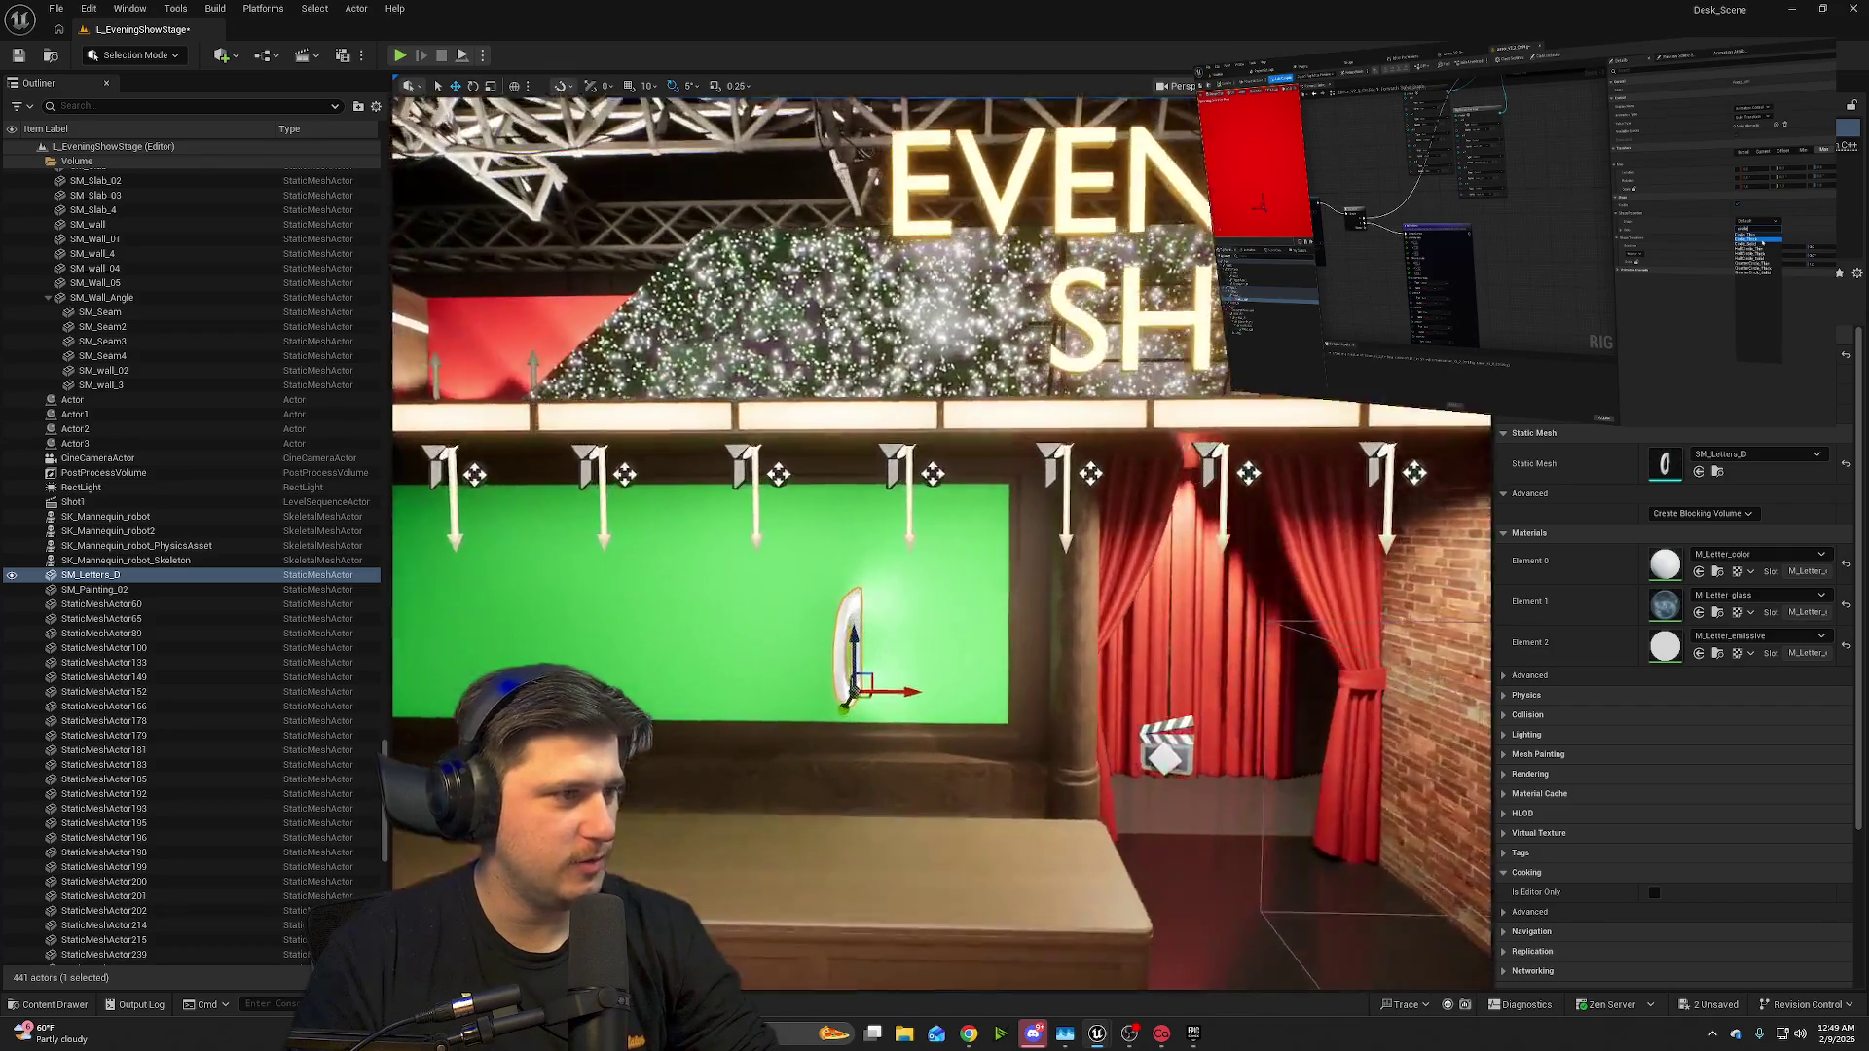
{"action": "scroll", "coordinate": [904, 697], "scroll_direction": "up", "scroll_amount": 3}
{"action": "left_click_drag", "start_coordinate": [915, 699], "coordinate": [892, 784]}
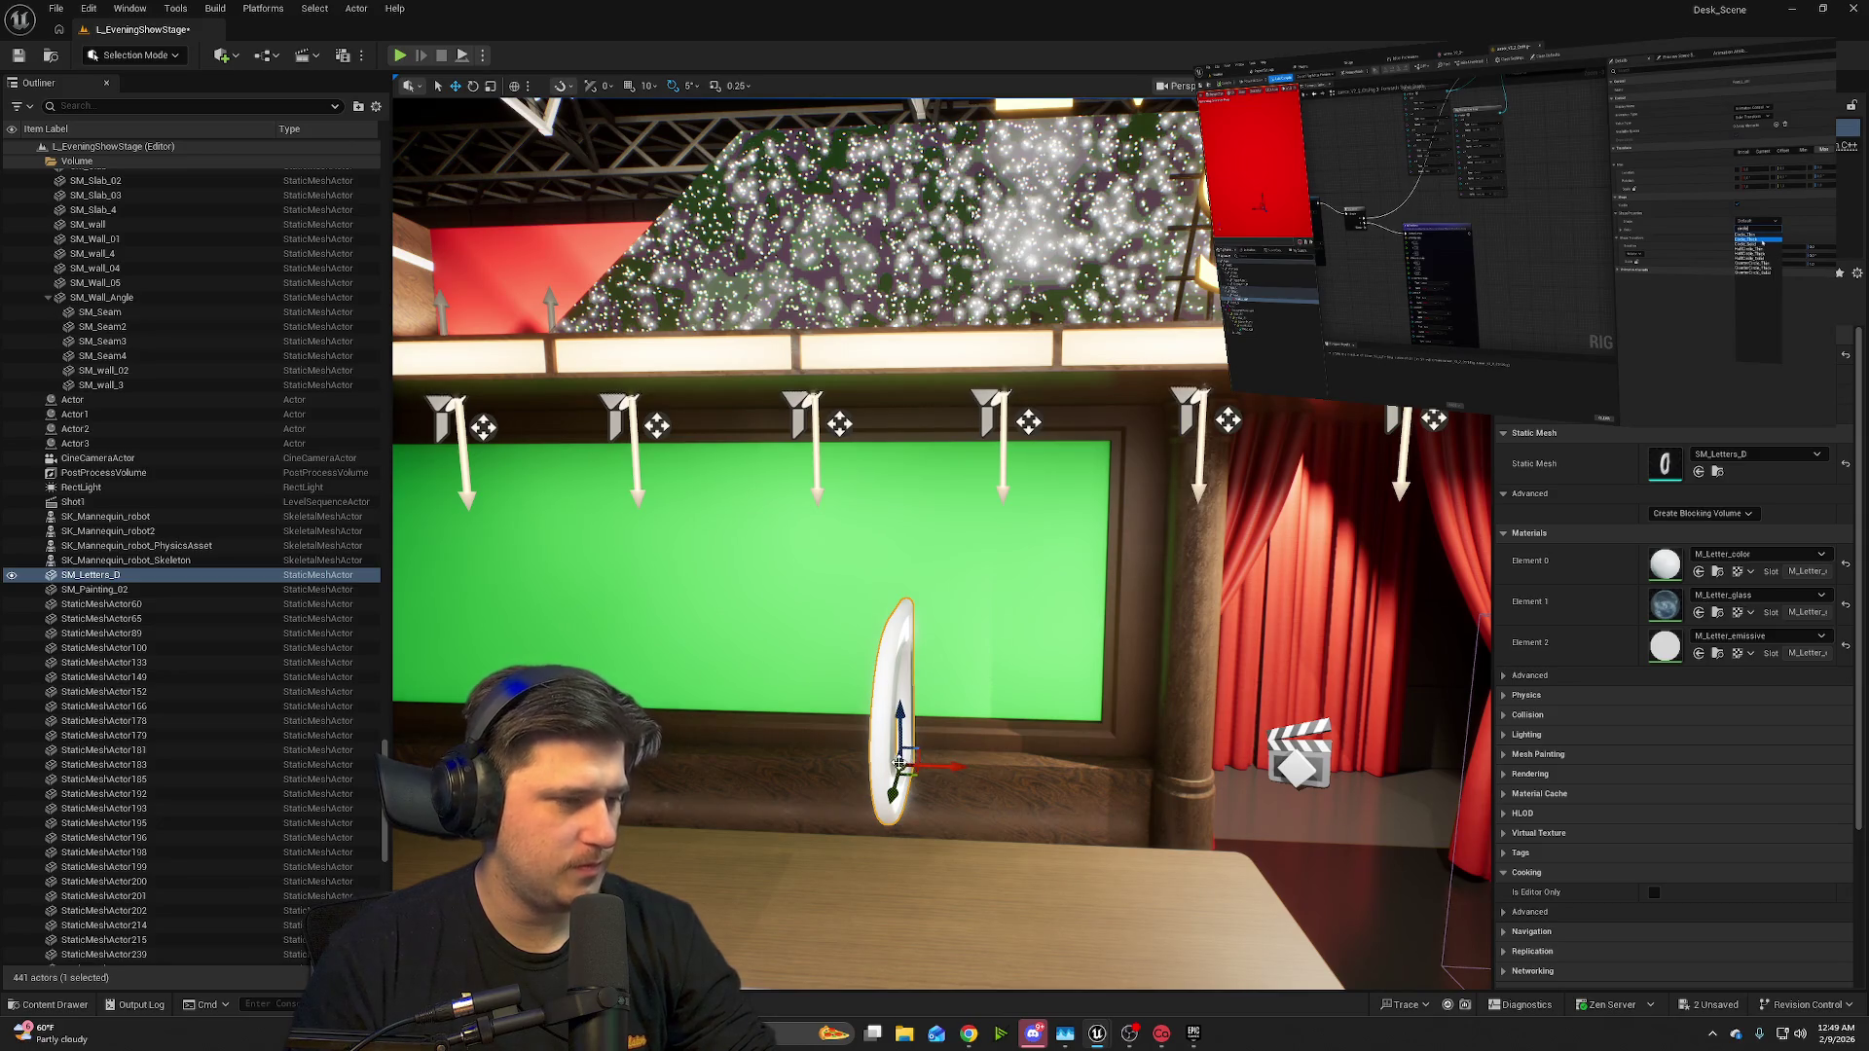
{"action": "key", "text": "e"}
{"action": "left_click_drag", "start_coordinate": [857, 803], "coordinate": [935, 808]}
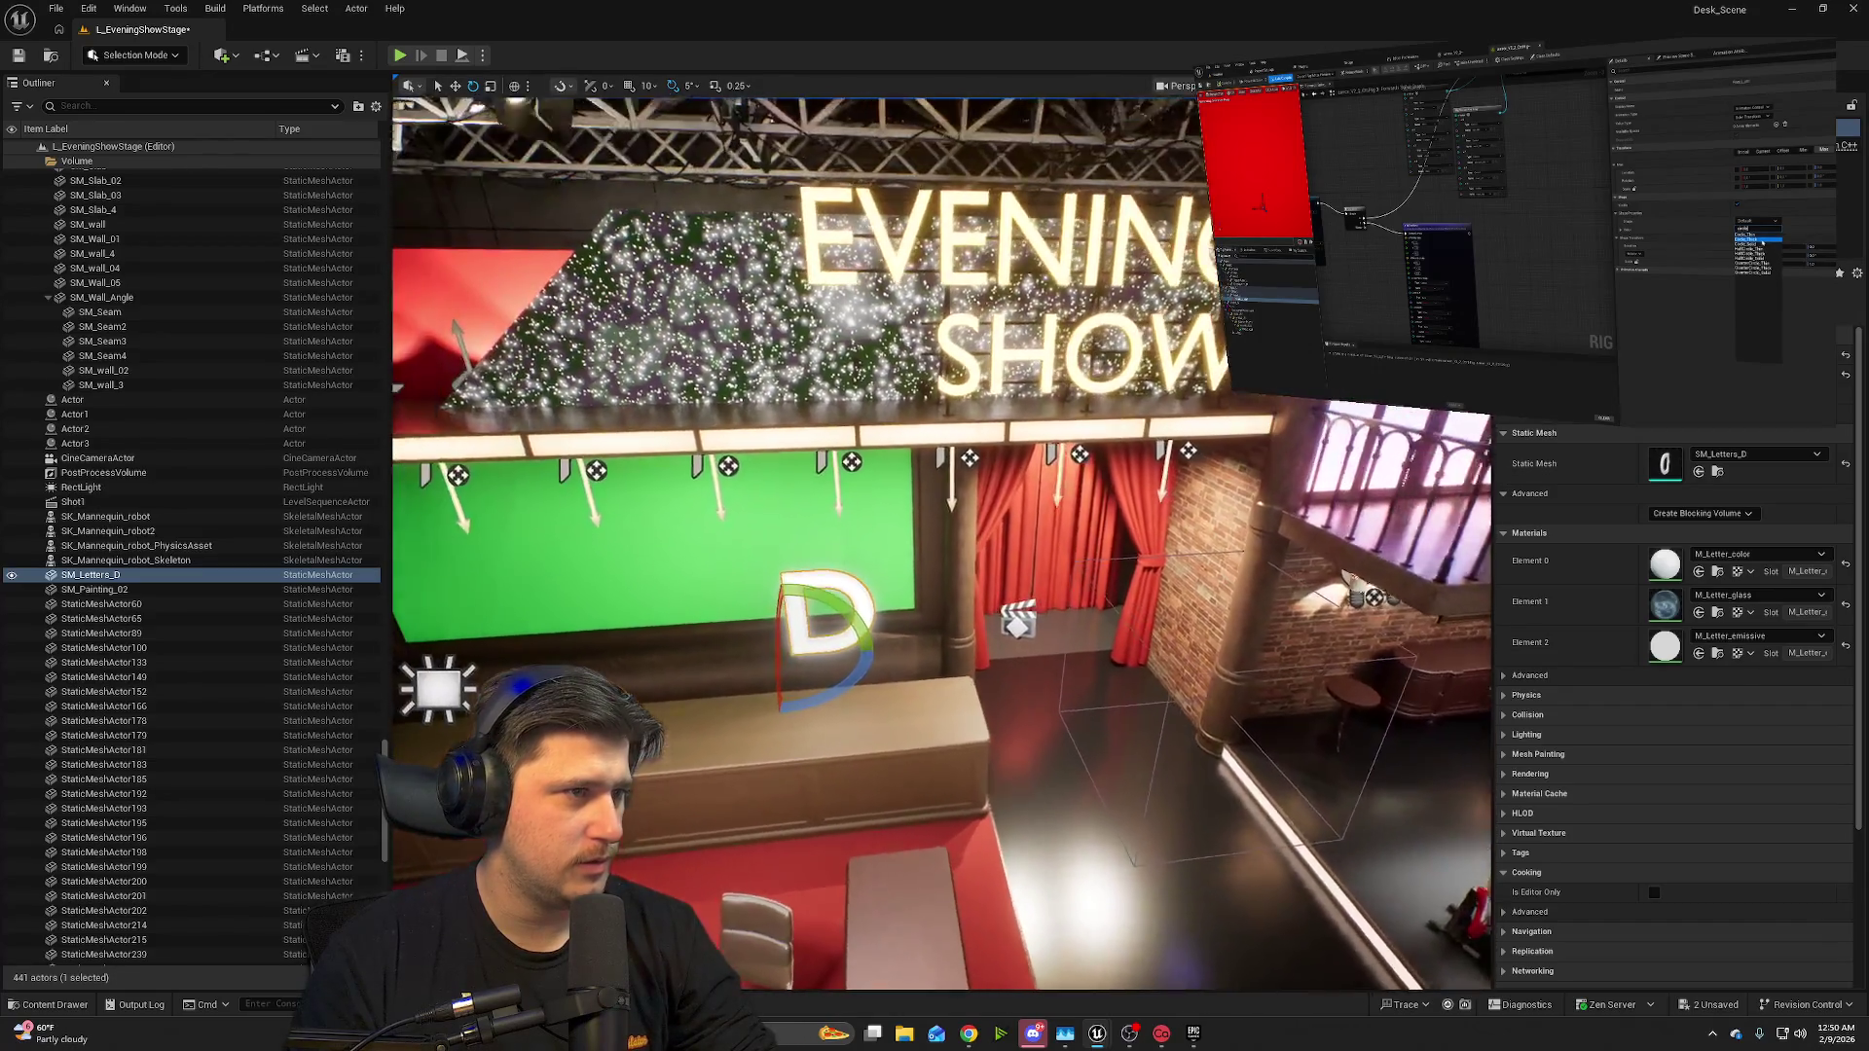
{"action": "left_click", "coordinate": [943, 288]}
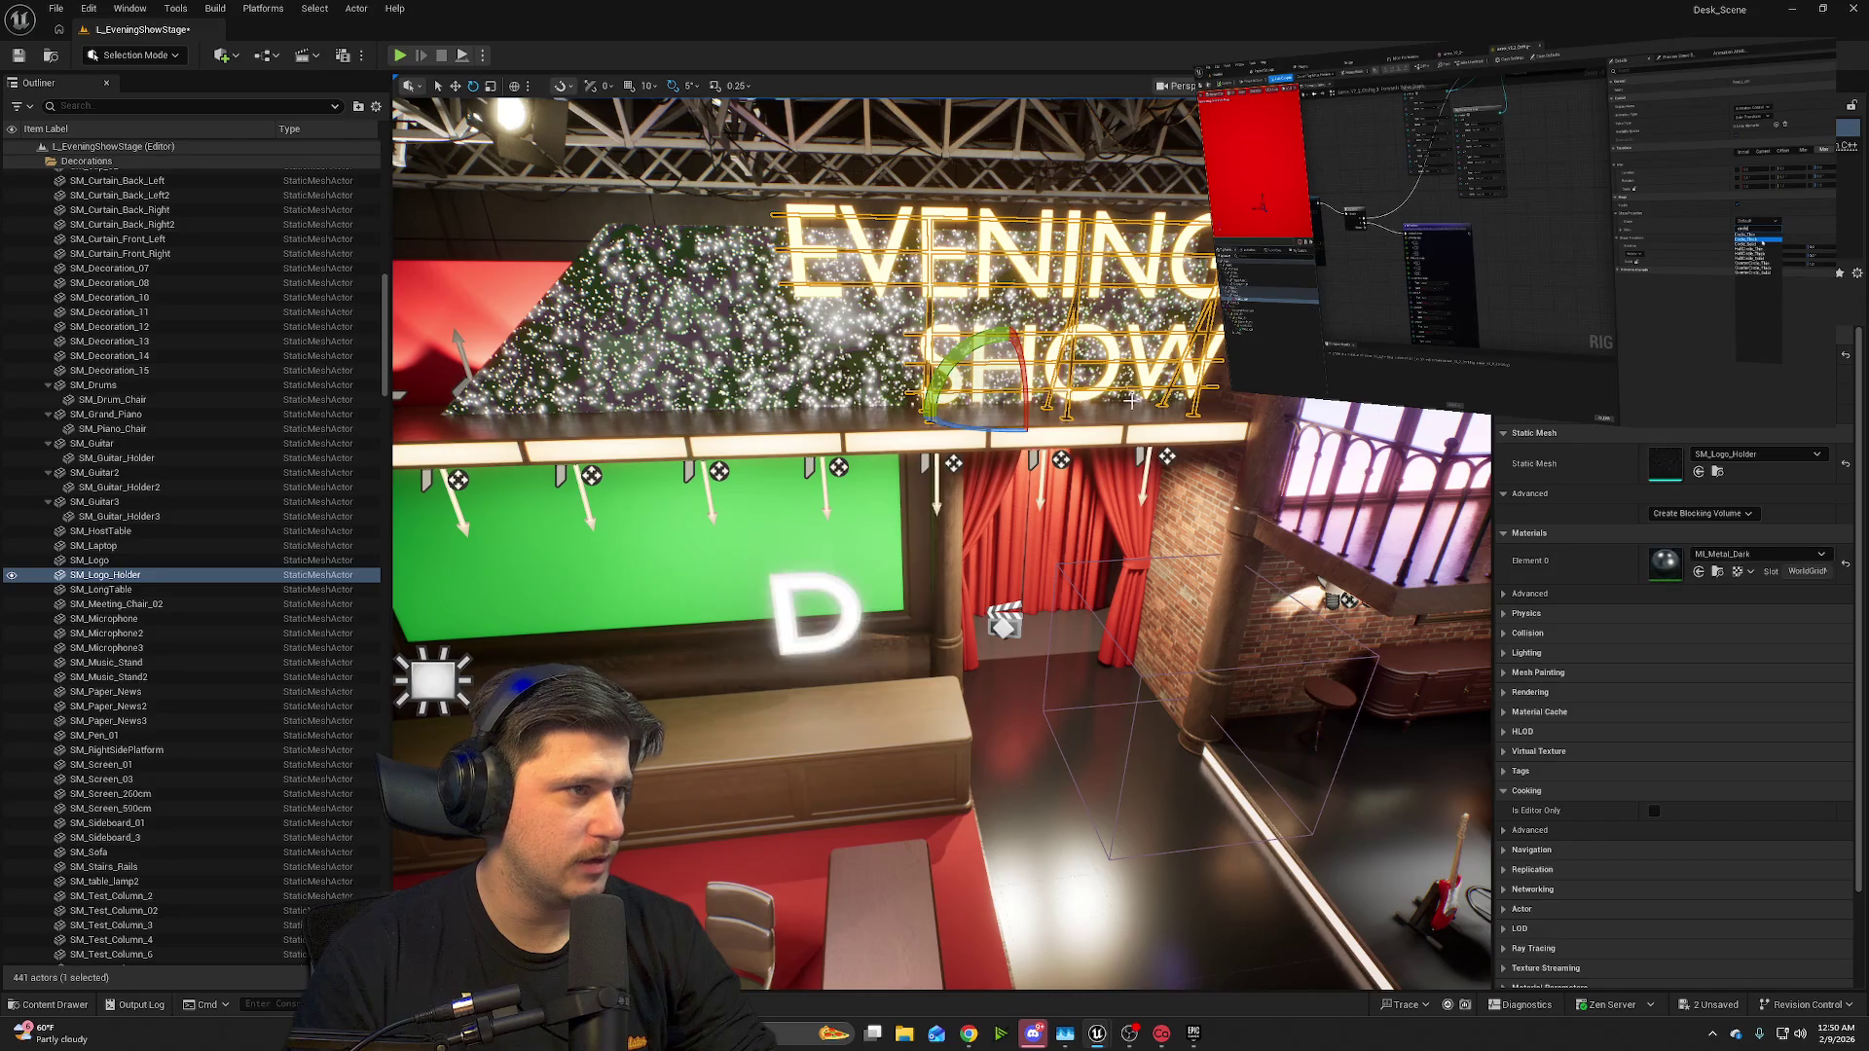
- Delete the EVENING SHOW sign (SM_Logo), confirming despite its references
{"action": "left_click", "coordinate": [895, 235]}
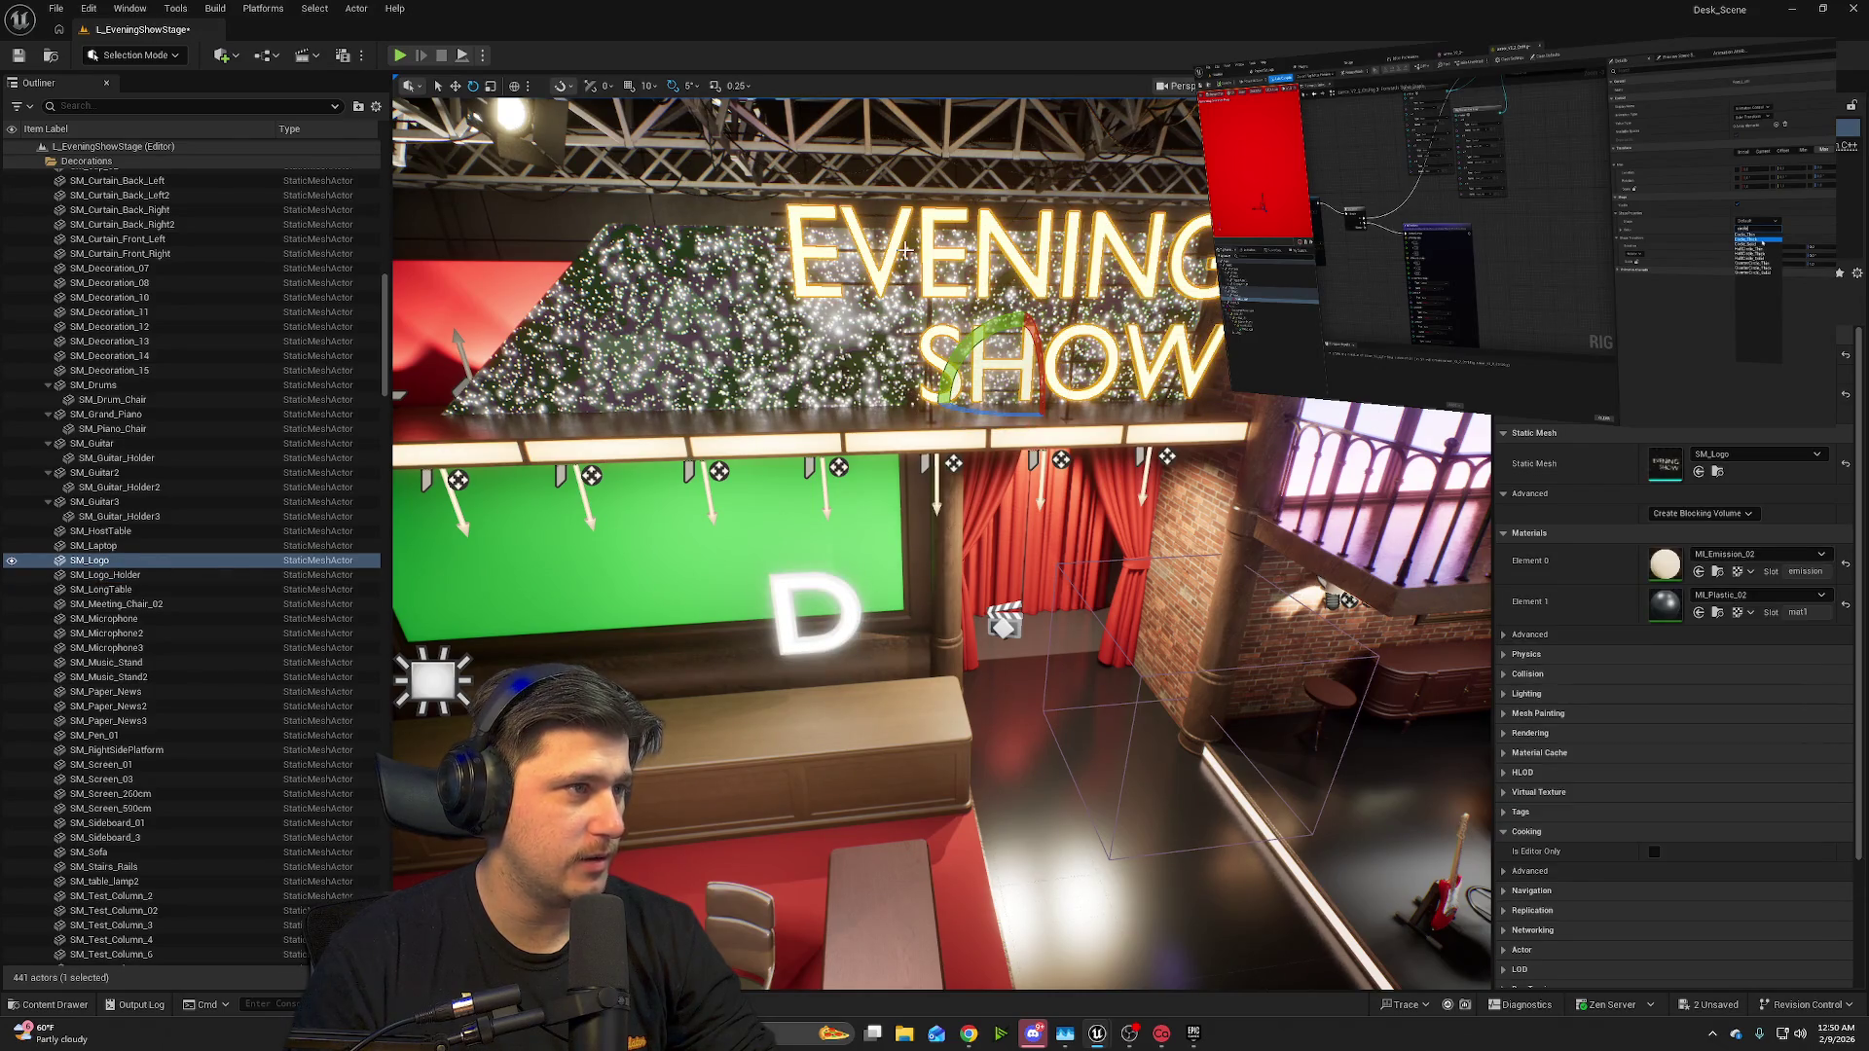
{"action": "key", "text": "Delete"}
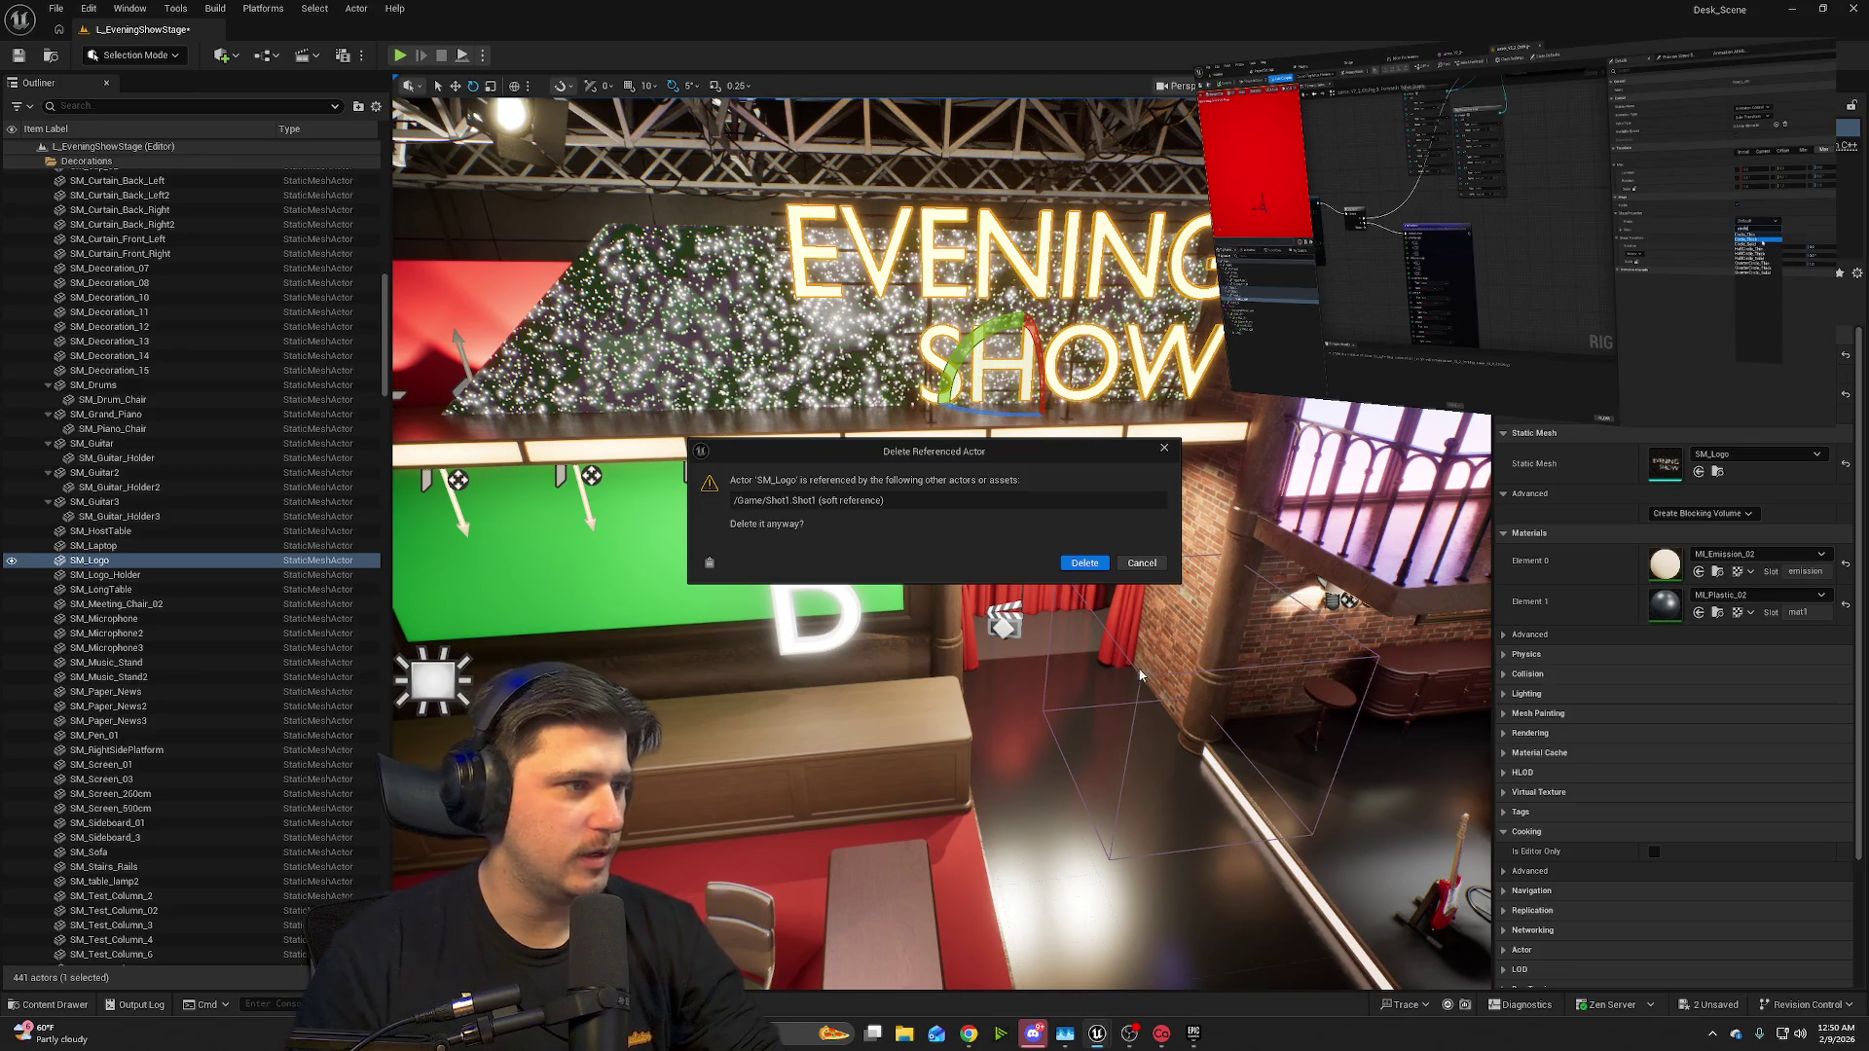
{"action": "left_click", "coordinate": [1084, 563]}
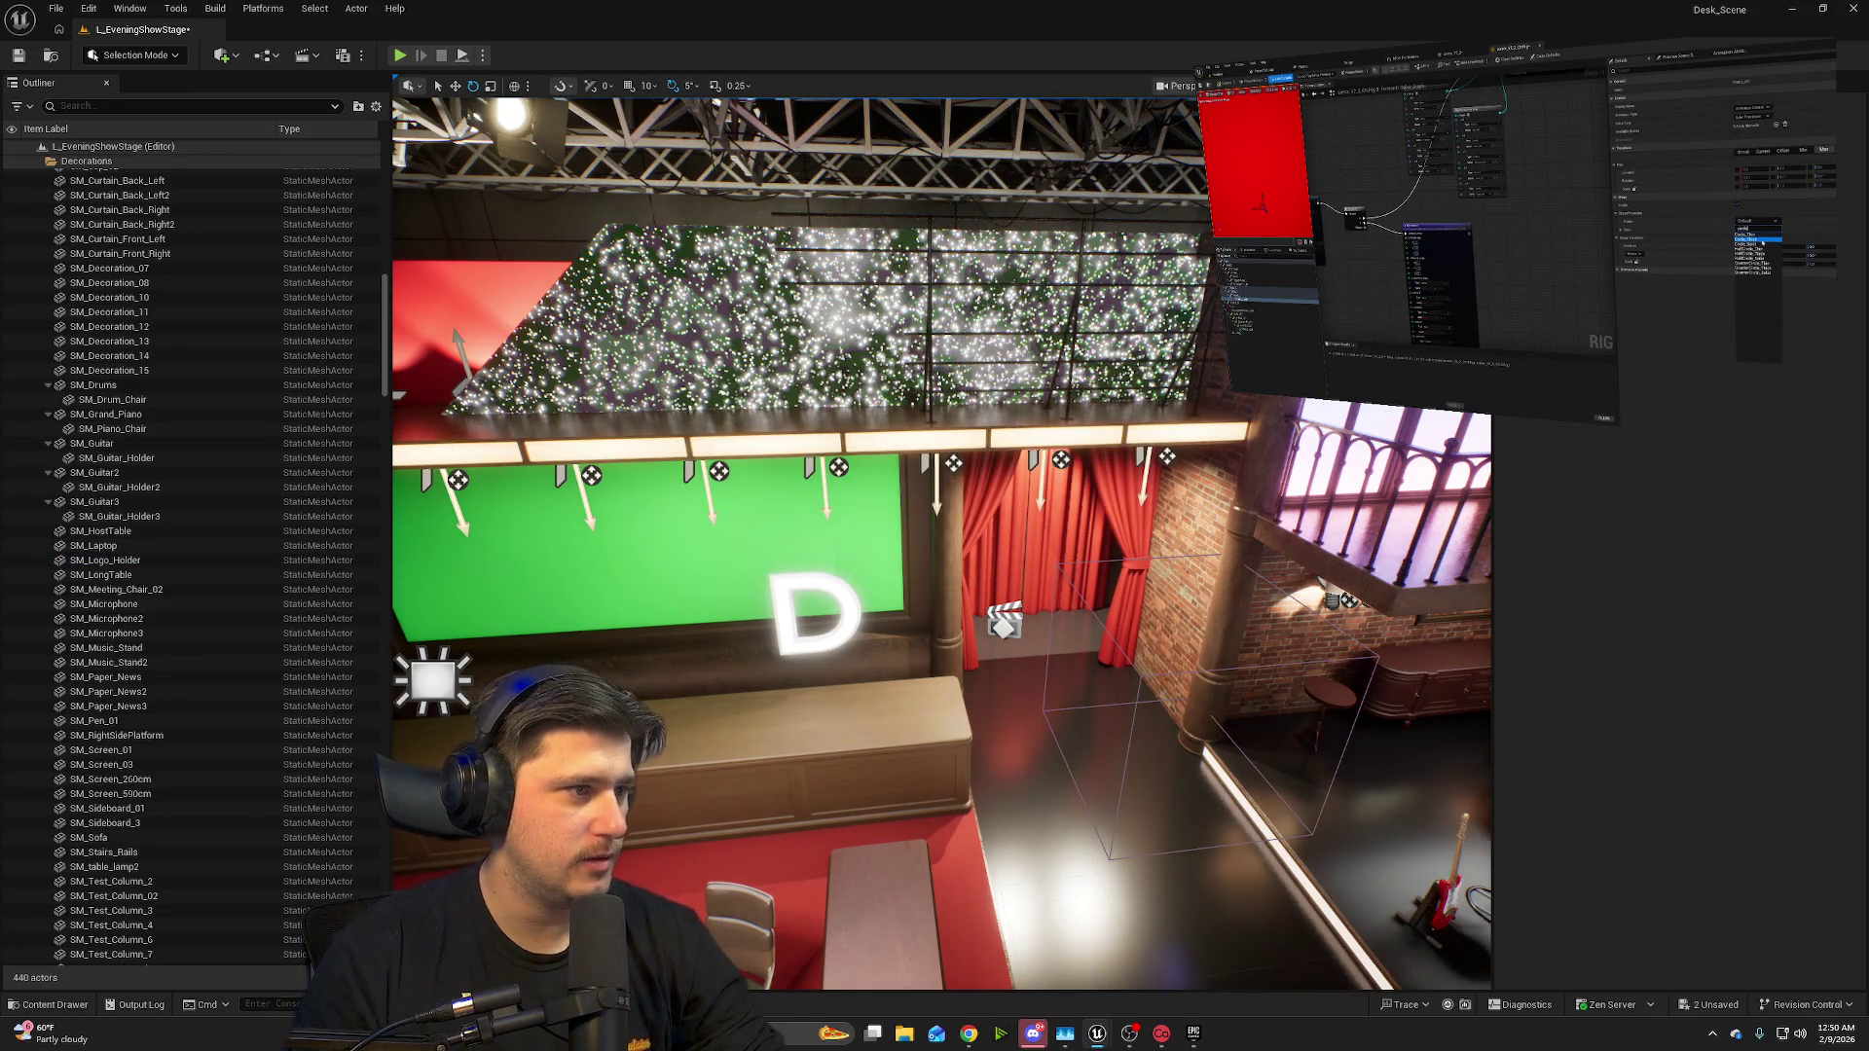
- Raise the D letter up onto the ledge above the green screen and frame it
{"action": "scroll", "coordinate": [1034, 553], "scroll_direction": "down", "scroll_amount": 10}
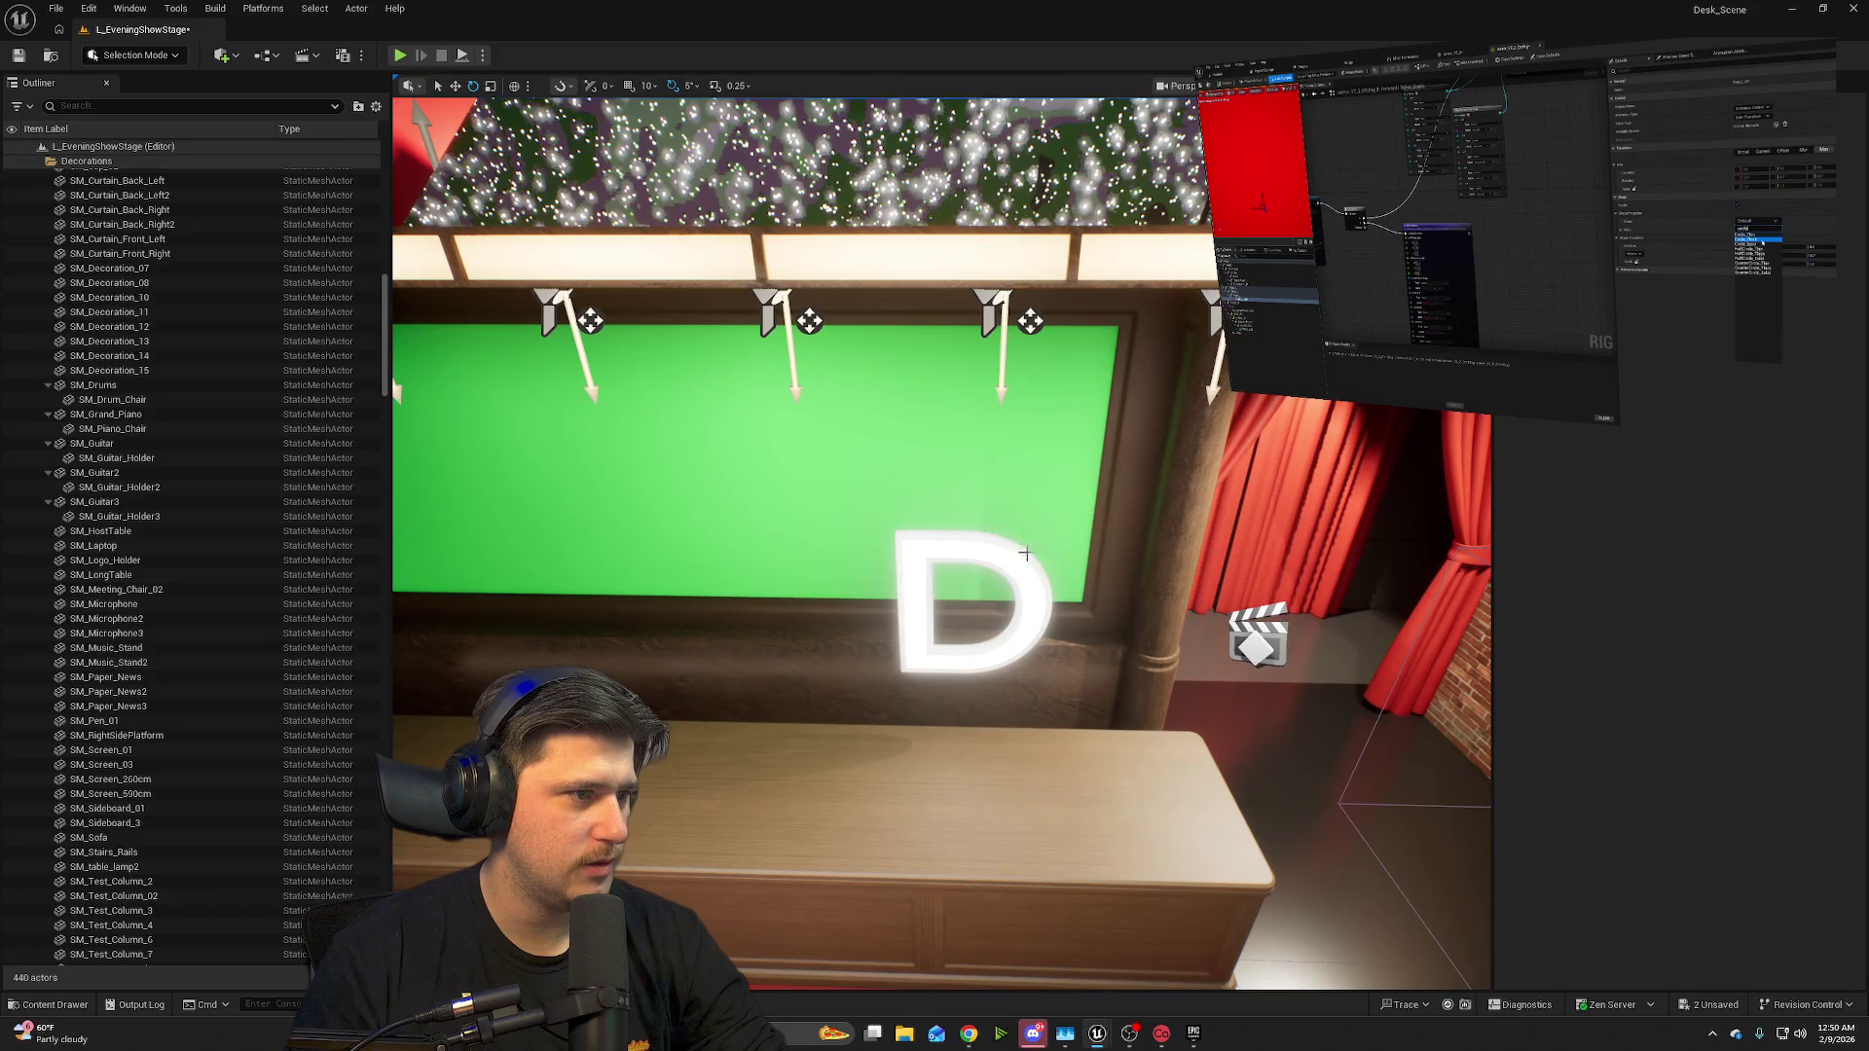
{"action": "left_click", "coordinate": [1034, 553]}
{"action": "scroll", "coordinate": [1105, 595], "scroll_direction": "up", "scroll_amount": 4}
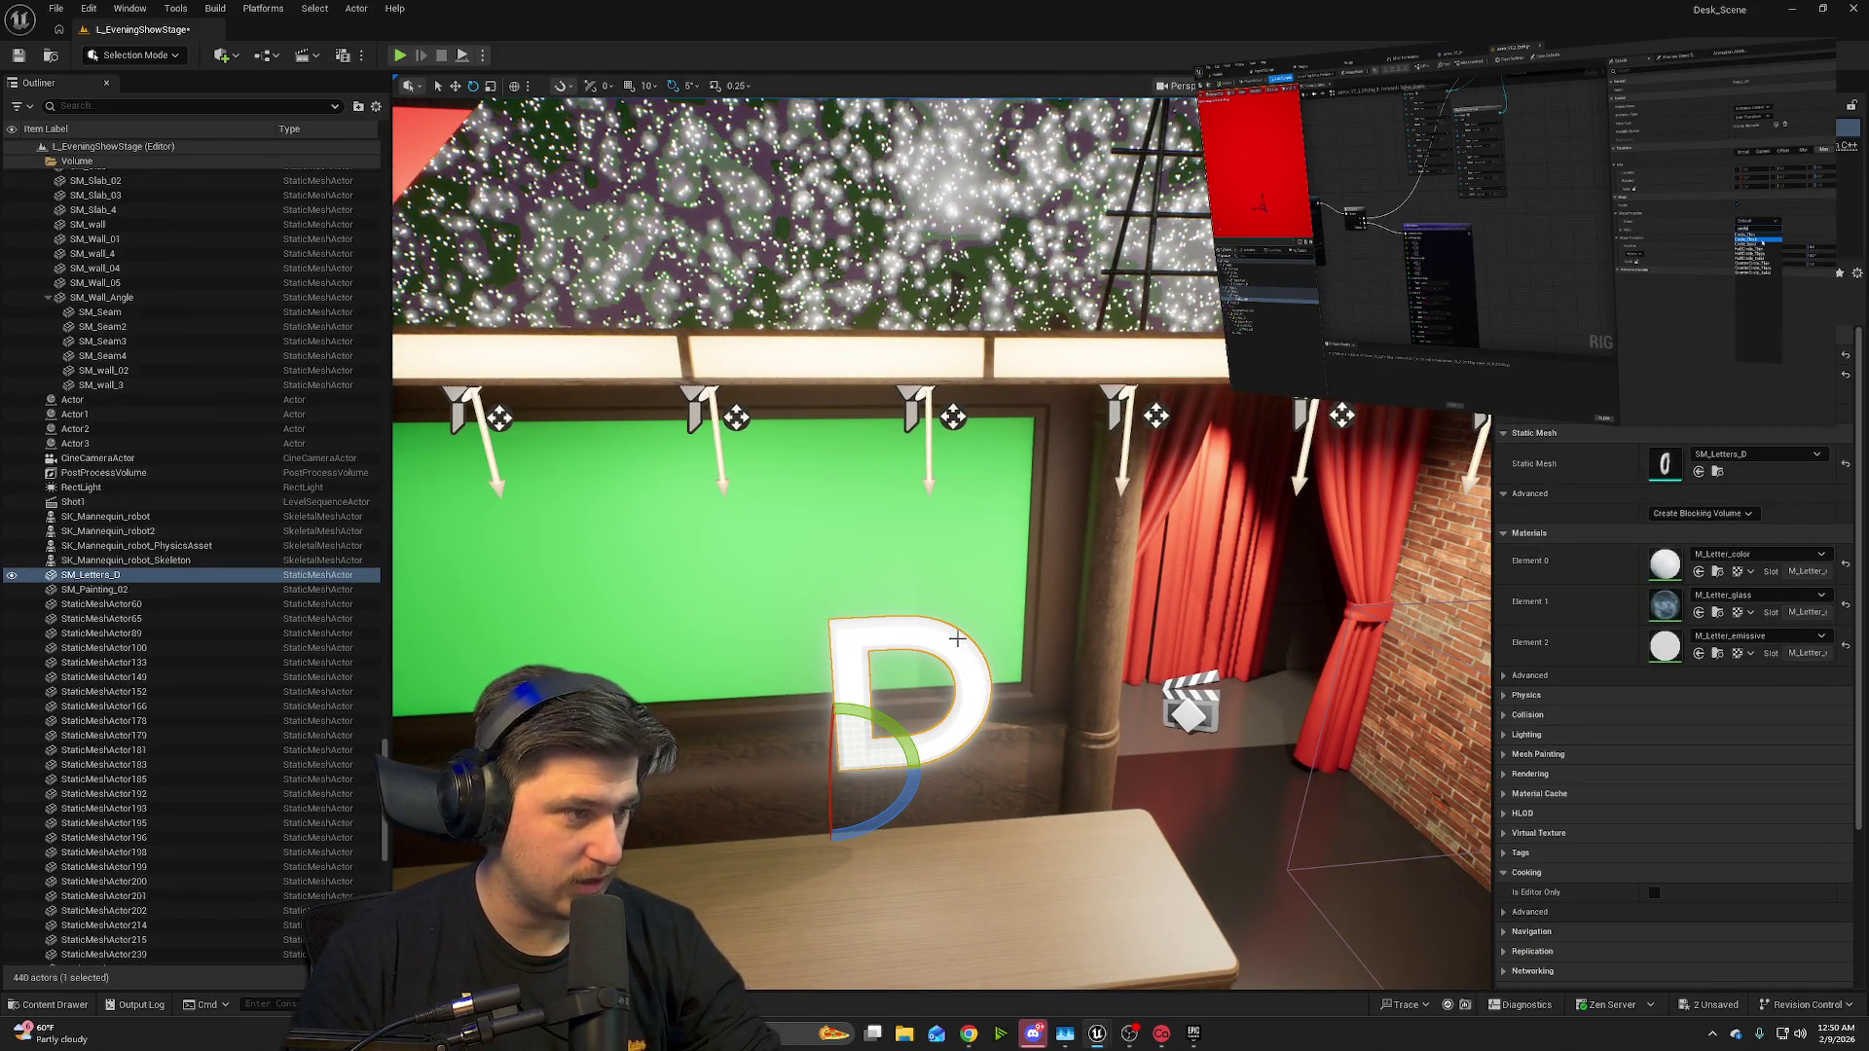
{"action": "left_click_drag", "start_coordinate": [837, 750], "coordinate": [838, 243]}
{"action": "key", "text": "f"}
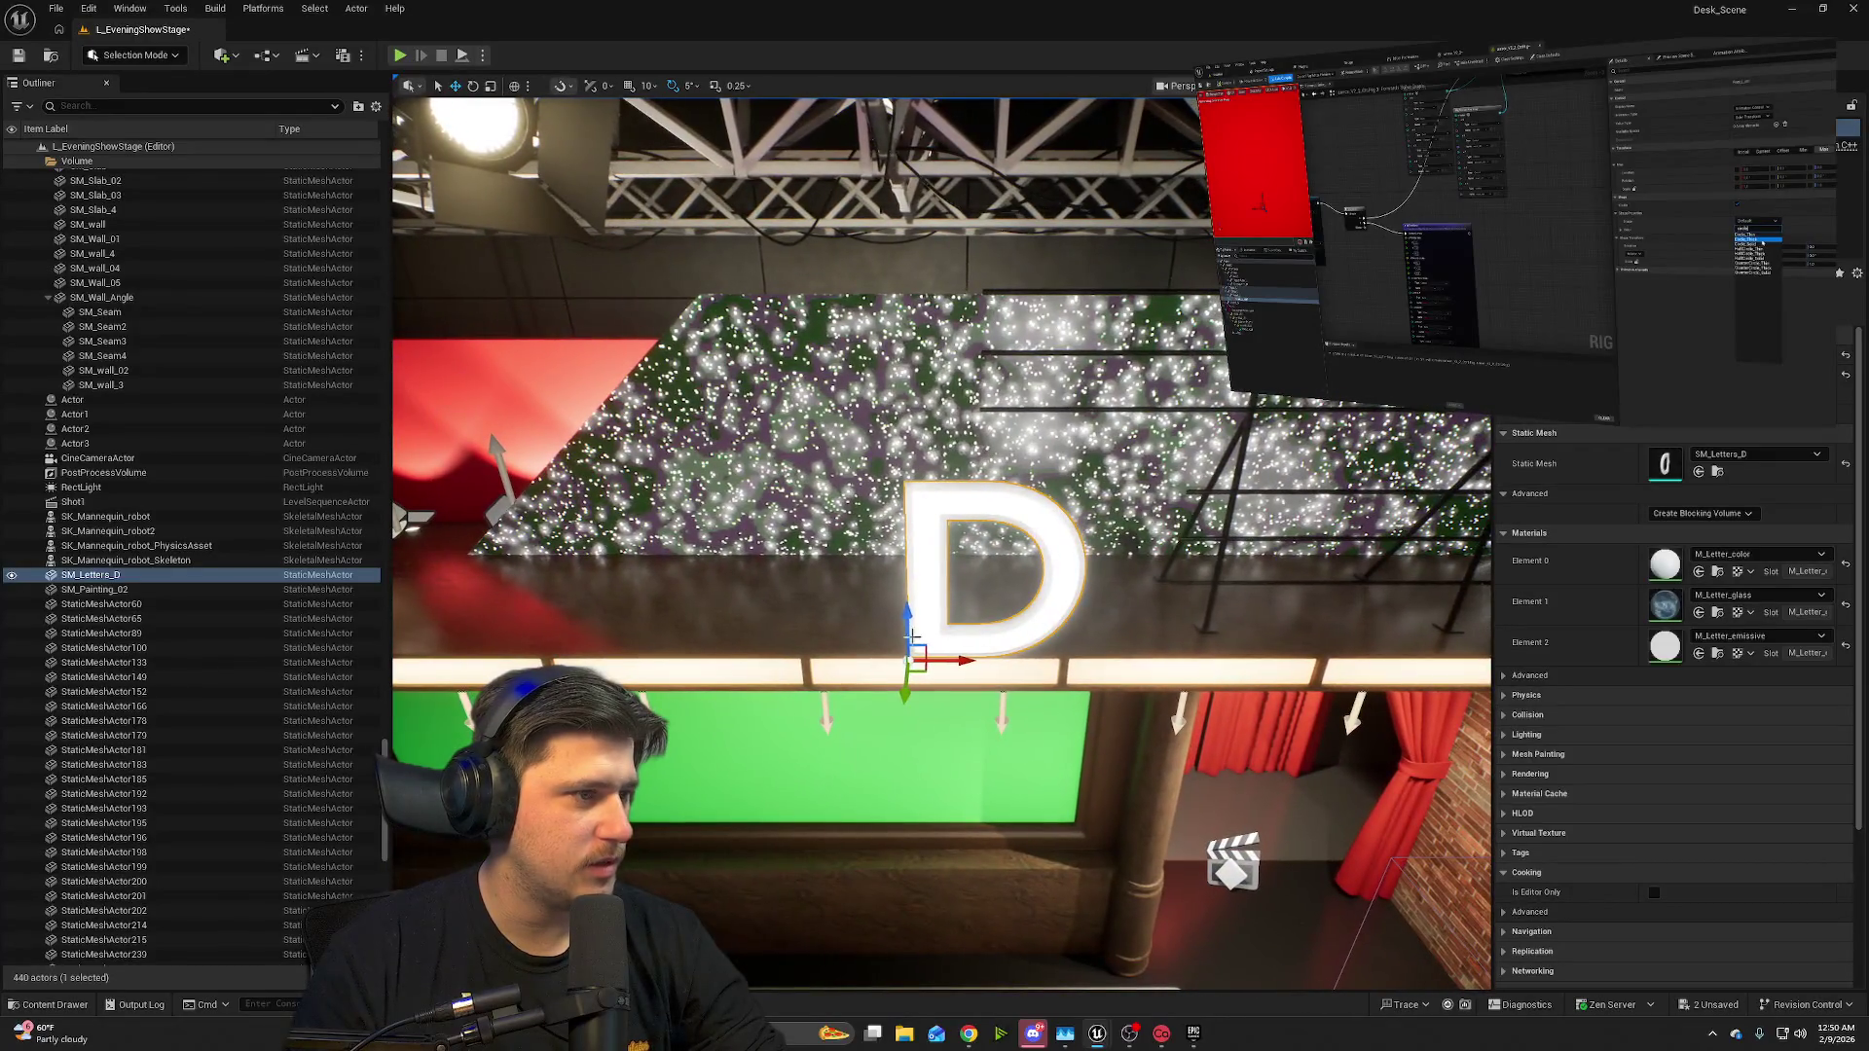
{"action": "left_click_drag", "start_coordinate": [903, 620], "coordinate": [909, 430]}
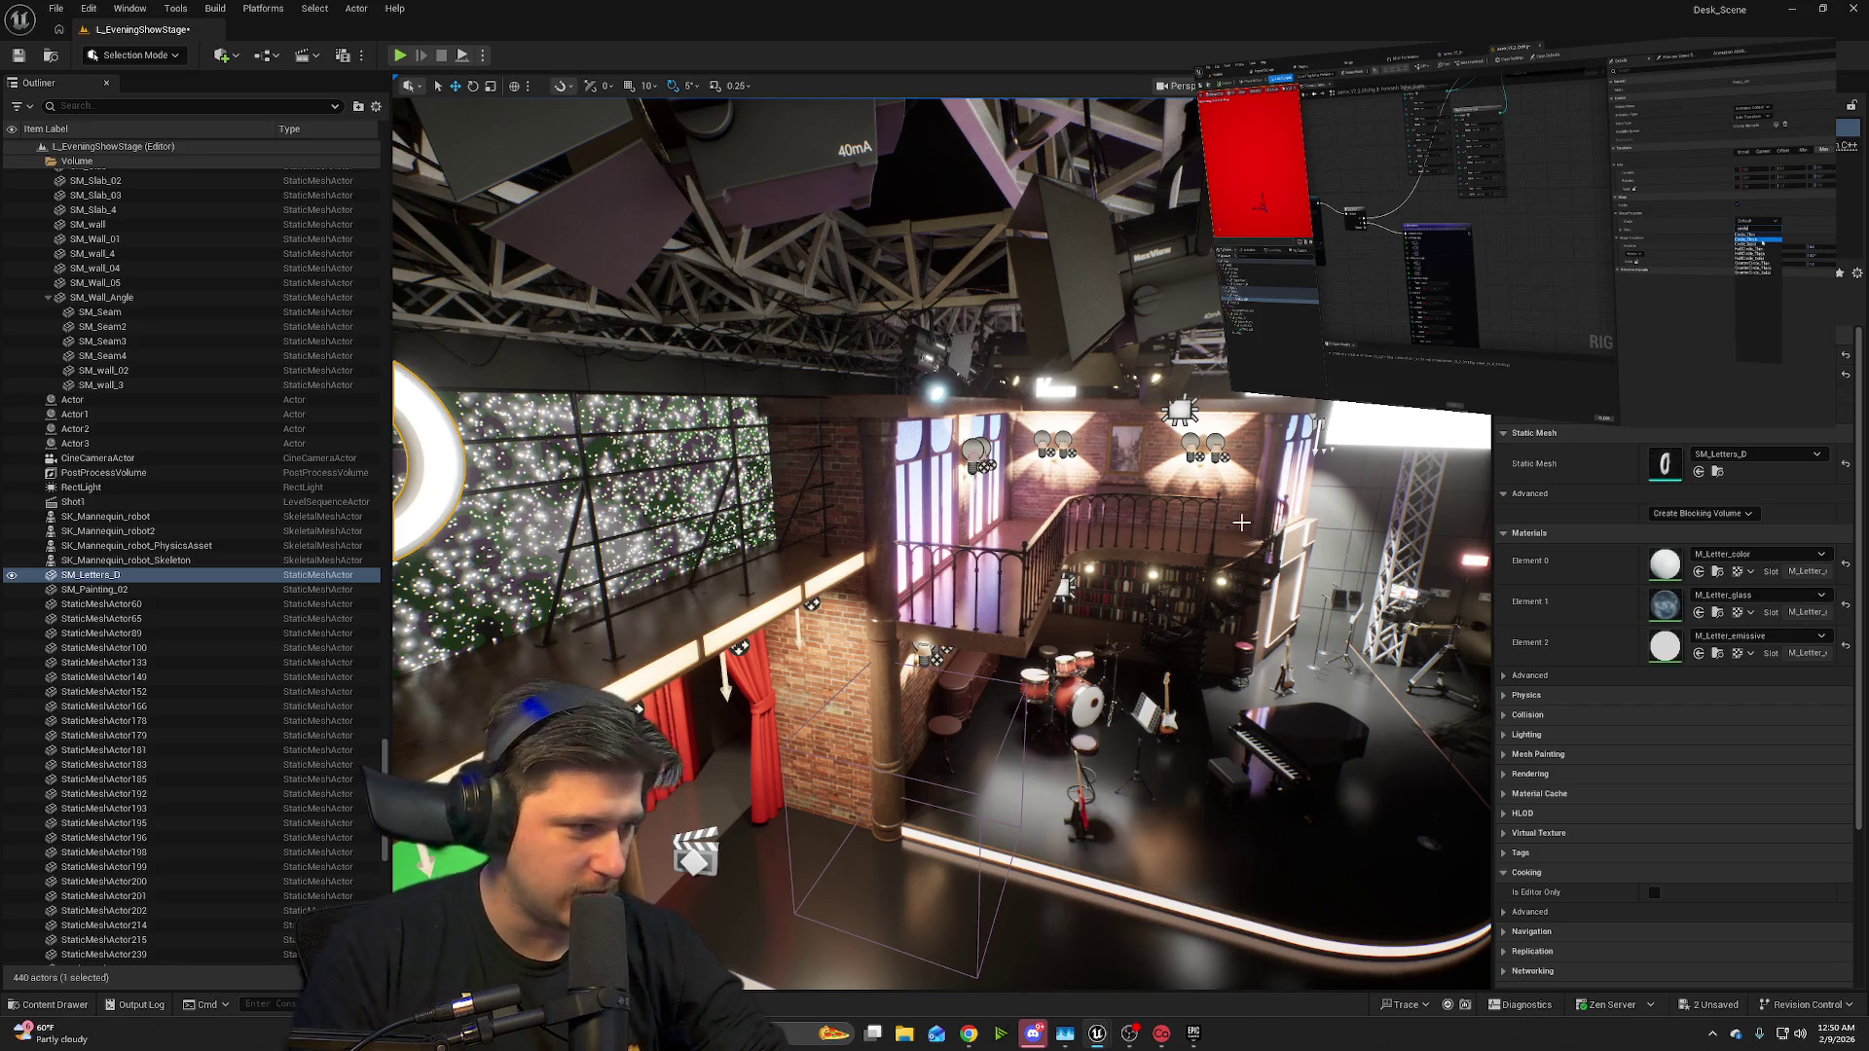
{"action": "key", "text": "f"}
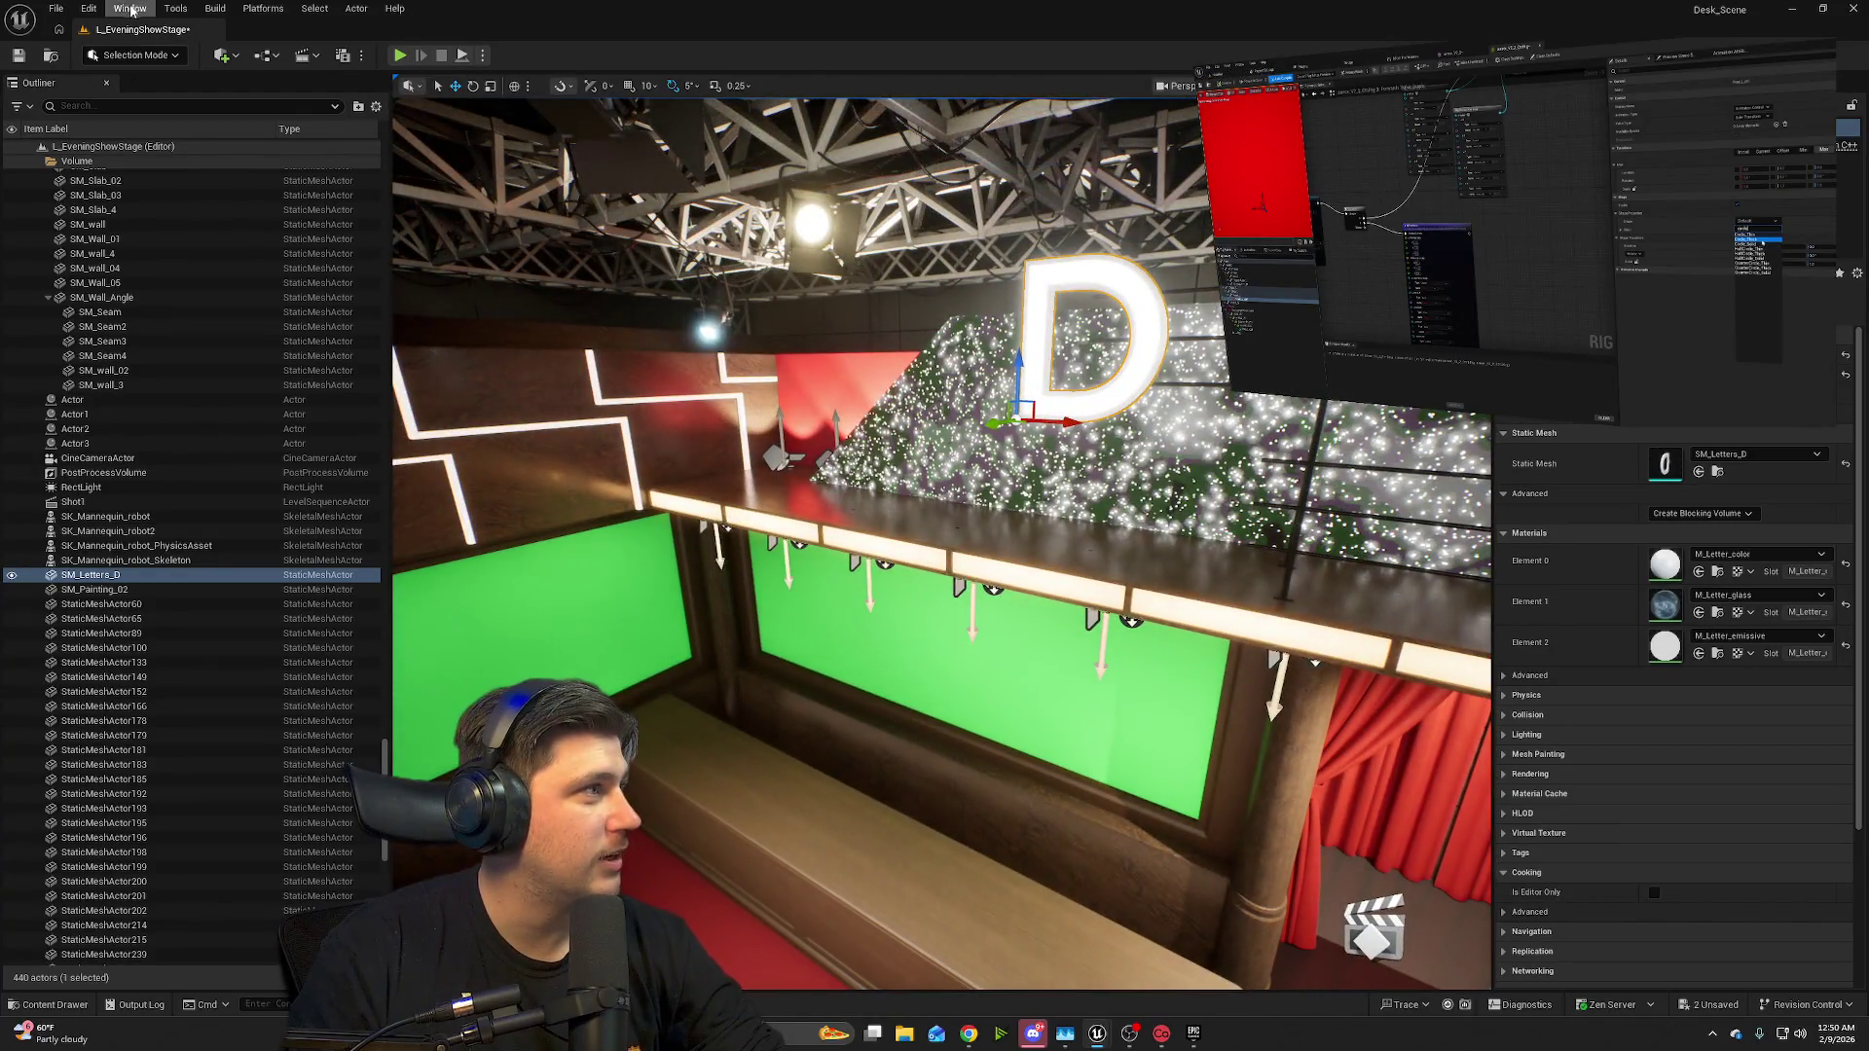
- Enable the Text 3D plugin, then restart the editor after saving the level and mannequin rig
{"action": "left_click", "coordinate": [97, 10]}
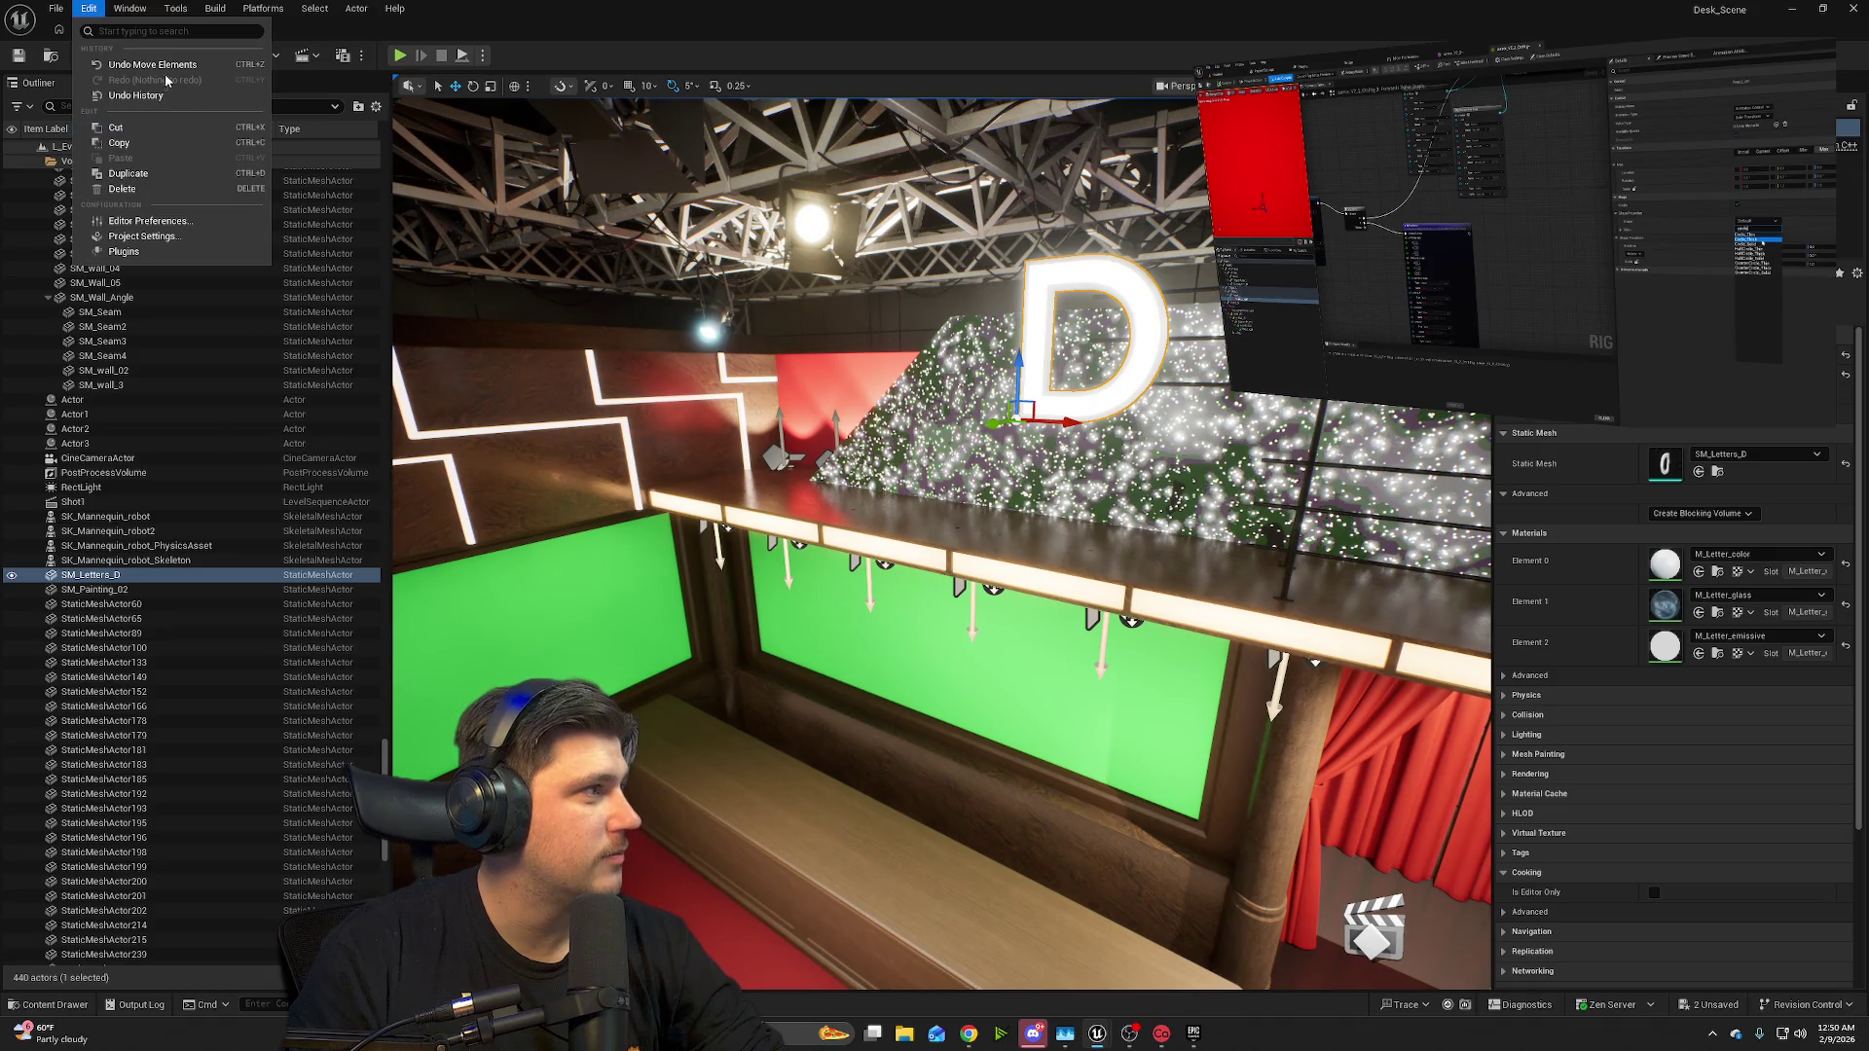
{"action": "mouse_move", "coordinate": [110, 16]}
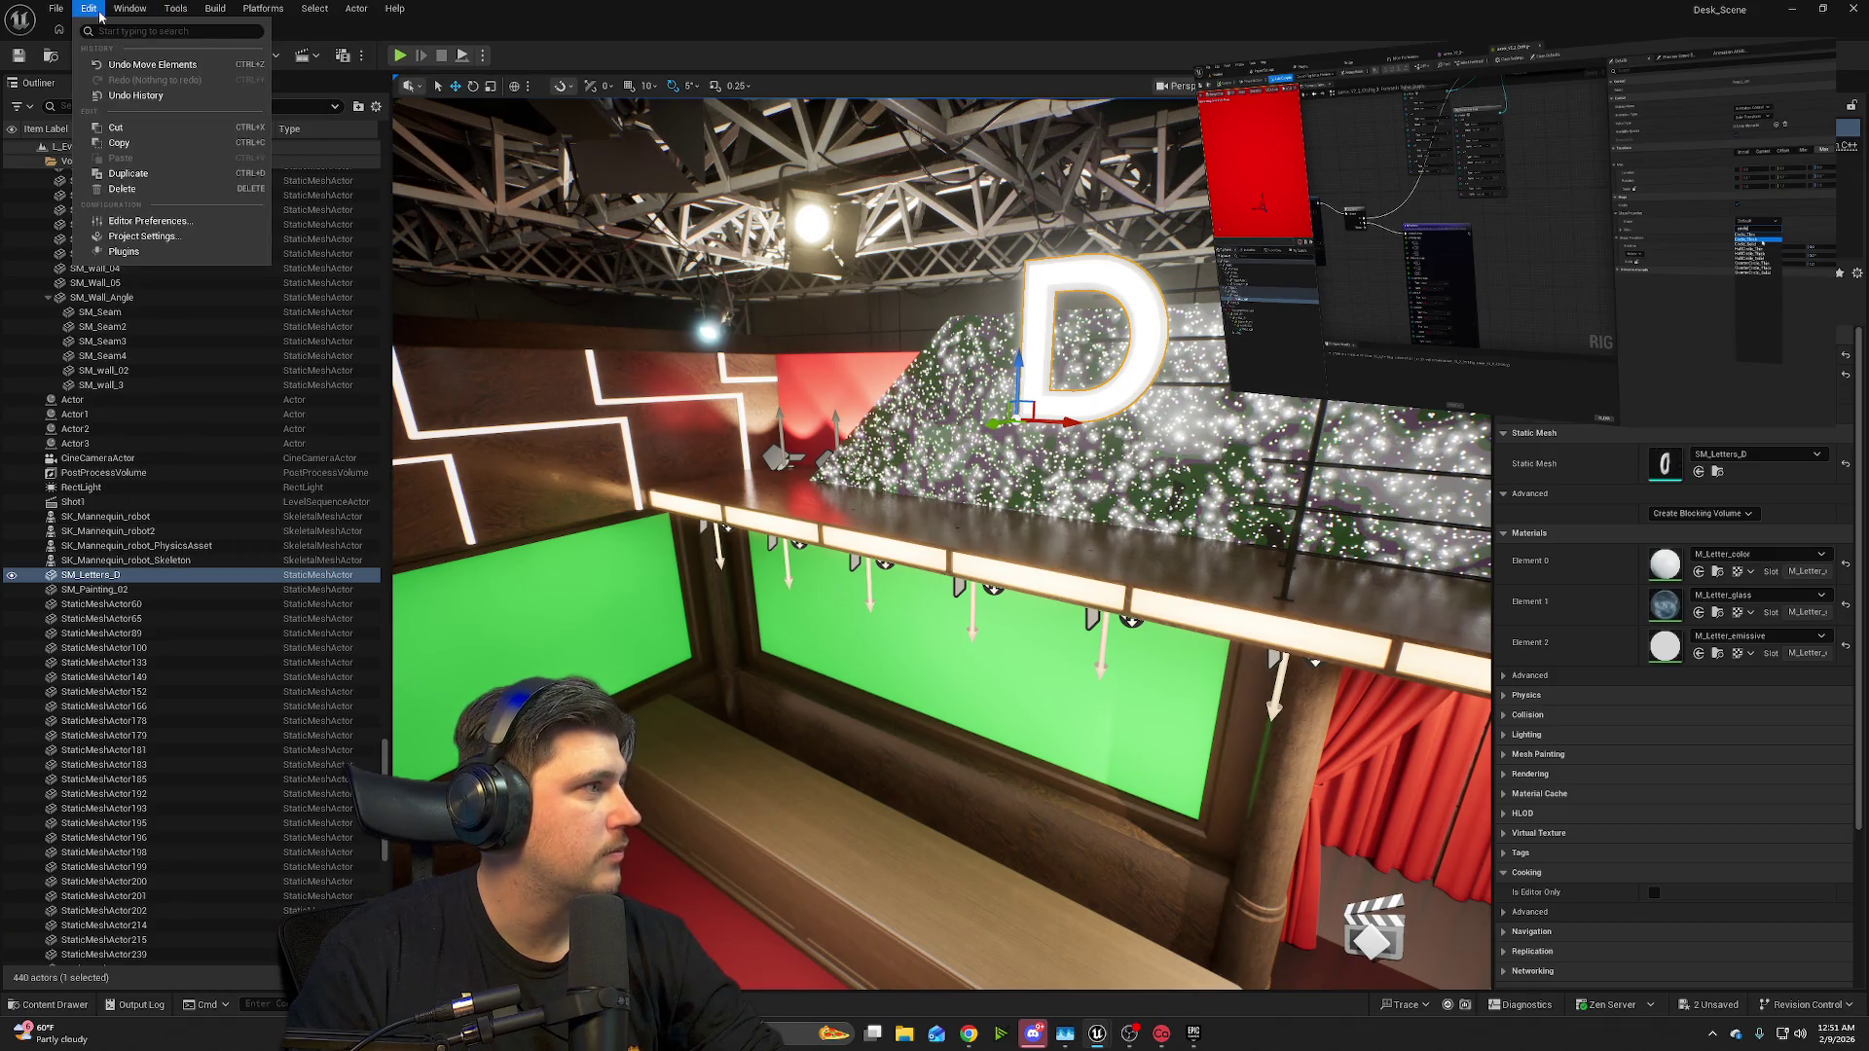
{"action": "left_click", "coordinate": [124, 251]}
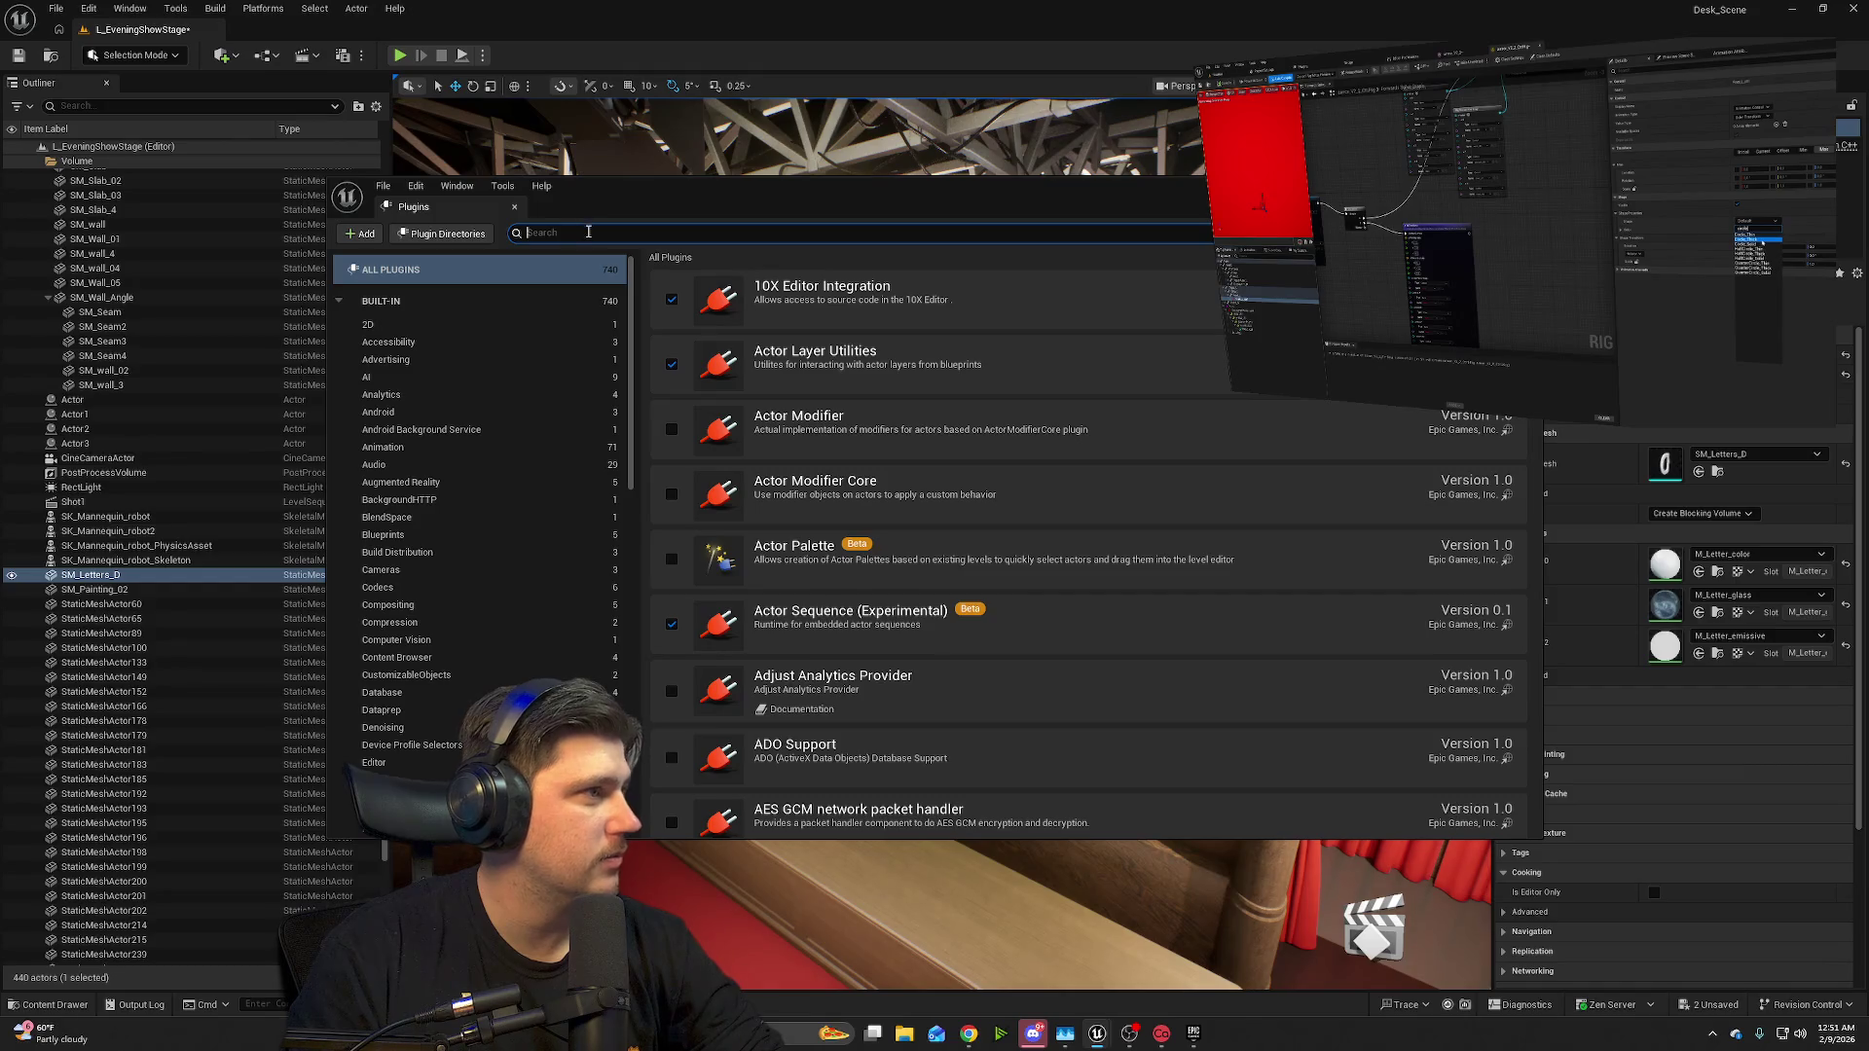
{"action": "type", "text": "texty"}
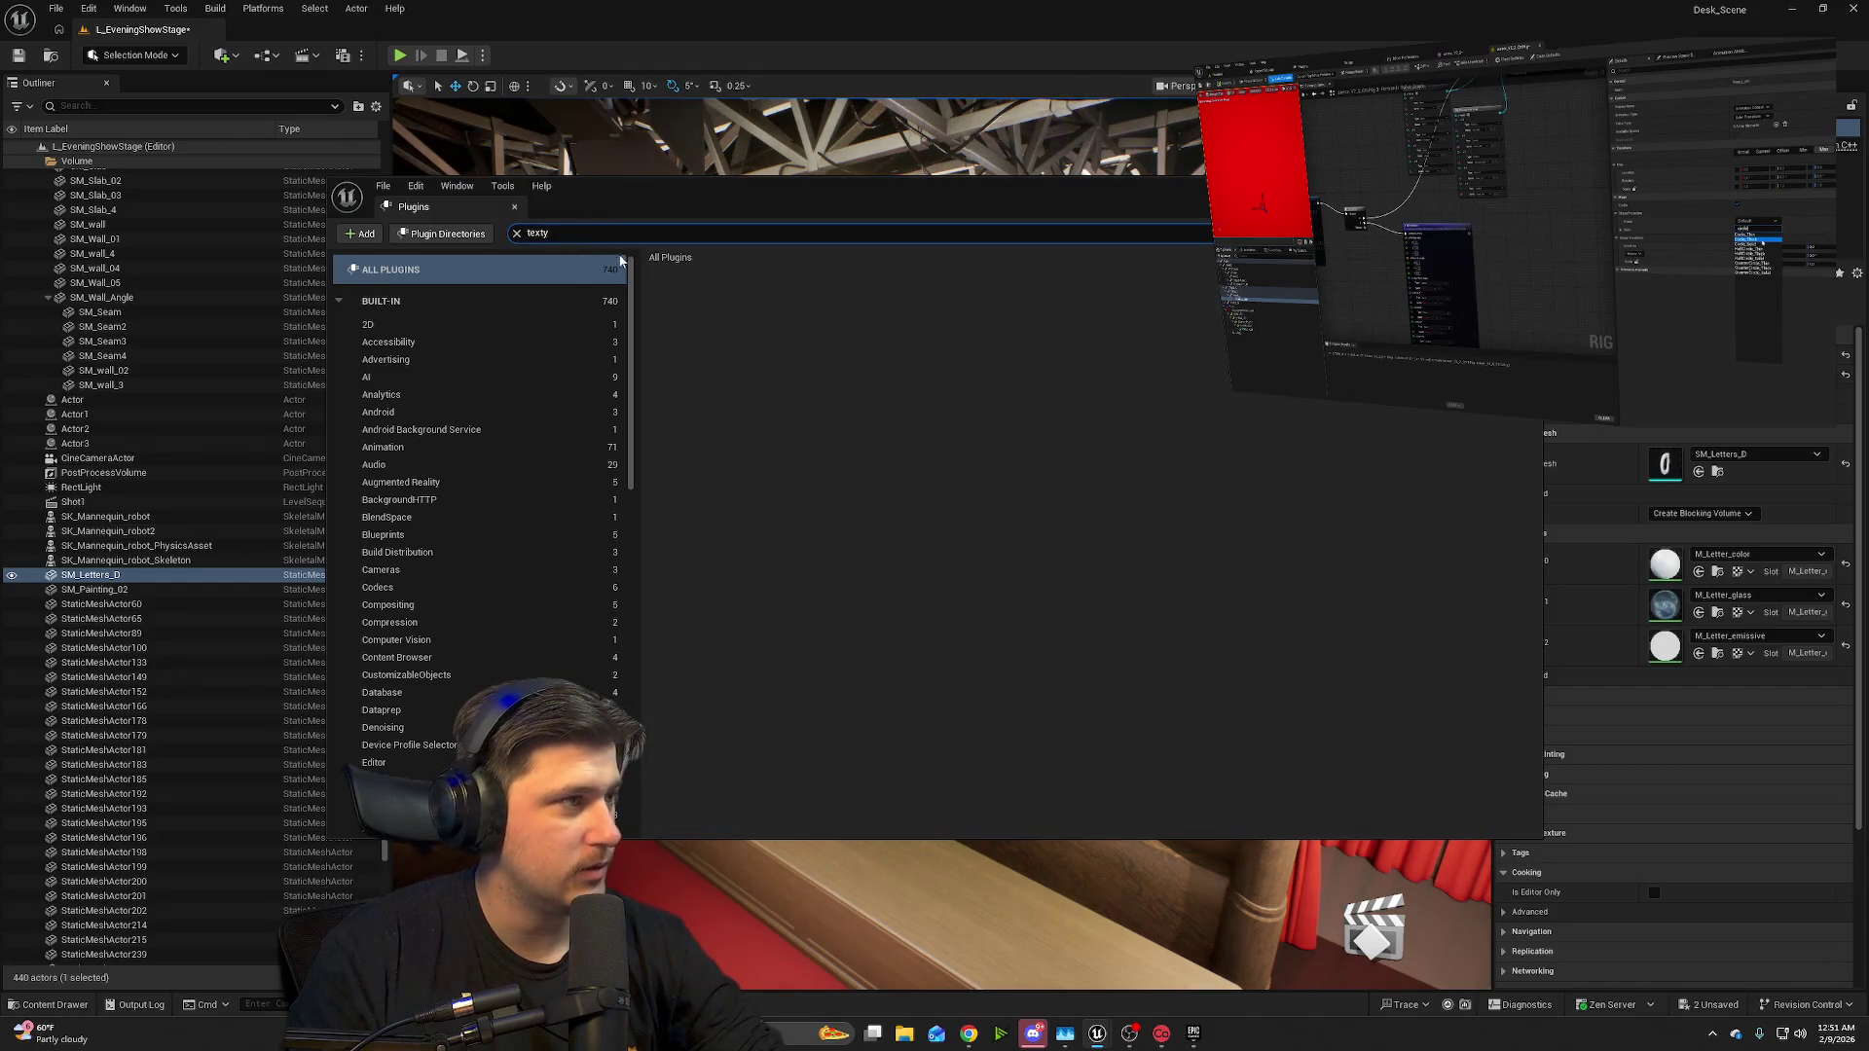
{"action": "key", "text": "BackSpace"}
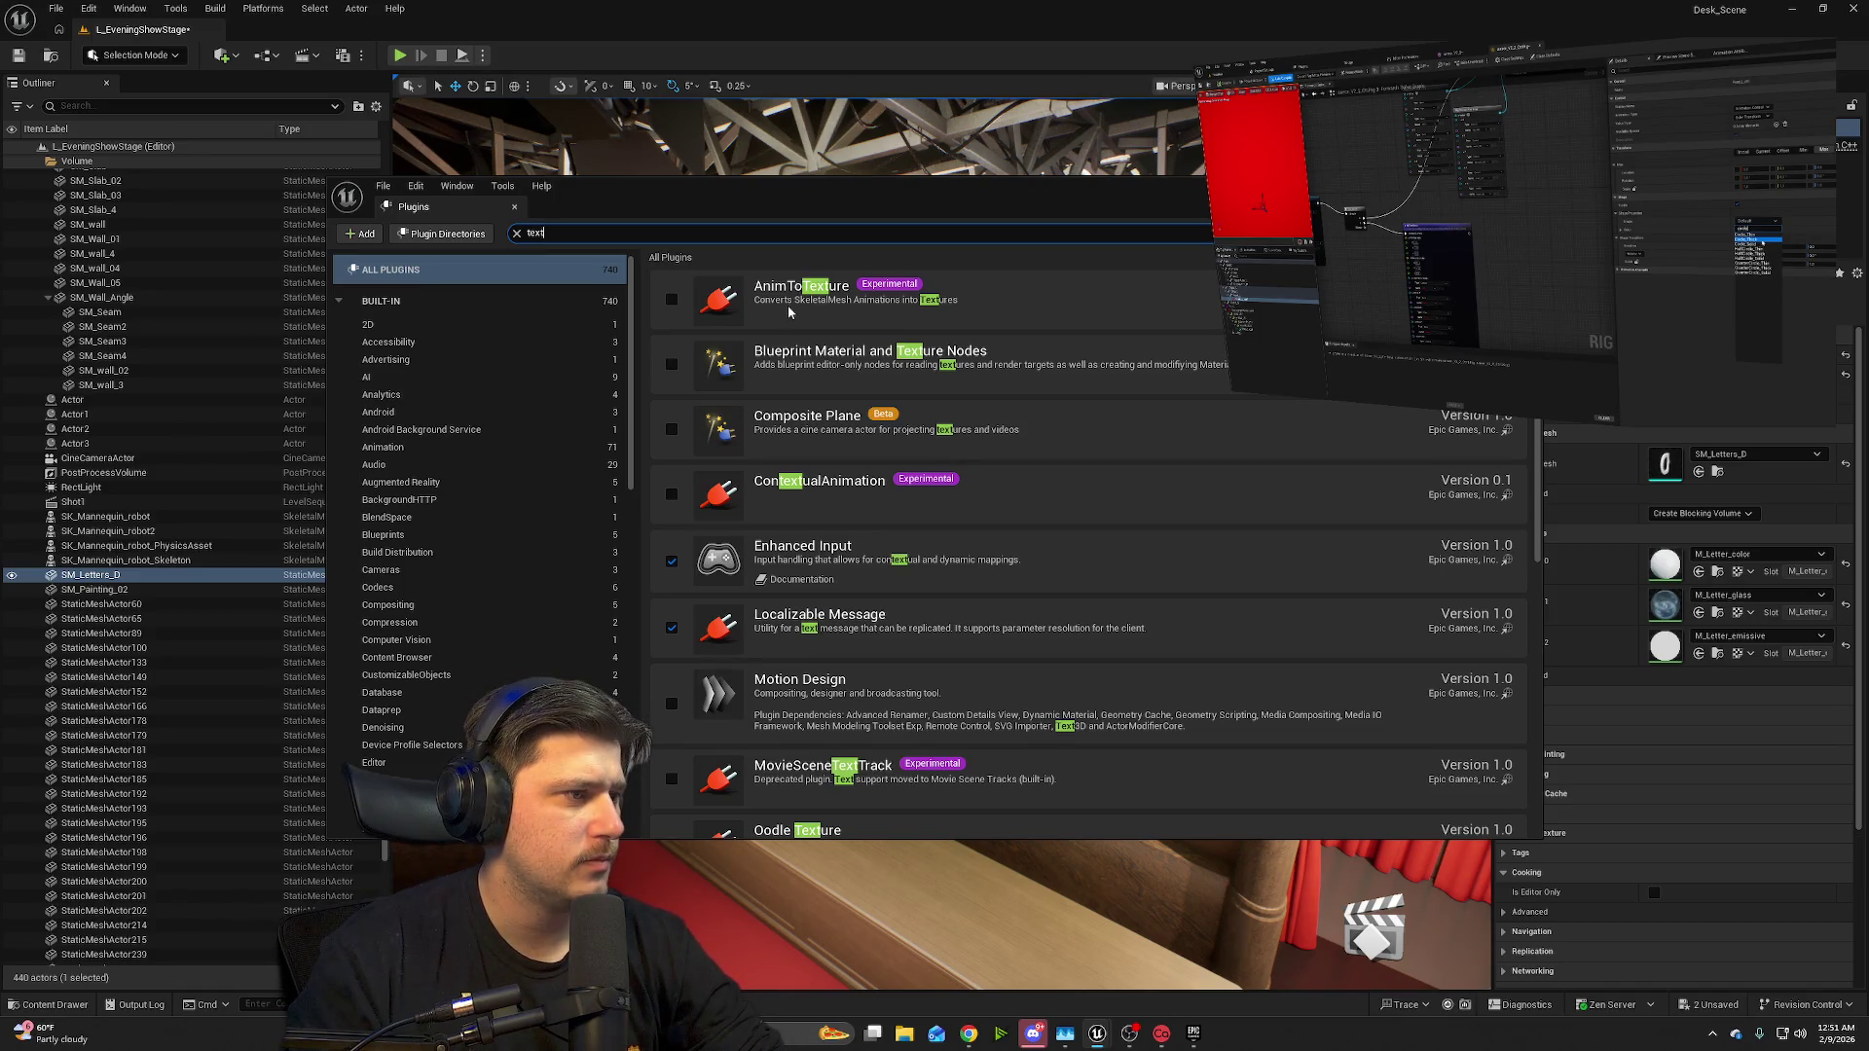
{"action": "scroll", "coordinate": [889, 501], "scroll_direction": "down", "scroll_amount": 4}
{"action": "scroll", "coordinate": [889, 501], "scroll_direction": "down", "scroll_amount": 3}
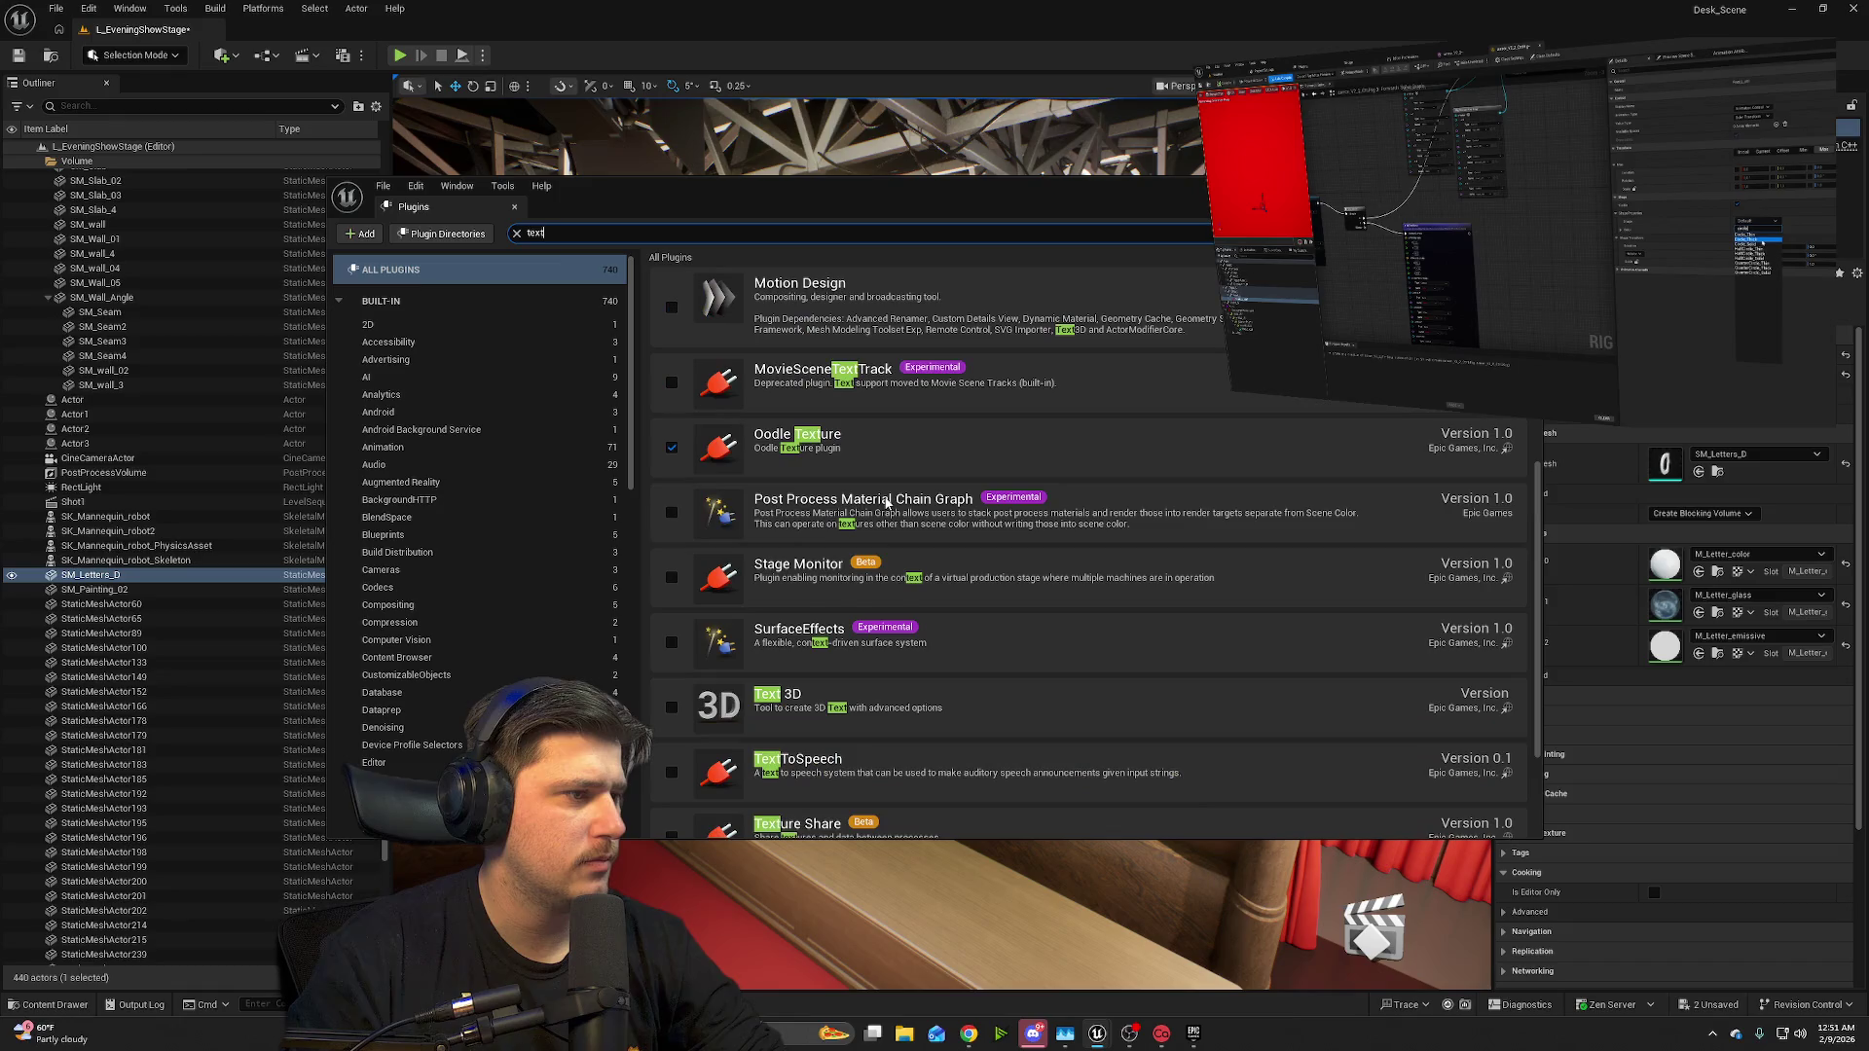
{"action": "left_click", "coordinate": [672, 615]}
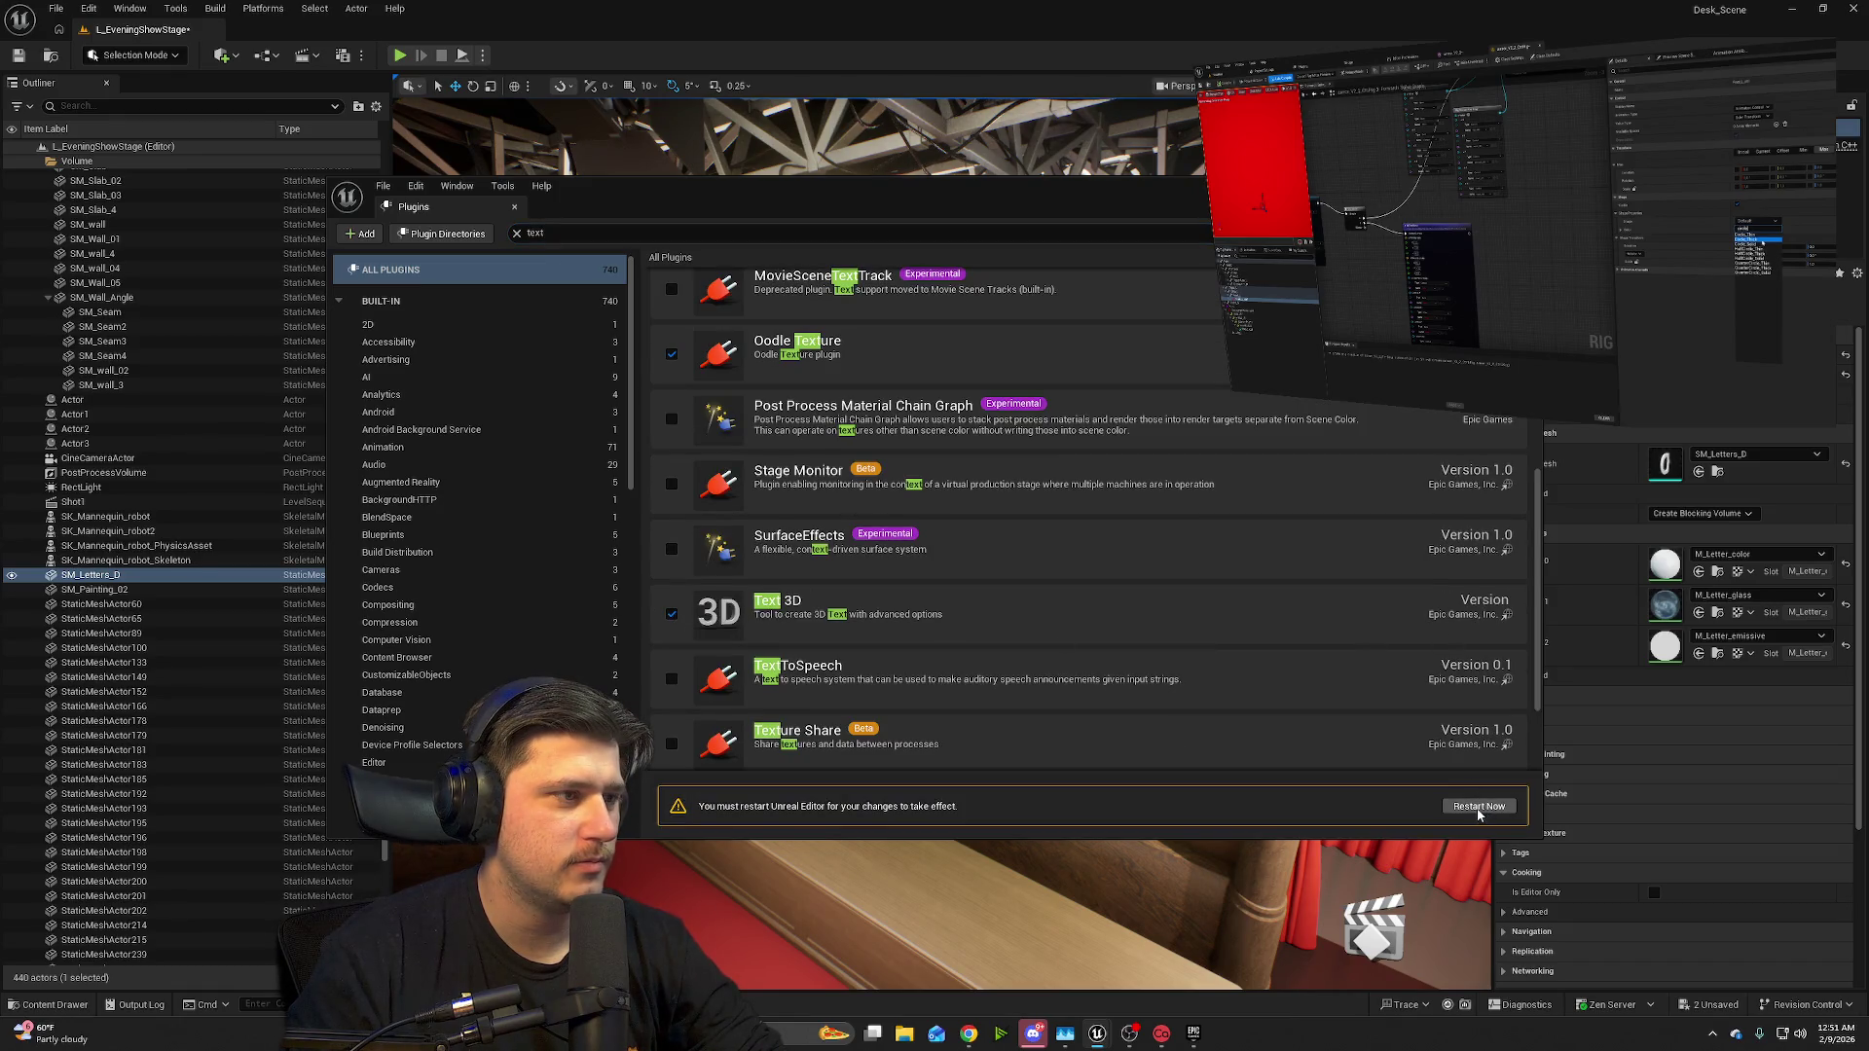
{"action": "left_click", "coordinate": [1477, 808]}
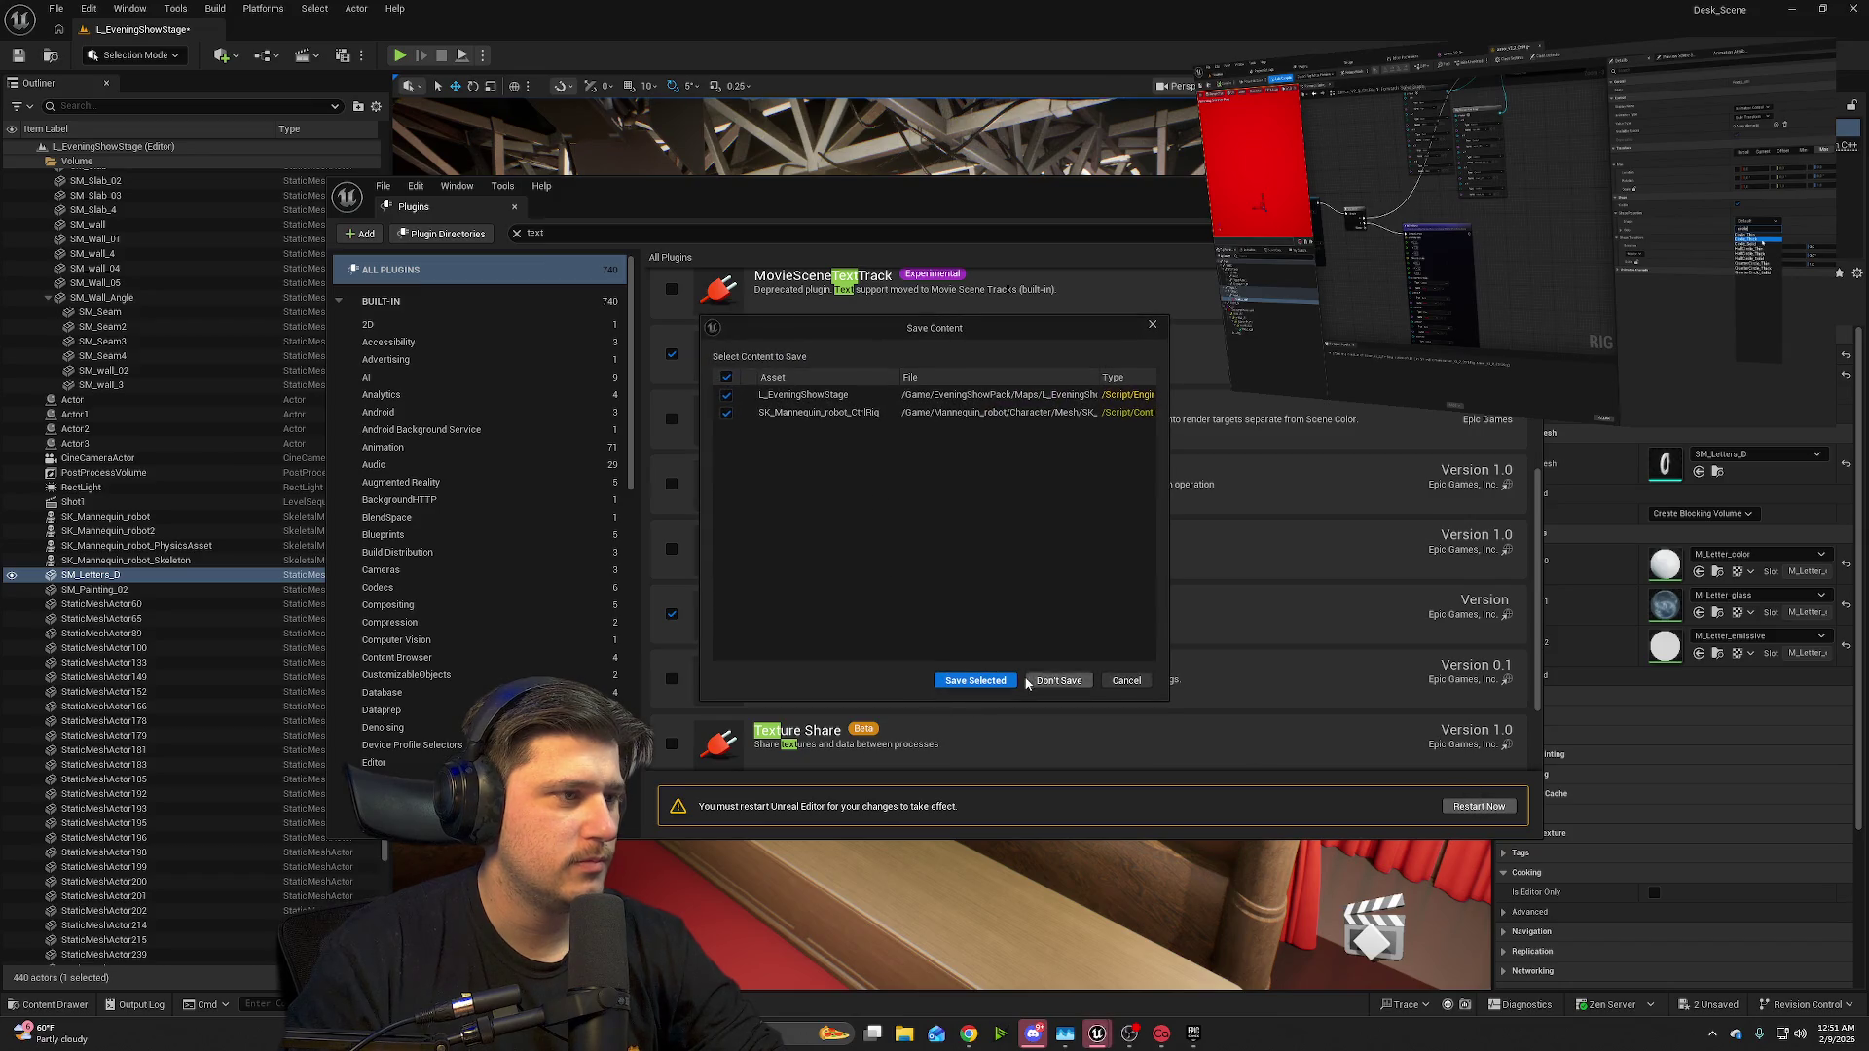
{"action": "left_click", "coordinate": [976, 680]}
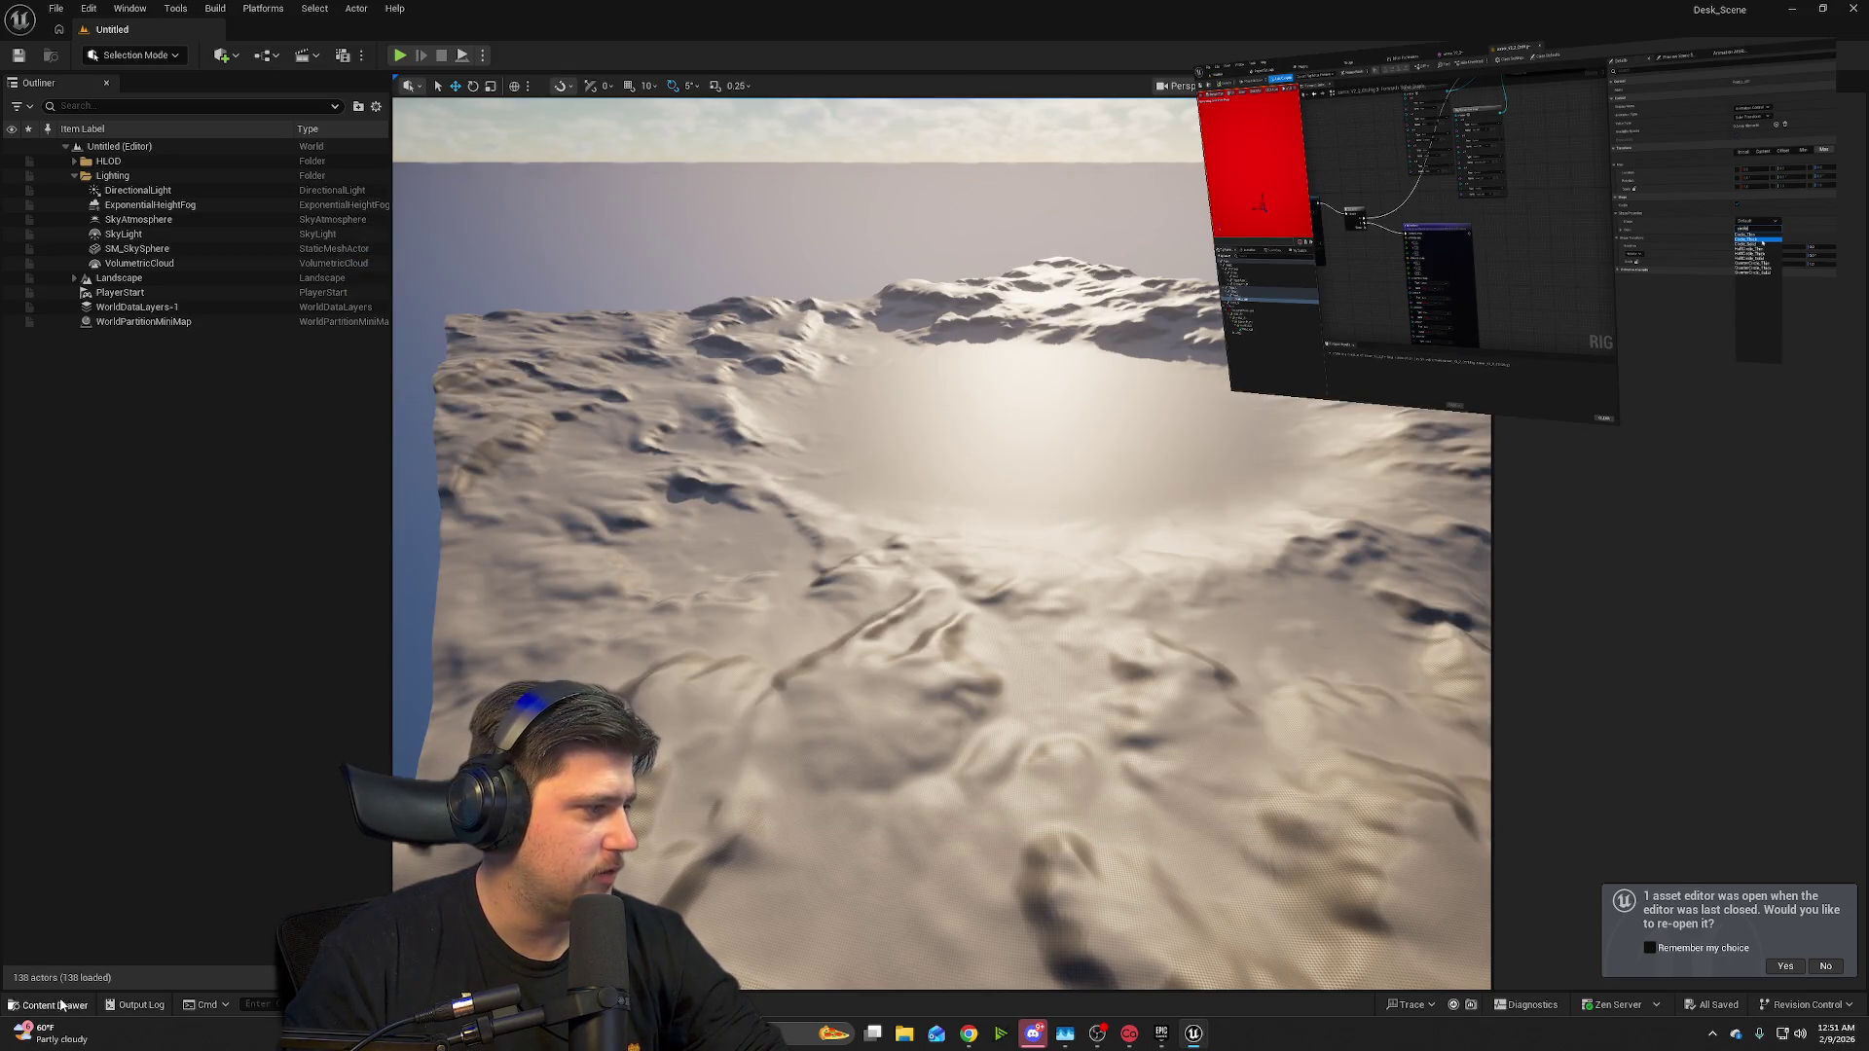
- Load the L_EveningShowStage level from EveningShowPack > Maps
{"action": "left_click", "coordinate": [61, 1005]}
{"action": "left_click", "coordinate": [99, 729]}
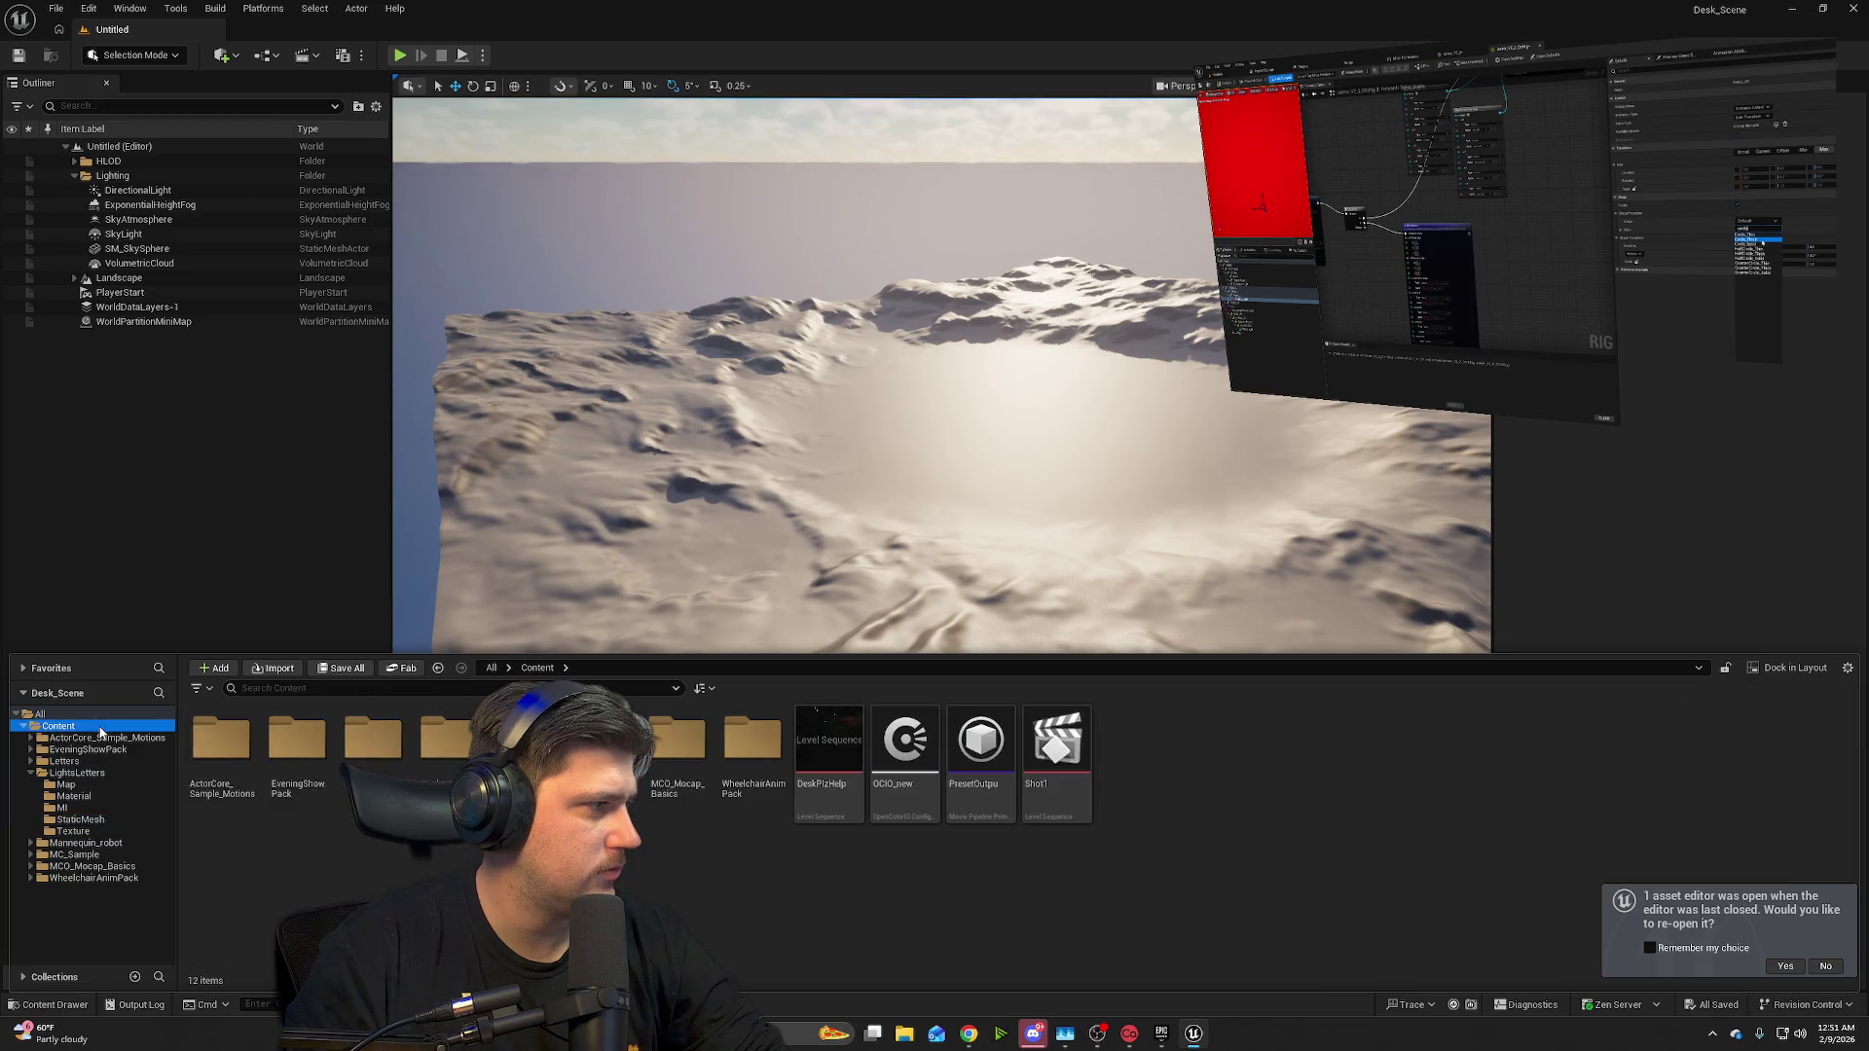
{"action": "double_click", "coordinate": [319, 757]}
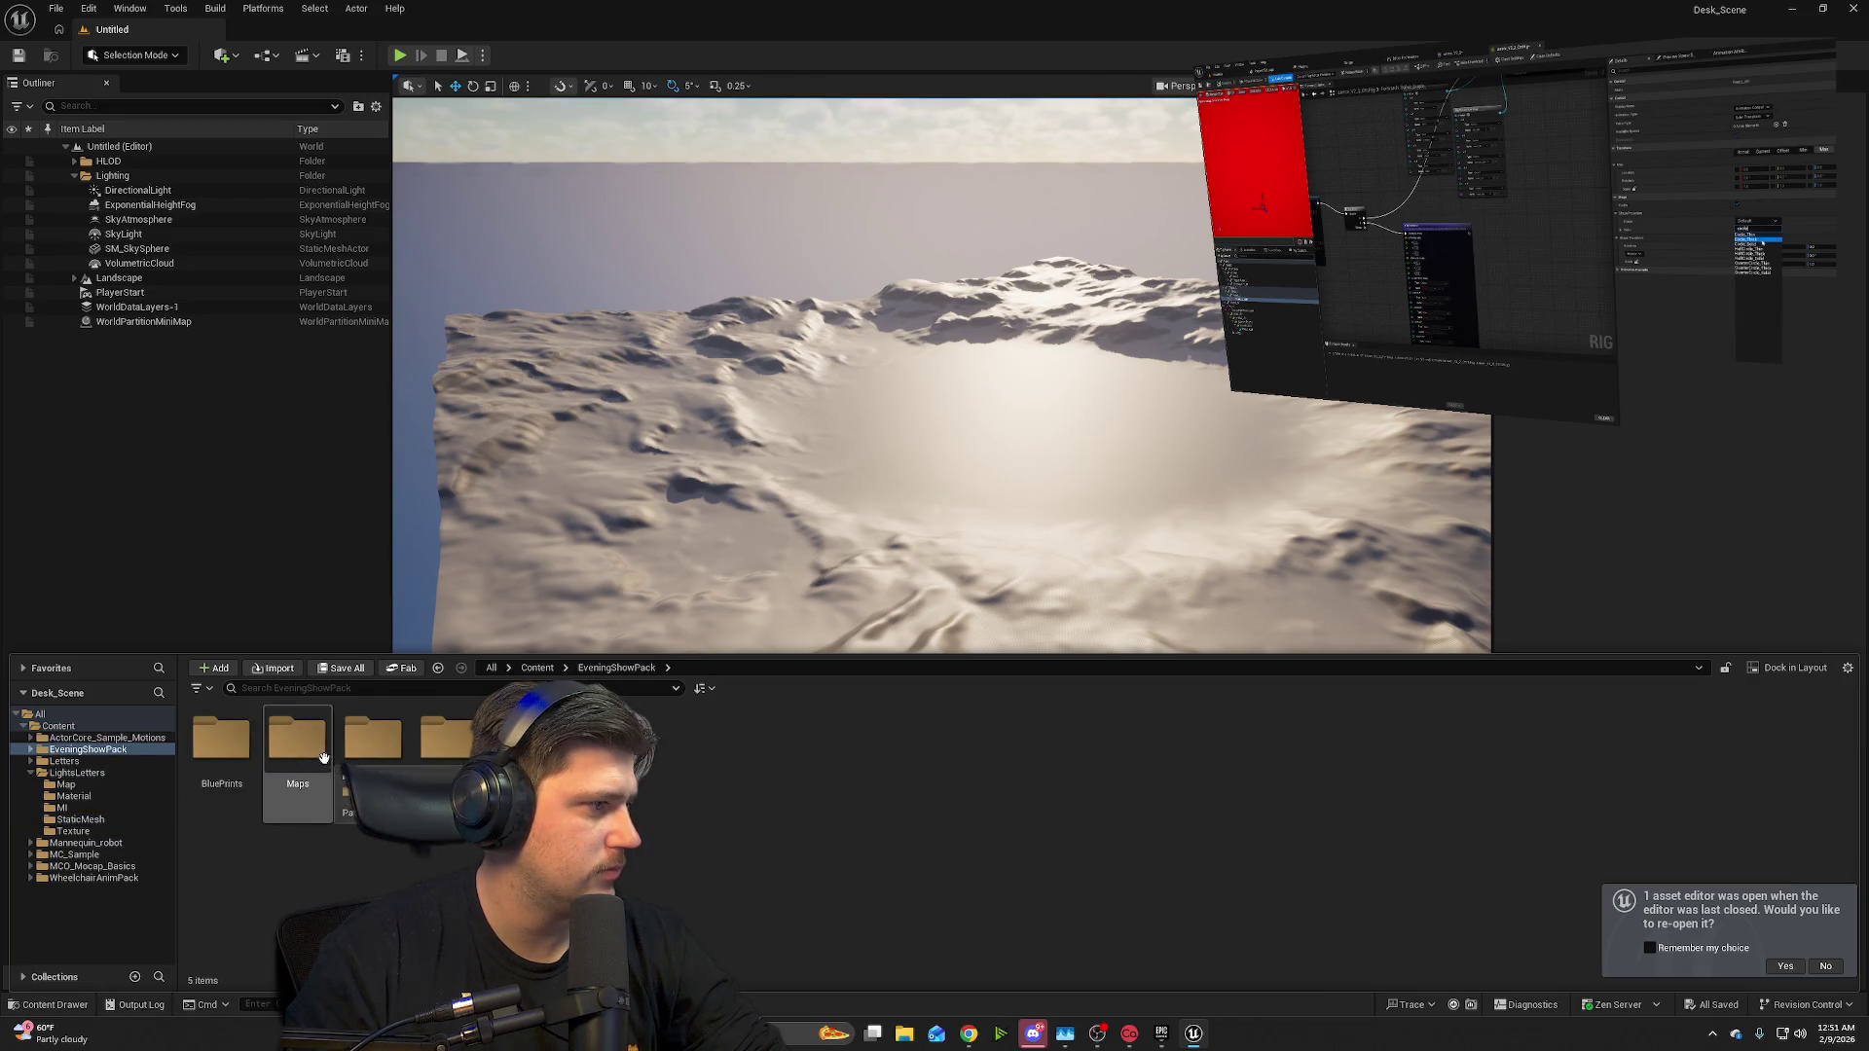
{"action": "double_click", "coordinate": [323, 757]}
{"action": "left_click", "coordinate": [354, 754]}
{"action": "double_click", "coordinate": [382, 745]}
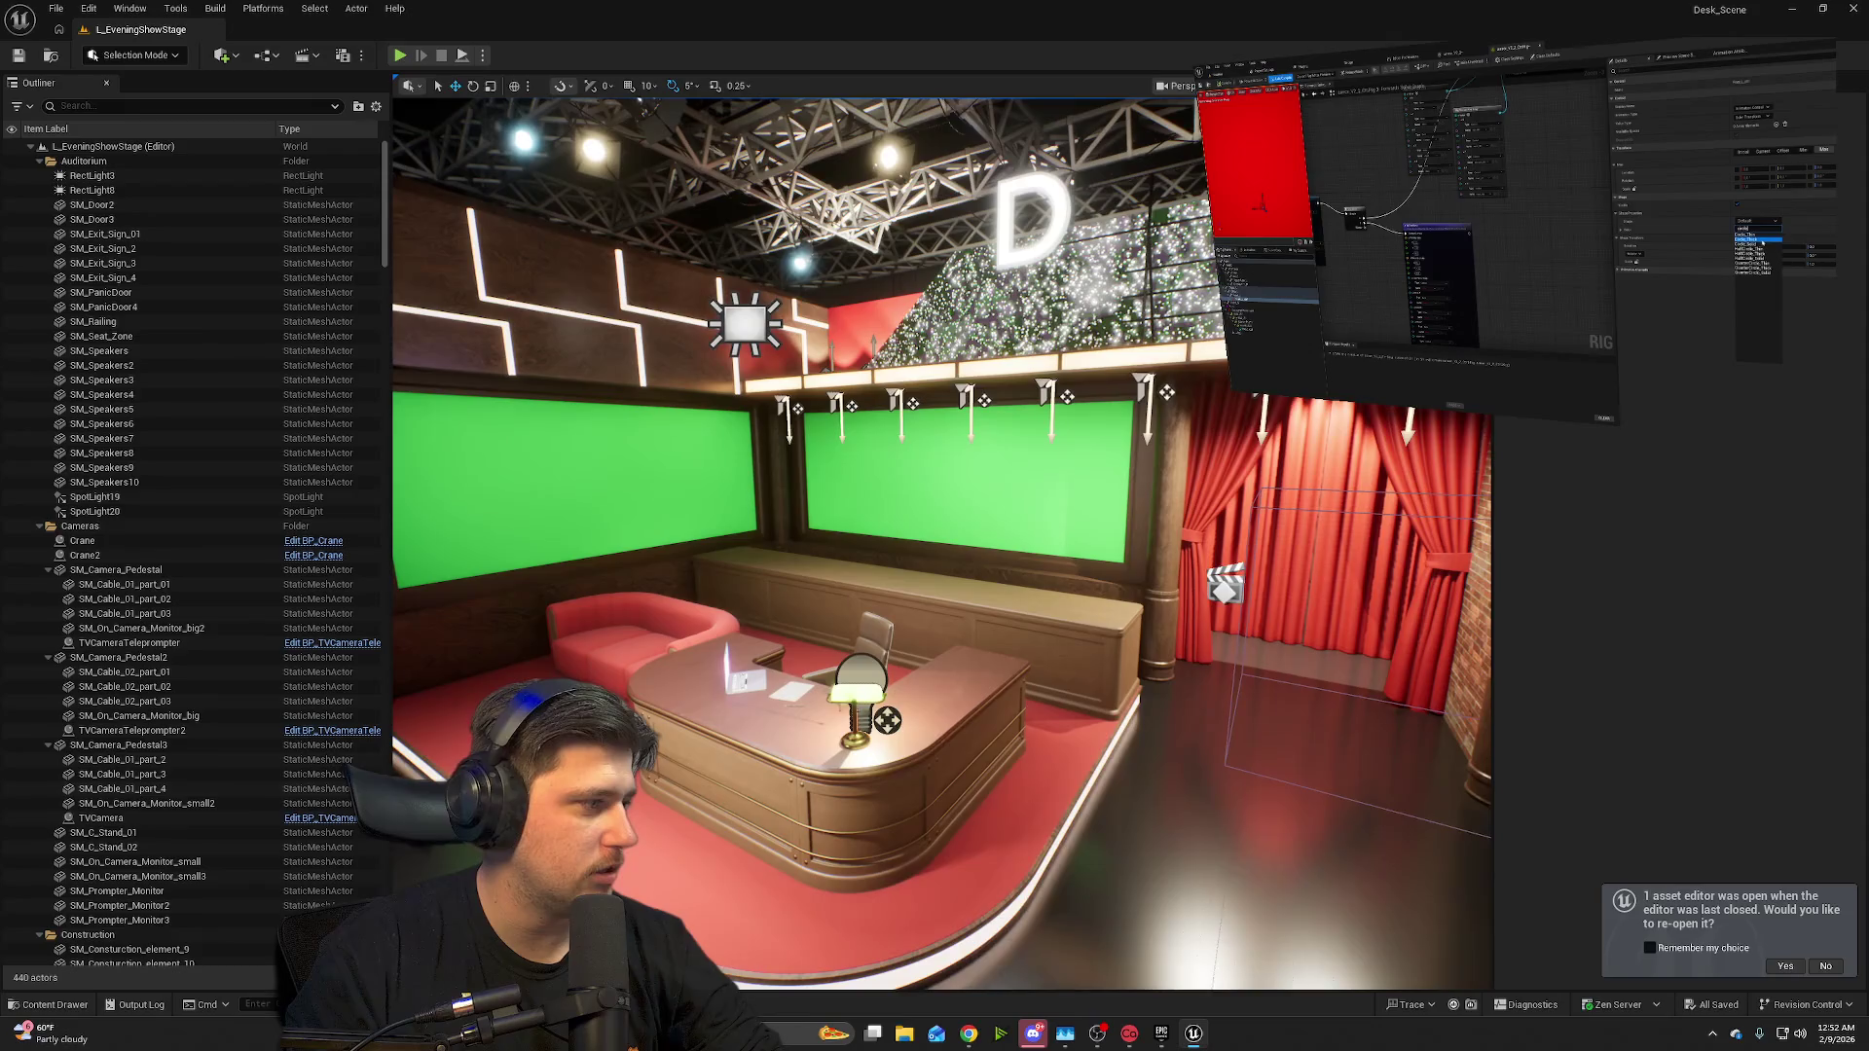
- Collapse the LightsLetters and EveningShowPack folders and return to the Content root
{"action": "left_click", "coordinate": [56, 1005]}
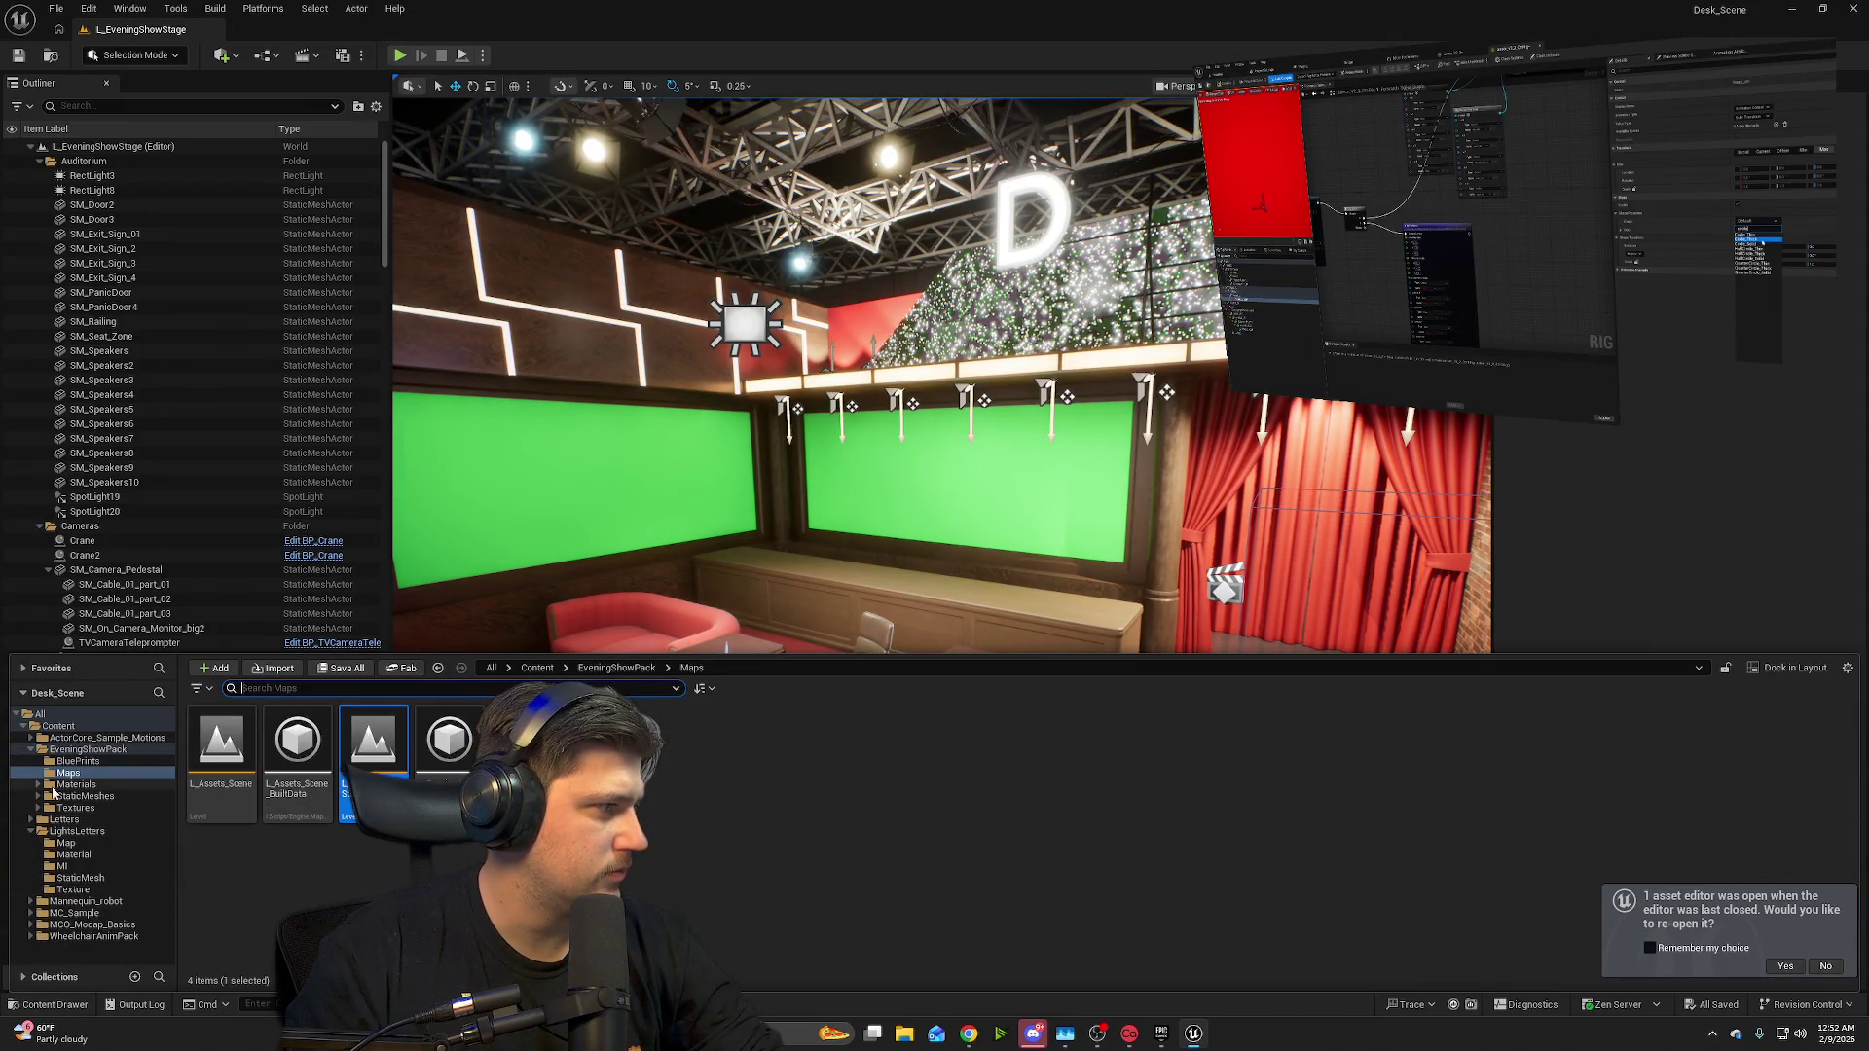
{"action": "left_click", "coordinate": [30, 832]}
{"action": "left_click", "coordinate": [30, 751]}
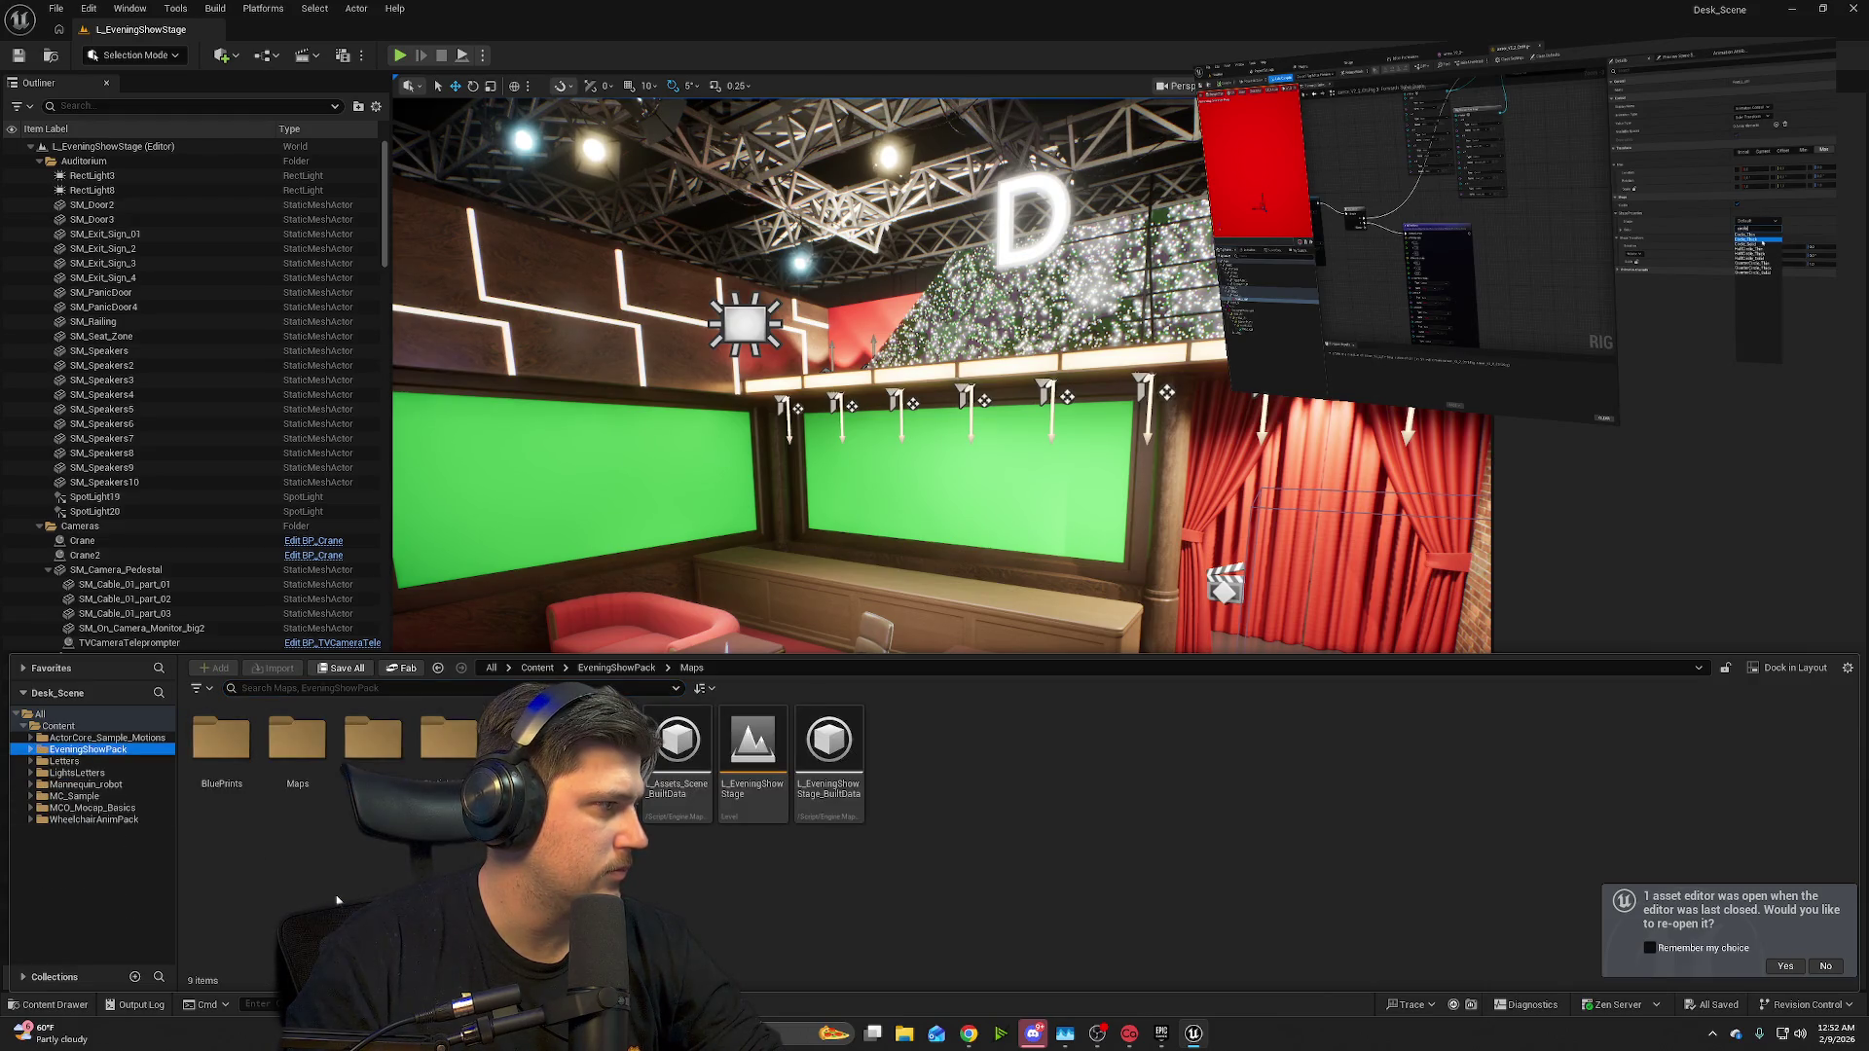
{"action": "left_click", "coordinate": [58, 726]}
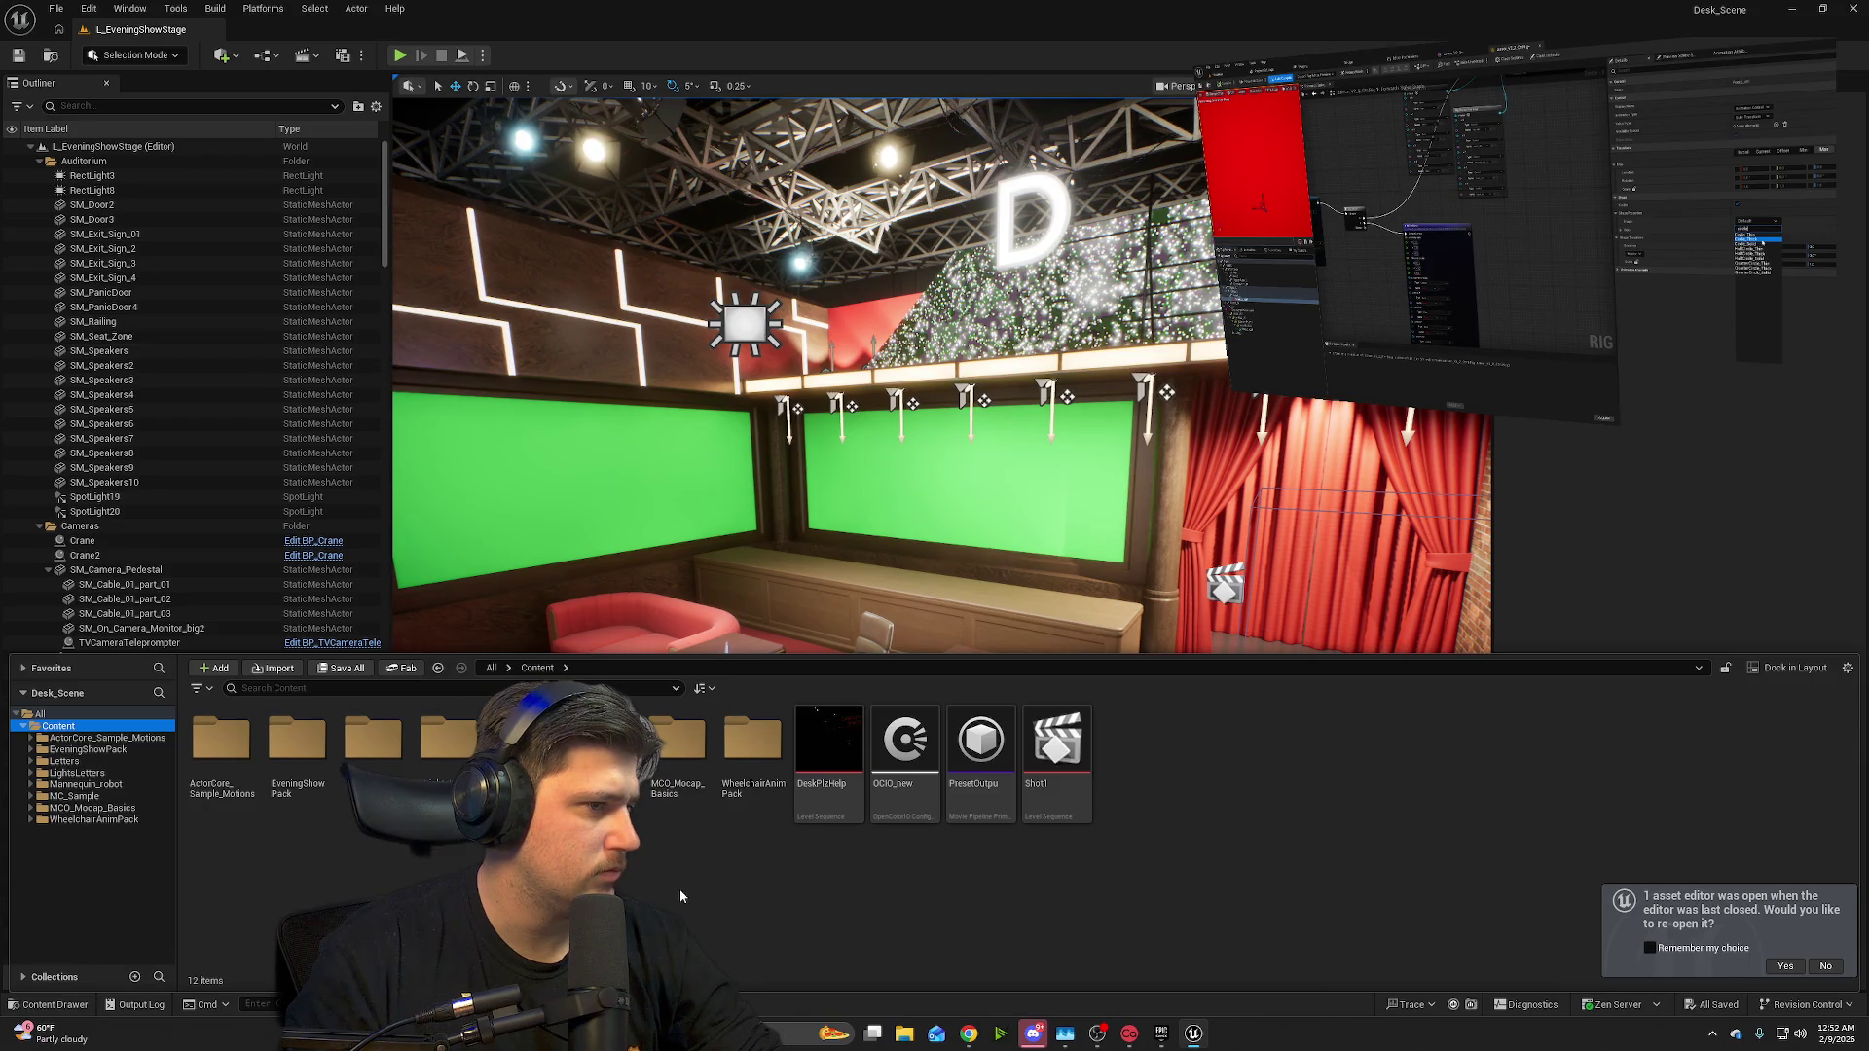
- Place a Text 3D Actor from Quick Add > All near the desk
{"action": "left_click", "coordinate": [223, 55]}
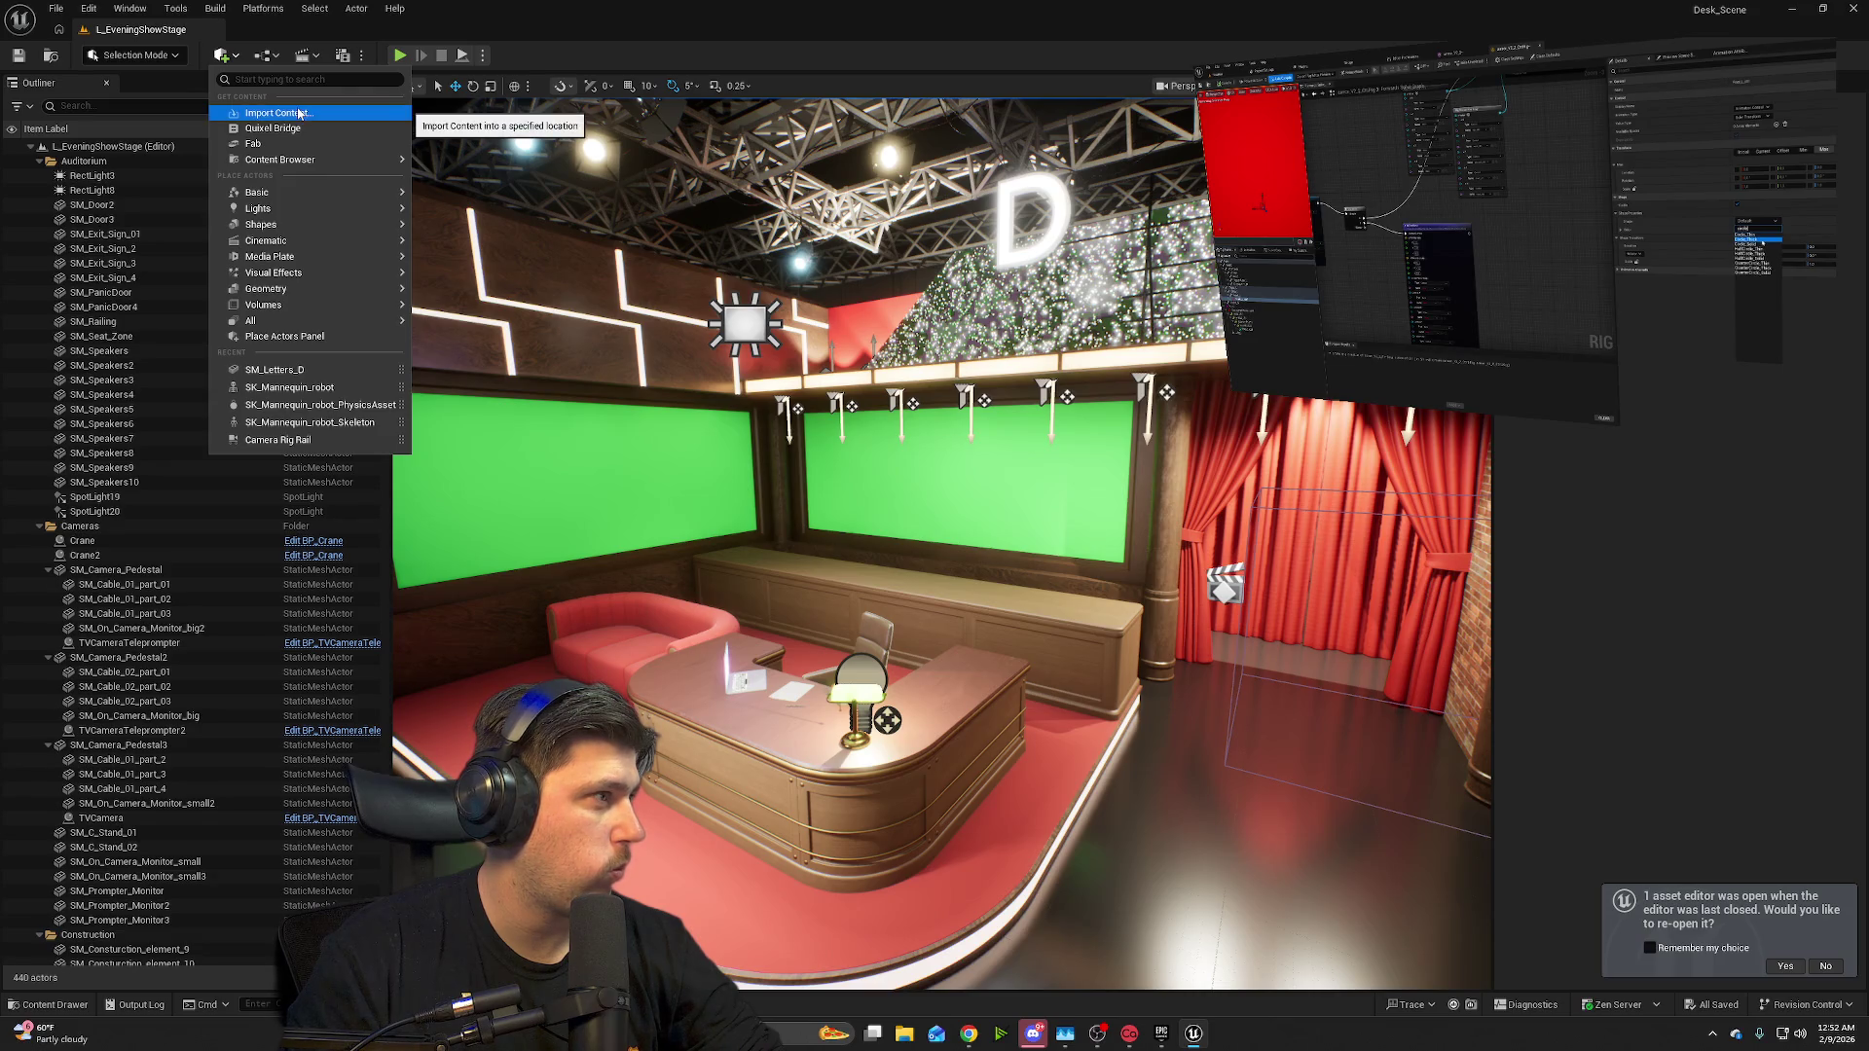
{"action": "mouse_move", "coordinate": [332, 196]}
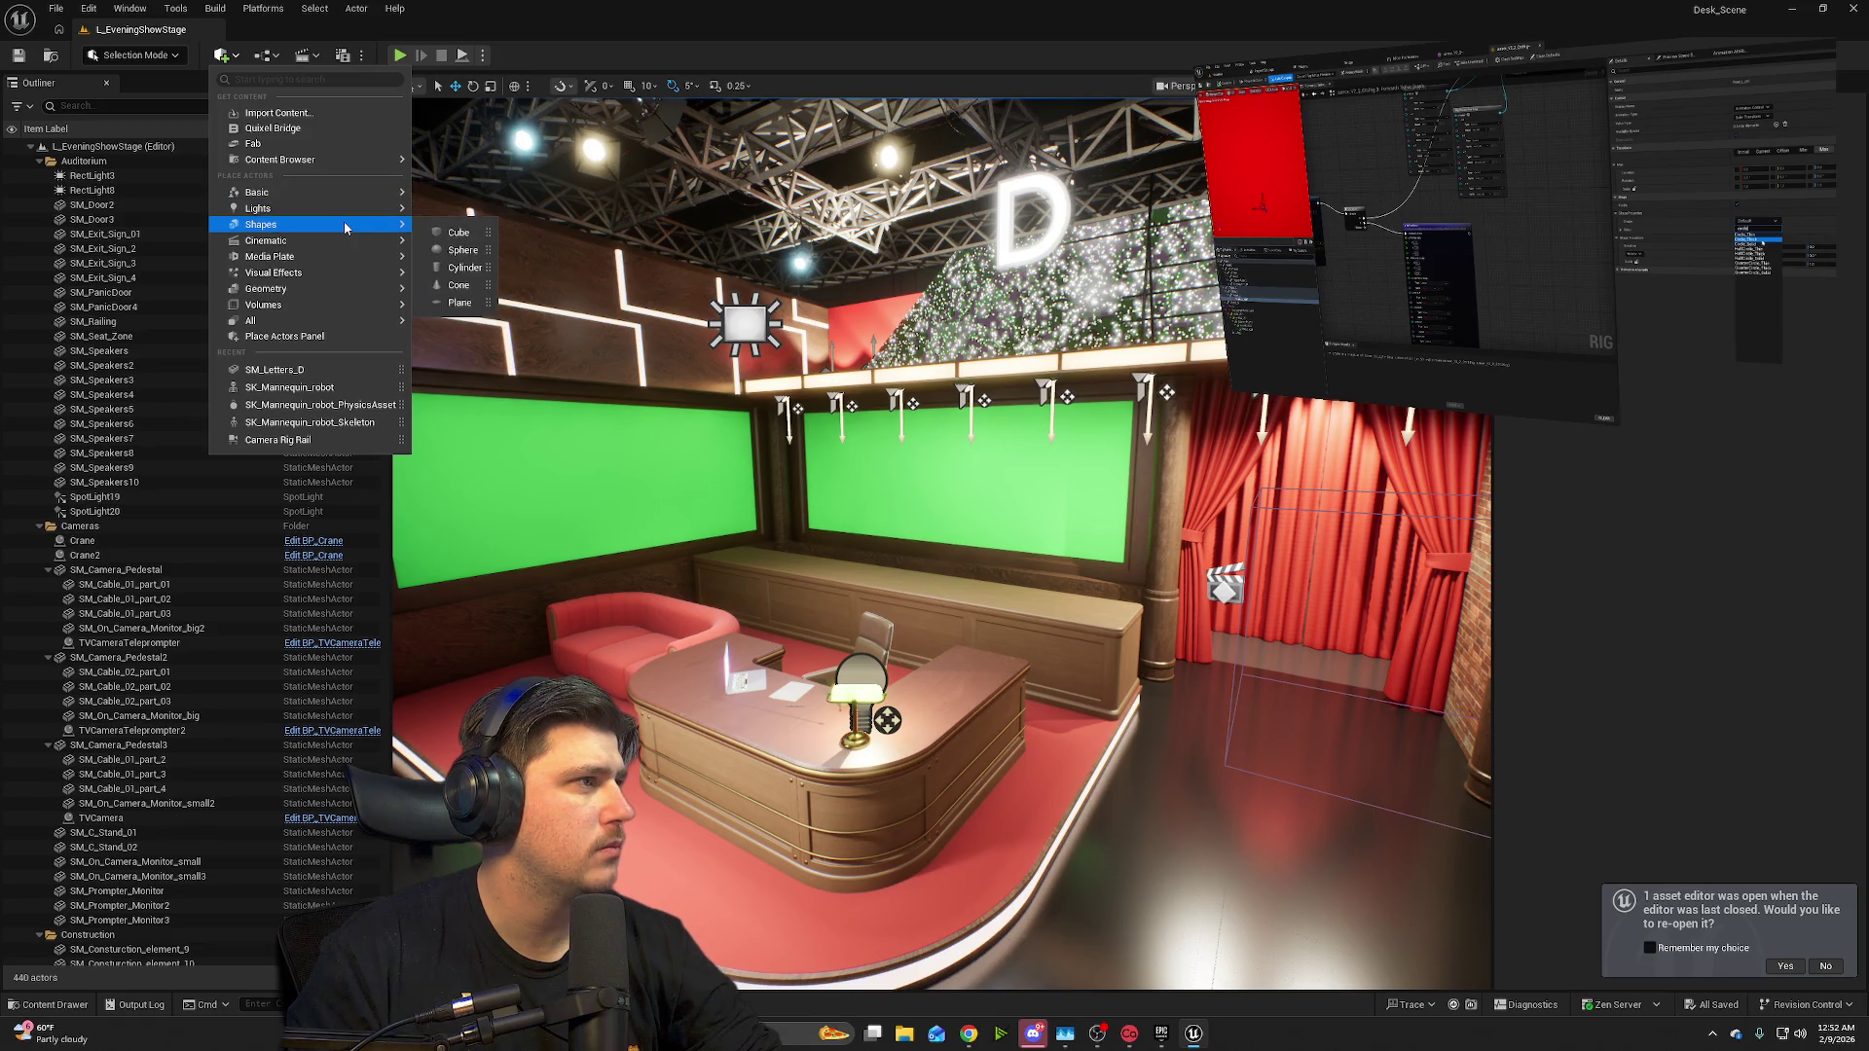
{"action": "mouse_move", "coordinate": [348, 275]}
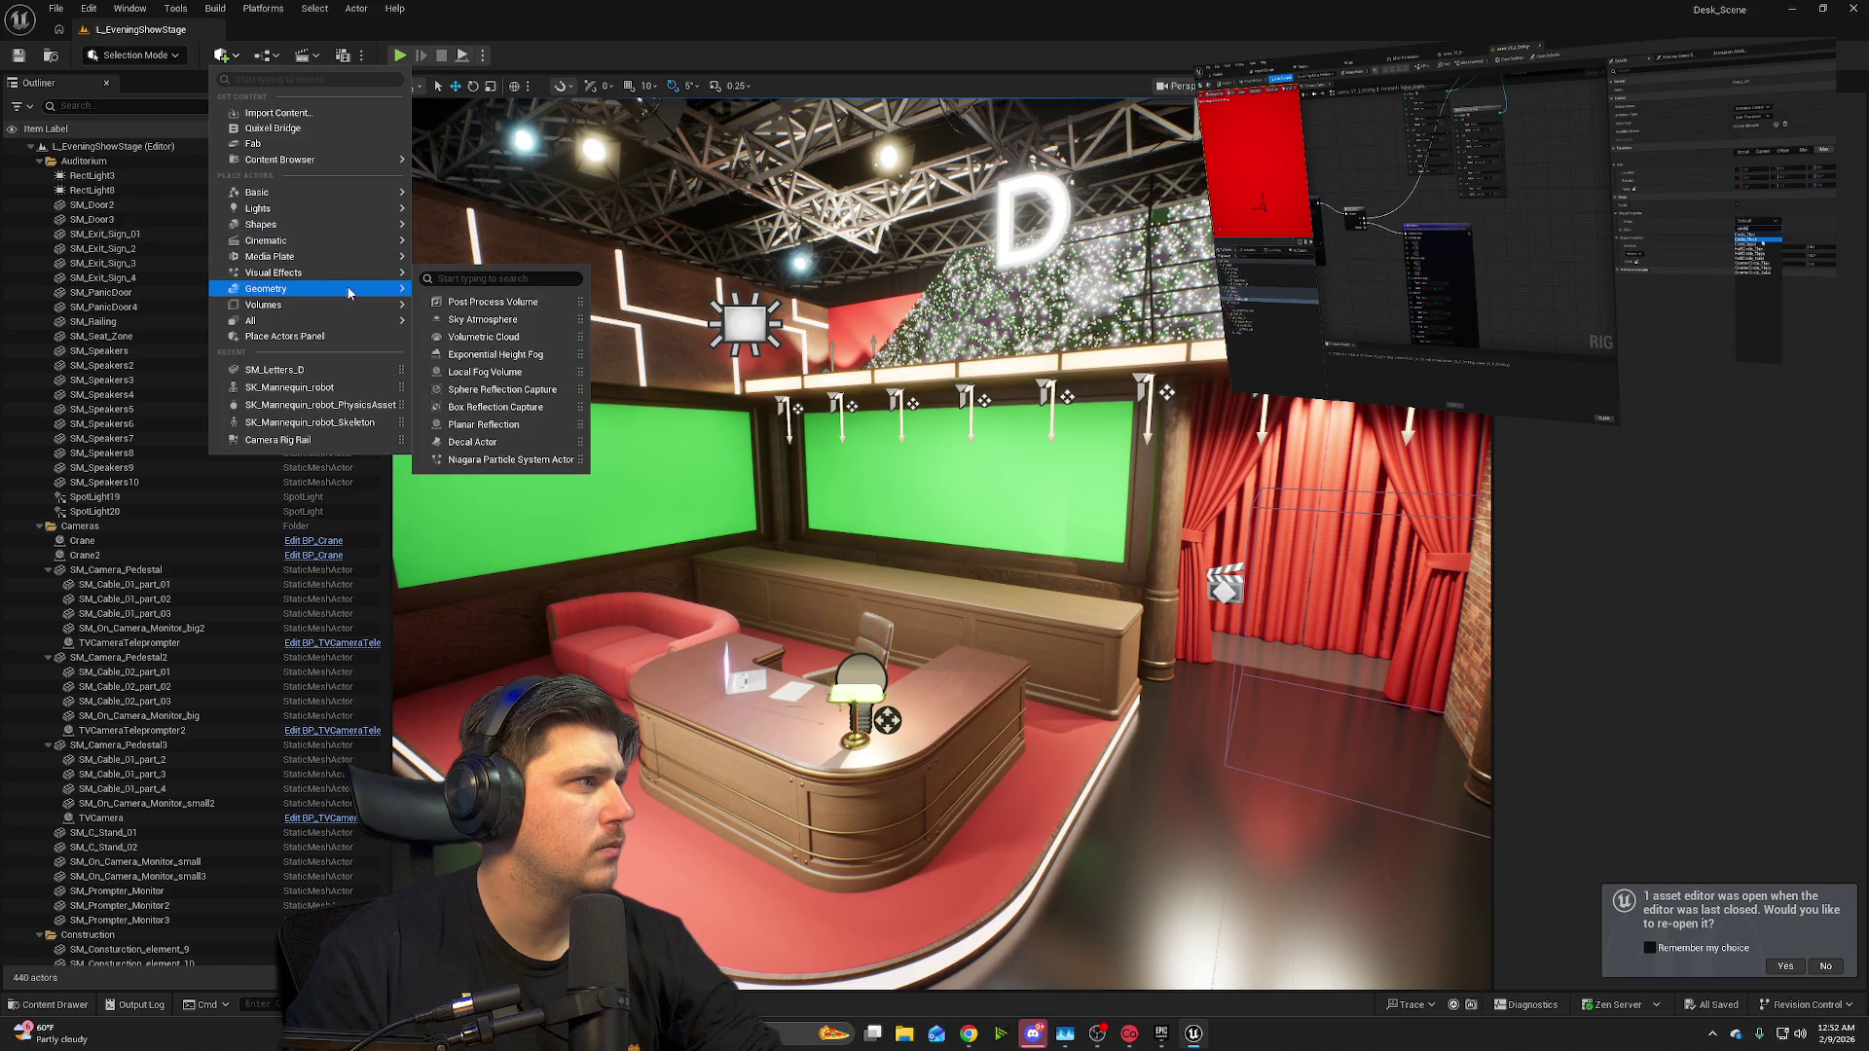
{"action": "mouse_move", "coordinate": [354, 327]}
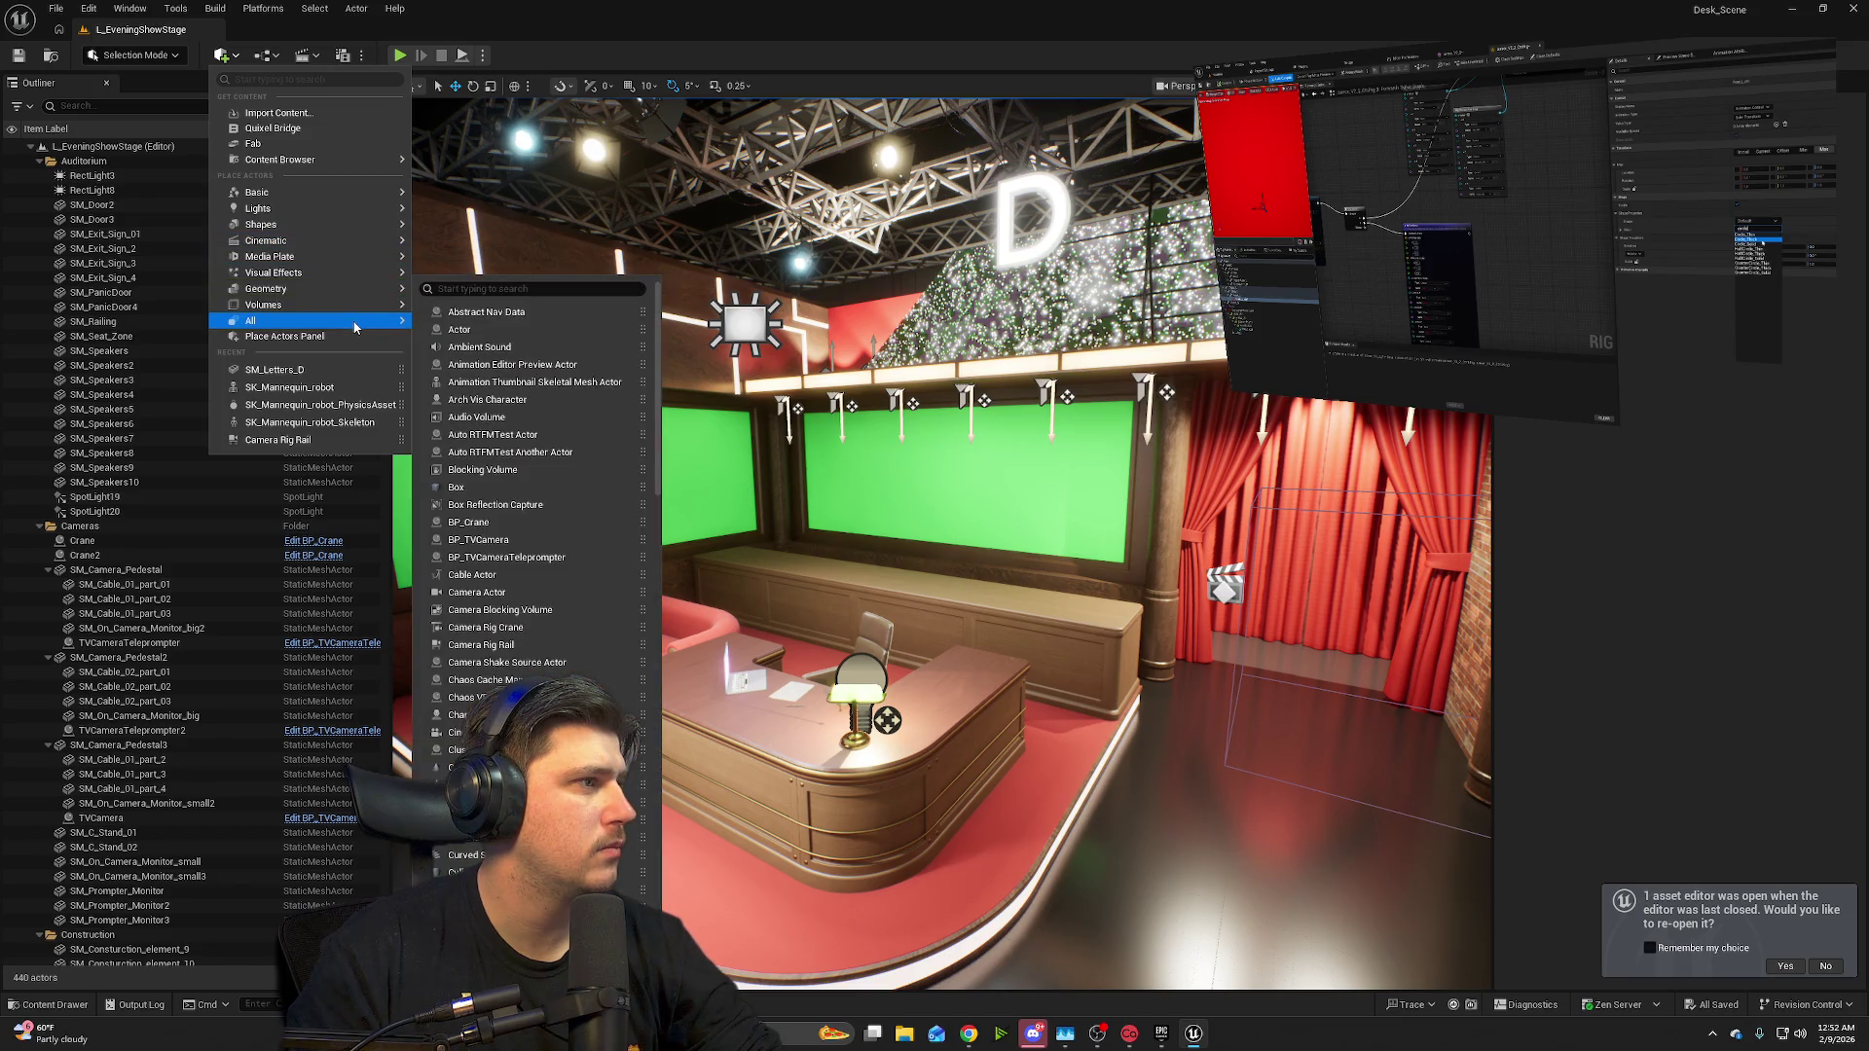
{"action": "scroll", "coordinate": [584, 682], "scroll_direction": "down", "scroll_amount": 2}
{"action": "scroll", "coordinate": [506, 721], "scroll_direction": "down", "scroll_amount": 10}
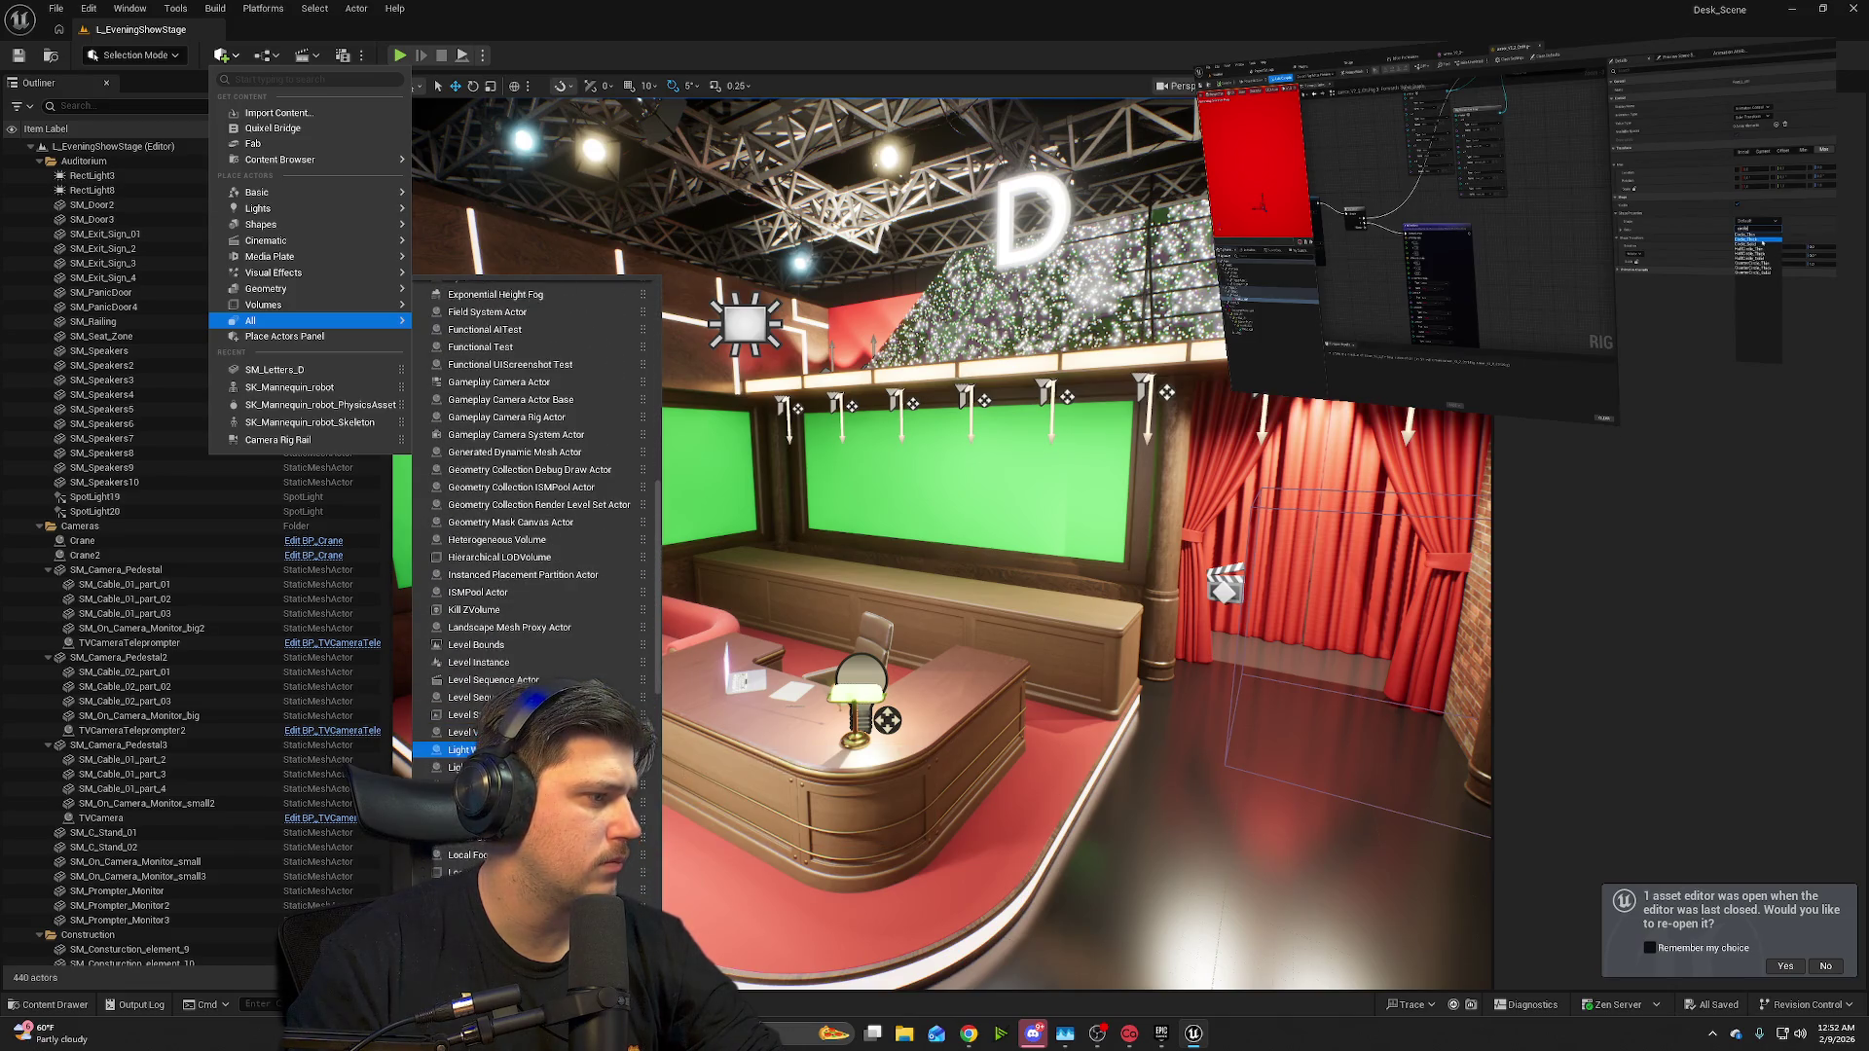
{"action": "scroll", "coordinate": [506, 720], "scroll_direction": "down", "scroll_amount": 10}
{"action": "scroll", "coordinate": [584, 738], "scroll_direction": "down", "scroll_amount": 10}
{"action": "scroll", "coordinate": [584, 740], "scroll_direction": "down", "scroll_amount": 3}
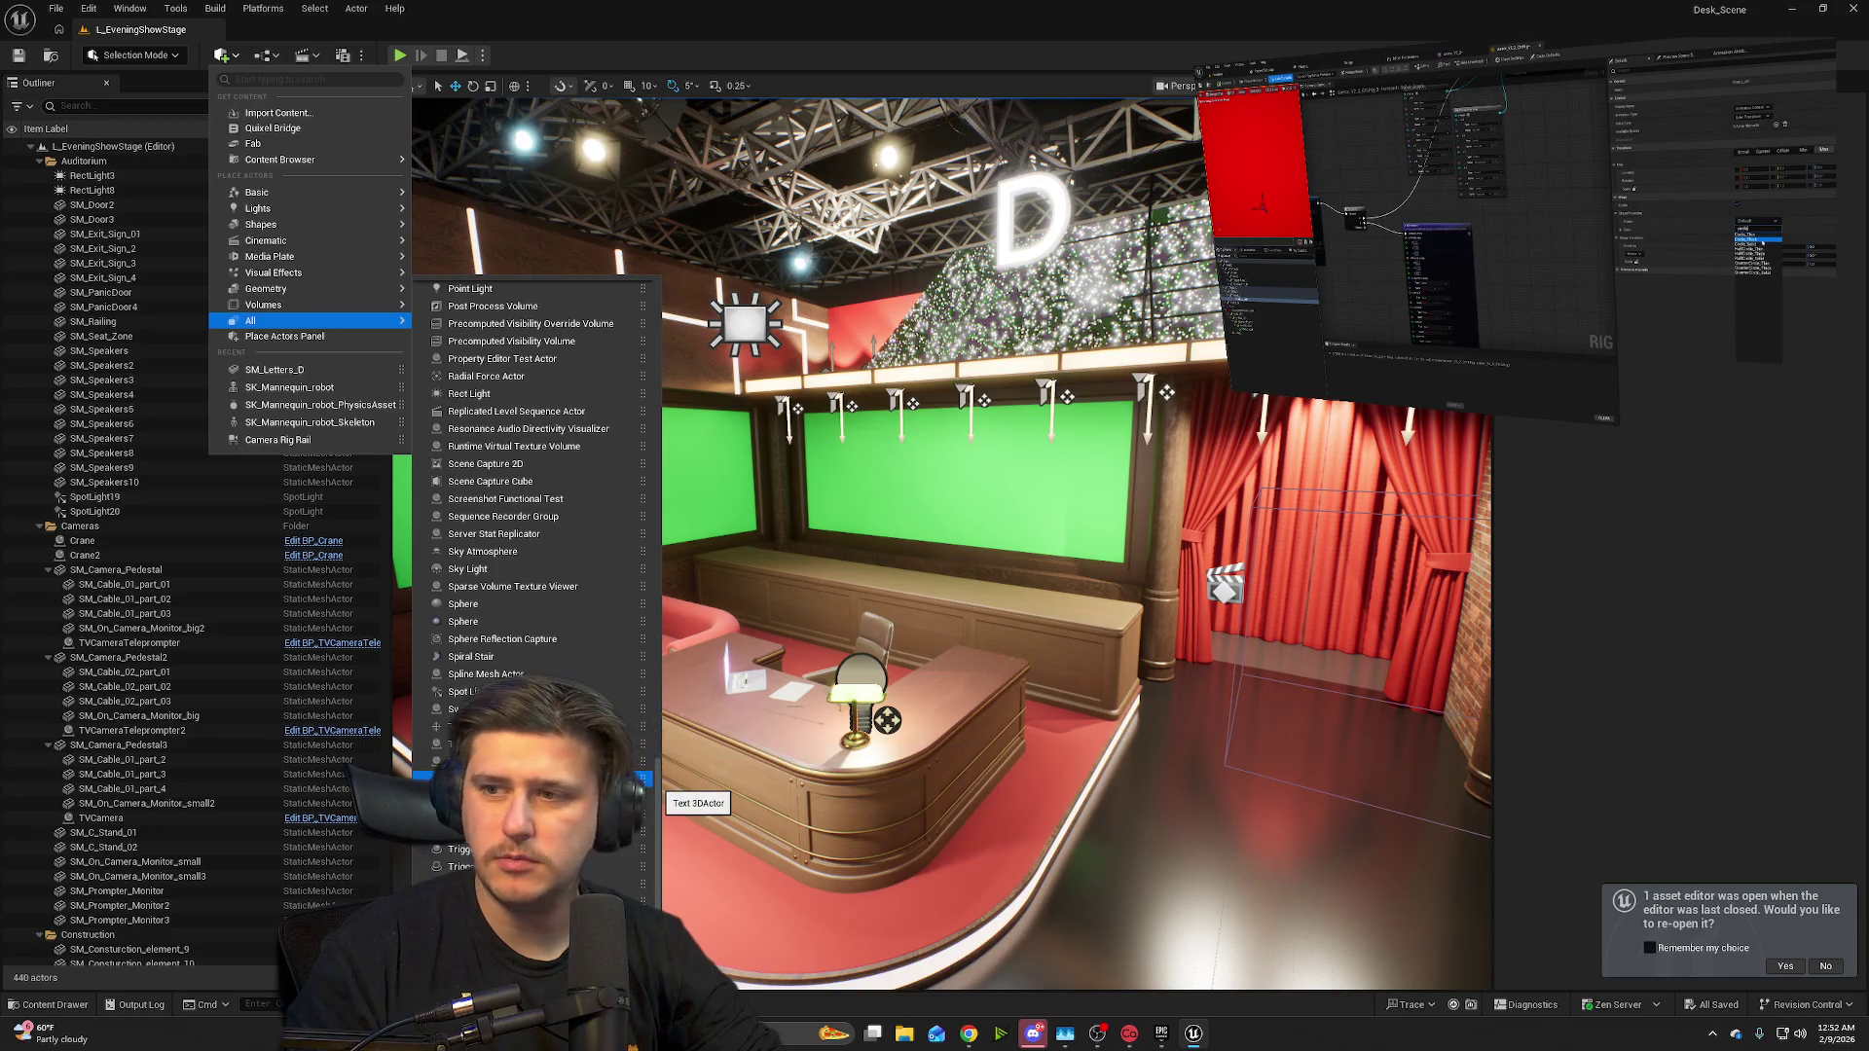
{"action": "mouse_move", "coordinate": [584, 778]}
{"action": "left_mouse_down"}
{"action": "mouse_move", "coordinate": [925, 721]}
{"action": "mouse_move", "coordinate": [1088, 633]}
{"action": "mouse_move", "coordinate": [985, 479]}
{"action": "mouse_move", "coordinate": [721, 526]}
{"action": "mouse_move", "coordinate": [737, 543]}
{"action": "left_mouse_up"}
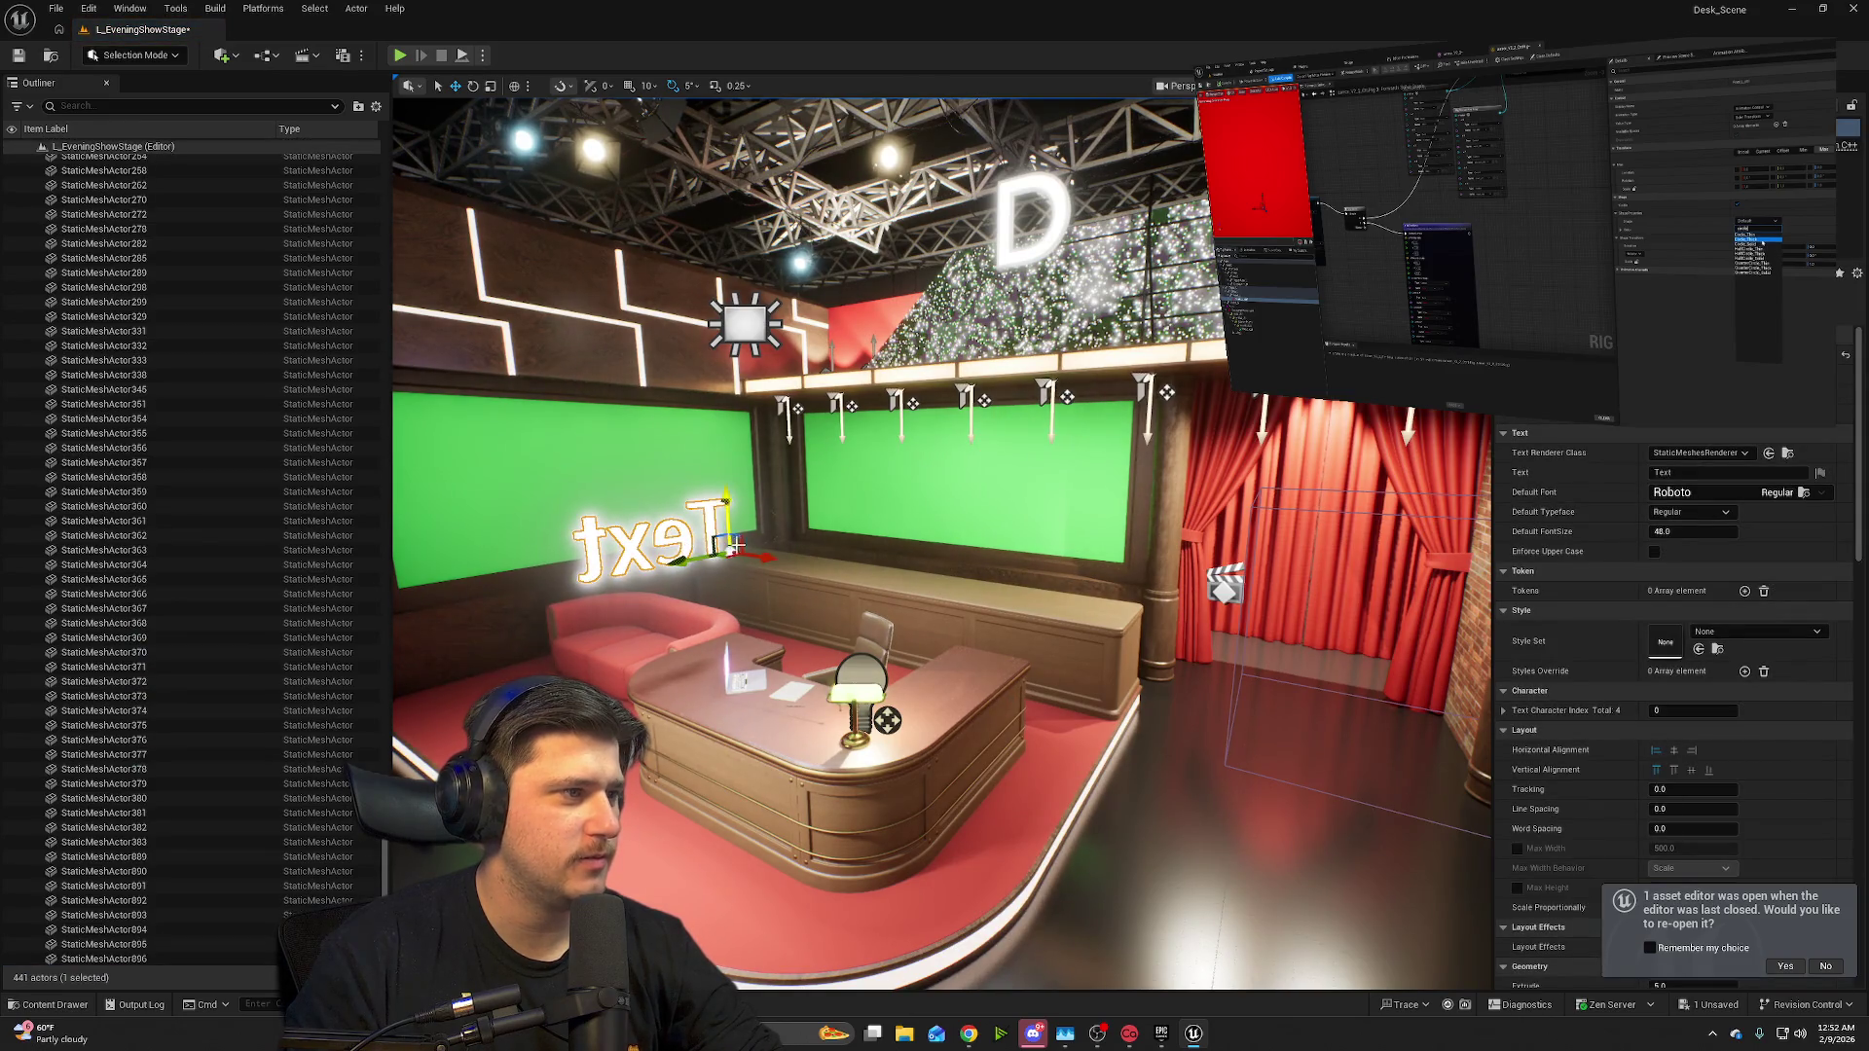
- Spin the Text 3D actor 180° on yaw so 'Text' reads correctly, then reselect it to edit its Text field
{"action": "key", "text": "e"}
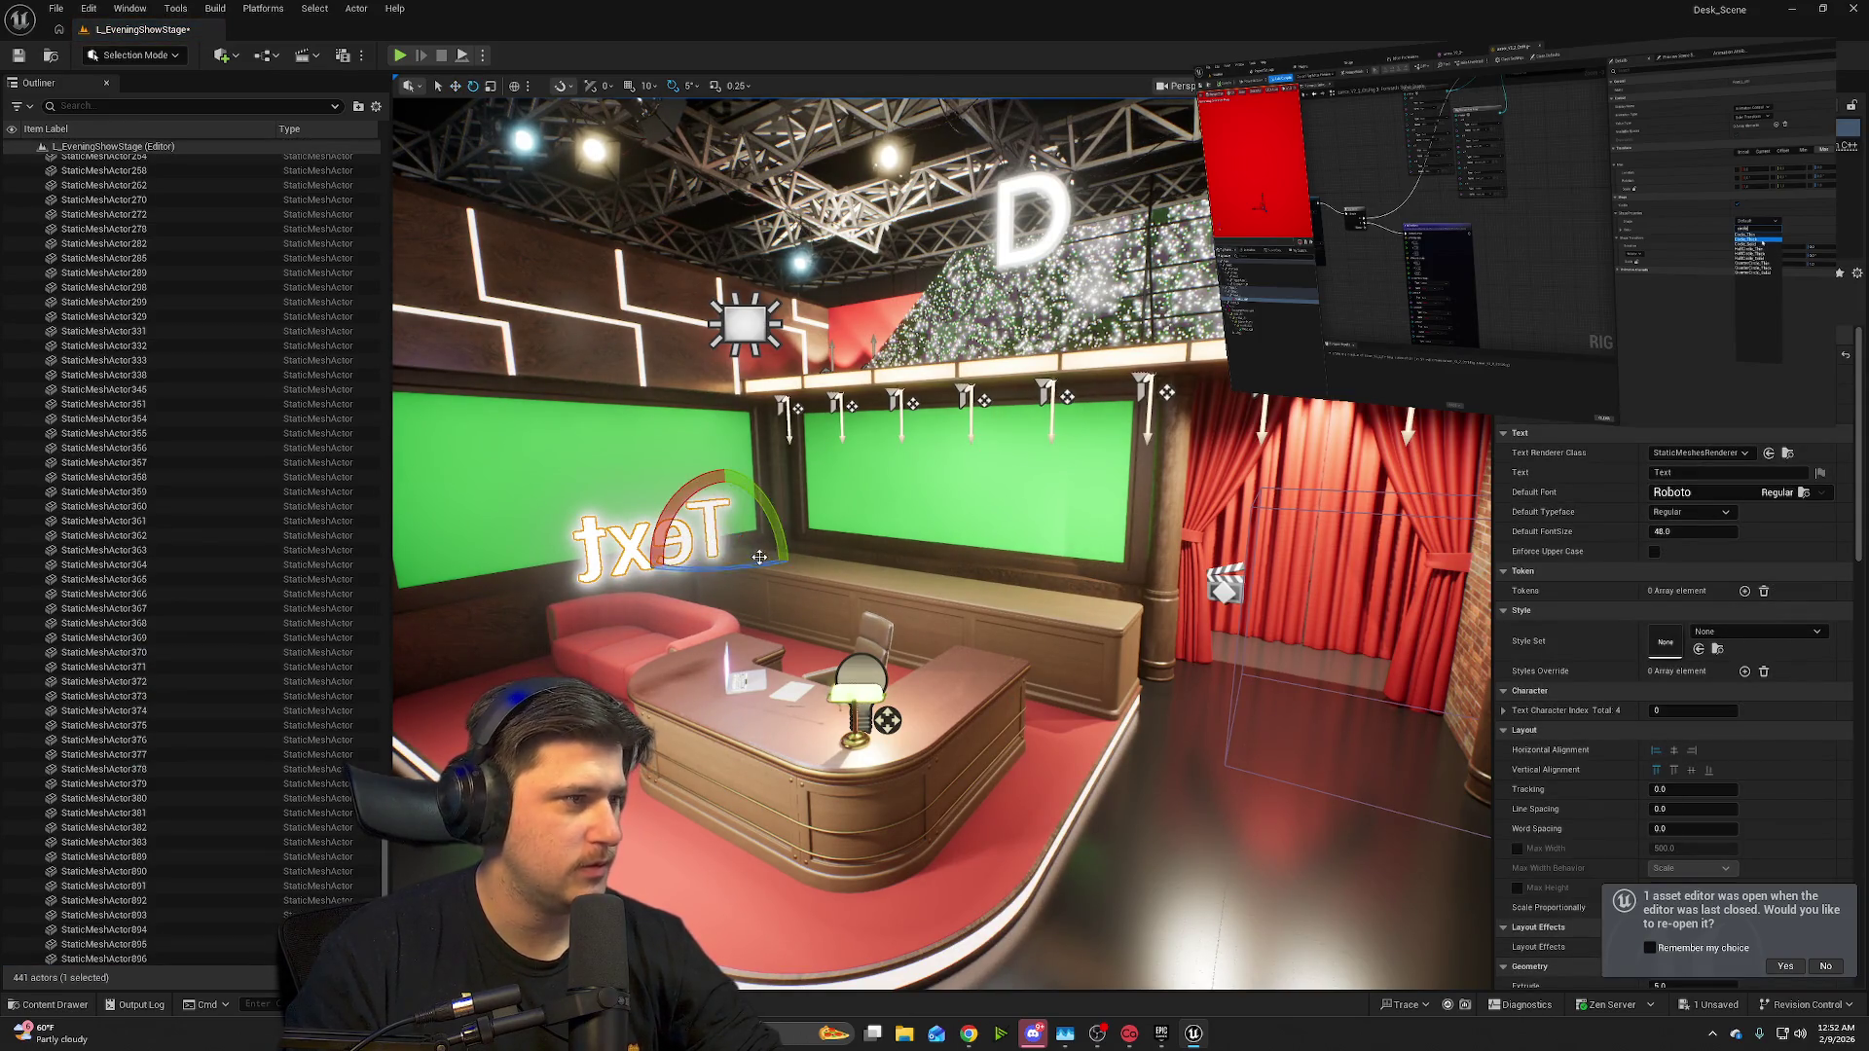
{"action": "left_click_drag", "start_coordinate": [703, 568], "coordinate": [791, 553]}
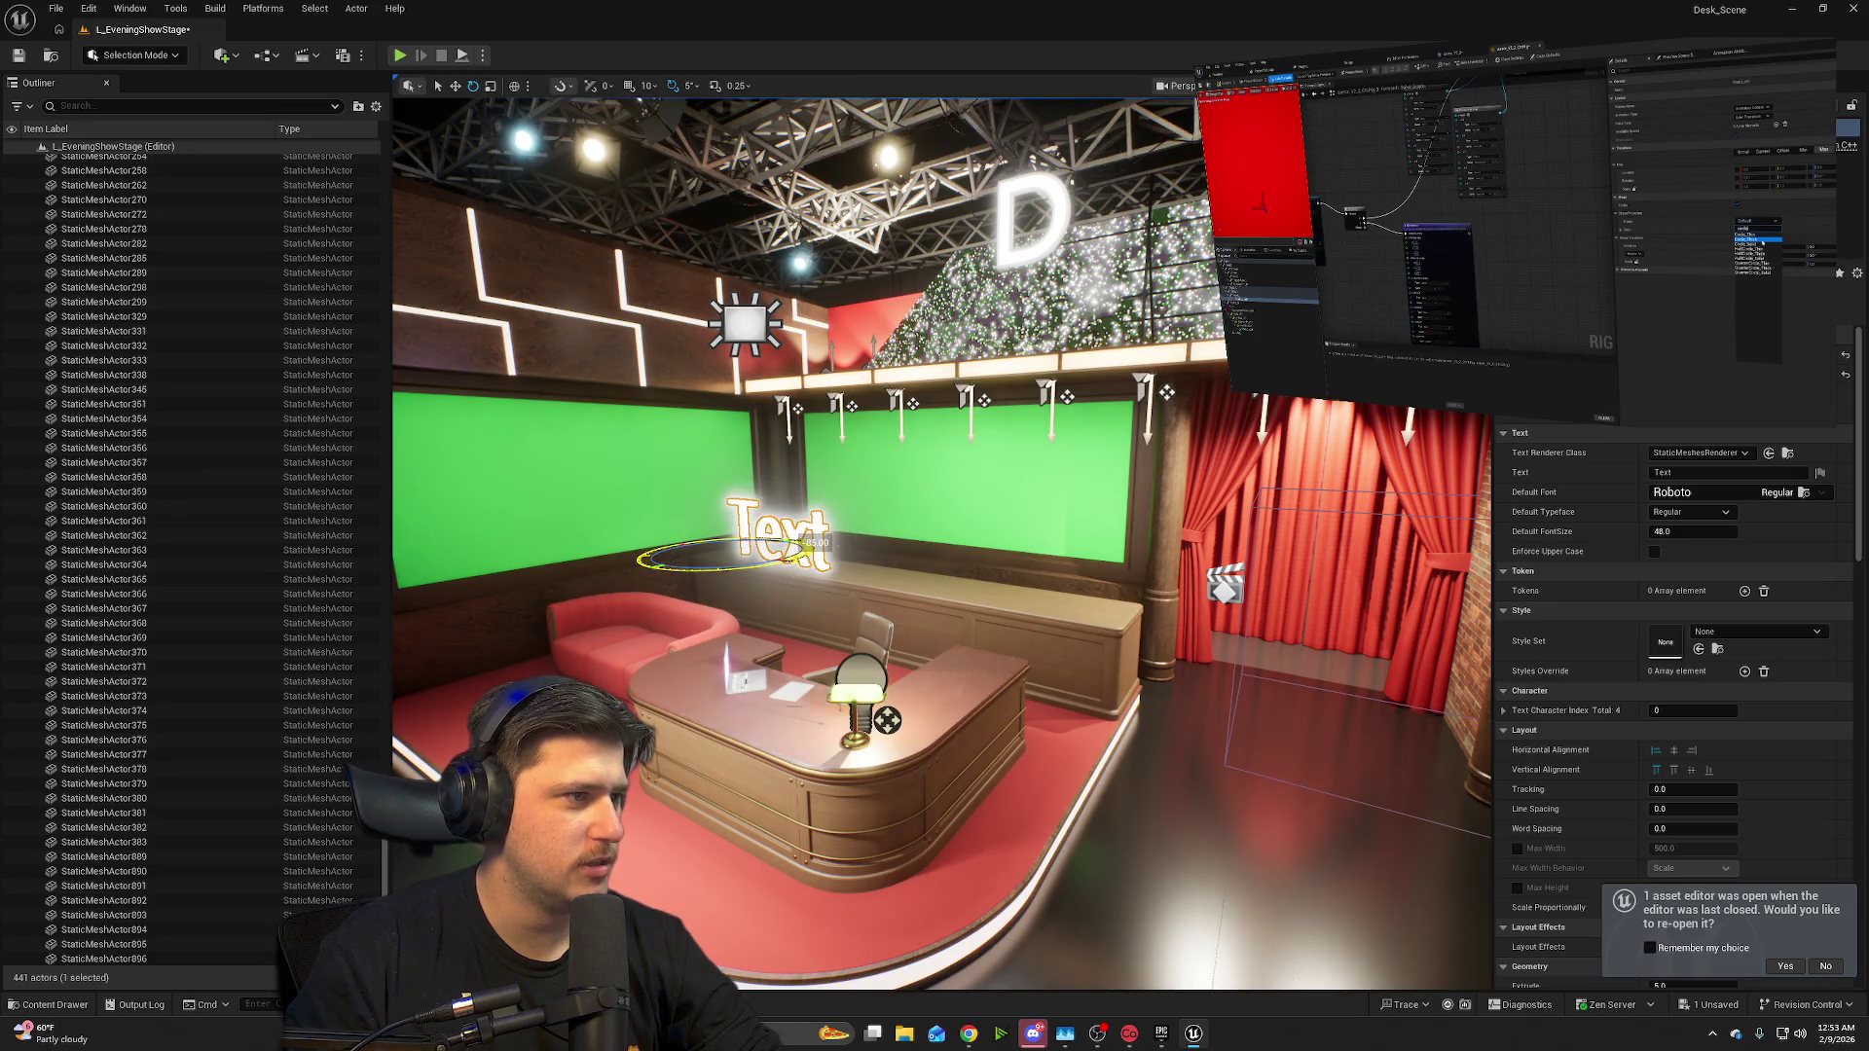
{"action": "key", "text": "f"}
{"action": "scroll", "coordinate": [776, 619], "scroll_direction": "up", "scroll_amount": 2}
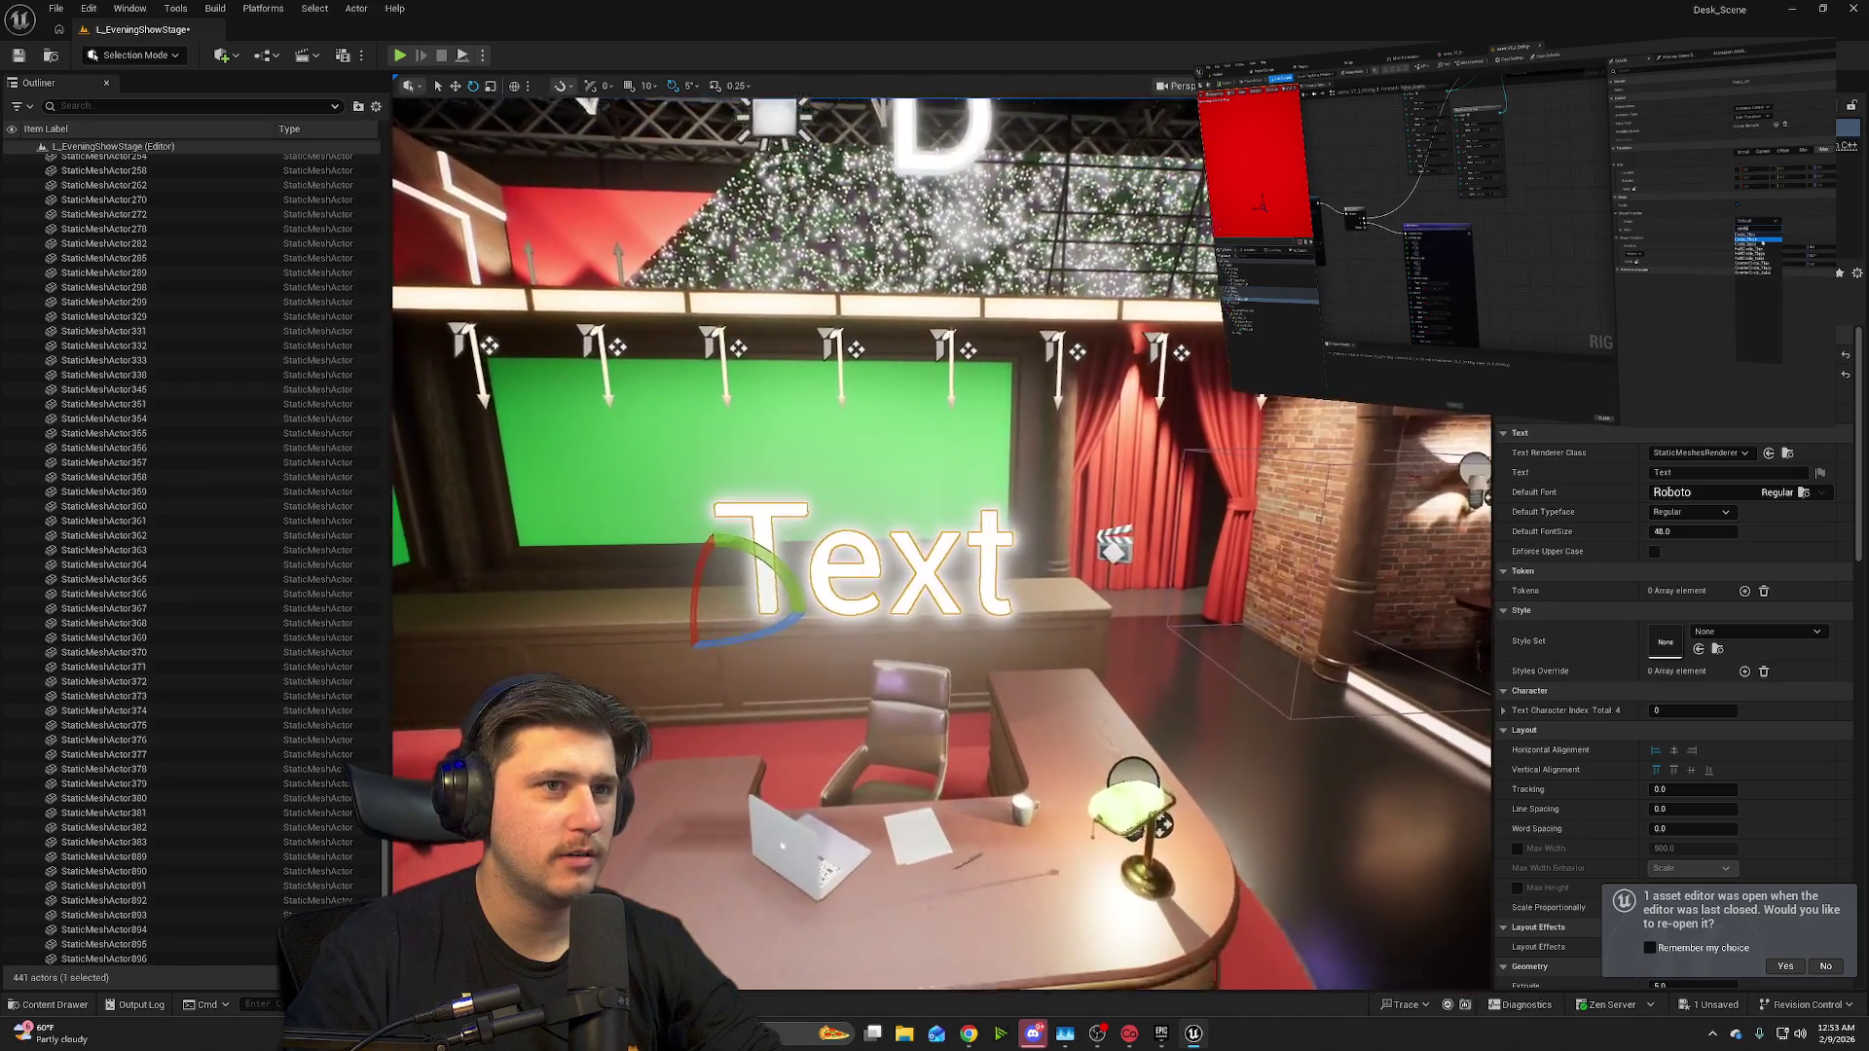
{"action": "scroll", "coordinate": [776, 619], "scroll_direction": "down", "scroll_amount": 2}
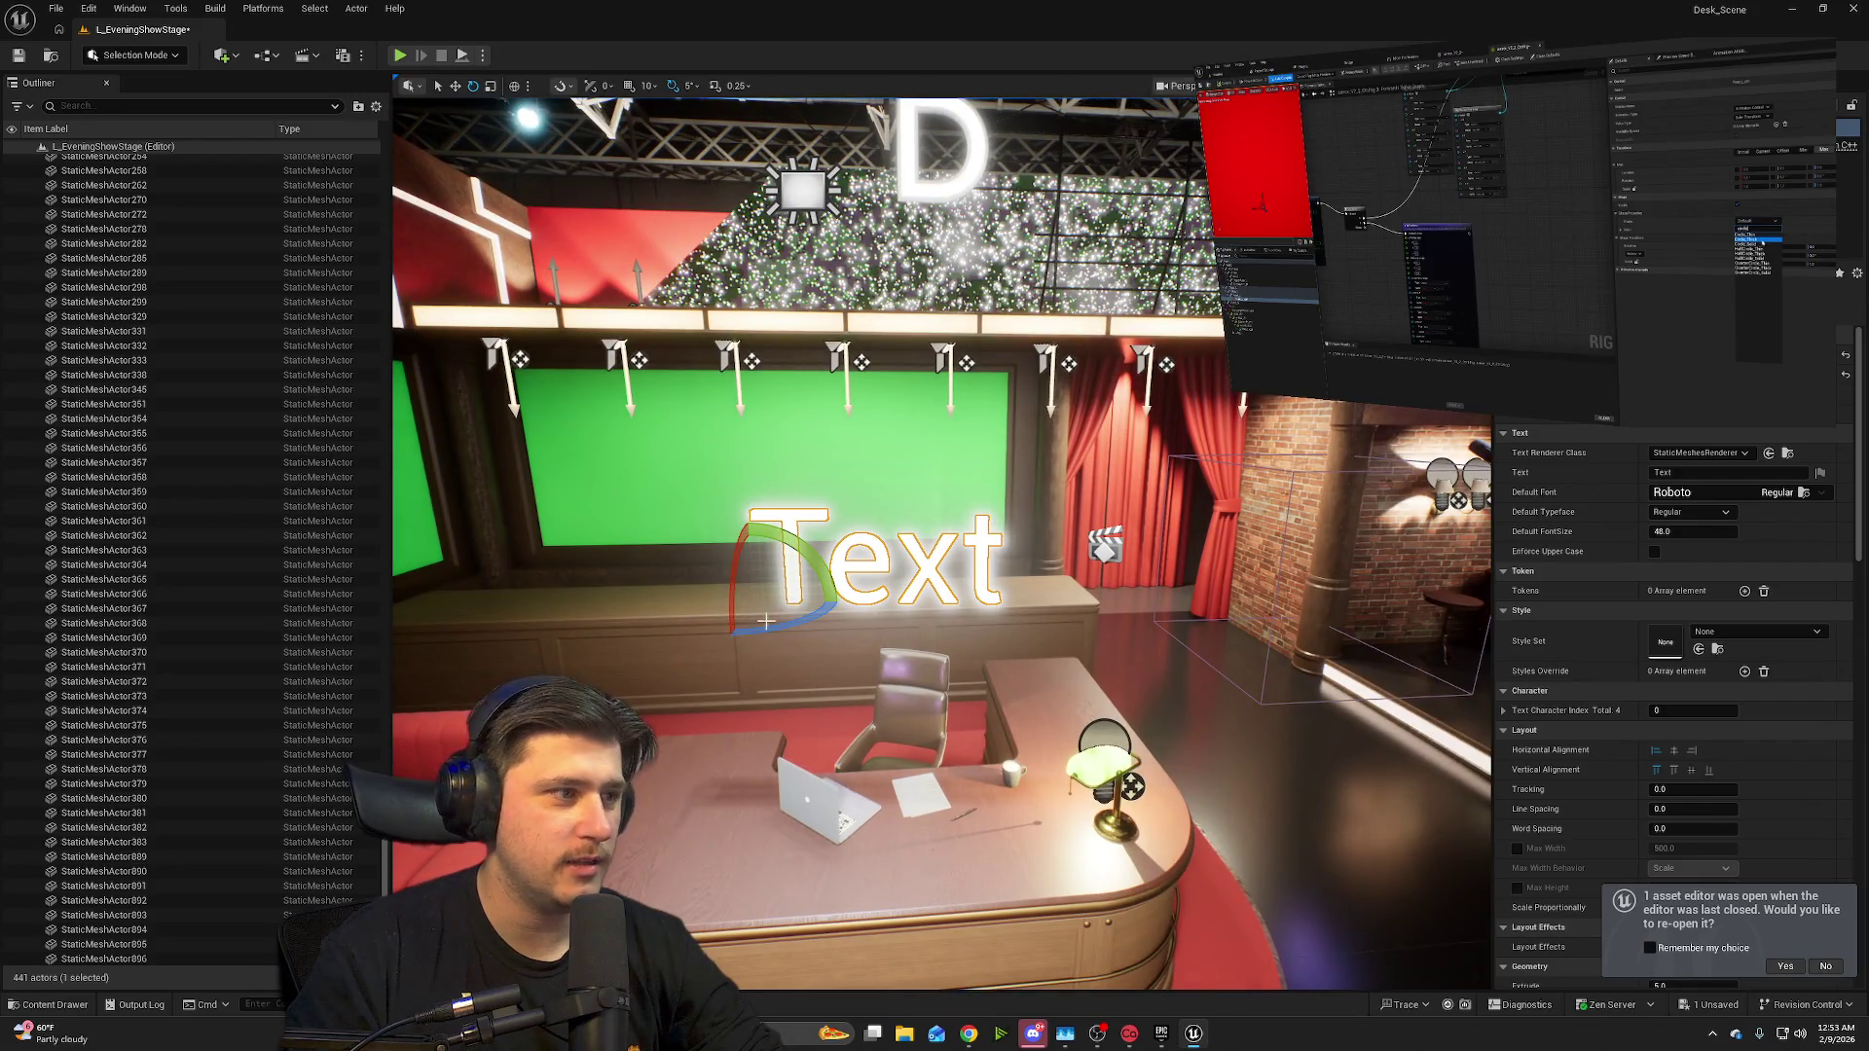
{"action": "left_click", "coordinate": [926, 581]}
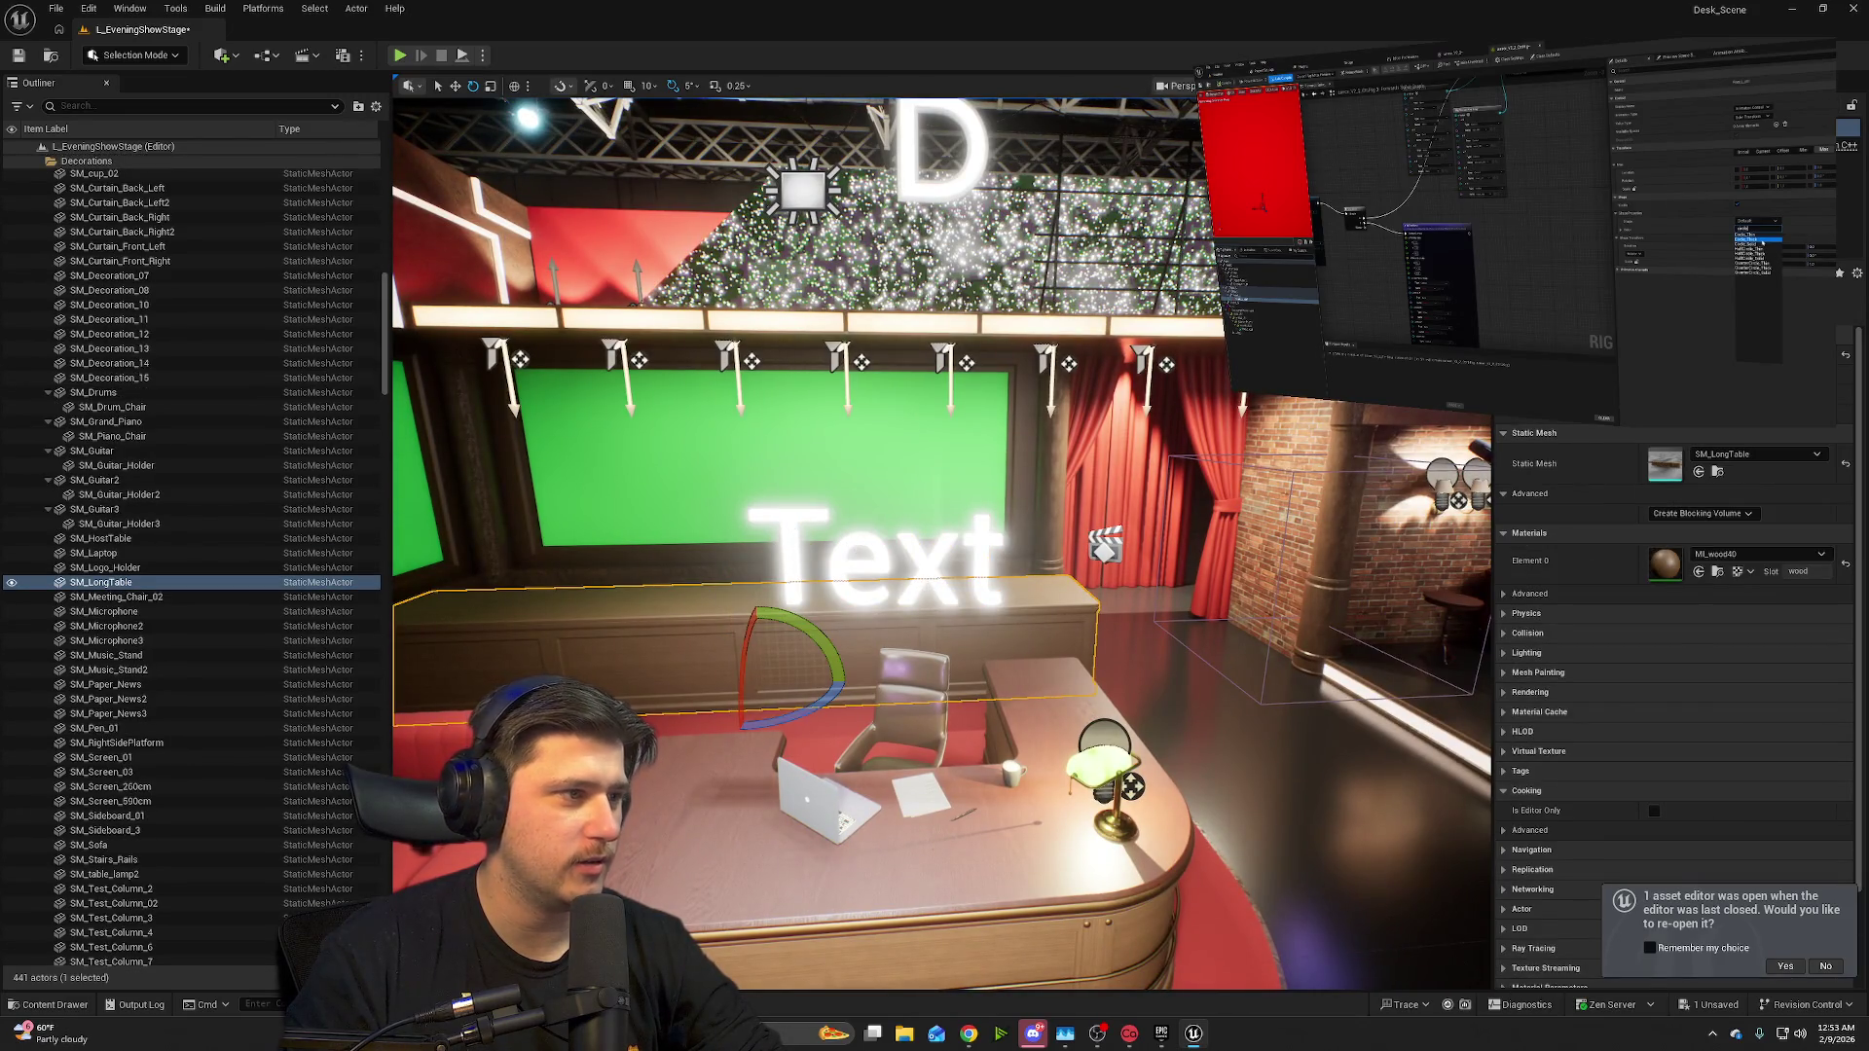
{"action": "left_click", "coordinate": [916, 555]}
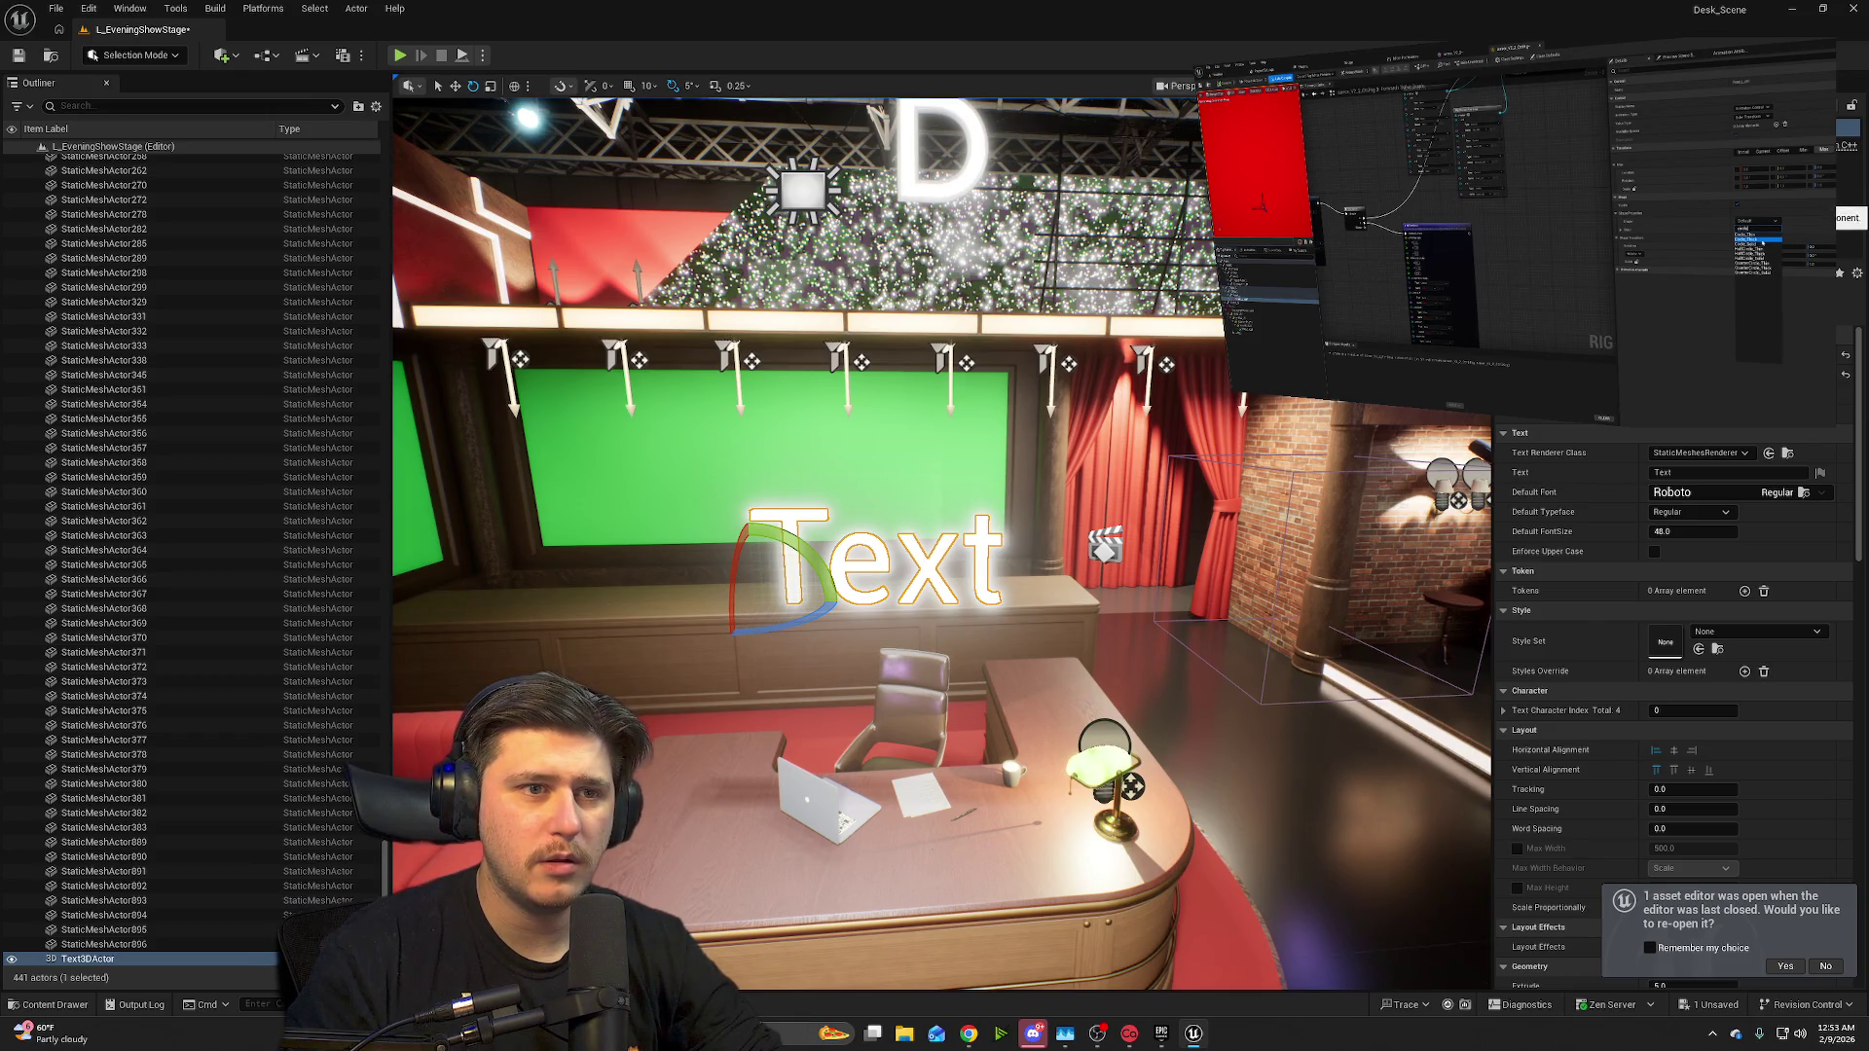
{"action": "left_click", "coordinate": [1693, 476]}
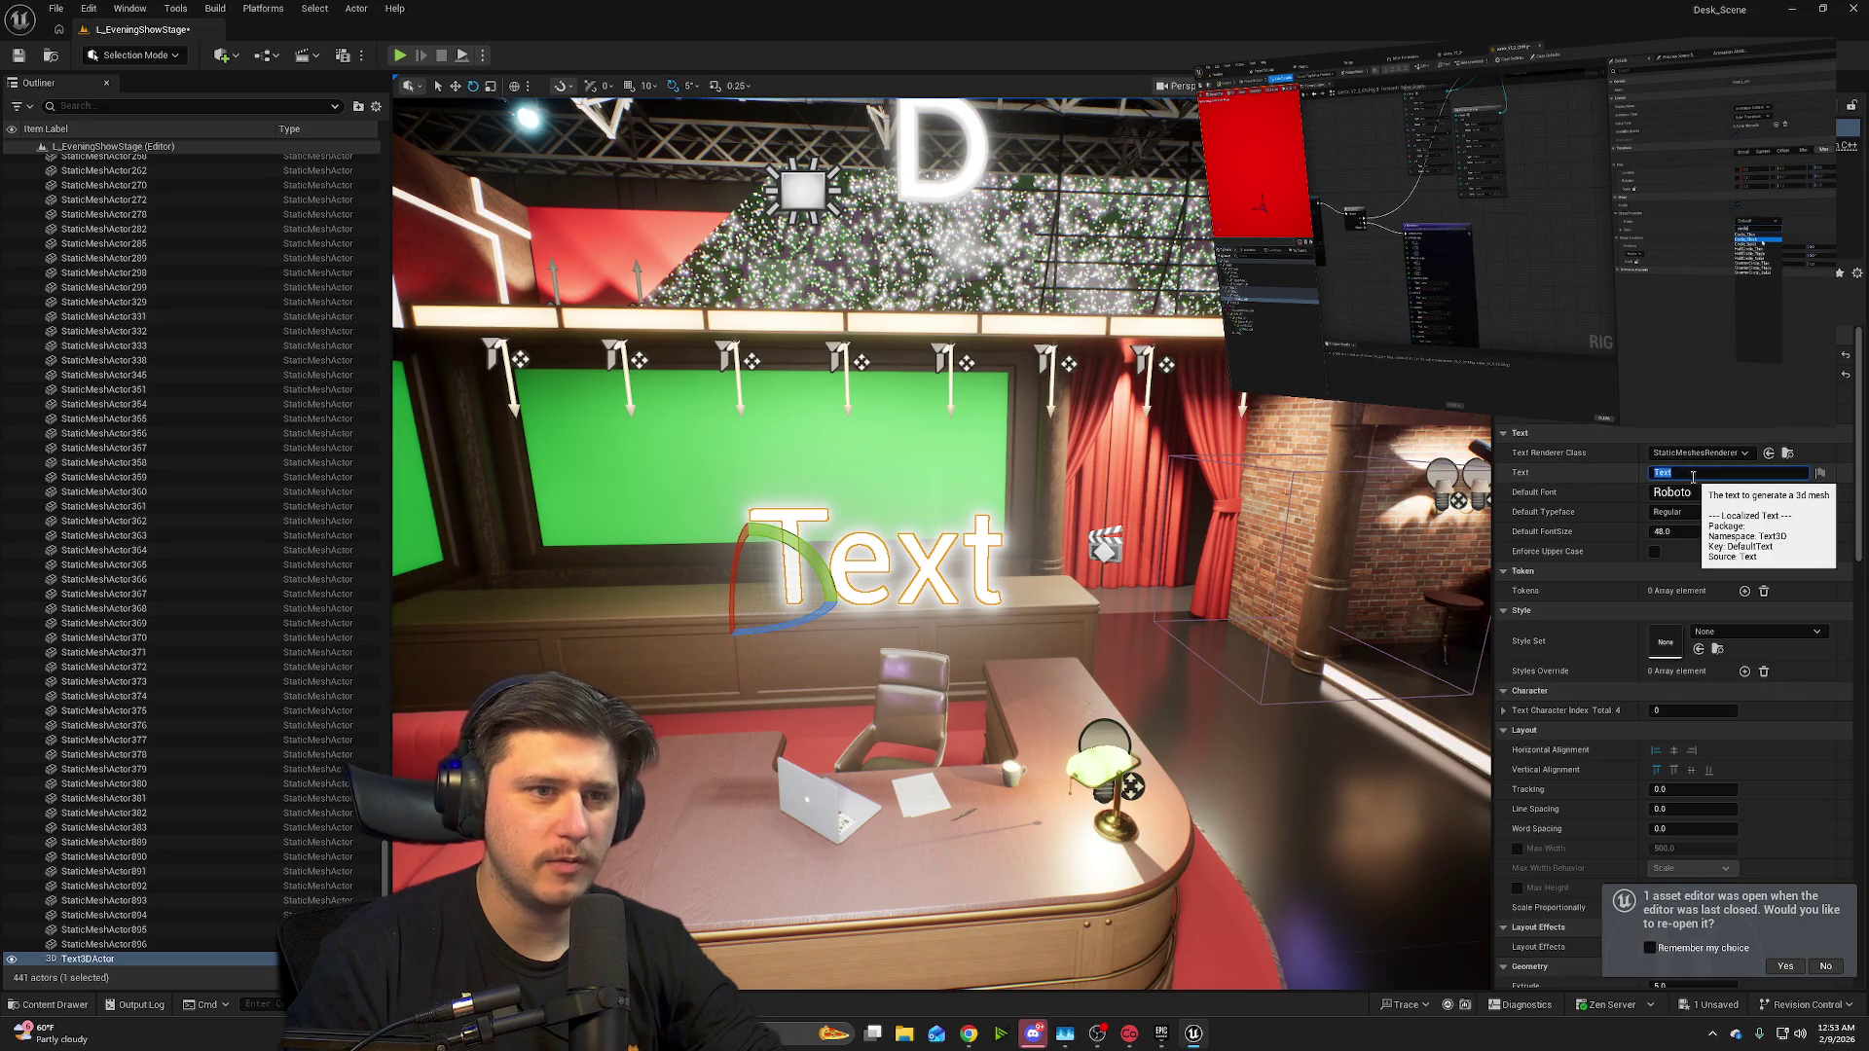
- Change the 3D text's wording to 'DadVenturez'
{"action": "type", "text": "DadVenturez"}
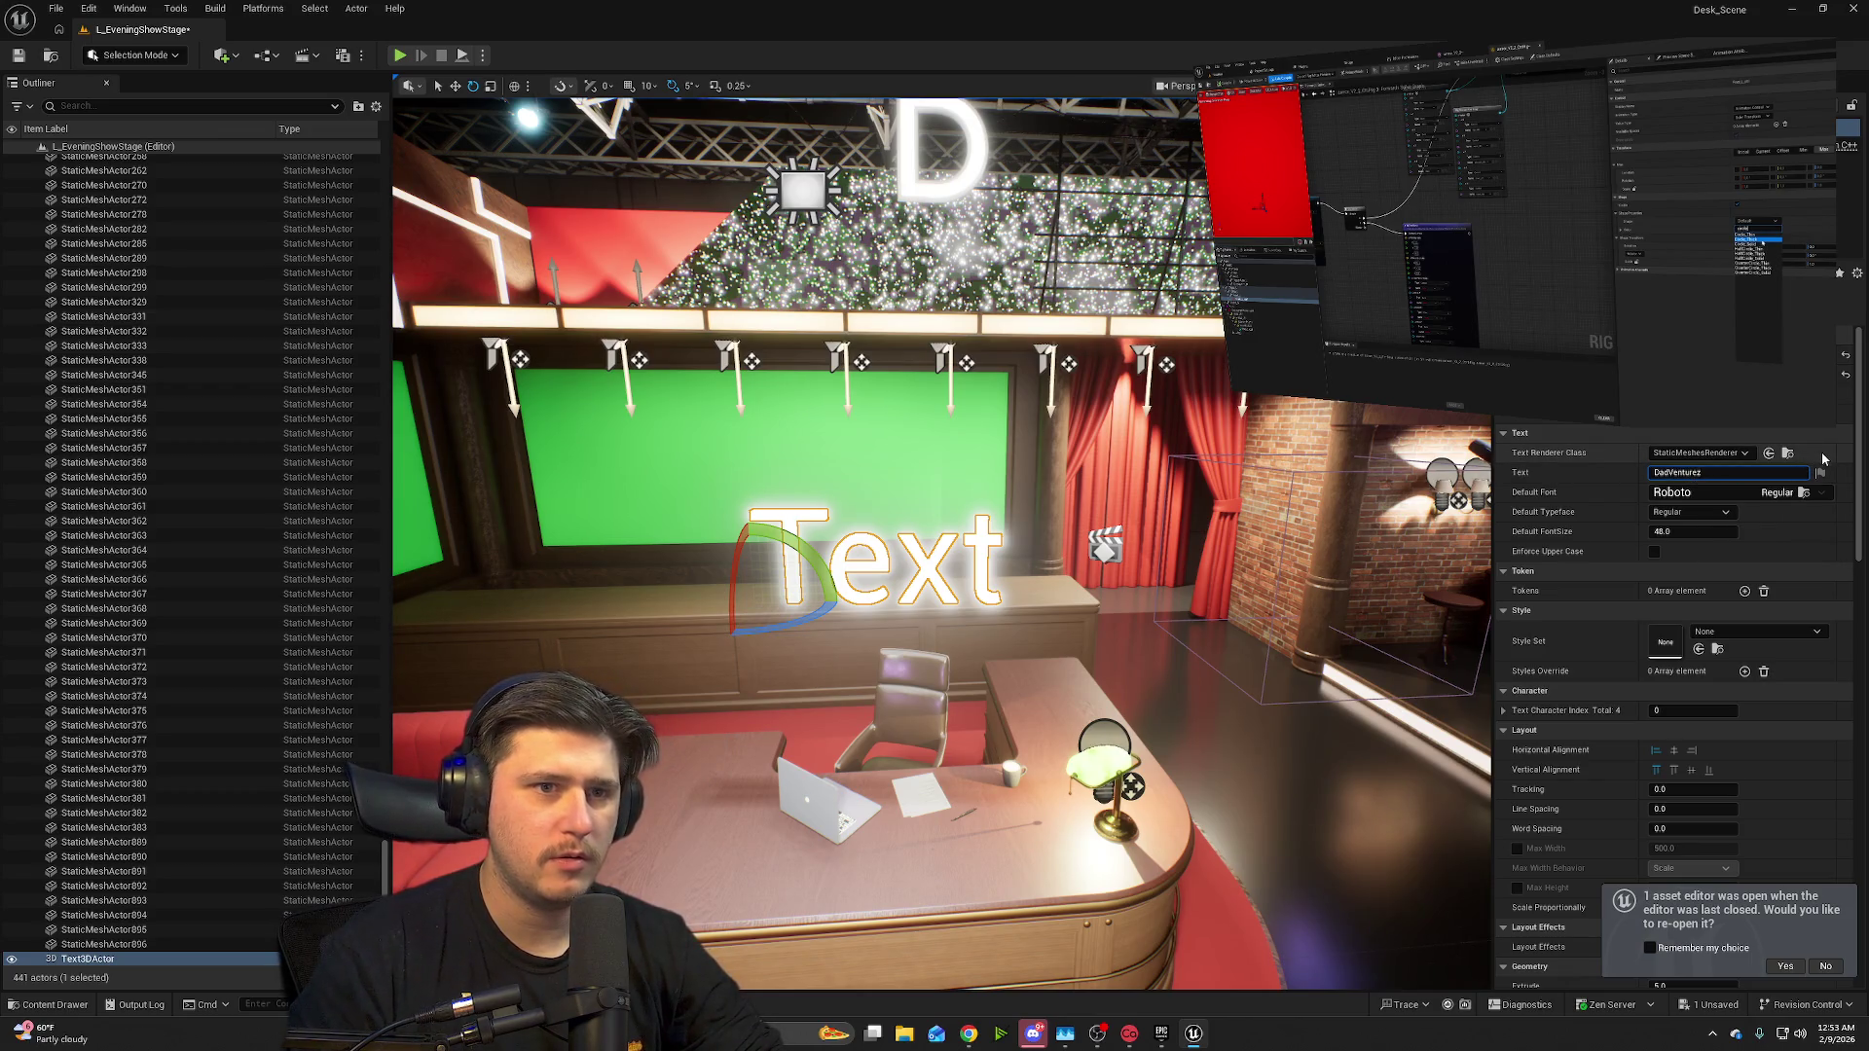
{"action": "key", "text": "Return"}
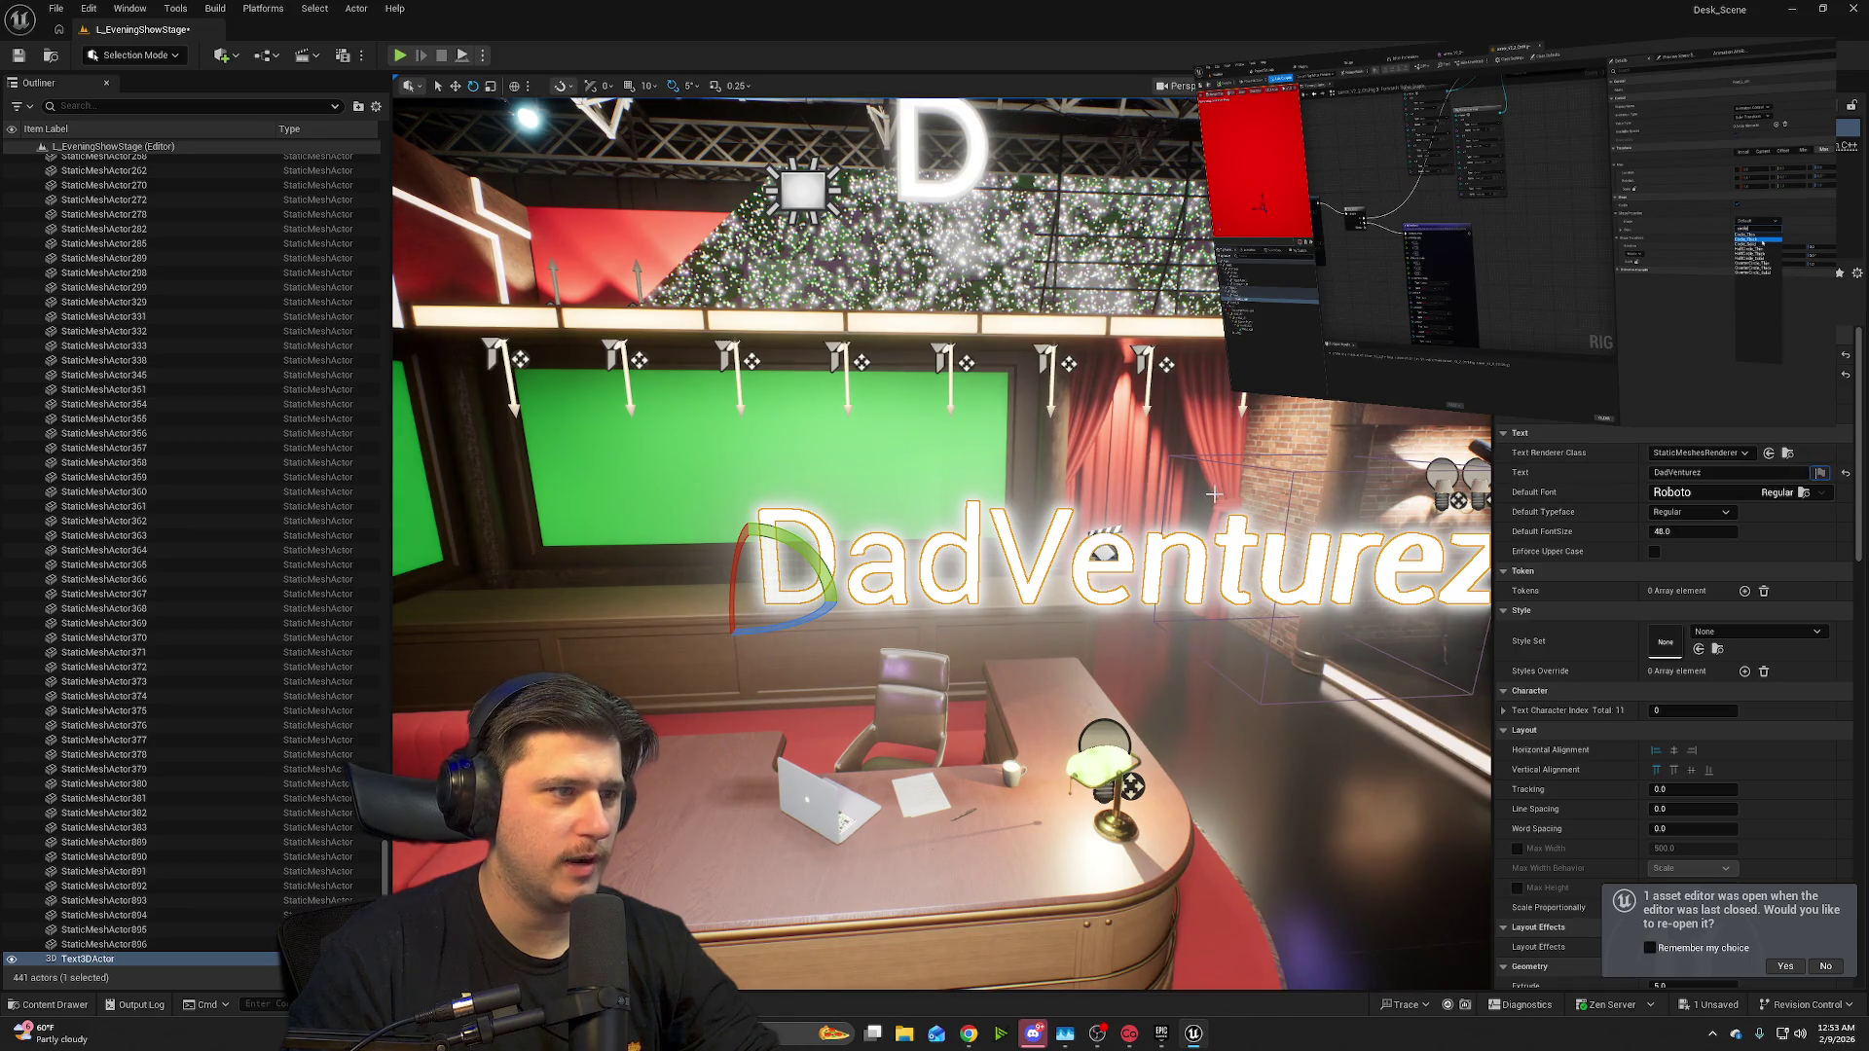
{"action": "scroll", "coordinate": [975, 356], "scroll_direction": "down", "scroll_amount": 10}
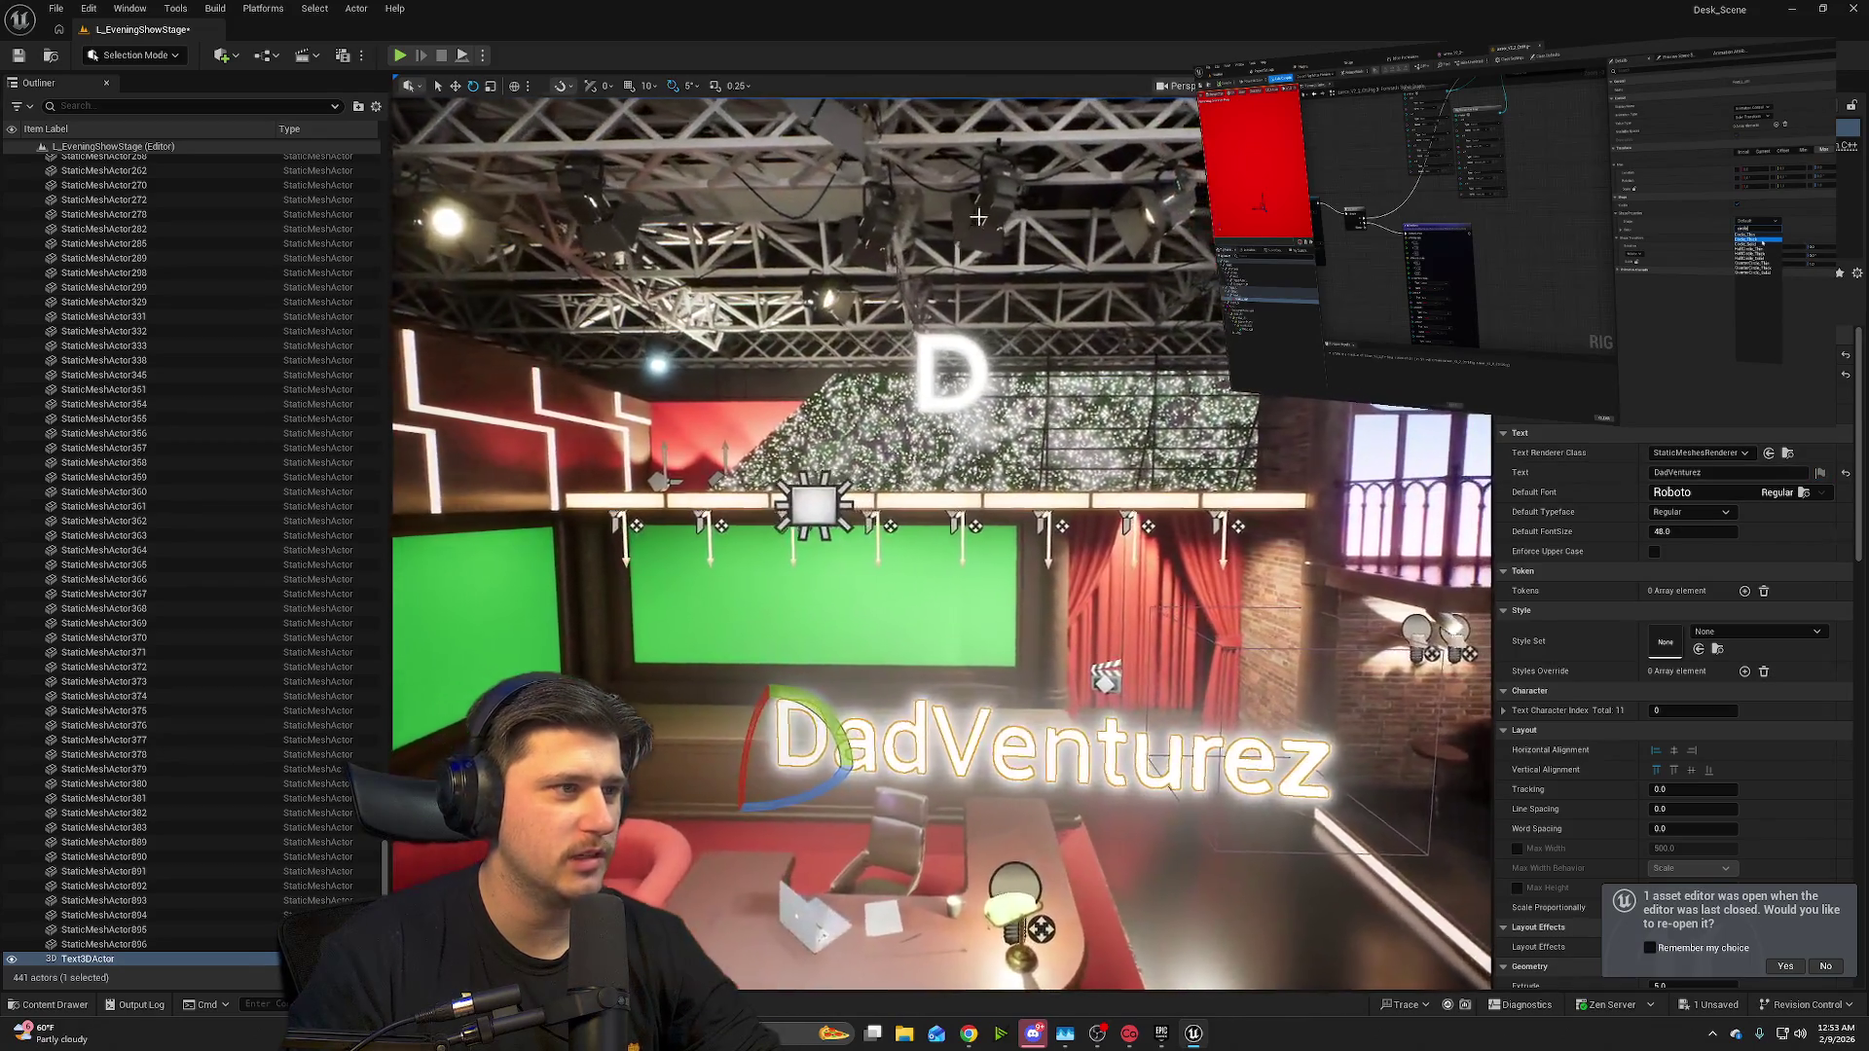
- Delete the stray floating D text and start raising DadVenturez toward the ledge
{"action": "key", "text": "Delete"}
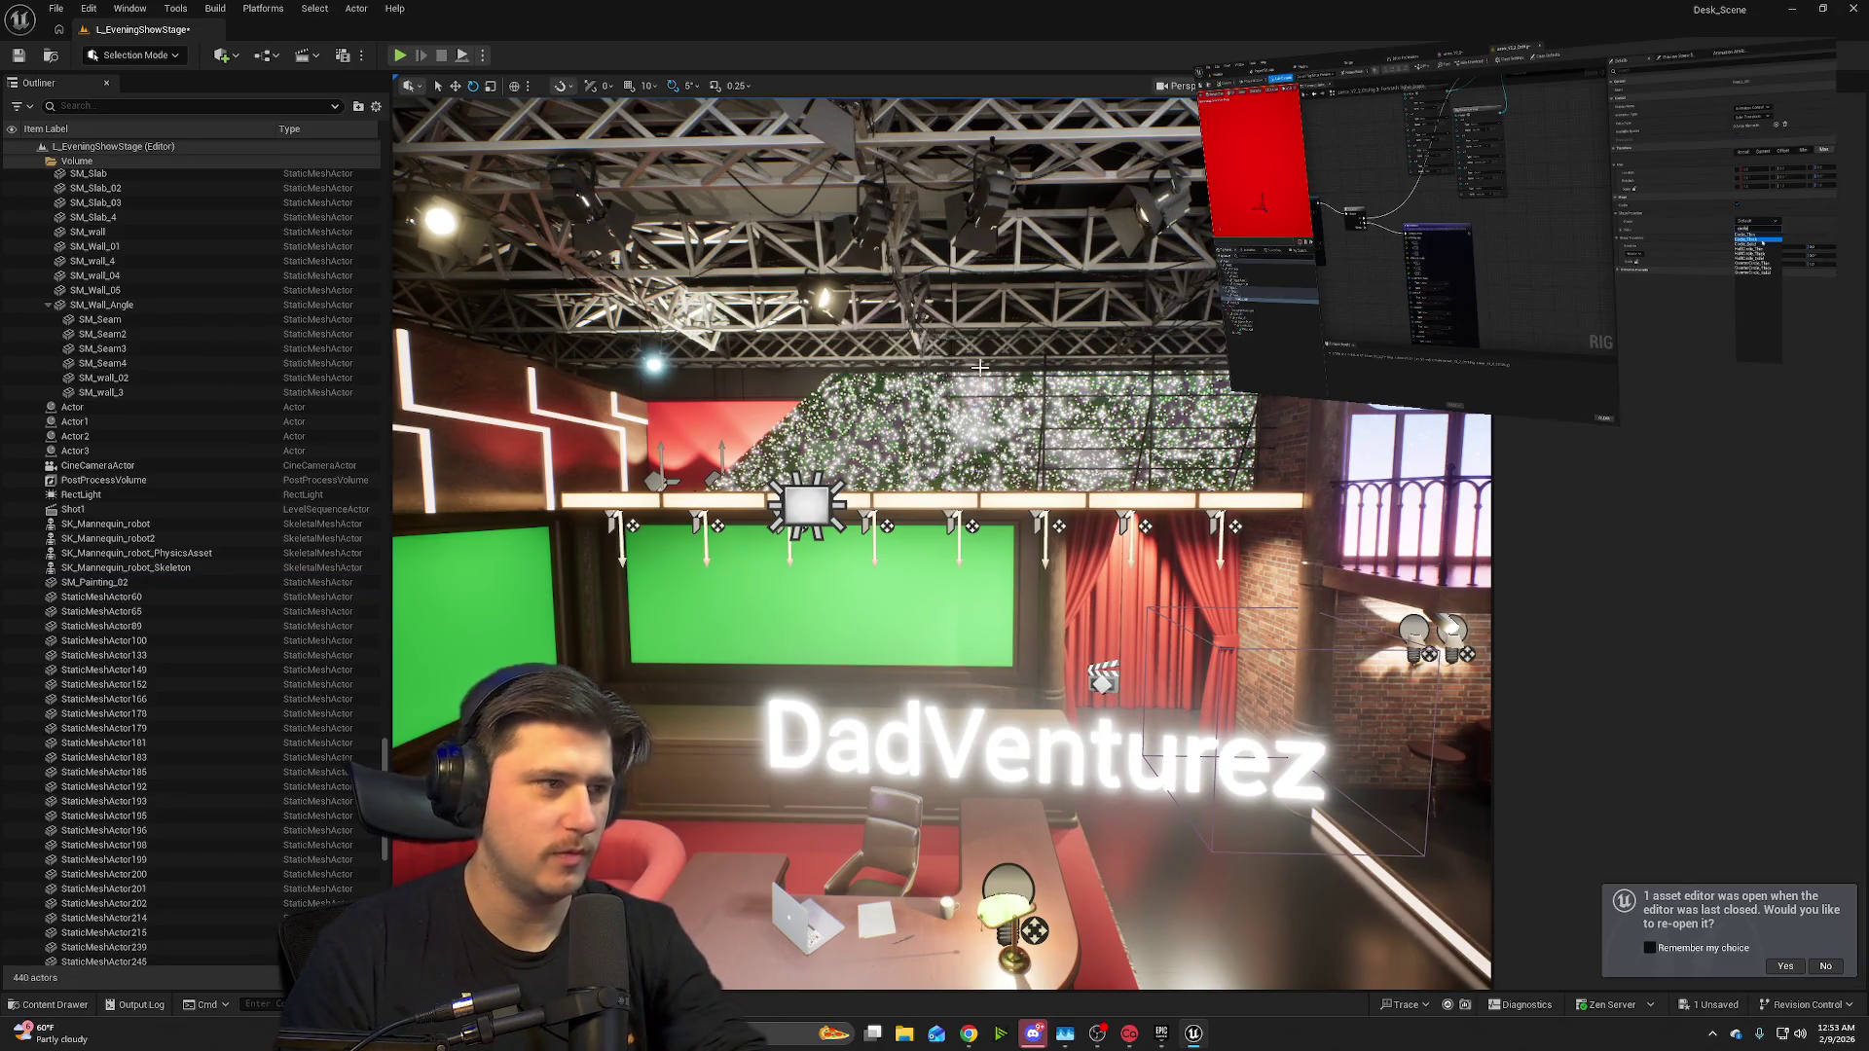
{"action": "left_click", "coordinate": [1265, 935]}
{"action": "key", "text": "f"}
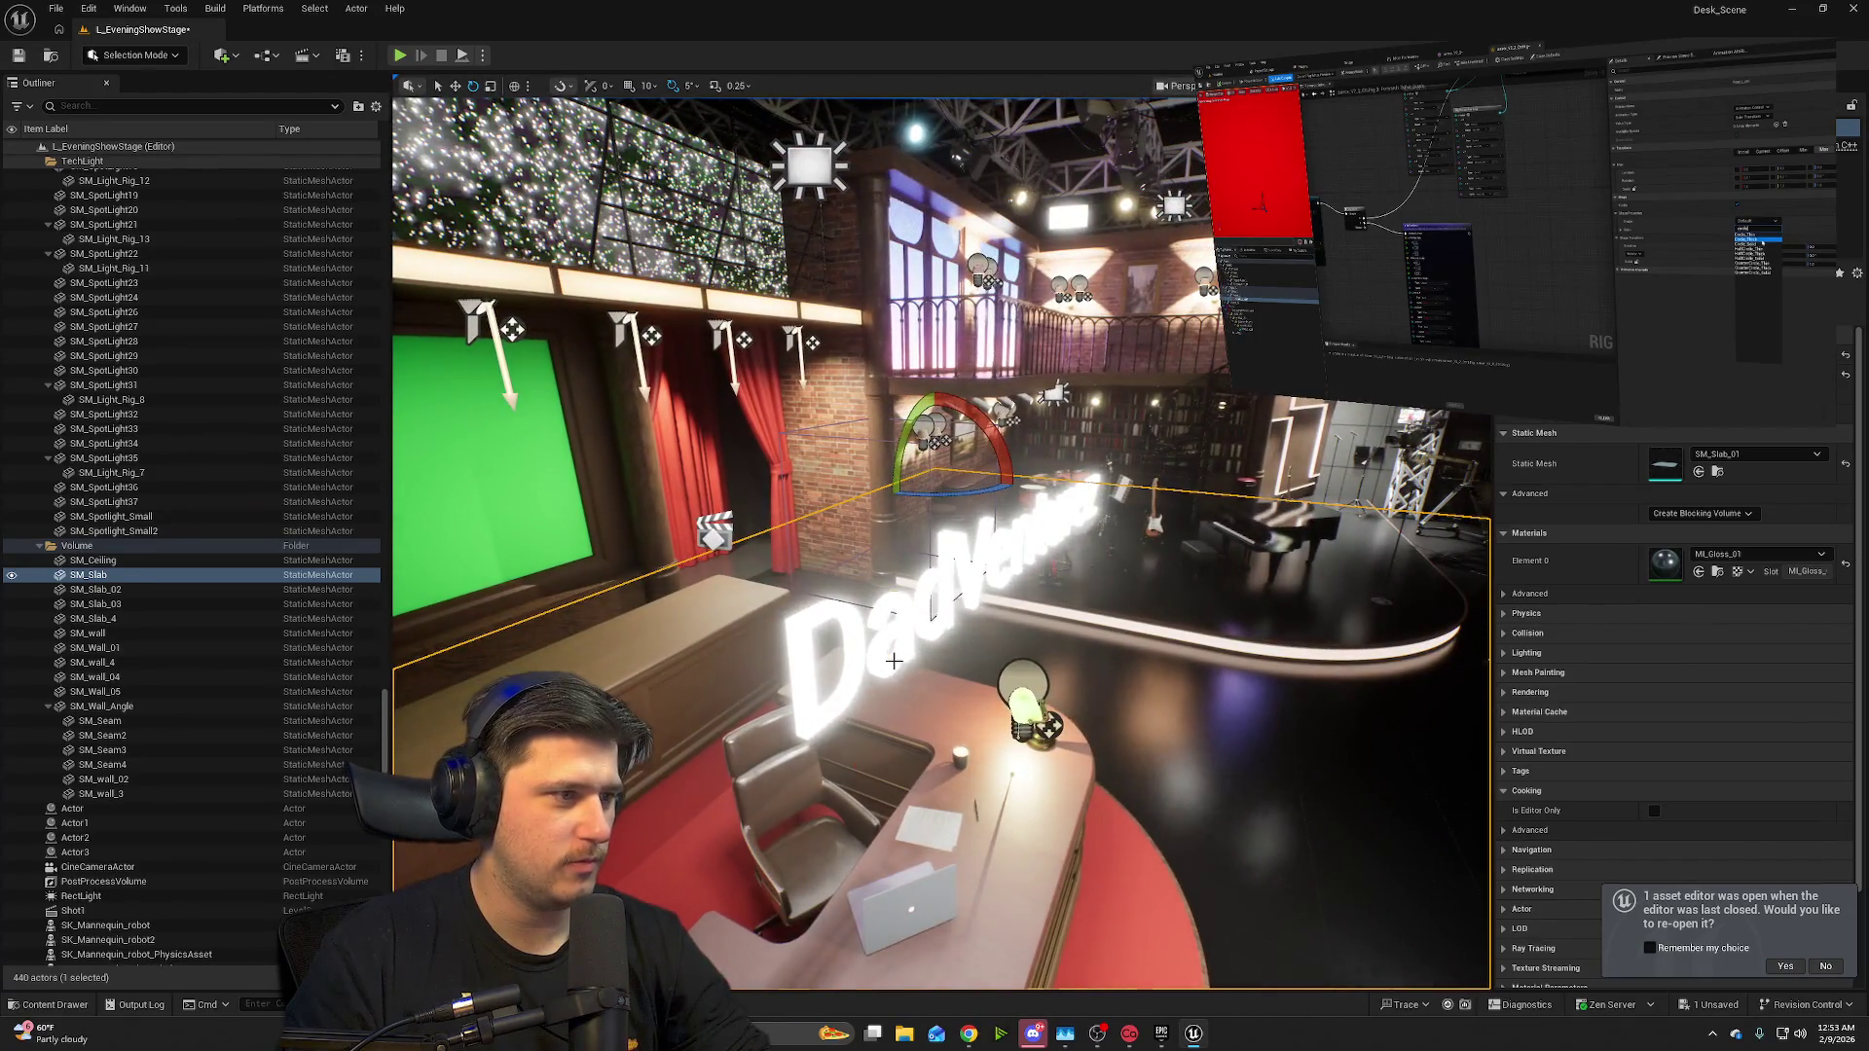
{"action": "left_click", "coordinate": [894, 661]}
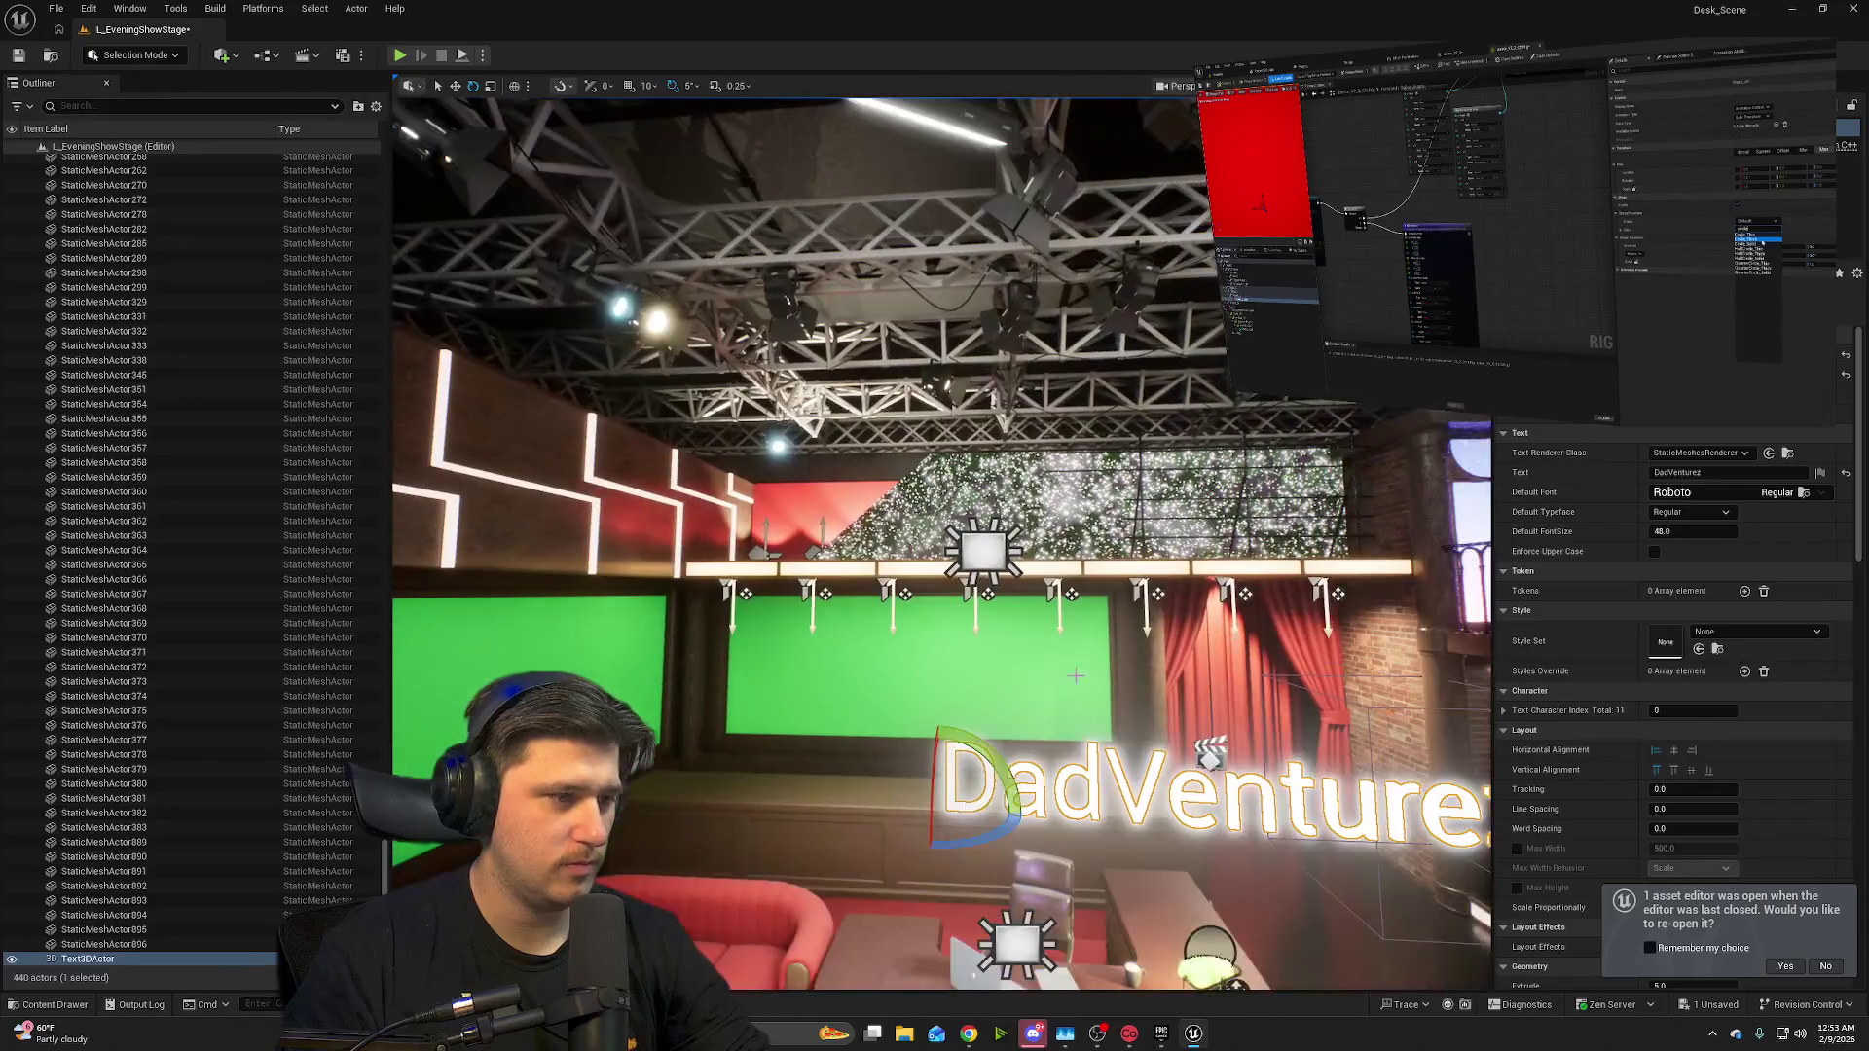
{"action": "left_click_drag", "start_coordinate": [938, 781], "coordinate": [943, 533]}
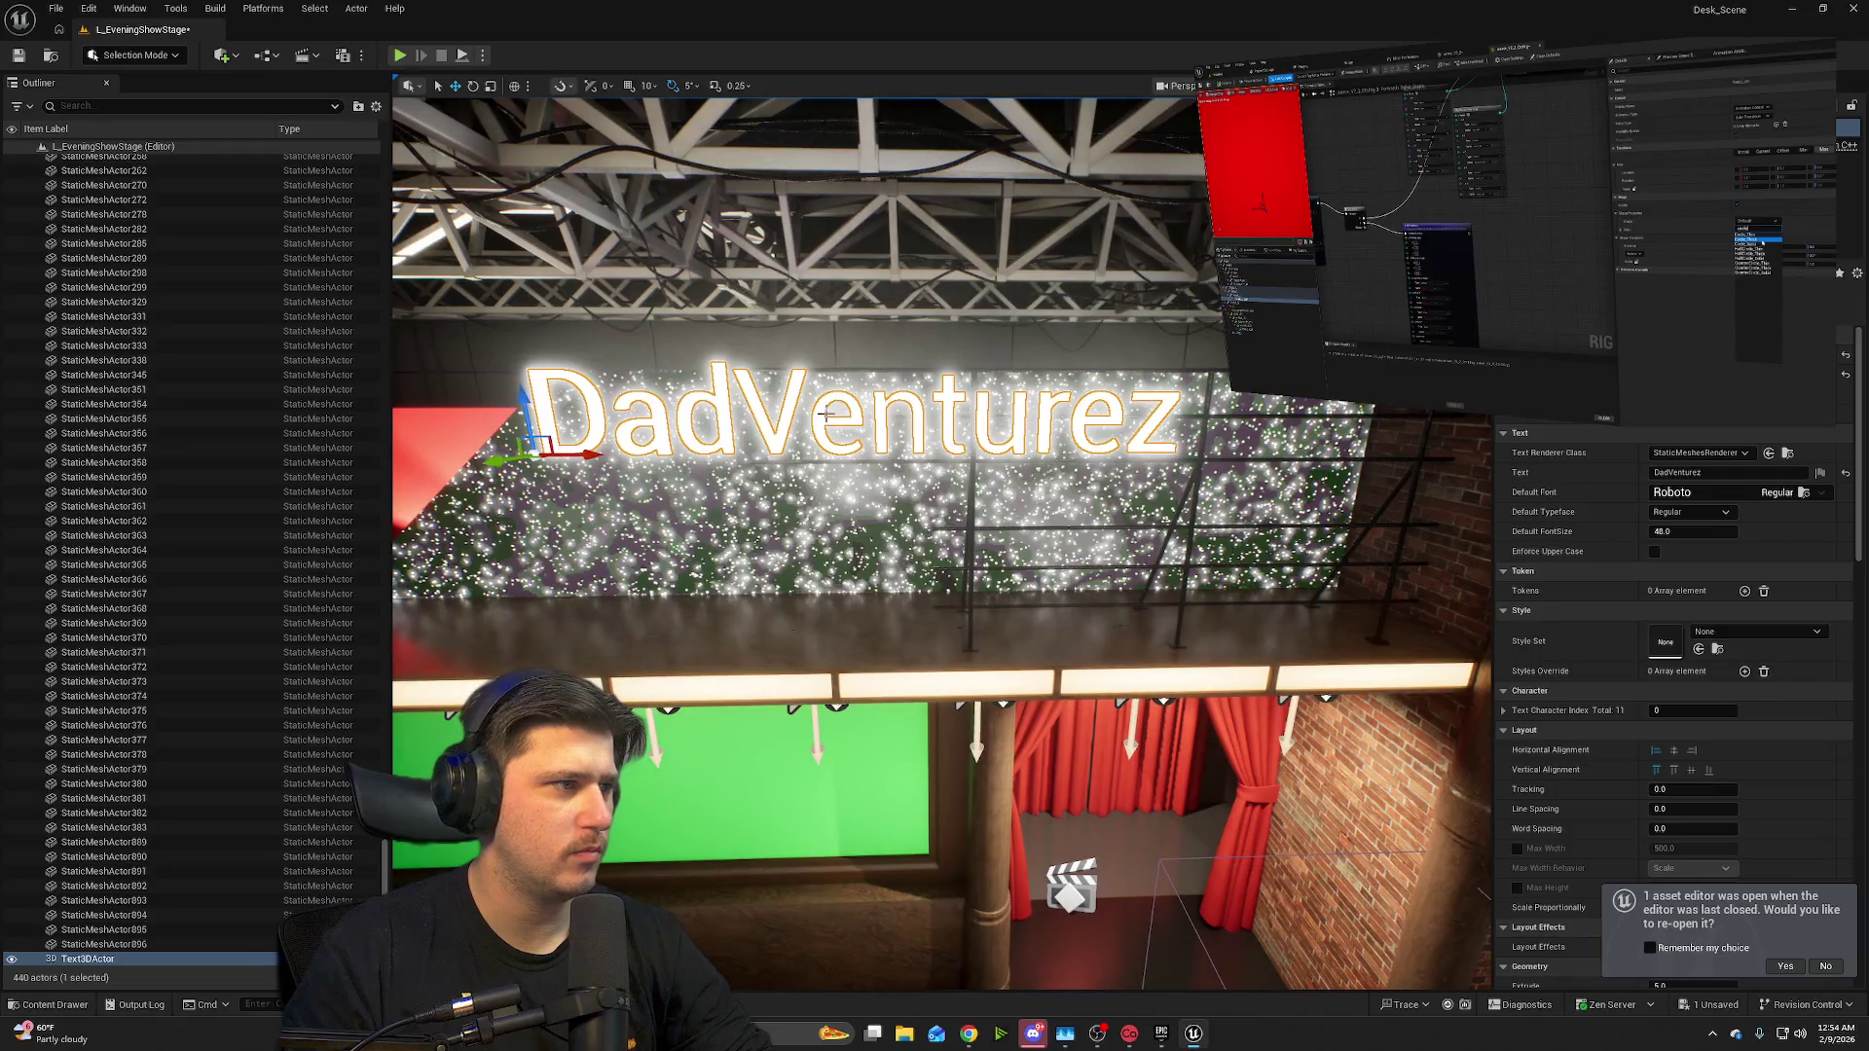
- Slide the DadVenturez text sideways to centre it along the ledge
{"action": "mouse_move", "coordinate": [596, 455]}
{"action": "left_mouse_down"}
{"action": "mouse_move", "coordinate": [876, 451]}
{"action": "mouse_move", "coordinate": [798, 446]}
{"action": "left_mouse_up"}
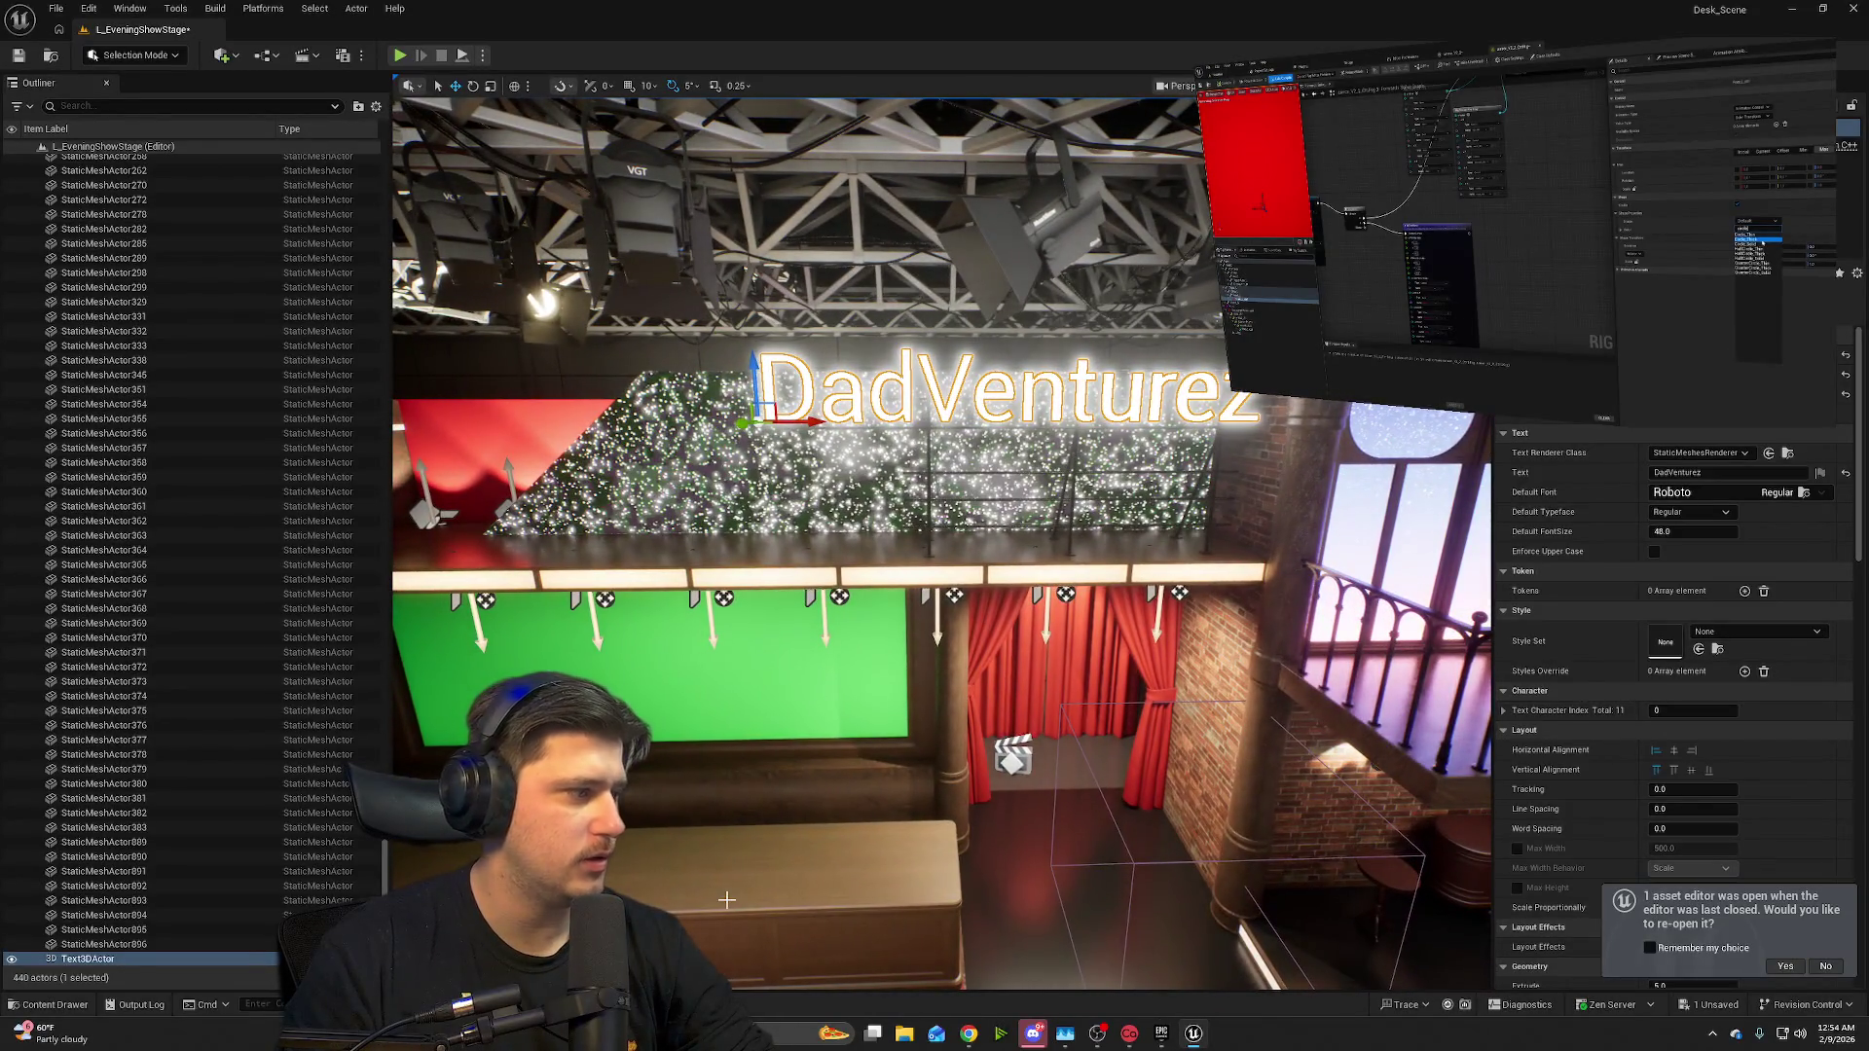
{"action": "left_click", "coordinate": [224, 55]}
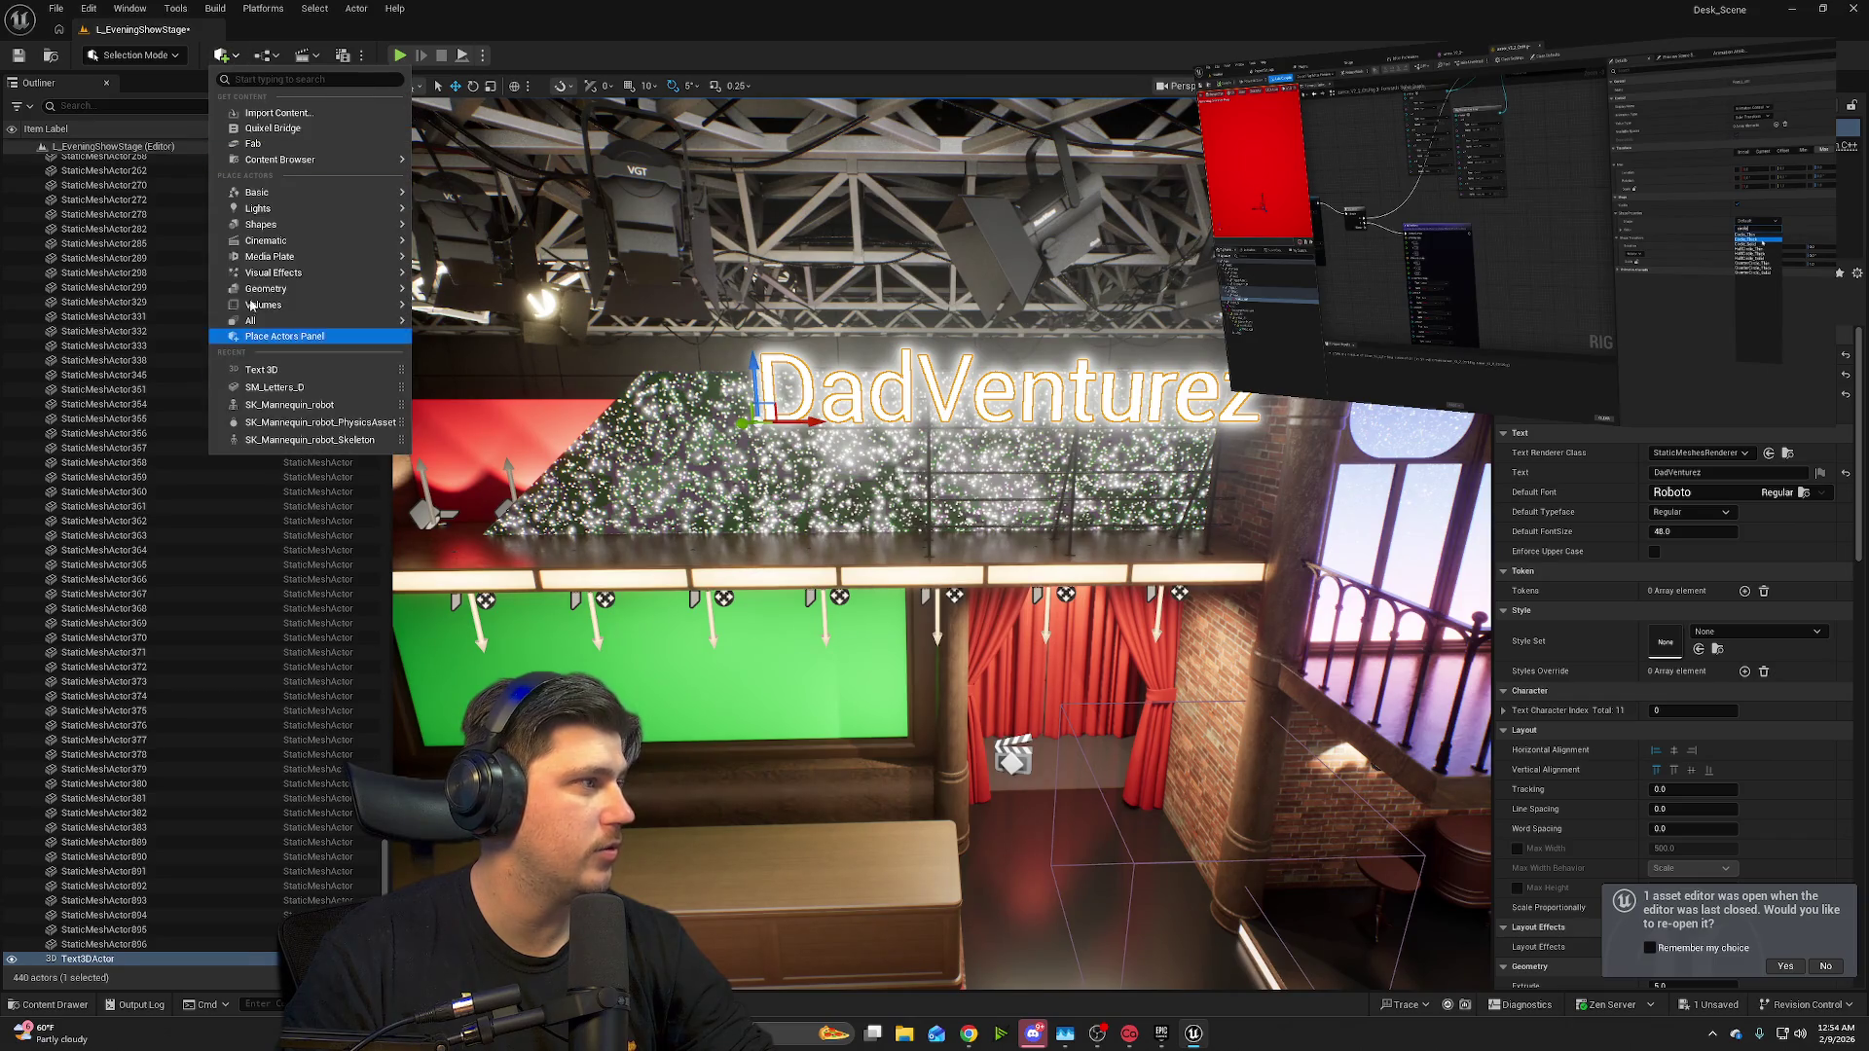
- Place a new Text 3D actor on the ledge and rotate it 90° to stand upright
{"action": "type", "text": "text"}
{"action": "left_click_drag", "start_coordinate": [292, 191], "coordinate": [792, 572]}
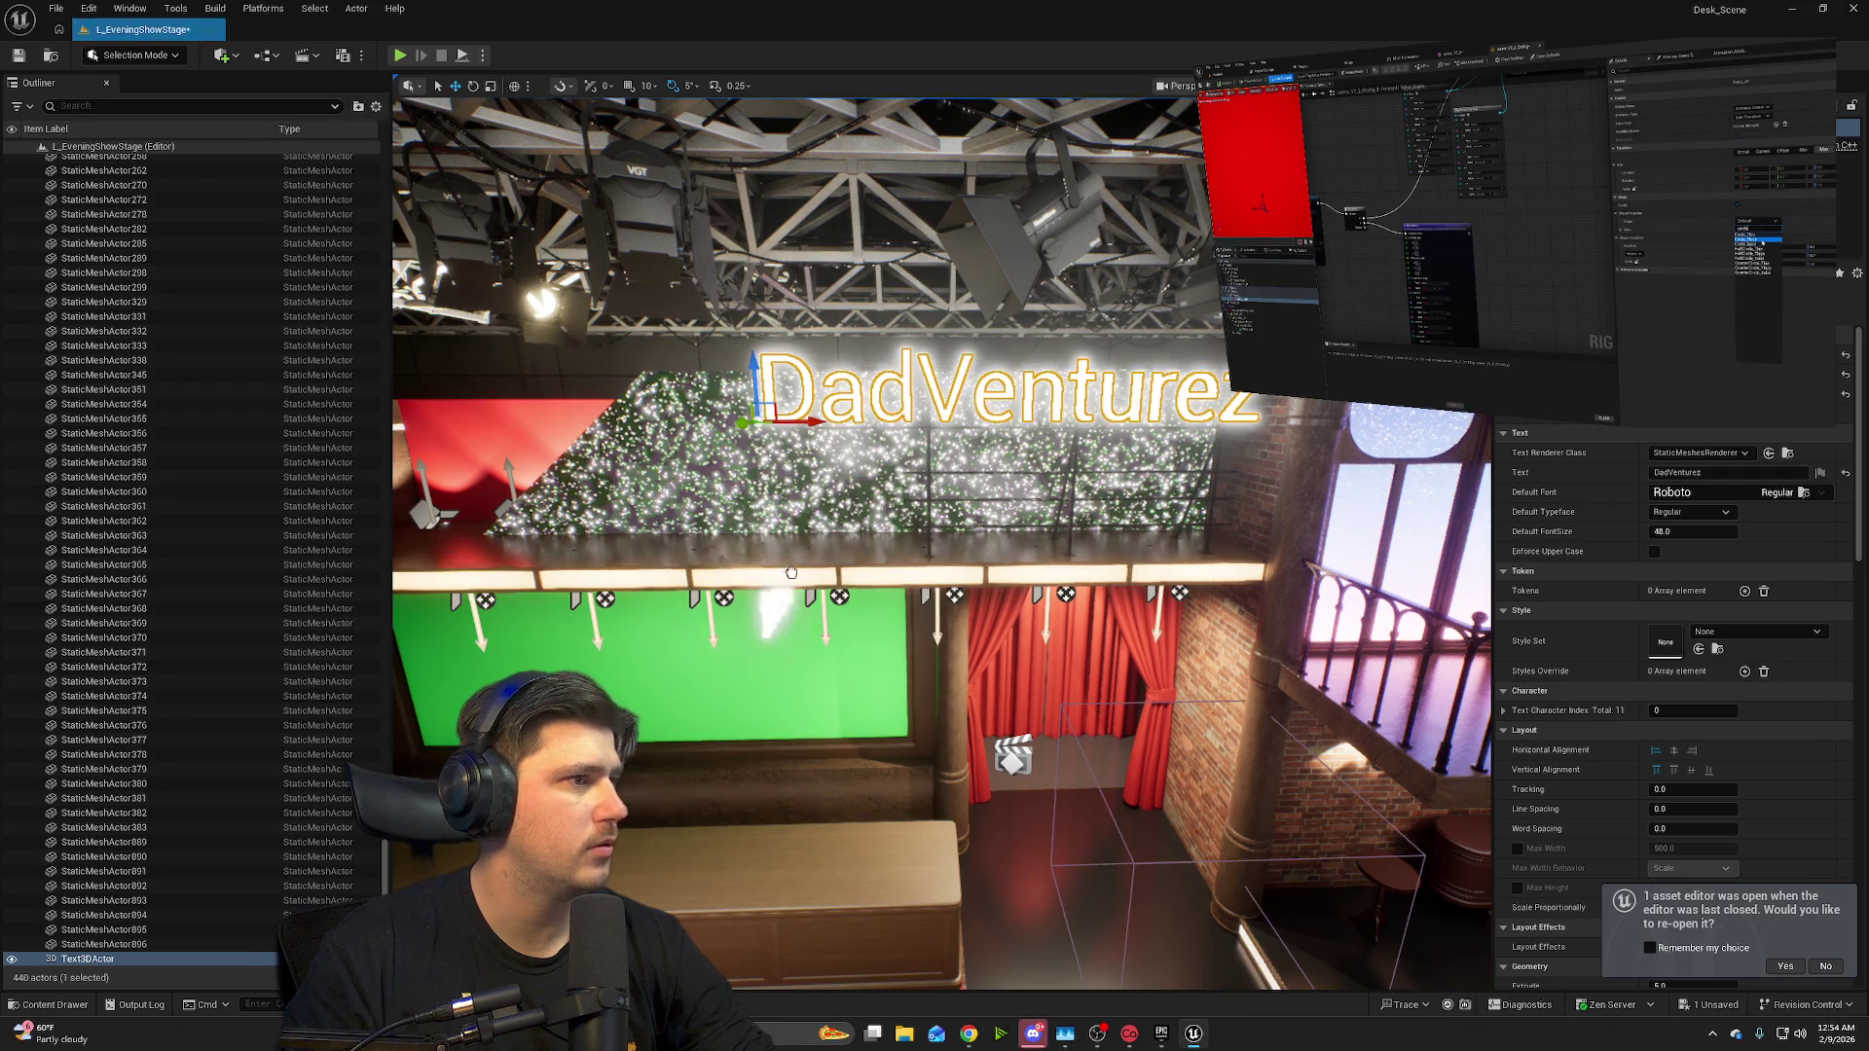
{"action": "mouse_move", "coordinate": [920, 538]}
{"action": "left_mouse_down"}
{"action": "mouse_move", "coordinate": [920, 826]}
{"action": "mouse_move", "coordinate": [930, 545]}
{"action": "mouse_move", "coordinate": [897, 546]}
{"action": "left_mouse_up"}
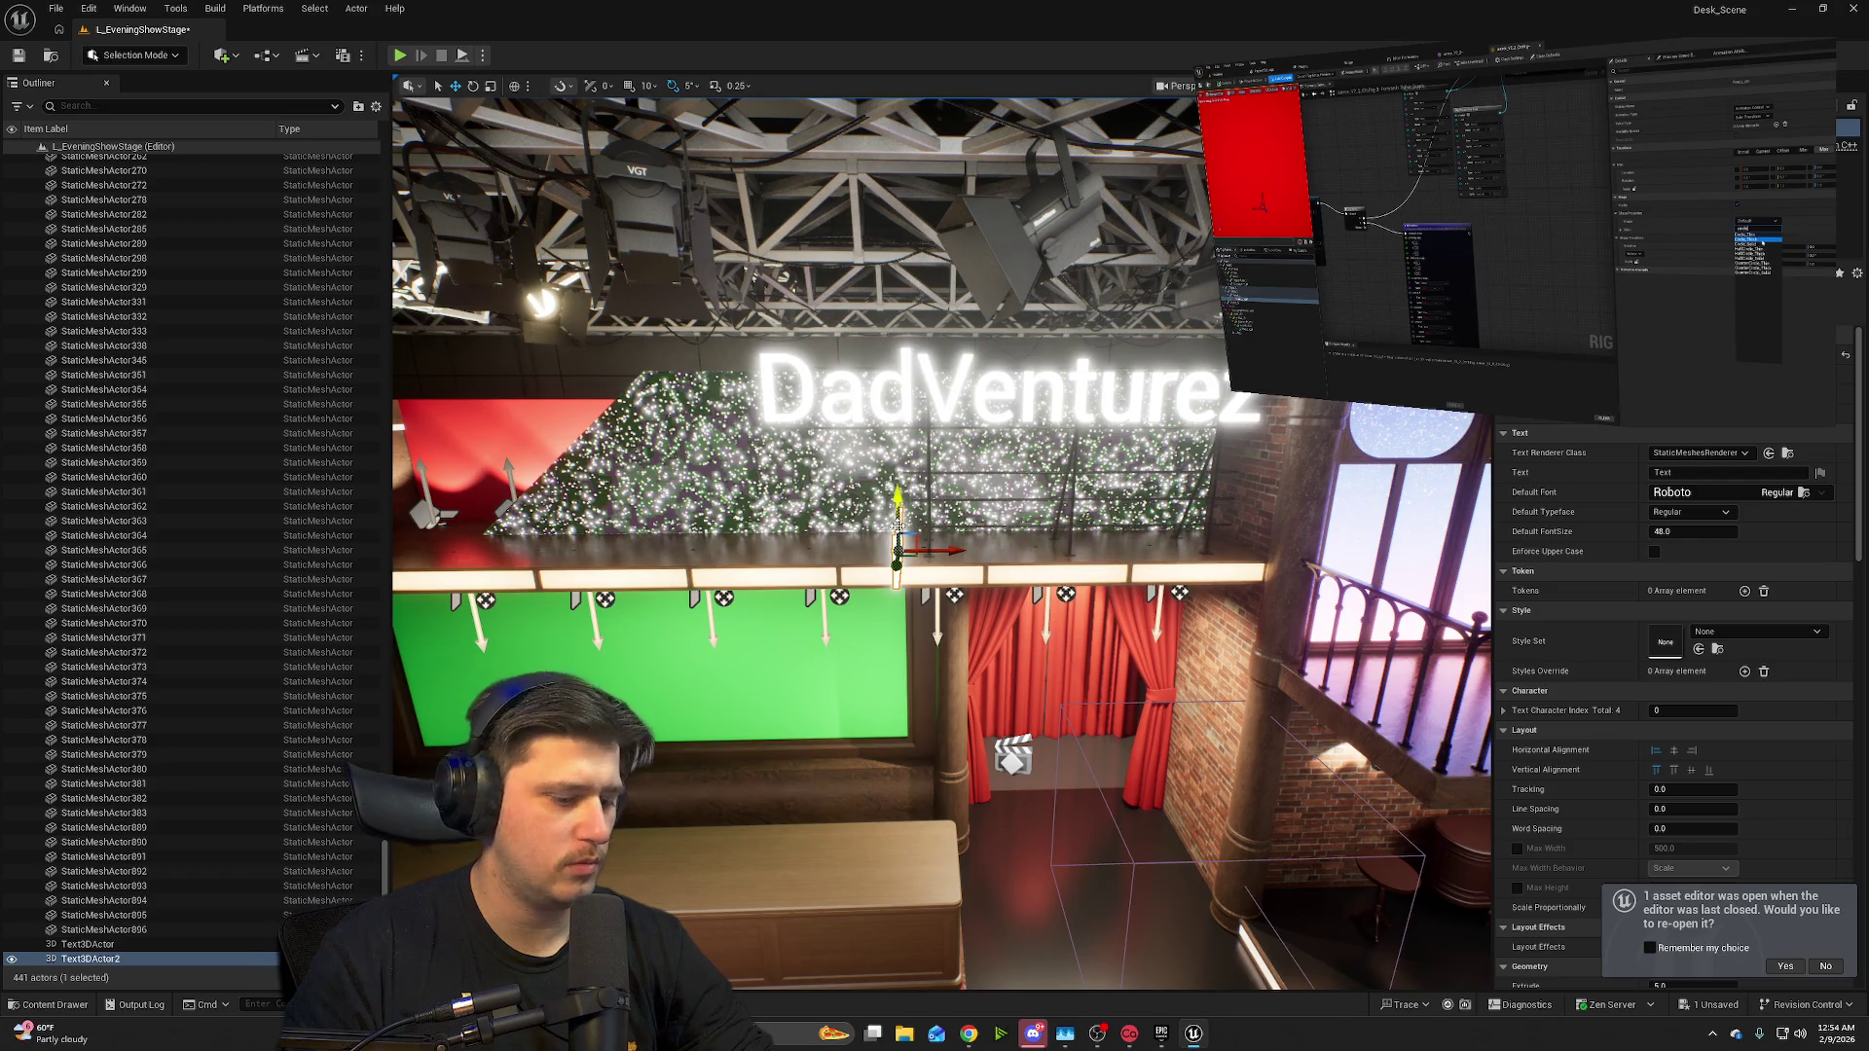
{"action": "key", "text": "e"}
{"action": "left_click_drag", "start_coordinate": [900, 568], "coordinate": [969, 560]}
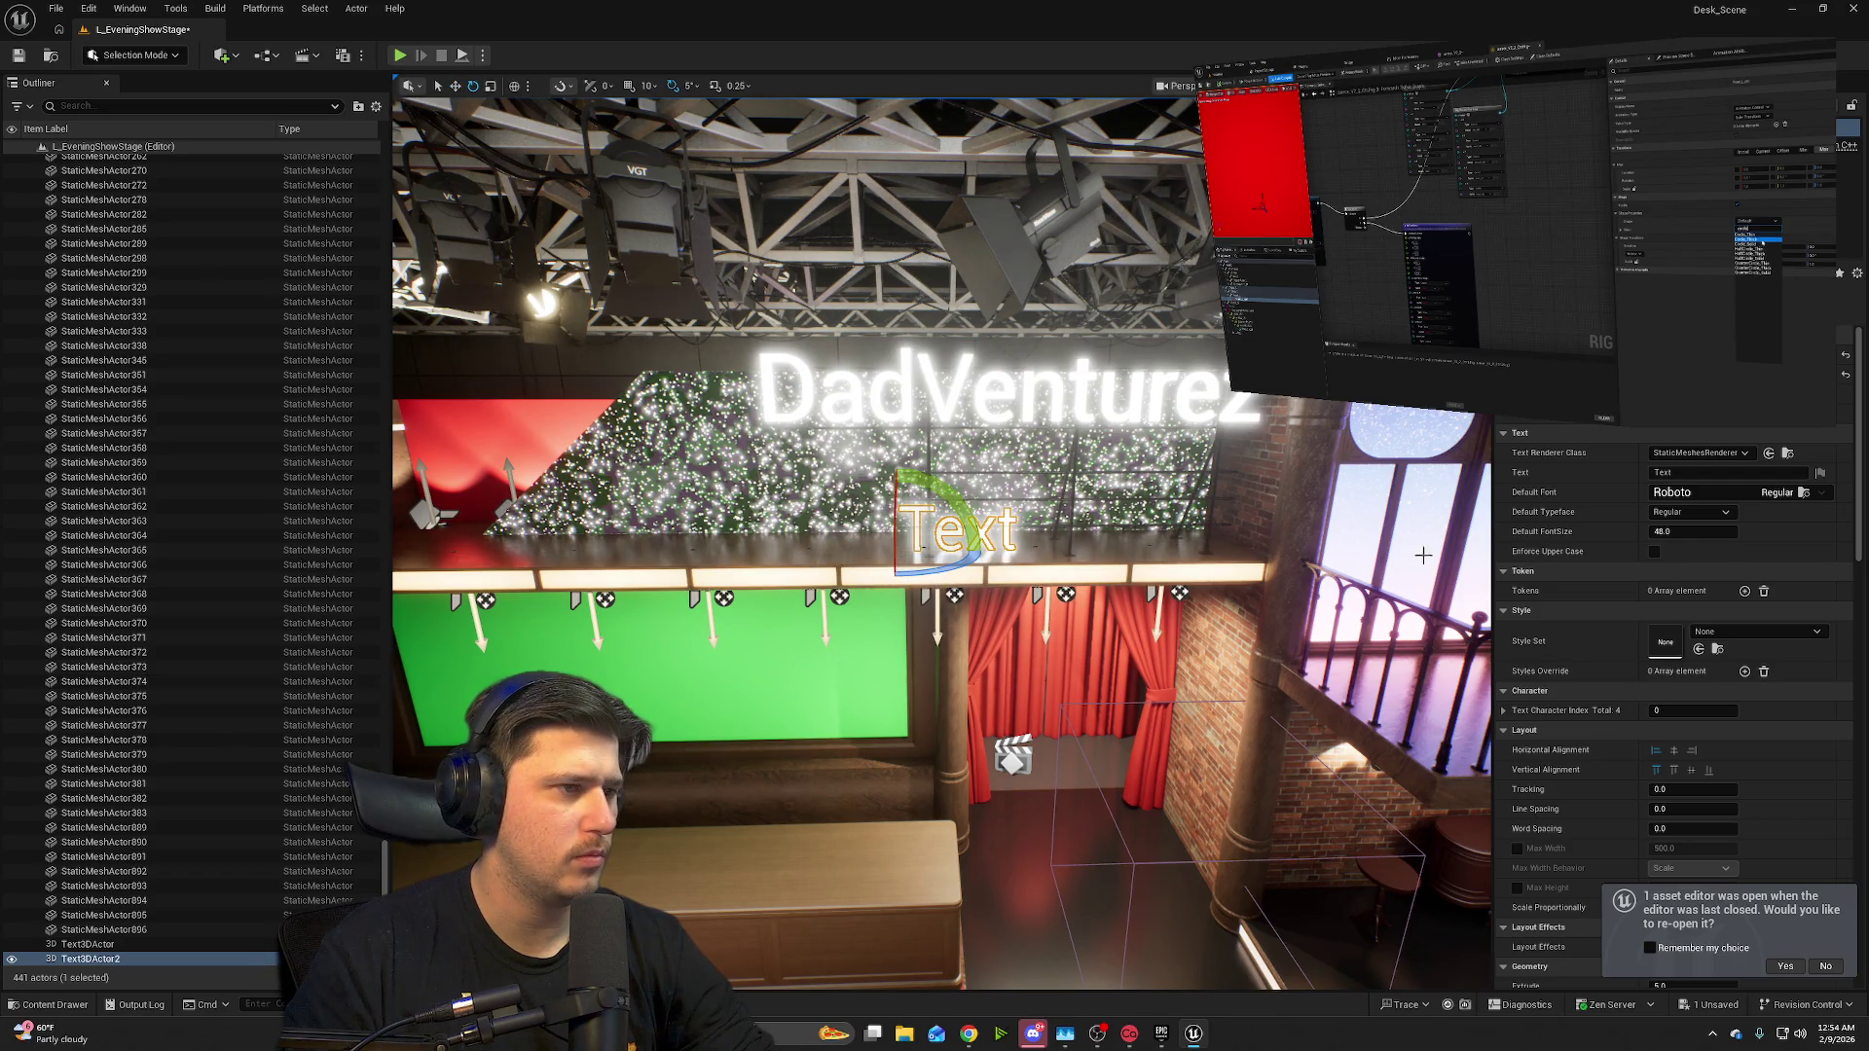
- Set the new text to read LIVE, with Bold typeface and font size about 94
{"action": "left_click", "coordinate": [1700, 472]}
{"action": "type", "text": "LIVE"}
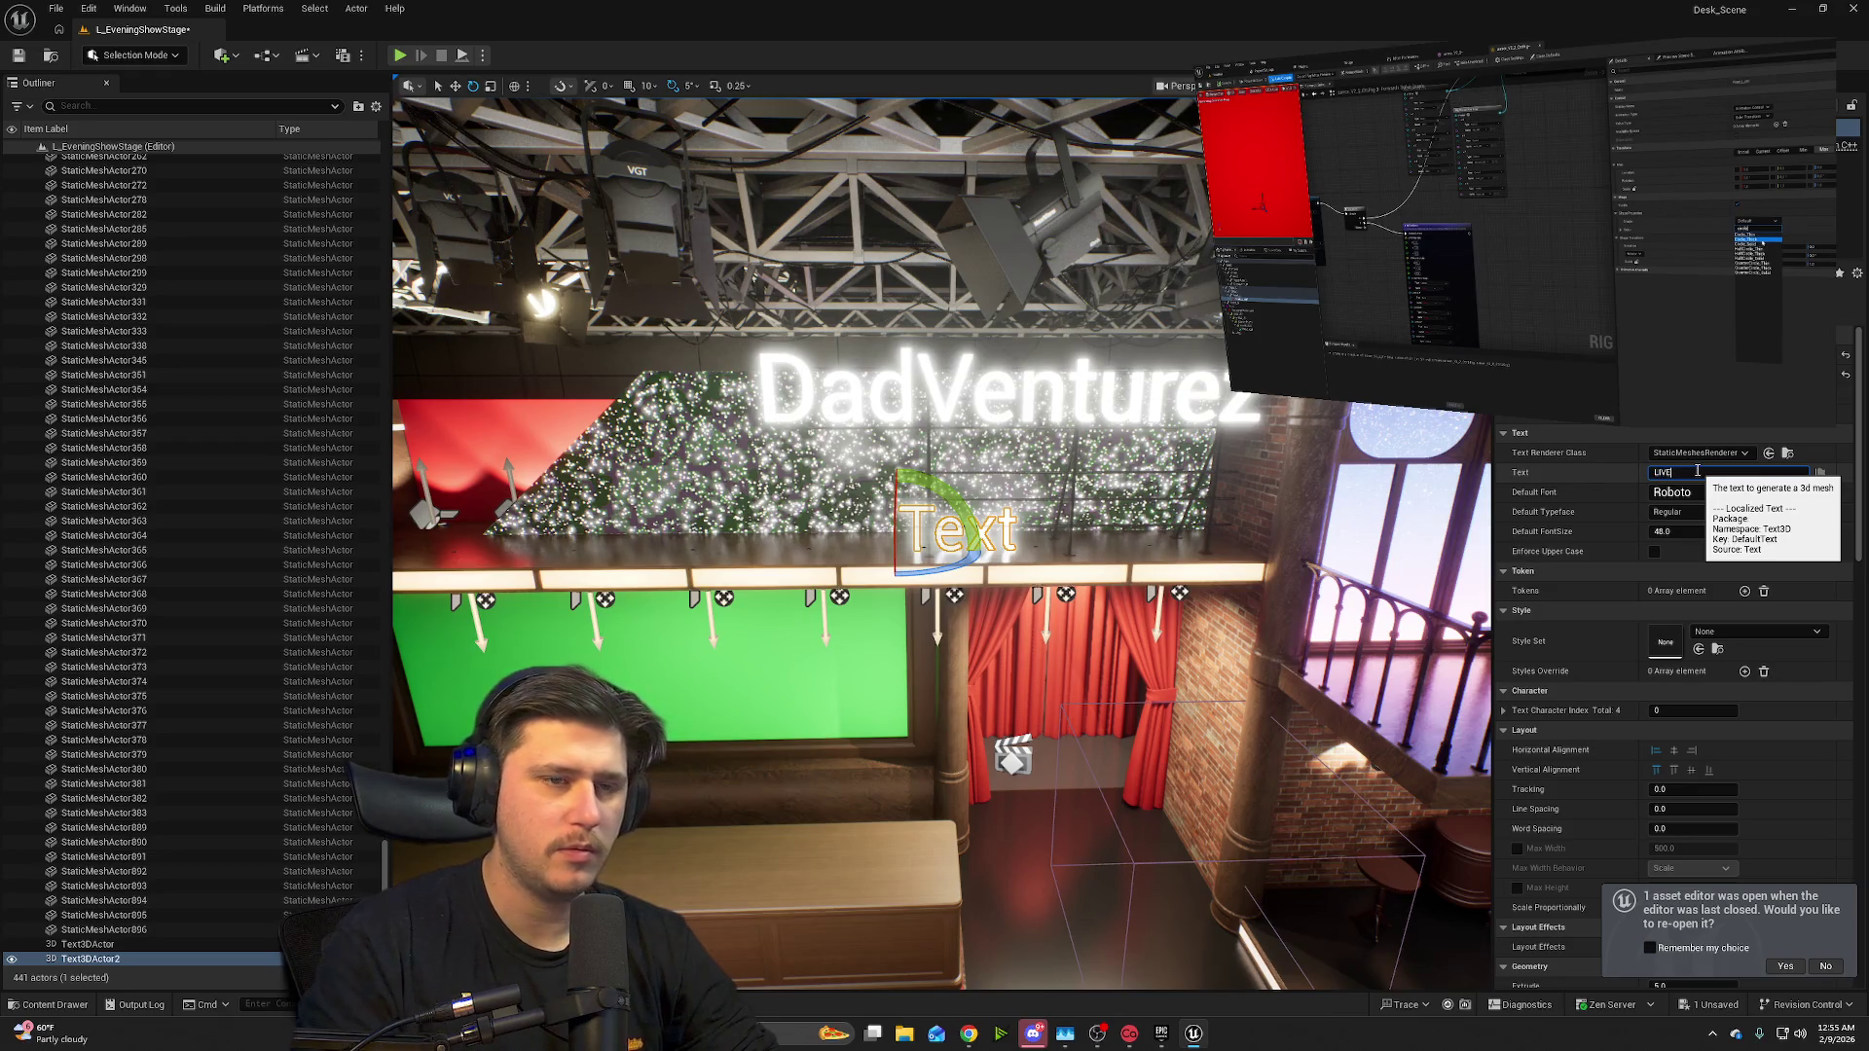
{"action": "key", "text": "Return"}
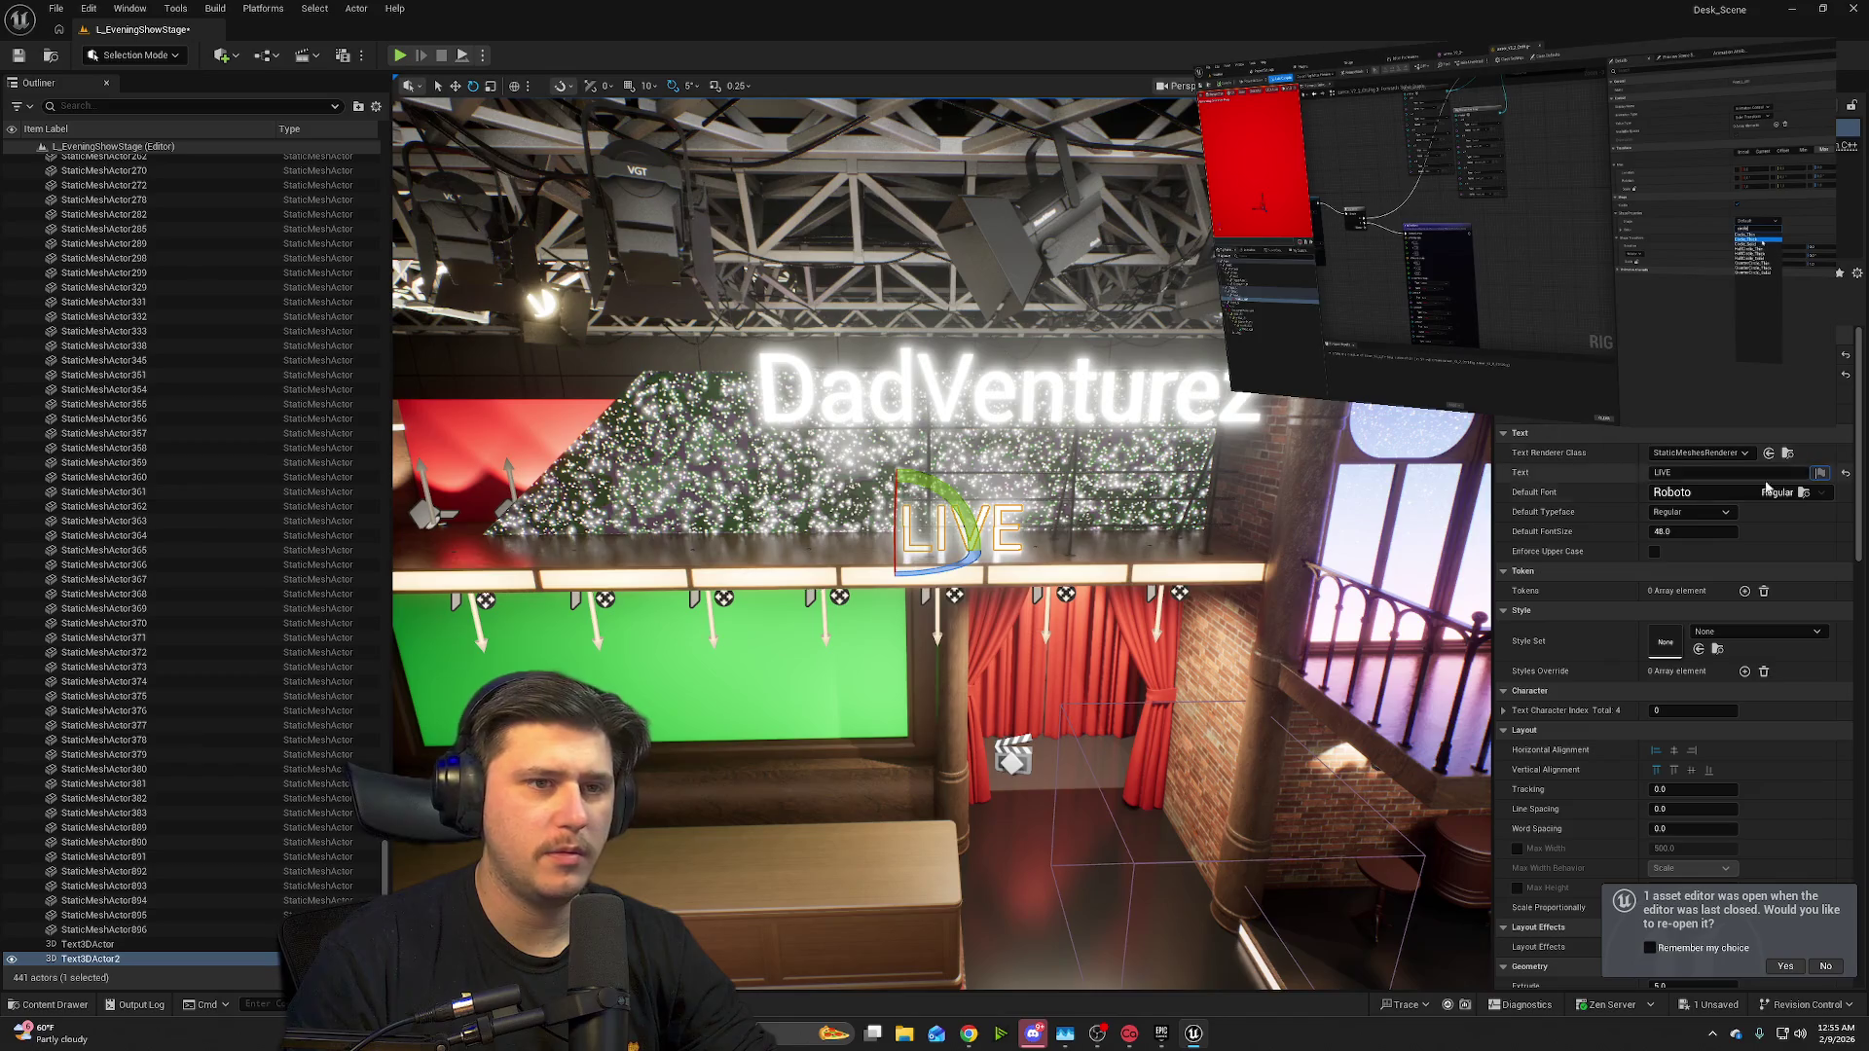
{"action": "left_click", "coordinate": [1704, 512]}
{"action": "left_click", "coordinate": [1716, 542]}
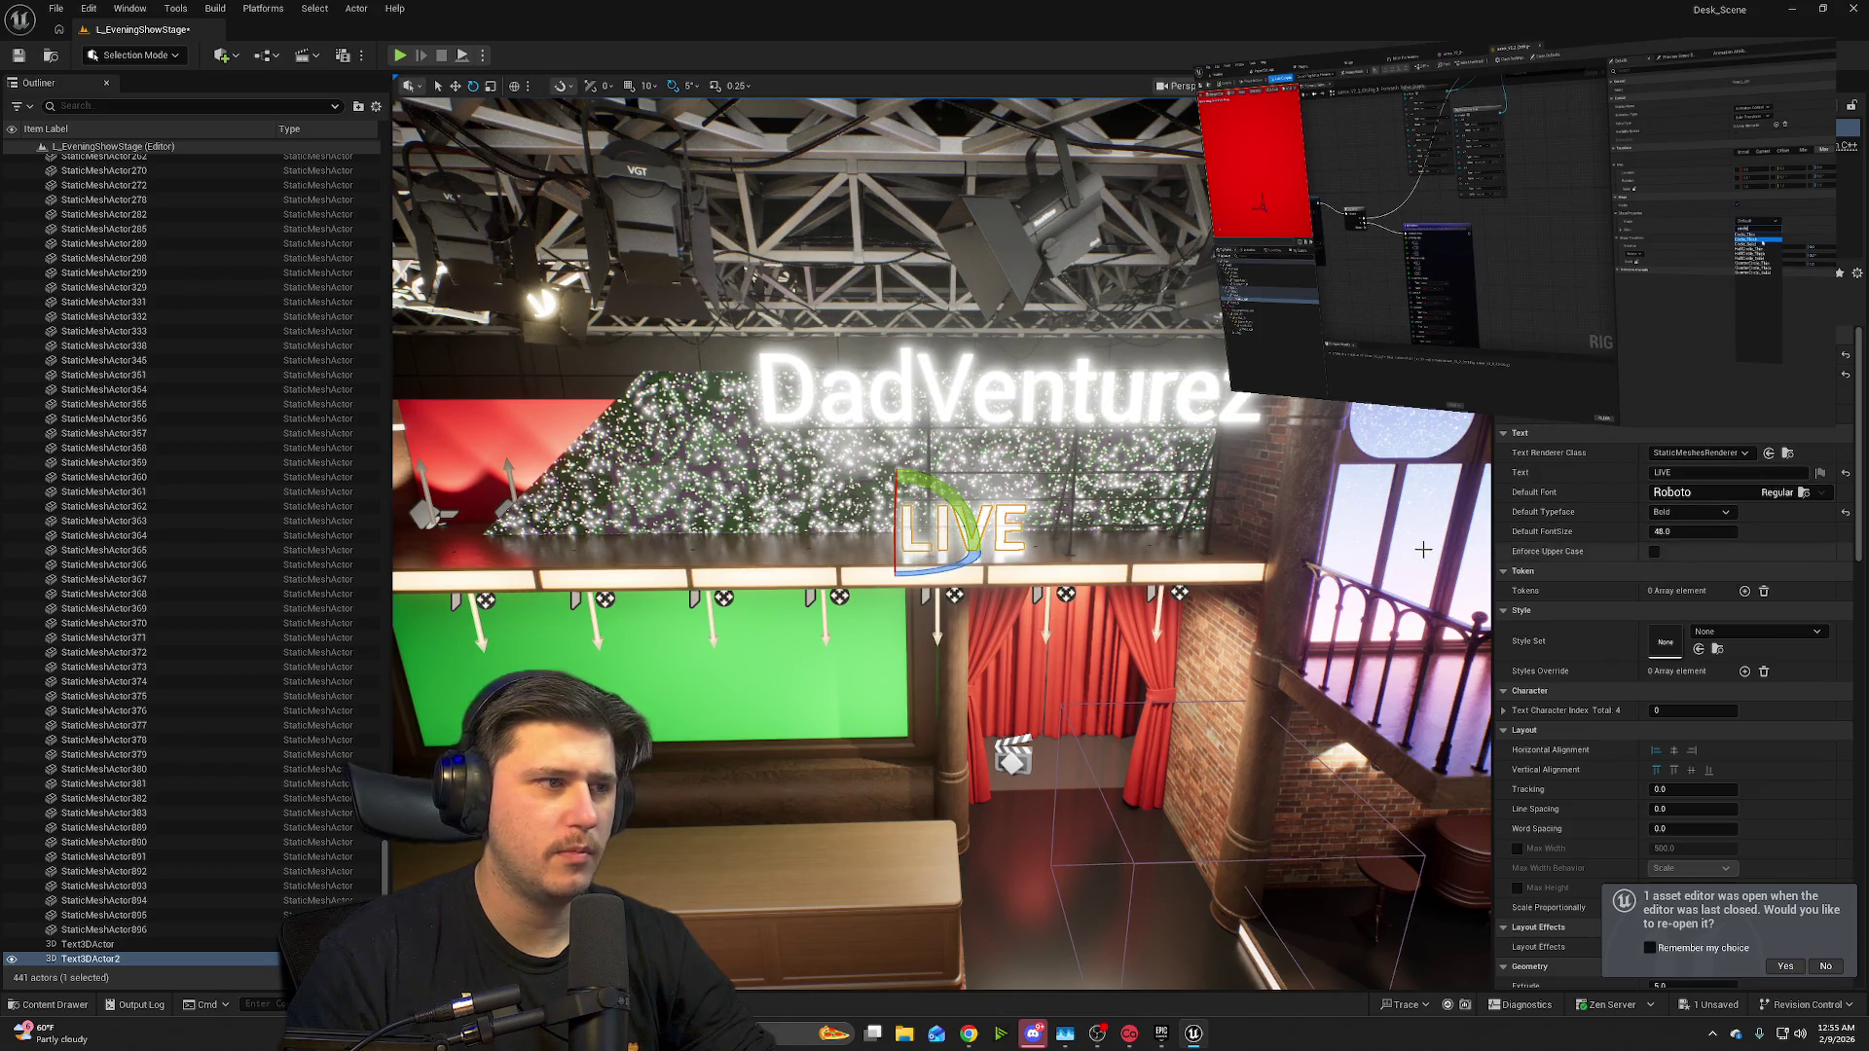
{"action": "mouse_move", "coordinate": [1684, 532]}
{"action": "left_mouse_down"}
{"action": "mouse_move", "coordinate": [1812, 532]}
{"action": "mouse_move", "coordinate": [1791, 531]}
{"action": "left_mouse_up"}
{"action": "left_click", "coordinate": [911, 402]}
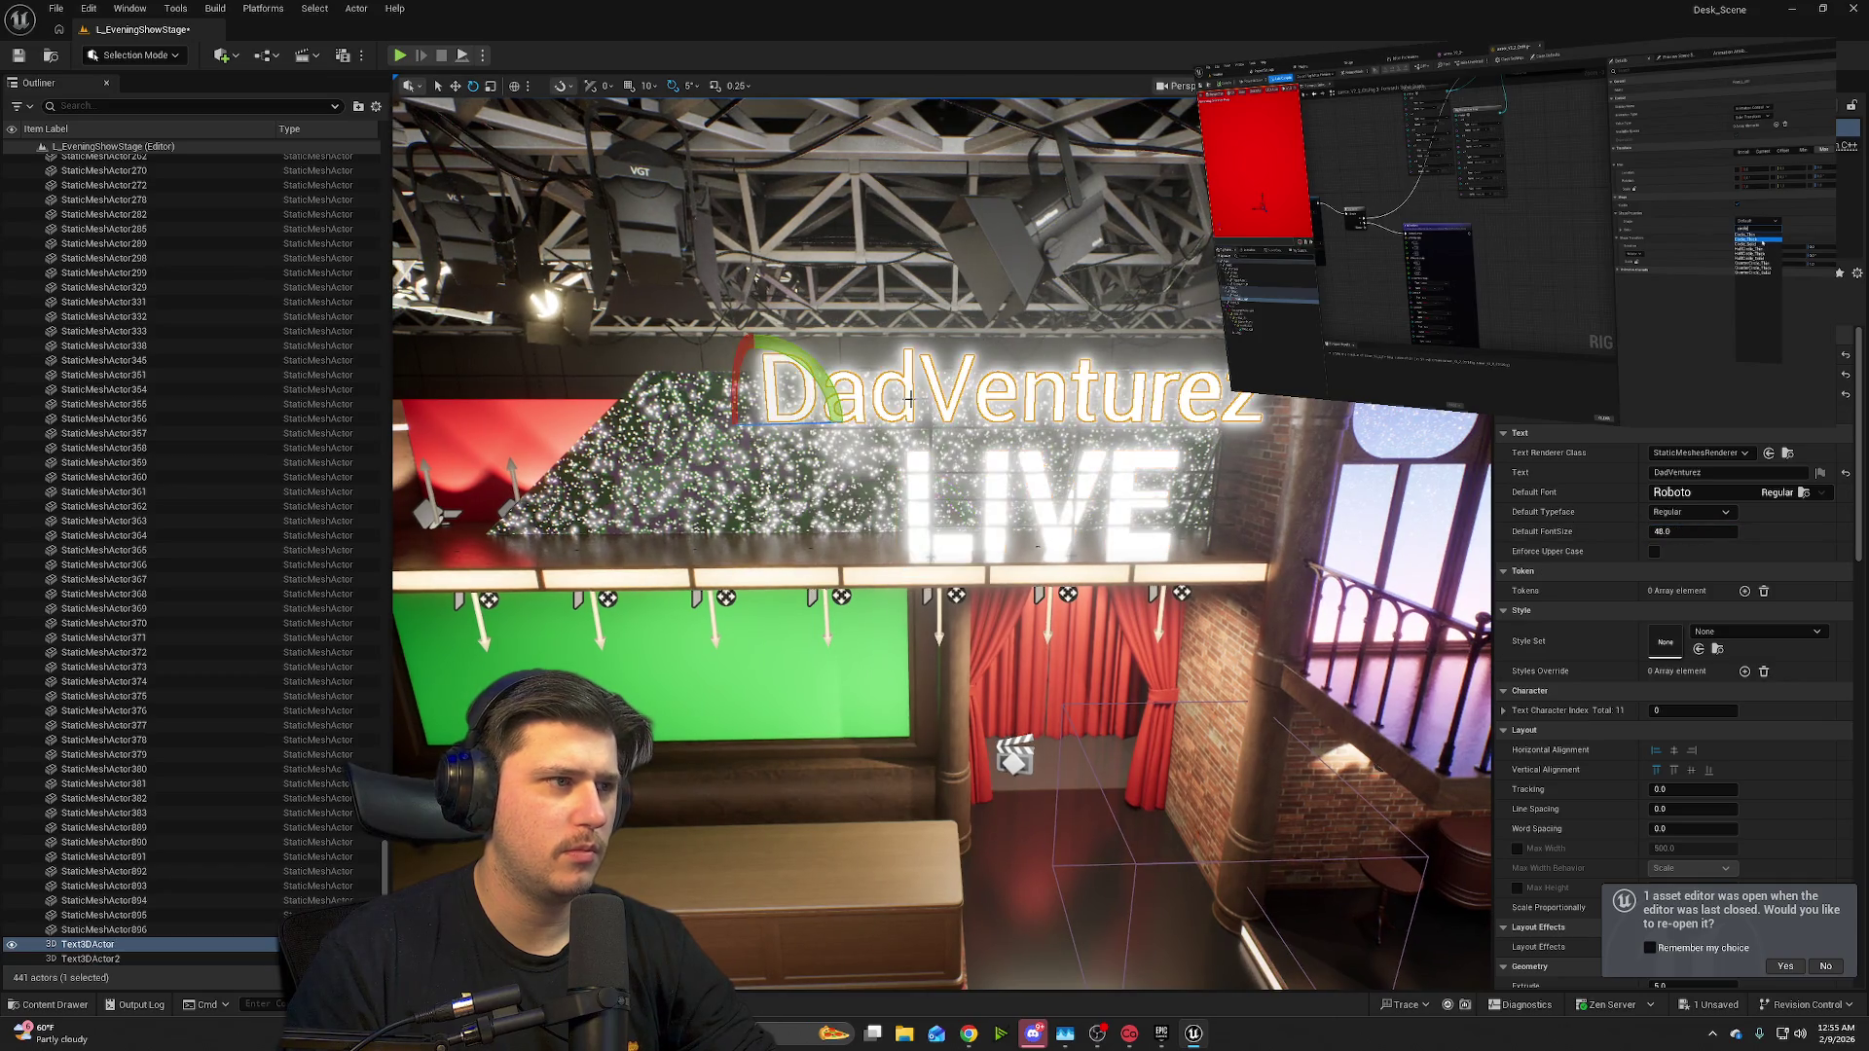
- Set the DadVenturez text's Default Typeface to Bold
{"action": "left_click", "coordinate": [1694, 512]}
{"action": "left_click", "coordinate": [1694, 542]}
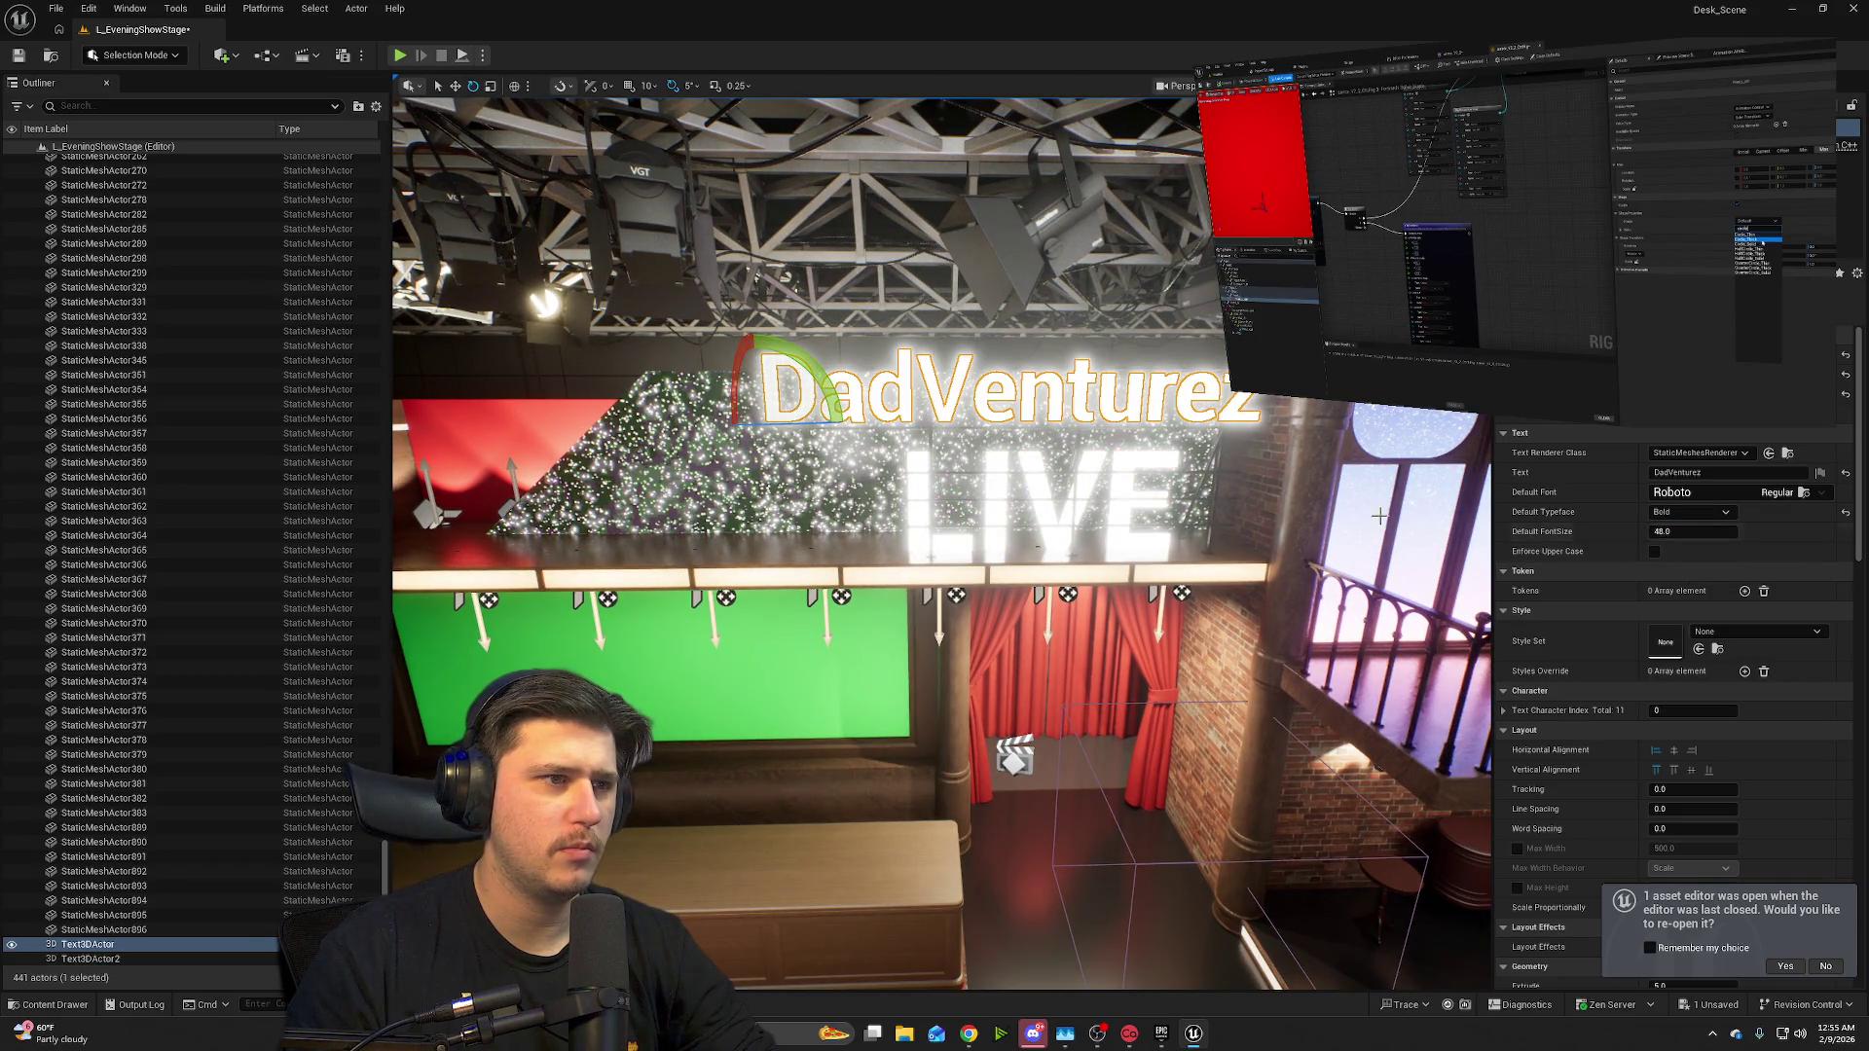
{"action": "left_click", "coordinate": [623, 468]}
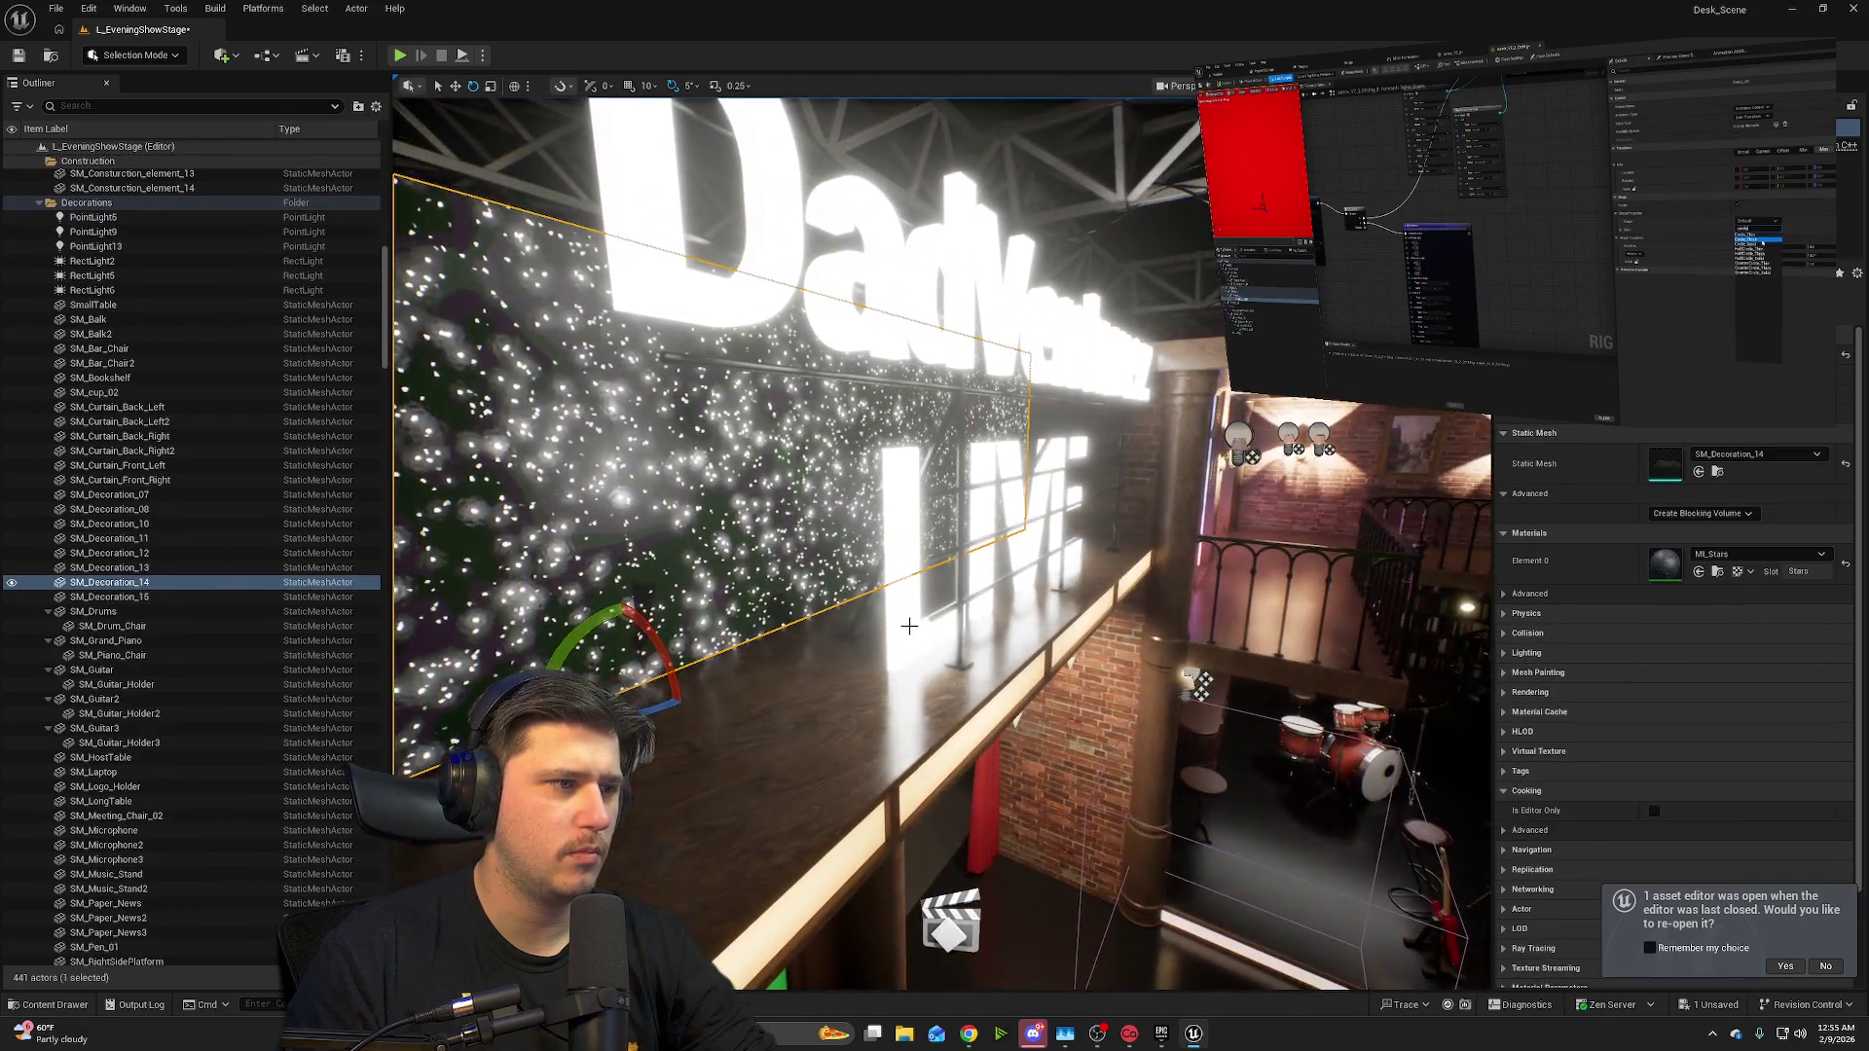
- Move the LIVE text right and up so it sits centred beneath DadVenturez
{"action": "left_click", "coordinate": [887, 648]}
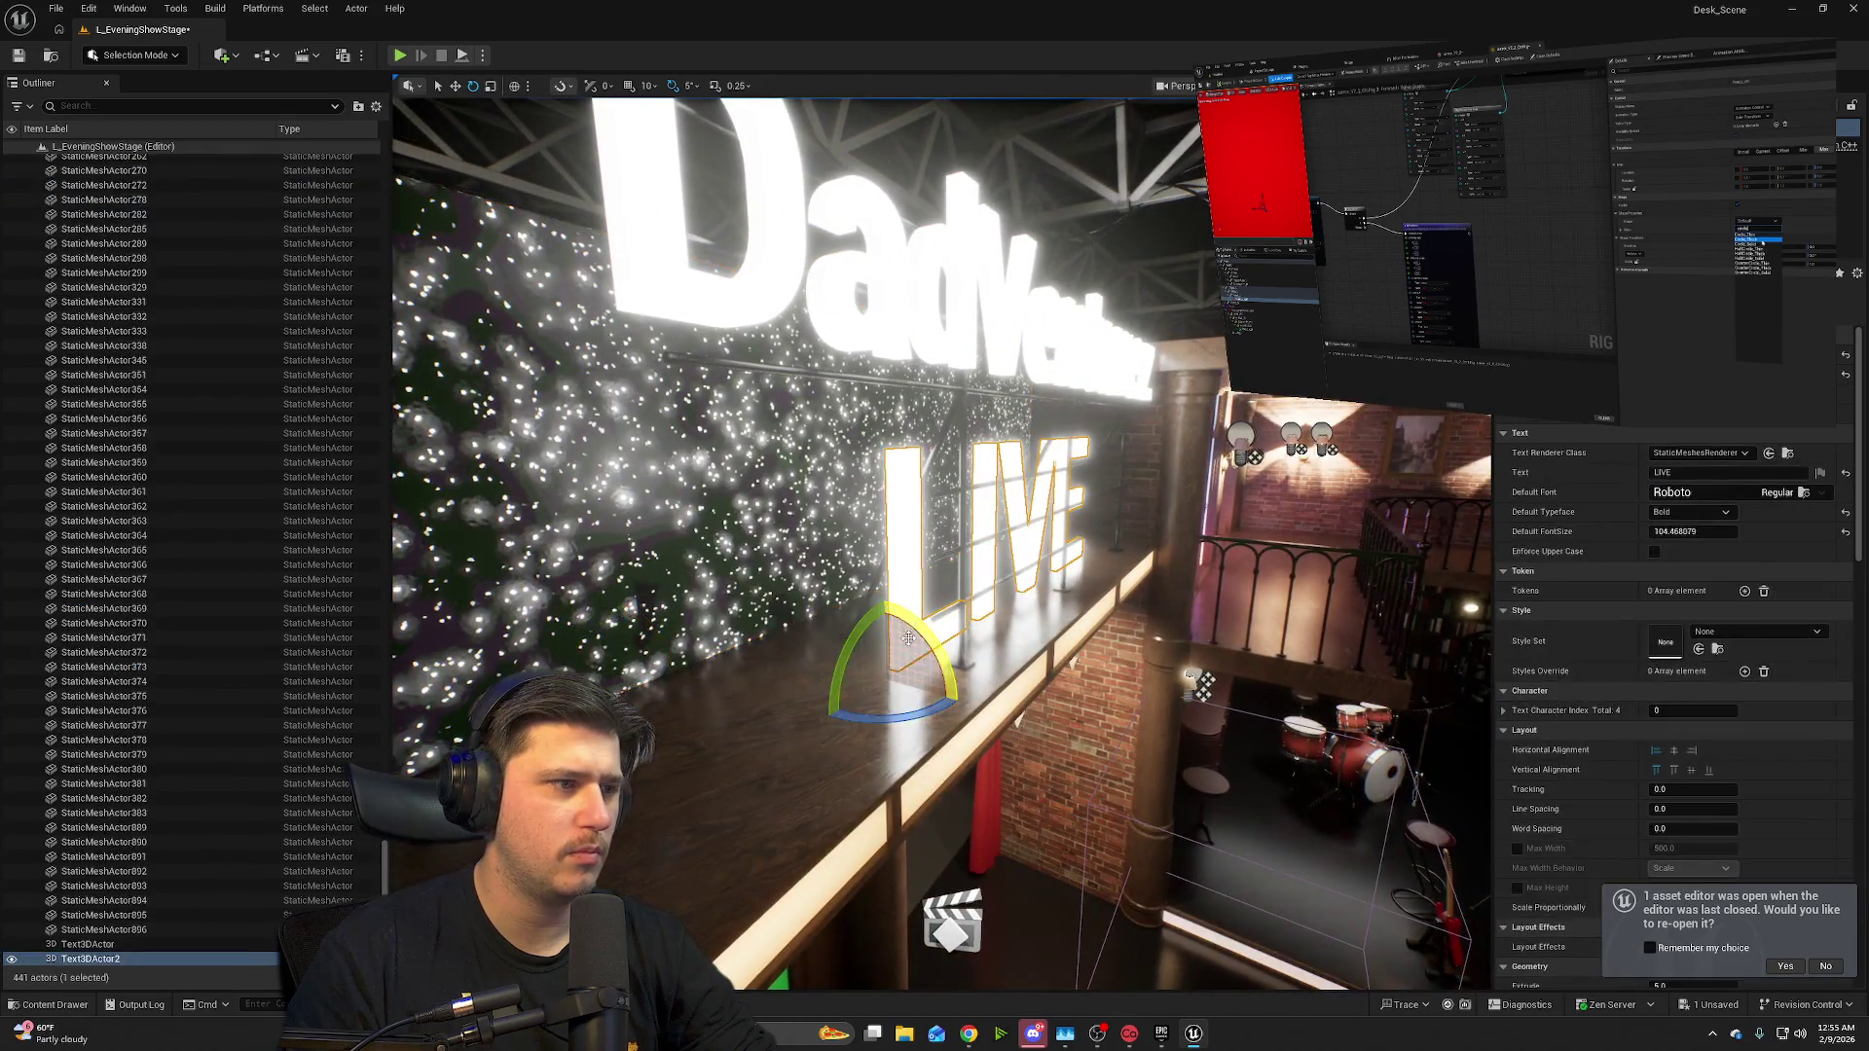
{"action": "key", "text": "w"}
{"action": "left_click_drag", "start_coordinate": [915, 679], "coordinate": [981, 684]}
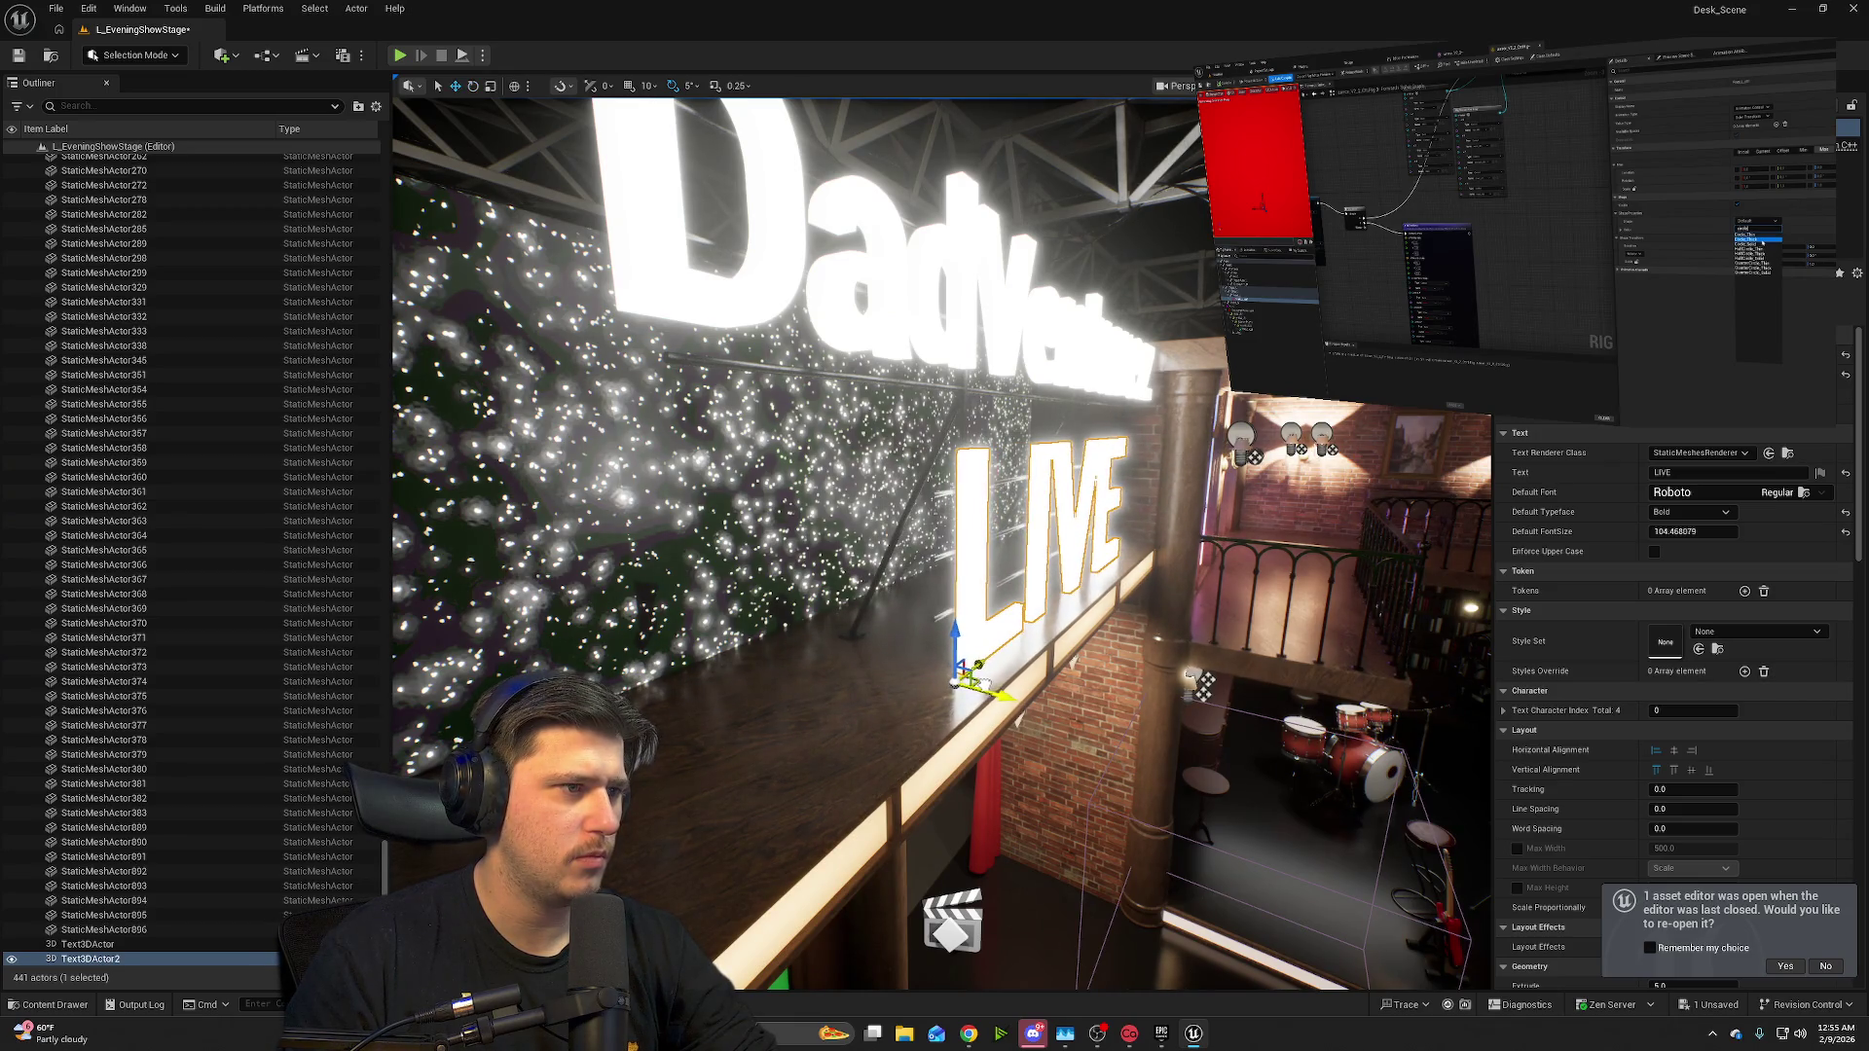
{"action": "key", "text": "f"}
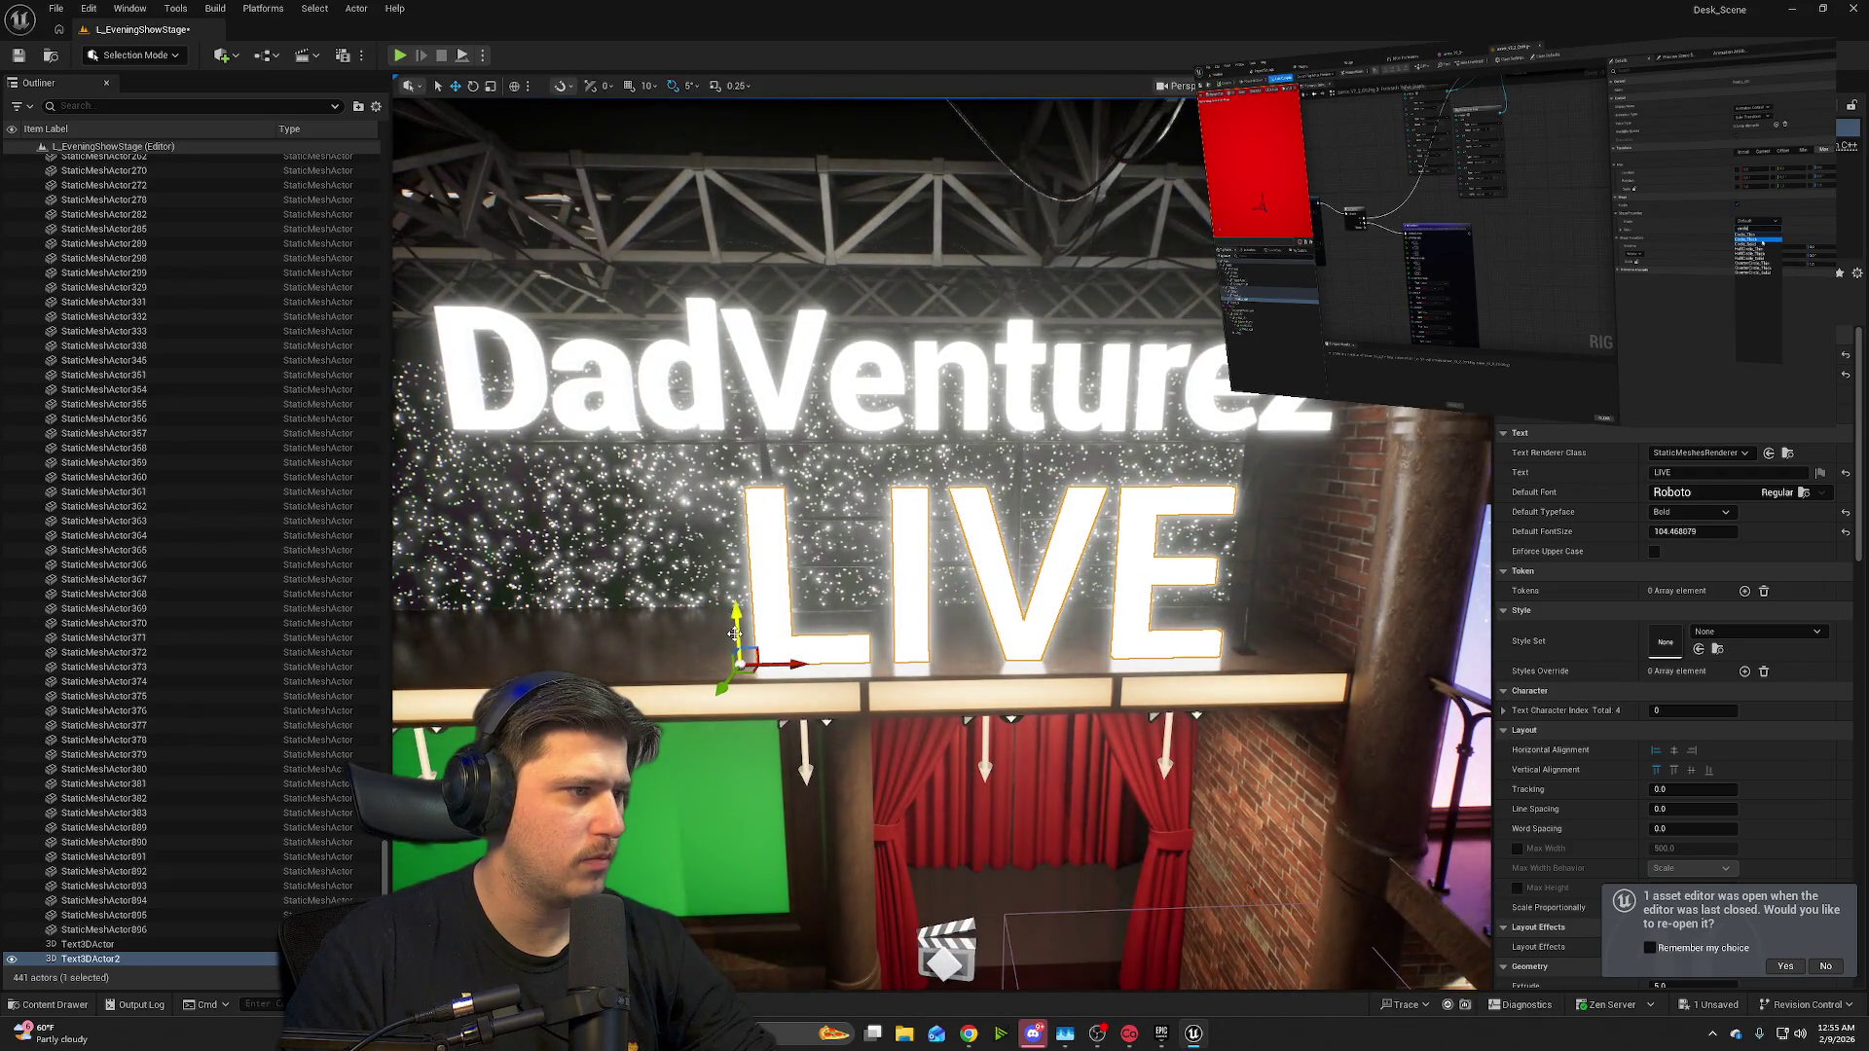
{"action": "mouse_move", "coordinate": [735, 634]}
{"action": "left_mouse_down"}
{"action": "mouse_move", "coordinate": [738, 610]}
{"action": "mouse_move", "coordinate": [861, 647]}
{"action": "left_mouse_up"}
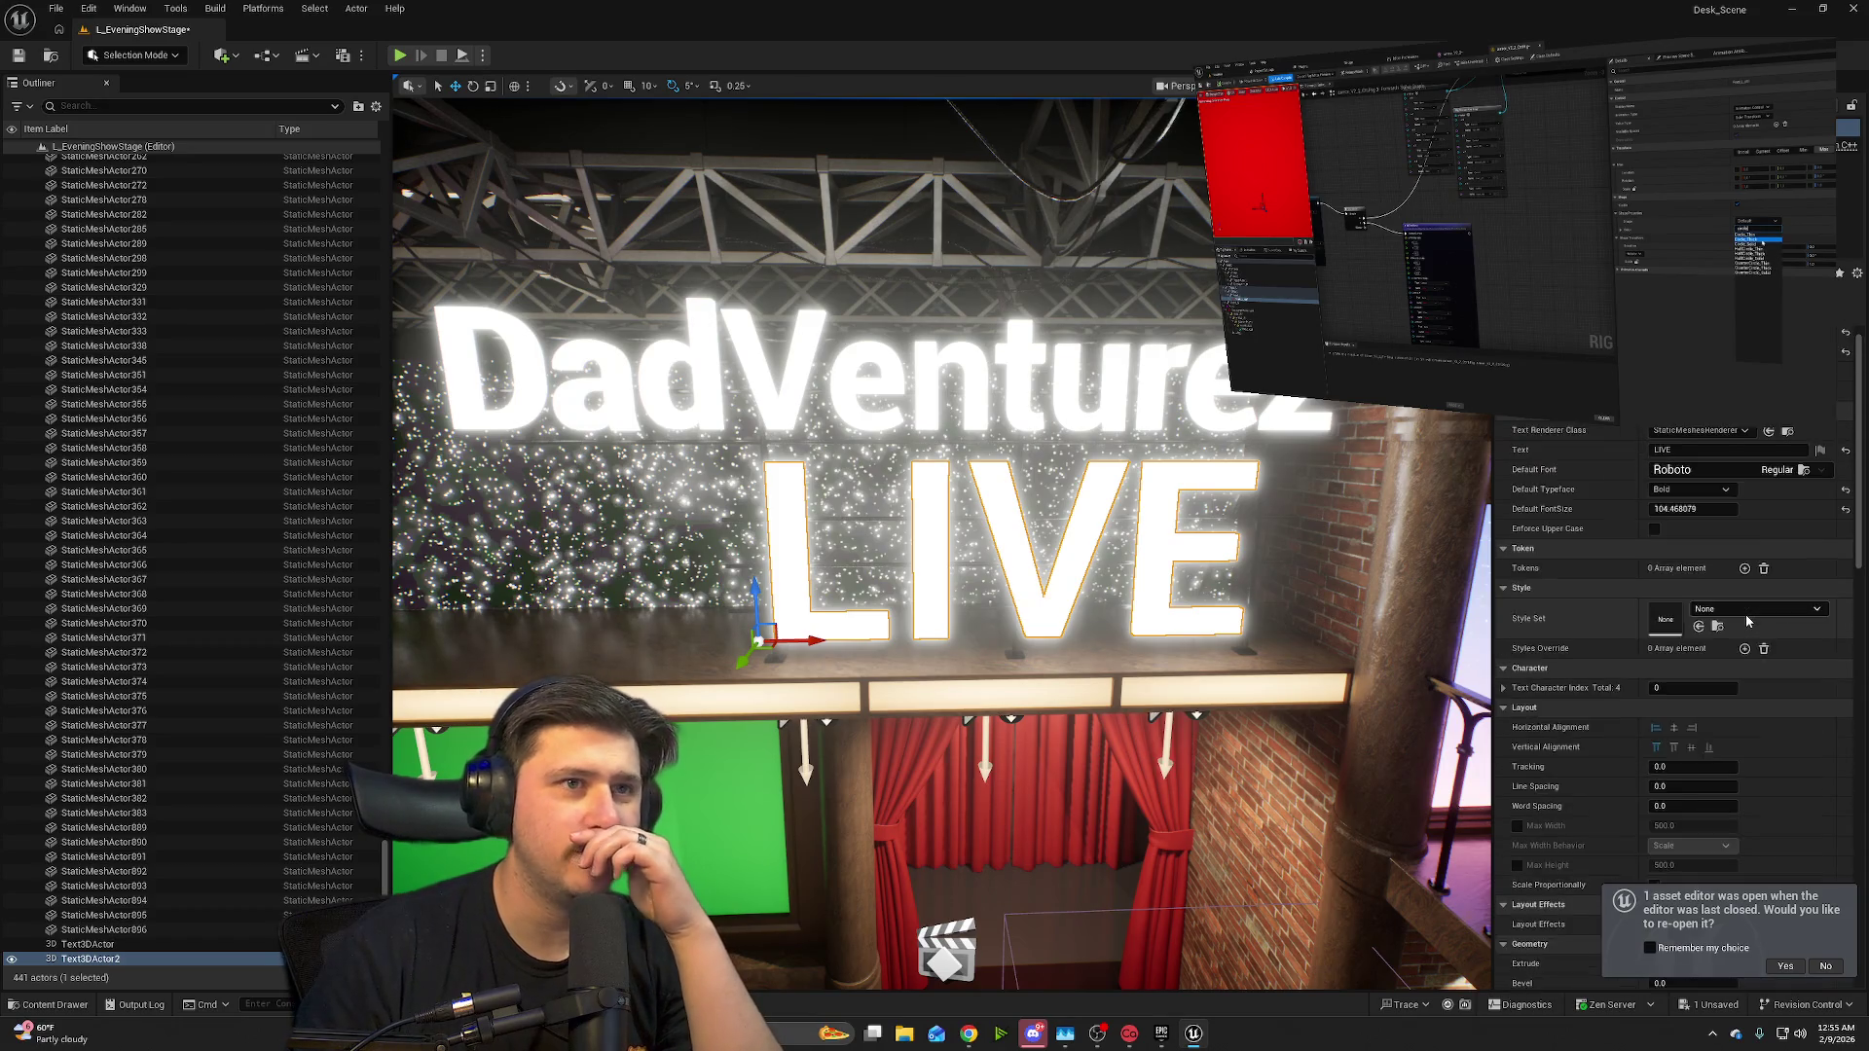
- Tint the LIVE text's front colour pinkish red (R 1.0, G 0.109, B 0.161)
{"action": "scroll", "coordinate": [1745, 613], "scroll_direction": "down", "scroll_amount": 12}
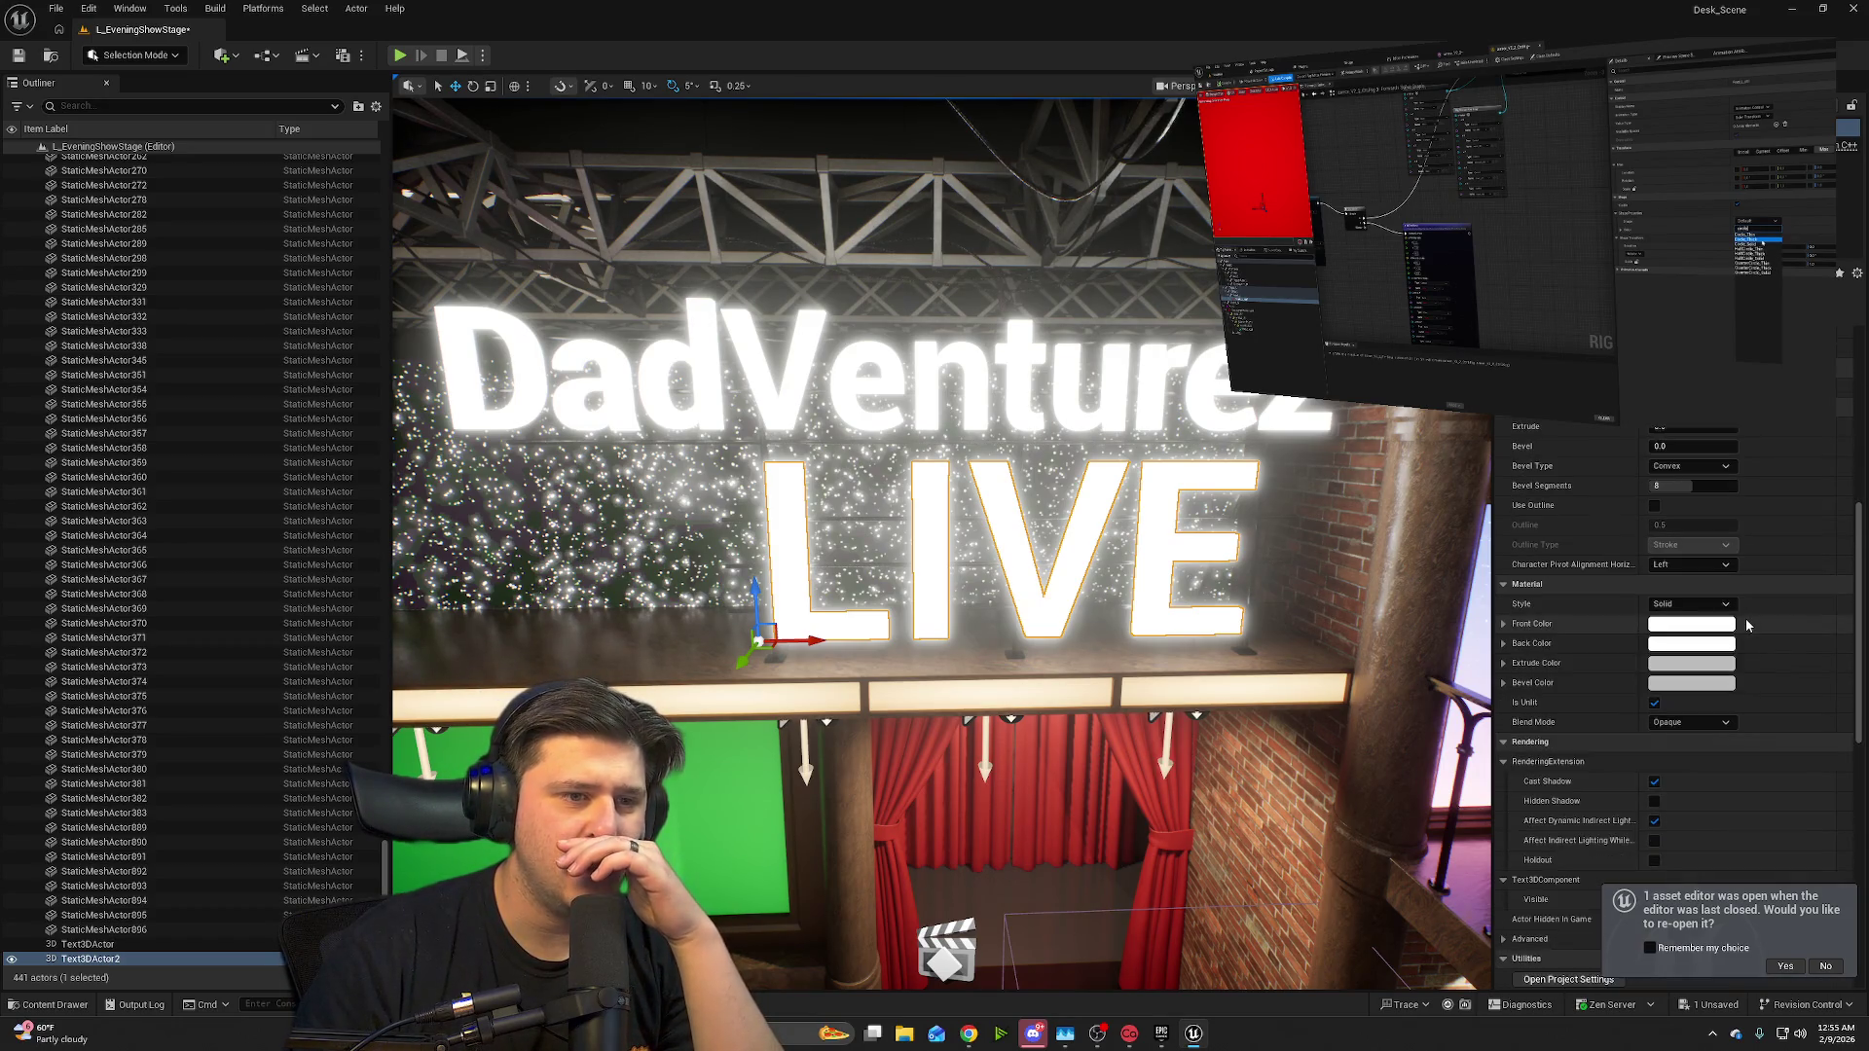
{"action": "left_click", "coordinate": [1705, 585]}
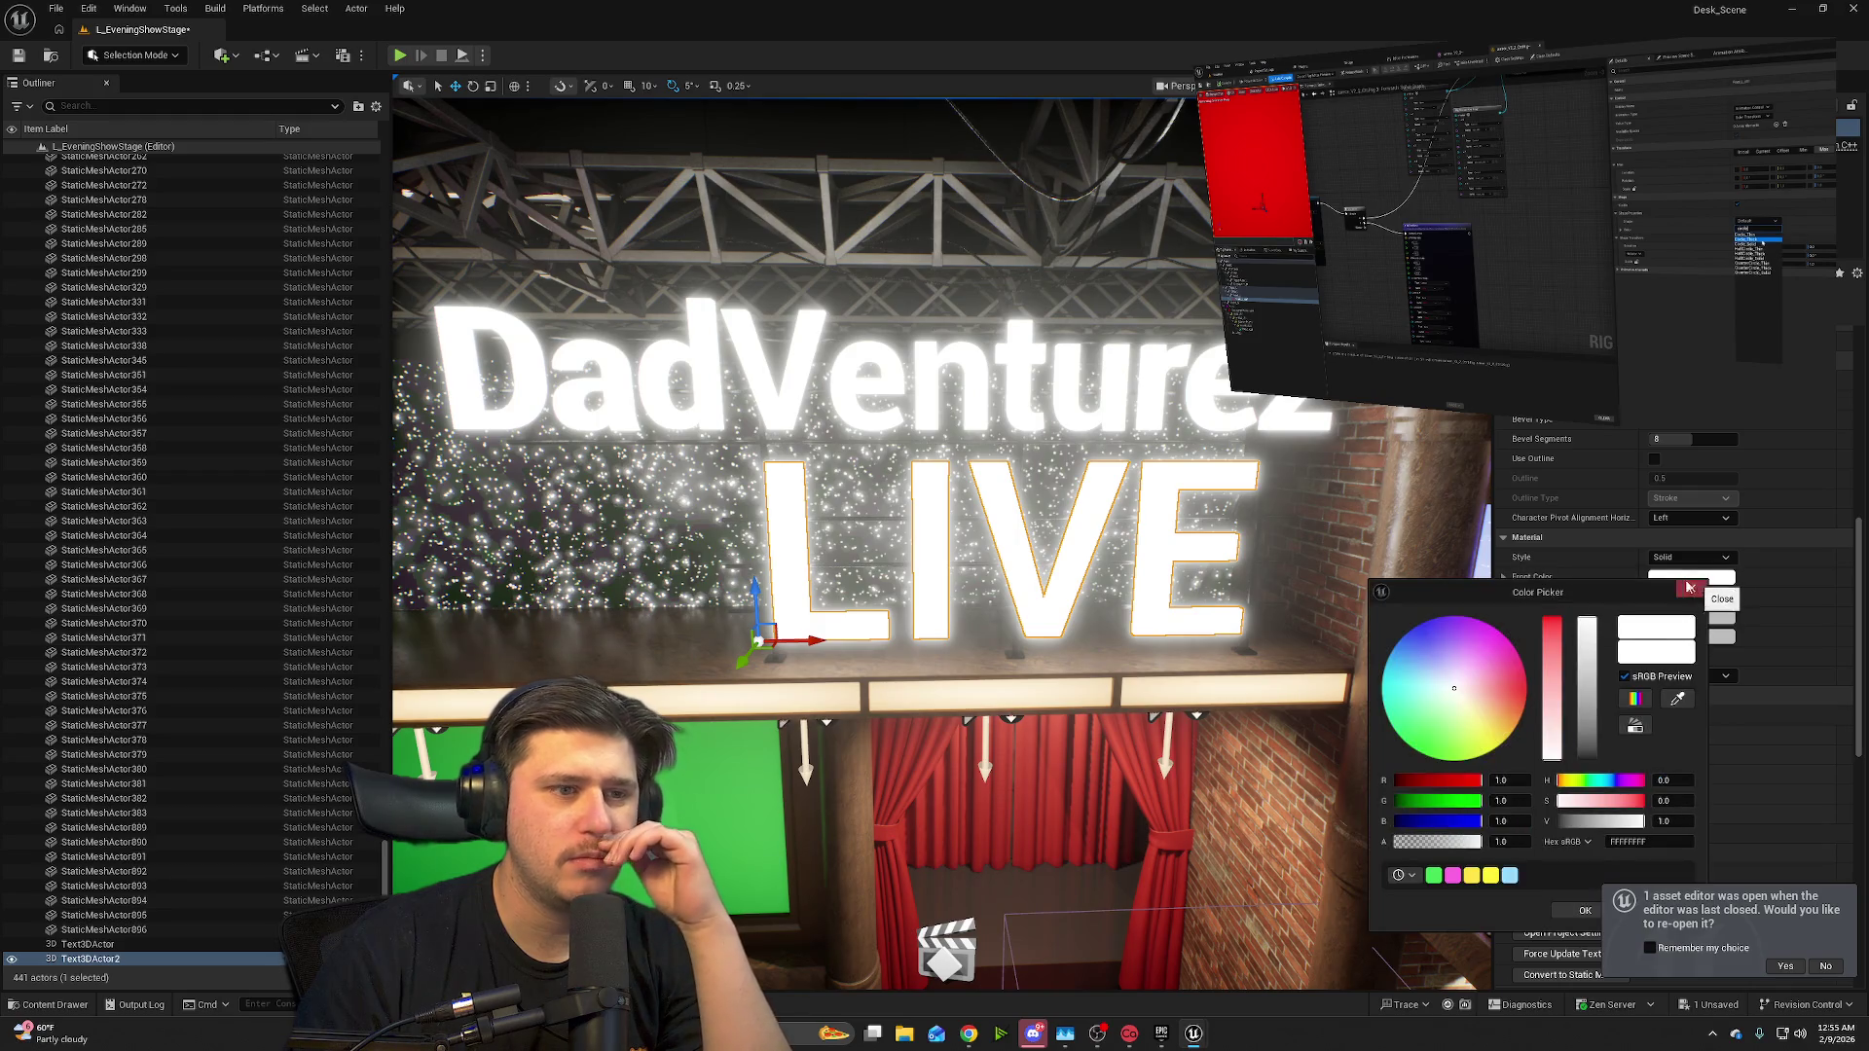
{"action": "left_click_drag", "start_coordinate": [1488, 689], "coordinate": [1520, 687]}
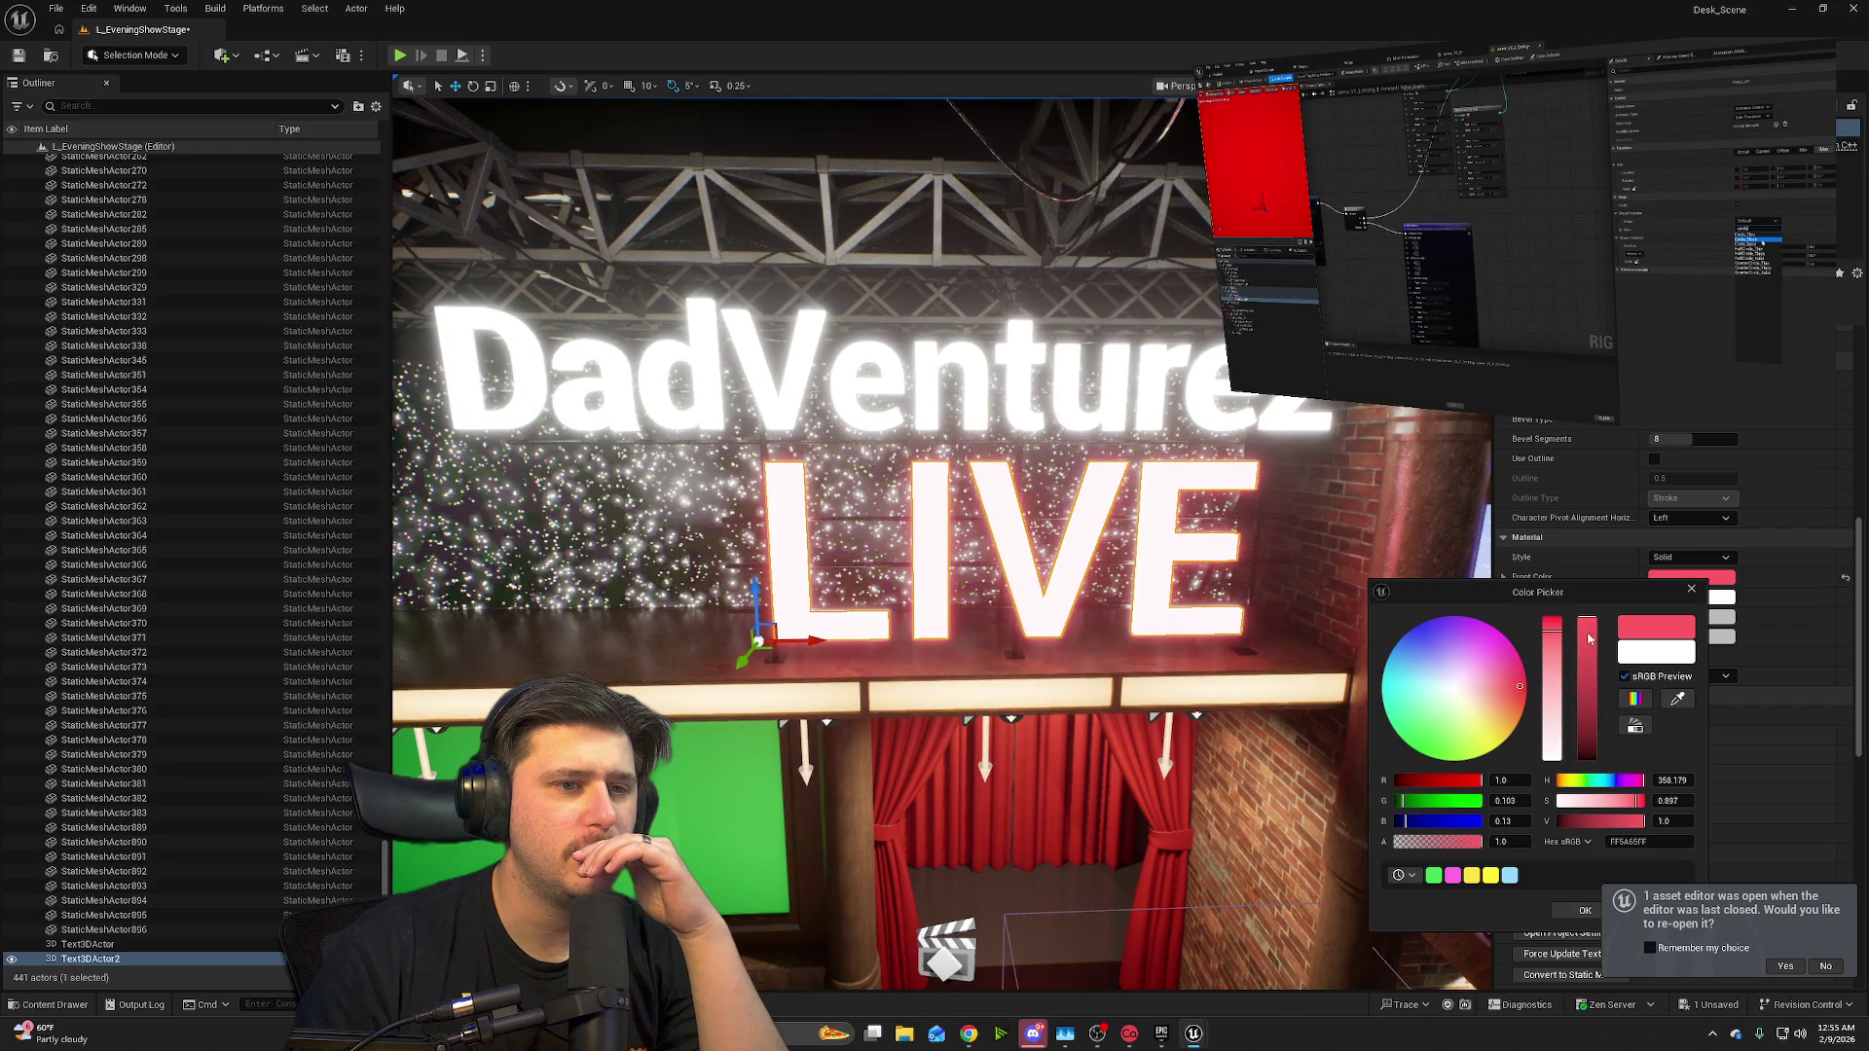
{"action": "mouse_move", "coordinate": [1587, 623]}
{"action": "left_mouse_down"}
{"action": "mouse_move", "coordinate": [1588, 685]}
{"action": "mouse_move", "coordinate": [1583, 628]}
{"action": "mouse_move", "coordinate": [1558, 611]}
{"action": "mouse_move", "coordinate": [1554, 635]}
{"action": "left_mouse_up"}
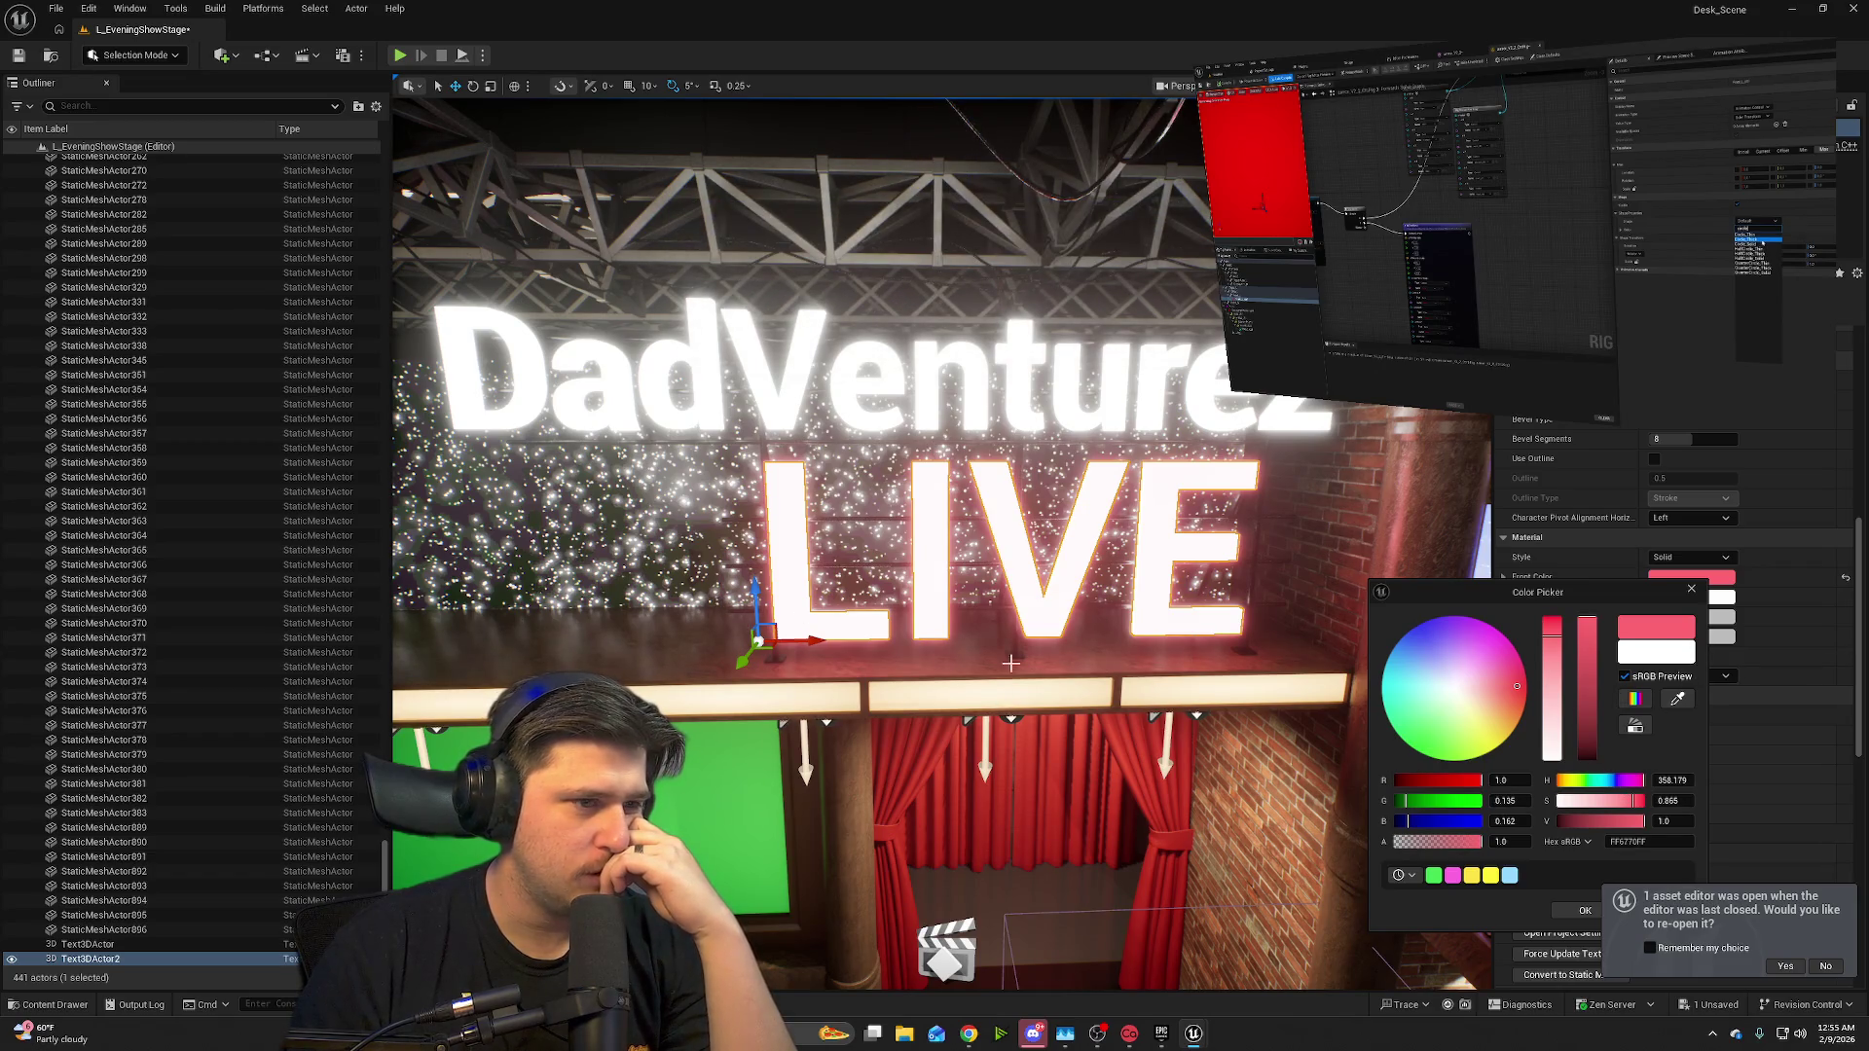
{"action": "left_click_drag", "start_coordinate": [1589, 631], "coordinate": [1598, 649]}
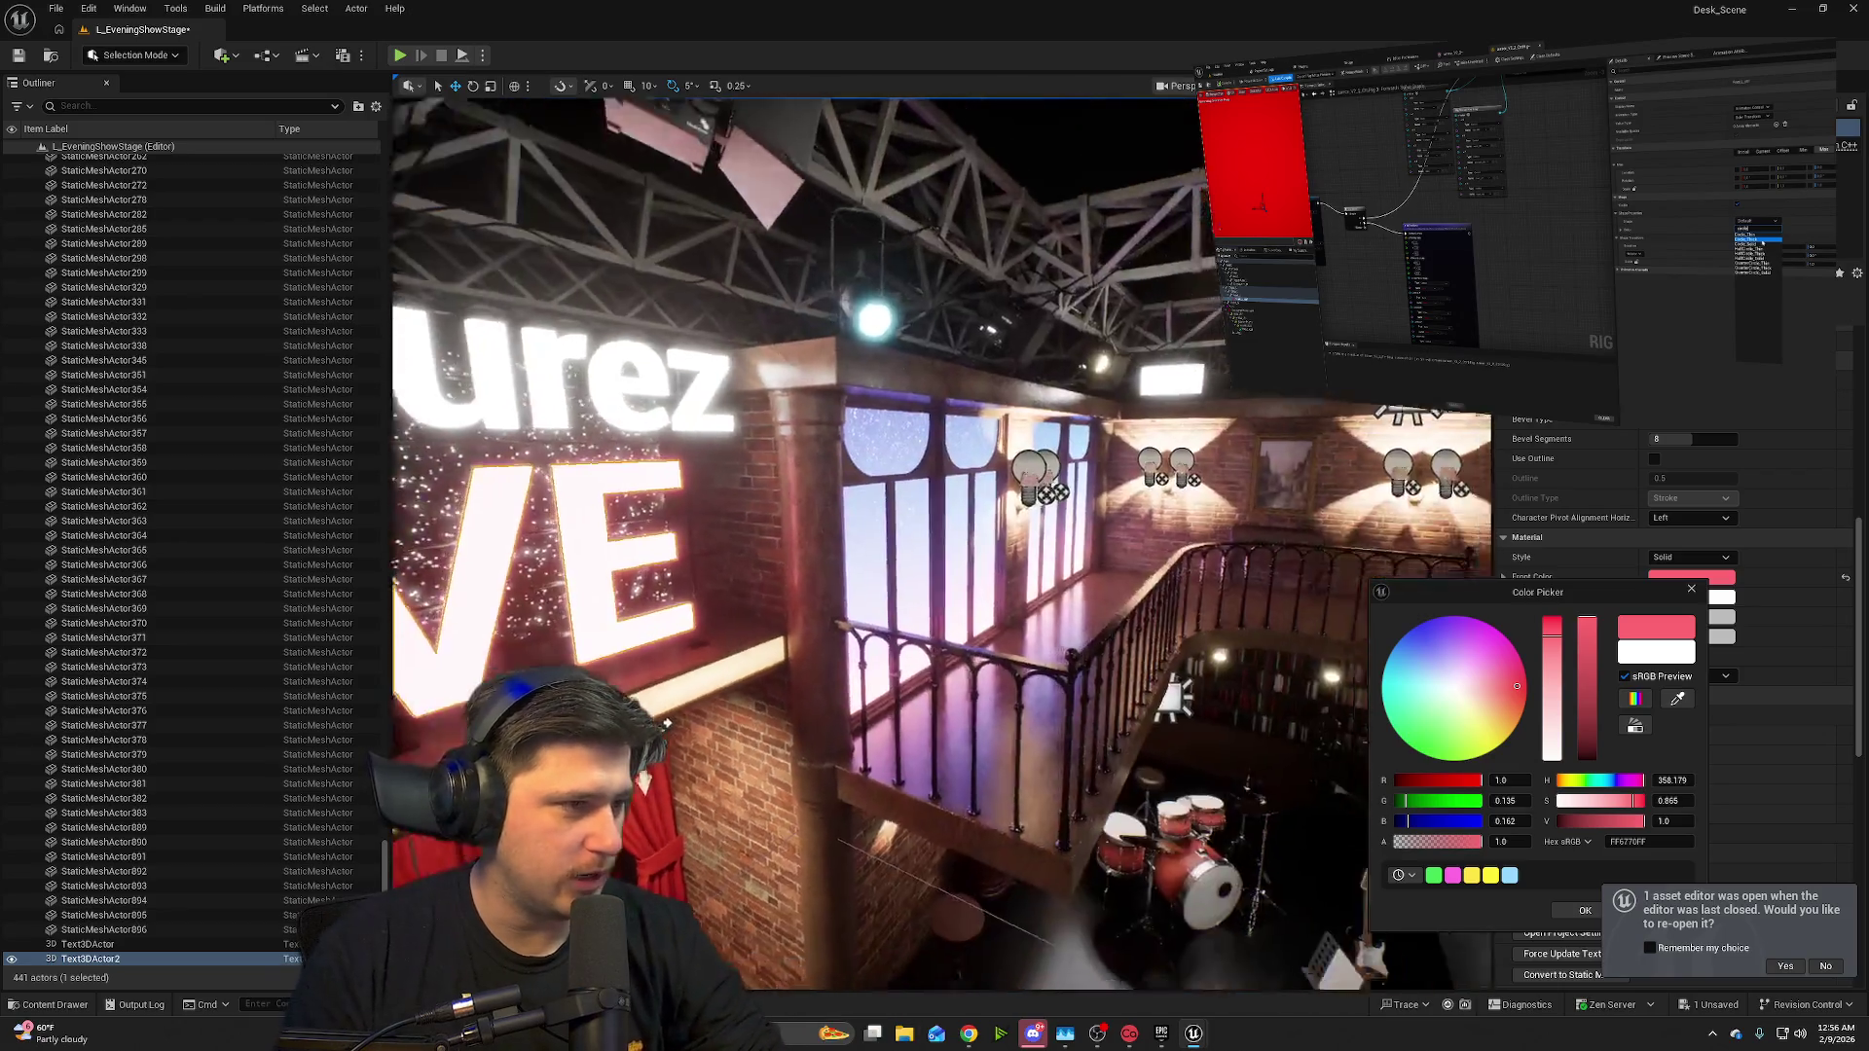
{"action": "left_click_drag", "start_coordinate": [968, 590], "coordinate": [968, 590]}
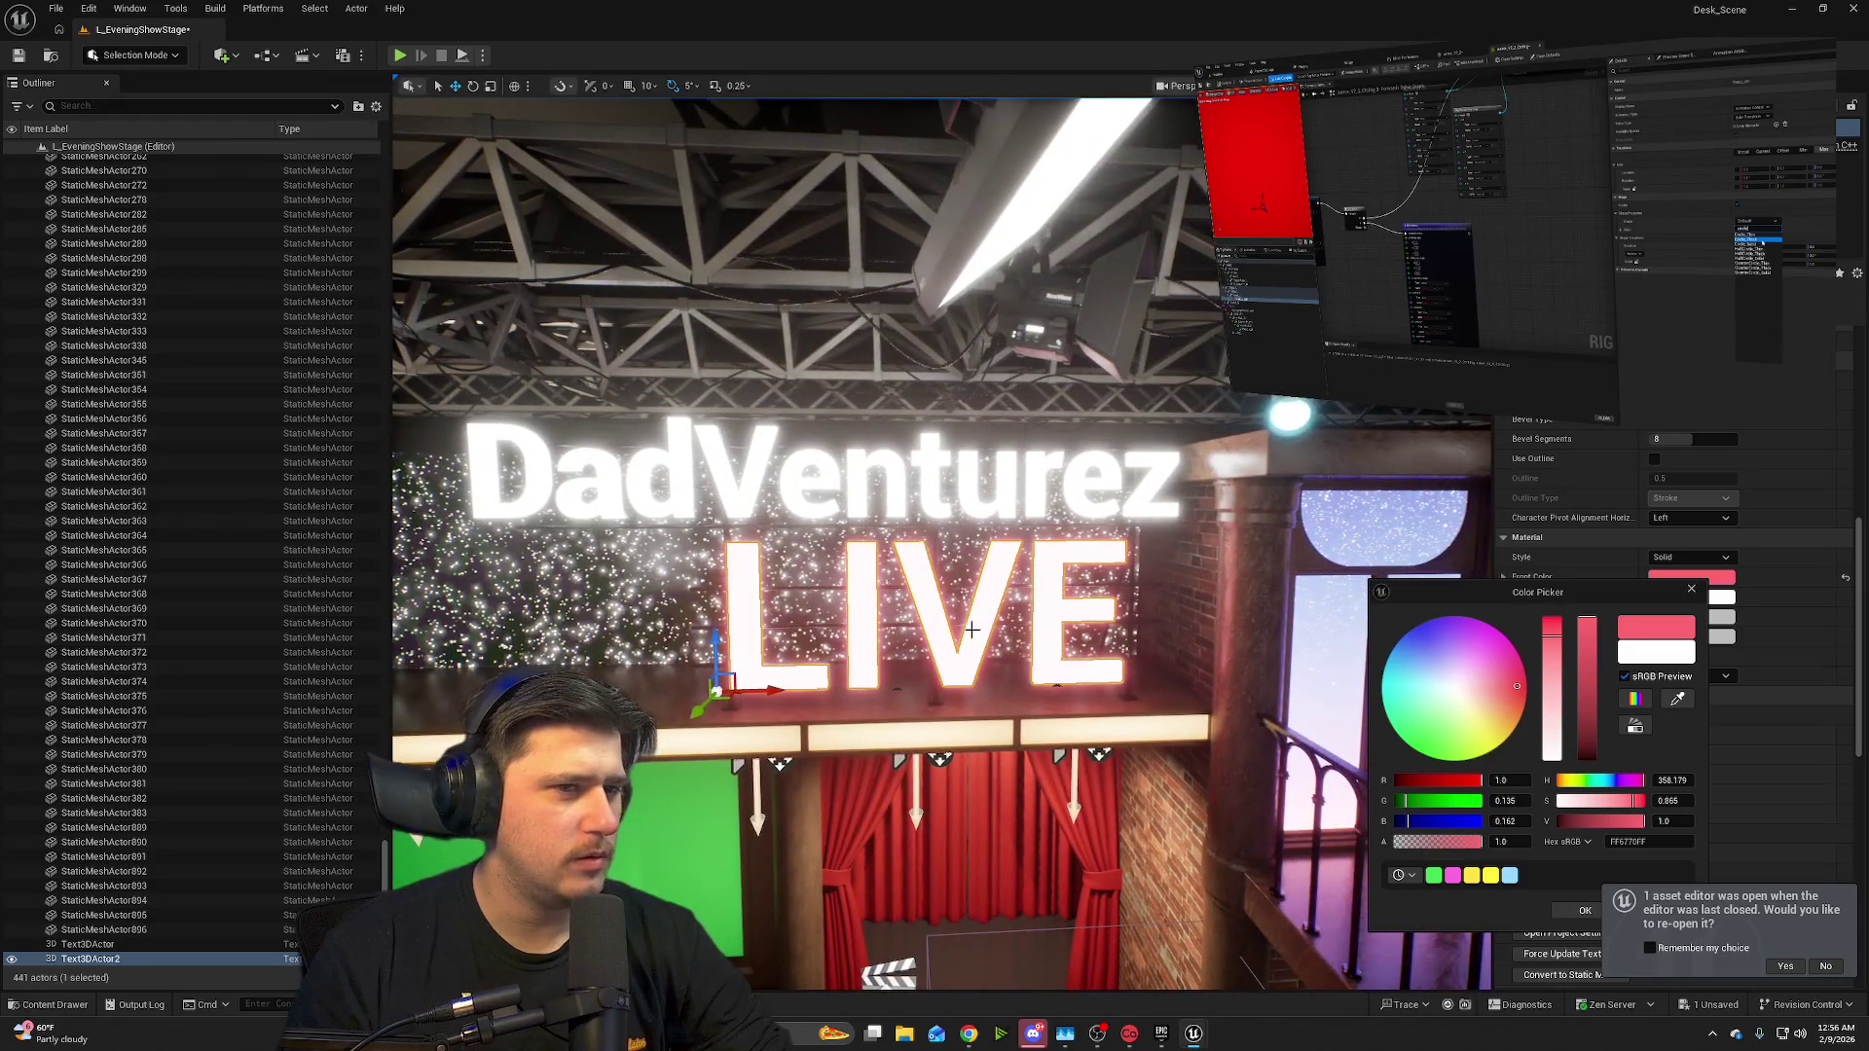
{"action": "left_click", "coordinate": [1693, 593]}
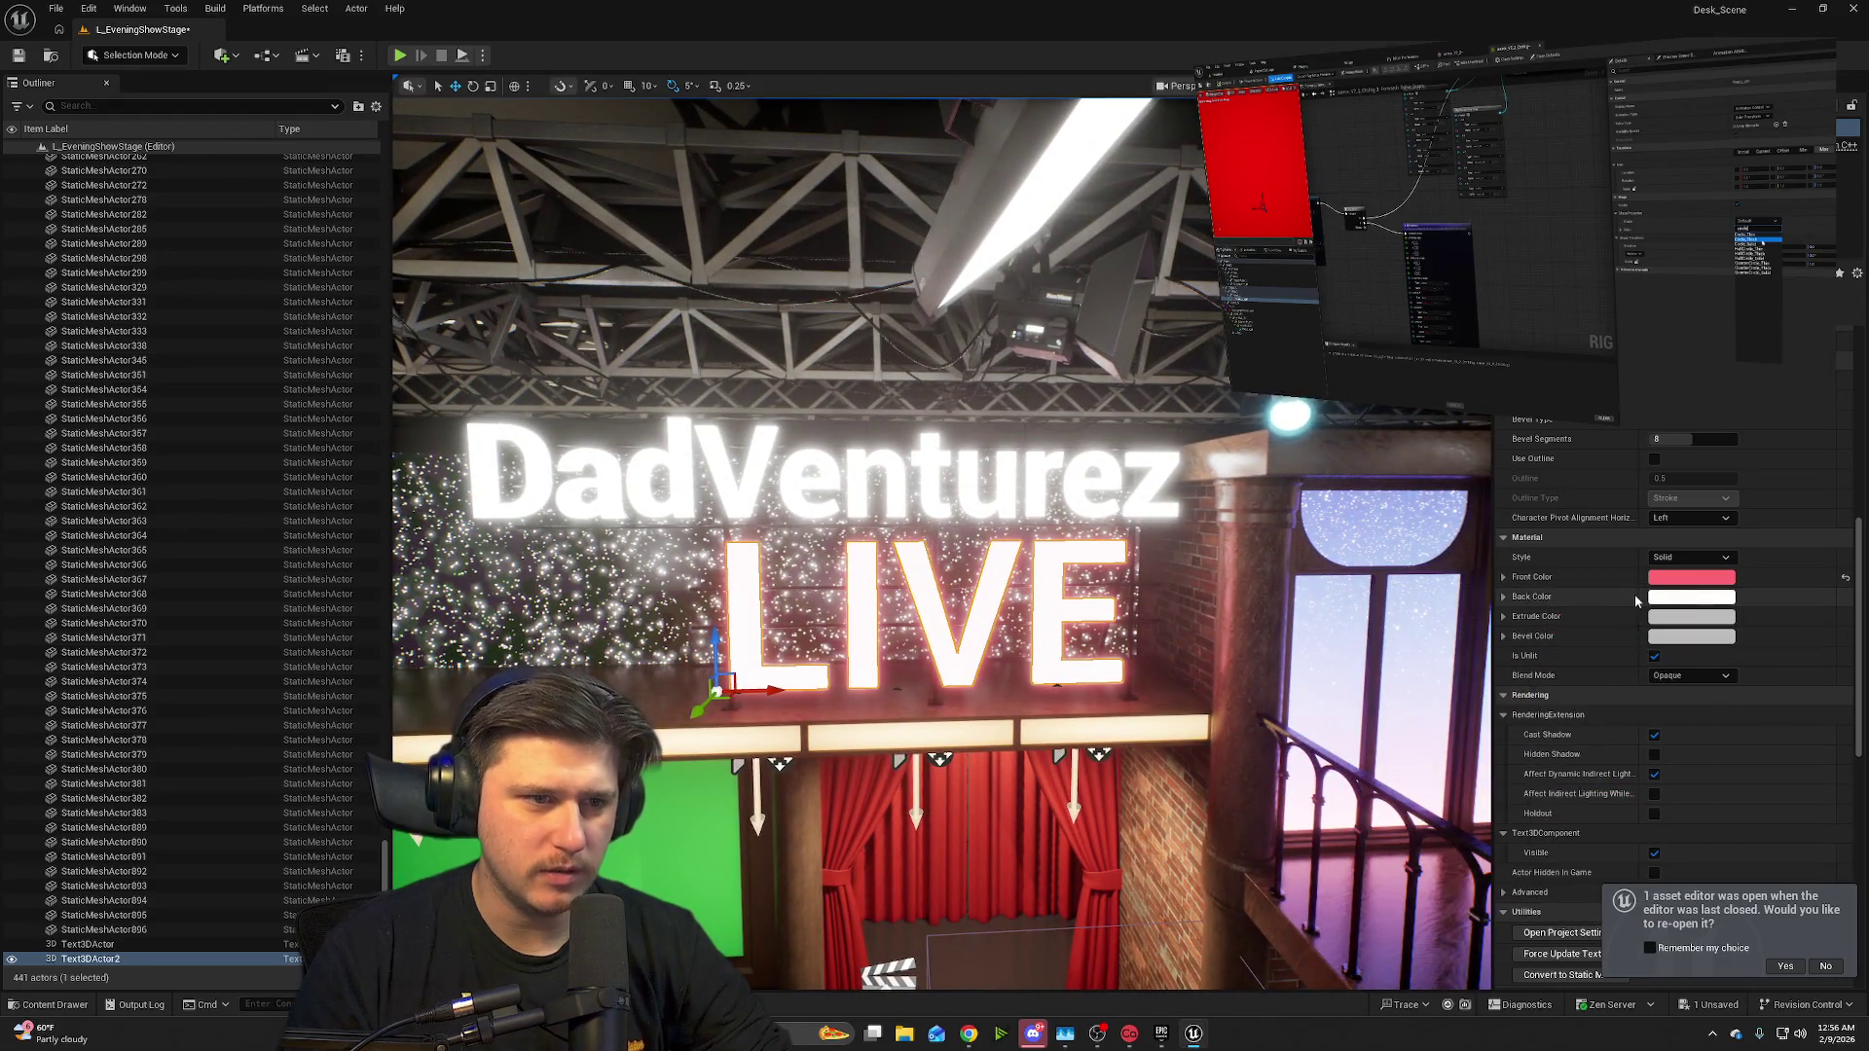
- Keep the Solid material style and set the LIVE text's back colour to pale pink
{"action": "left_click", "coordinate": [1505, 700]}
{"action": "right_click", "coordinate": [1505, 703]}
{"action": "left_click", "coordinate": [1785, 673]}
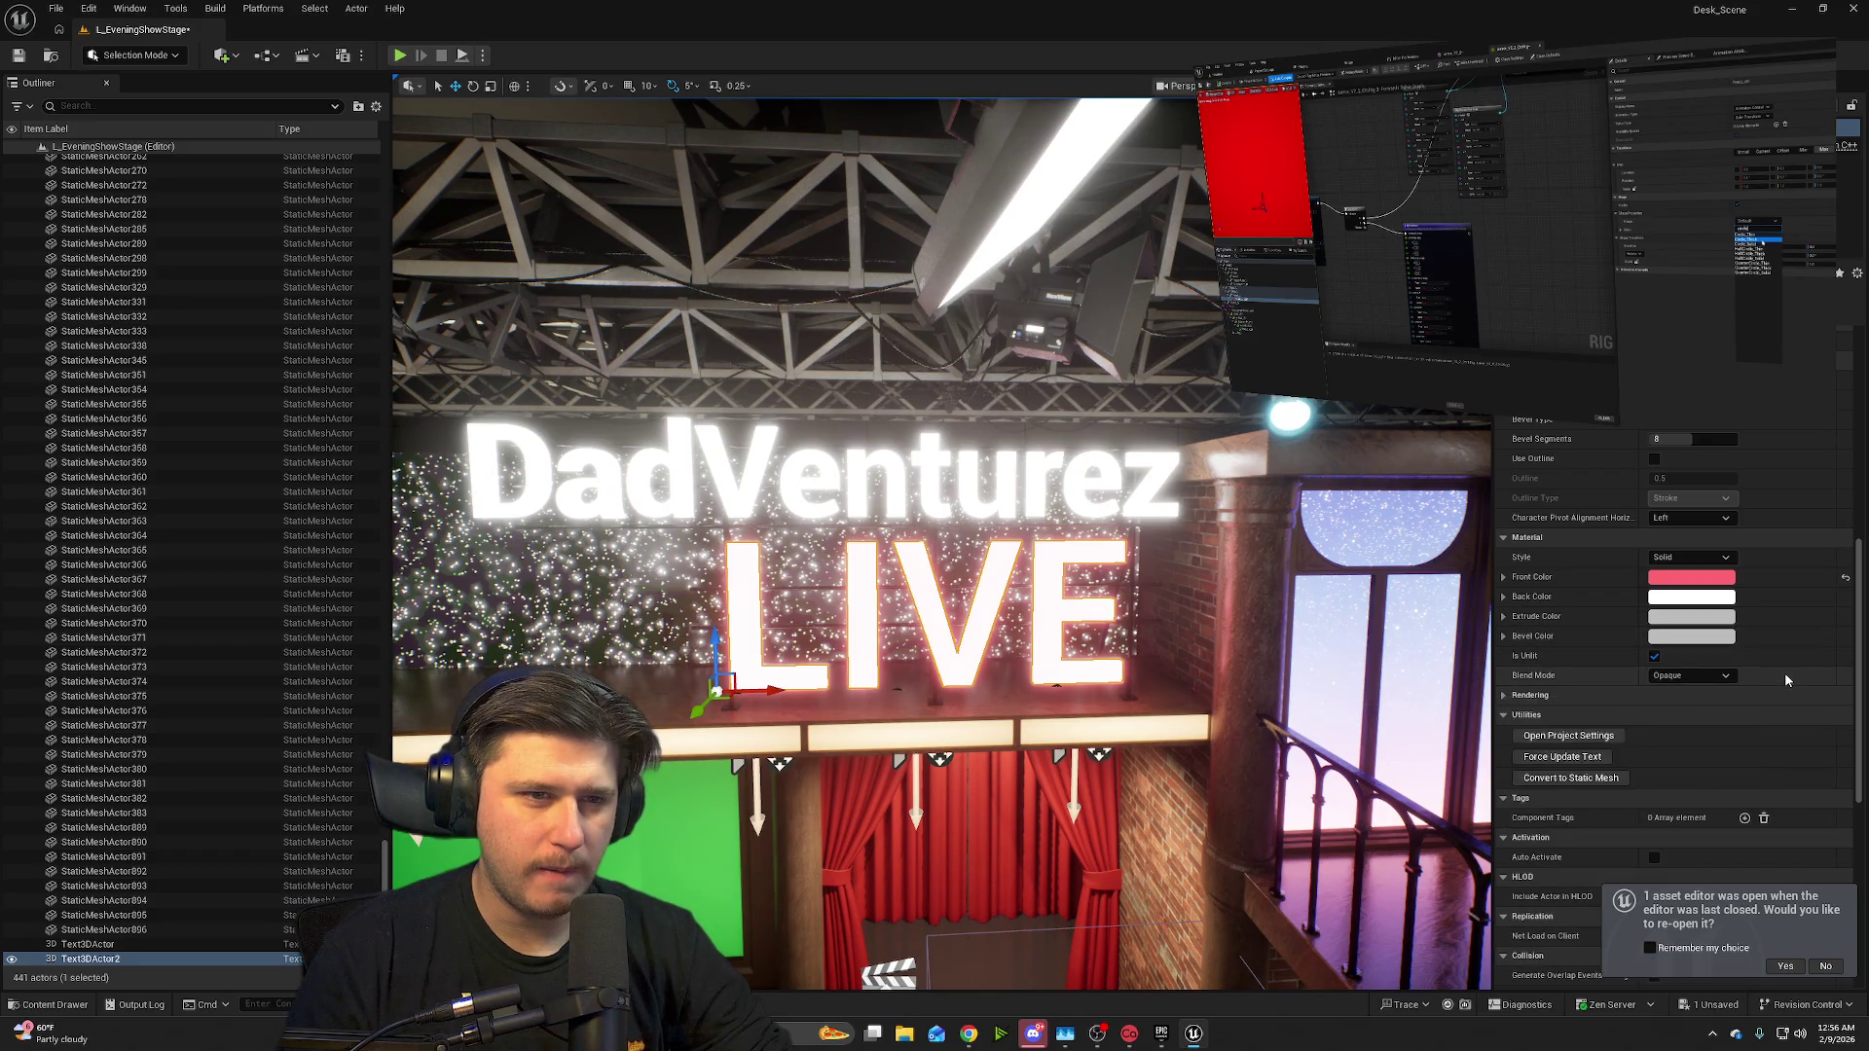
{"action": "left_click", "coordinate": [1728, 558]}
{"action": "left_click", "coordinate": [1715, 573]}
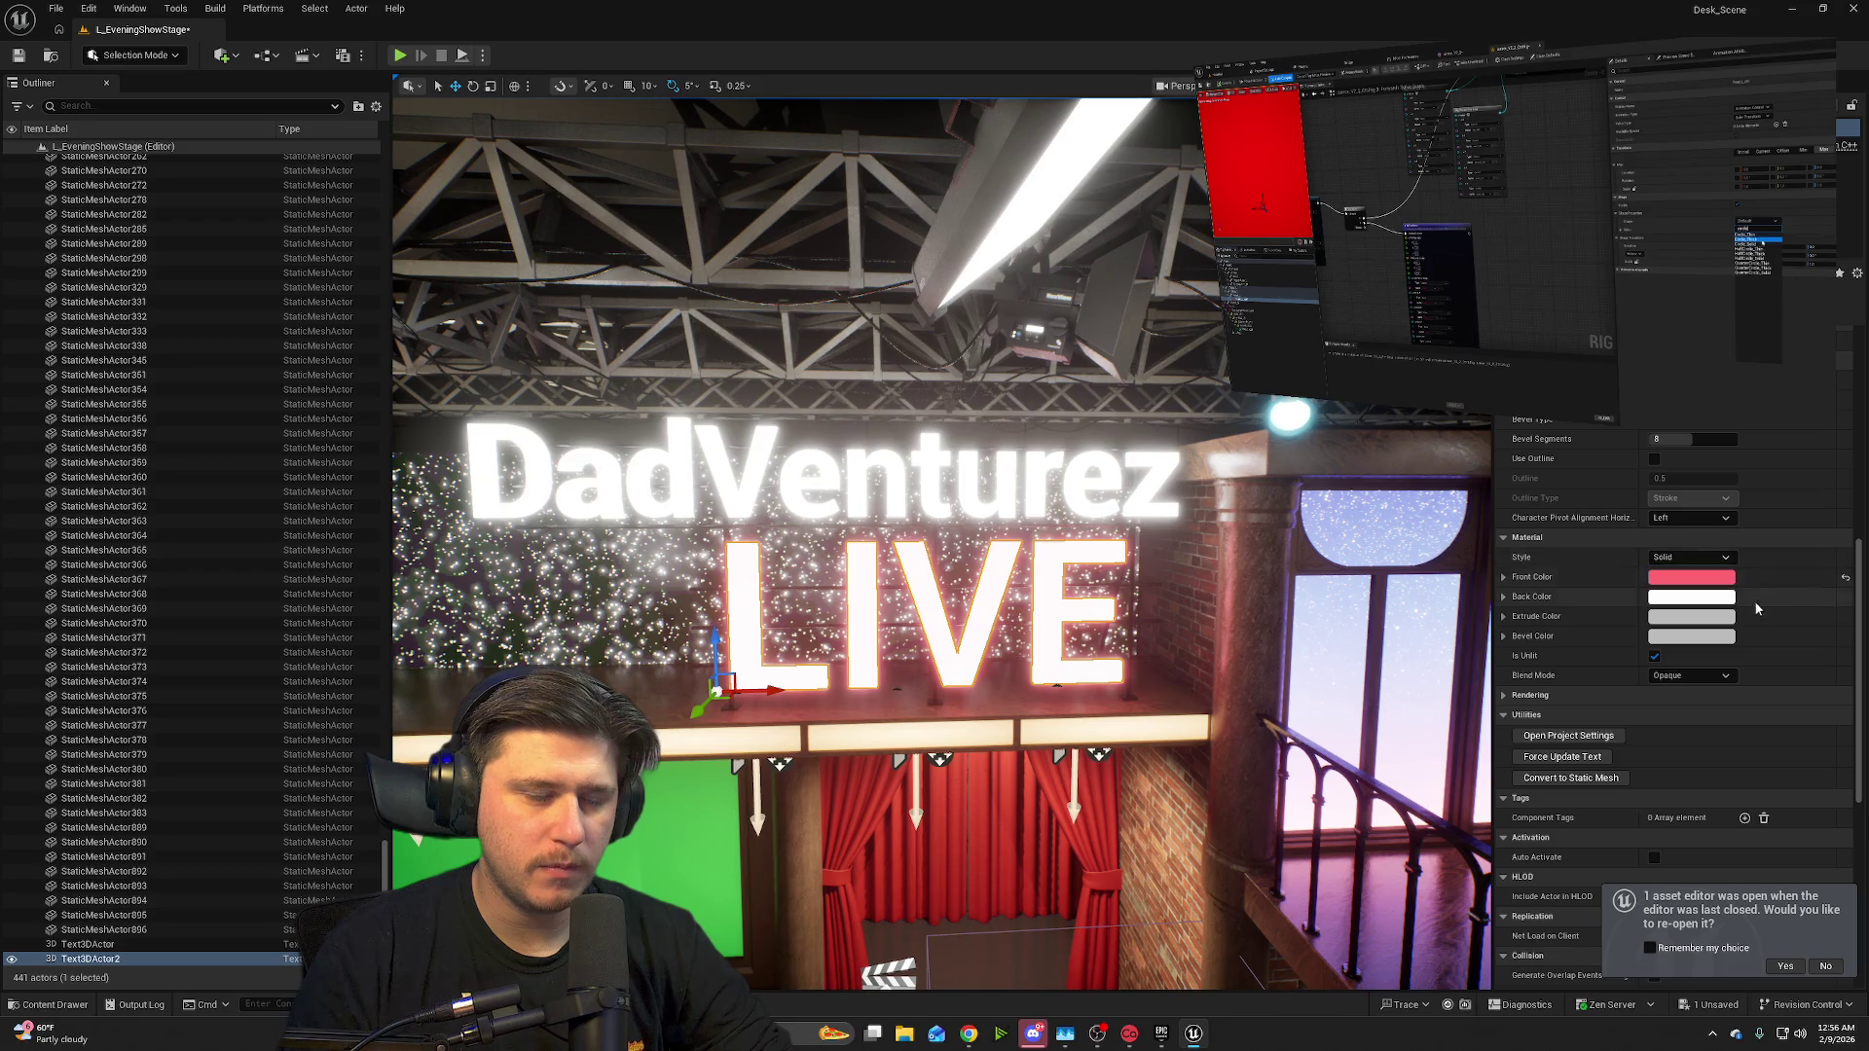
{"action": "left_click", "coordinate": [1502, 597]}
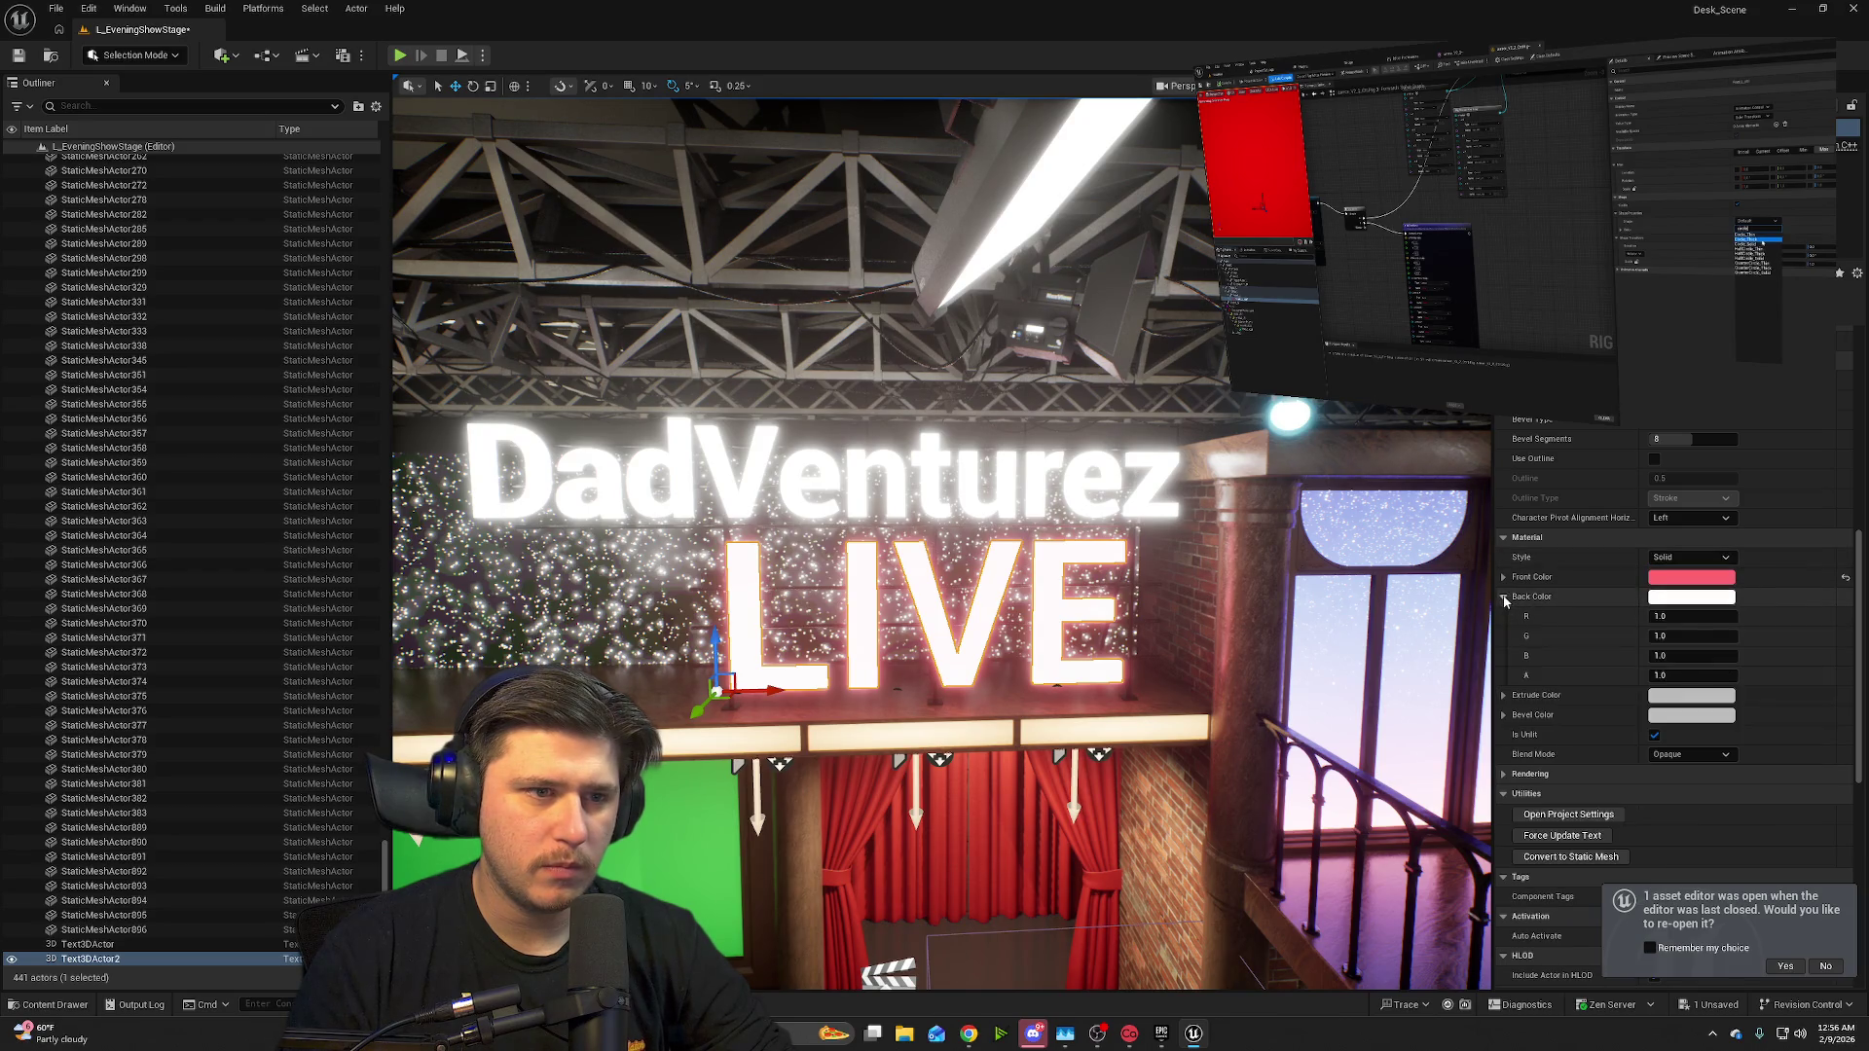
{"action": "left_click", "coordinate": [1504, 598]}
{"action": "left_click", "coordinate": [1704, 600]}
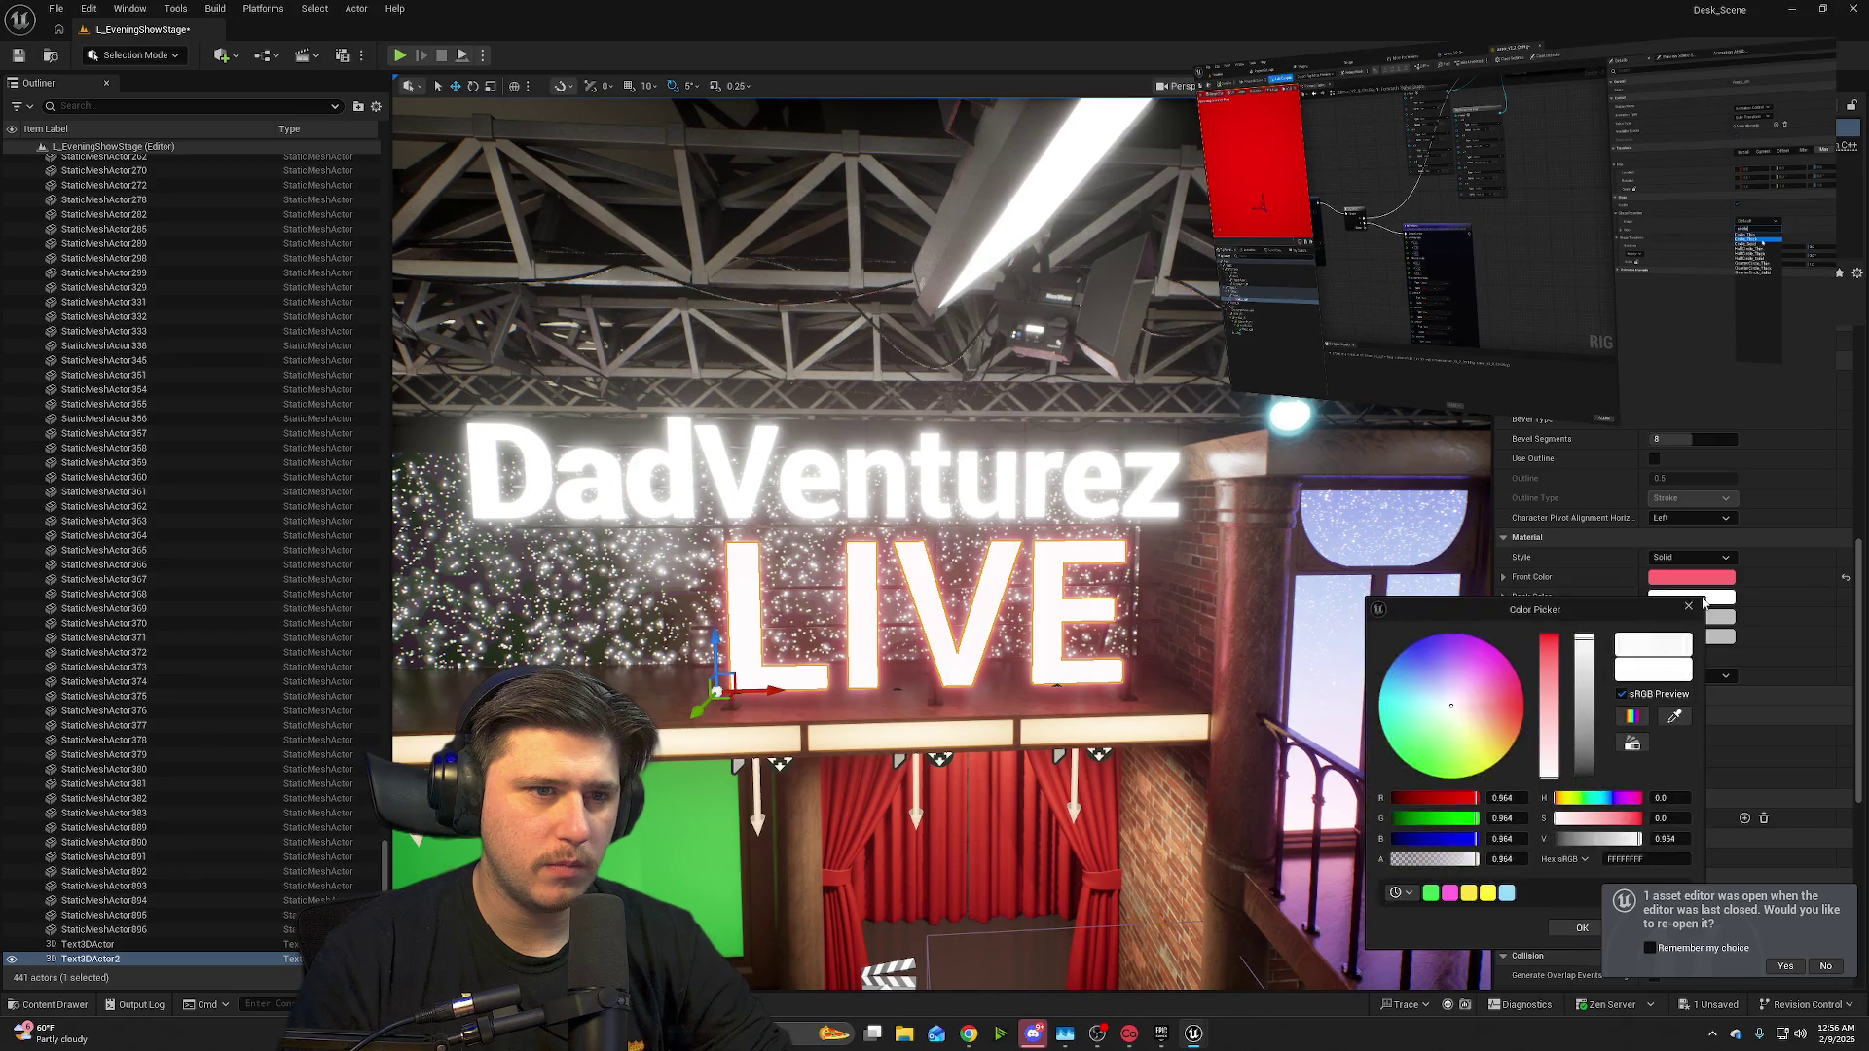
{"action": "left_click_drag", "start_coordinate": [1551, 646], "coordinate": [1554, 637]}
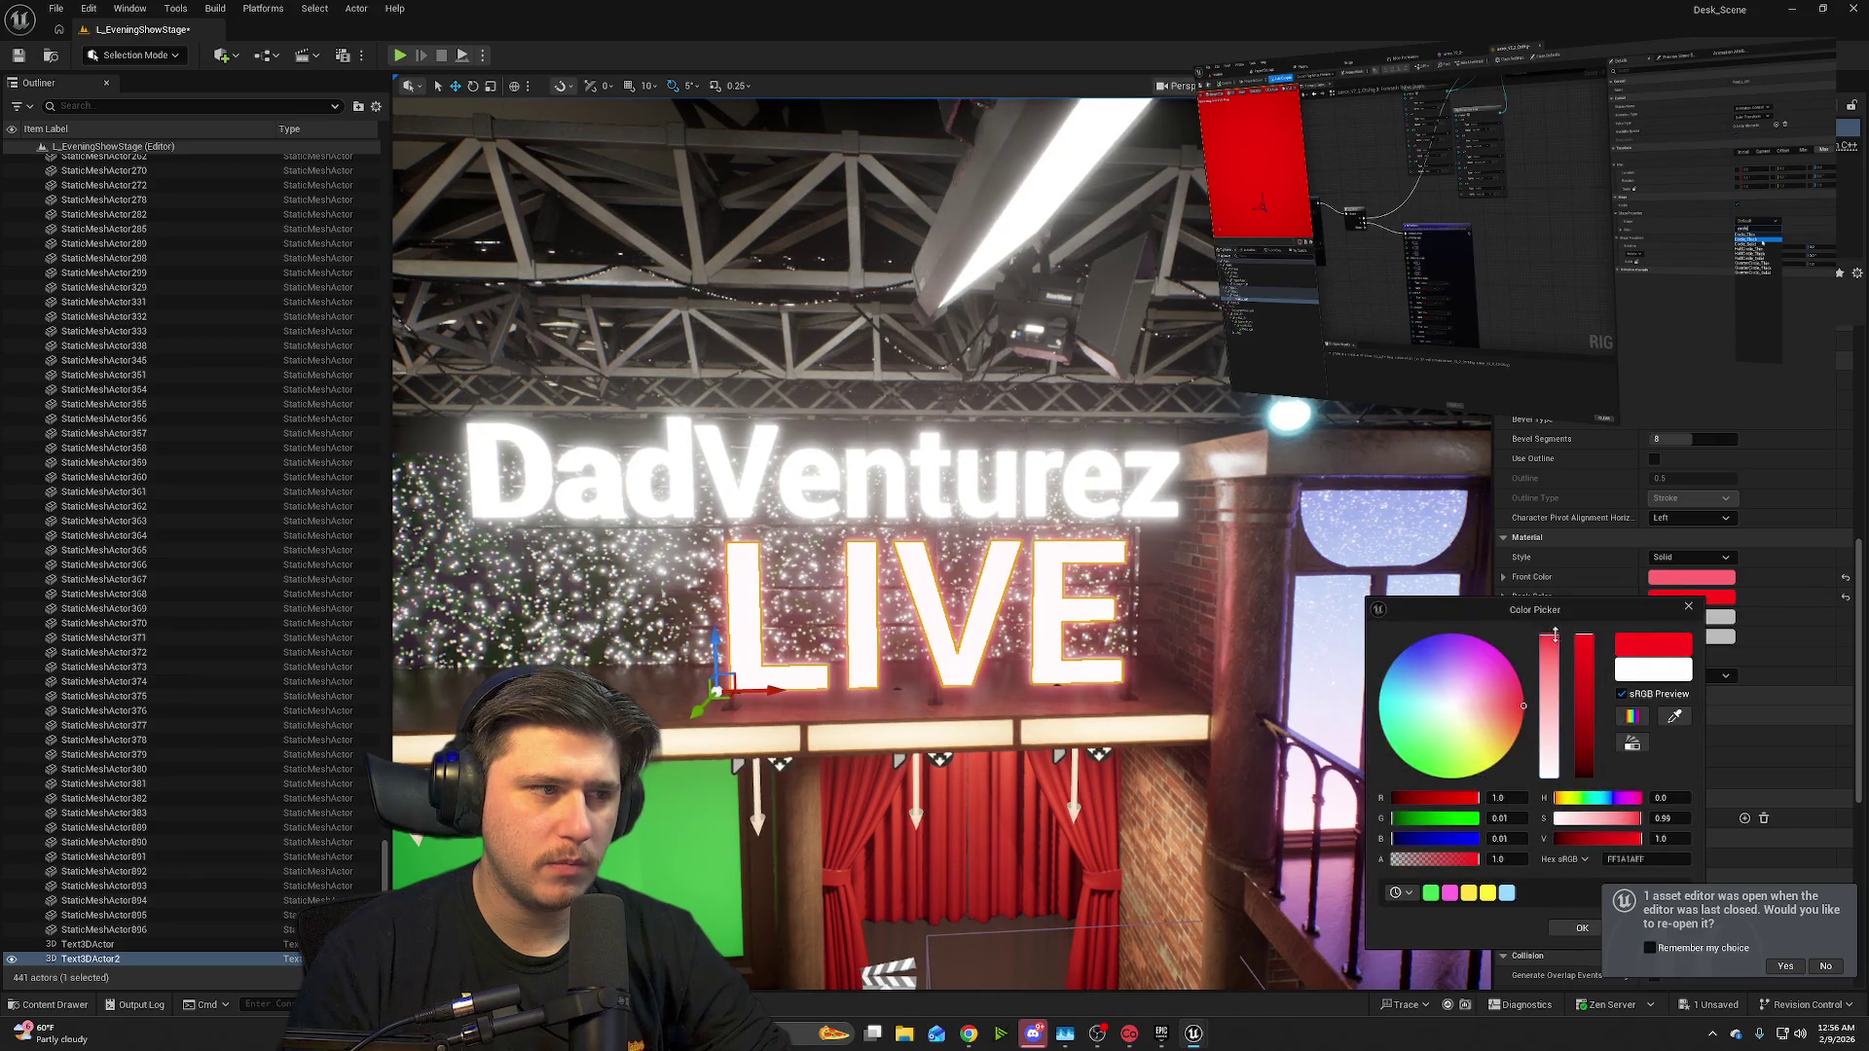
{"action": "left_click", "coordinate": [1587, 693]}
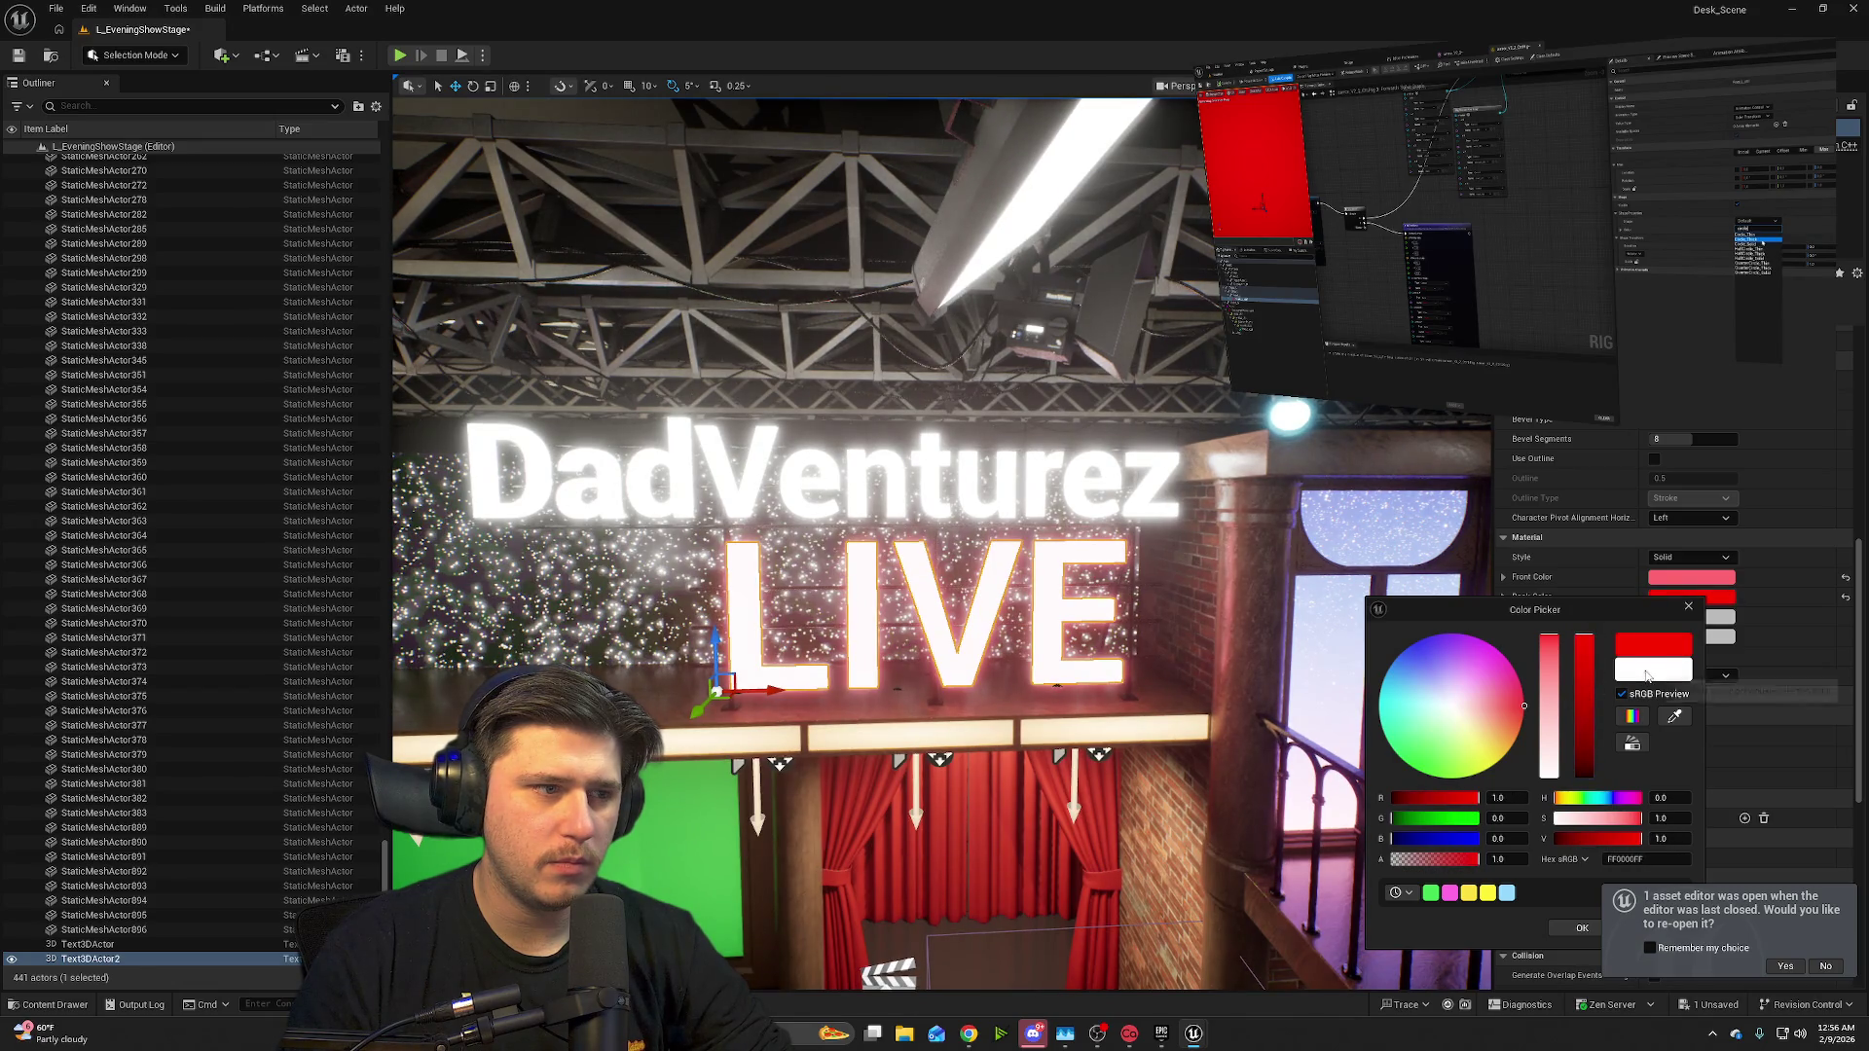
{"action": "left_click", "coordinate": [1455, 702]}
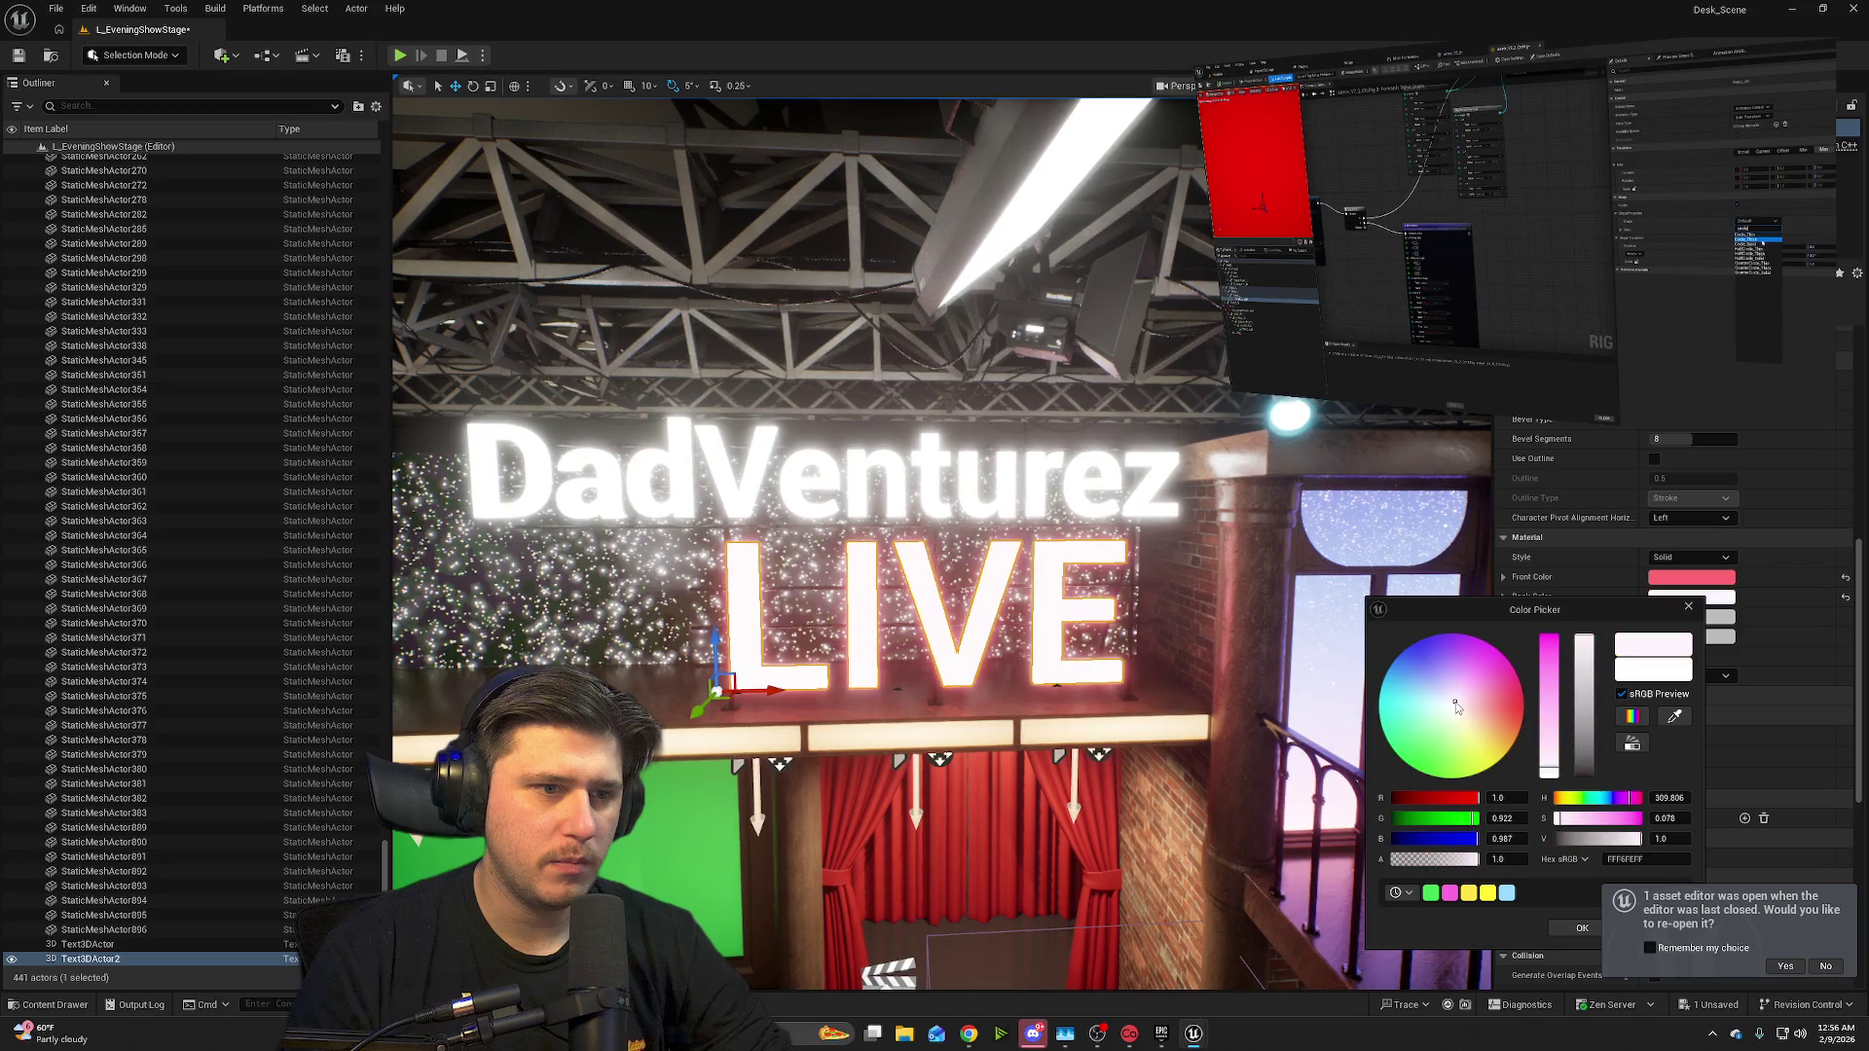
{"action": "left_click", "coordinate": [1767, 631]}
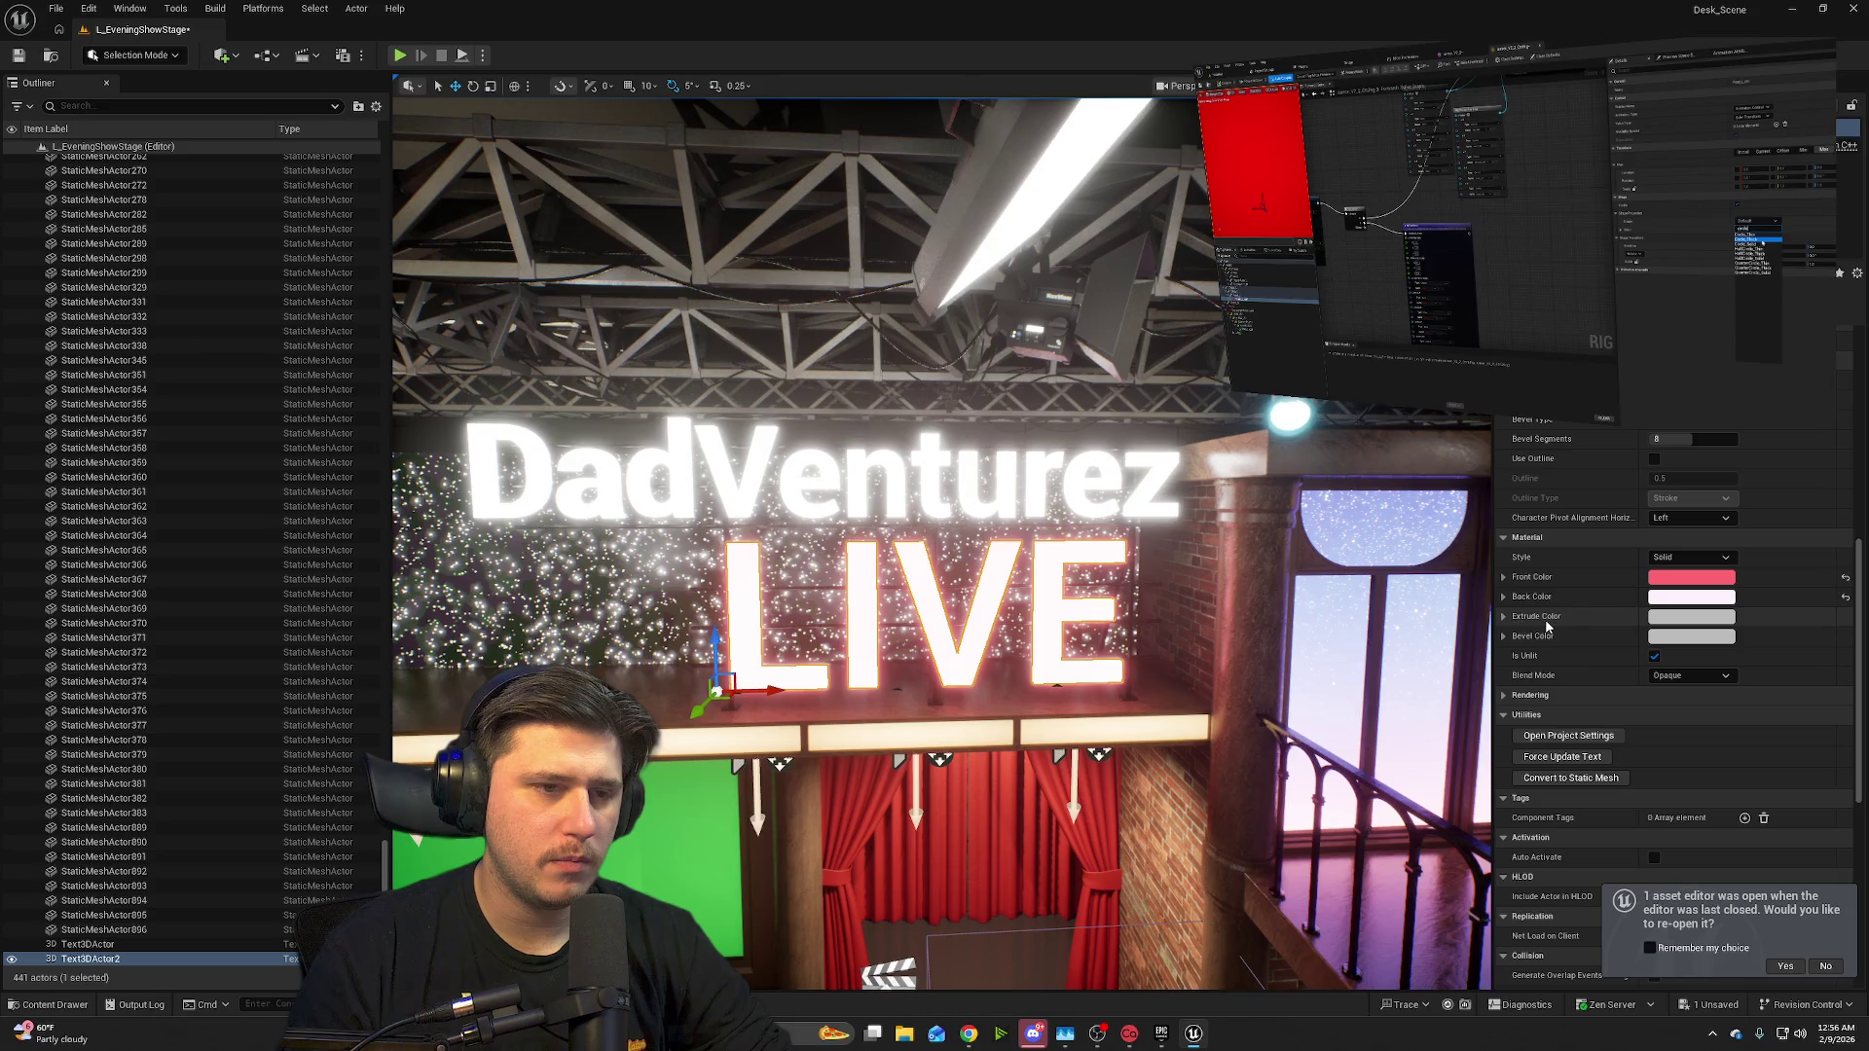
- Try lowering the front colour's opacity, then undo it to keep alpha at 1.0
{"action": "left_click", "coordinate": [1504, 578]}
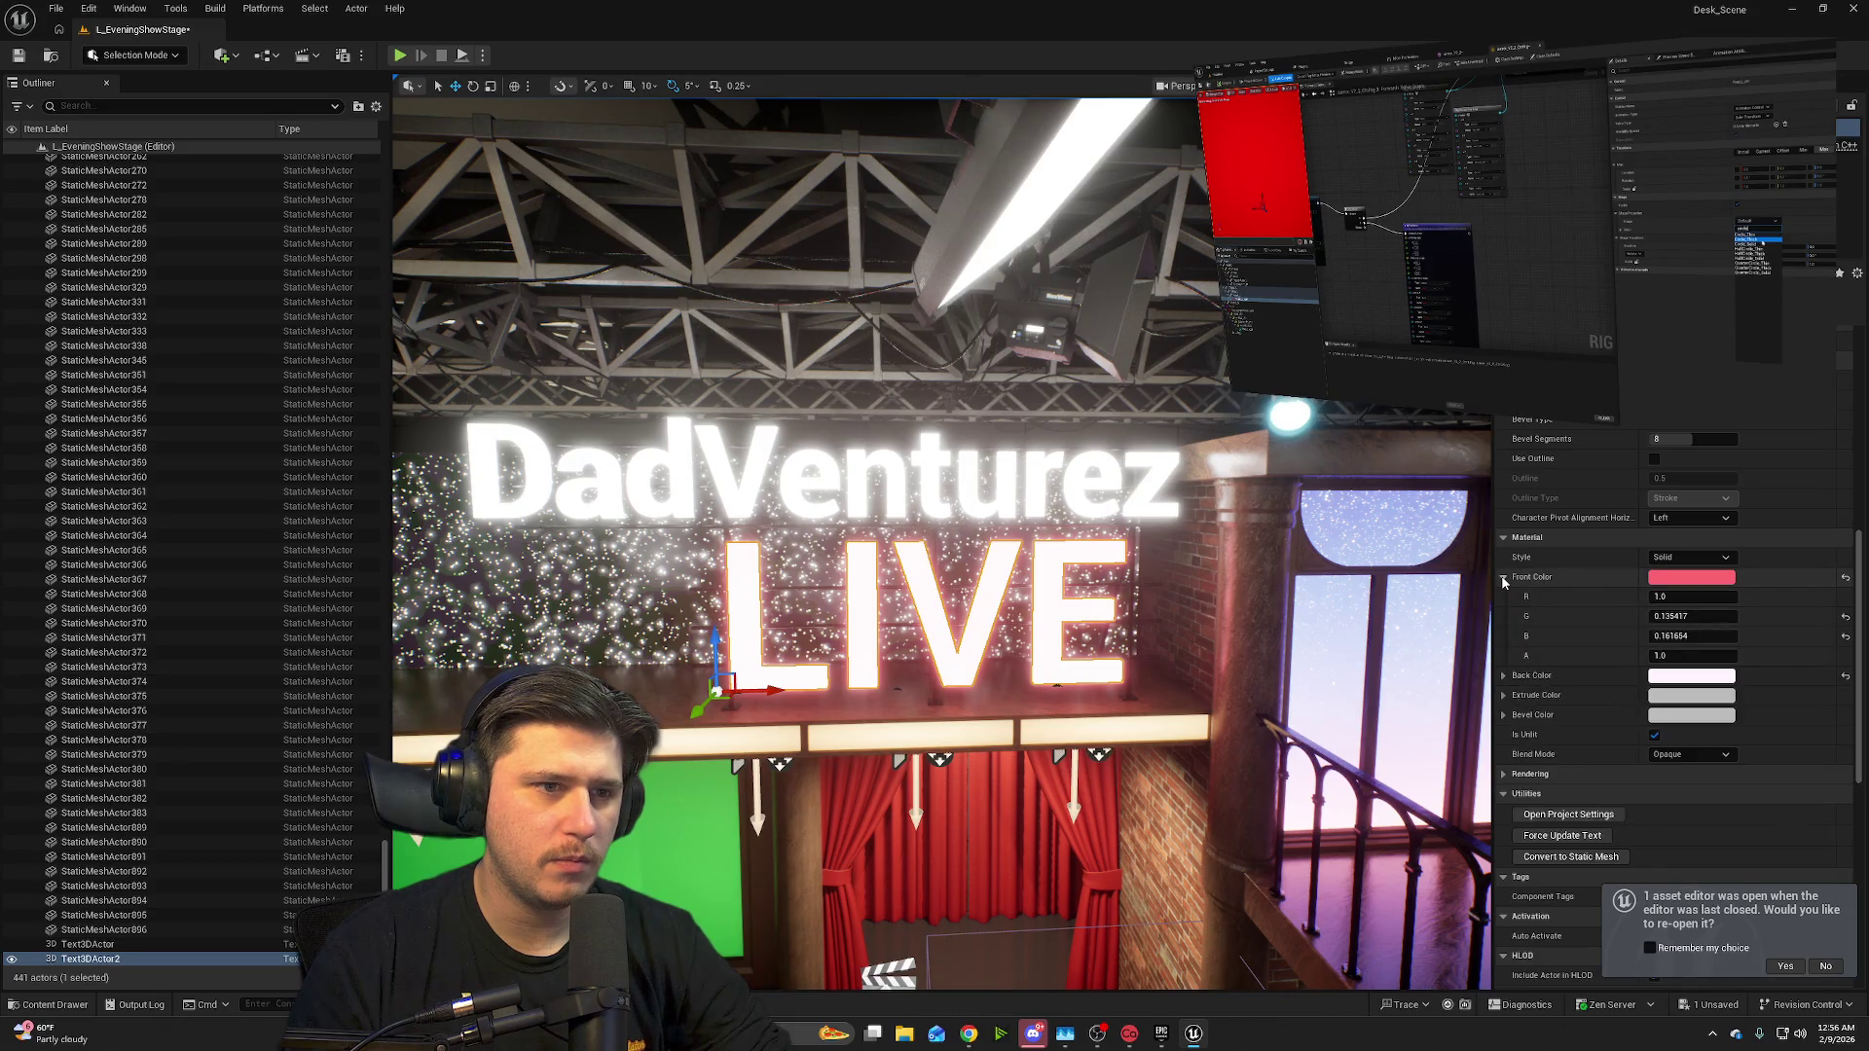
{"action": "left_click", "coordinate": [1505, 578]}
{"action": "left_click", "coordinate": [1505, 578]}
{"action": "mouse_move", "coordinate": [1692, 655]}
{"action": "left_mouse_down"}
{"action": "mouse_move", "coordinate": [1635, 656]}
{"action": "mouse_move", "coordinate": [1713, 655]}
{"action": "mouse_move", "coordinate": [1672, 669]}
{"action": "left_mouse_up"}
{"action": "key", "text": "ctrl+z"}
{"action": "mouse_move", "coordinate": [935, 545]}
{"action": "left_mouse_down"}
{"action": "mouse_move", "coordinate": [916, 546]}
{"action": "mouse_move", "coordinate": [1013, 545]}
{"action": "mouse_move", "coordinate": [924, 526]}
{"action": "mouse_move", "coordinate": [876, 545]}
{"action": "mouse_move", "coordinate": [934, 584]}
{"action": "mouse_move", "coordinate": [973, 545]}
{"action": "mouse_move", "coordinate": [925, 550]}
{"action": "mouse_move", "coordinate": [925, 506]}
{"action": "mouse_move", "coordinate": [1120, 526]}
{"action": "mouse_move", "coordinate": [1012, 594]}
{"action": "mouse_move", "coordinate": [1013, 635]}
{"action": "left_mouse_up"}
- Select an auditorium mannequin and raise it up out of its seat
{"action": "left_click", "coordinate": [1013, 635]}
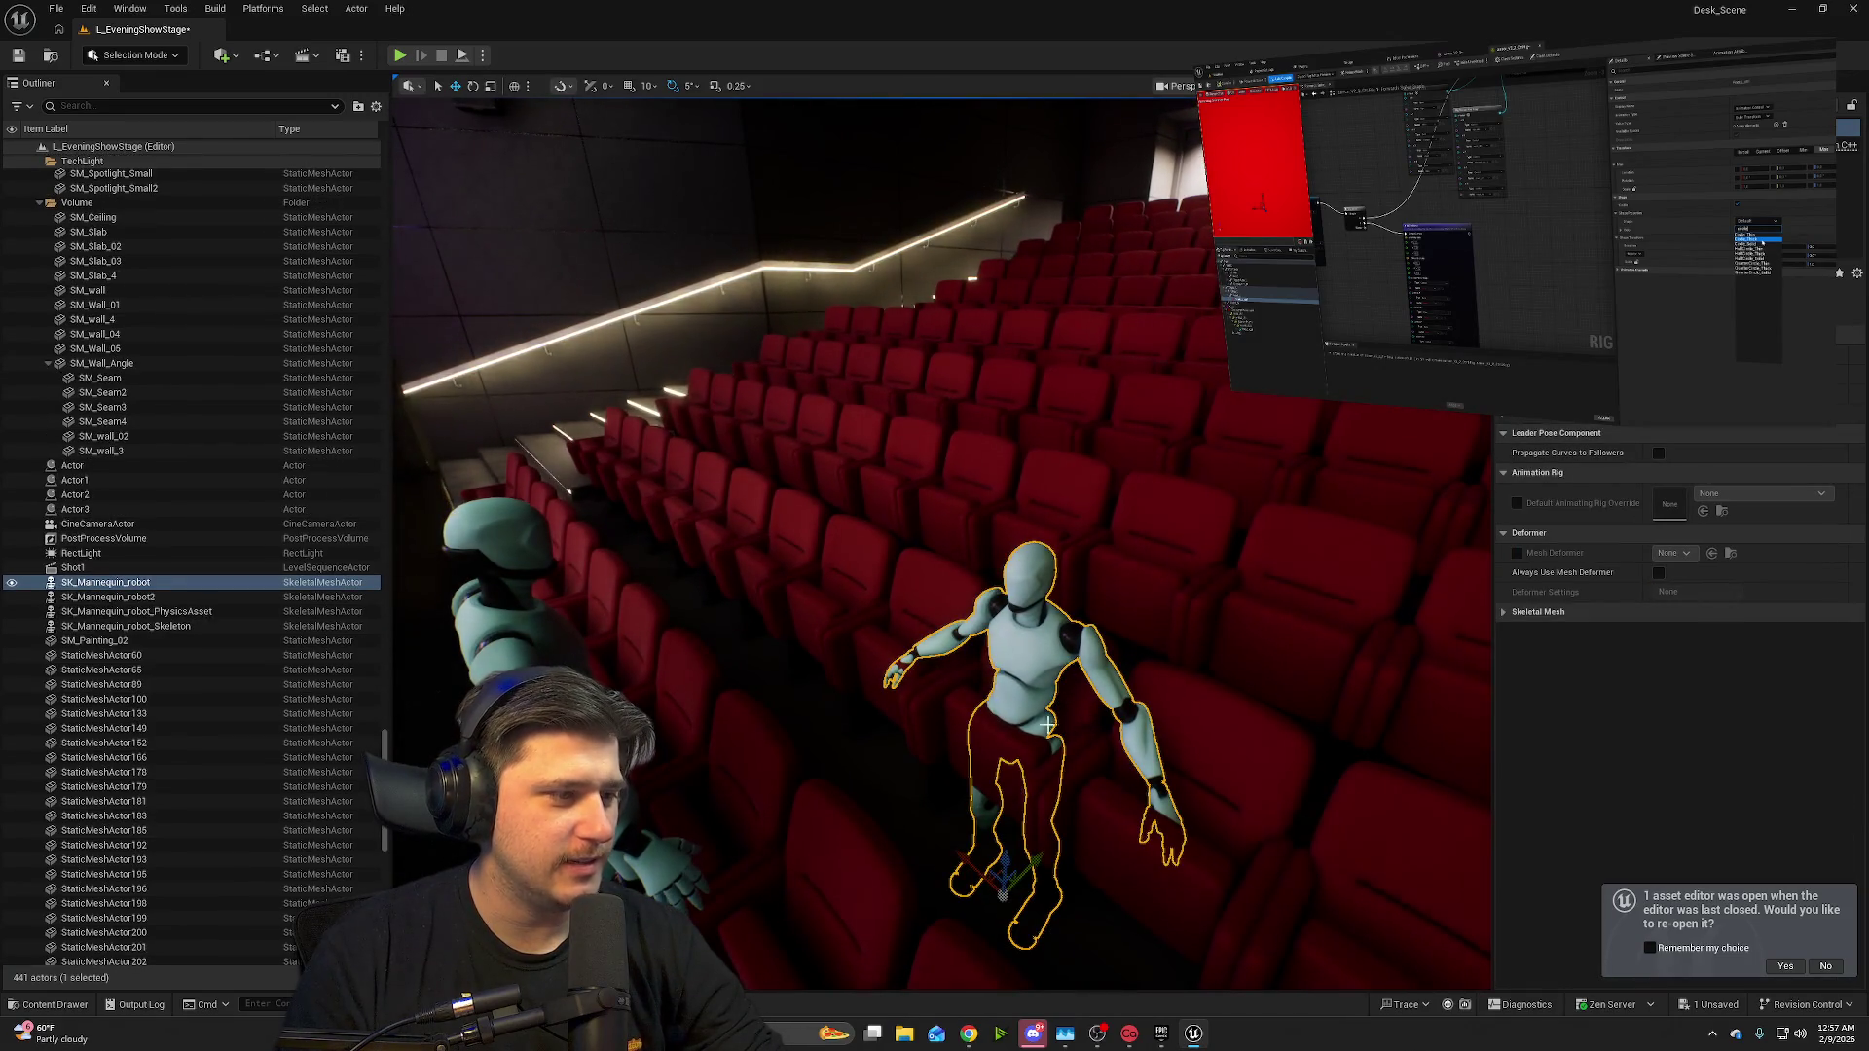
{"action": "mouse_move", "coordinate": [1001, 867]}
{"action": "left_mouse_down"}
{"action": "mouse_move", "coordinate": [1003, 777]}
{"action": "mouse_move", "coordinate": [1008, 825]}
{"action": "left_mouse_up"}
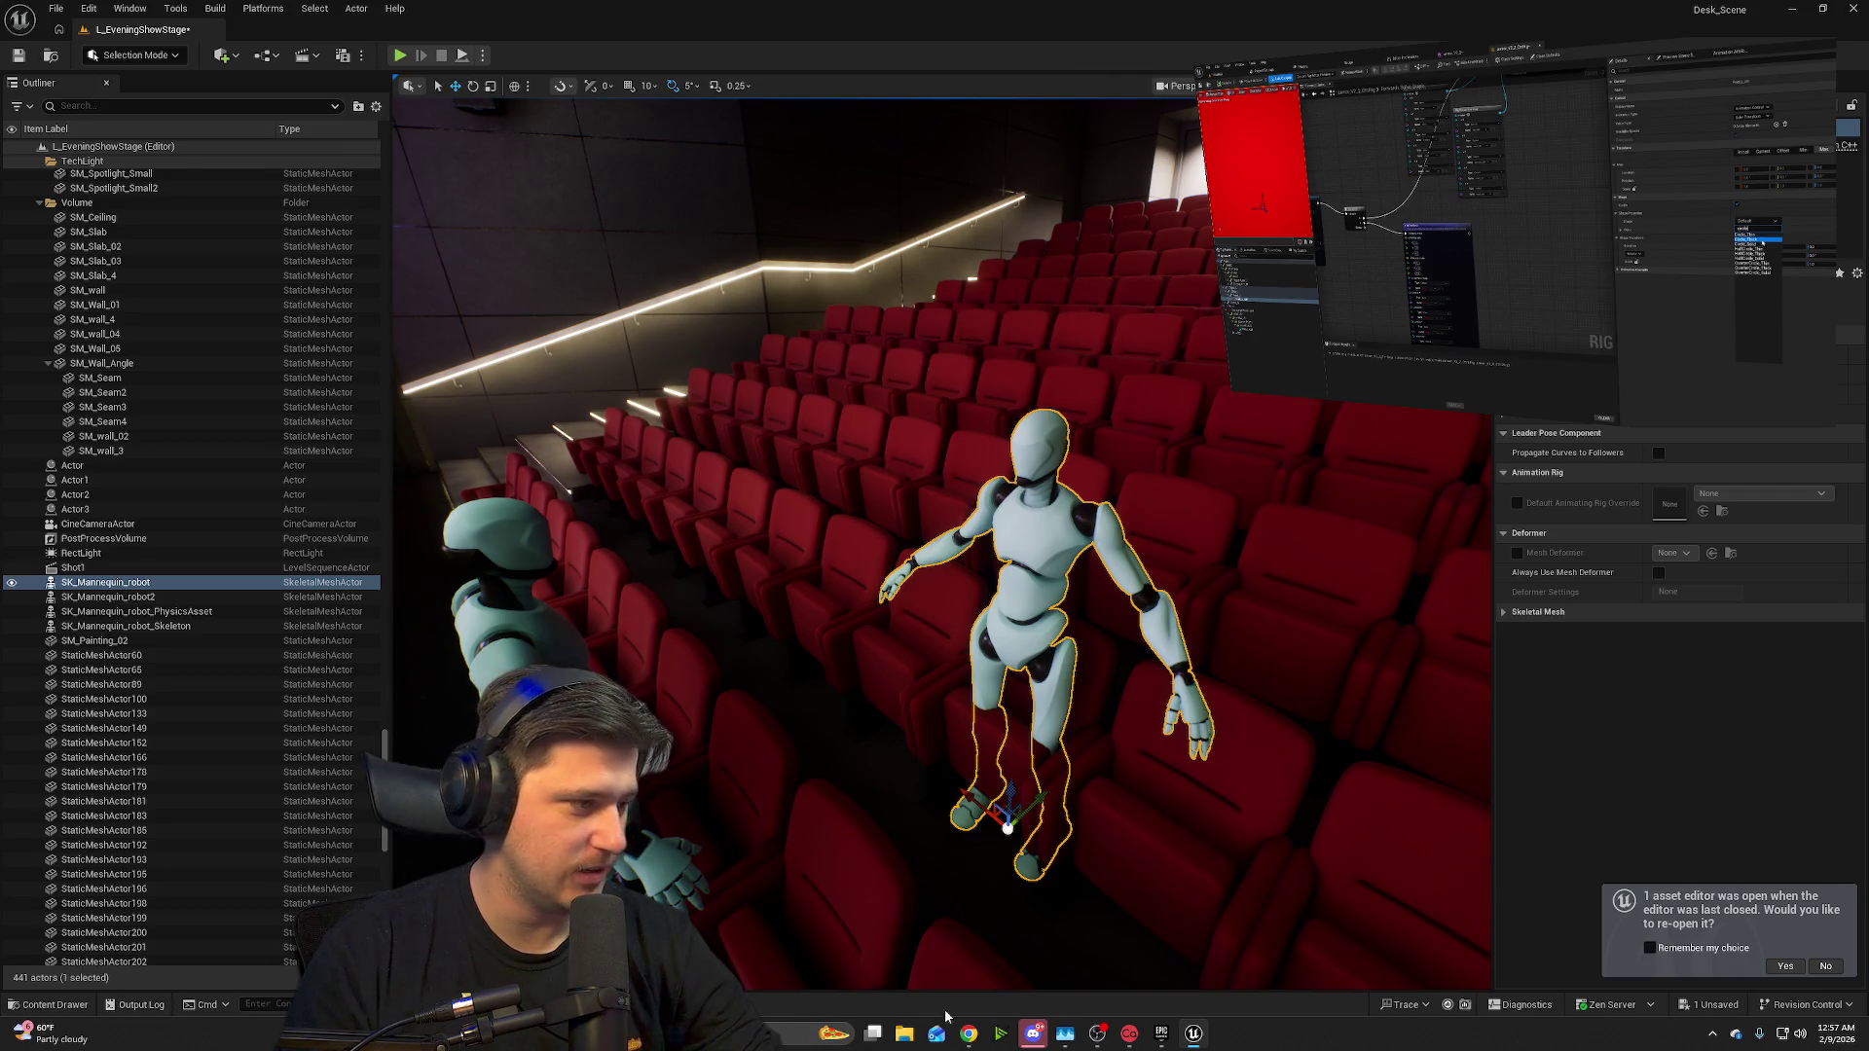
{"action": "mouse_move", "coordinate": [1191, 1036]}
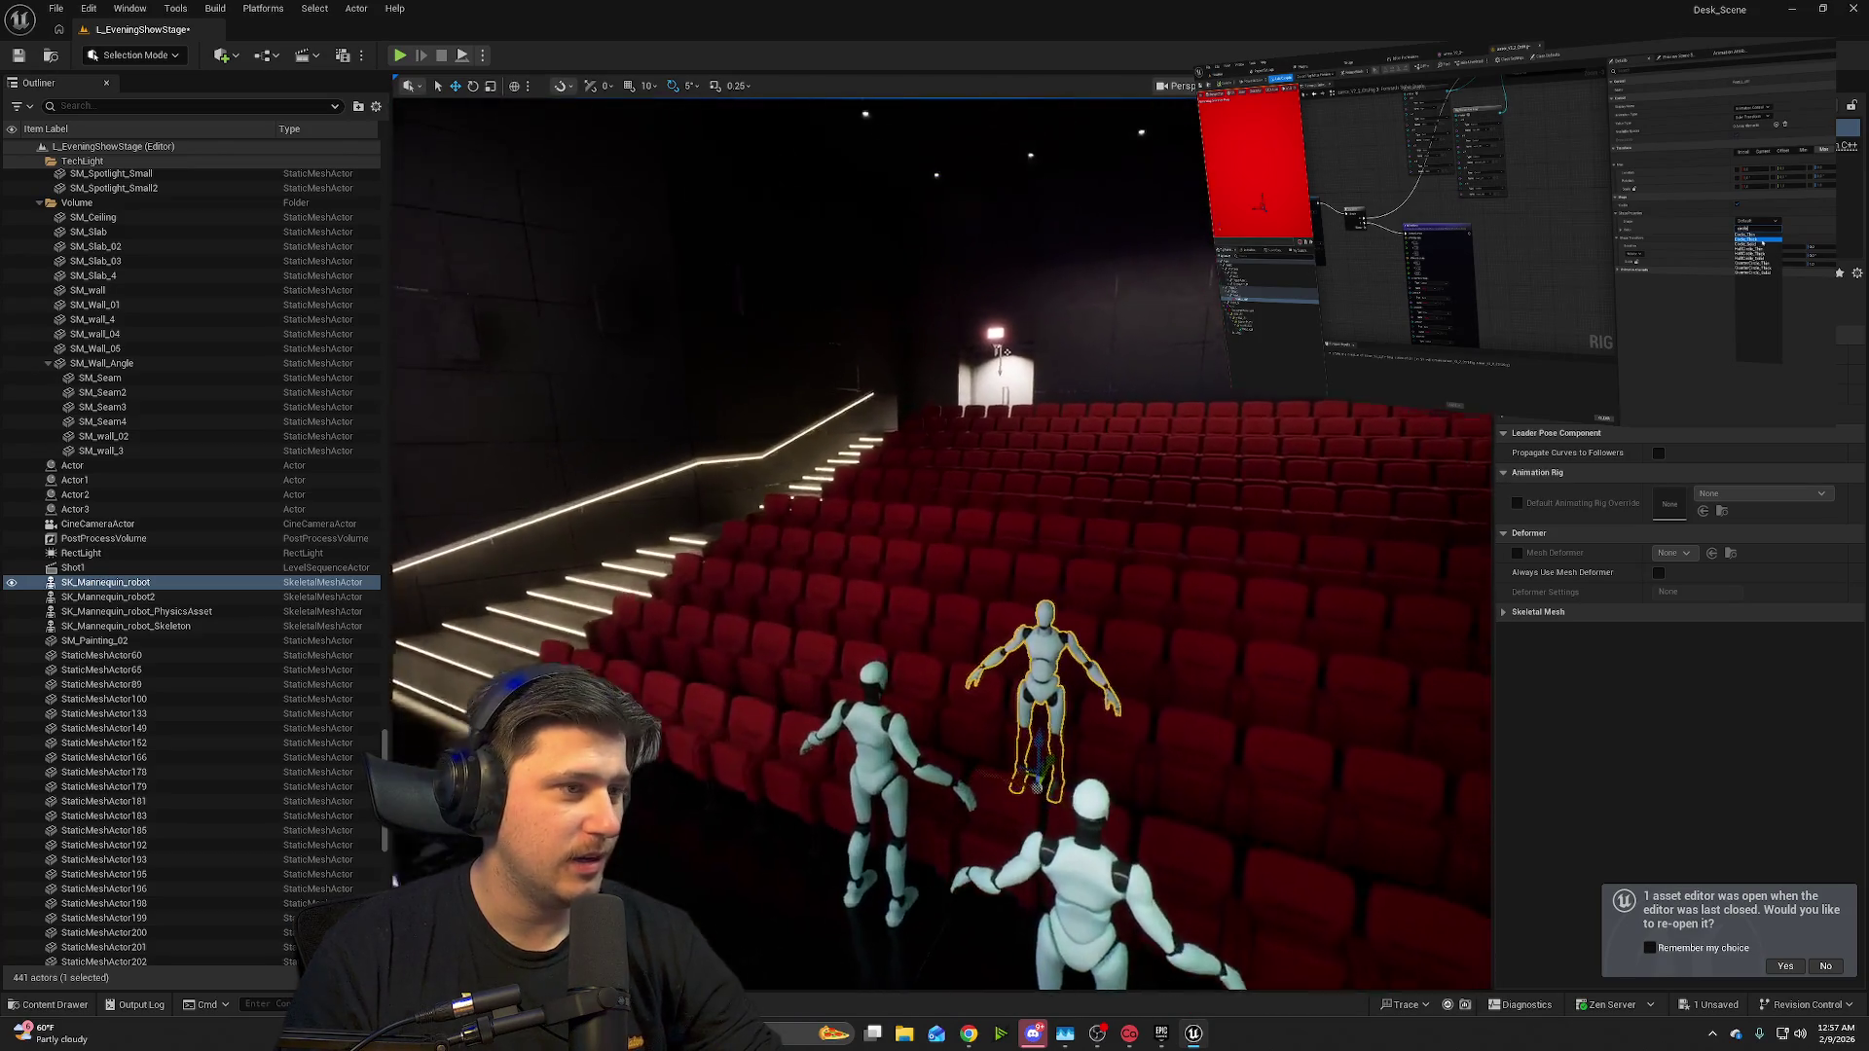
{"action": "left_click", "coordinate": [124, 584]}
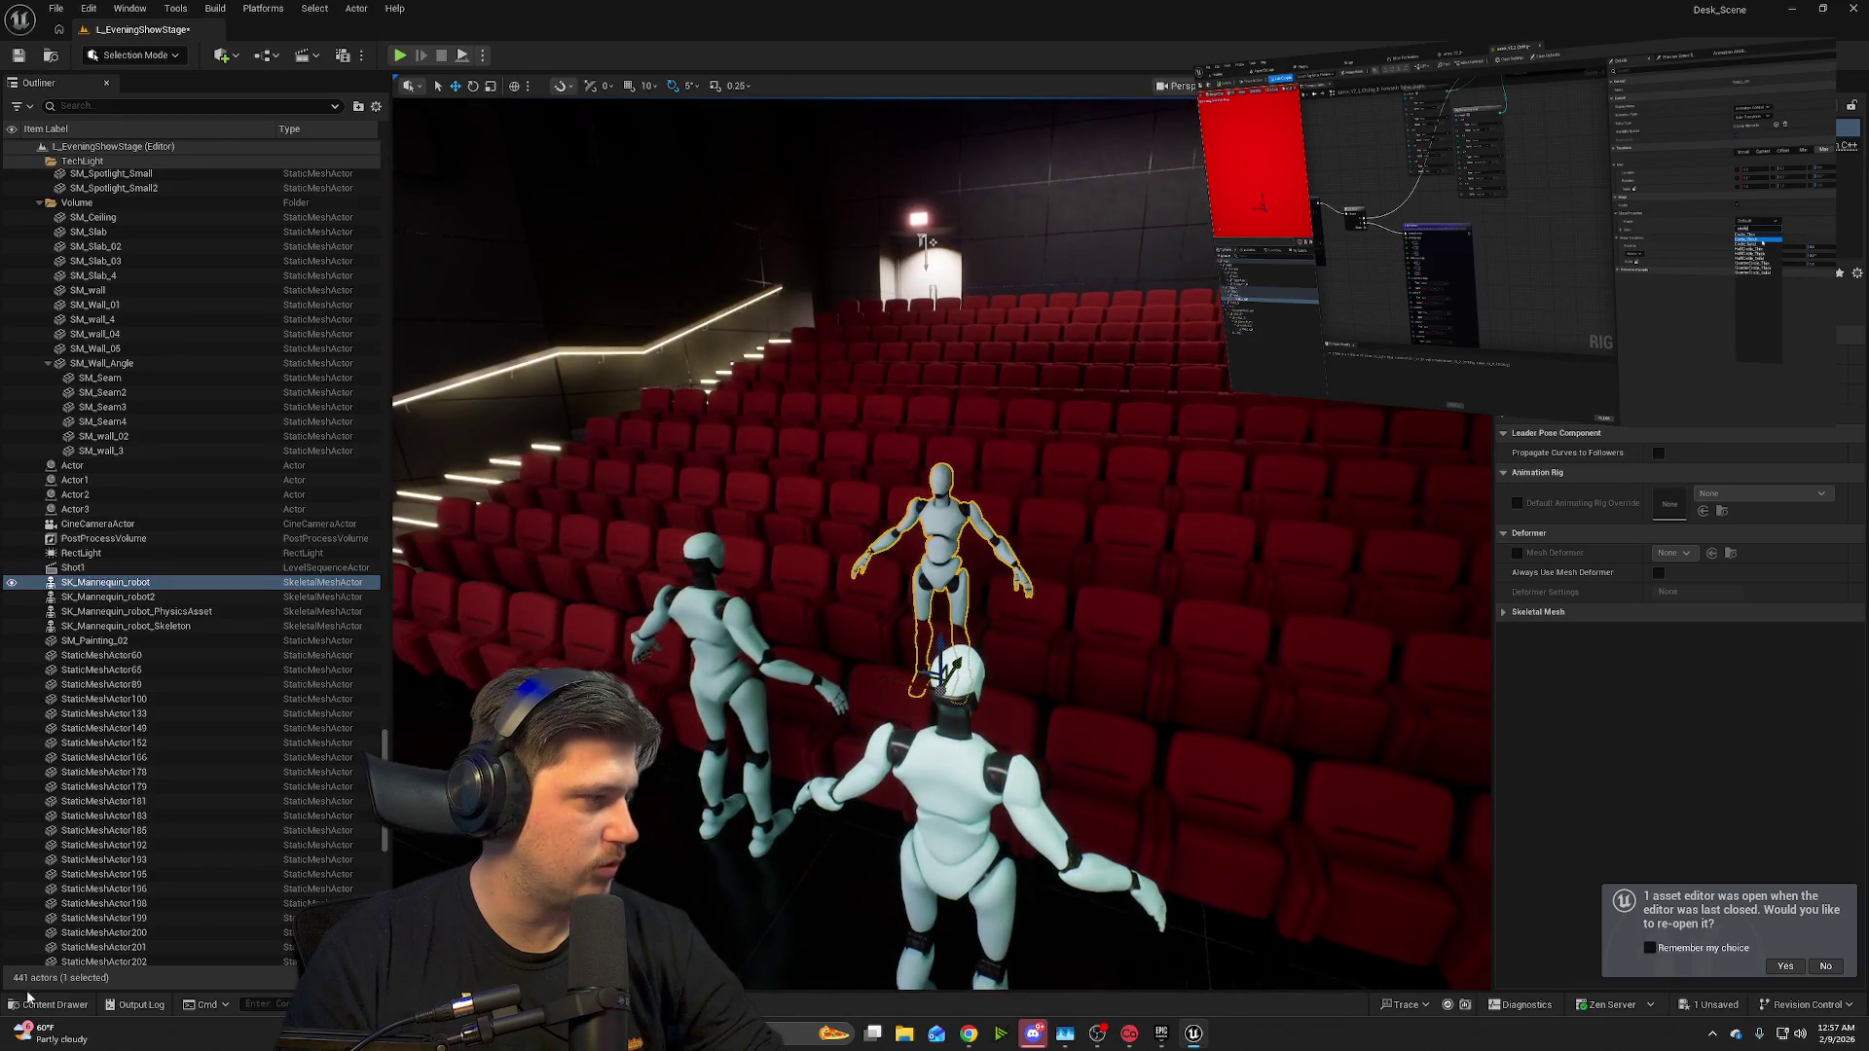
- Open the Mannequin_robot > Character folder in the Content Drawer
{"action": "left_click", "coordinate": [31, 1003]}
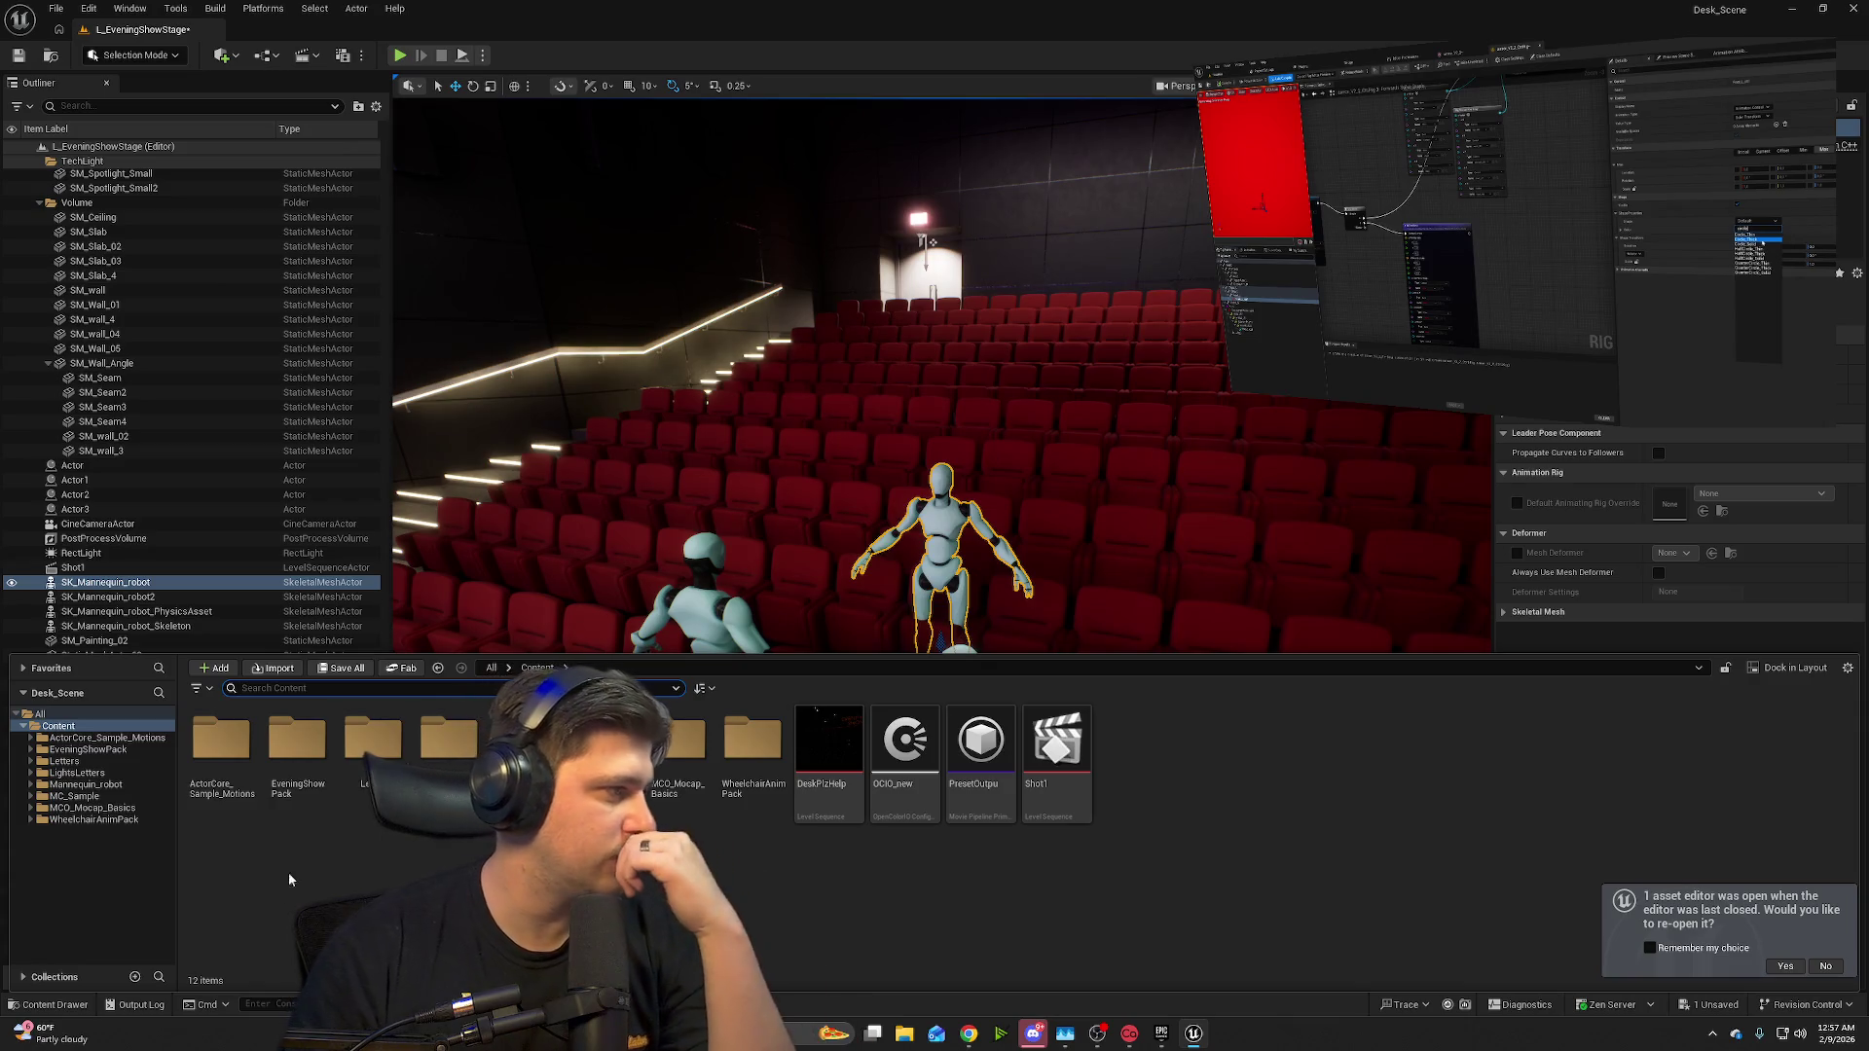
{"action": "left_click", "coordinate": [86, 785]}
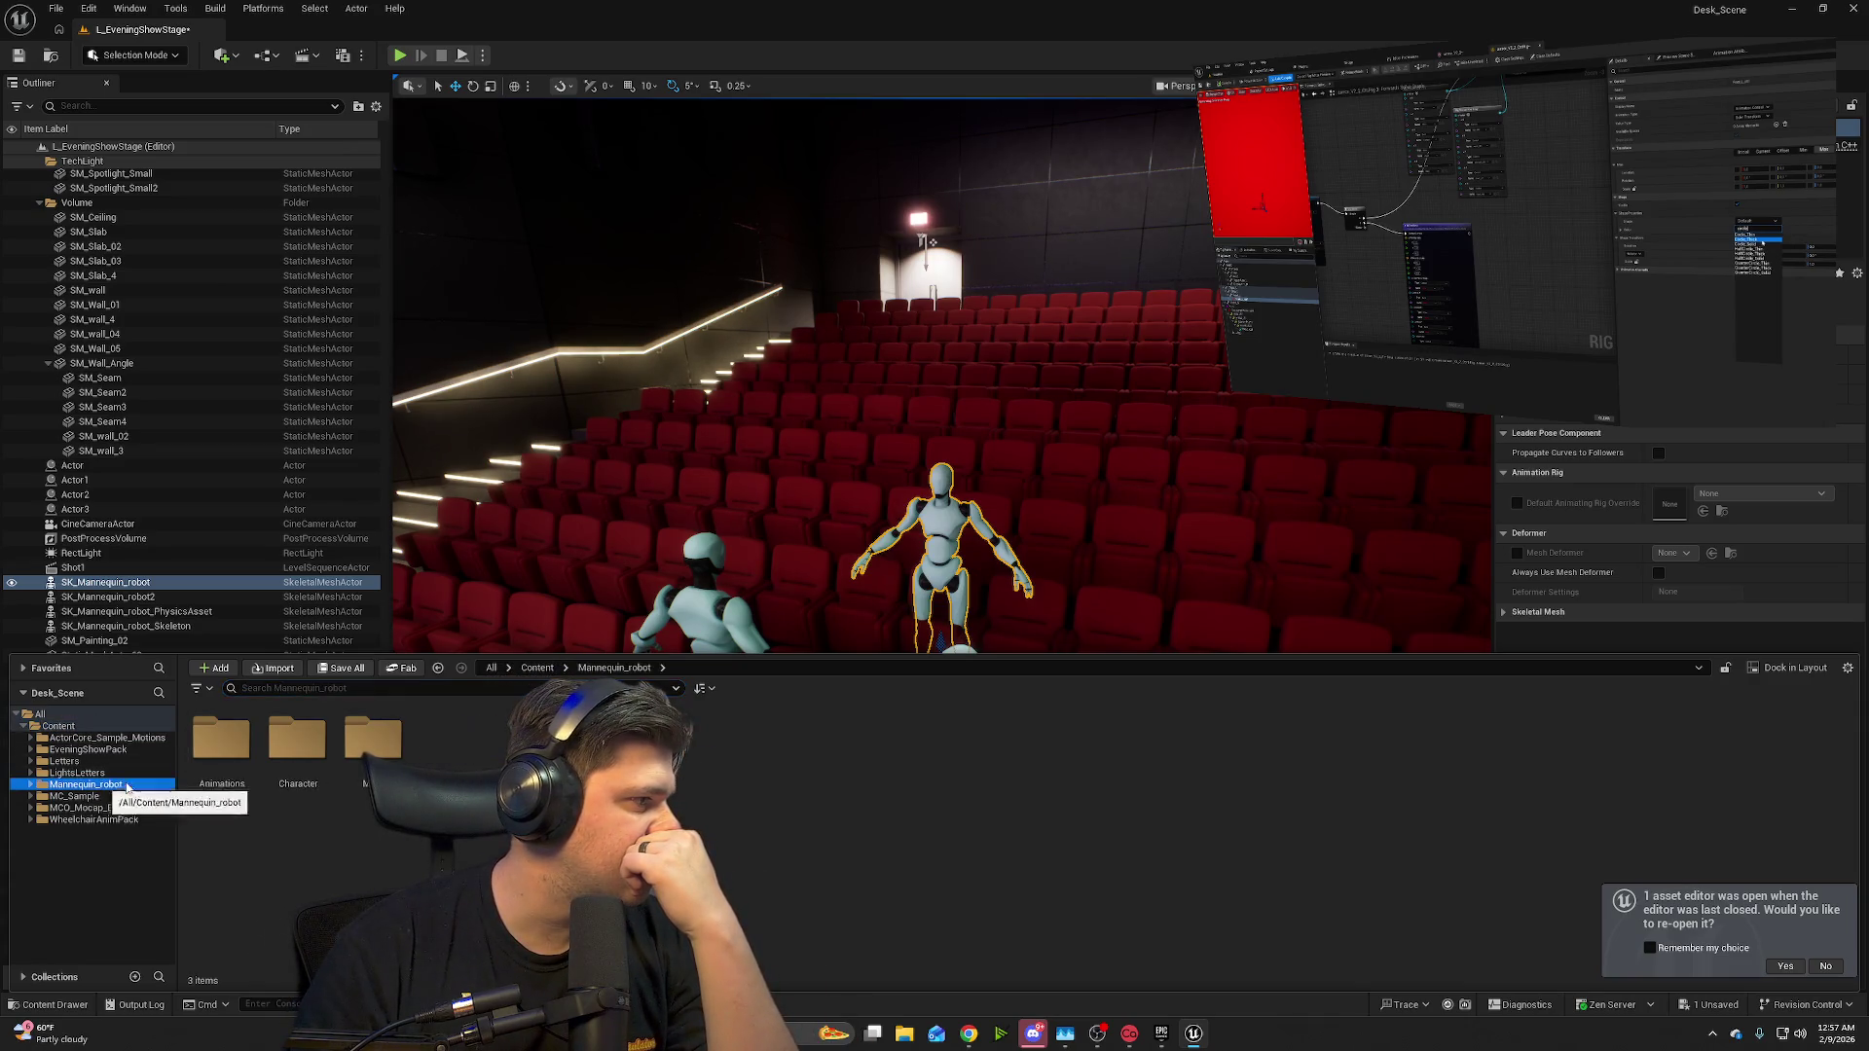
{"action": "double_click", "coordinate": [302, 745]}
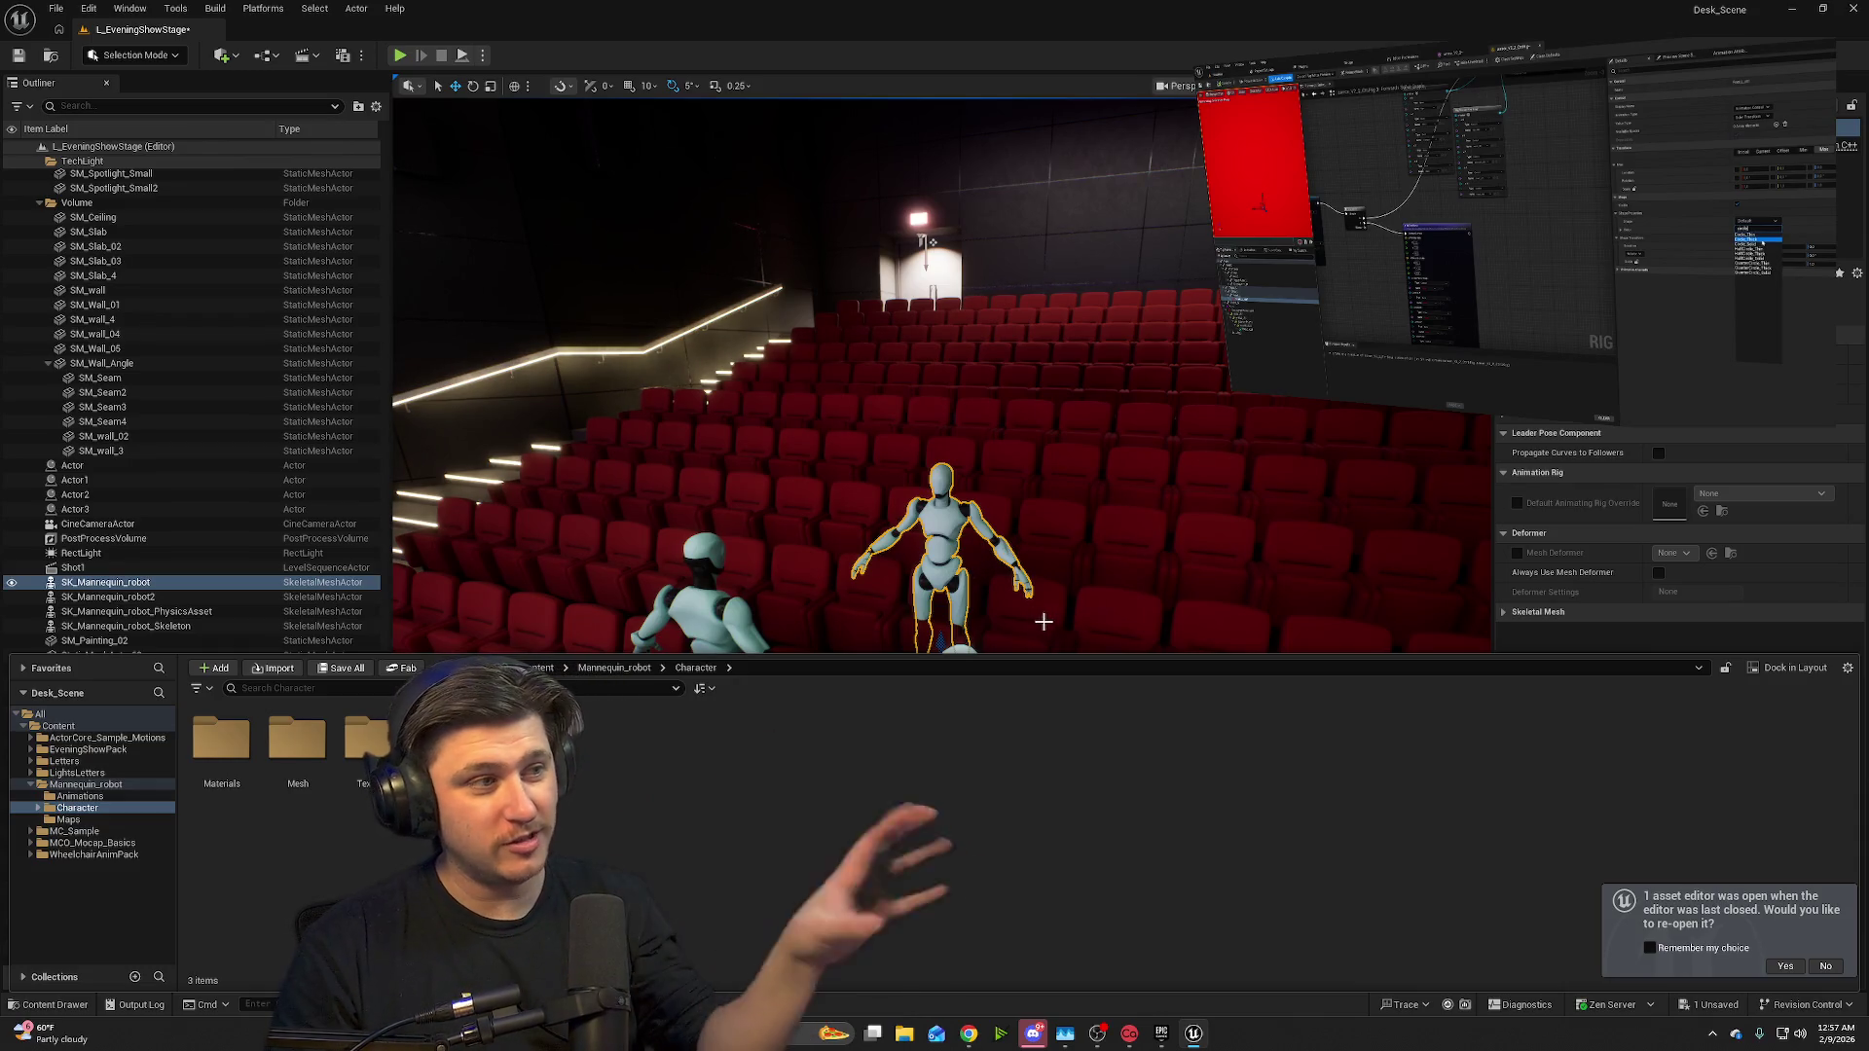
{"action": "left_click_drag", "start_coordinate": [990, 509], "coordinate": [1101, 575]}
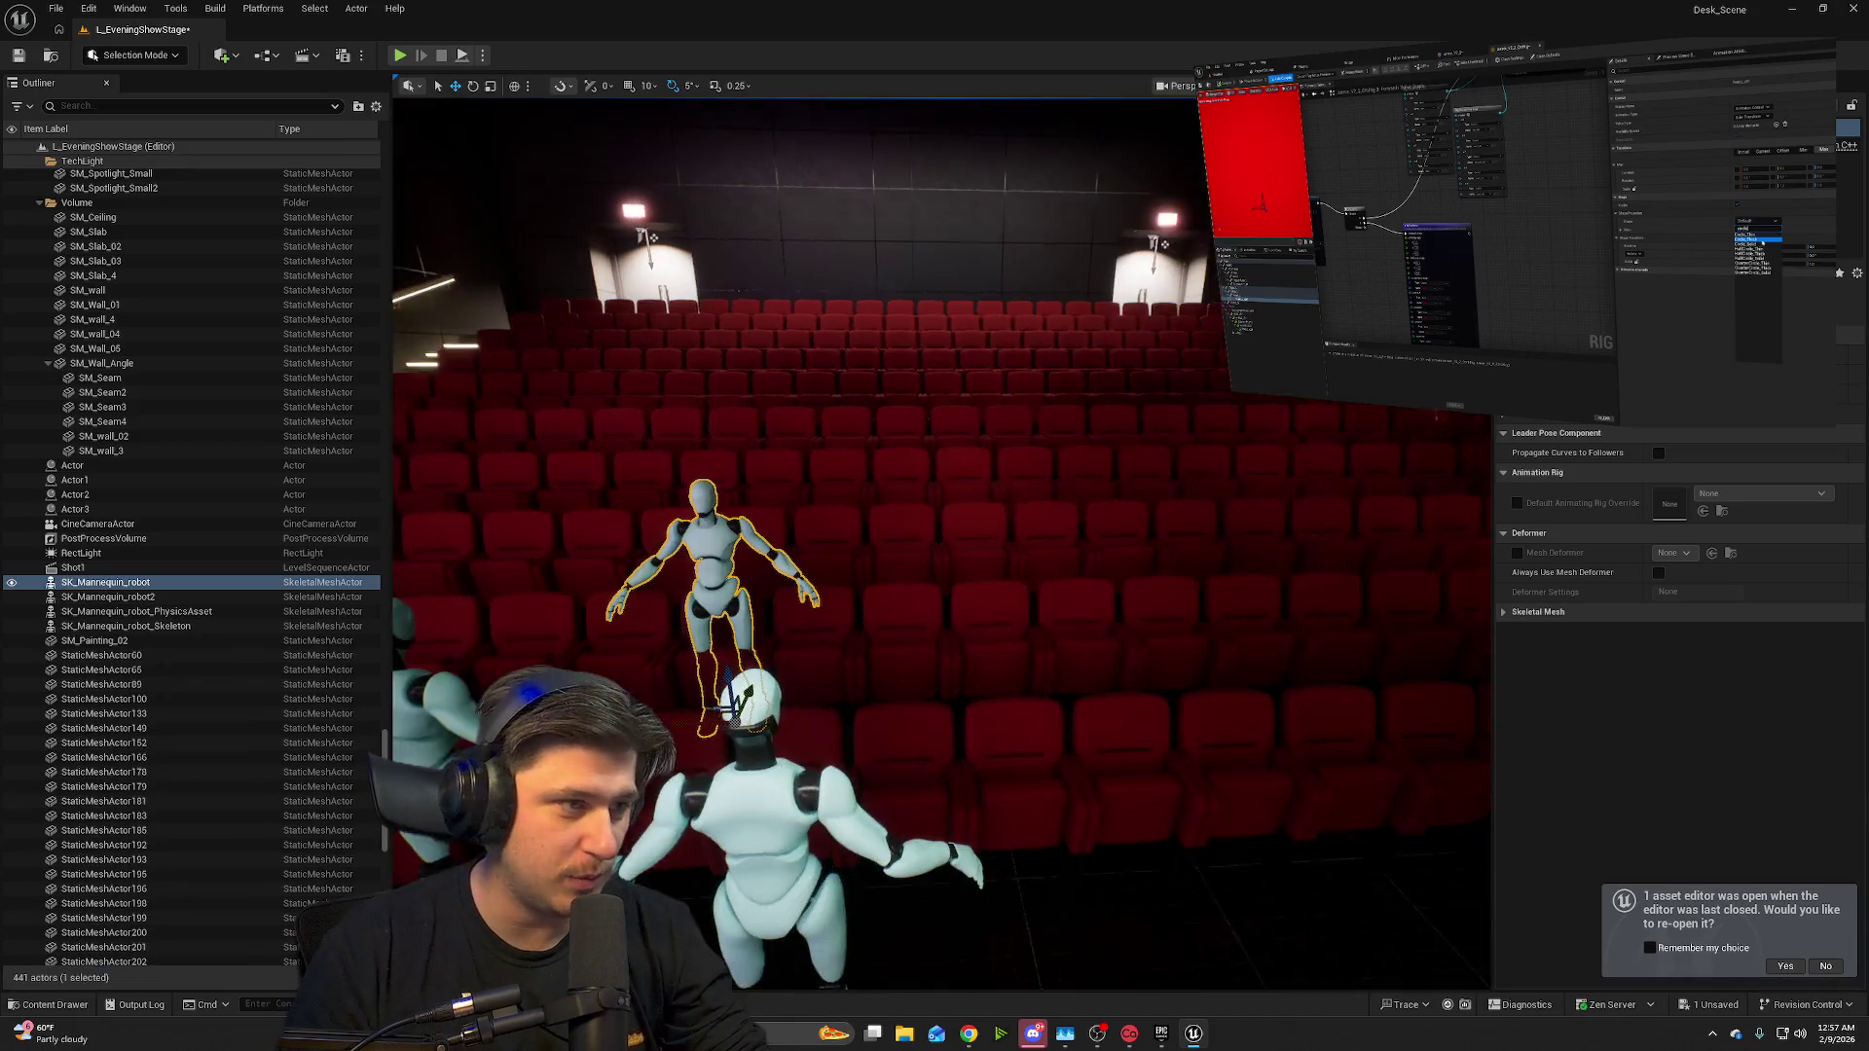
- Dismiss the Content Drawer and fly from the auditorium to the DadVenturez LIVE sign
{"action": "left_click_drag", "start_coordinate": [1049, 502], "coordinate": [1049, 501]}
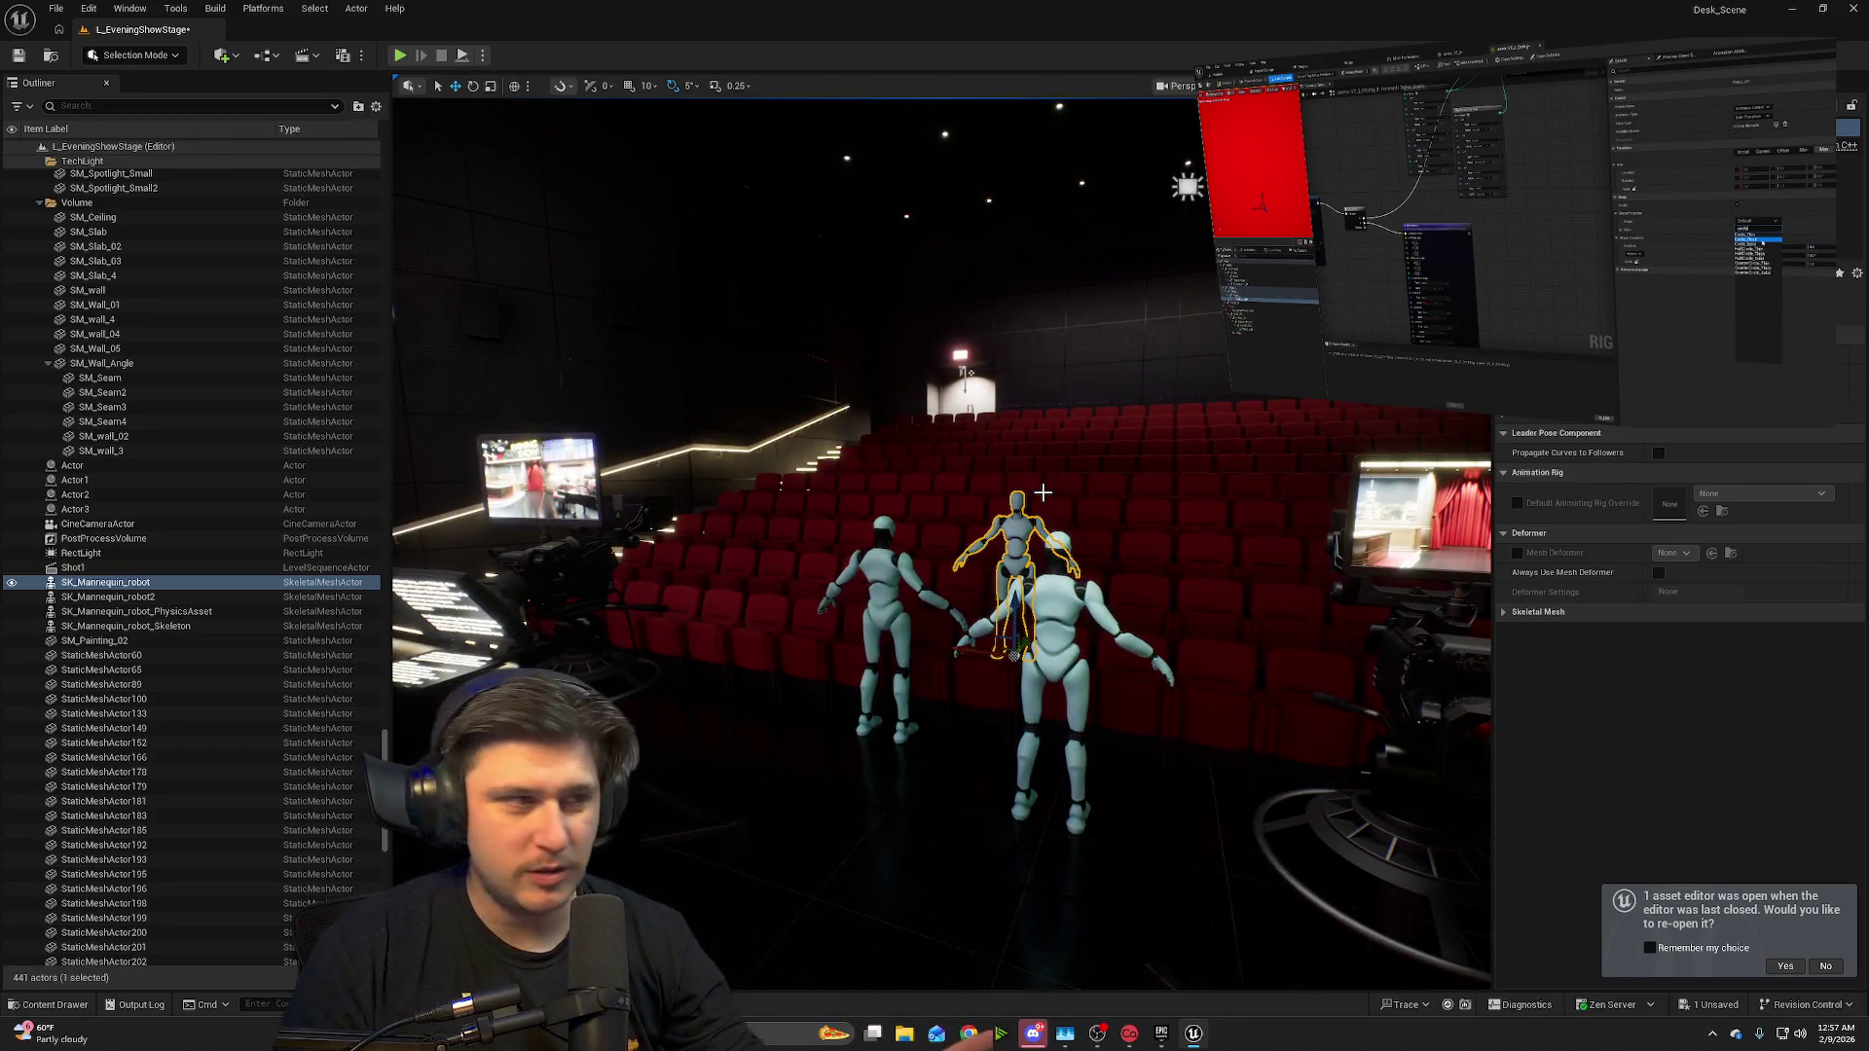
{"action": "mouse_move", "coordinate": [1043, 493]}
{"action": "left_mouse_down"}
{"action": "mouse_move", "coordinate": [1131, 501]}
{"action": "mouse_move", "coordinate": [1131, 534]}
{"action": "left_mouse_up"}
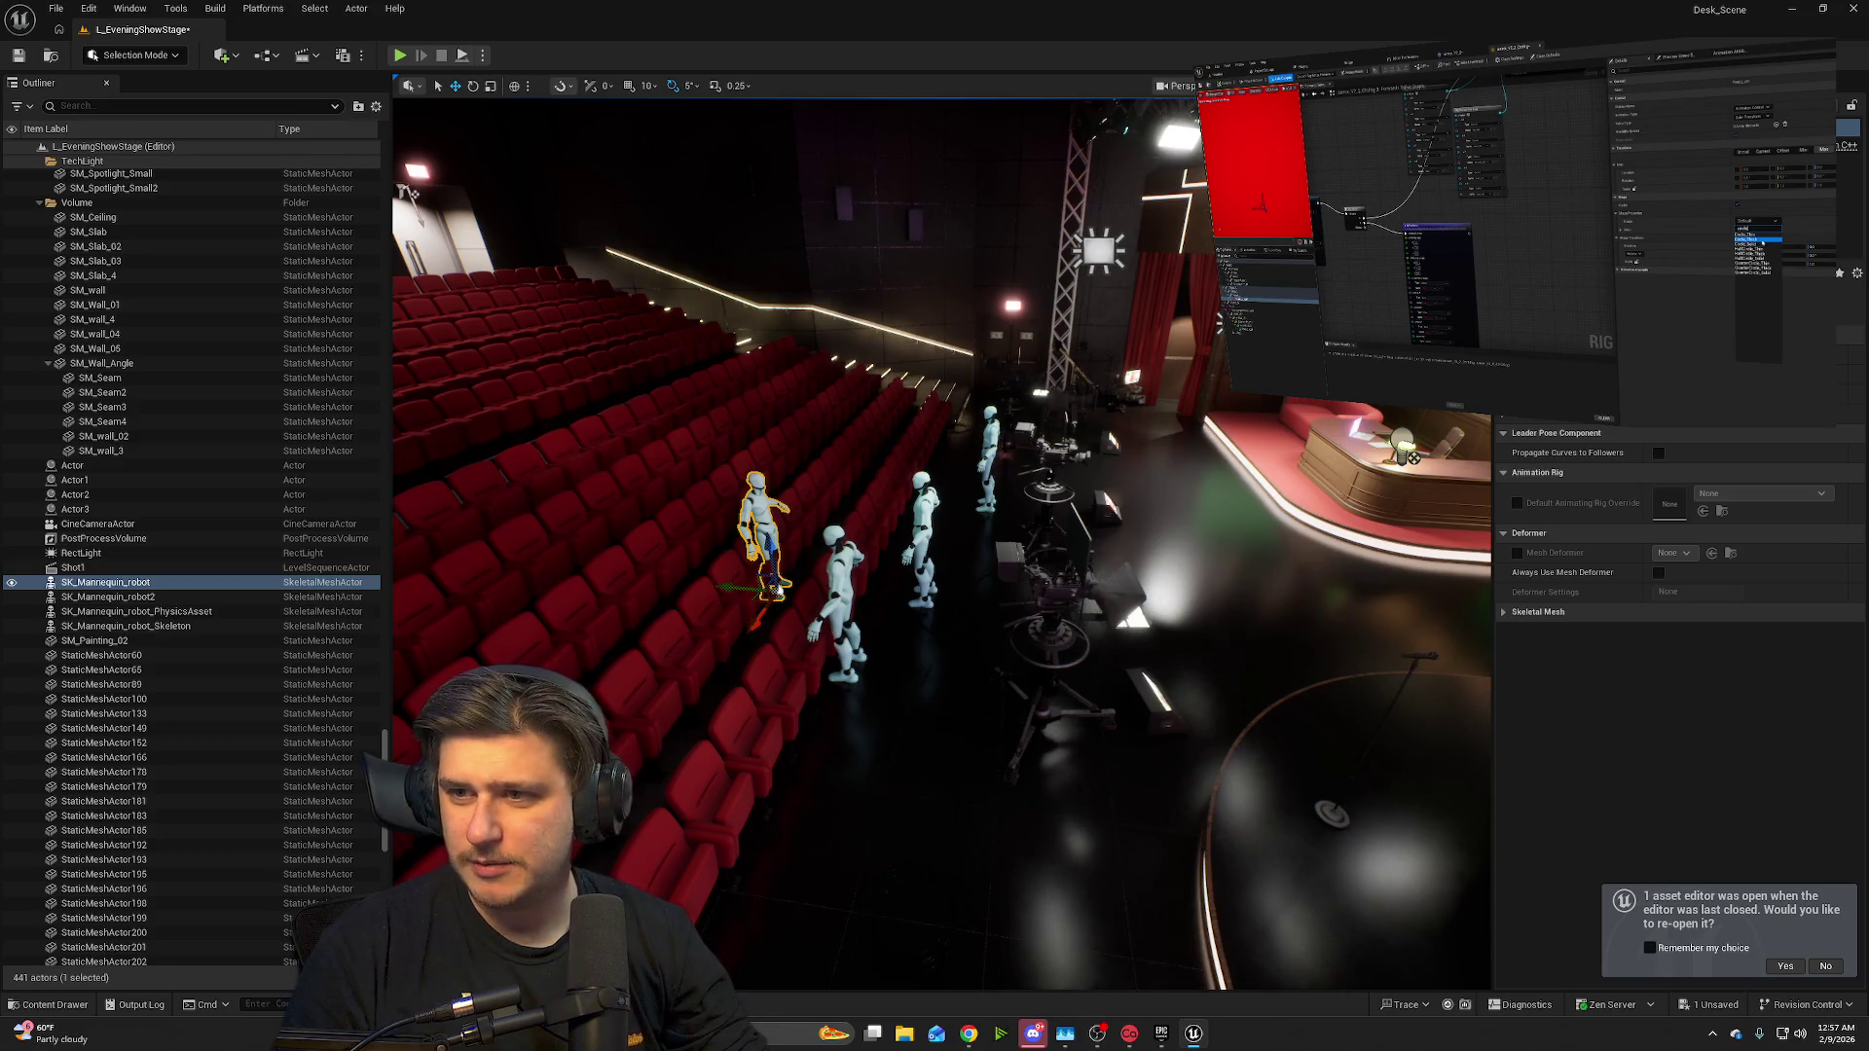
{"action": "left_click_drag", "start_coordinate": [1131, 534], "coordinate": [1124, 535]}
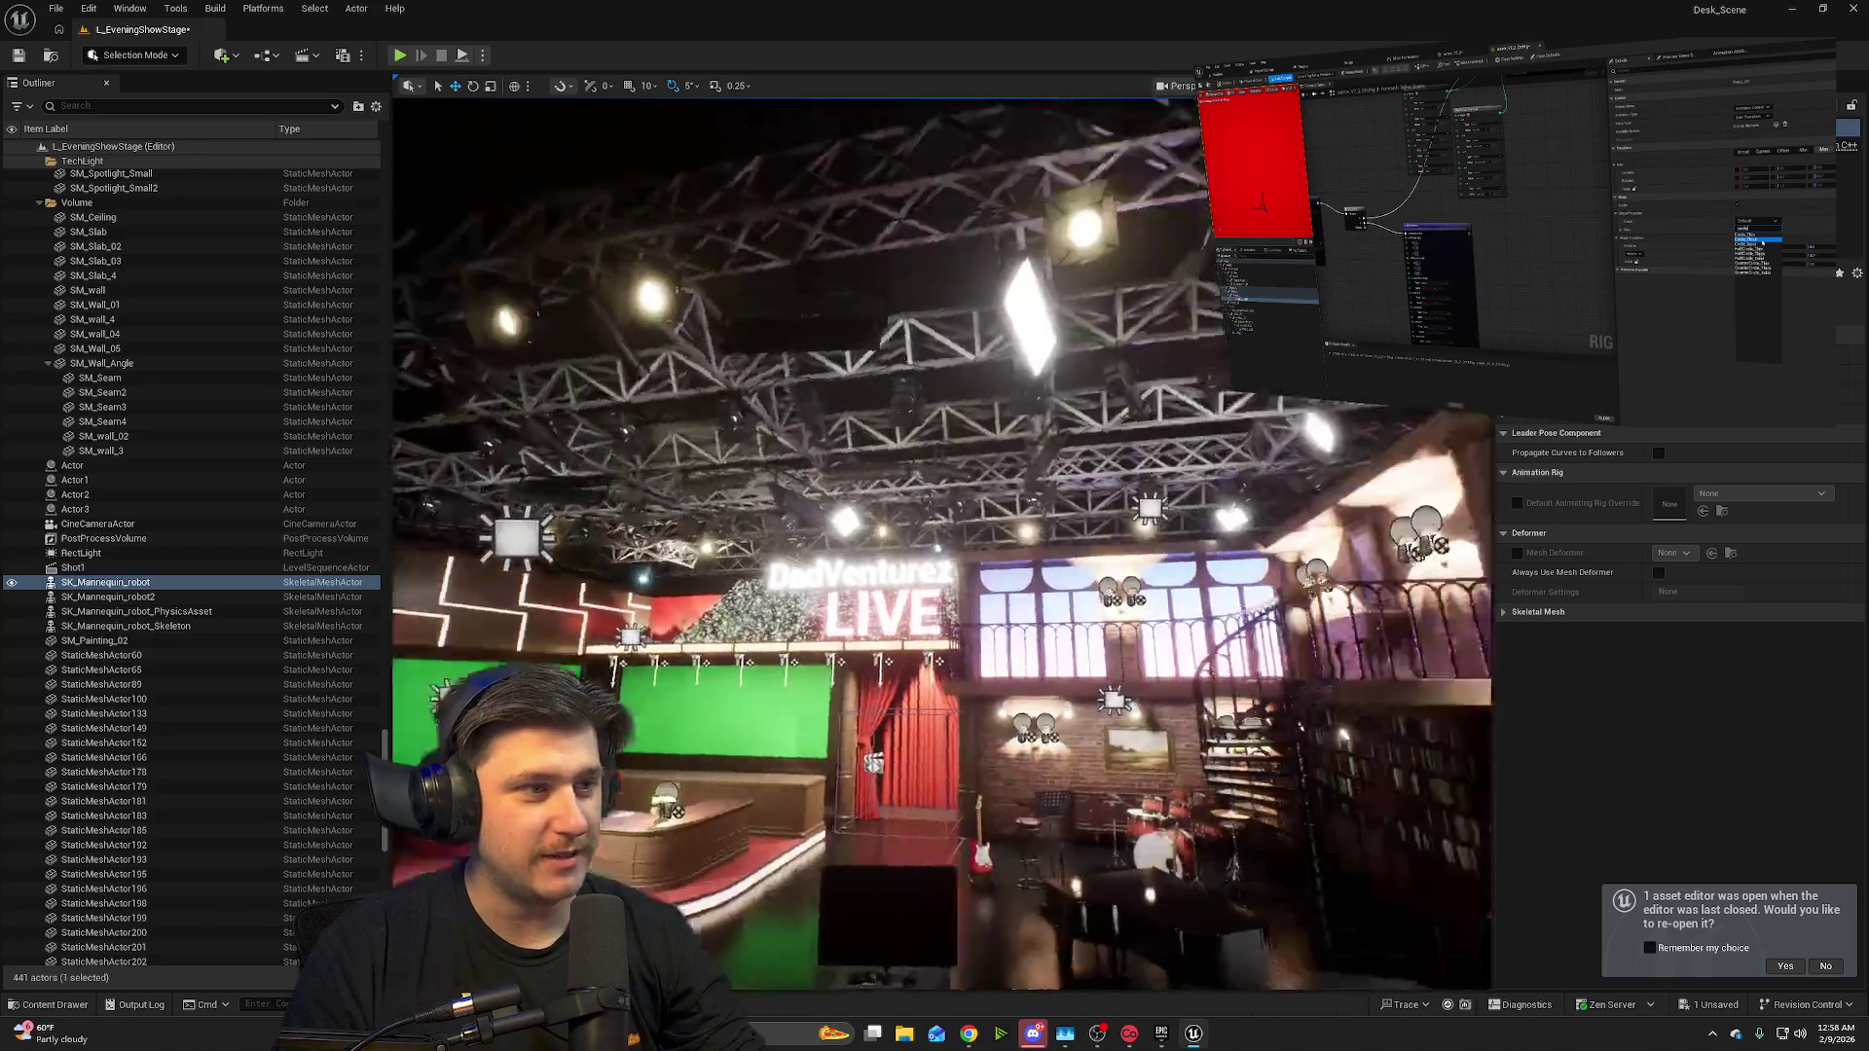
{"action": "mouse_move", "coordinate": [1125, 535]}
{"action": "left_mouse_down"}
{"action": "mouse_move", "coordinate": [1125, 573]}
{"action": "mouse_move", "coordinate": [1125, 533]}
{"action": "left_mouse_up"}
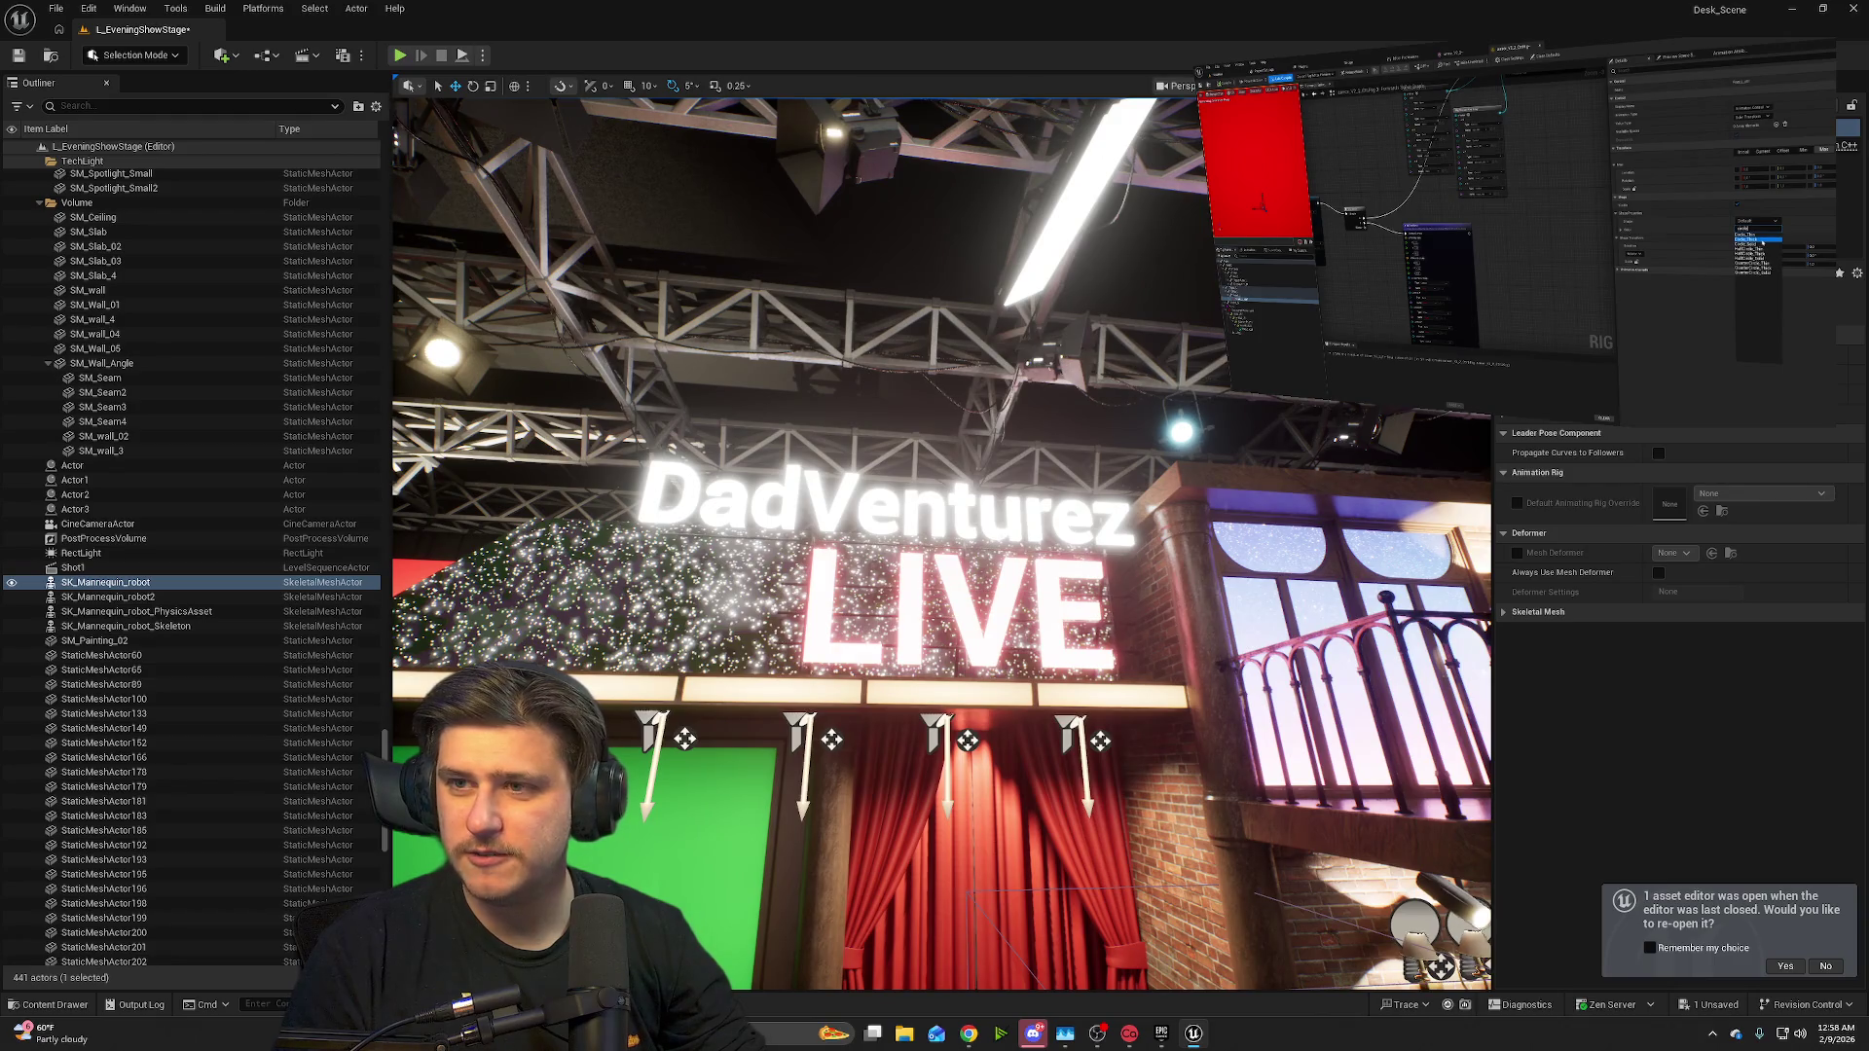
{"action": "mouse_move", "coordinate": [1124, 534]}
{"action": "left_mouse_down"}
{"action": "mouse_move", "coordinate": [1125, 594]}
{"action": "mouse_move", "coordinate": [1125, 535]}
{"action": "mouse_move", "coordinate": [1193, 545]}
{"action": "left_mouse_up"}
{"action": "left_click", "coordinate": [929, 526]}
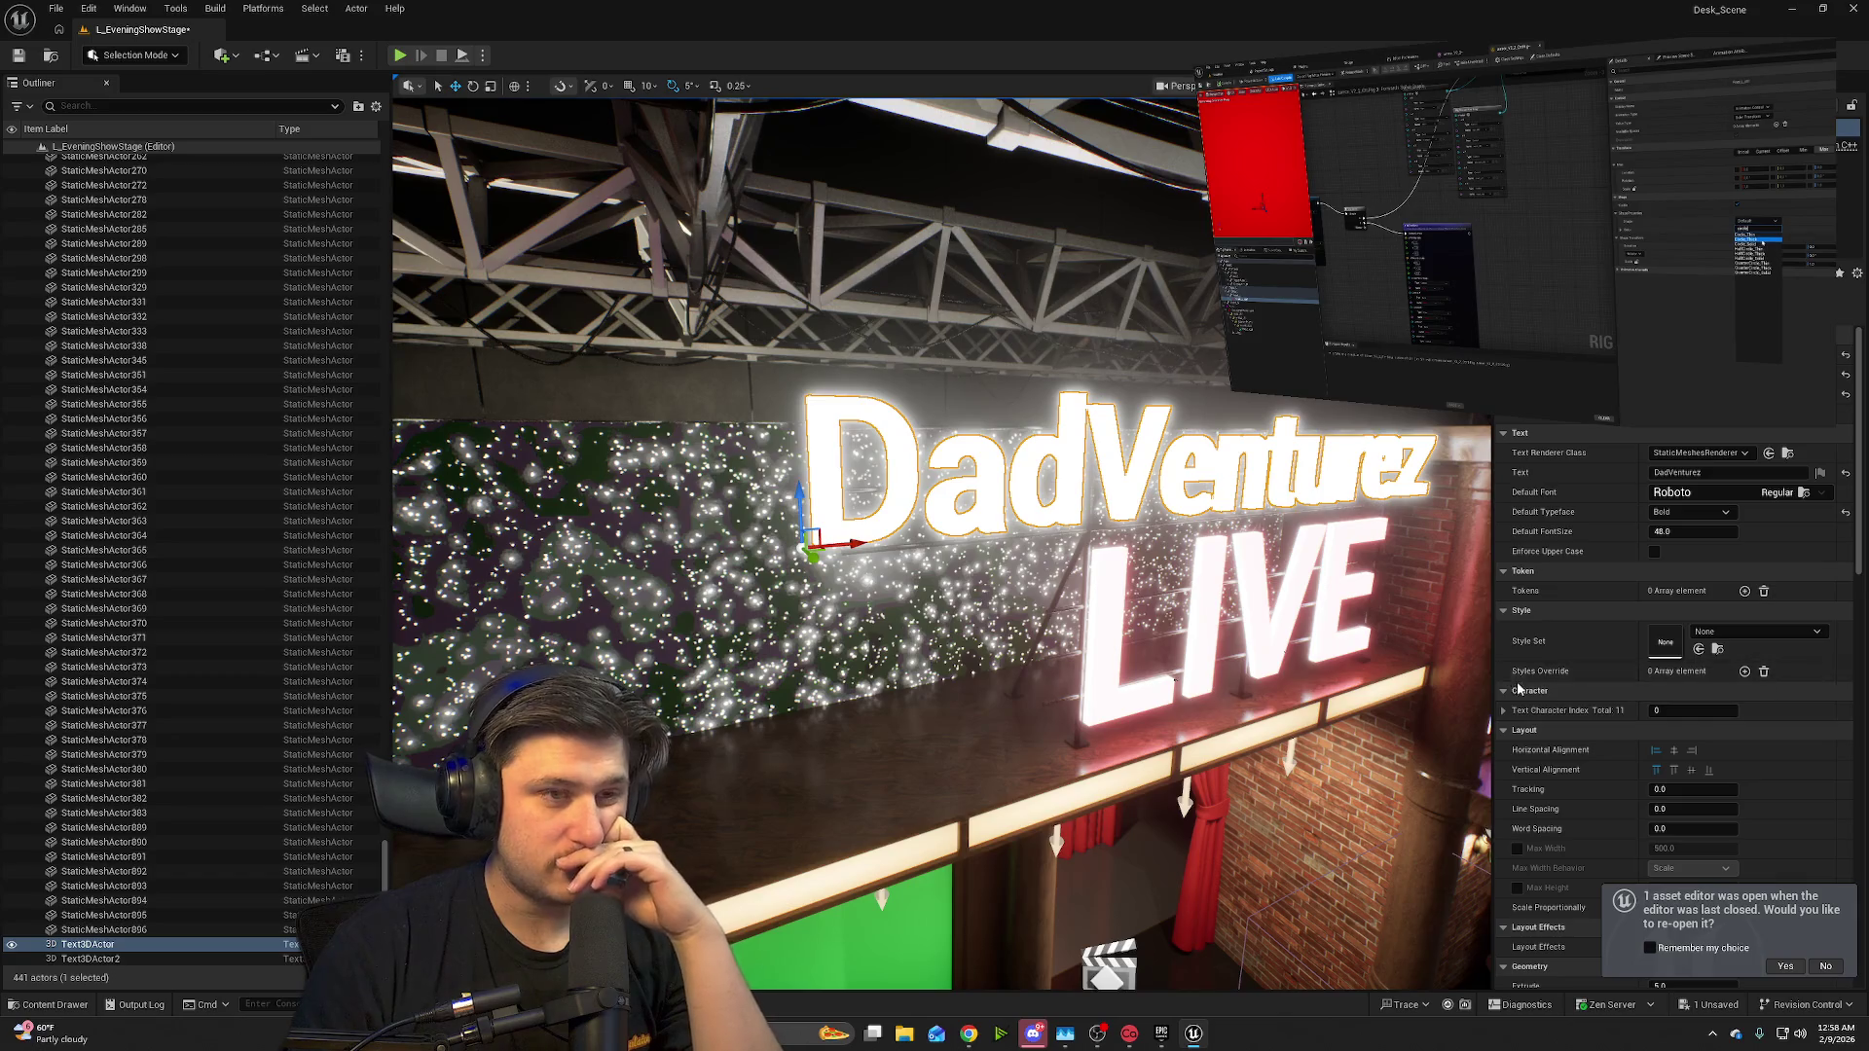
- In the DadVenturez text's Material settings, switch Style from Solid to Texture
{"action": "scroll", "coordinate": [1621, 708], "scroll_direction": "down", "scroll_amount": 8}
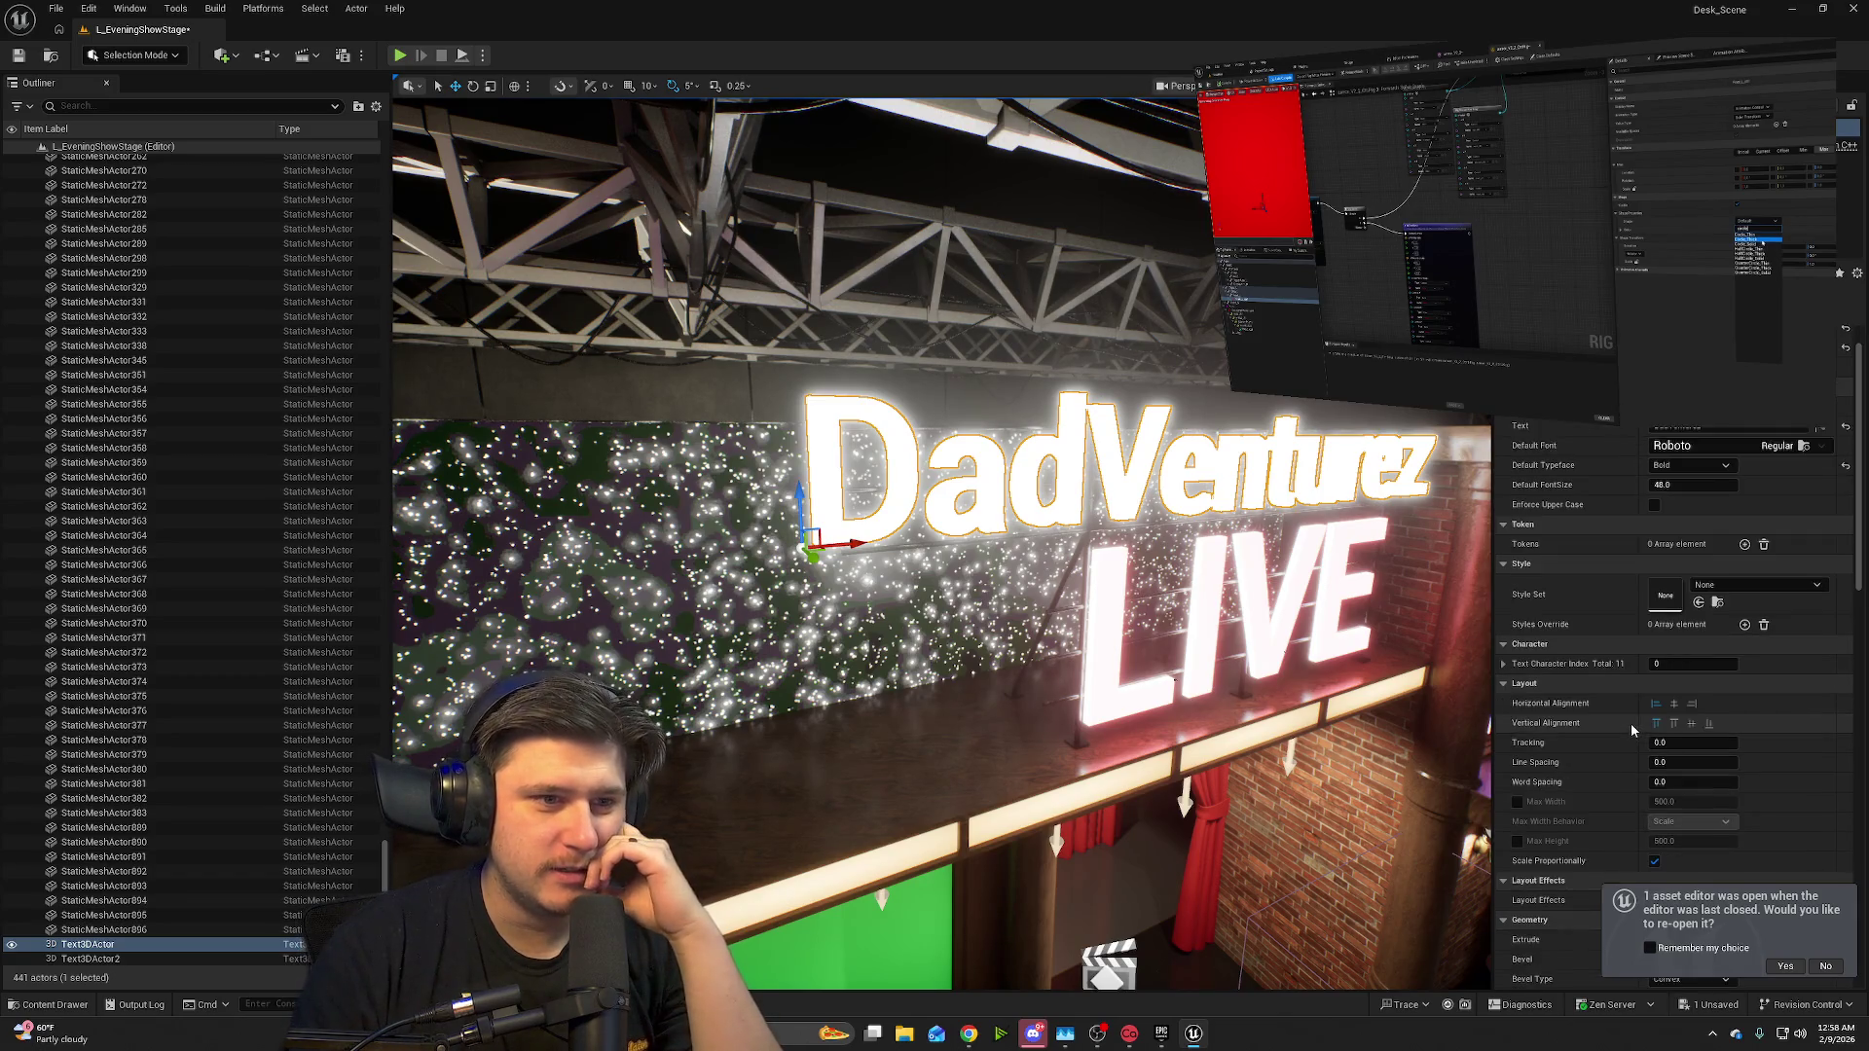
{"action": "scroll", "coordinate": [1615, 672], "scroll_direction": "down", "scroll_amount": 3}
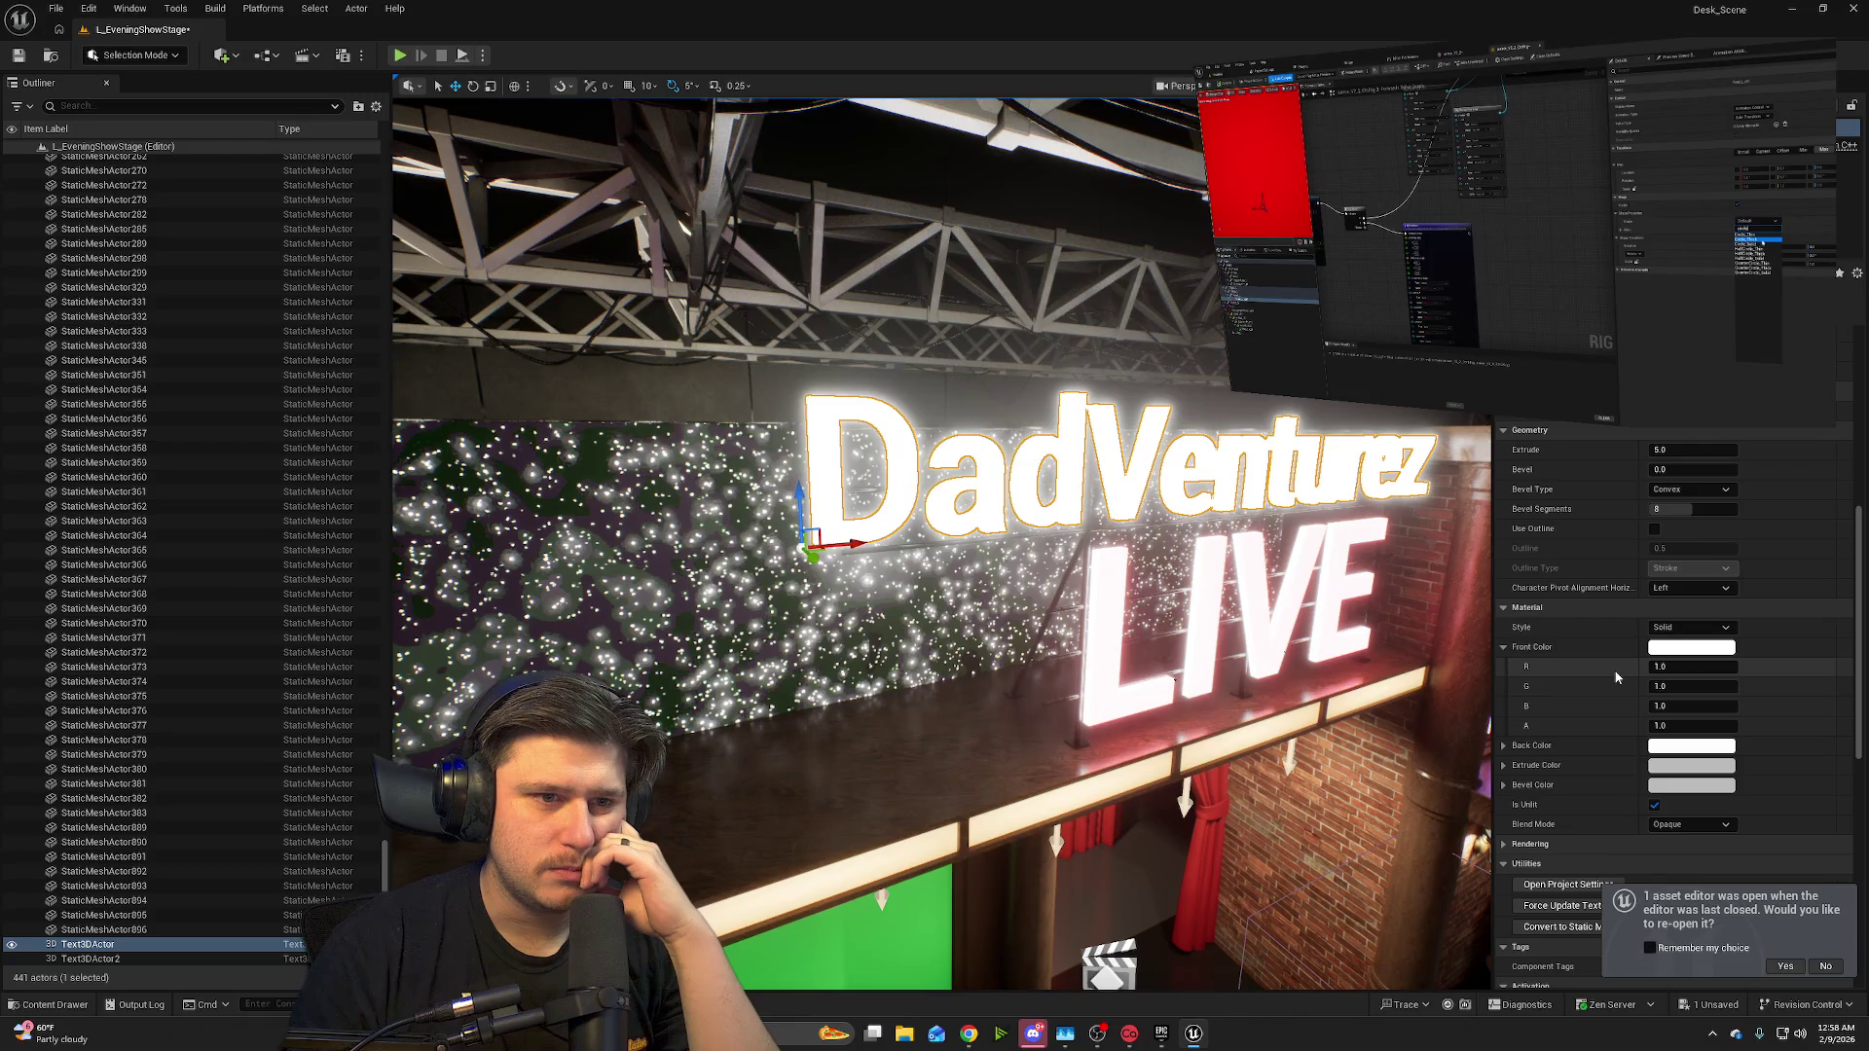
{"action": "left_click", "coordinate": [1507, 648]}
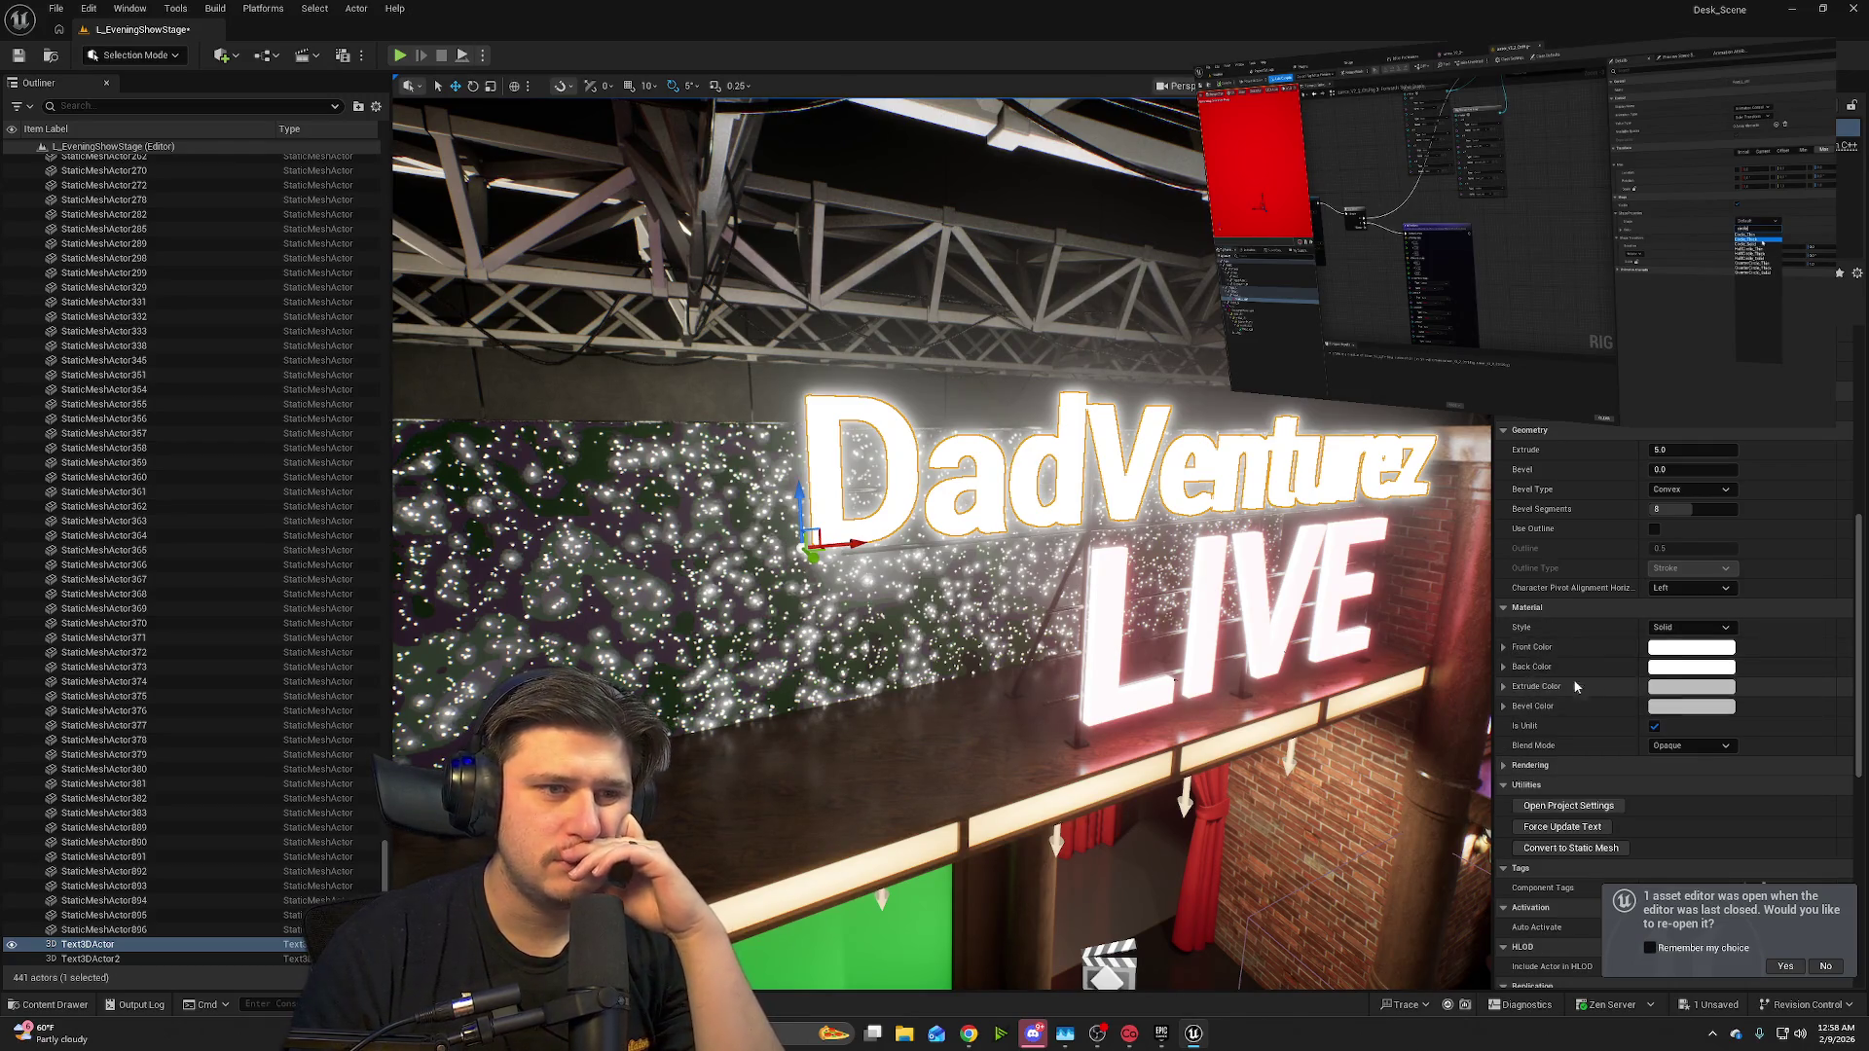
{"action": "scroll", "coordinate": [1614, 769], "scroll_direction": "down", "scroll_amount": 3}
{"action": "scroll", "coordinate": [1662, 791], "scroll_direction": "down", "scroll_amount": 2}
{"action": "scroll", "coordinate": [1662, 792], "scroll_direction": "down", "scroll_amount": 5}
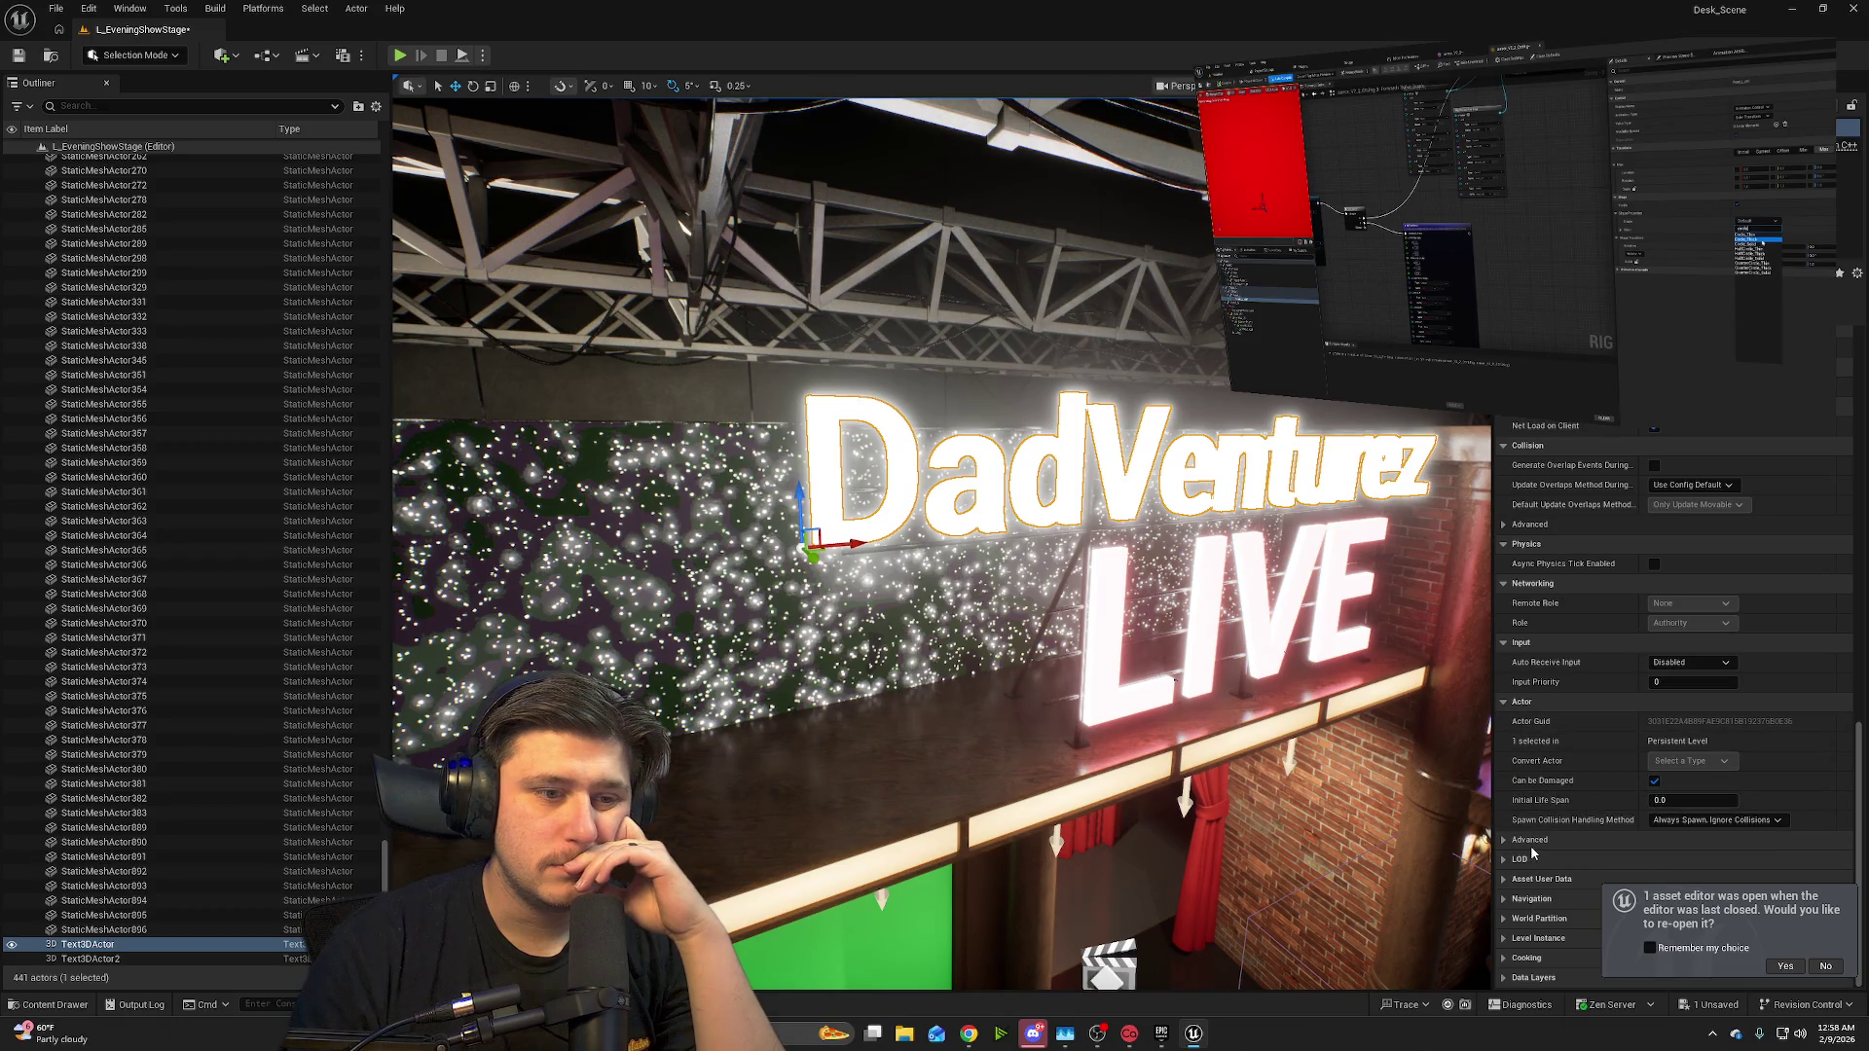
{"action": "scroll", "coordinate": [1528, 885], "scroll_direction": "up", "scroll_amount": 4}
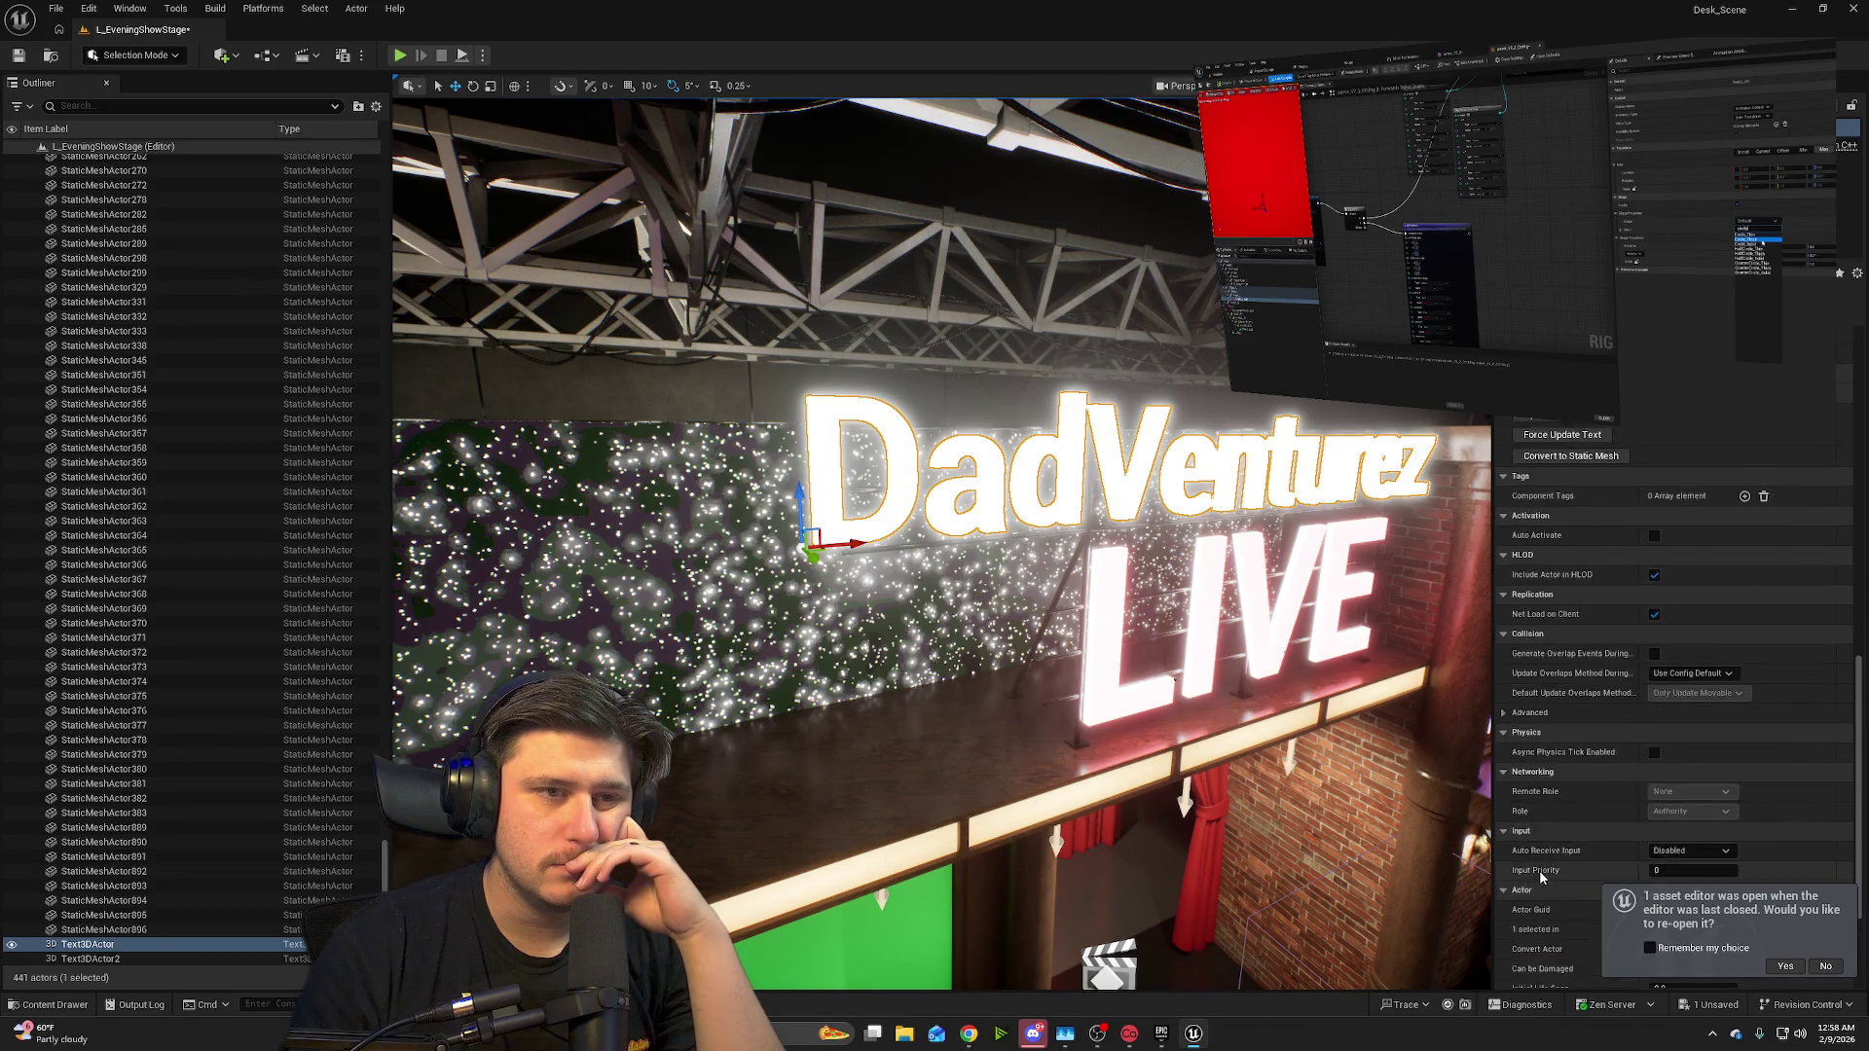
{"action": "scroll", "coordinate": [1646, 565], "scroll_direction": "up", "scroll_amount": 2}
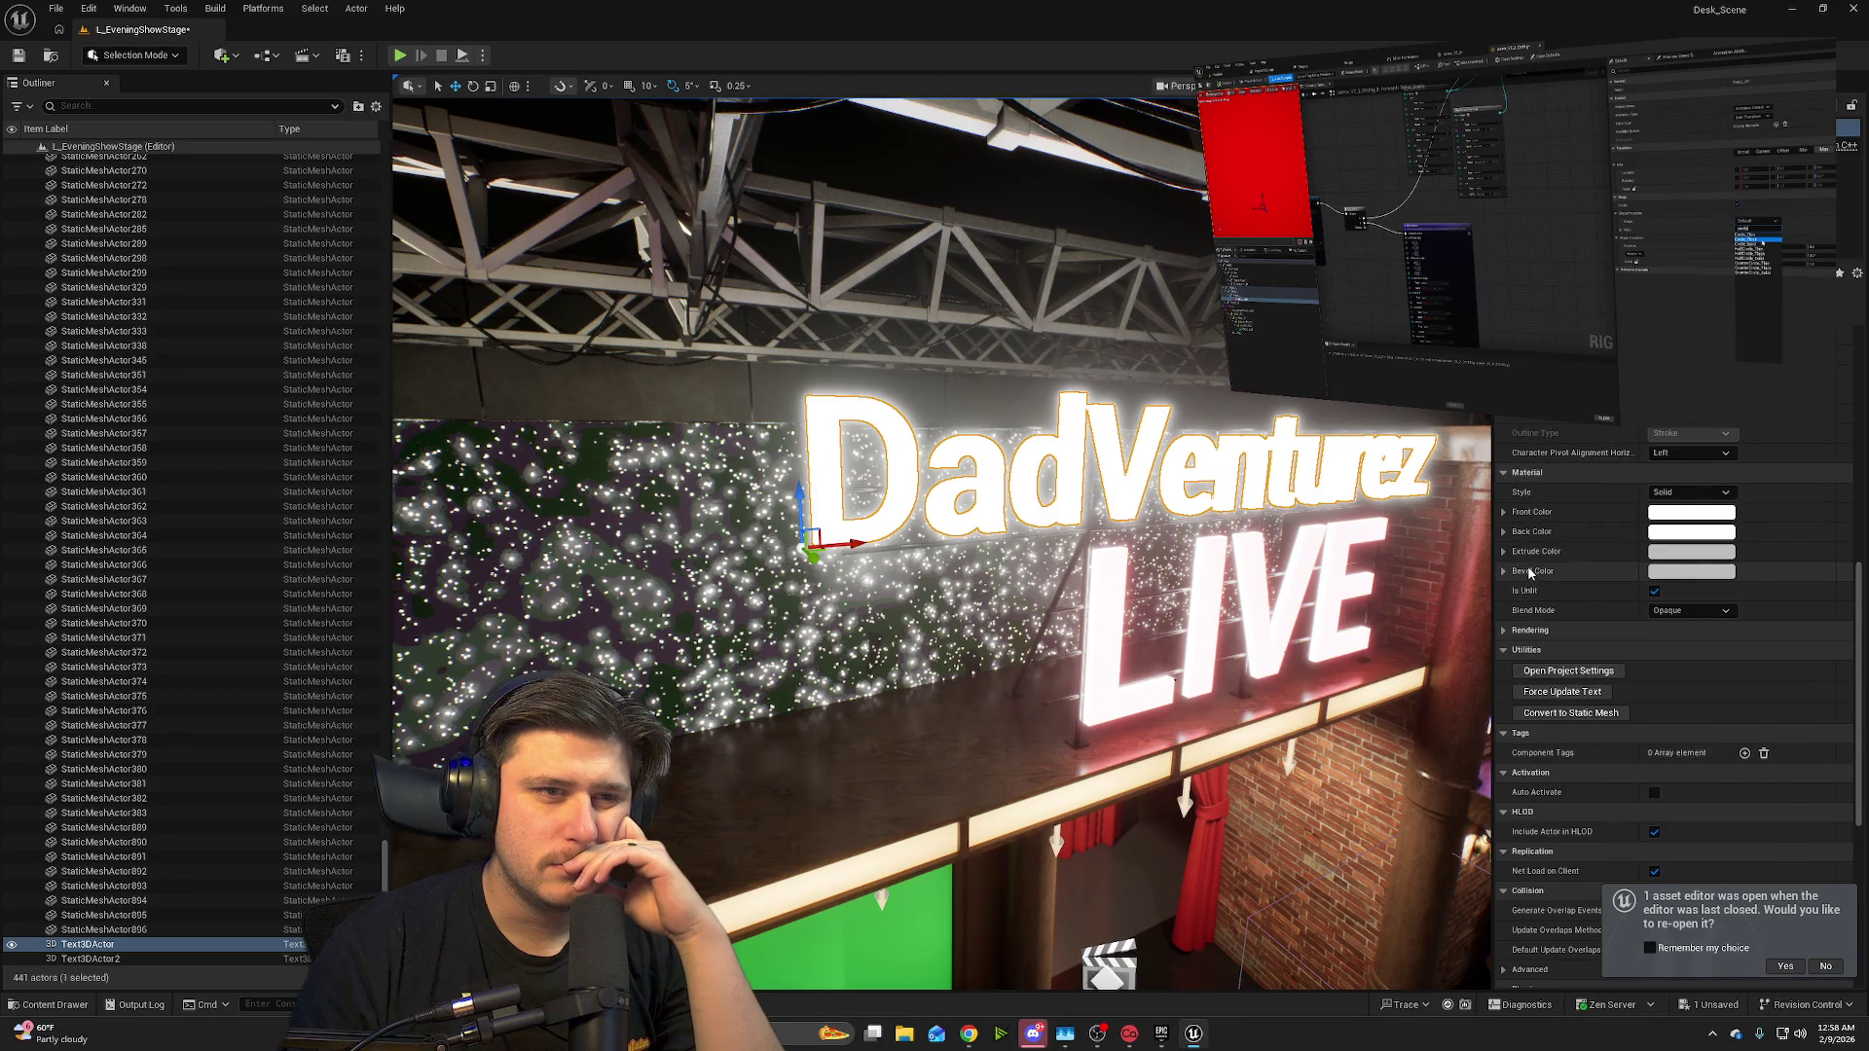
{"action": "left_click", "coordinate": [1504, 572]}
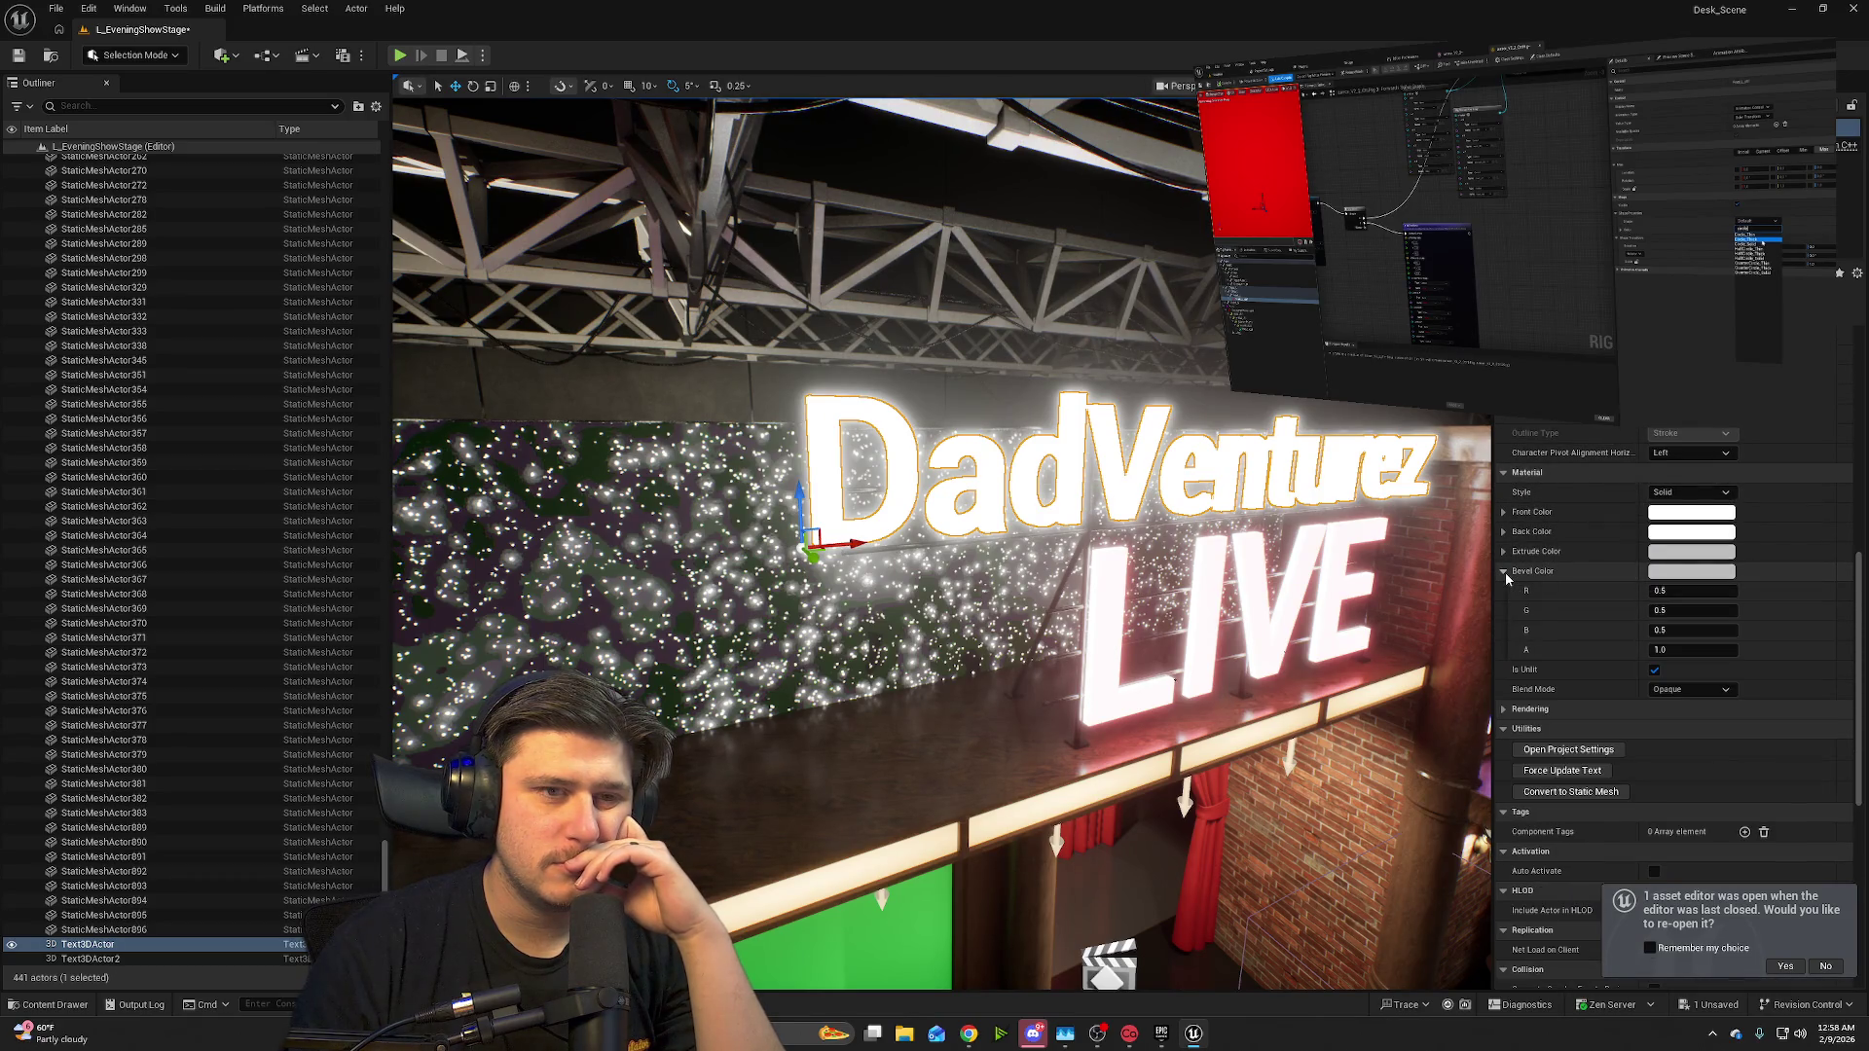
{"action": "left_click", "coordinate": [1505, 572]}
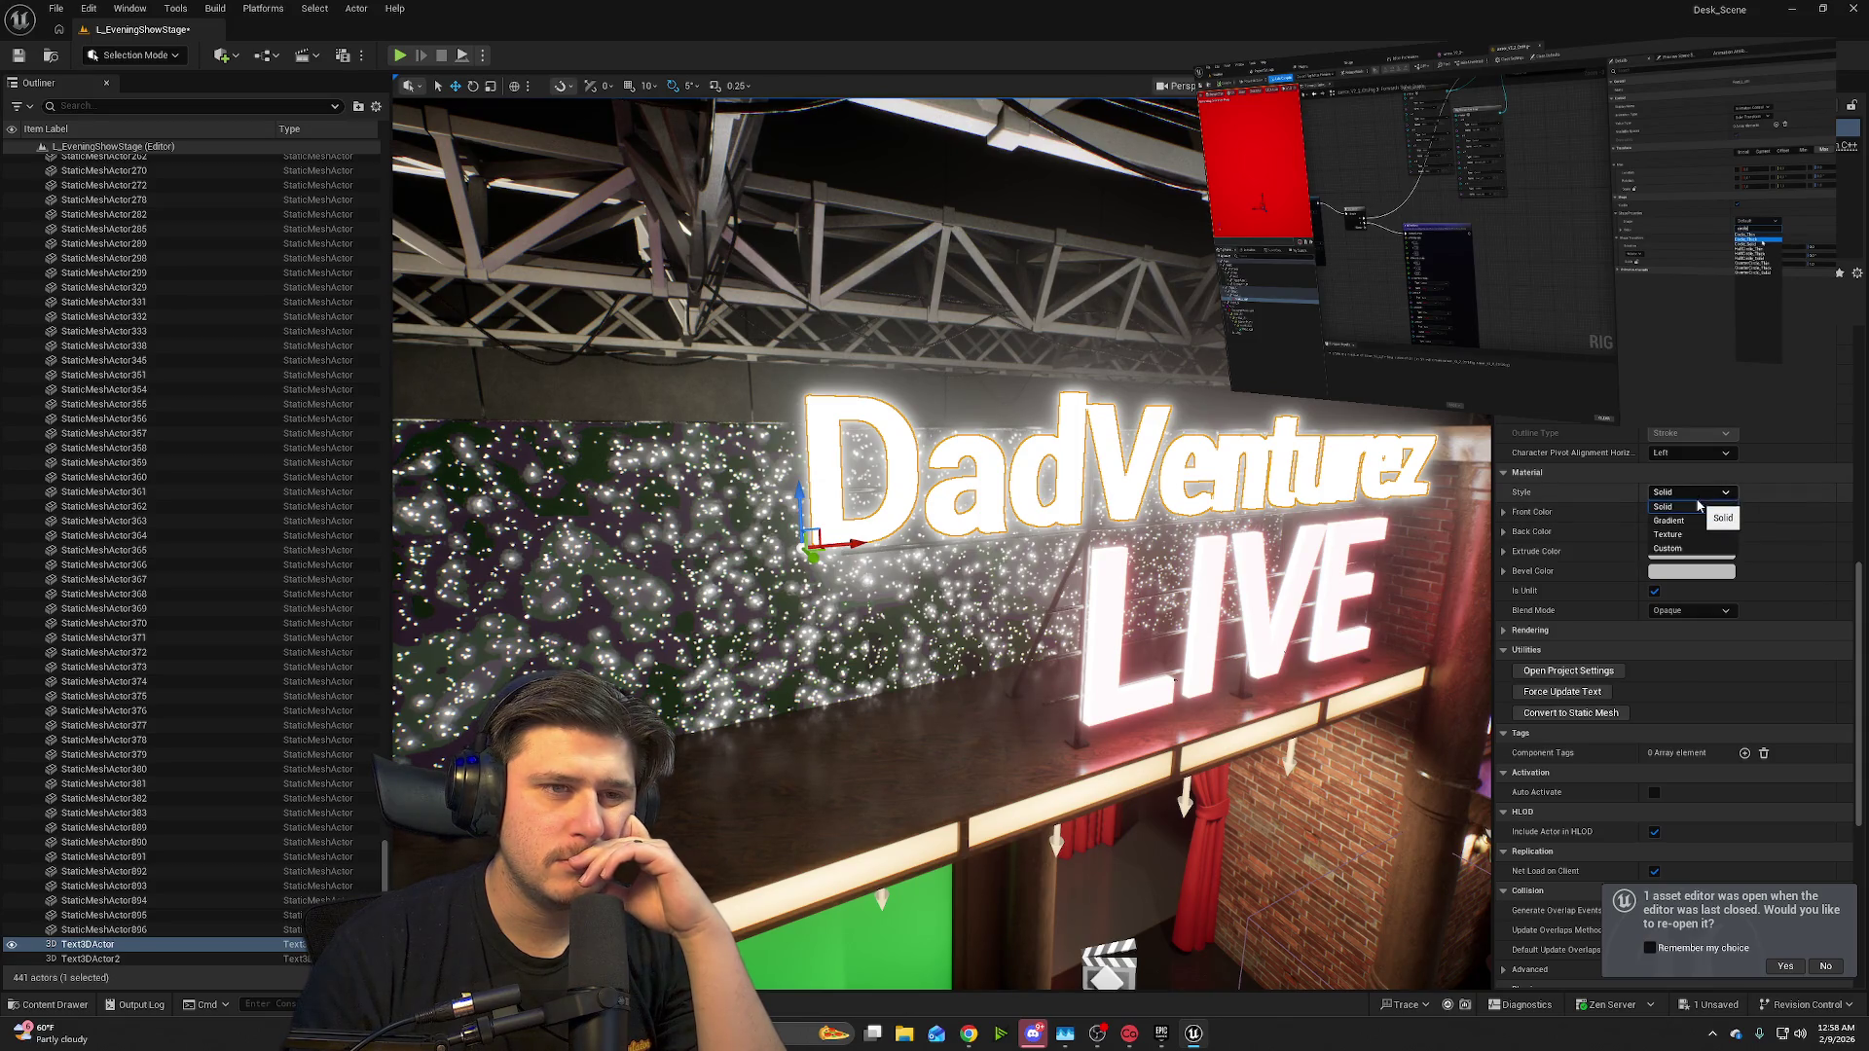
{"action": "left_click", "coordinate": [1699, 535]}
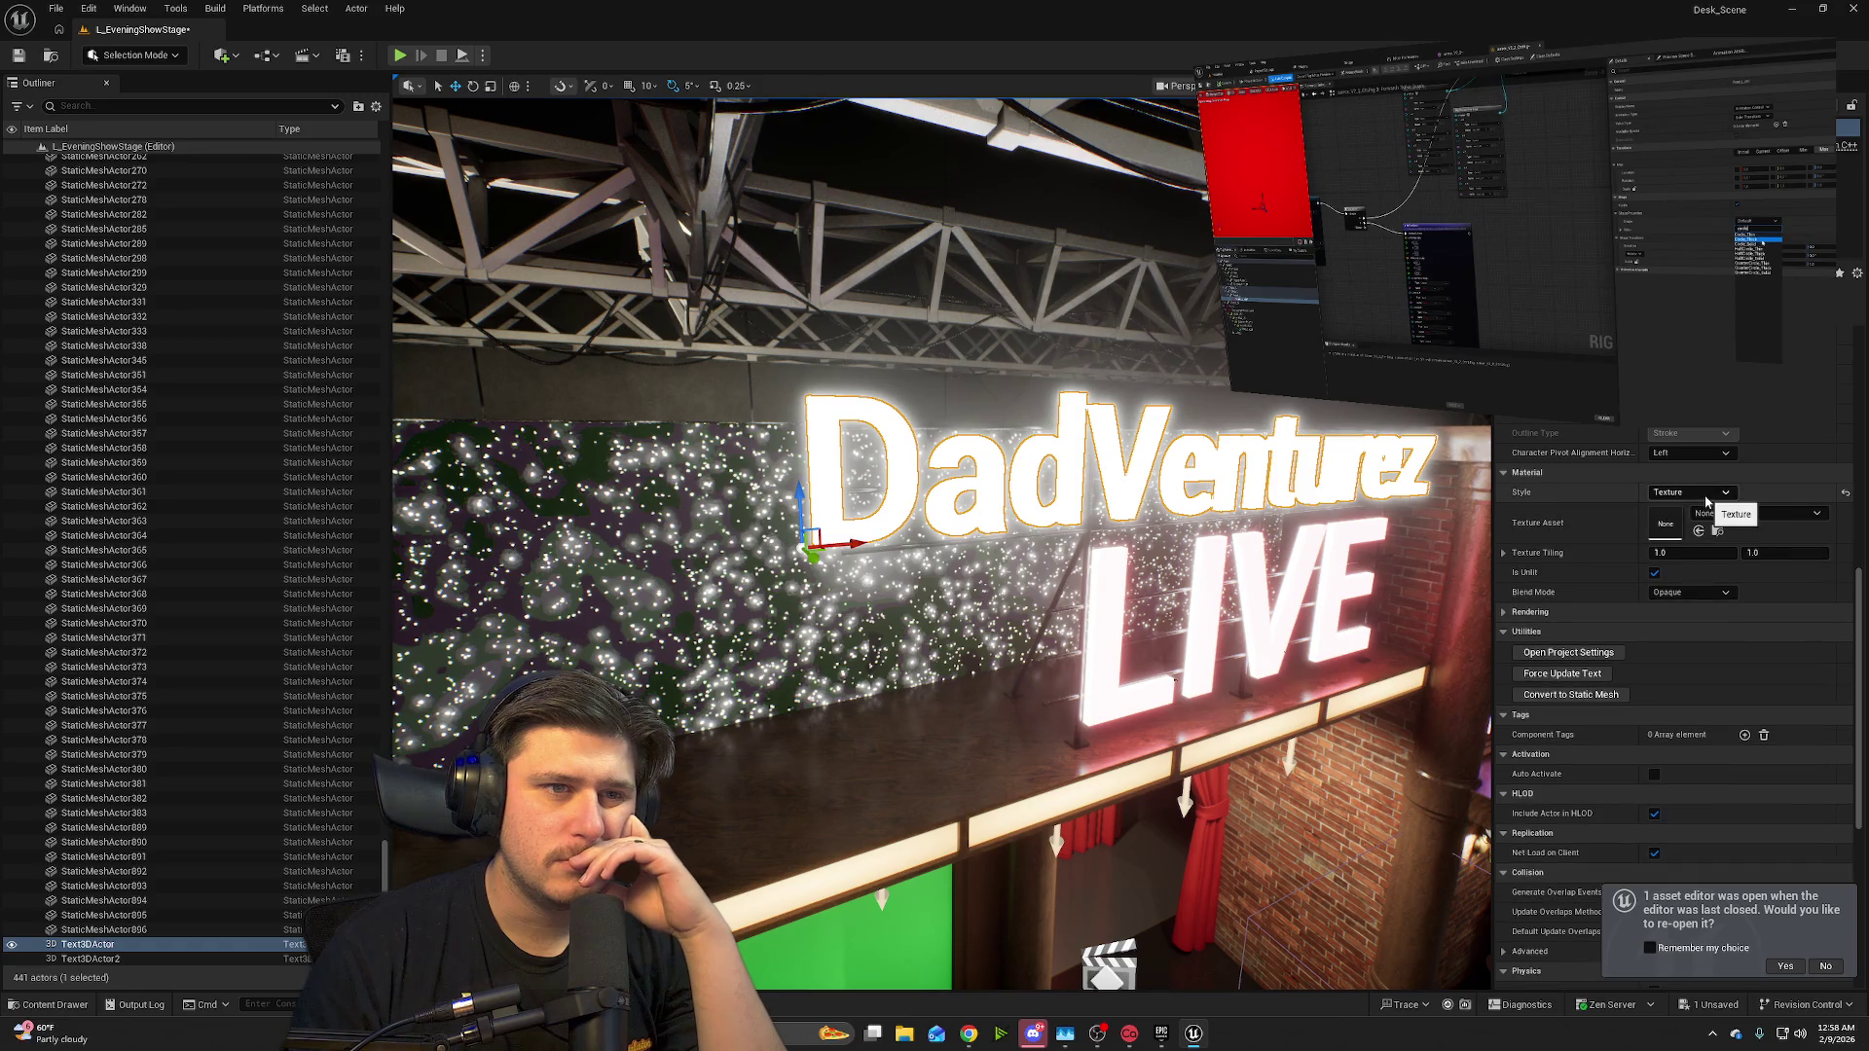
{"action": "left_click", "coordinate": [1705, 502]}
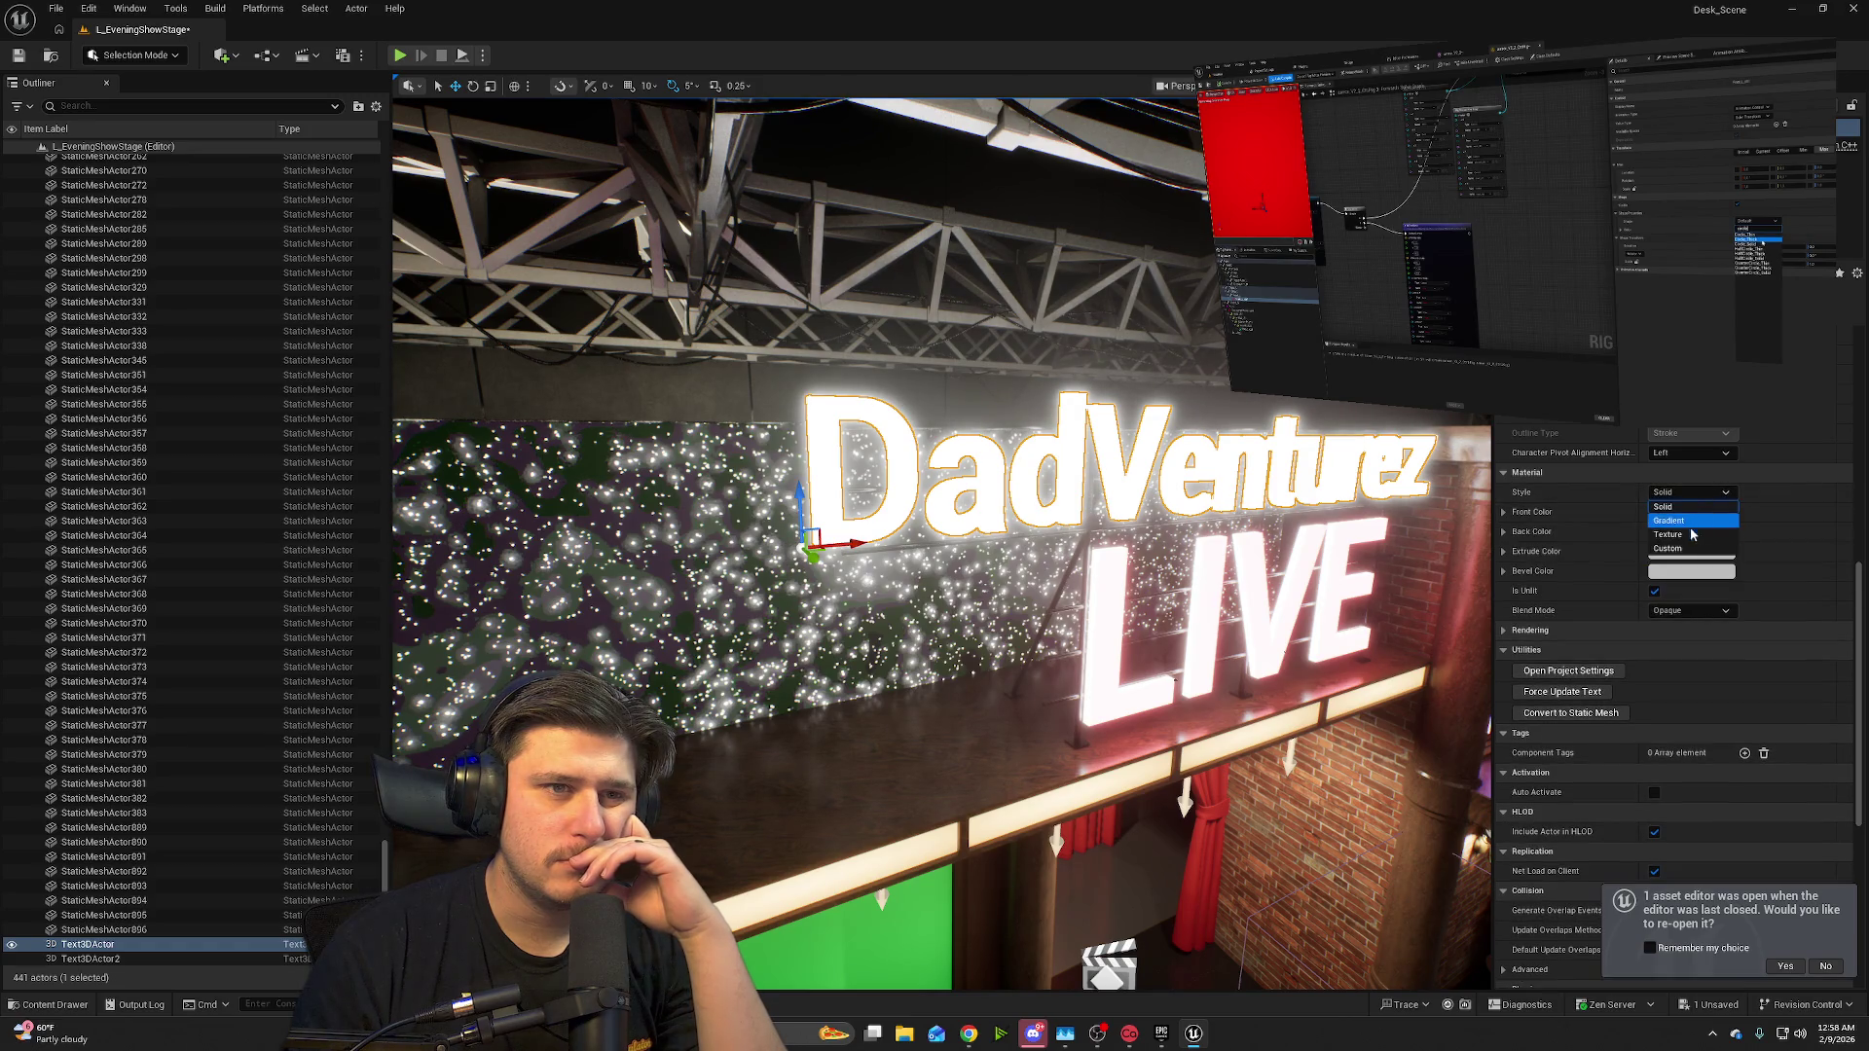
{"action": "left_click", "coordinate": [1689, 535]}
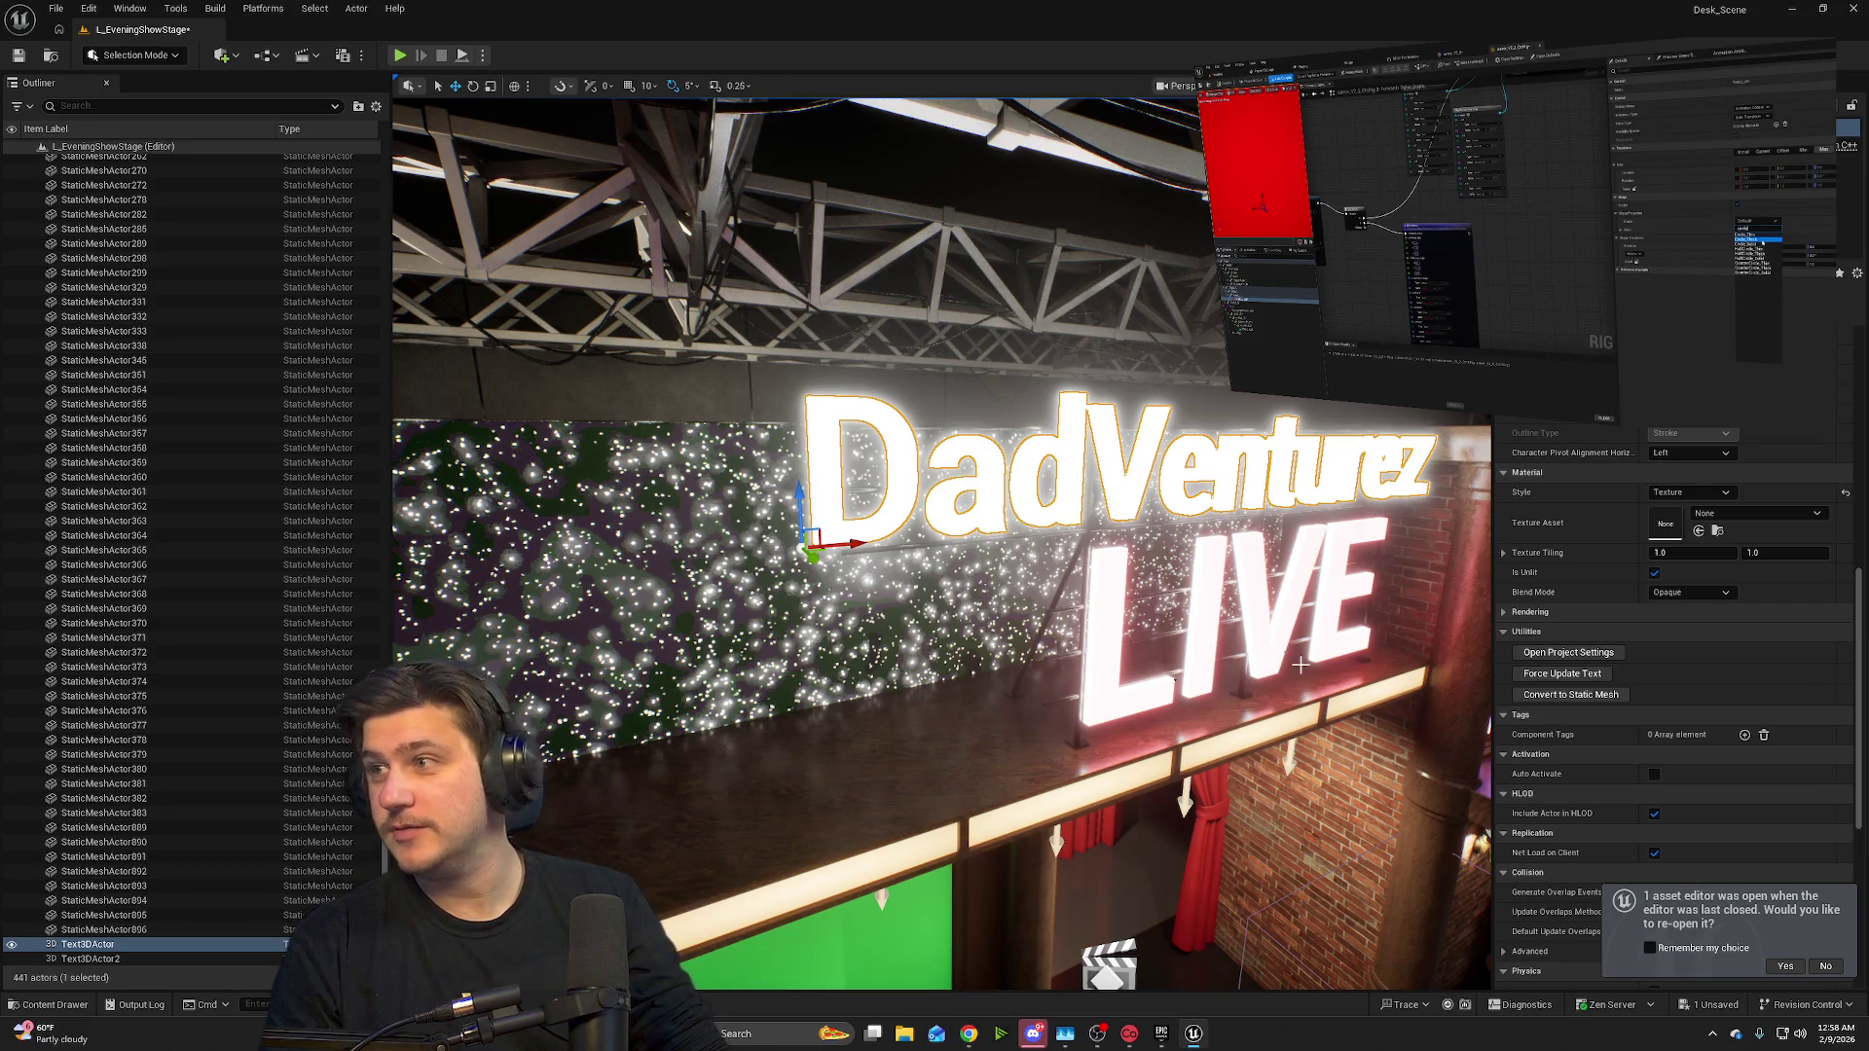
- Fly back to the auditorium and select the middle standing SK_Mannequin_robot
{"action": "mouse_move", "coordinate": [1301, 665]}
{"action": "left_mouse_down"}
{"action": "mouse_move", "coordinate": [1120, 701]}
{"action": "mouse_move", "coordinate": [1197, 731]}
{"action": "mouse_move", "coordinate": [1217, 762]}
{"action": "mouse_move", "coordinate": [1192, 677]}
{"action": "left_mouse_up"}
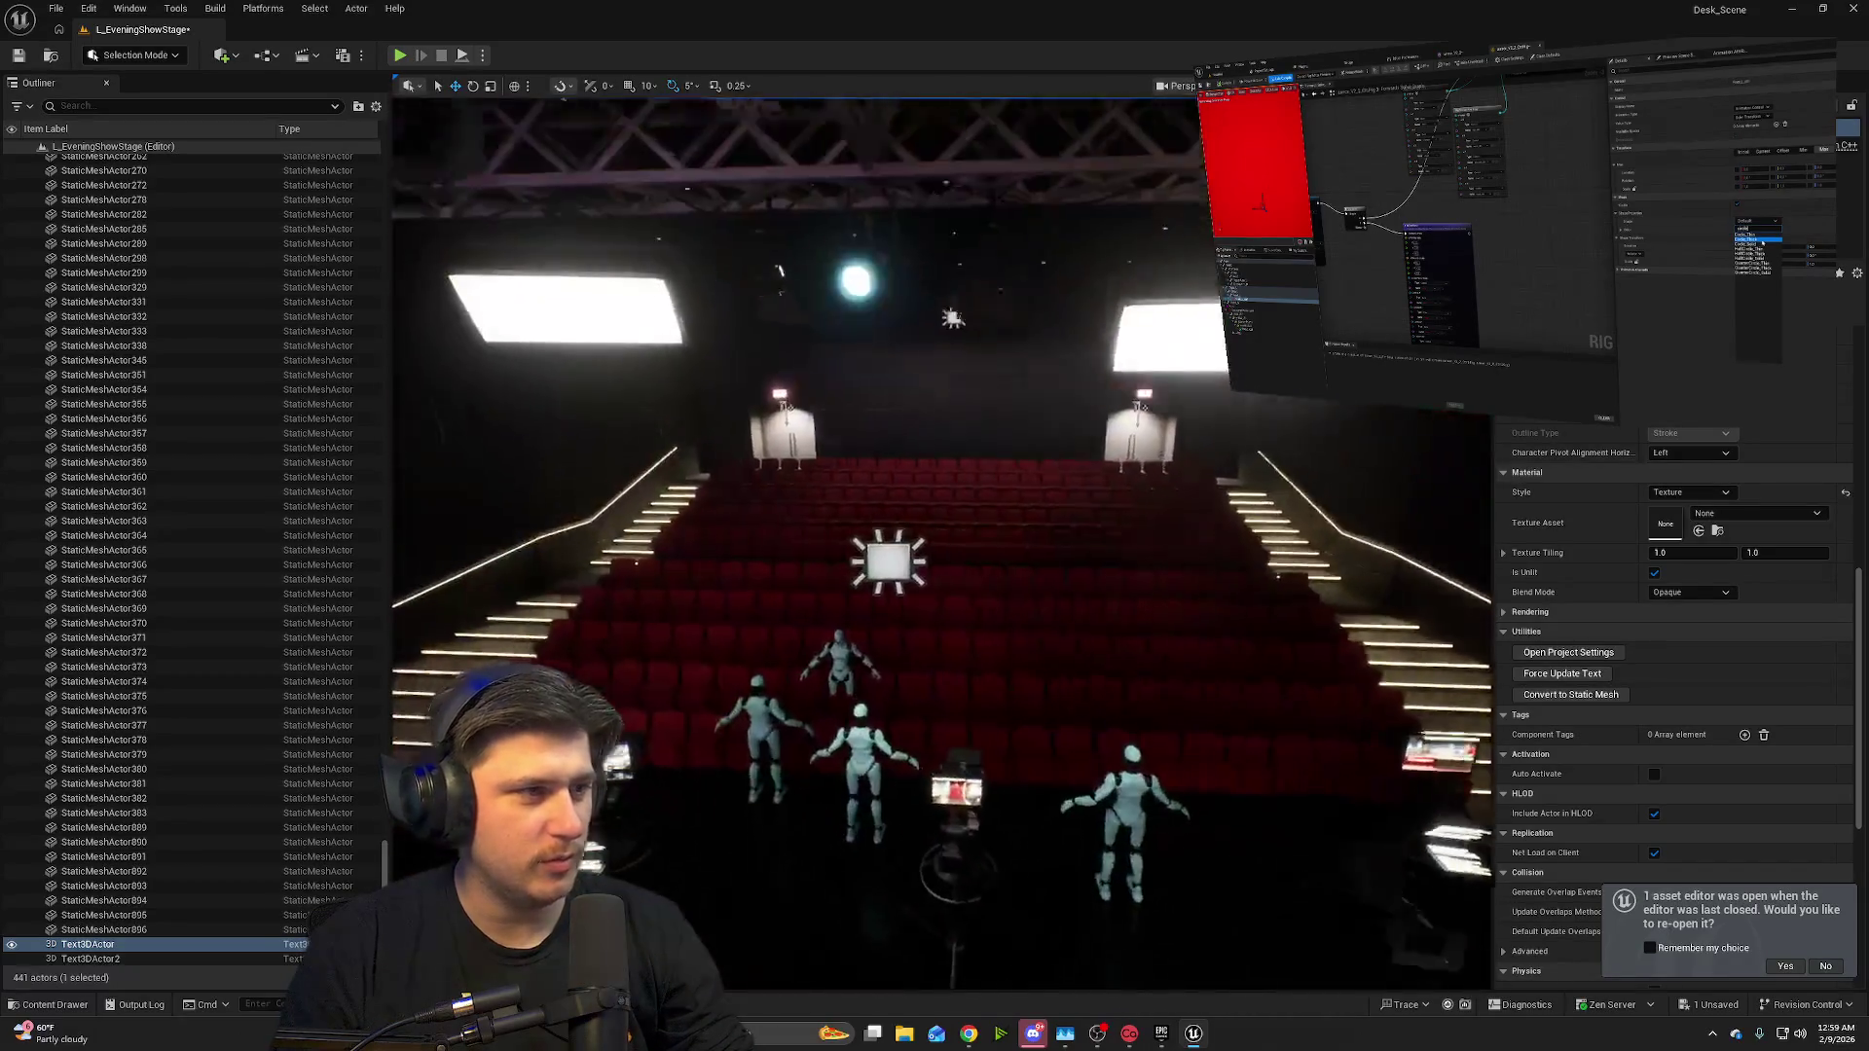
{"action": "left_click", "coordinate": [1008, 521]}
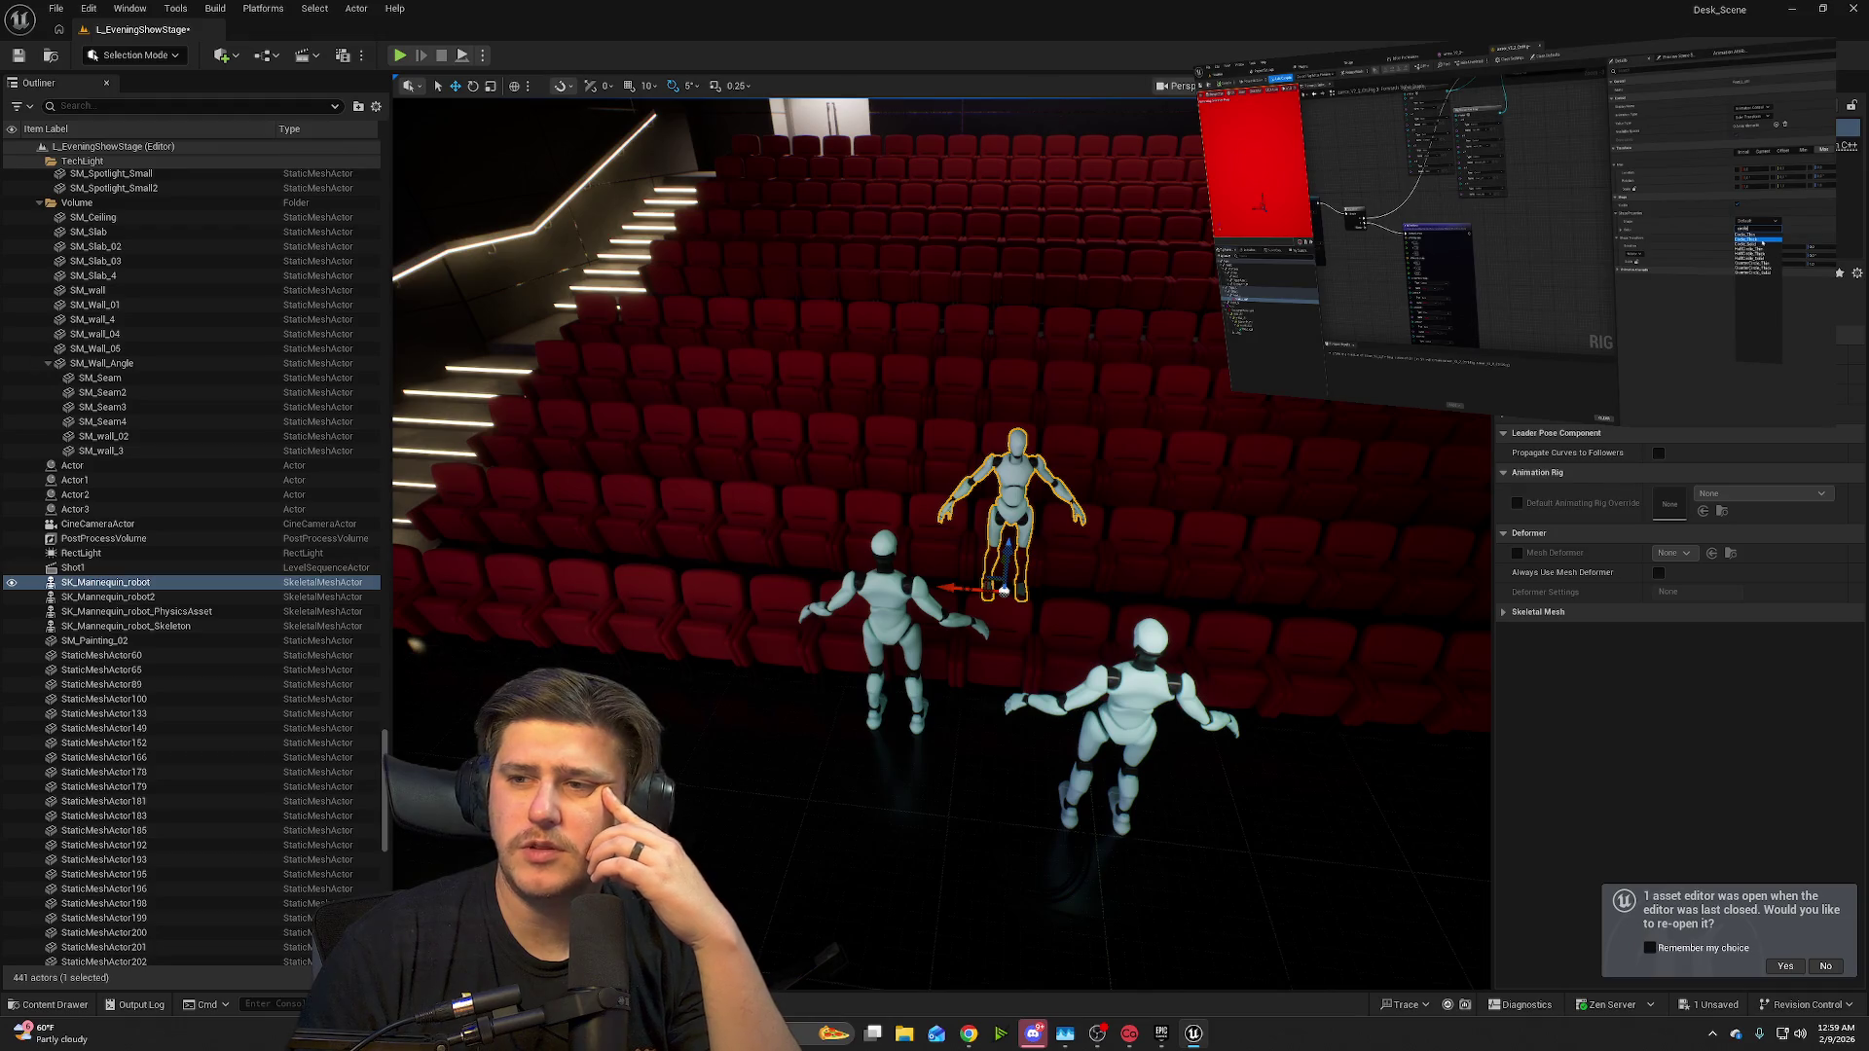
{"action": "scroll", "coordinate": [1680, 565], "scroll_direction": "up", "scroll_amount": 2}
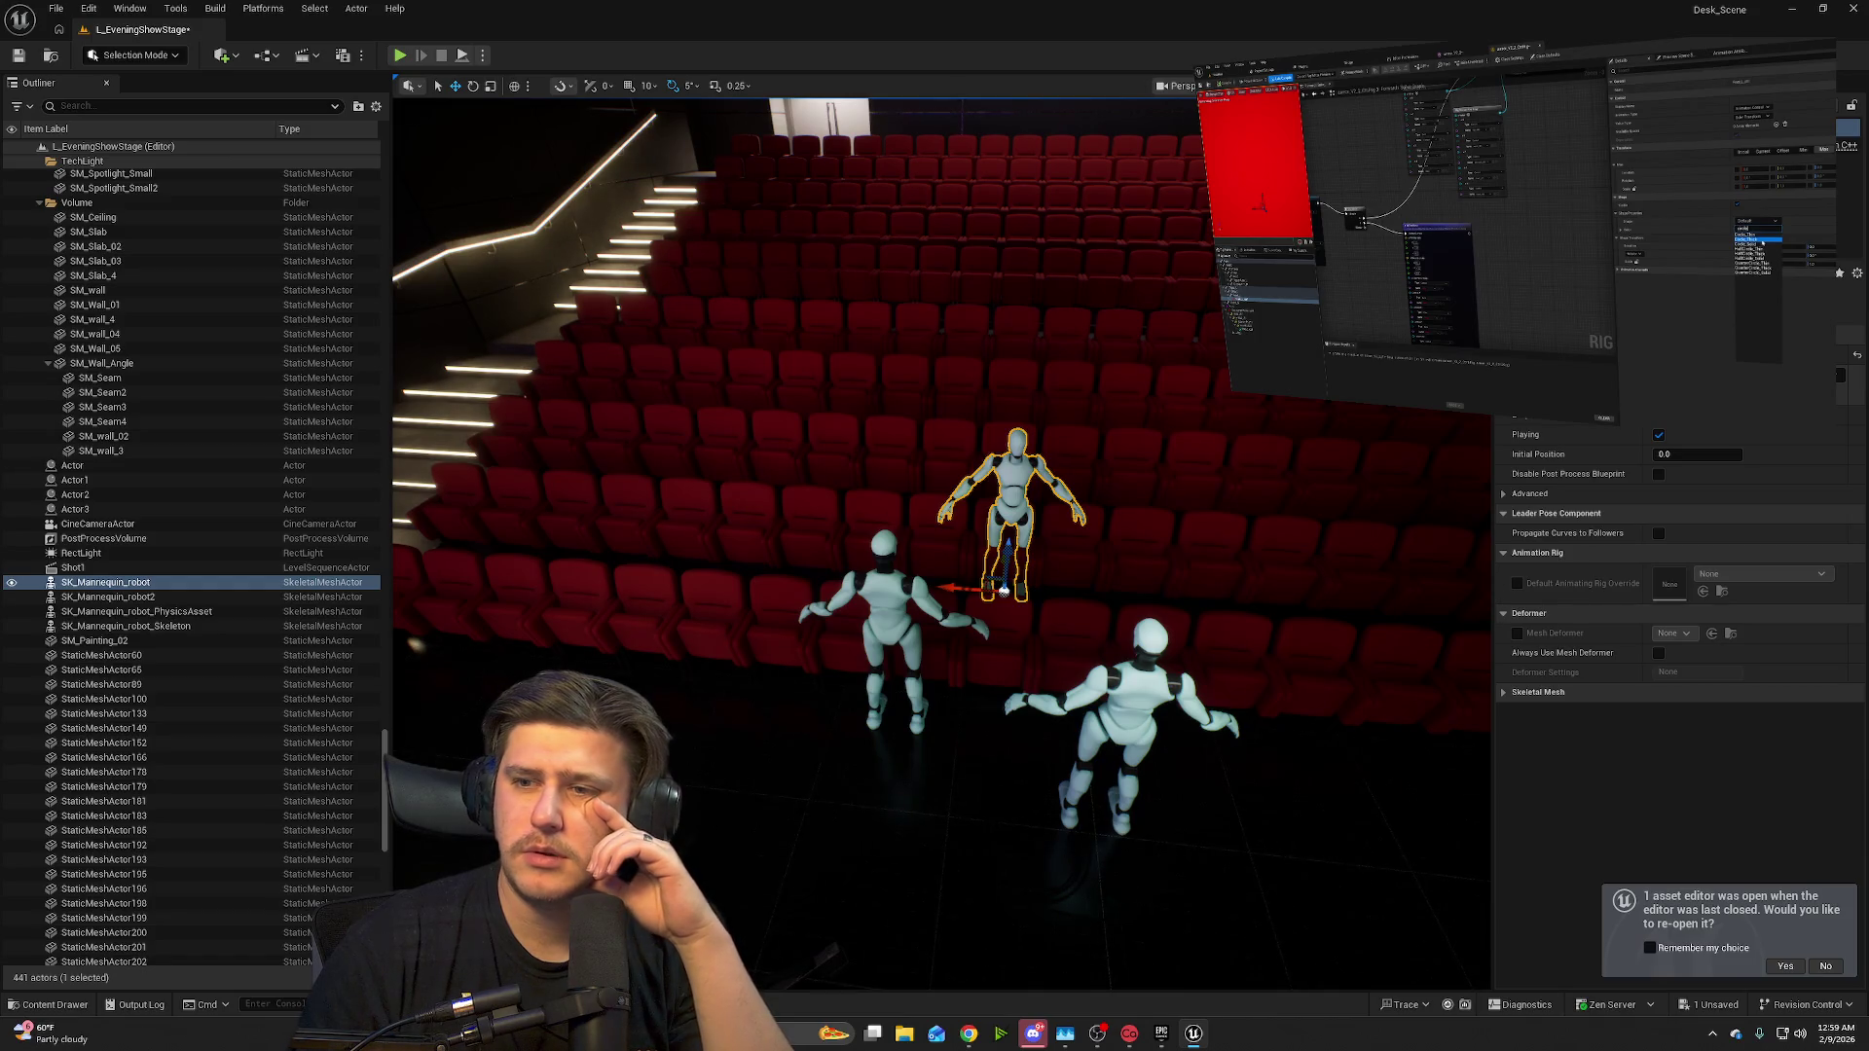
{"action": "left_click", "coordinate": [1752, 415]}
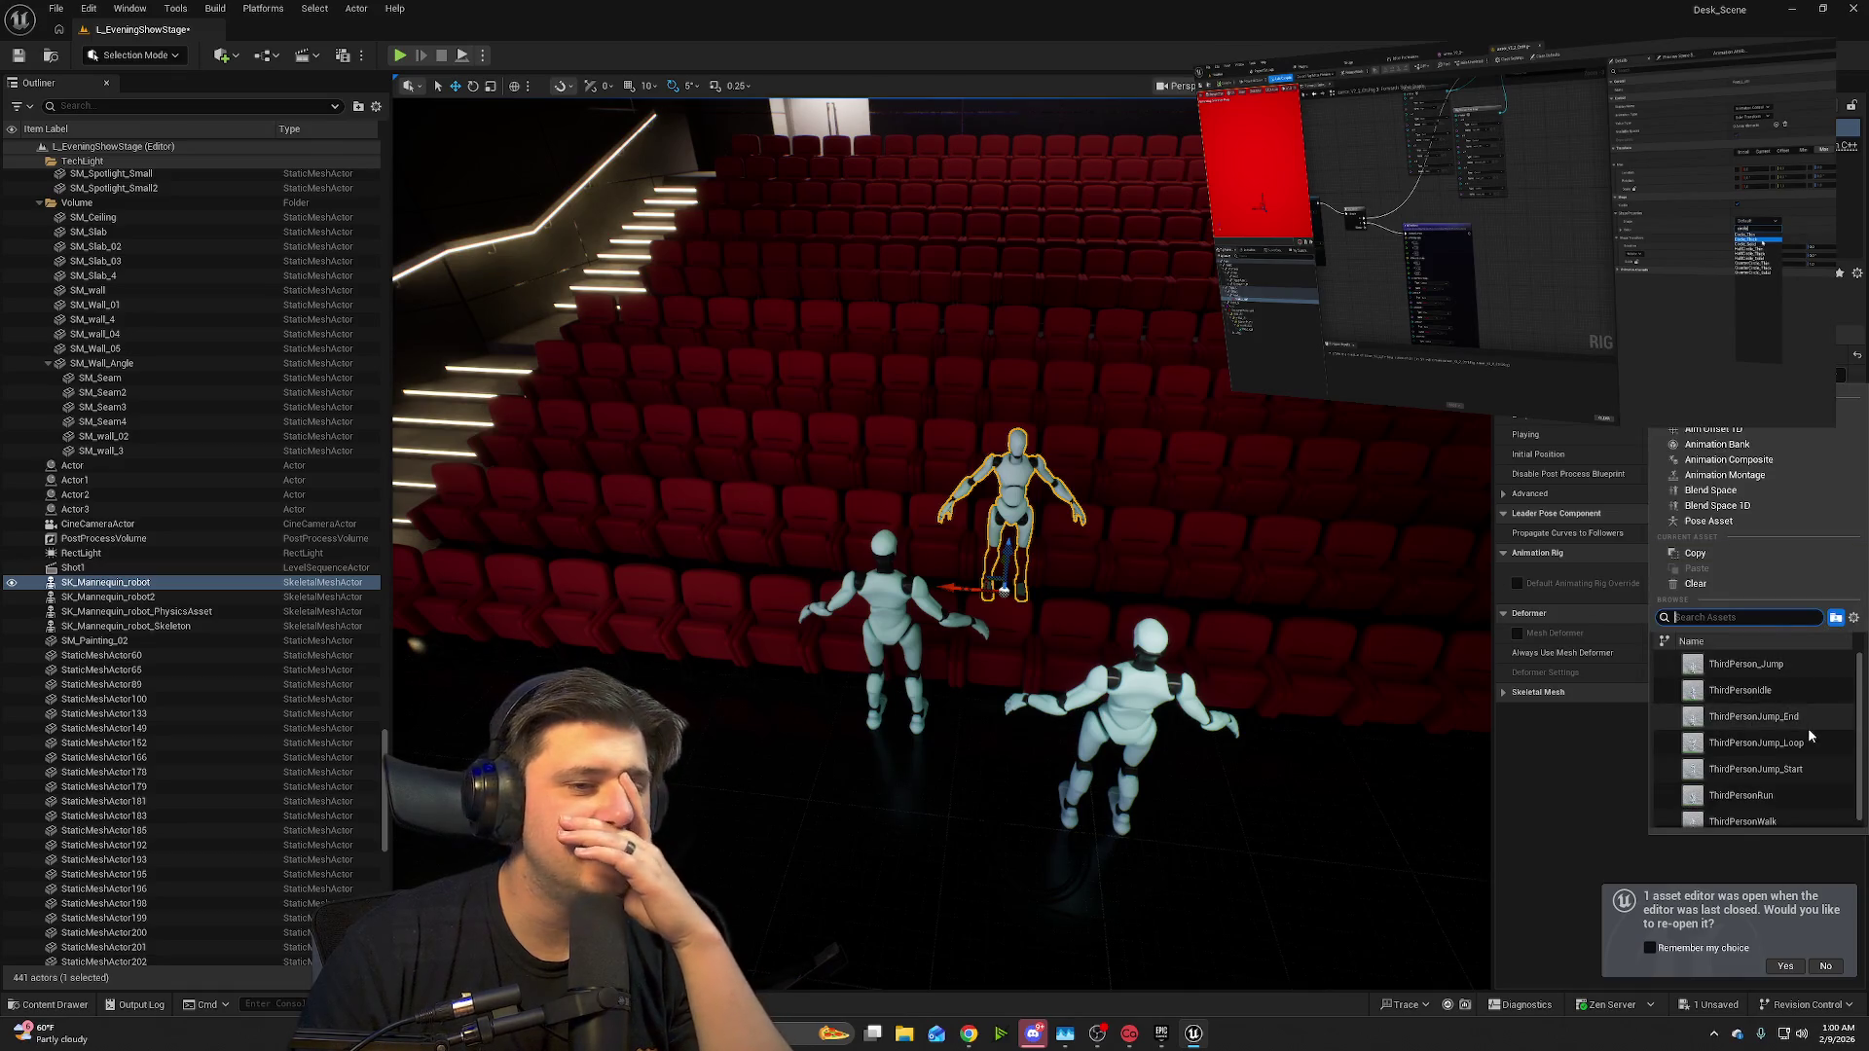
{"action": "scroll", "coordinate": [1801, 689], "scroll_direction": "down", "scroll_amount": 1}
{"action": "scroll", "coordinate": [1801, 689], "scroll_direction": "up", "scroll_amount": 1}
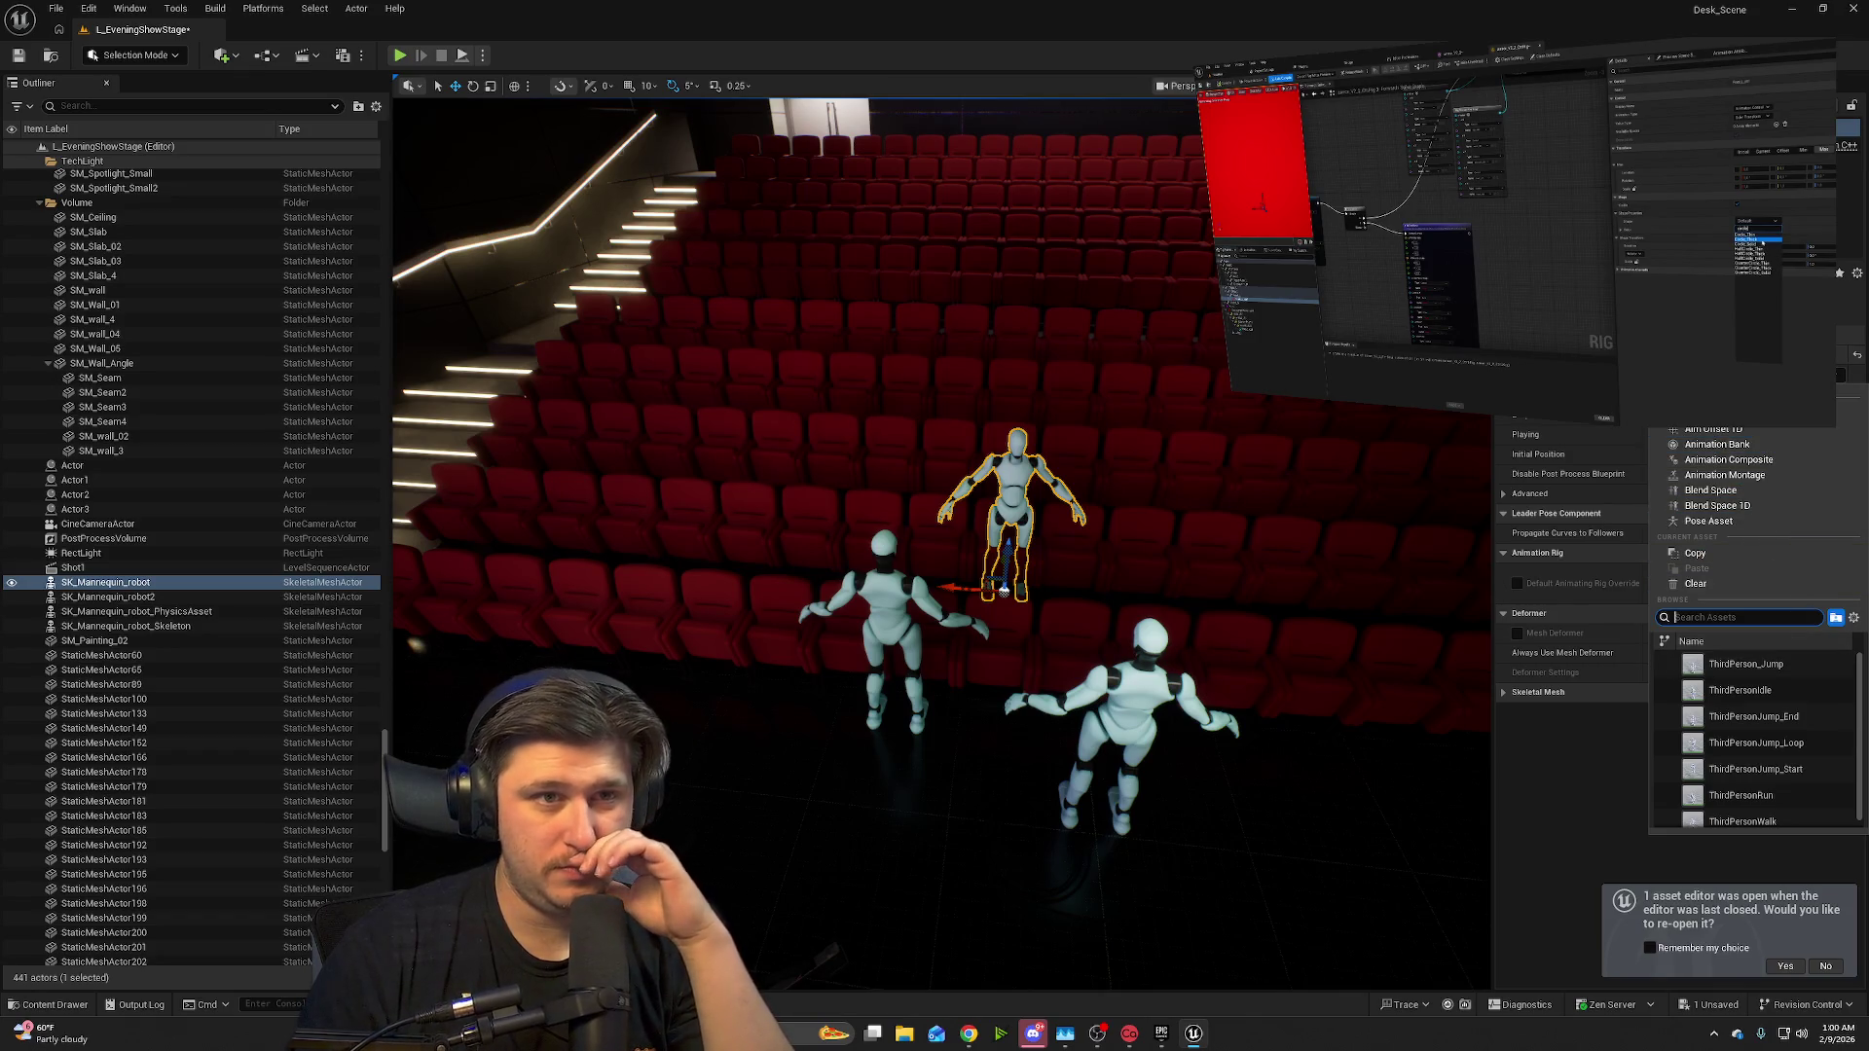
{"action": "key", "text": "Escape"}
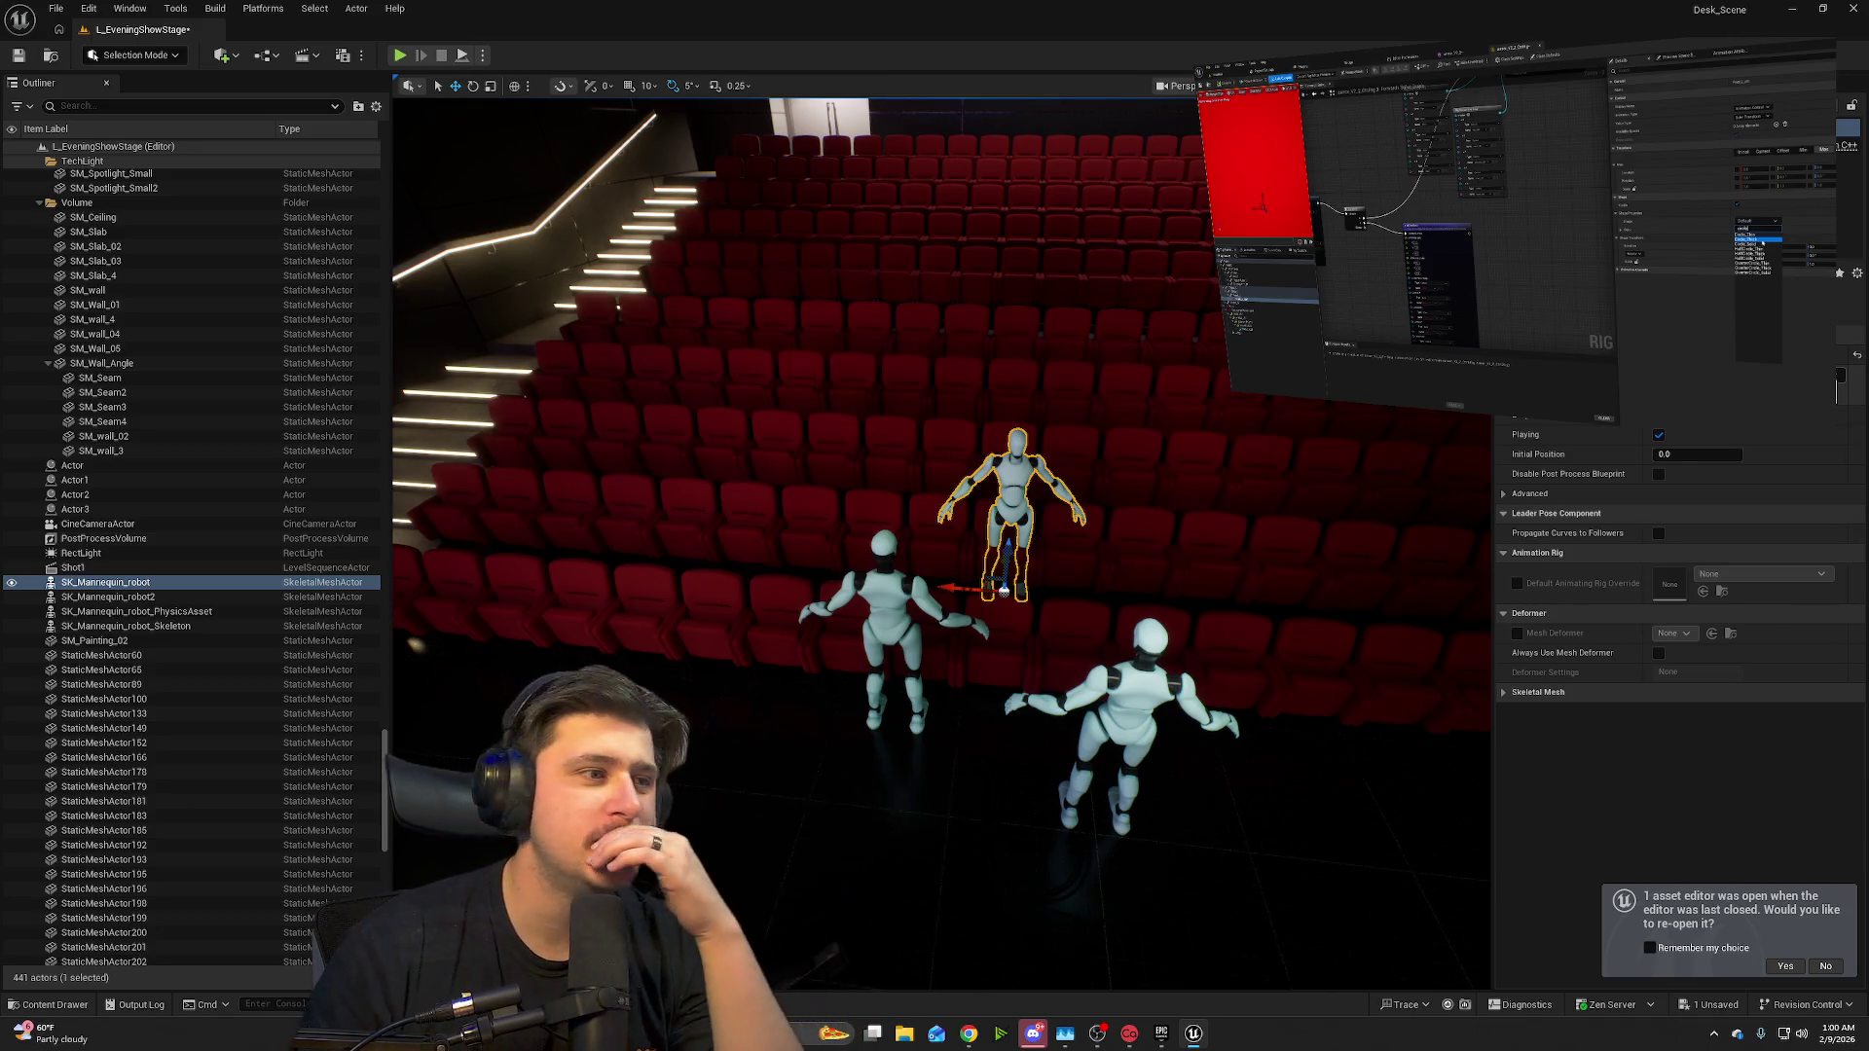
{"action": "left_click", "coordinate": [1743, 414]}
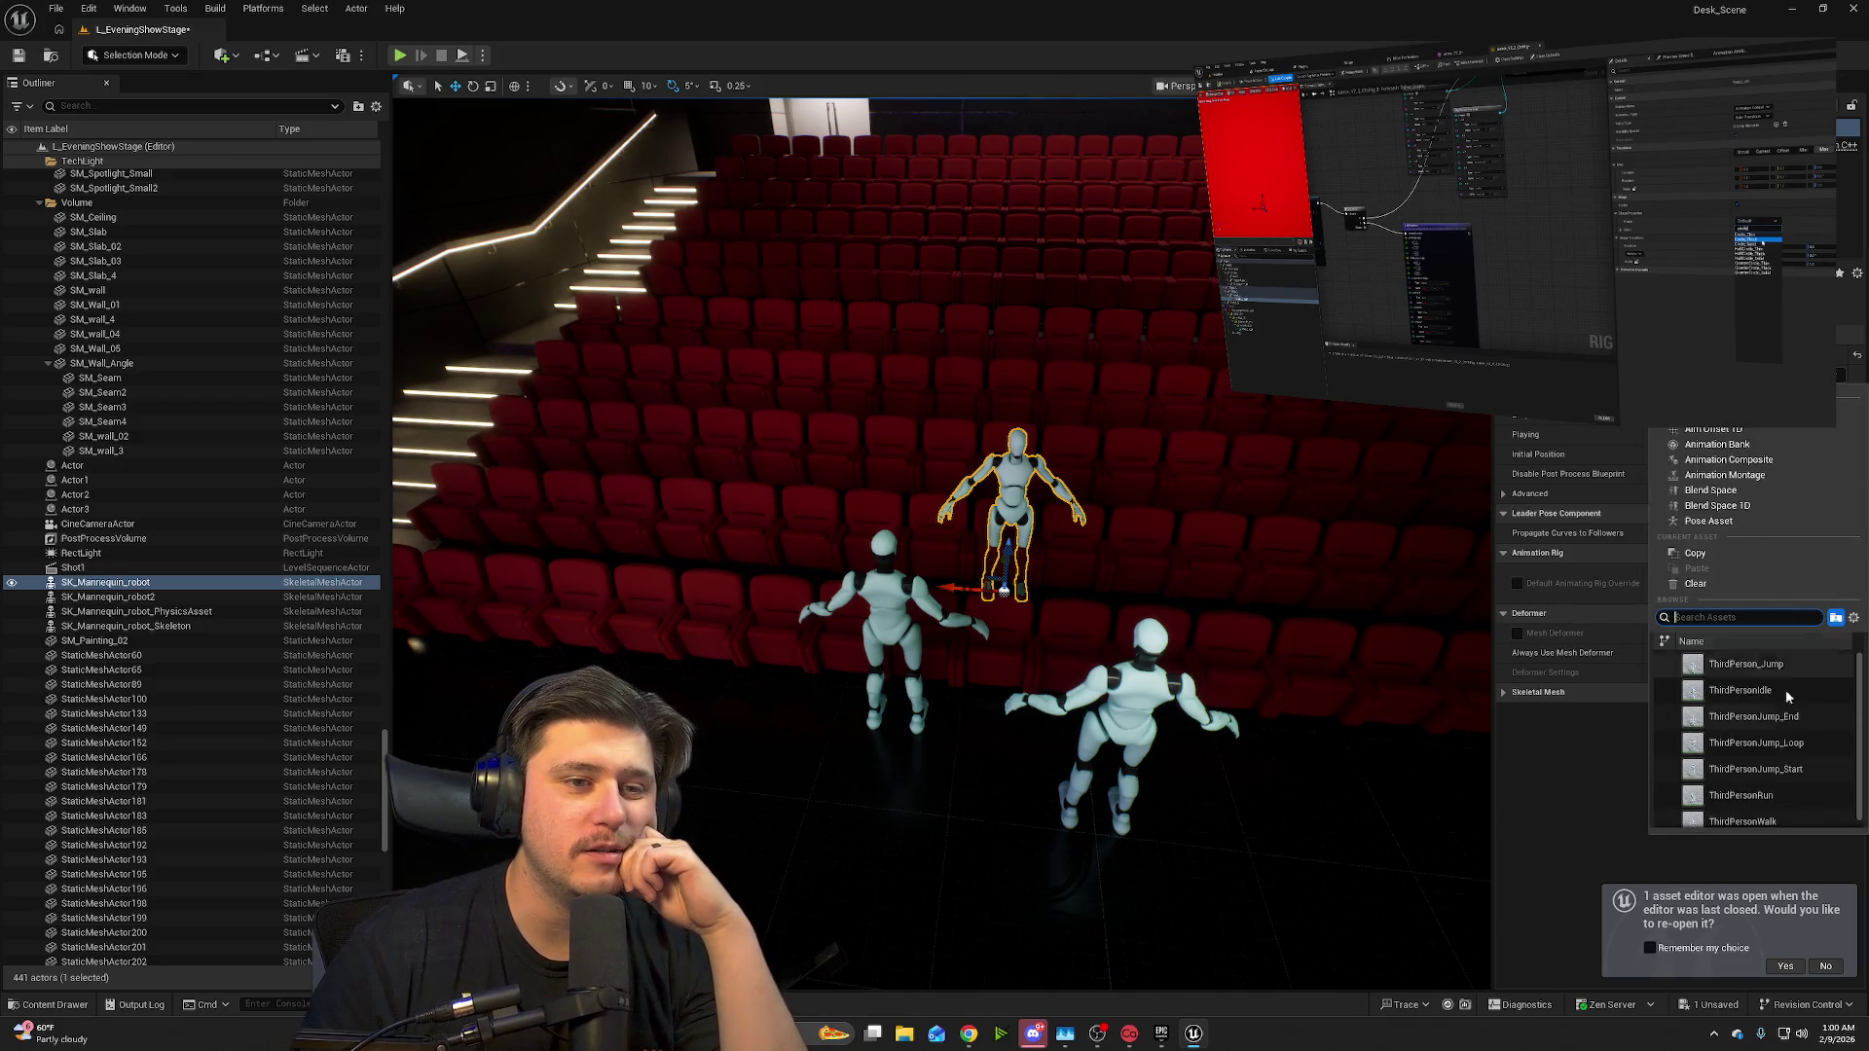
{"action": "scroll", "coordinate": [1752, 706], "scroll_direction": "down", "scroll_amount": 1}
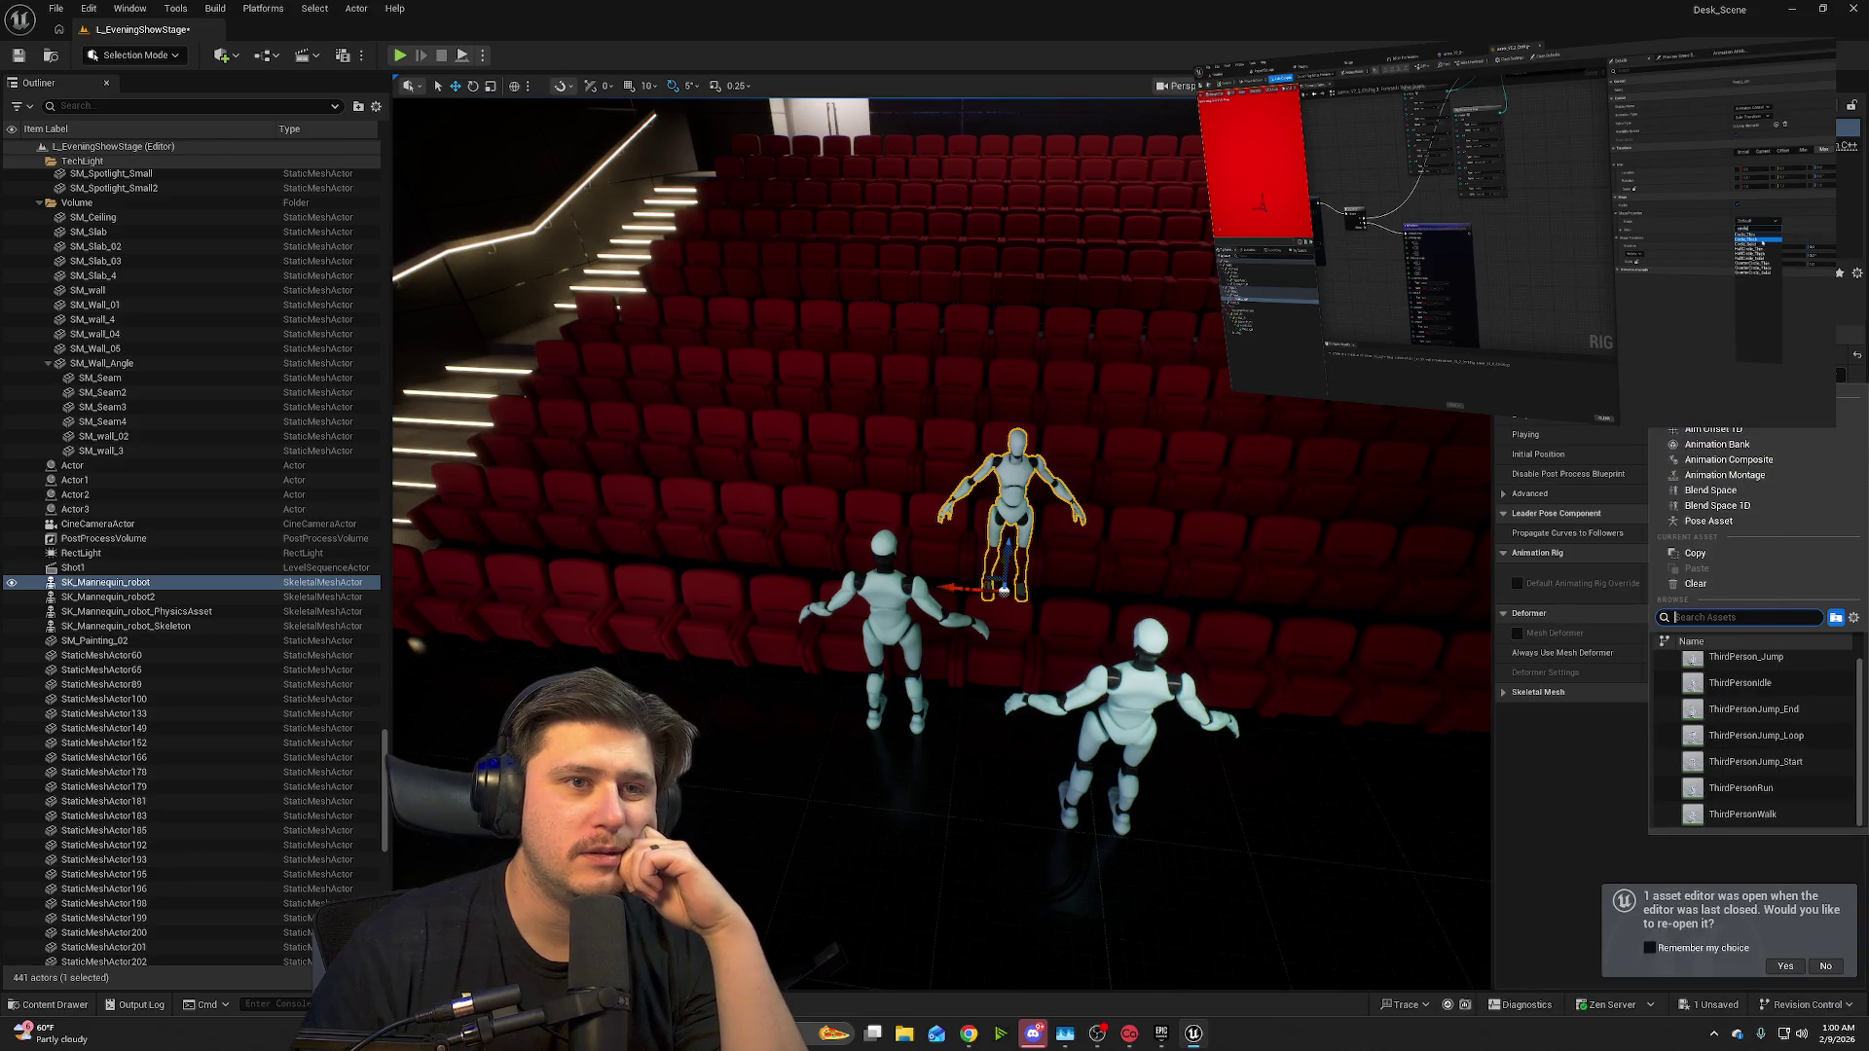
{"action": "key", "text": "Escape"}
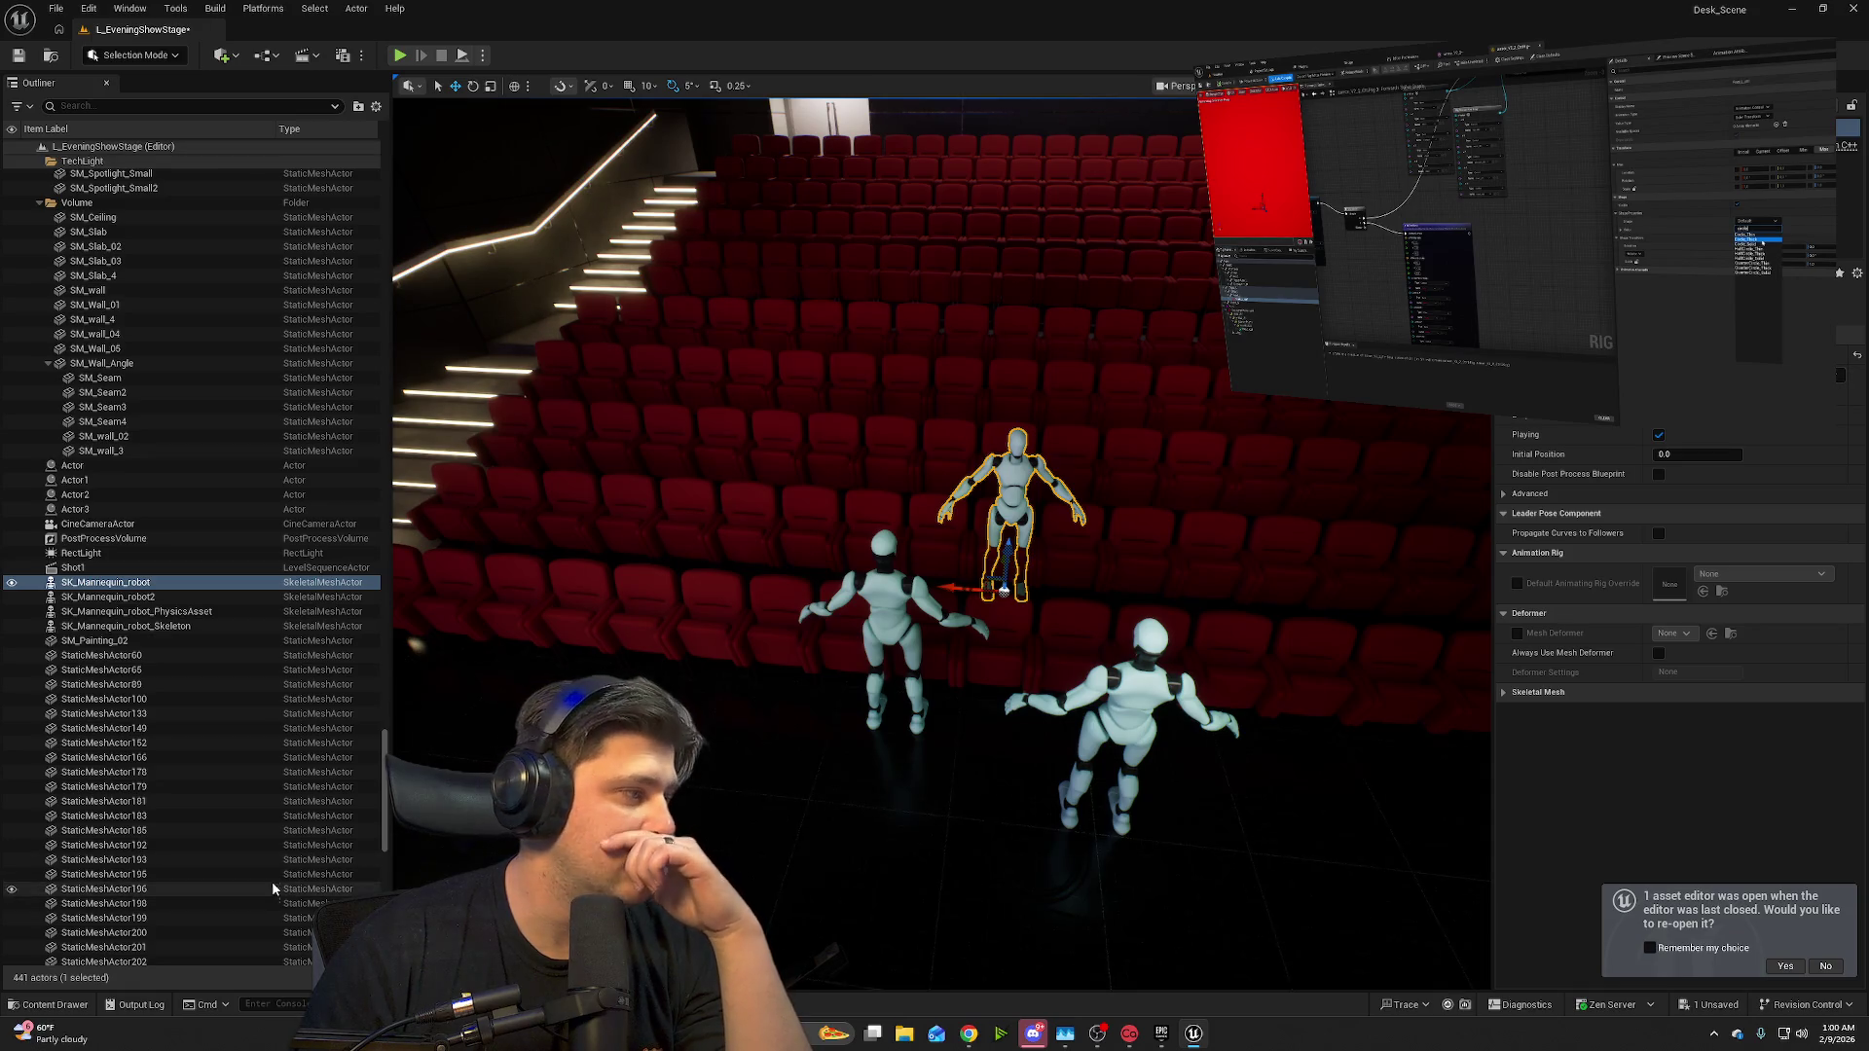
{"action": "left_click", "coordinate": [55, 1005]}
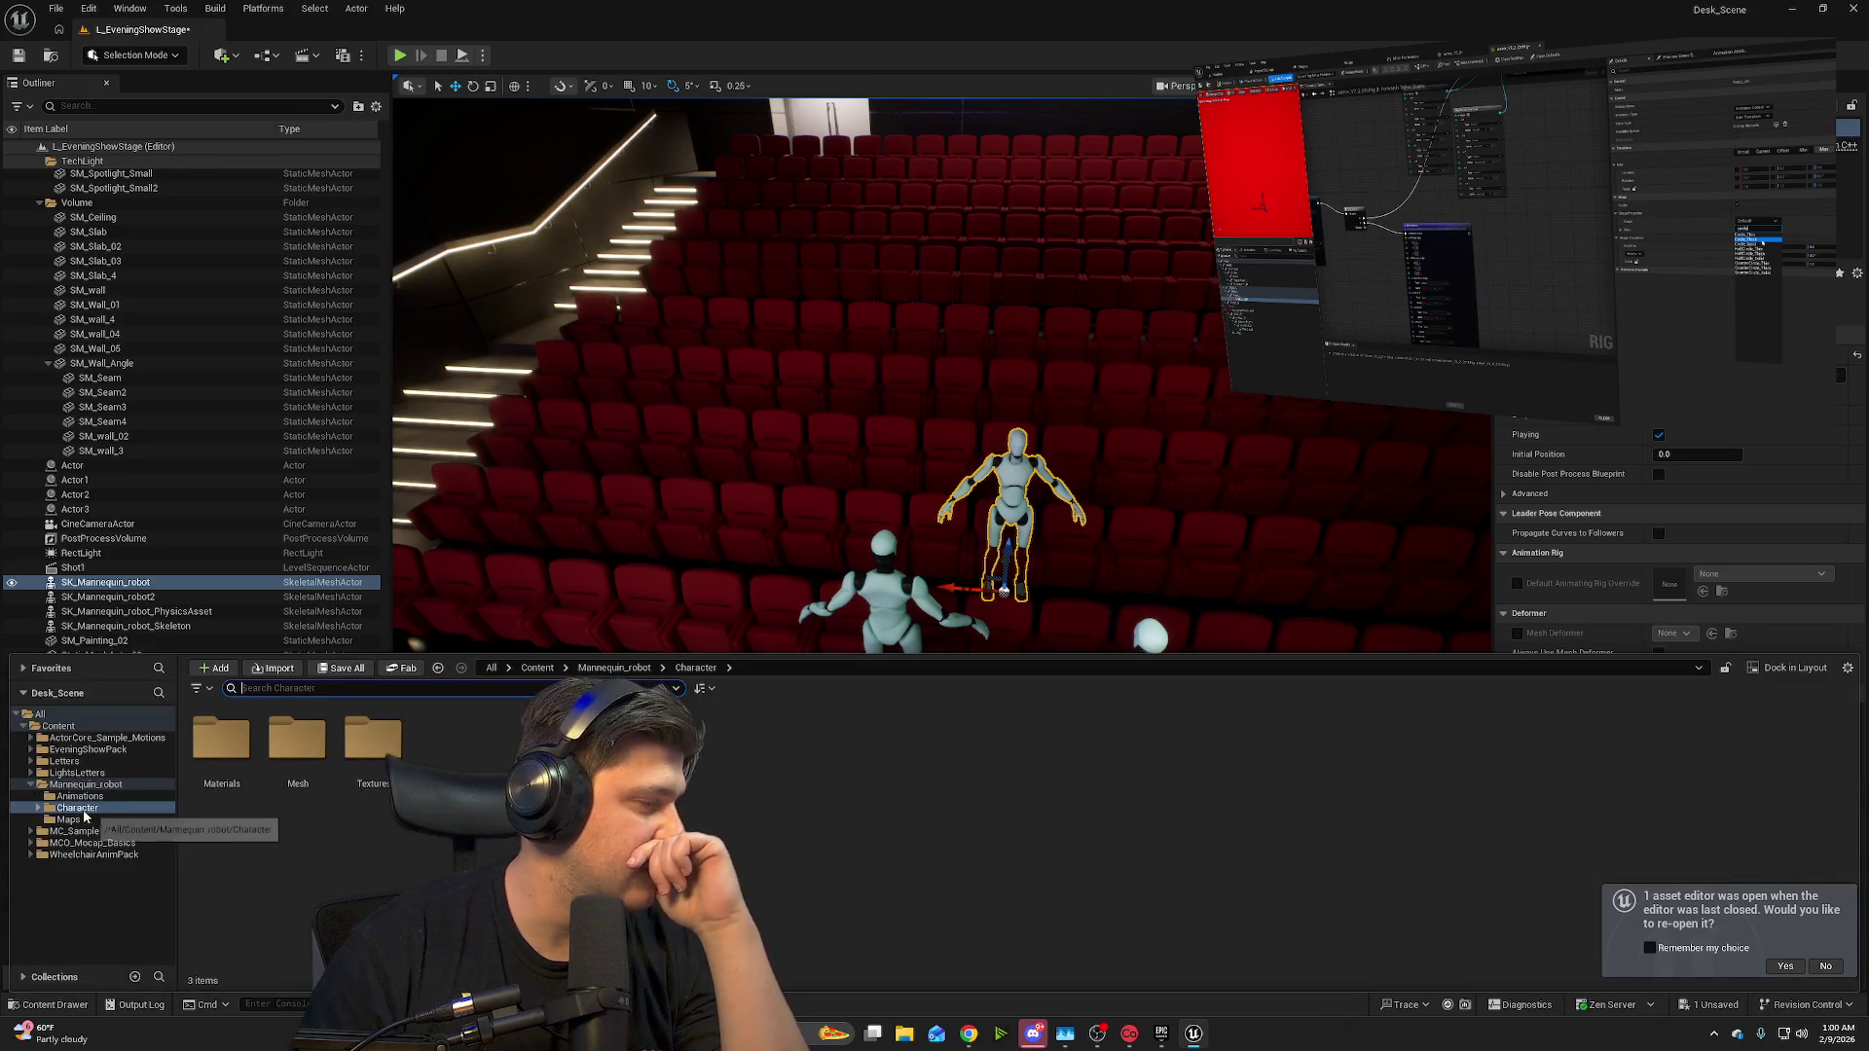
- Browse the Mannequin_robot and MCO_Mocap_Basics animation folders, including Mobility_Pro and Root_Motion
{"action": "left_click", "coordinate": [82, 796]}
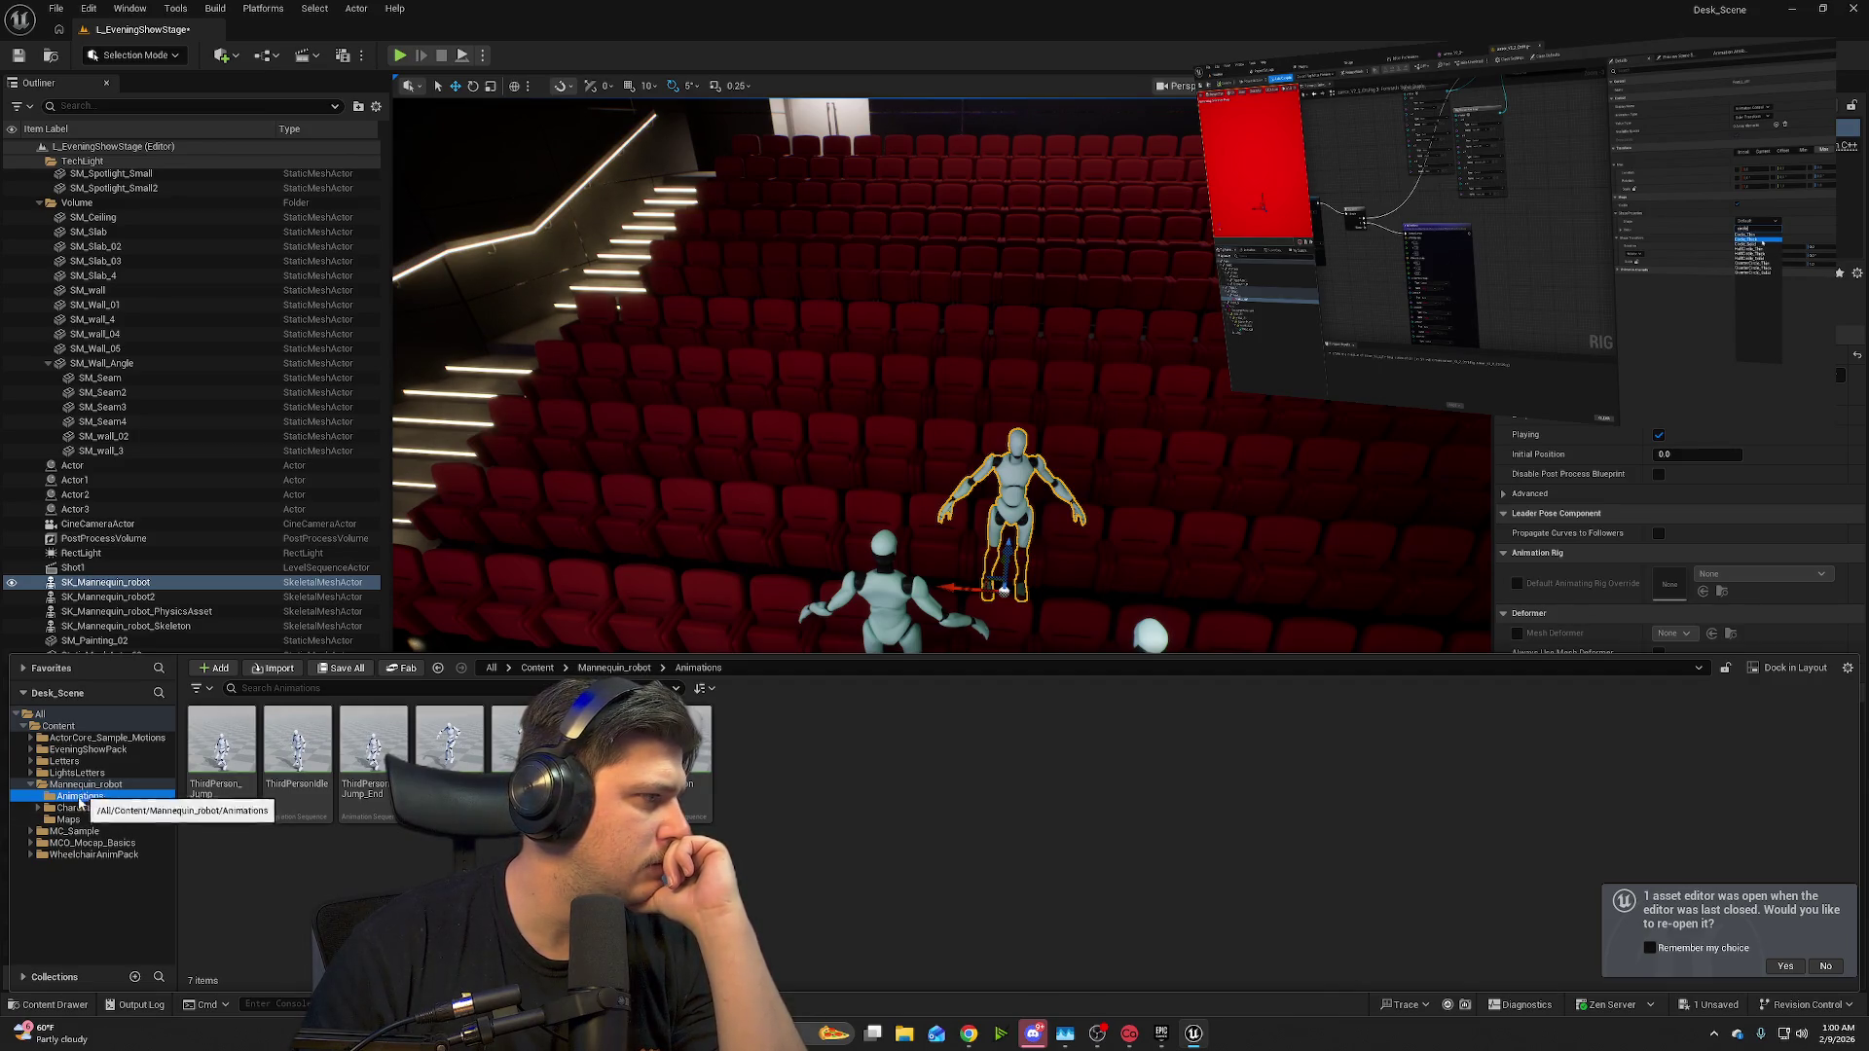
{"action": "left_click", "coordinate": [31, 844]}
{"action": "left_click", "coordinate": [78, 854]}
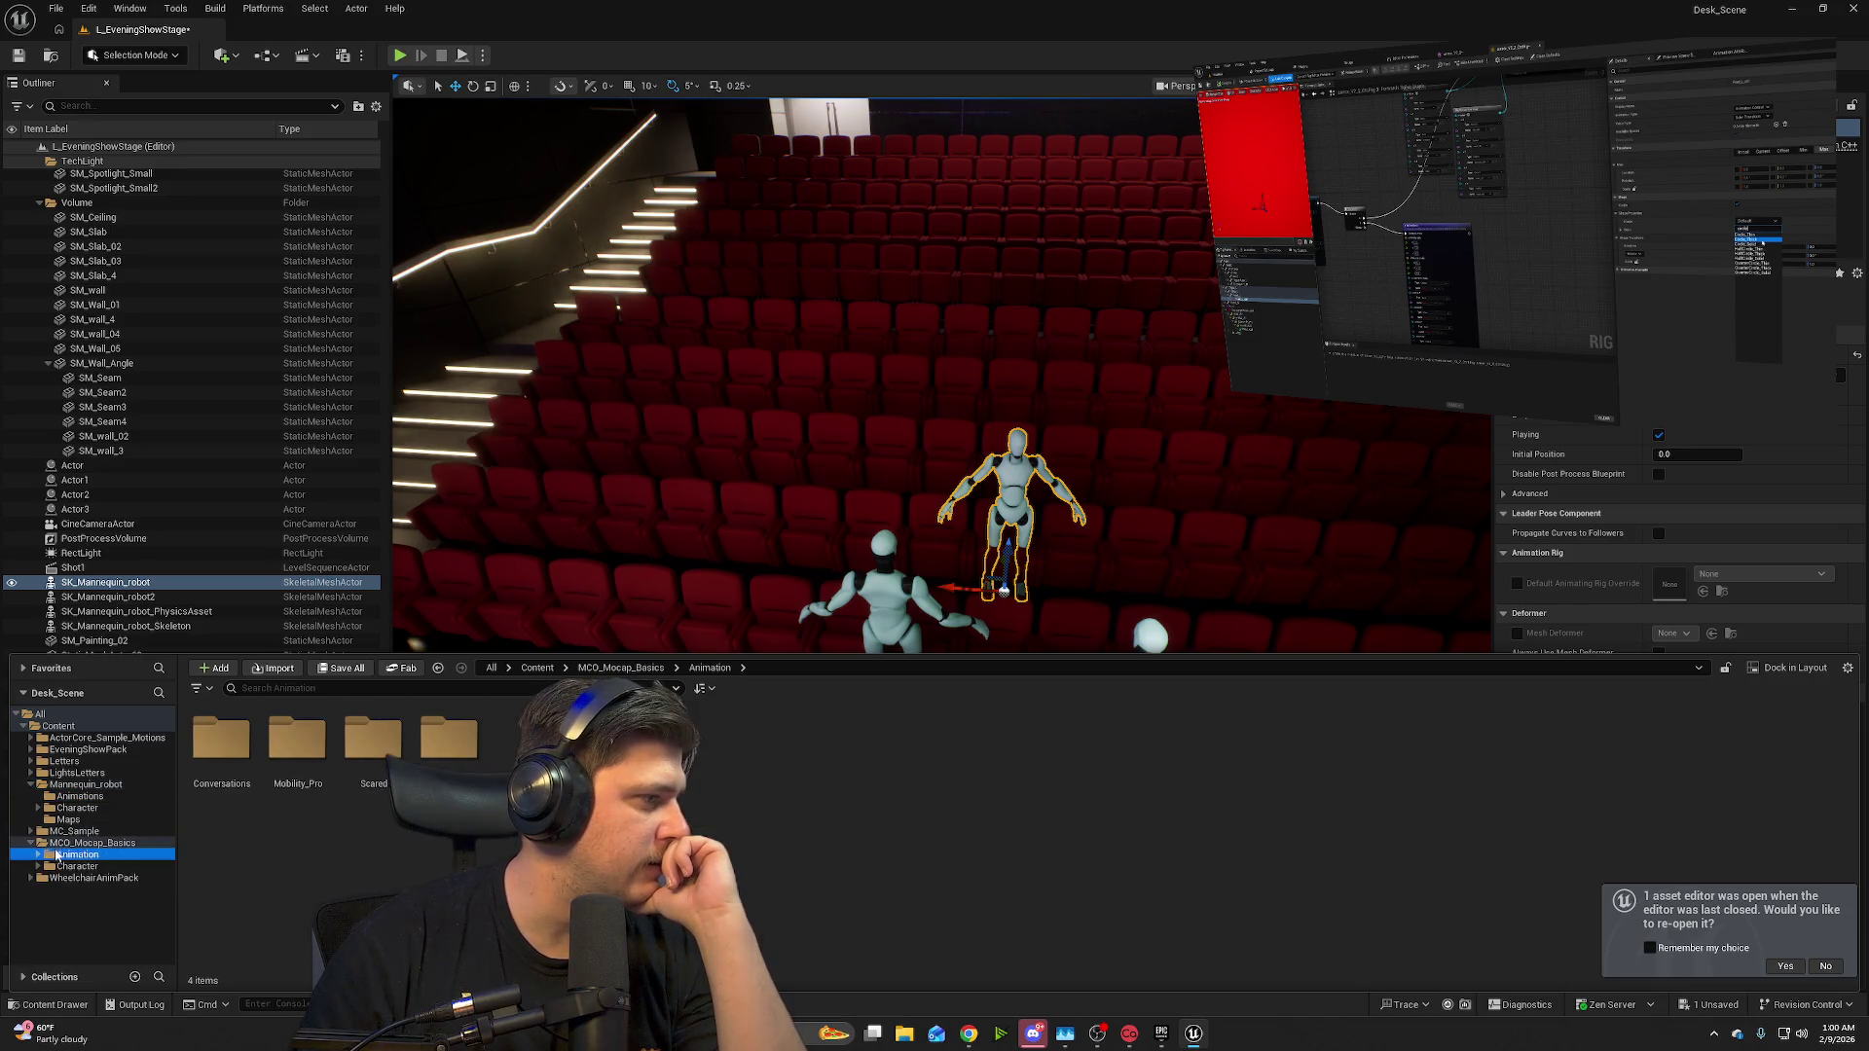
{"action": "double_click", "coordinate": [309, 769]}
{"action": "double_click", "coordinate": [316, 761]}
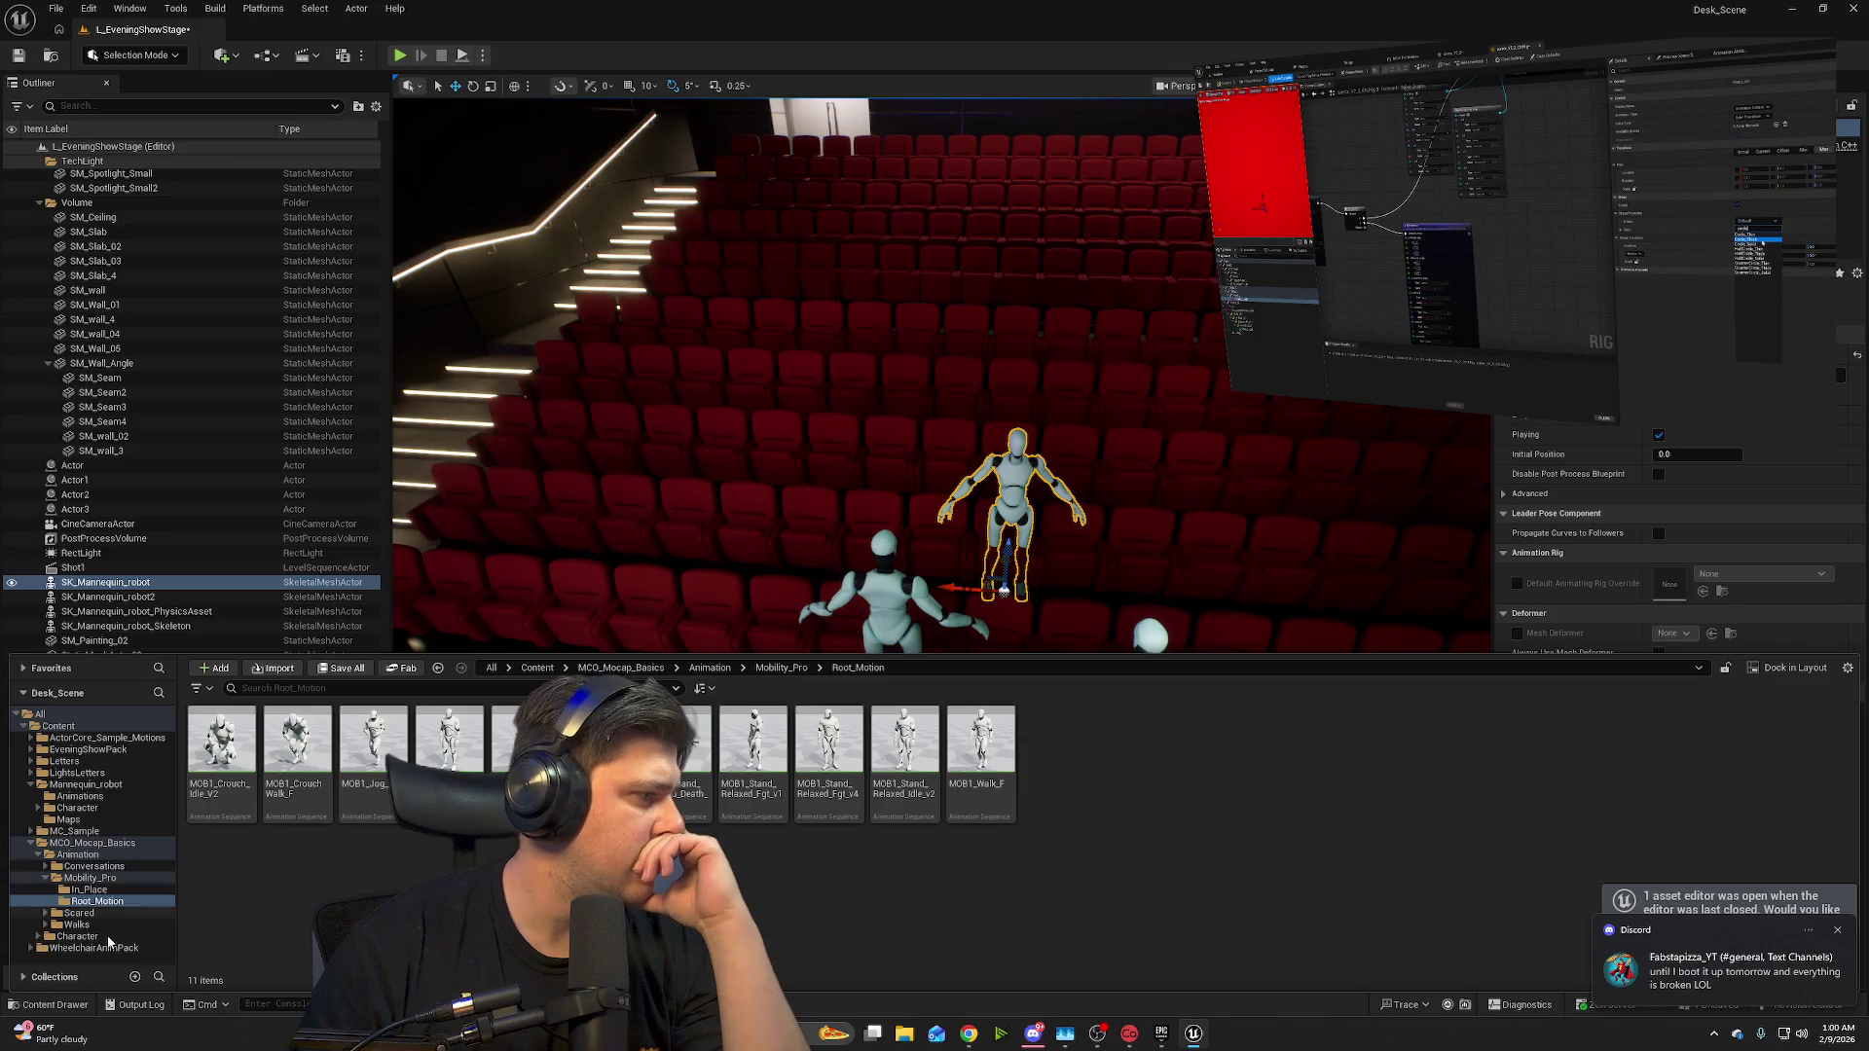
- Open WheelchairAnimPack > Animations and select AS_Wheelchair_015_Stretch
{"action": "left_click", "coordinate": [68, 949]}
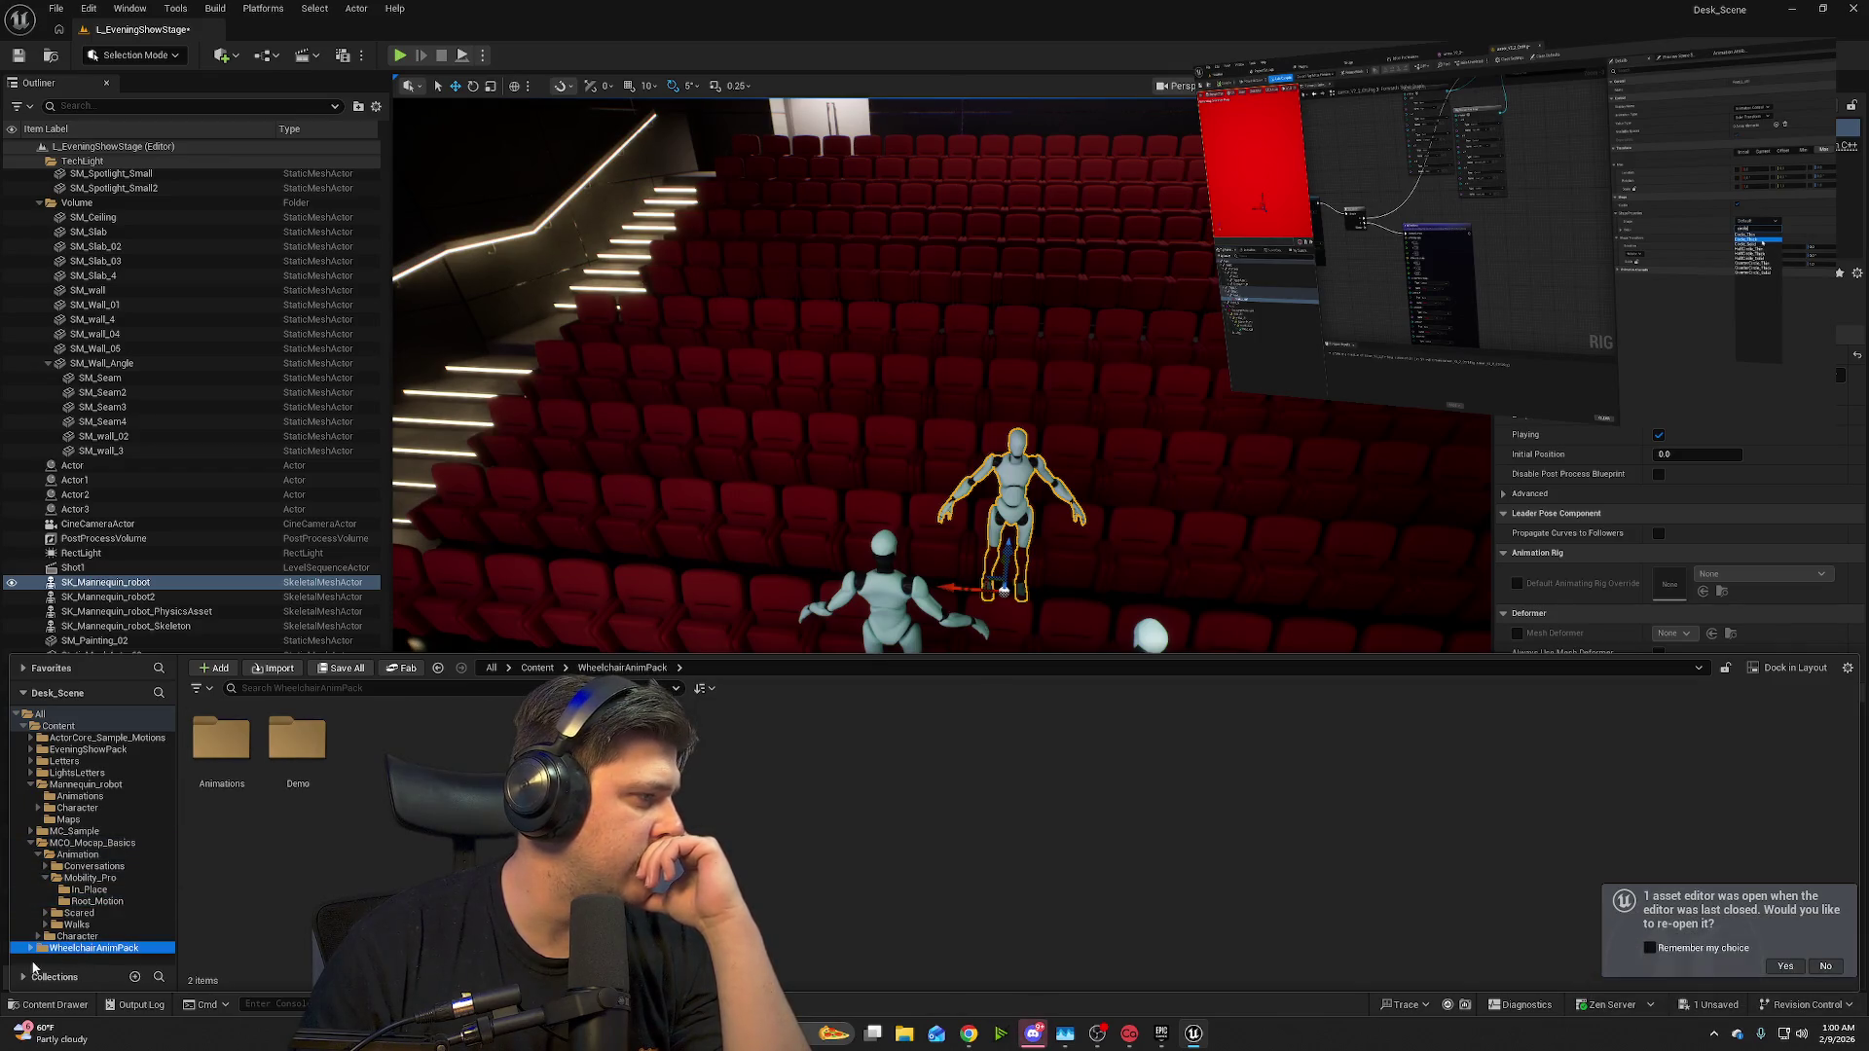
{"action": "left_click", "coordinate": [31, 950]}
{"action": "left_click", "coordinate": [82, 945]}
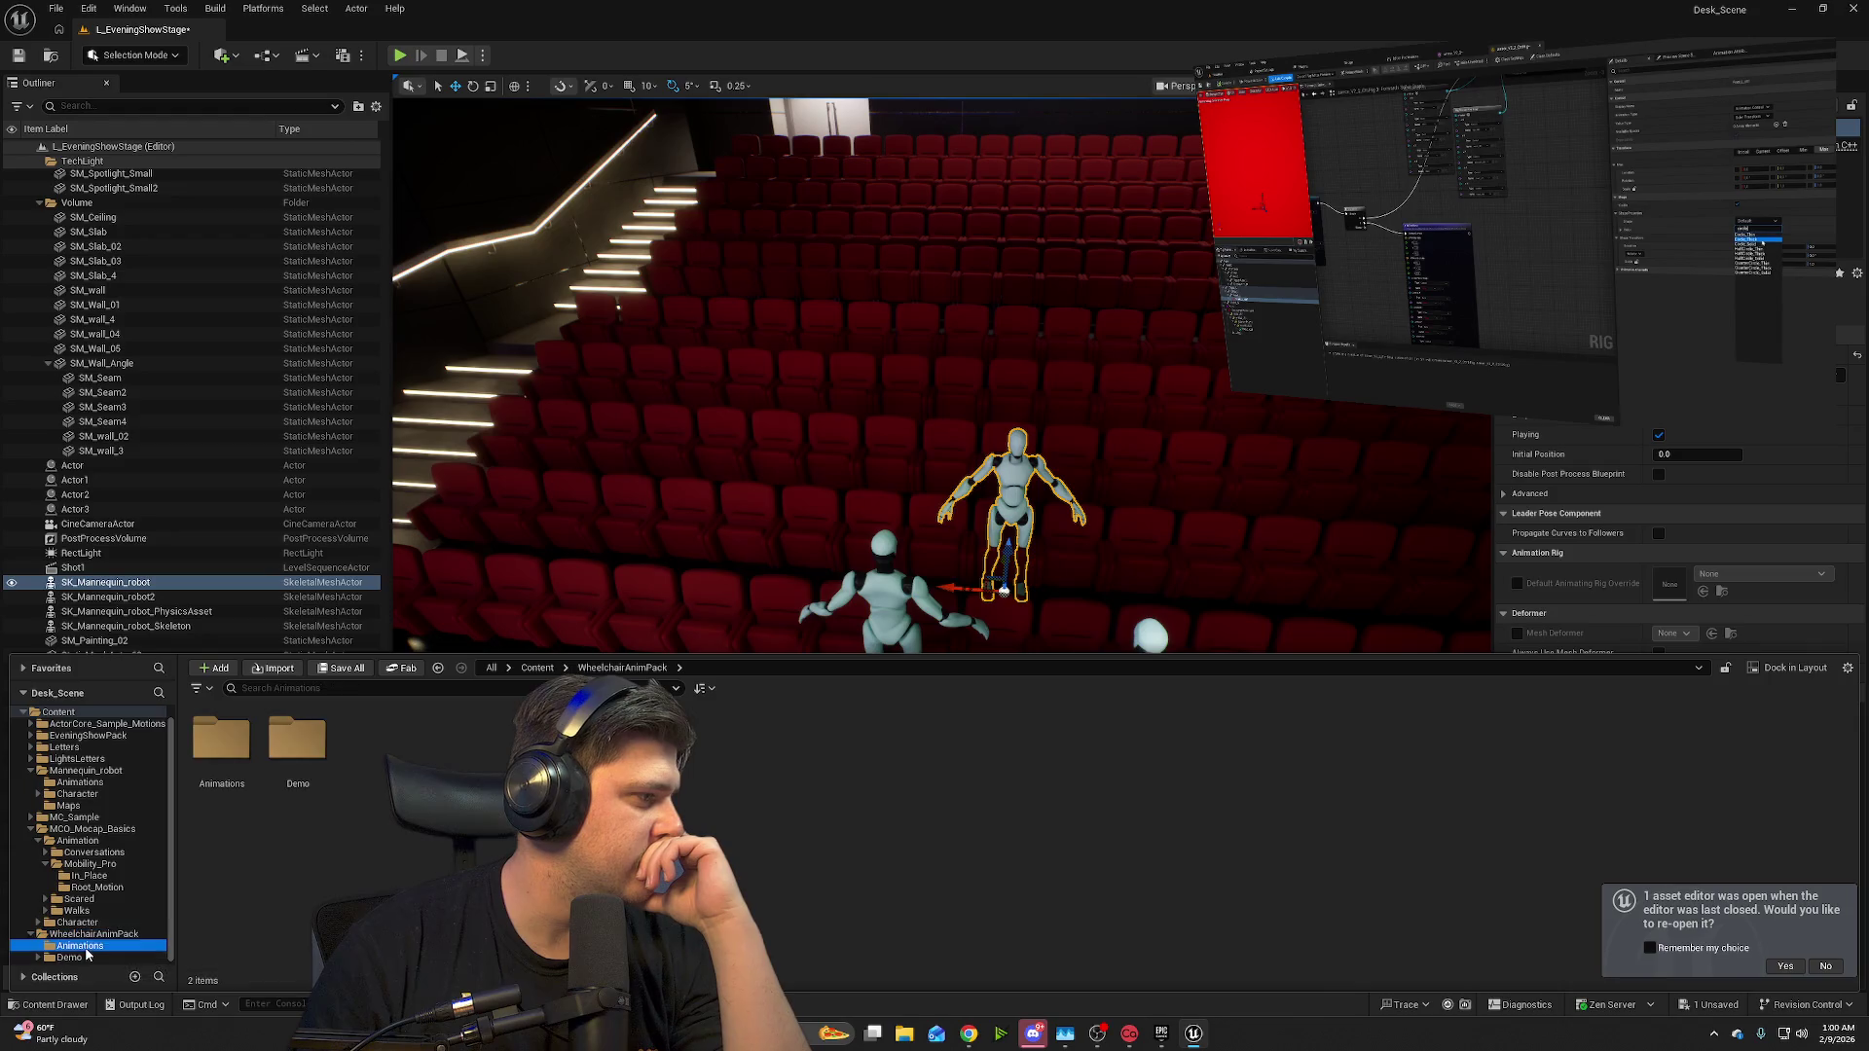
{"action": "mouse_move", "coordinate": [650, 748]}
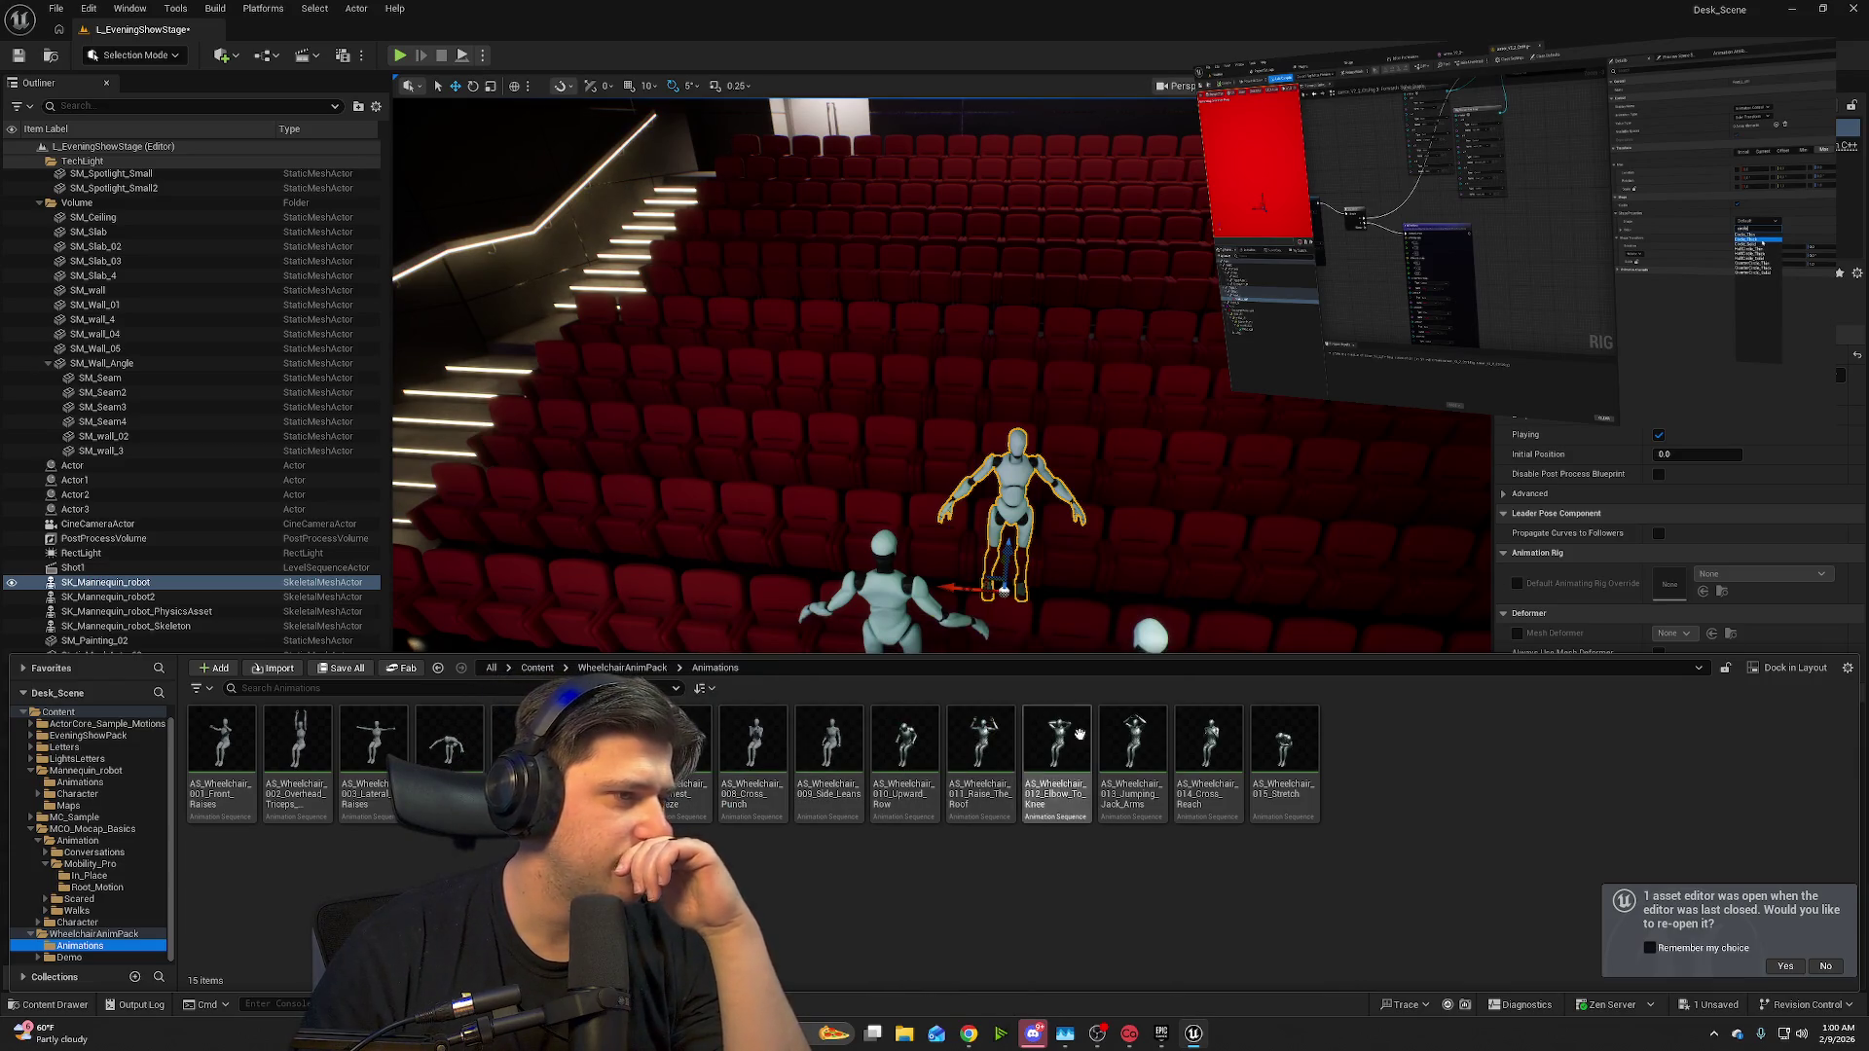
{"action": "left_click", "coordinate": [1285, 749]}
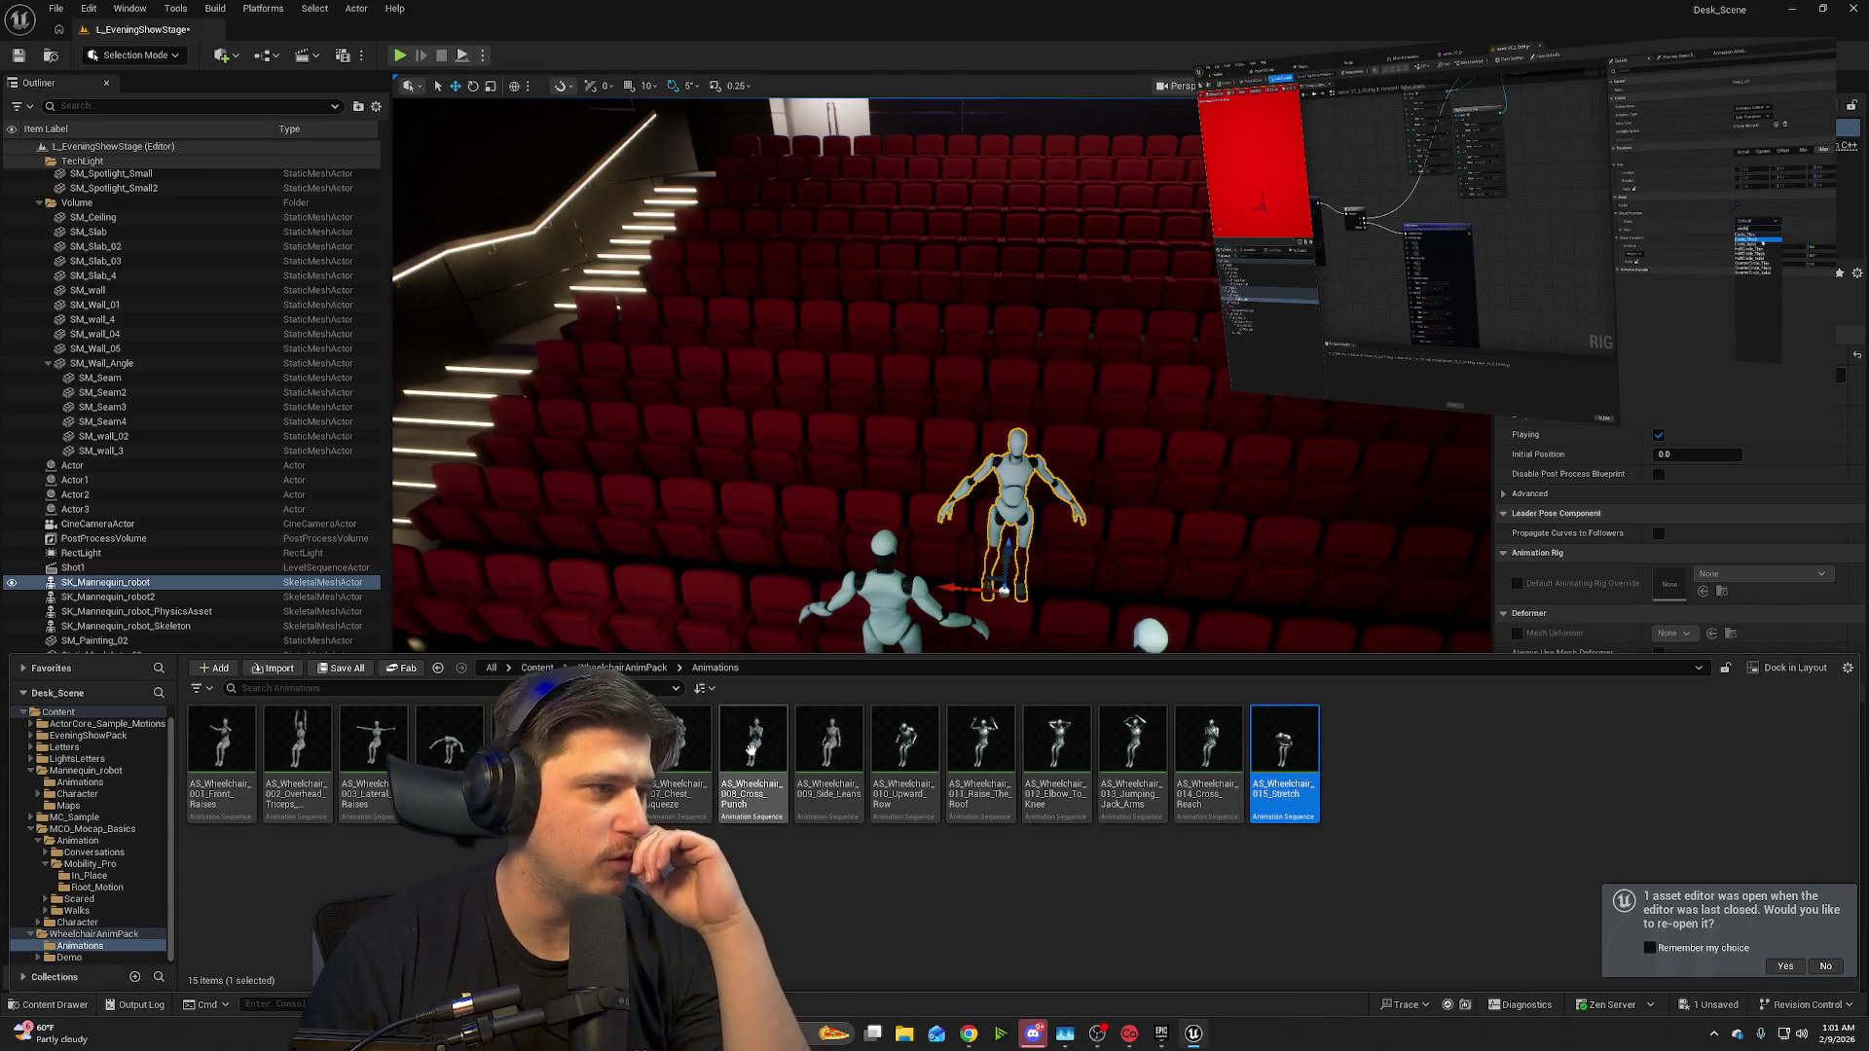
- Place AS_Wheelchair_006_Arm_Circles in front of the stage and preview it in Play mode
{"action": "mouse_move", "coordinate": [842, 479]}
{"action": "left_mouse_down"}
{"action": "mouse_move", "coordinate": [891, 672]}
{"action": "mouse_move", "coordinate": [891, 545]}
{"action": "left_mouse_up"}
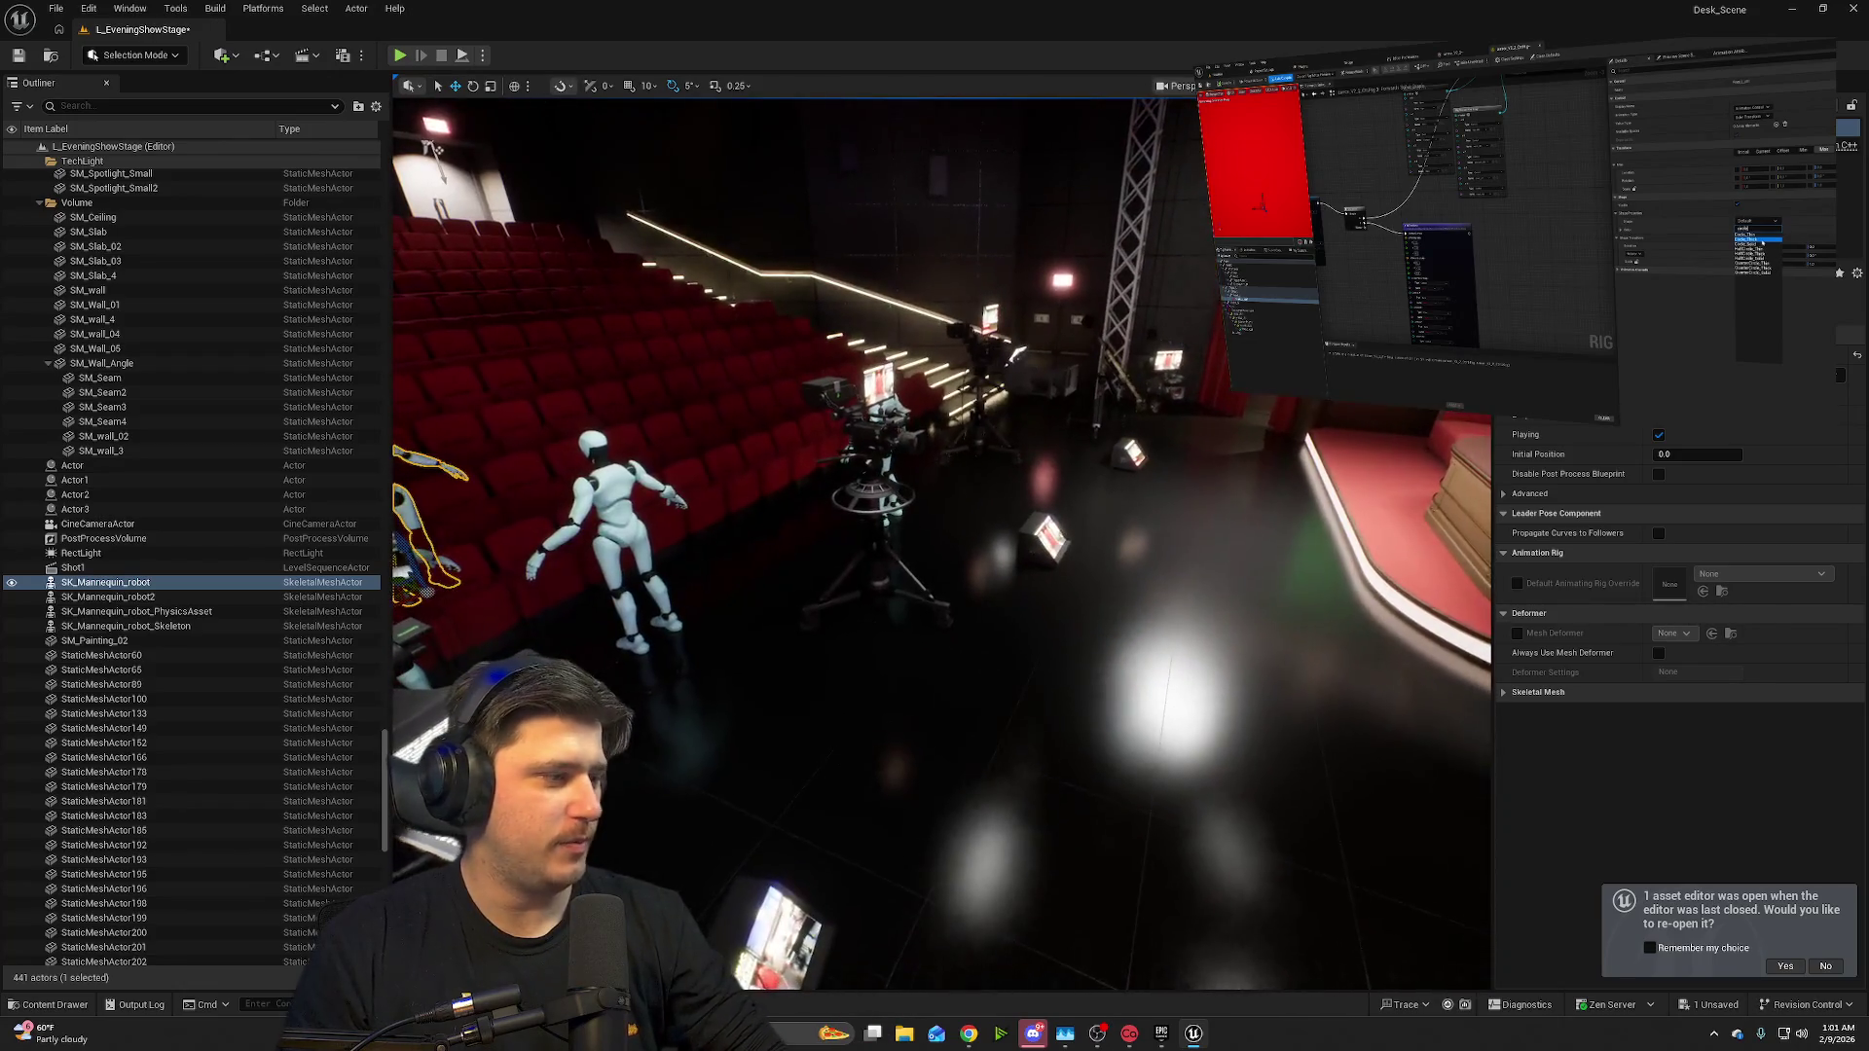
{"action": "left_click", "coordinate": [60, 1005]}
{"action": "mouse_move", "coordinate": [1285, 764]}
{"action": "left_mouse_down"}
{"action": "mouse_move", "coordinate": [1146, 647]}
{"action": "mouse_move", "coordinate": [1303, 430]}
{"action": "mouse_move", "coordinate": [452, 168]}
{"action": "left_mouse_up"}
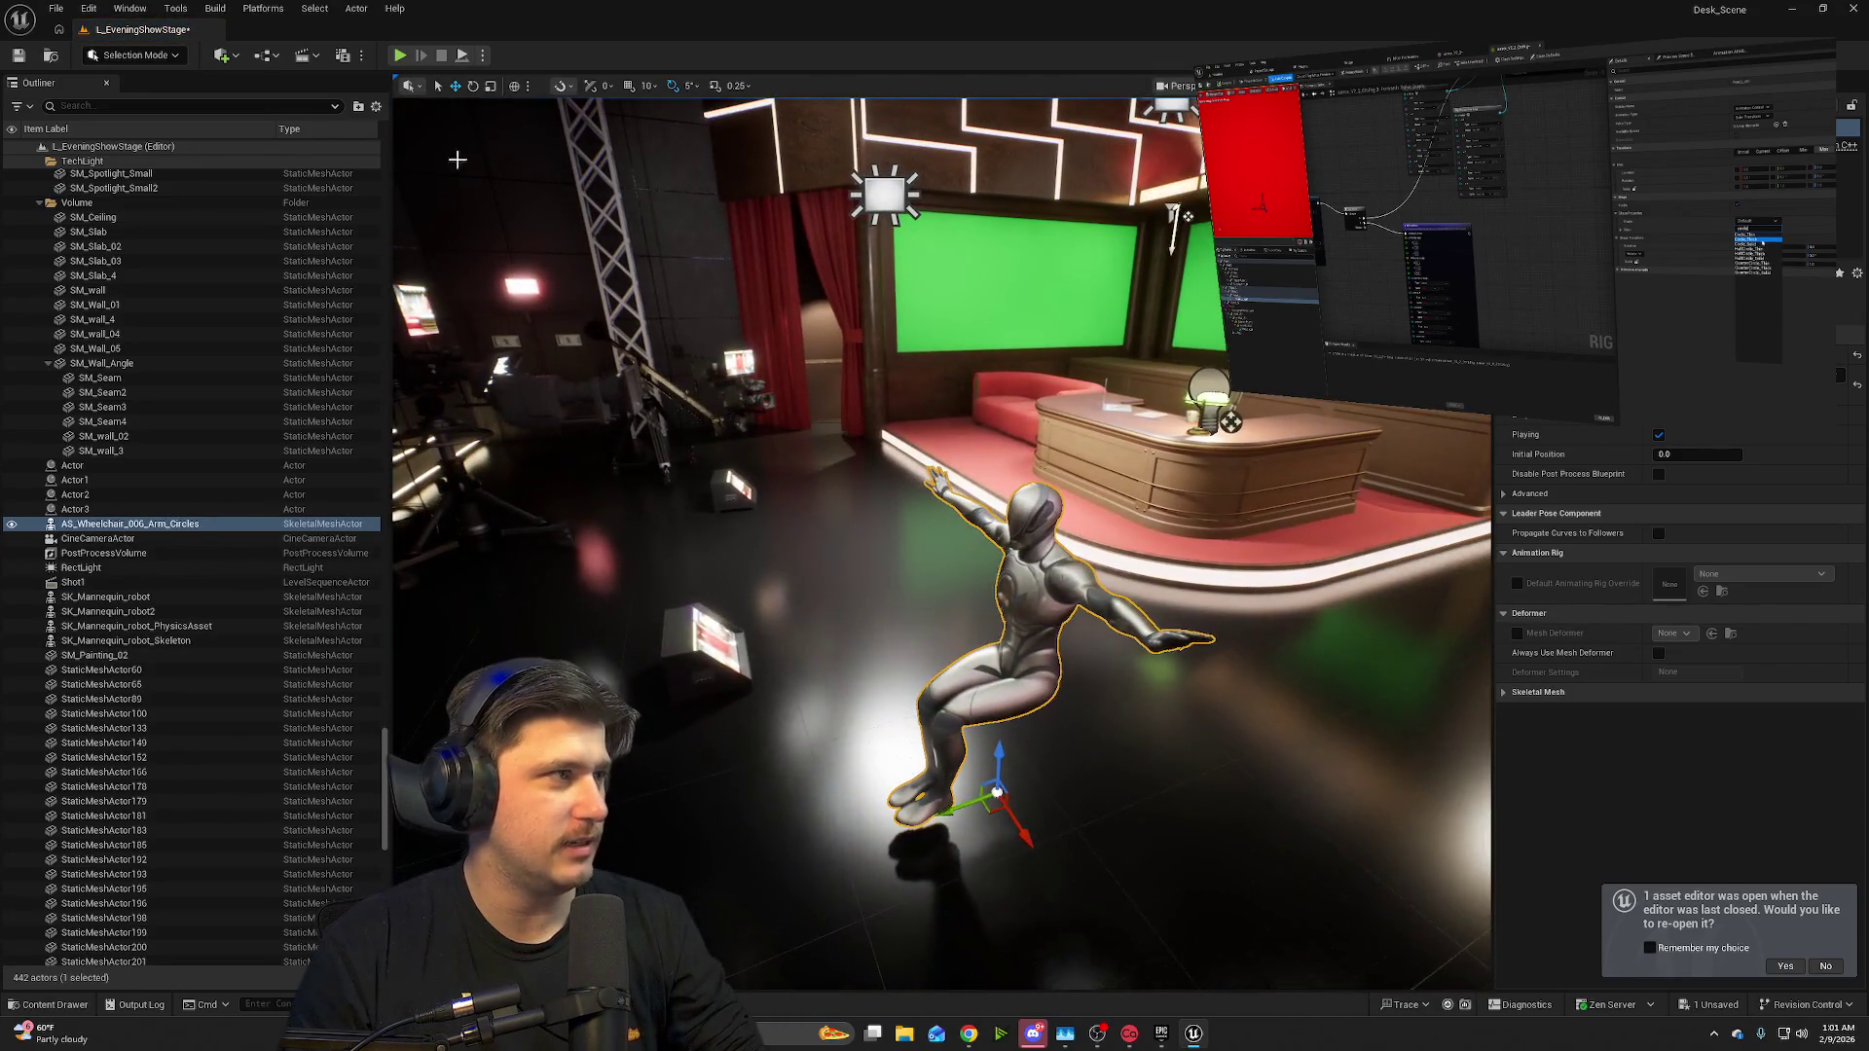
{"action": "left_click", "coordinate": [399, 56]}
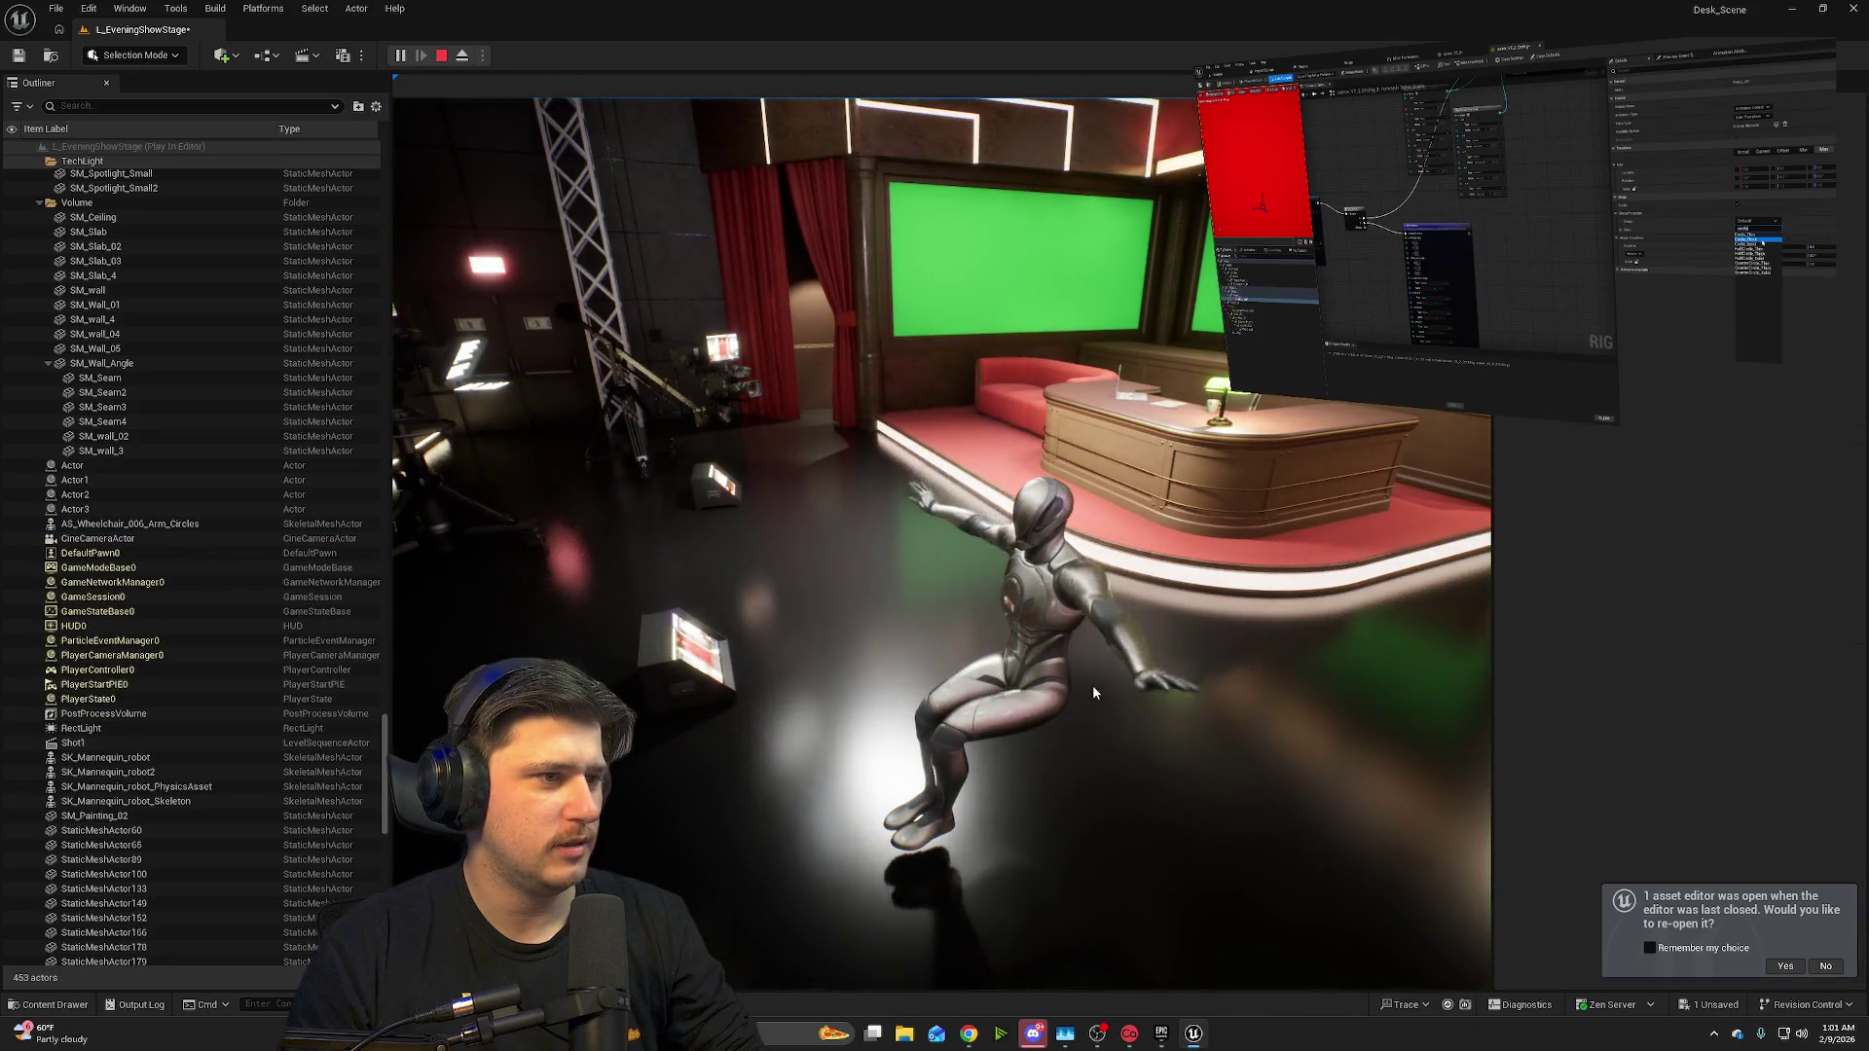
{"action": "key", "text": "Escape"}
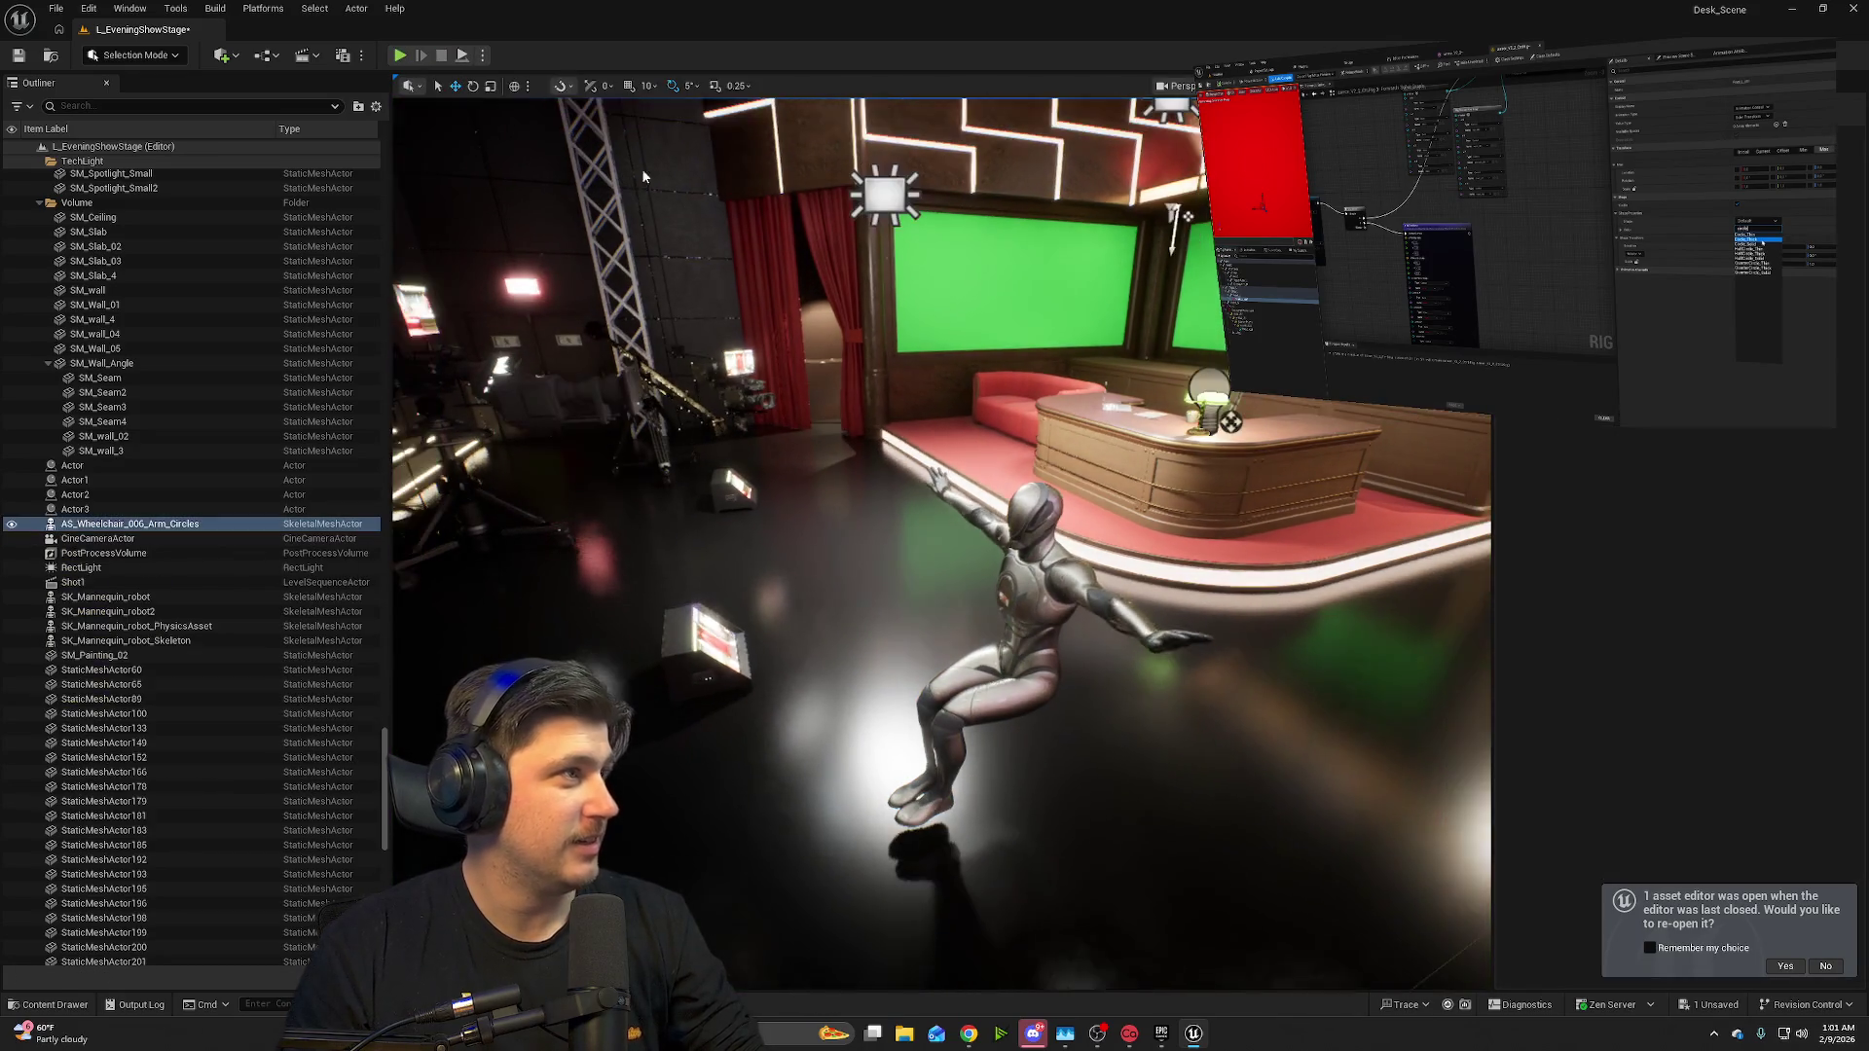
- Drop a second wheelchair animation, delete it, and select the mannequin standing among the seats
{"action": "left_click_drag", "start_coordinate": [1188, 215], "coordinate": [525, 234]}
{"action": "left_click", "coordinate": [55, 1005]}
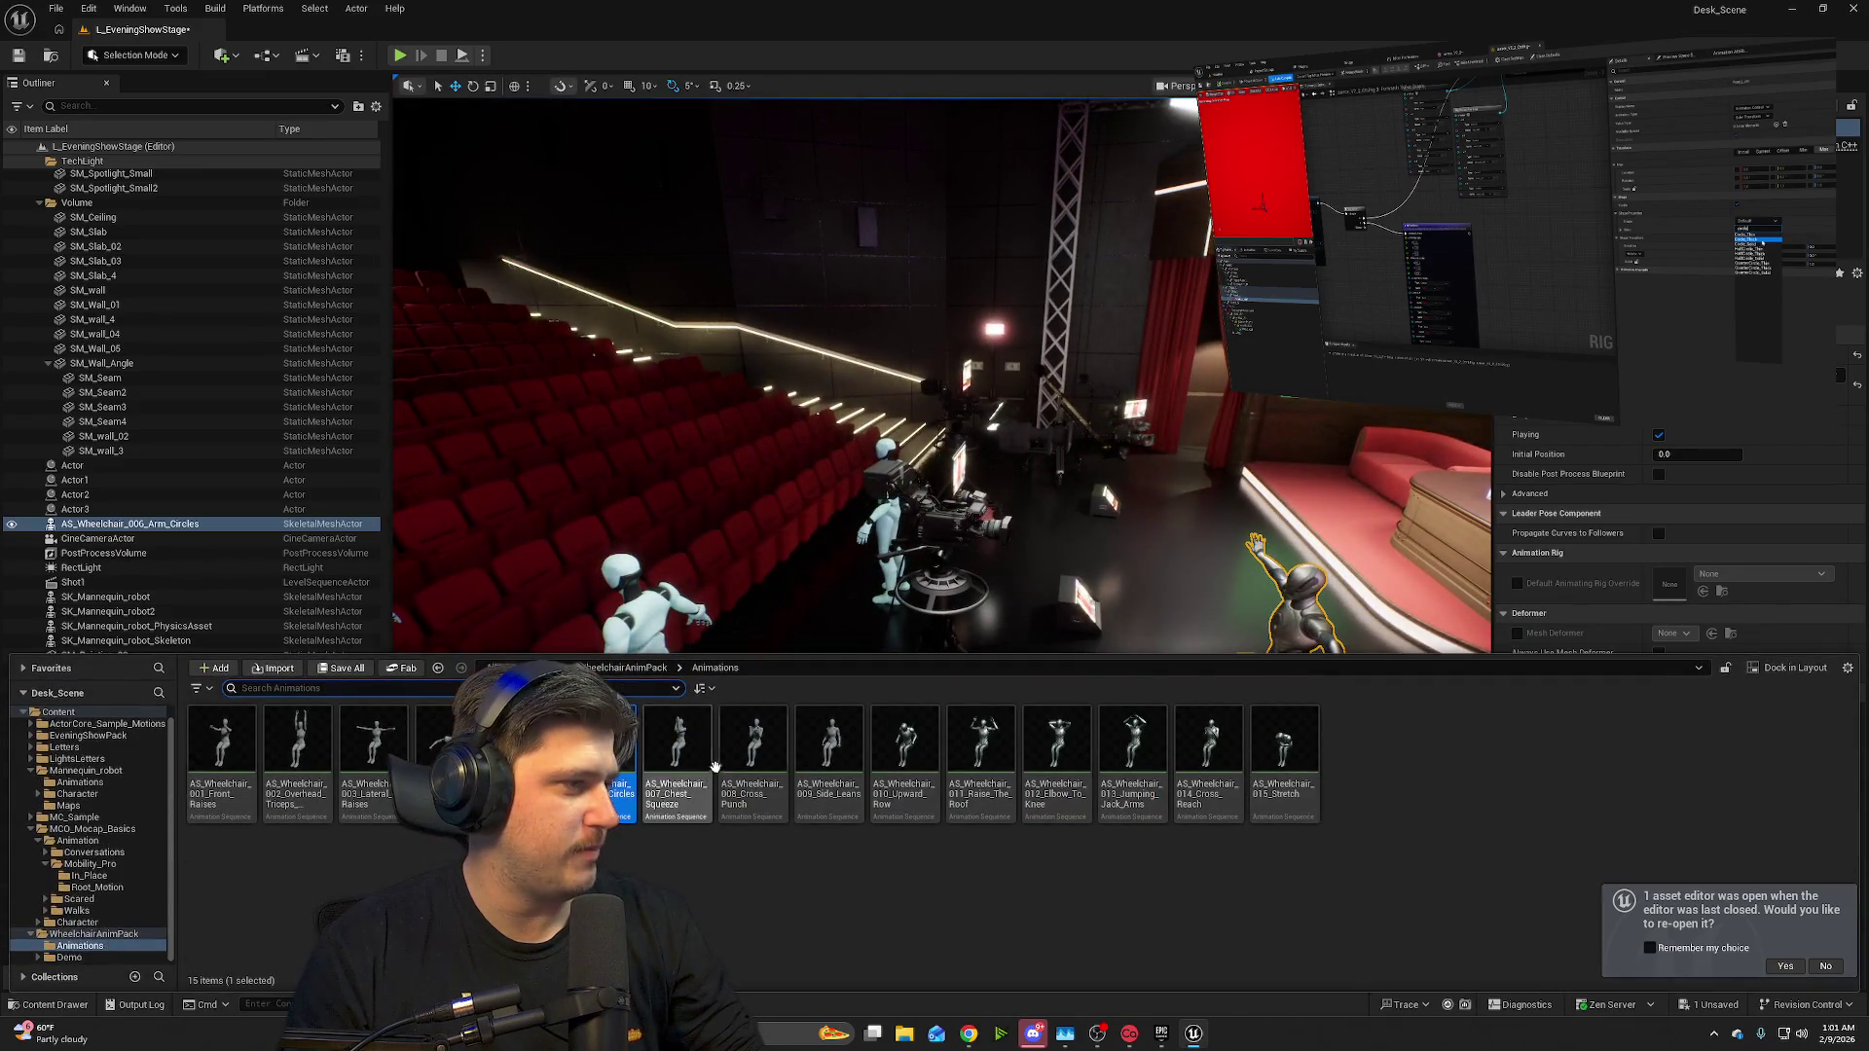
{"action": "mouse_move", "coordinate": [695, 791]}
{"action": "left_mouse_down"}
{"action": "mouse_move", "coordinate": [1152, 759]}
{"action": "mouse_move", "coordinate": [1163, 711]}
{"action": "left_mouse_up"}
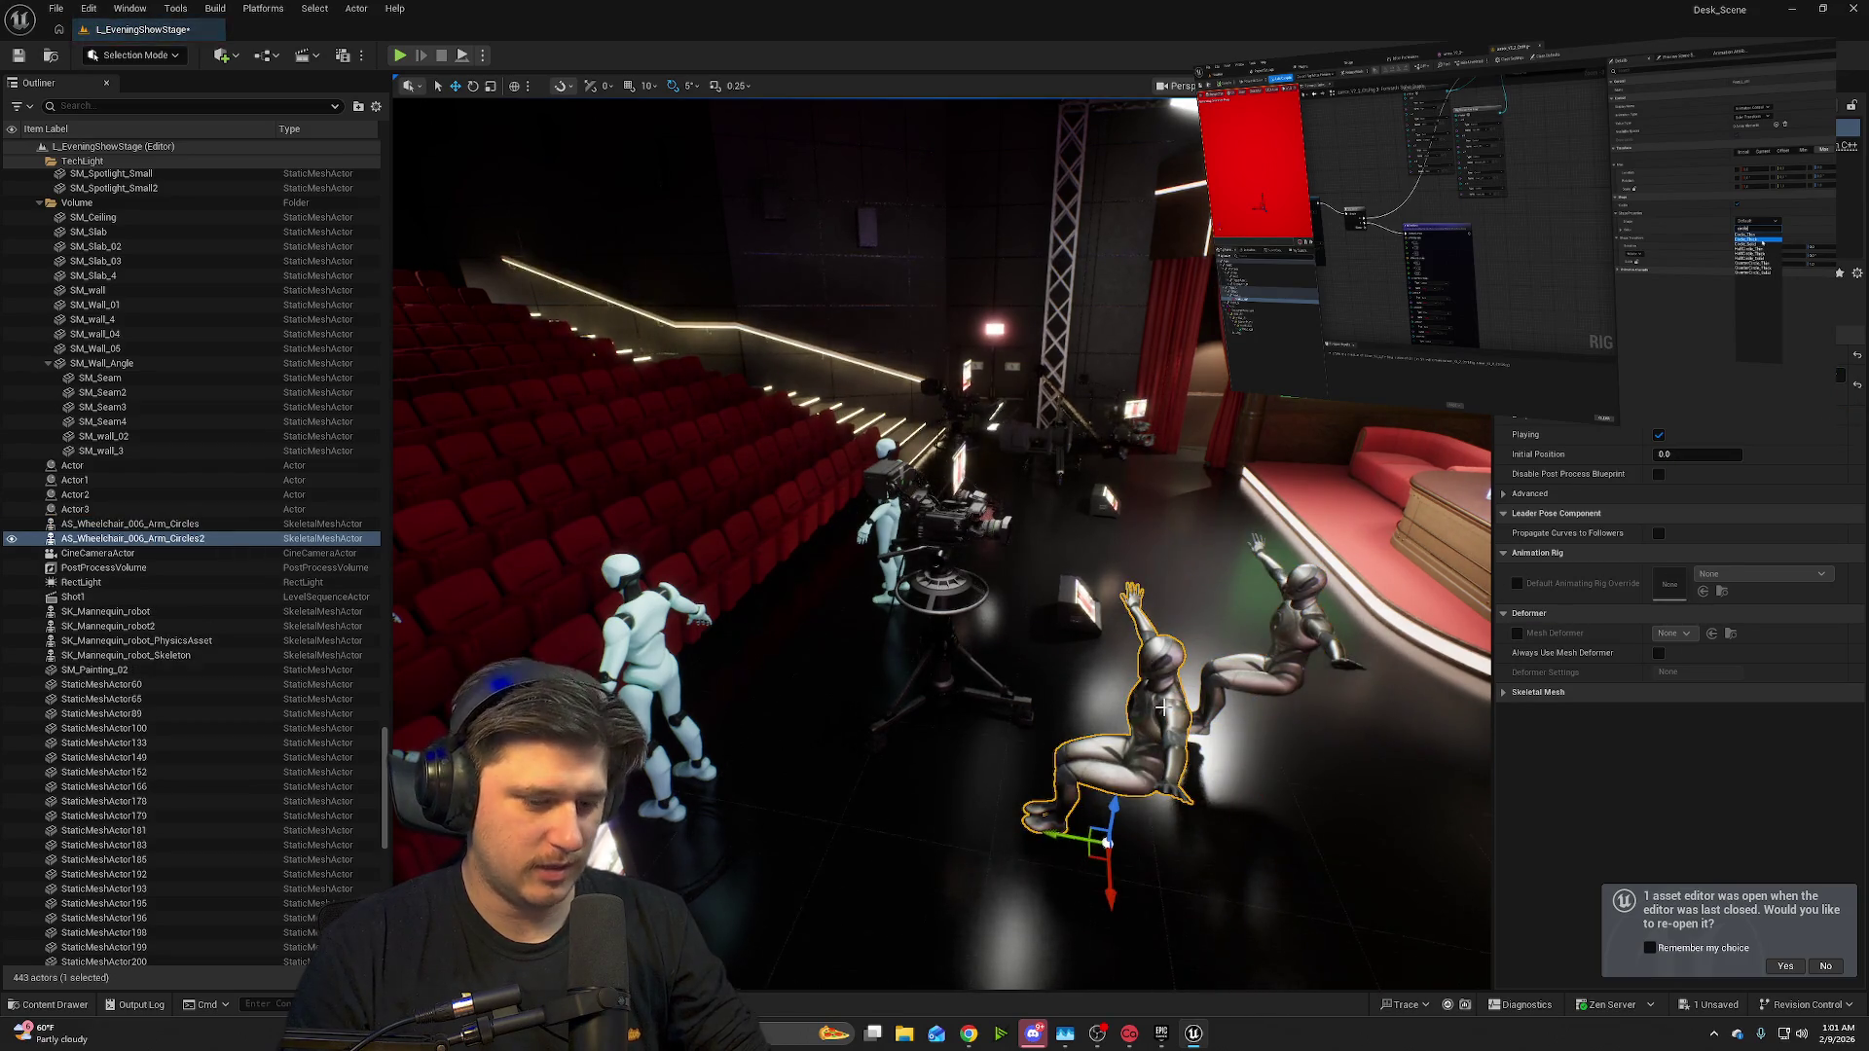
{"action": "key", "text": "Delete"}
{"action": "key", "text": "1"}
{"action": "left_click", "coordinate": [1034, 690]}
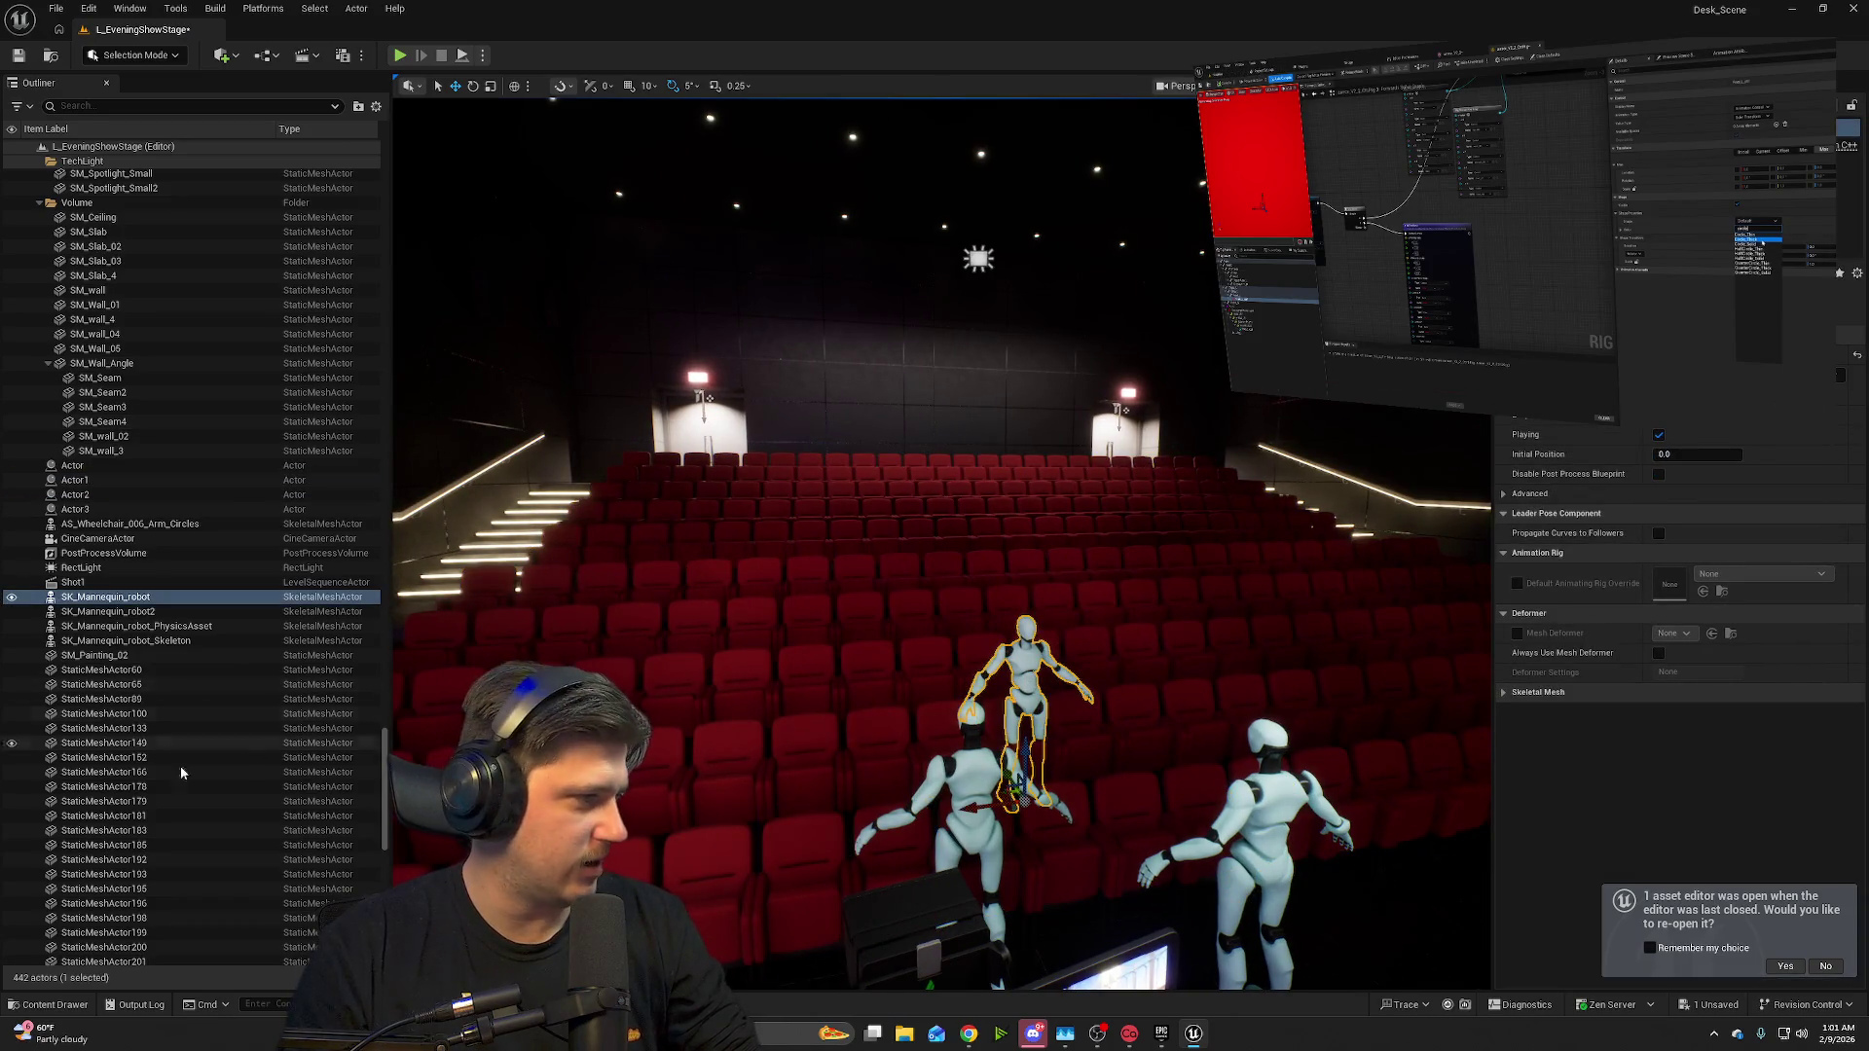
{"action": "left_click", "coordinate": [56, 1005]}
- Assign a wheelchair animation to the standing mannequin and lower it among the red seats
{"action": "mouse_move", "coordinate": [623, 770]}
{"action": "left_mouse_down"}
{"action": "mouse_move", "coordinate": [1363, 584]}
{"action": "mouse_move", "coordinate": [1694, 434]}
{"action": "left_mouse_up"}
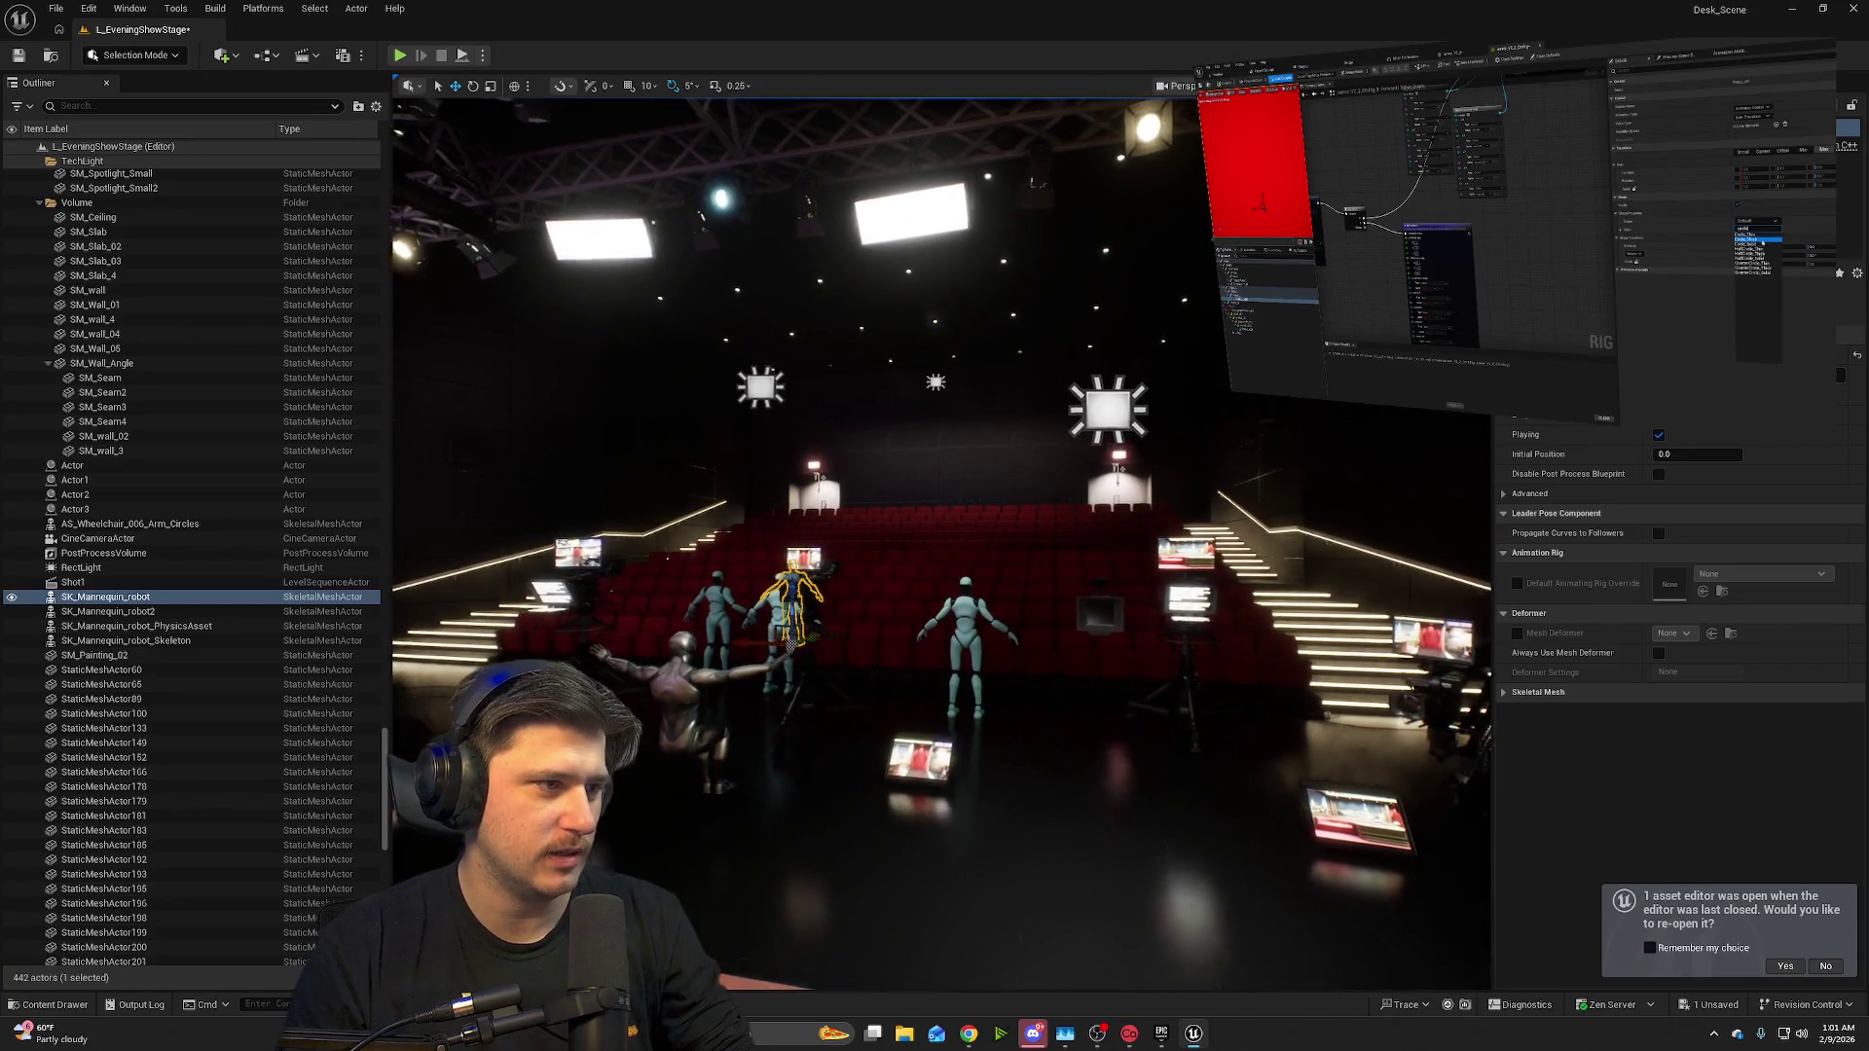
{"action": "key", "text": "f"}
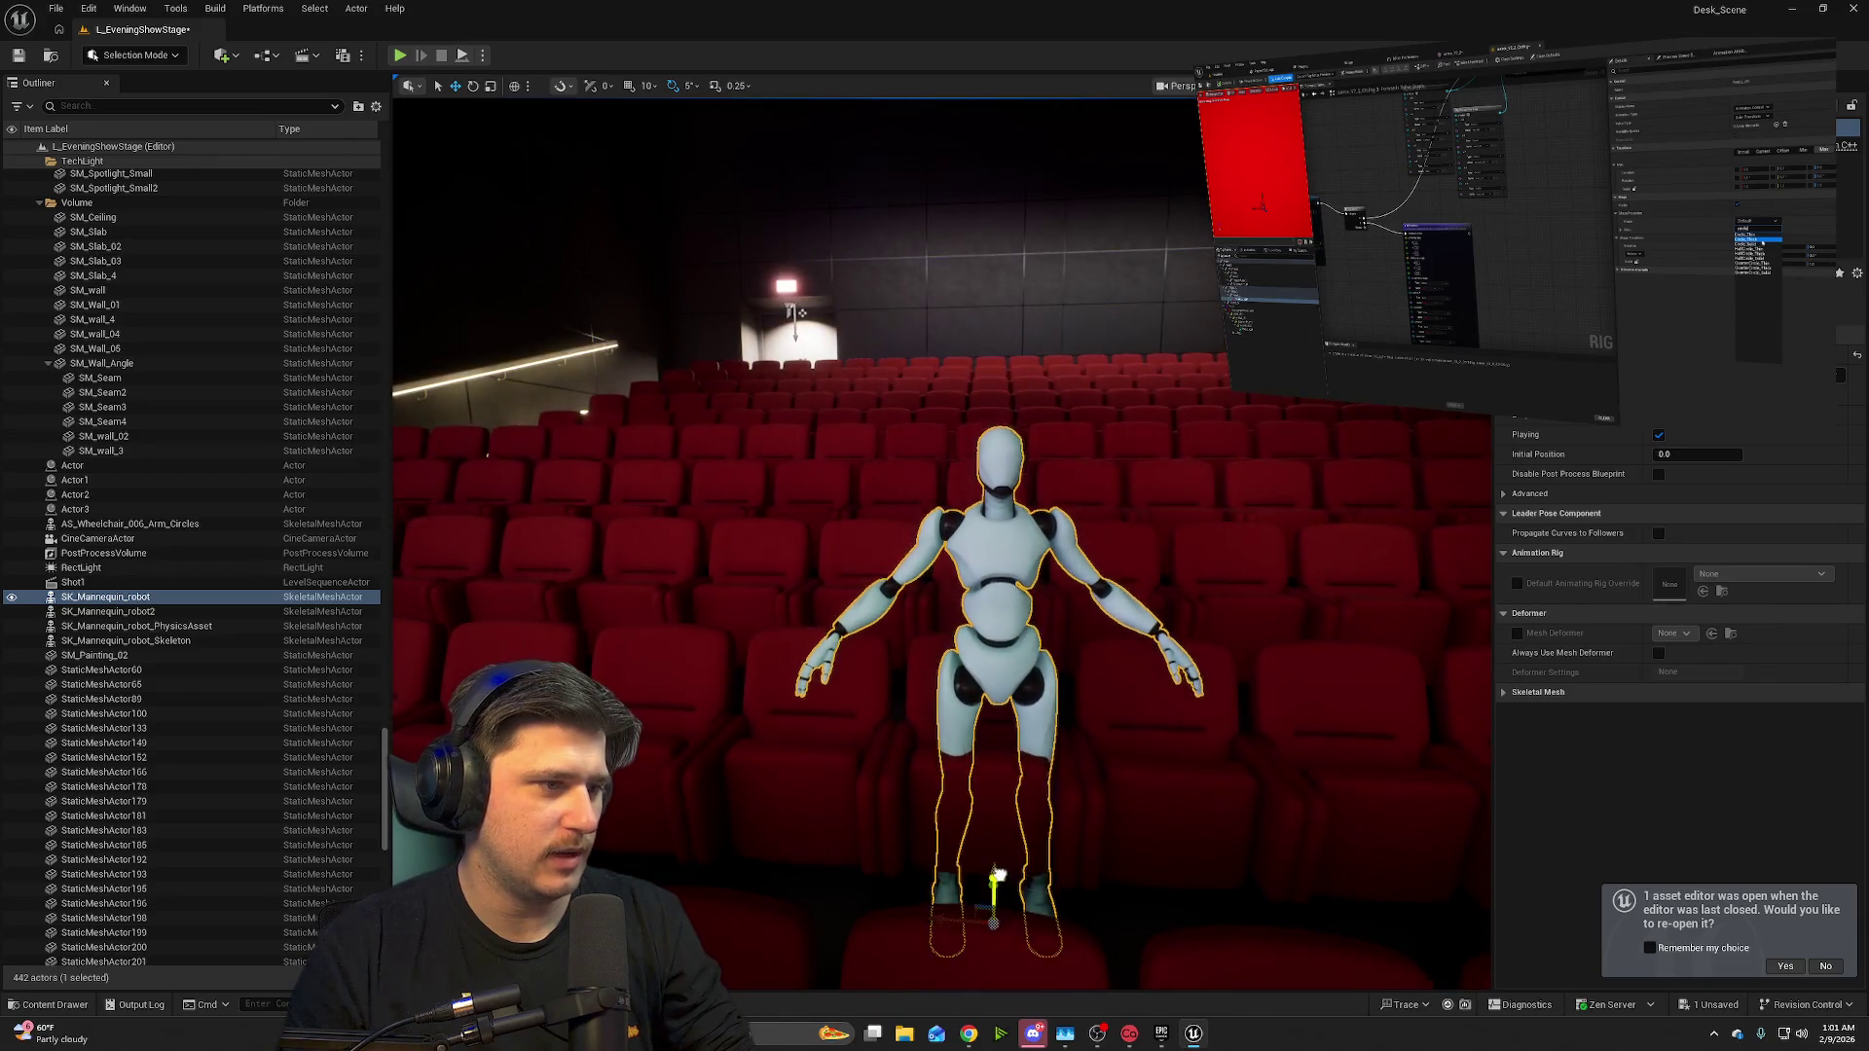
{"action": "left_click_drag", "start_coordinate": [998, 874], "coordinate": [997, 937]}
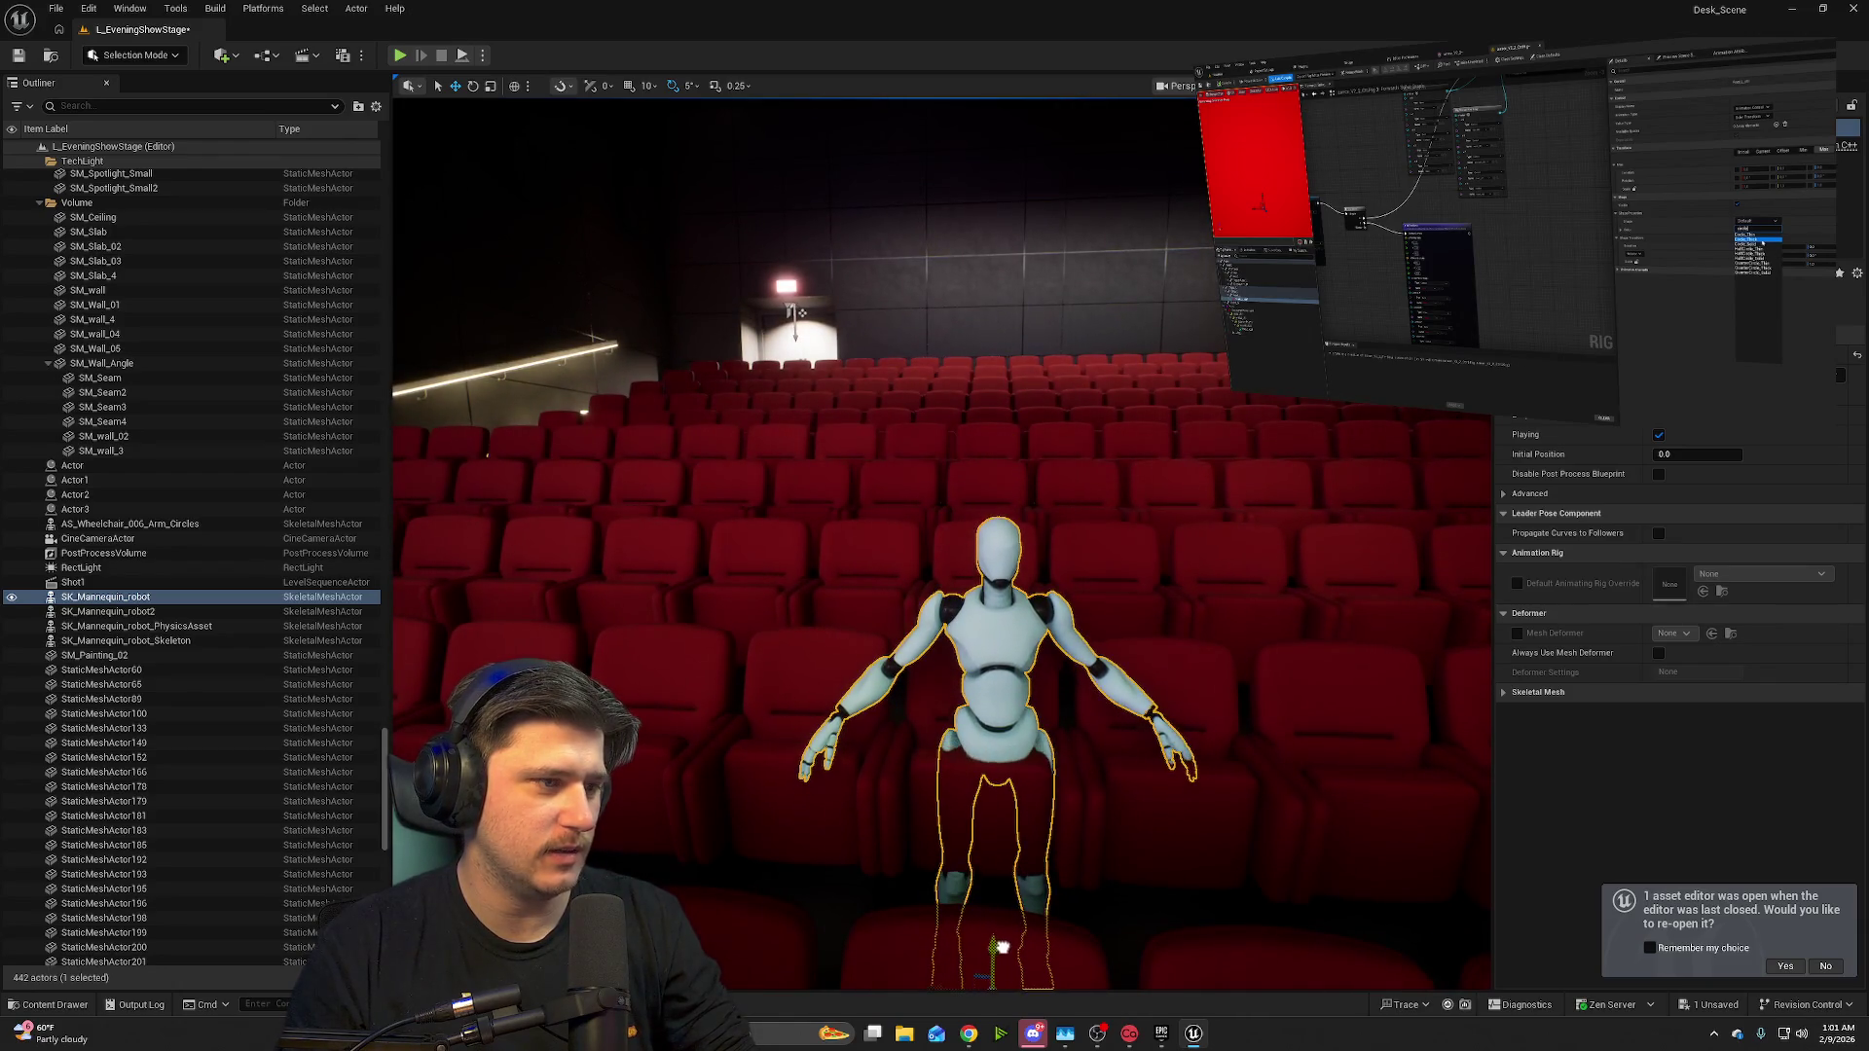
{"action": "left_click", "coordinate": [1124, 798]}
{"action": "mouse_move", "coordinate": [1026, 695]}
{"action": "left_mouse_down"}
{"action": "mouse_move", "coordinate": [1007, 857]}
{"action": "mouse_move", "coordinate": [979, 627]}
{"action": "left_mouse_up"}
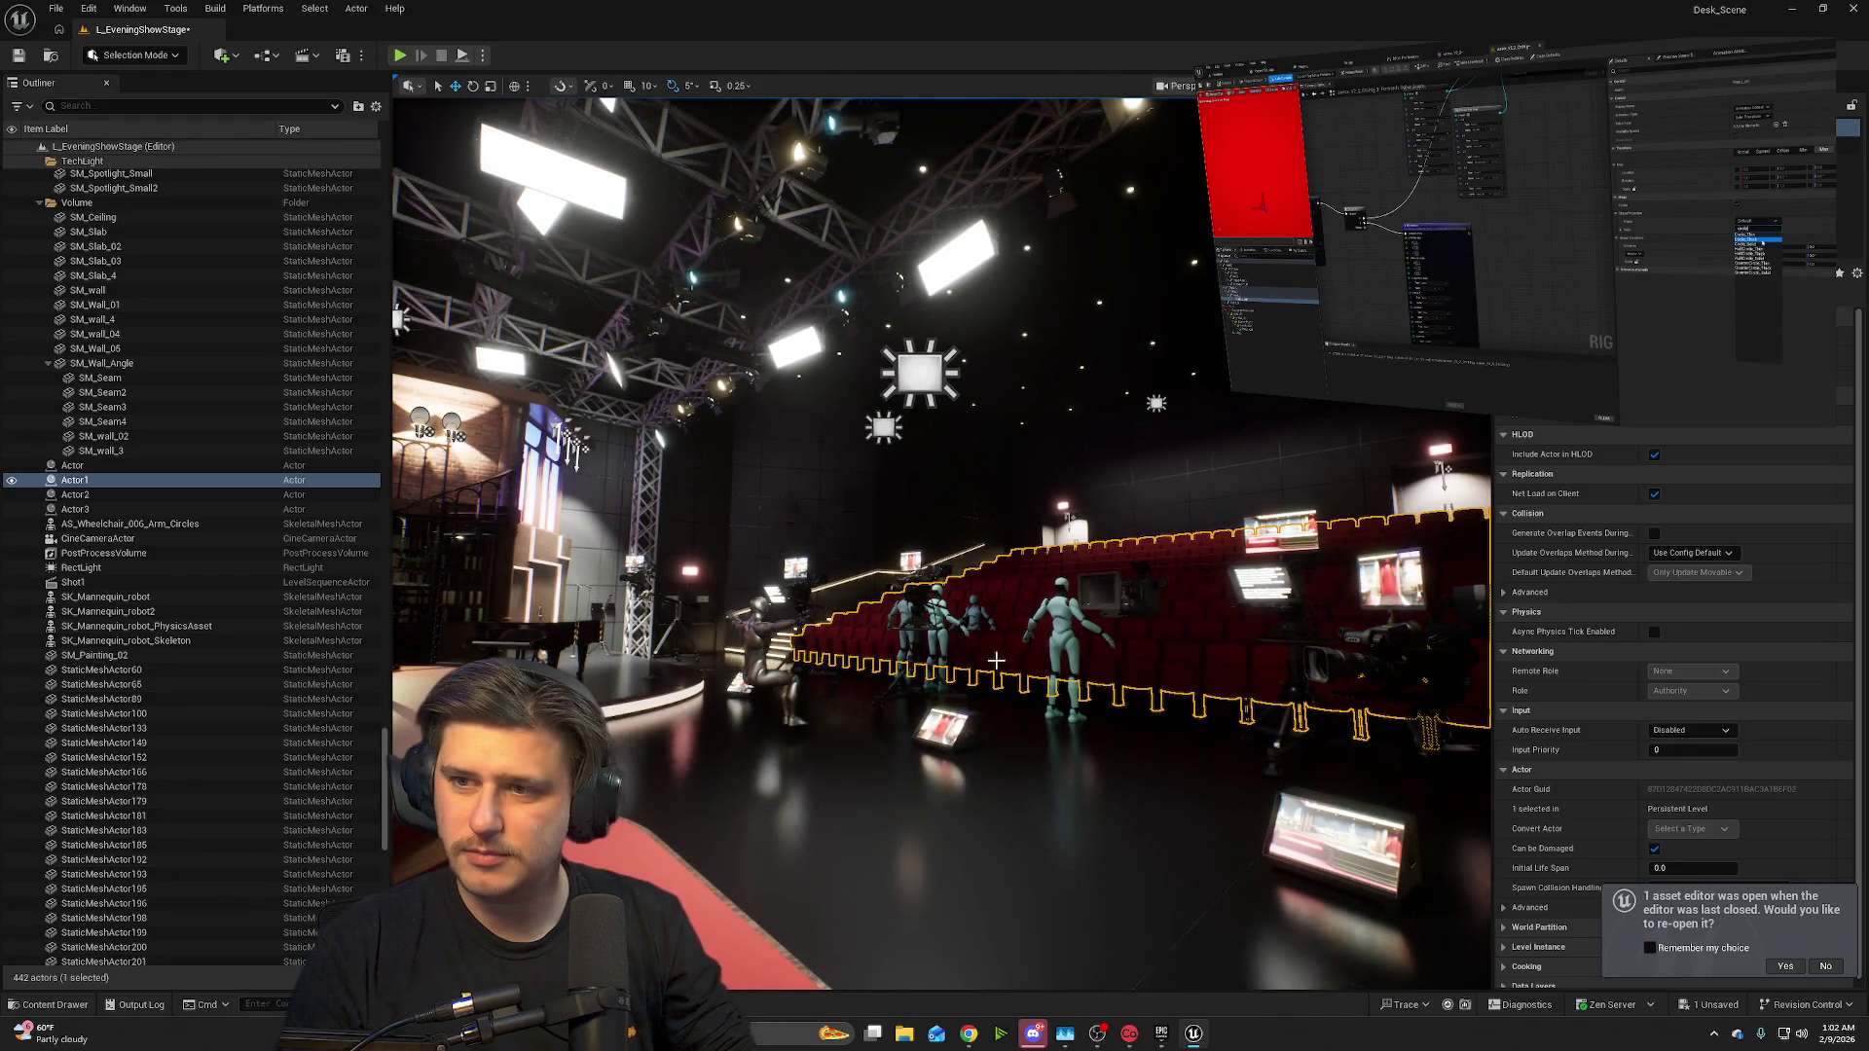
- Fly to the auditorium seats, select the middle mannequin and reopen WheelchairAnimPack > Animations
{"action": "left_click_drag", "start_coordinate": [1019, 686], "coordinate": [1014, 550]}
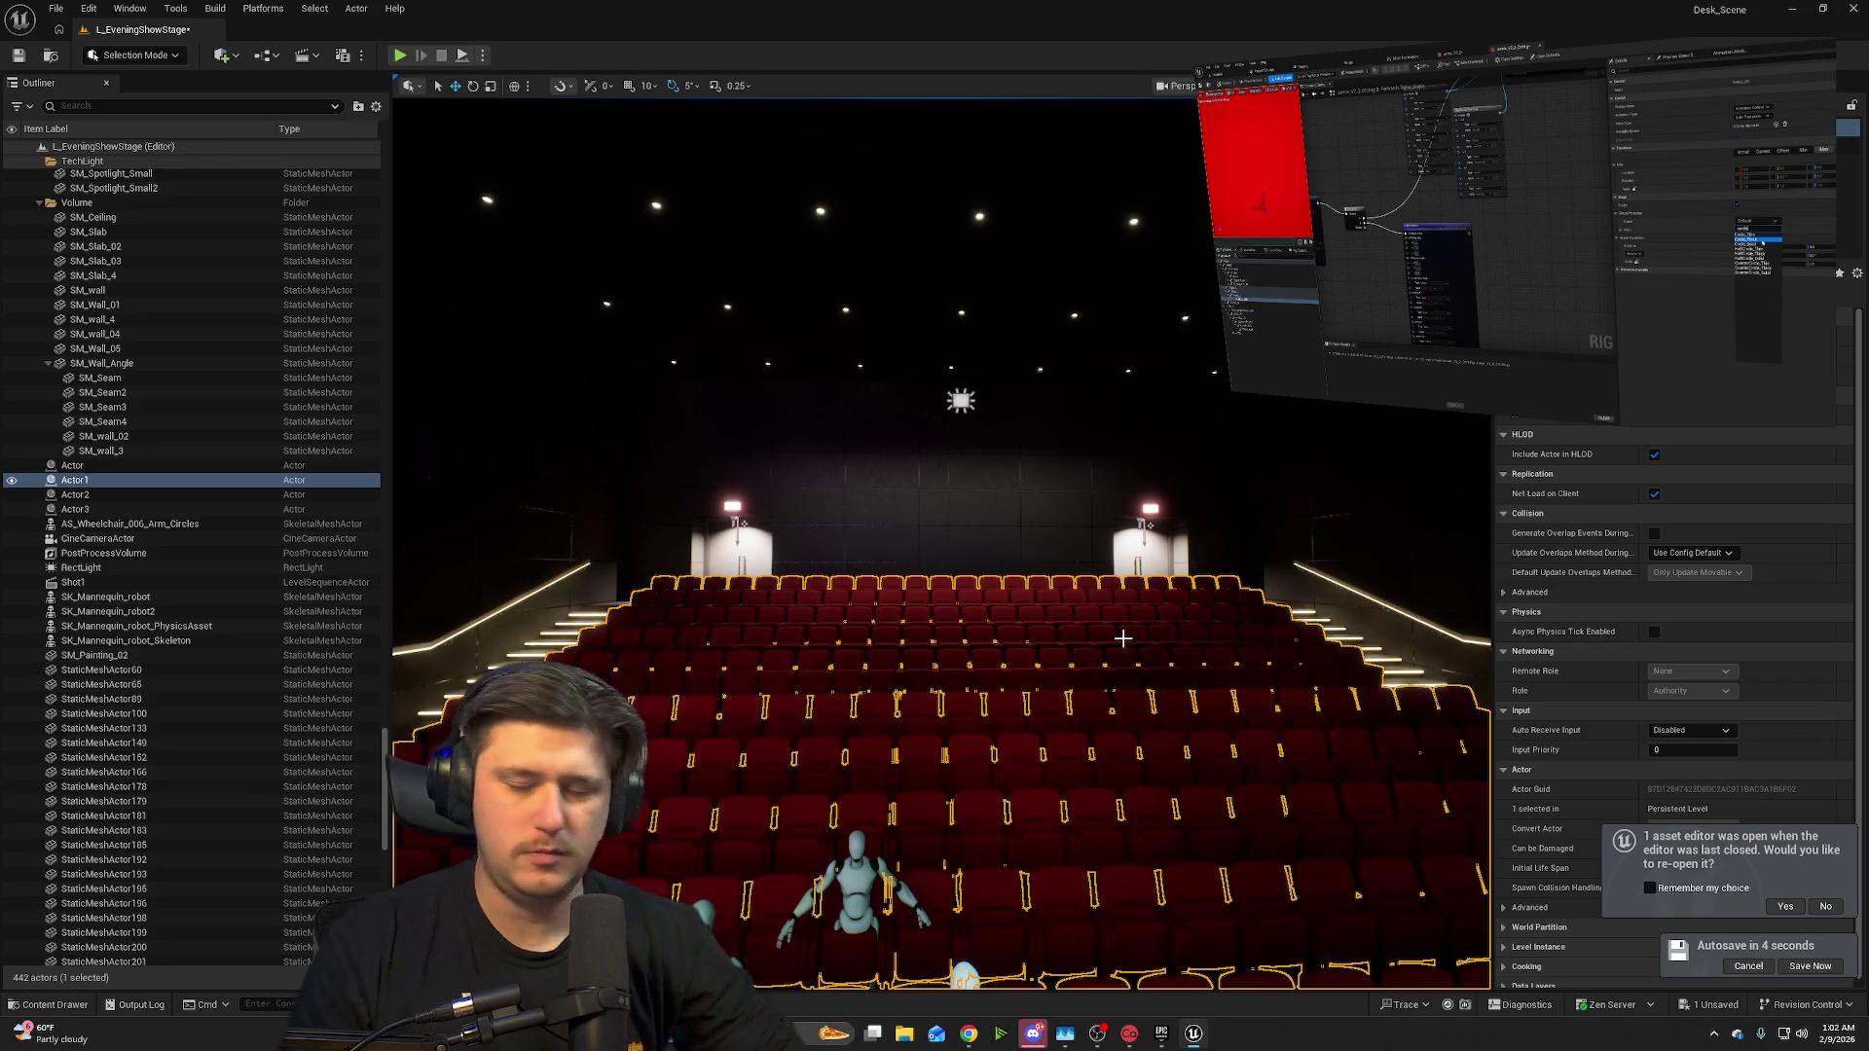
{"action": "mouse_move", "coordinate": [1143, 617]}
{"action": "left_mouse_down"}
{"action": "mouse_move", "coordinate": [1119, 653]}
{"action": "mouse_move", "coordinate": [1266, 720]}
{"action": "mouse_move", "coordinate": [1071, 633]}
{"action": "mouse_move", "coordinate": [964, 554]}
{"action": "left_mouse_up"}
{"action": "left_click", "coordinate": [962, 554]}
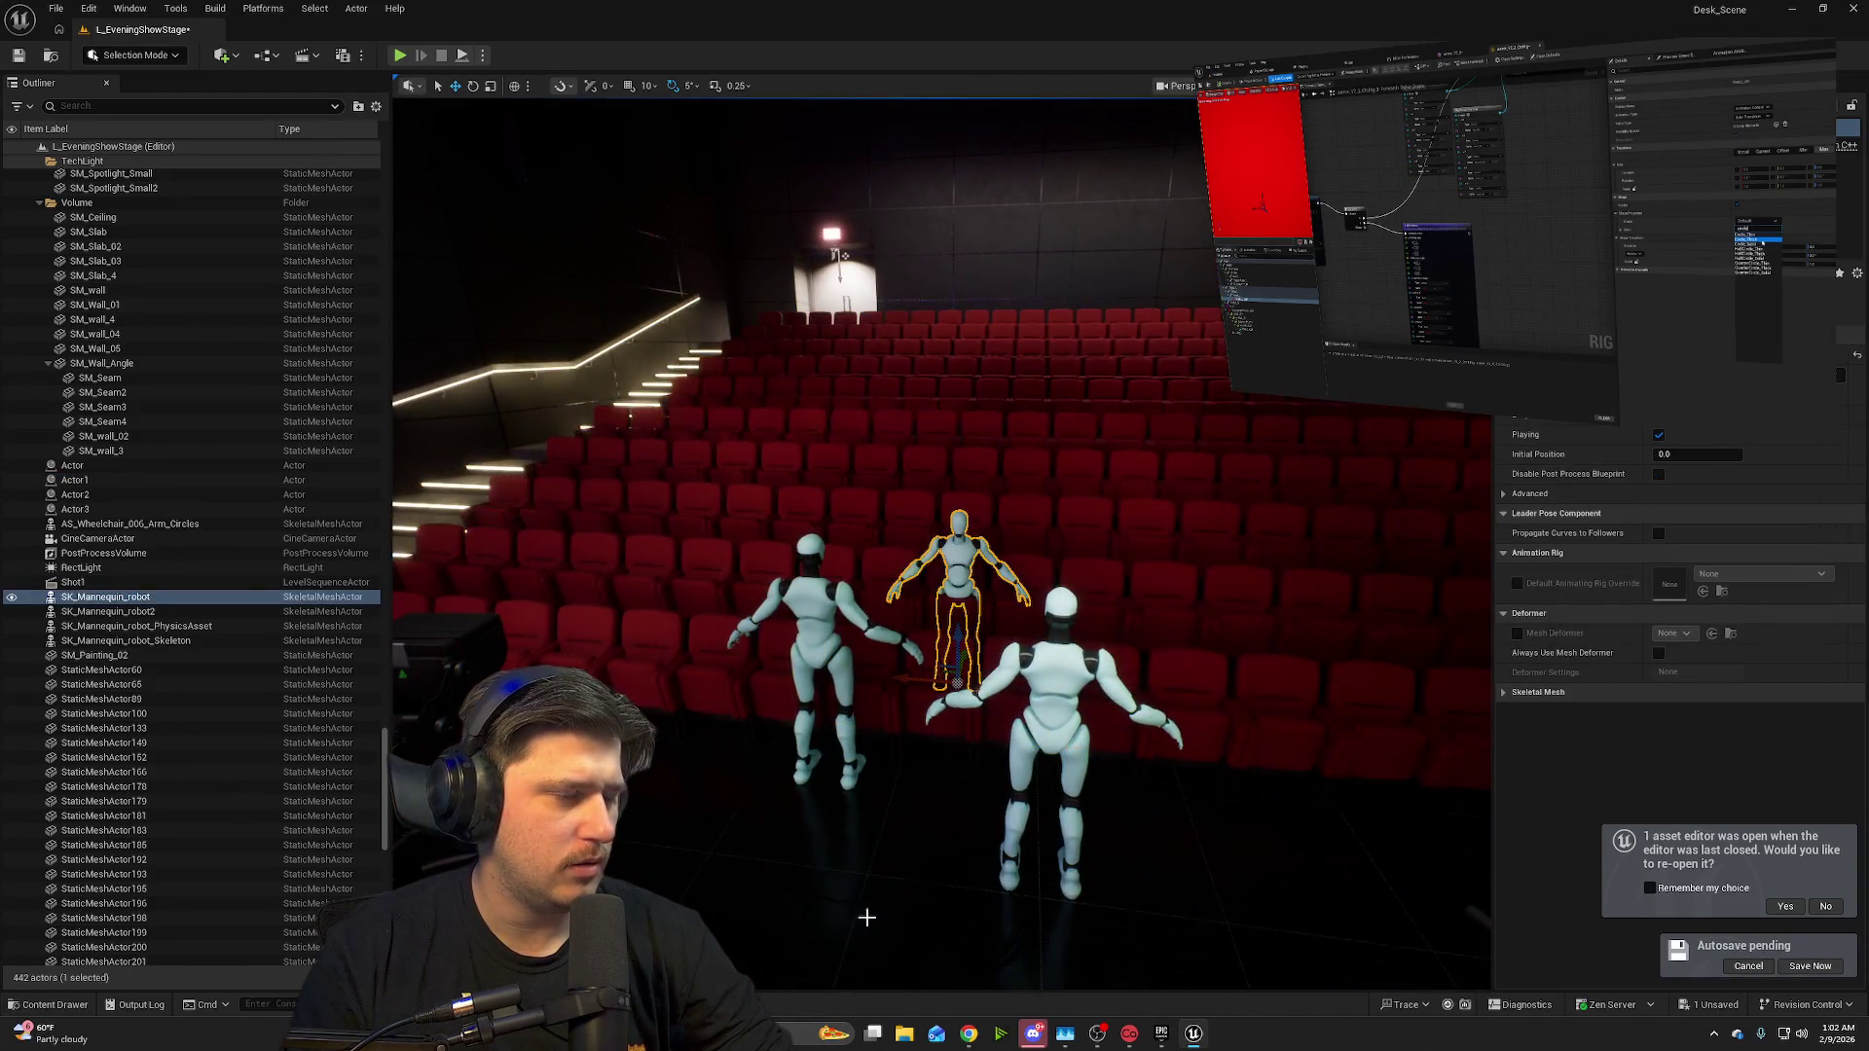
{"action": "left_click", "coordinate": [46, 1006]}
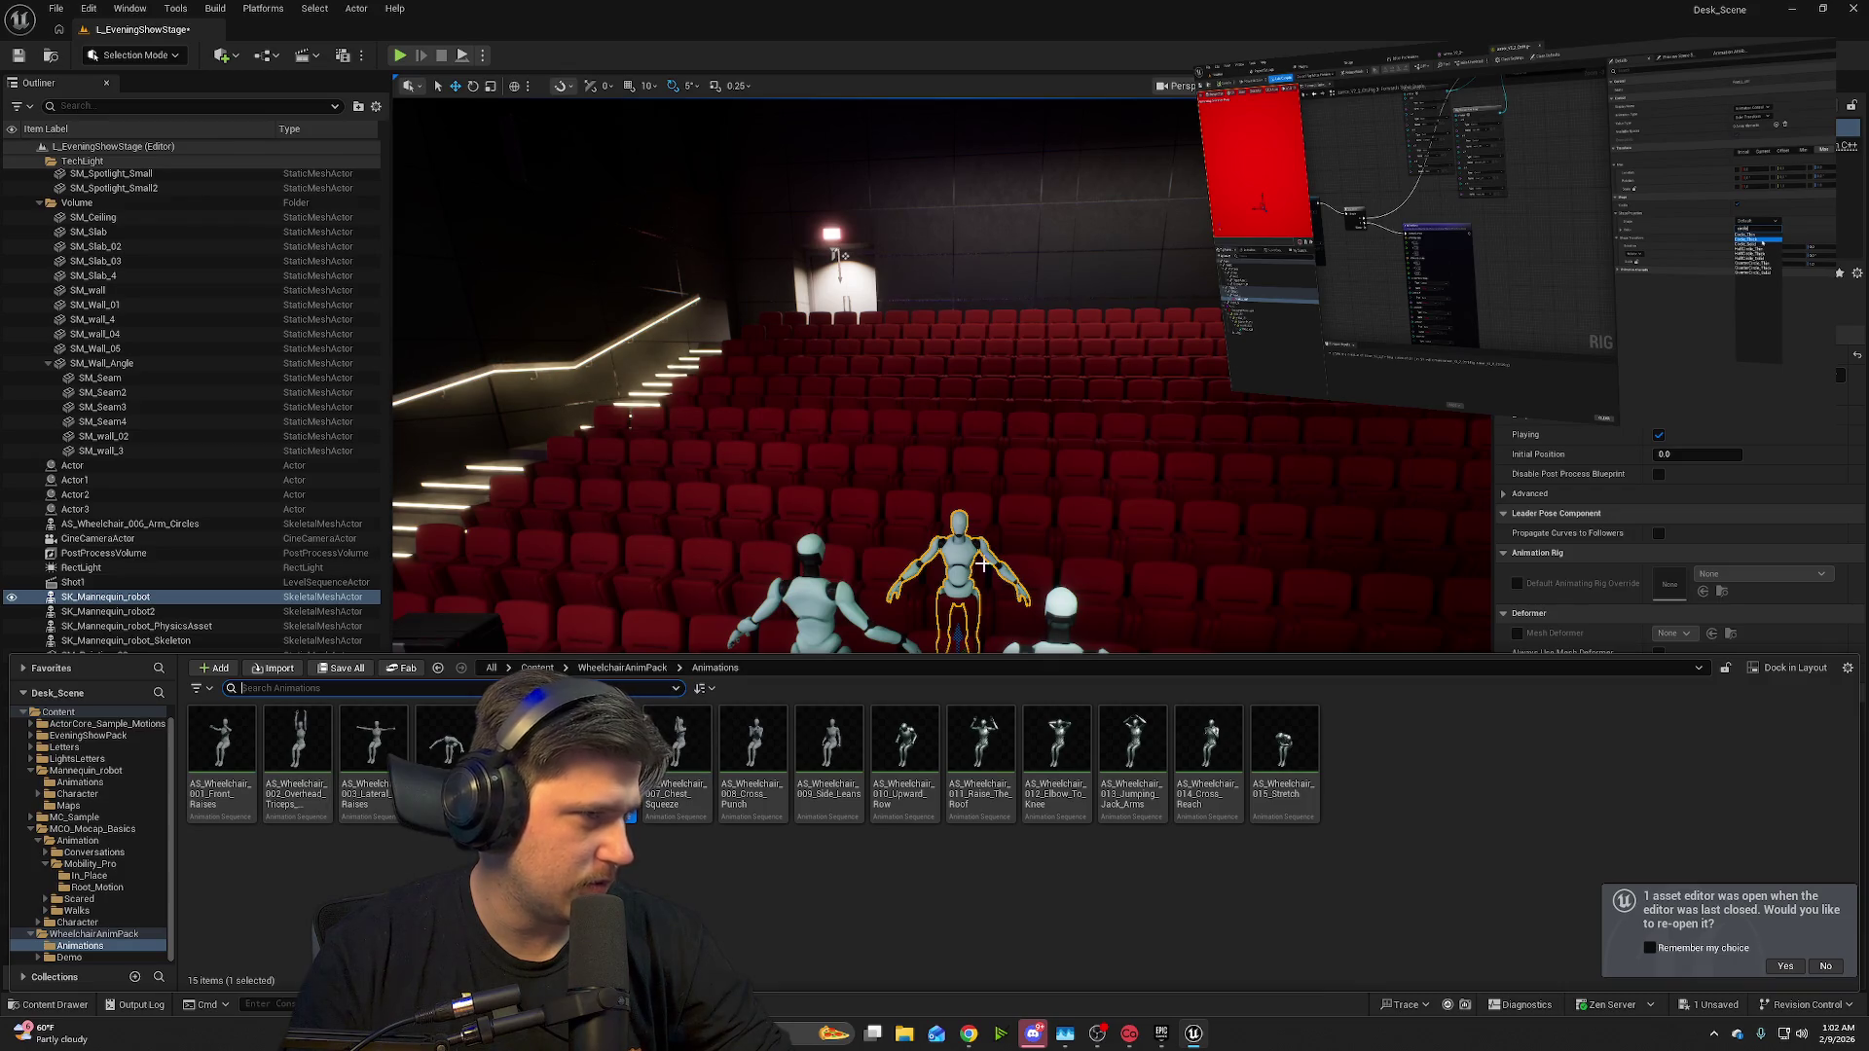
- Browse the WheelchairAnimPack Demo Blueprints folder and the MCO_Mocap_Basics Animation folder
{"action": "left_click", "coordinate": [82, 960]}
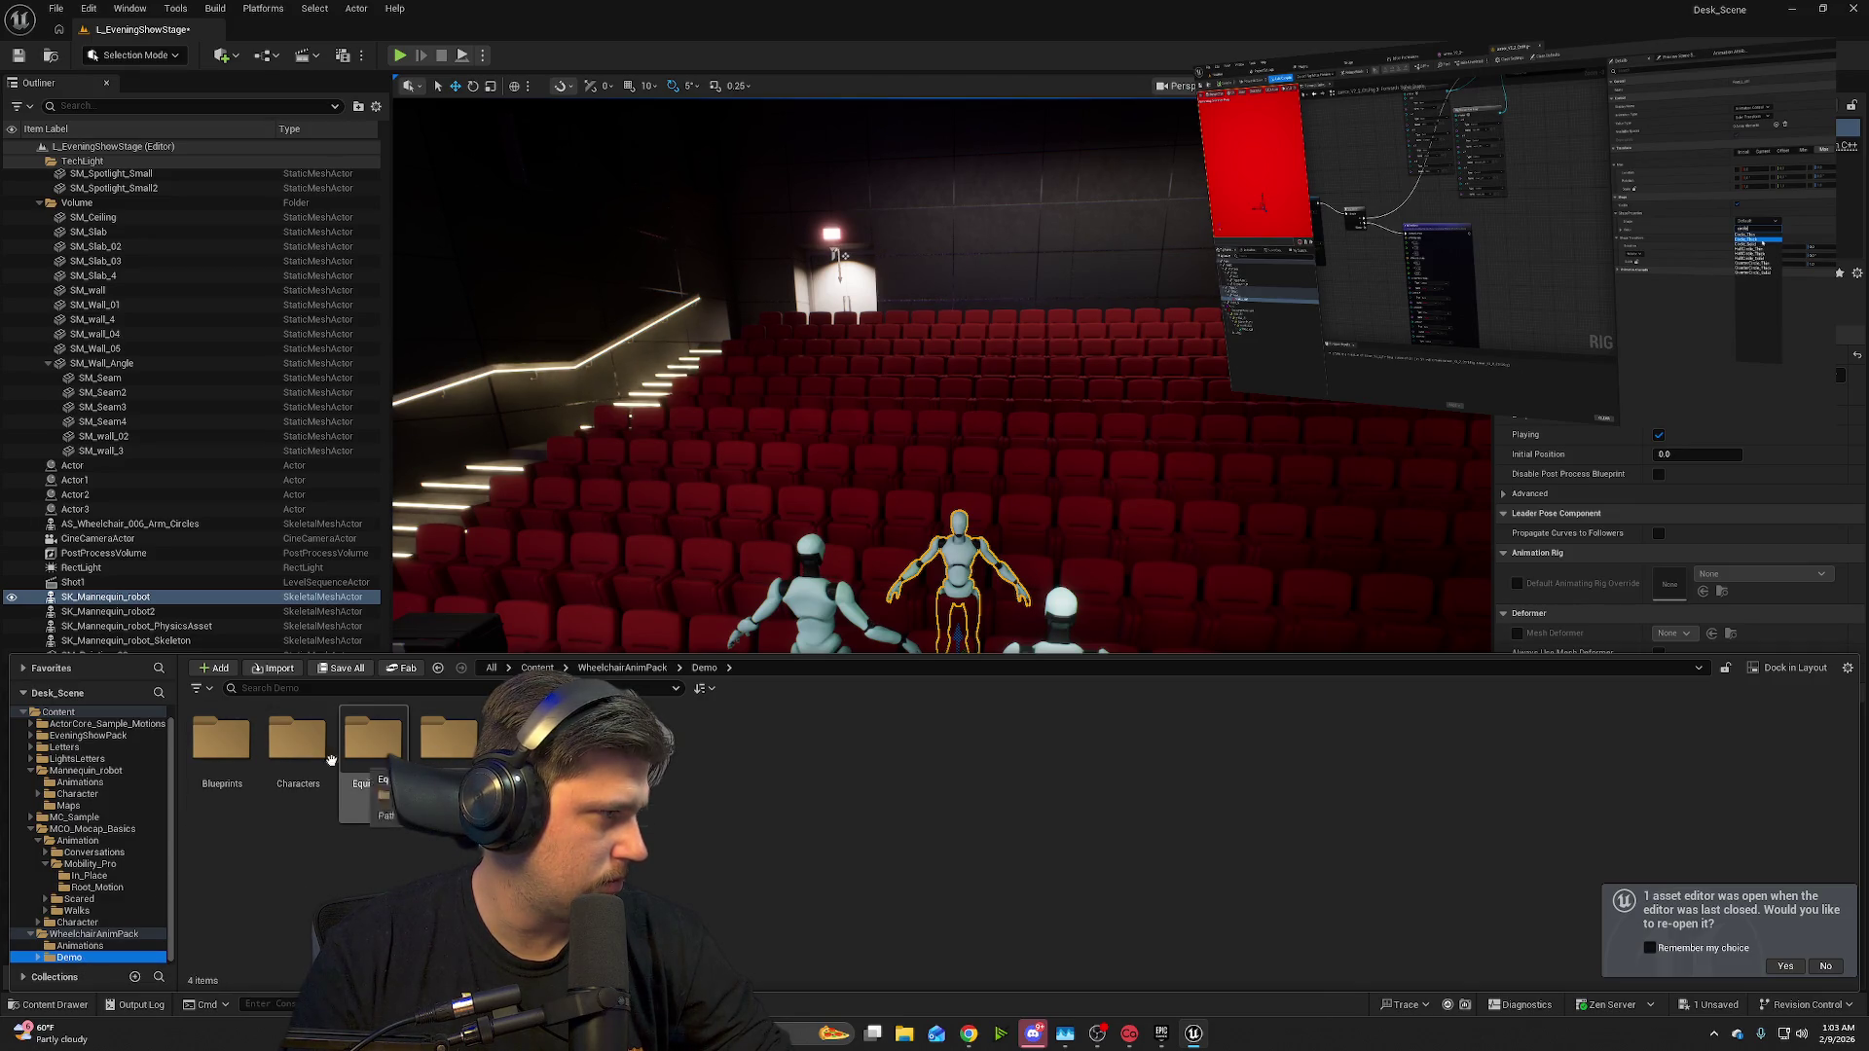
{"action": "double_click", "coordinate": [222, 745]}
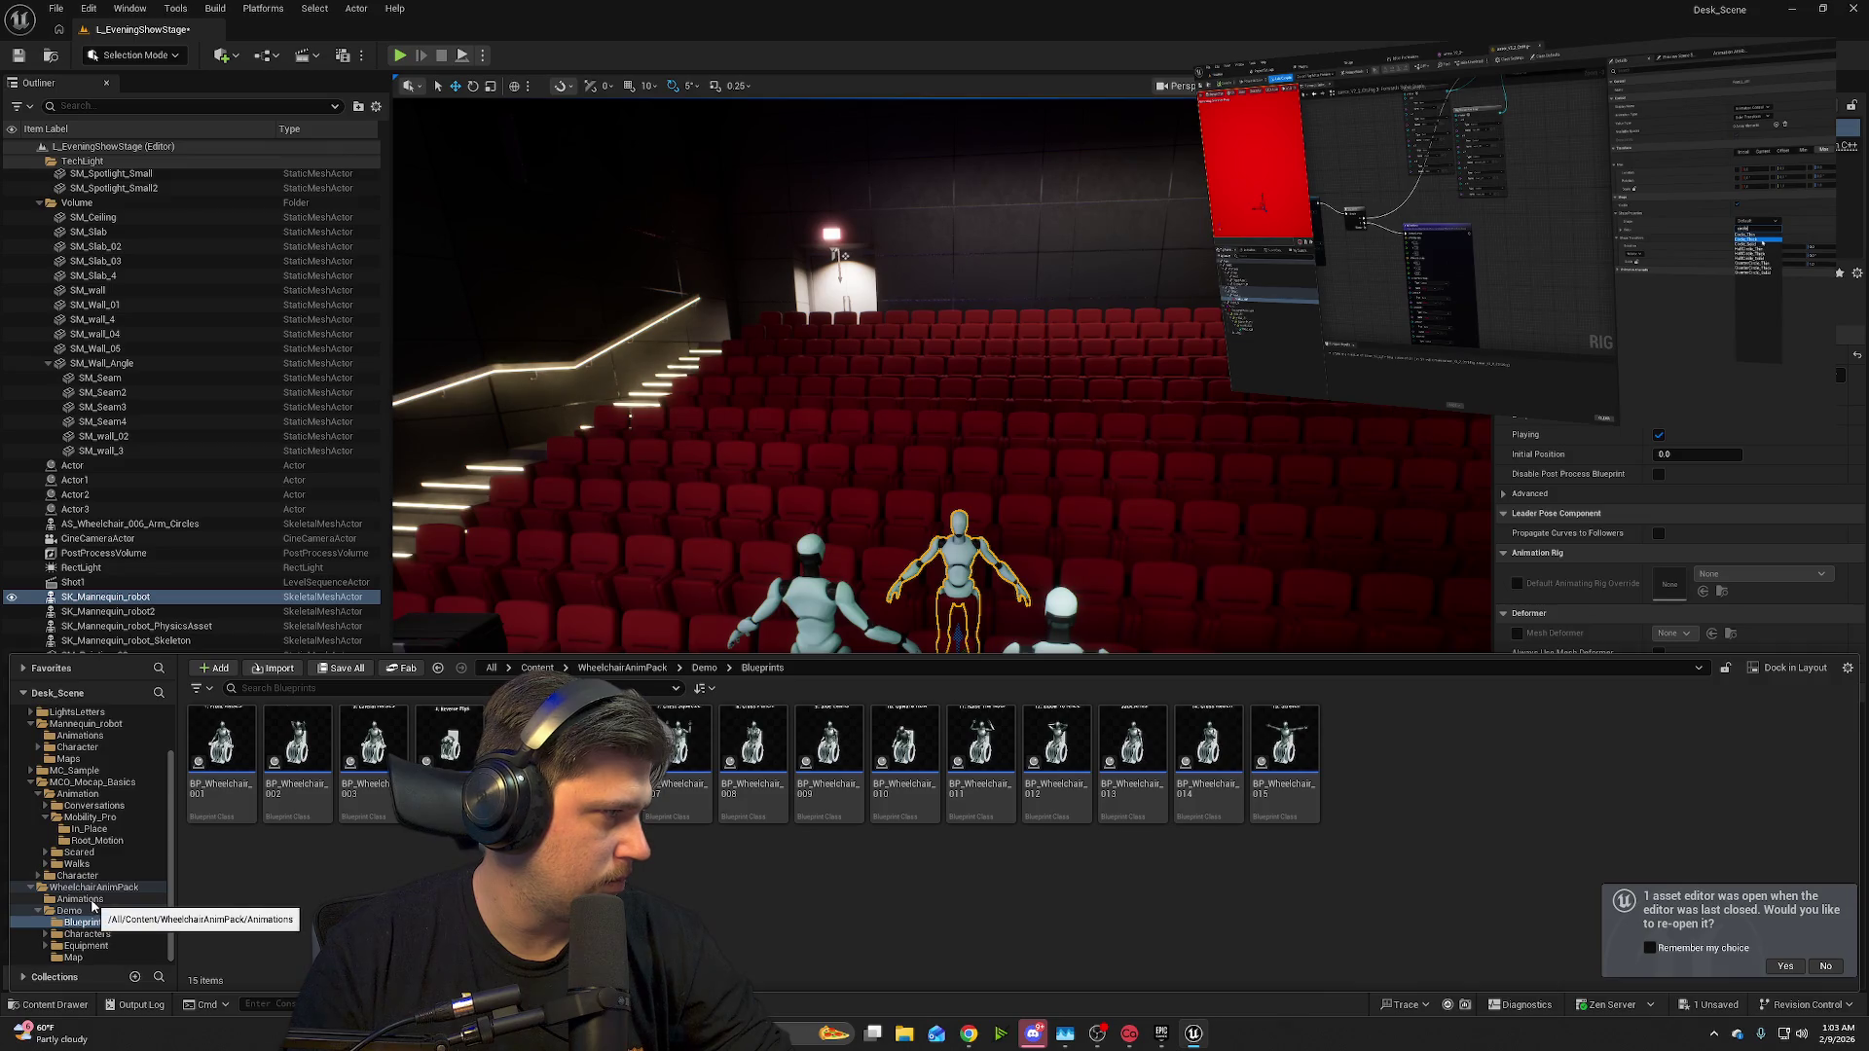
{"action": "left_click", "coordinate": [97, 794]}
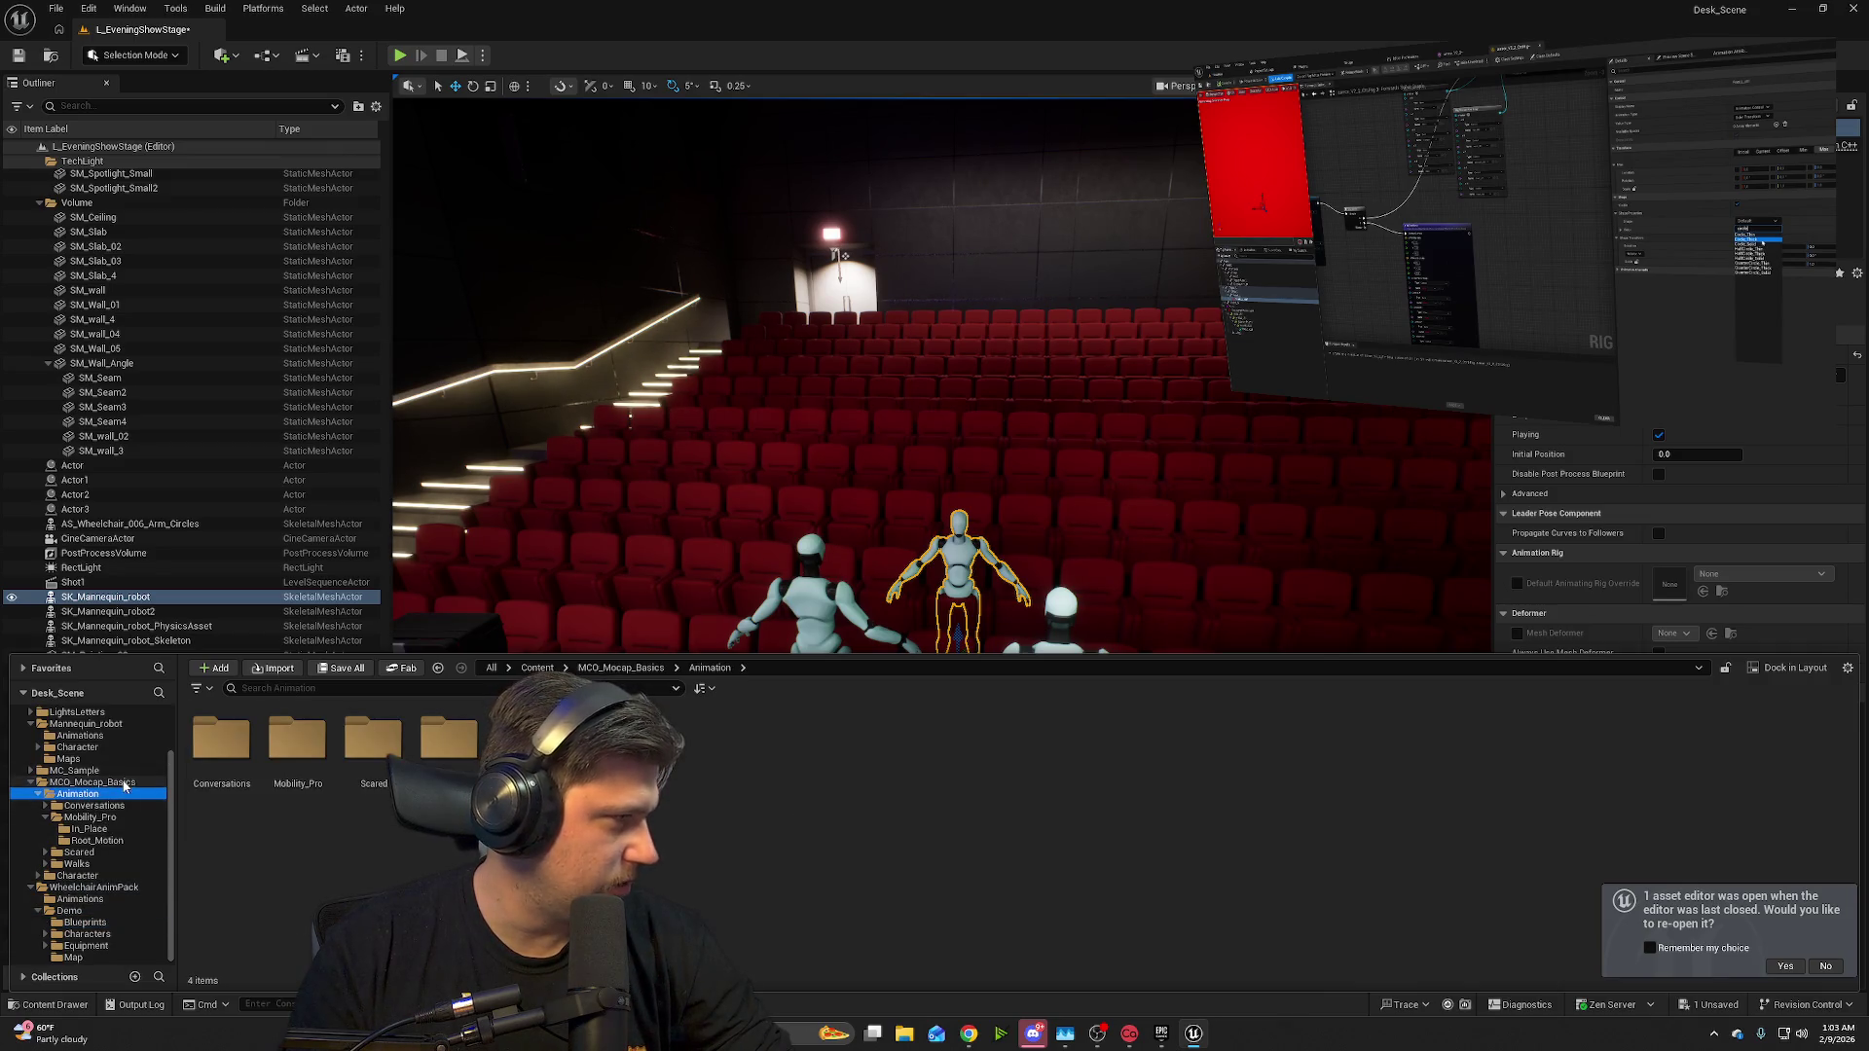
{"action": "left_click", "coordinate": [119, 784]}
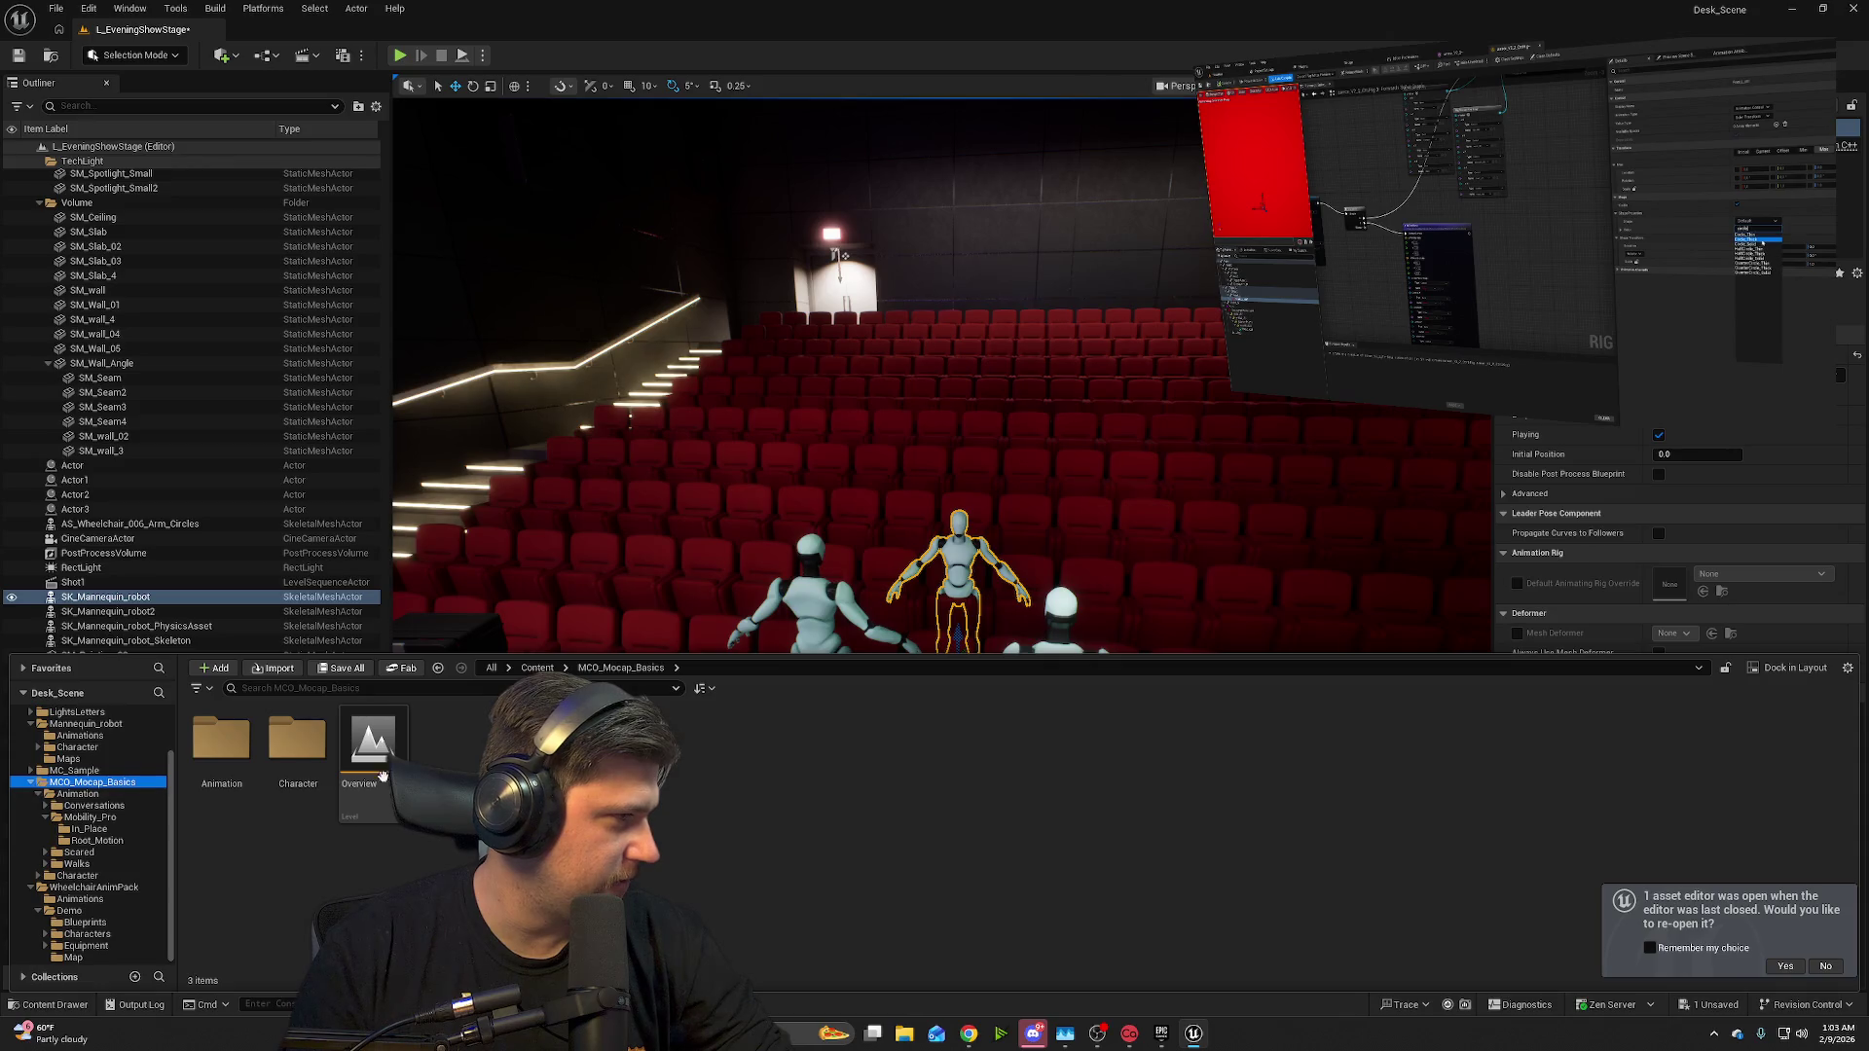
{"action": "left_click", "coordinate": [32, 783]}
{"action": "left_click", "coordinate": [298, 742]}
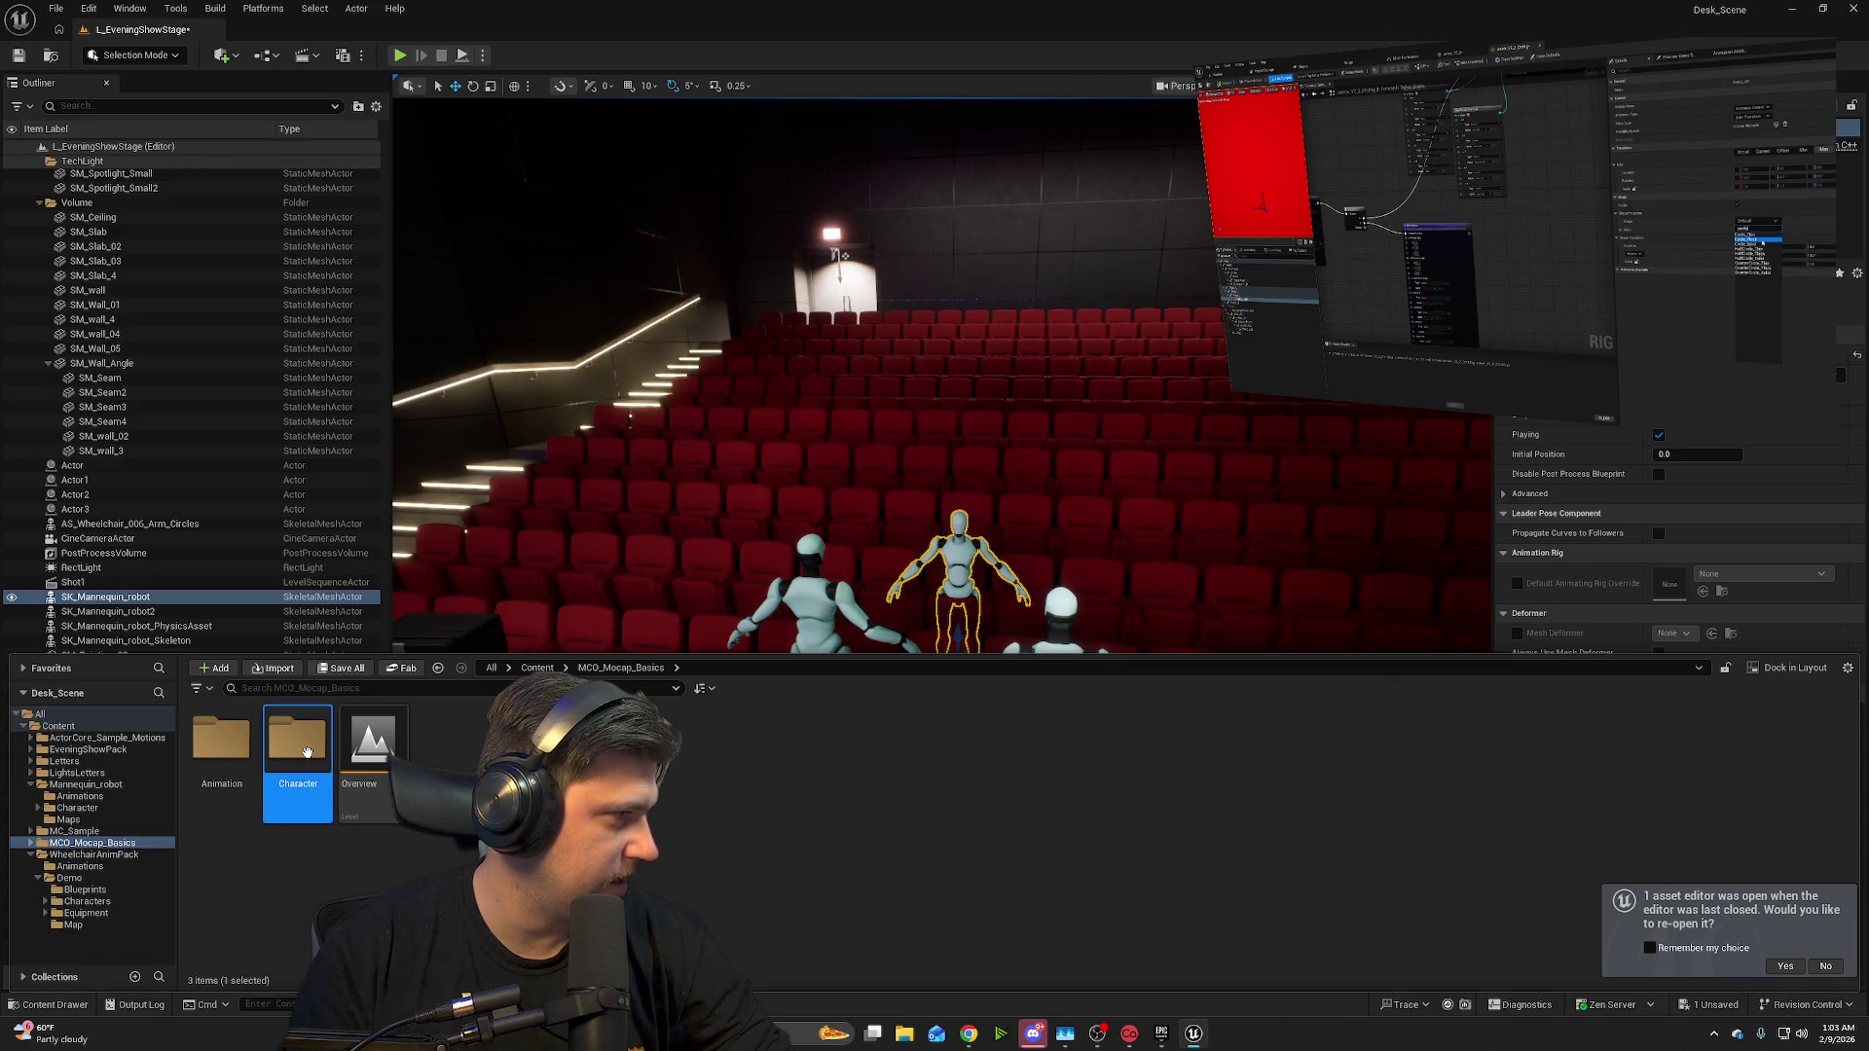
{"action": "left_click", "coordinate": [223, 753]}
{"action": "double_click", "coordinate": [223, 753]}
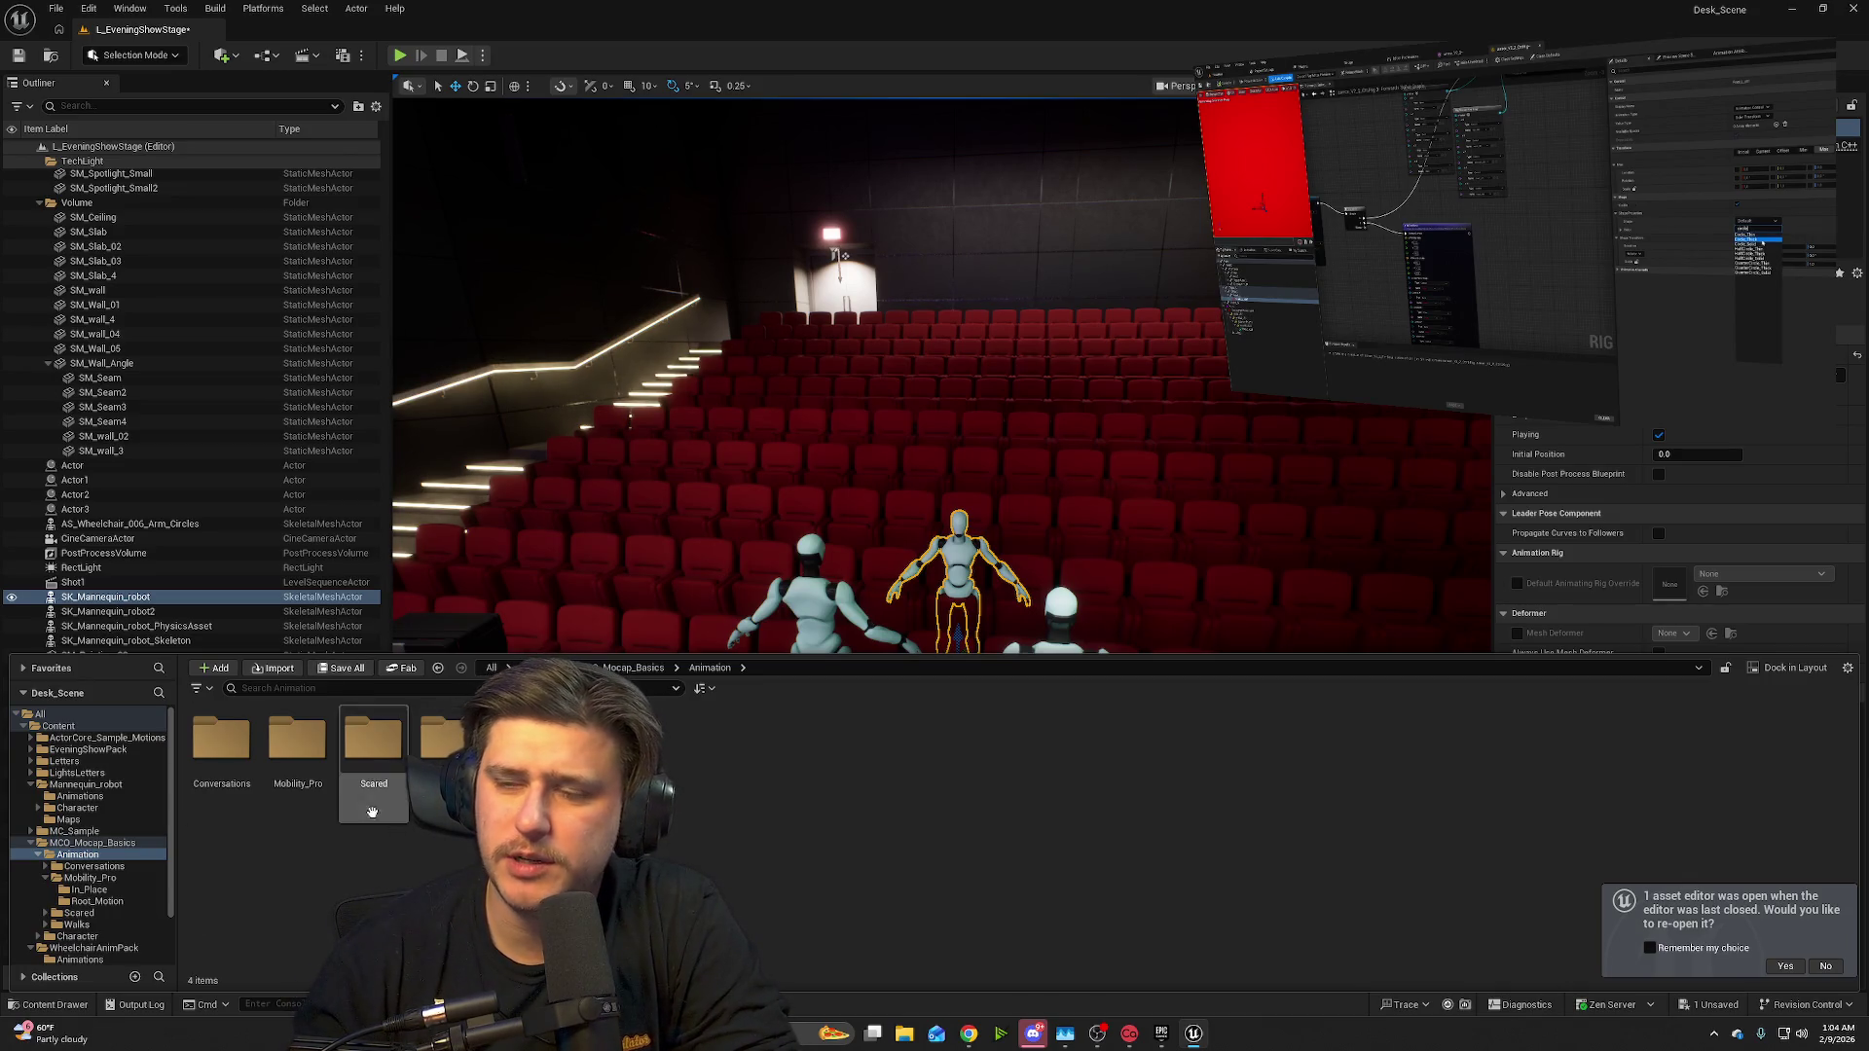
- Open and close the Quick Add actor list, then show the Content root folder
{"action": "mouse_move", "coordinate": [1466, 354]}
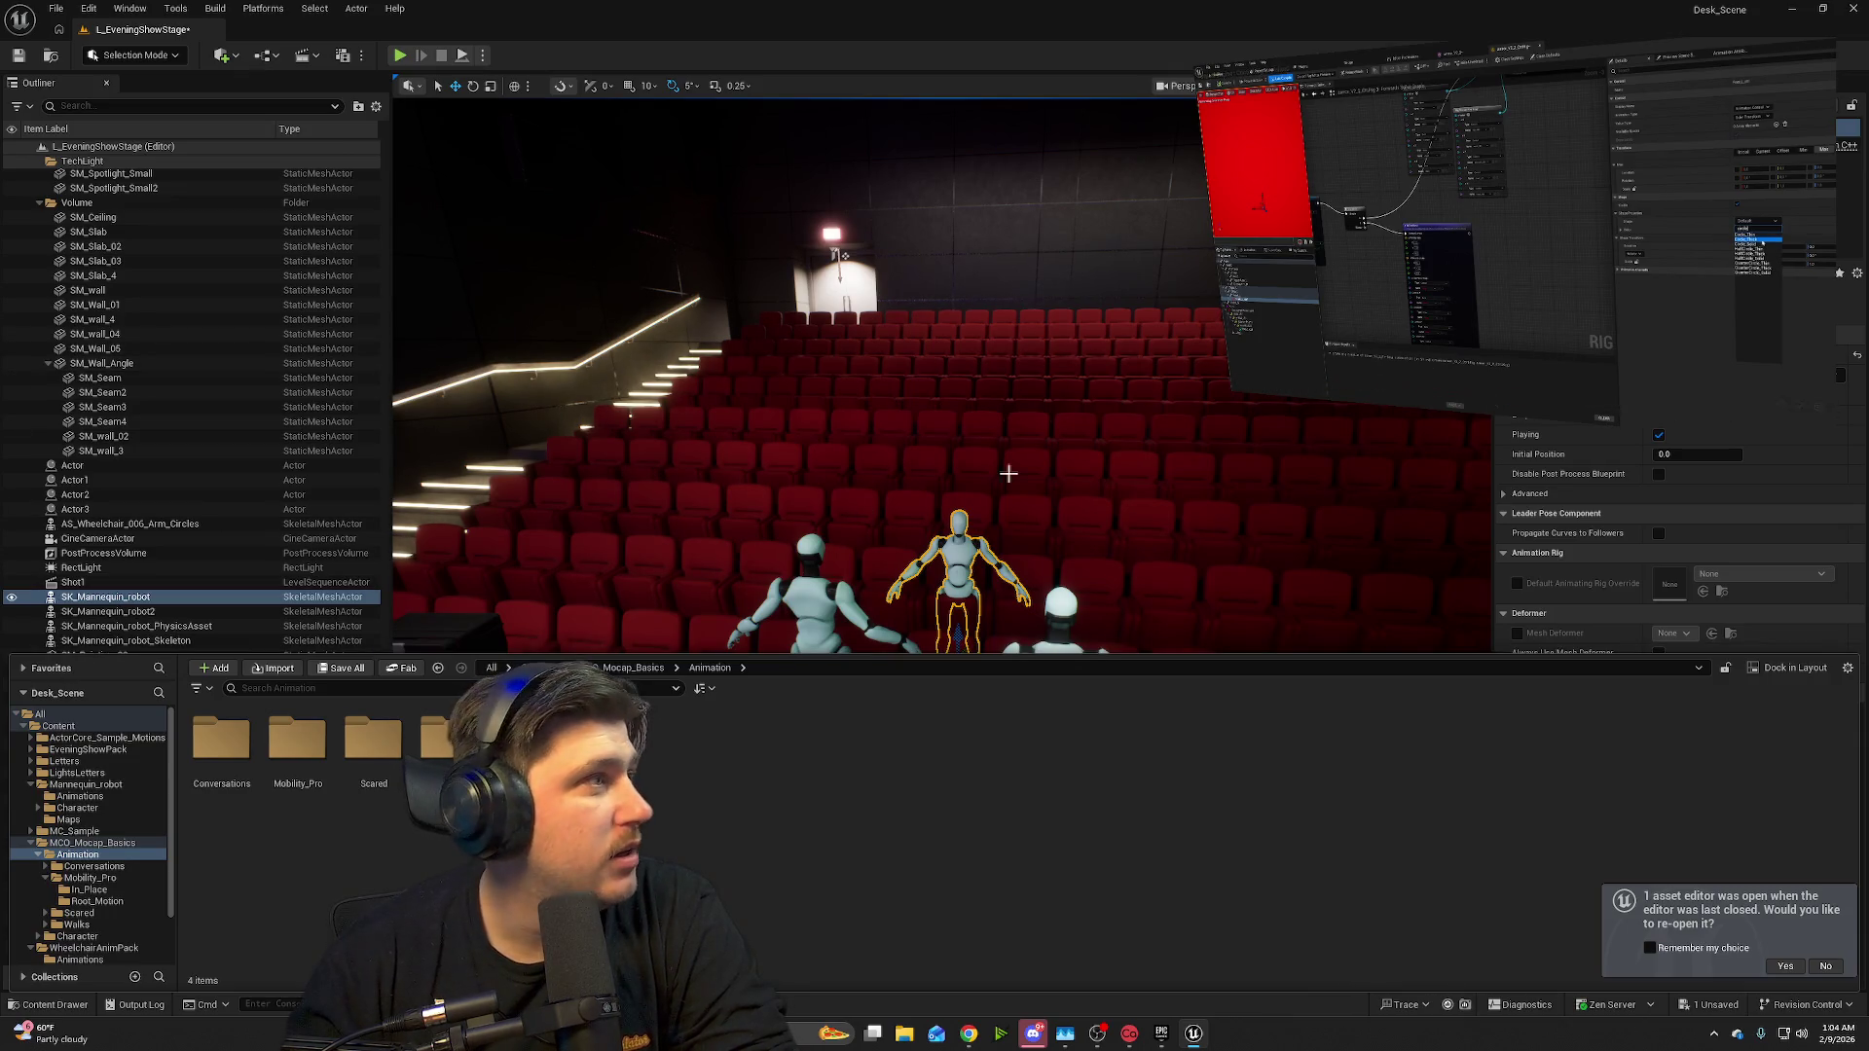
{"action": "left_click", "coordinate": [236, 56]}
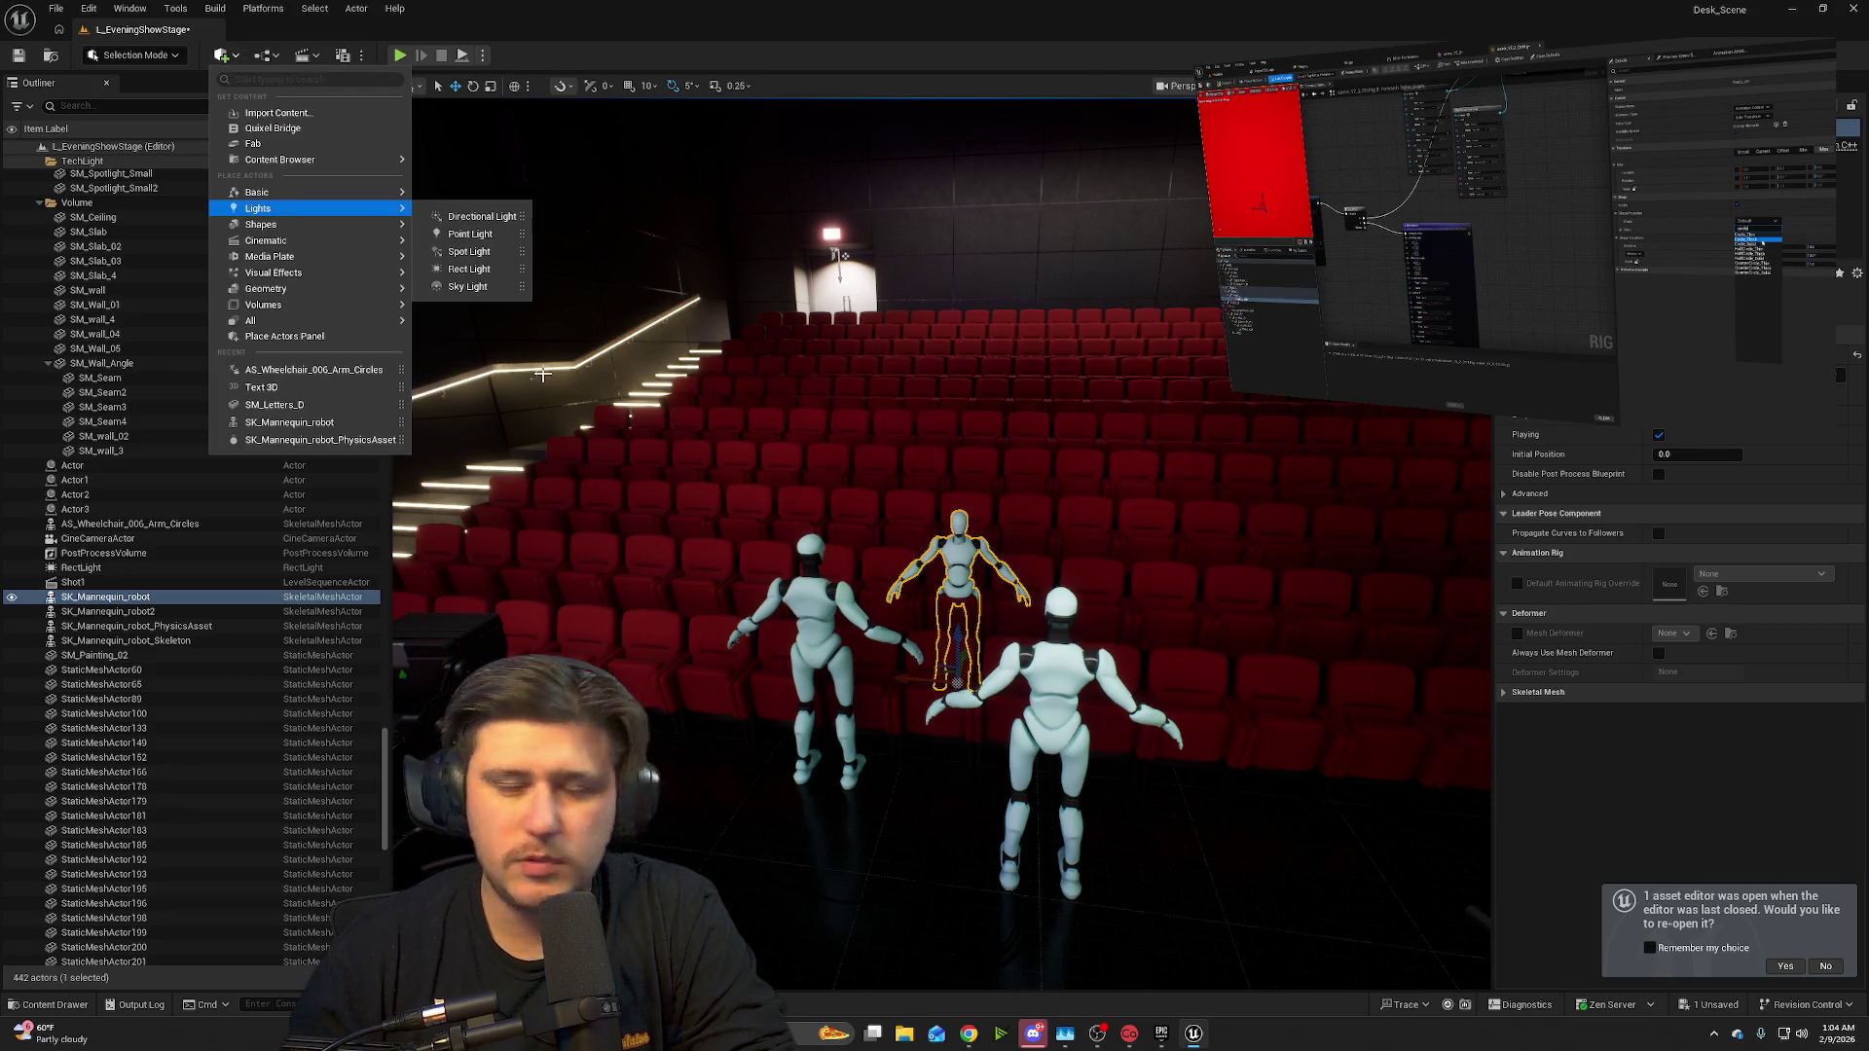
{"action": "left_click", "coordinate": [54, 1005]}
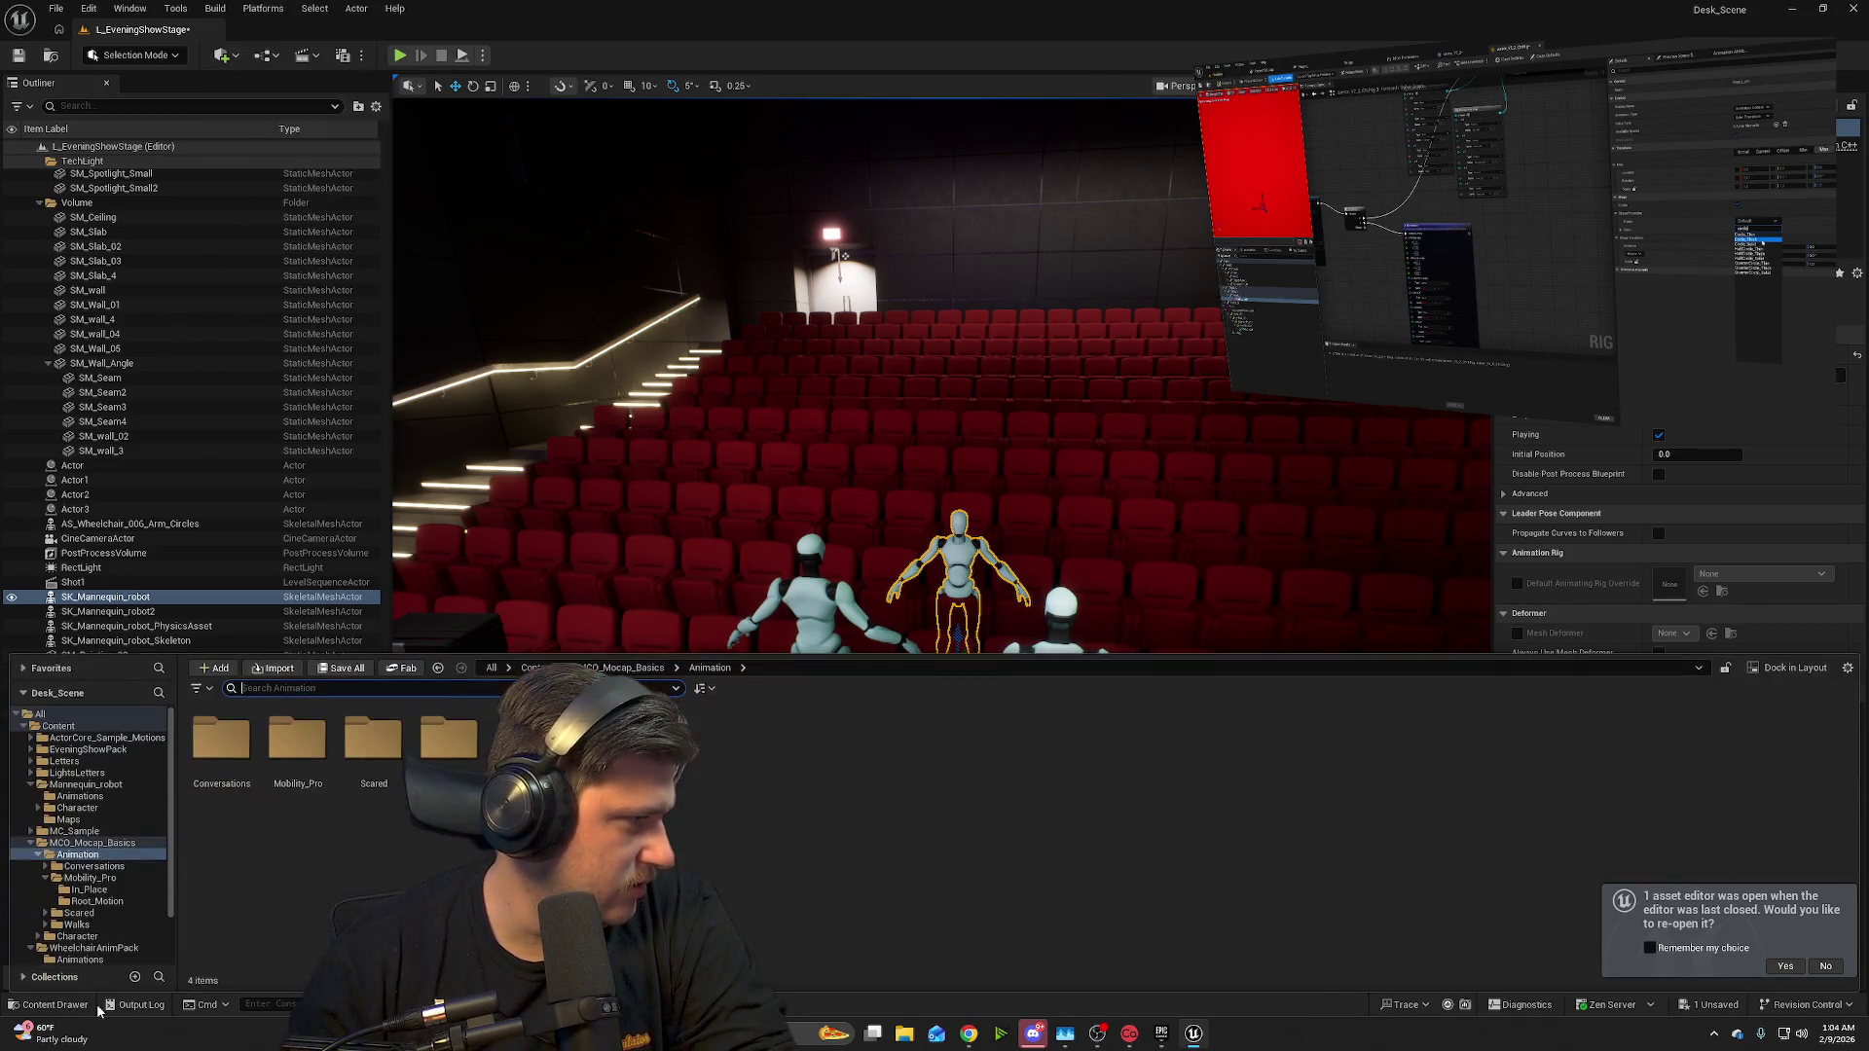
{"action": "left_click", "coordinate": [73, 728]}
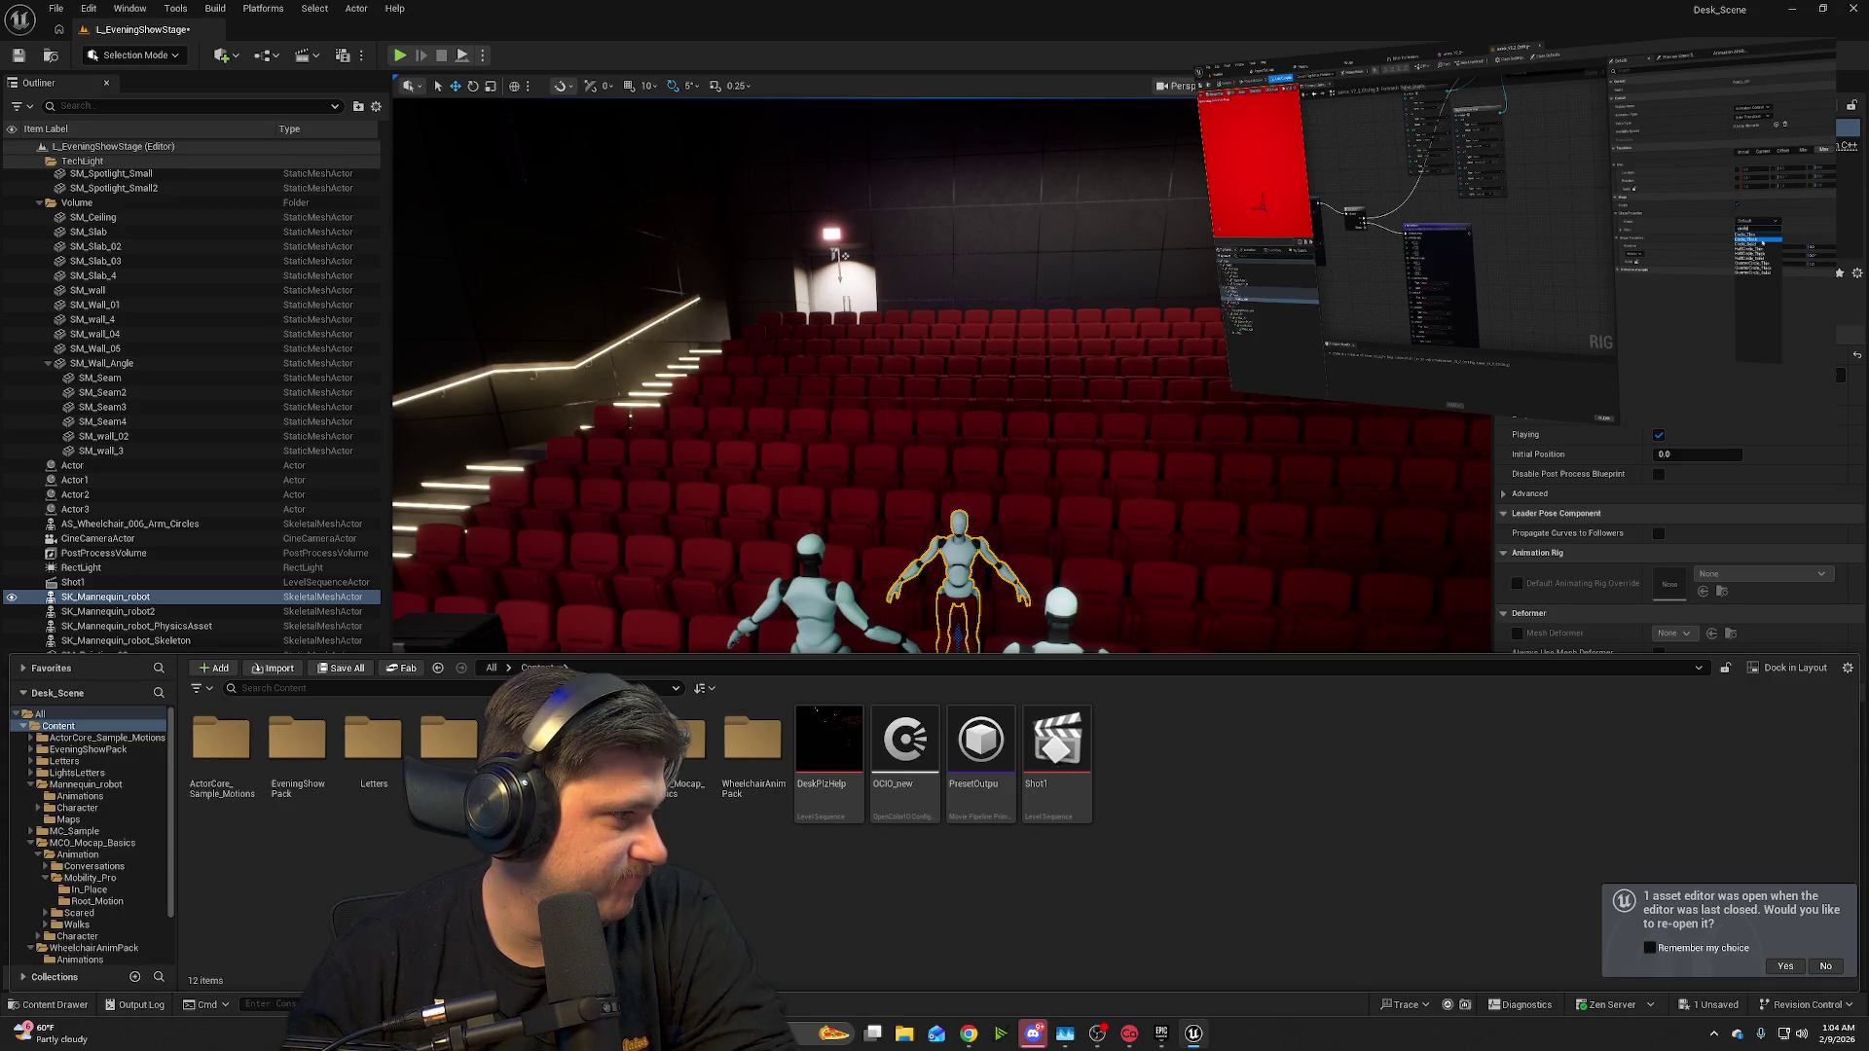
- In the Mannequin_robot folder, create a new Blueprint class with Character as its parent
{"action": "double_click", "coordinate": [525, 739]}
{"action": "right_click", "coordinate": [524, 759]}
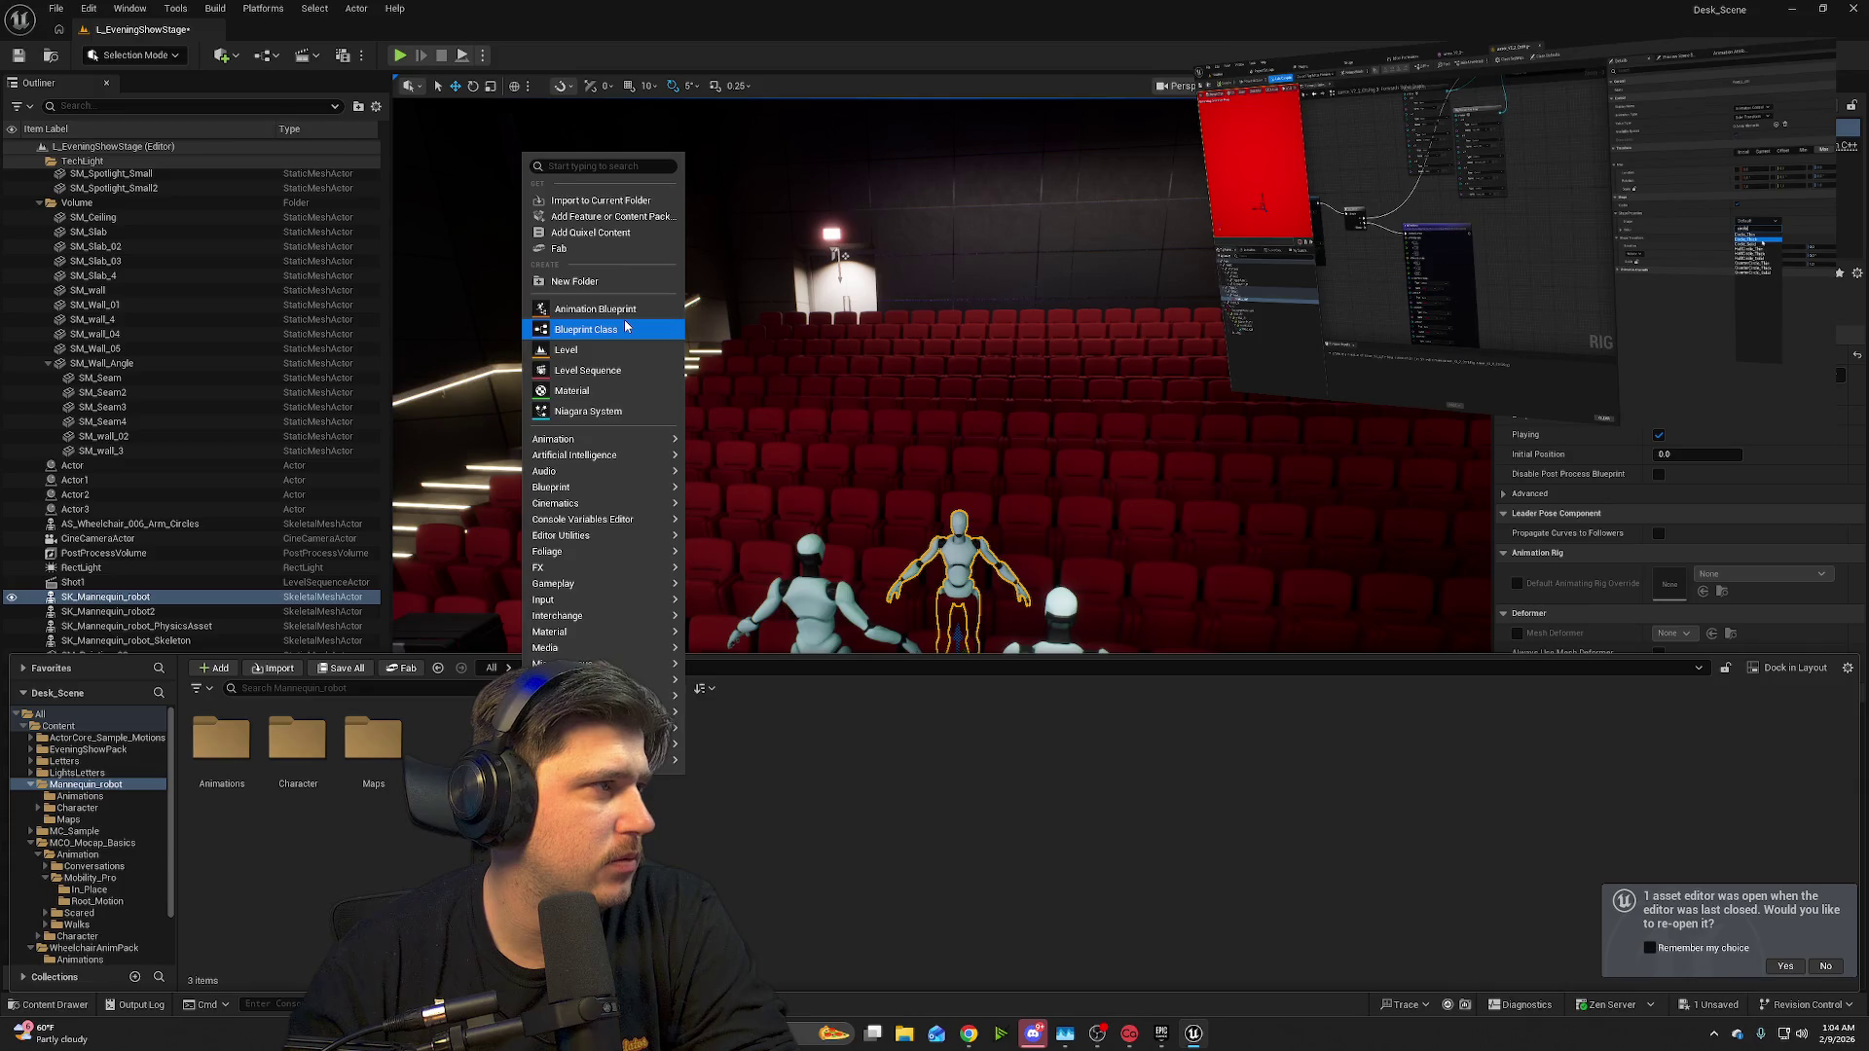
{"action": "mouse_move", "coordinate": [631, 489]}
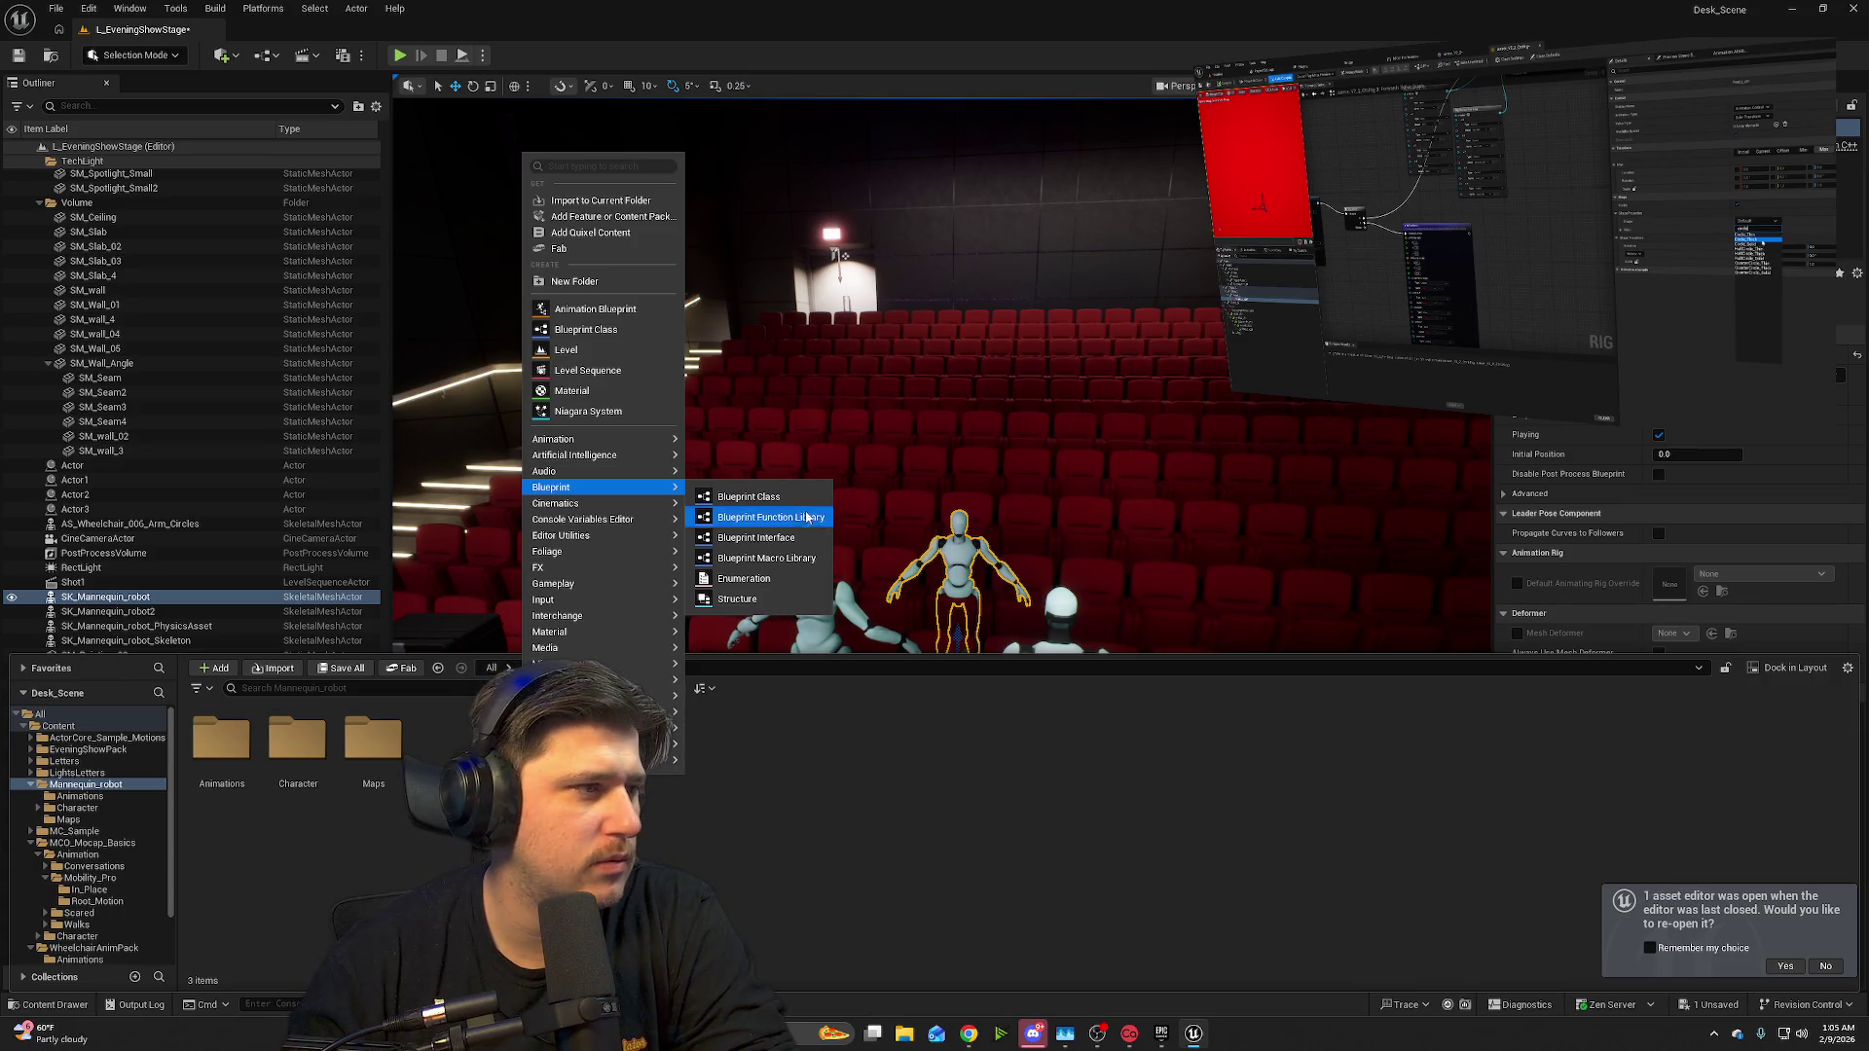
{"action": "left_click", "coordinate": [771, 501]}
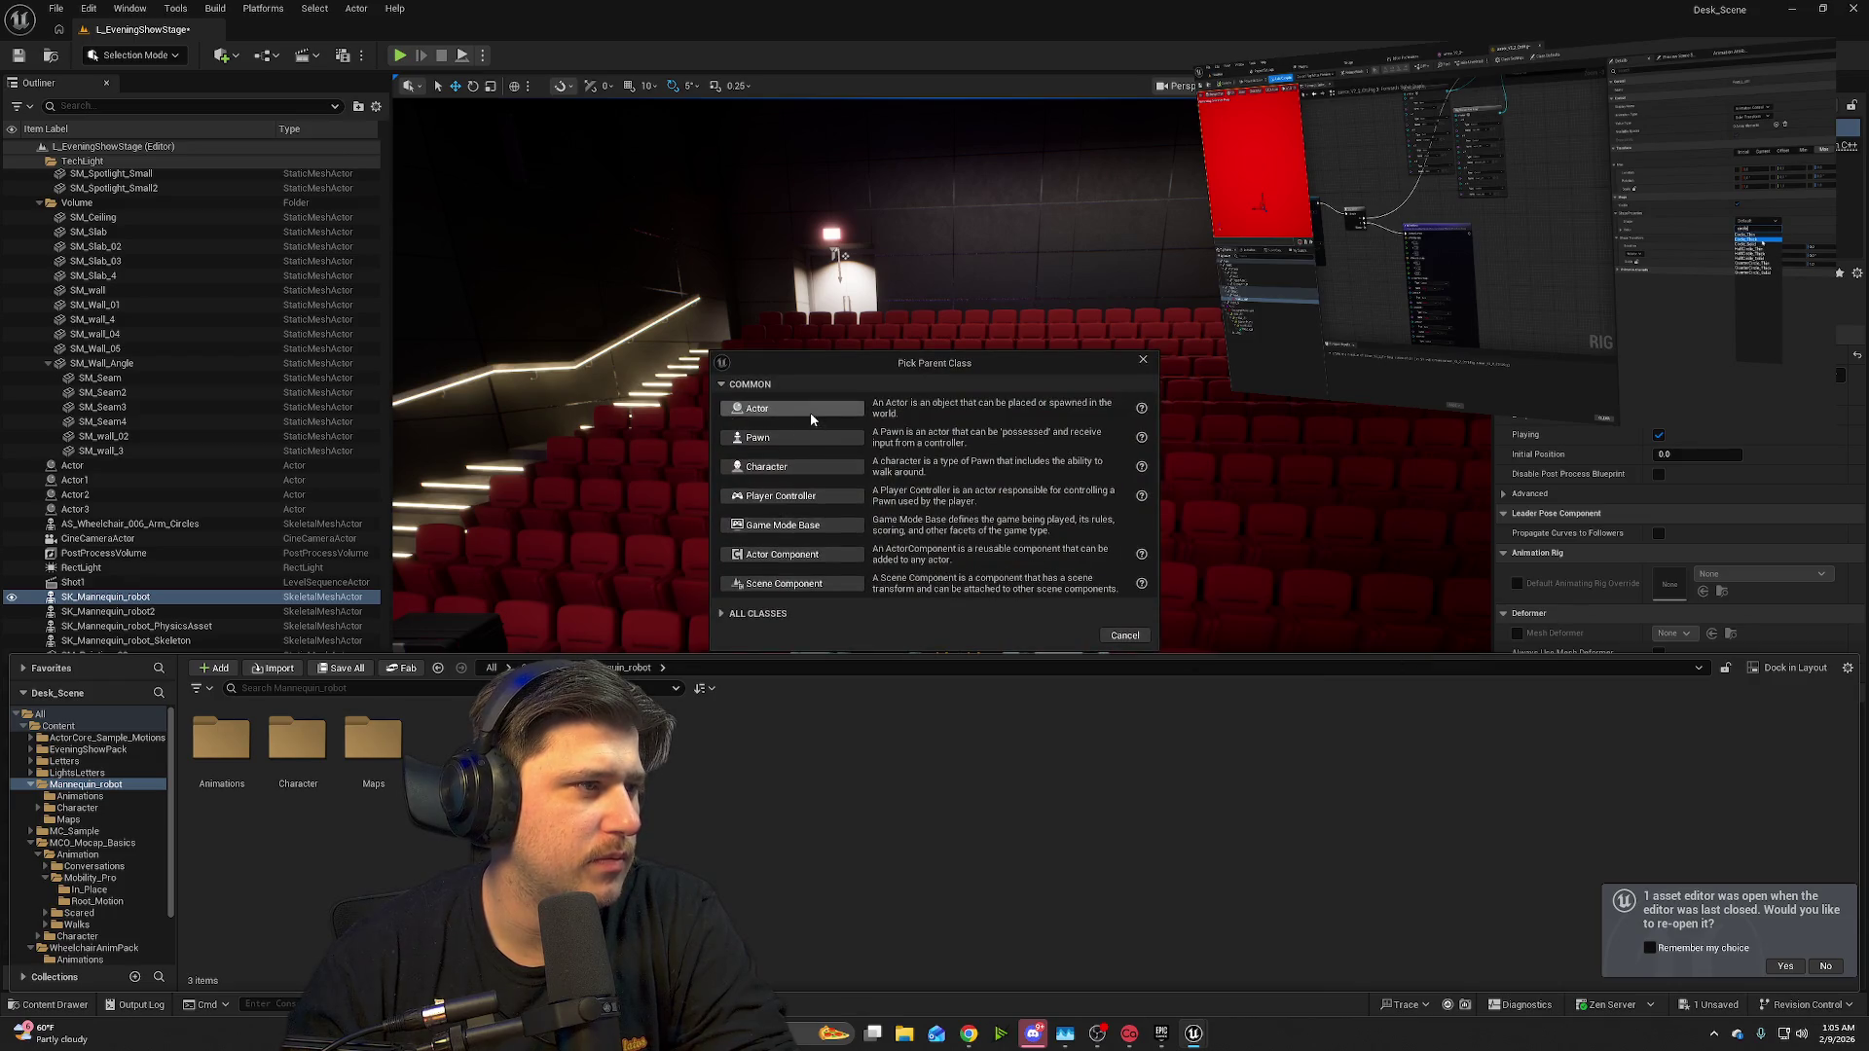
{"action": "left_click", "coordinate": [818, 468]}
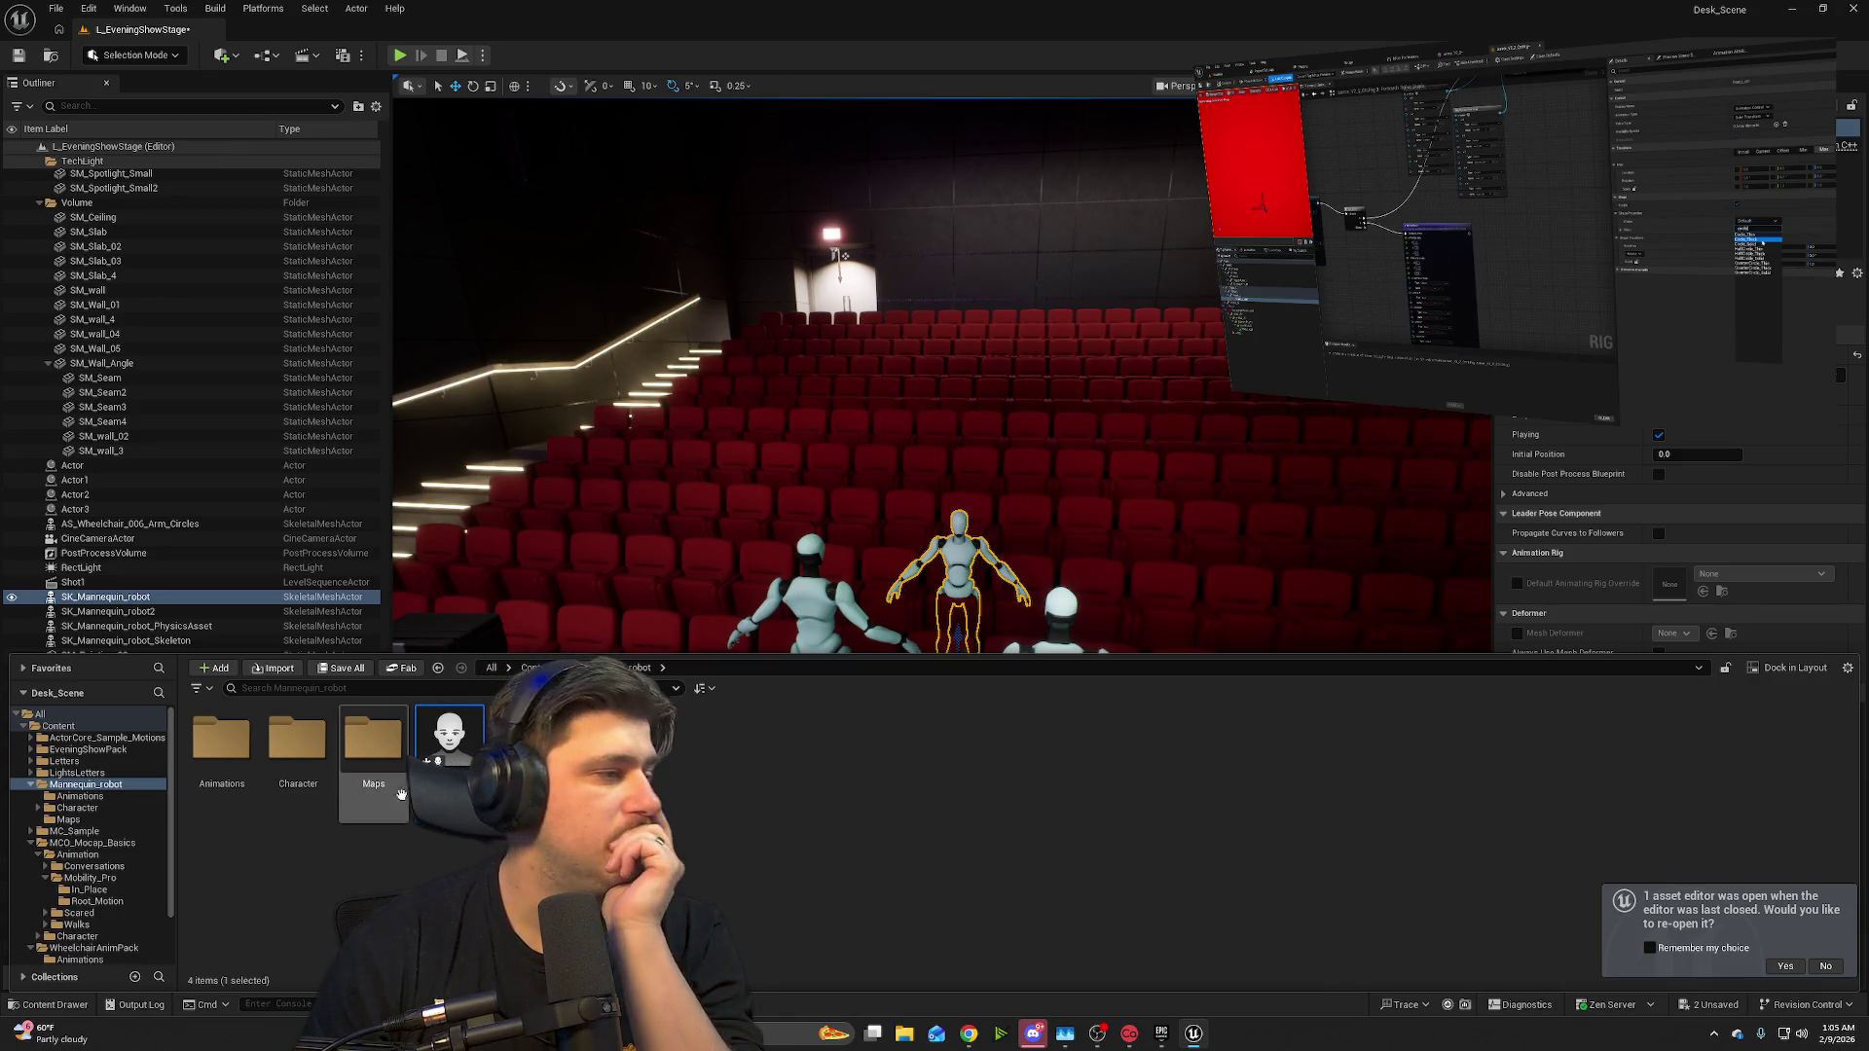
{"action": "key", "text": "ctrl+space"}
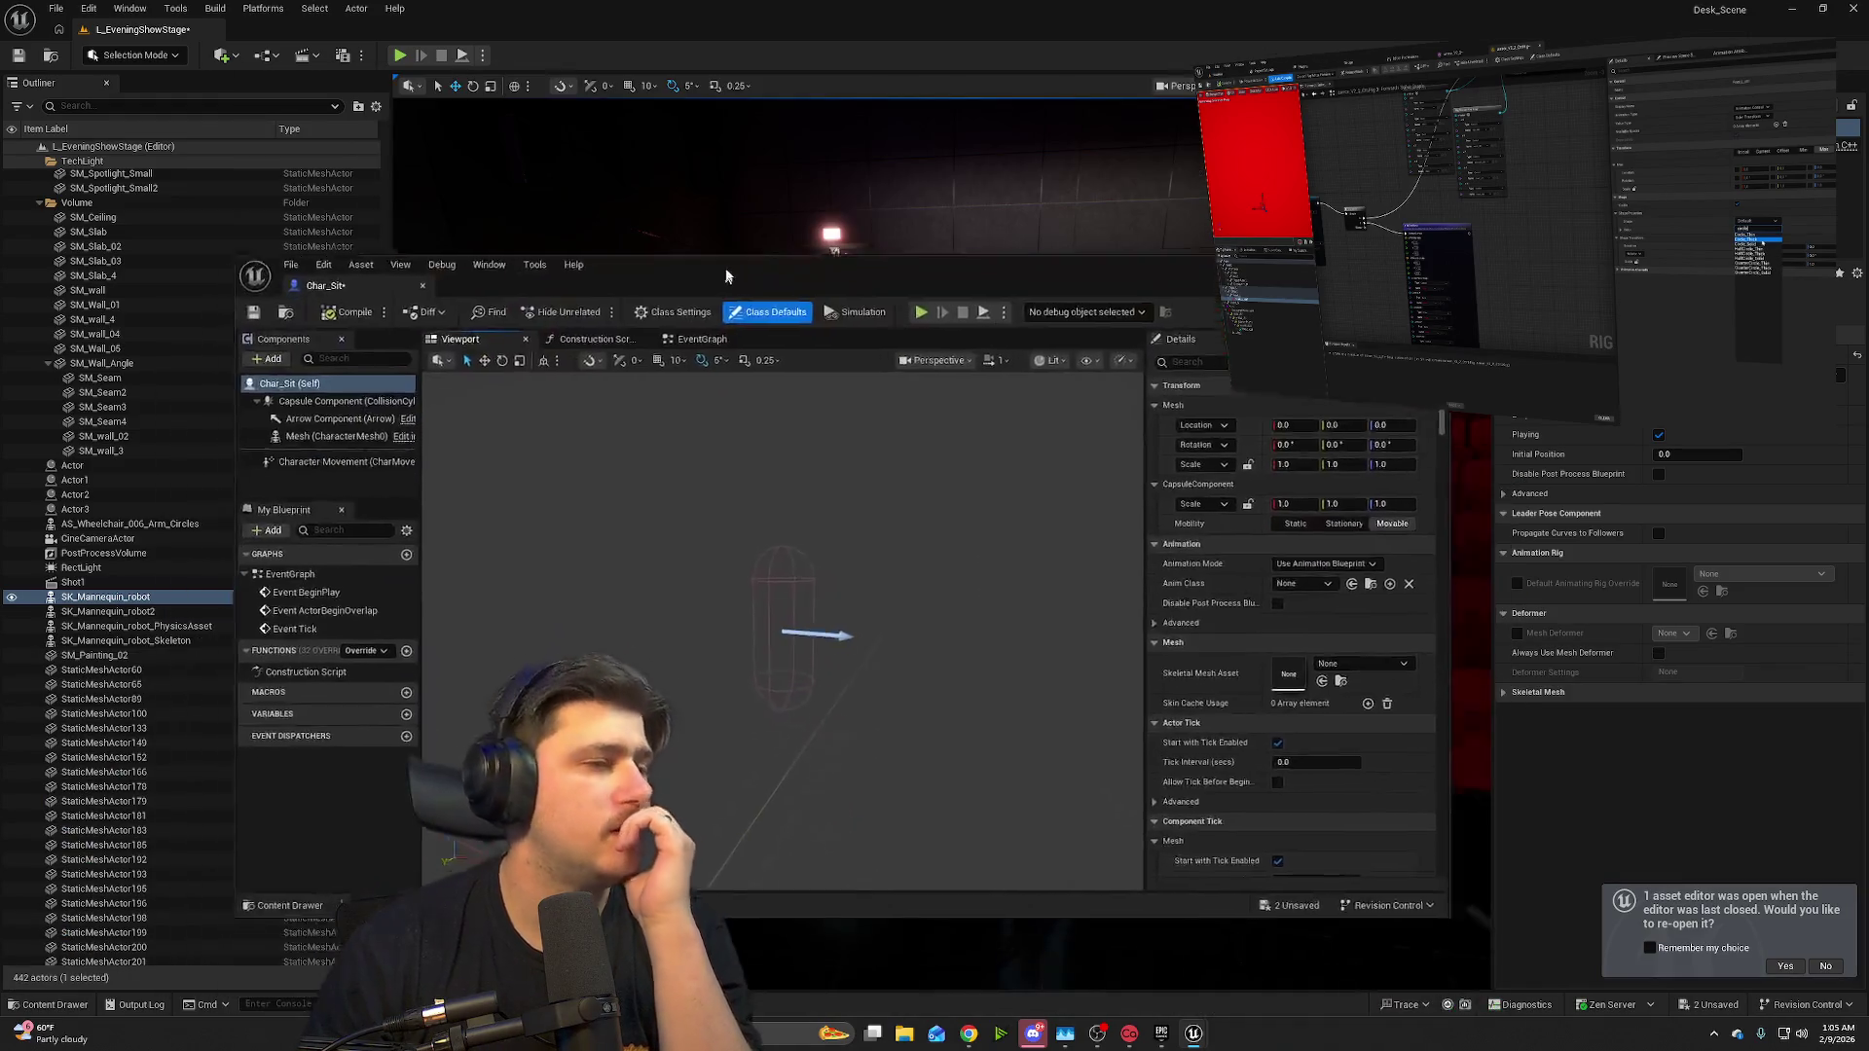
- Set the Char_Sit Mesh (CharacterMesh0) Animation Mode to Use Animation Asset and check Anim to Play
{"action": "mouse_move", "coordinate": [731, 280]}
{"action": "left_mouse_down"}
{"action": "mouse_move", "coordinate": [780, 206]}
{"action": "mouse_move", "coordinate": [827, 201]}
{"action": "left_mouse_up"}
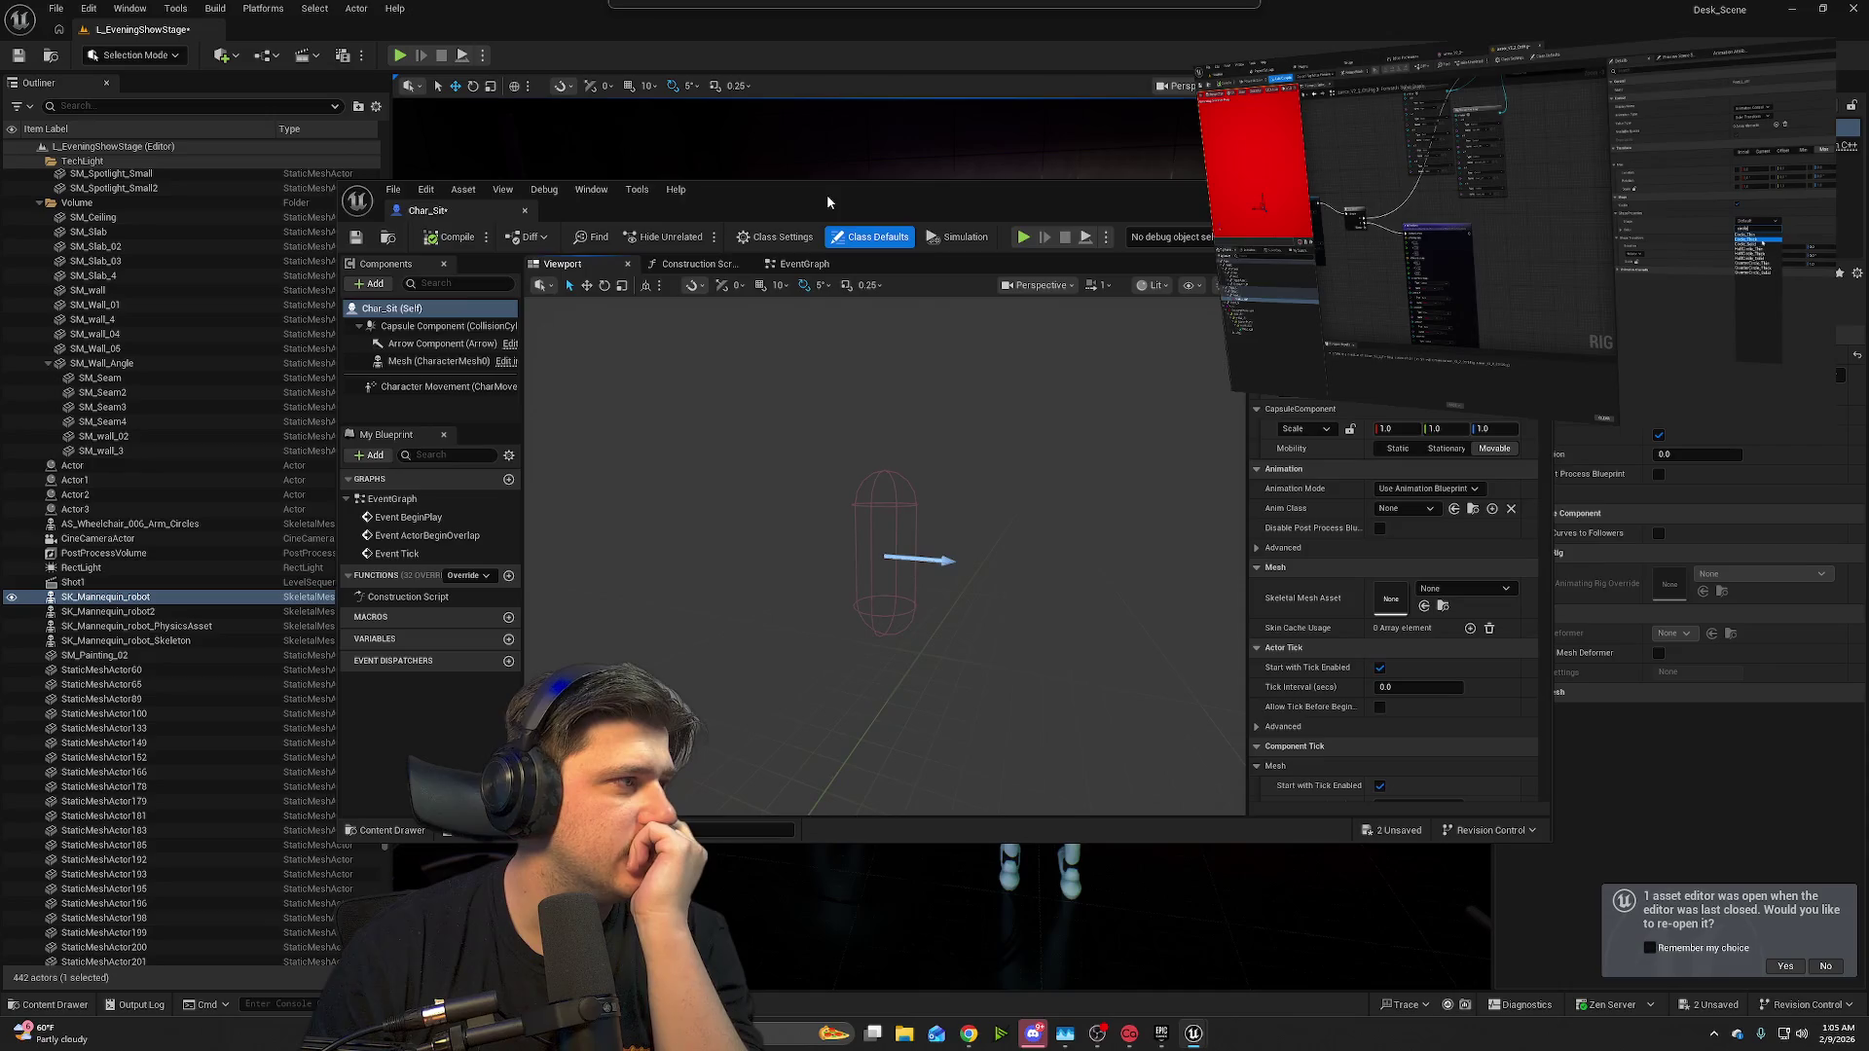
{"action": "left_click", "coordinate": [416, 361]}
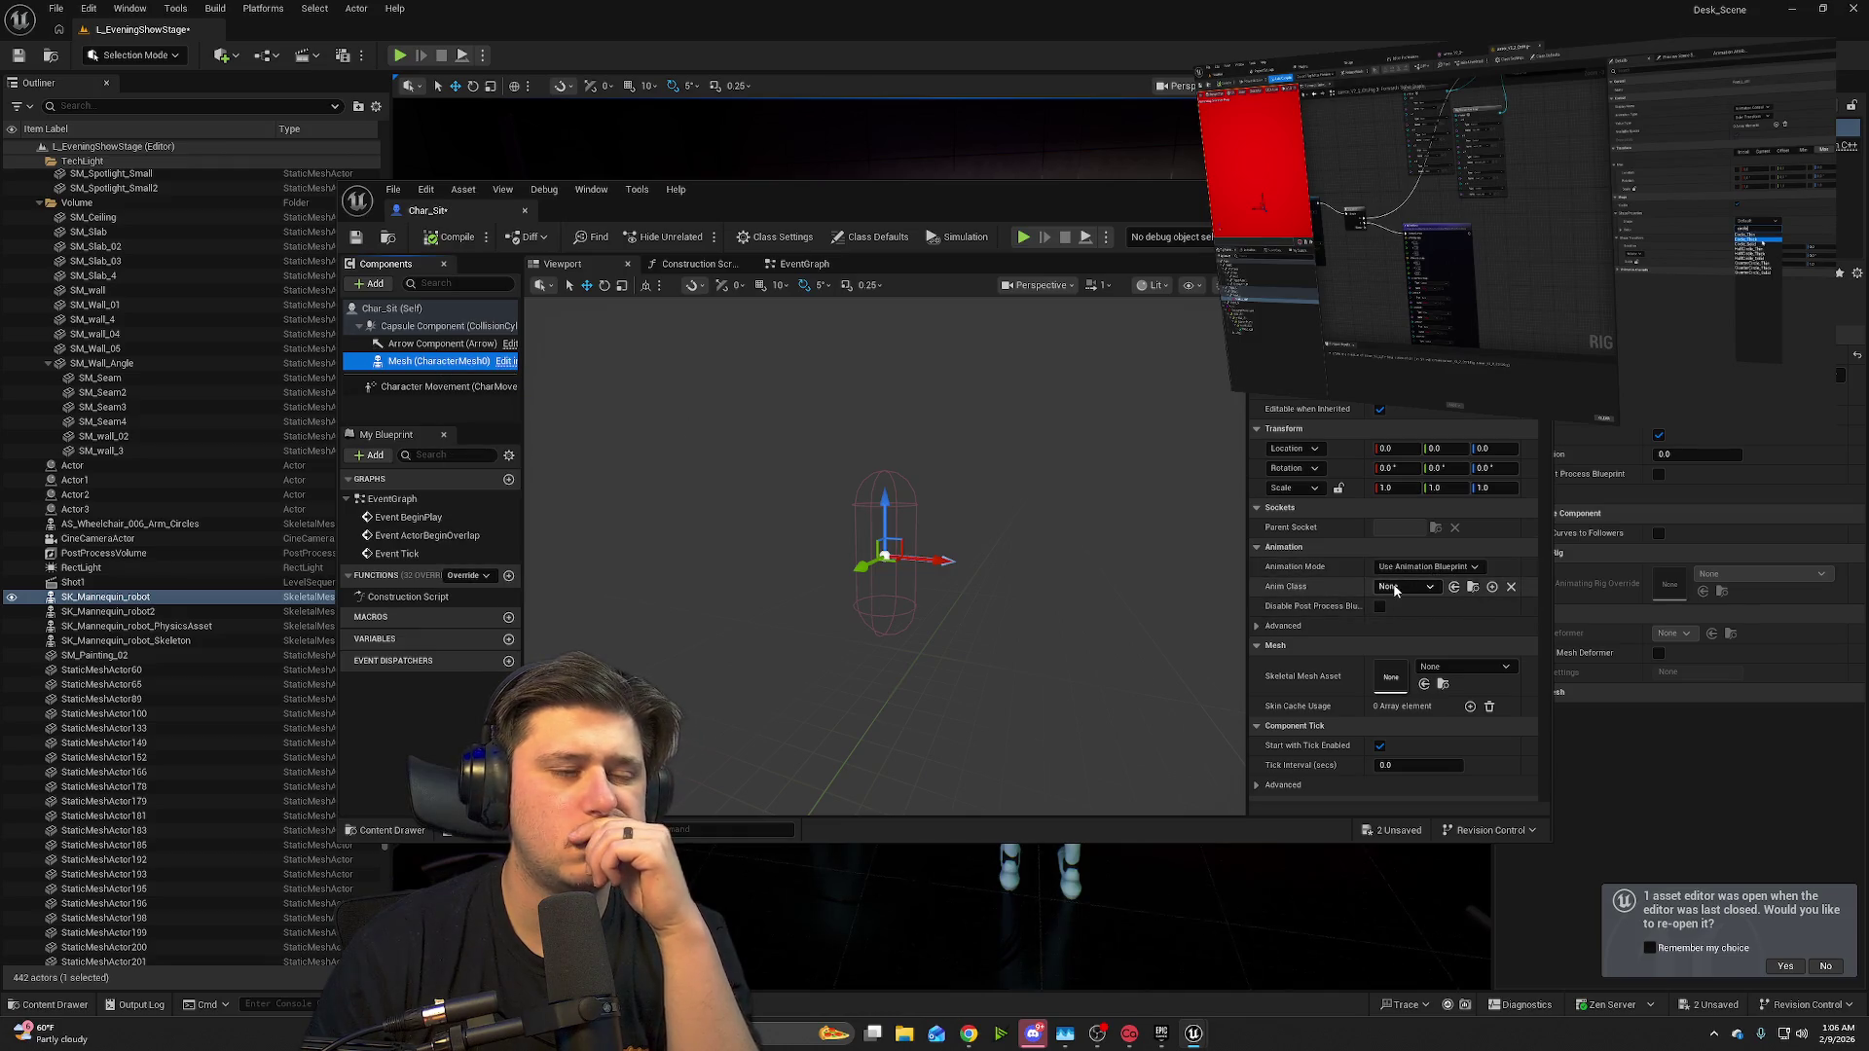
{"action": "left_click", "coordinate": [1426, 567]}
{"action": "left_click", "coordinate": [1450, 610]}
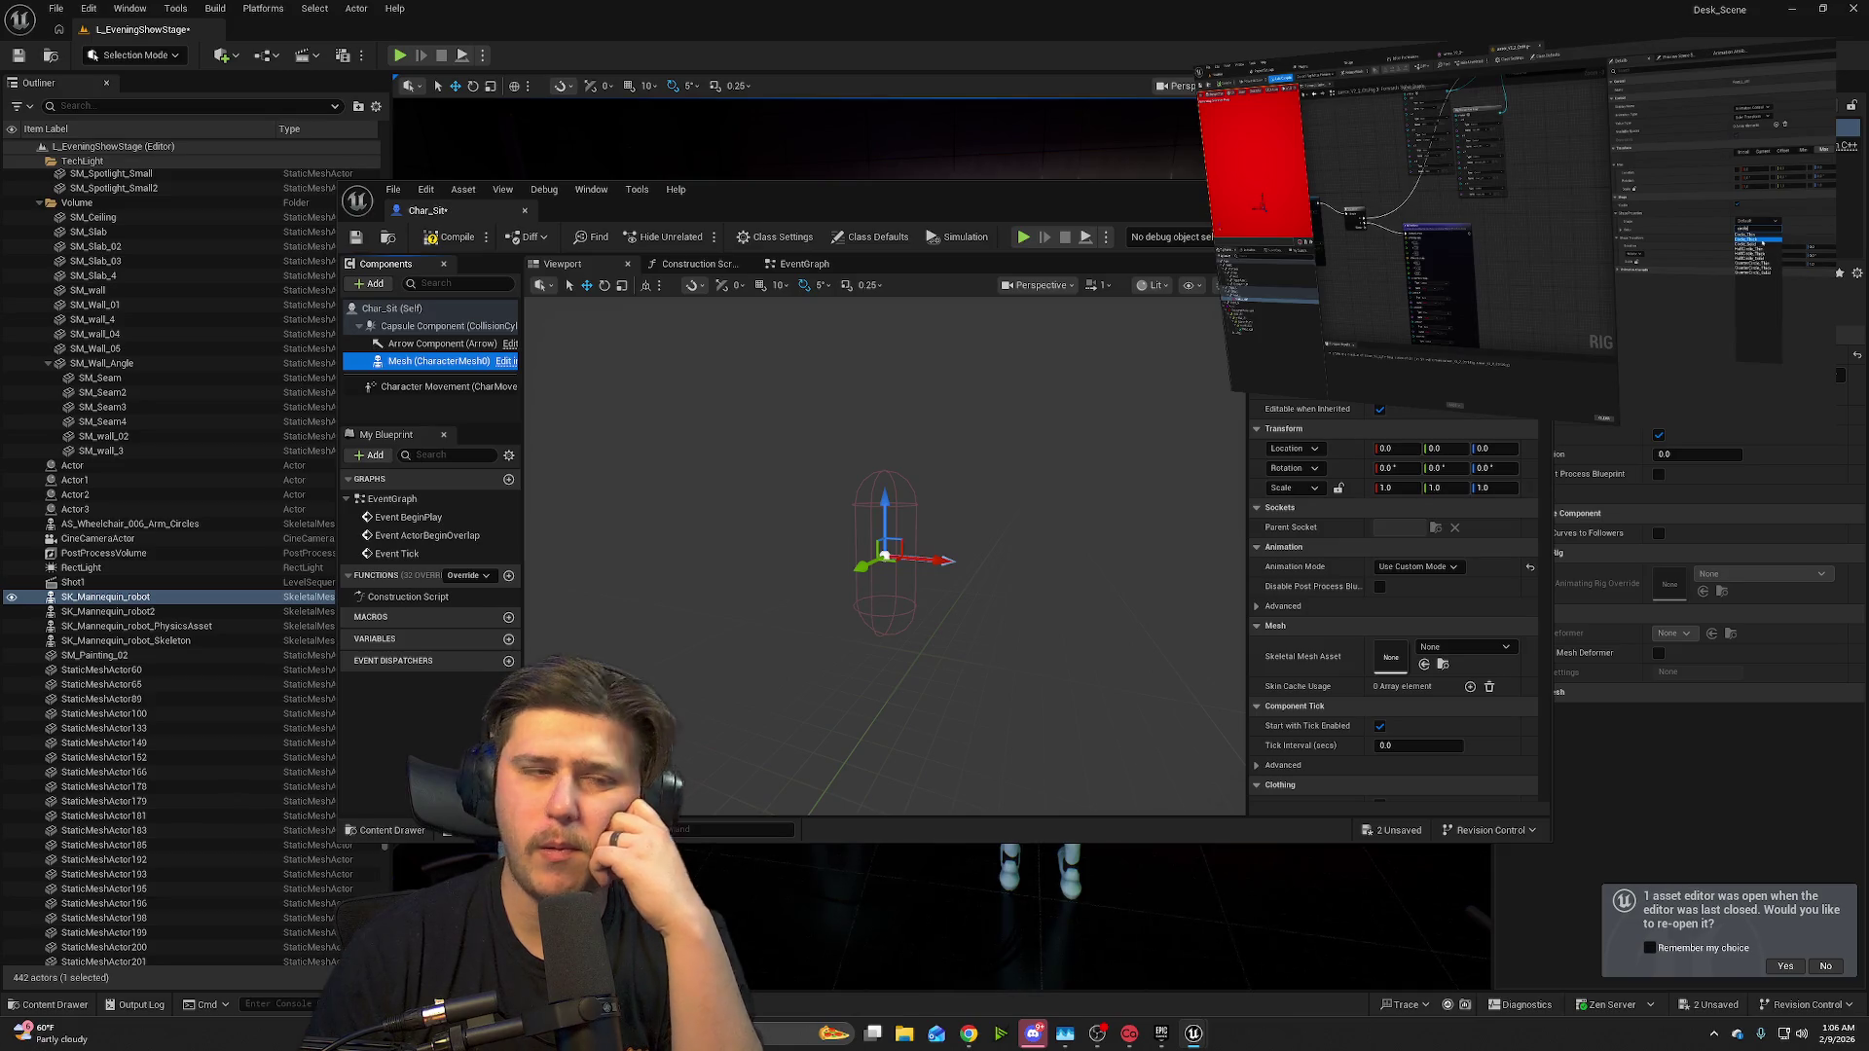
{"action": "left_click", "coordinate": [1424, 568]}
{"action": "left_click", "coordinate": [1419, 595]}
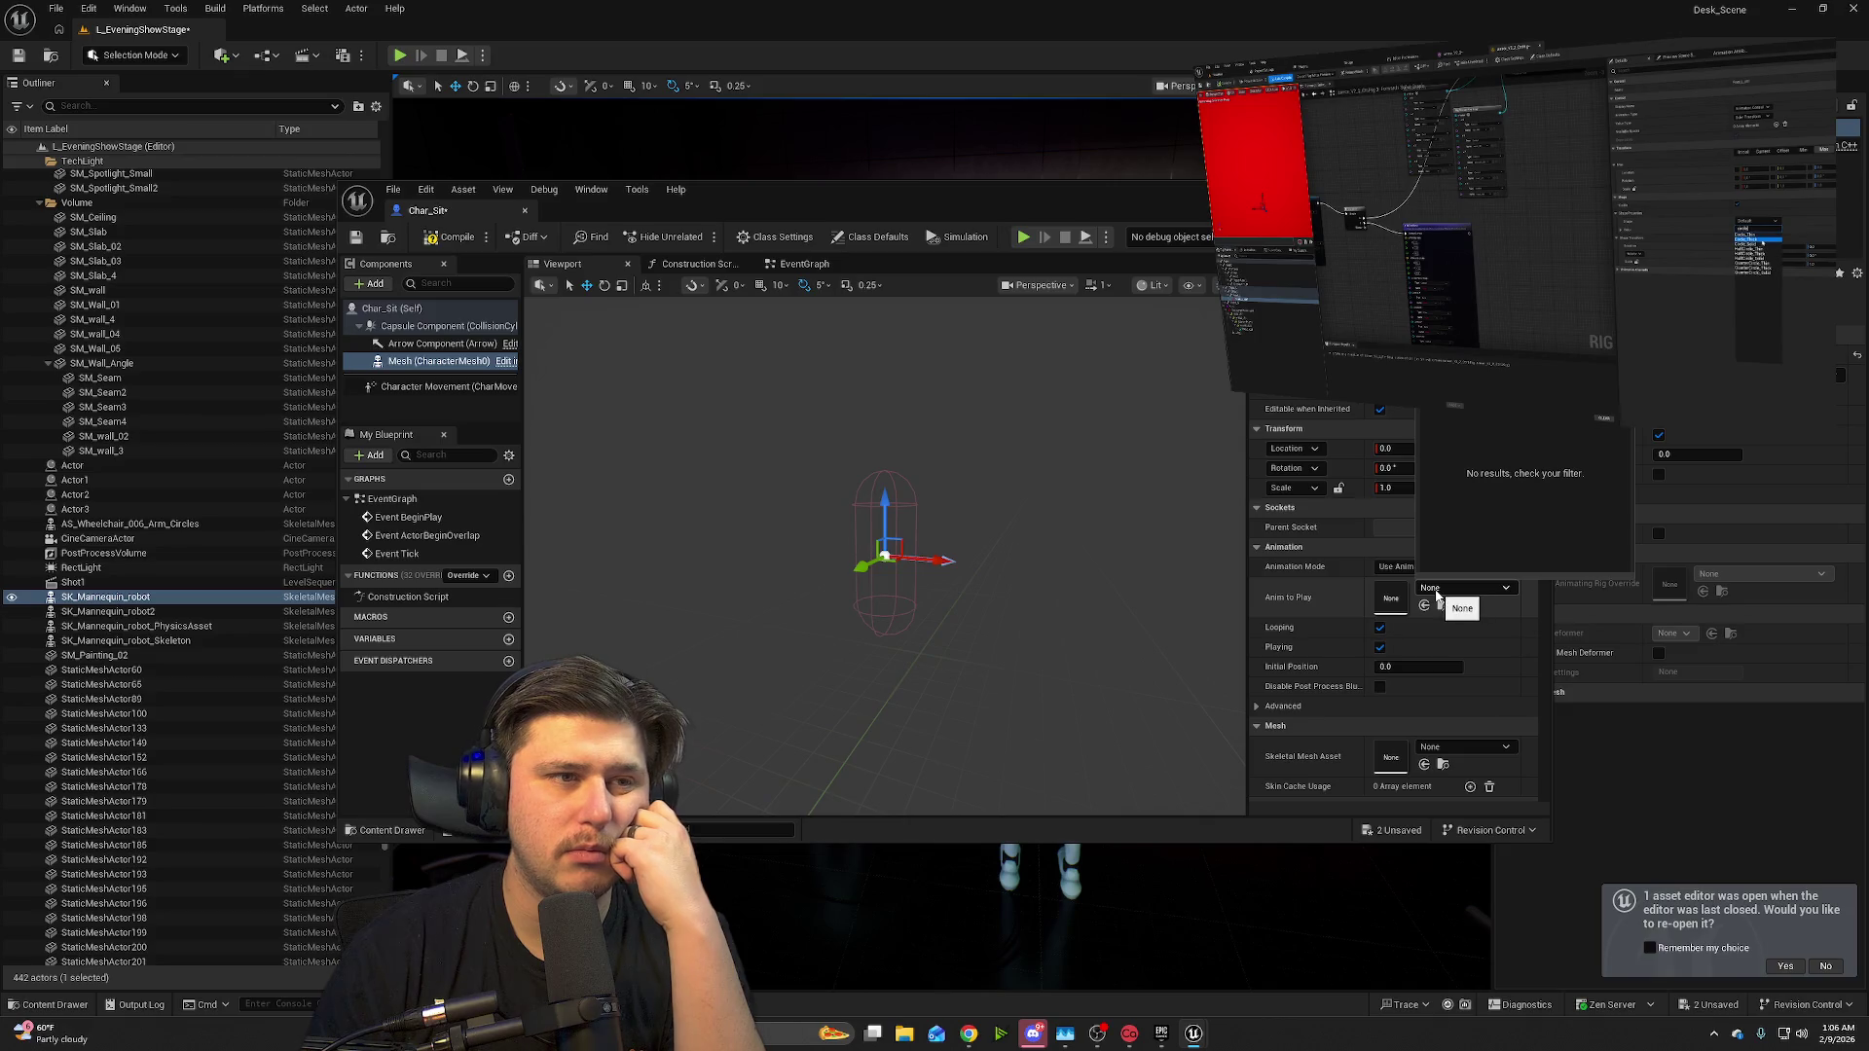
{"action": "left_click", "coordinate": [1458, 589]}
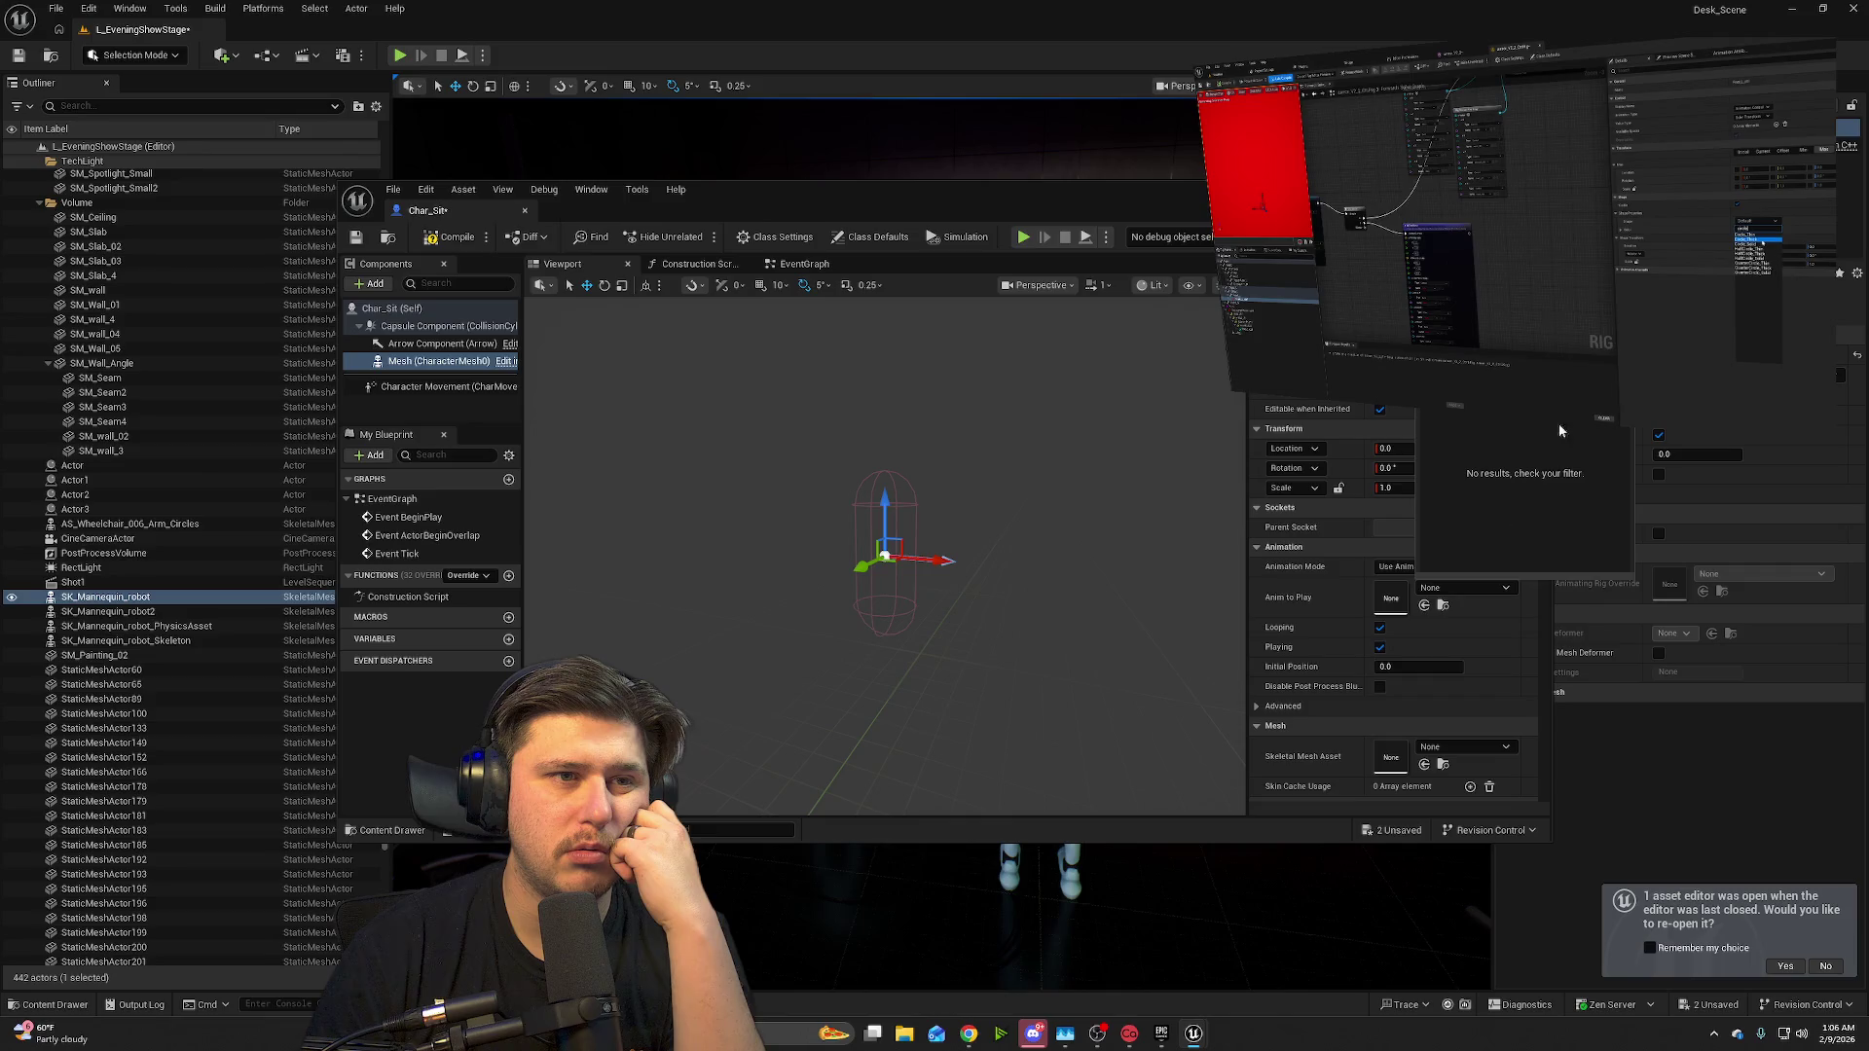
{"action": "left_click", "coordinate": [1505, 590]}
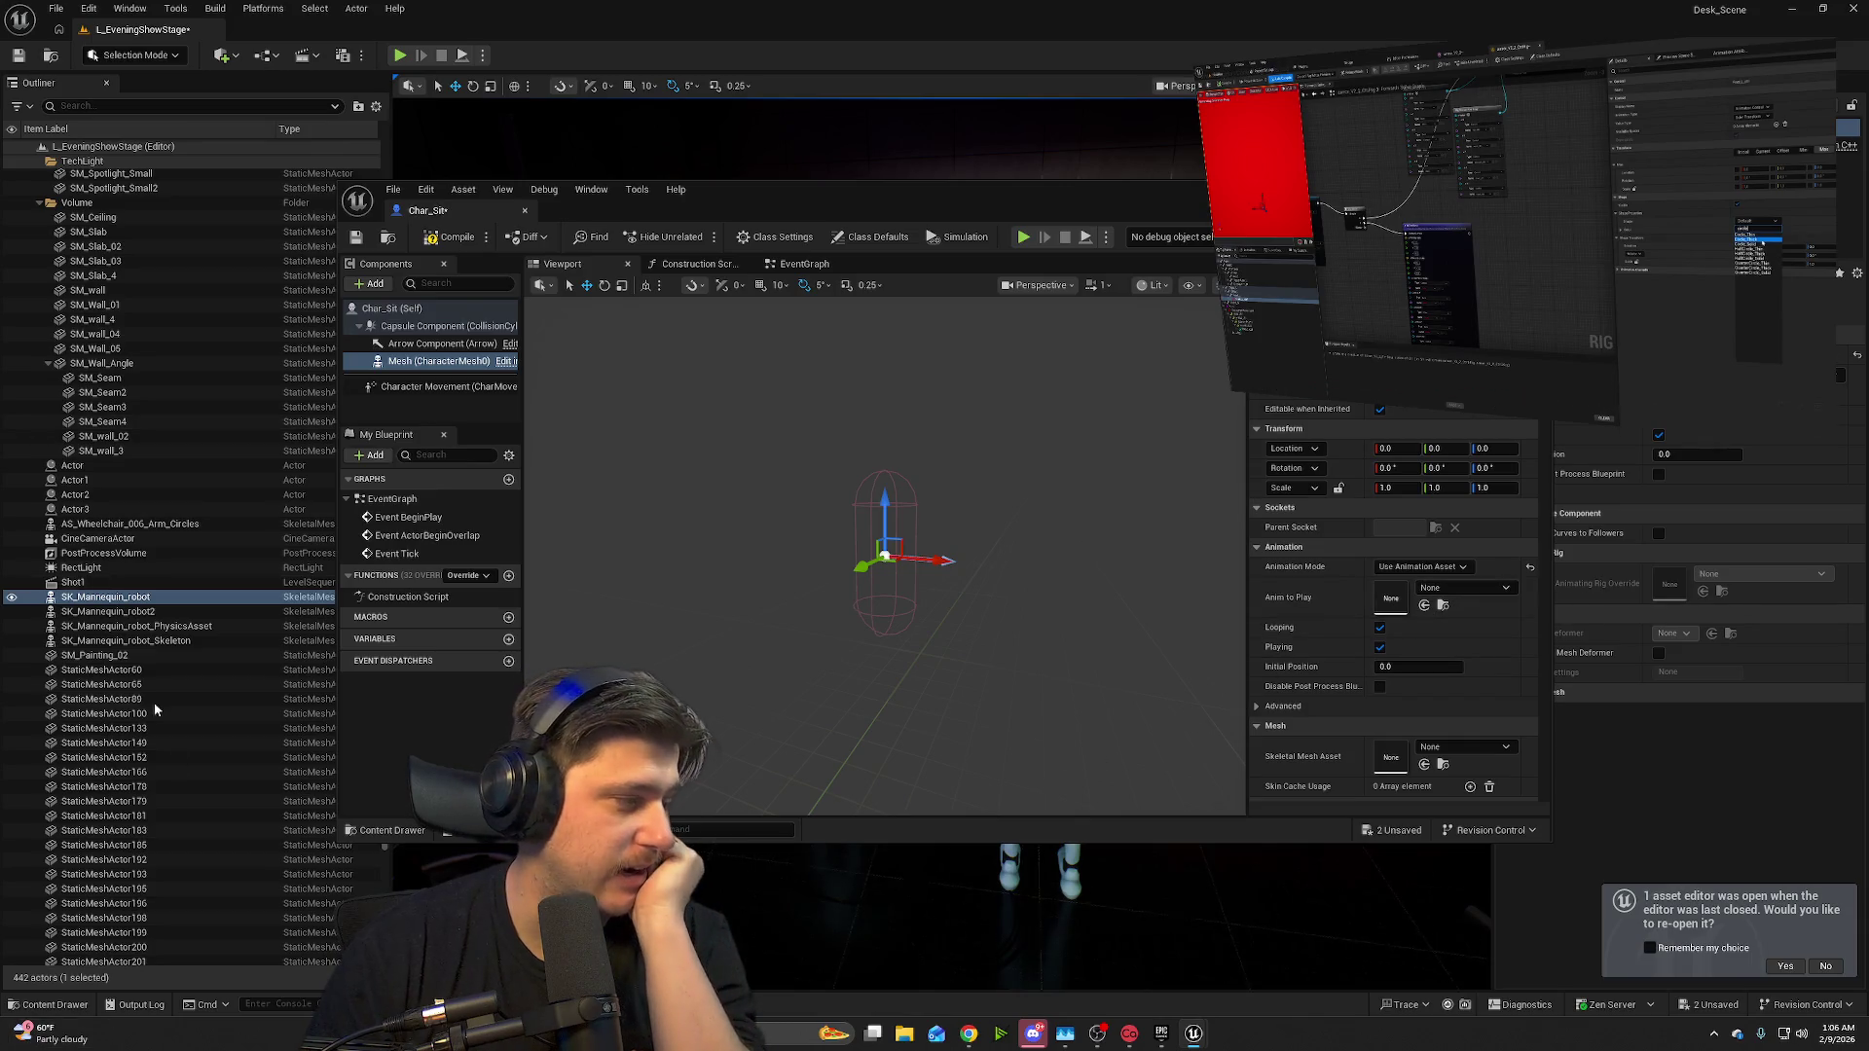
{"action": "left_click", "coordinate": [50, 1004]}
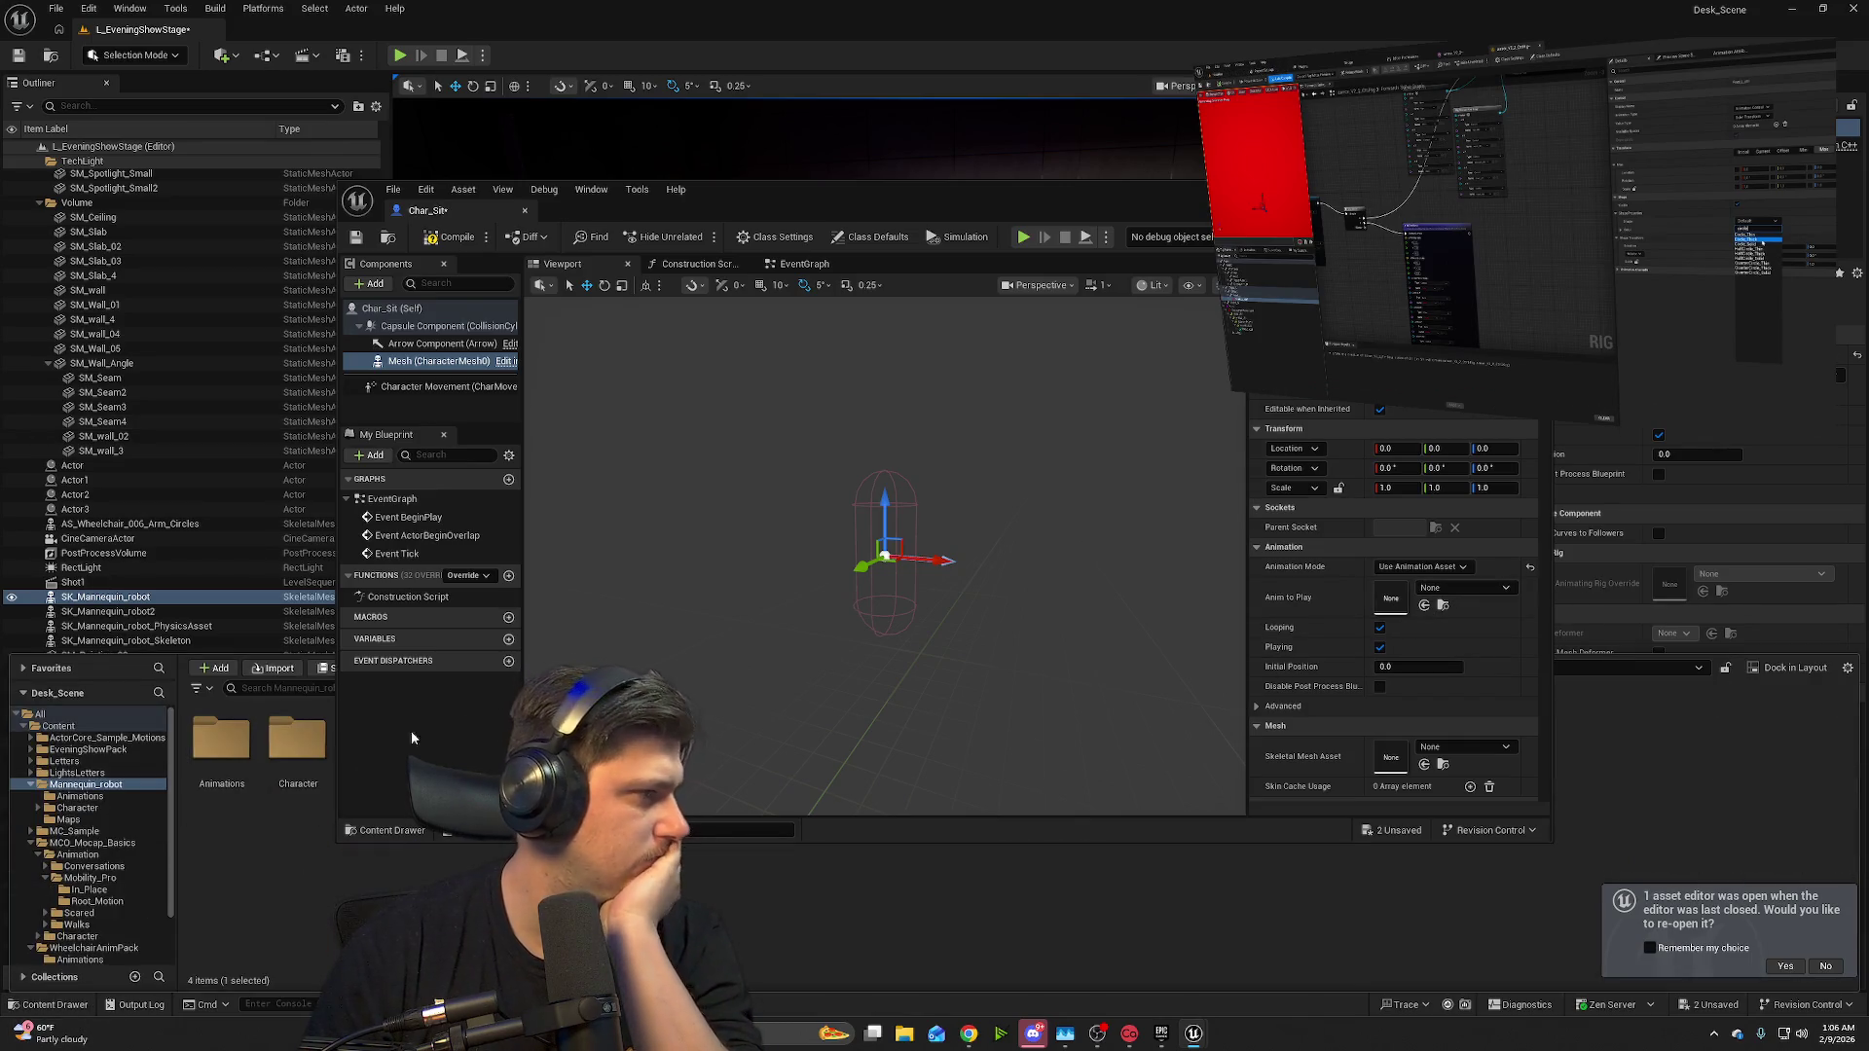
- Drag SK_Mannequin_robot from Mannequin_robot/Character/Mesh into the auditorium as SK_Mannequin_robot3
{"action": "mouse_move", "coordinate": [925, 208]}
{"action": "left_mouse_down"}
{"action": "mouse_move", "coordinate": [970, 148]}
{"action": "mouse_move", "coordinate": [960, 213]}
{"action": "mouse_move", "coordinate": [1178, 91]}
{"action": "left_mouse_up"}
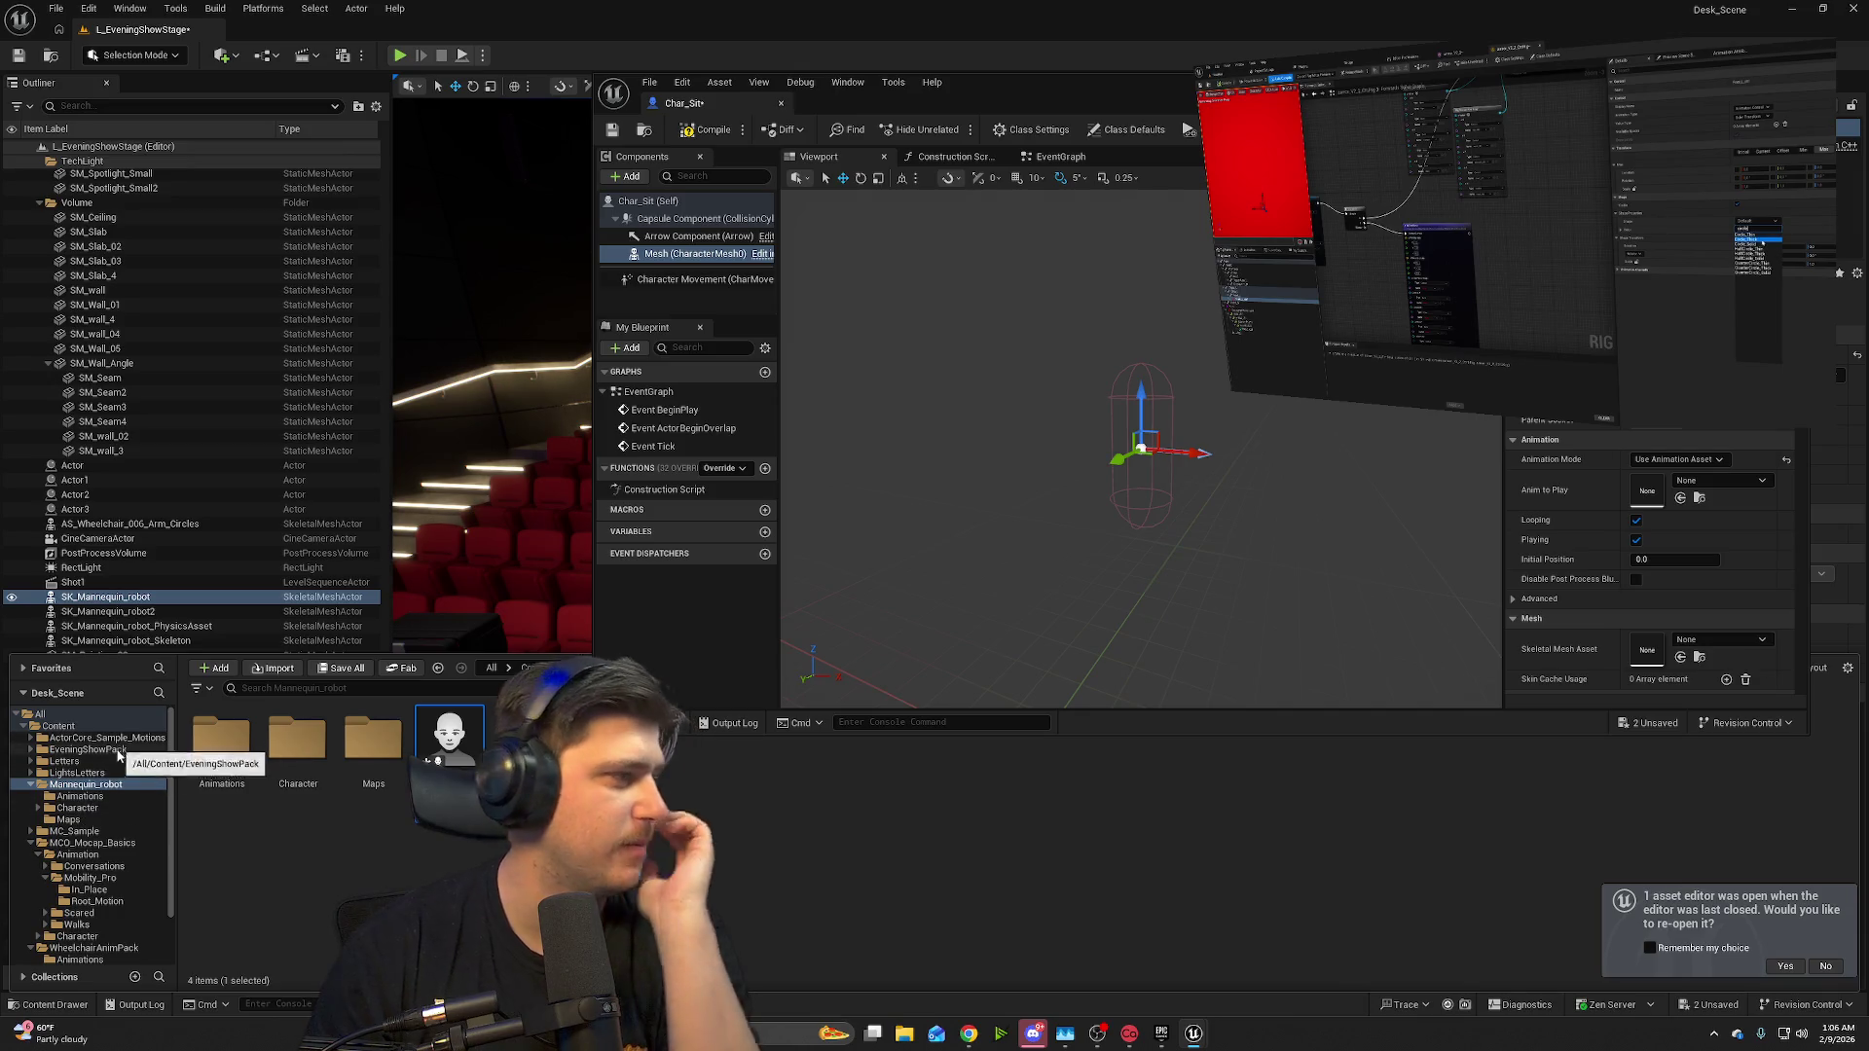
{"action": "double_click", "coordinate": [312, 774]}
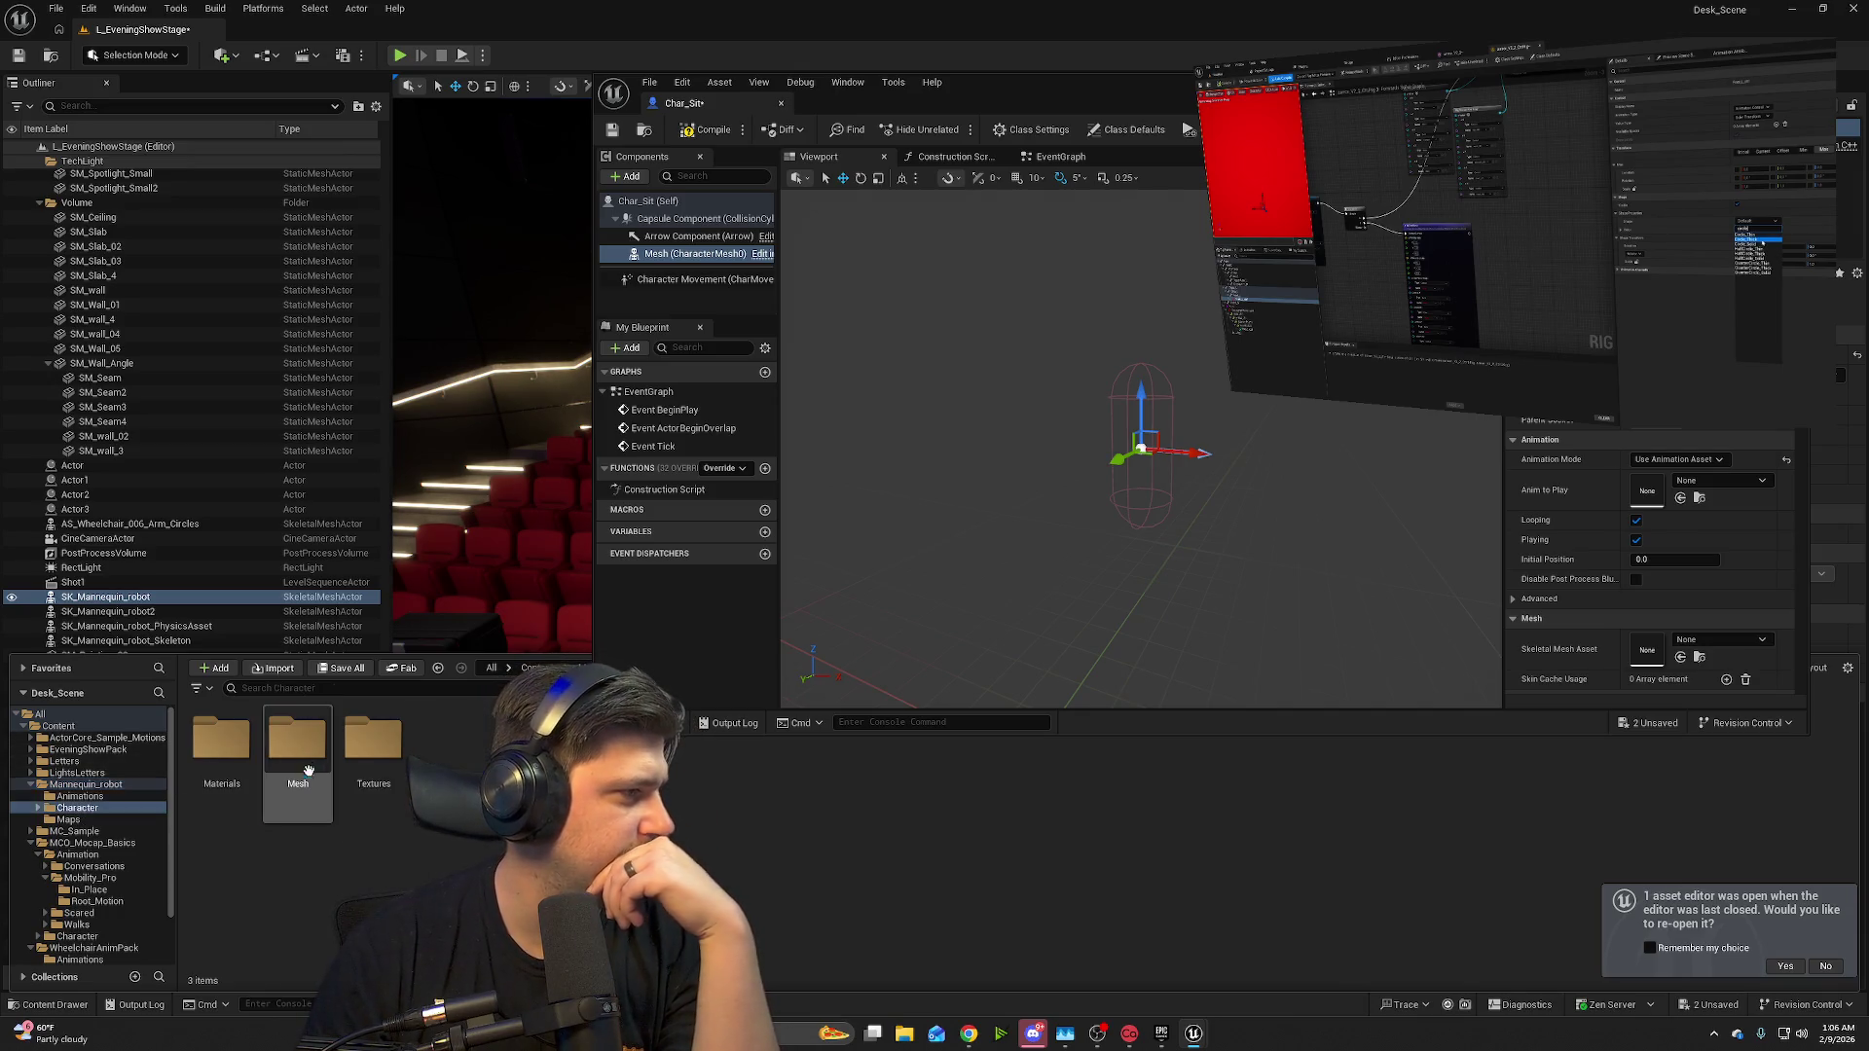
{"action": "left_click", "coordinate": [308, 765]}
{"action": "double_click", "coordinate": [308, 765]}
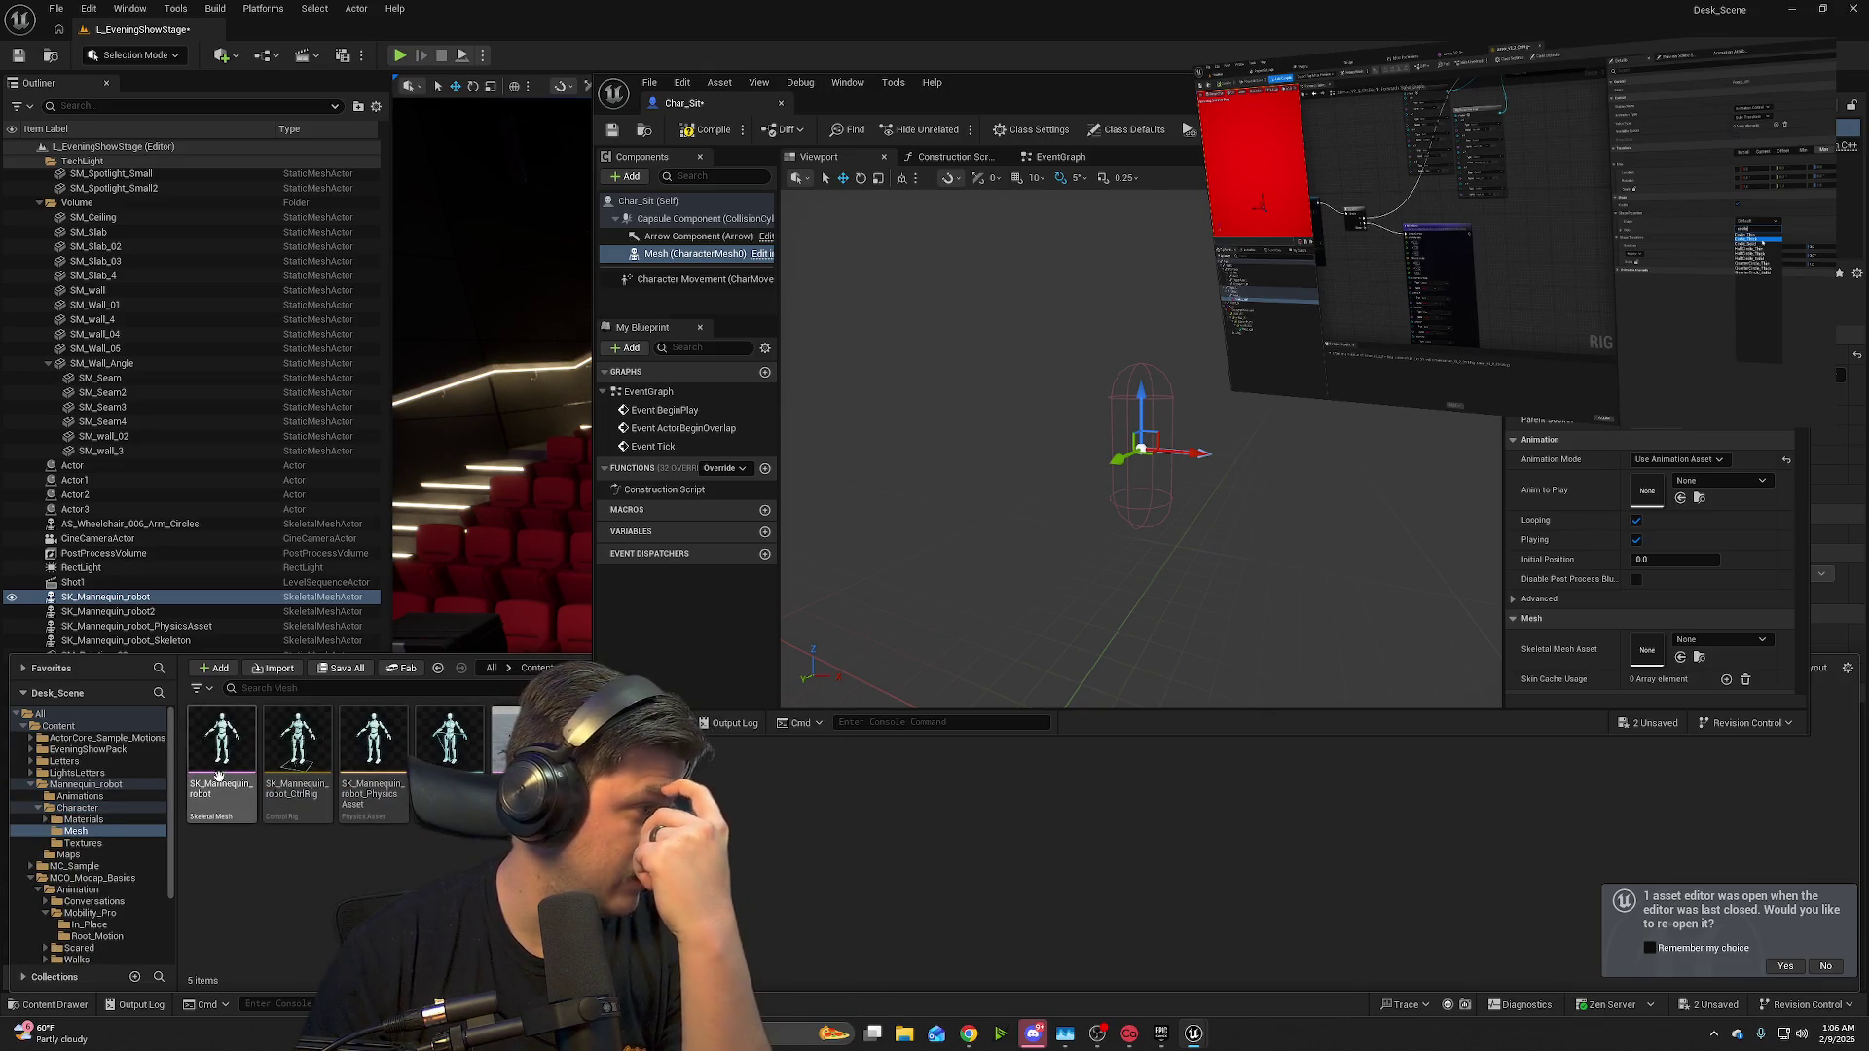
{"action": "mouse_move", "coordinate": [213, 772]}
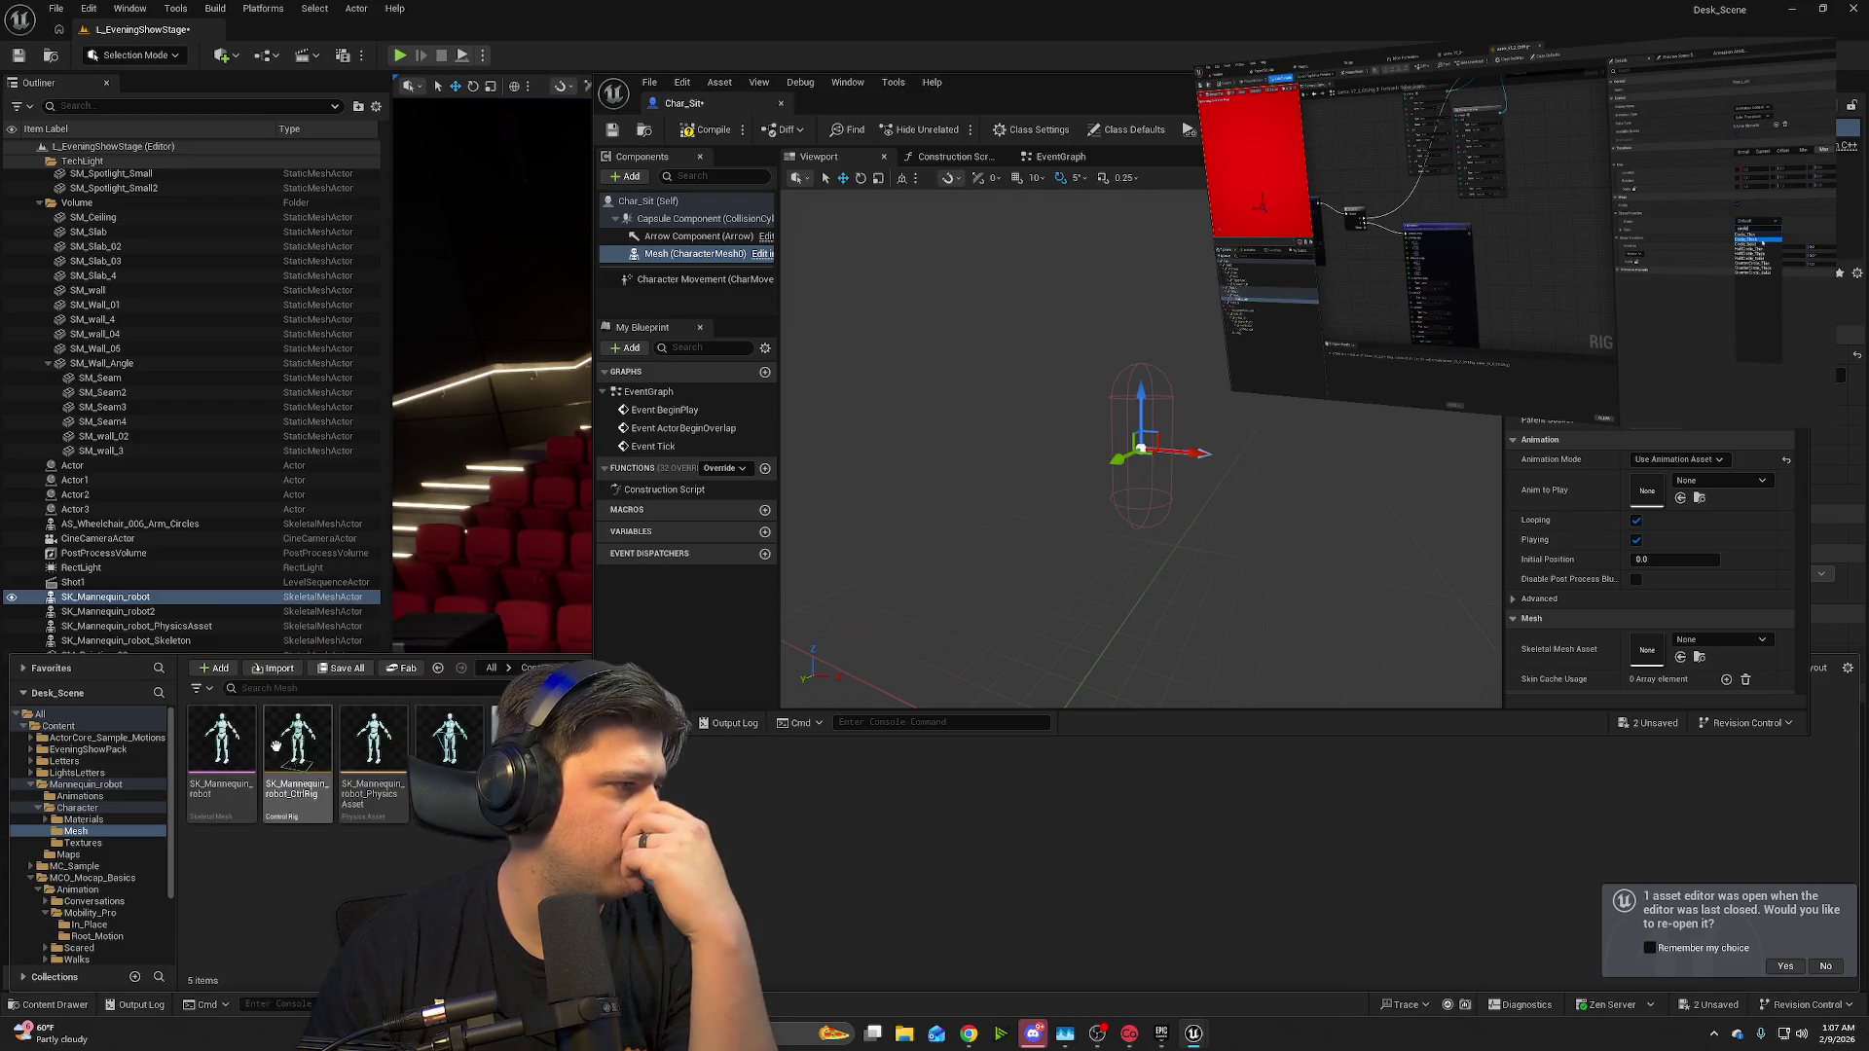
{"action": "mouse_move", "coordinate": [222, 750]}
{"action": "left_mouse_down"}
{"action": "mouse_move", "coordinate": [428, 468]}
{"action": "mouse_move", "coordinate": [467, 624]}
{"action": "mouse_move", "coordinate": [482, 613]}
{"action": "left_mouse_up"}
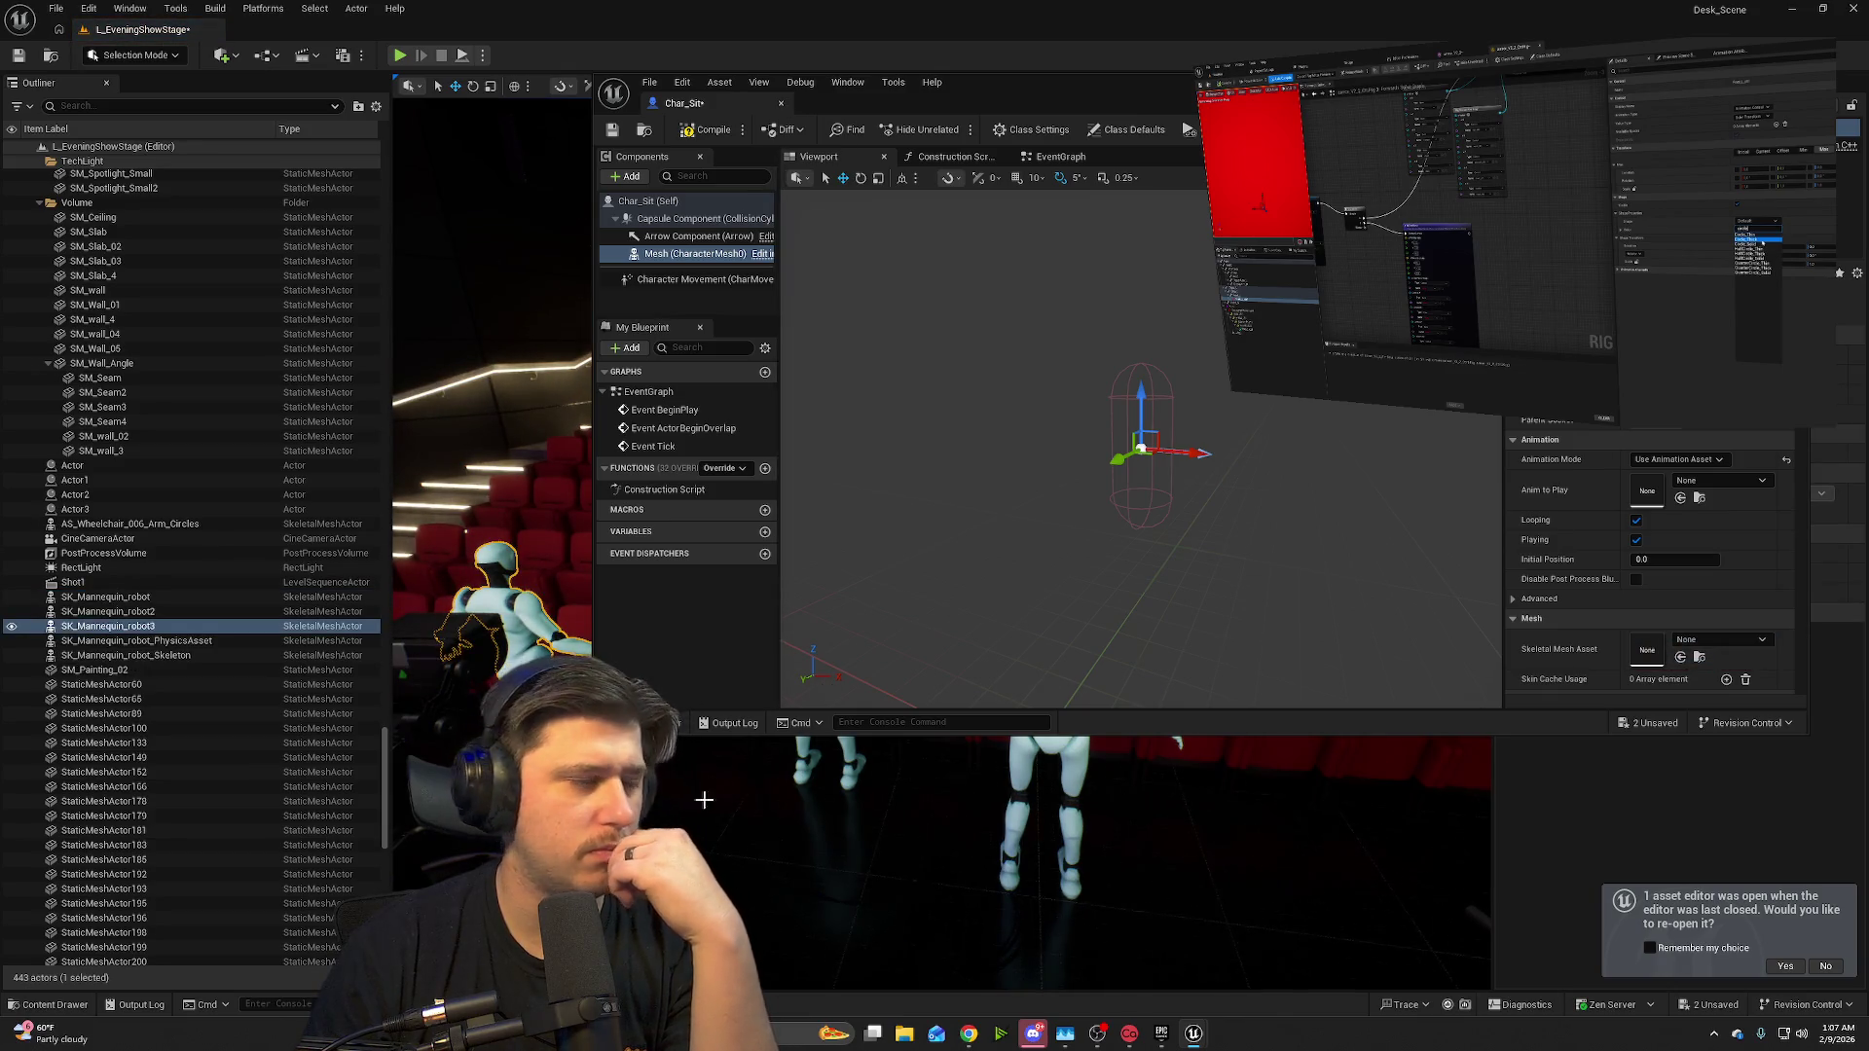
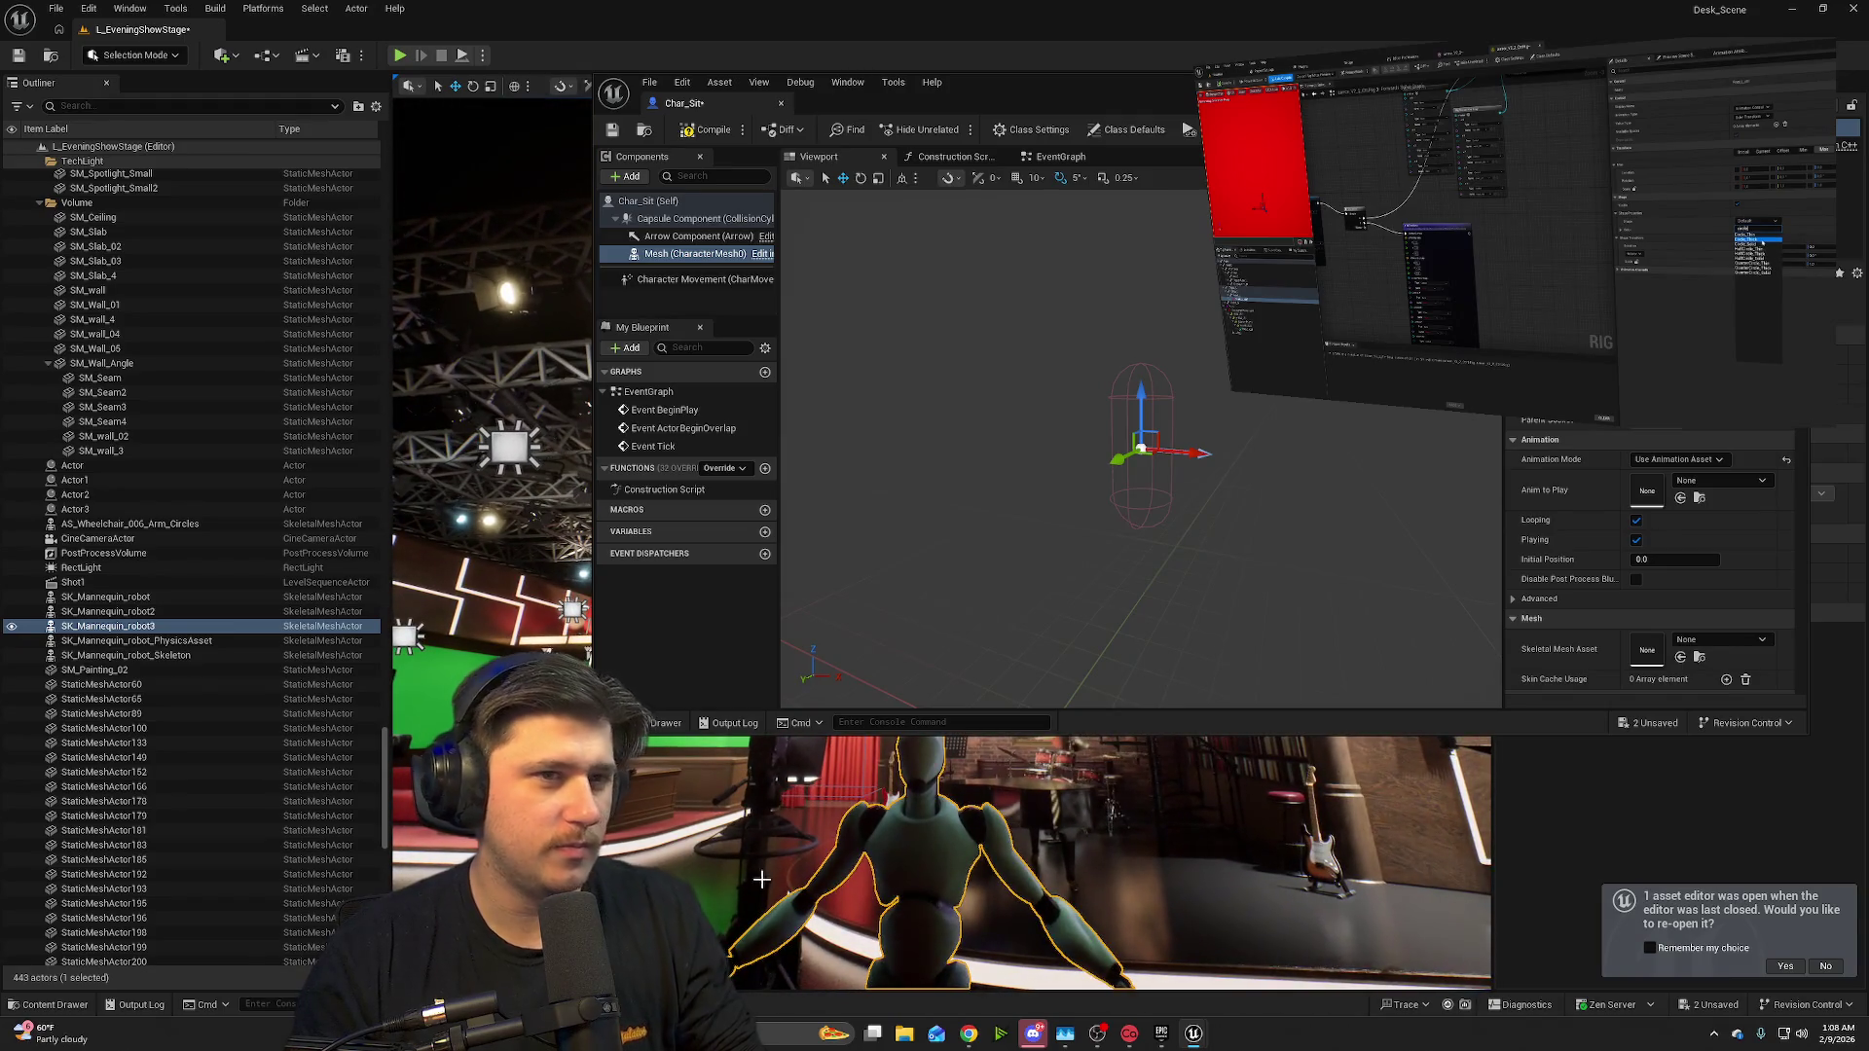
- Make SK_Mannequin_robot the skeletal mesh of the Char_Sit character's Mesh component
{"action": "mouse_move", "coordinate": [1617, 99]}
{"action": "left_mouse_down"}
{"action": "mouse_move", "coordinate": [1106, 353]}
{"action": "mouse_move", "coordinate": [1118, 209]}
{"action": "mouse_move", "coordinate": [1268, 162]}
{"action": "left_mouse_up"}
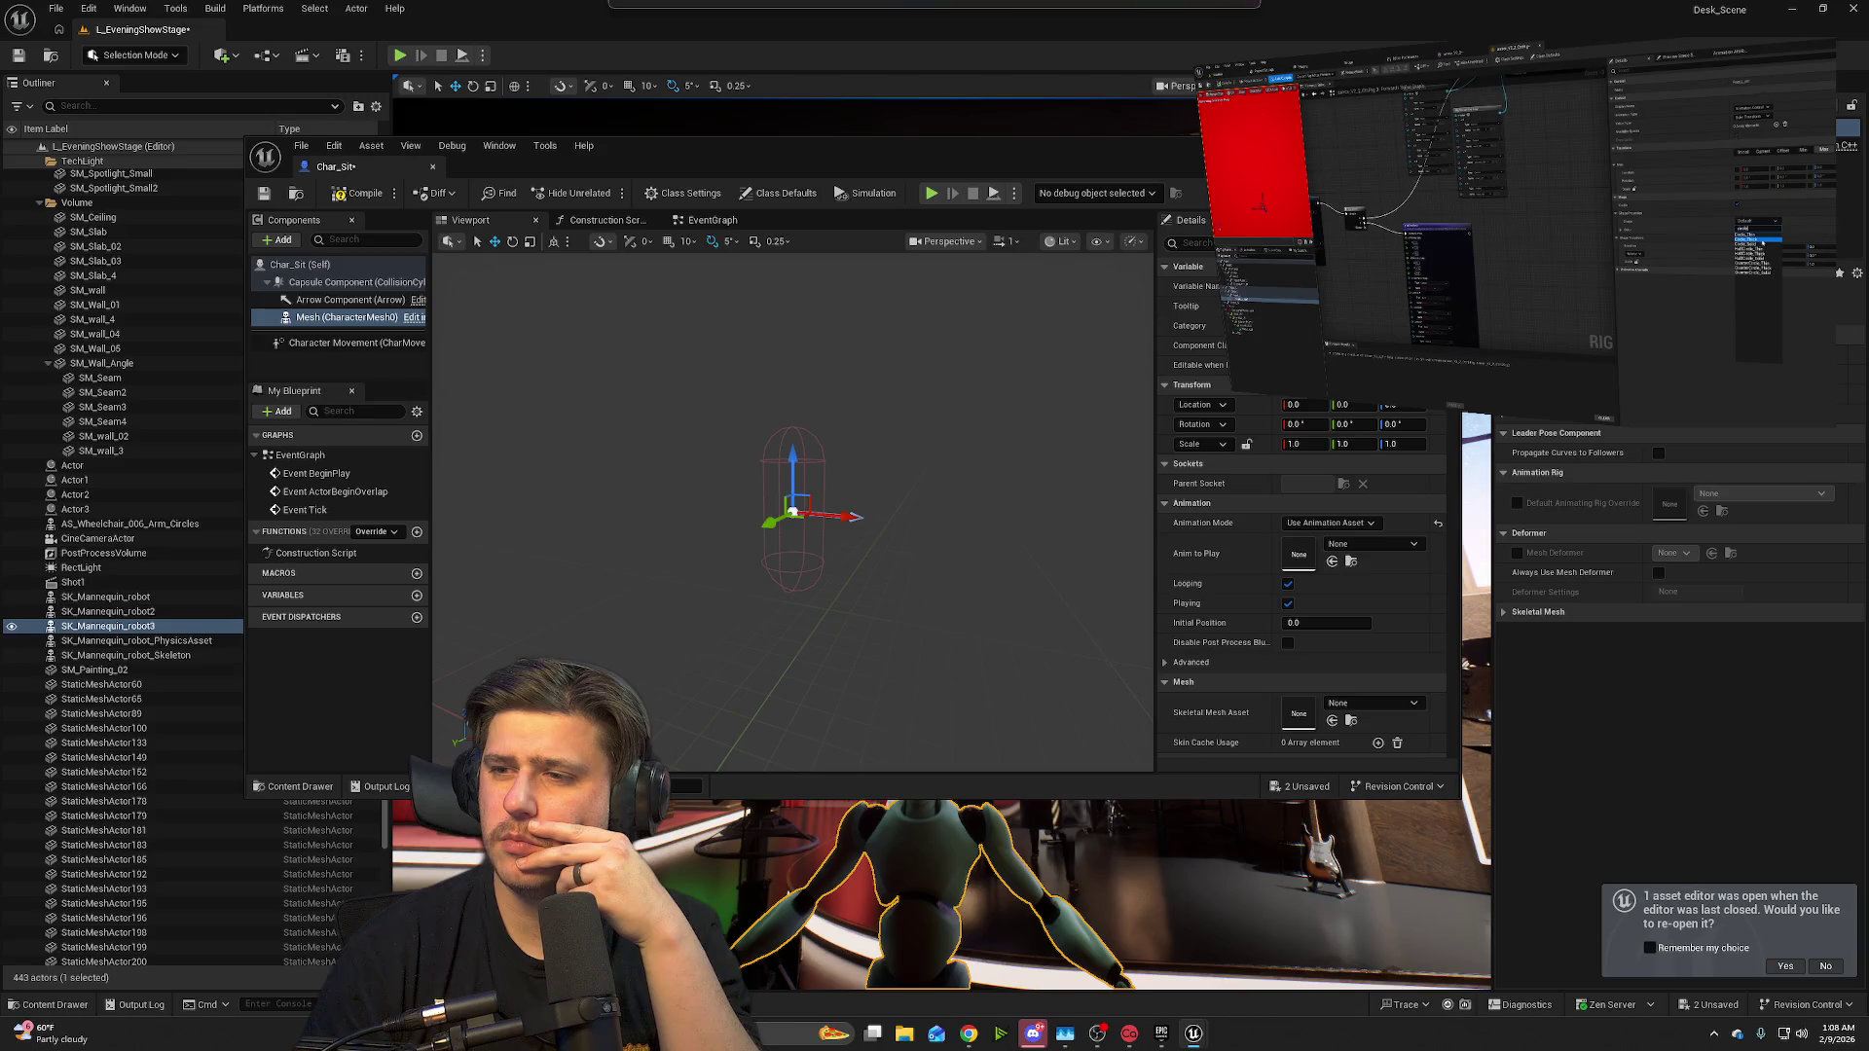
{"action": "mouse_move", "coordinate": [1268, 161]}
{"action": "left_mouse_down"}
{"action": "mouse_move", "coordinate": [1272, 200]}
{"action": "mouse_move", "coordinate": [1387, 131]}
{"action": "left_mouse_up"}
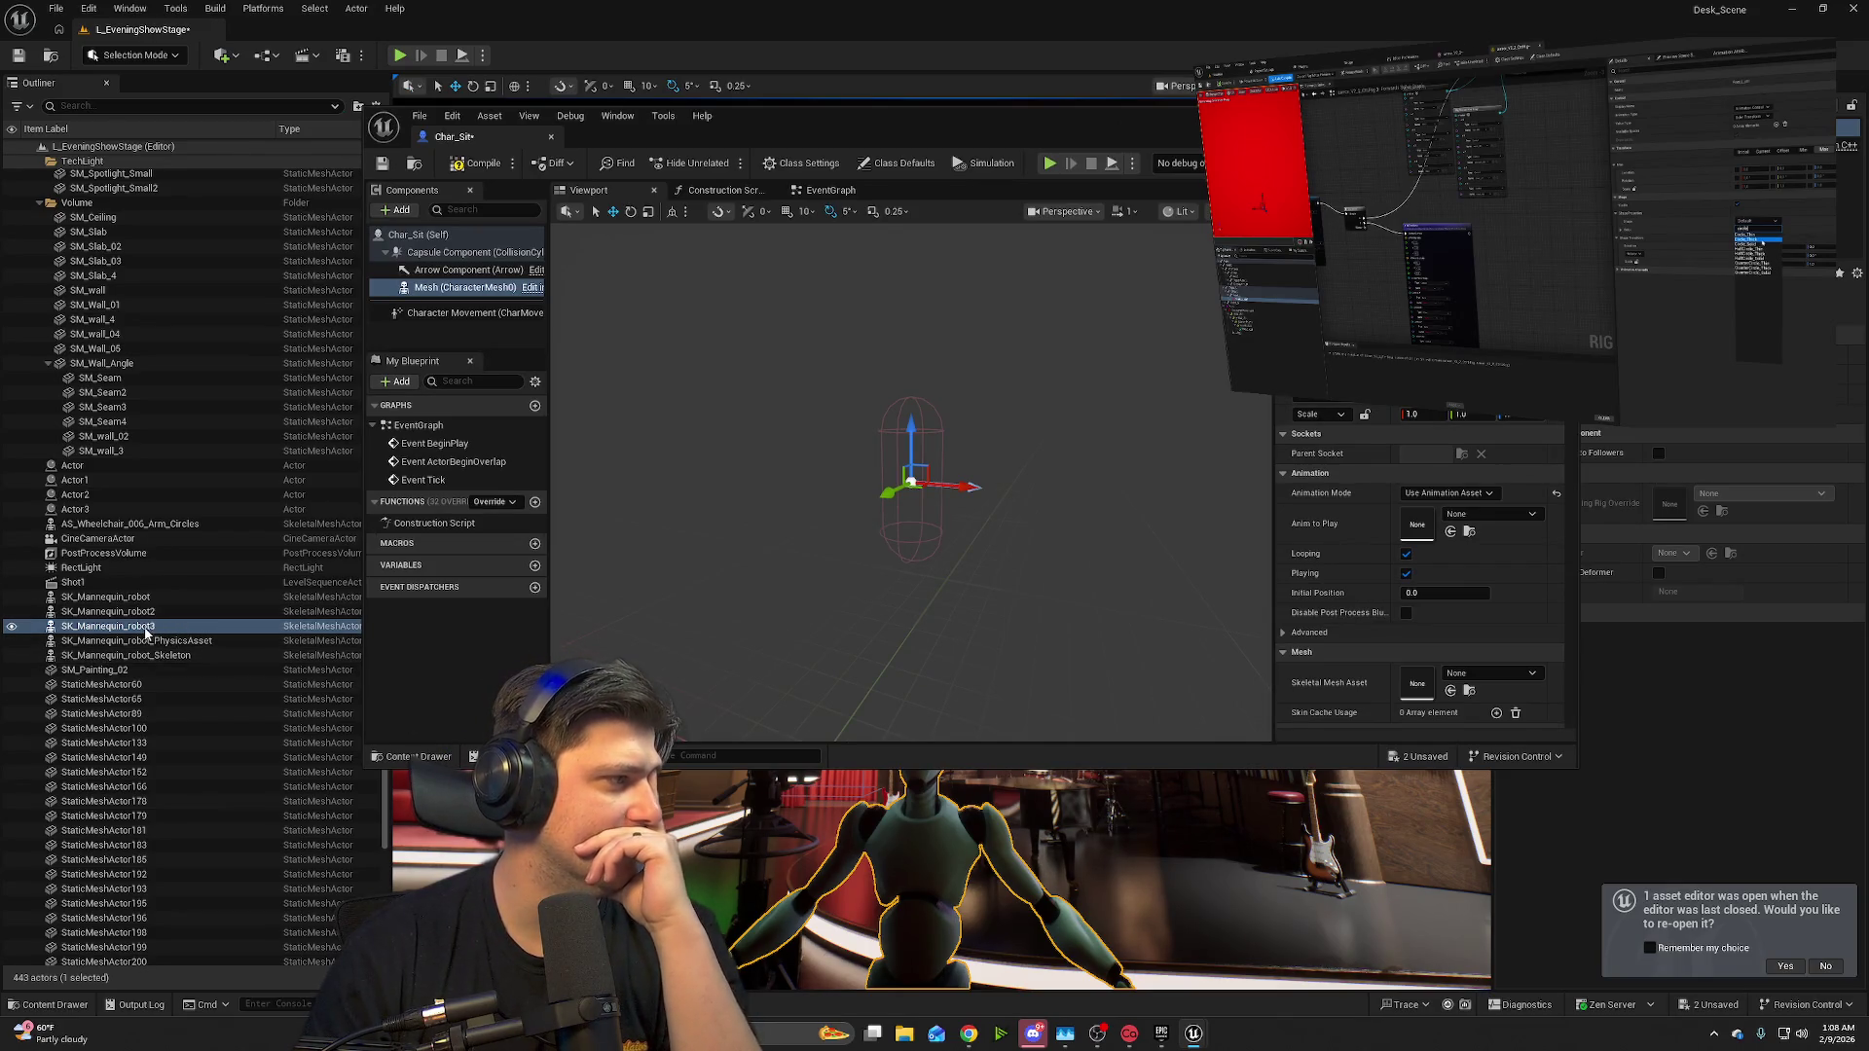
{"action": "left_click", "coordinate": [55, 1005]}
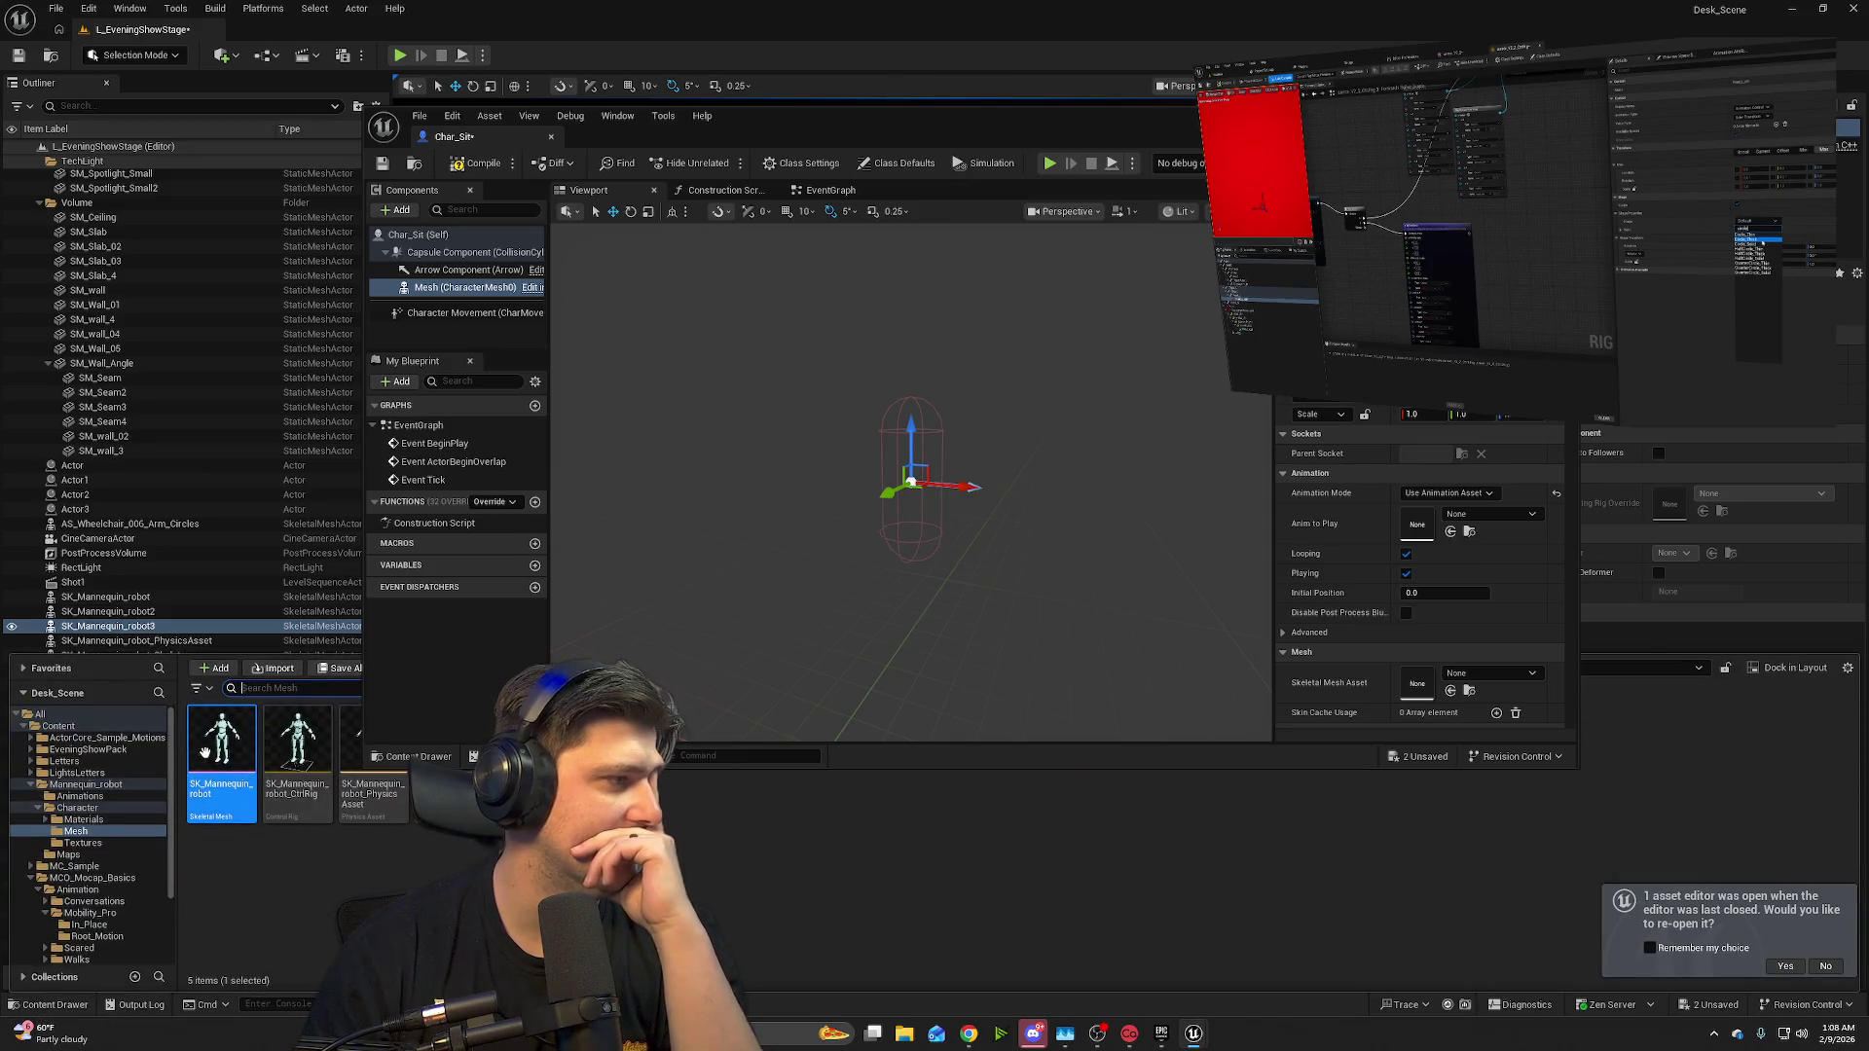
{"action": "mouse_move", "coordinate": [202, 753]}
{"action": "left_mouse_down"}
{"action": "mouse_move", "coordinate": [1424, 760]}
{"action": "mouse_move", "coordinate": [1414, 527]}
{"action": "mouse_move", "coordinate": [1436, 688]}
{"action": "left_mouse_up"}
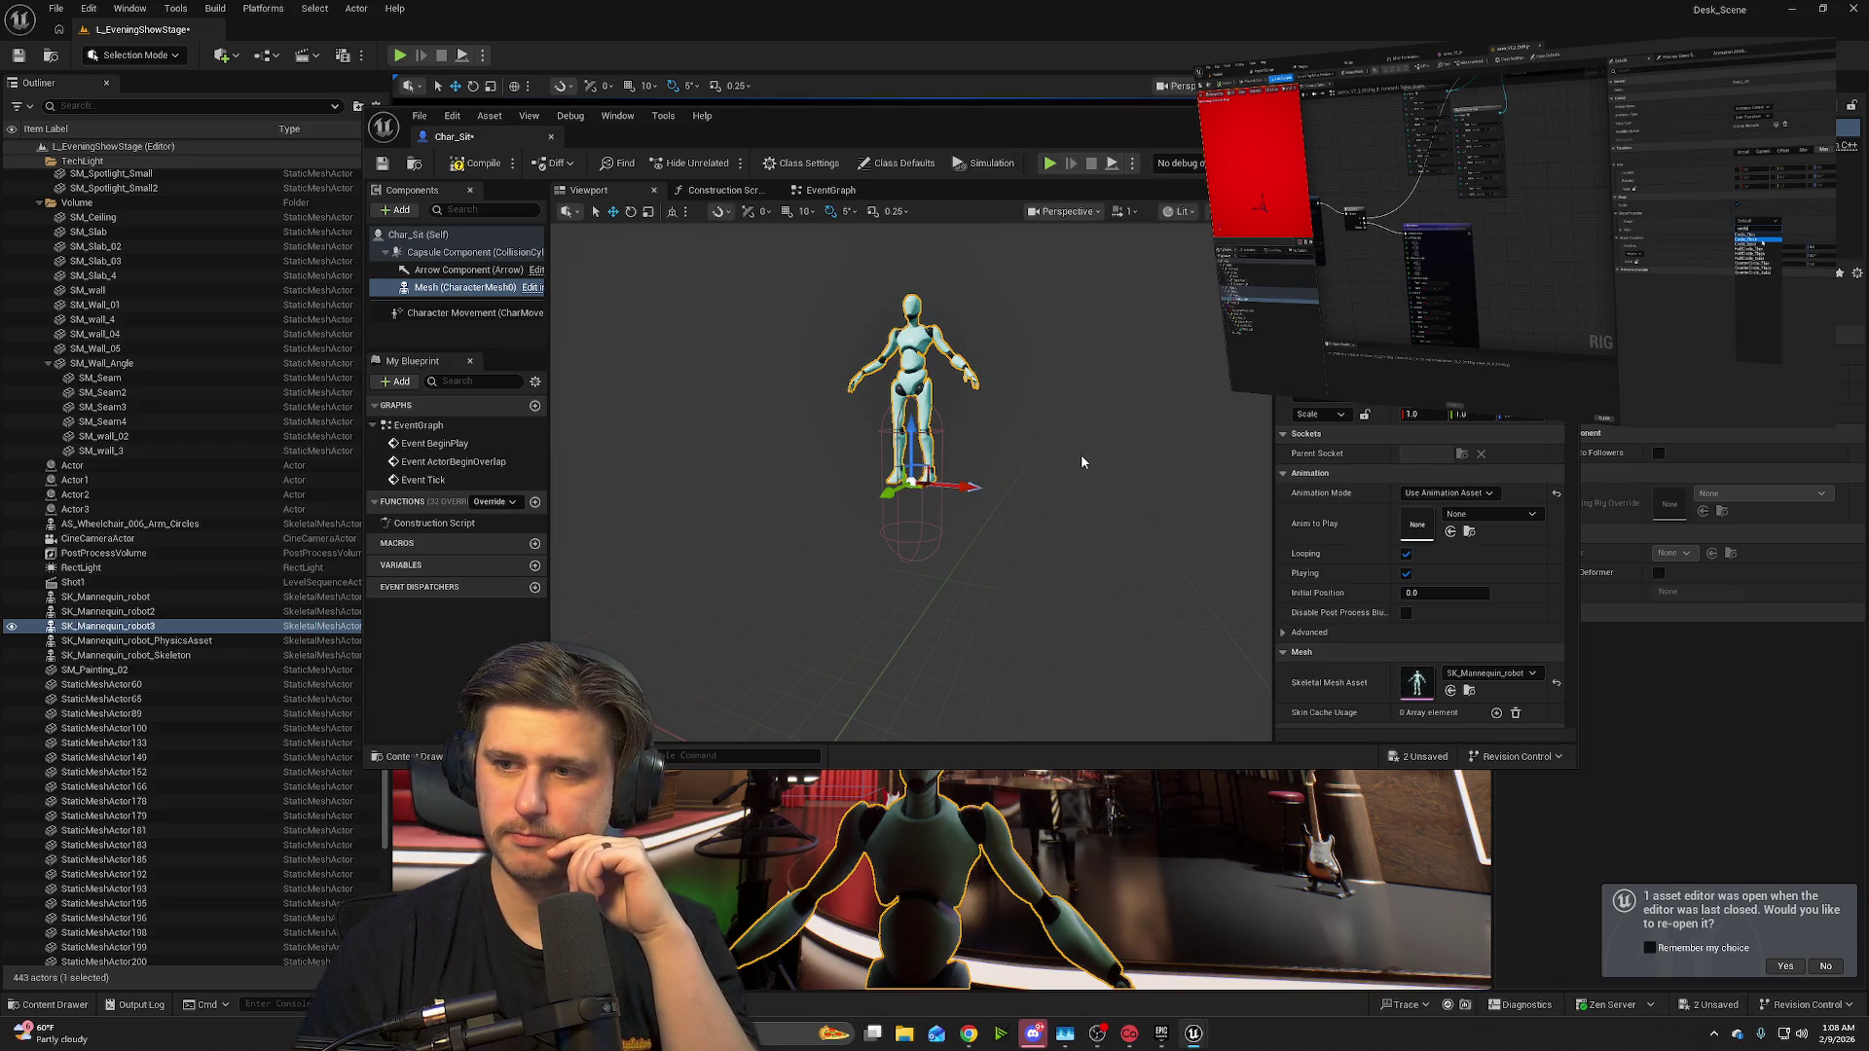
- Lower the robot mesh inside the capsule, then try SK_Mannequin_robot in the animation slot and cancel
{"action": "left_click_drag", "start_coordinate": [912, 443], "coordinate": [928, 523]}
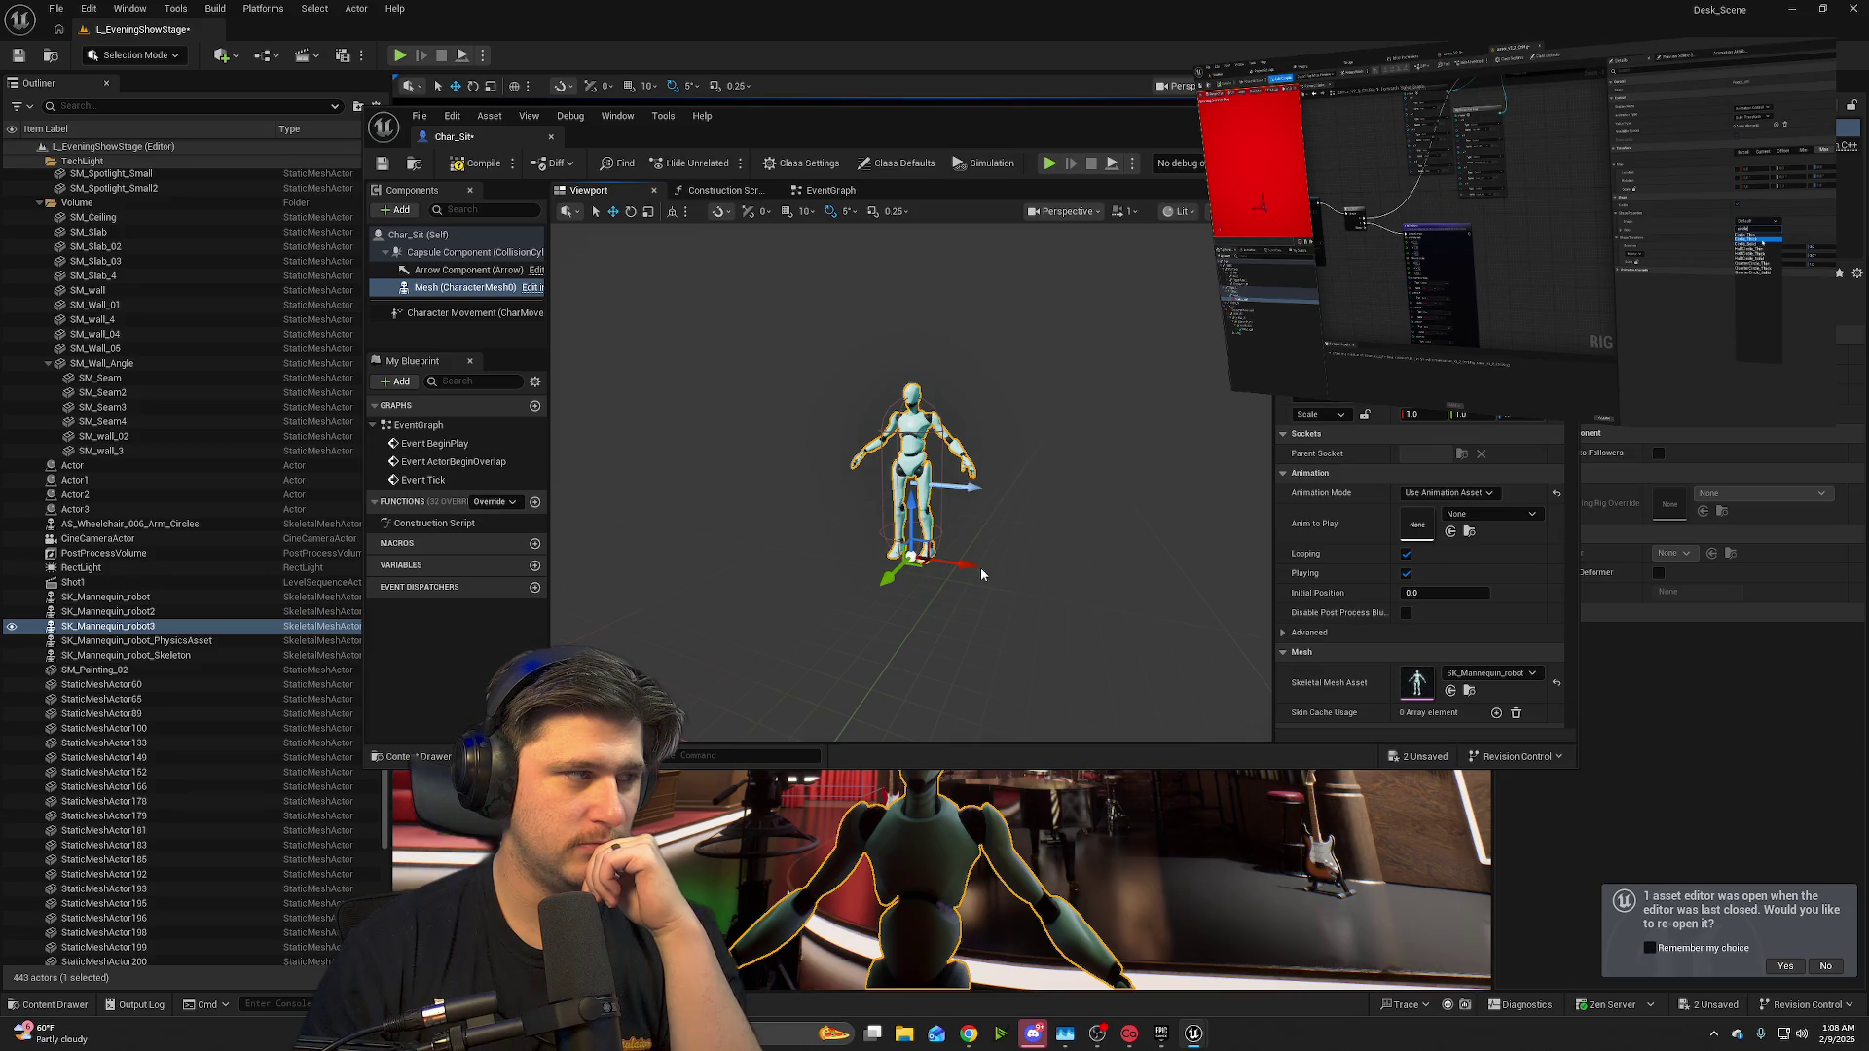
{"action": "mouse_move", "coordinate": [1001, 637]}
{"action": "left_mouse_down"}
{"action": "mouse_move", "coordinate": [974, 638]}
{"action": "mouse_move", "coordinate": [1032, 638]}
{"action": "mouse_move", "coordinate": [1012, 638]}
{"action": "mouse_move", "coordinate": [1022, 545]}
{"action": "mouse_move", "coordinate": [1022, 623]}
{"action": "mouse_move", "coordinate": [983, 623]}
{"action": "left_mouse_up"}
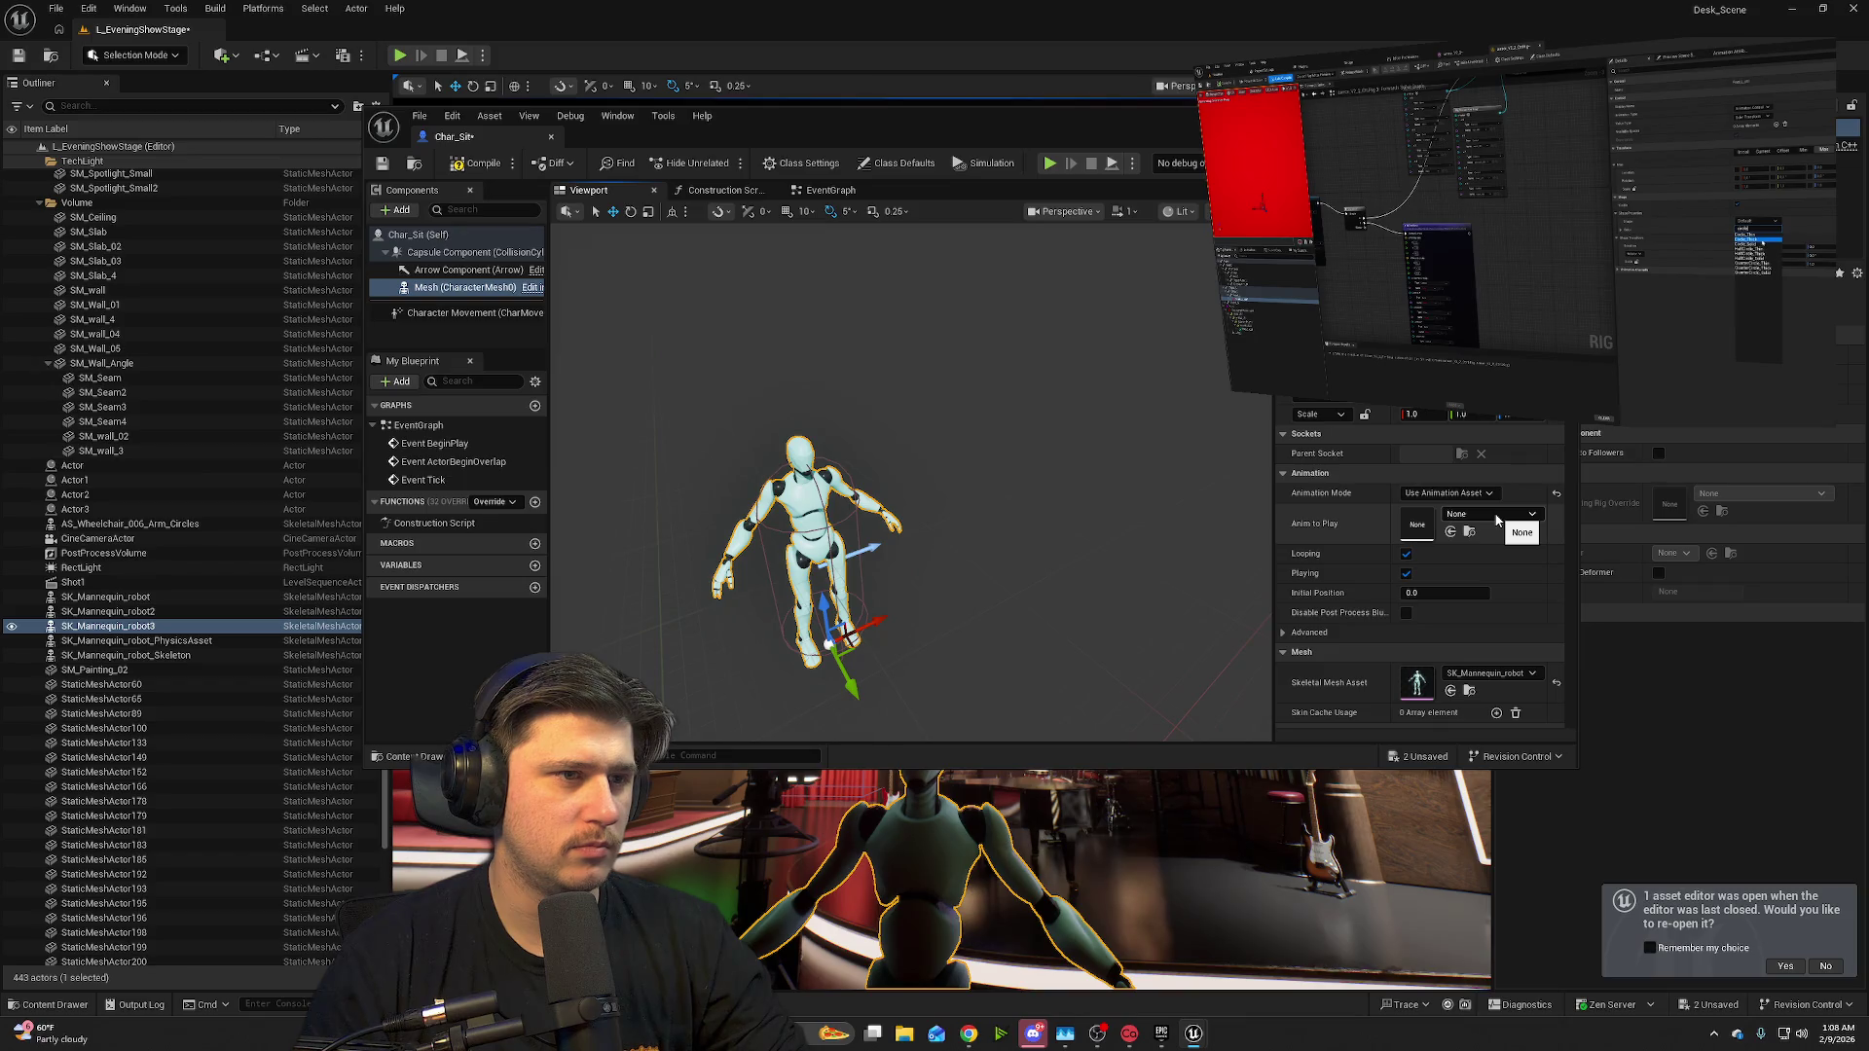
{"action": "left_click", "coordinate": [73, 1012]}
{"action": "left_click_drag", "start_coordinate": [214, 744], "coordinate": [1445, 526]}
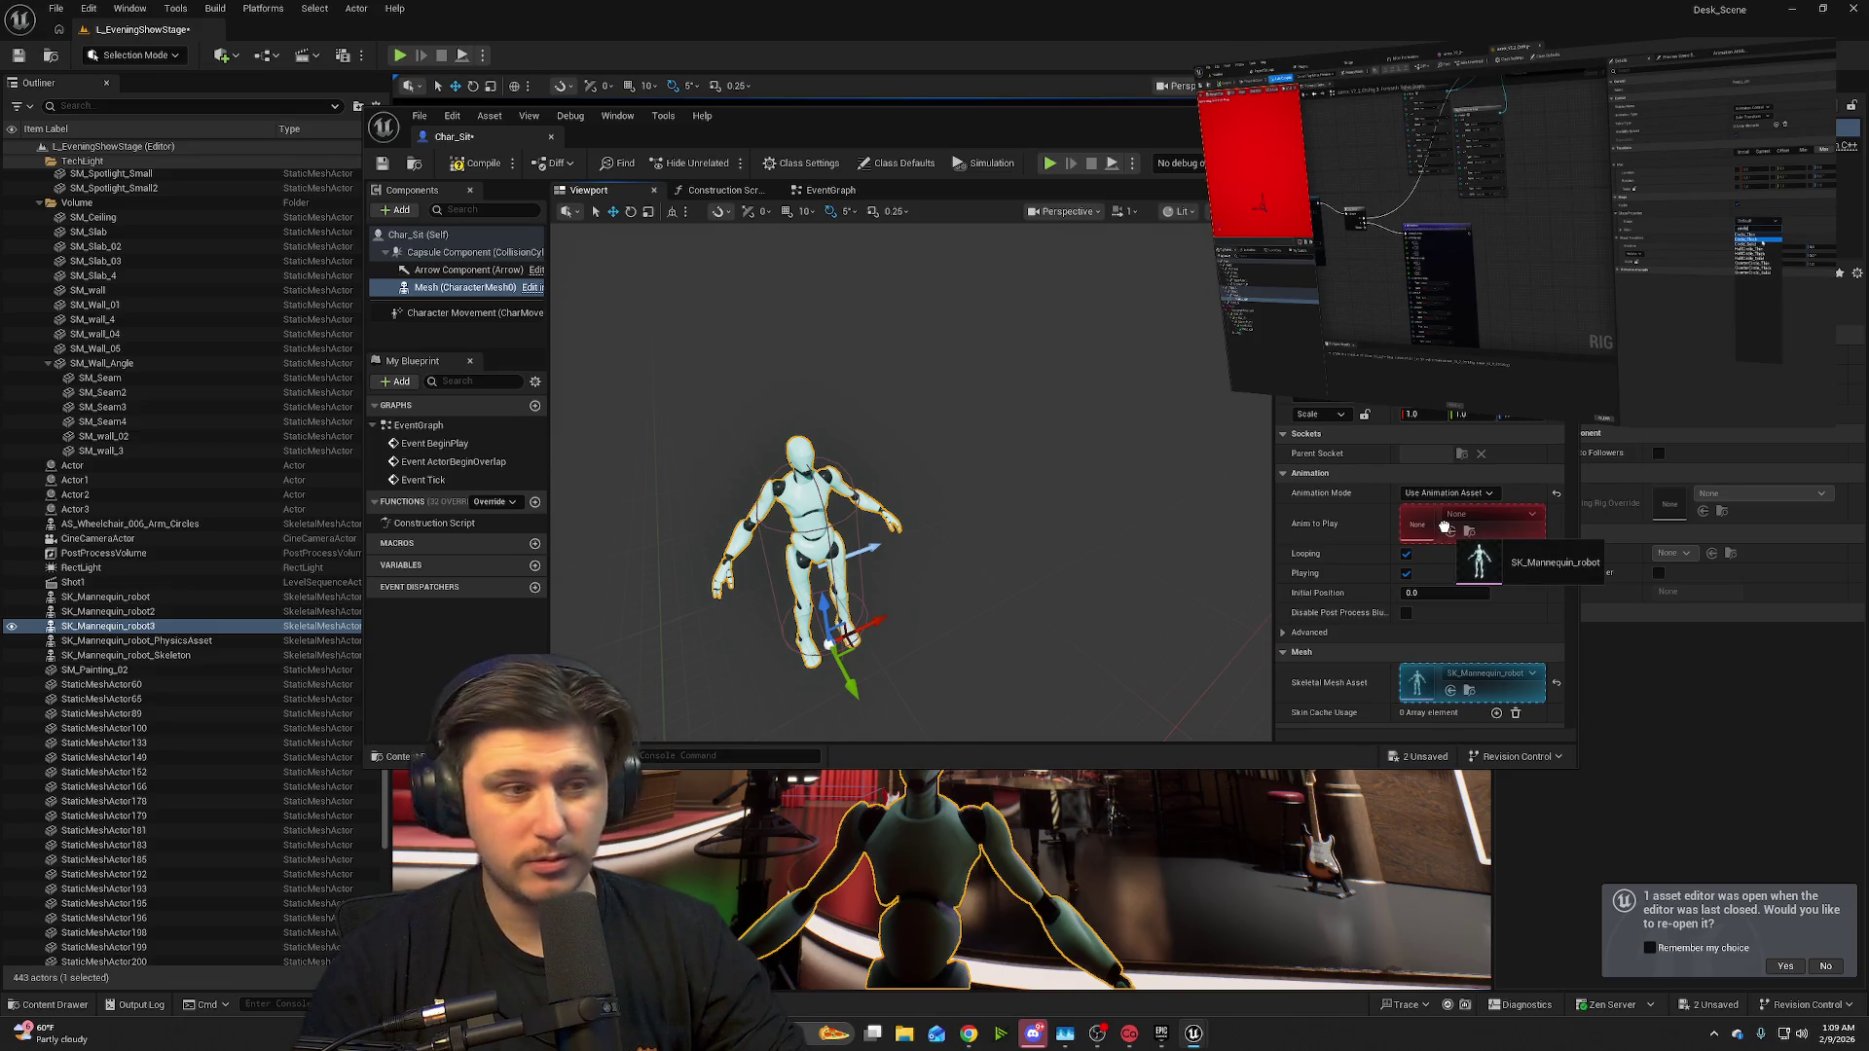
{"action": "mouse_move", "coordinate": [1445, 526]}
{"action": "left_mouse_down"}
{"action": "mouse_move", "coordinate": [224, 993]}
{"action": "mouse_move", "coordinate": [60, 1016]}
{"action": "left_mouse_up"}
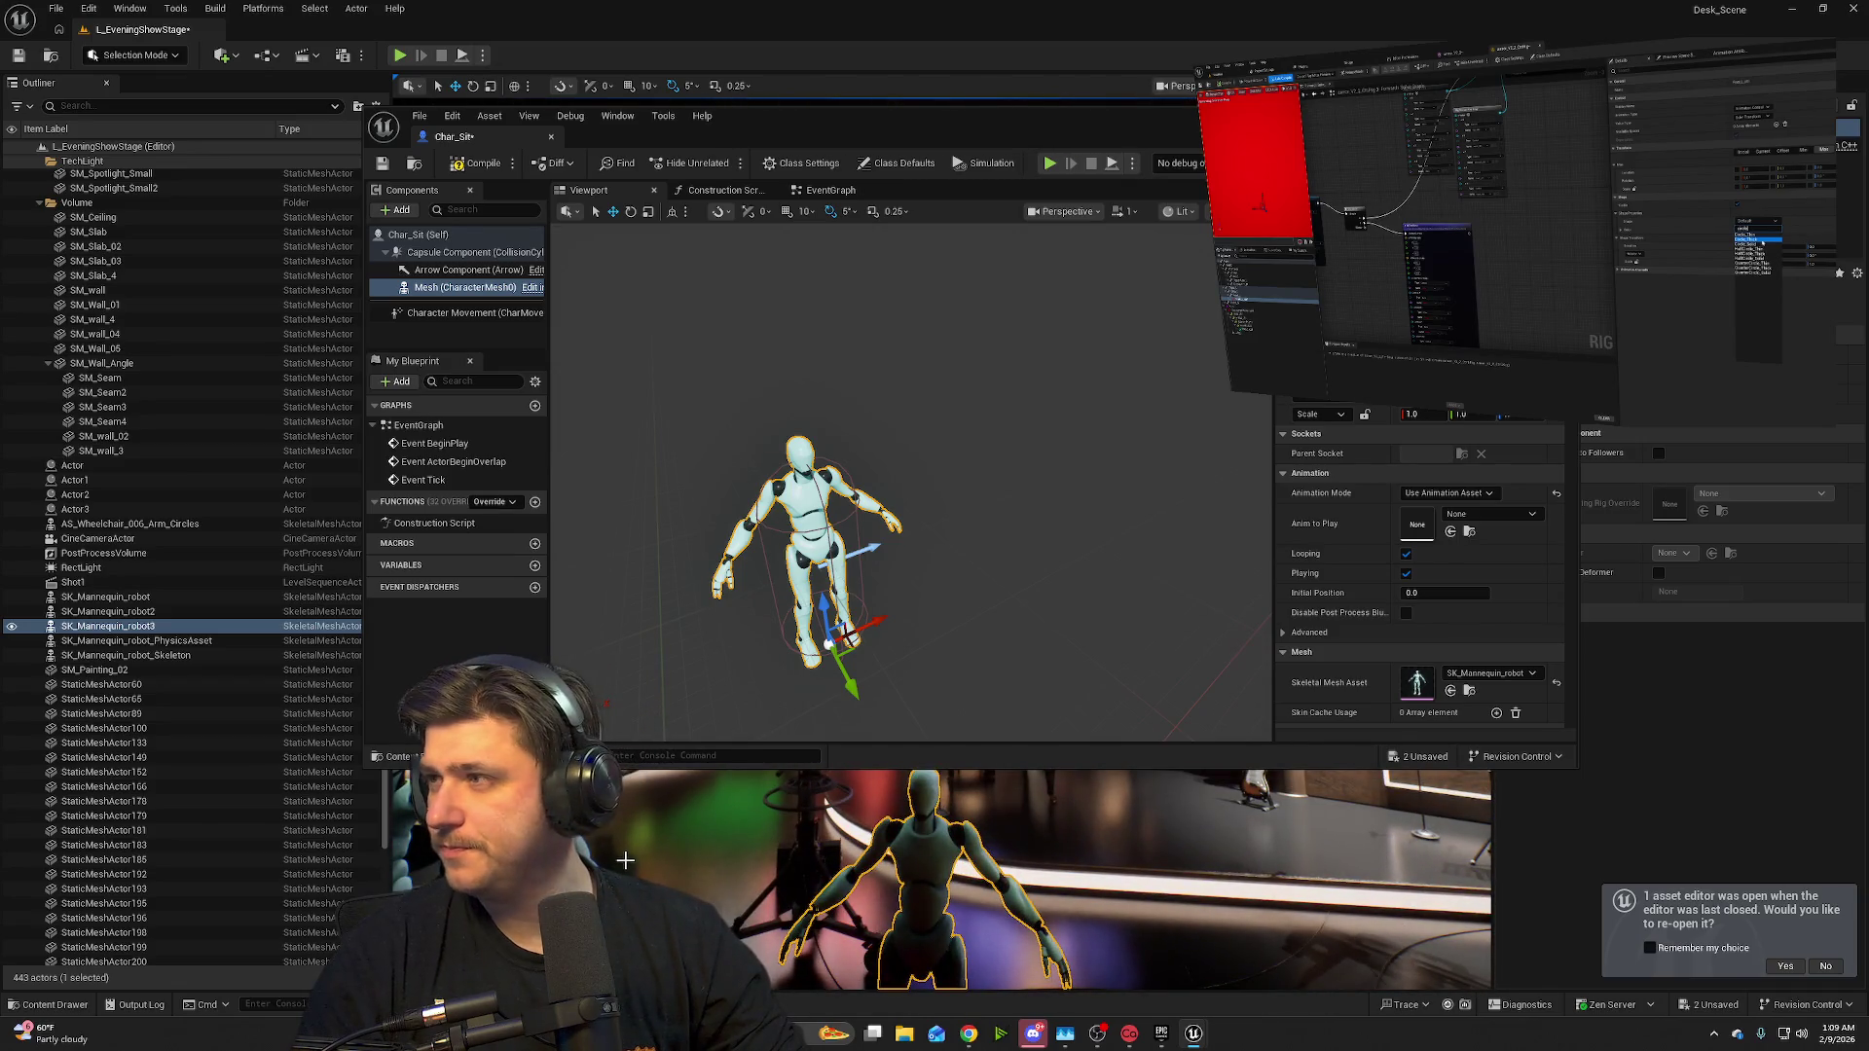
- Zoom the Blueprint preview in close on the mannequin to check its placement
{"action": "mouse_move", "coordinate": [1120, 116]}
{"action": "left_mouse_down"}
{"action": "mouse_move", "coordinate": [1066, 112]}
{"action": "mouse_move", "coordinate": [1118, 116]}
{"action": "left_mouse_up"}
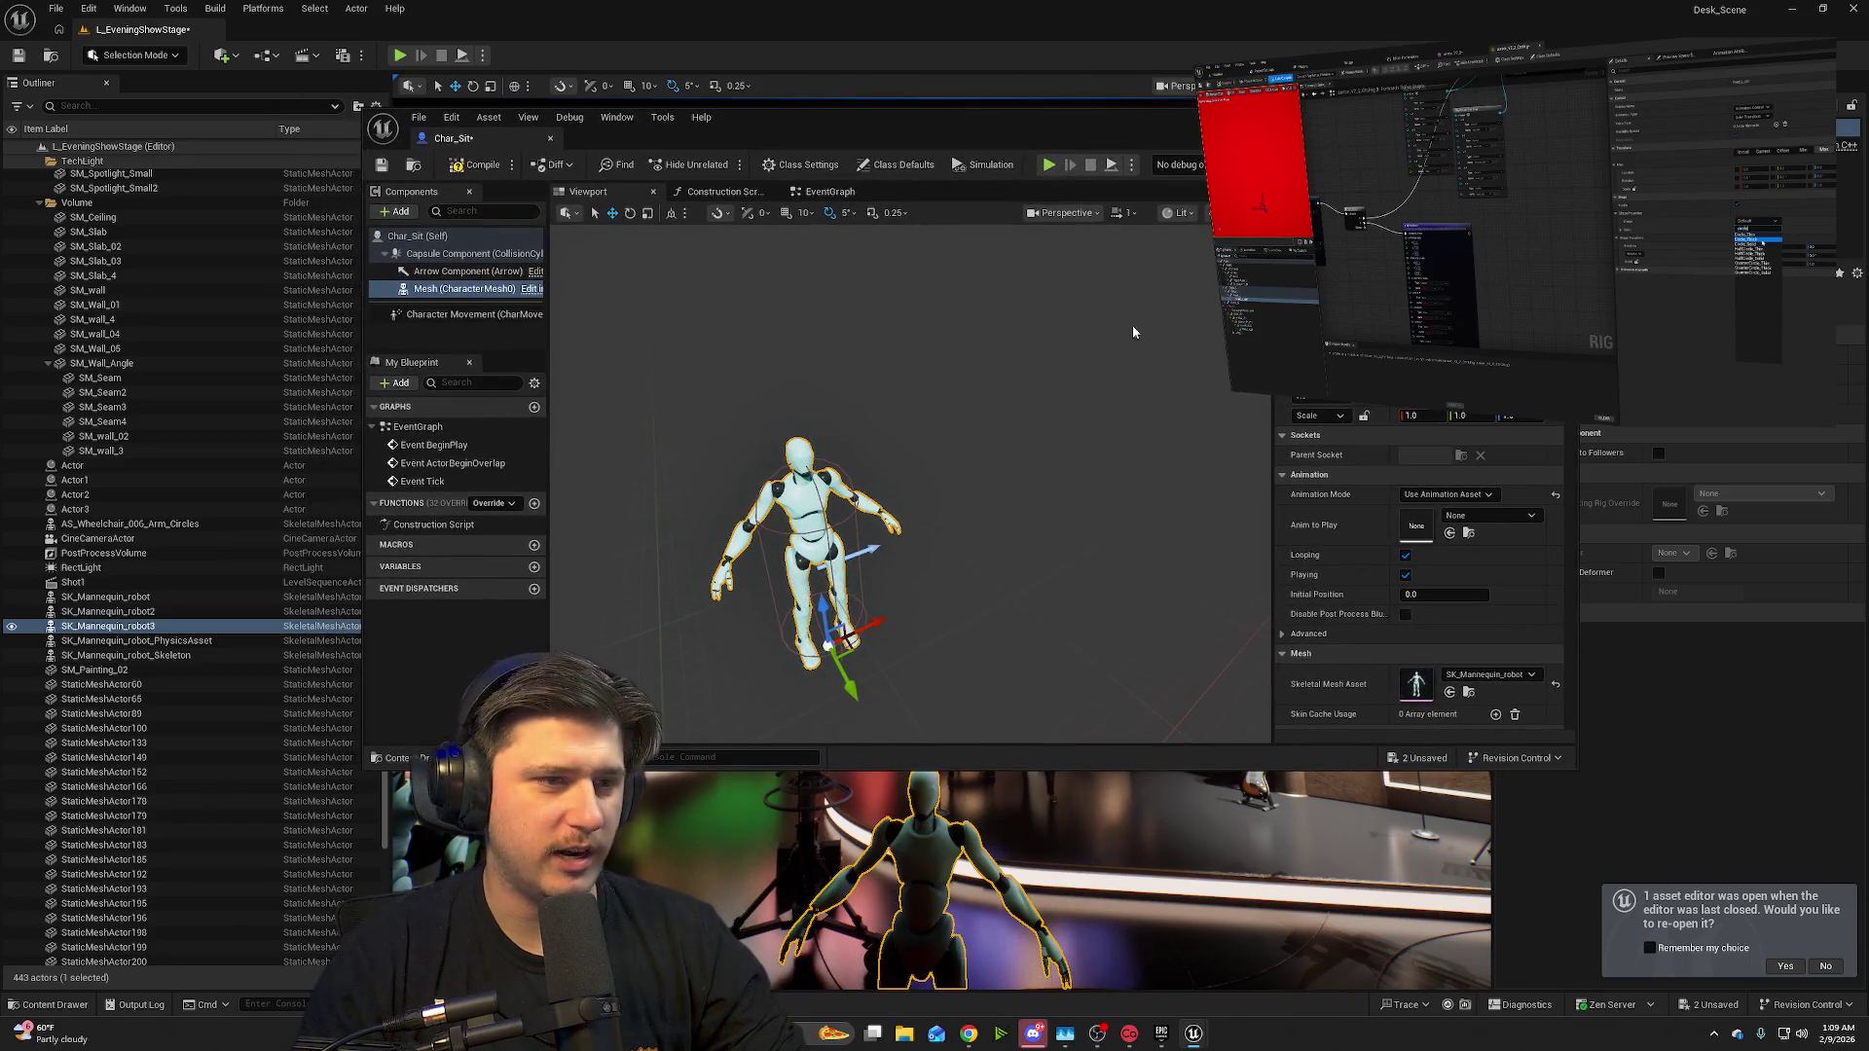
{"action": "scroll", "coordinate": [1437, 675], "scroll_direction": "down", "scroll_amount": 2}
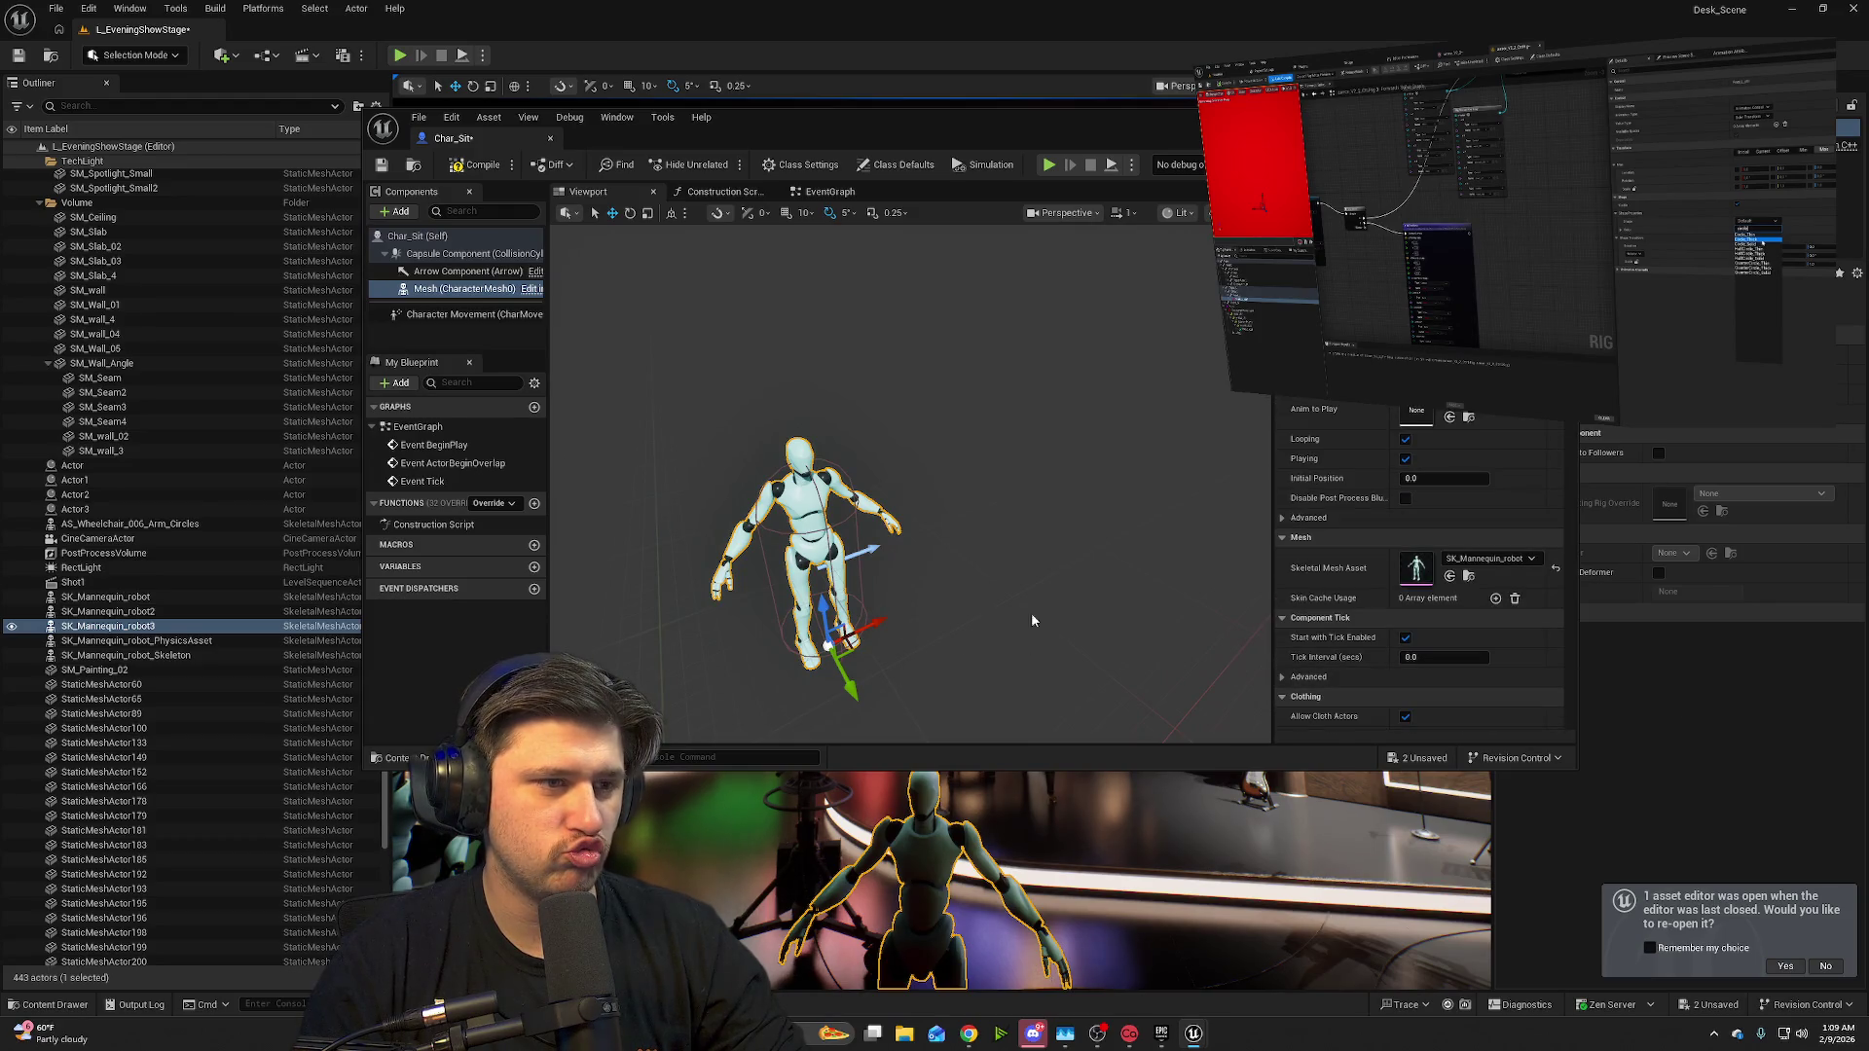
{"action": "scroll", "coordinate": [974, 616], "scroll_direction": "down", "scroll_amount": 2}
{"action": "mouse_move", "coordinate": [898, 618]}
{"action": "left_mouse_down"}
{"action": "mouse_move", "coordinate": [884, 580]}
{"action": "mouse_move", "coordinate": [867, 605]}
{"action": "mouse_move", "coordinate": [862, 568]}
{"action": "left_mouse_up"}
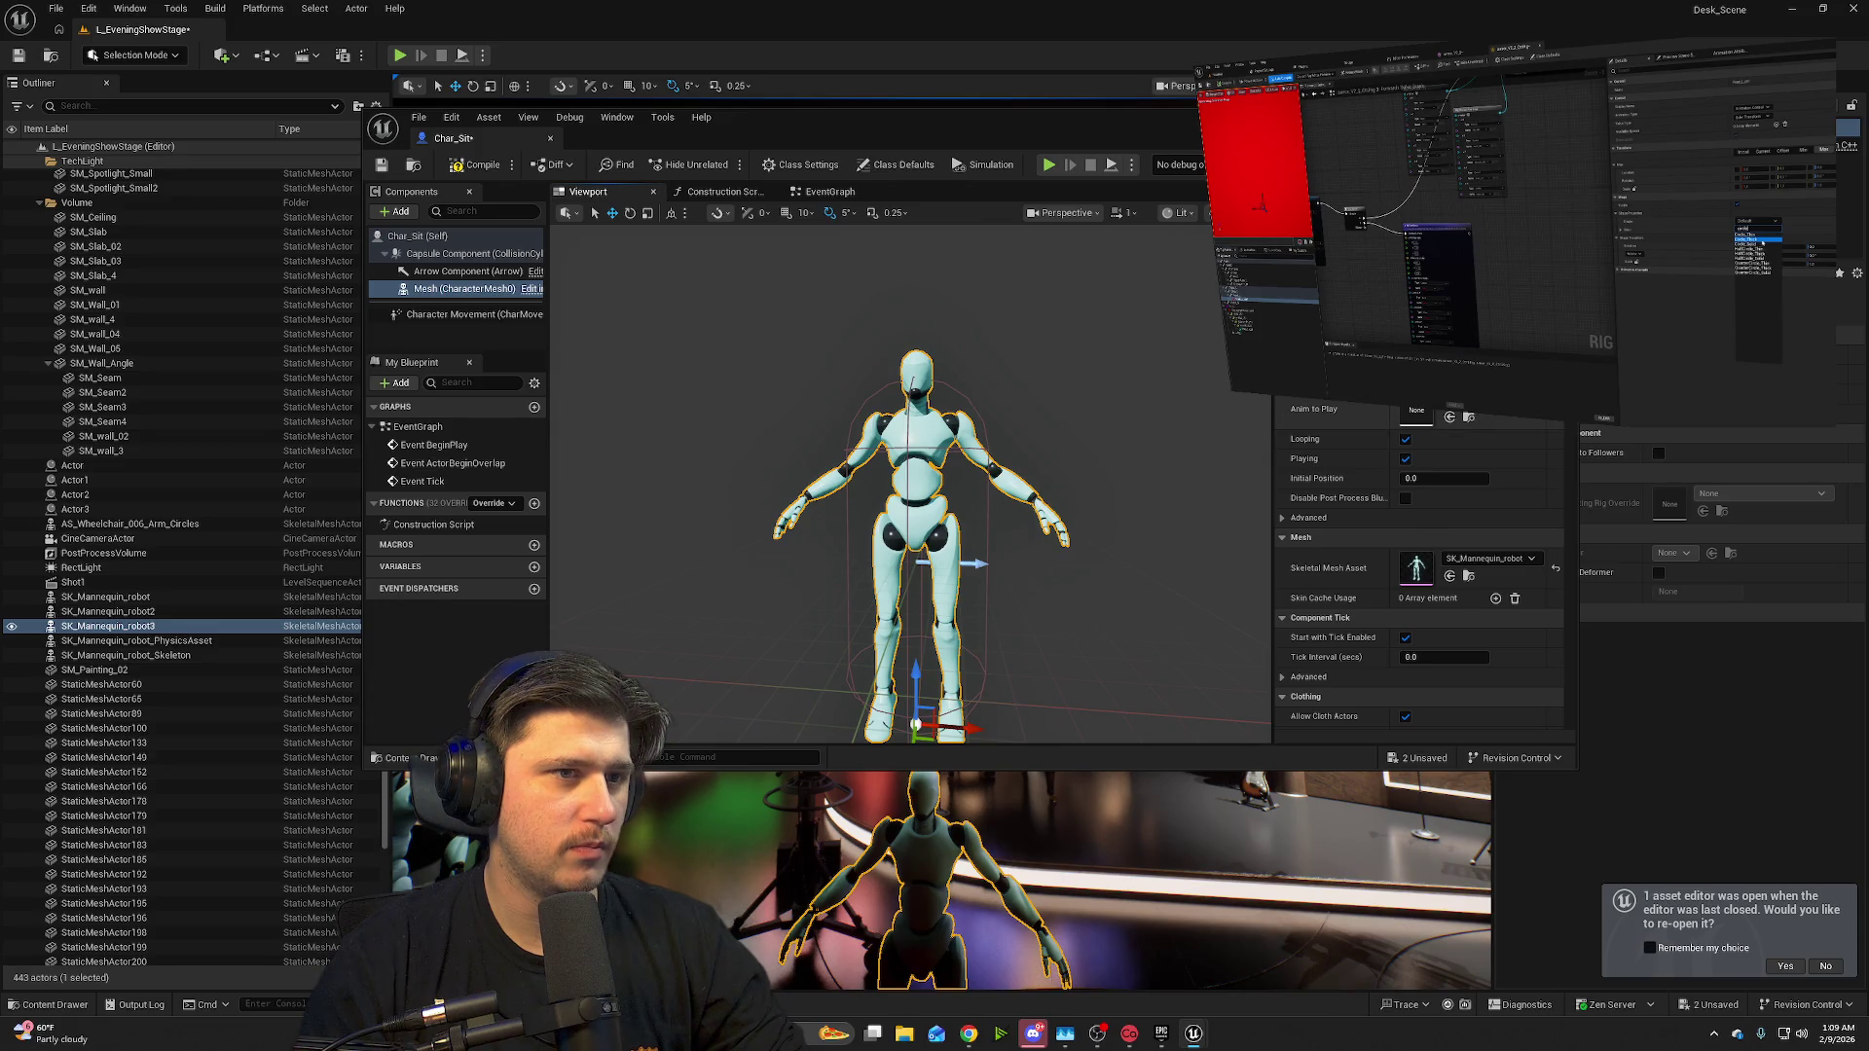
- Browse the ThirdPerson animations offered in the mesh's Anim to Play dropdown
{"action": "left_click", "coordinate": [1416, 411]}
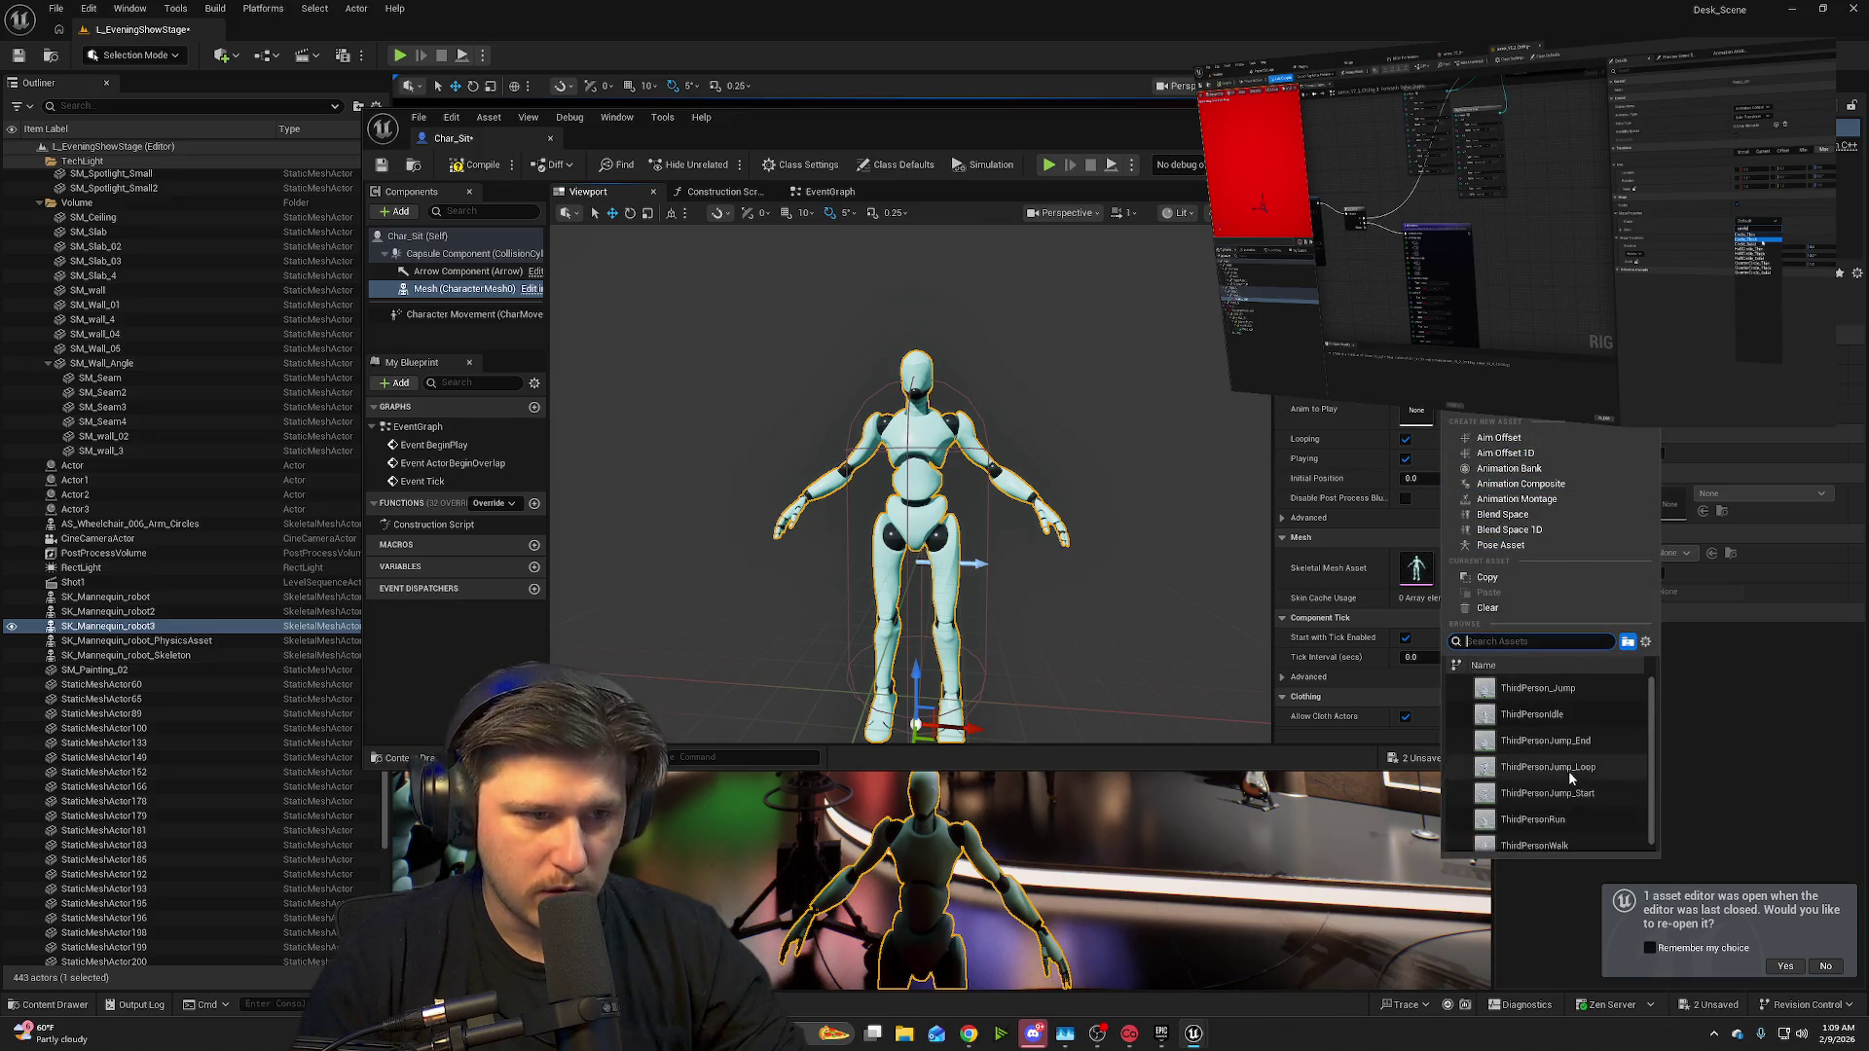
{"action": "scroll", "coordinate": [1569, 750], "scroll_direction": "down", "scroll_amount": 1}
{"action": "scroll", "coordinate": [1603, 785], "scroll_direction": "up", "scroll_amount": 1}
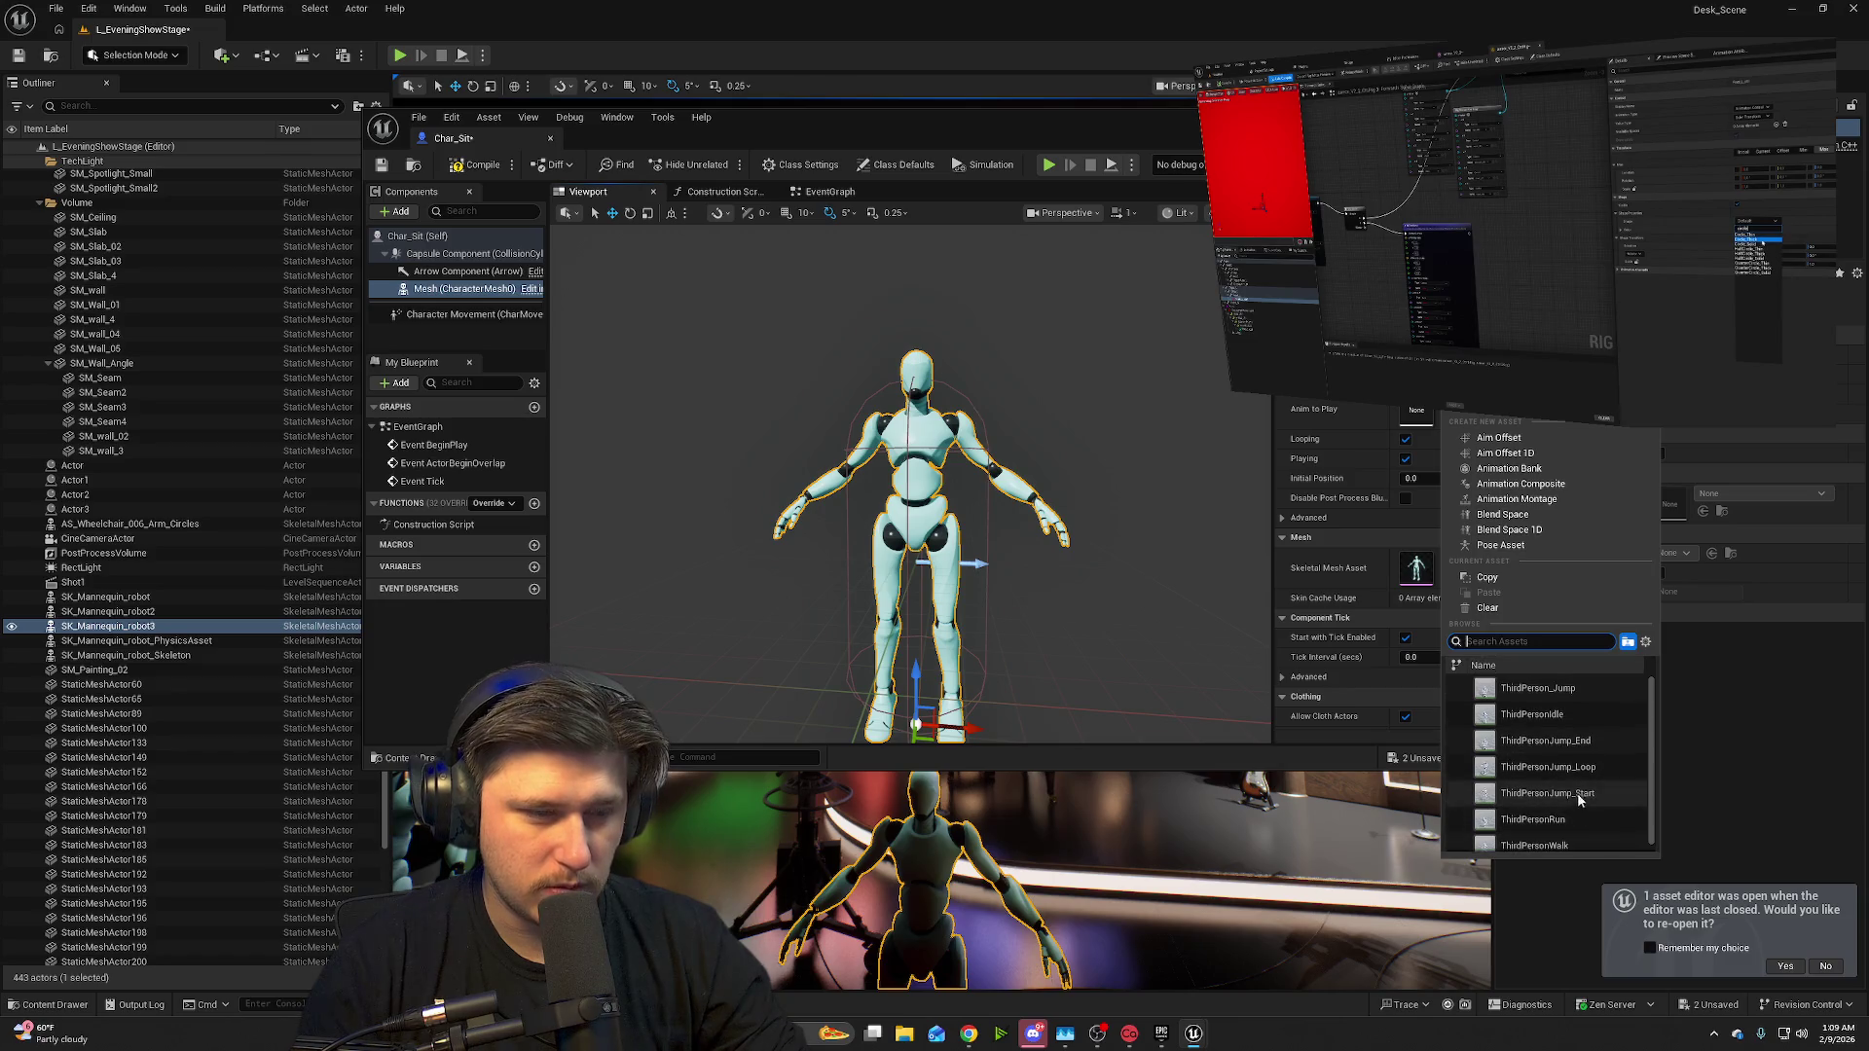
{"action": "mouse_move", "coordinate": [1548, 695]}
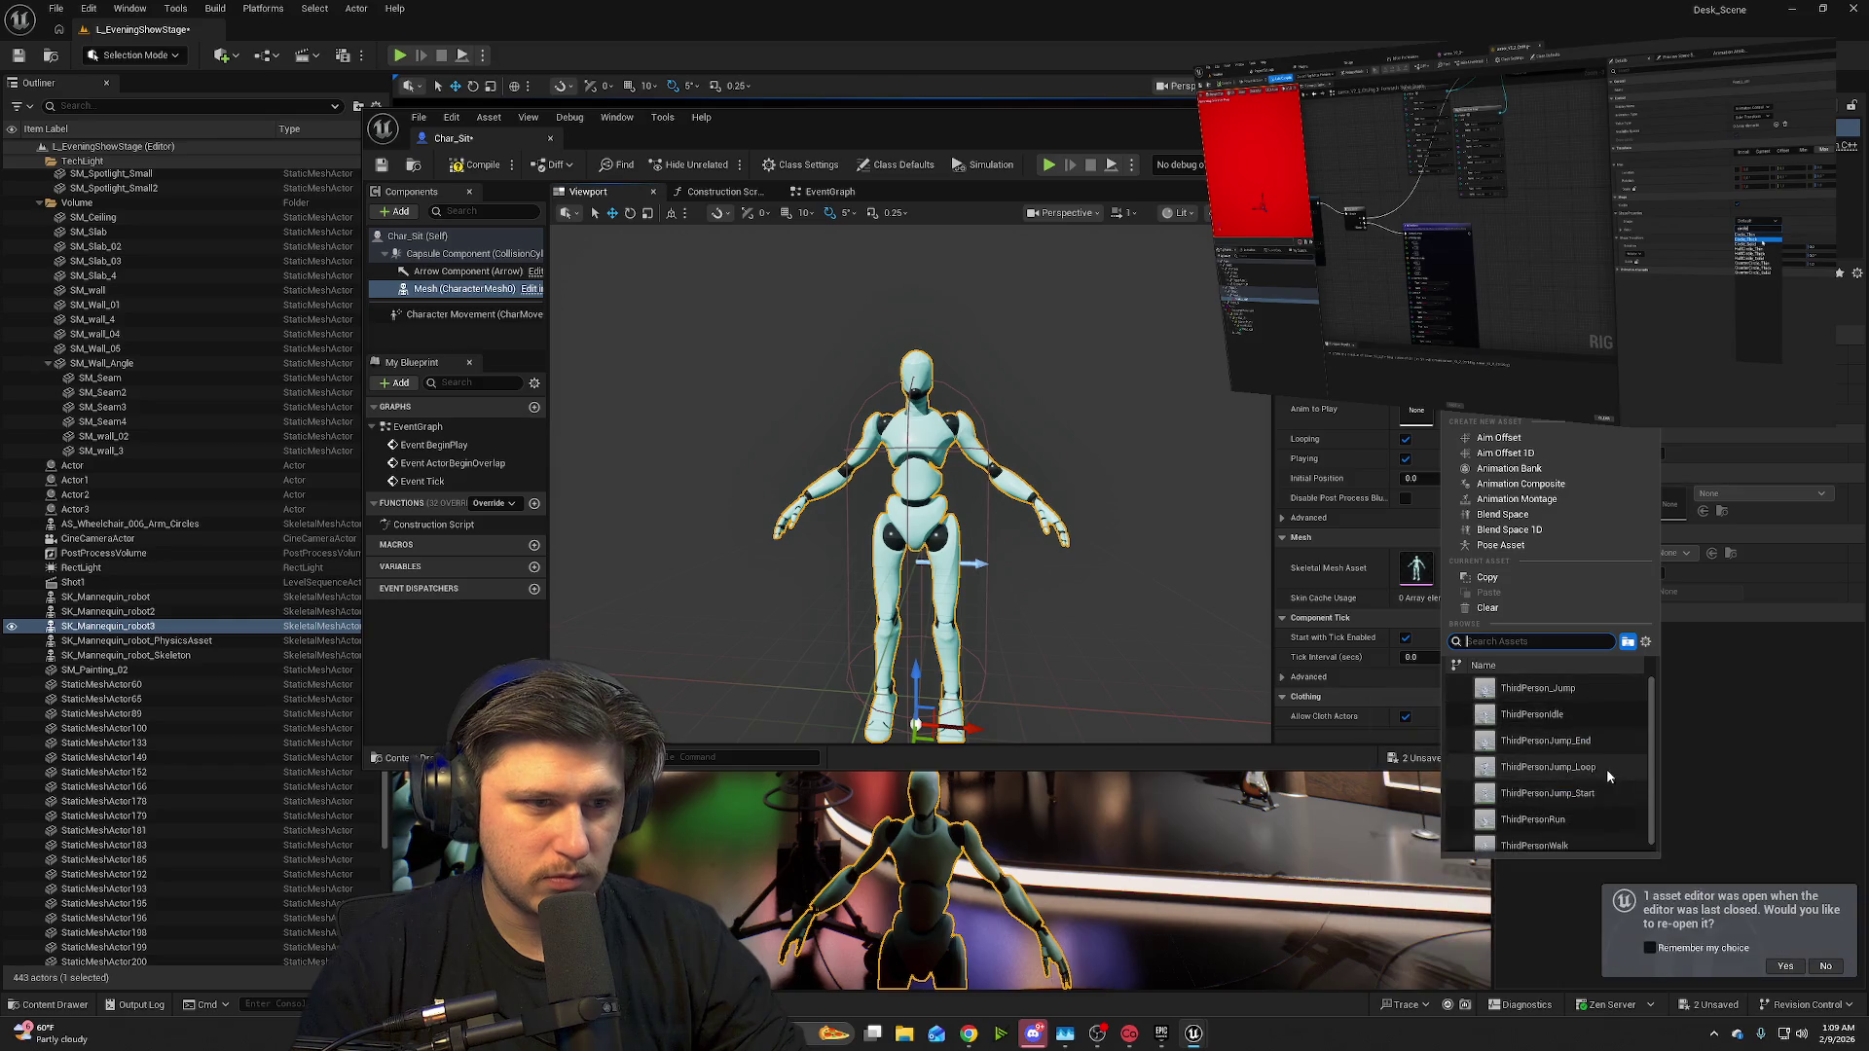
{"action": "scroll", "coordinate": [1534, 816], "scroll_direction": "down", "scroll_amount": 1}
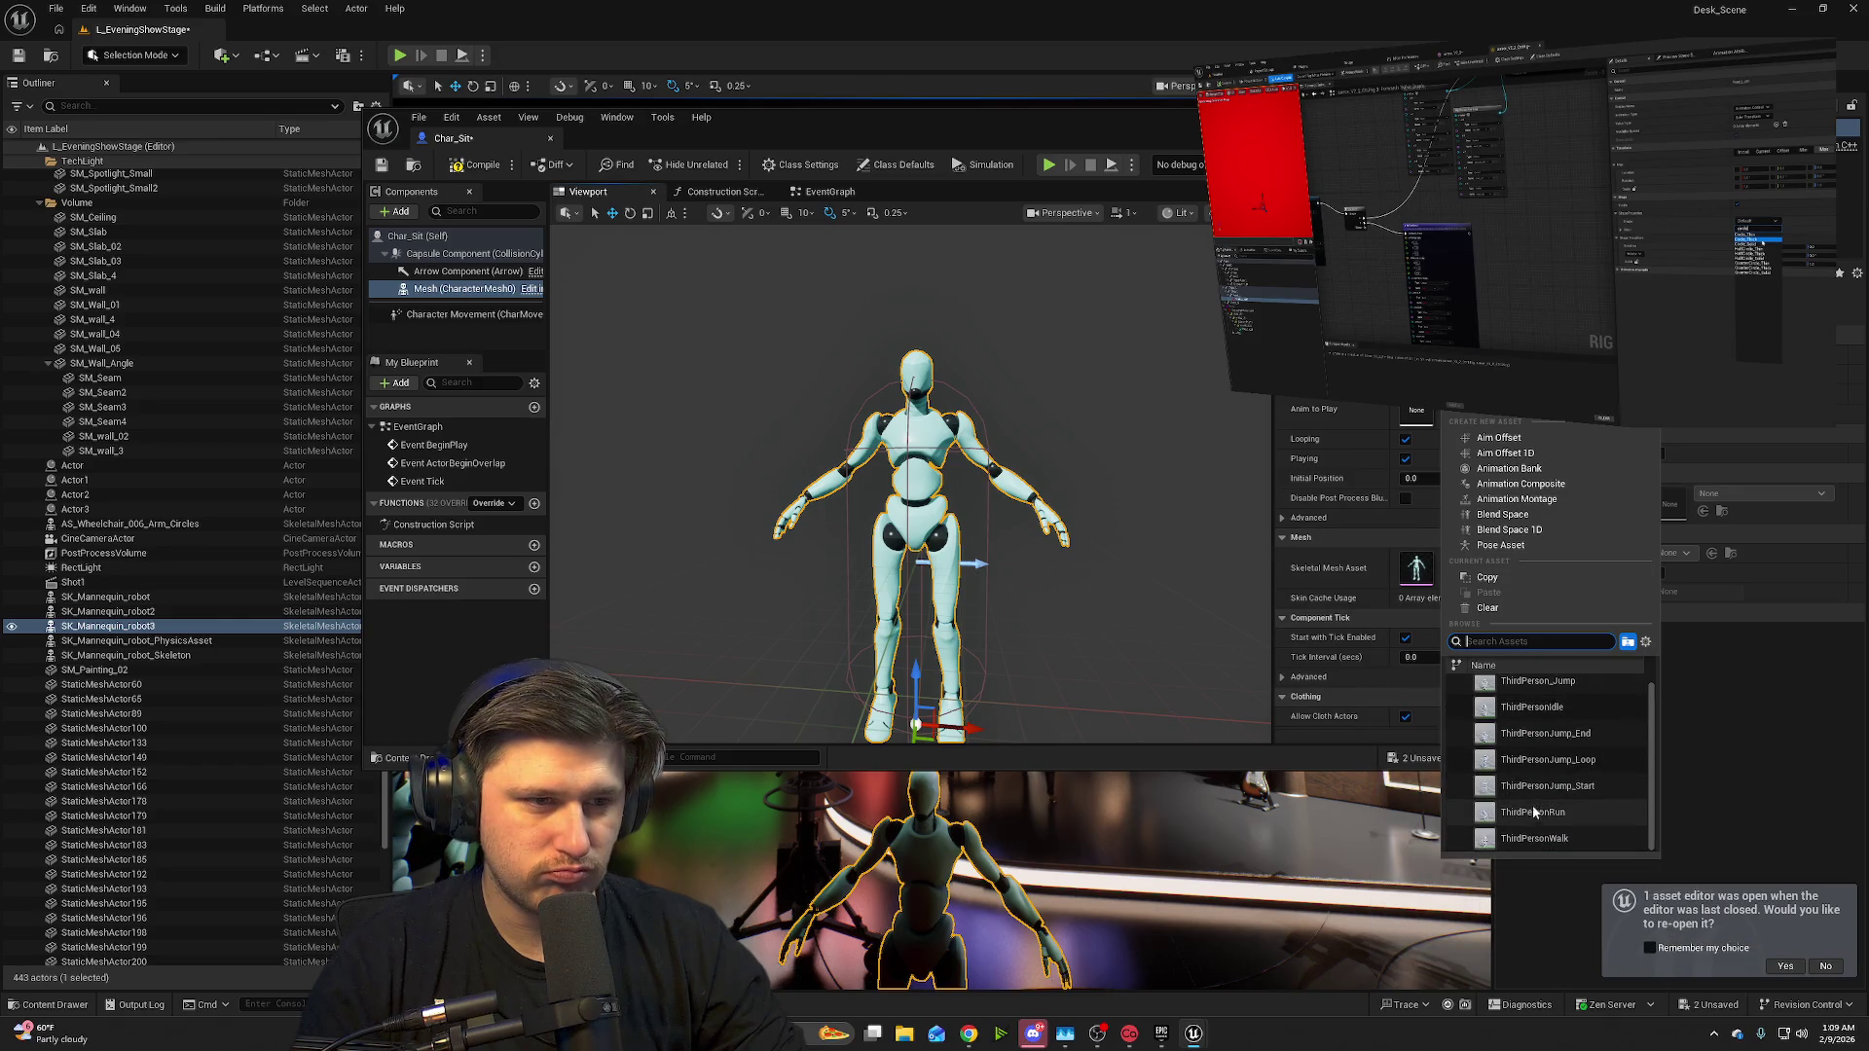
{"action": "scroll", "coordinate": [1622, 766], "scroll_direction": "up", "scroll_amount": 1}
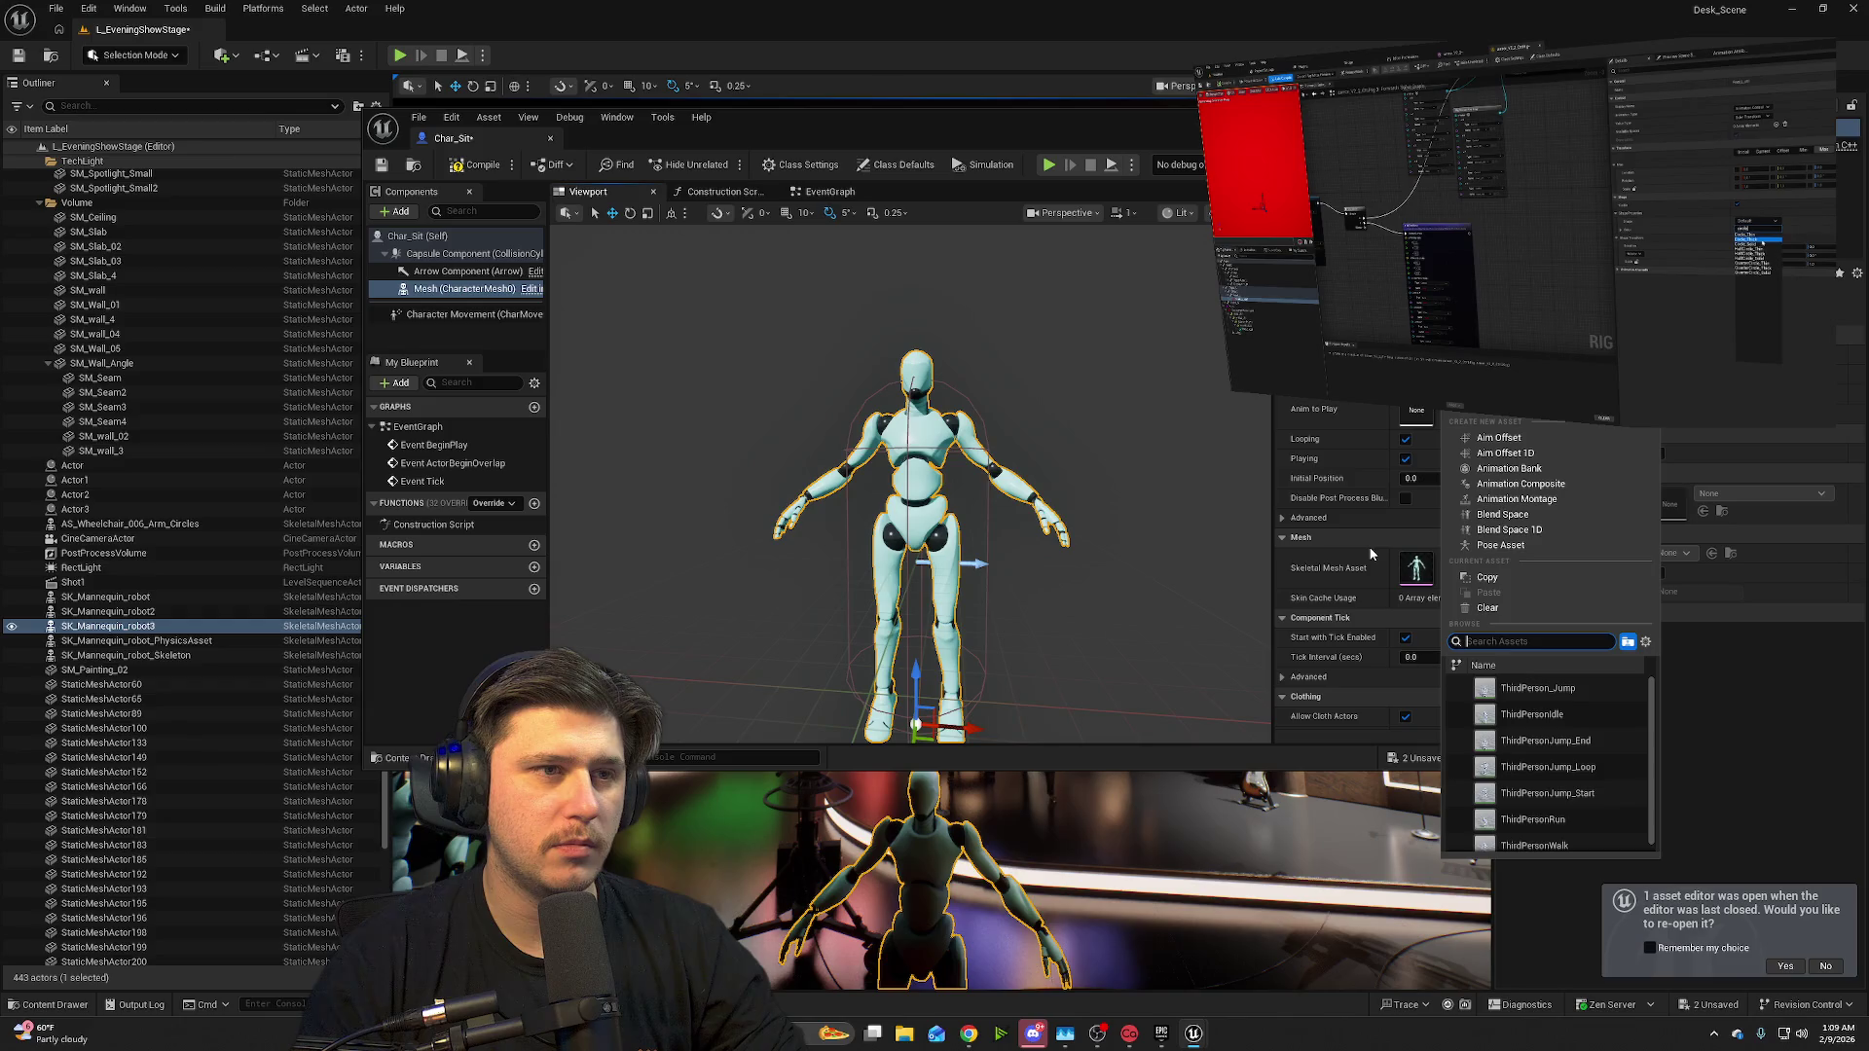
{"action": "scroll", "coordinate": [1567, 739], "scroll_direction": "down", "scroll_amount": 1}
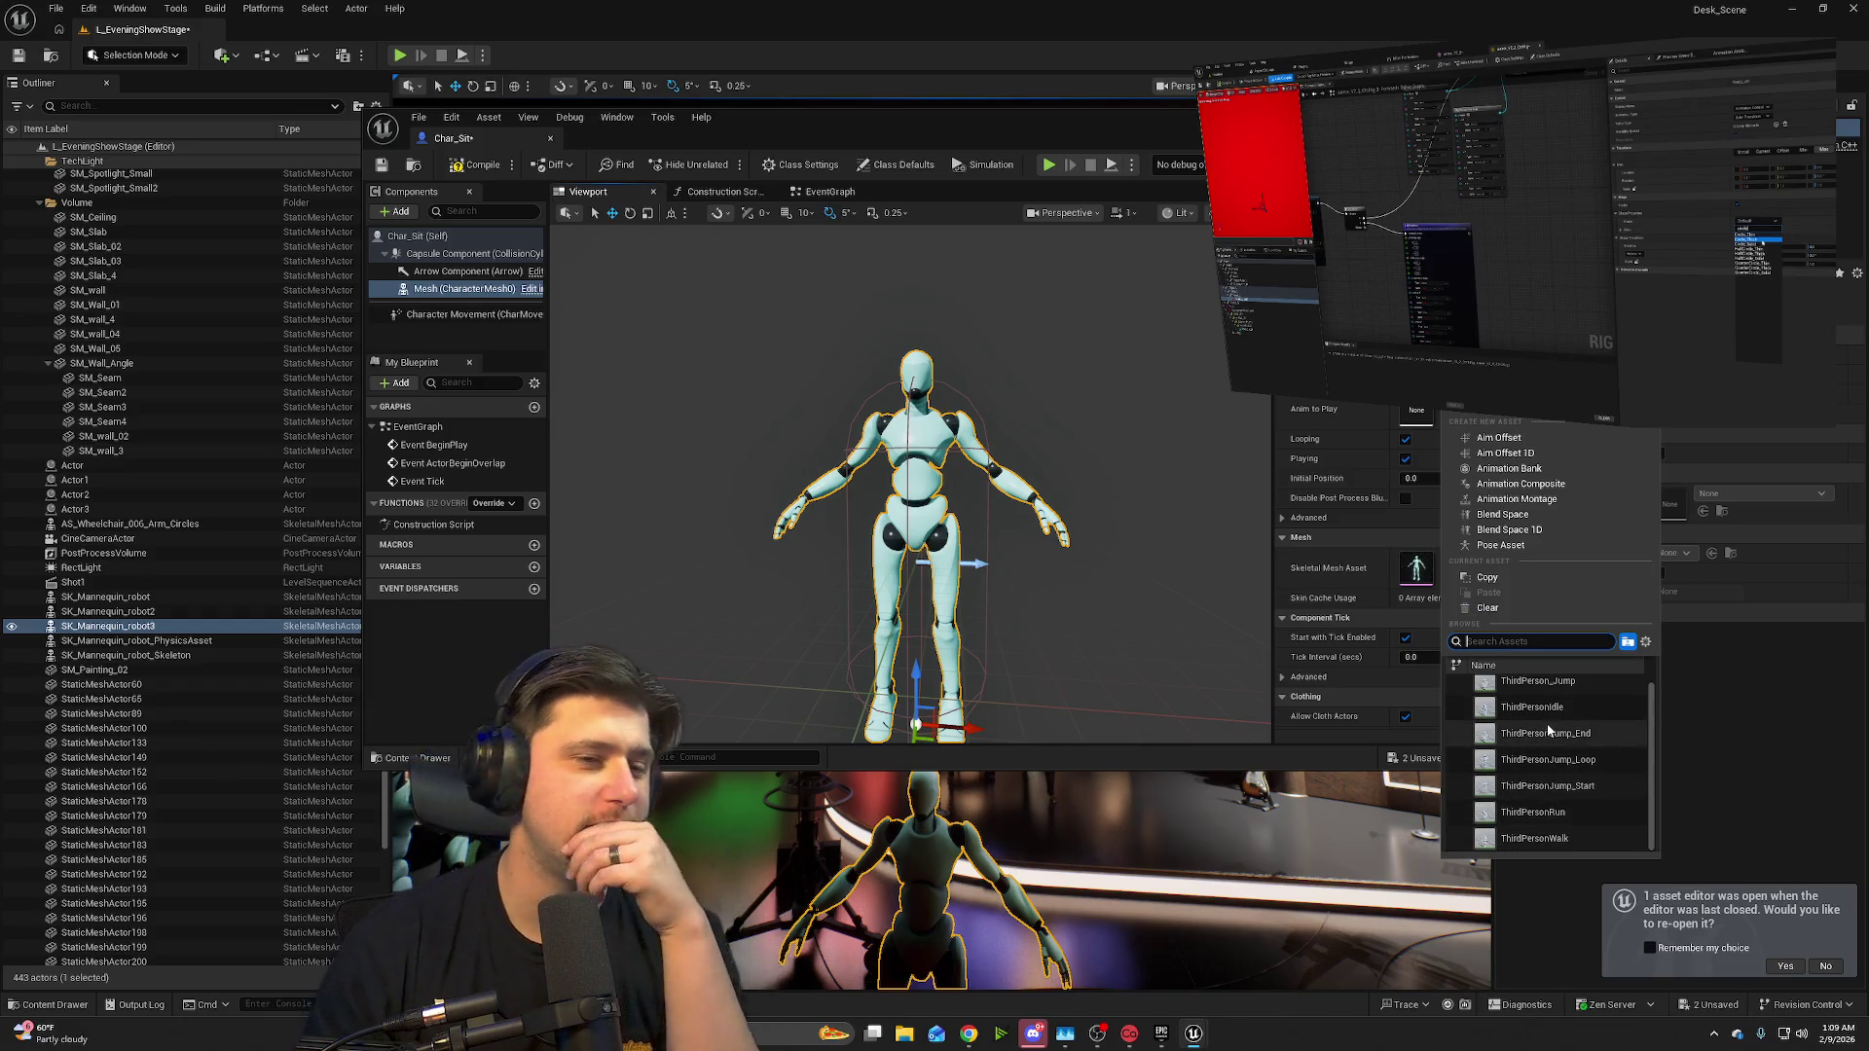
{"action": "left_click", "coordinate": [1630, 643]}
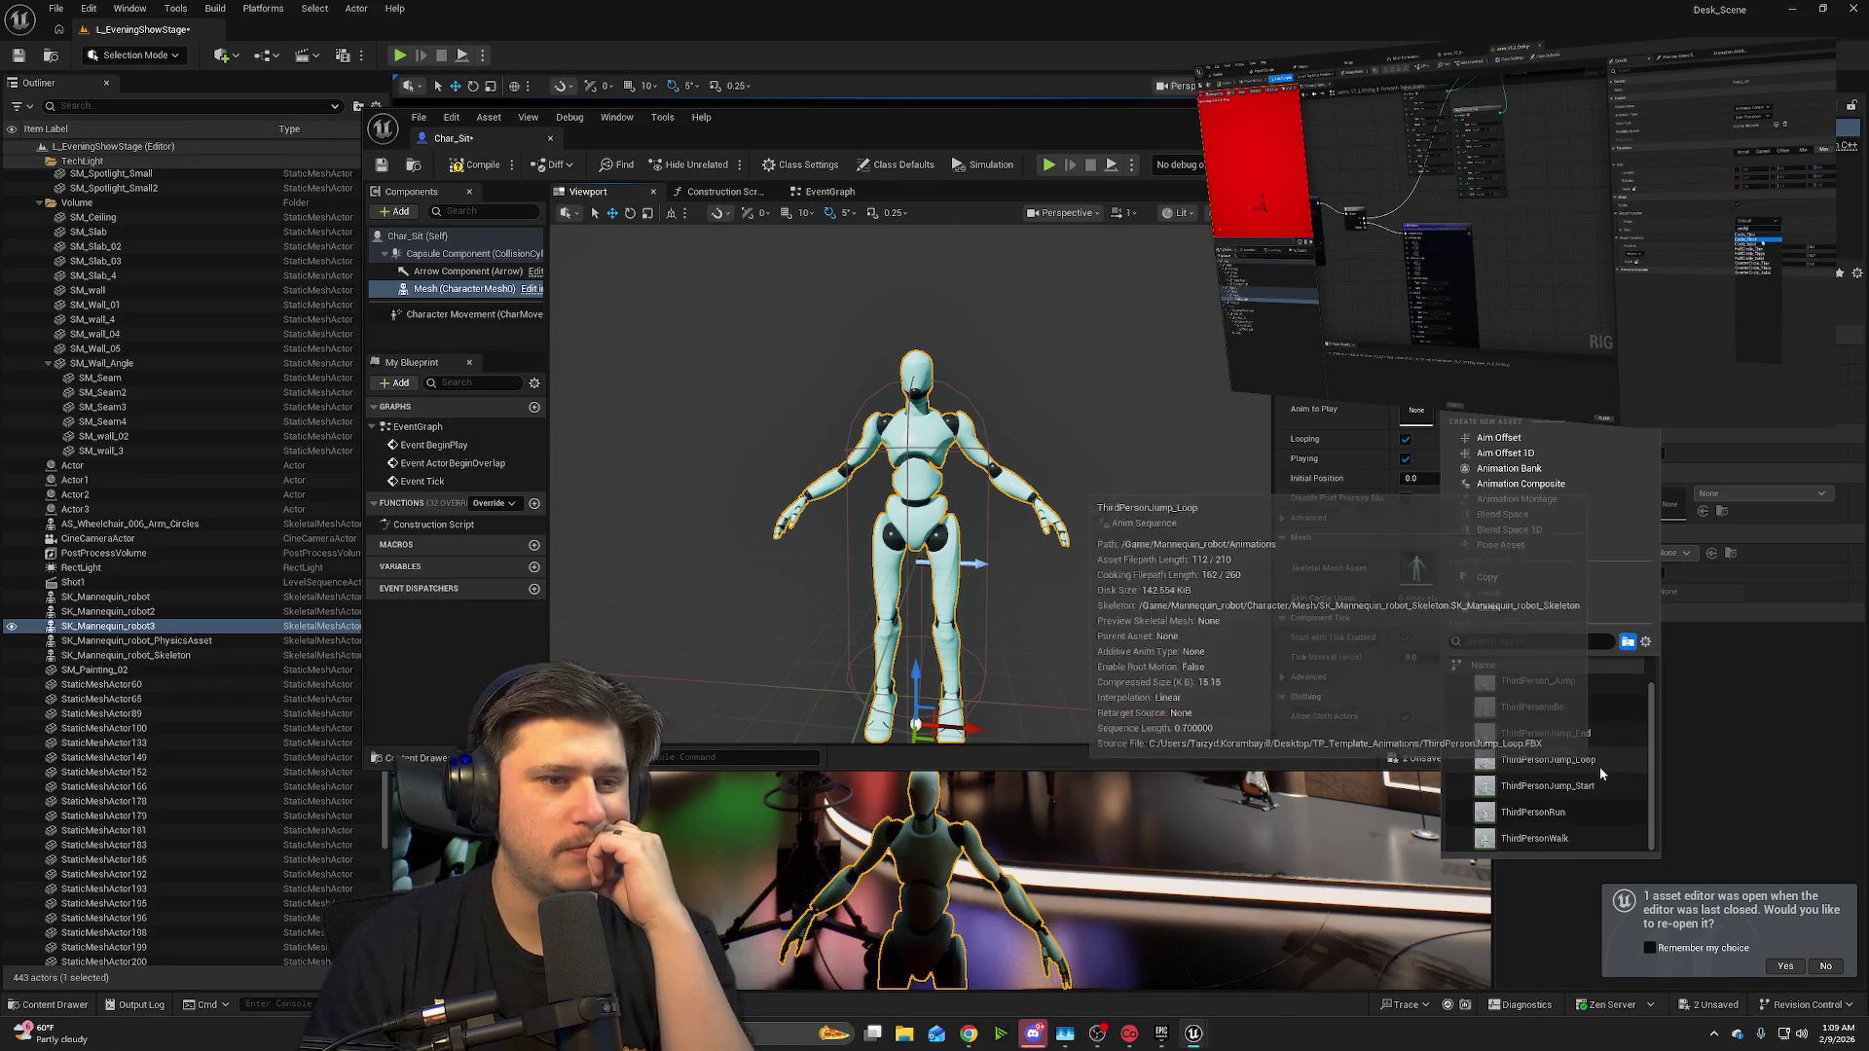
{"action": "scroll", "coordinate": [1599, 767], "scroll_direction": "up", "scroll_amount": 1}
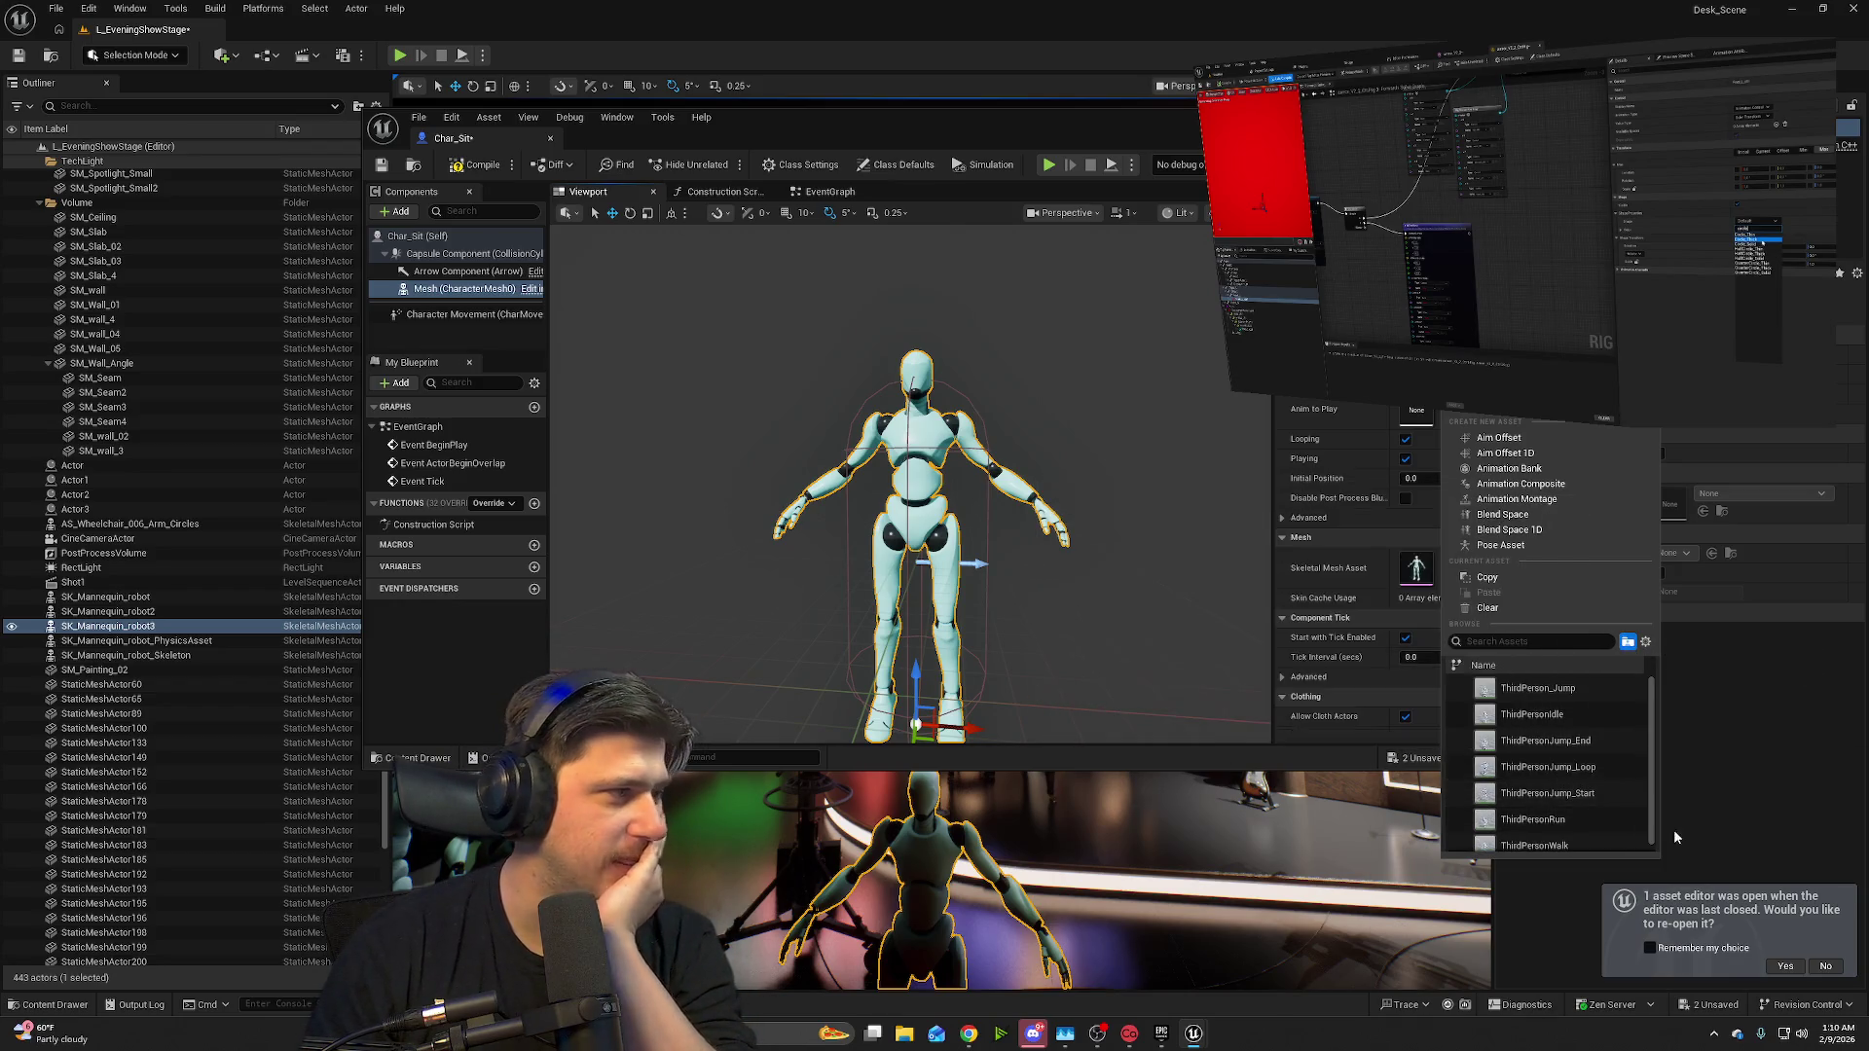
{"action": "scroll", "coordinate": [1568, 845], "scroll_direction": "down", "scroll_amount": 1}
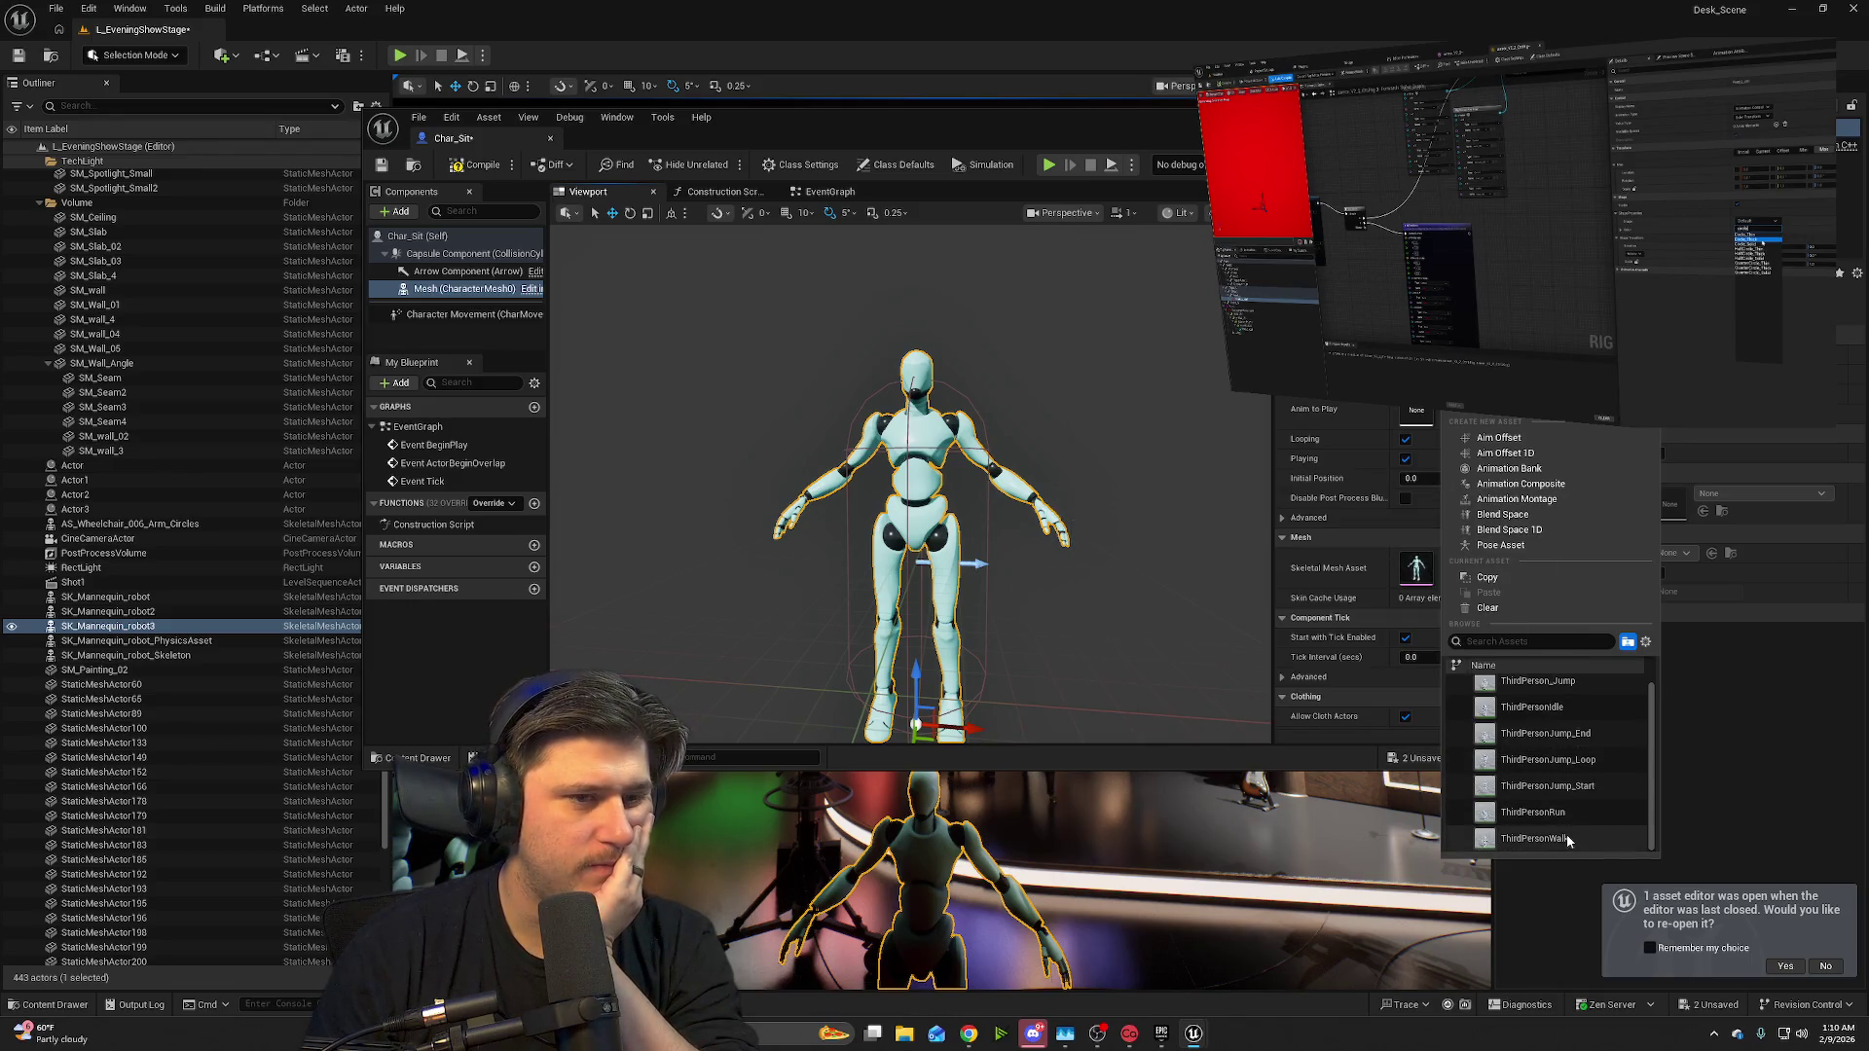
{"action": "scroll", "coordinate": [1567, 837], "scroll_direction": "up", "scroll_amount": 1}
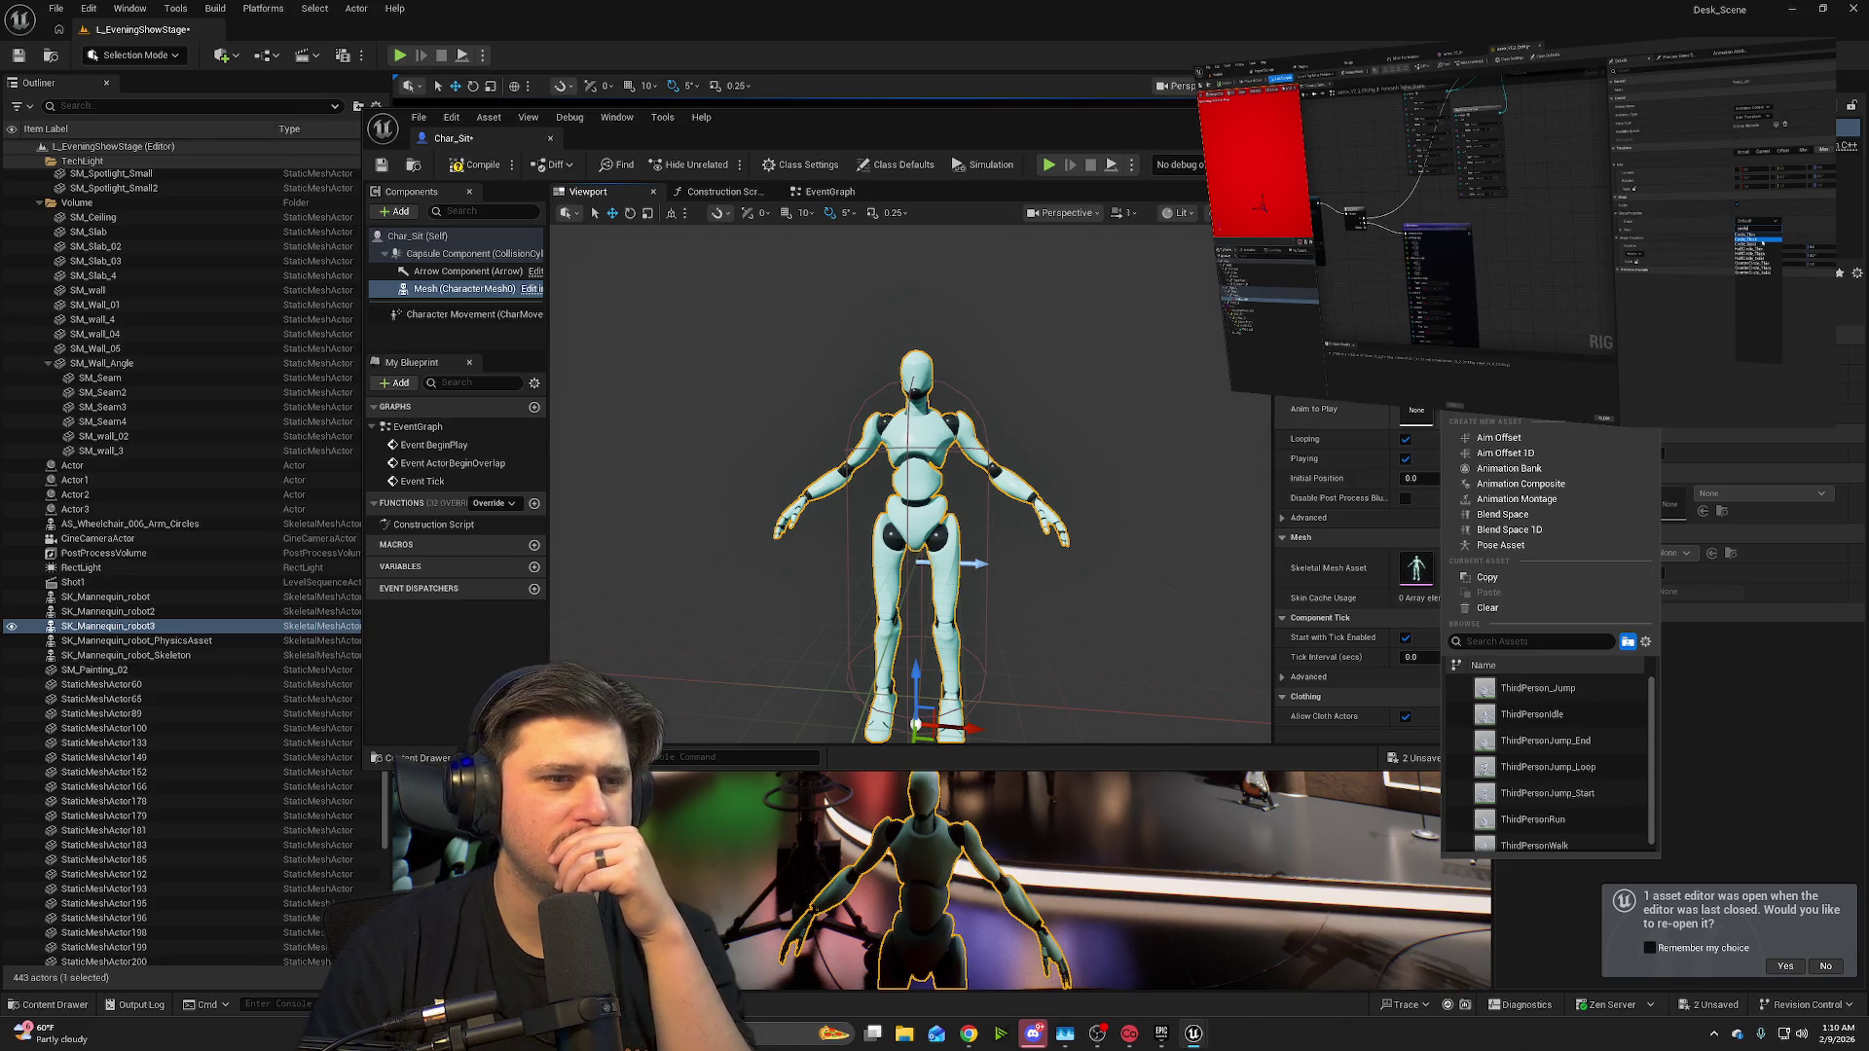
{"action": "left_click", "coordinate": [55, 1004]}
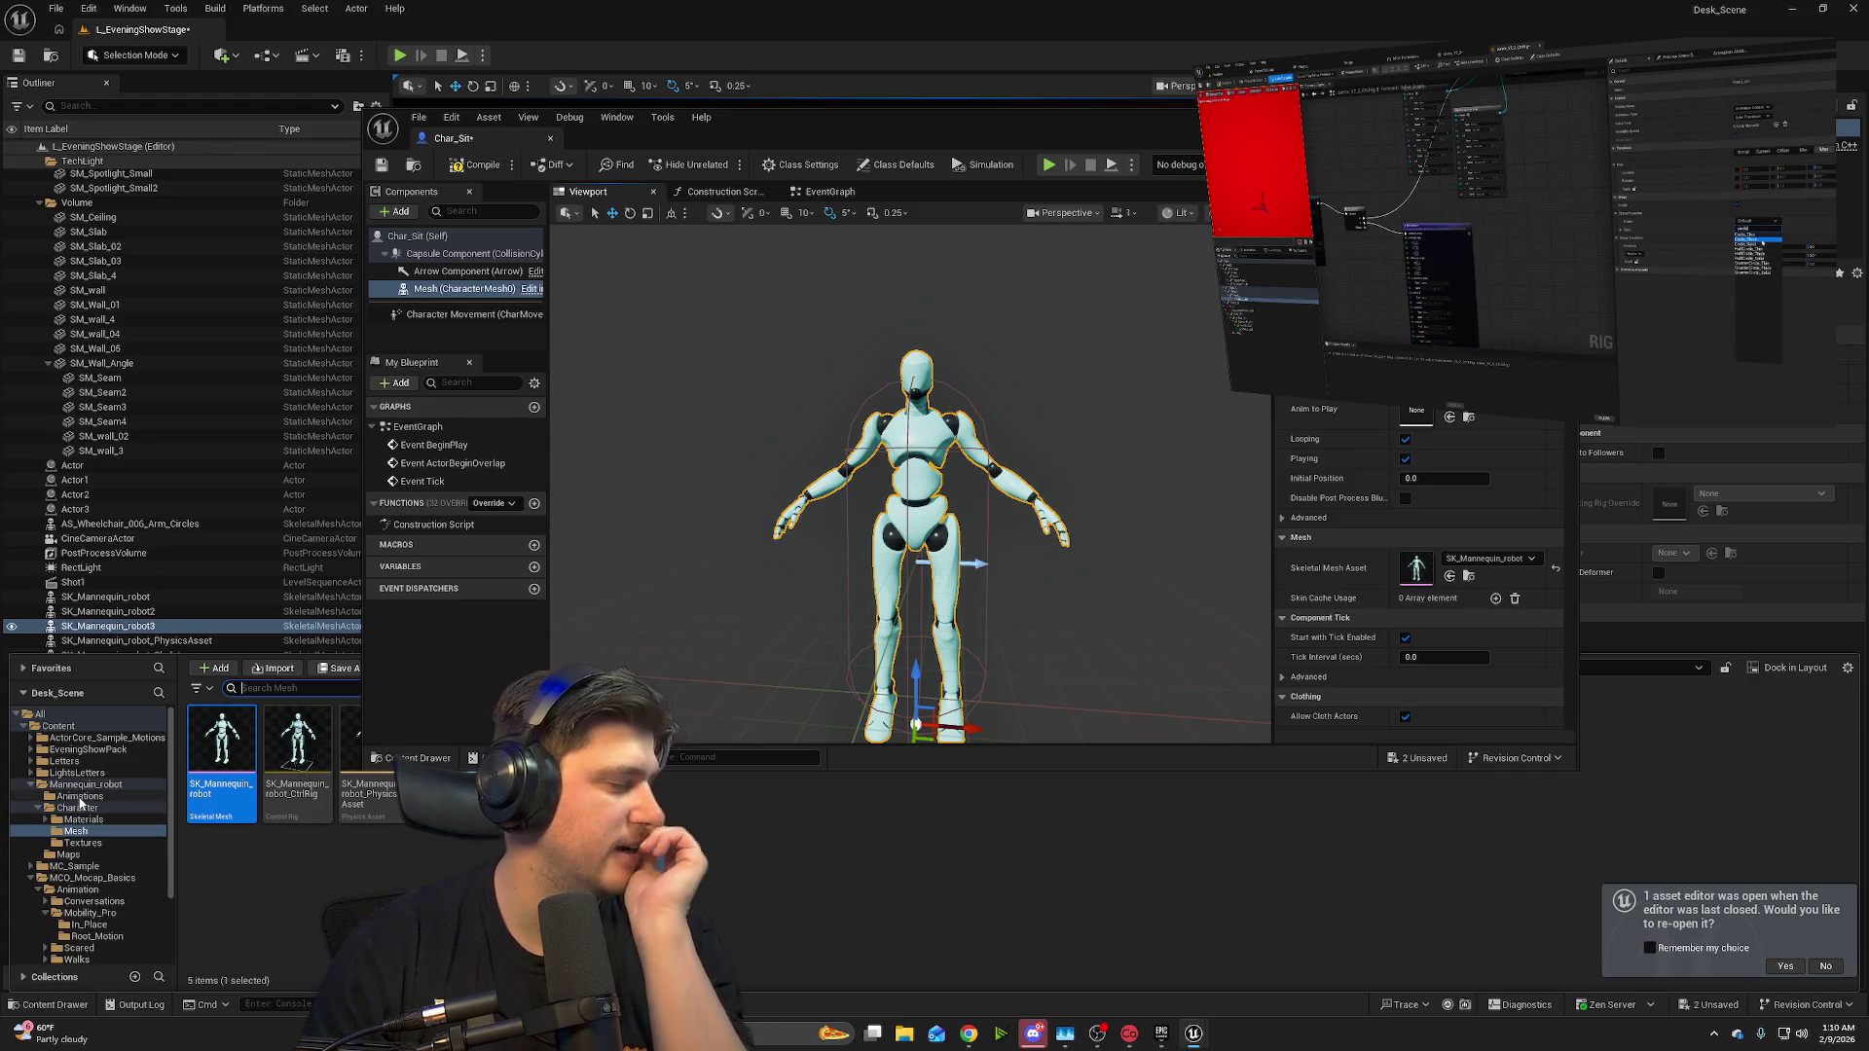
- Show the MC_Sample > Animations folder in the Content Drawer and close the Char_Sit Blueprint
{"action": "left_click", "coordinate": [79, 796]}
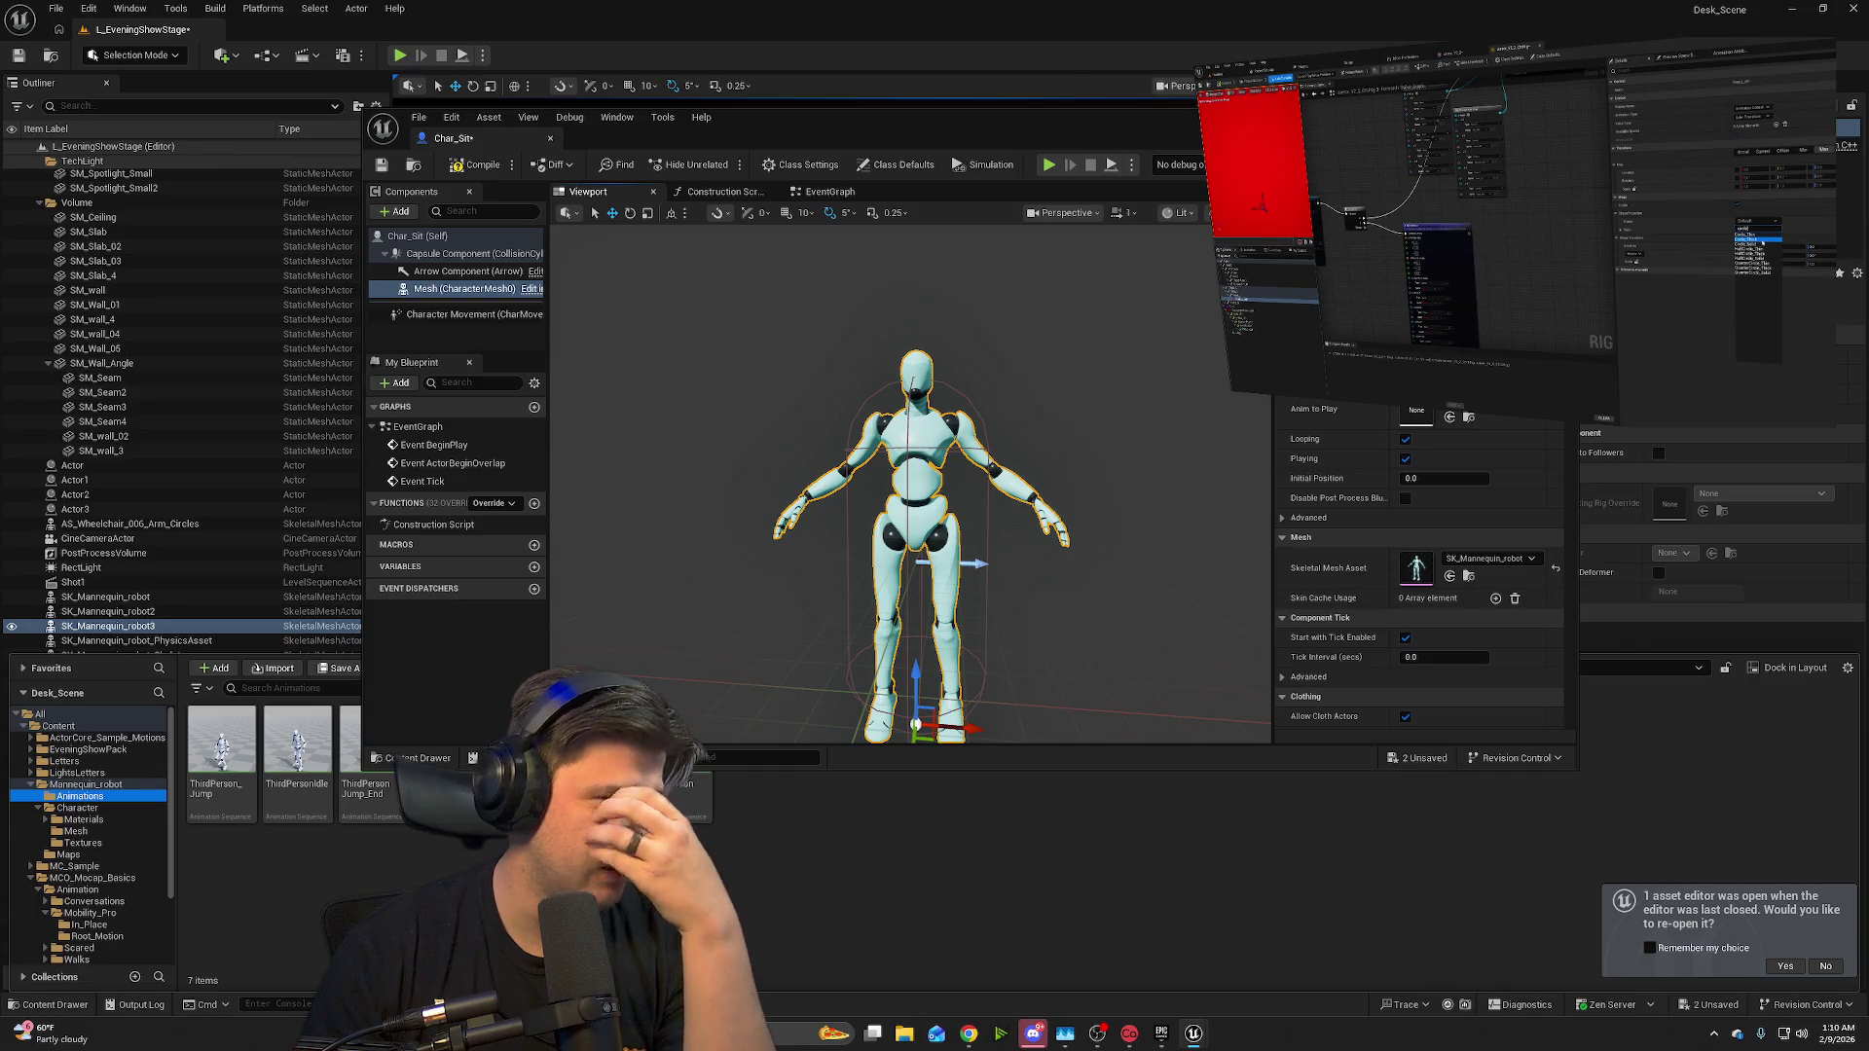
{"action": "left_click", "coordinate": [31, 867]}
{"action": "left_click", "coordinate": [79, 878]}
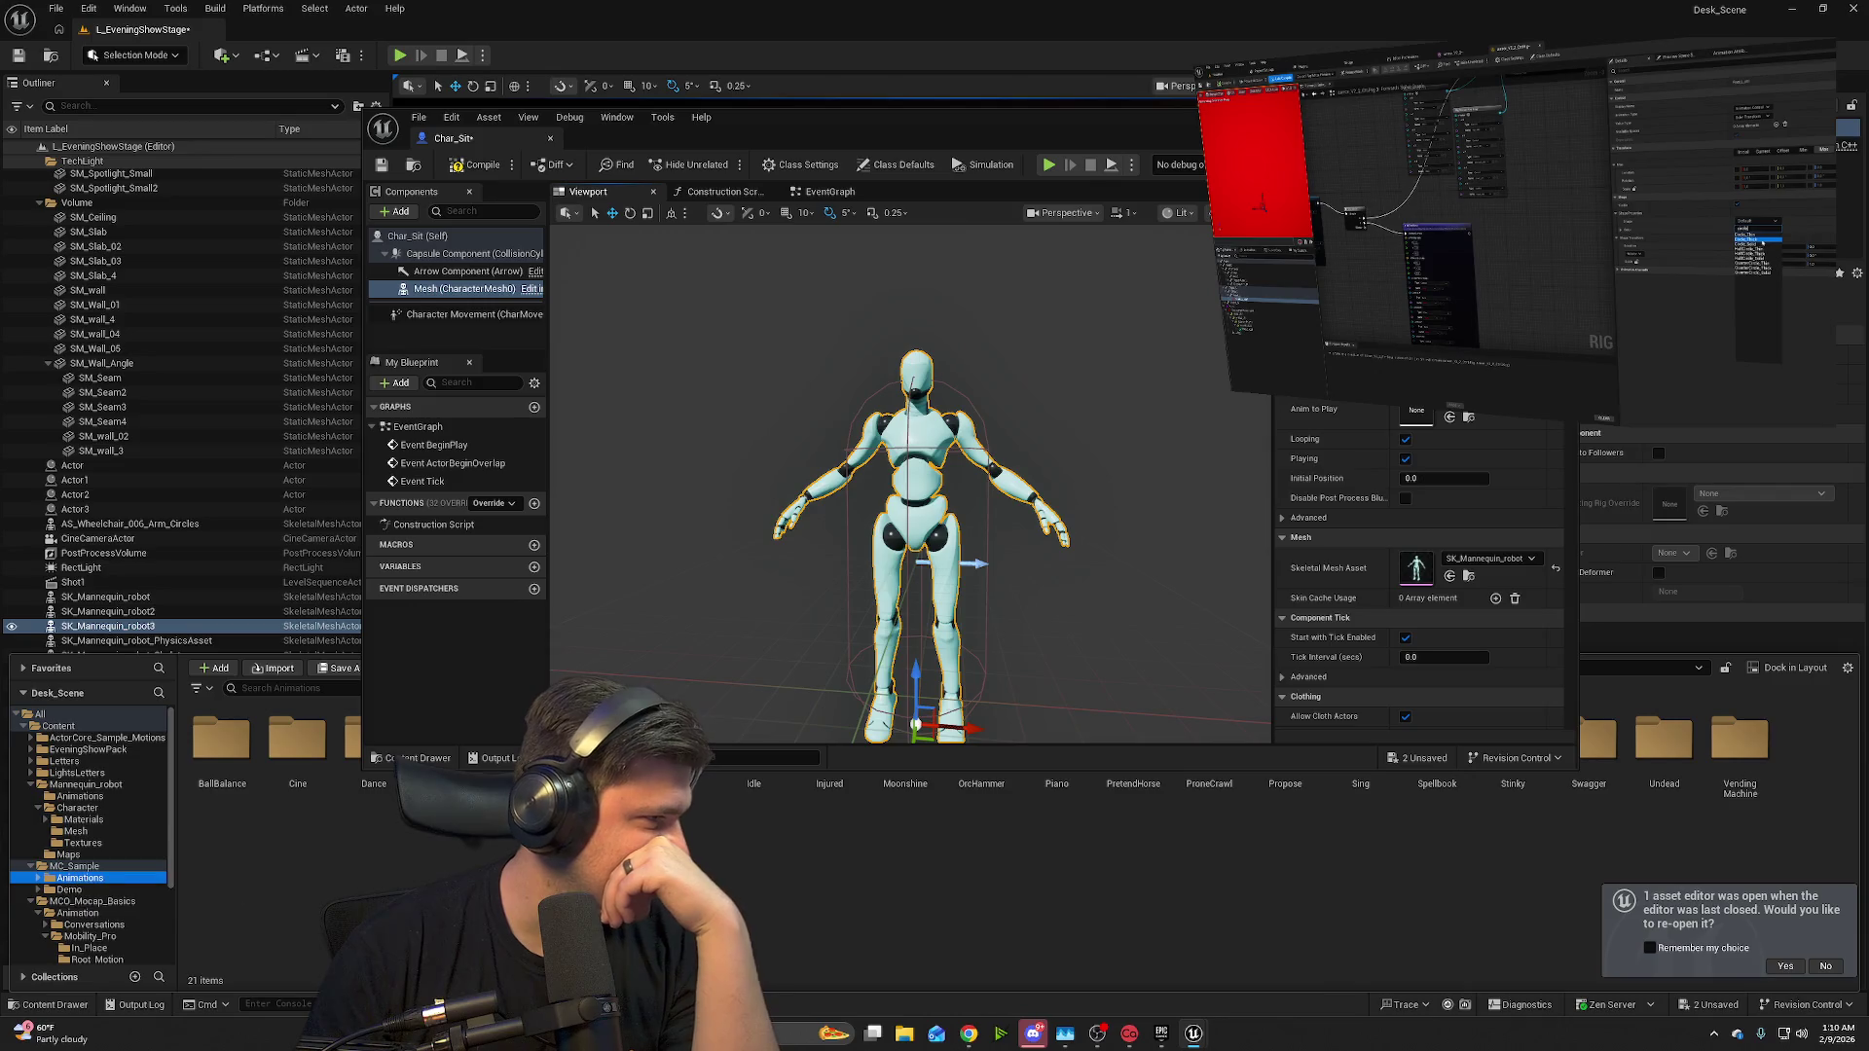
{"action": "key", "text": "alt+Tab"}
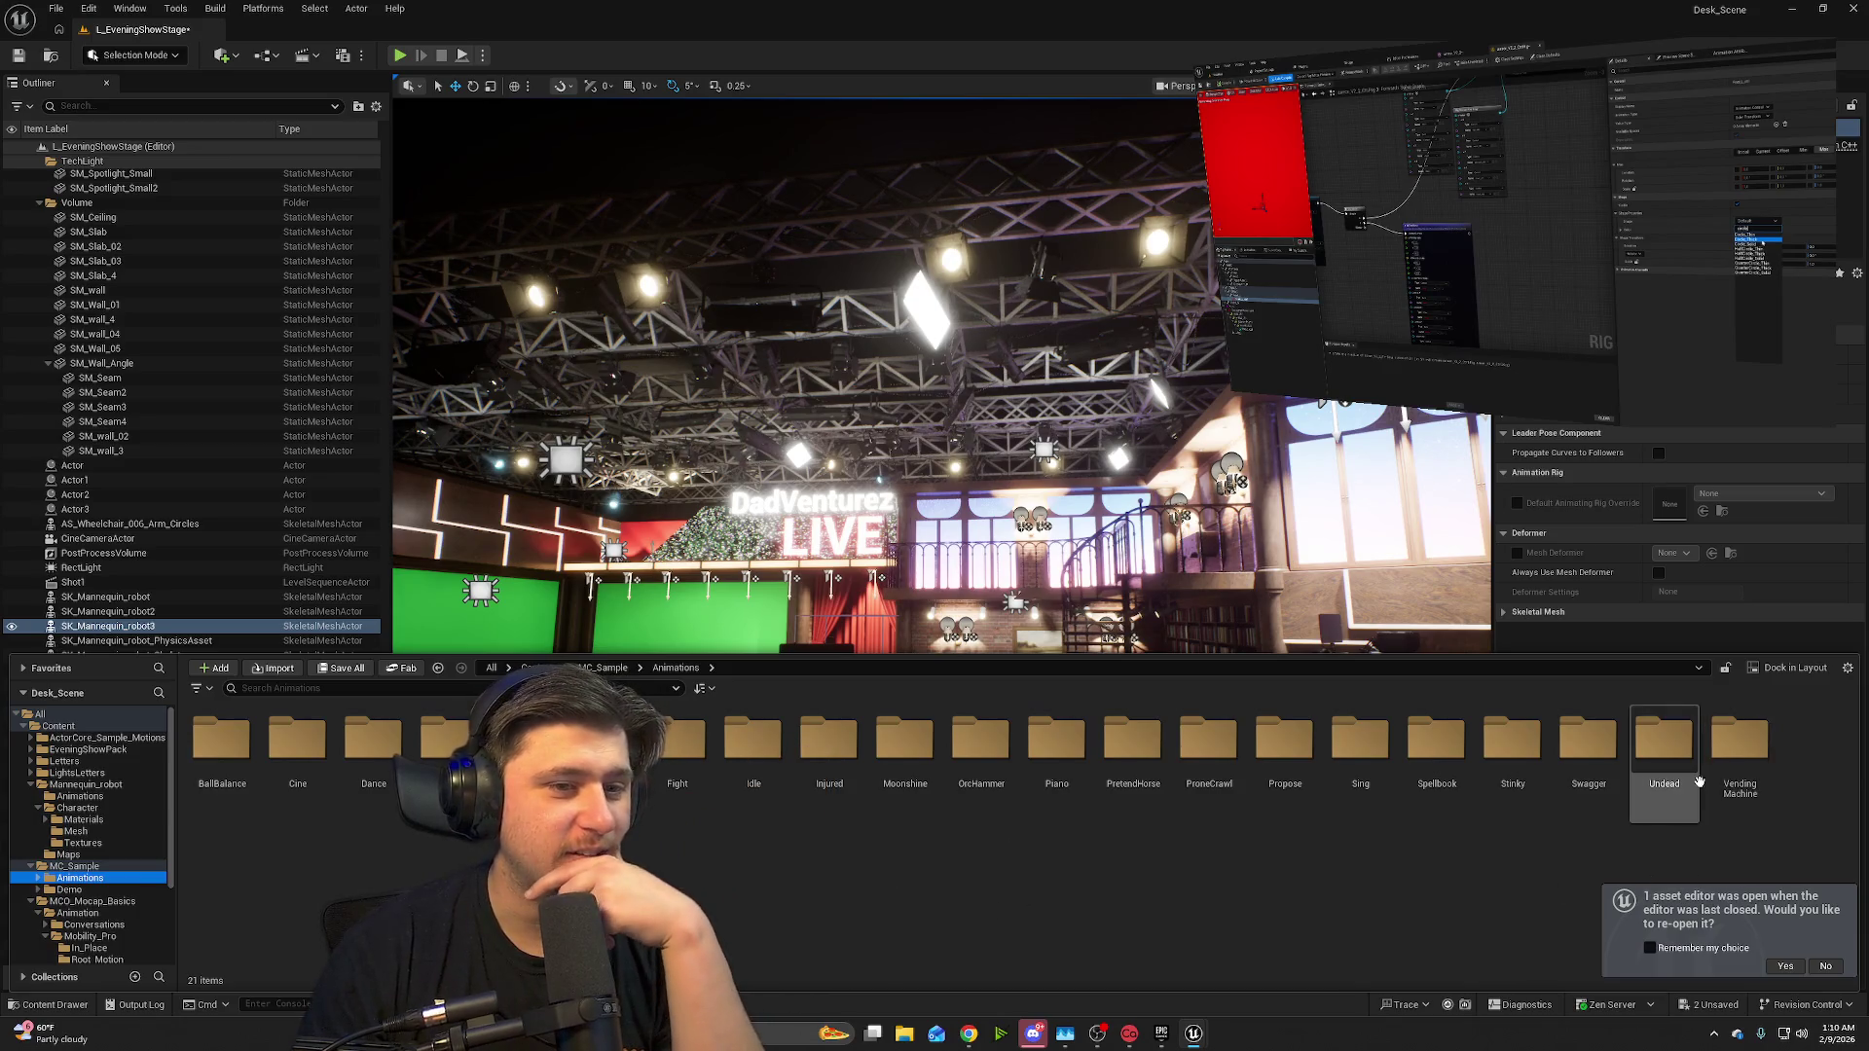
- Place the am_Vend_Success_GrabItem animation from the VendingMachine folder onto the stage
{"action": "double_click", "coordinate": [1739, 744]}
{"action": "left_click_drag", "start_coordinate": [1110, 390], "coordinate": [1109, 381]}
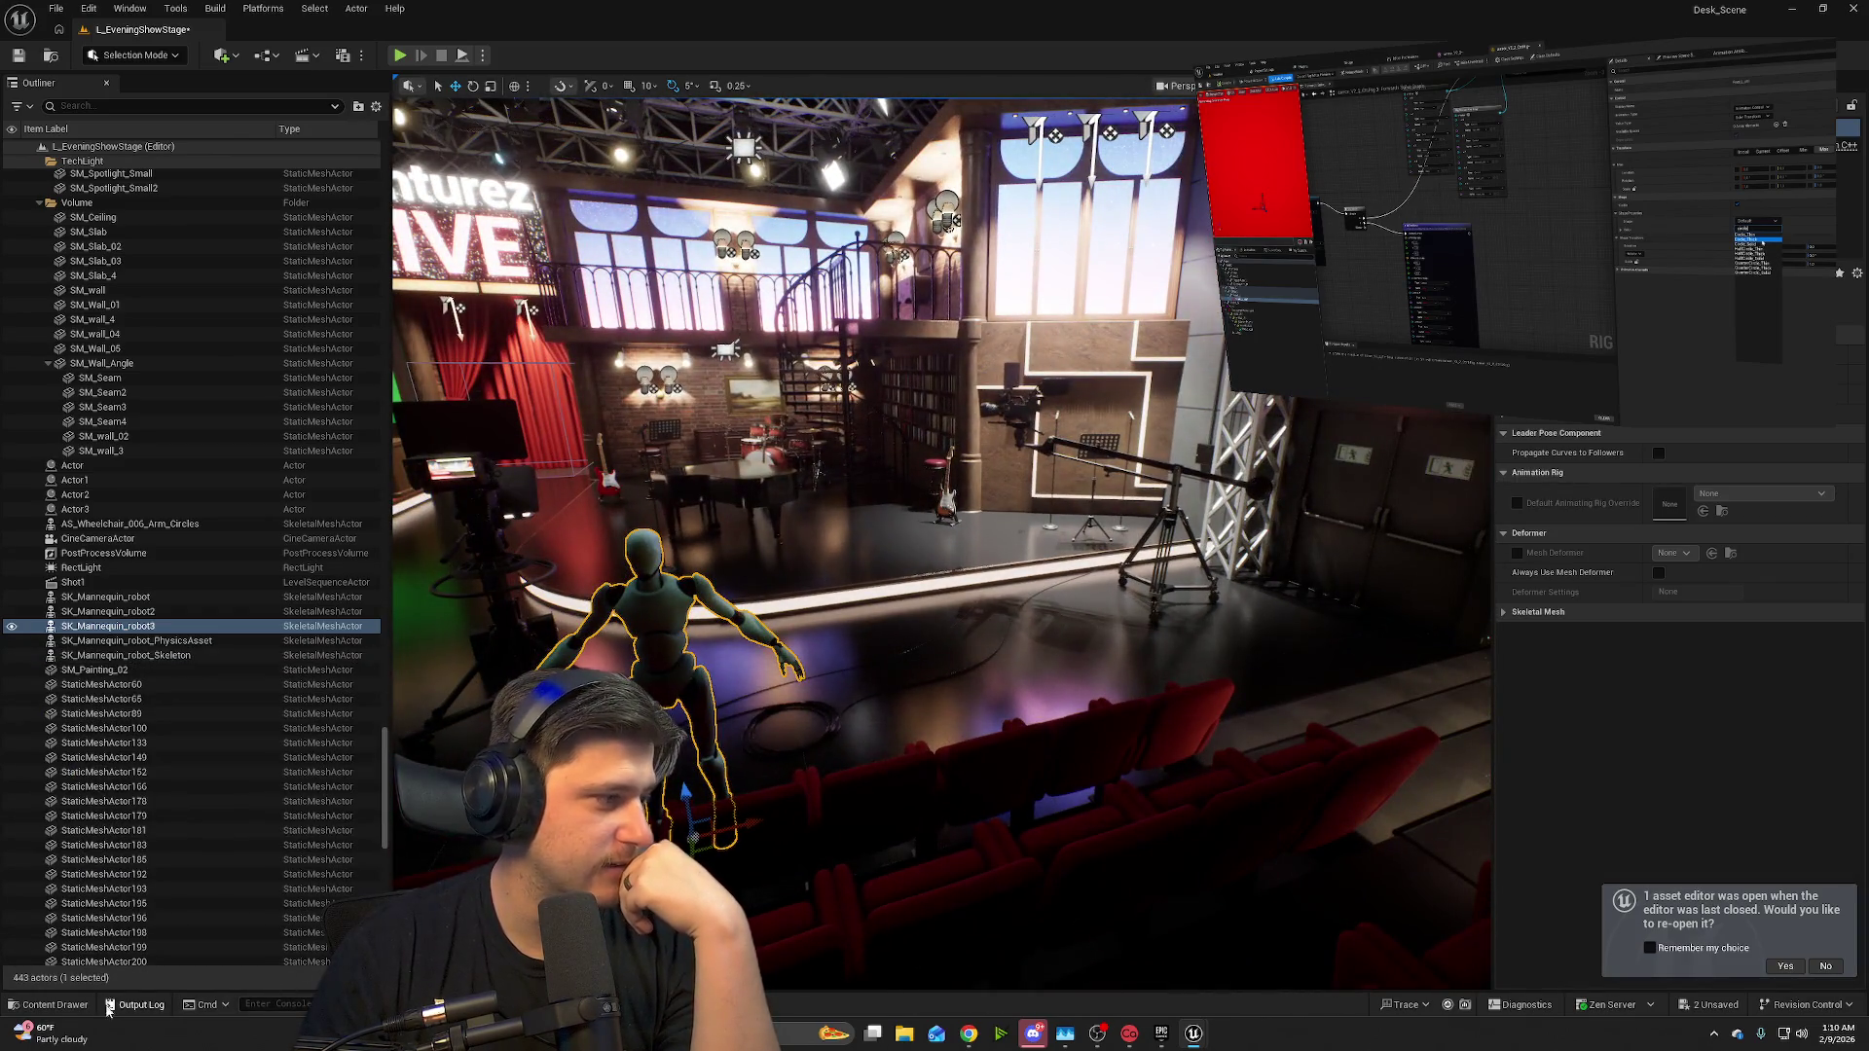
{"action": "key", "text": "ctrl+space"}
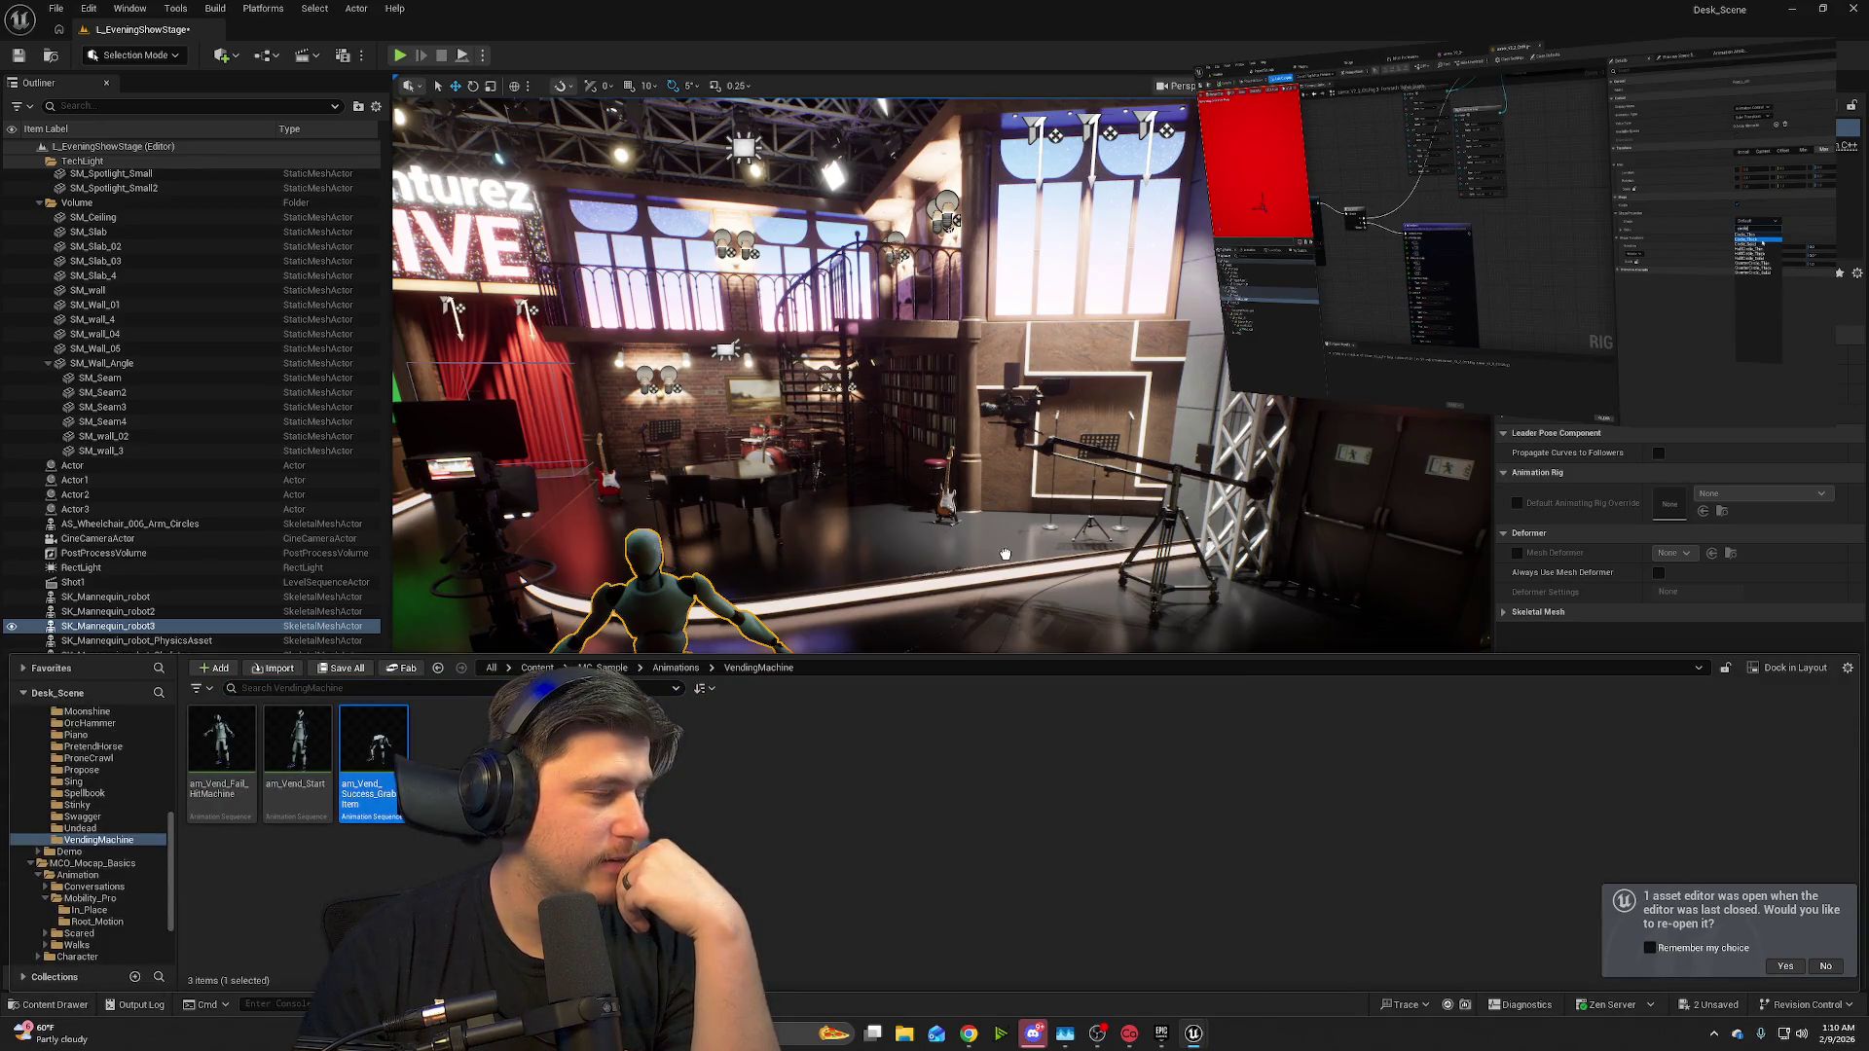
{"action": "mouse_move", "coordinate": [374, 750]}
{"action": "left_mouse_down"}
{"action": "mouse_move", "coordinate": [794, 760]}
{"action": "mouse_move", "coordinate": [1041, 535]}
{"action": "mouse_move", "coordinate": [991, 621]}
{"action": "left_mouse_up"}
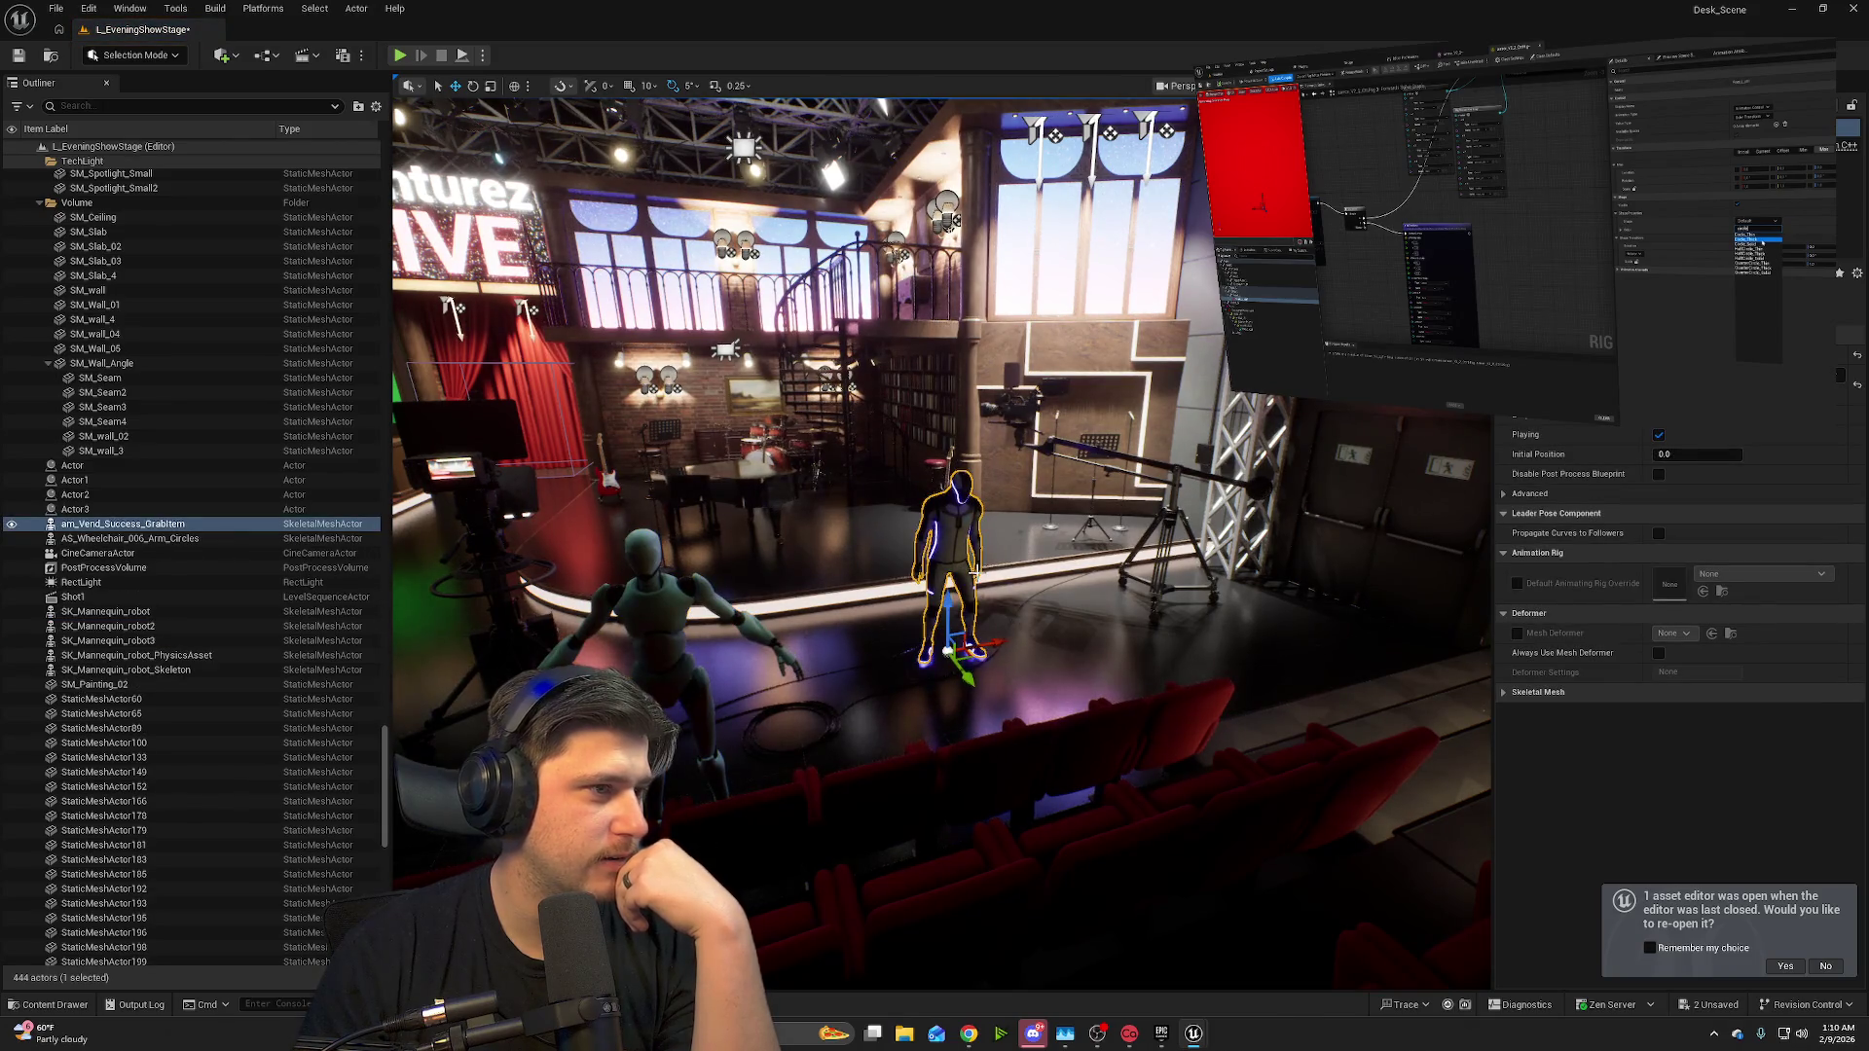
- Play-test the level, then delete the am_Vend_Success_GrabItem character
{"action": "left_click", "coordinate": [399, 56]}
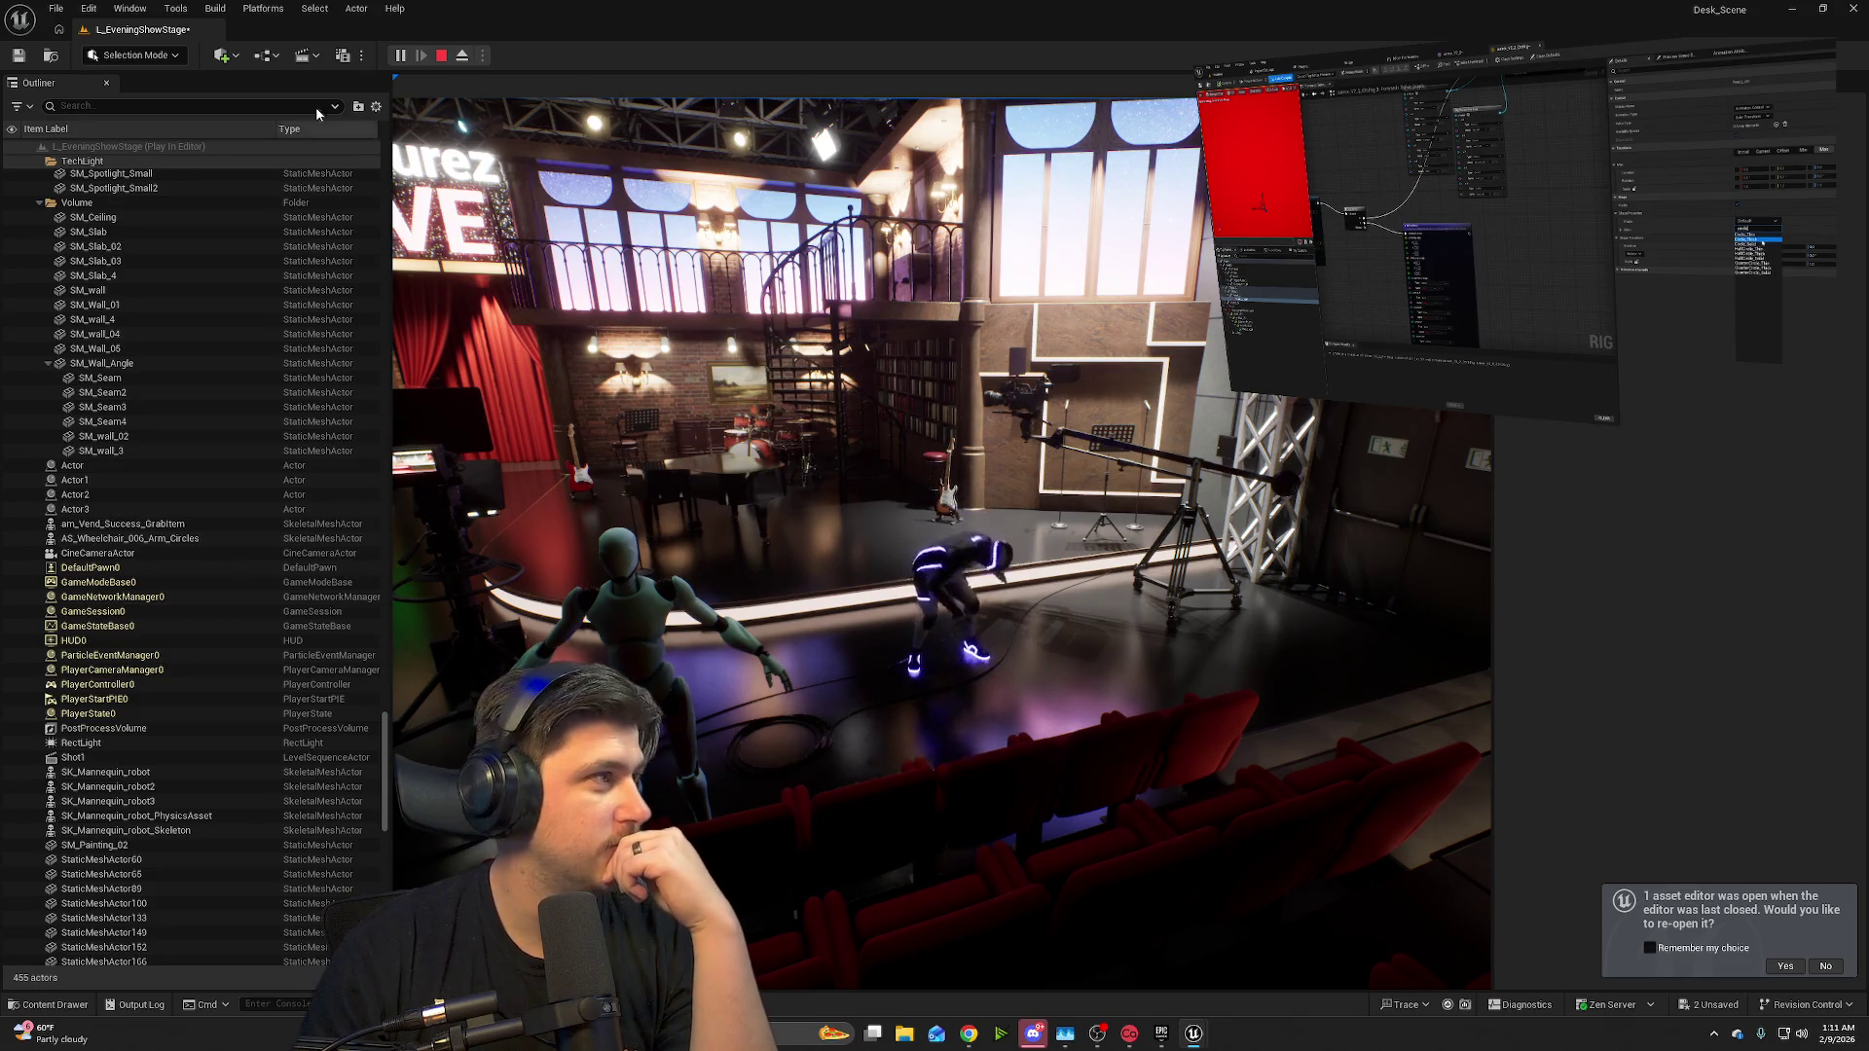
{"action": "key", "text": "Escape"}
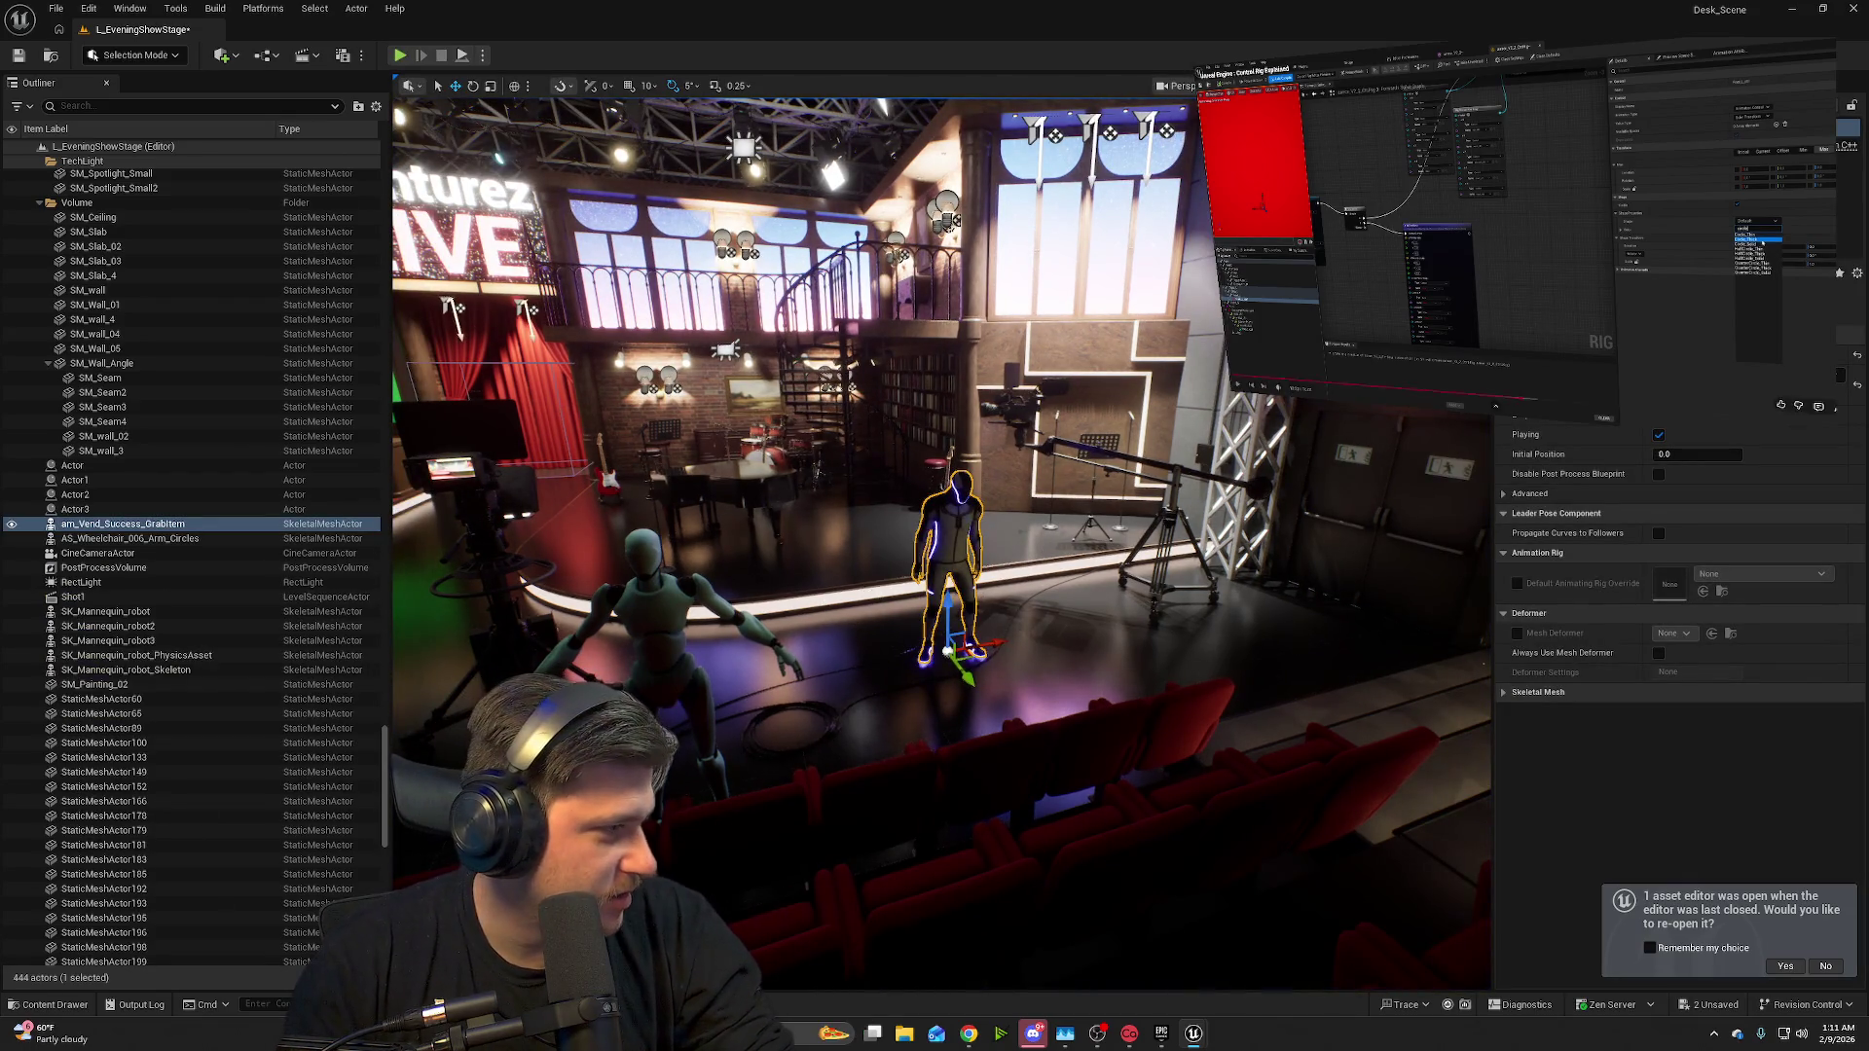
{"action": "key", "text": "Delete"}
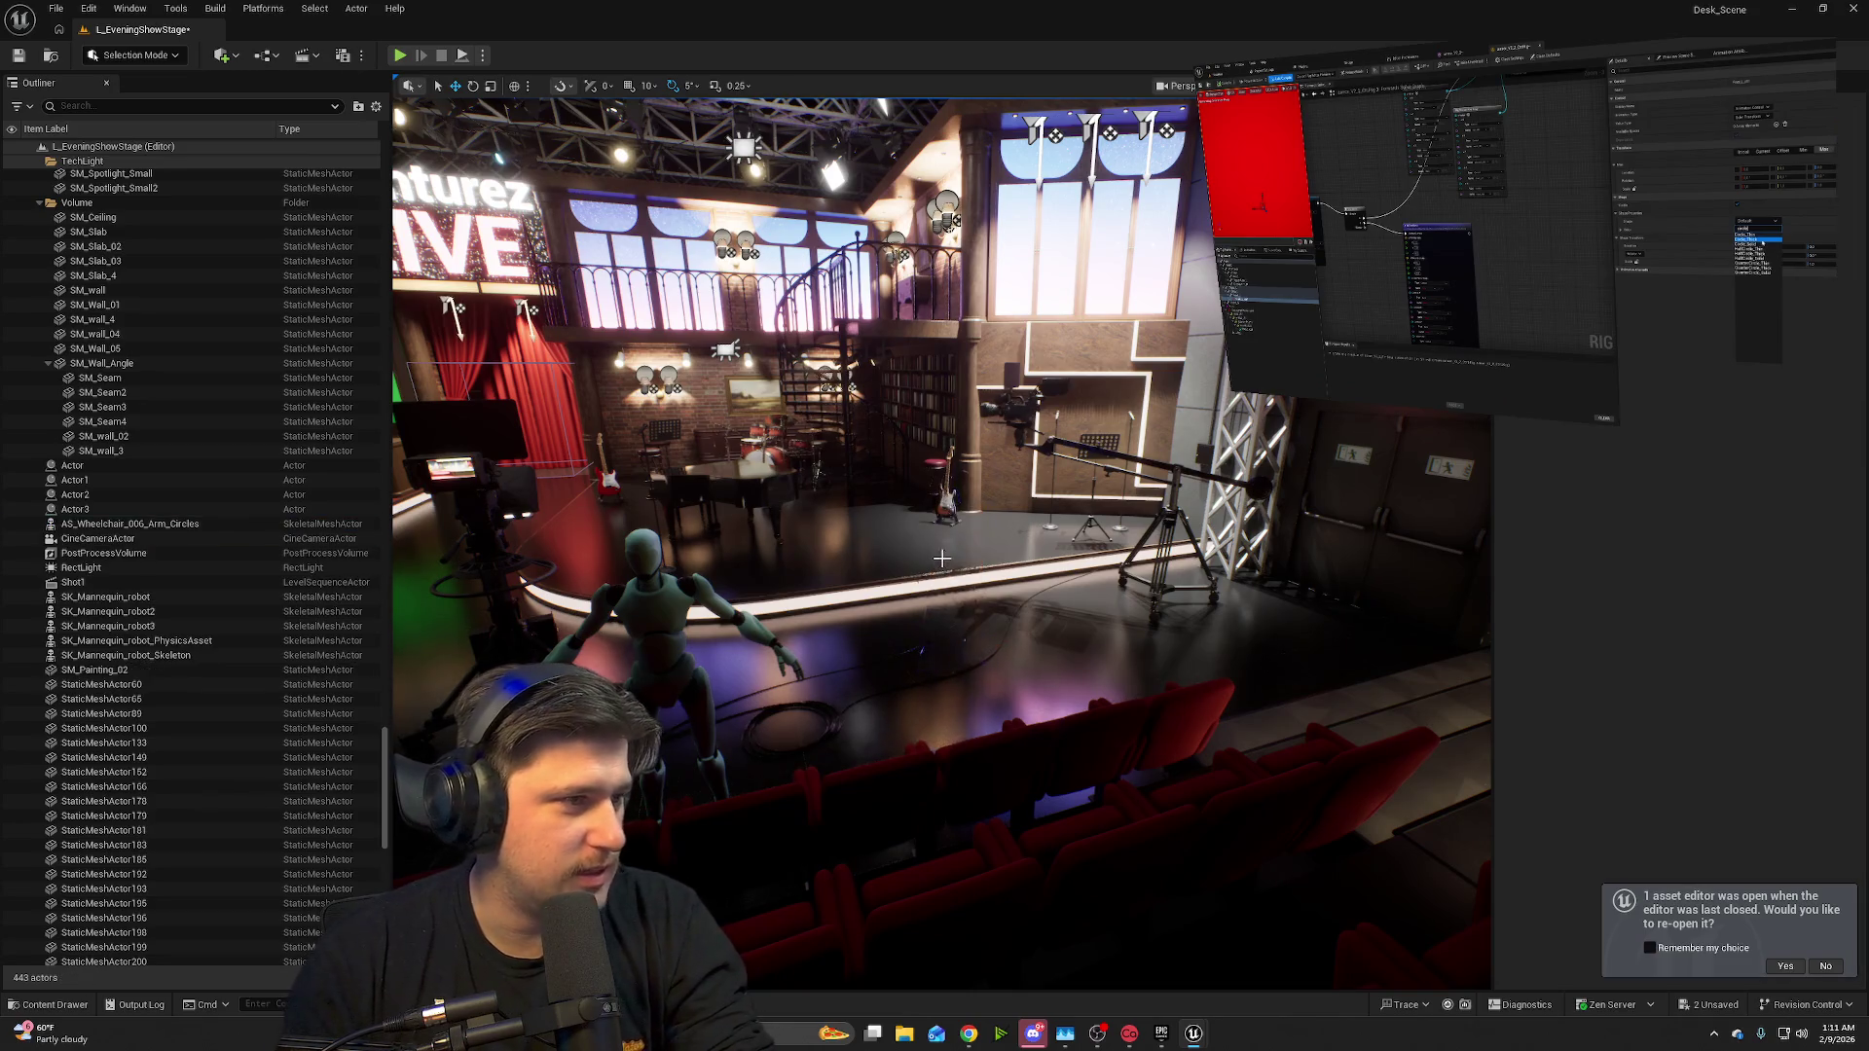
- Place am_Vend_Fail_HitMachine on the stage, play-test it, then delete it
{"action": "left_click", "coordinate": [54, 1004]}
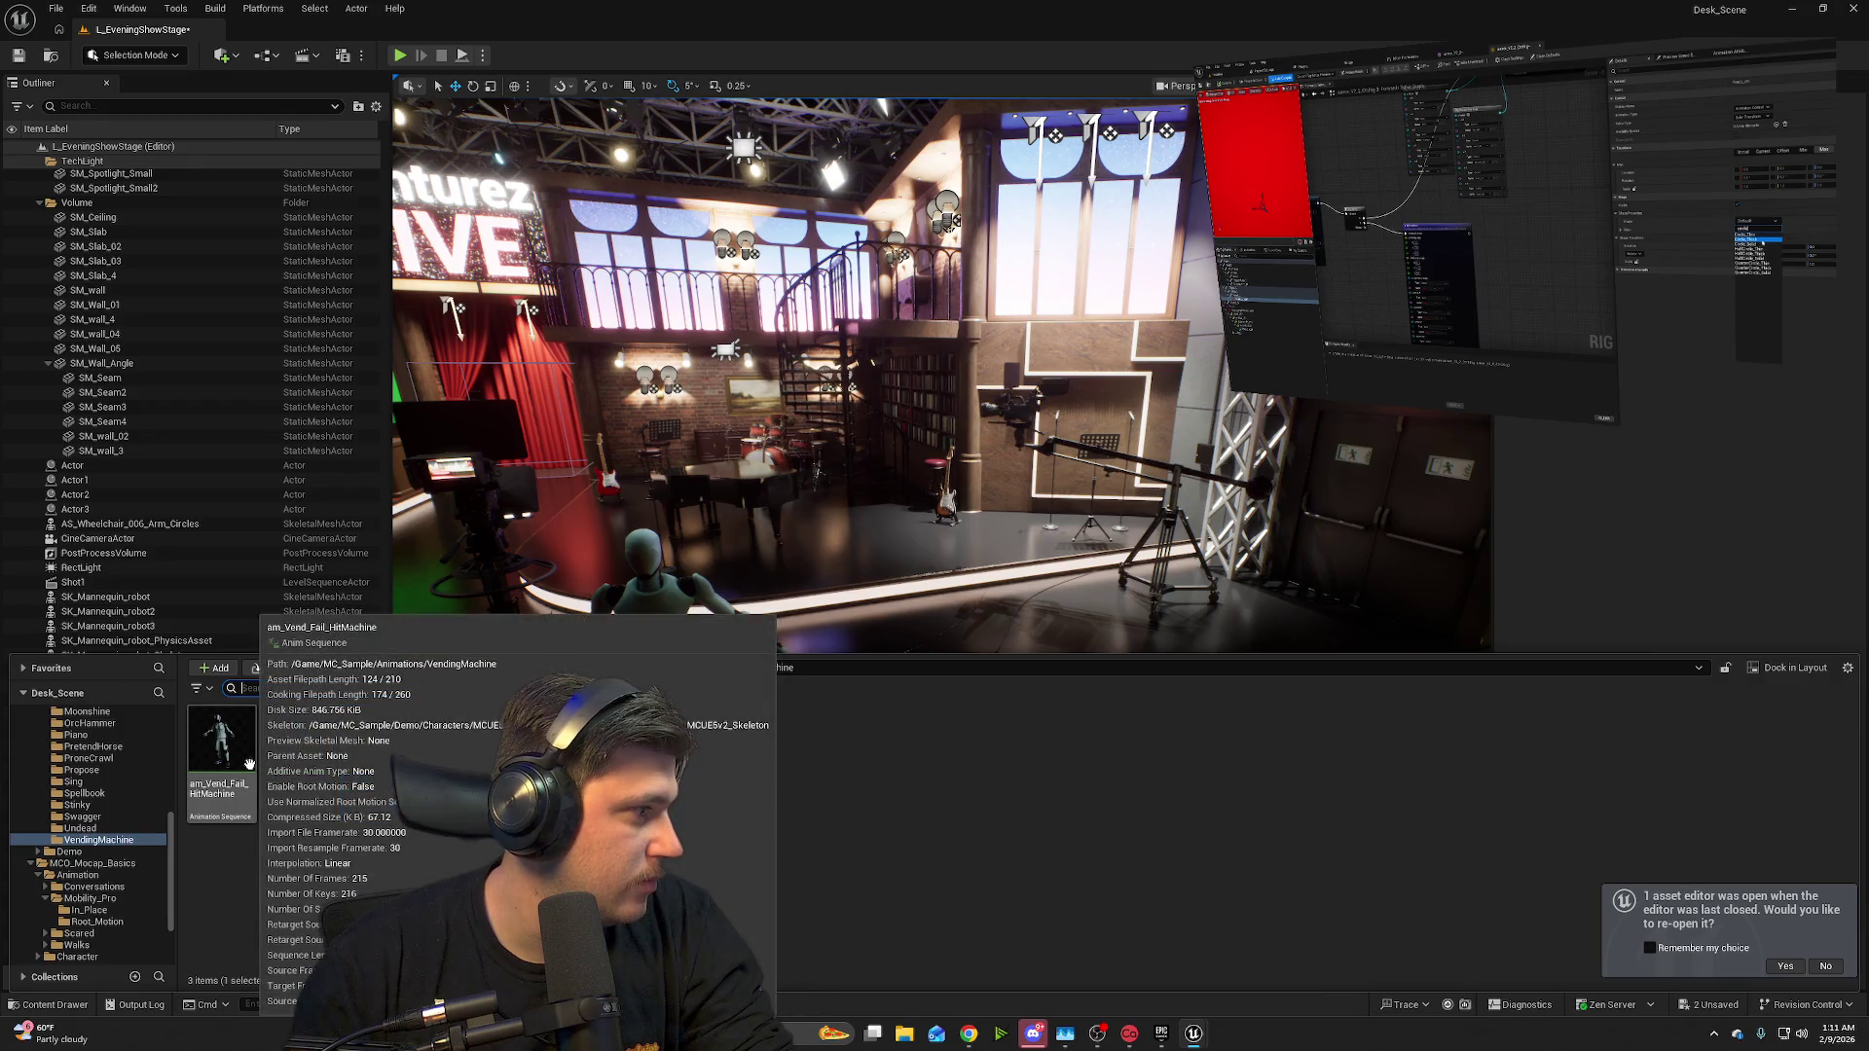
{"action": "left_click_drag", "start_coordinate": [249, 764], "coordinate": [947, 632]}
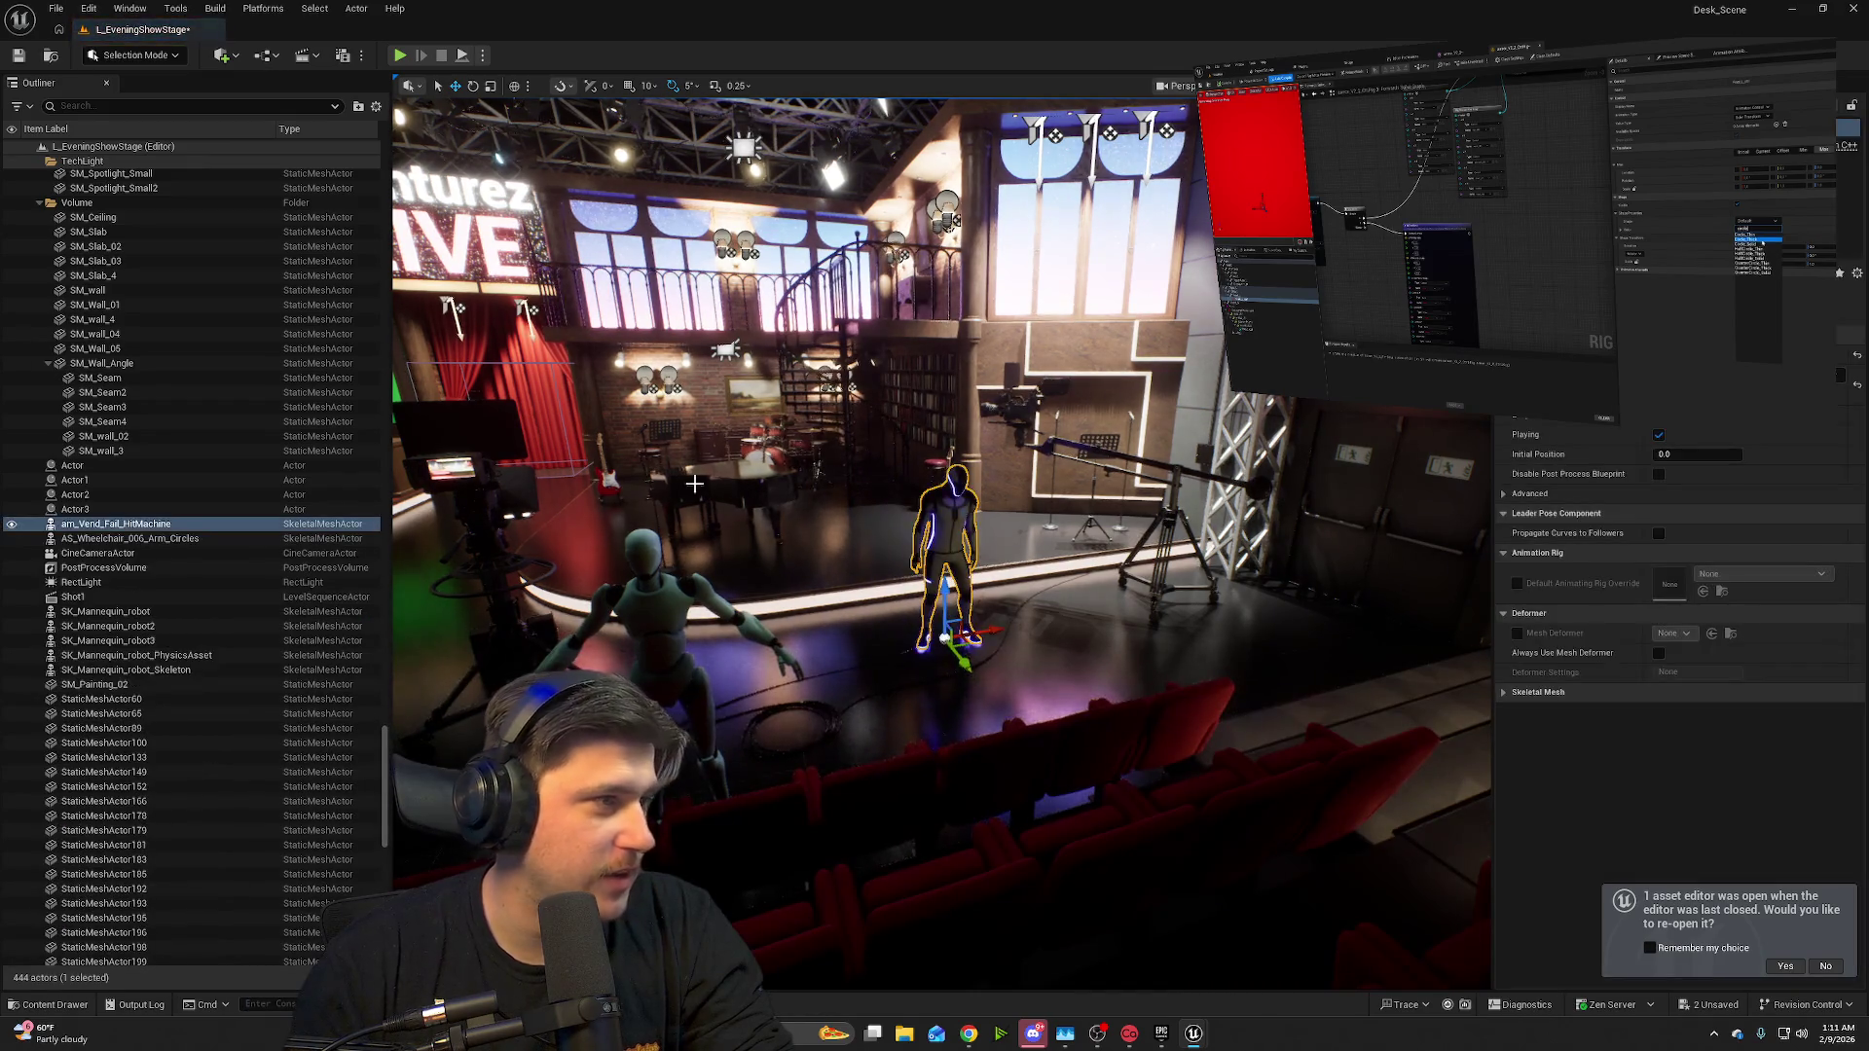
{"action": "left_click", "coordinate": [399, 55]}
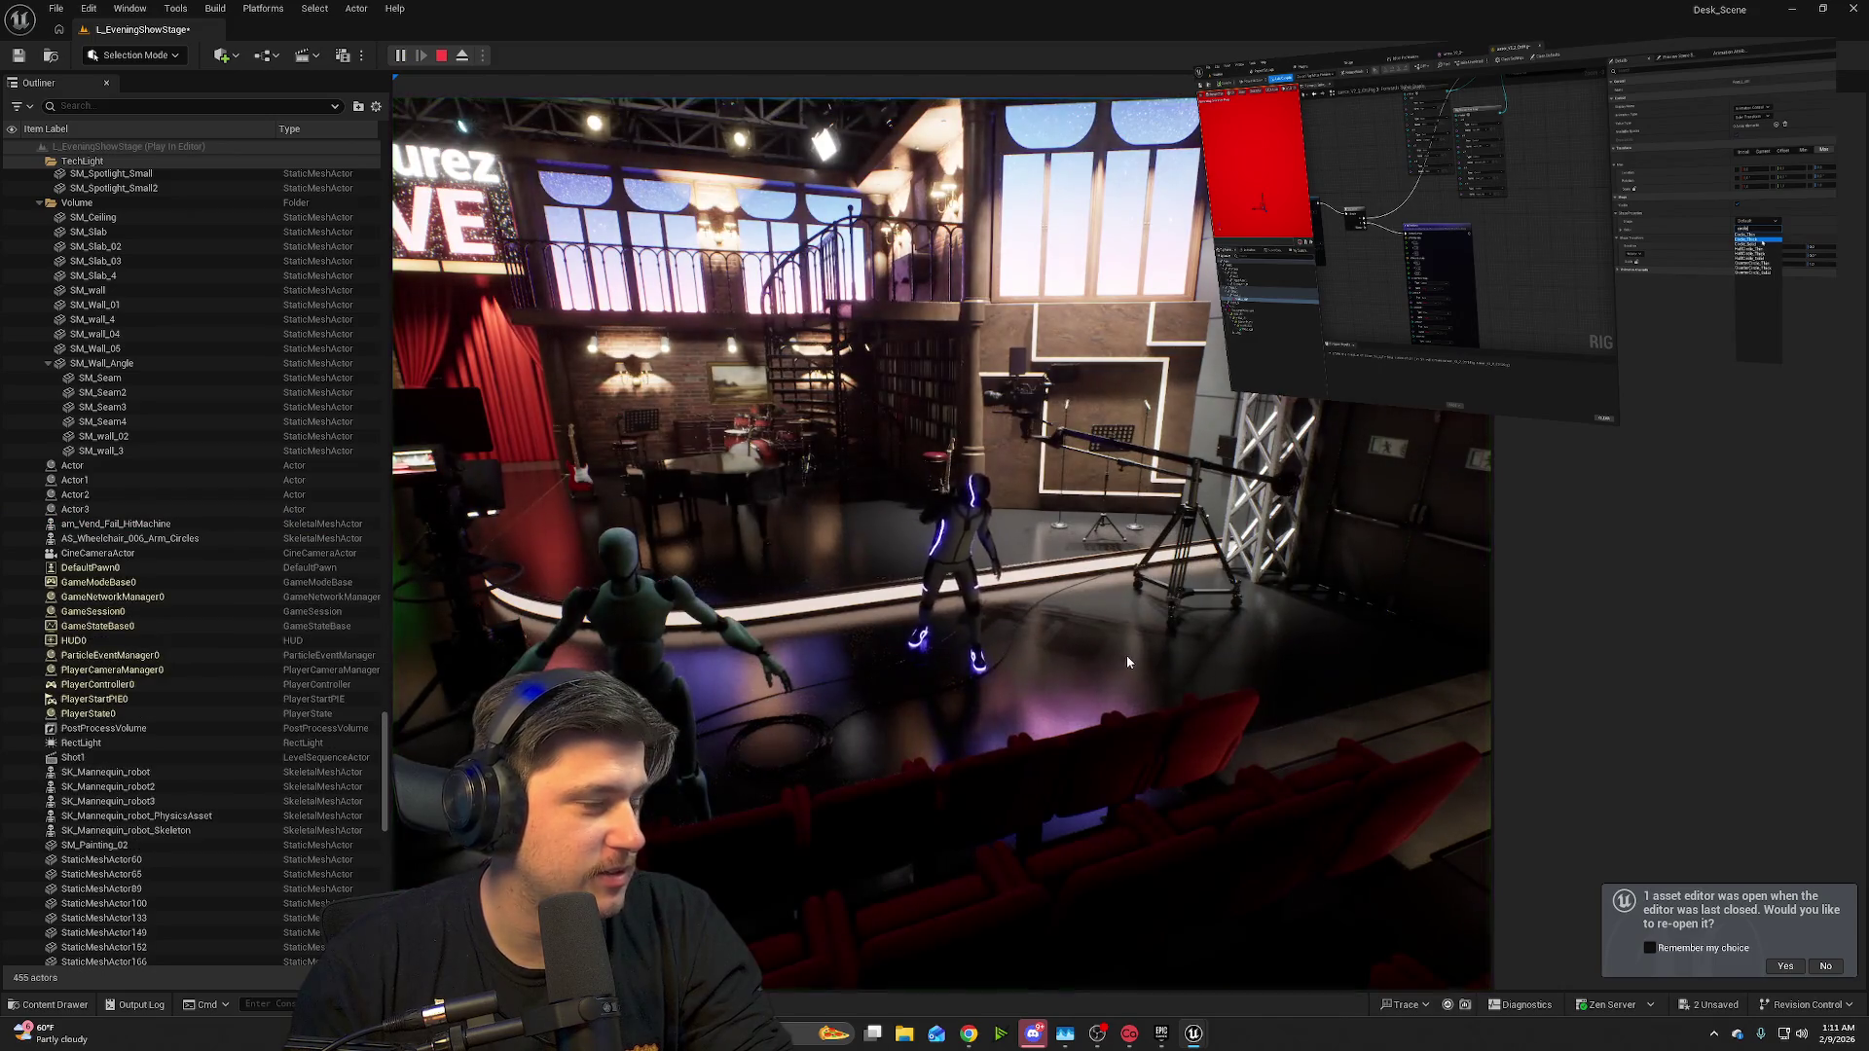
{"action": "left_click", "coordinate": [442, 57]}
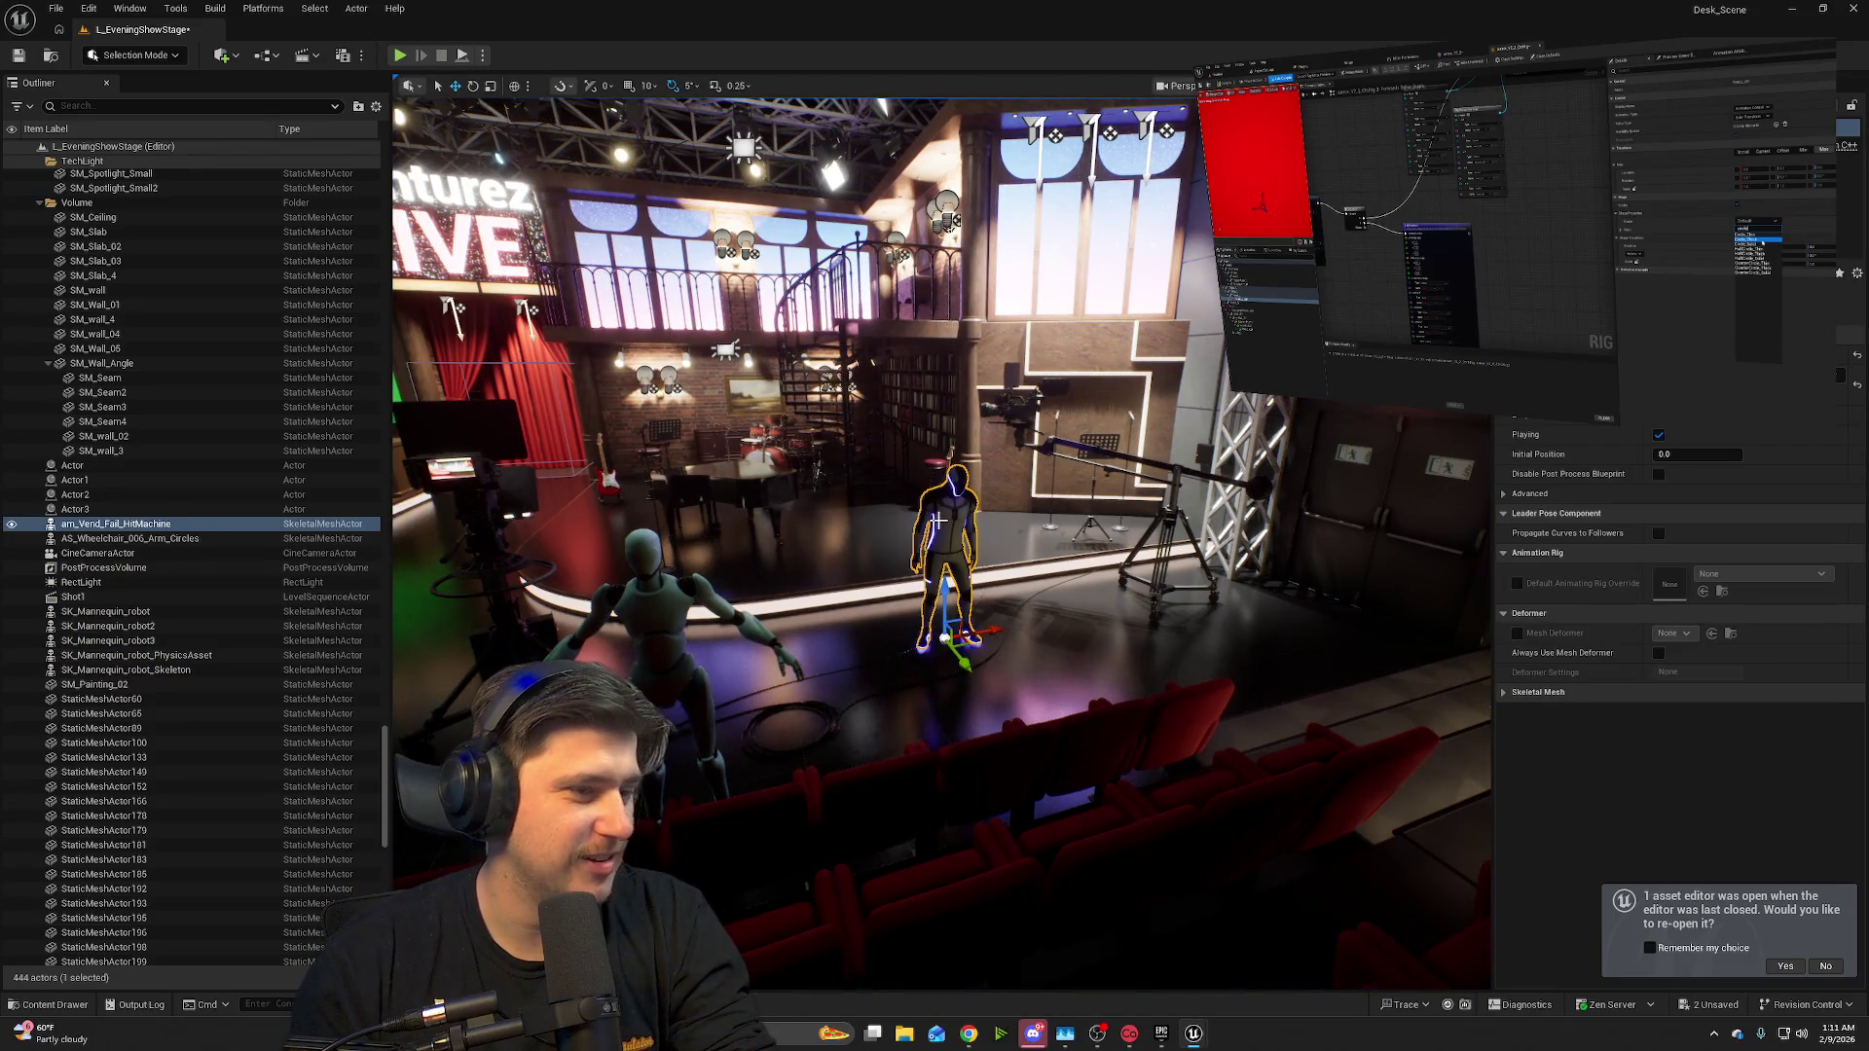
{"action": "key", "text": "Delete"}
- Place am_Staff_Cine_01_WalkFwd from the Cine folder on the stage and play the level
{"action": "left_click", "coordinate": [56, 1004]}
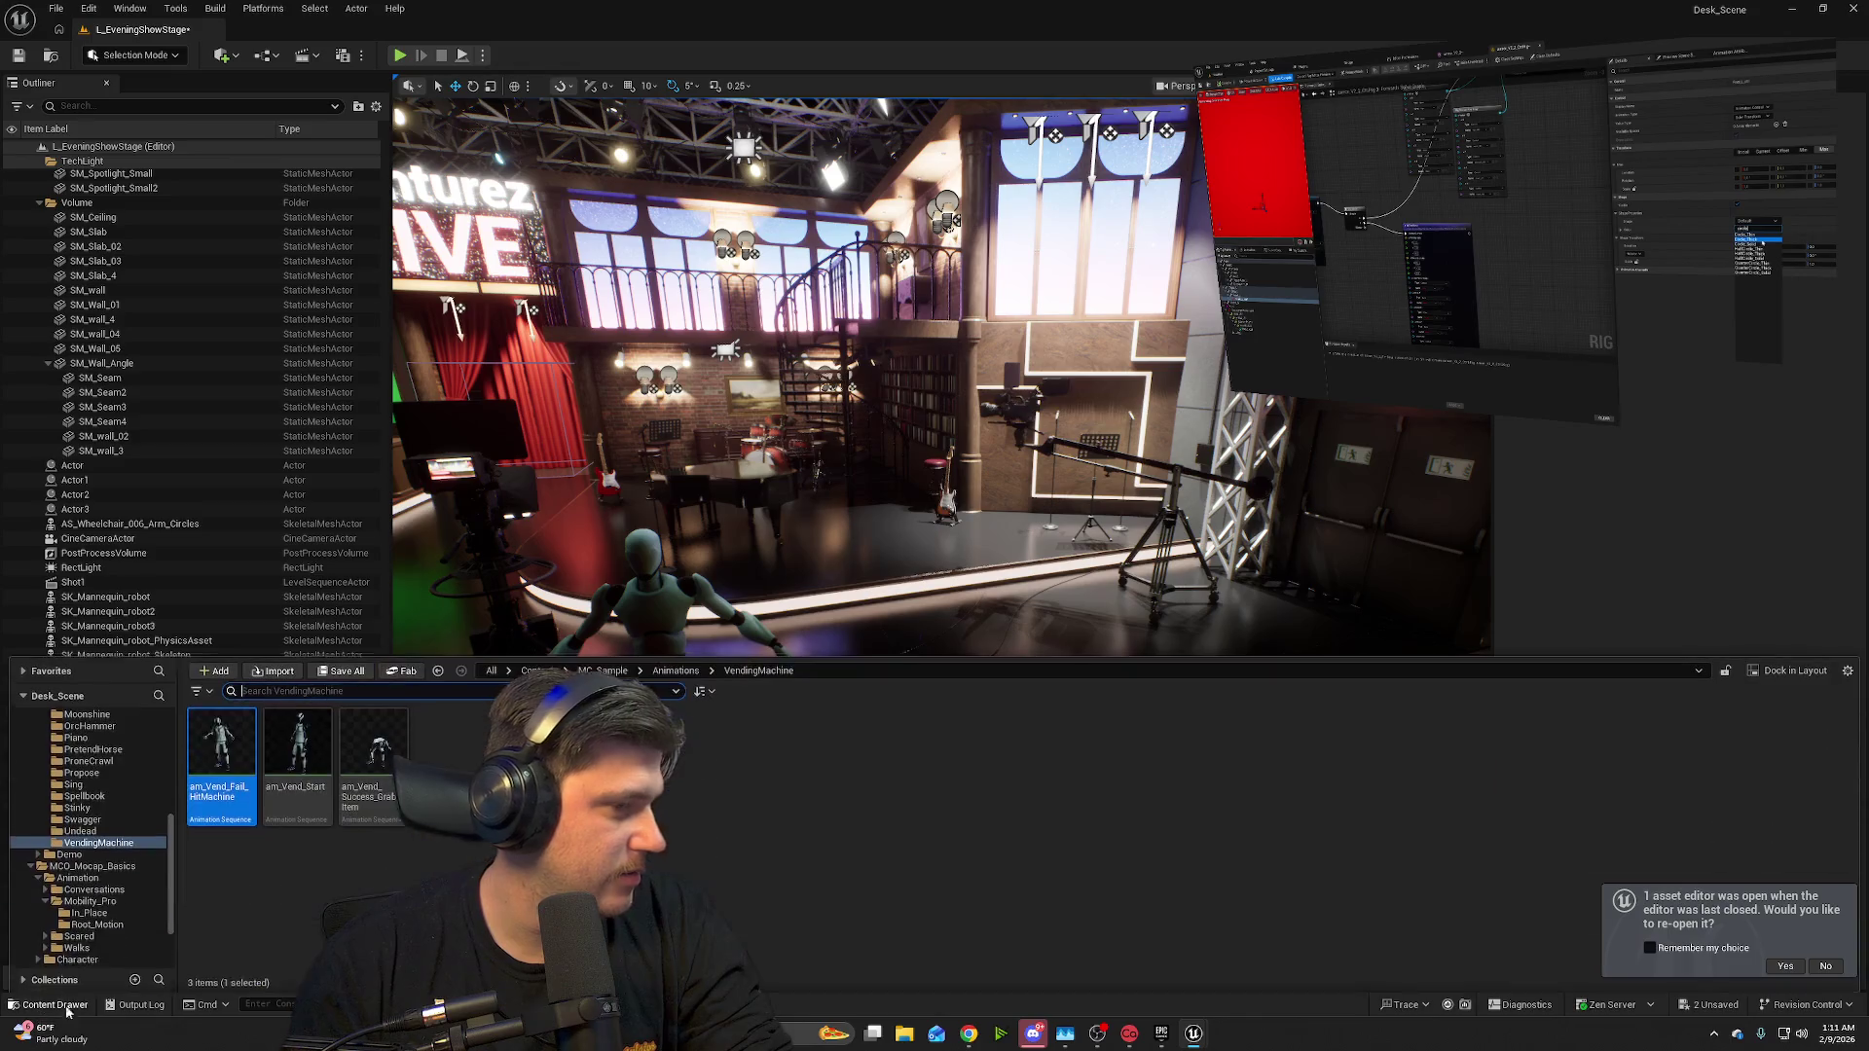
{"action": "left_click", "coordinate": [676, 668]}
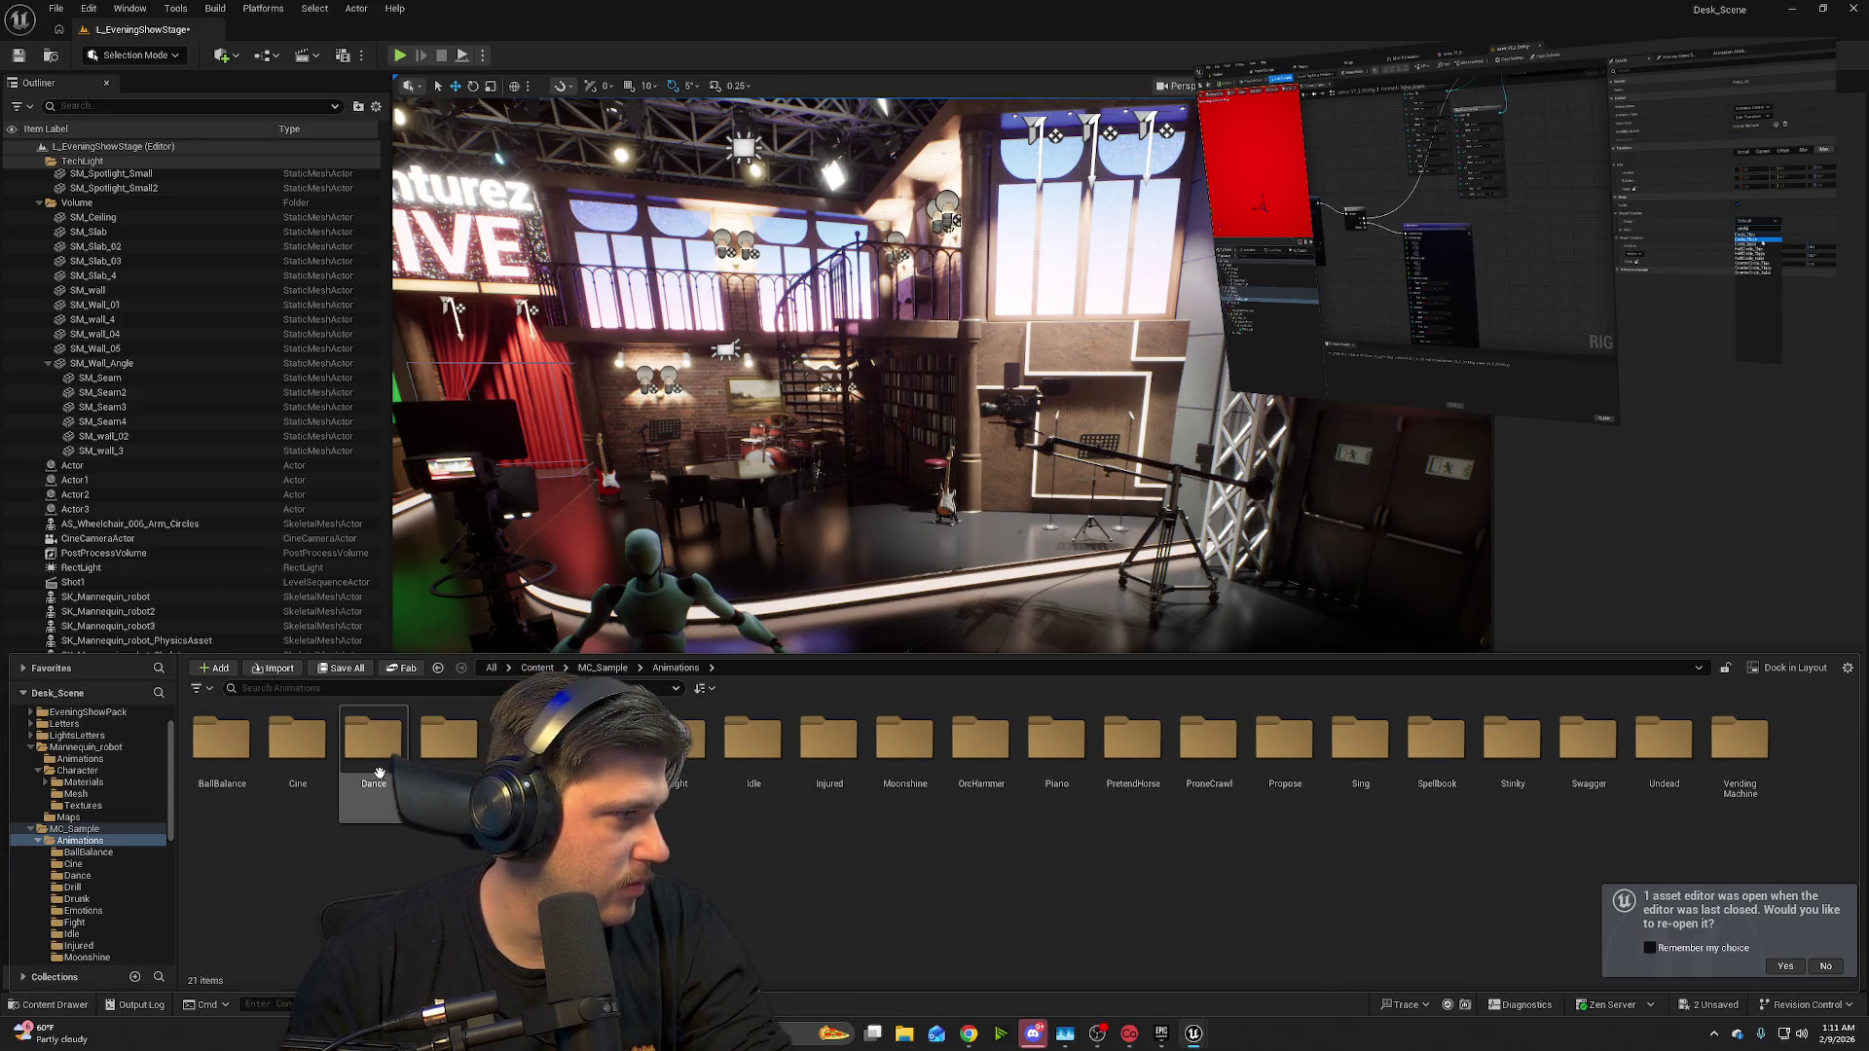
{"action": "double_click", "coordinate": [295, 758]}
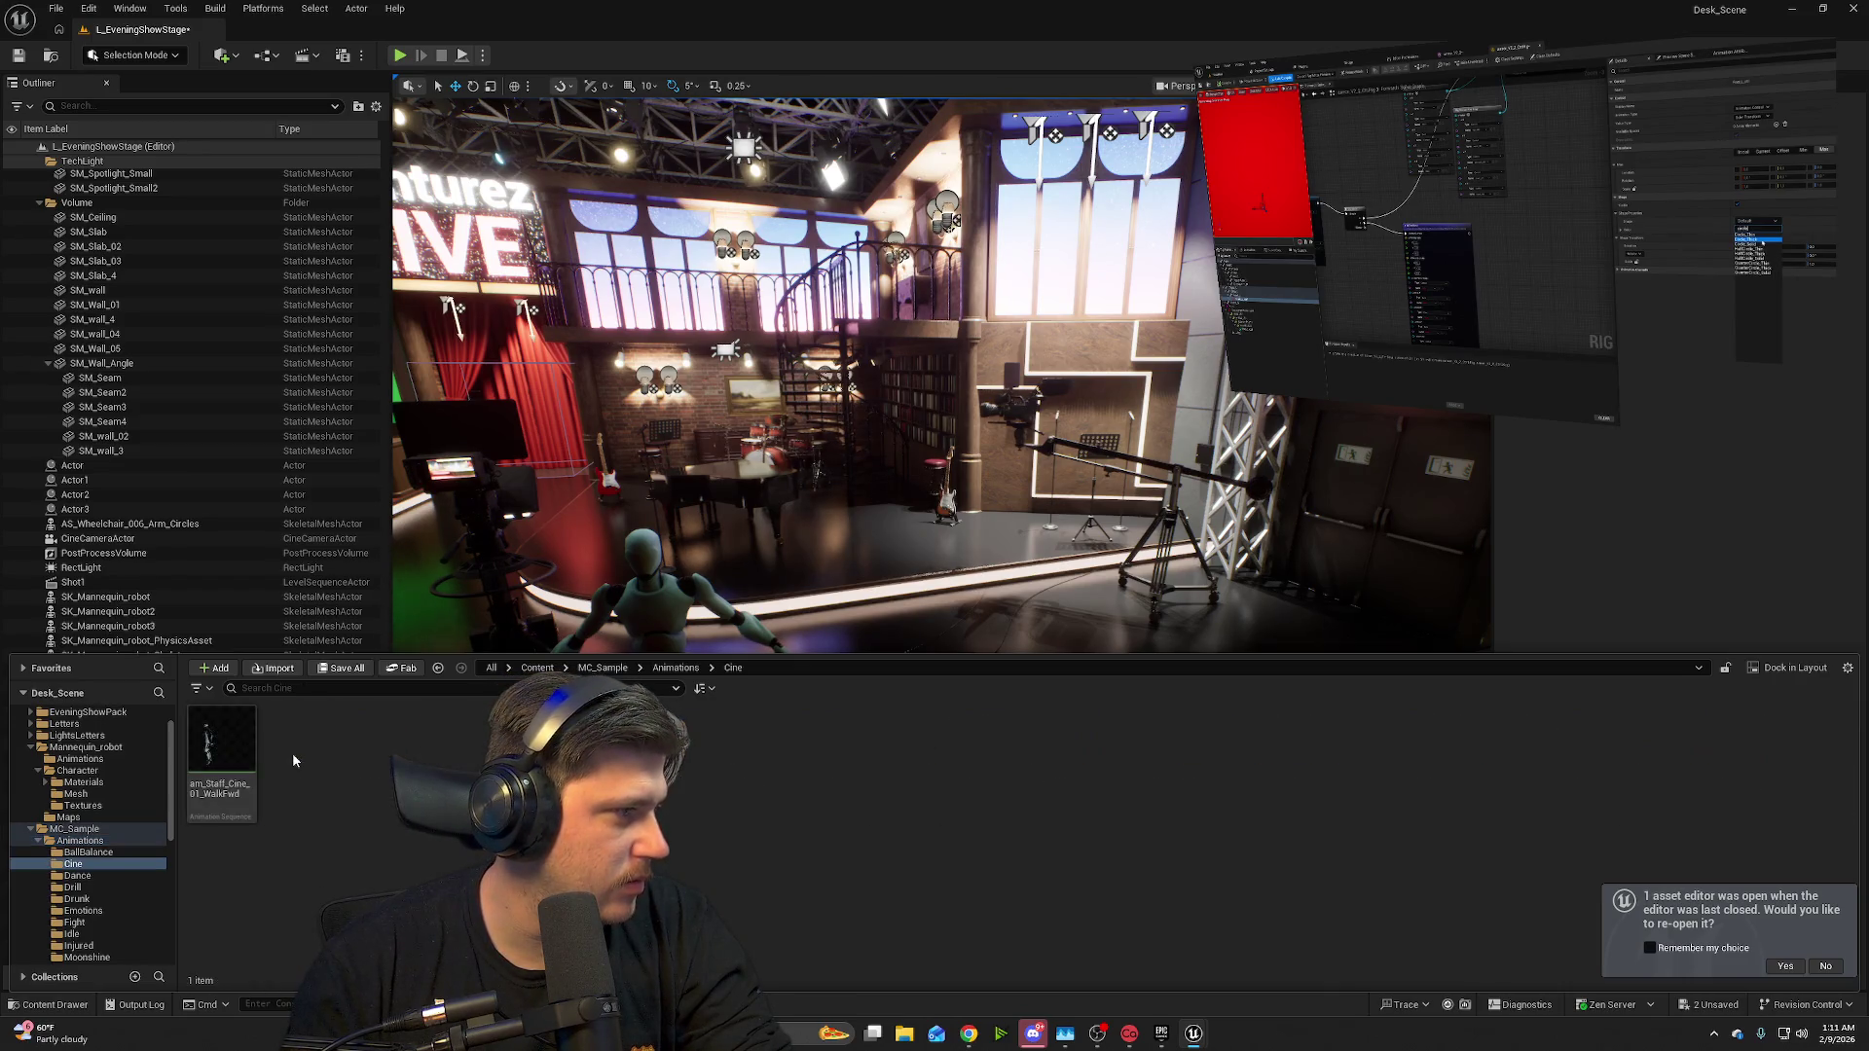
{"action": "left_click_drag", "start_coordinate": [222, 745], "coordinate": [929, 623]}
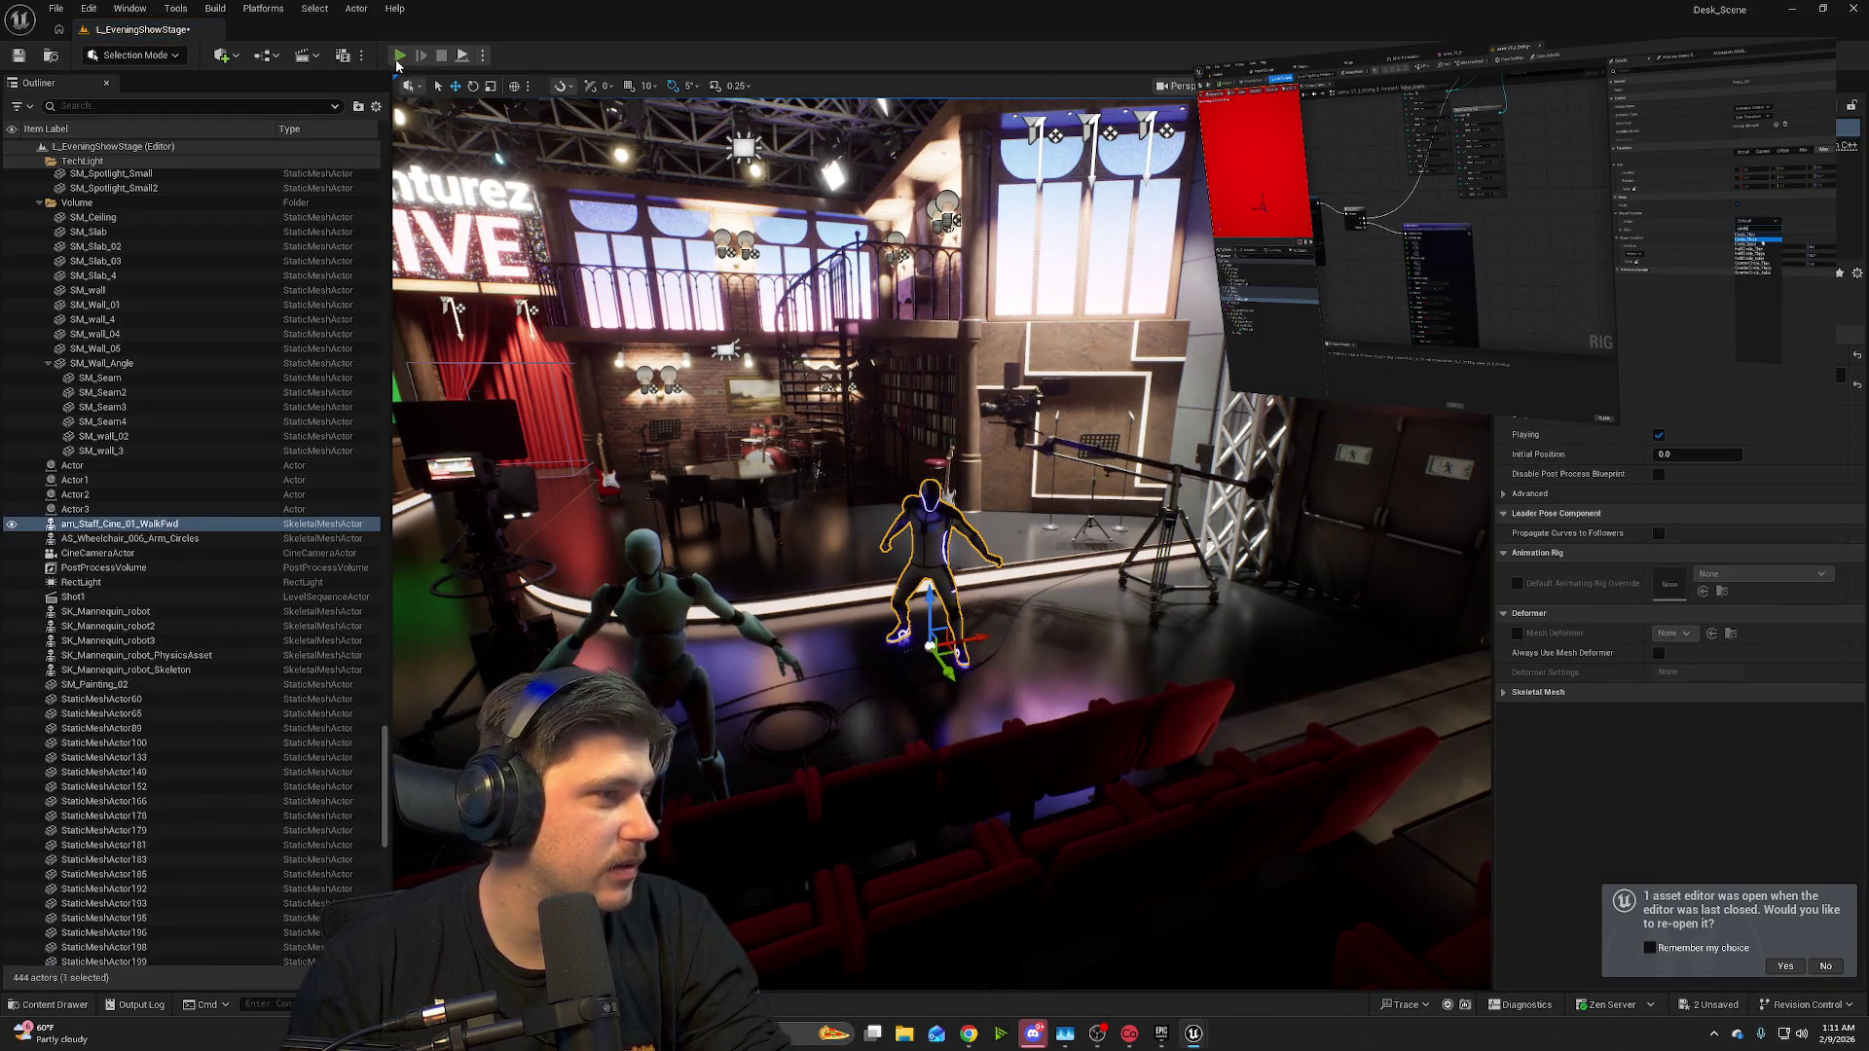
{"action": "left_click", "coordinate": [398, 59]}
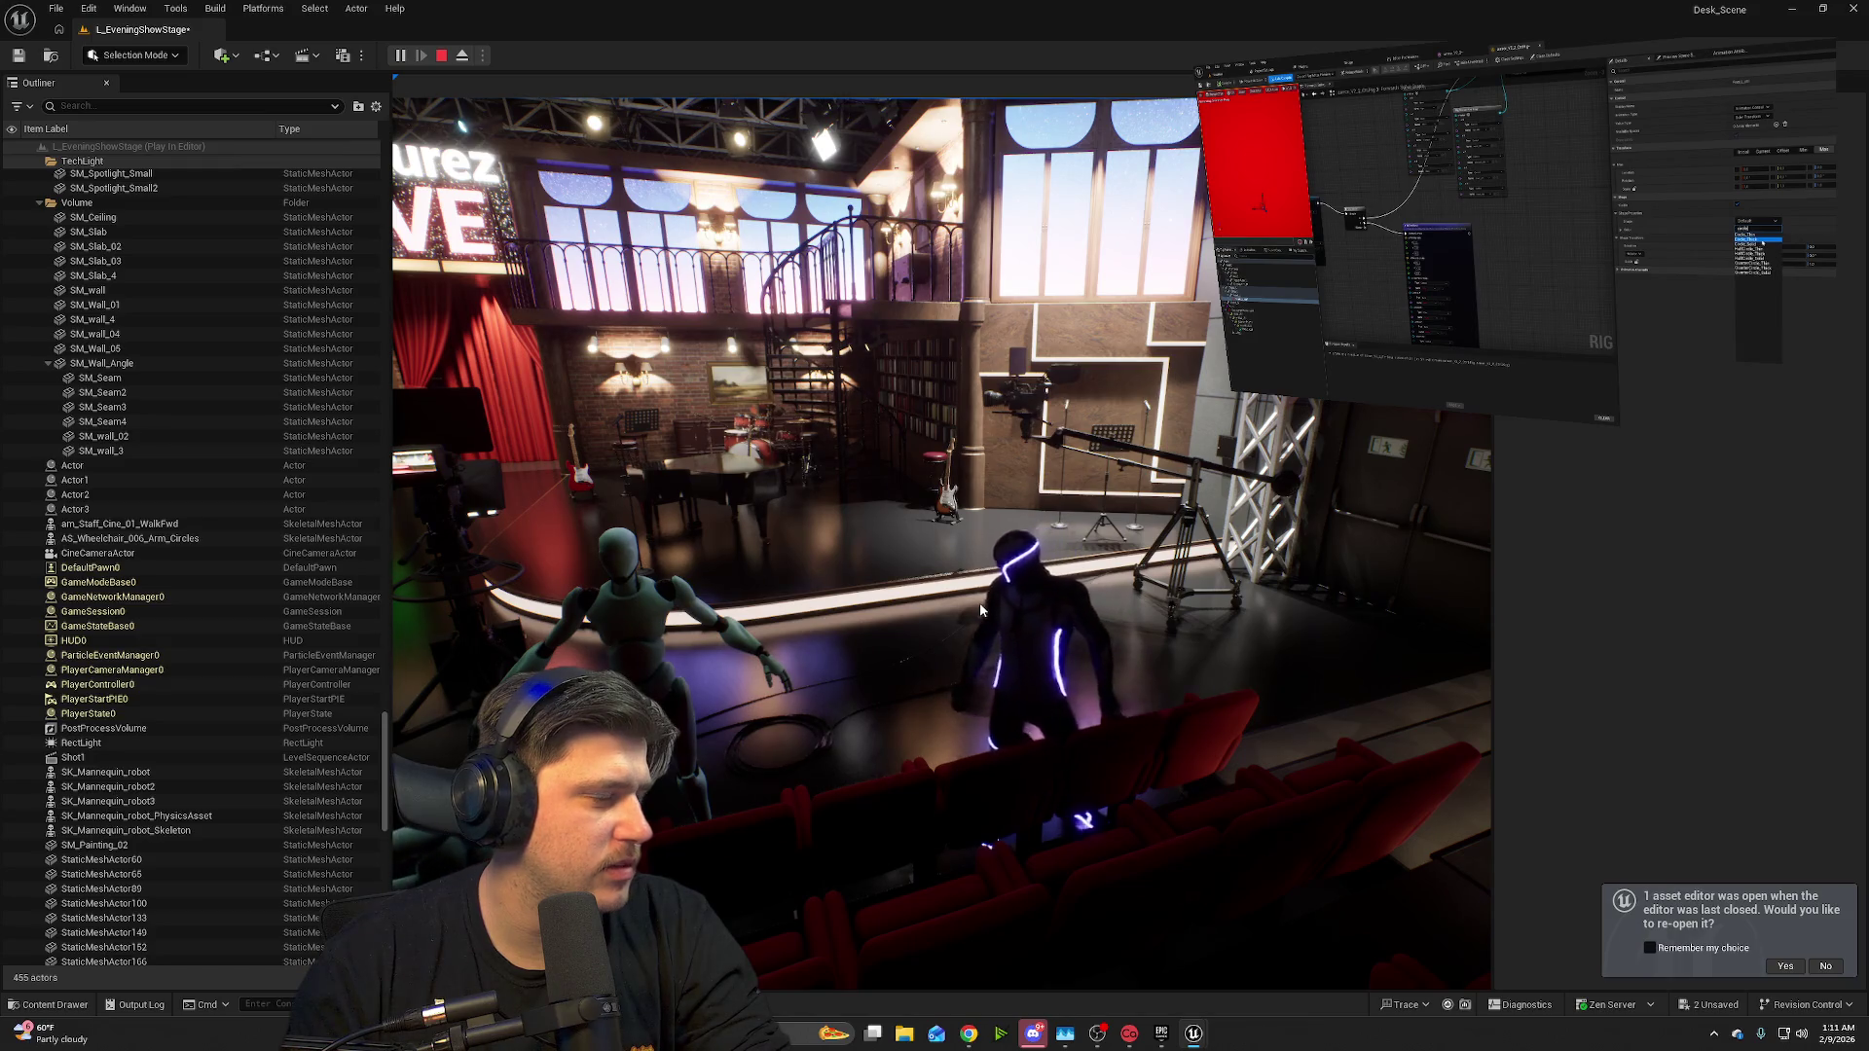
- End the preview and slide the am_SitPiano_Play_01 pianist onto the piano bench
{"action": "left_click", "coordinate": [979, 604]}
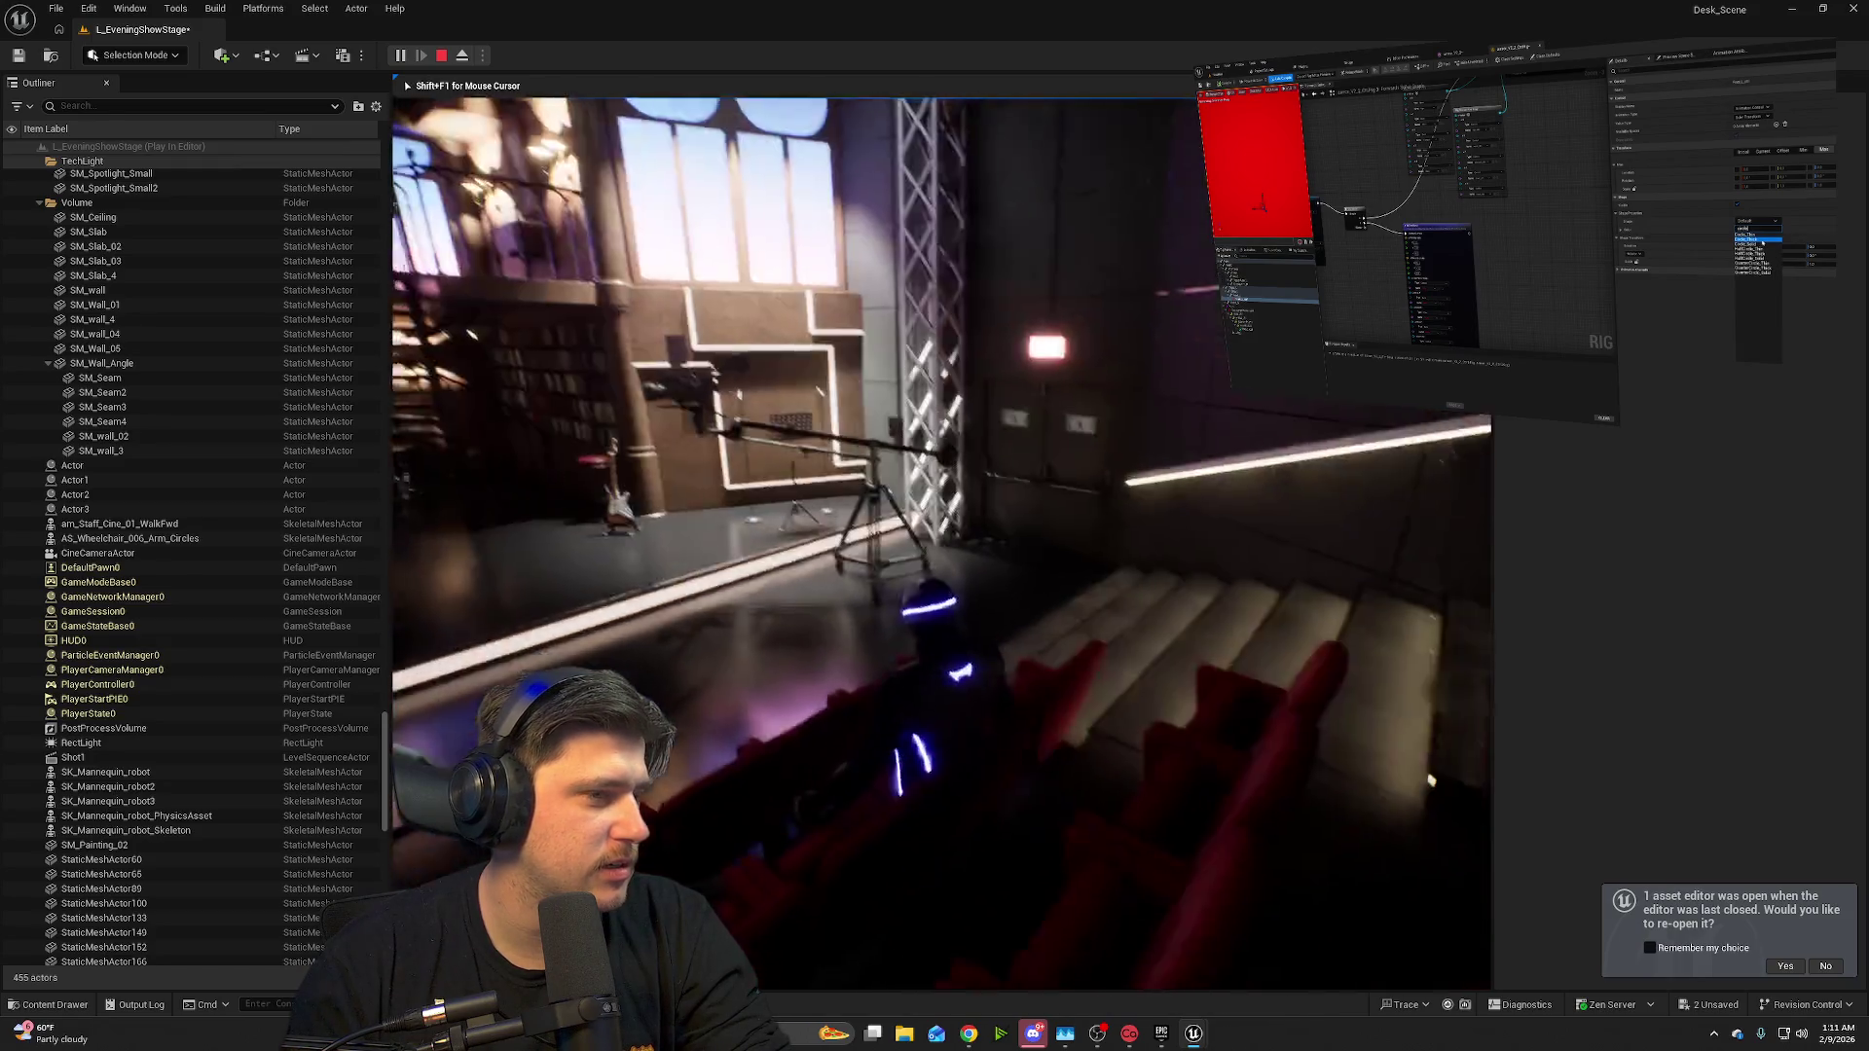
{"action": "key", "text": "Escape"}
{"action": "scroll", "coordinate": [1107, 630], "scroll_direction": "up", "scroll_amount": 3}
{"action": "mouse_move", "coordinate": [952, 590]}
{"action": "left_mouse_down"}
{"action": "mouse_move", "coordinate": [1204, 598]}
{"action": "mouse_move", "coordinate": [1153, 632]}
{"action": "mouse_move", "coordinate": [1150, 668]}
{"action": "left_mouse_up"}
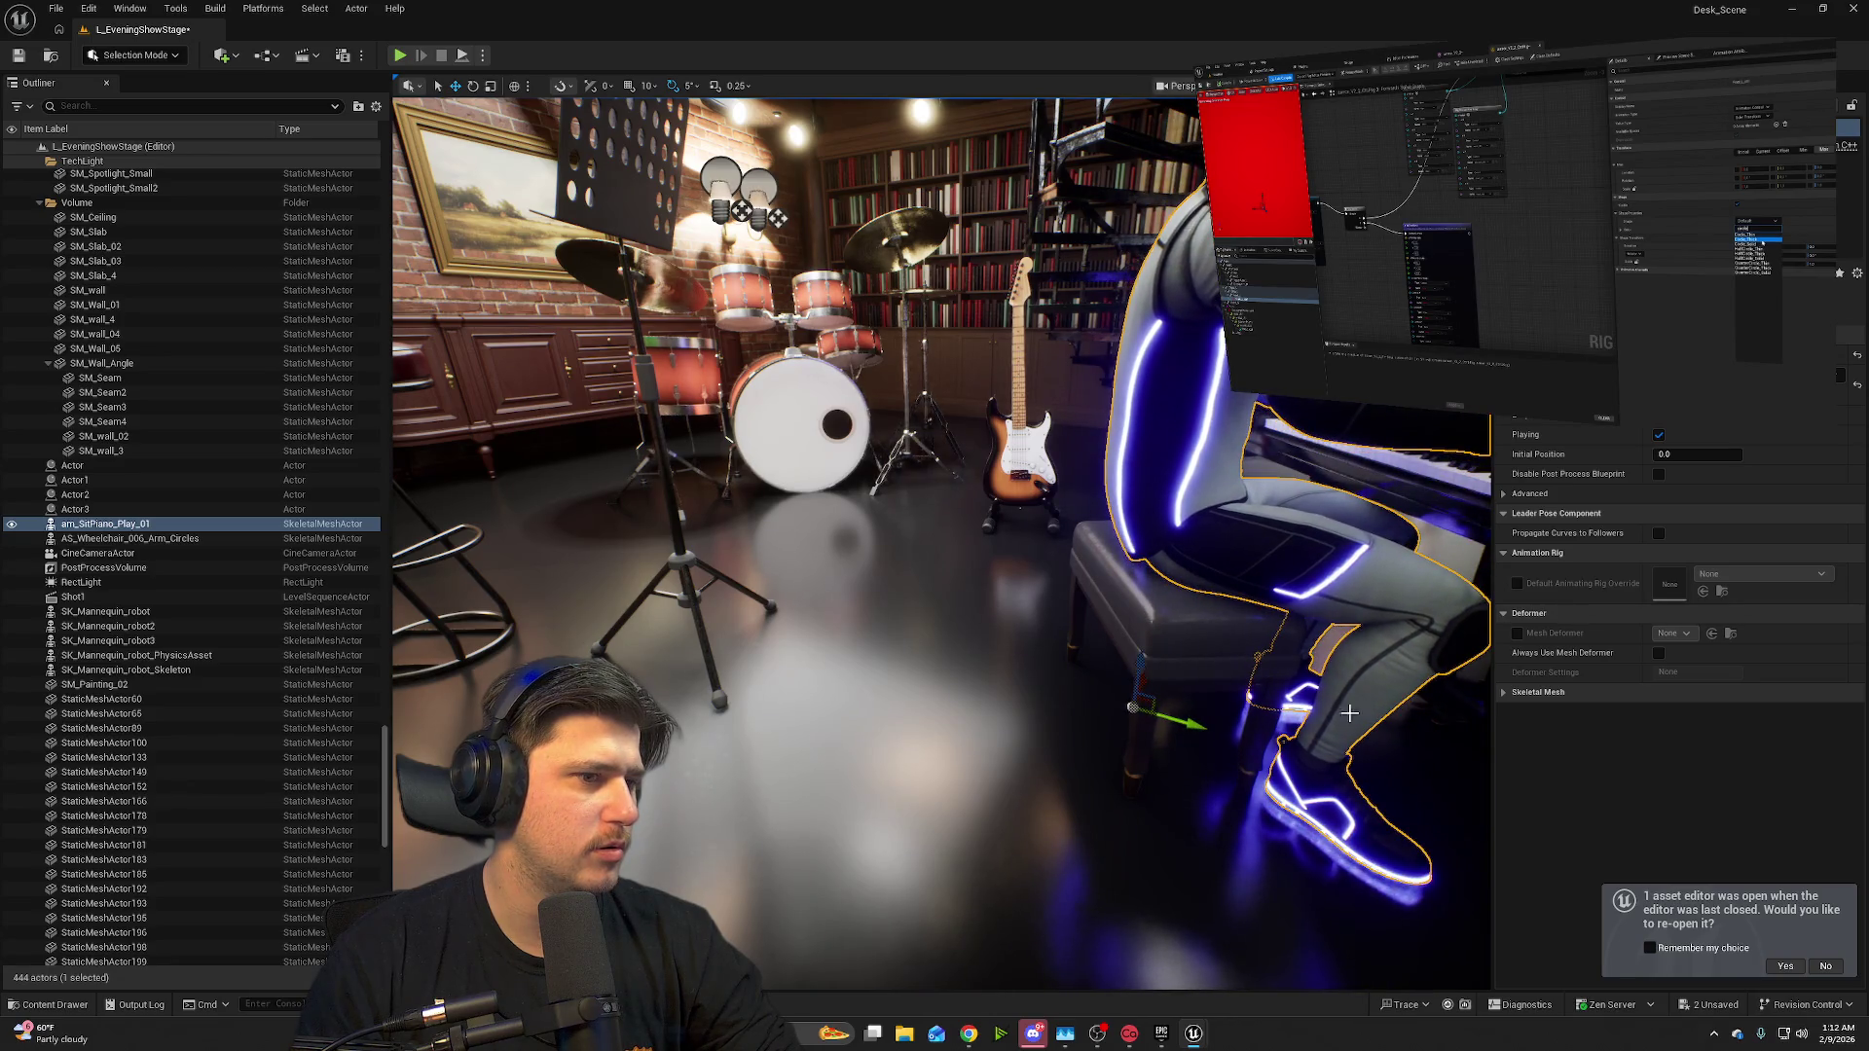
{"action": "scroll", "coordinate": [1312, 701], "scroll_direction": "down", "scroll_amount": 5}
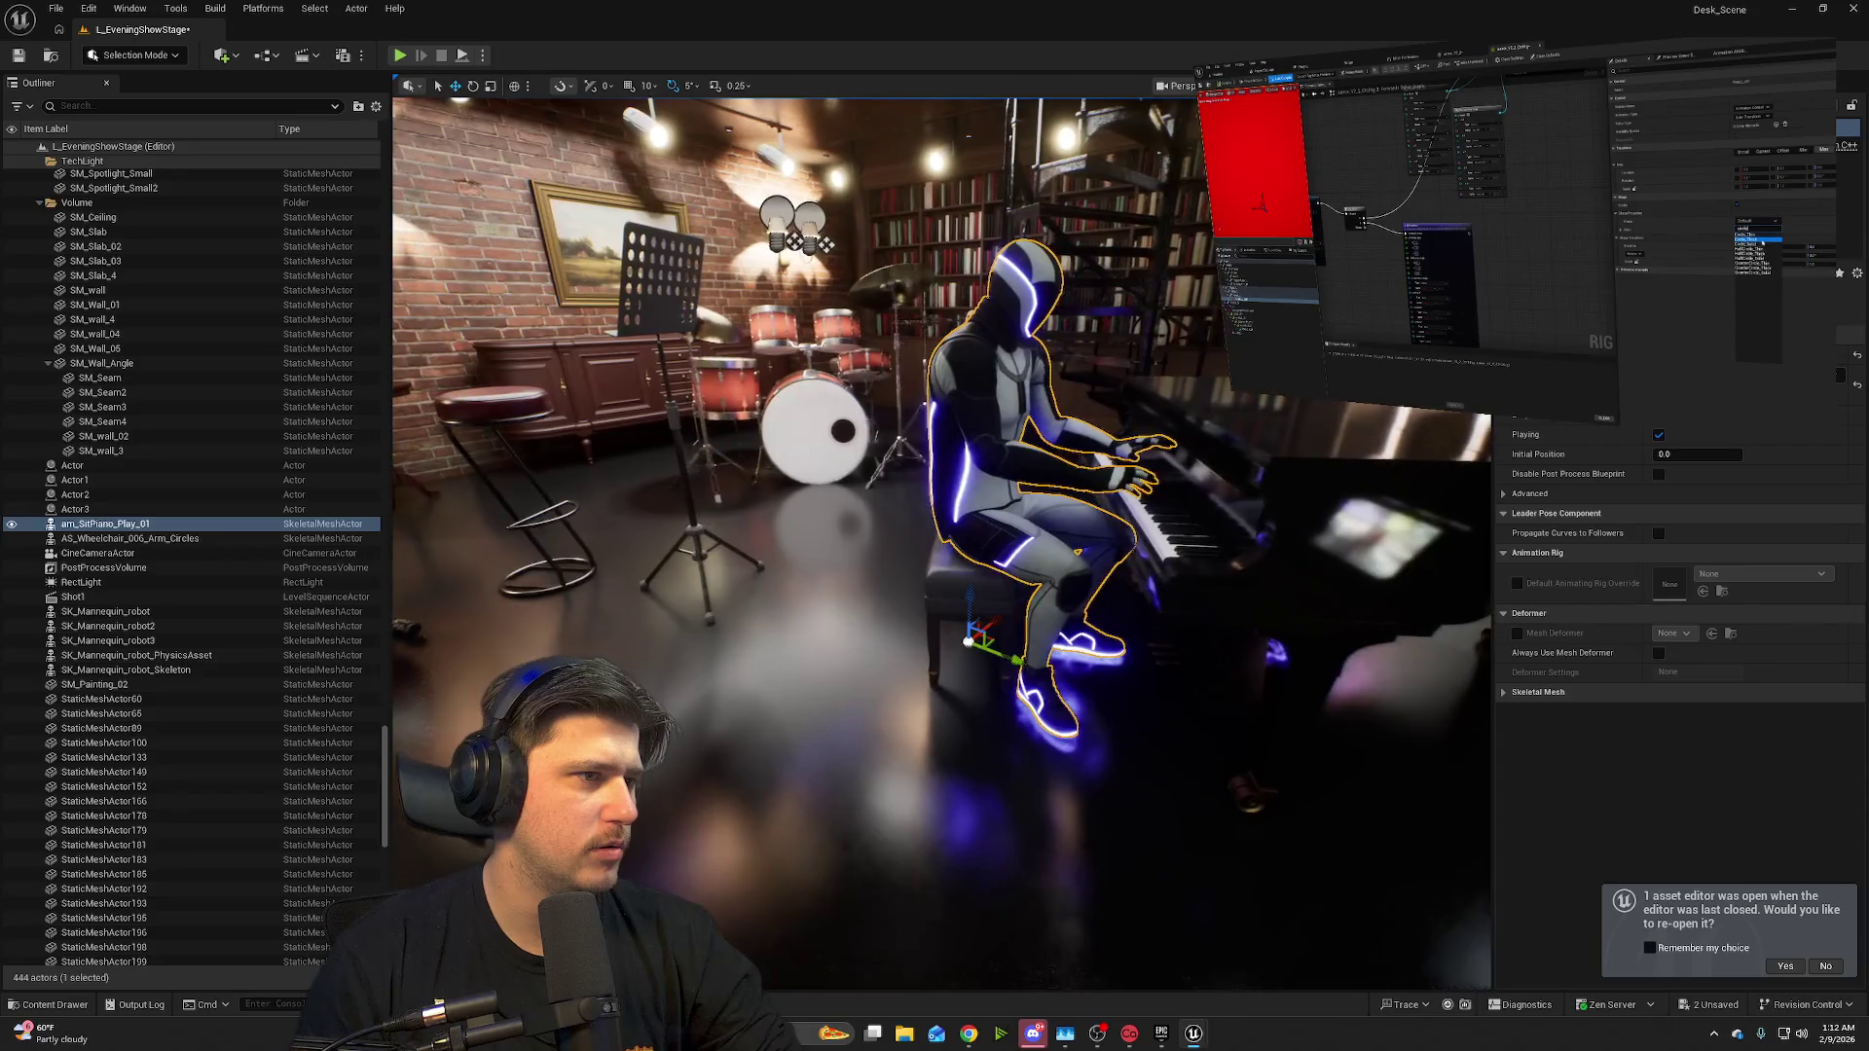
{"action": "scroll", "coordinate": [1298, 705], "scroll_direction": "down", "scroll_amount": 1}
- Rotate the pianist -20 degrees toward the keys and check it from a side view
{"action": "key", "text": "e"}
{"action": "left_click_drag", "start_coordinate": [953, 692], "coordinate": [995, 681]}
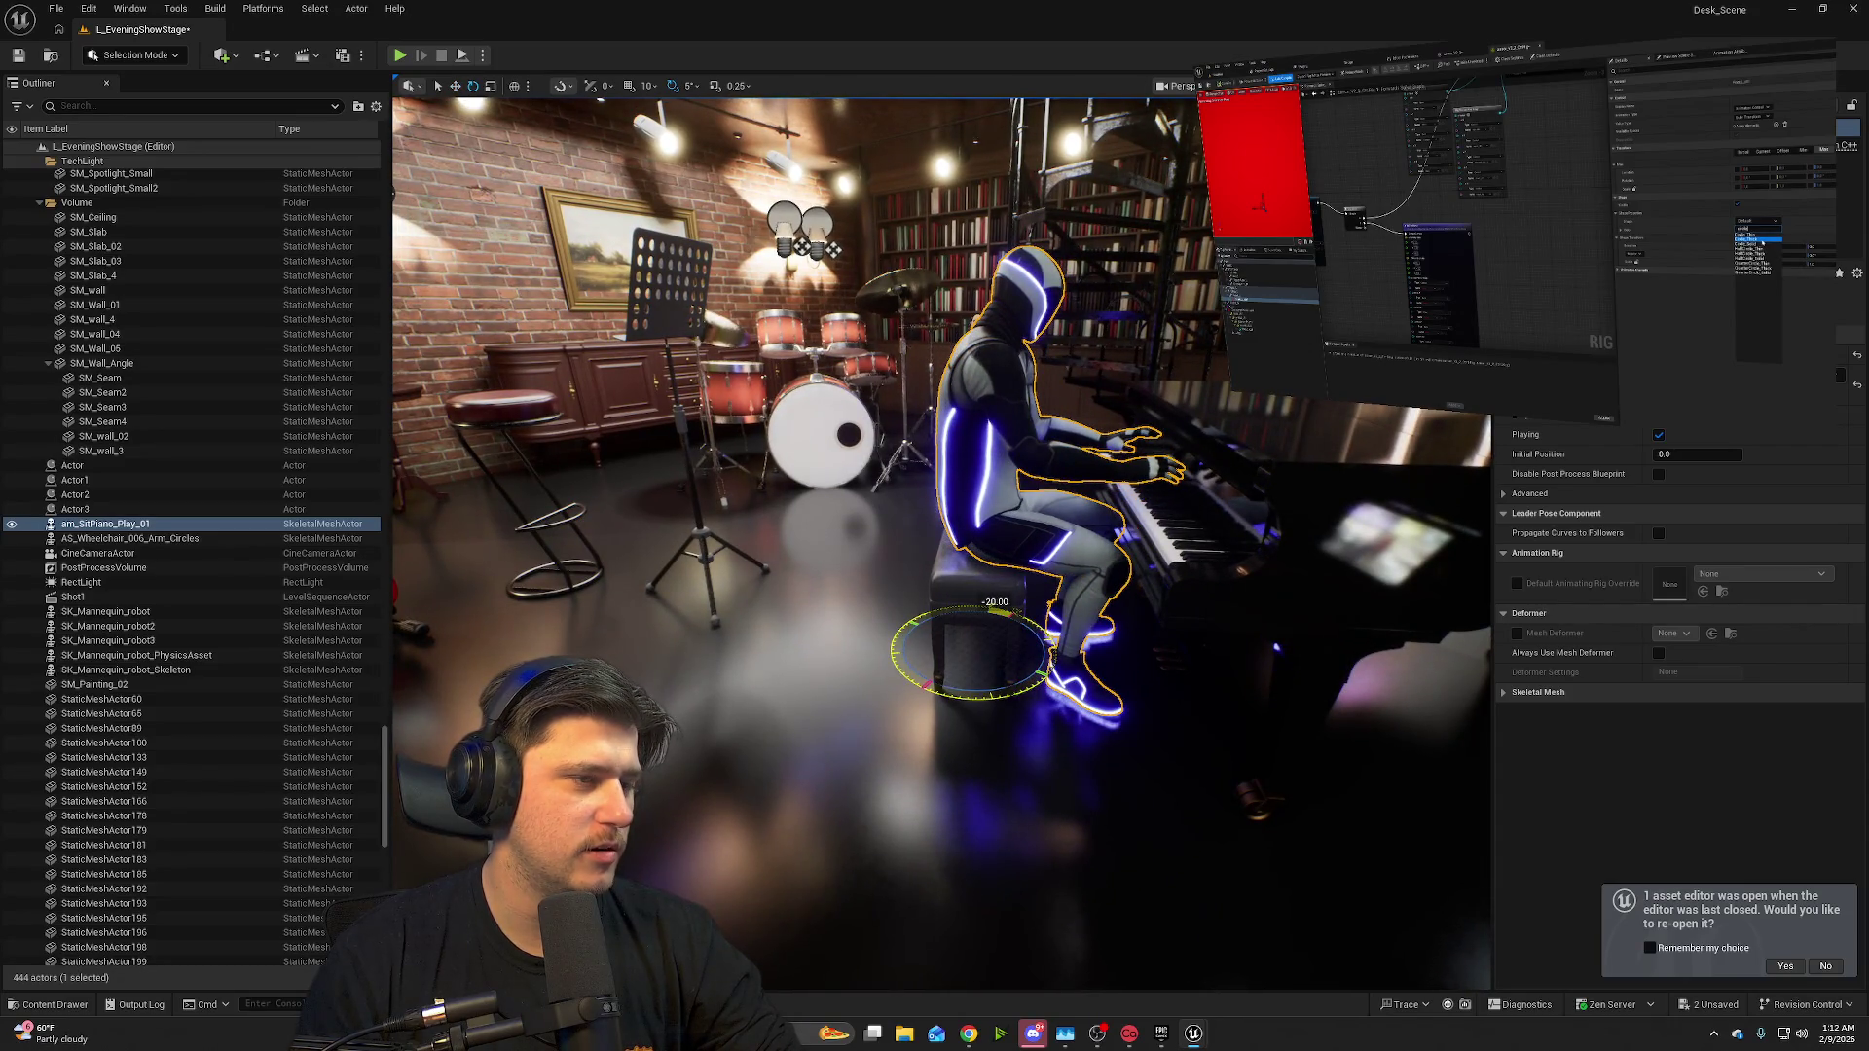
{"action": "left_click_drag", "start_coordinate": [1332, 697], "coordinate": [1254, 659]}
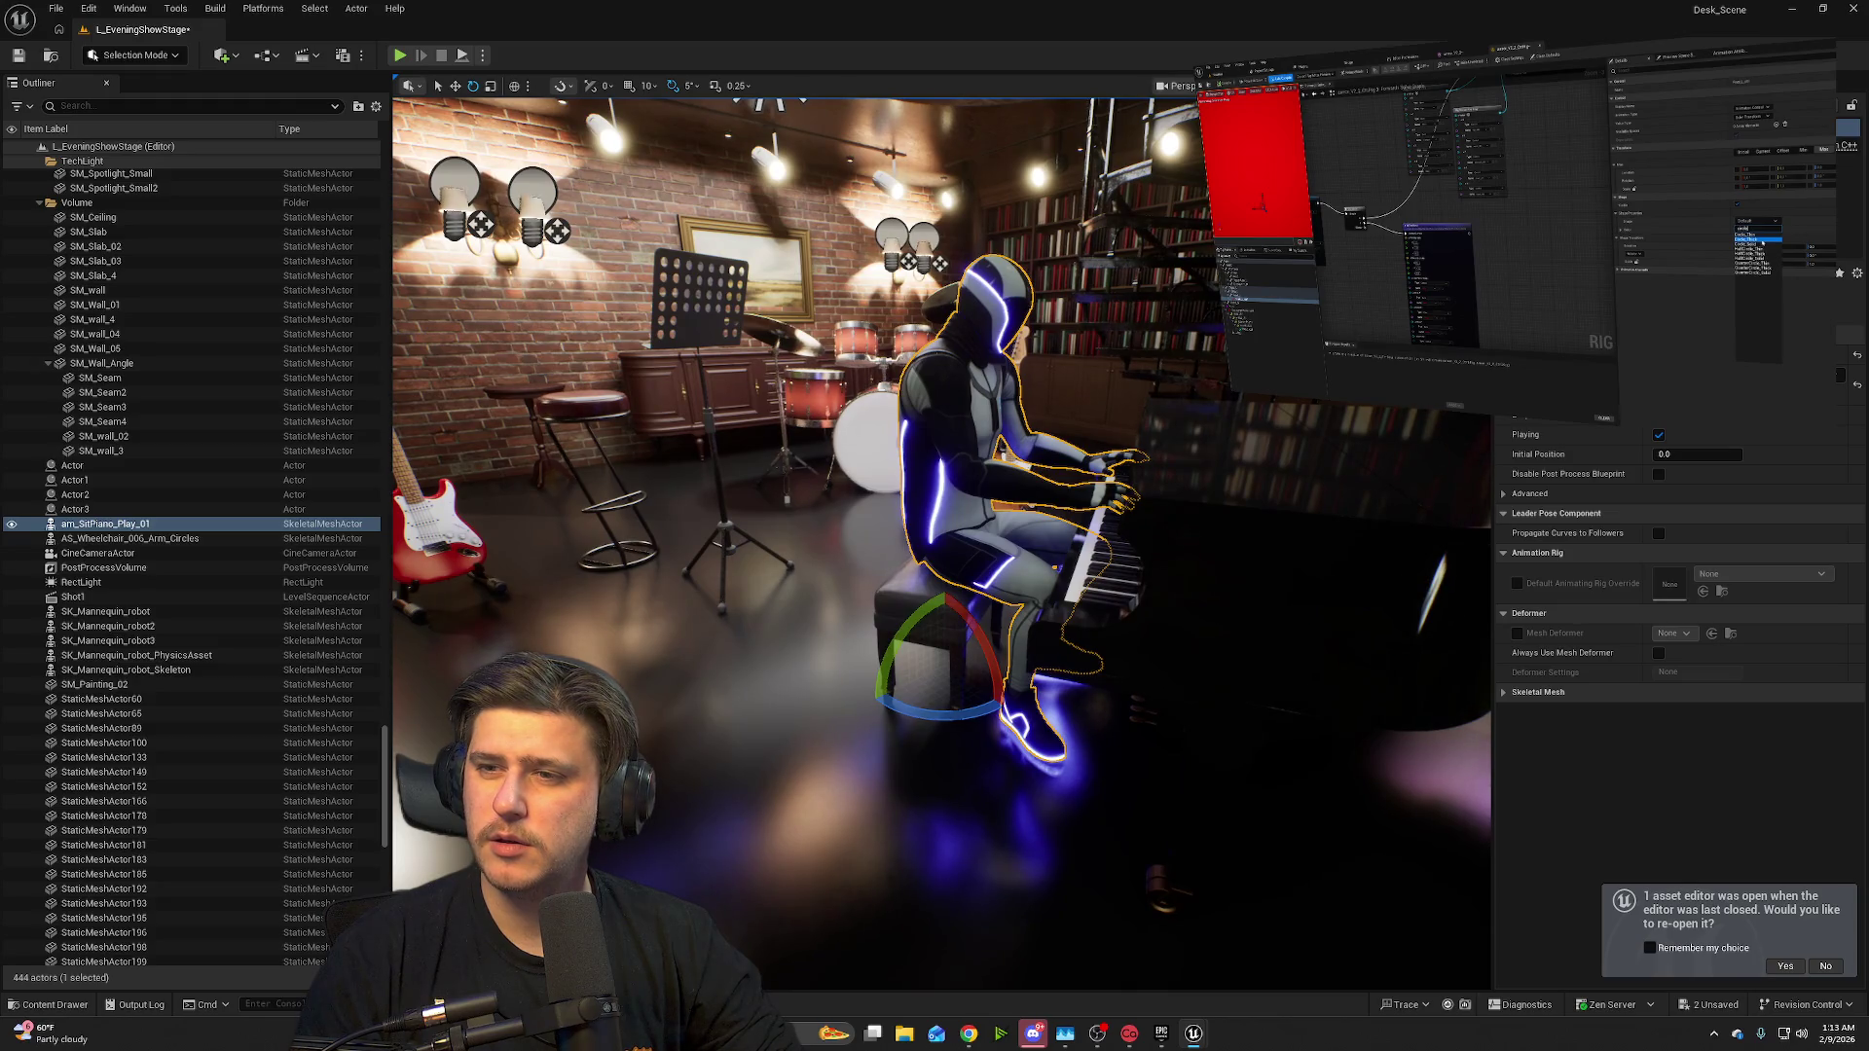
{"action": "left_click_drag", "start_coordinate": [1254, 659], "coordinate": [1293, 649]}
{"action": "mouse_move", "coordinate": [904, 331]}
{"action": "left_mouse_down"}
{"action": "mouse_move", "coordinate": [919, 327]}
{"action": "mouse_move", "coordinate": [890, 396]}
{"action": "left_mouse_up"}
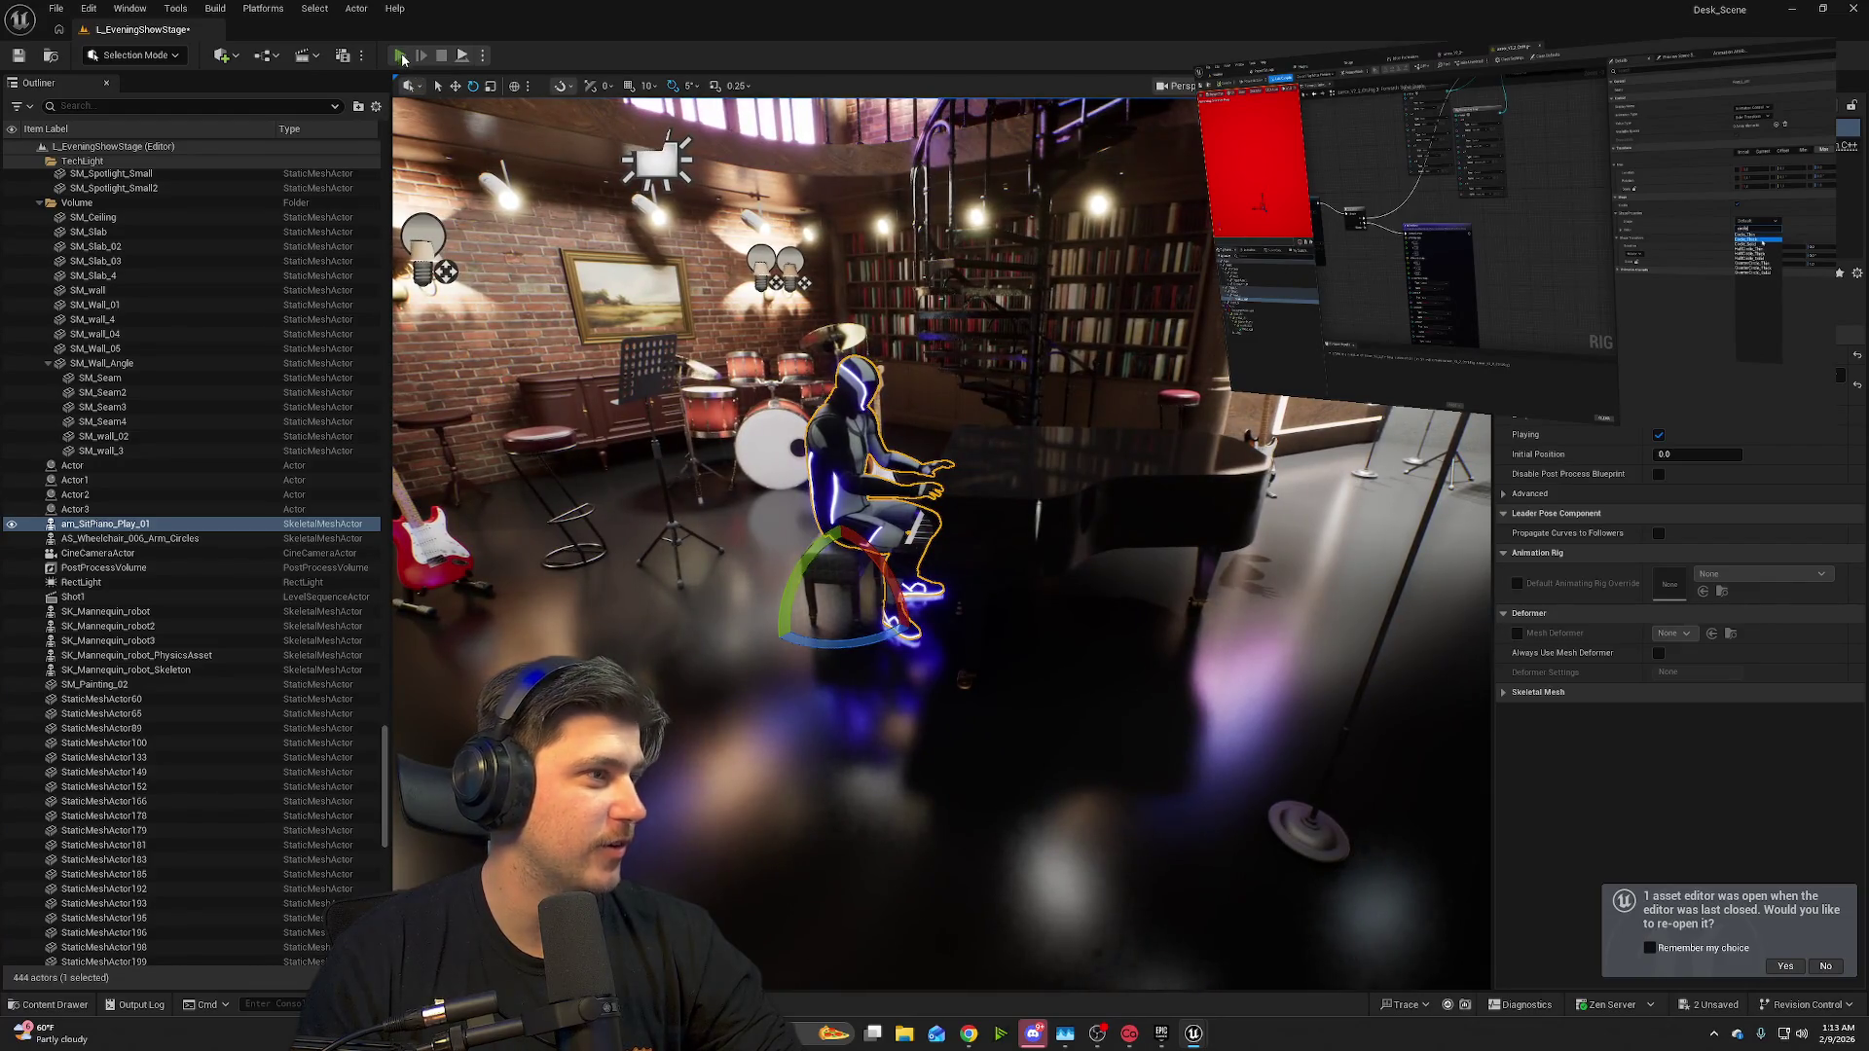
{"action": "left_click", "coordinate": [399, 56]}
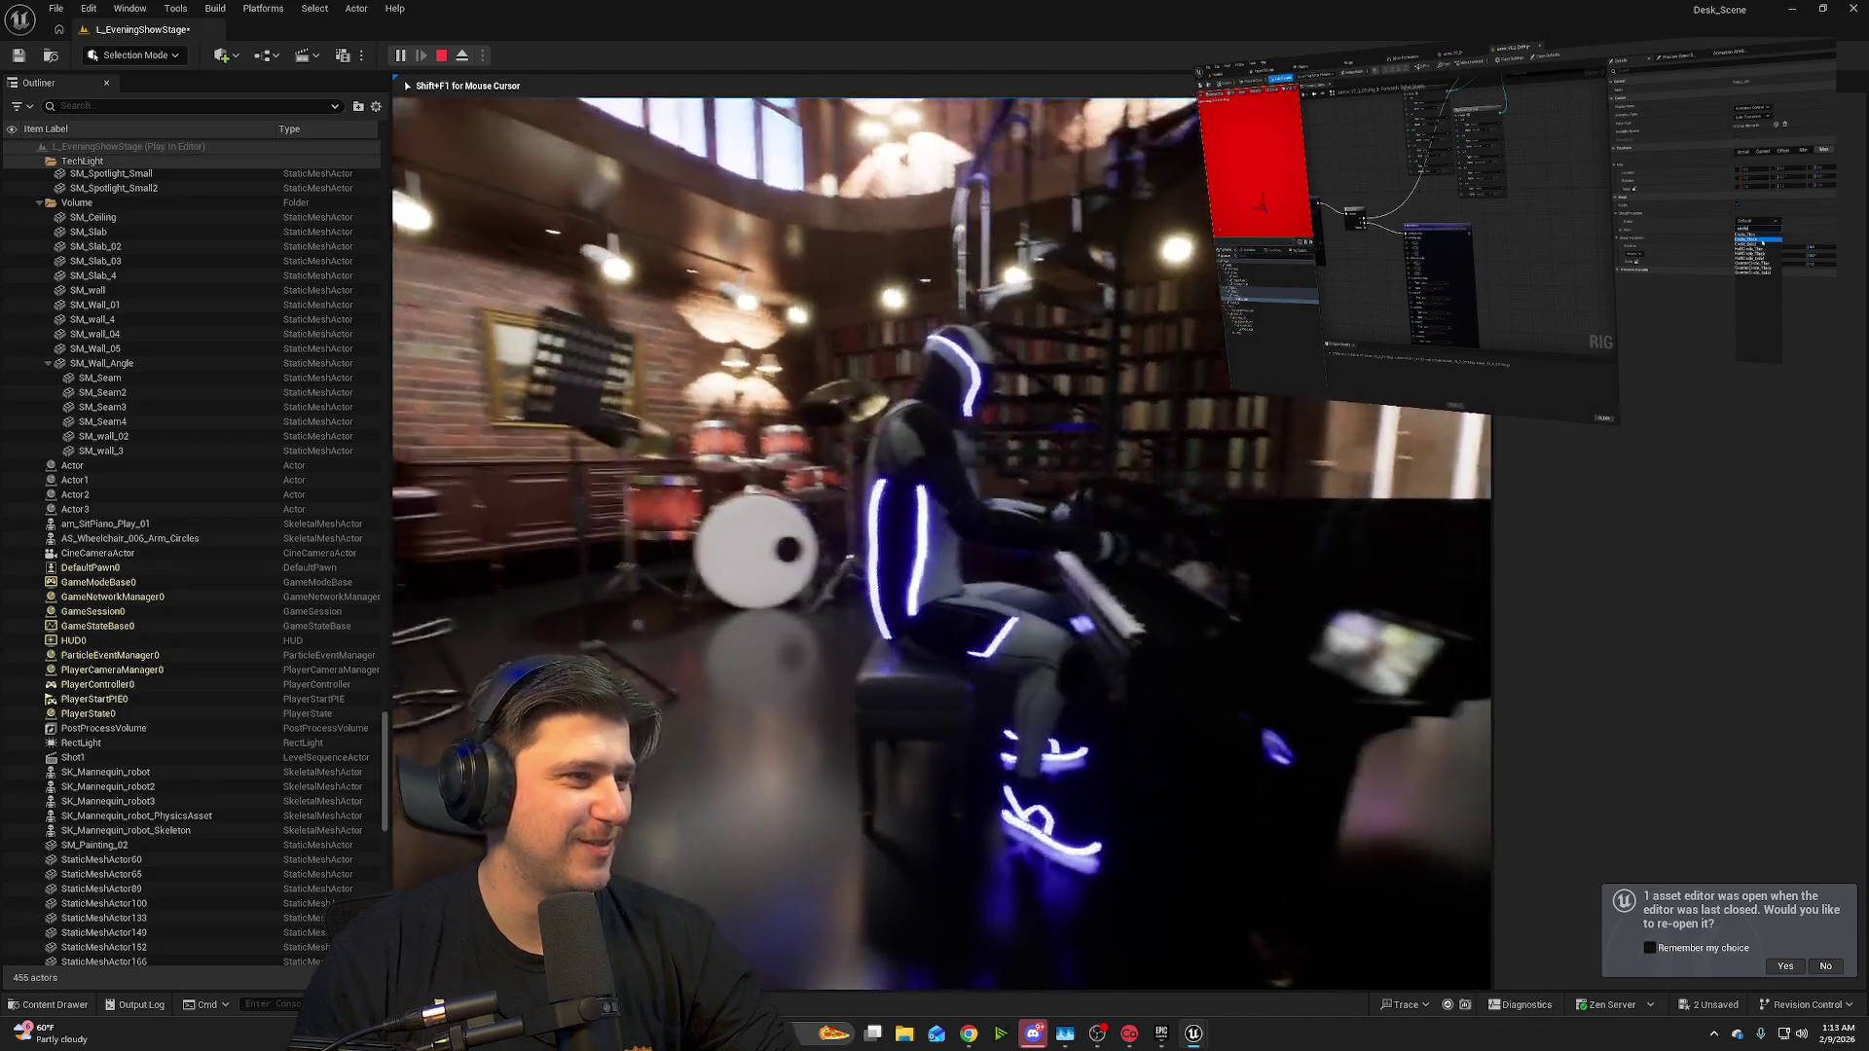
{"action": "key", "text": "Escape"}
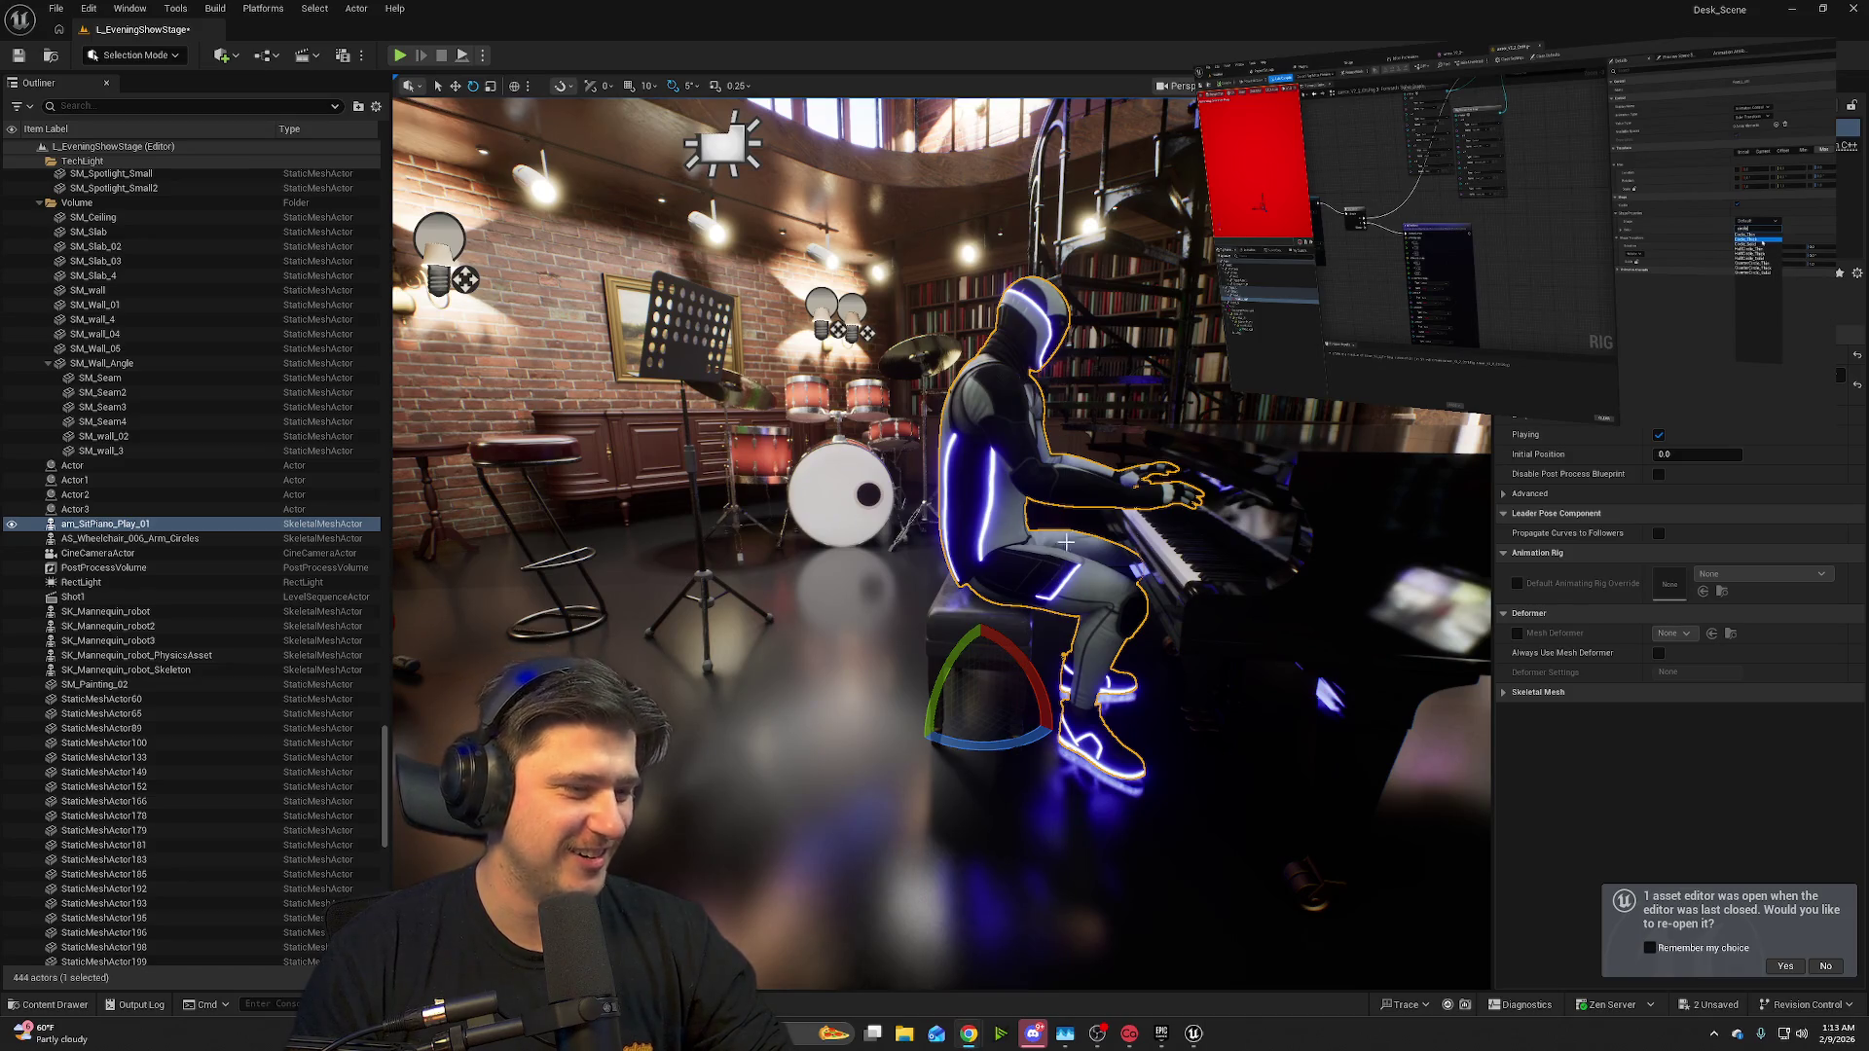
{"action": "left_click", "coordinate": [400, 57]}
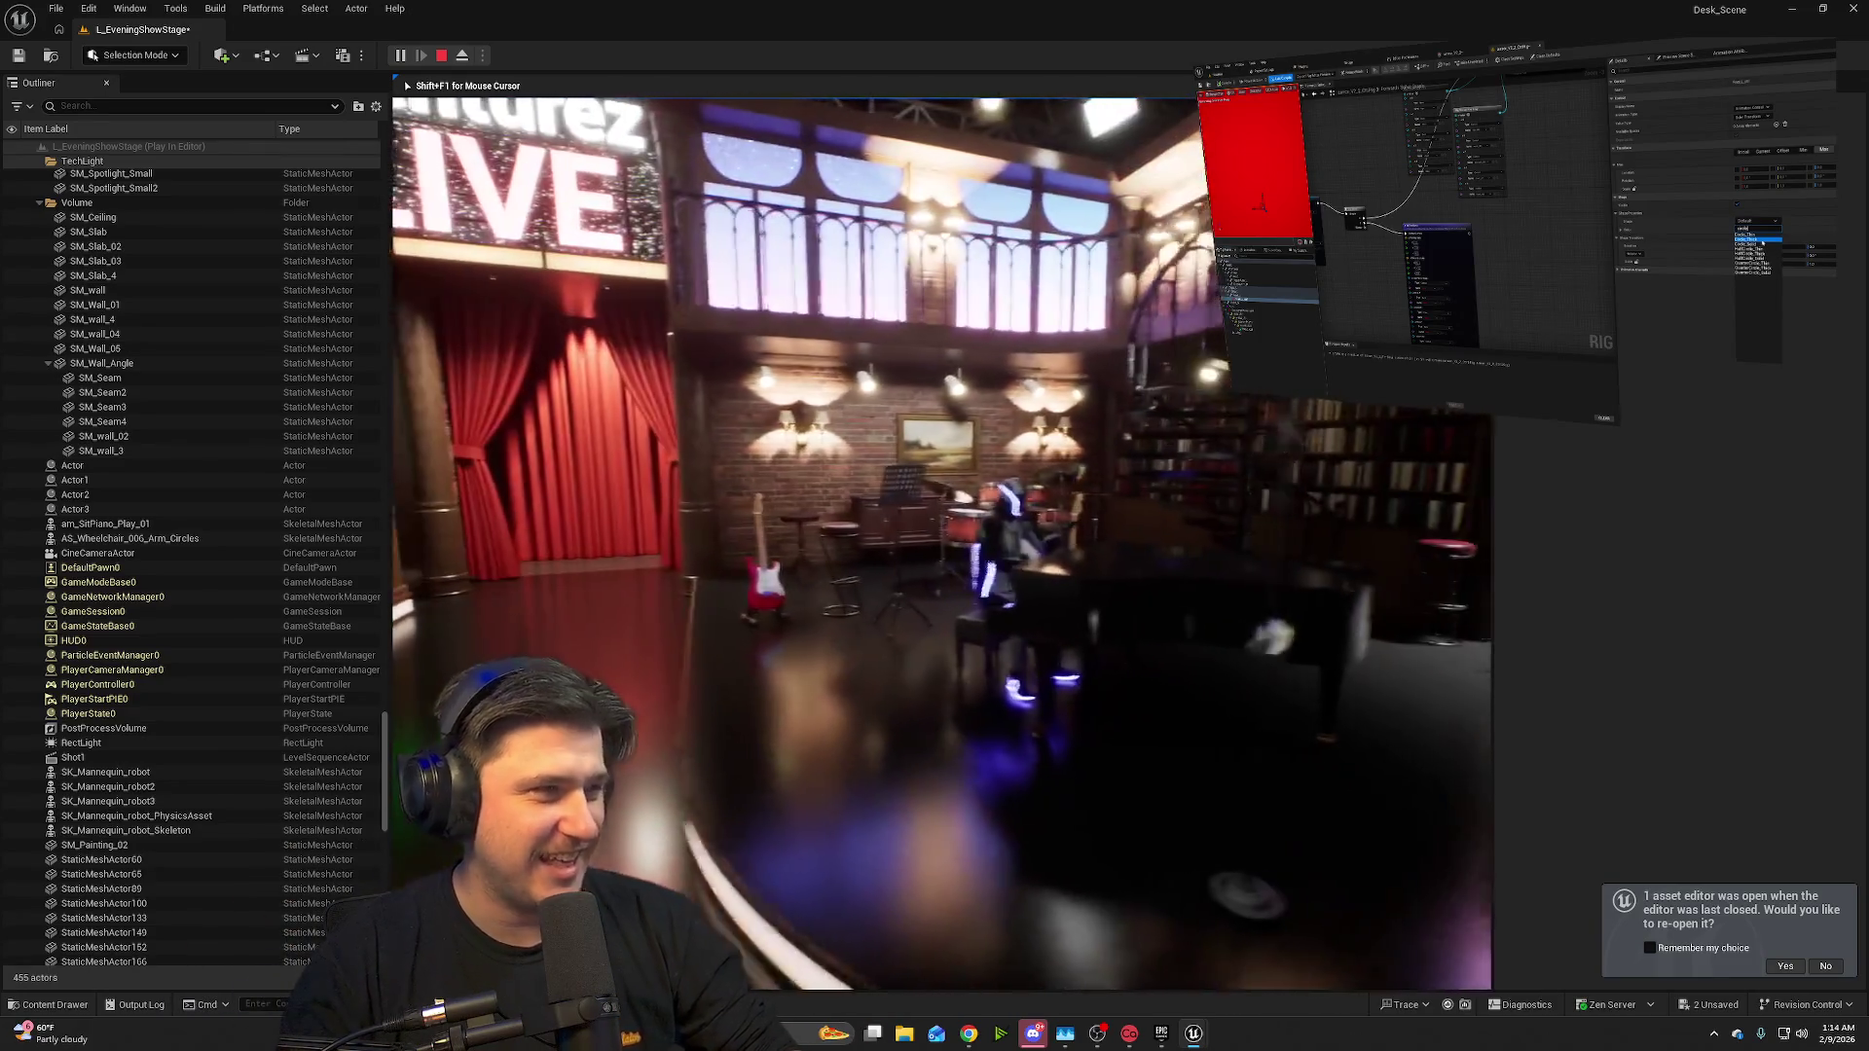
{"action": "key", "text": "Escape"}
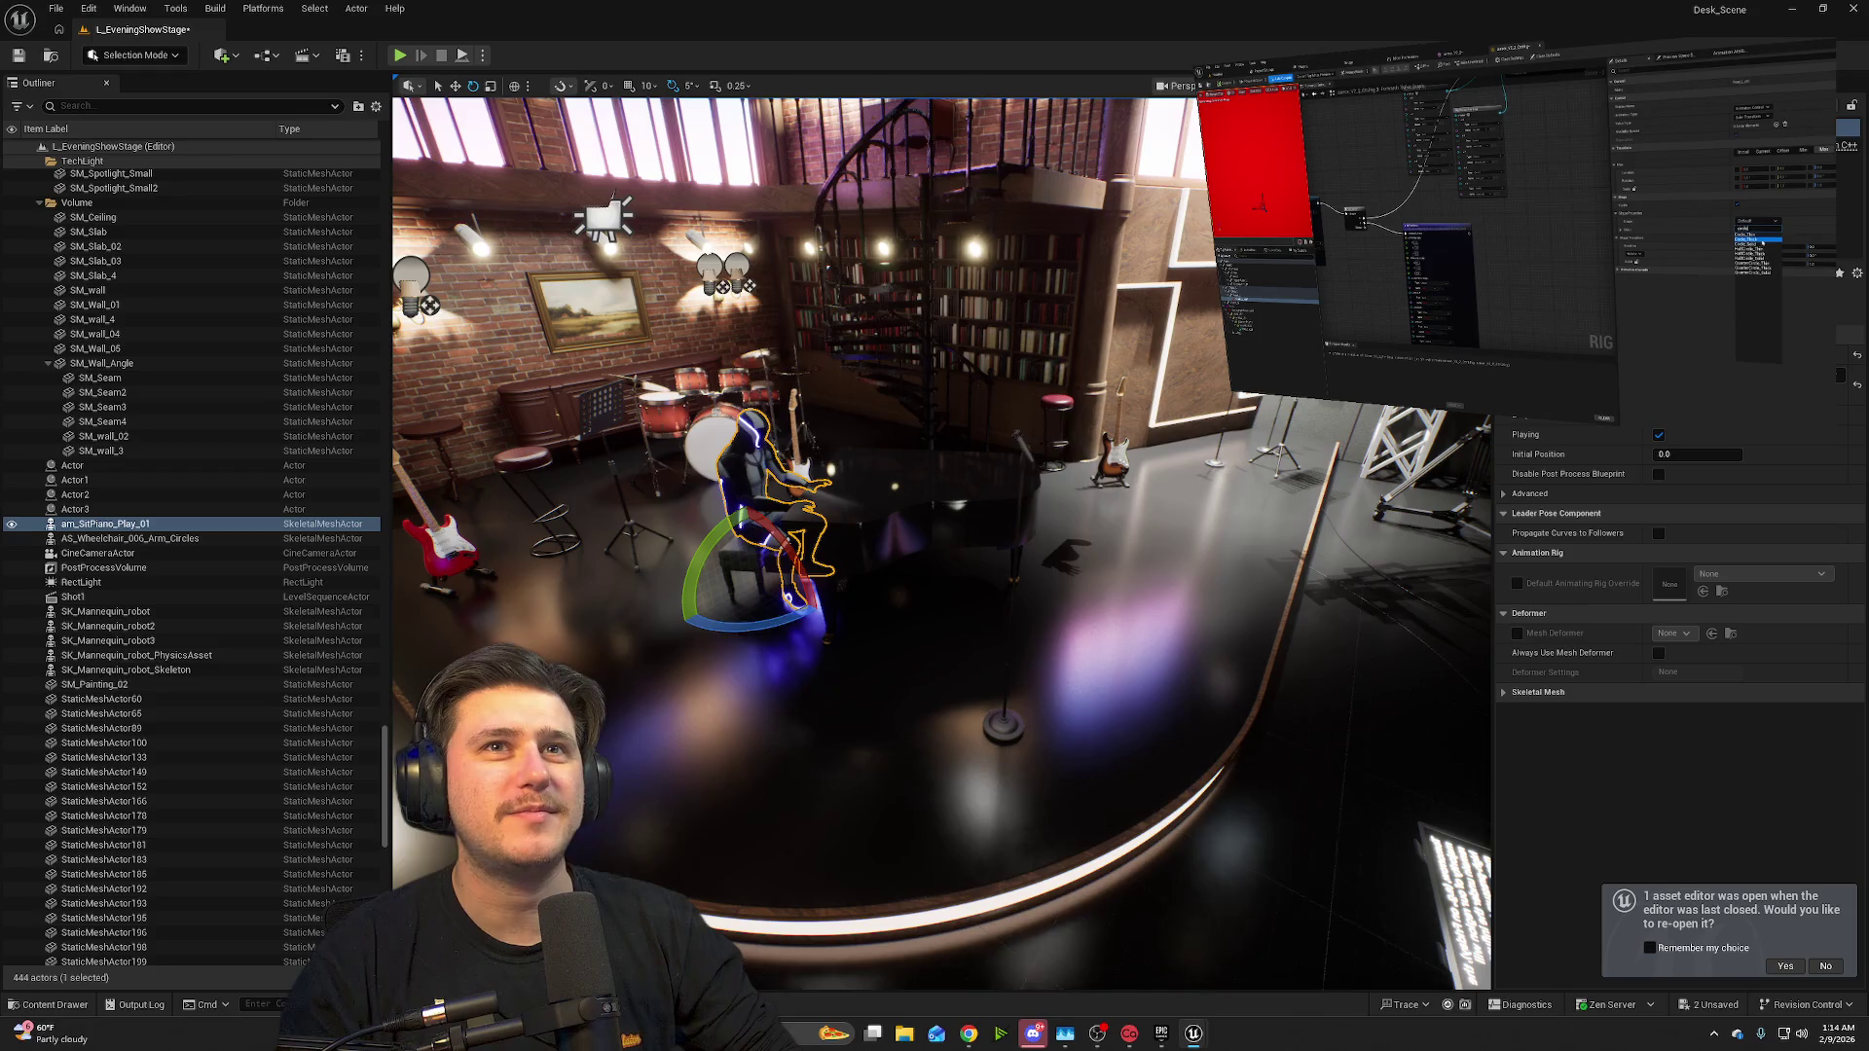
{"action": "left_click", "coordinate": [1049, 589]}
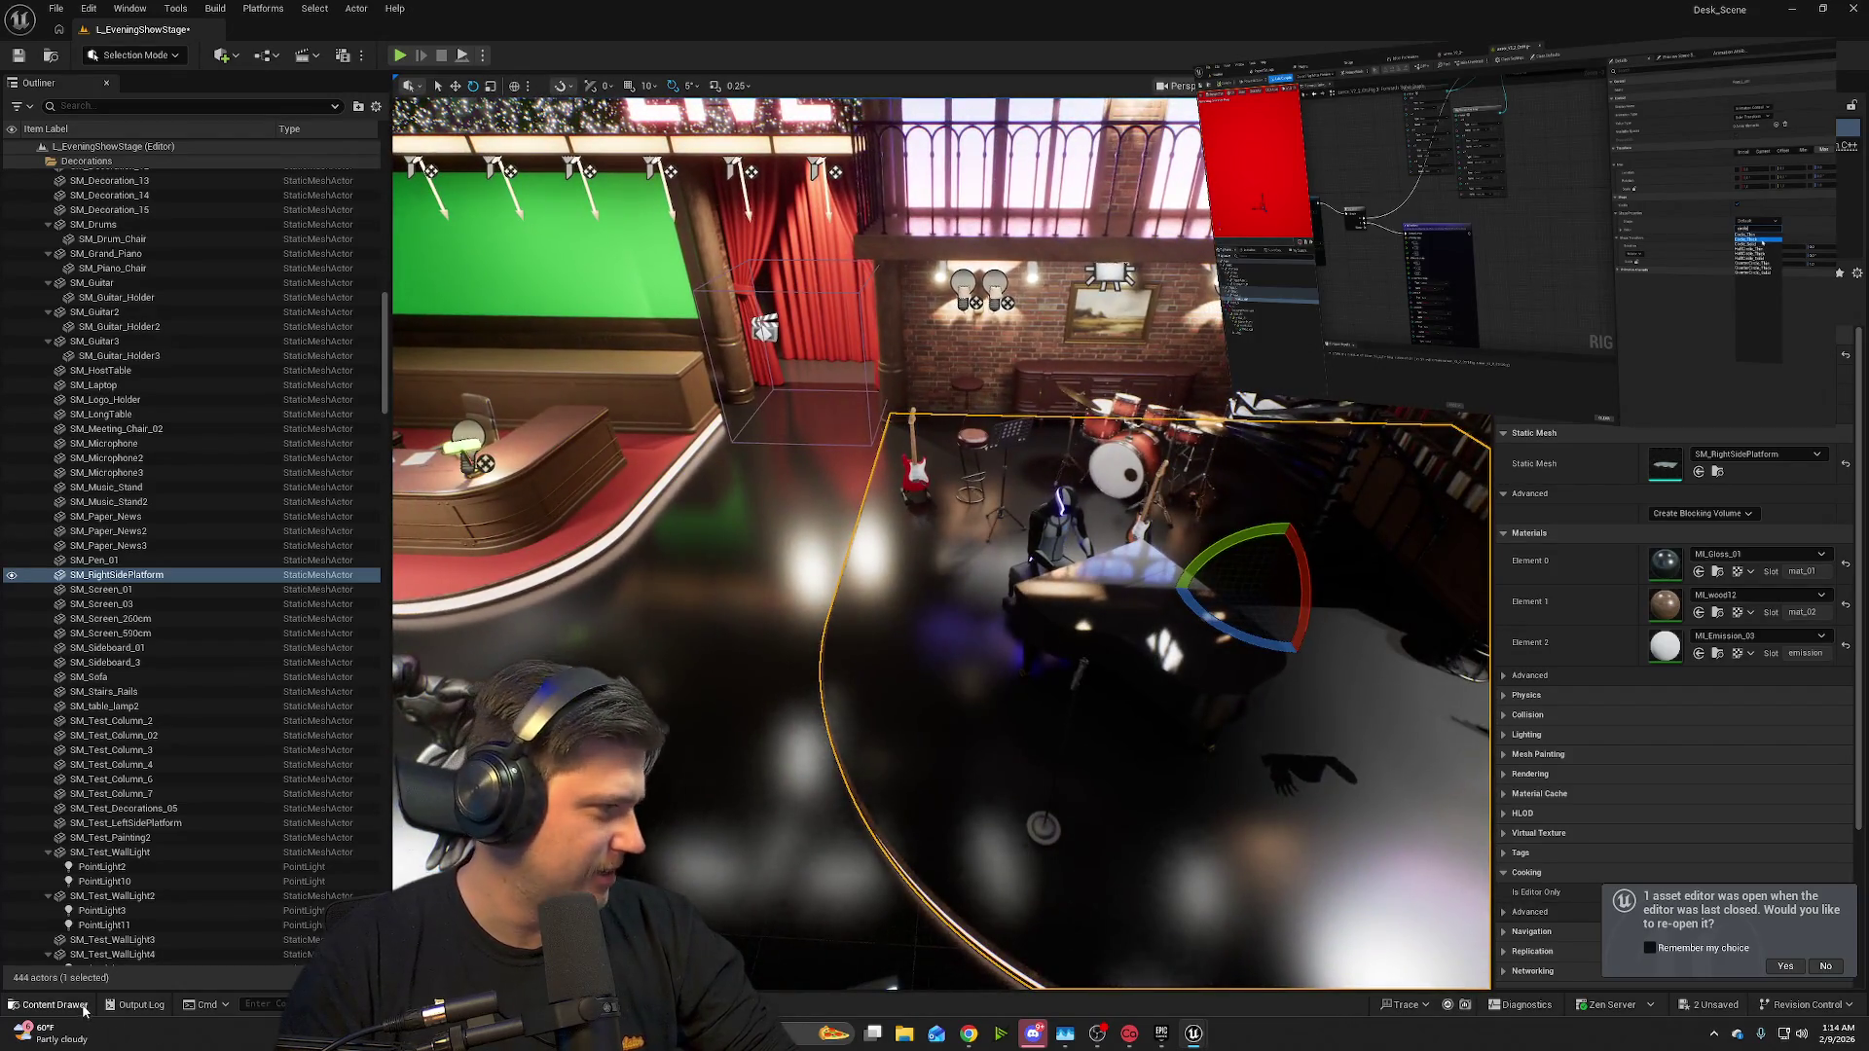
- Place a sprinkler dancer from the Dance folder, play-test the stage, then delete it
{"action": "left_click", "coordinate": [85, 1008]}
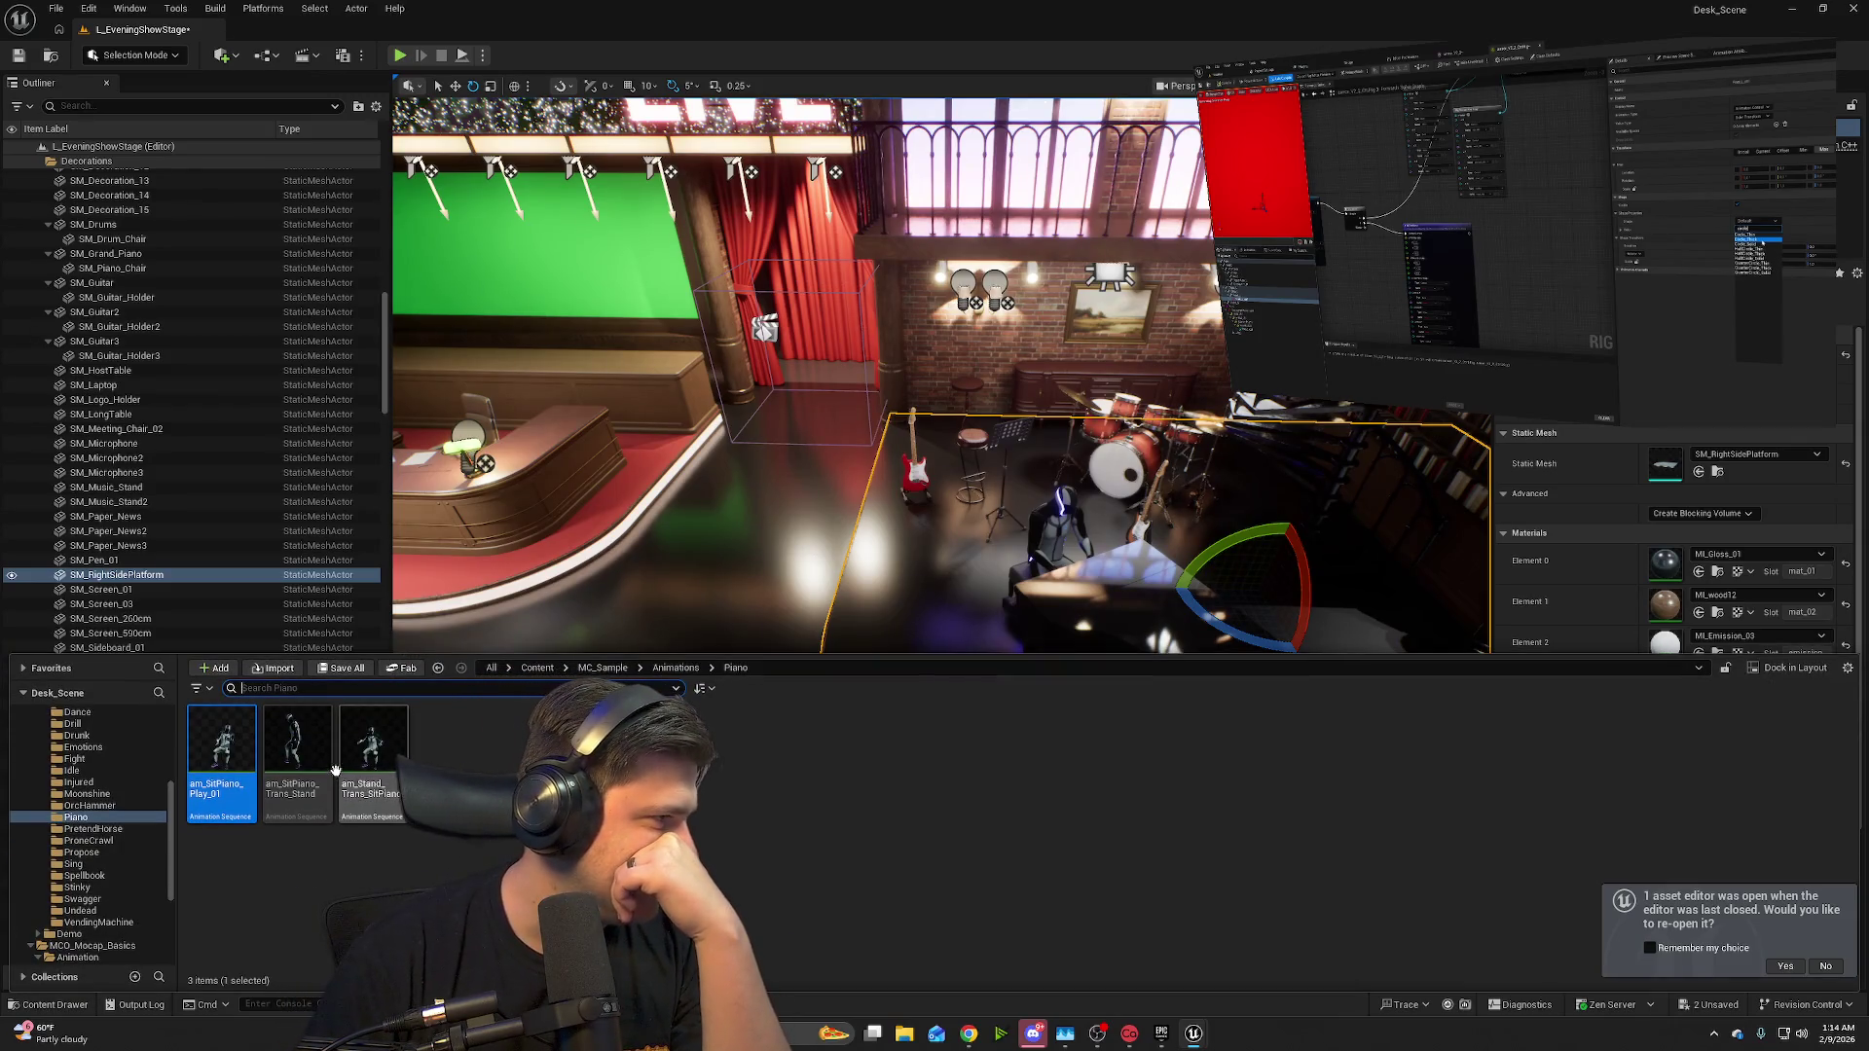
{"action": "mouse_move", "coordinate": [389, 765]}
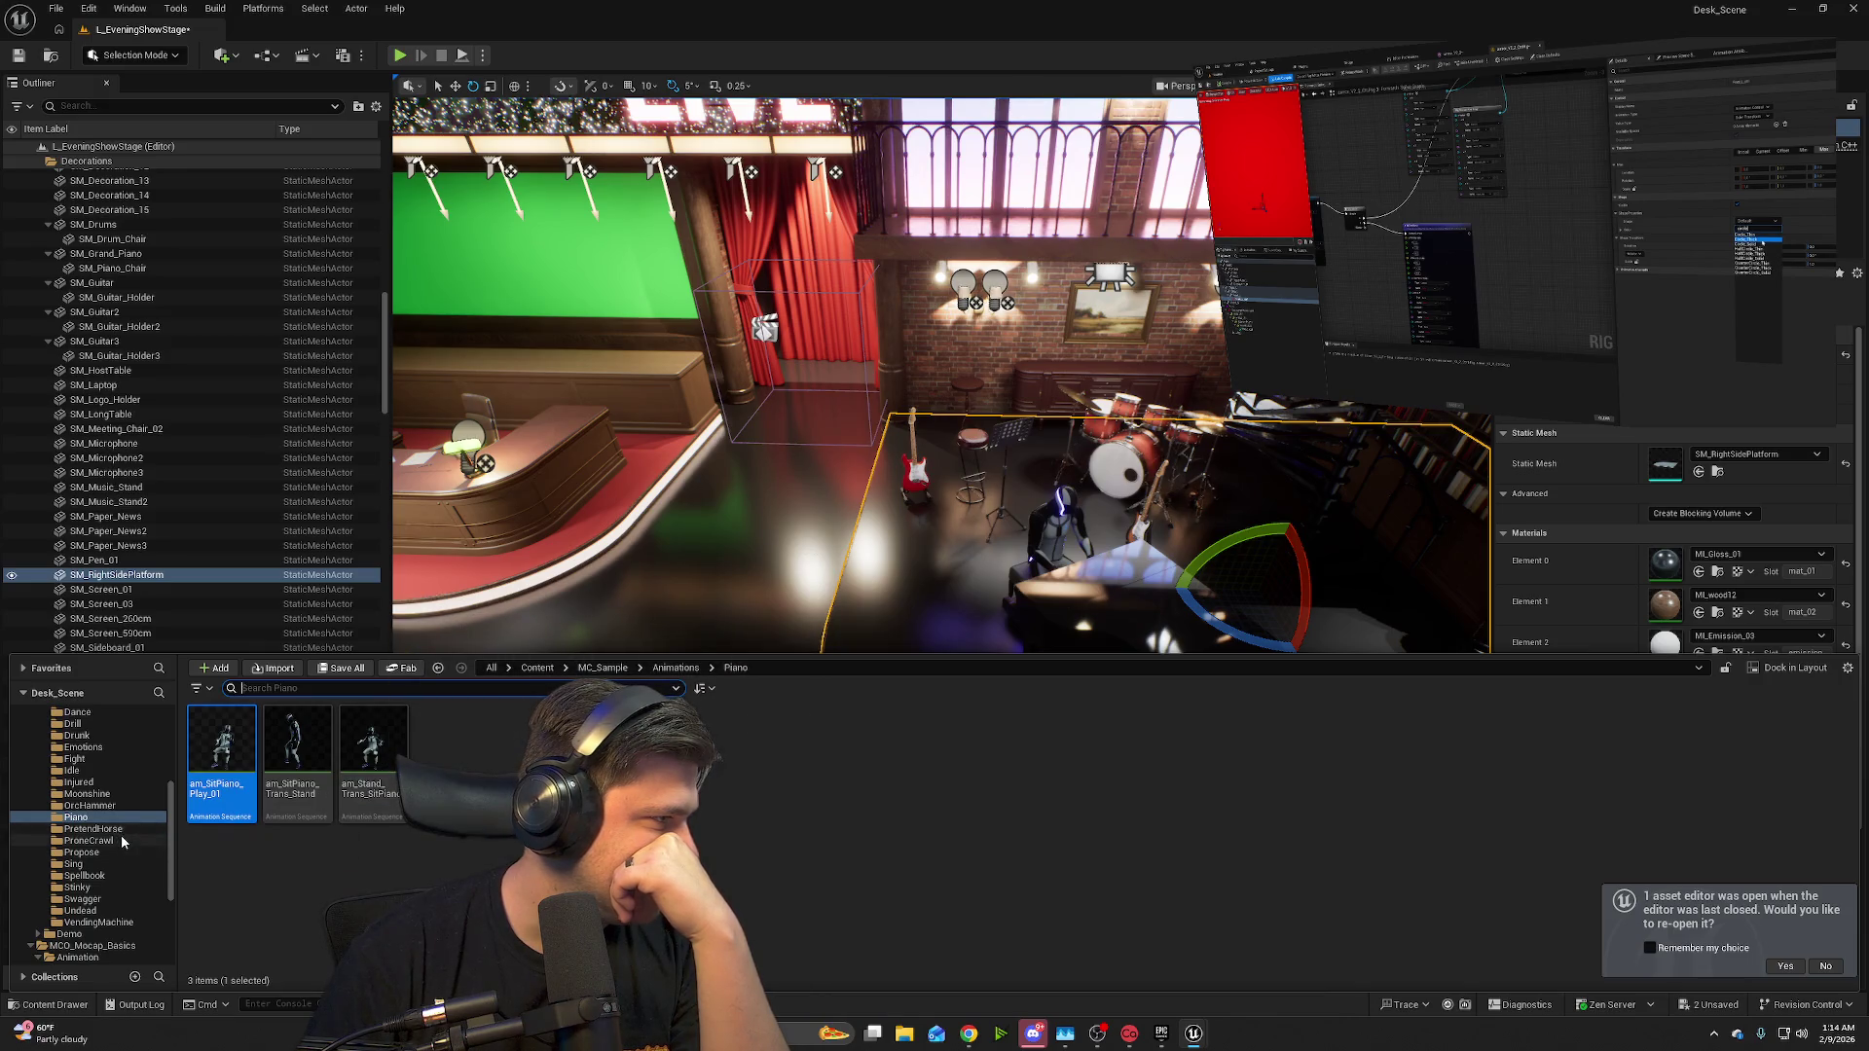
{"action": "scroll", "coordinate": [97, 774], "scroll_direction": "up", "scroll_amount": 1}
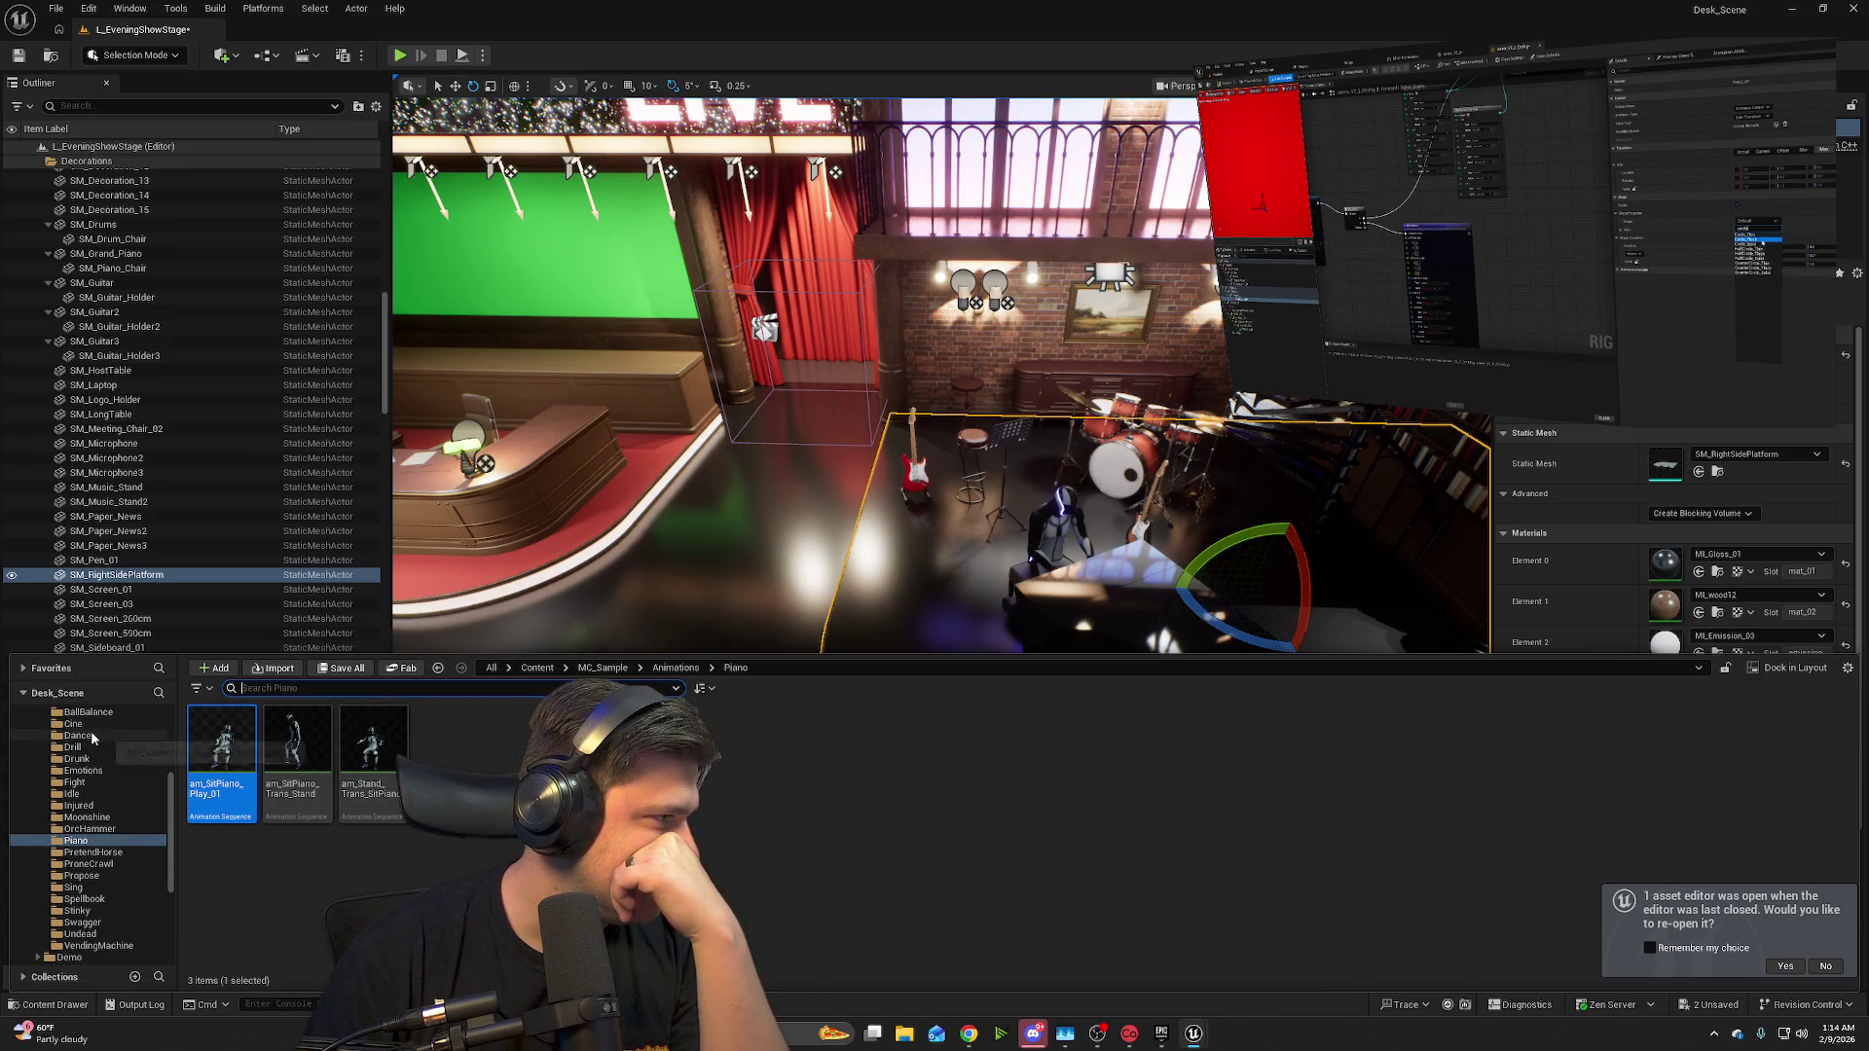
{"action": "left_click", "coordinate": [78, 736]}
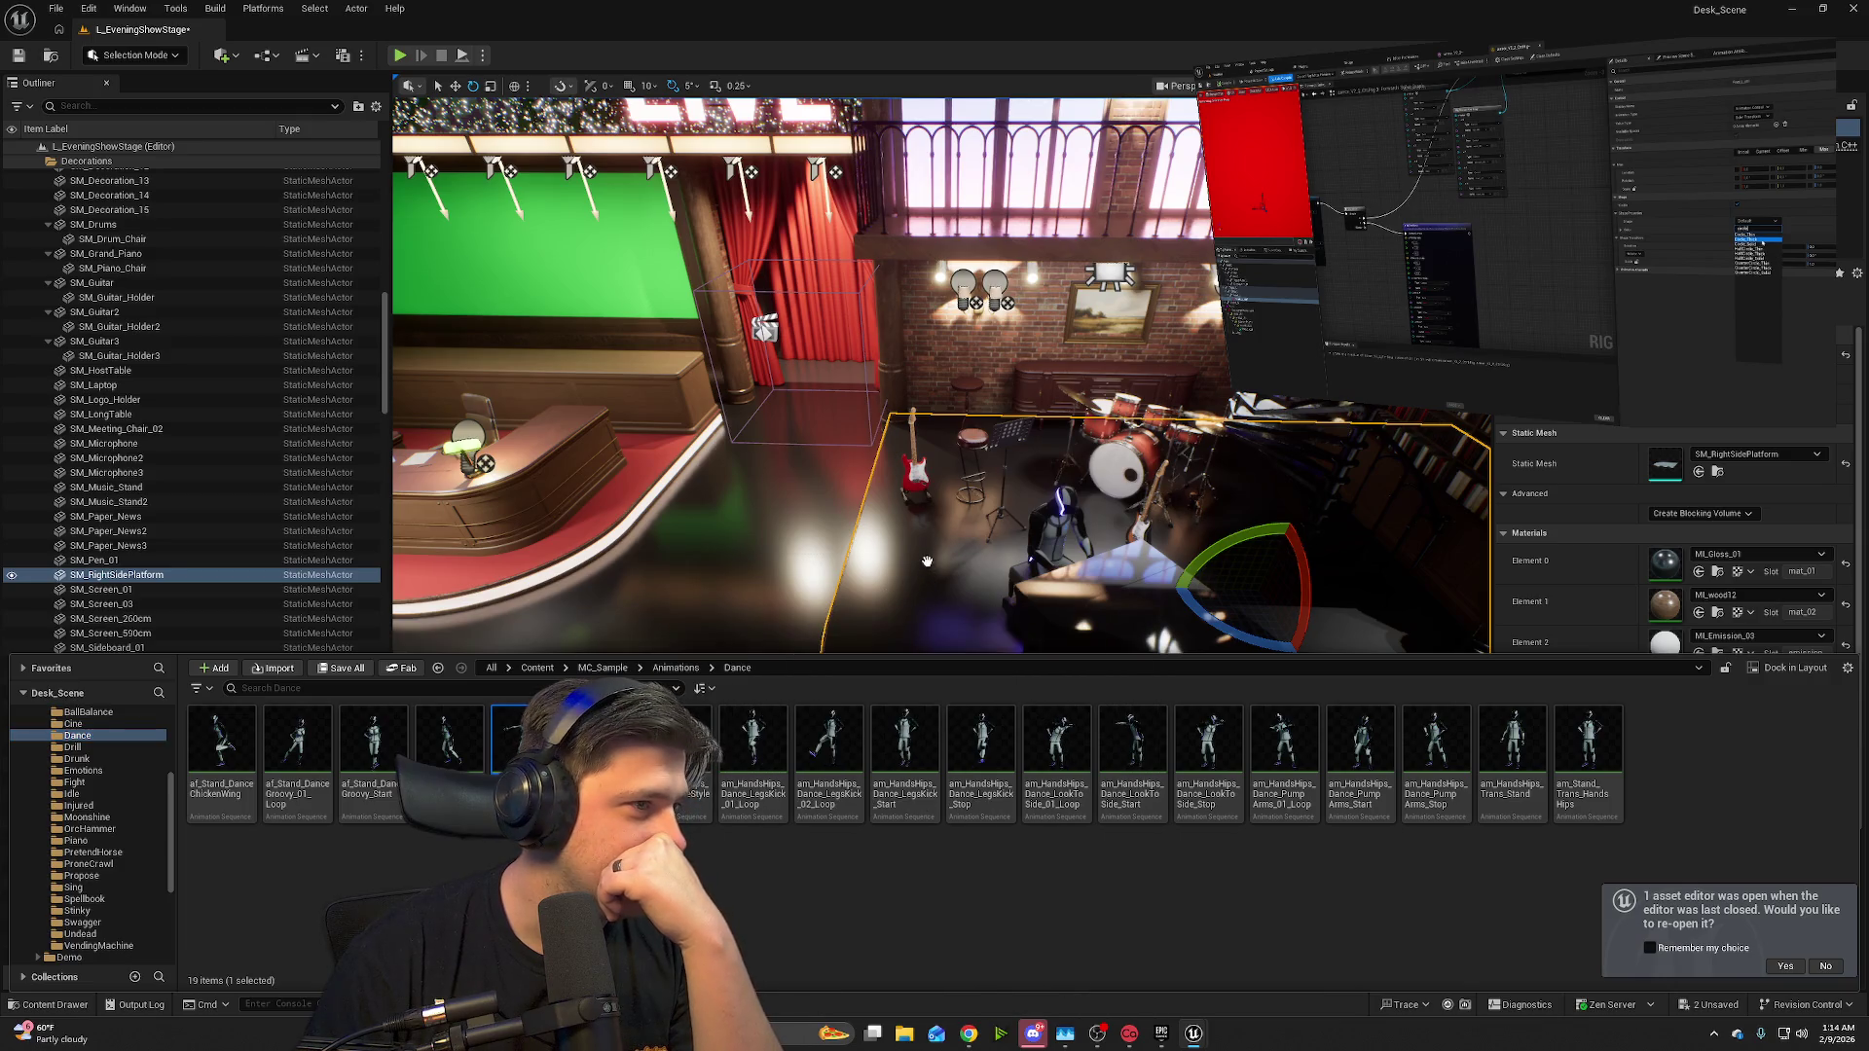
{"action": "left_click_drag", "start_coordinate": [962, 534], "coordinate": [964, 531]}
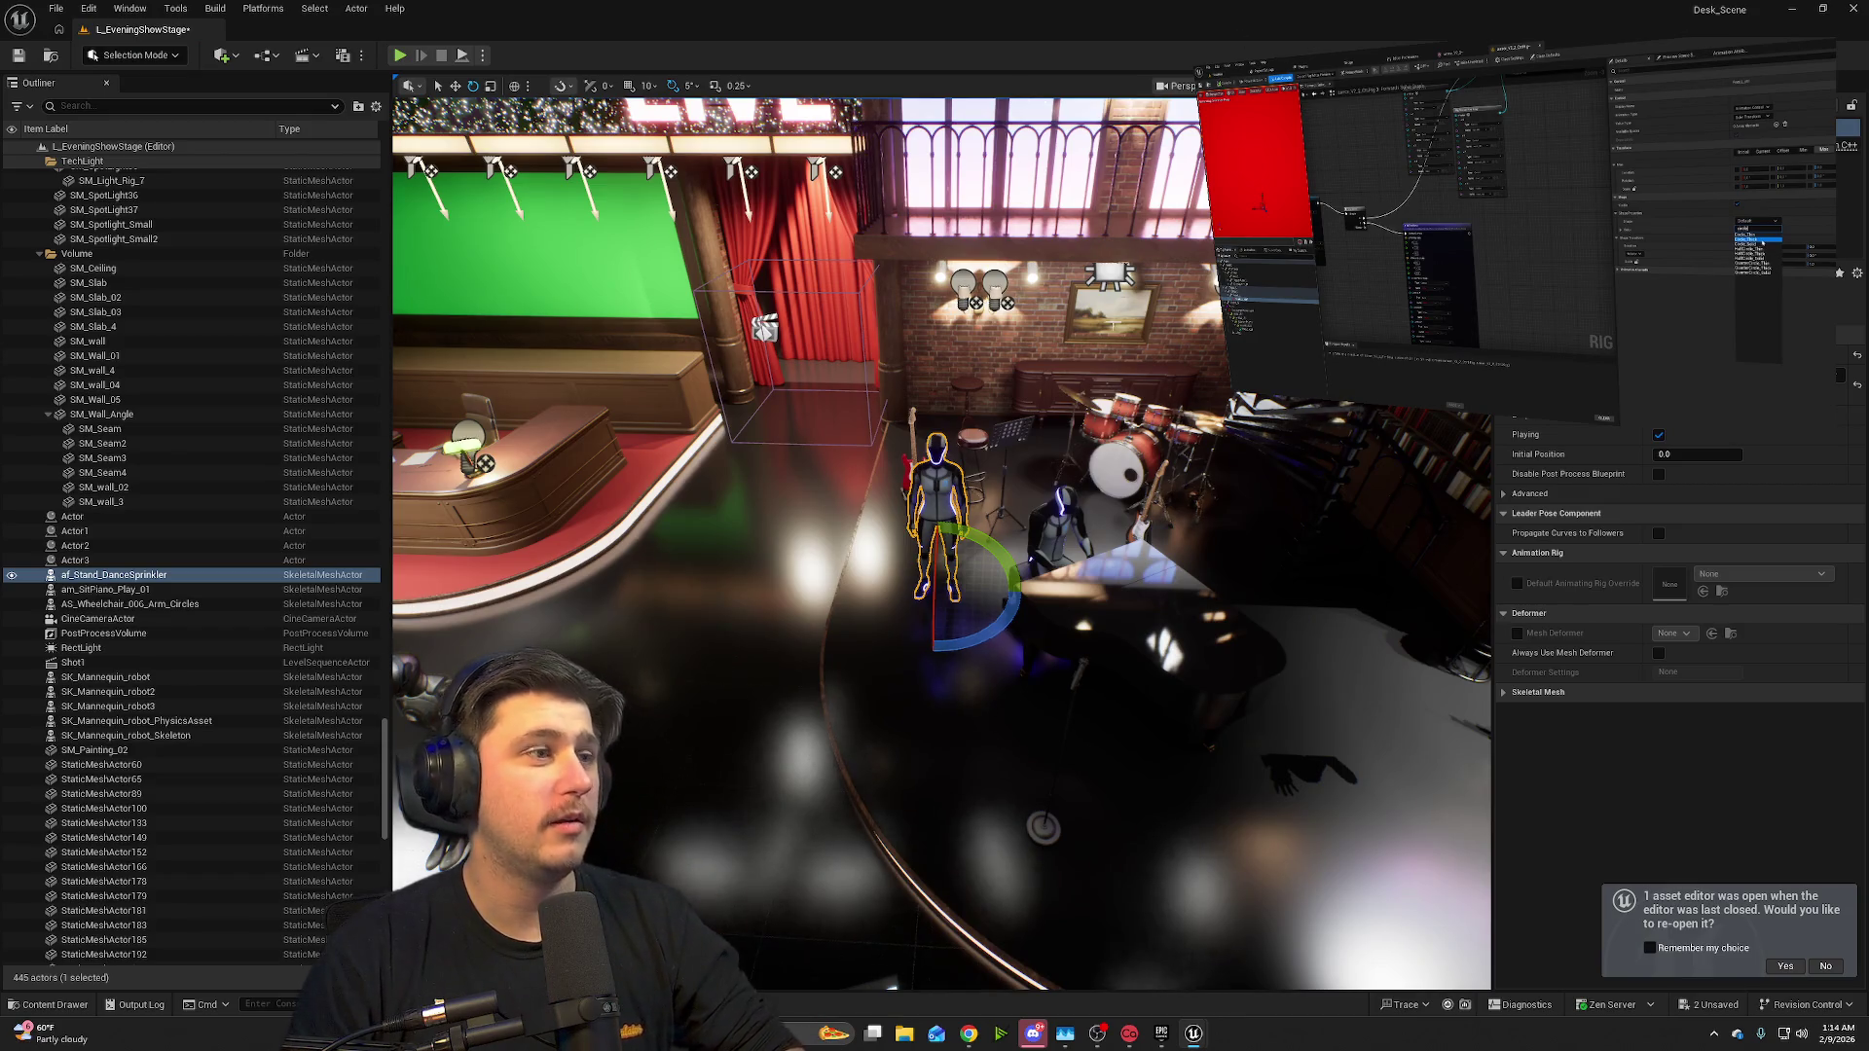
{"action": "left_click_drag", "start_coordinate": [942, 633], "coordinate": [397, 151]}
{"action": "left_click", "coordinate": [400, 57]}
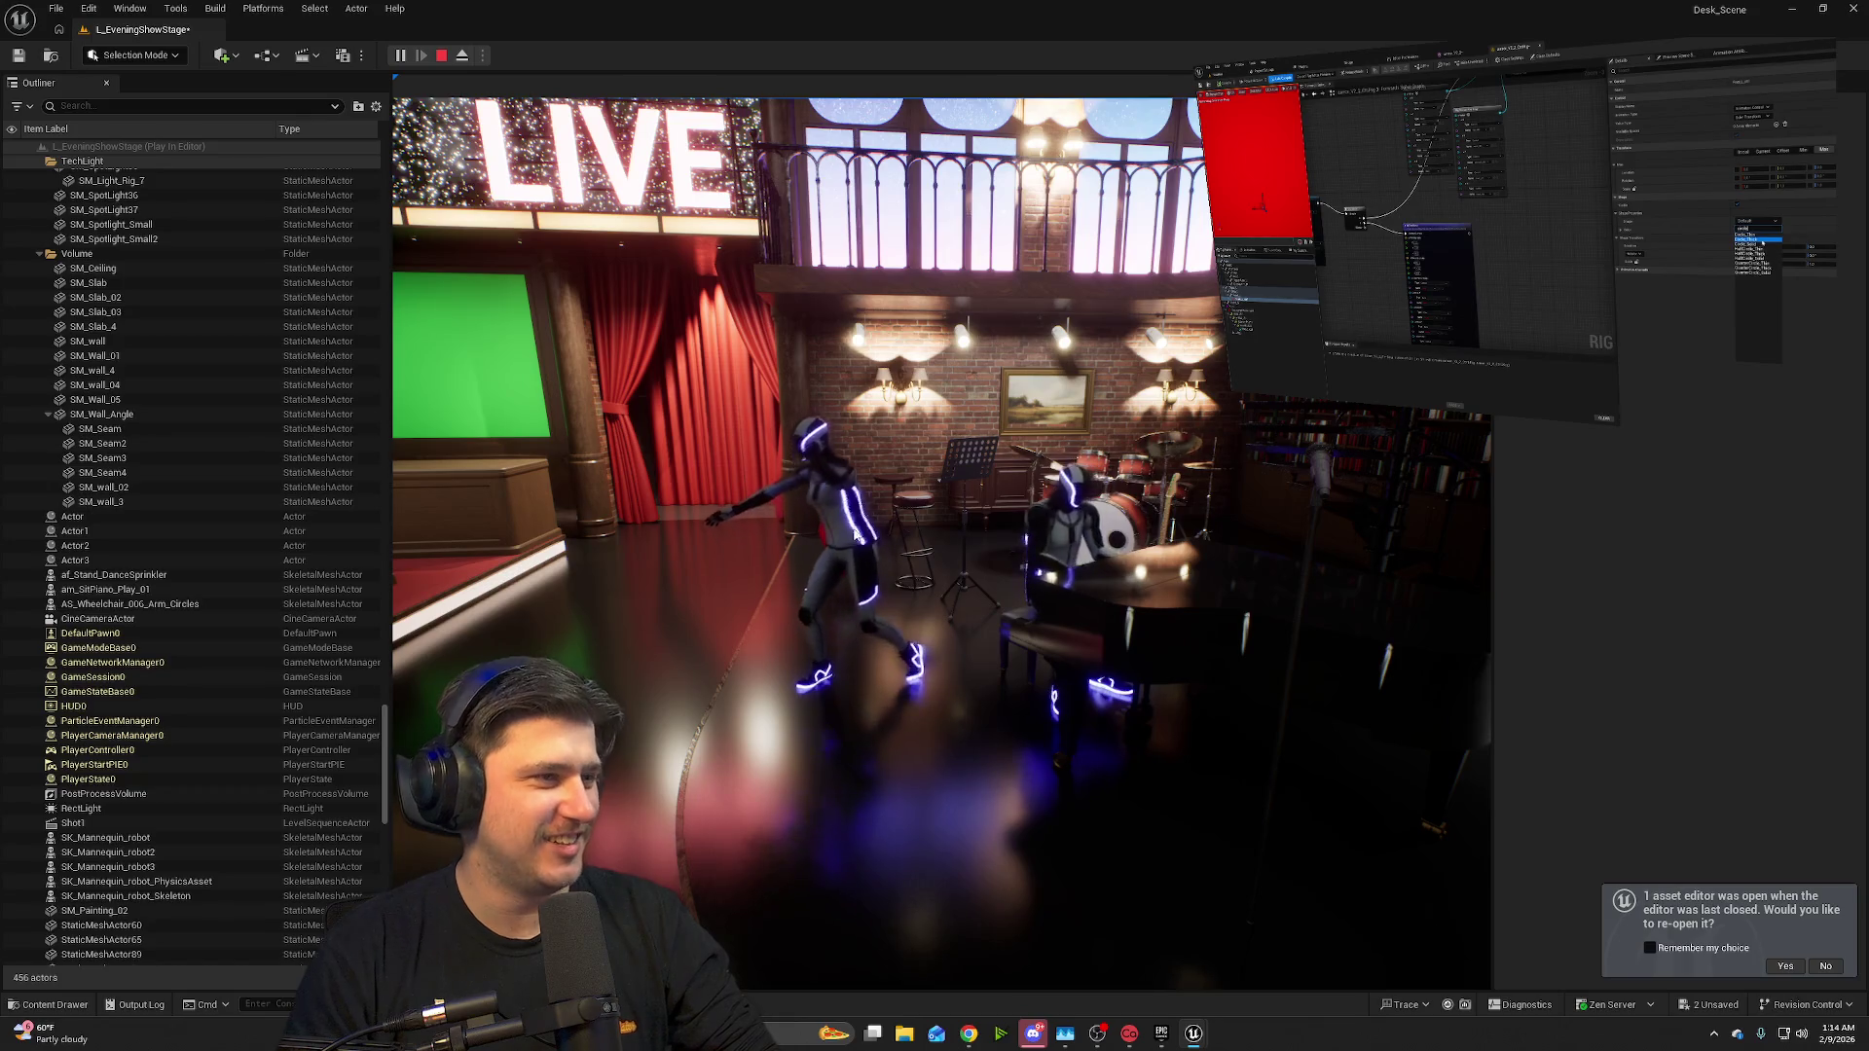
{"action": "left_click", "coordinate": [441, 56]}
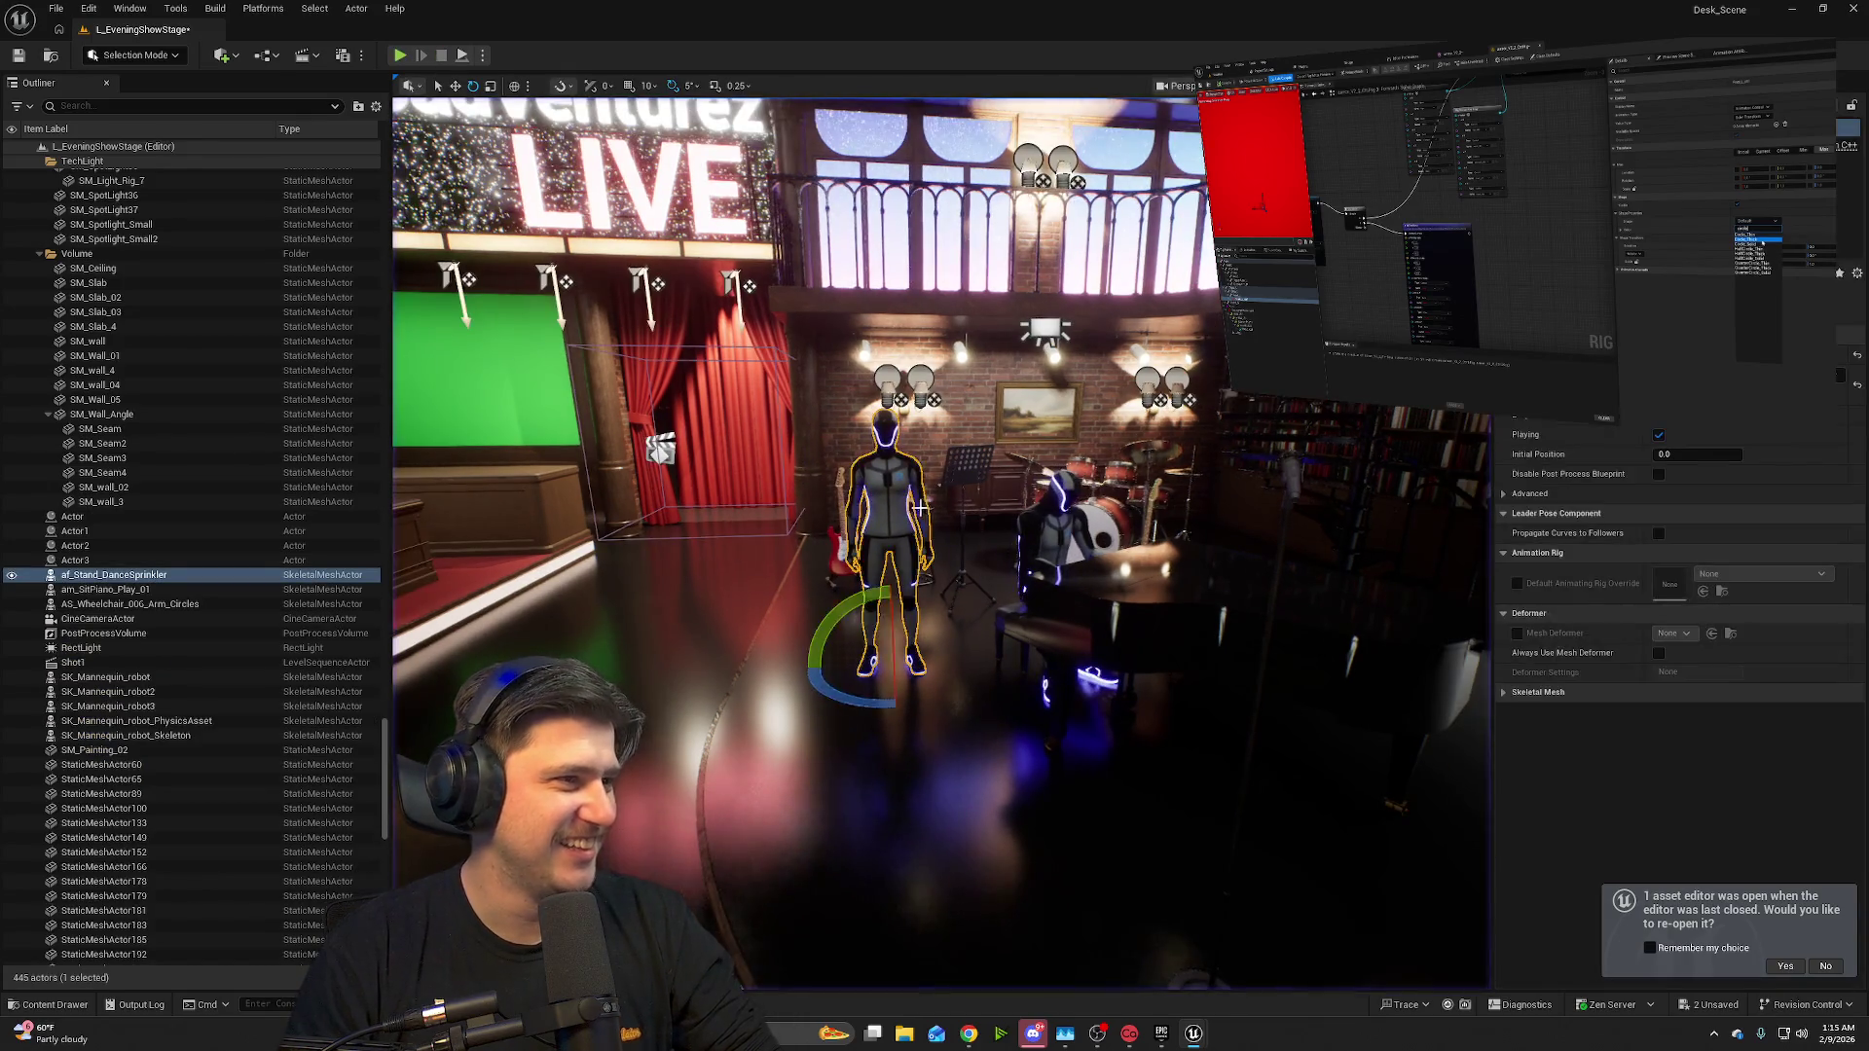
{"action": "key", "text": "Delete"}
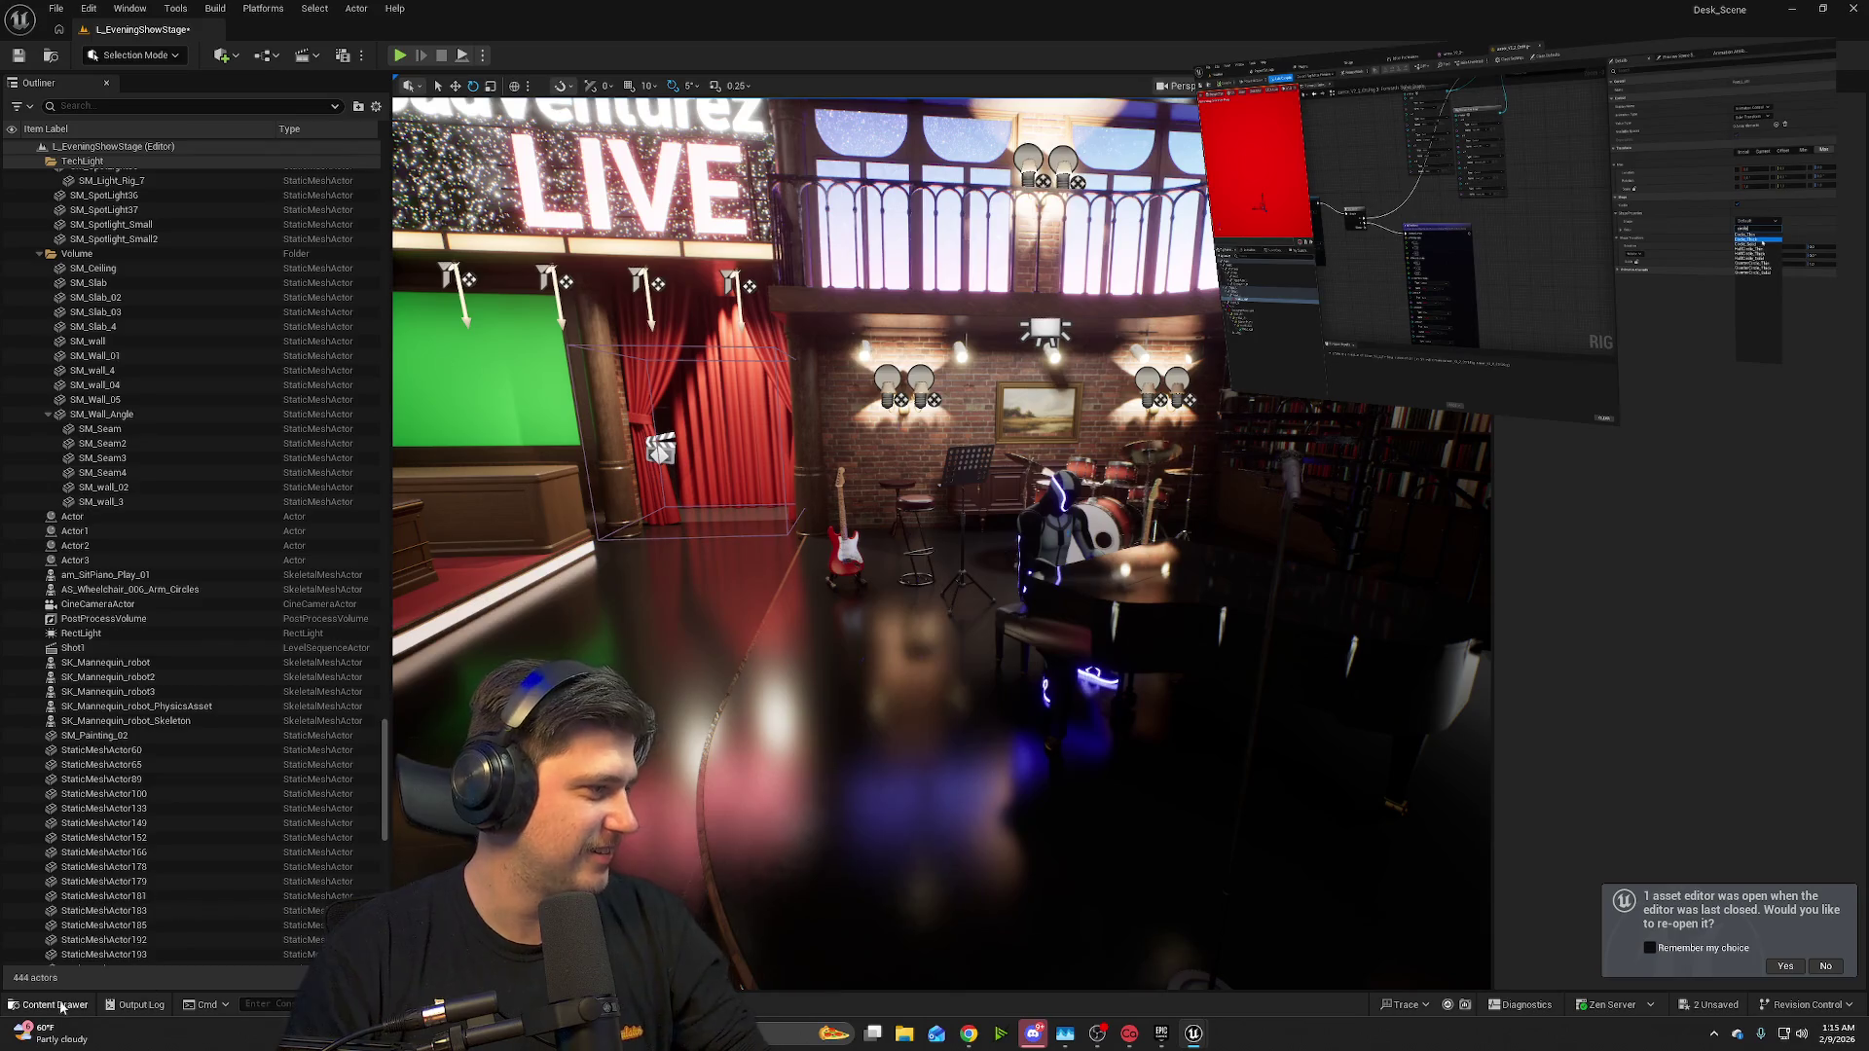
- Place af_Stand_DanceGroovy_Start on the stage, preview it dancing, then select it
{"action": "left_click", "coordinate": [58, 1005]}
{"action": "mouse_move", "coordinate": [386, 758]}
{"action": "left_mouse_down"}
{"action": "mouse_move", "coordinate": [409, 623]}
{"action": "mouse_move", "coordinate": [681, 546]}
{"action": "mouse_move", "coordinate": [881, 633]}
{"action": "mouse_move", "coordinate": [888, 670]}
{"action": "left_mouse_up"}
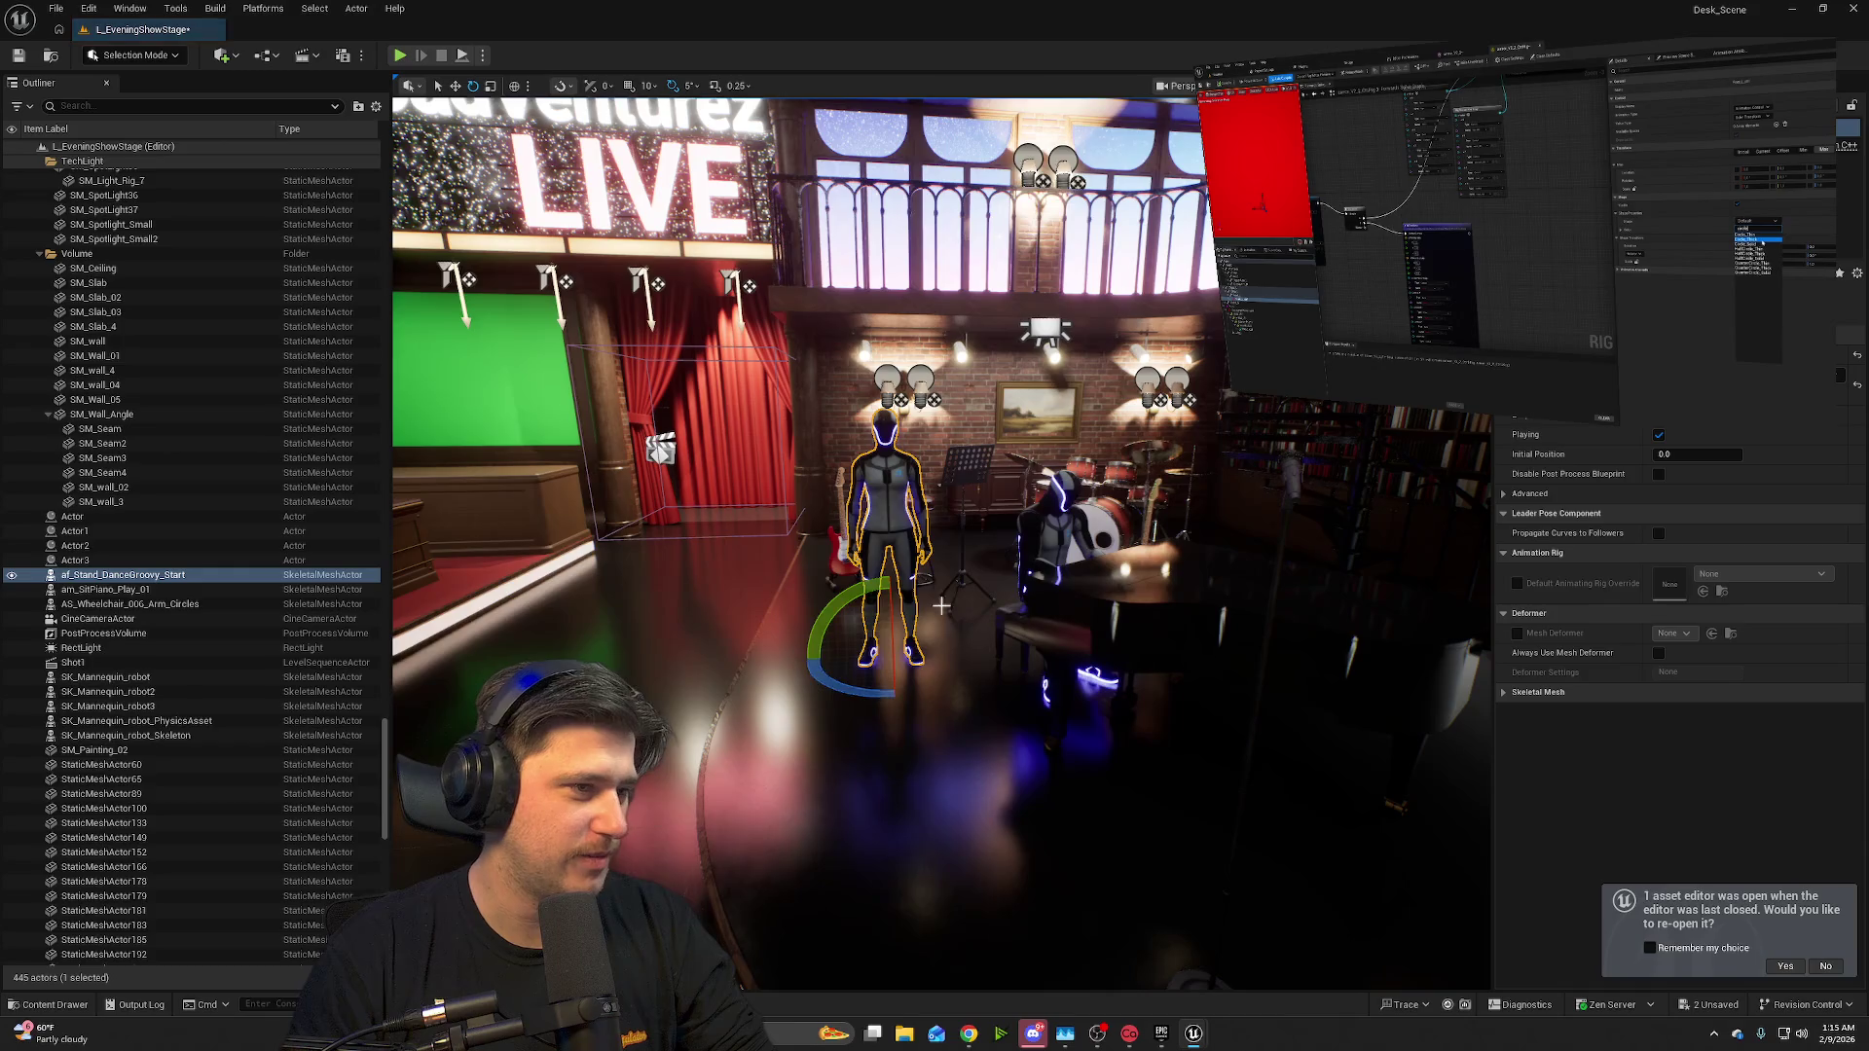
{"action": "left_click", "coordinate": [399, 56]}
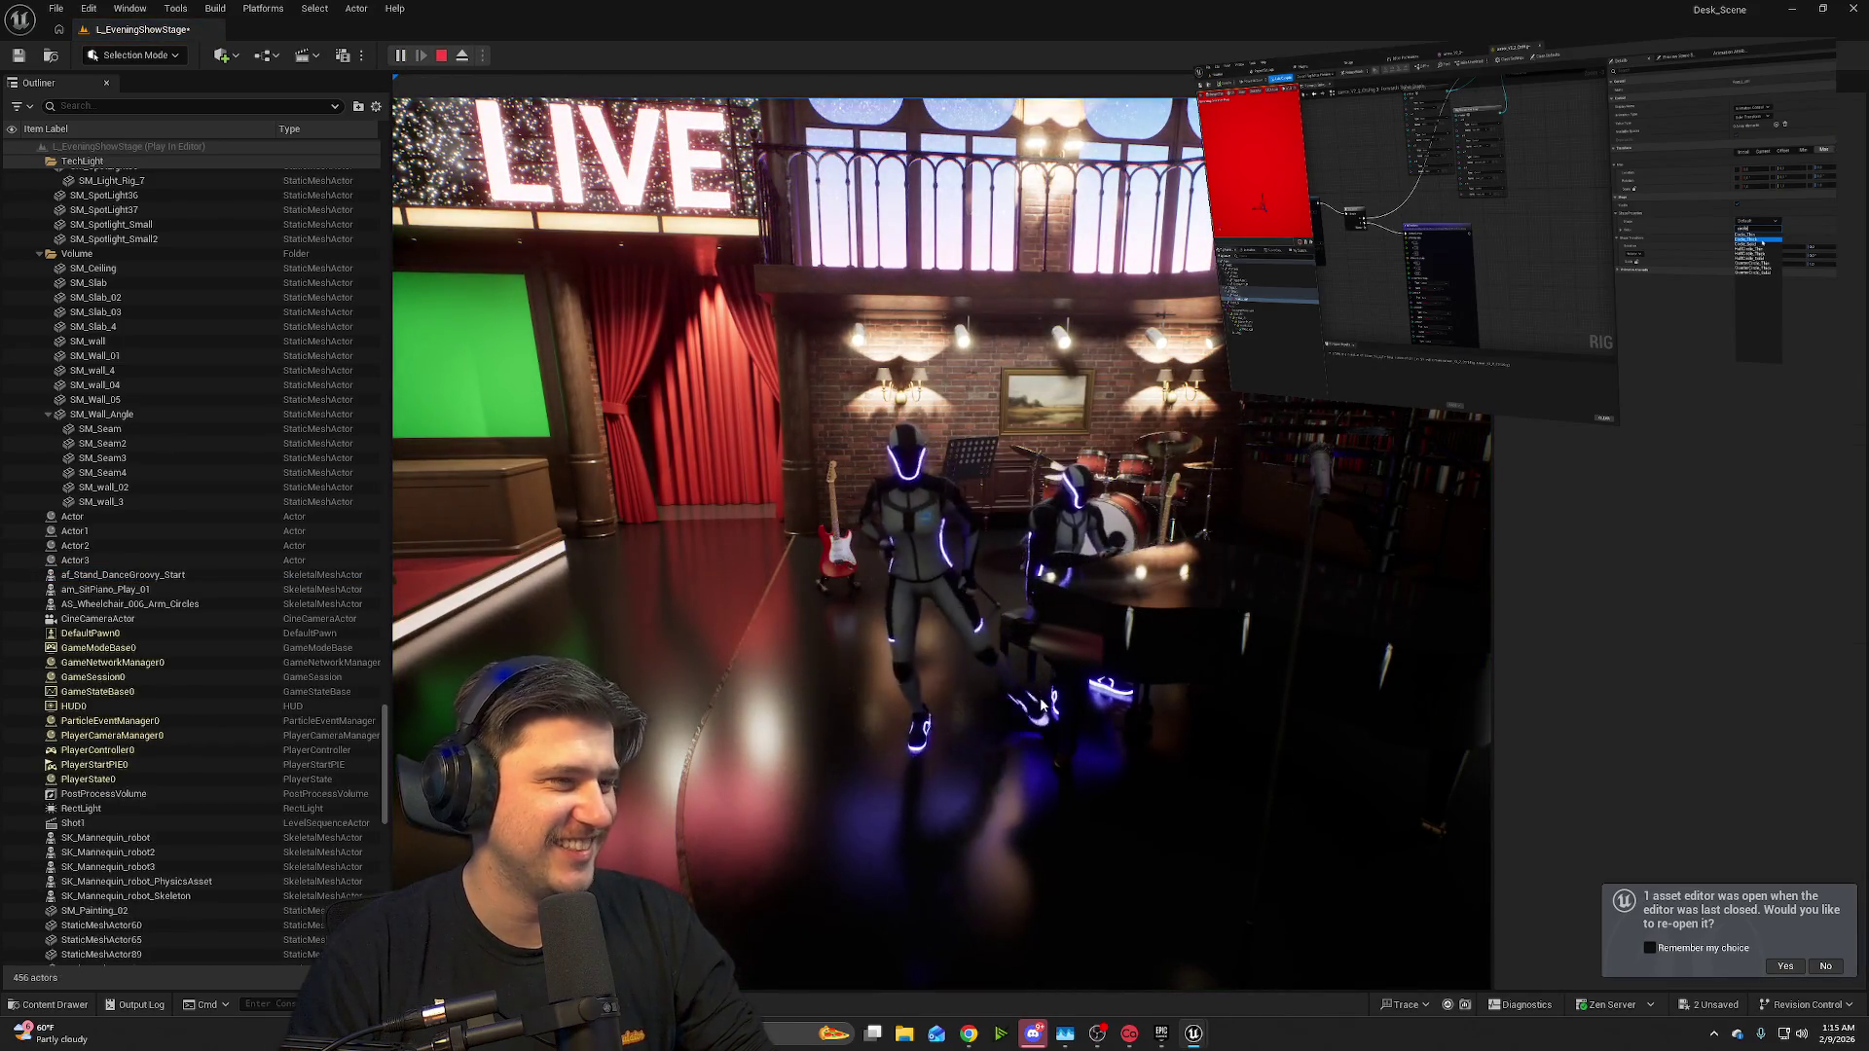
{"action": "left_click", "coordinate": [1089, 728]}
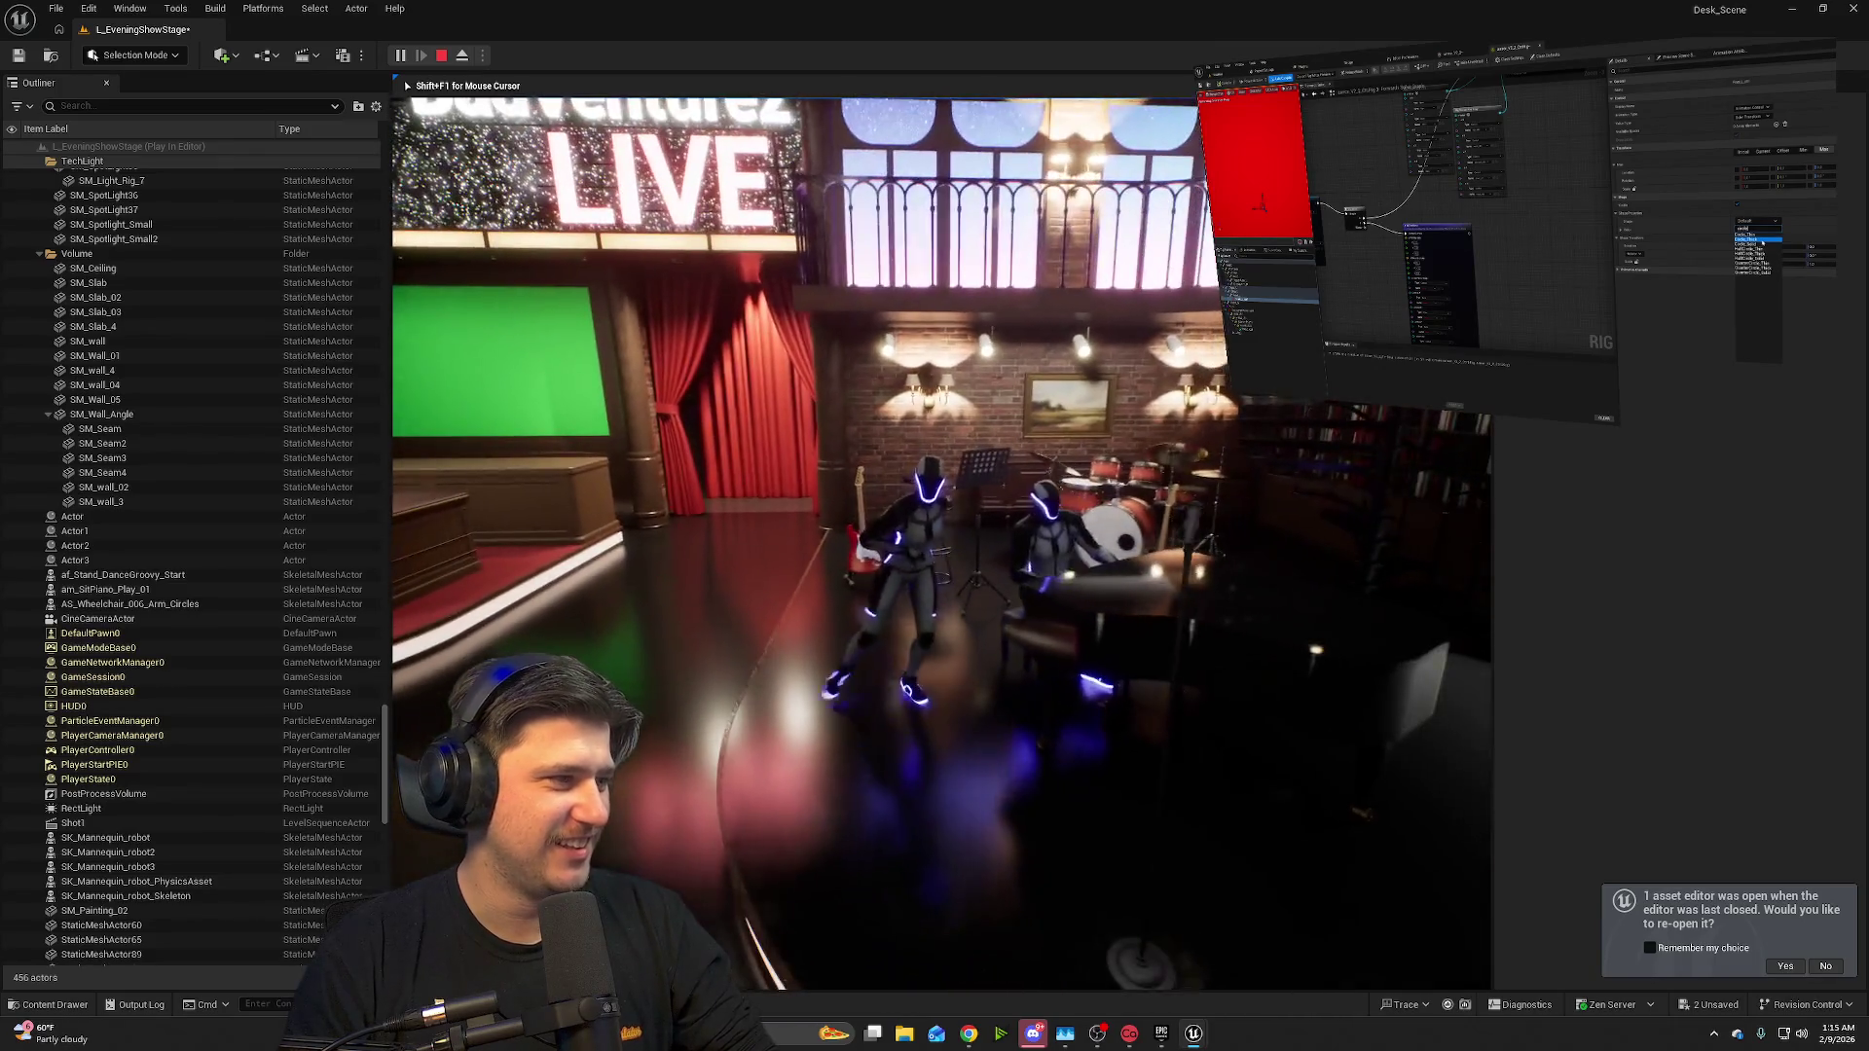
{"action": "key", "text": "Escape"}
{"action": "left_click", "coordinate": [983, 563]}
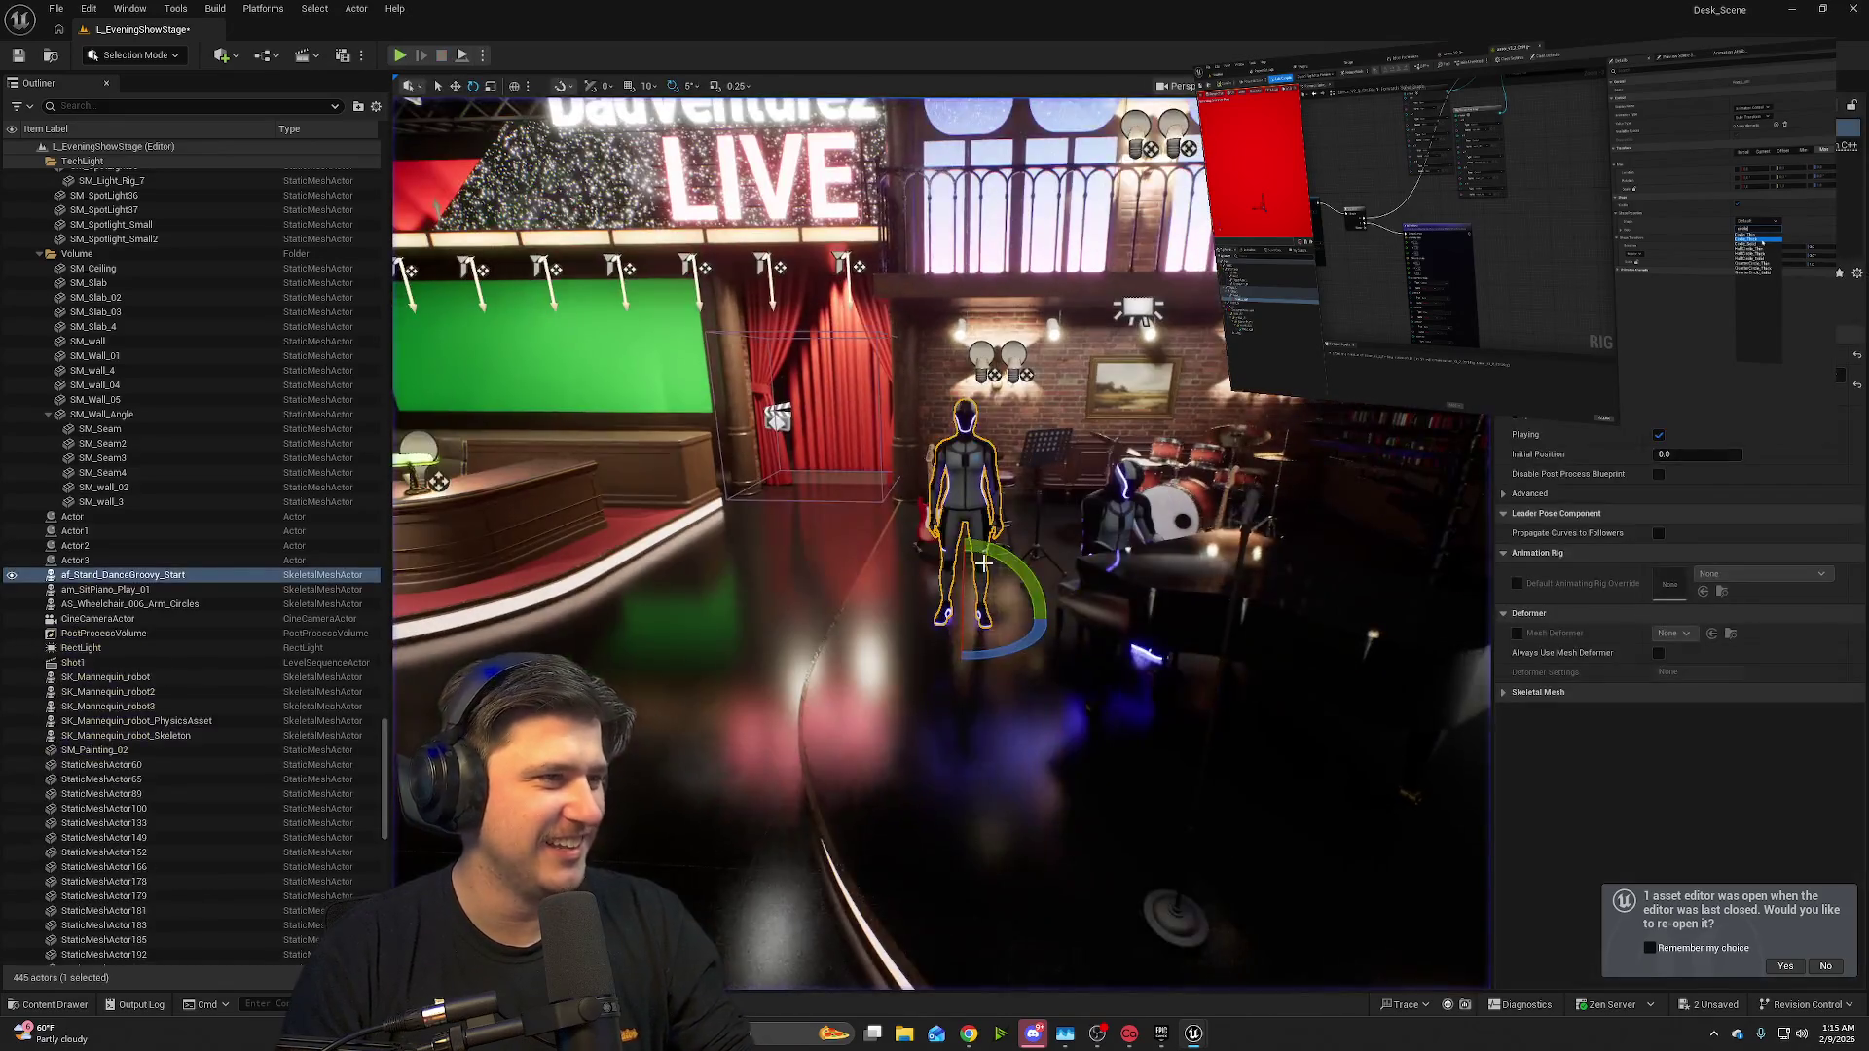
- Replace the groovy start dancer with an af_Stand_DanceGroovy_01_Loop dancer
{"action": "key", "text": "Delete"}
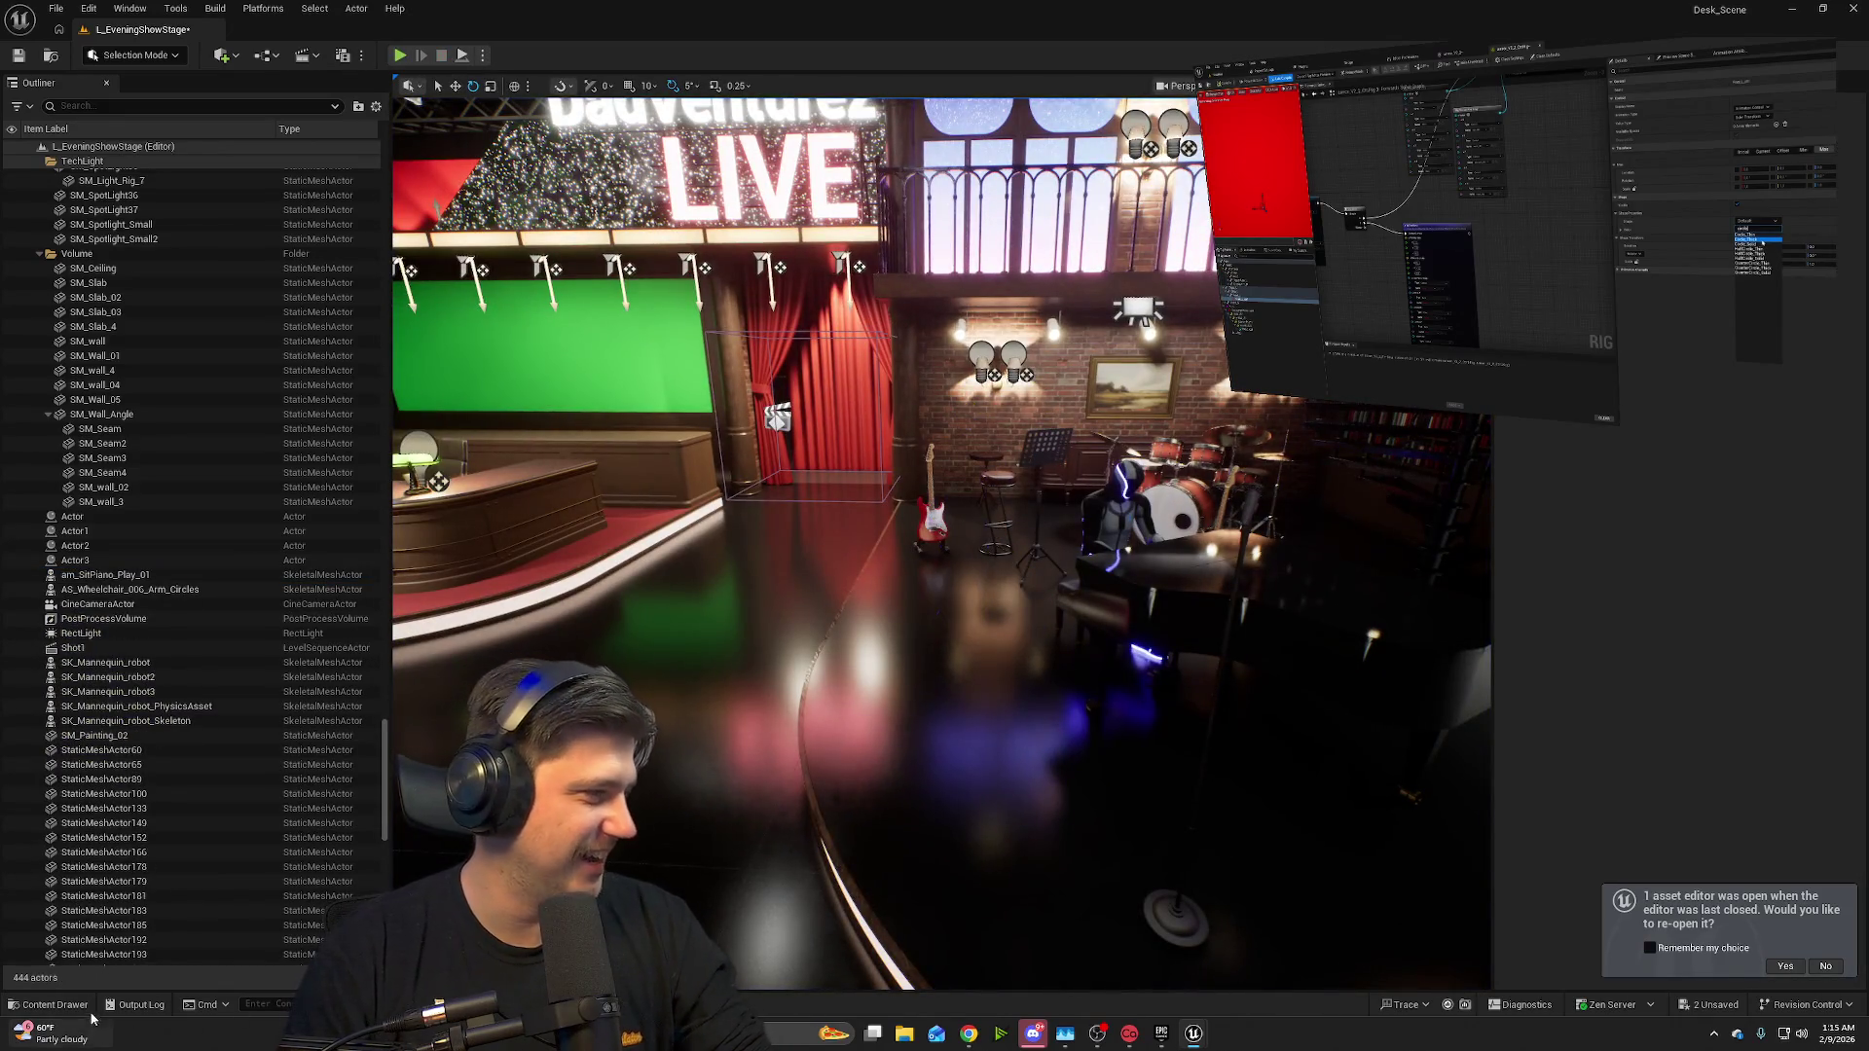
{"action": "left_click", "coordinate": [80, 1011]}
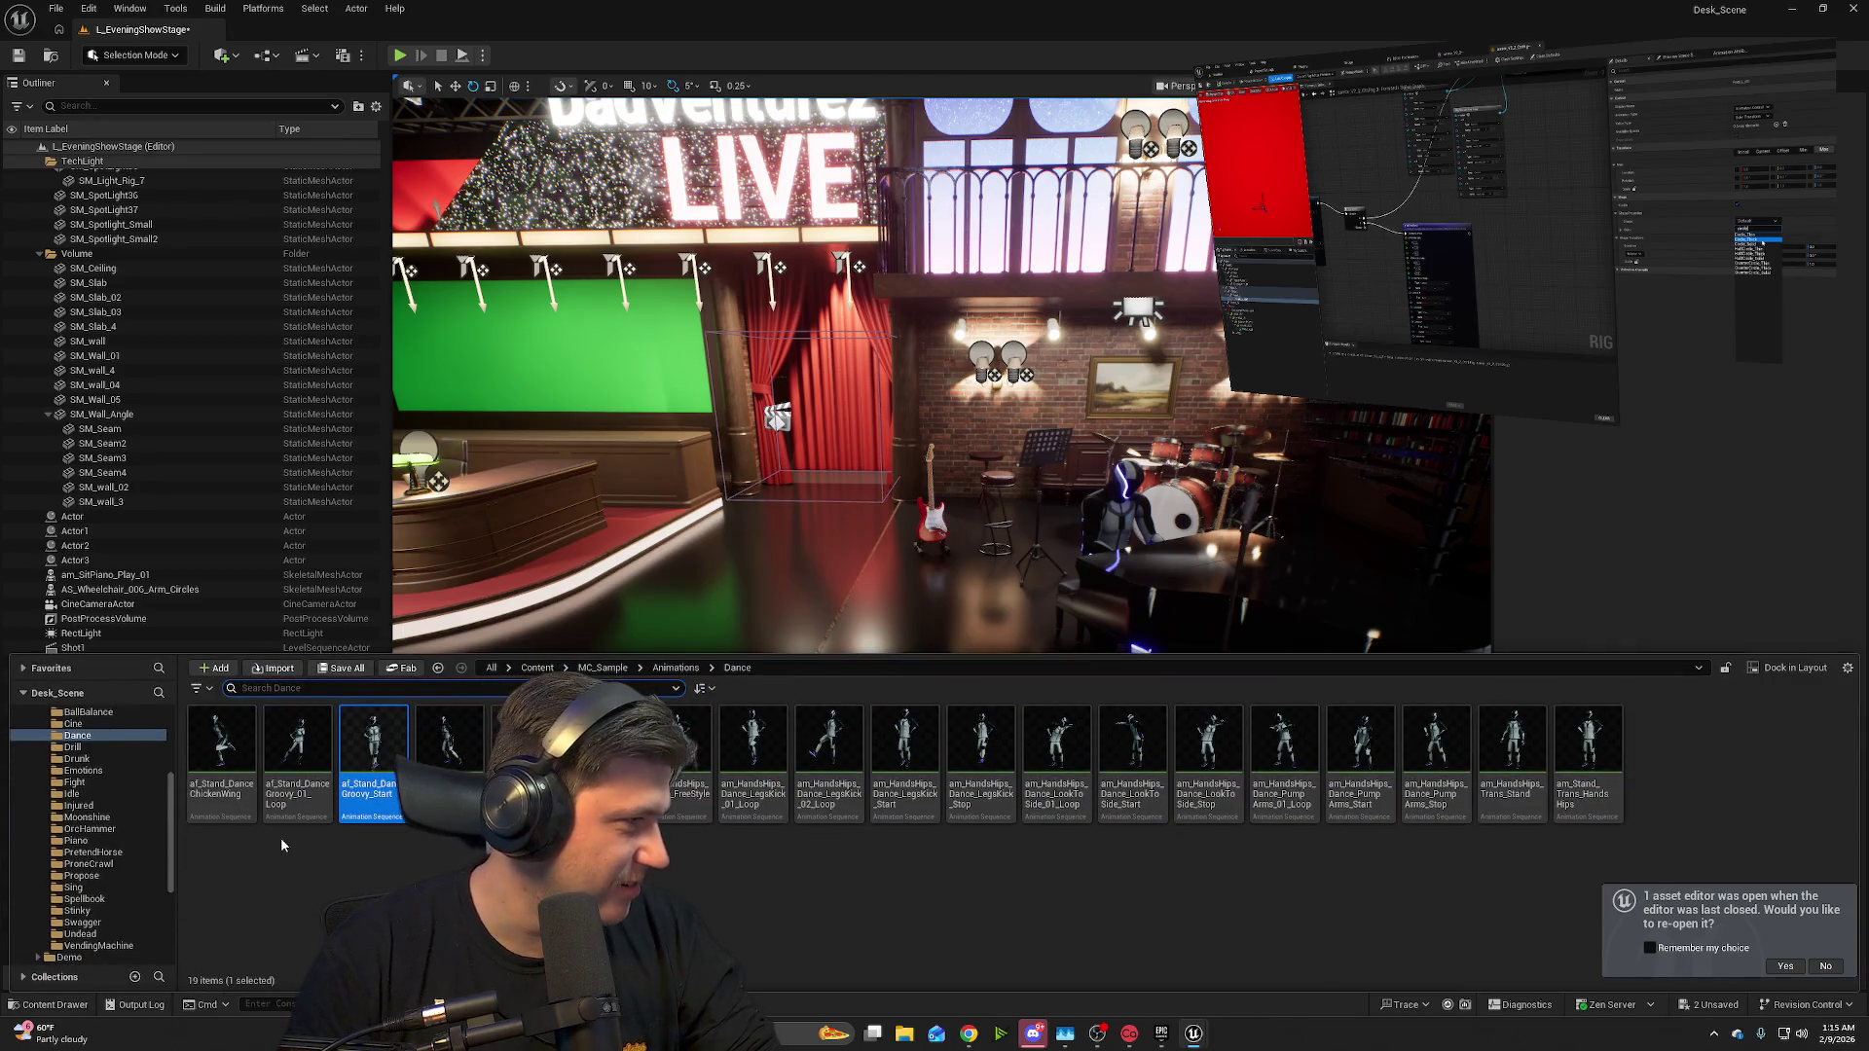
{"action": "mouse_move", "coordinate": [324, 752]}
{"action": "left_mouse_down"}
{"action": "mouse_move", "coordinate": [336, 720]}
{"action": "mouse_move", "coordinate": [981, 573]}
{"action": "left_mouse_up"}
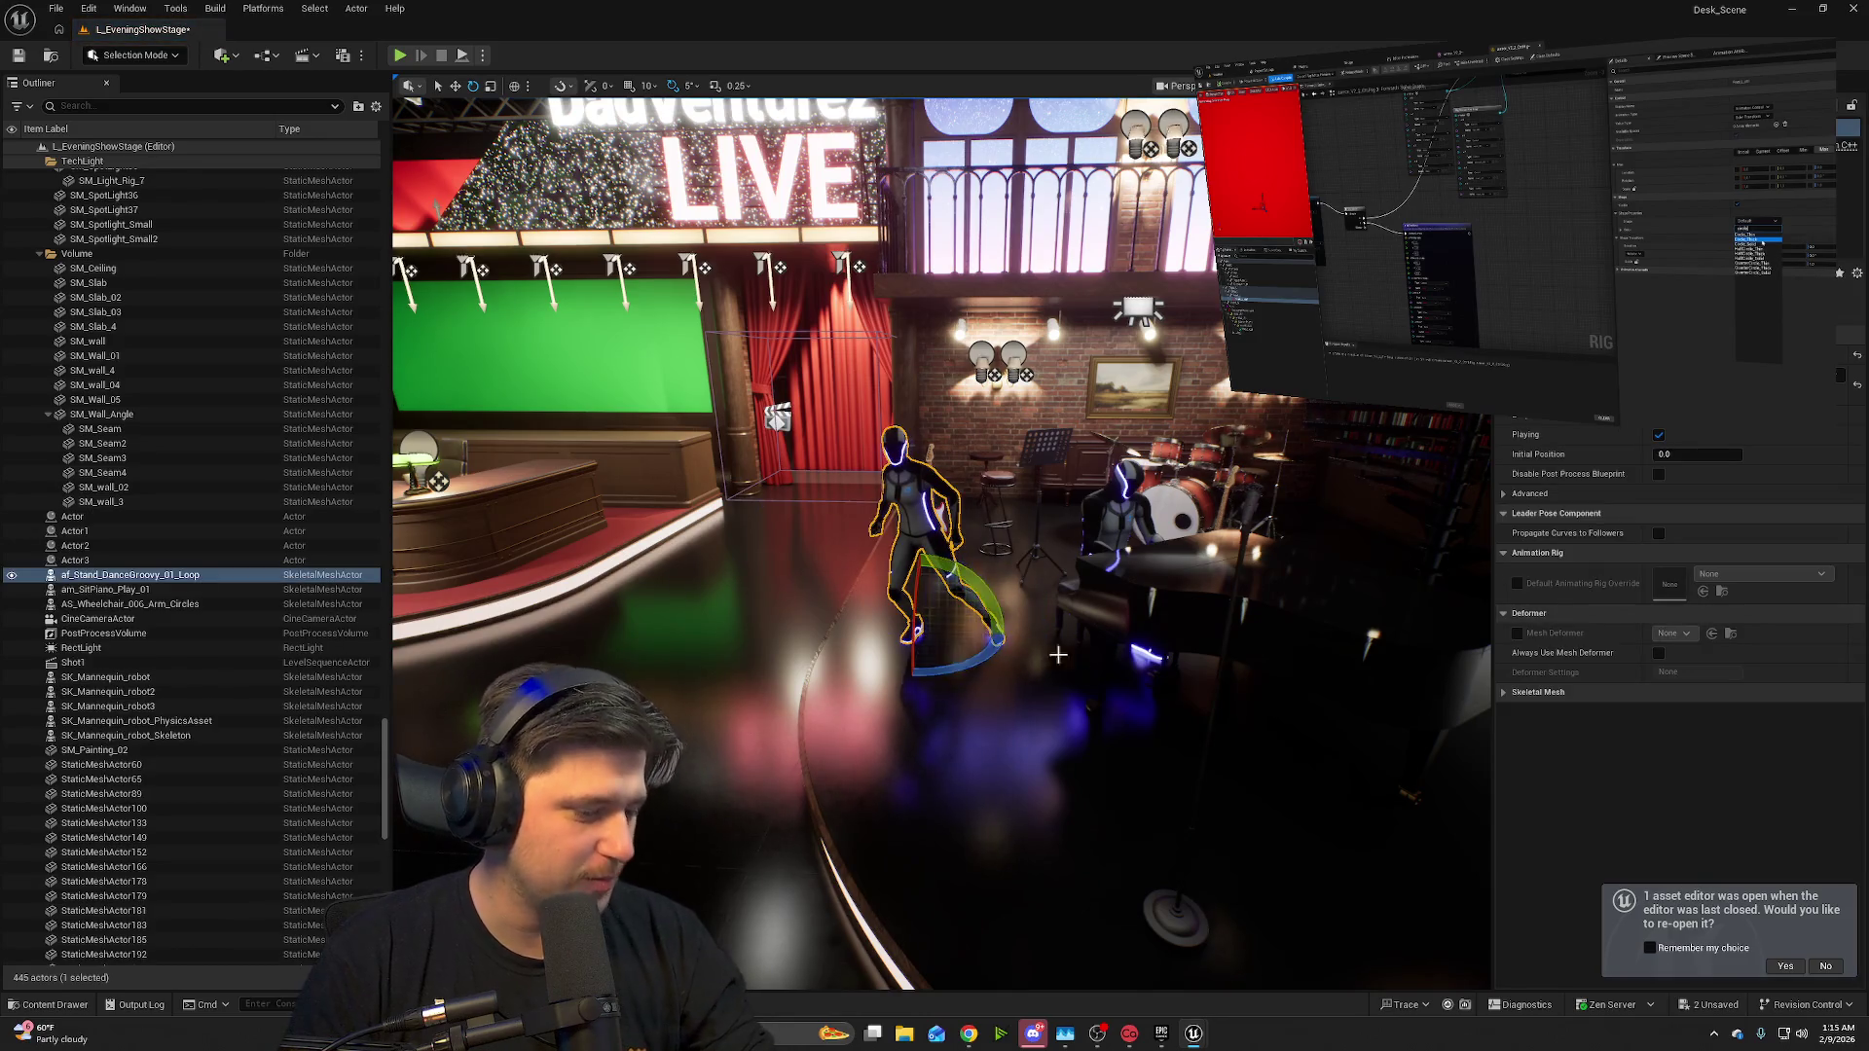
- Play-test the level walking toward the band, then orbit the view toward the band area
{"action": "left_click", "coordinate": [400, 56]}
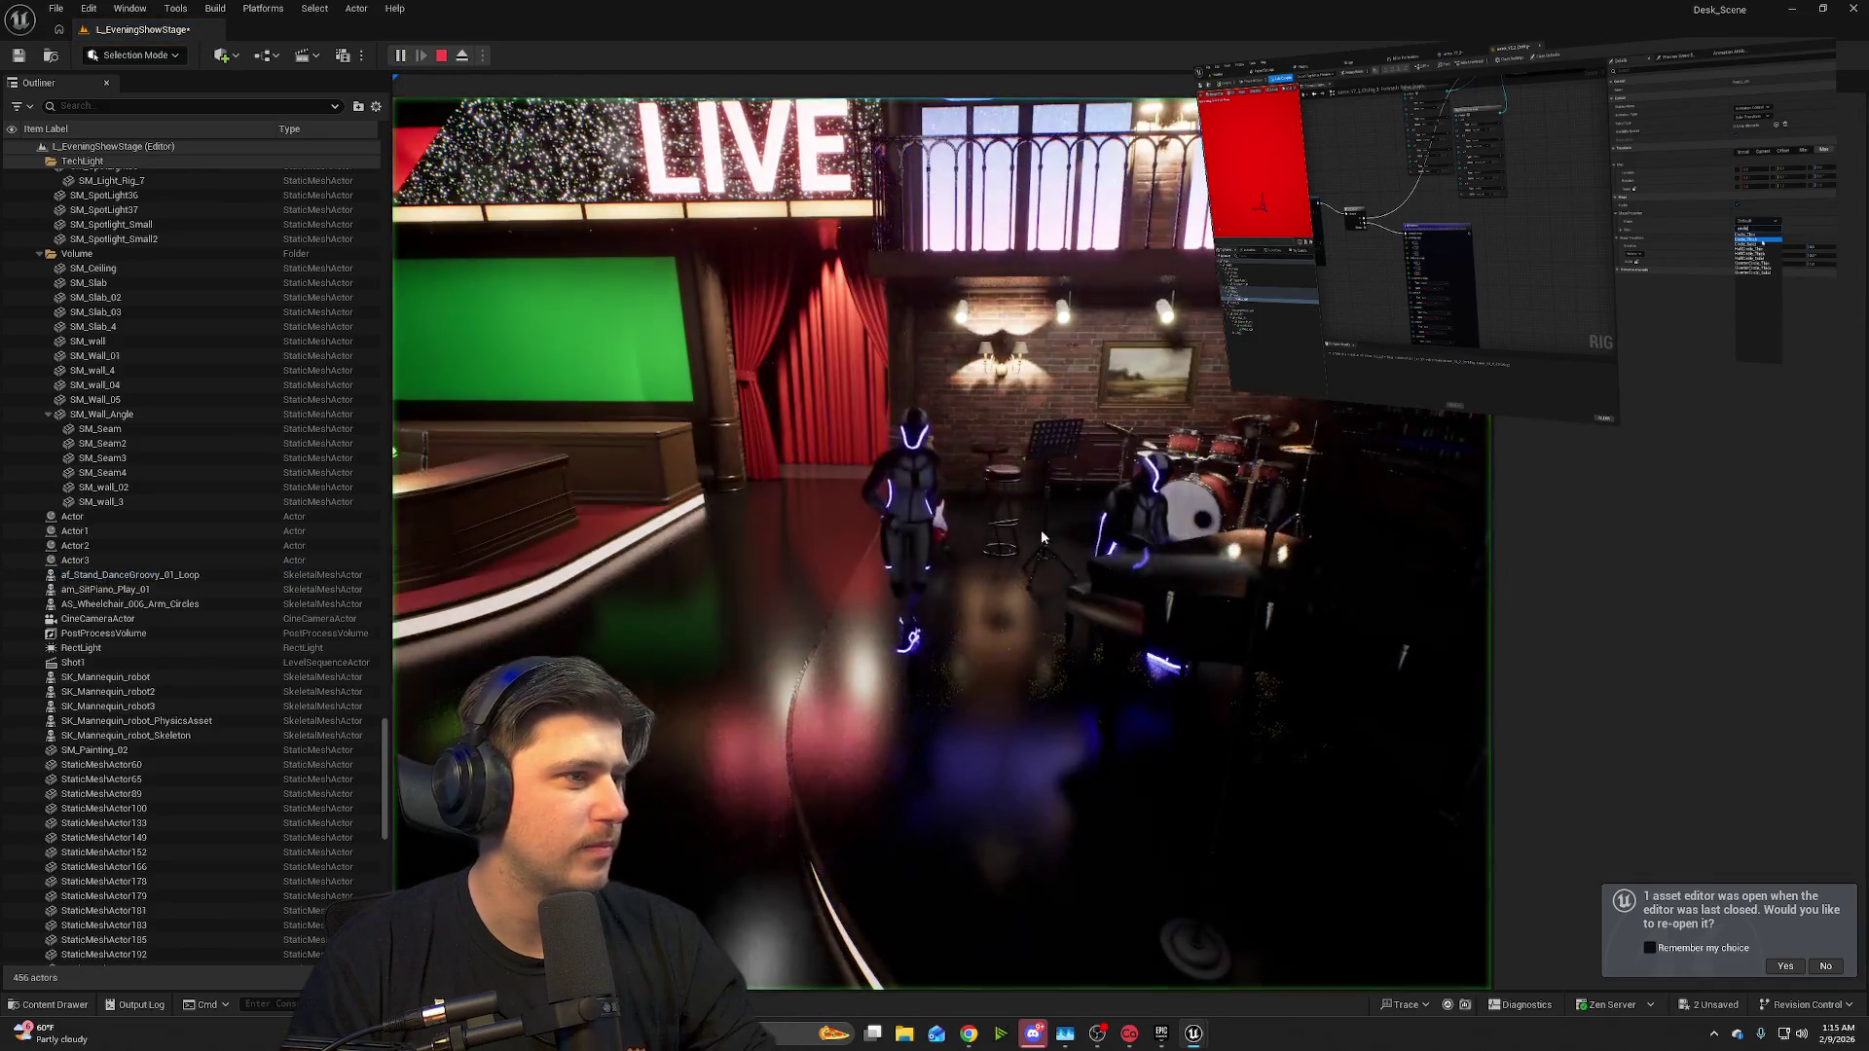
{"action": "key", "text": "w"}
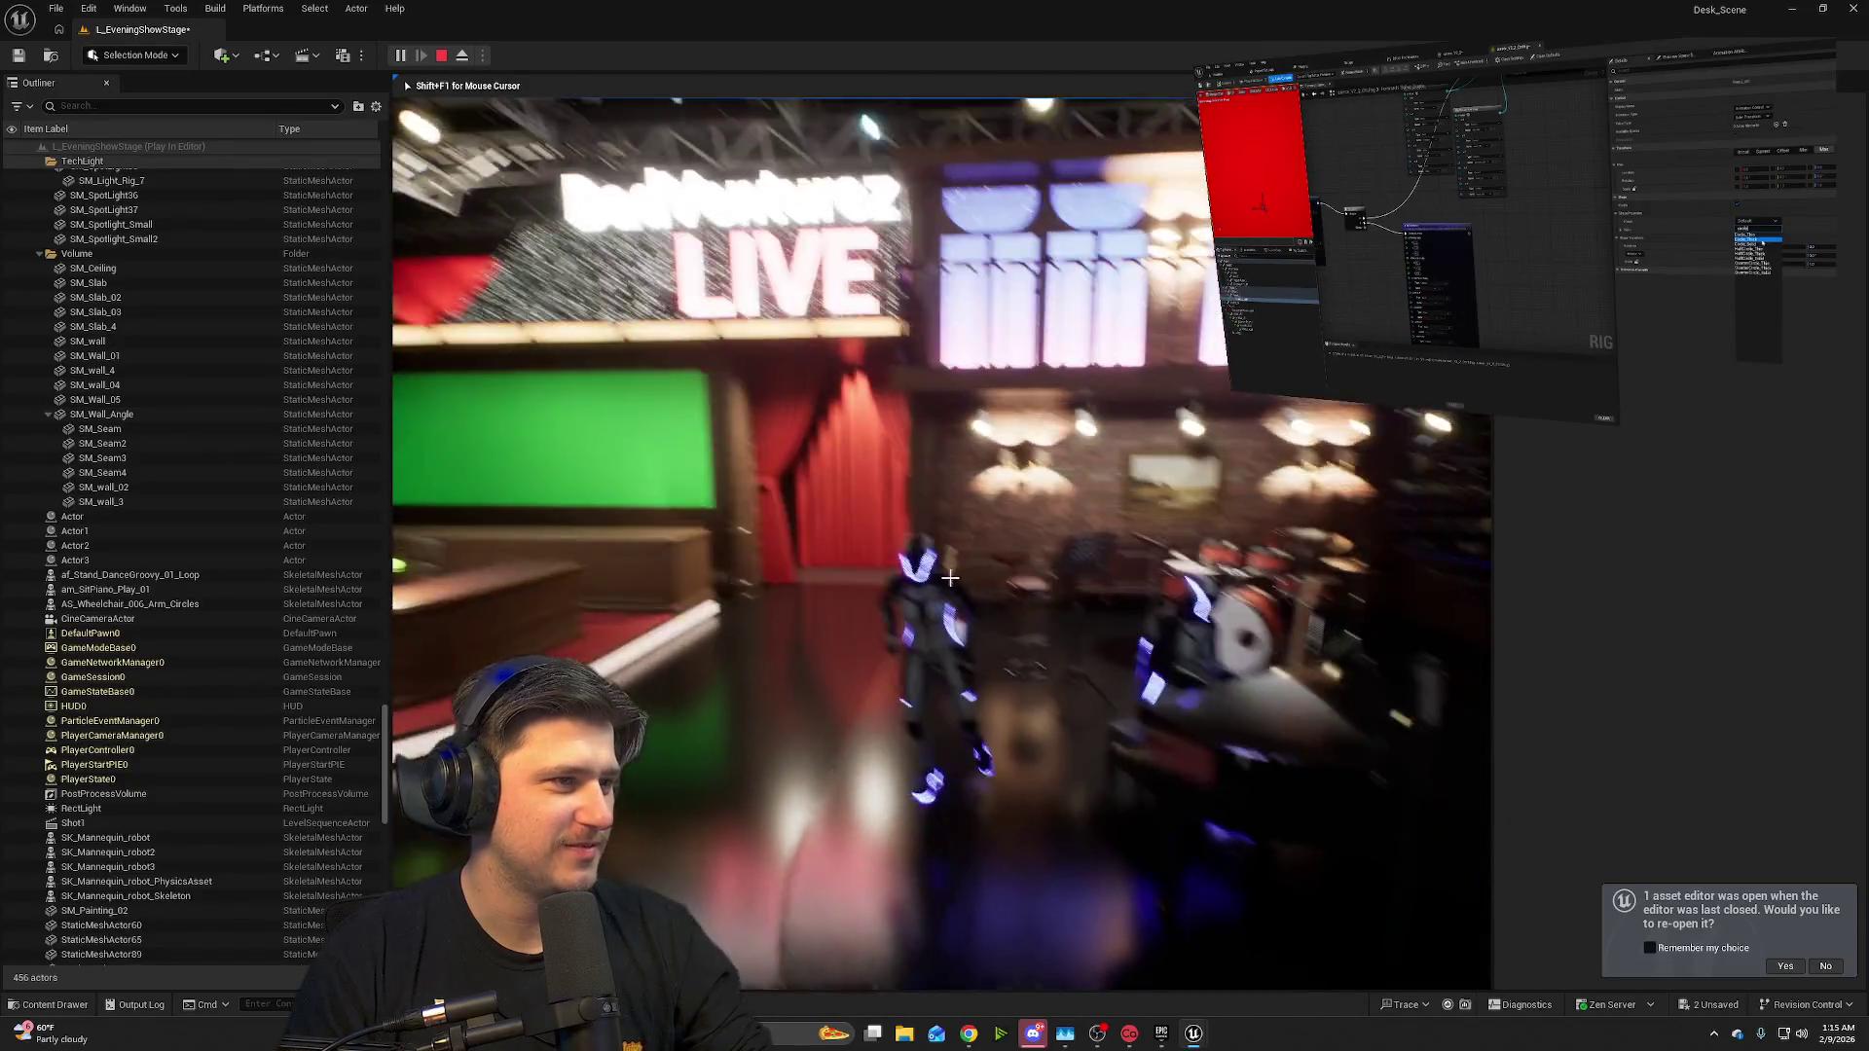
{"action": "key", "text": "Escape"}
{"action": "left_click_drag", "start_coordinate": [939, 614], "coordinate": [956, 587]}
{"action": "mouse_move", "coordinate": [907, 669]}
{"action": "left_mouse_down"}
{"action": "mouse_move", "coordinate": [970, 606]}
{"action": "mouse_move", "coordinate": [869, 639]}
{"action": "mouse_move", "coordinate": [908, 600]}
{"action": "left_mouse_up"}
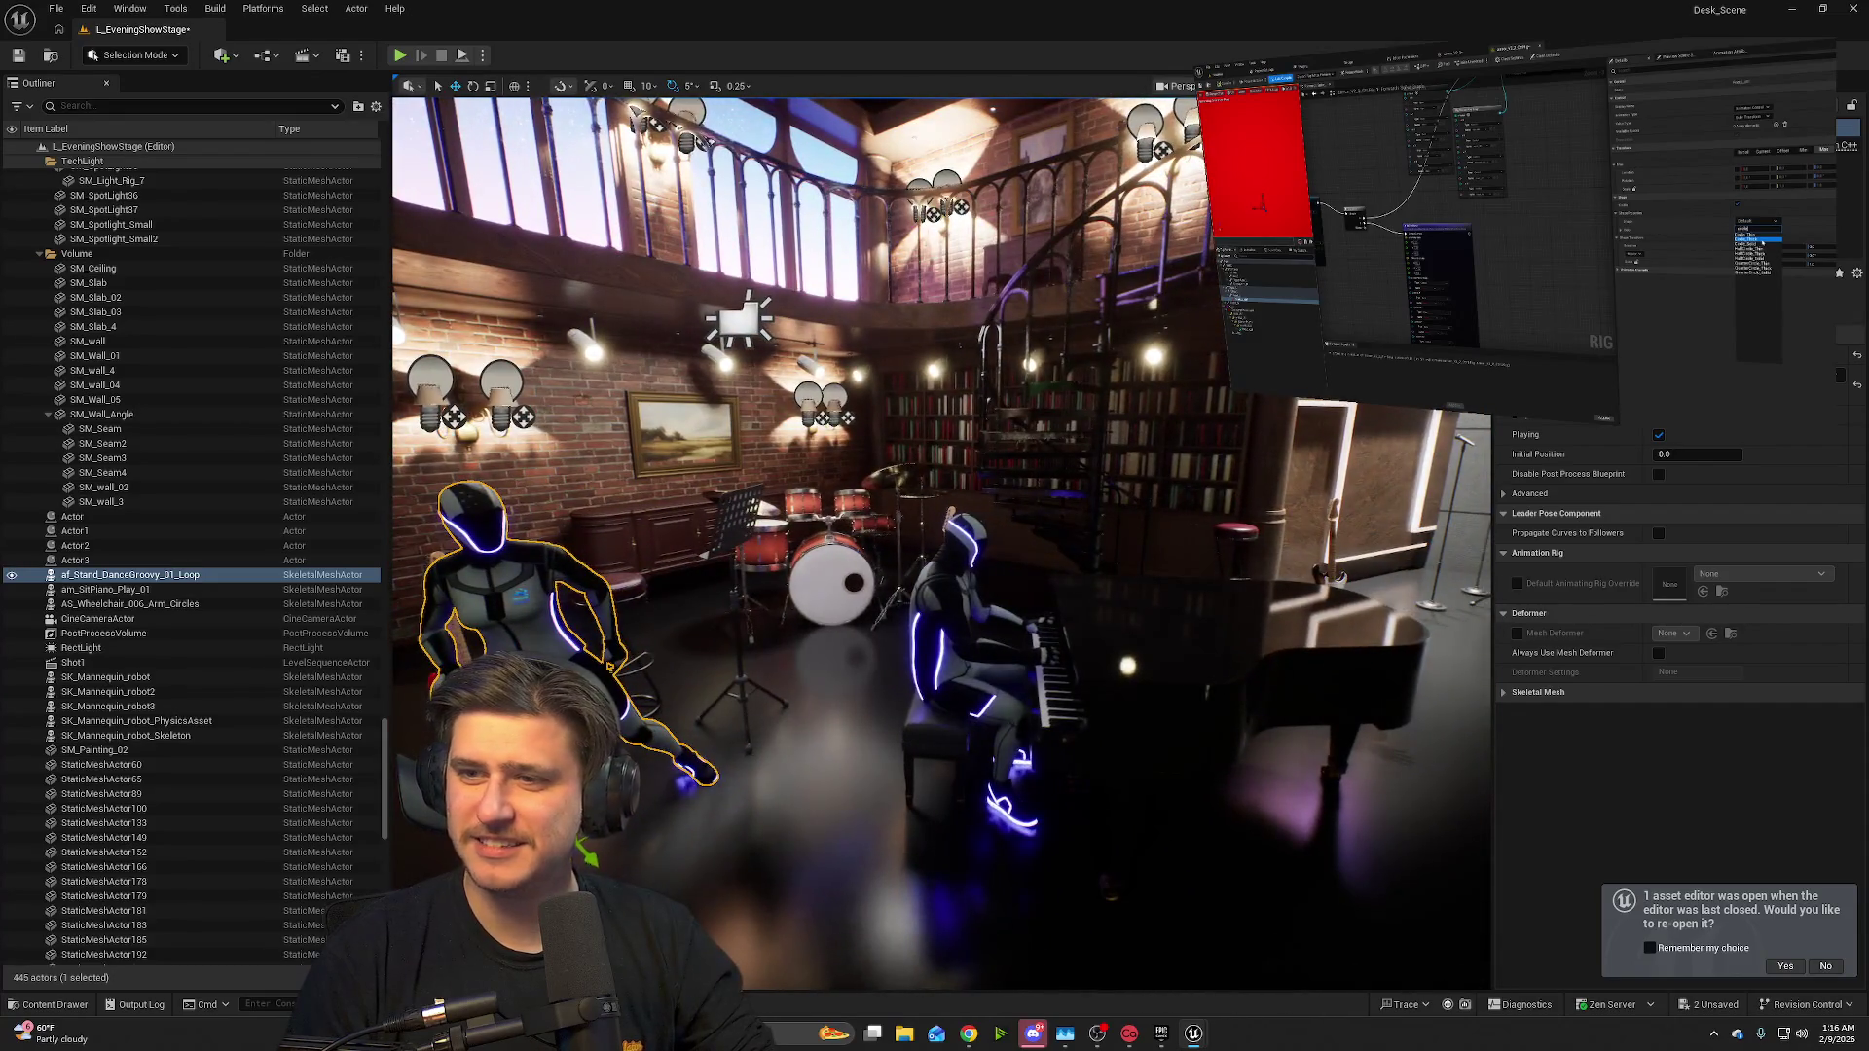
- Move the looping dancer beside the guitar and shift the SM_Bar_Chair stool left, then play-test
{"action": "key", "text": "f"}
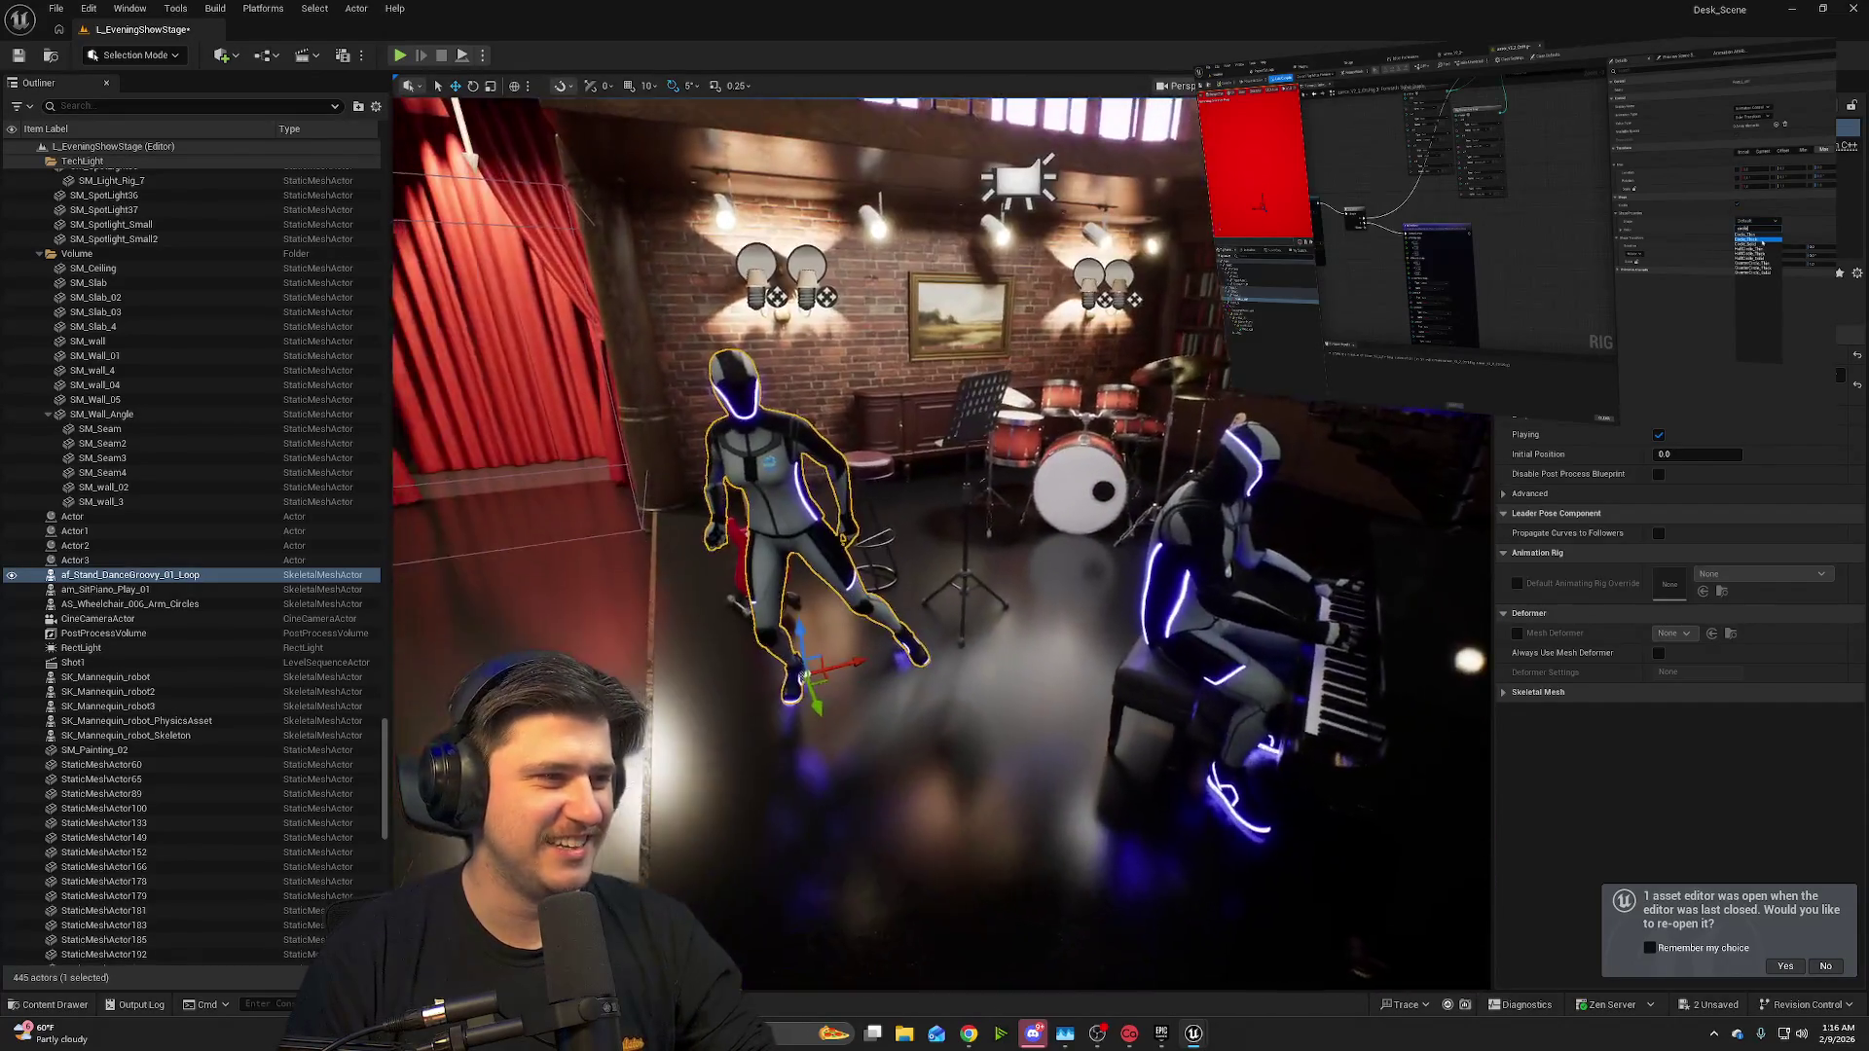
{"action": "left_click_drag", "start_coordinate": [925, 652], "coordinate": [1039, 646]}
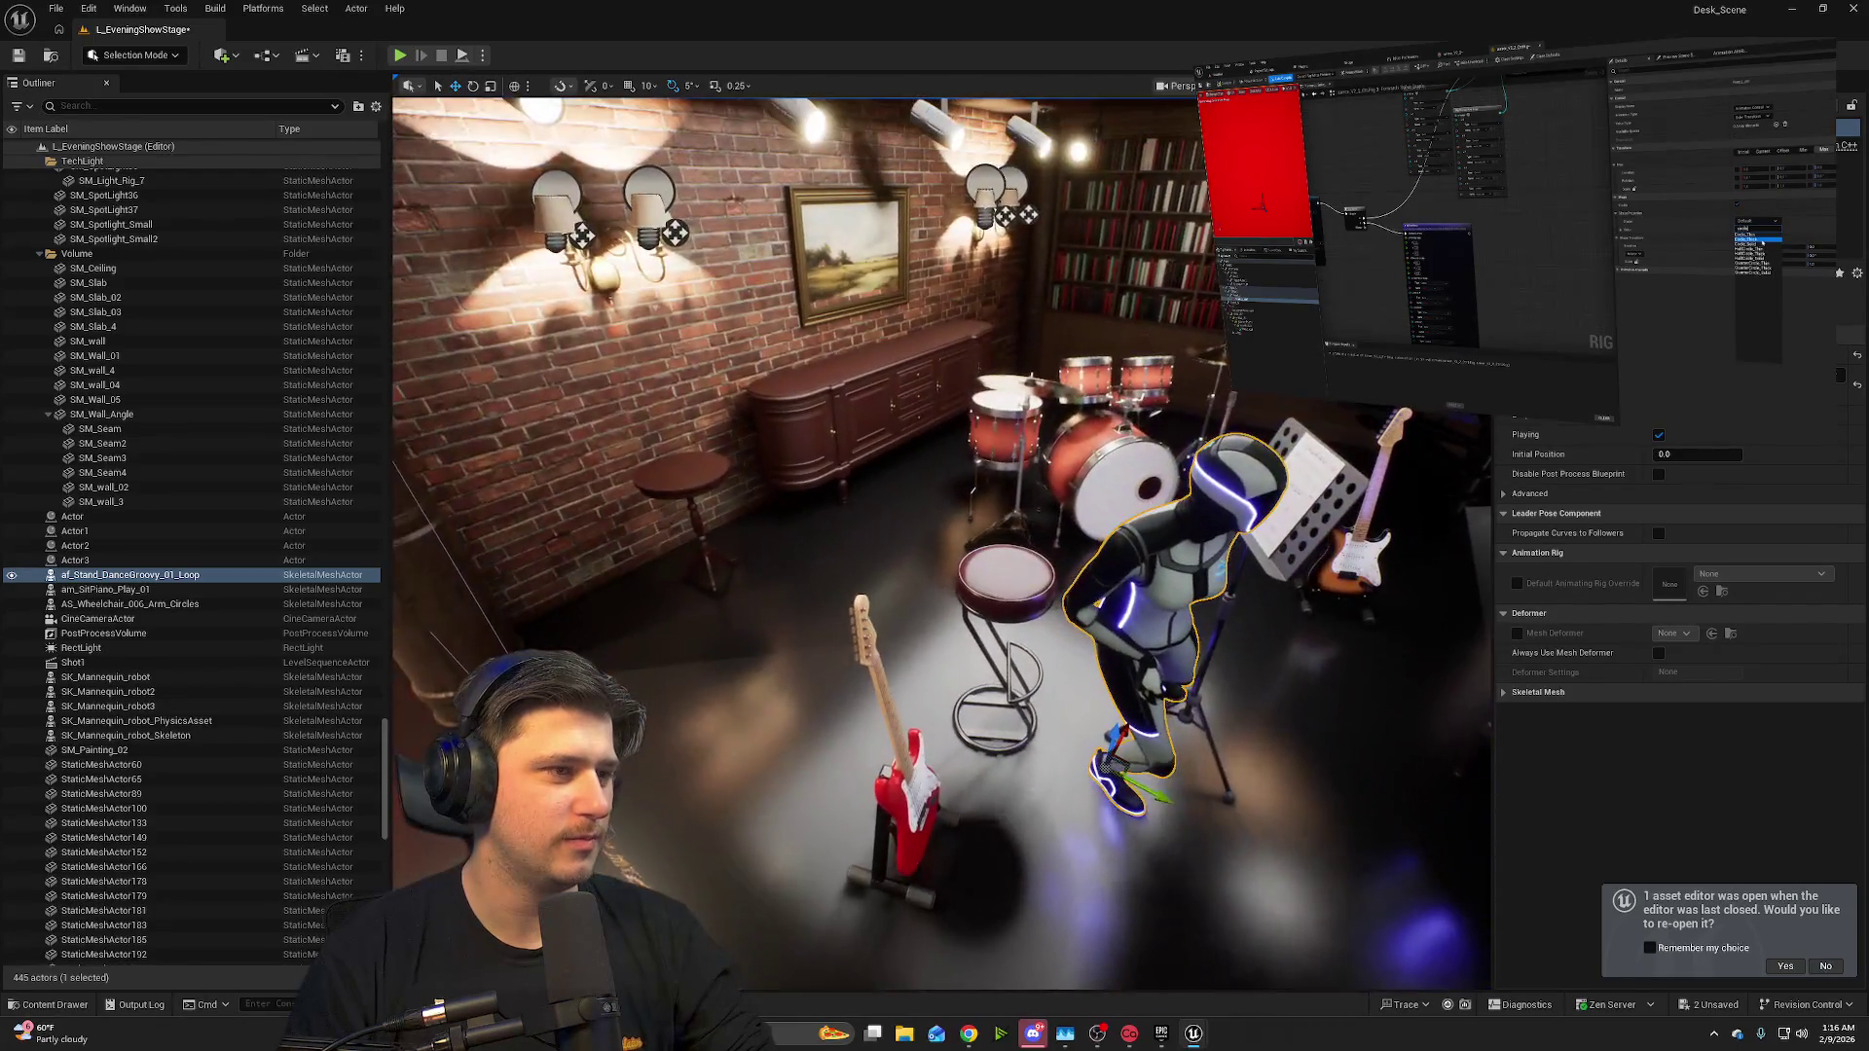
{"action": "left_click", "coordinate": [1005, 585]}
{"action": "left_click_drag", "start_coordinate": [1039, 740], "coordinate": [931, 684]}
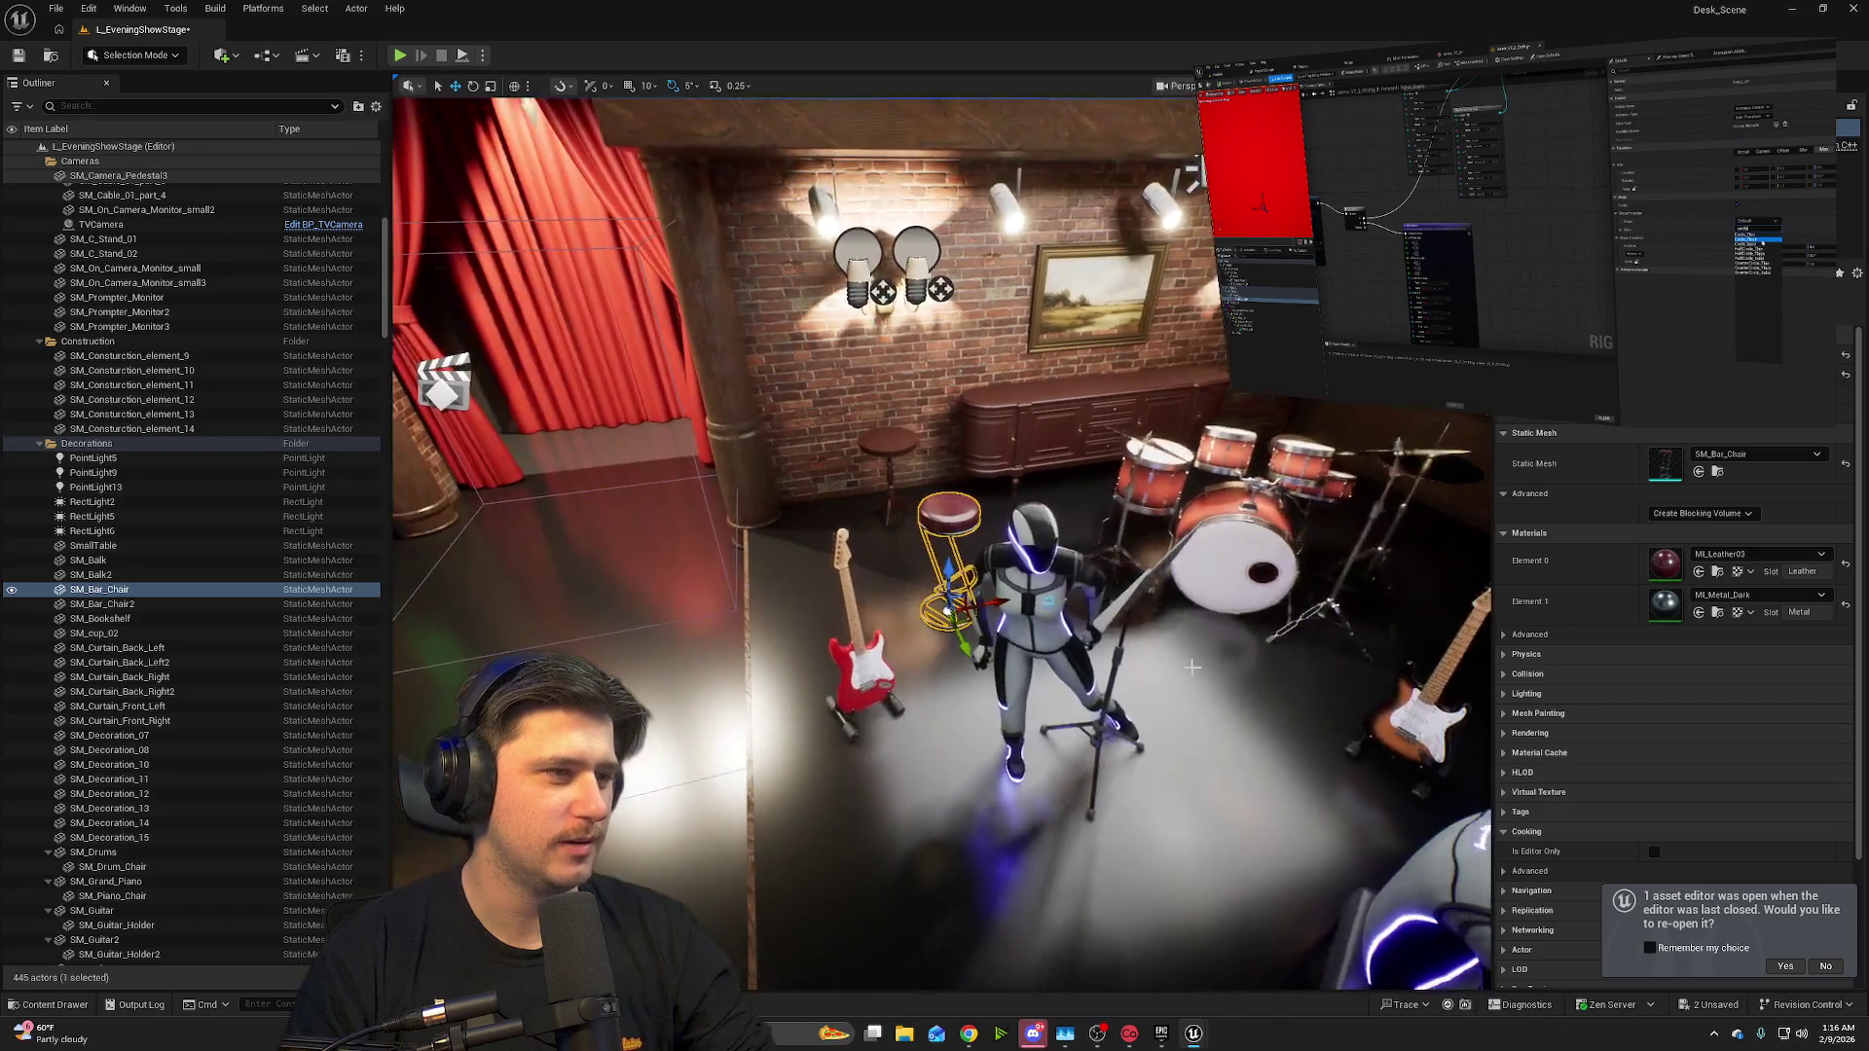
{"action": "left_click", "coordinate": [1042, 639]}
{"action": "left_click_drag", "start_coordinate": [1039, 790], "coordinate": [1016, 749]}
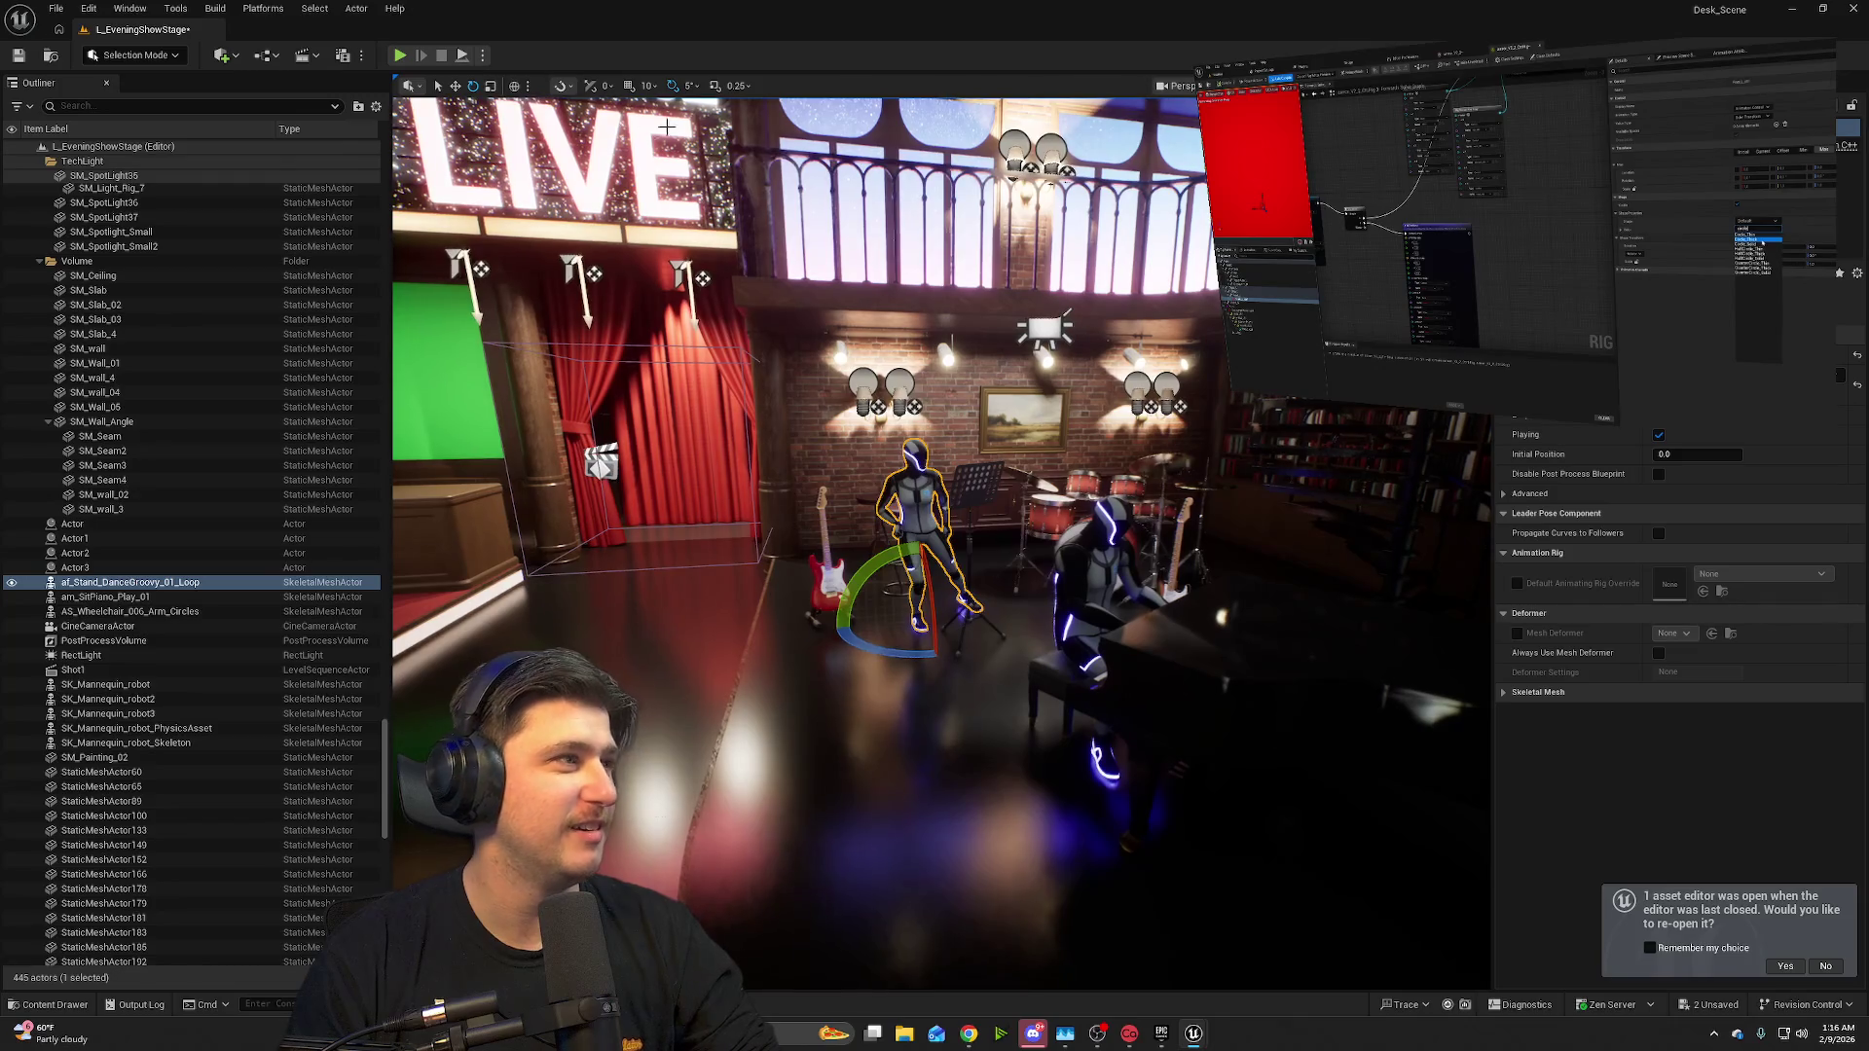
{"action": "left_click", "coordinate": [401, 57]}
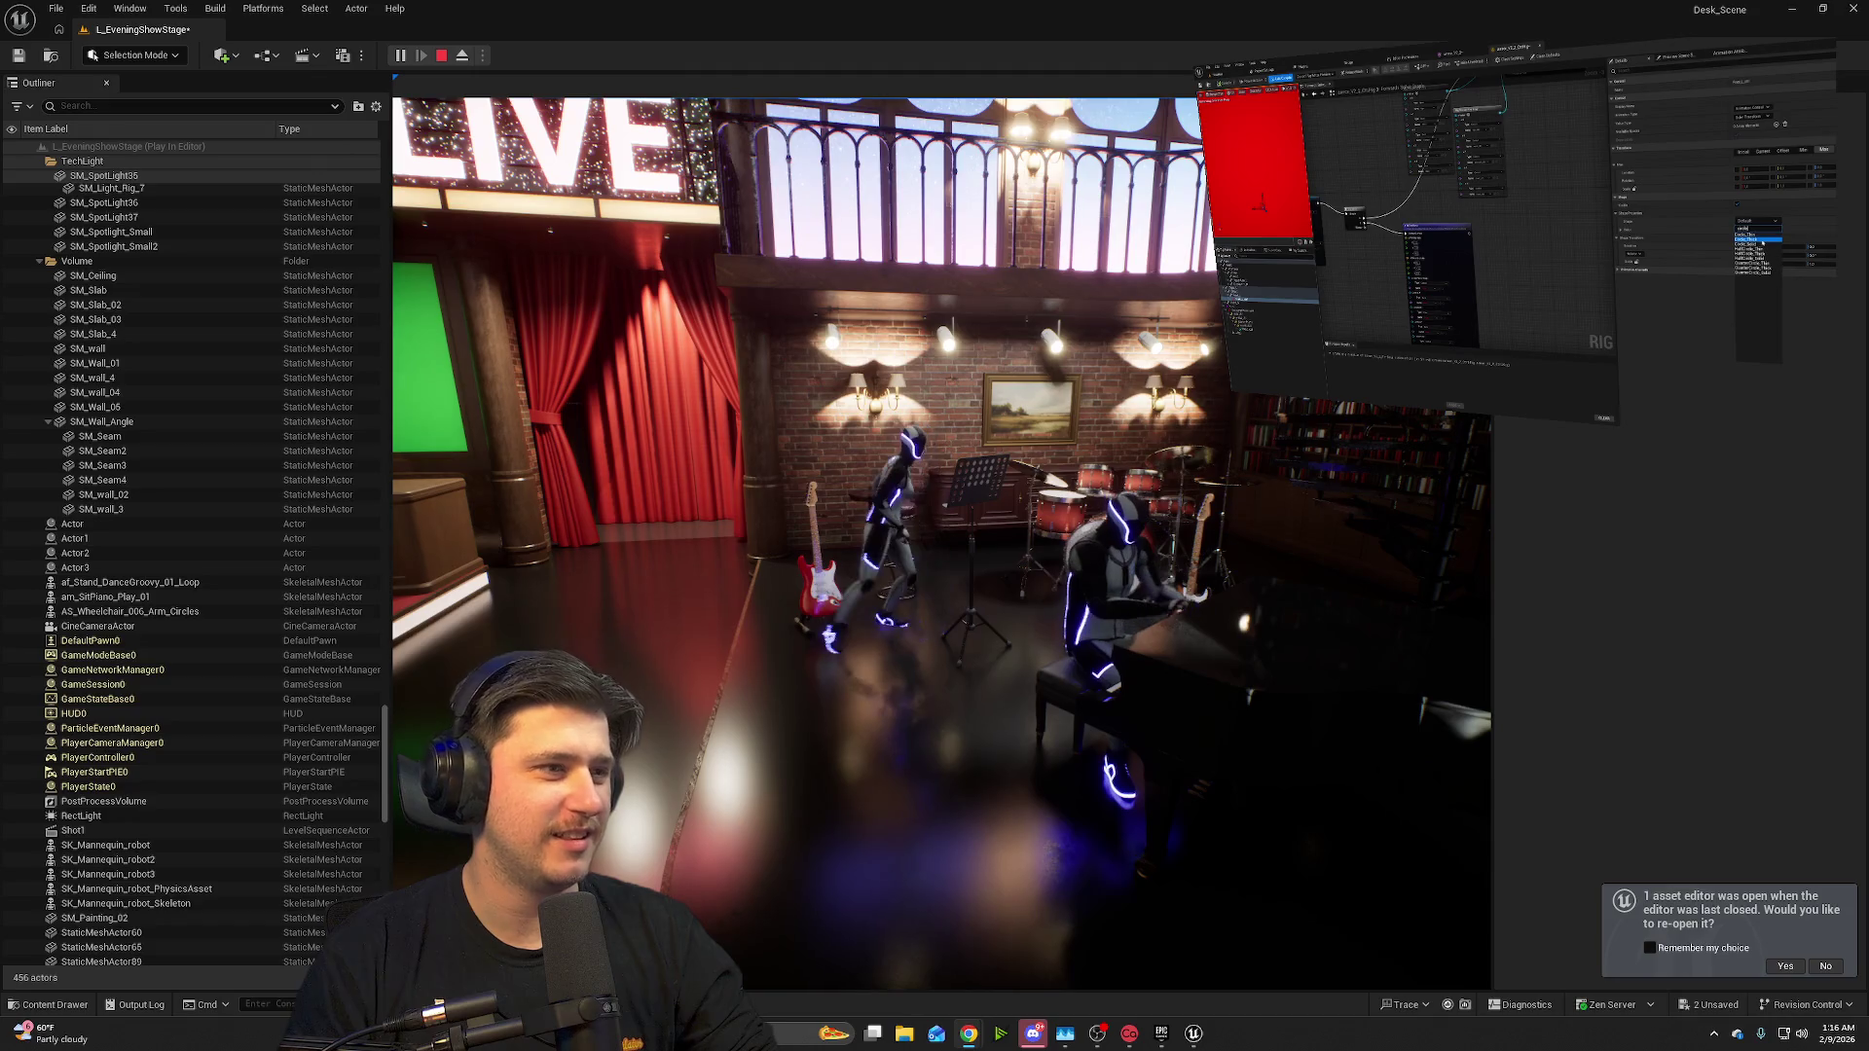
- Fly the preview camera around the stage dancers and audience, then end Play In Editor
{"action": "left_click", "coordinate": [1173, 463]}
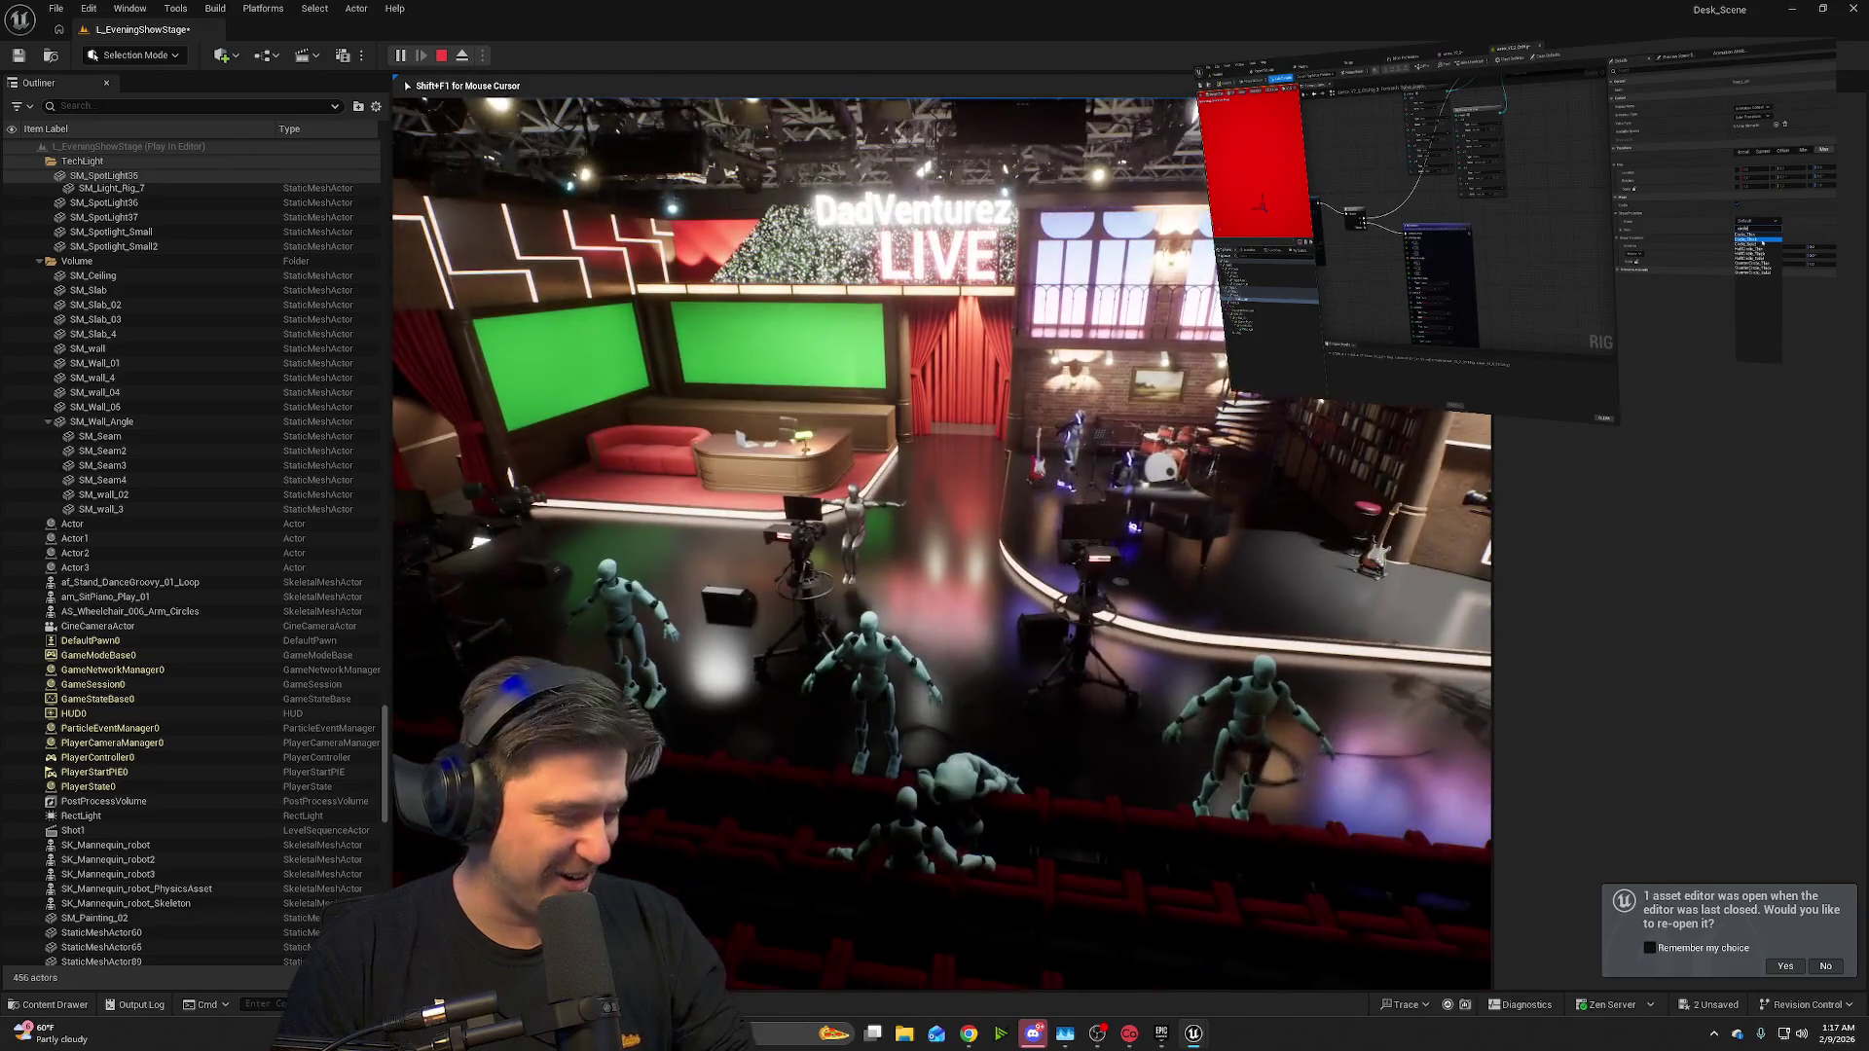
{"action": "key", "text": "Escape"}
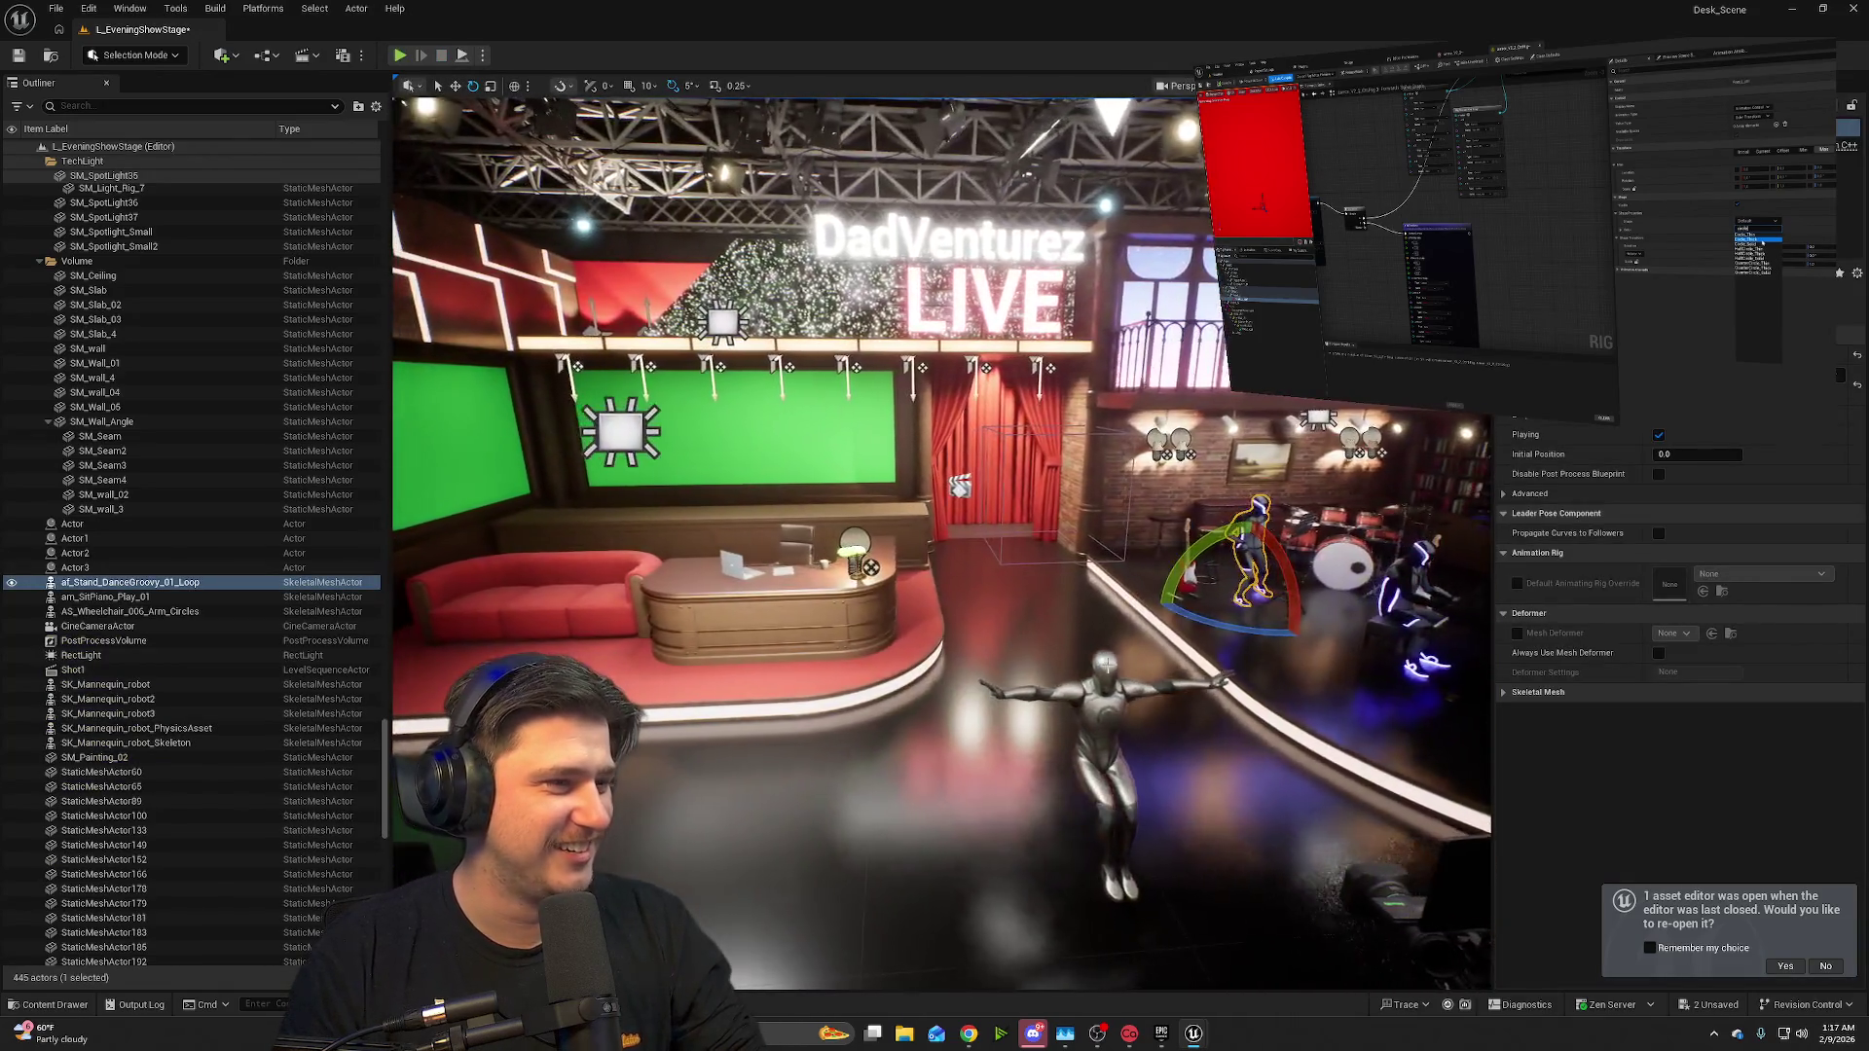
{"action": "left_click", "coordinate": [1127, 705]}
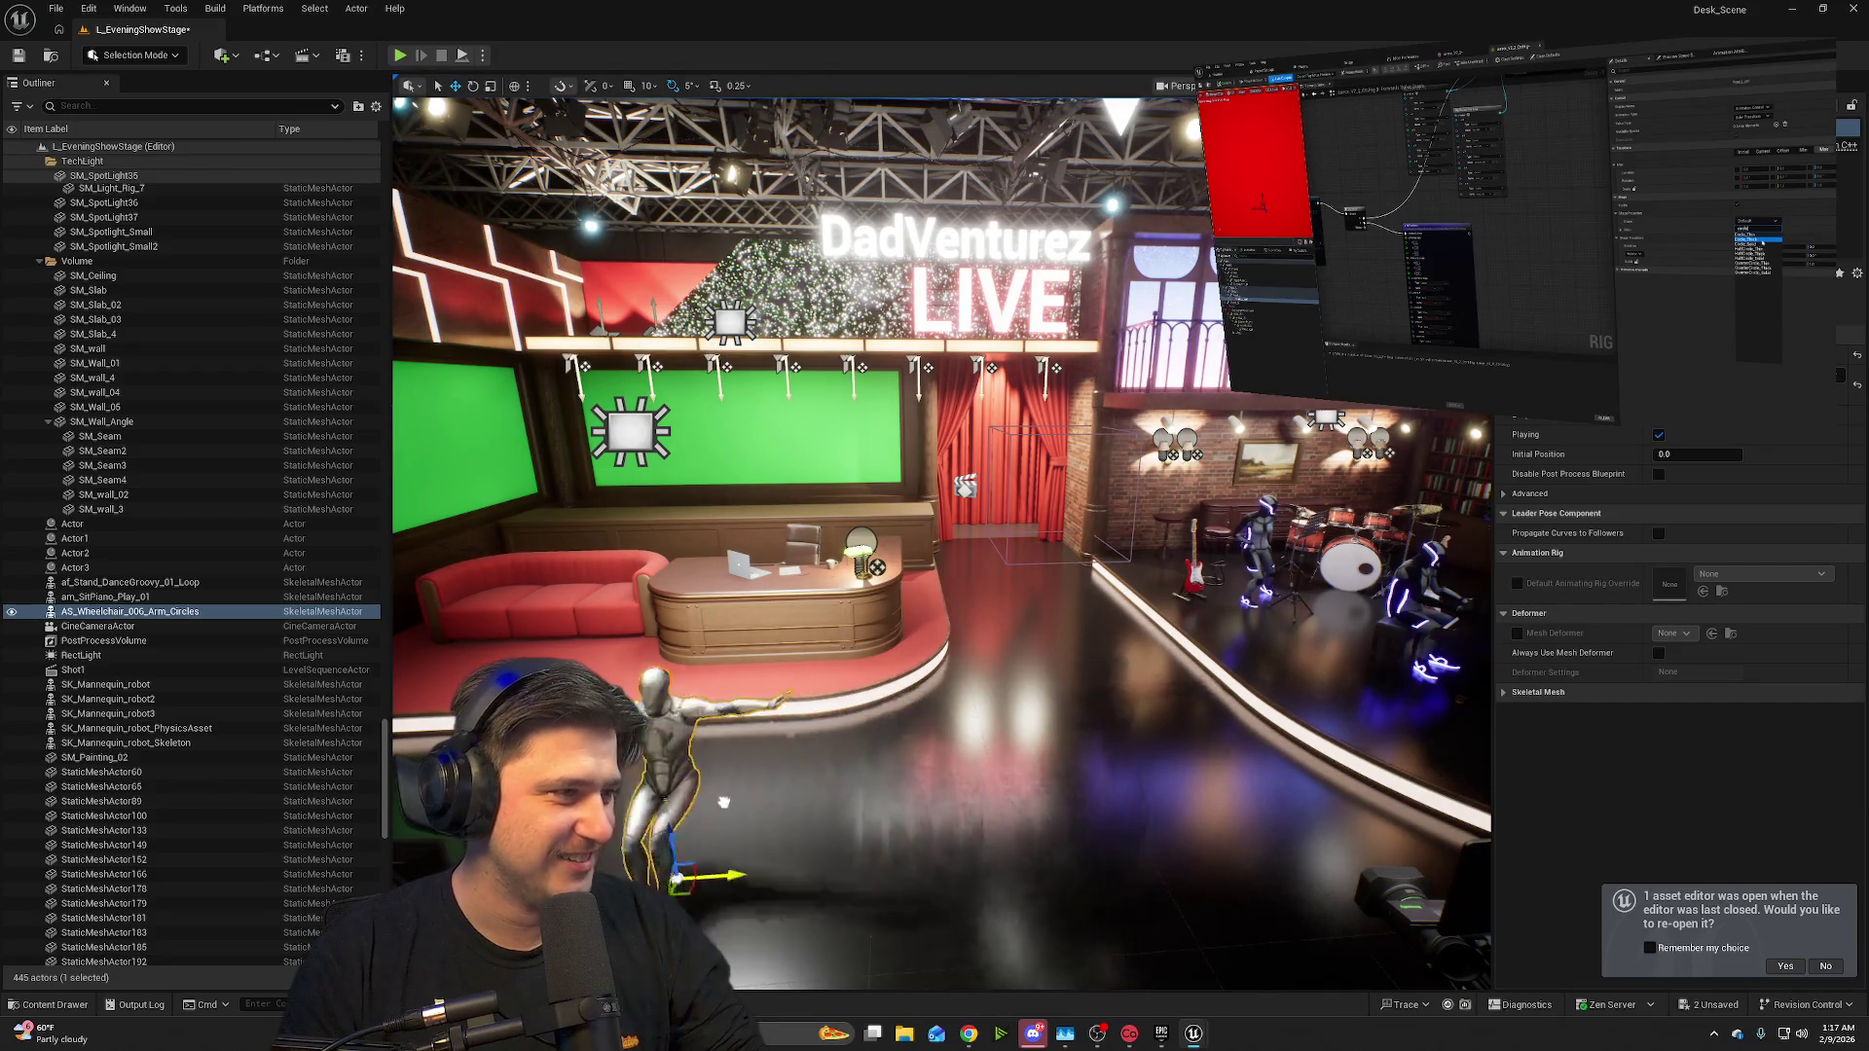
{"action": "left_click_drag", "start_coordinate": [1152, 849], "coordinate": [754, 799]}
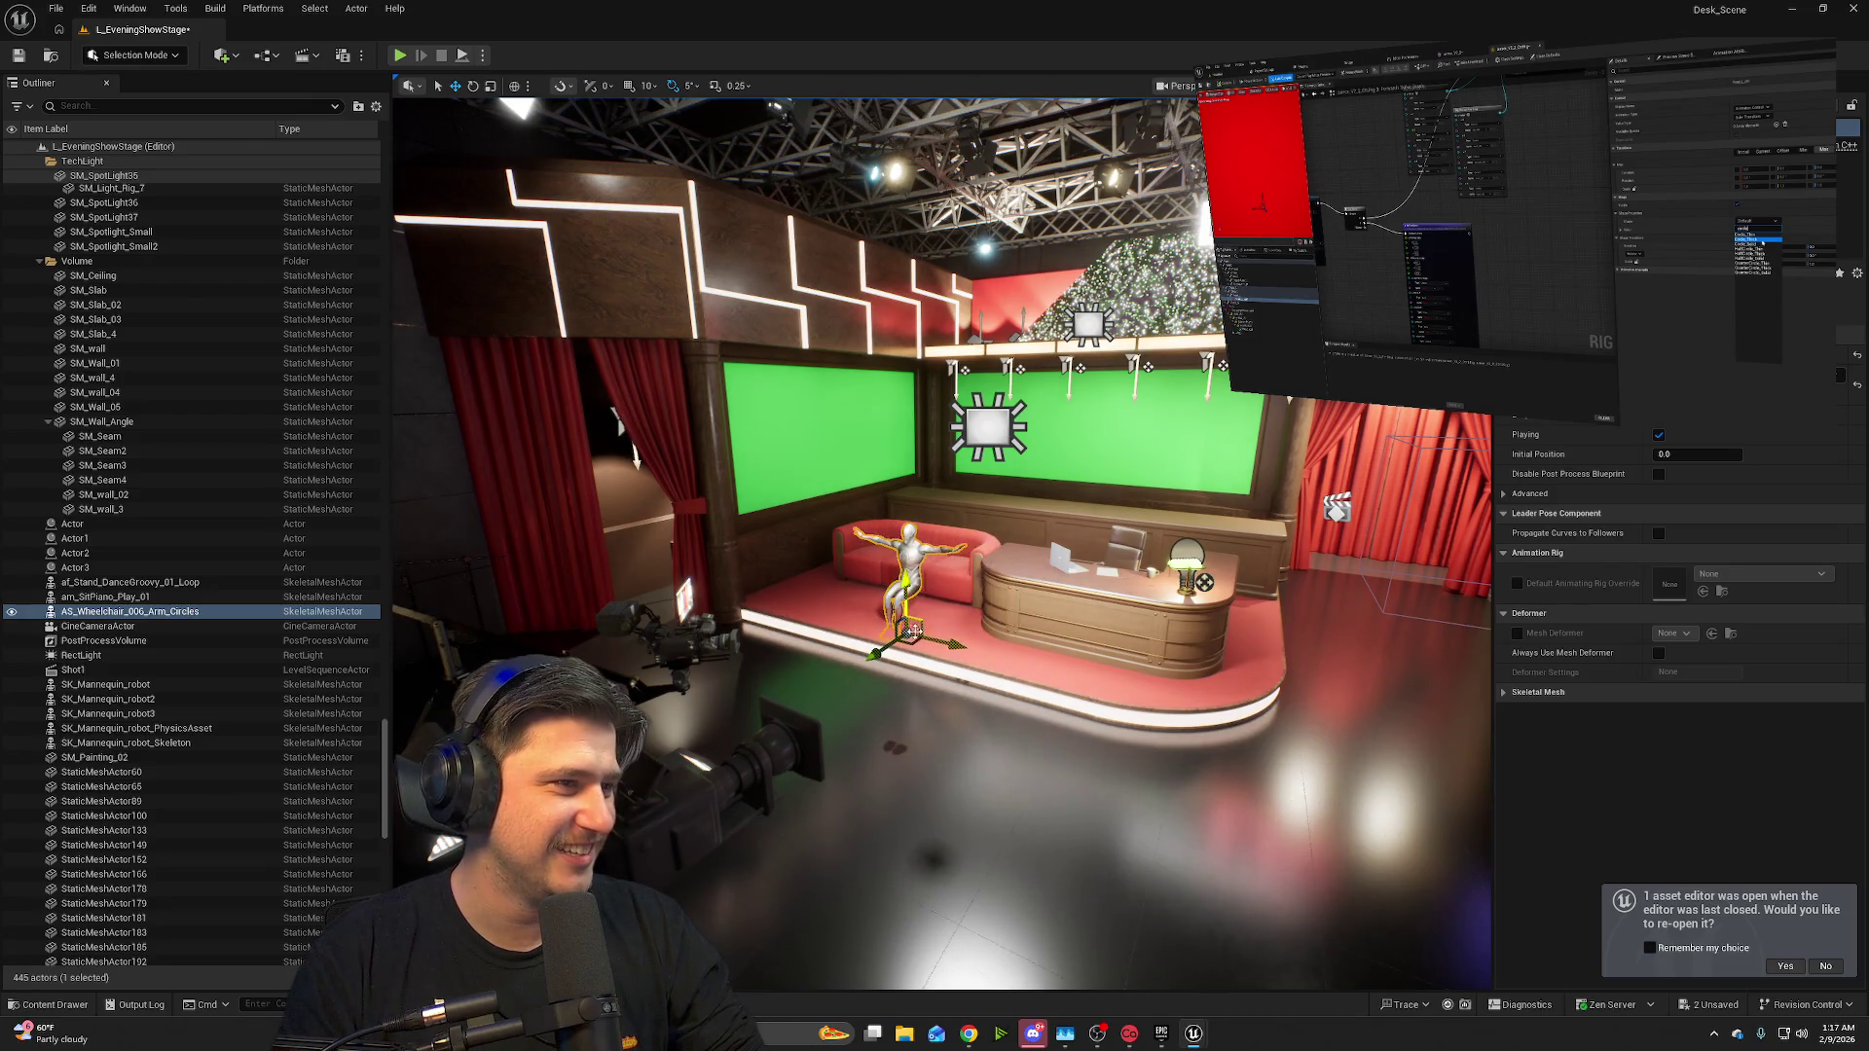
{"action": "key", "text": "f"}
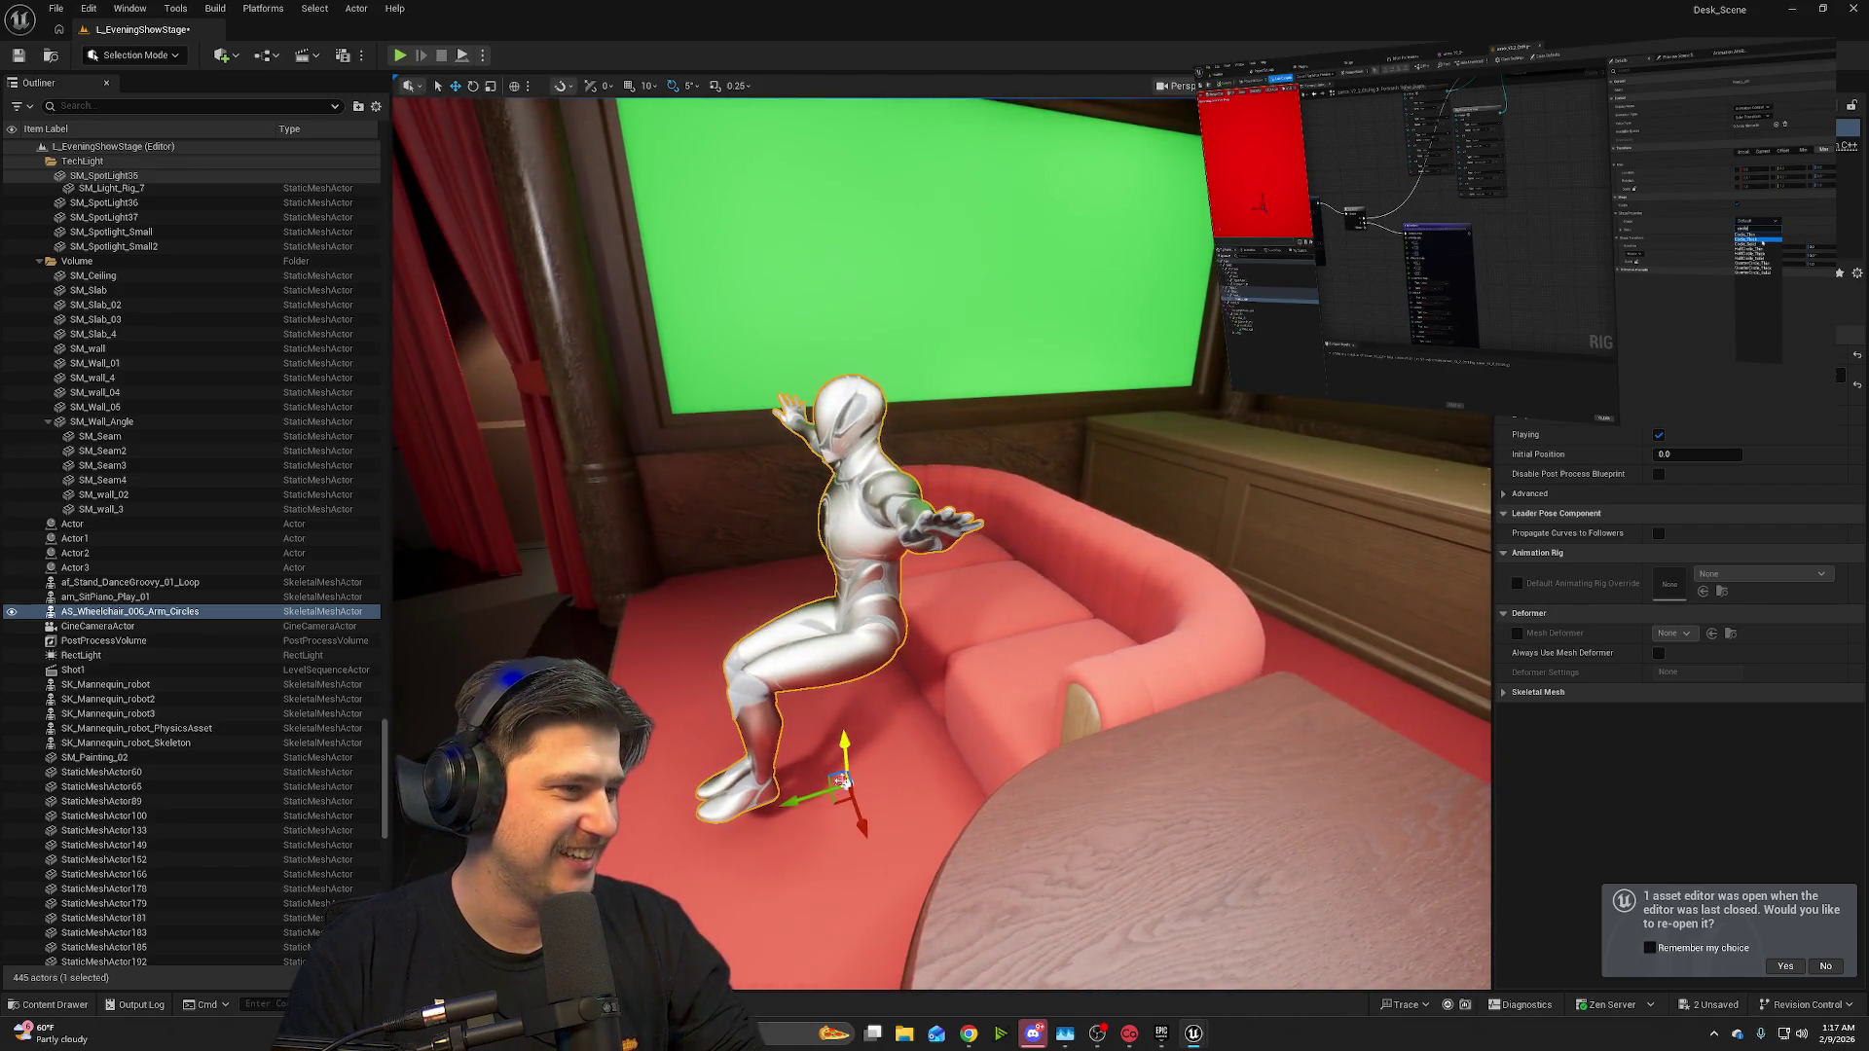
{"action": "left_click_drag", "start_coordinate": [964, 754], "coordinate": [883, 763]}
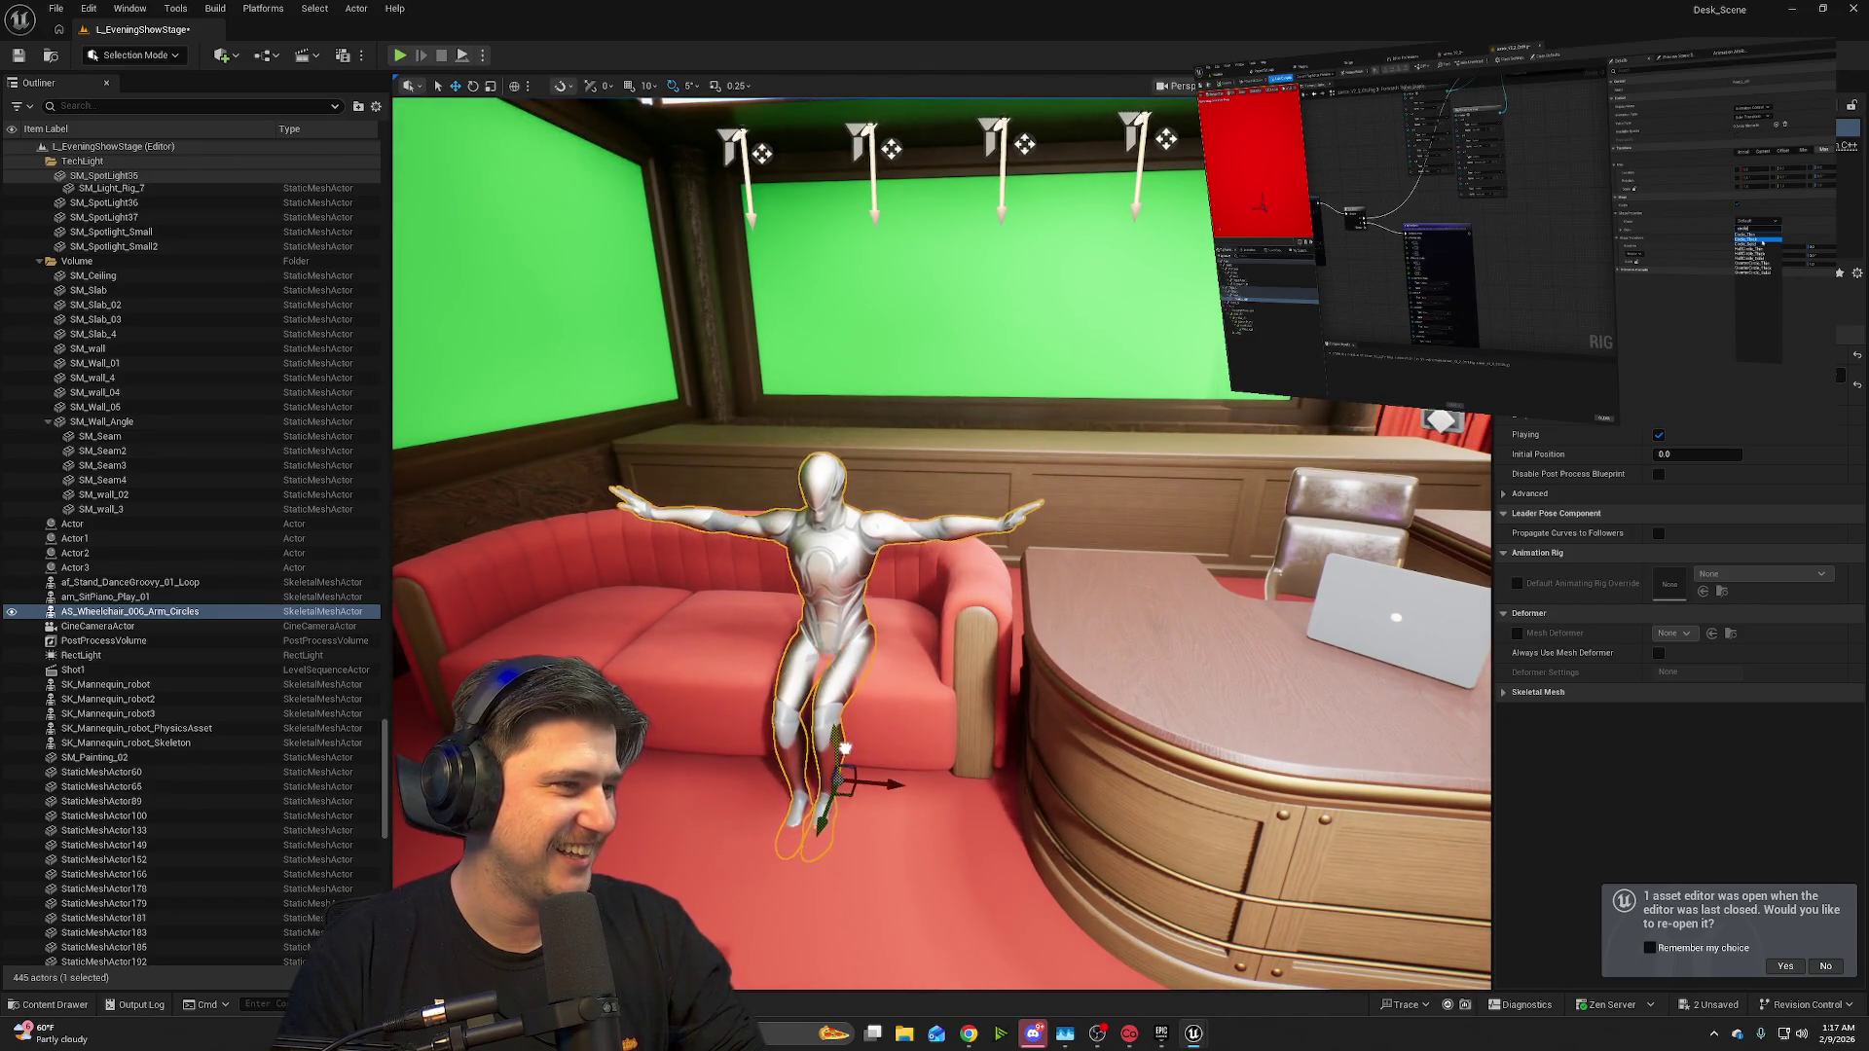
{"action": "mouse_move", "coordinate": [844, 740]}
{"action": "left_mouse_down"}
{"action": "mouse_move", "coordinate": [783, 764]}
{"action": "mouse_move", "coordinate": [652, 767]}
{"action": "mouse_move", "coordinate": [970, 770]}
{"action": "left_mouse_up"}
{"action": "left_click", "coordinate": [971, 770]}
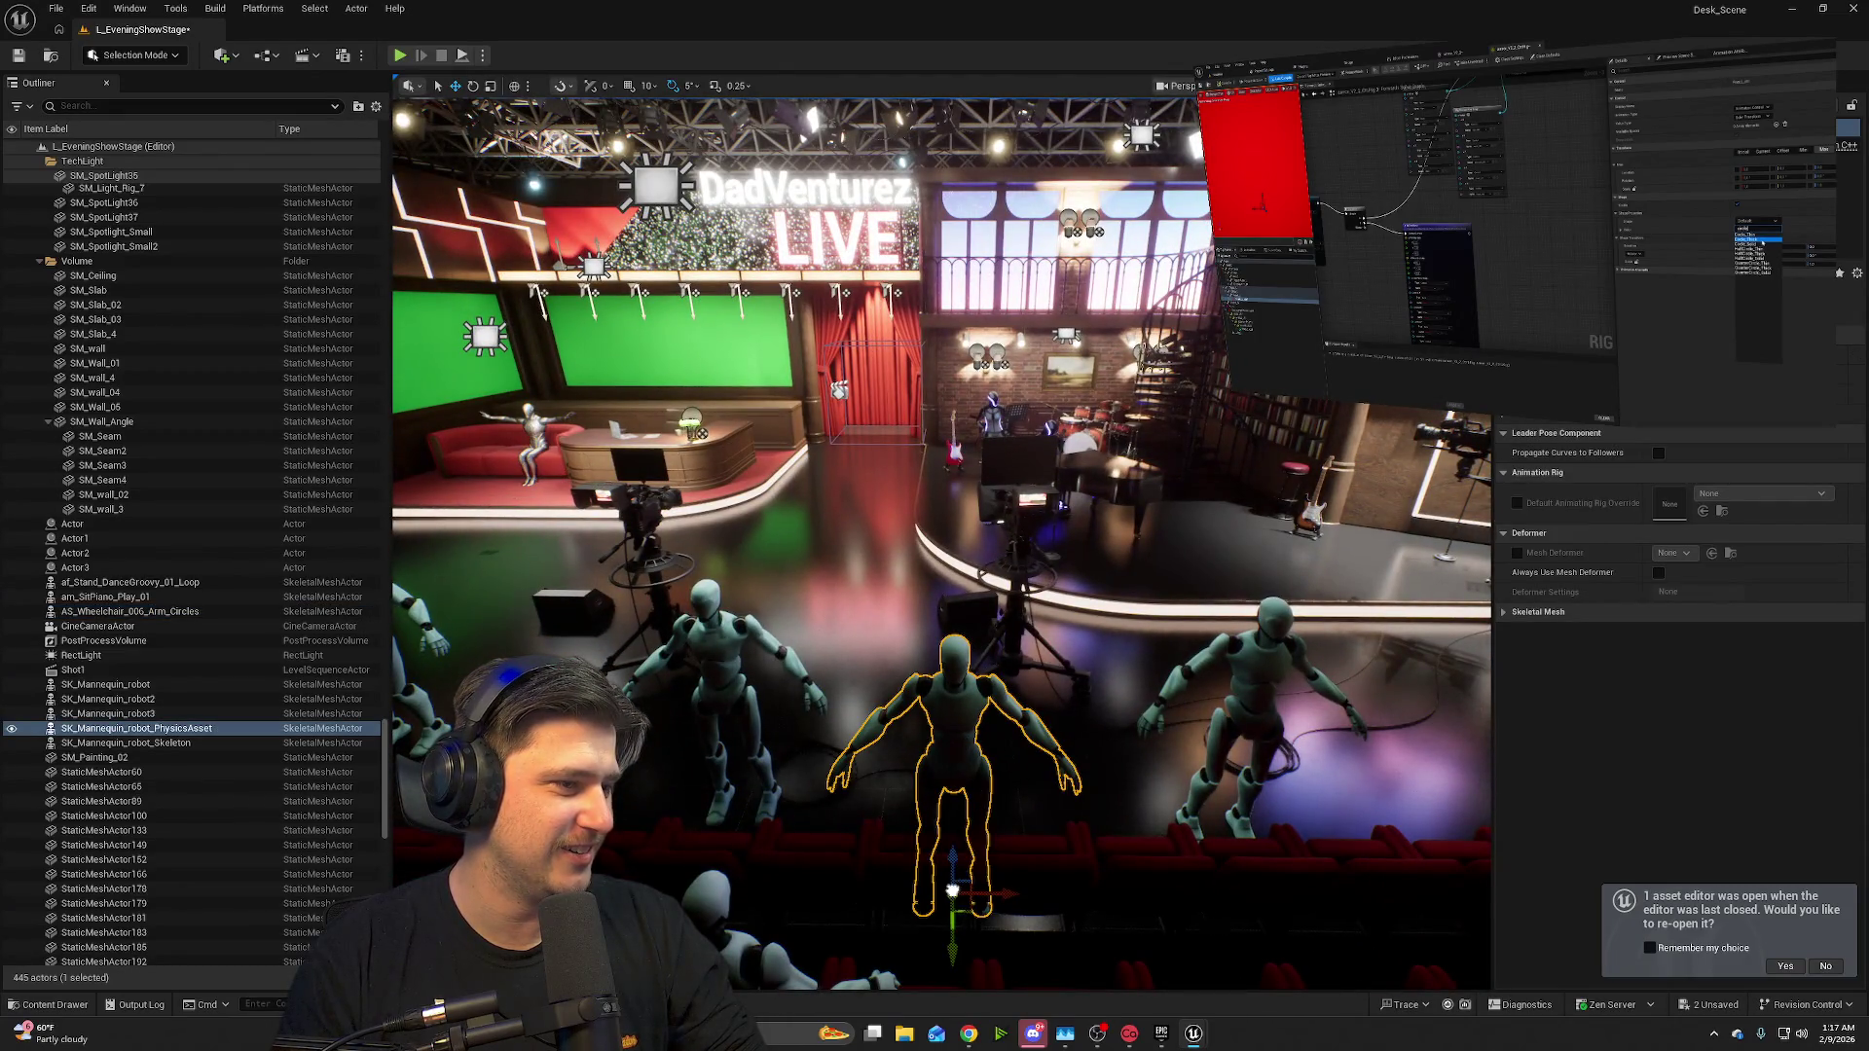
{"action": "mouse_move", "coordinate": [796, 518]}
{"action": "left_mouse_down"}
{"action": "mouse_move", "coordinate": [722, 497]}
{"action": "mouse_move", "coordinate": [977, 381]}
{"action": "left_mouse_up"}
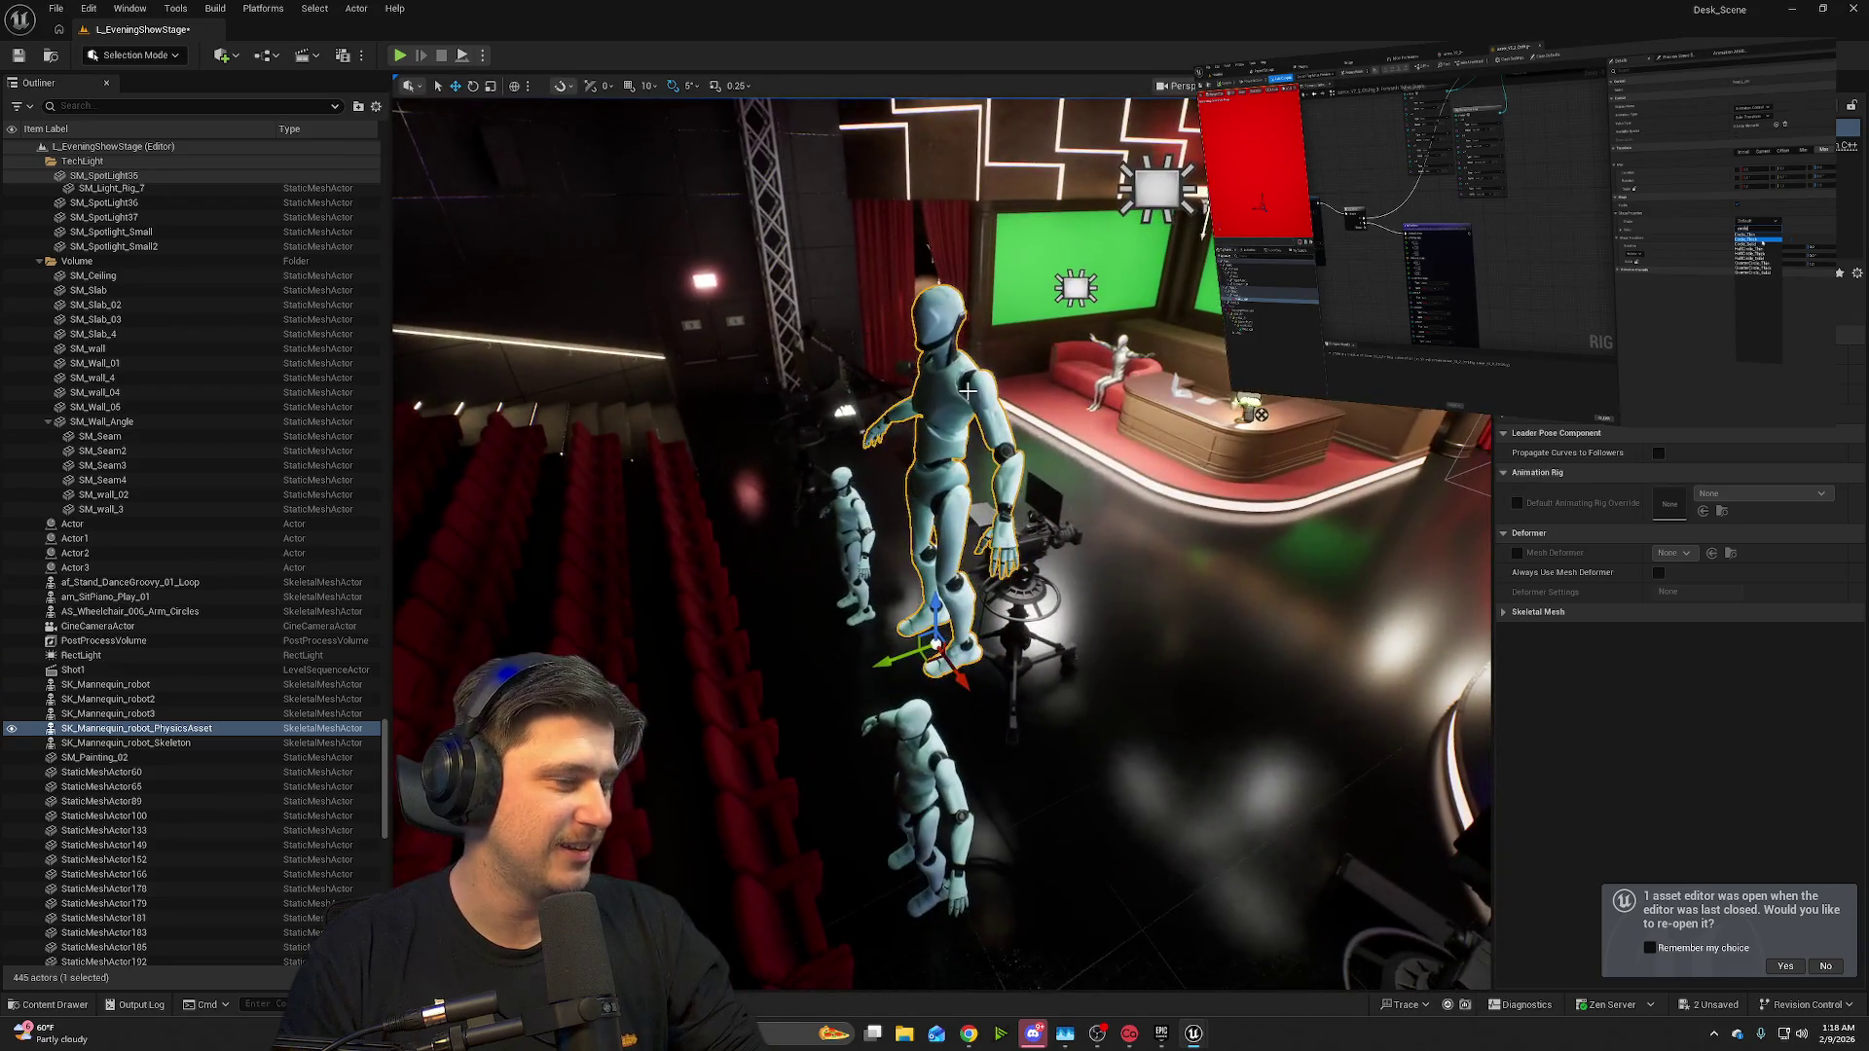
{"action": "mouse_move", "coordinate": [1361, 439]}
{"action": "left_mouse_down"}
{"action": "mouse_move", "coordinate": [1078, 465]}
{"action": "mouse_move", "coordinate": [870, 548]}
{"action": "left_mouse_up"}
{"action": "left_click_drag", "start_coordinate": [755, 483], "coordinate": [757, 507]}
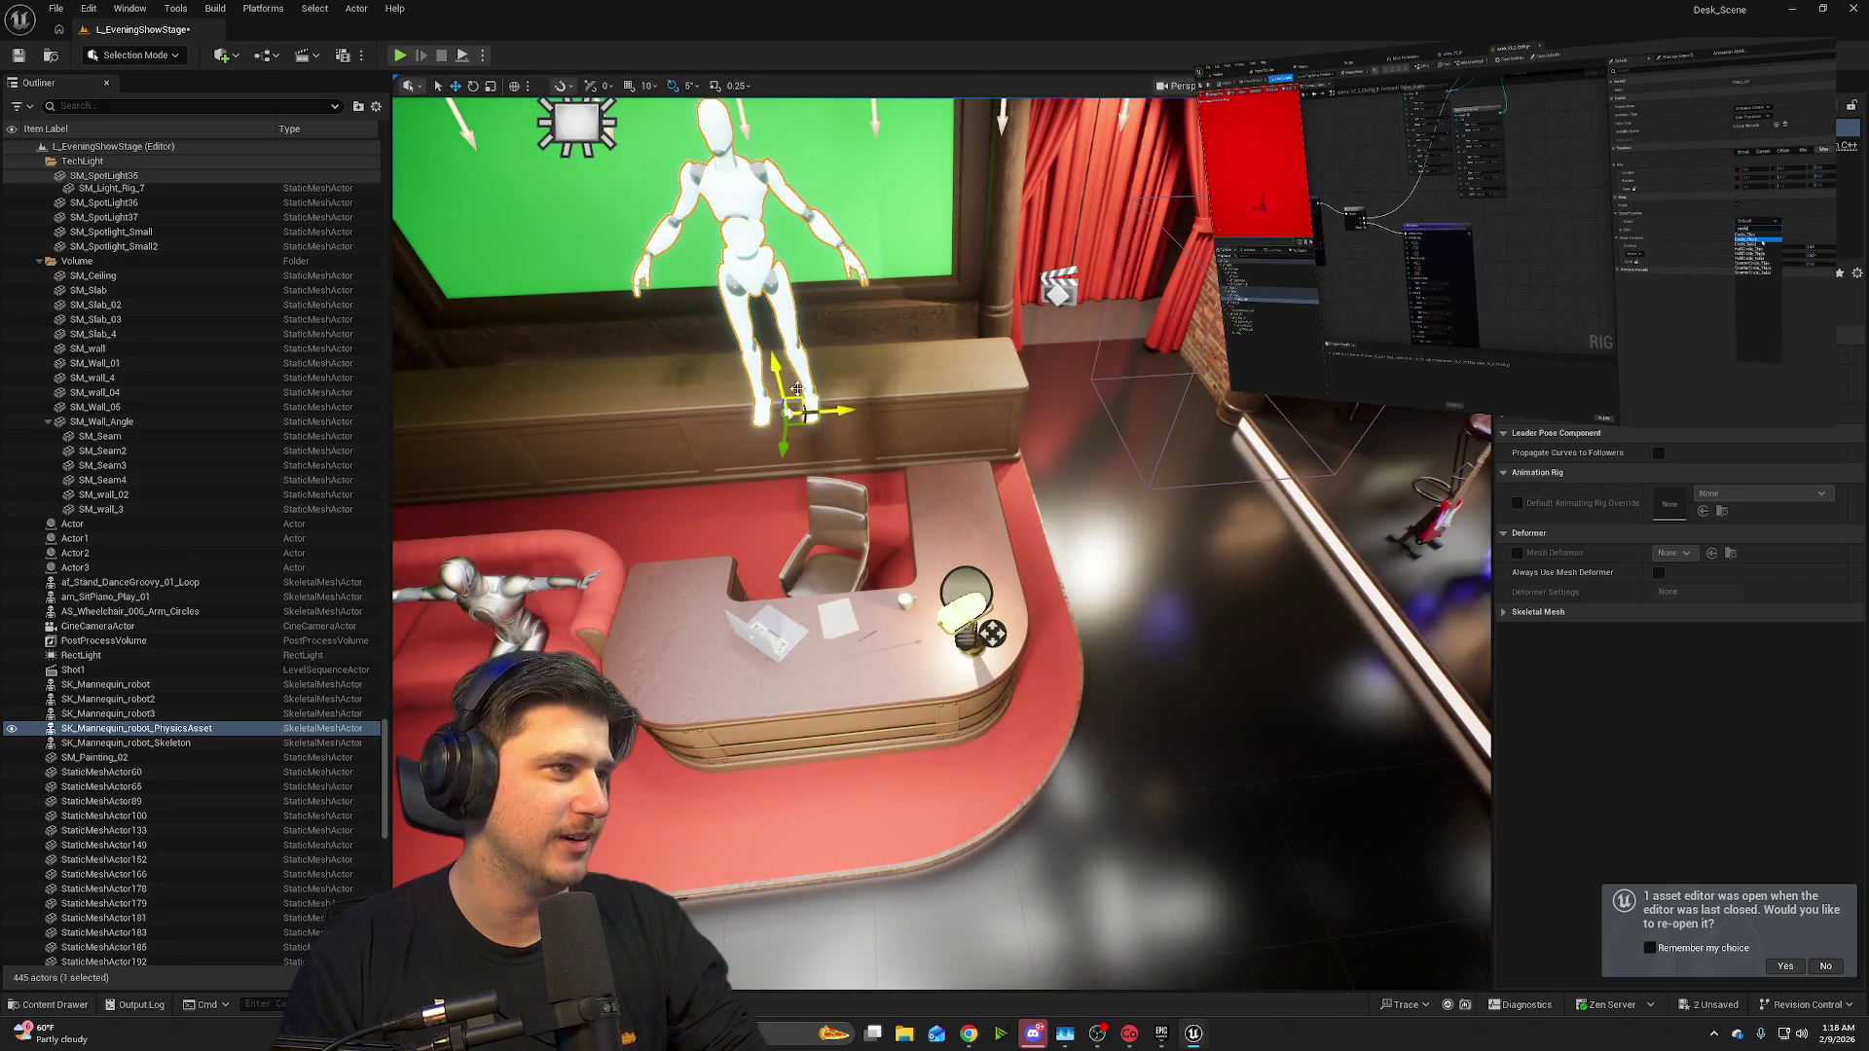
{"action": "left_click_drag", "start_coordinate": [804, 413], "coordinate": [862, 253]}
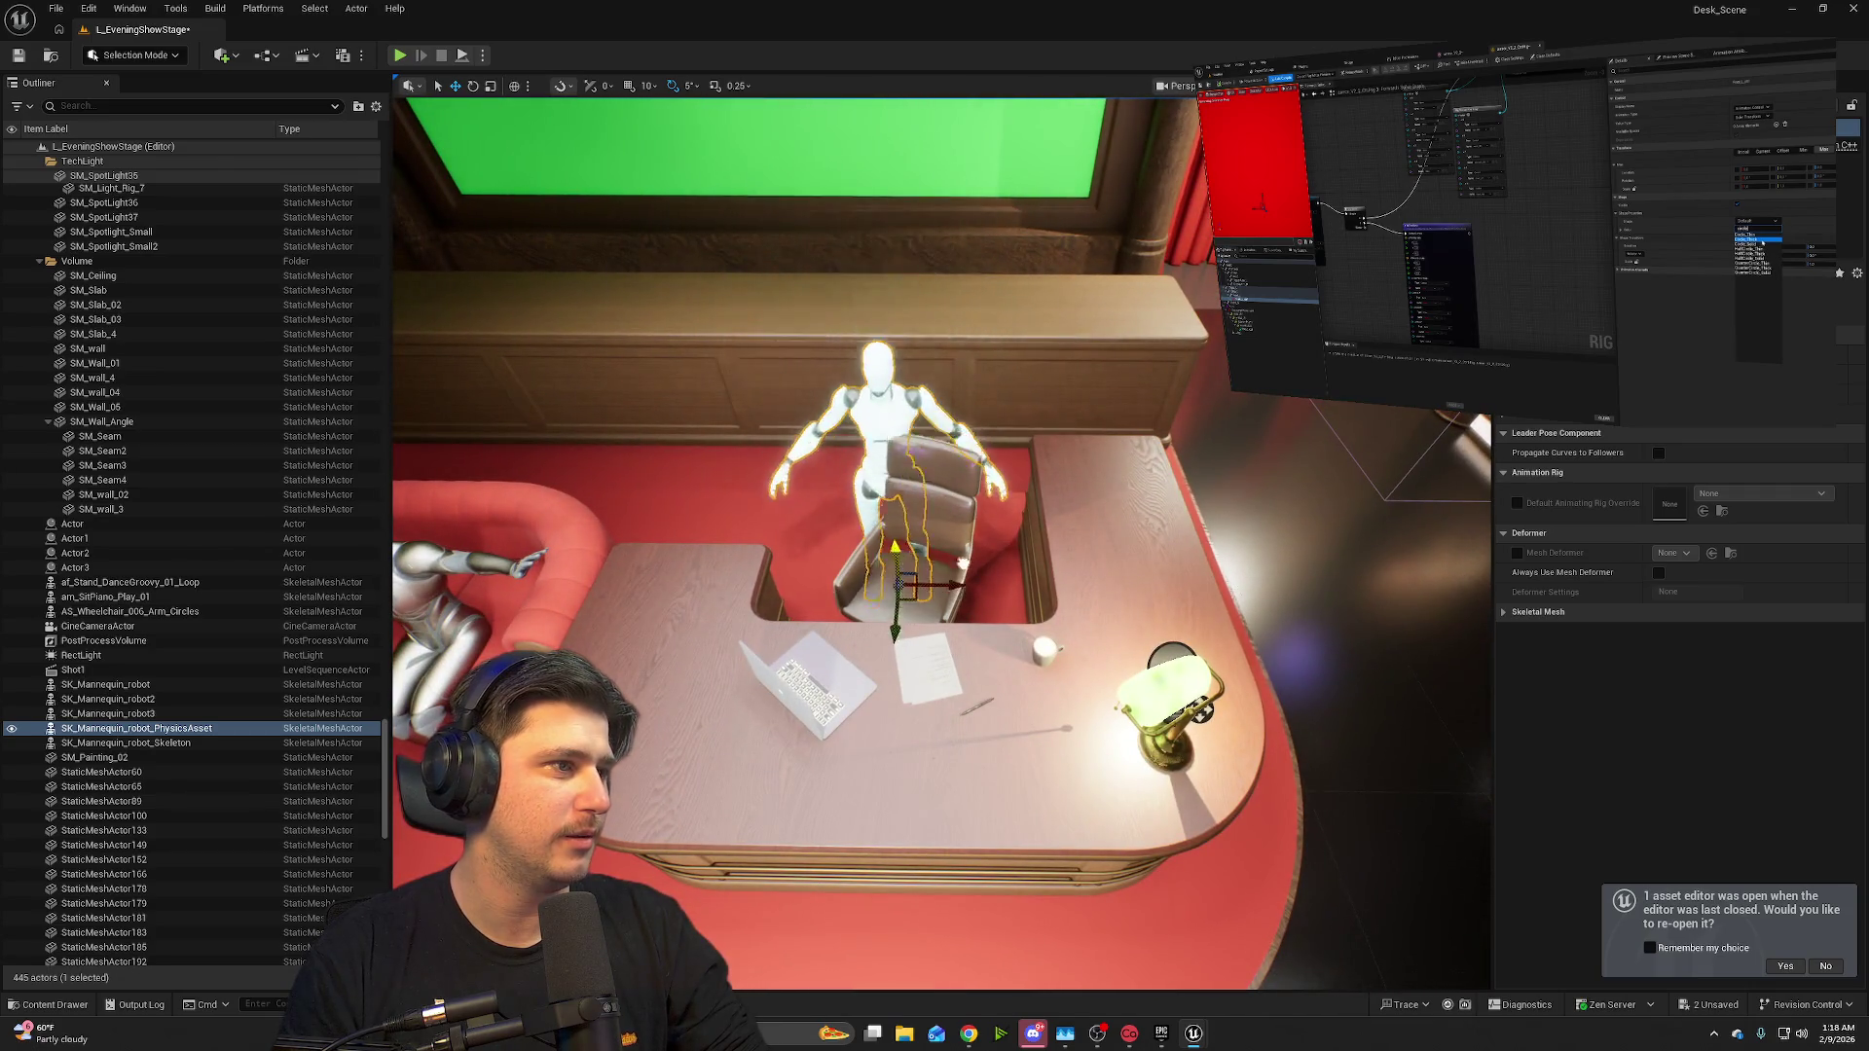
{"action": "mouse_move", "coordinate": [976, 478]}
{"action": "left_mouse_down"}
{"action": "mouse_move", "coordinate": [922, 556]}
{"action": "mouse_move", "coordinate": [1117, 714]}
{"action": "mouse_move", "coordinate": [1075, 684]}
{"action": "left_mouse_up"}
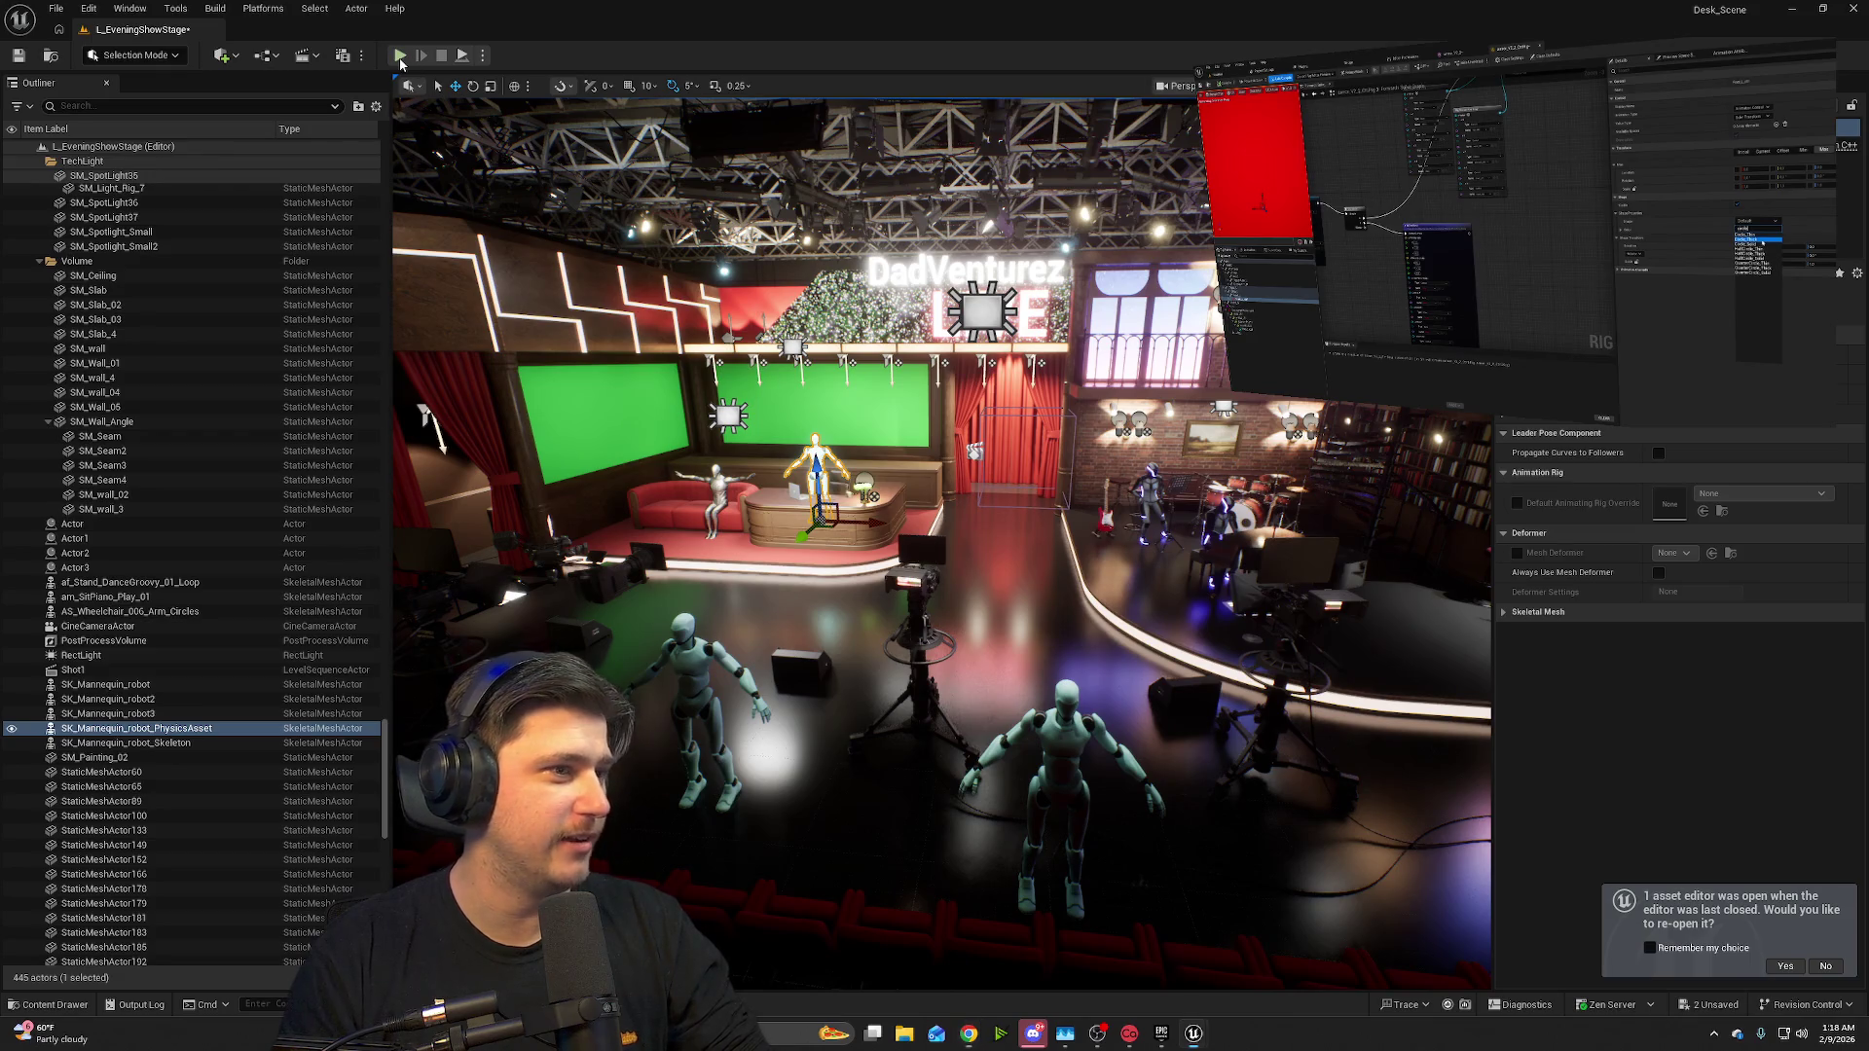
{"action": "left_click", "coordinate": [401, 58]}
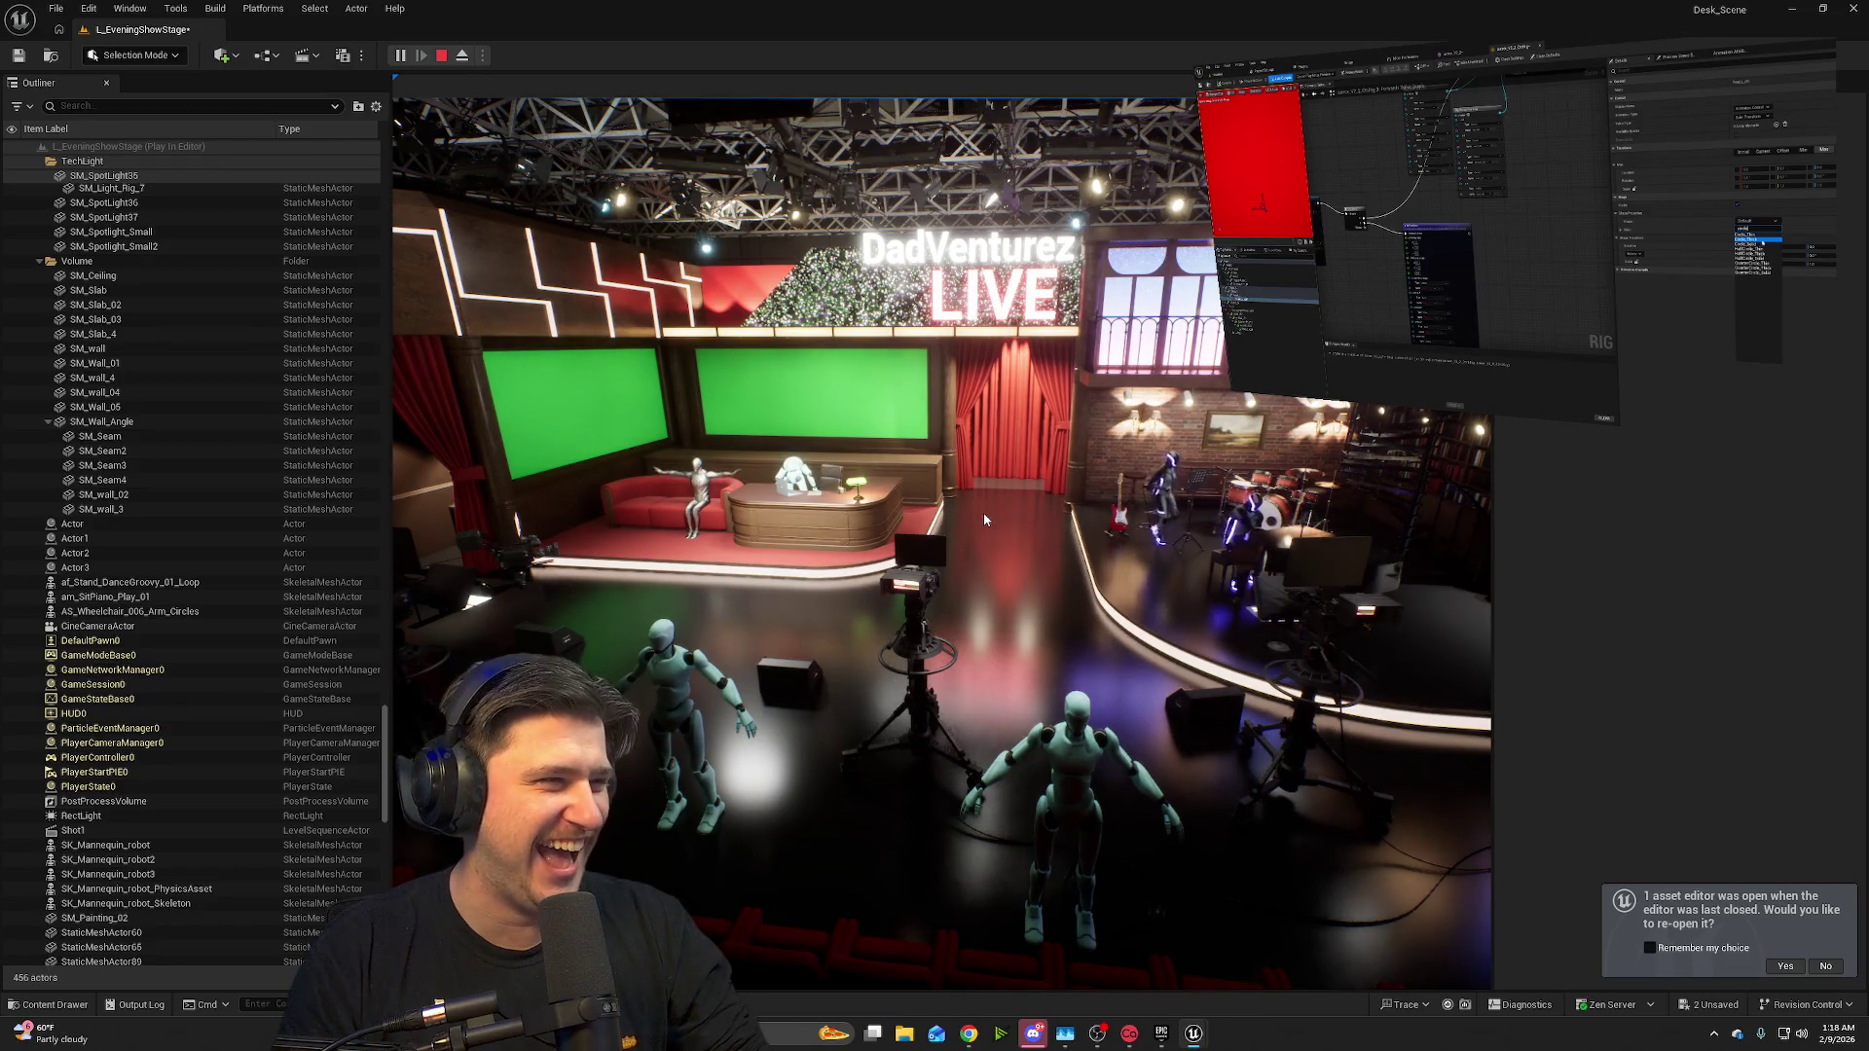
{"action": "left_click", "coordinate": [1039, 563]}
{"action": "key", "text": "w"}
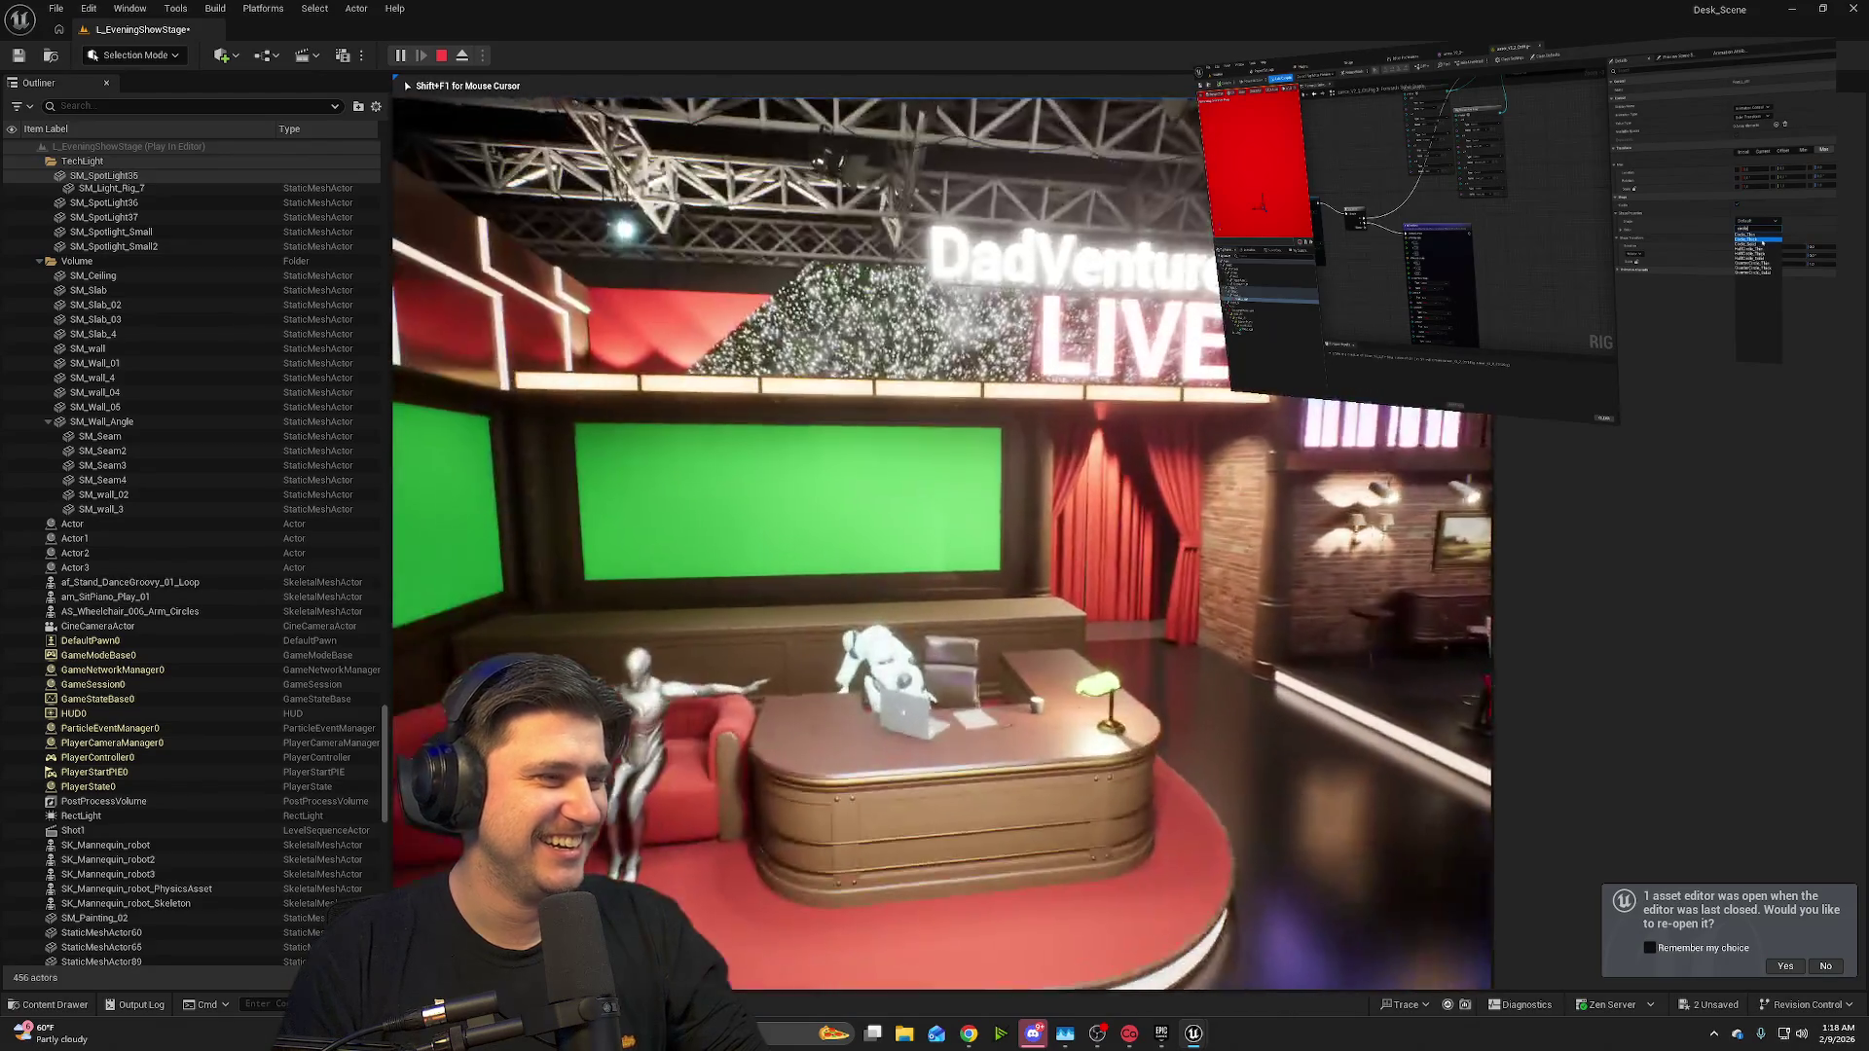
{"action": "key", "text": "w"}
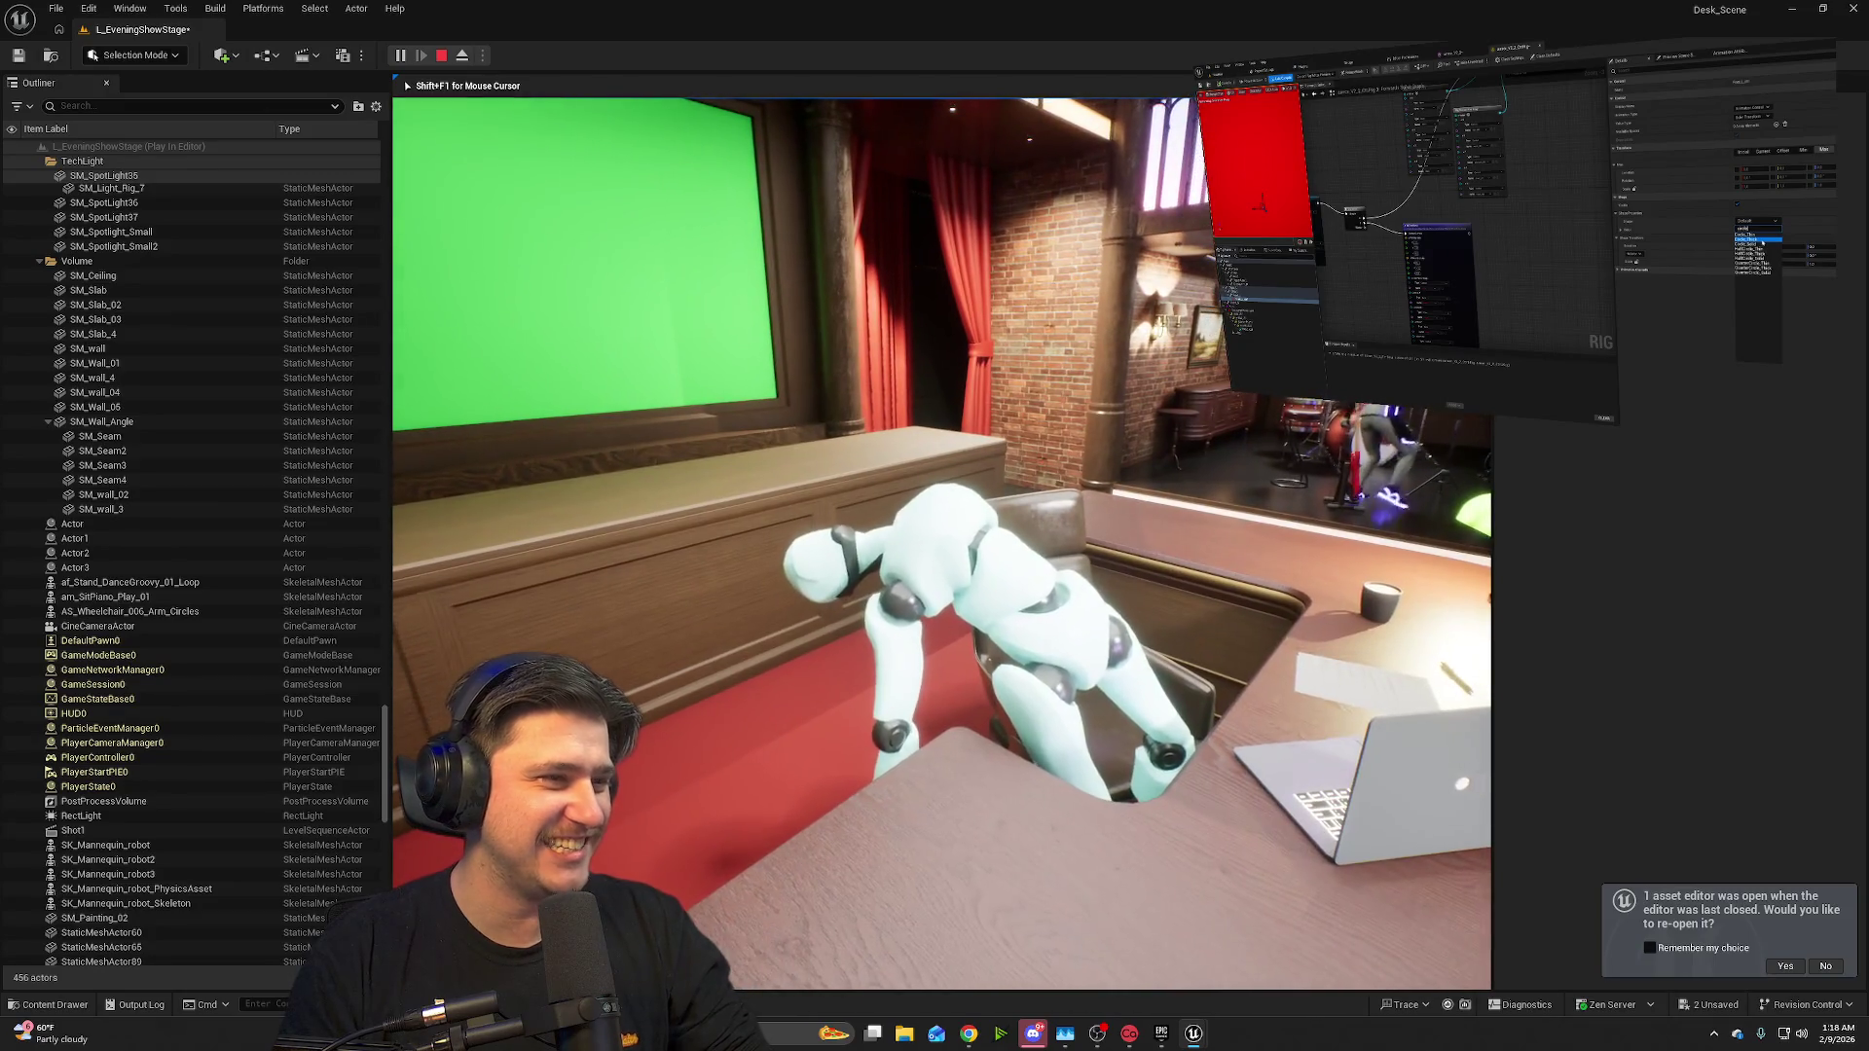
{"action": "key", "text": "s"}
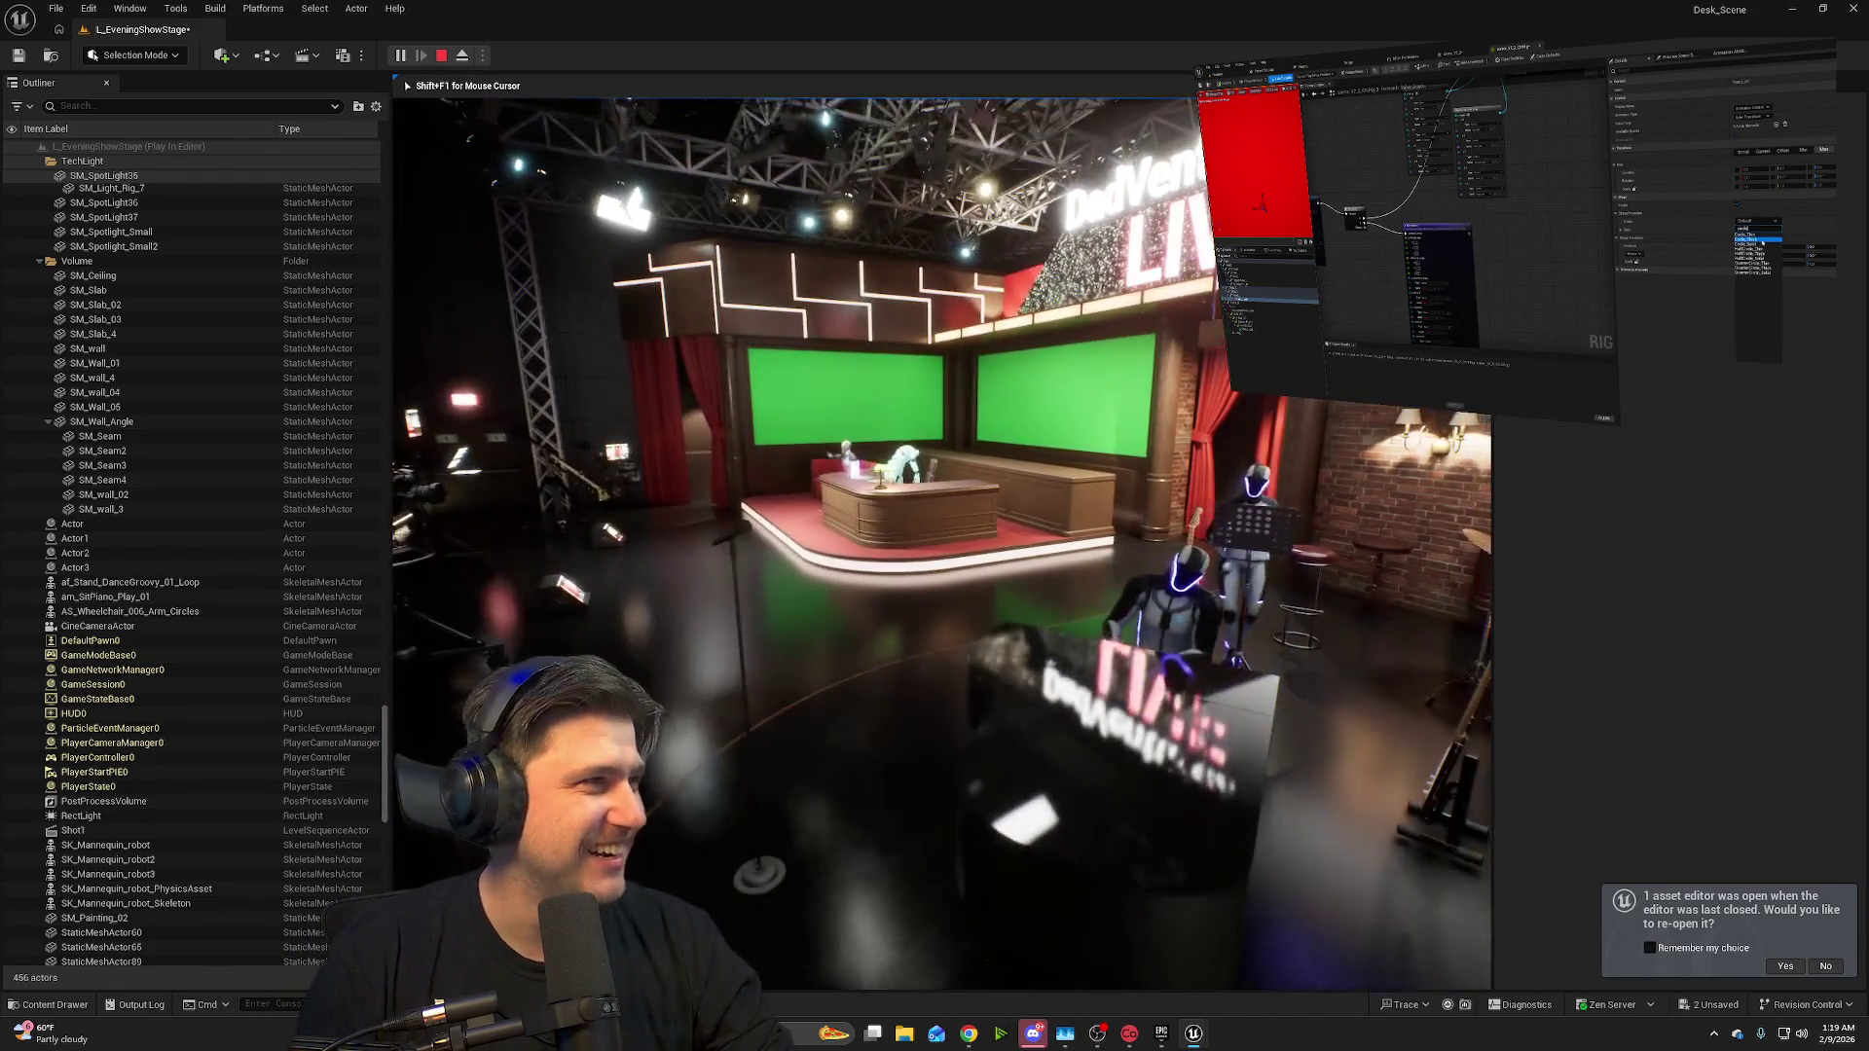
{"action": "key", "text": "Escape"}
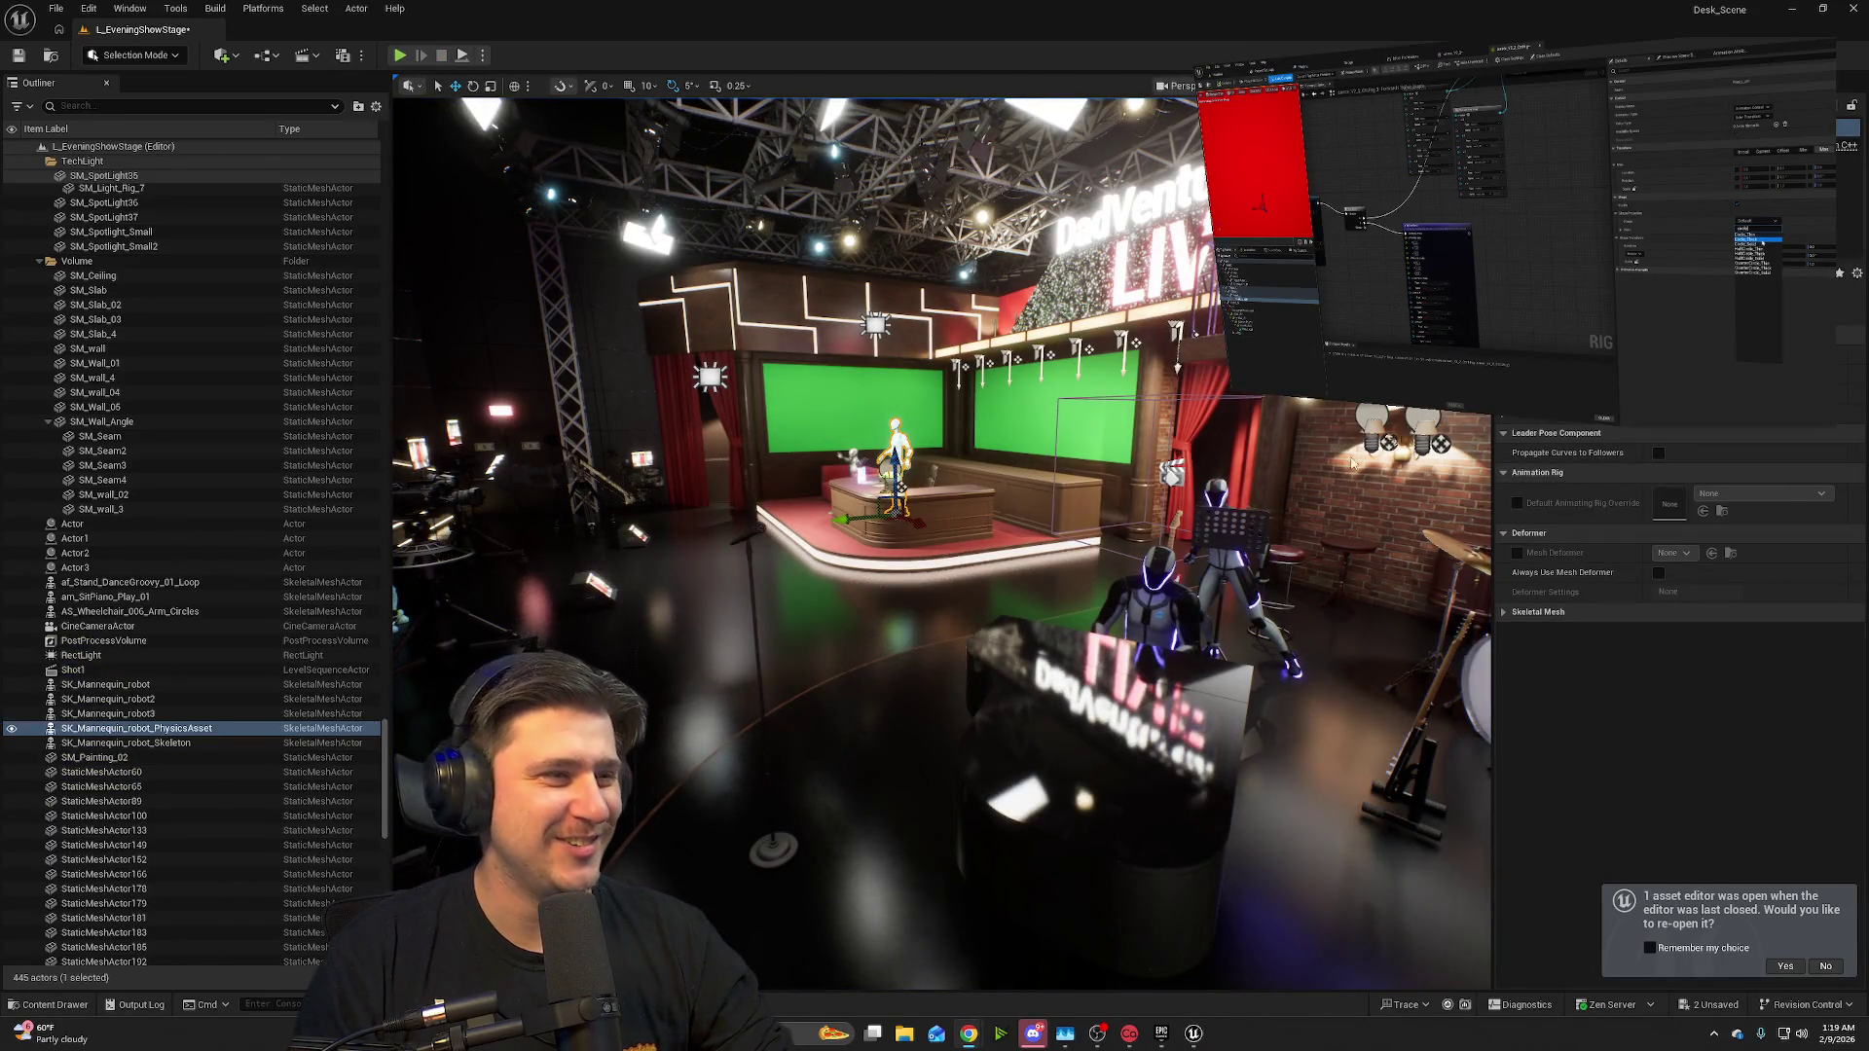
- Turn toward the band area and drop the LegsKick_02 dance animation onto the upper balcony
{"action": "left_click", "coordinate": [1071, 383]}
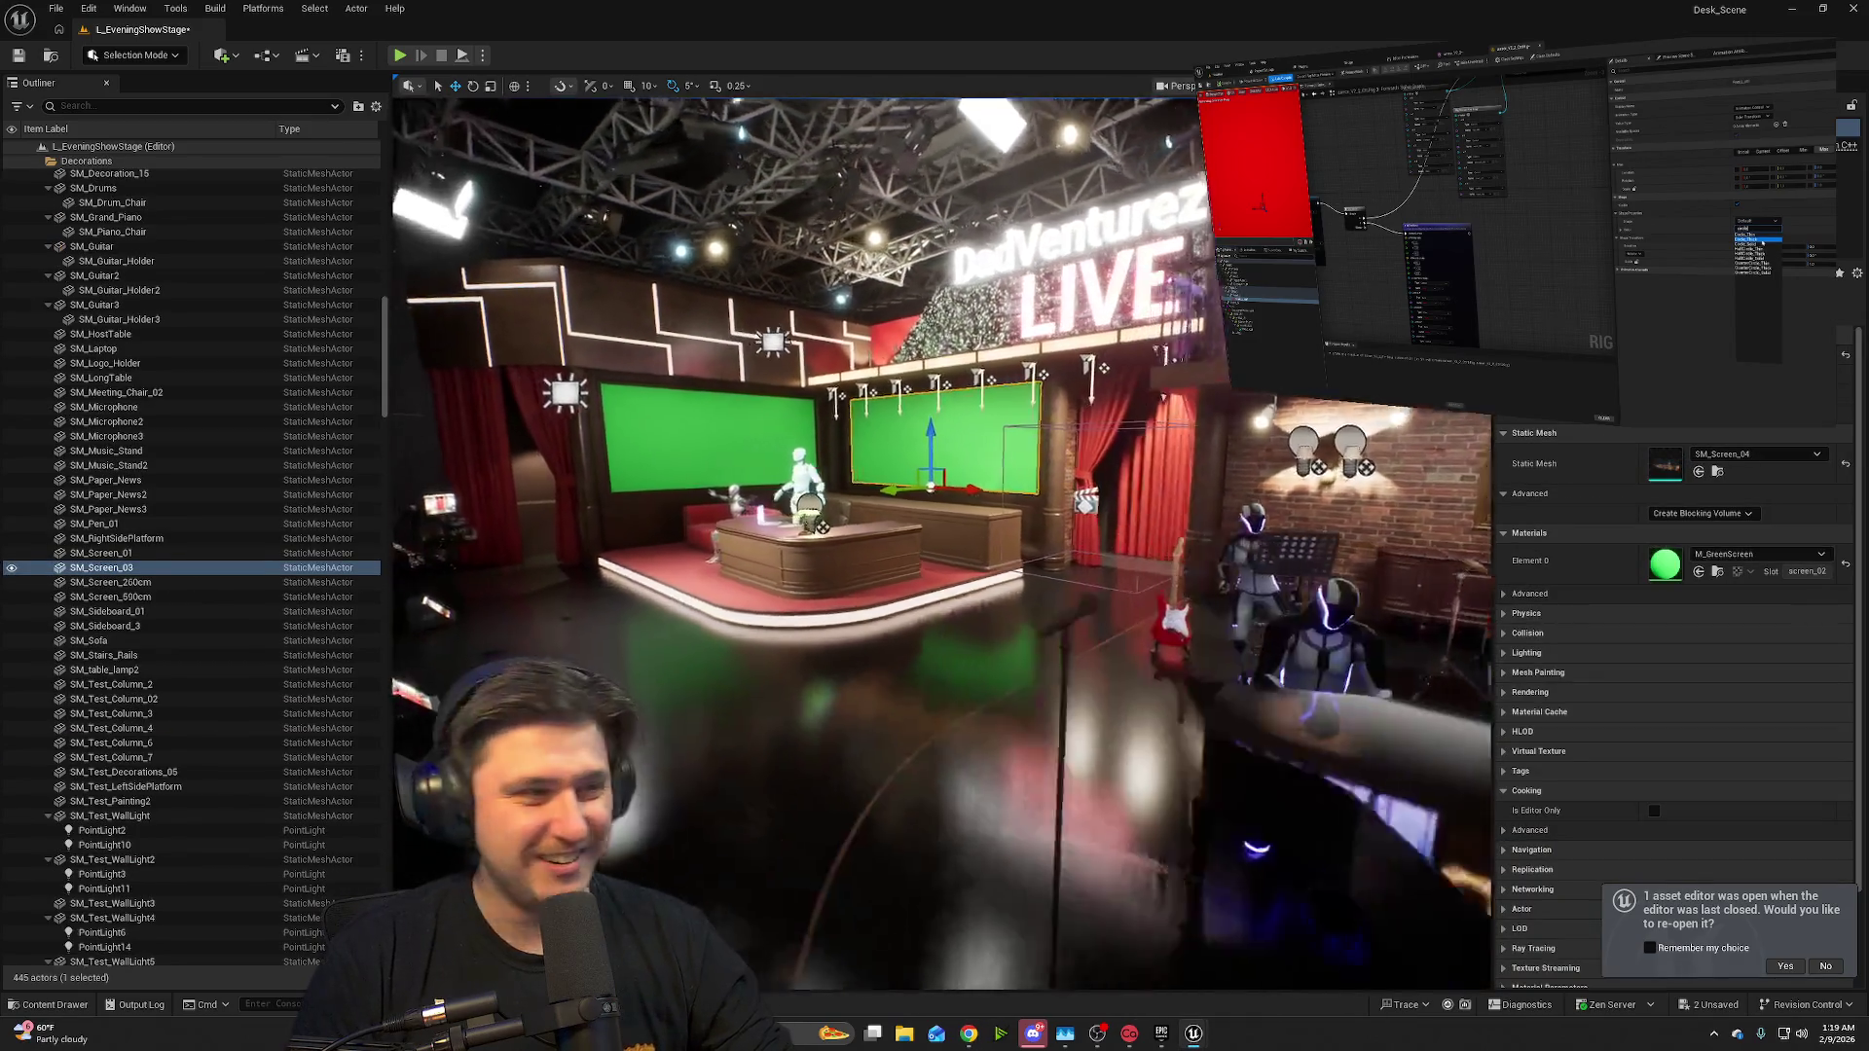
{"action": "scroll", "coordinate": [1056, 382], "scroll_direction": "down", "scroll_amount": 5}
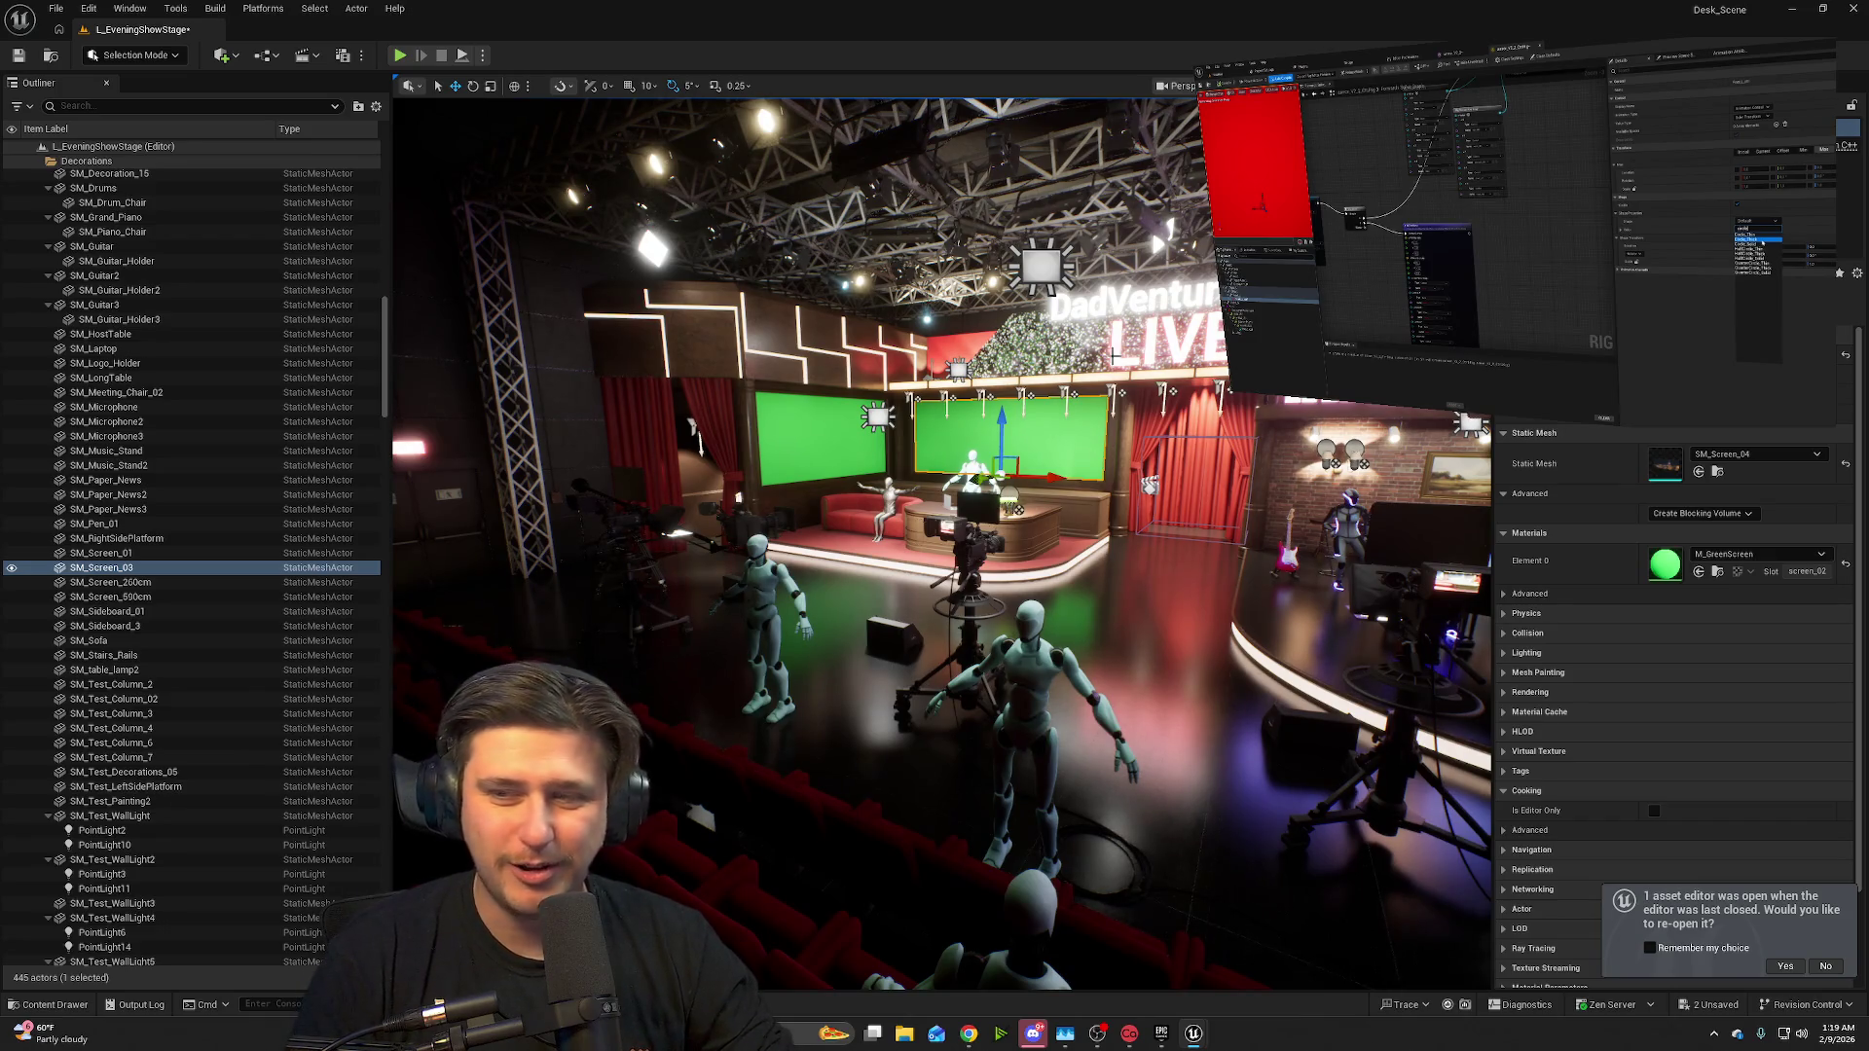
{"action": "mouse_move", "coordinate": [1054, 522]}
{"action": "left_mouse_down"}
{"action": "mouse_move", "coordinate": [1246, 565]}
{"action": "mouse_move", "coordinate": [1077, 506]}
{"action": "left_mouse_up"}
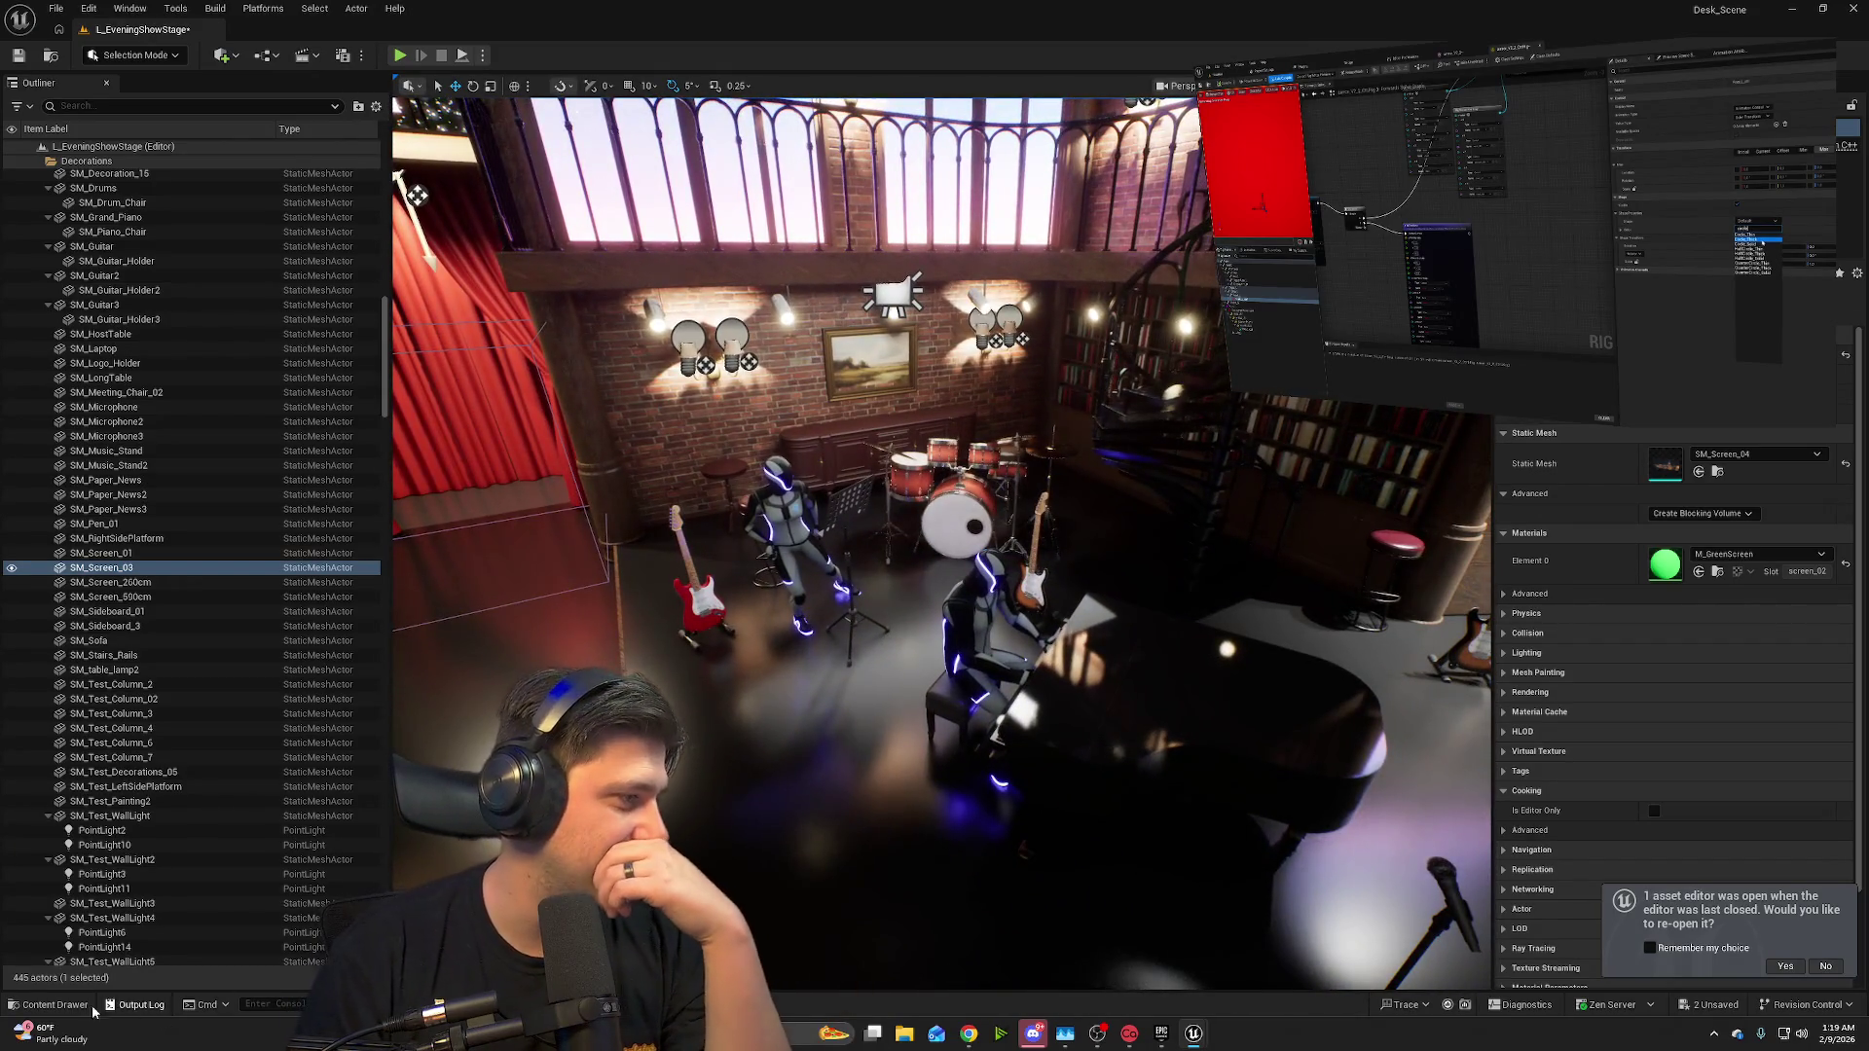
{"action": "left_click", "coordinate": [82, 1005]}
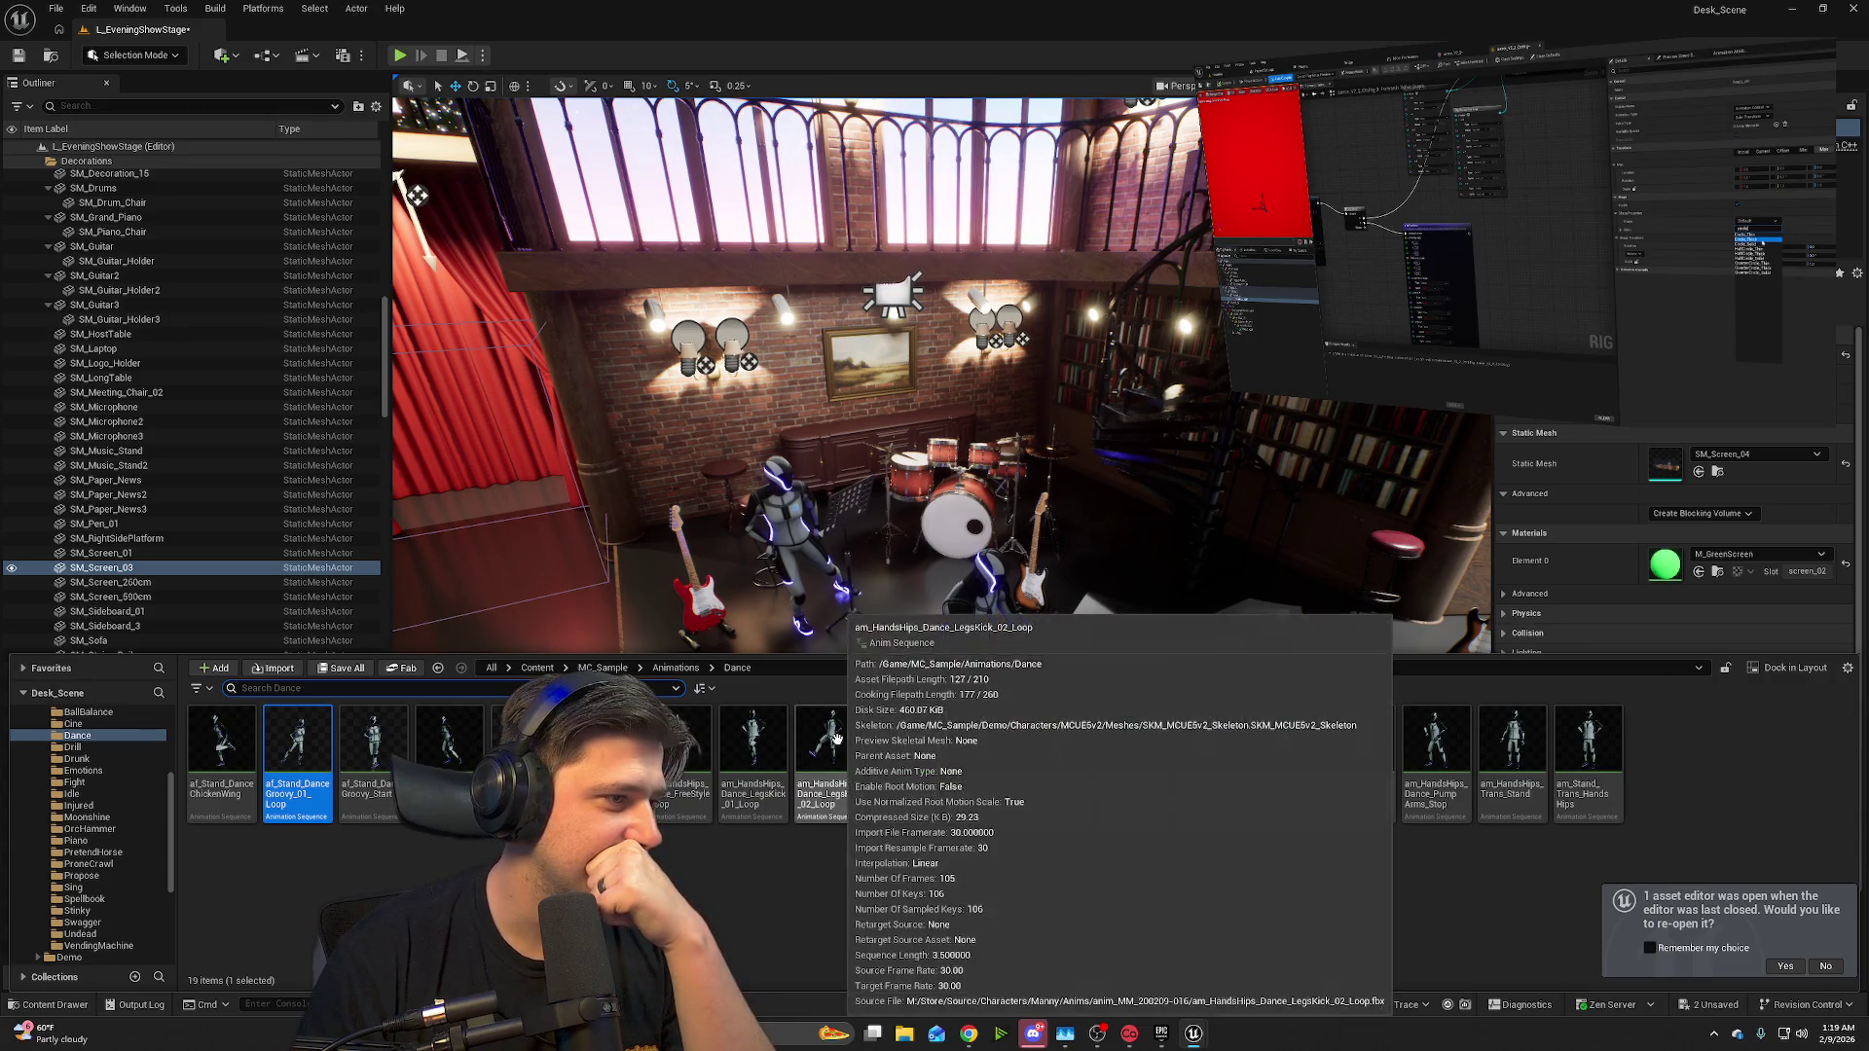
{"action": "mouse_move", "coordinate": [828, 752]}
{"action": "left_mouse_down"}
{"action": "mouse_move", "coordinate": [911, 594]}
{"action": "mouse_move", "coordinate": [864, 251]}
{"action": "left_mouse_up"}
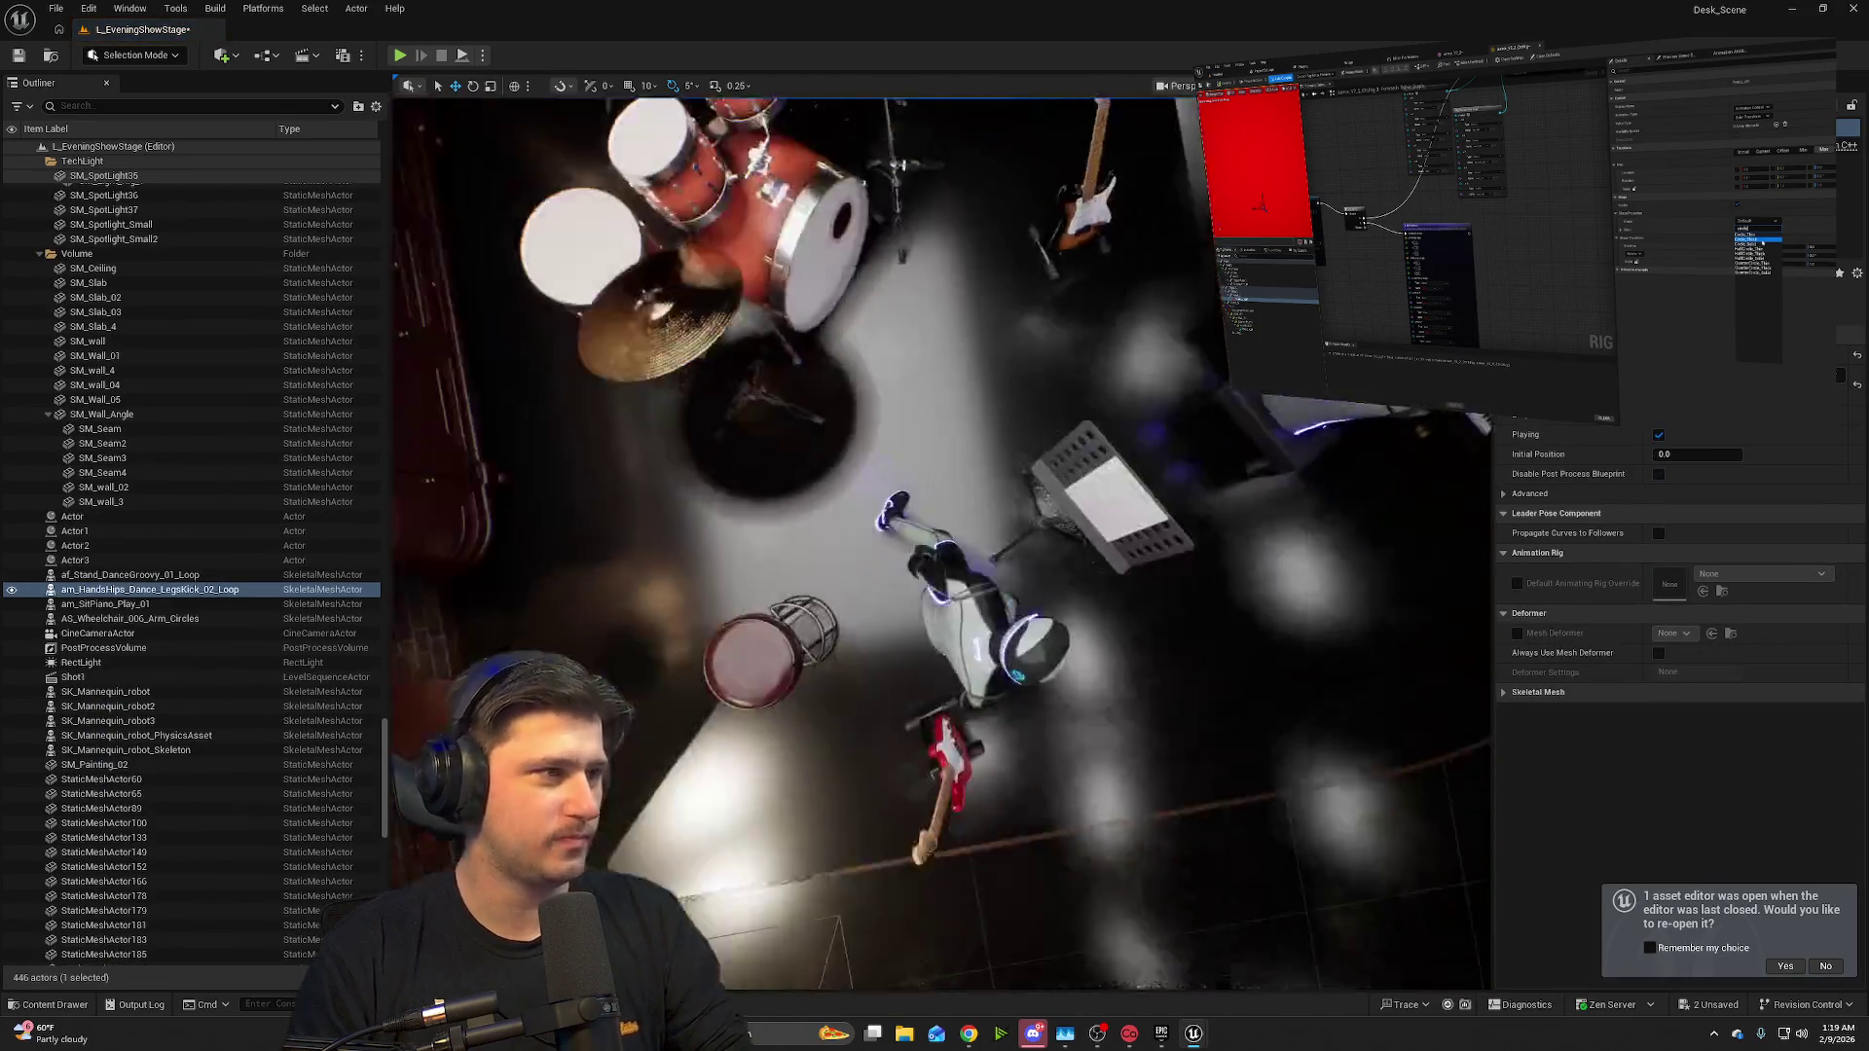
- Slide the dancer back along the balcony and Alt-drag copies into a row of three dancers
{"action": "left_click_drag", "start_coordinate": [974, 300], "coordinate": [973, 300]}
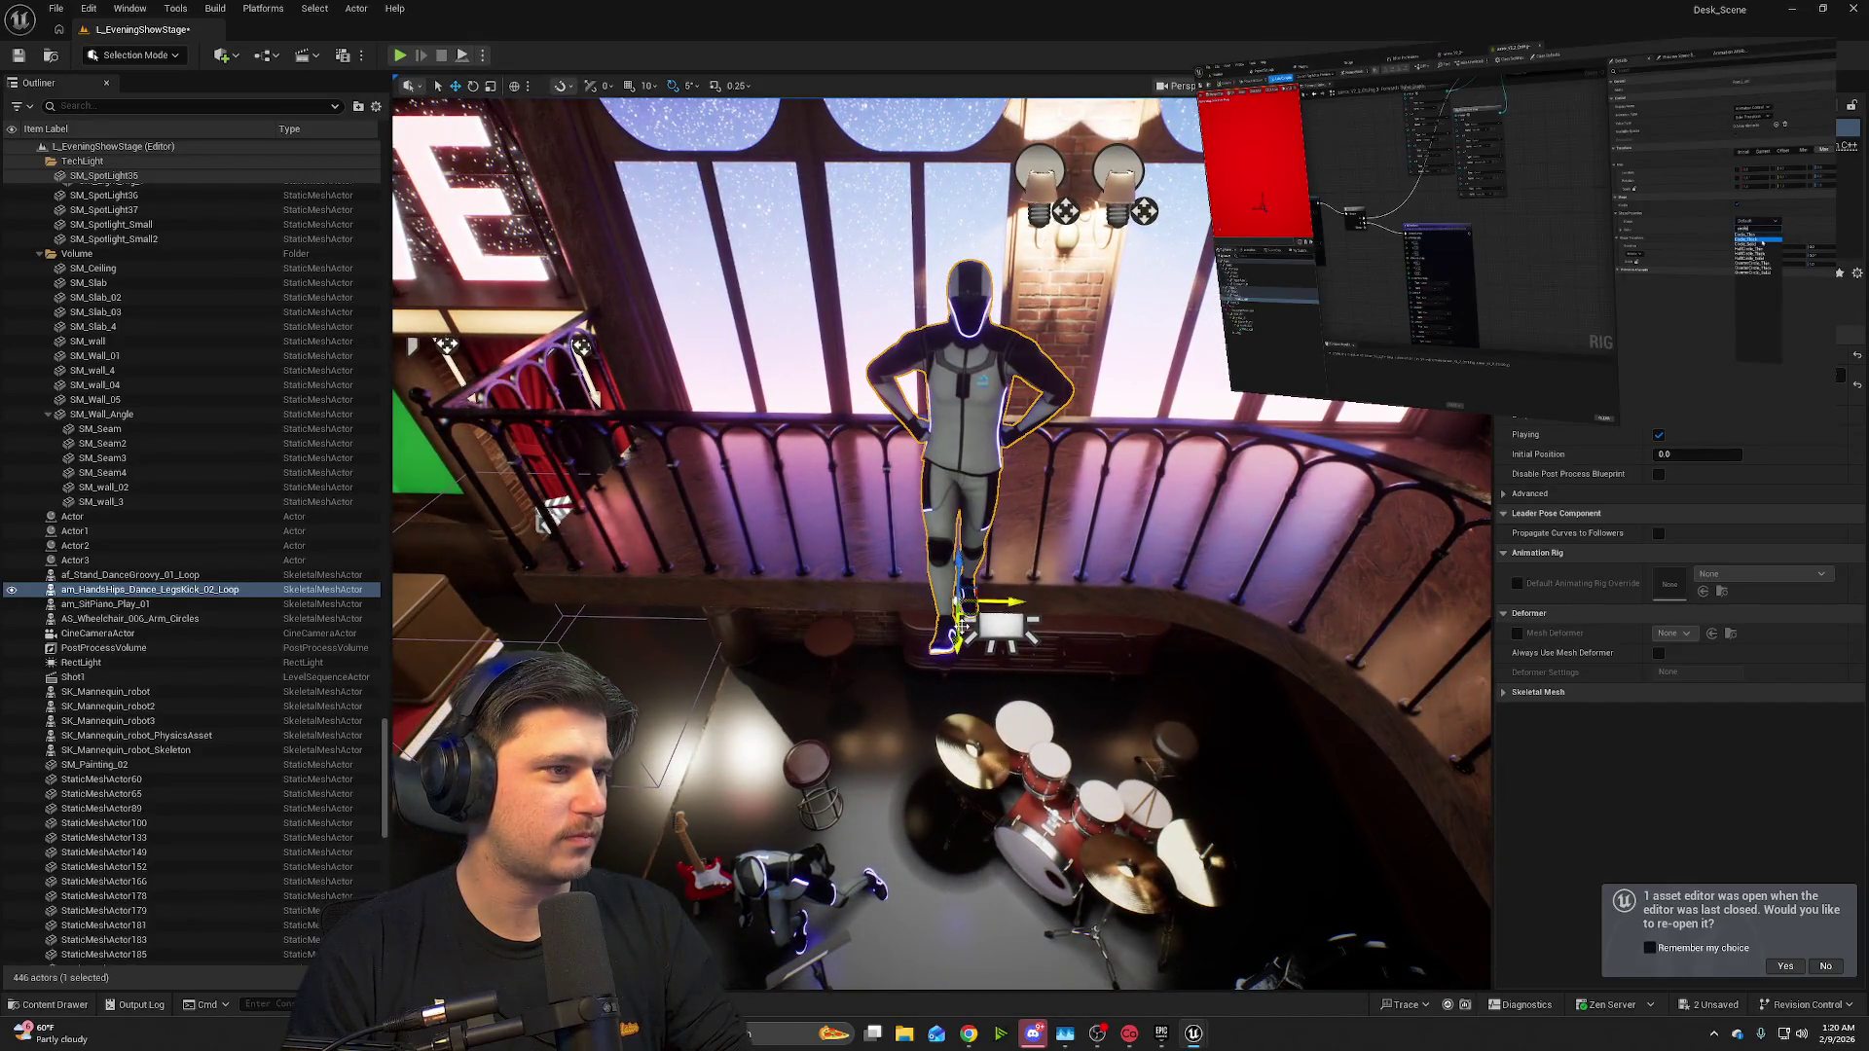
{"action": "mouse_move", "coordinate": [964, 628]}
{"action": "left_mouse_down"}
{"action": "mouse_move", "coordinate": [970, 496]}
{"action": "mouse_move", "coordinate": [789, 481]}
{"action": "left_mouse_up"}
{"action": "left_click_drag", "start_coordinate": [974, 300], "coordinate": [974, 300]}
{"action": "left_click_drag", "start_coordinate": [826, 480], "coordinate": [1066, 479]}
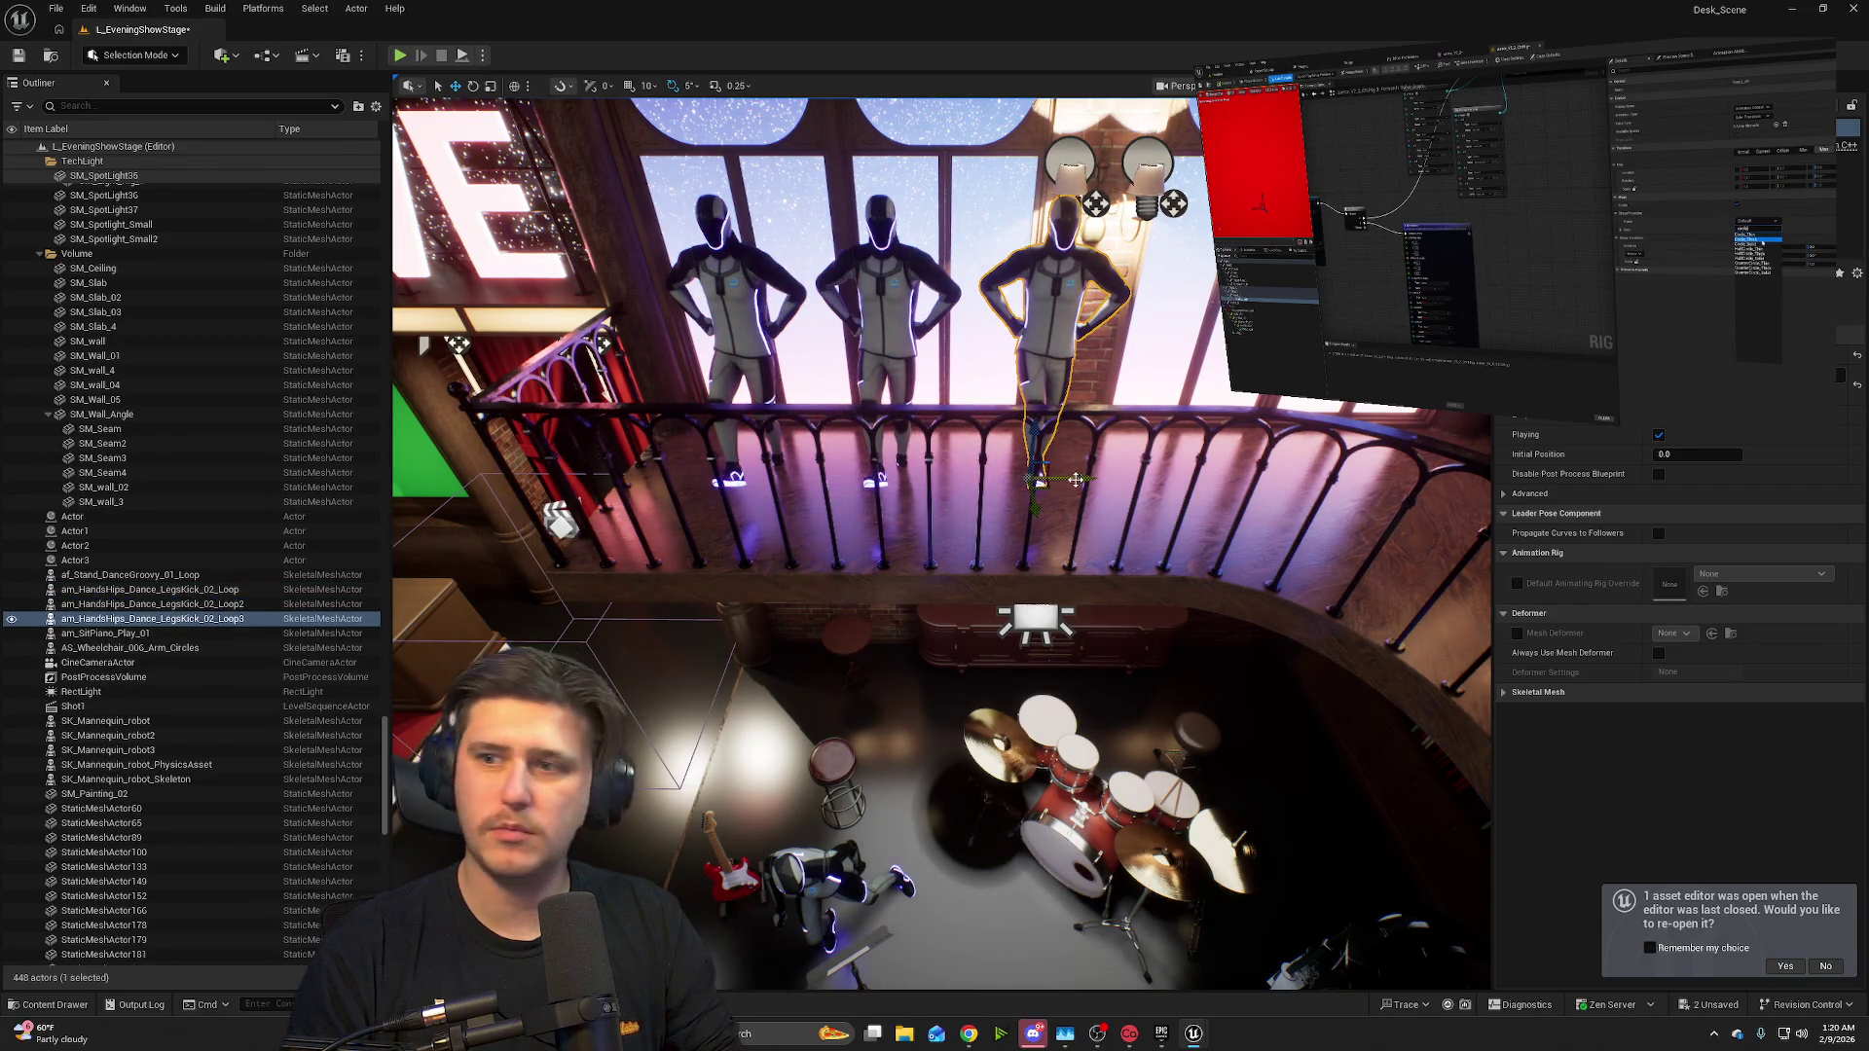
{"action": "left_click_drag", "start_coordinate": [1144, 517], "coordinate": [1144, 517]}
{"action": "left_click_drag", "start_coordinate": [1152, 701], "coordinate": [1152, 701]}
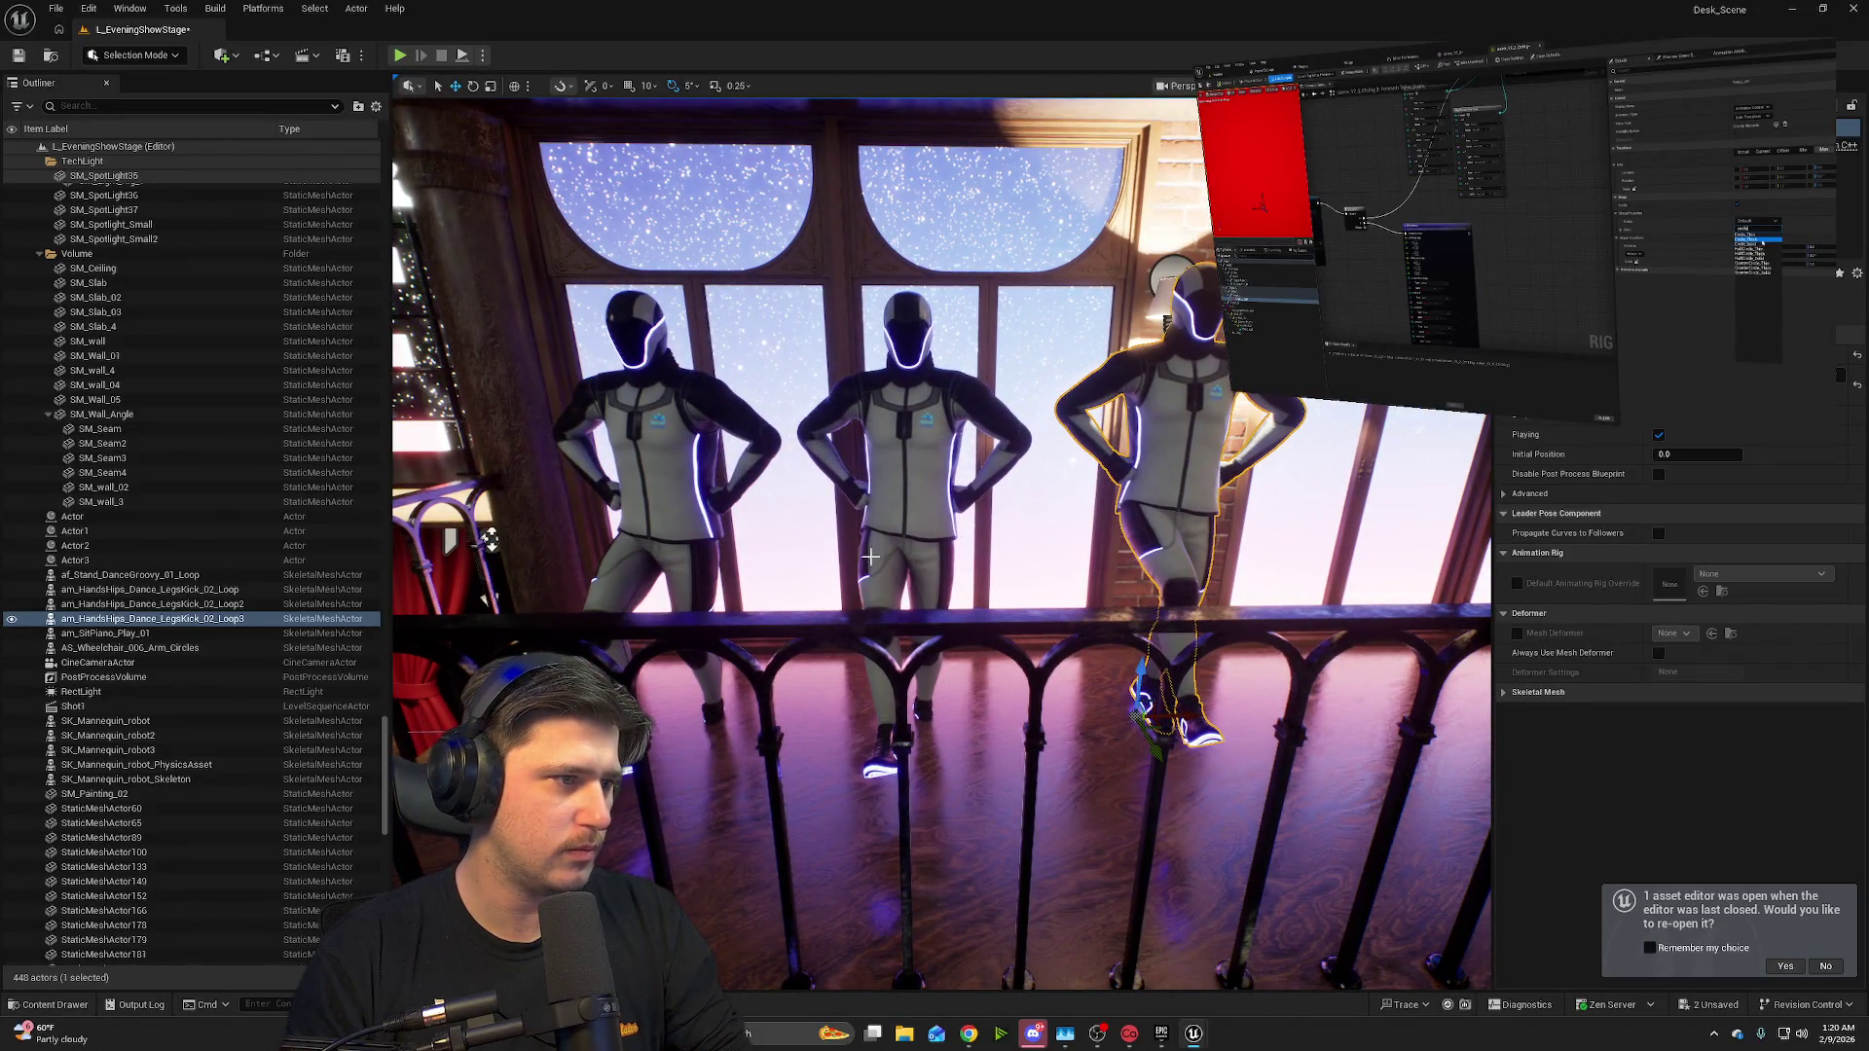
{"action": "left_click", "coordinate": [891, 535]}
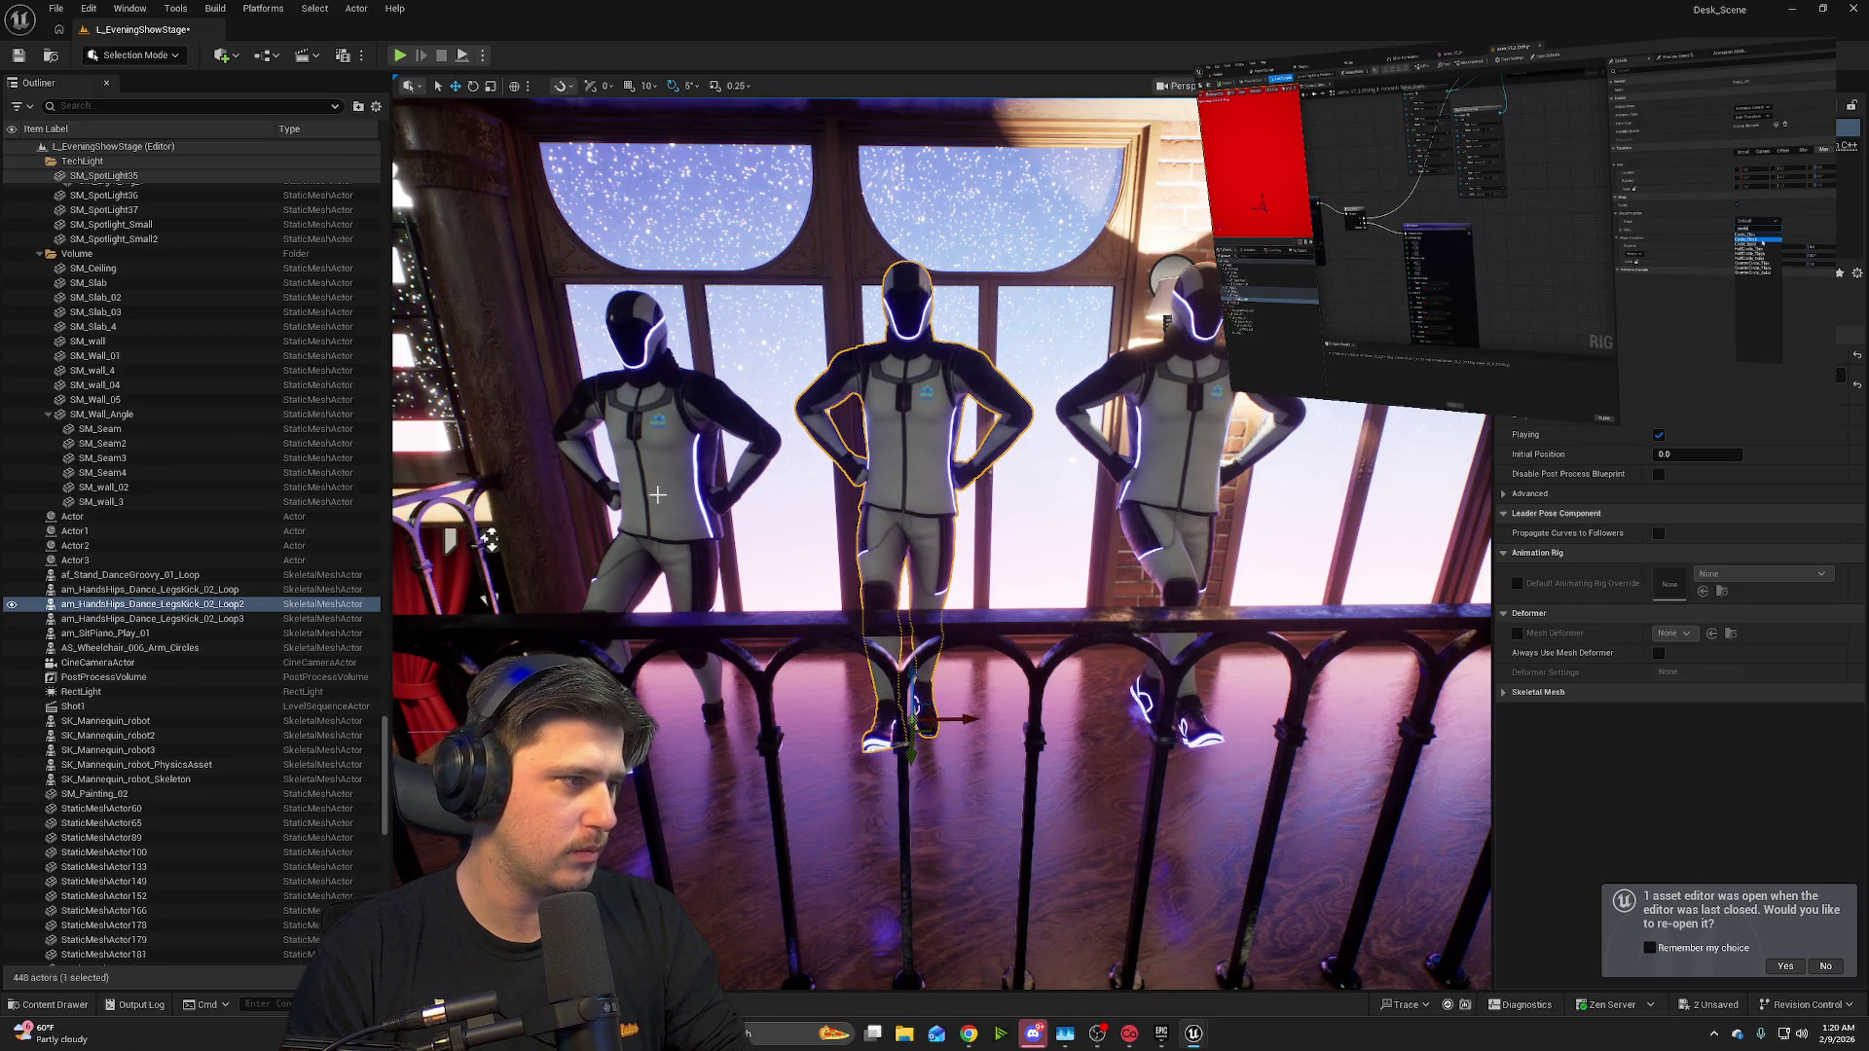
{"action": "left_click", "coordinate": [680, 591]}
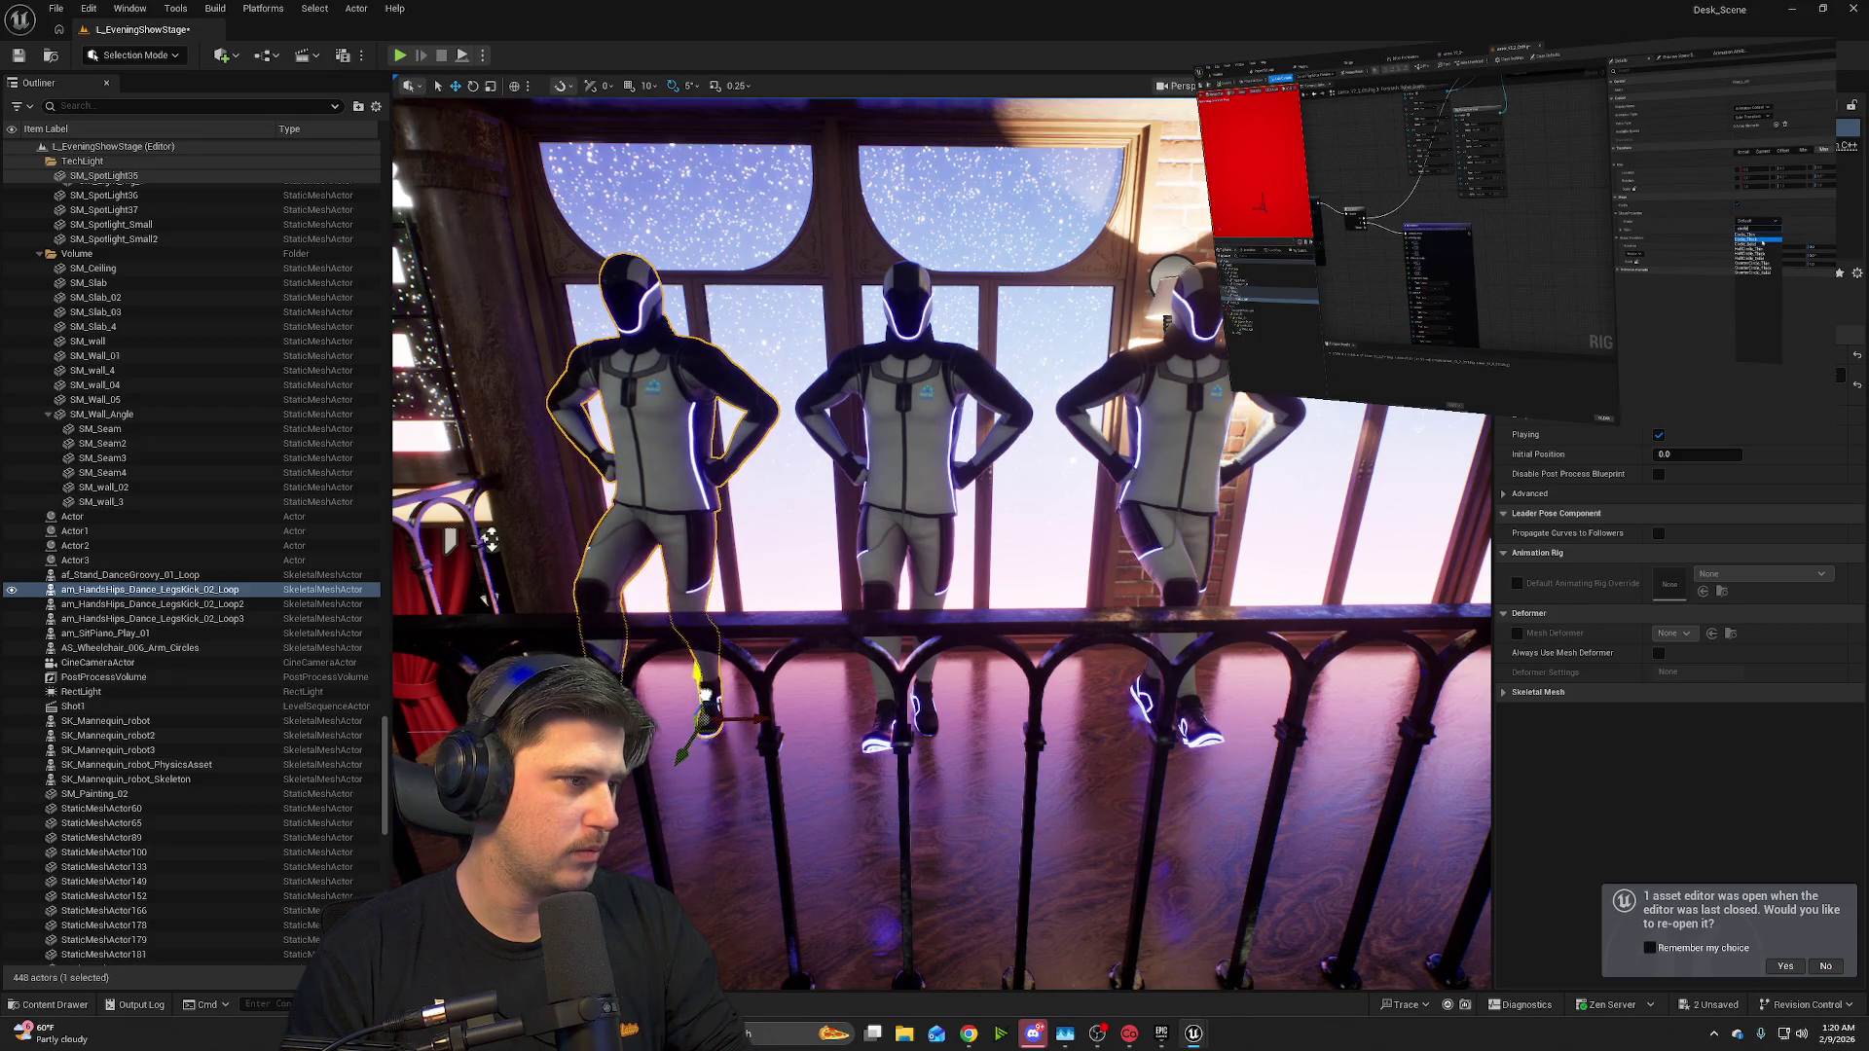
{"action": "left_click_drag", "start_coordinate": [701, 733], "coordinate": [715, 720]}
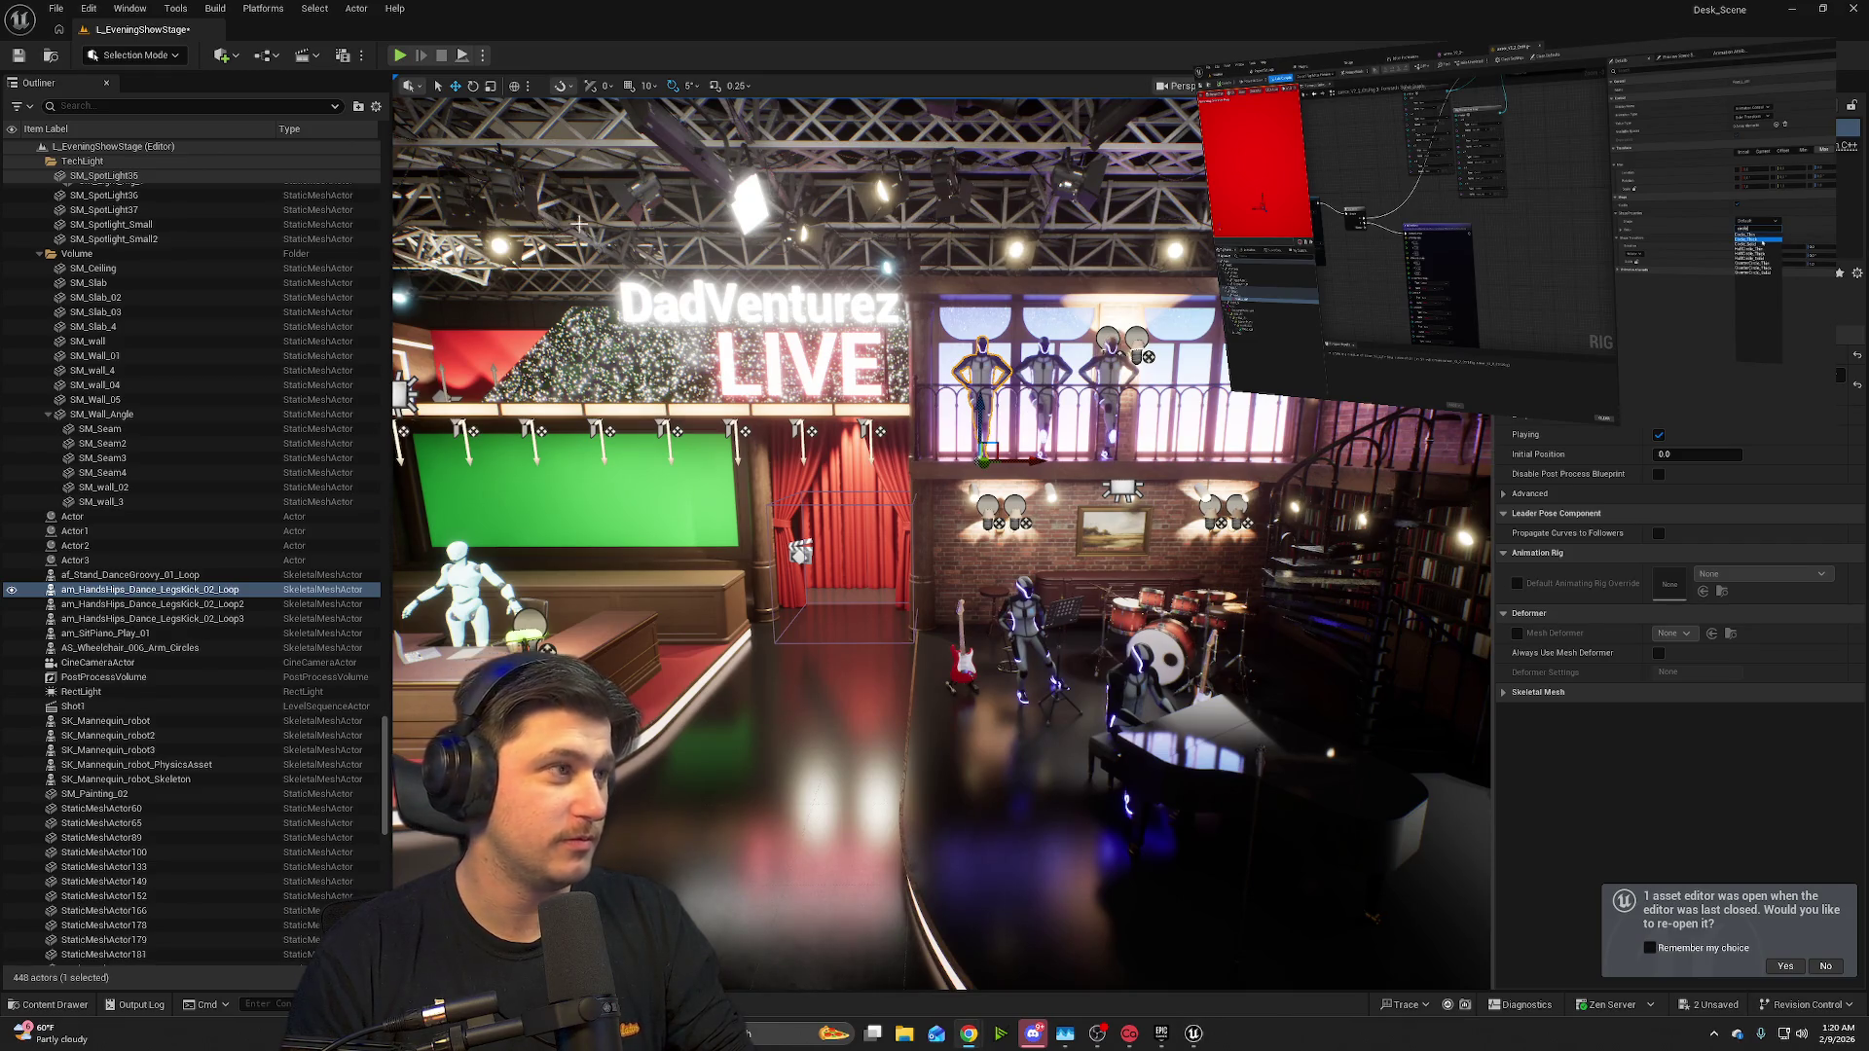
{"action": "left_click", "coordinate": [398, 56]}
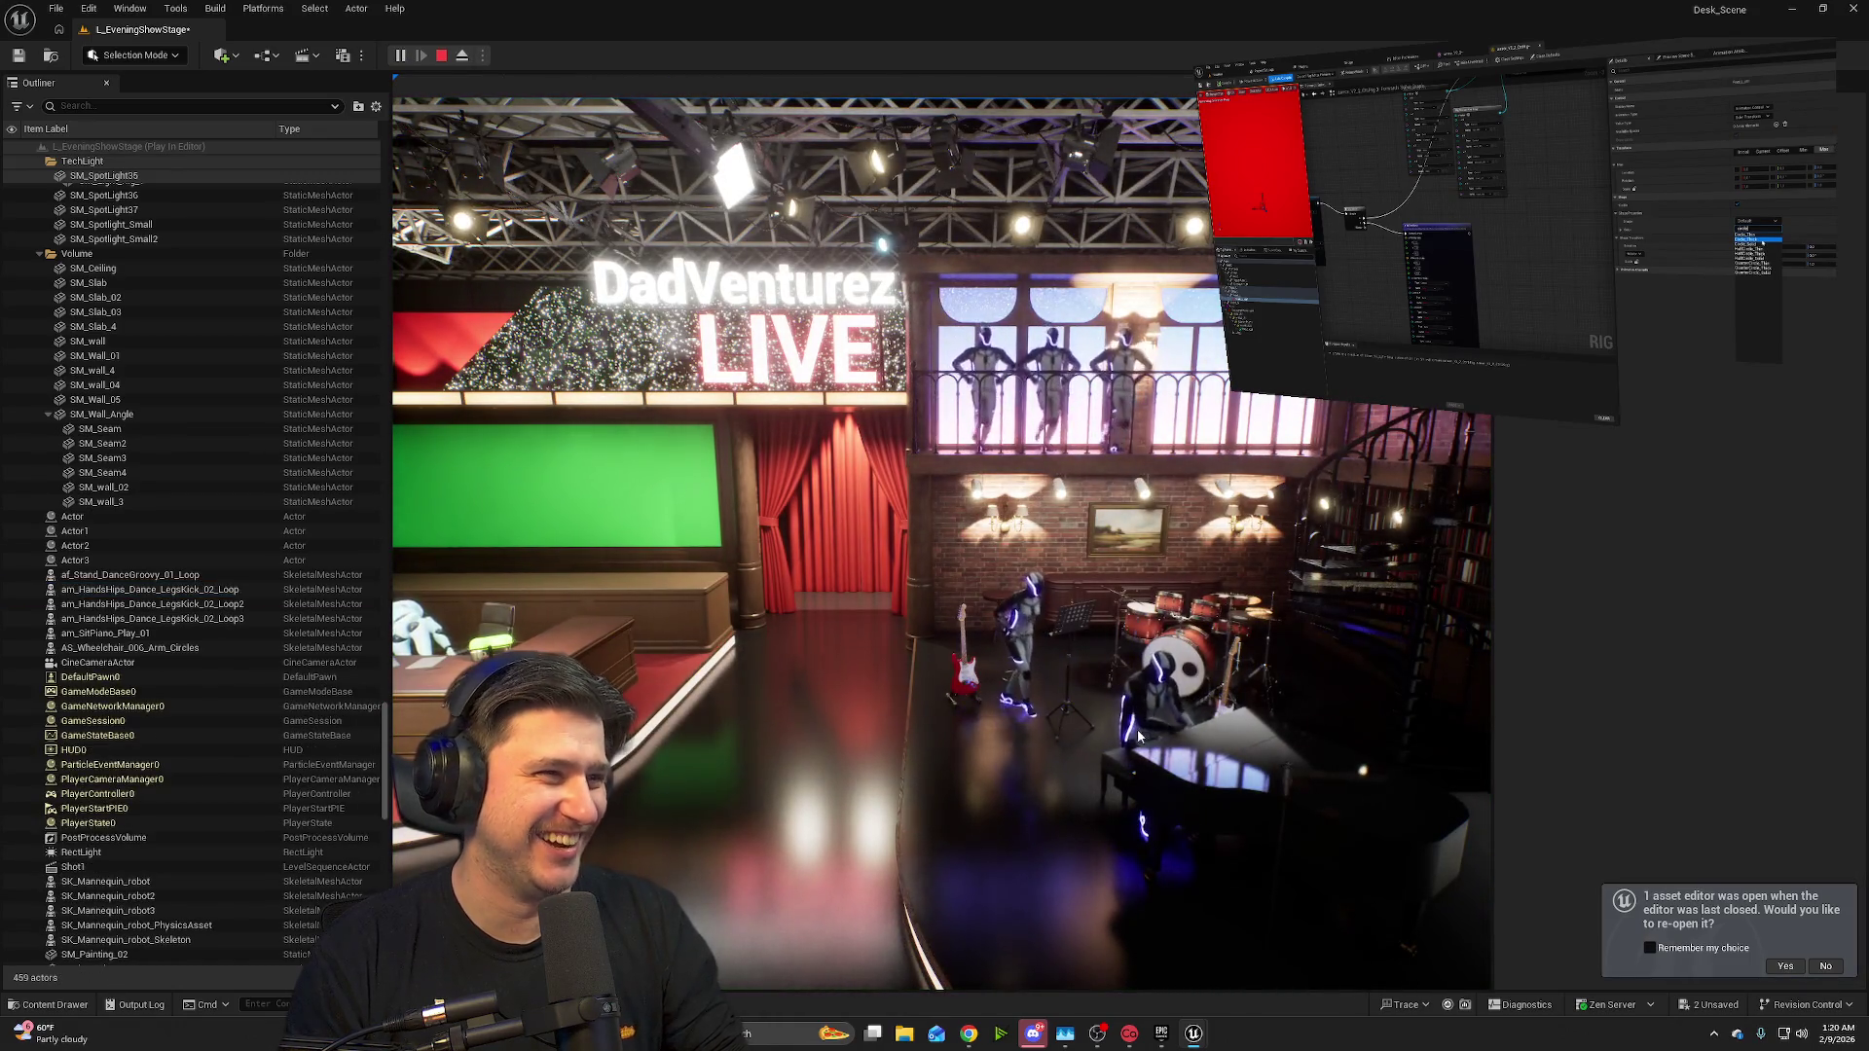
{"action": "left_click", "coordinate": [1118, 748]}
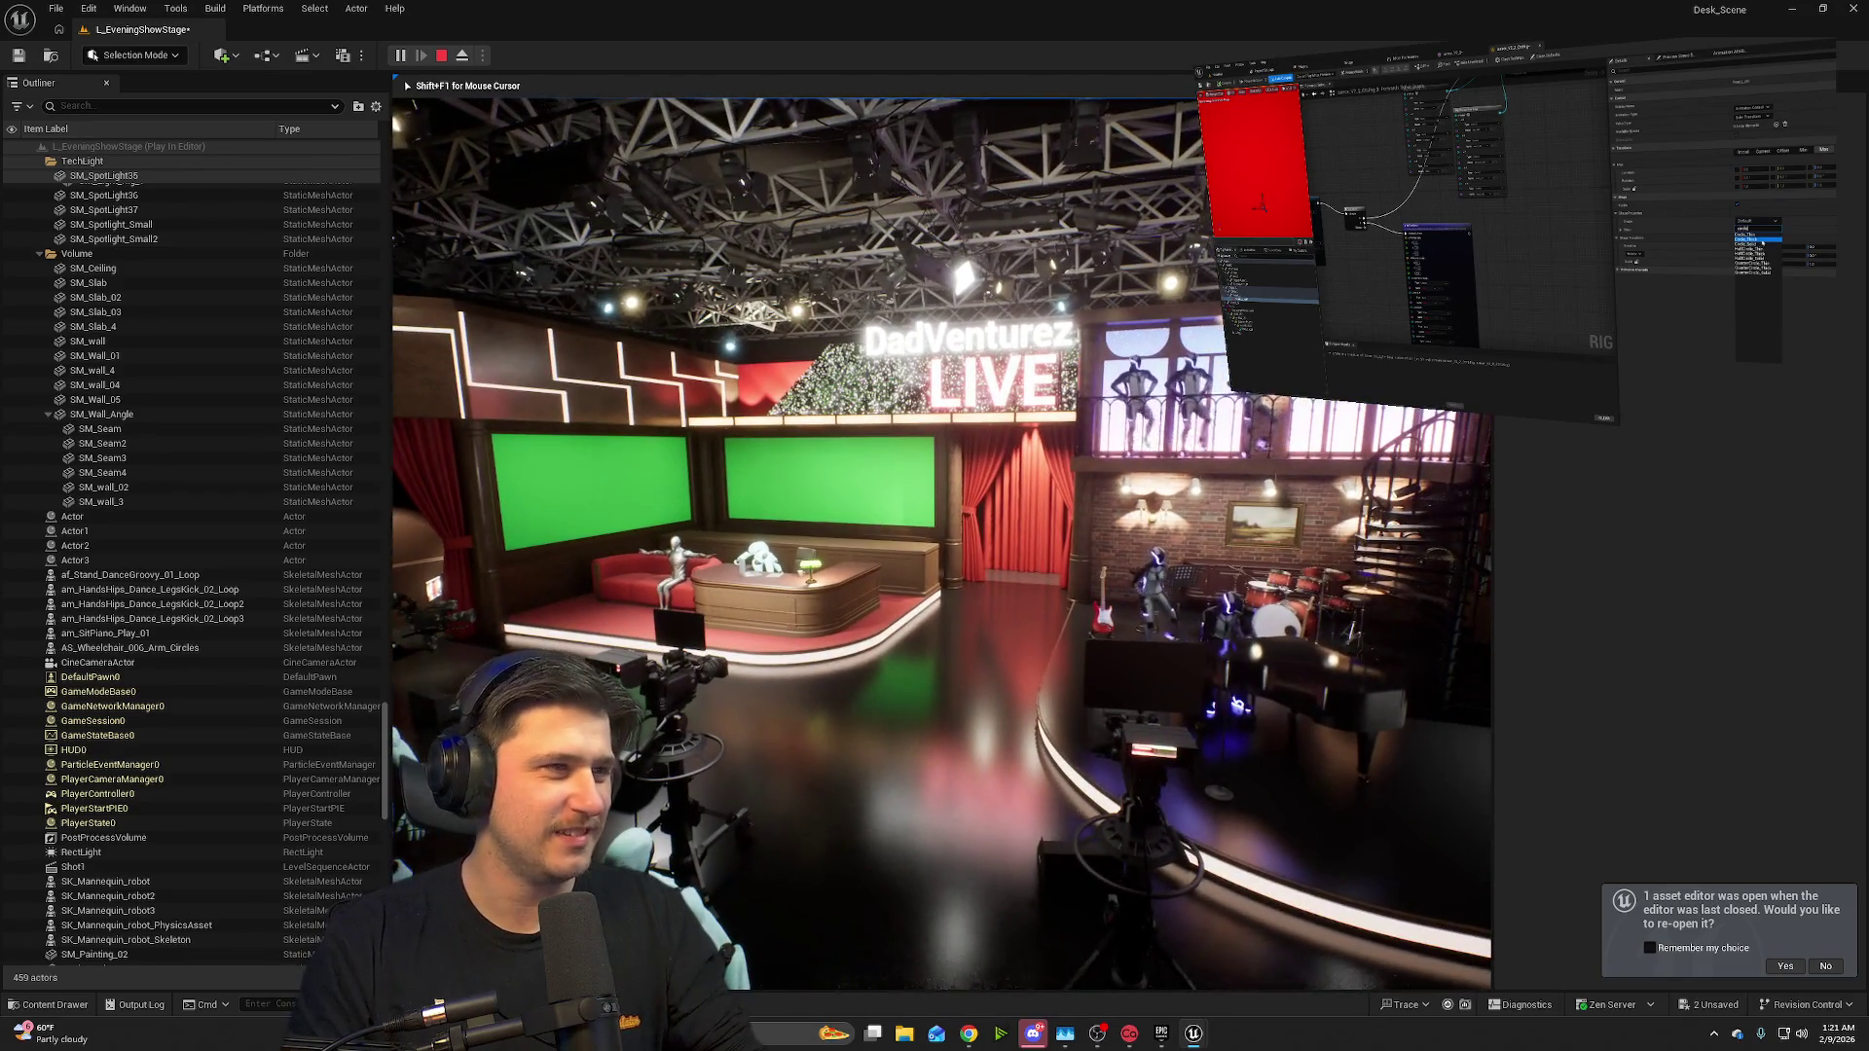
{"action": "key", "text": "Escape"}
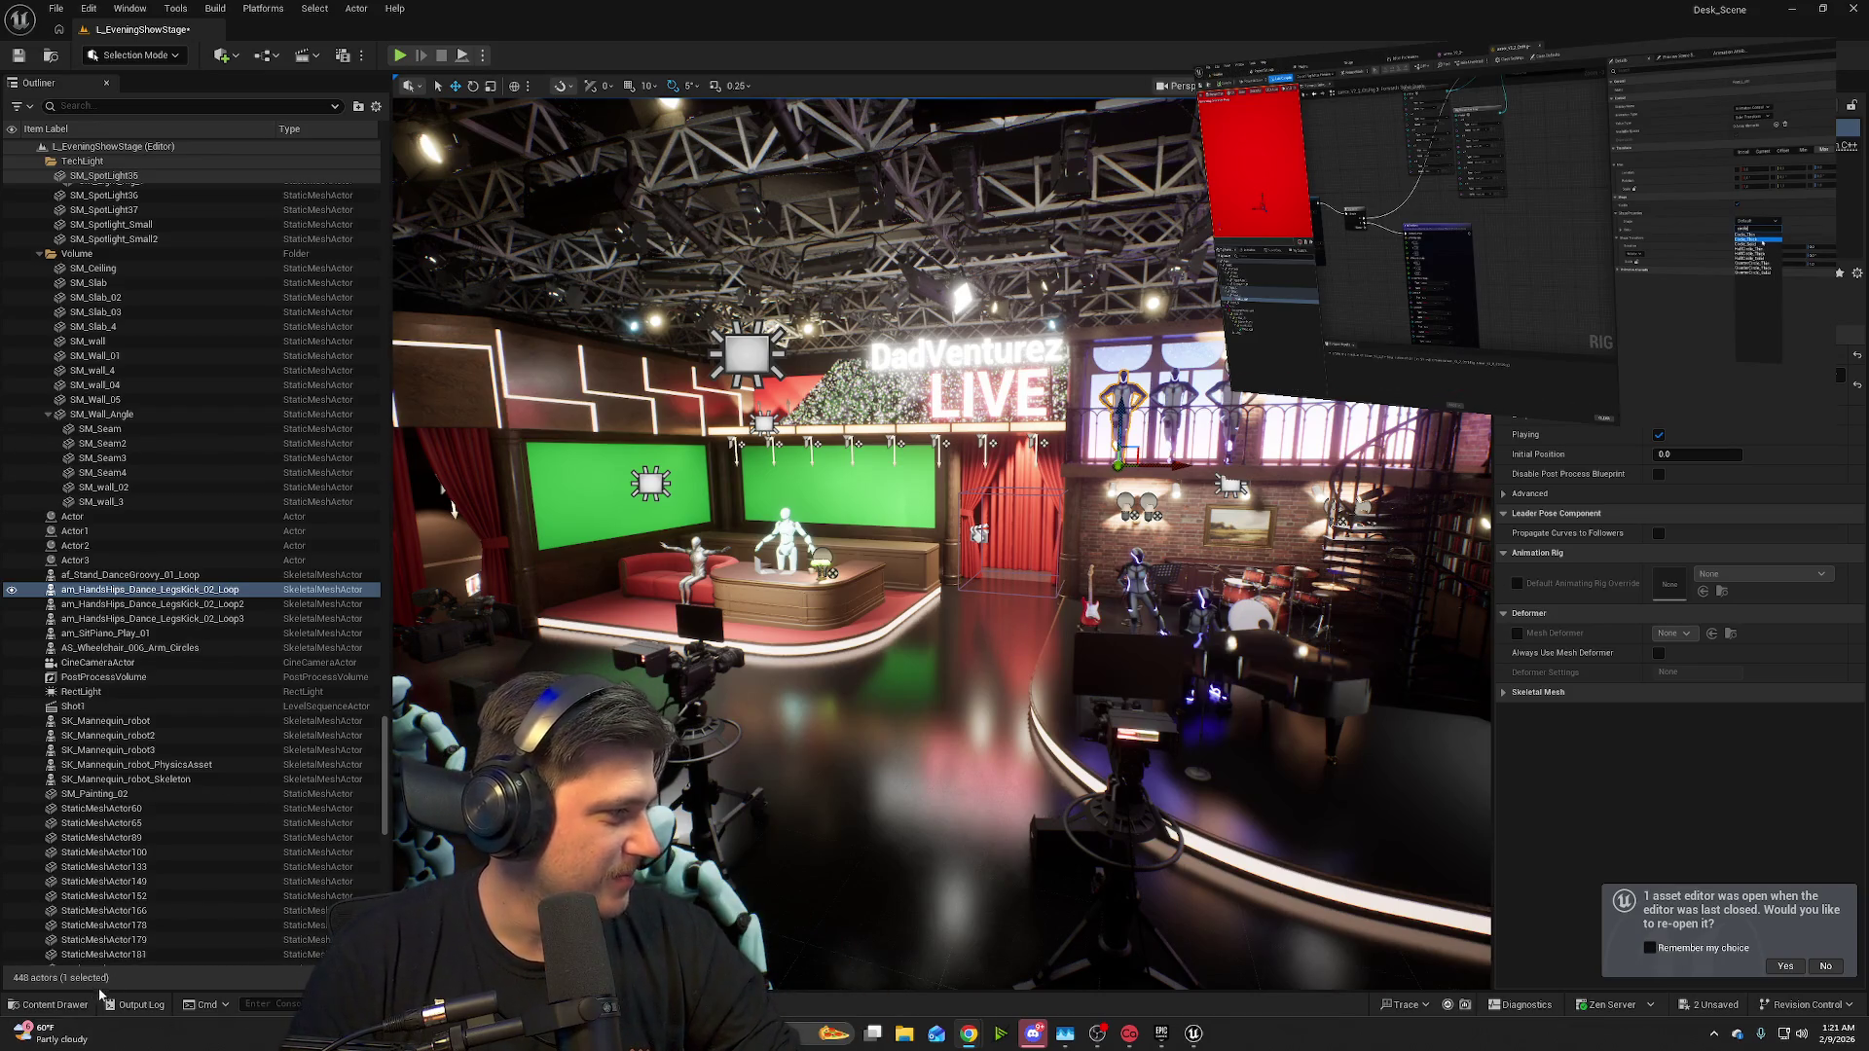
- Browse to the Emotions animations and drop am_Stand_React_Excited_01_Loop among the audience seats
{"action": "left_click", "coordinate": [57, 1006]}
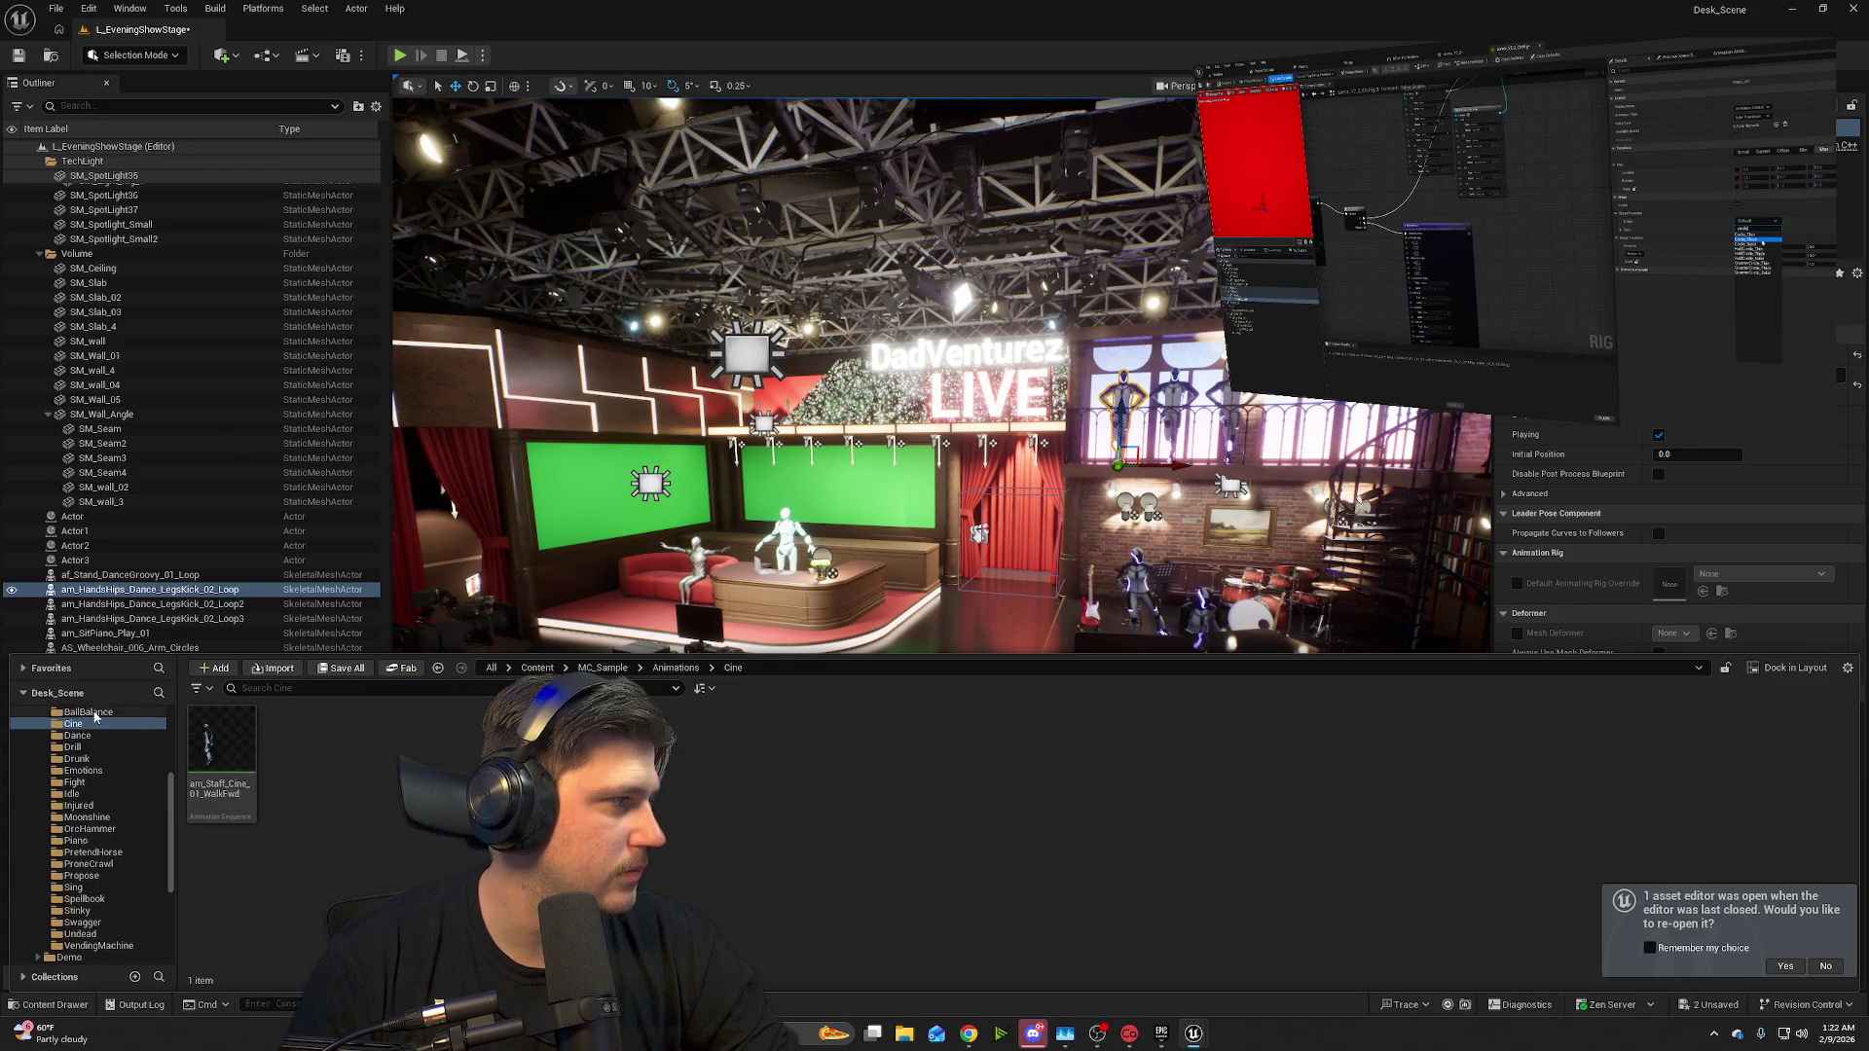
{"action": "left_click", "coordinate": [98, 747]}
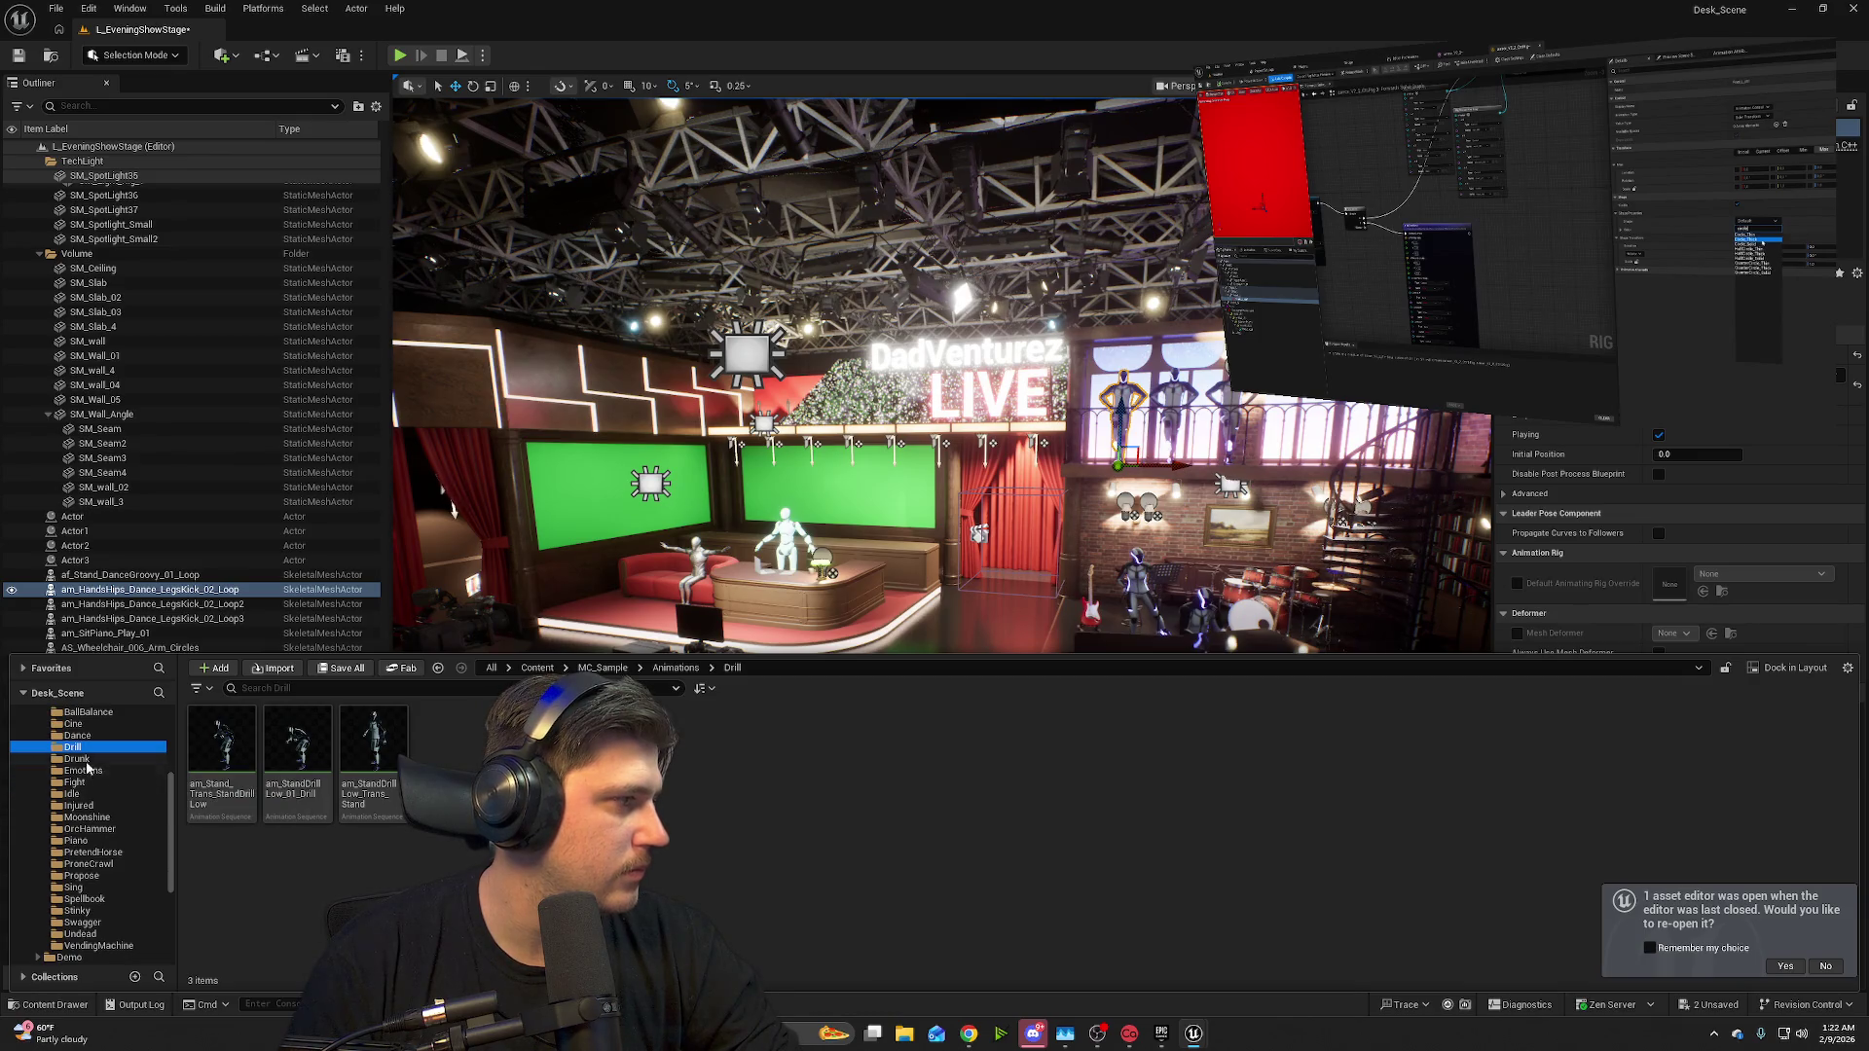
{"action": "left_click", "coordinate": [95, 760]}
{"action": "left_click", "coordinate": [87, 771]}
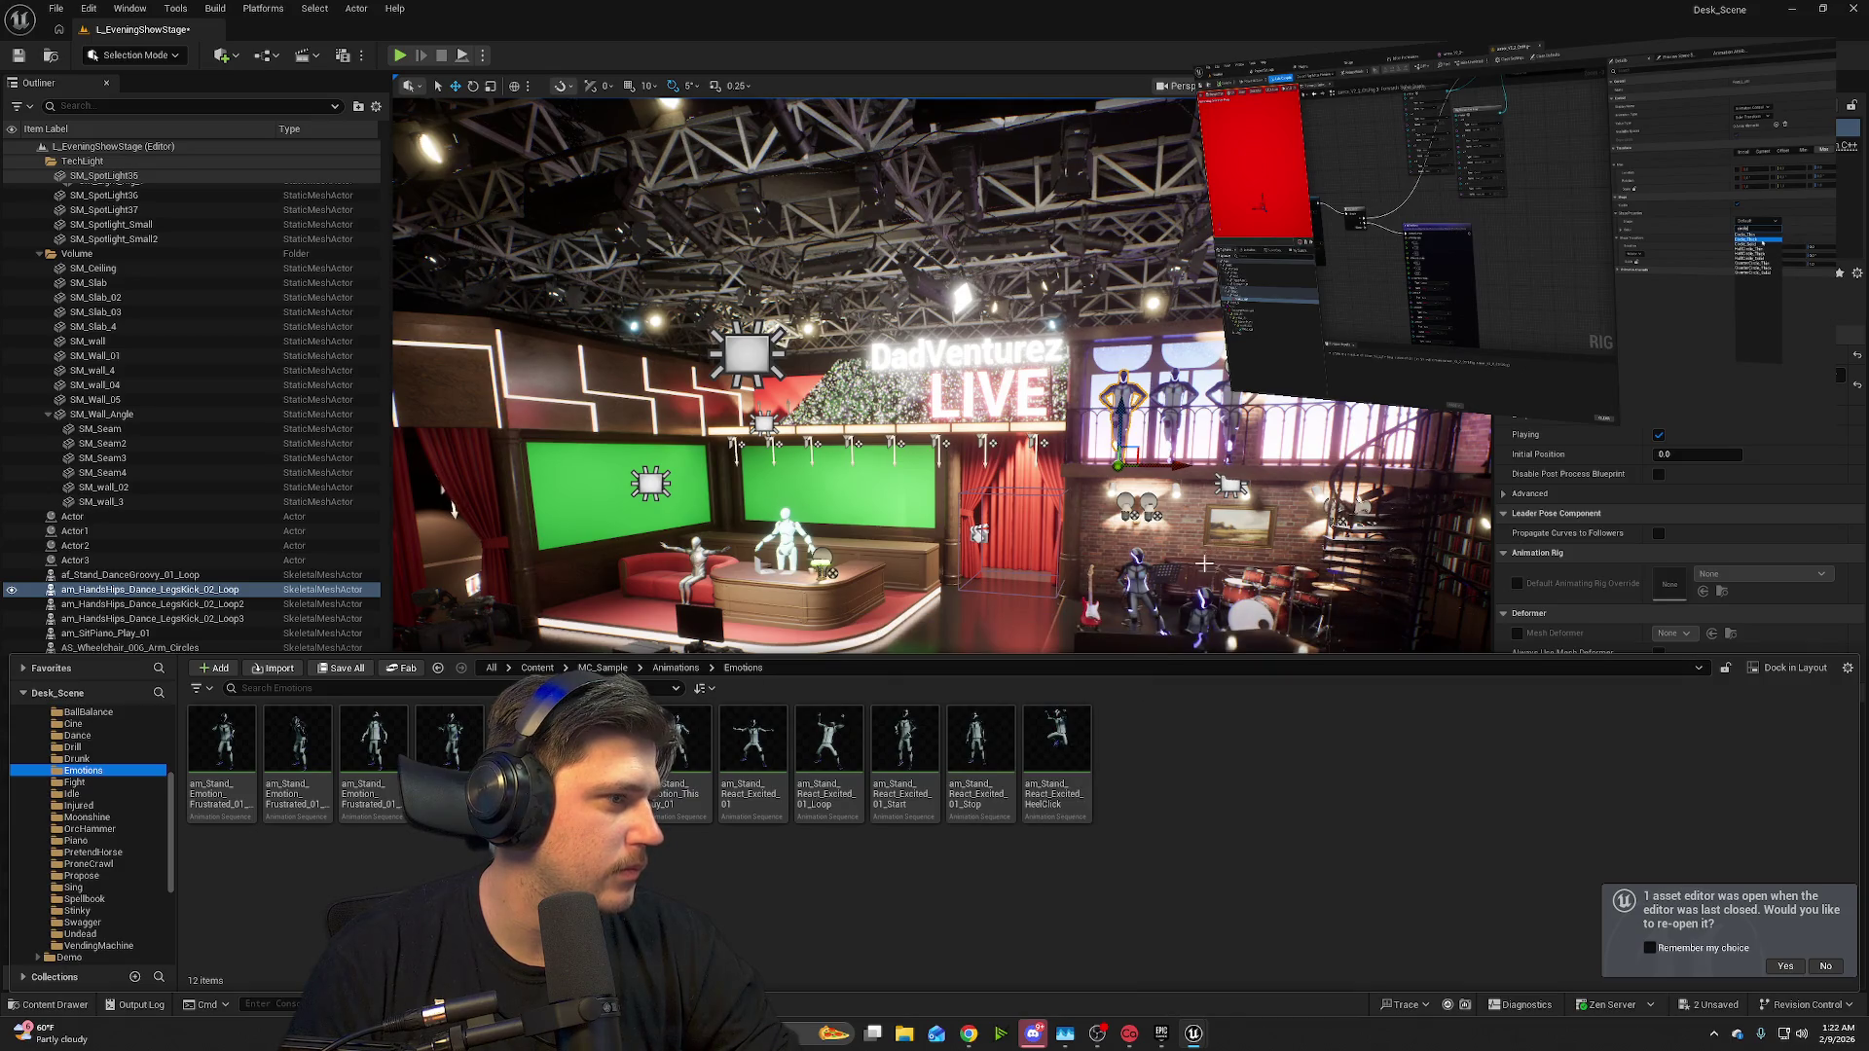
{"action": "left_click_drag", "start_coordinate": [1202, 551], "coordinate": [1214, 552]}
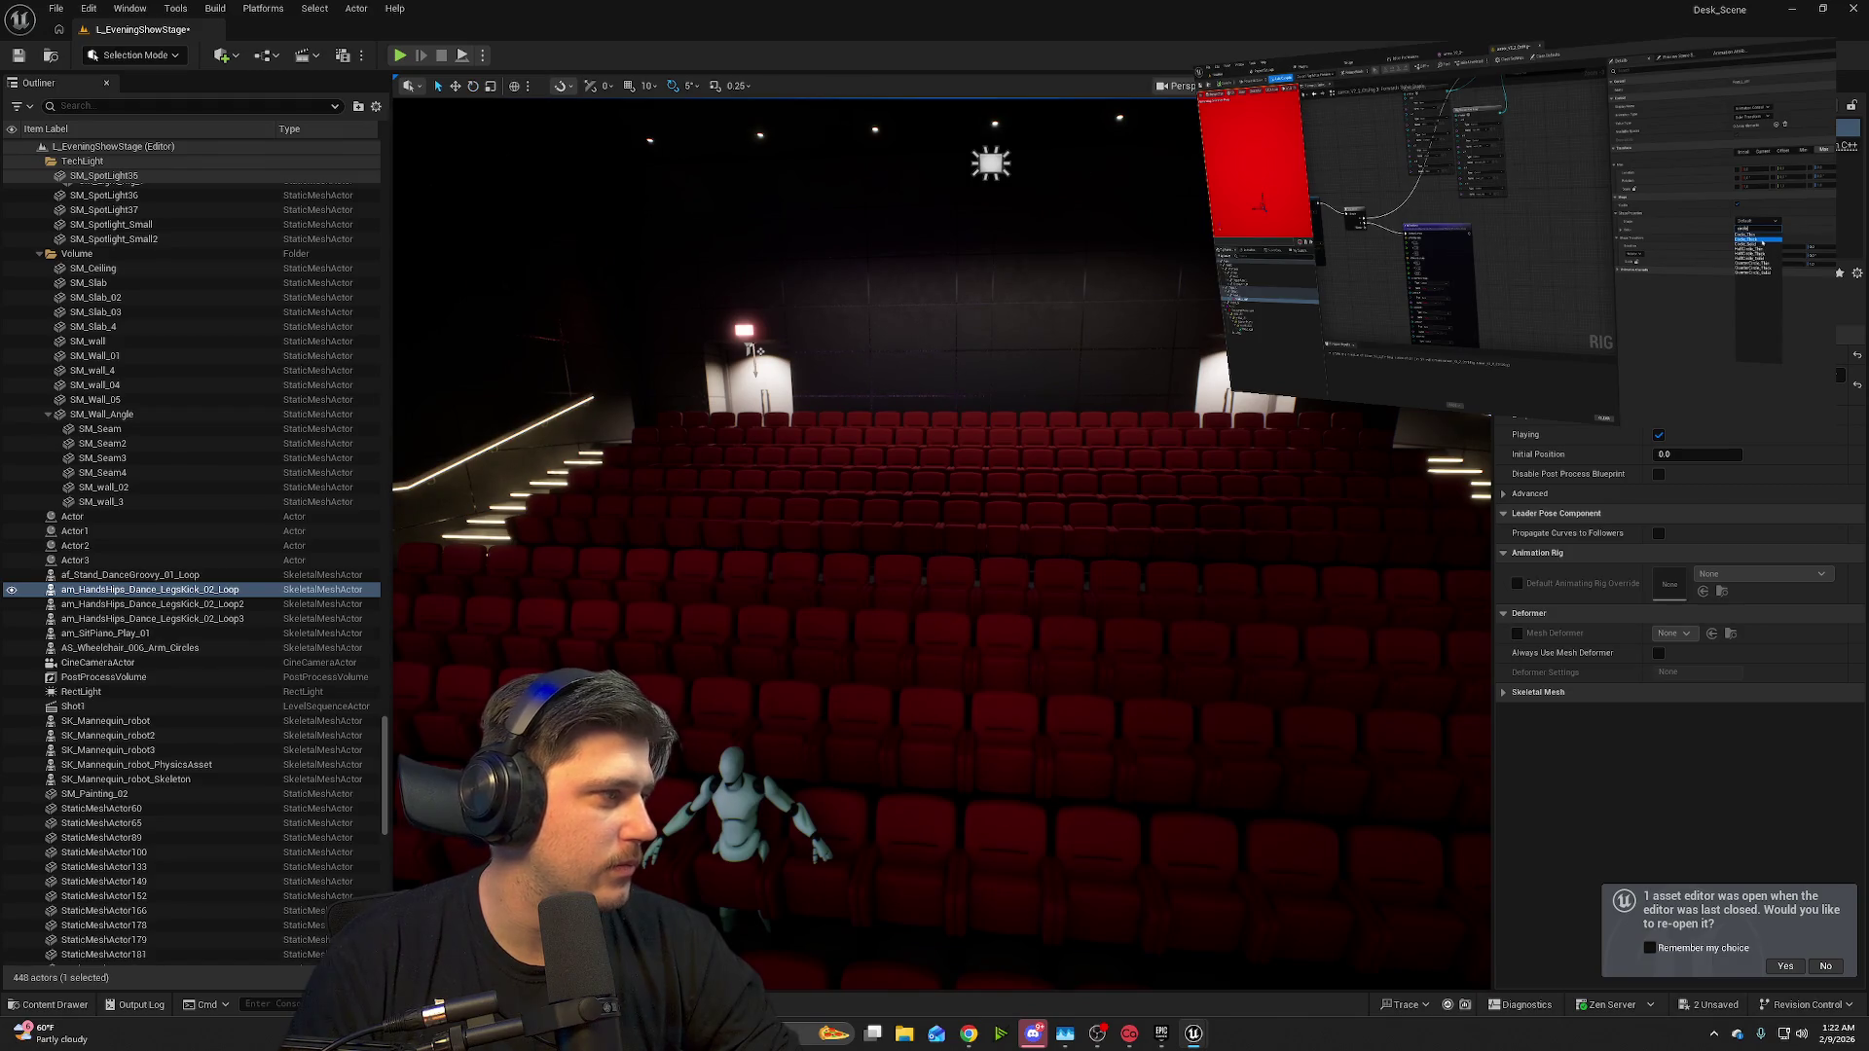
{"action": "left_click", "coordinate": [55, 1005]}
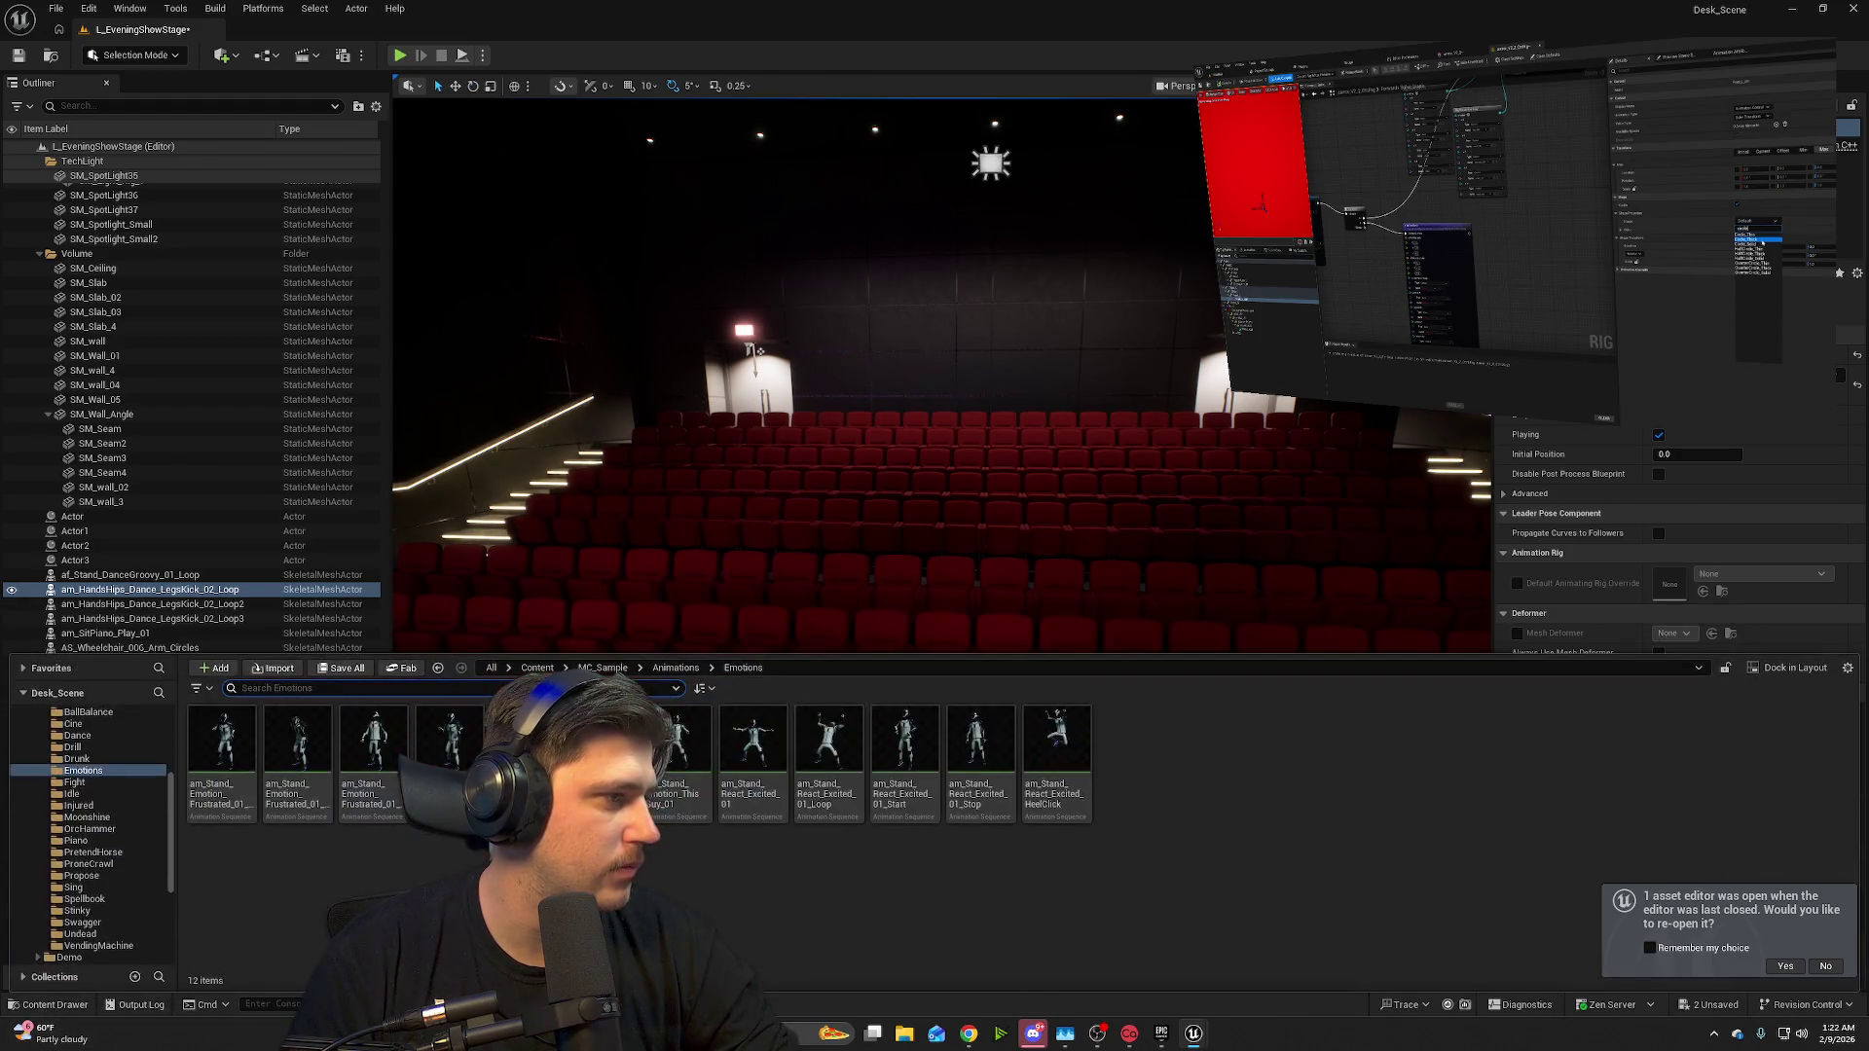
{"action": "mouse_move", "coordinate": [826, 757]}
{"action": "left_mouse_down"}
{"action": "mouse_move", "coordinate": [1100, 604]}
{"action": "mouse_move", "coordinate": [1061, 591]}
{"action": "left_mouse_up"}
- Move the excited mannequin into the right aisle and rotate it on Z to face the stage
{"action": "key", "text": "f"}
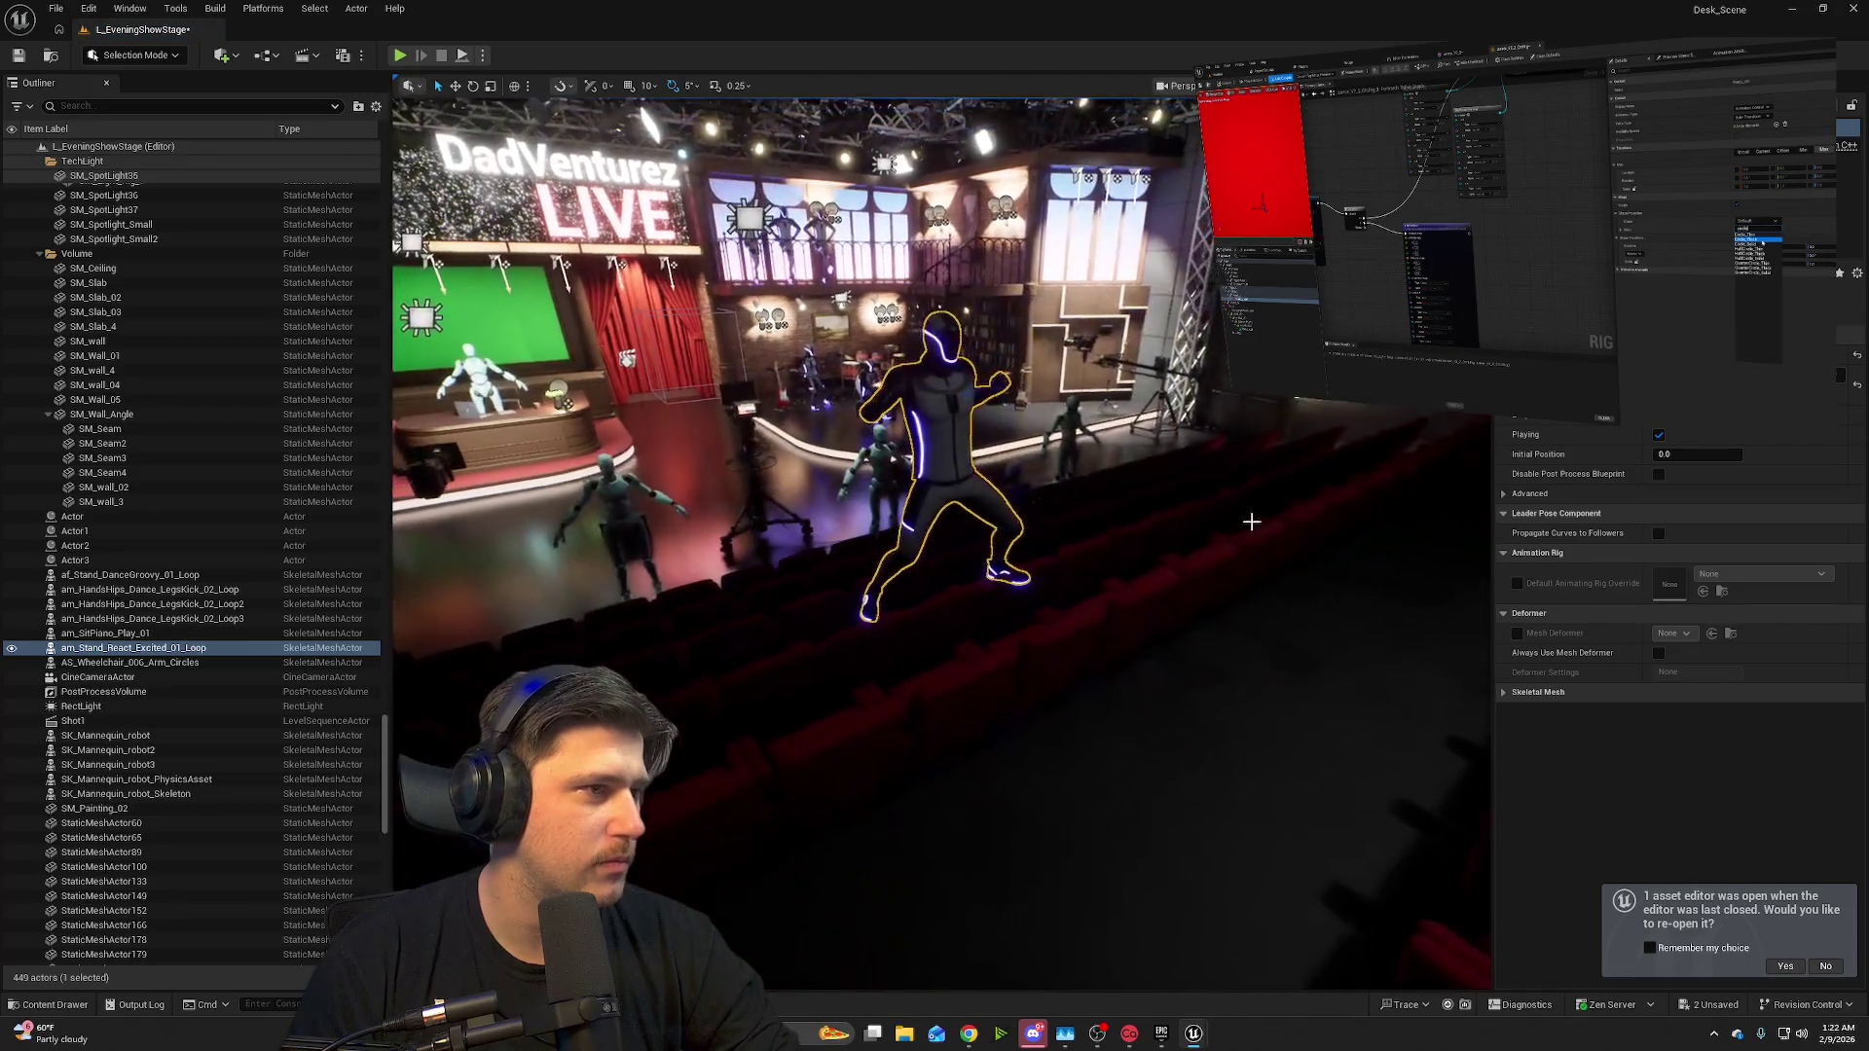
{"action": "key", "text": "1"}
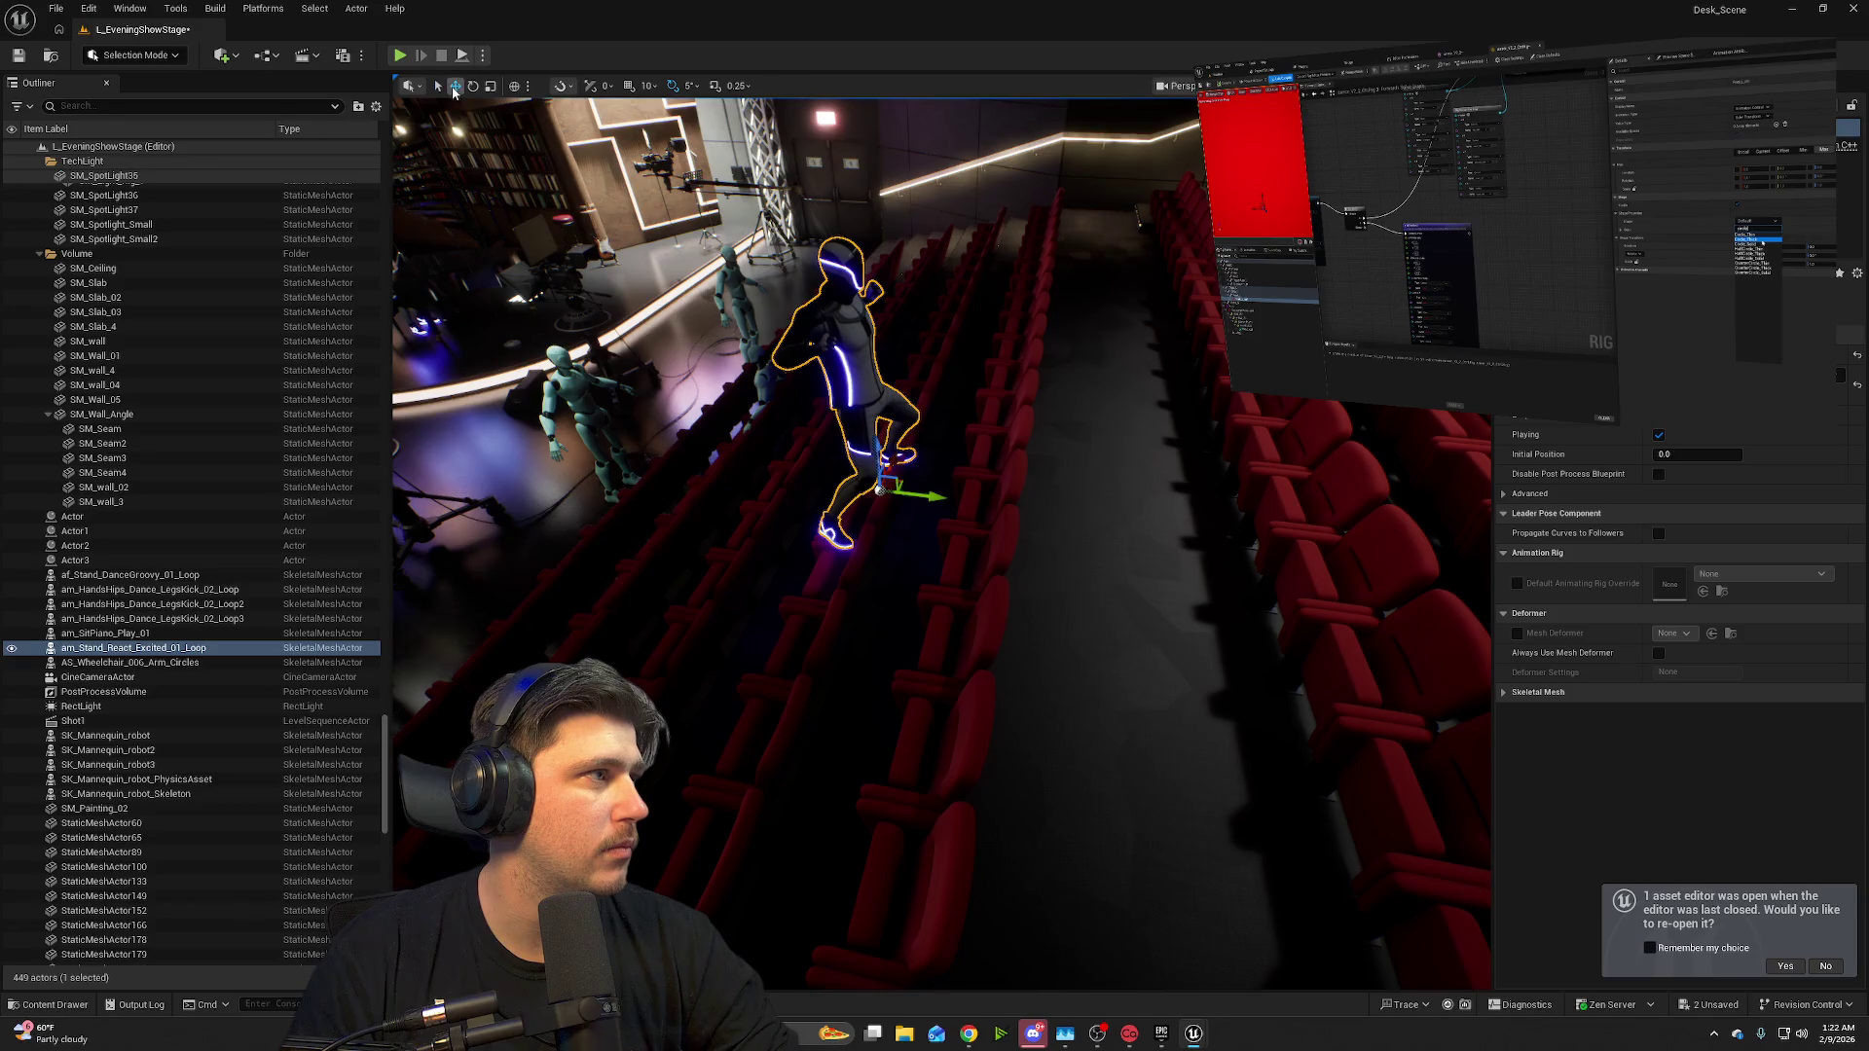
{"action": "mouse_move", "coordinate": [923, 494]}
{"action": "left_mouse_down"}
{"action": "mouse_move", "coordinate": [1181, 537]}
{"action": "mouse_move", "coordinate": [1152, 526]}
{"action": "left_mouse_up"}
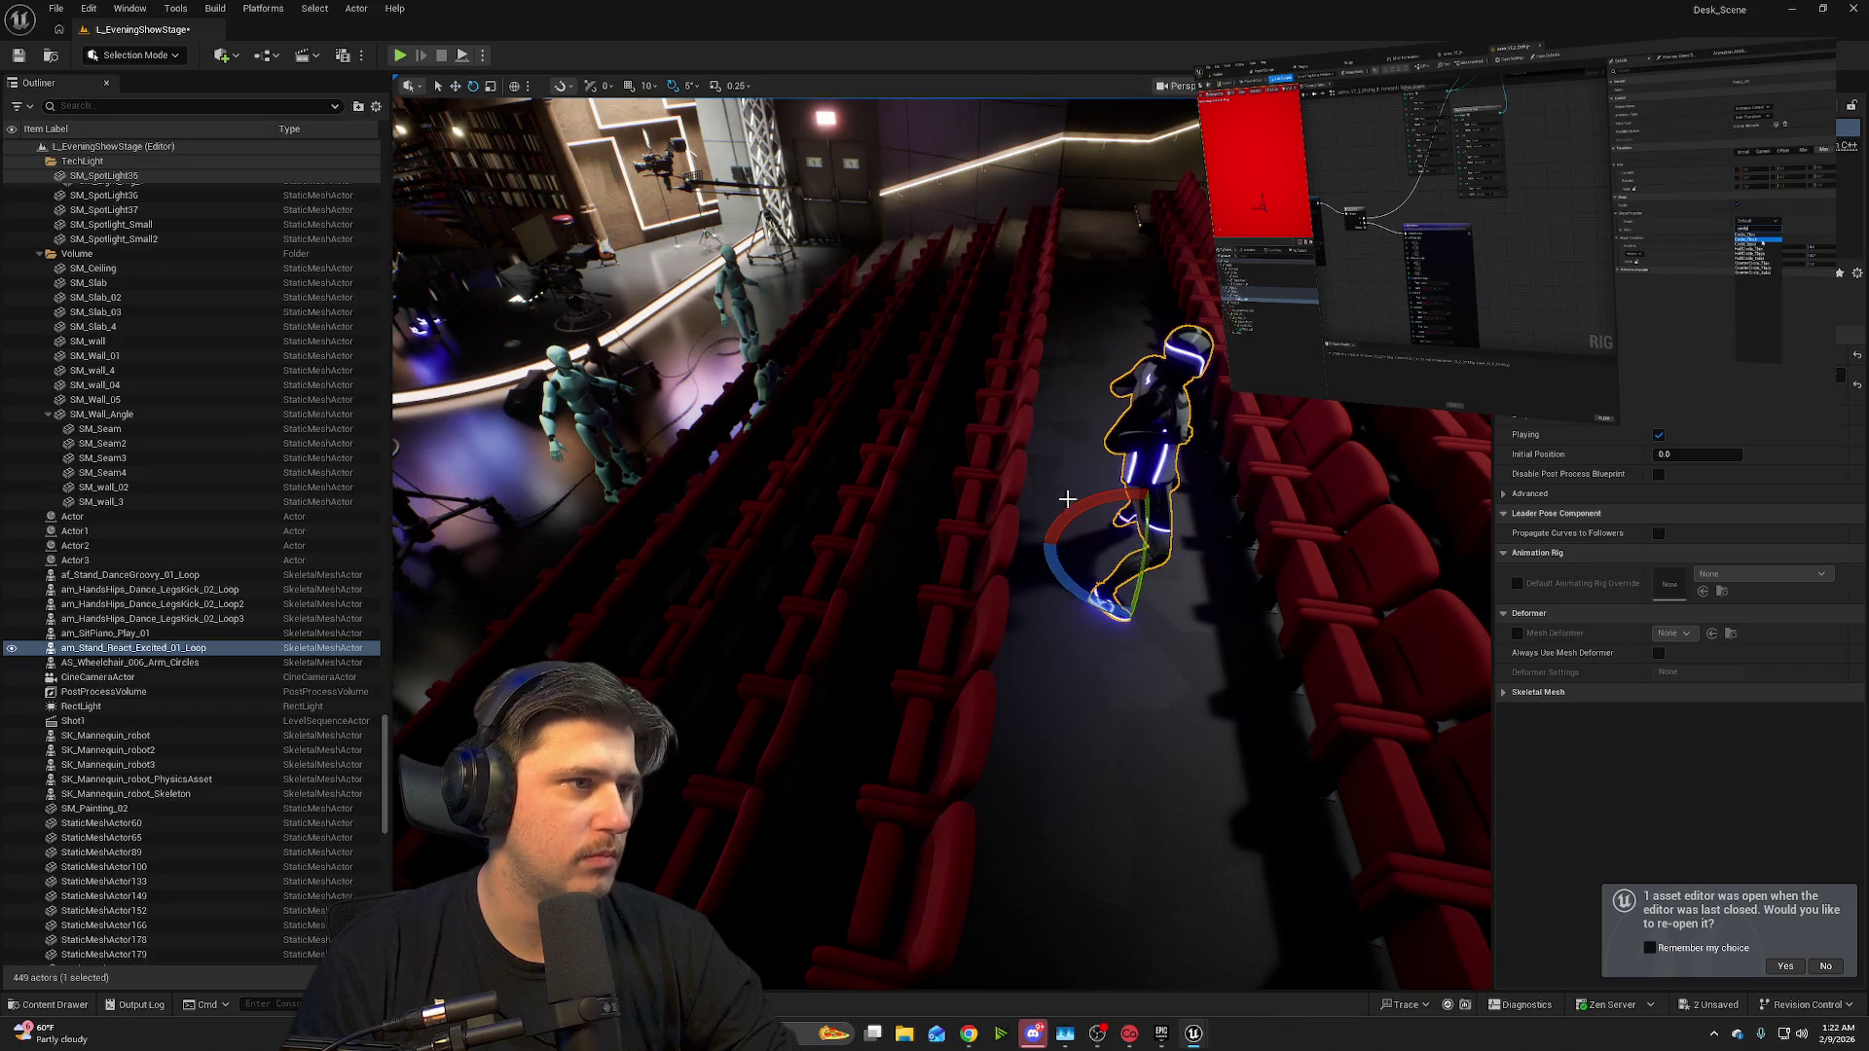
{"action": "mouse_move", "coordinate": [1059, 575]}
{"action": "left_mouse_down"}
{"action": "mouse_move", "coordinate": [1100, 618]}
{"action": "mouse_move", "coordinate": [1157, 622]}
{"action": "mouse_move", "coordinate": [1013, 565]}
{"action": "left_mouse_up"}
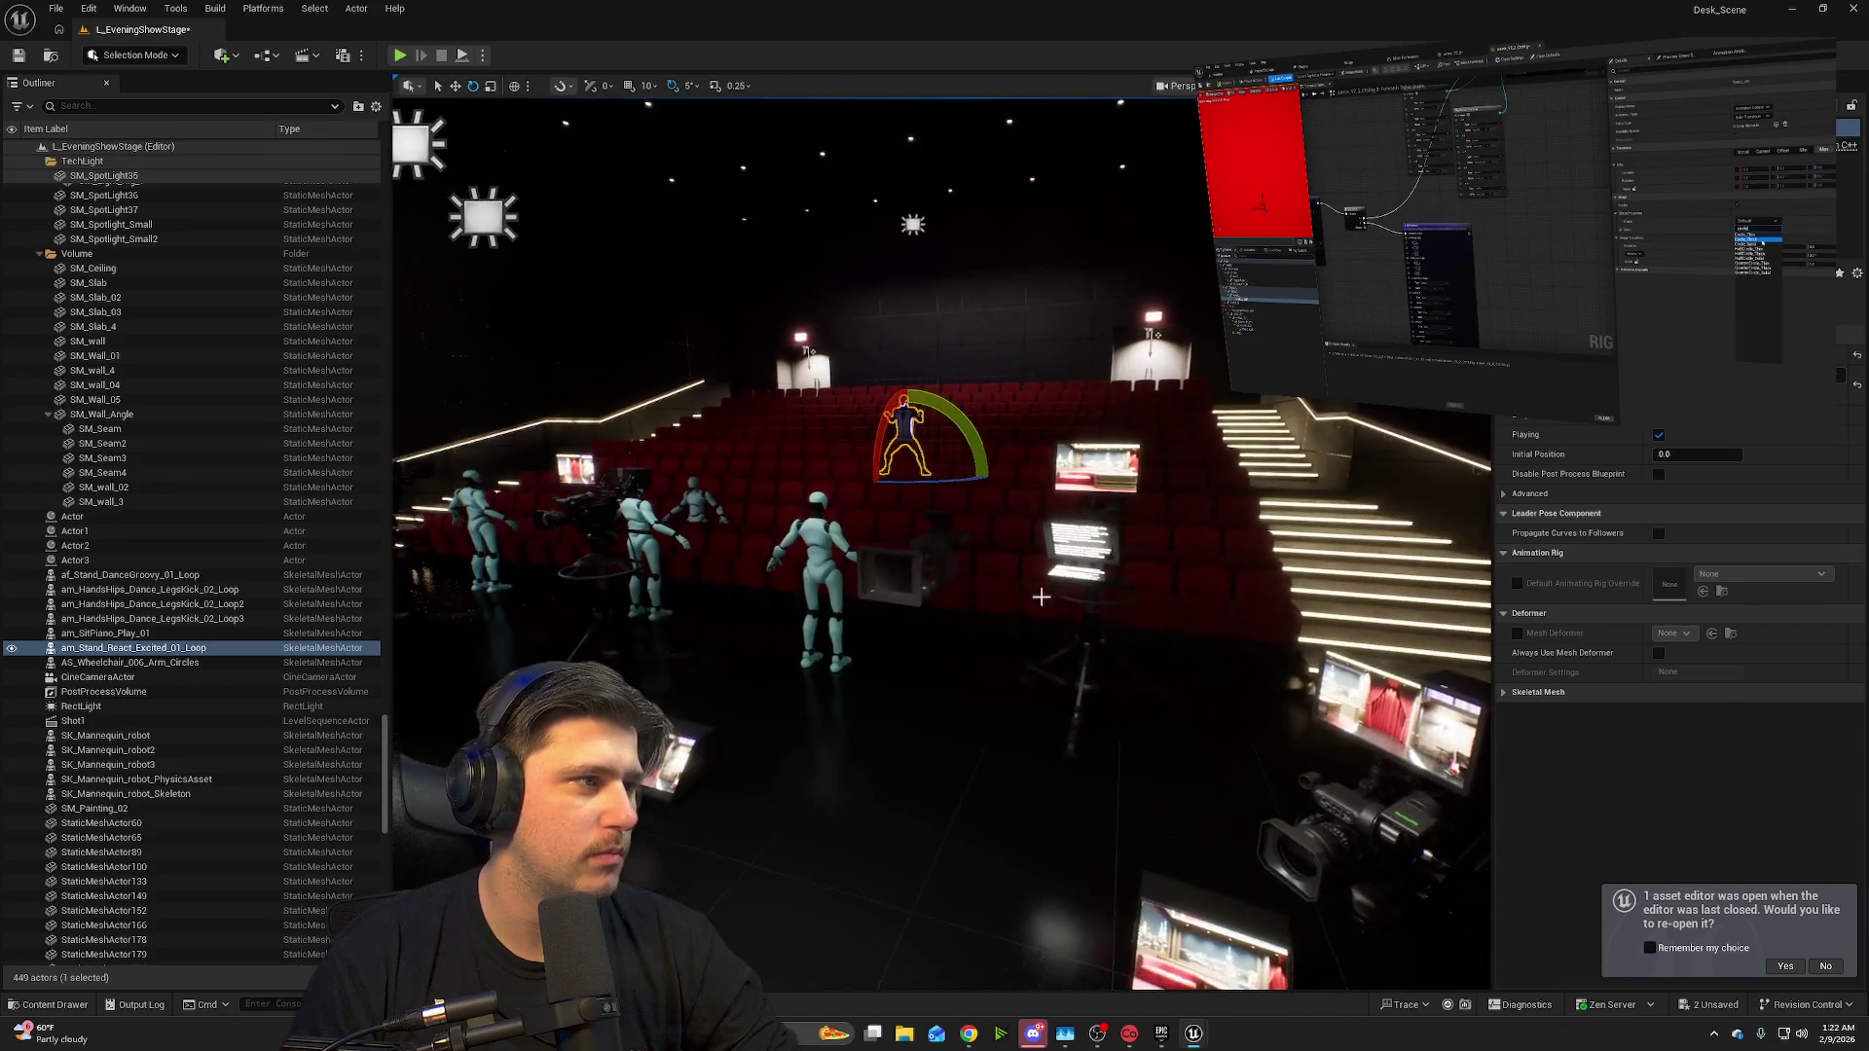
{"action": "left_click", "coordinate": [400, 56]}
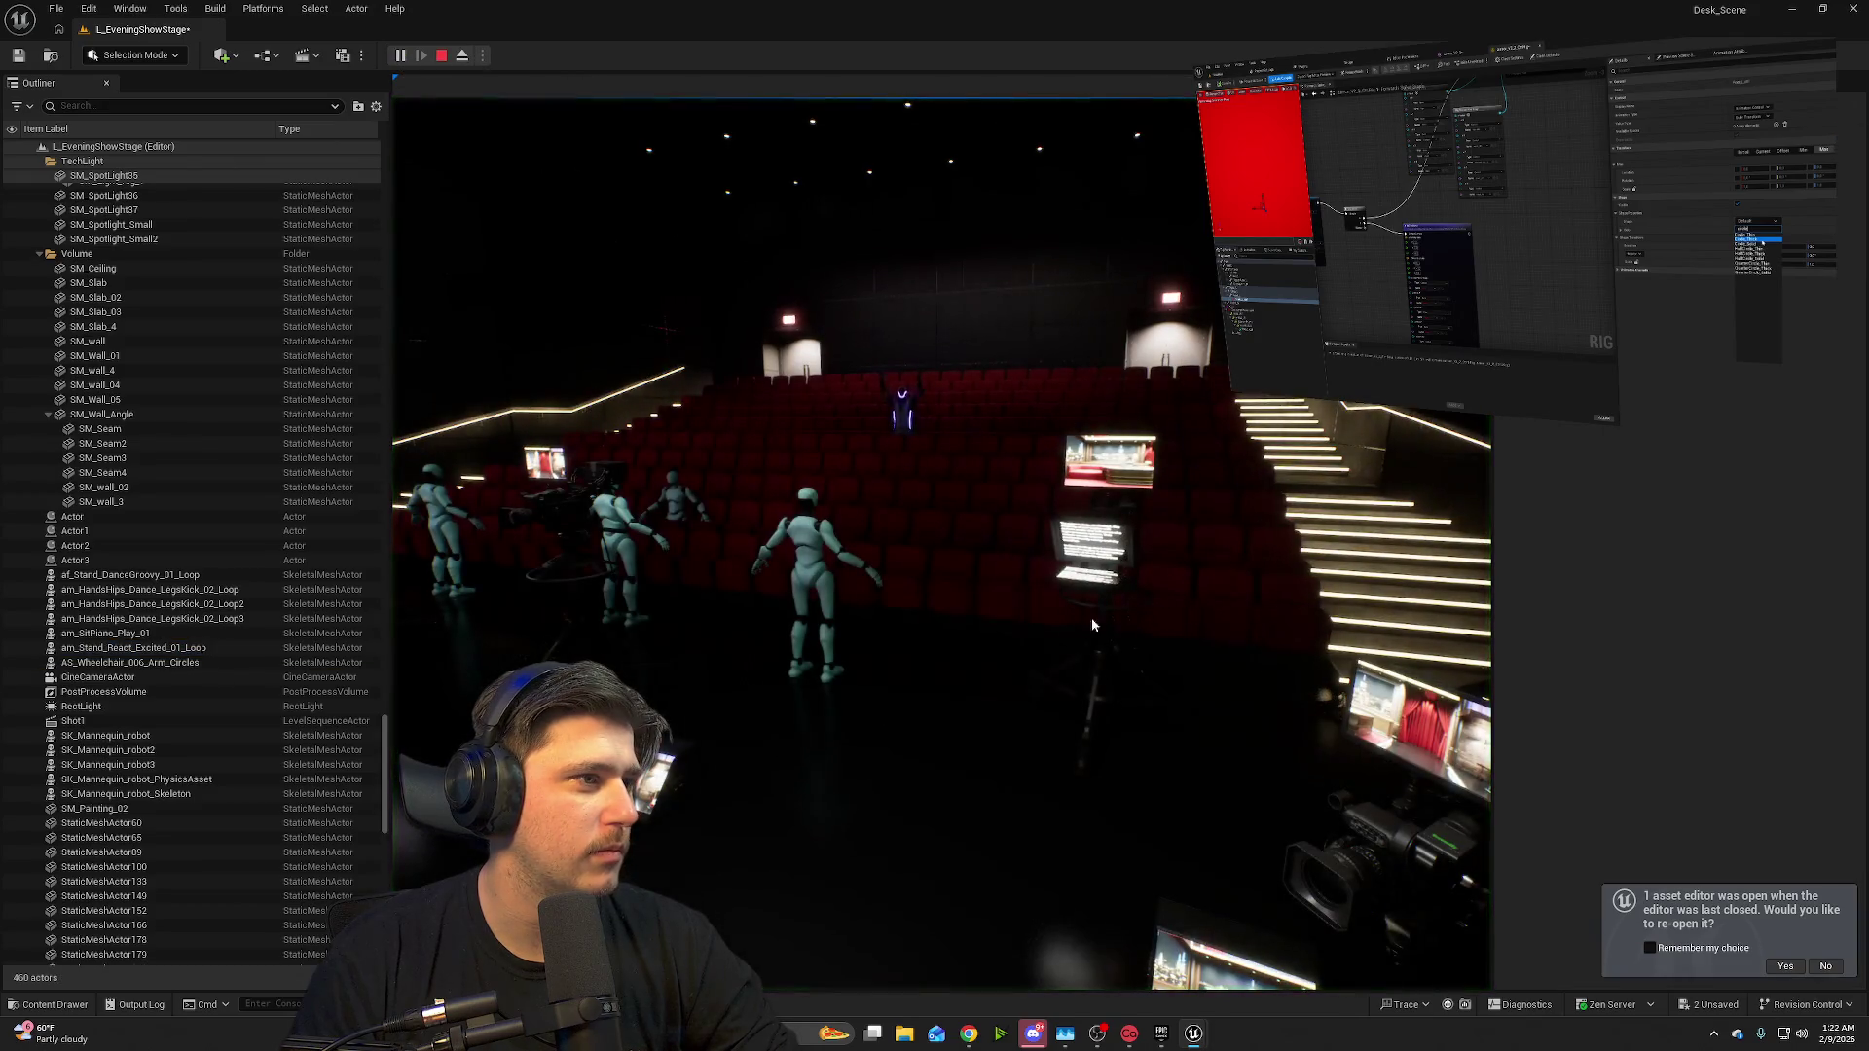
{"action": "left_click", "coordinate": [1013, 624]}
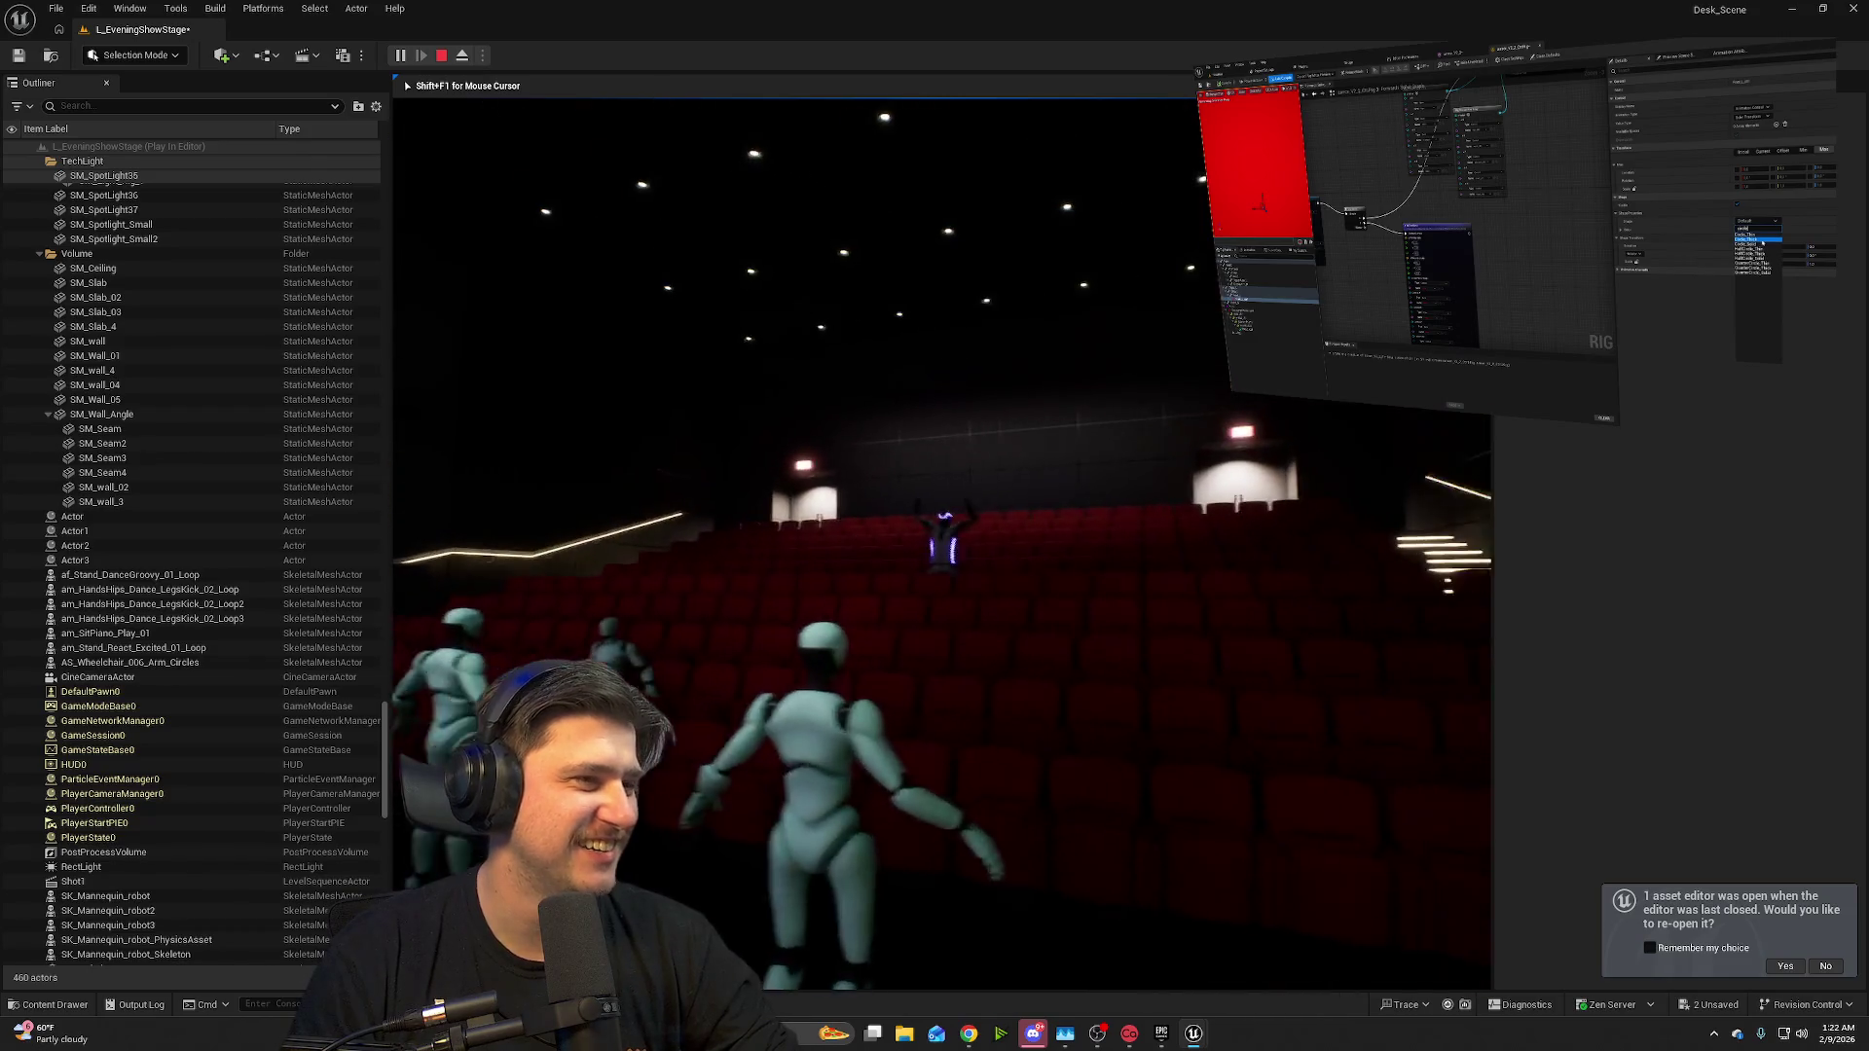
{"action": "key", "text": "w"}
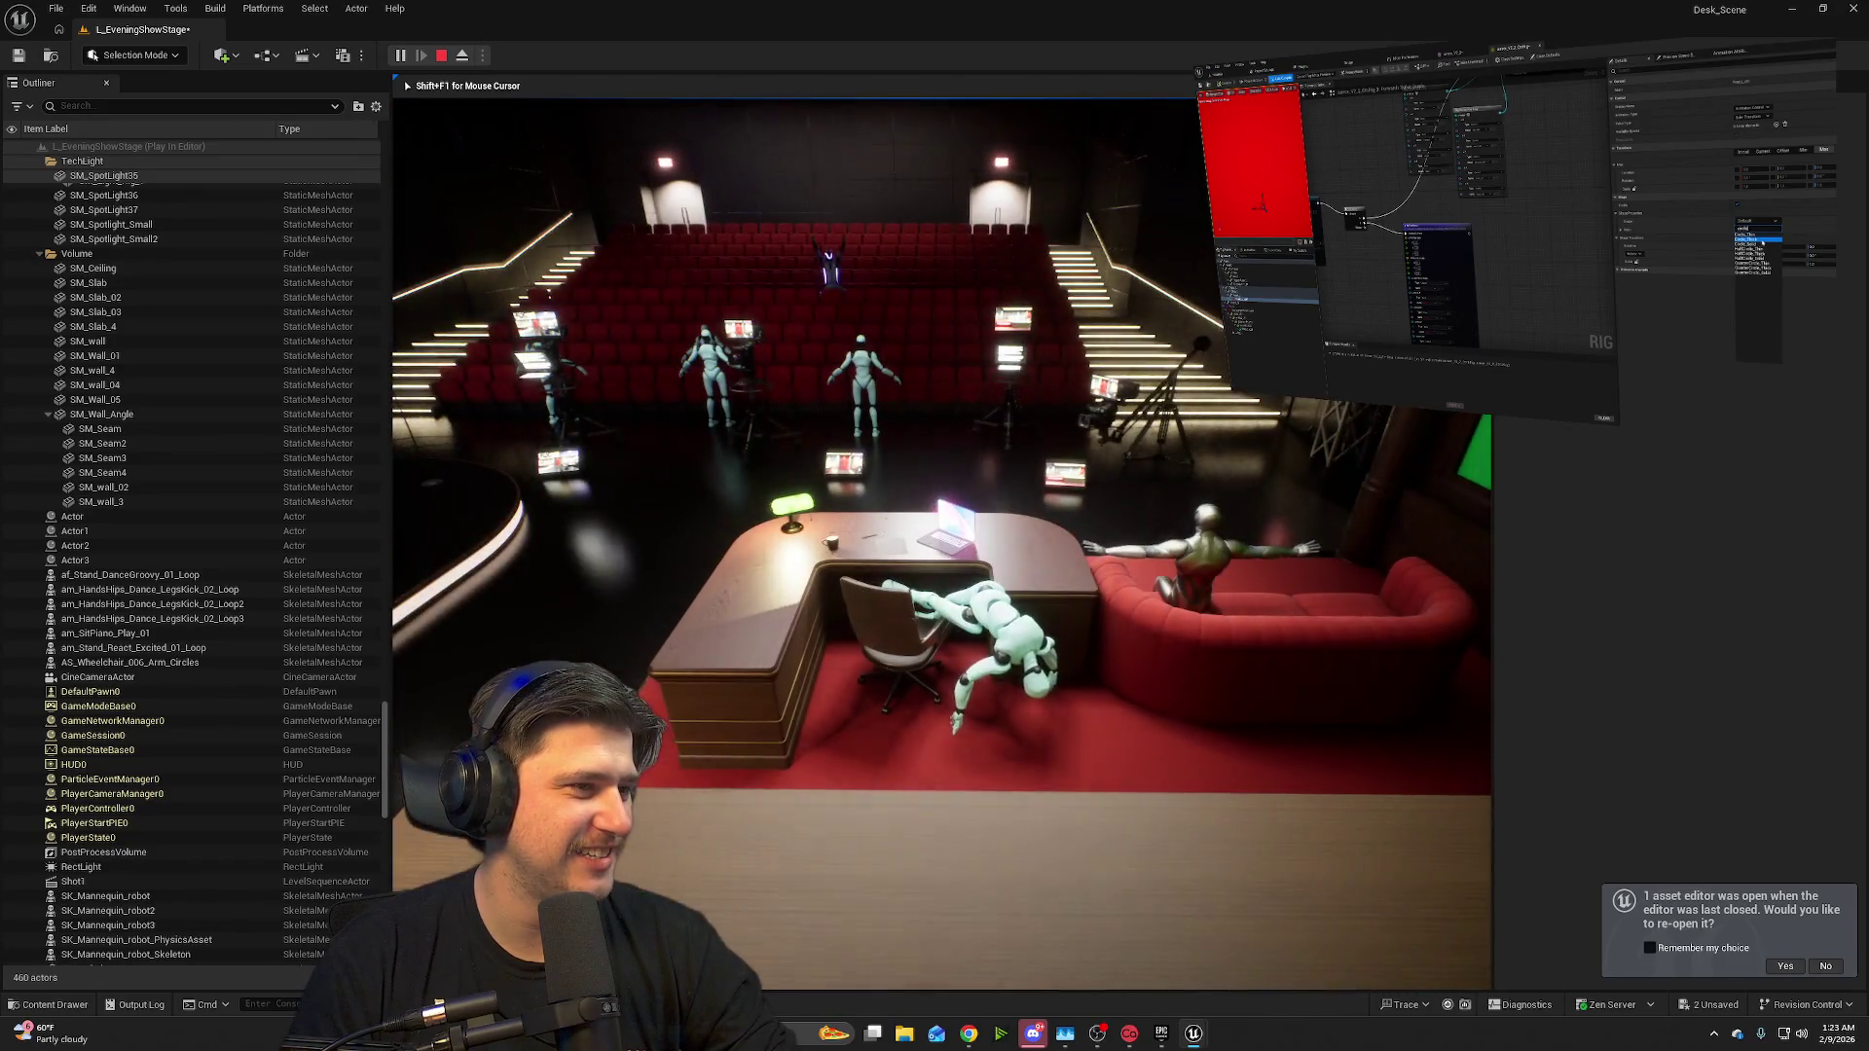
{"action": "key", "text": "Escape"}
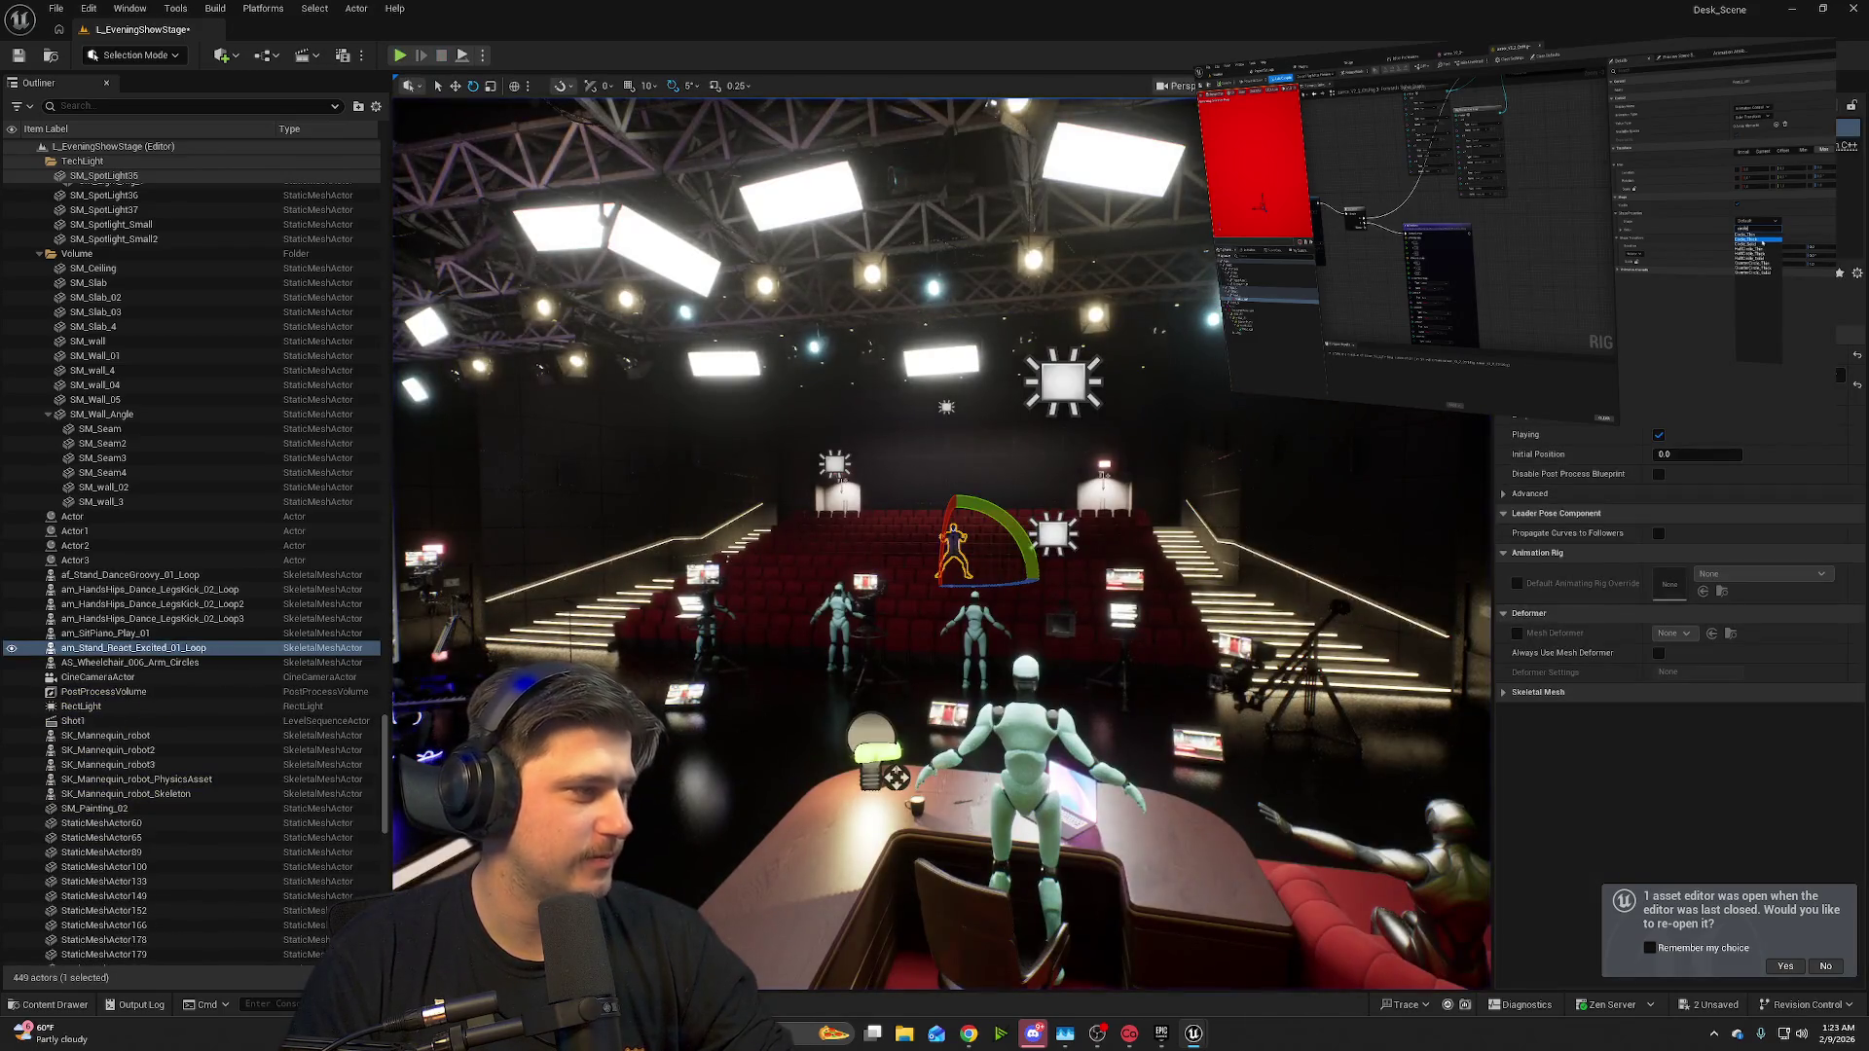
- Browse the Idle, Moonshine, Piano and PretendHorse animation folders, then start an Alt+P preview
{"action": "left_click", "coordinate": [54, 1005]}
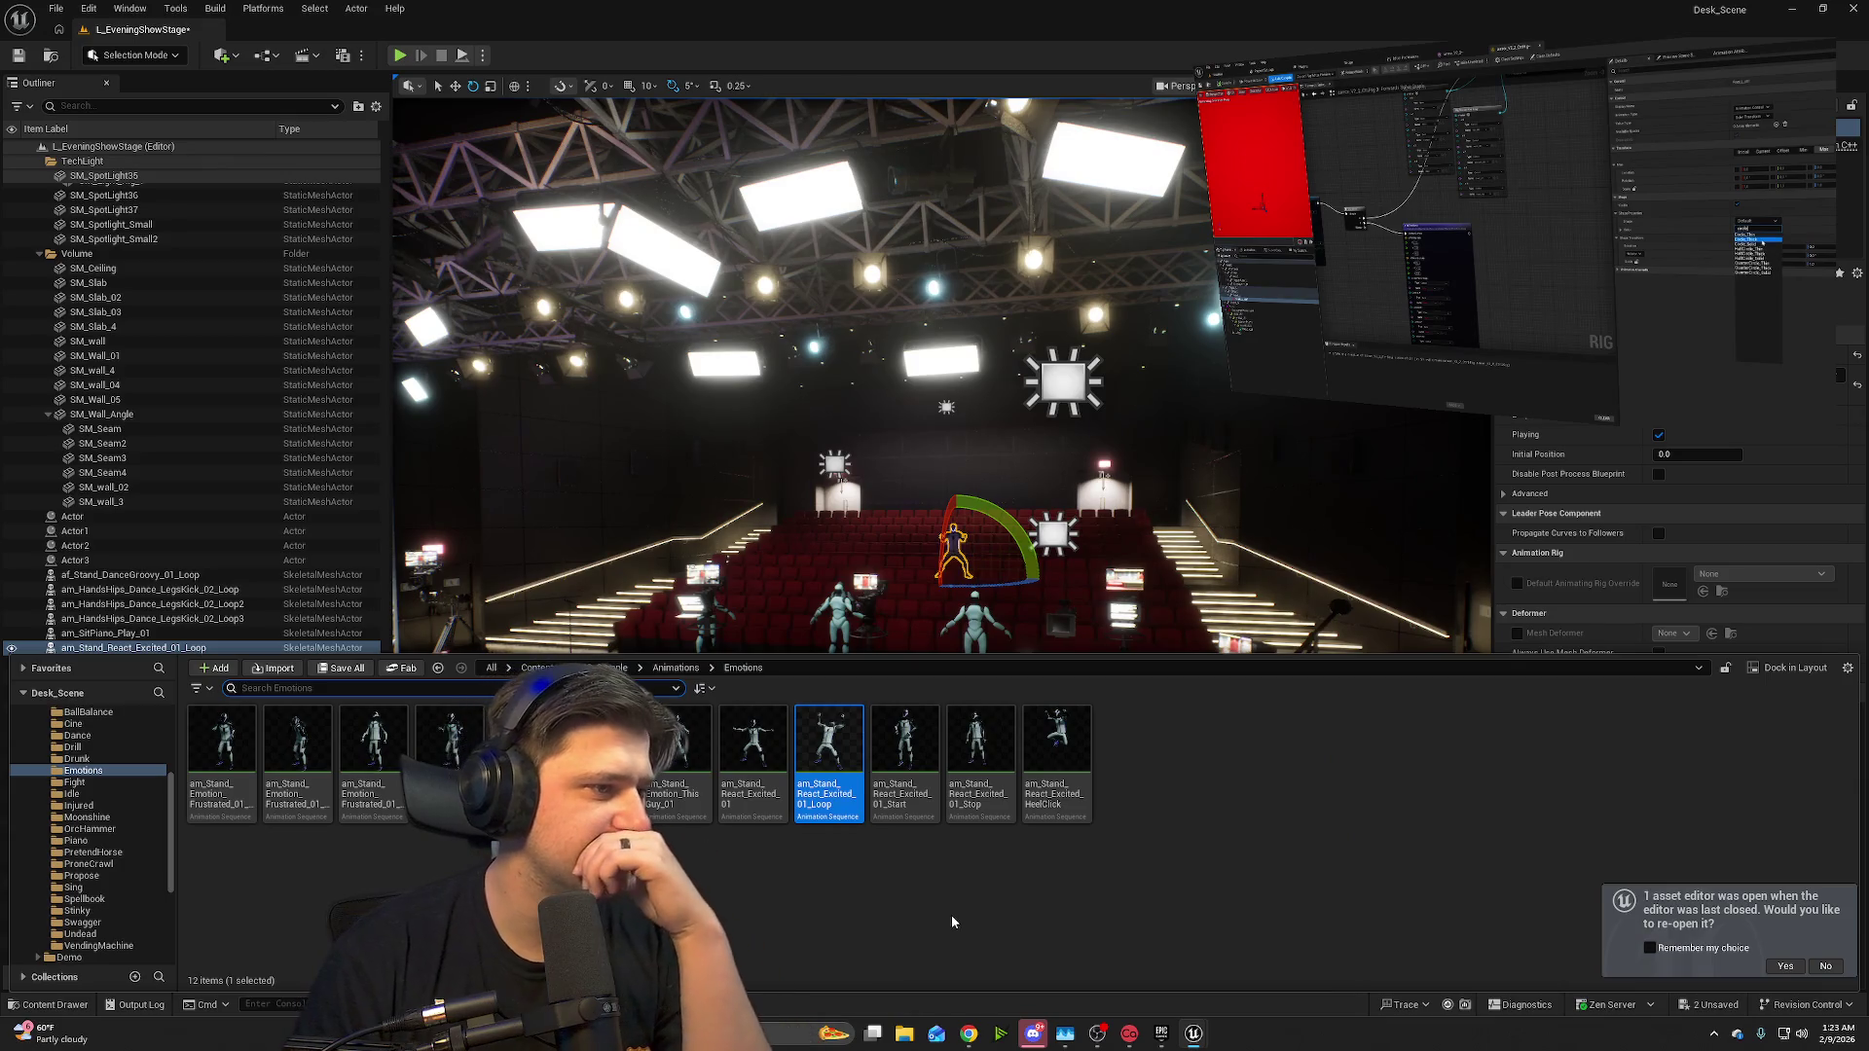
{"action": "left_click", "coordinate": [104, 793]}
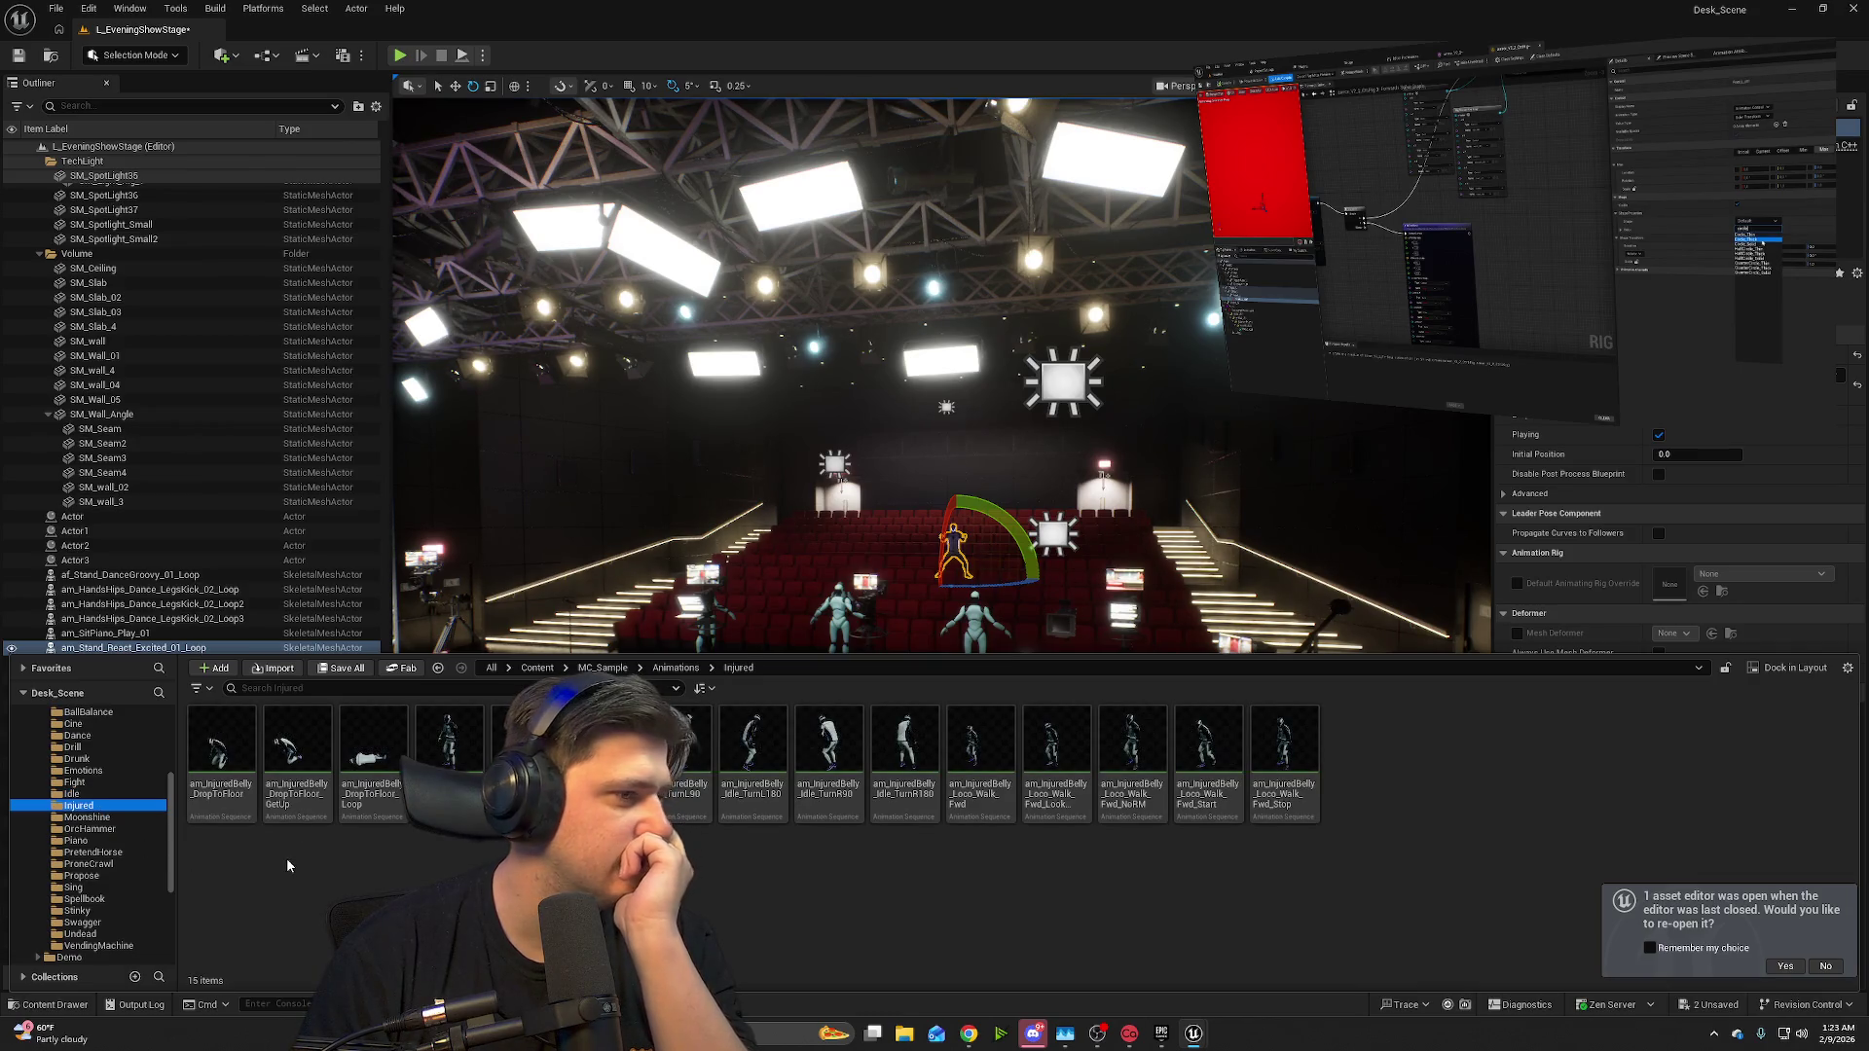
{"action": "key", "text": "Down"}
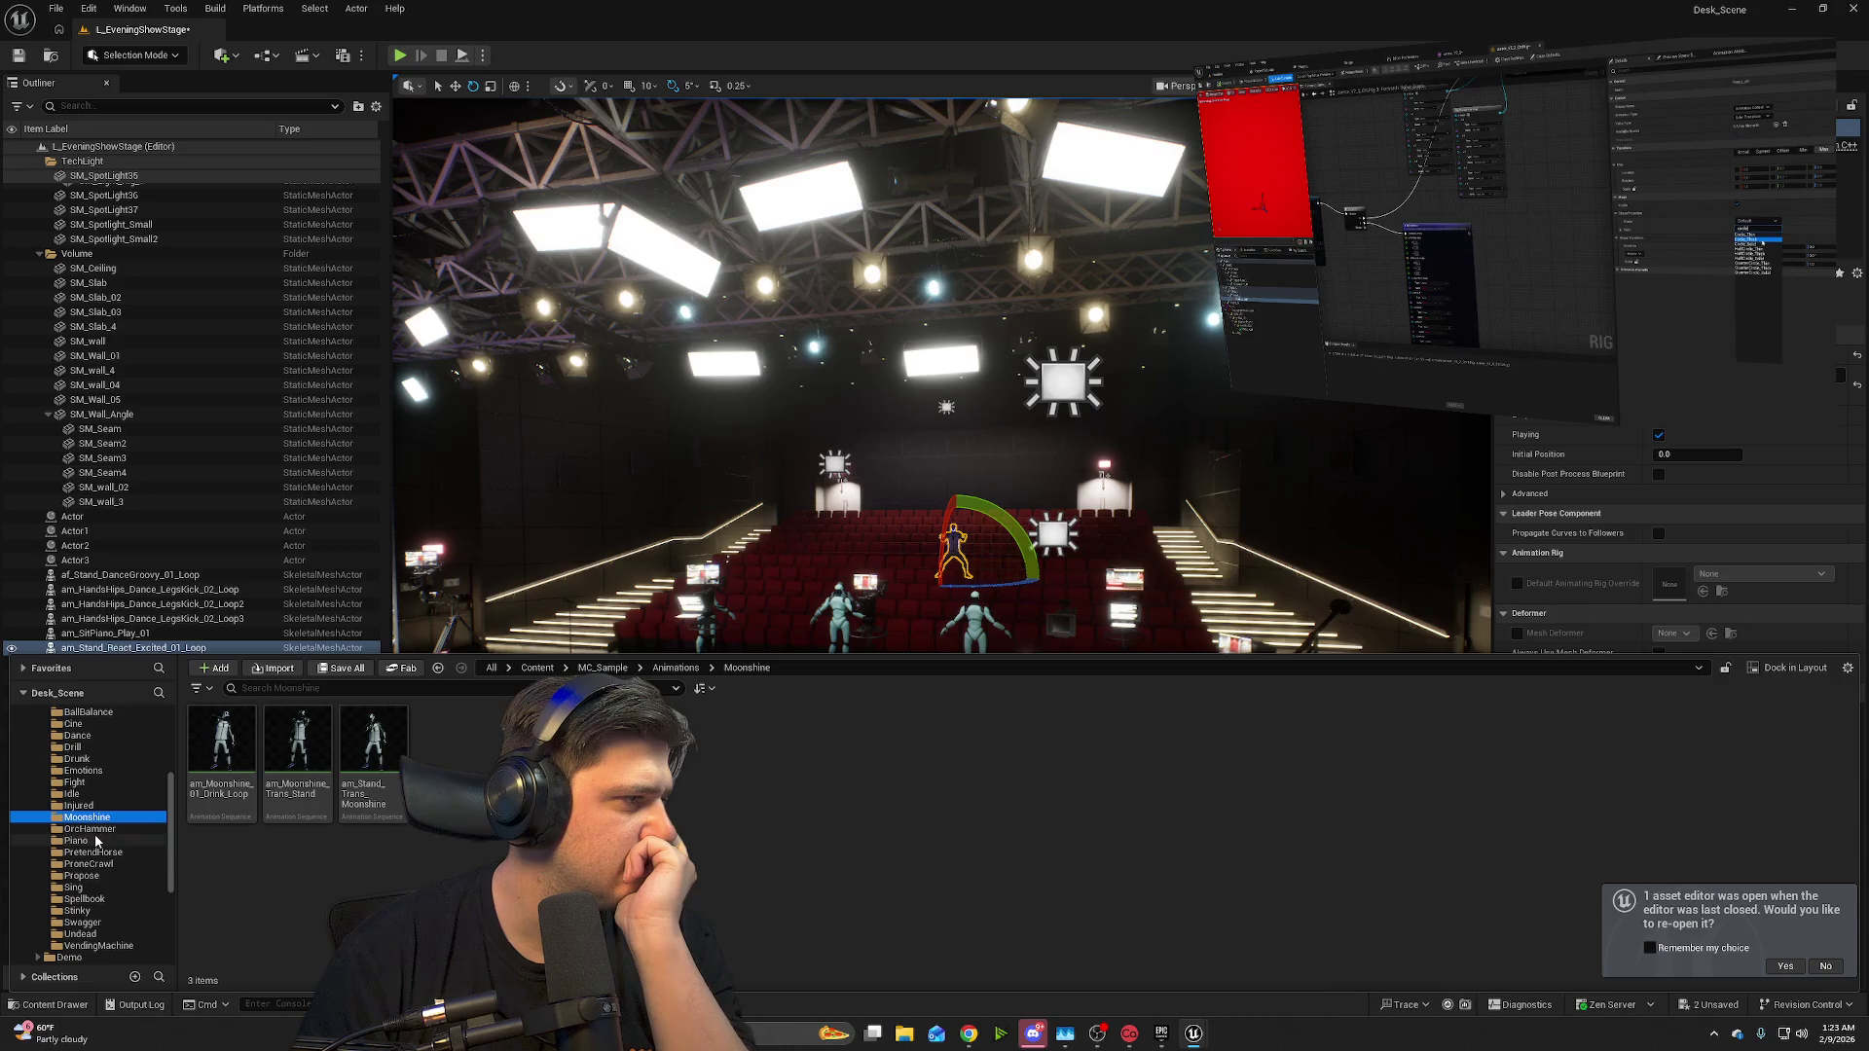
{"action": "left_click", "coordinate": [96, 843]}
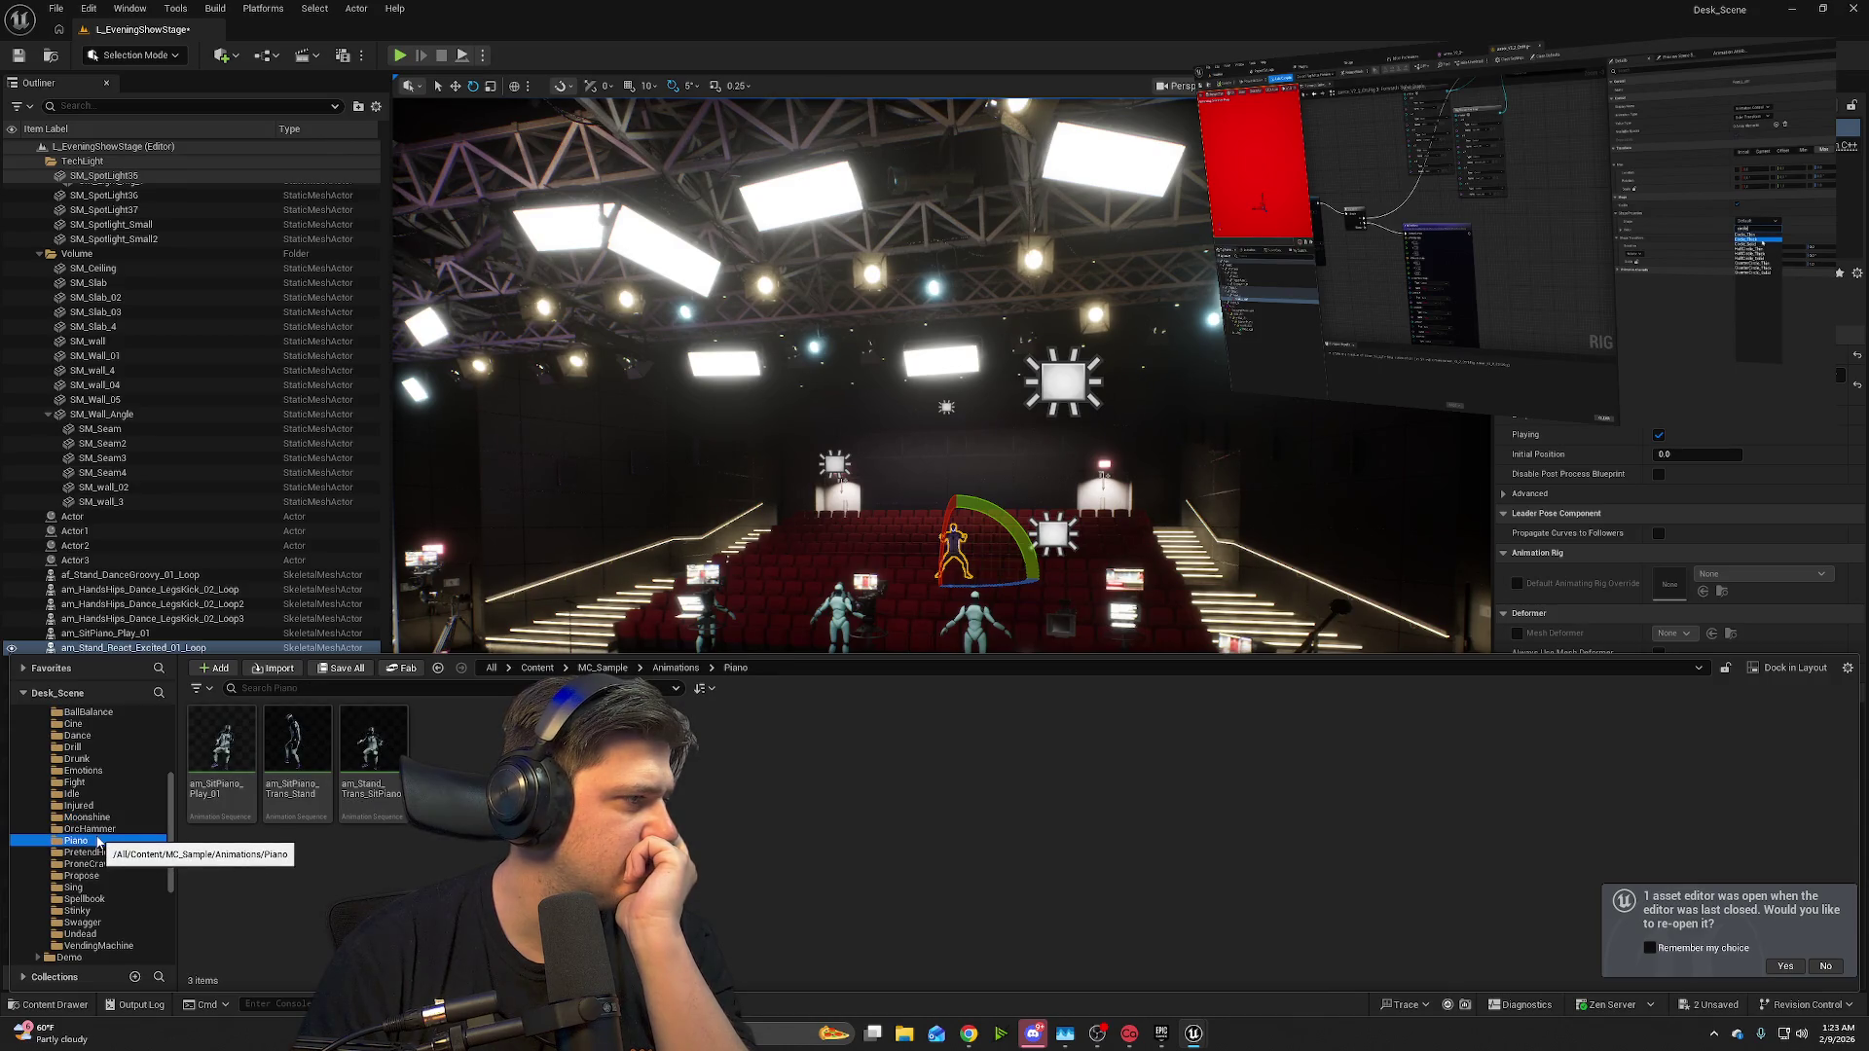
{"action": "left_click", "coordinate": [107, 854]}
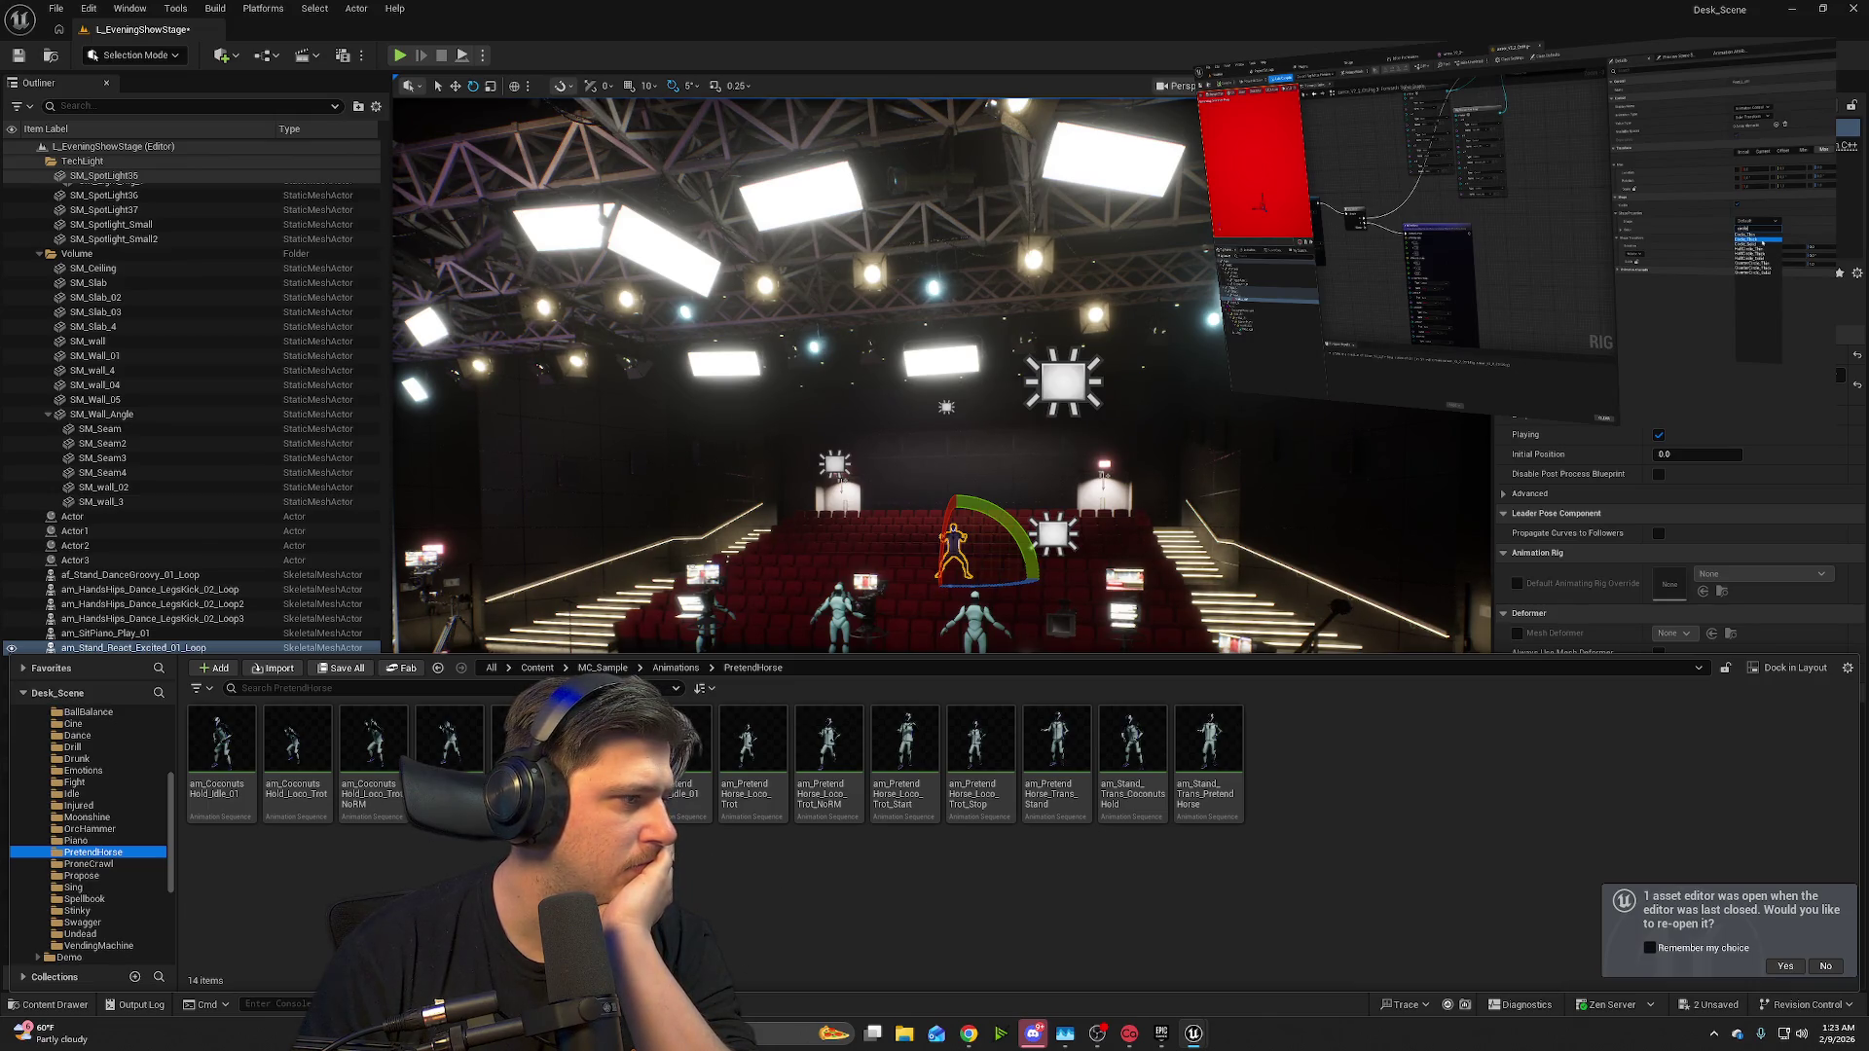
{"action": "mouse_move", "coordinate": [704, 820]}
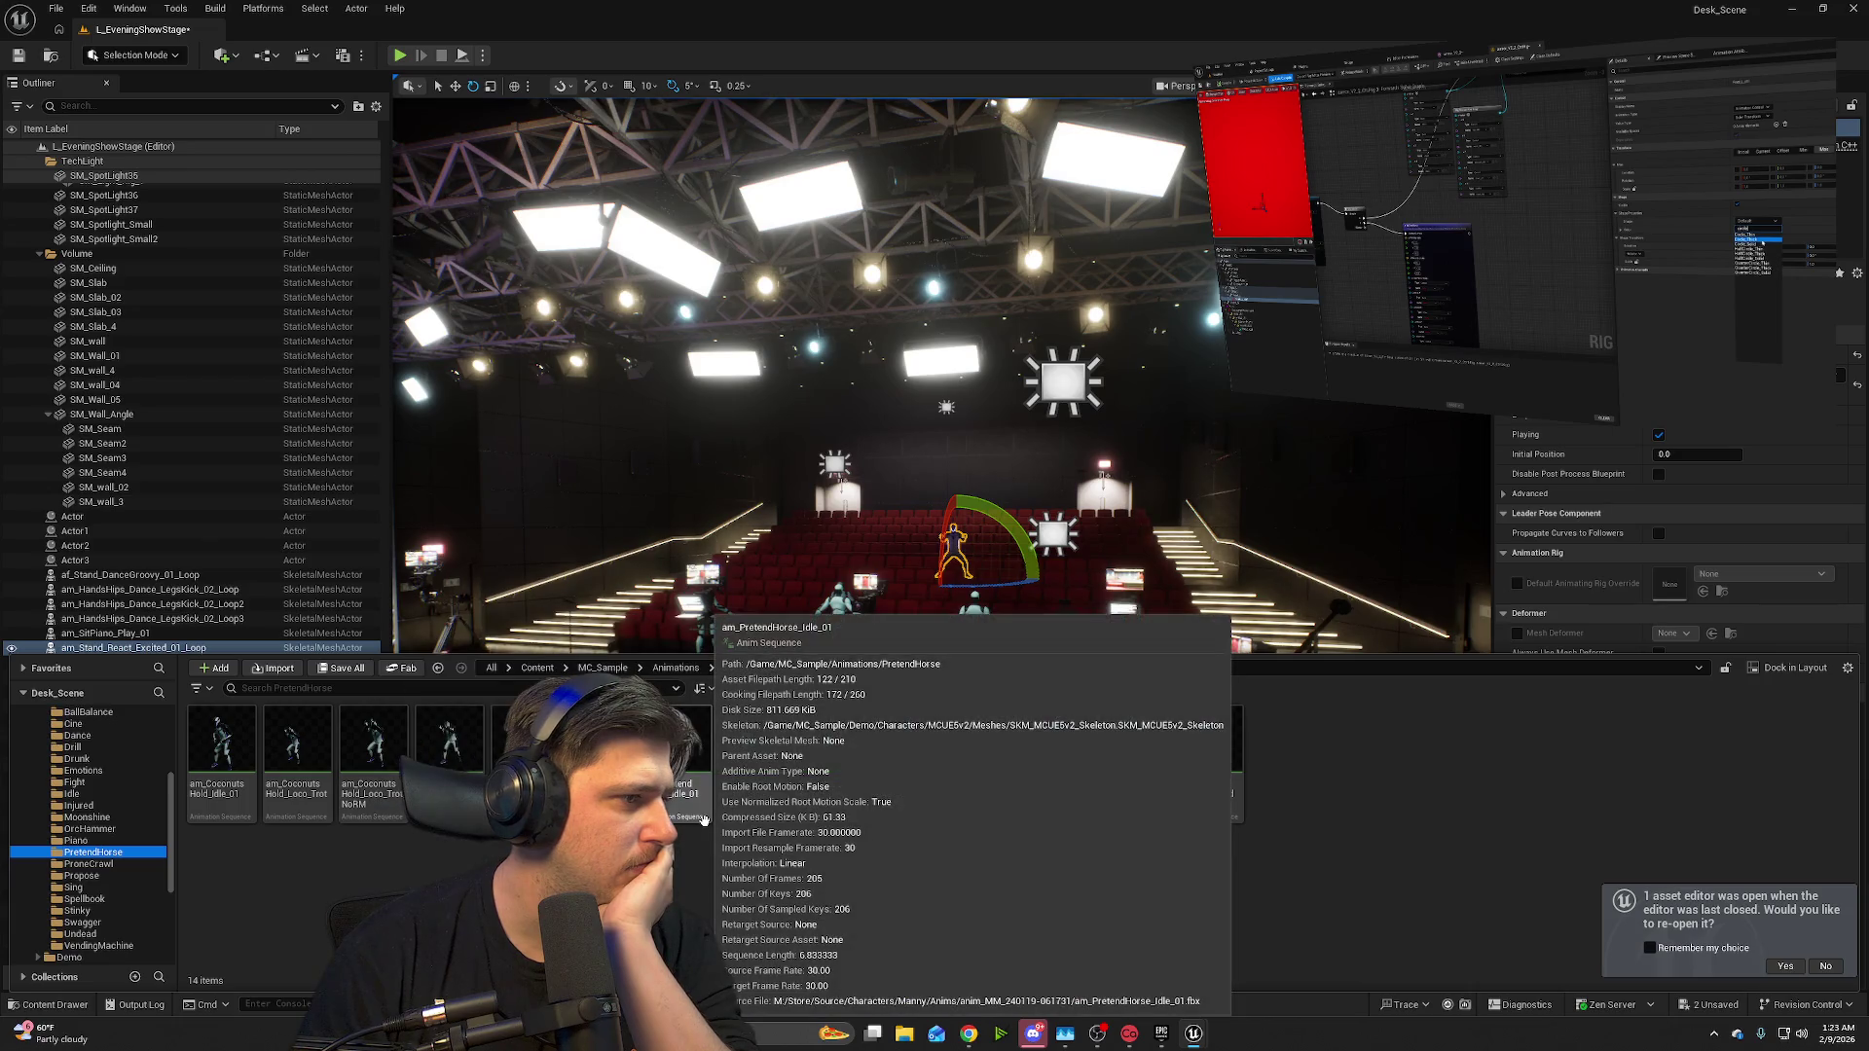
{"action": "key", "text": "alt+p"}
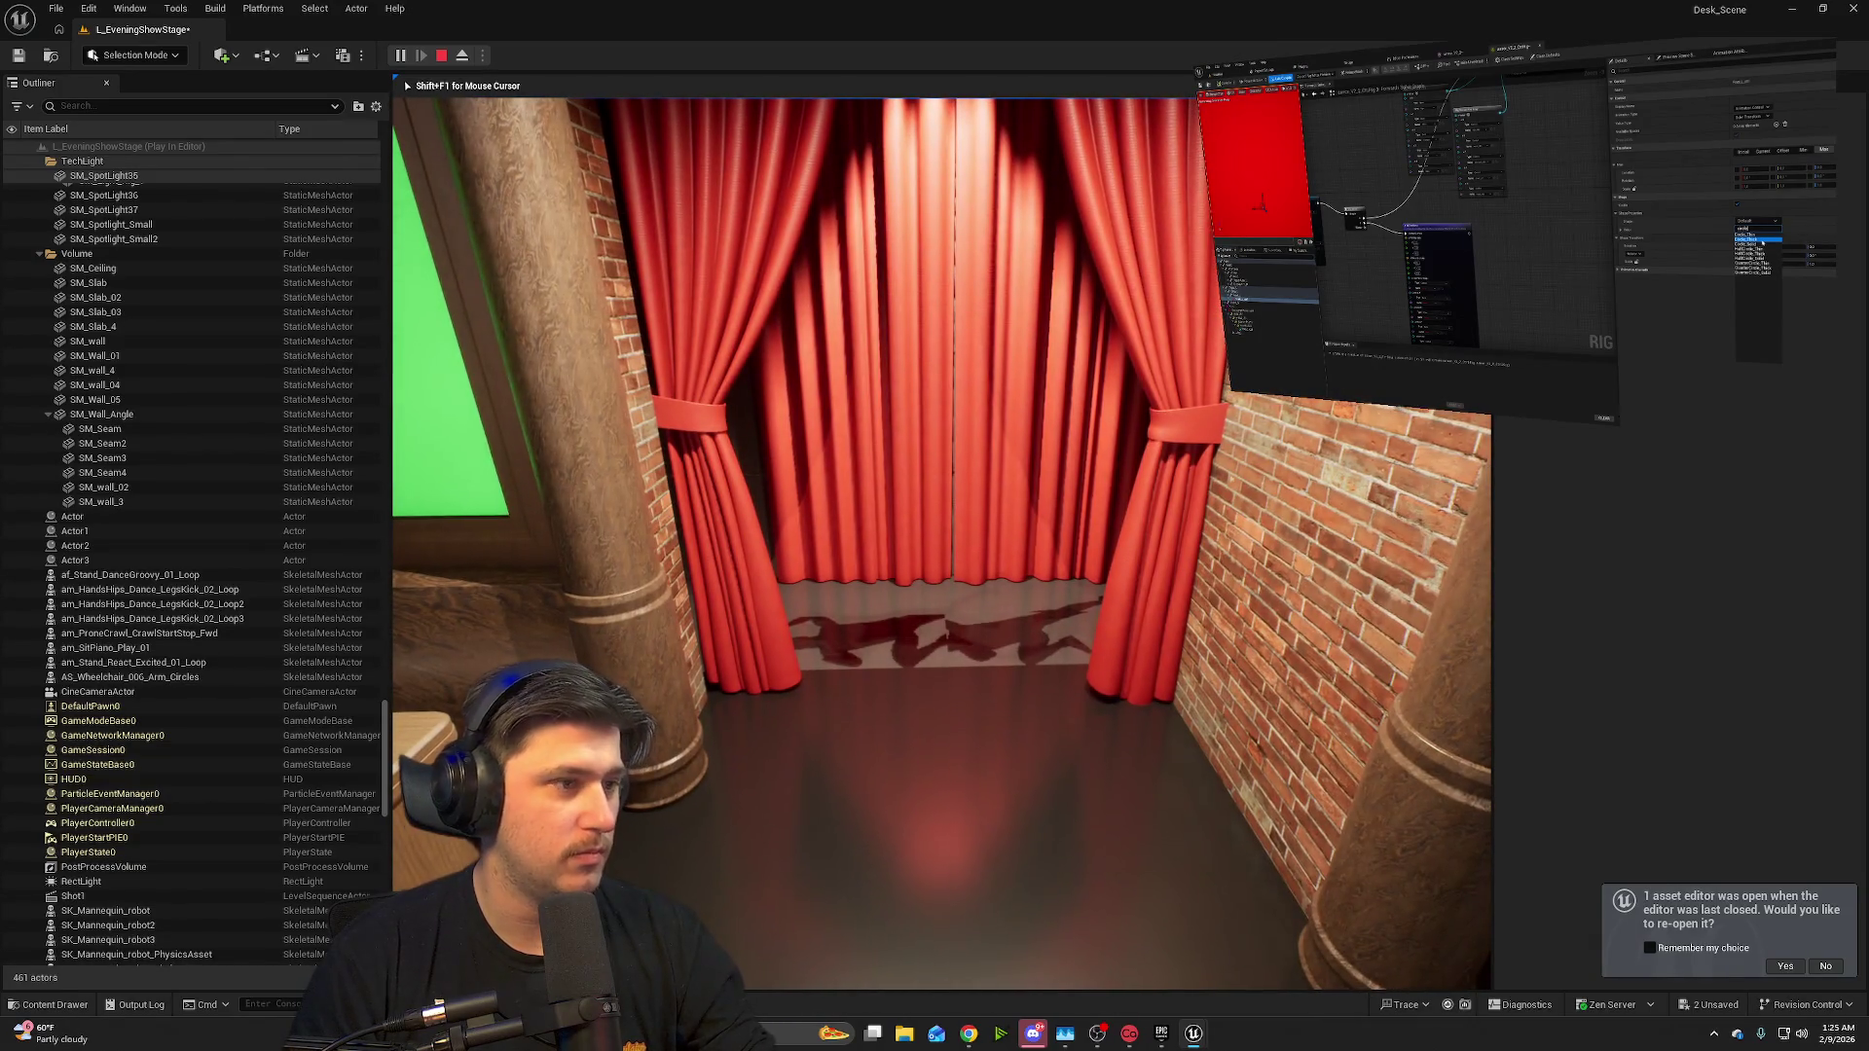
- Stop play, select and frame the crawling robot, turn toward the brick wall, then replay with Alt+P
{"action": "key", "text": "Escape"}
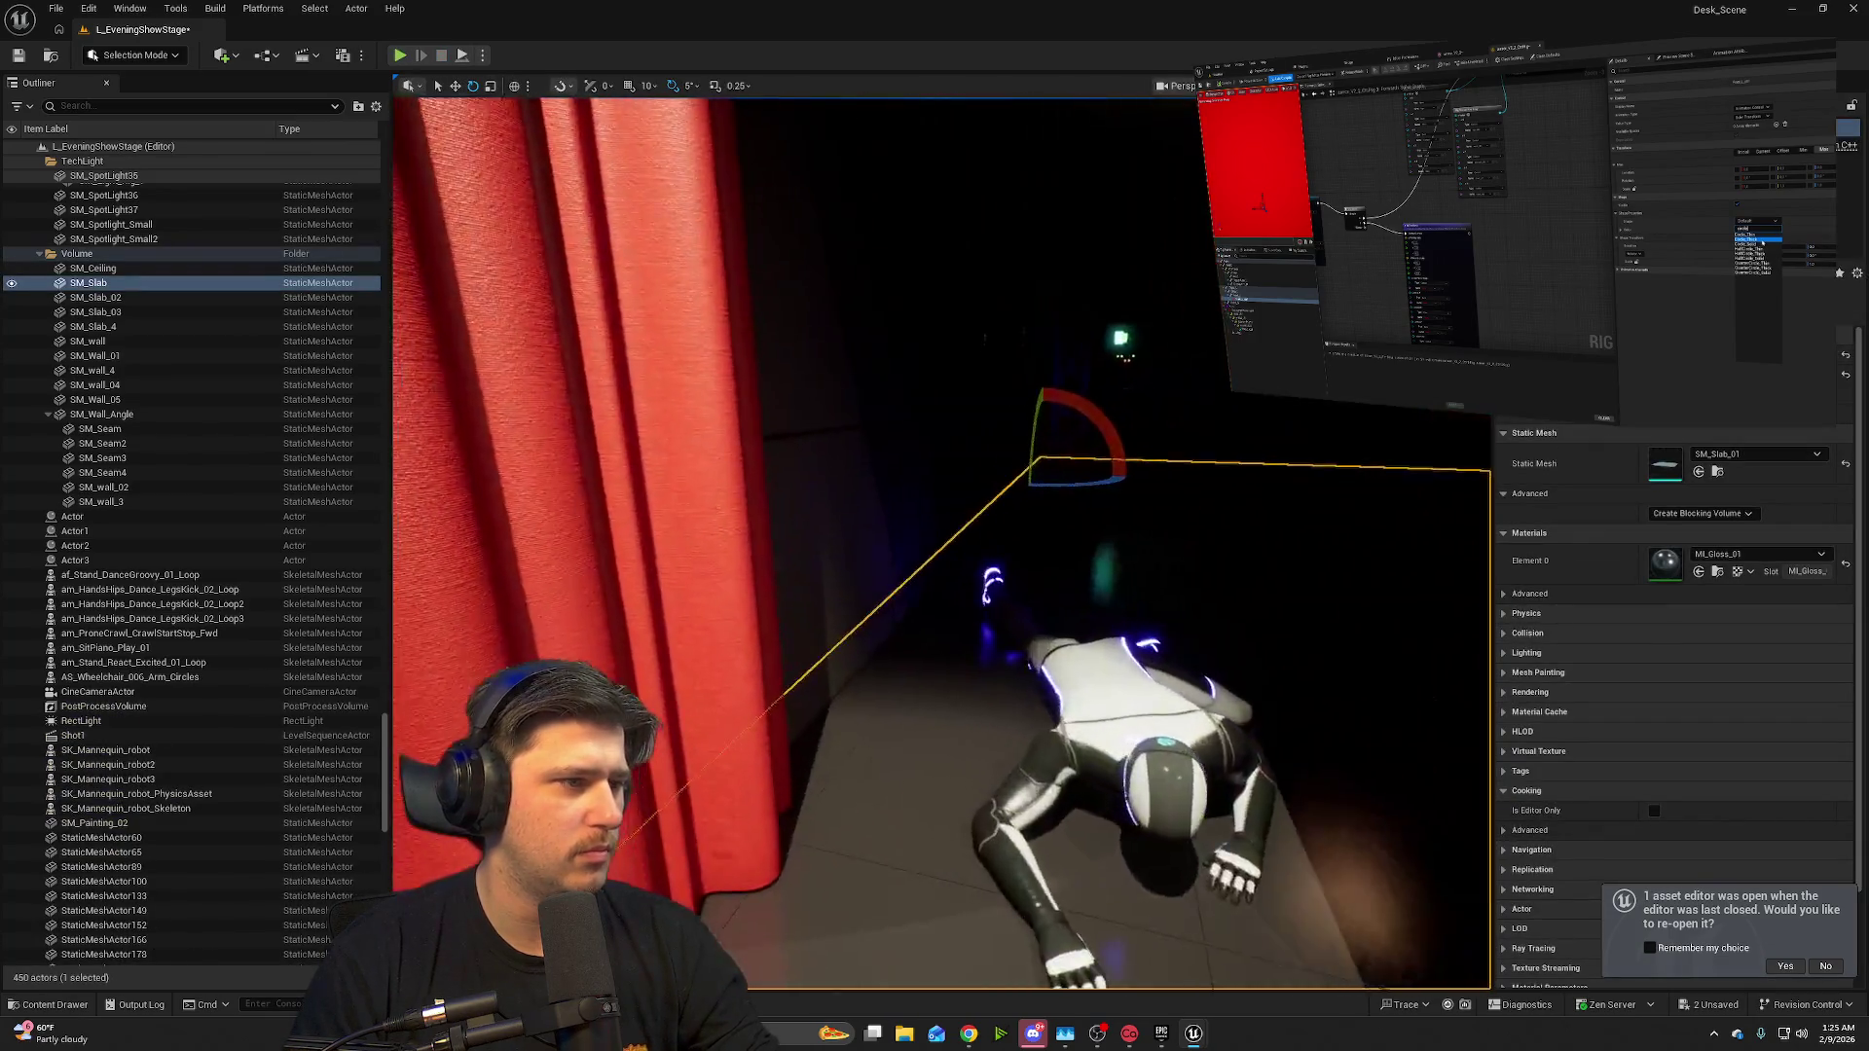
{"action": "mouse_move", "coordinate": [1025, 651]}
{"action": "left_mouse_down"}
{"action": "mouse_move", "coordinate": [1025, 681]}
{"action": "mouse_move", "coordinate": [1025, 650]}
{"action": "left_mouse_up"}
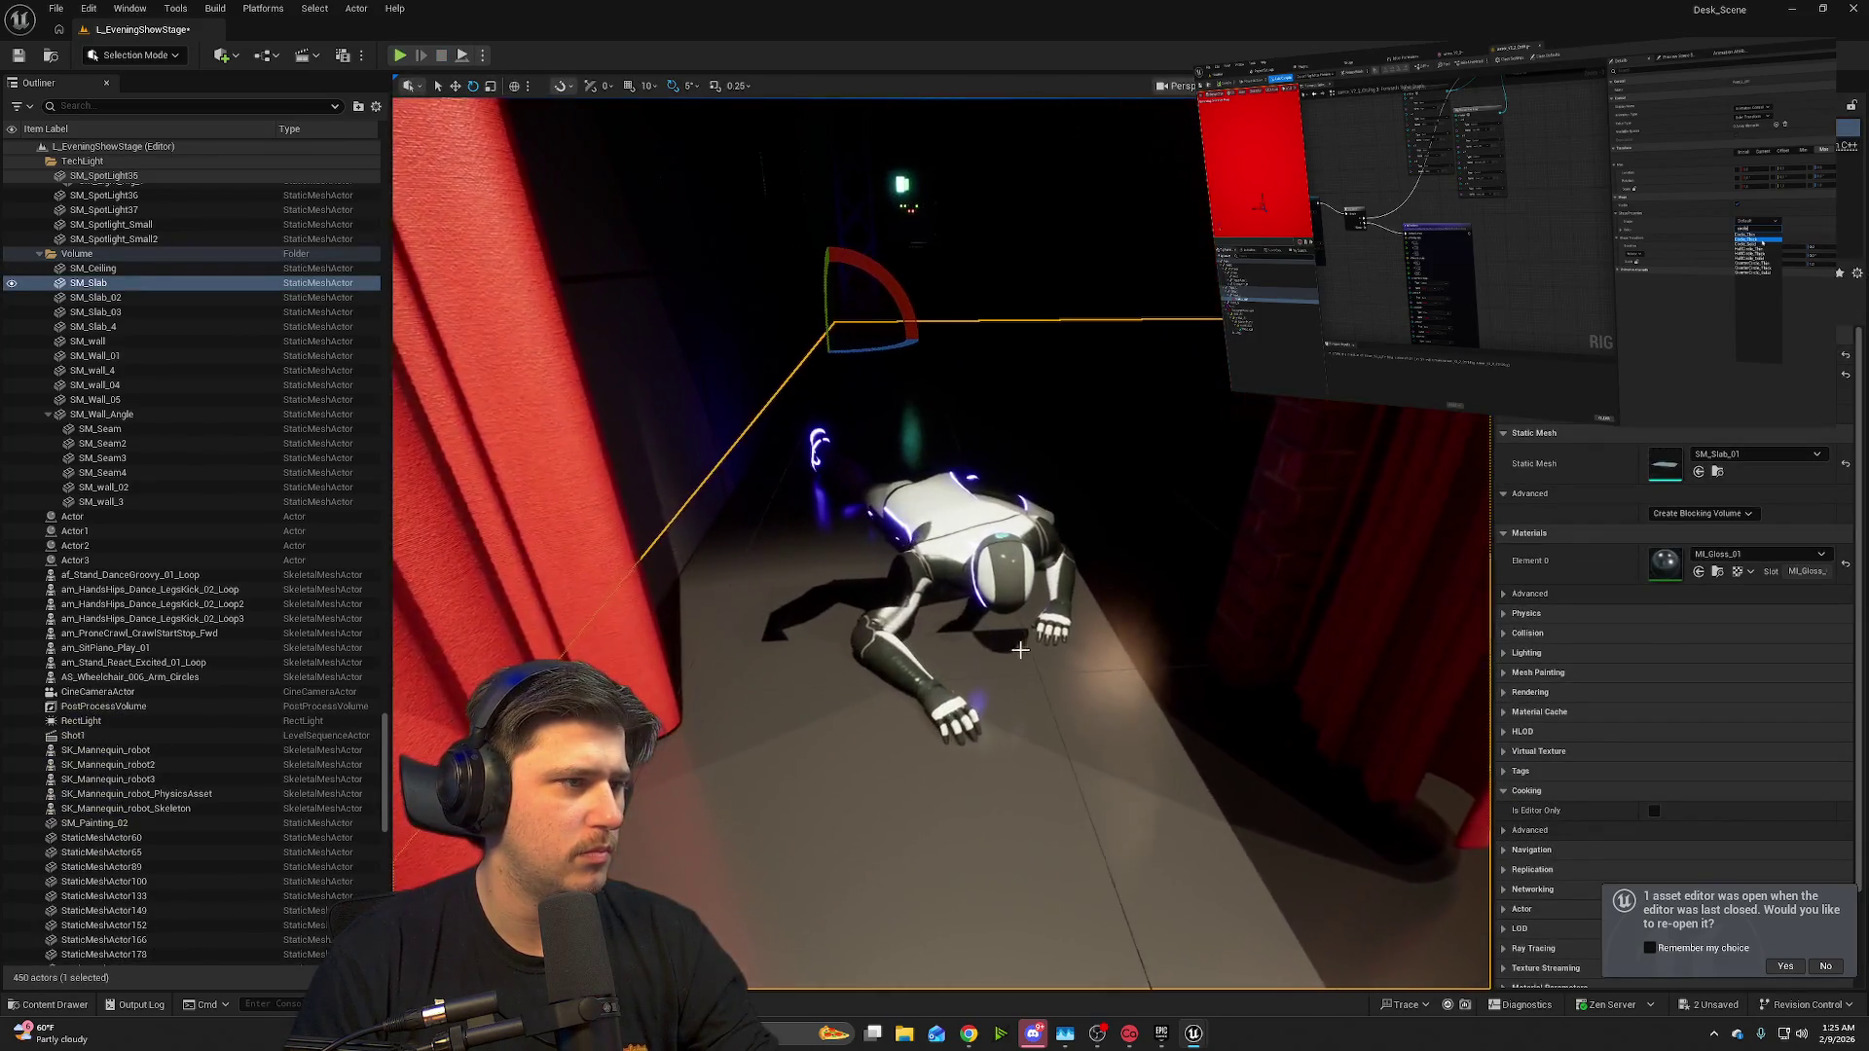
{"action": "left_click", "coordinate": [1027, 635]}
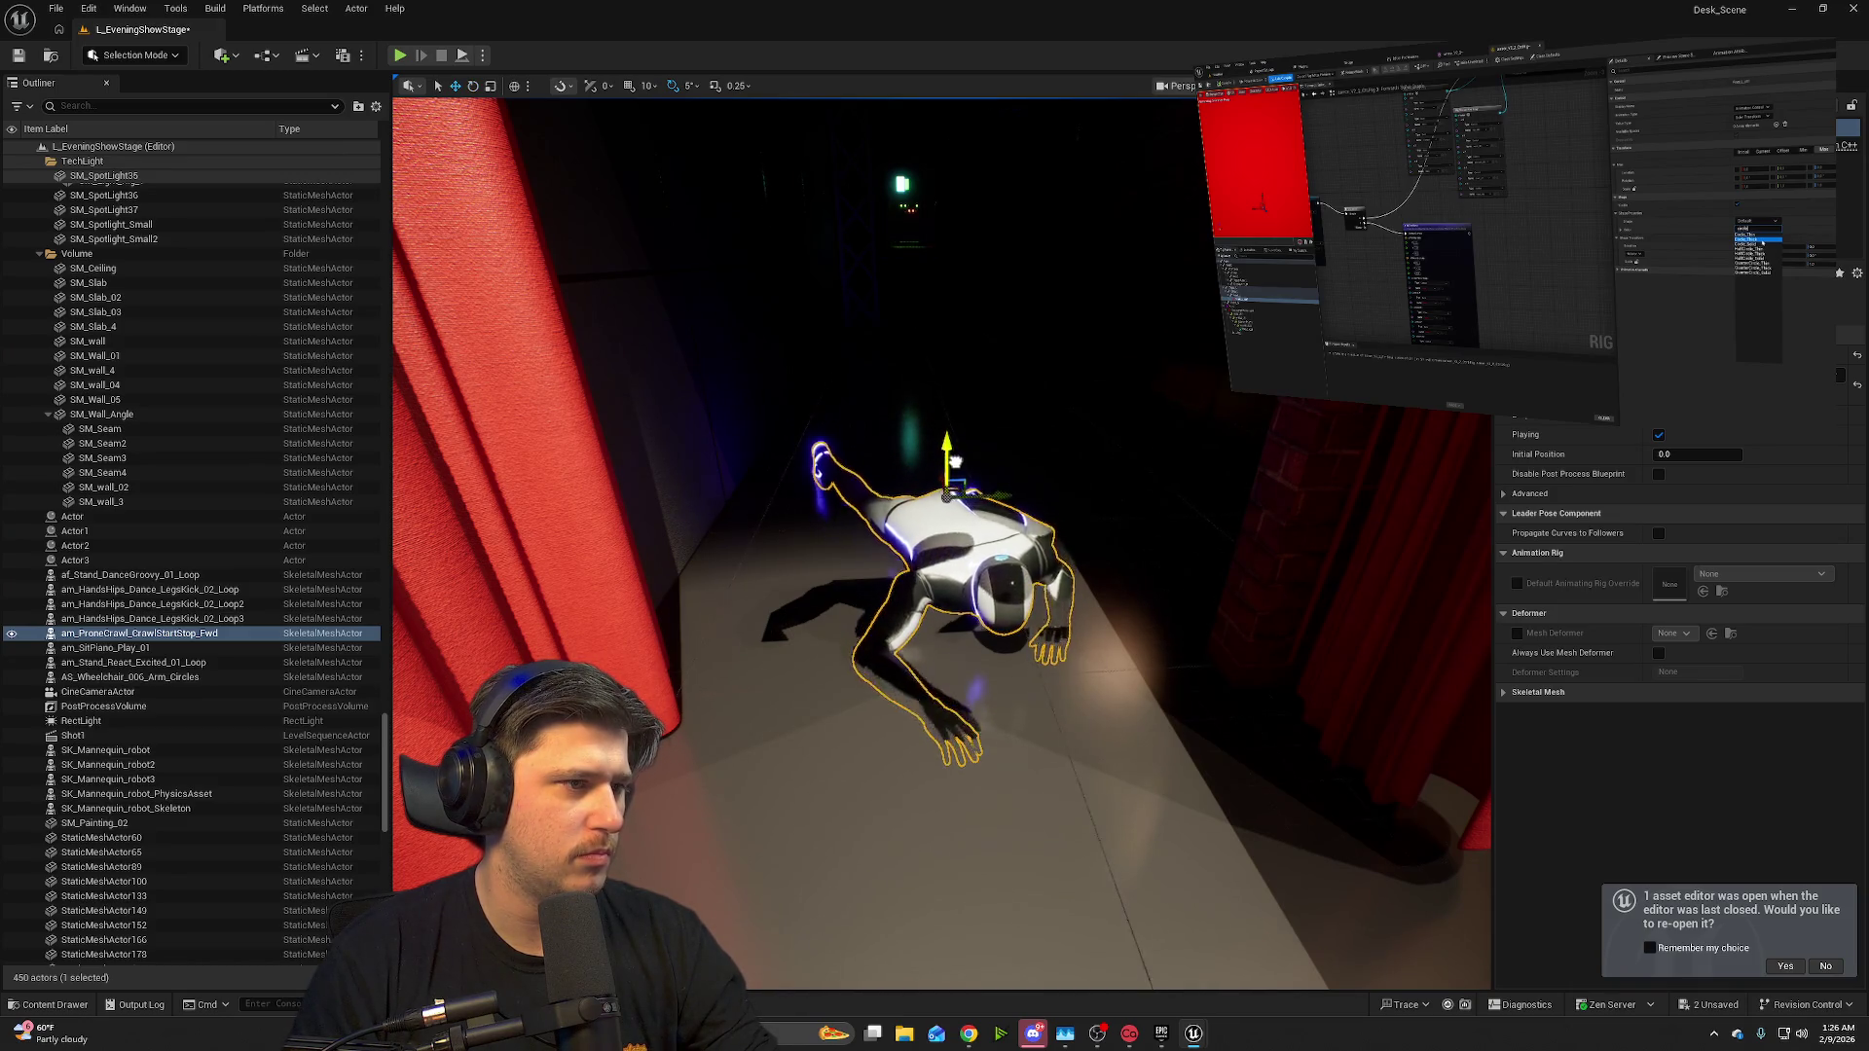
{"action": "key", "text": "f"}
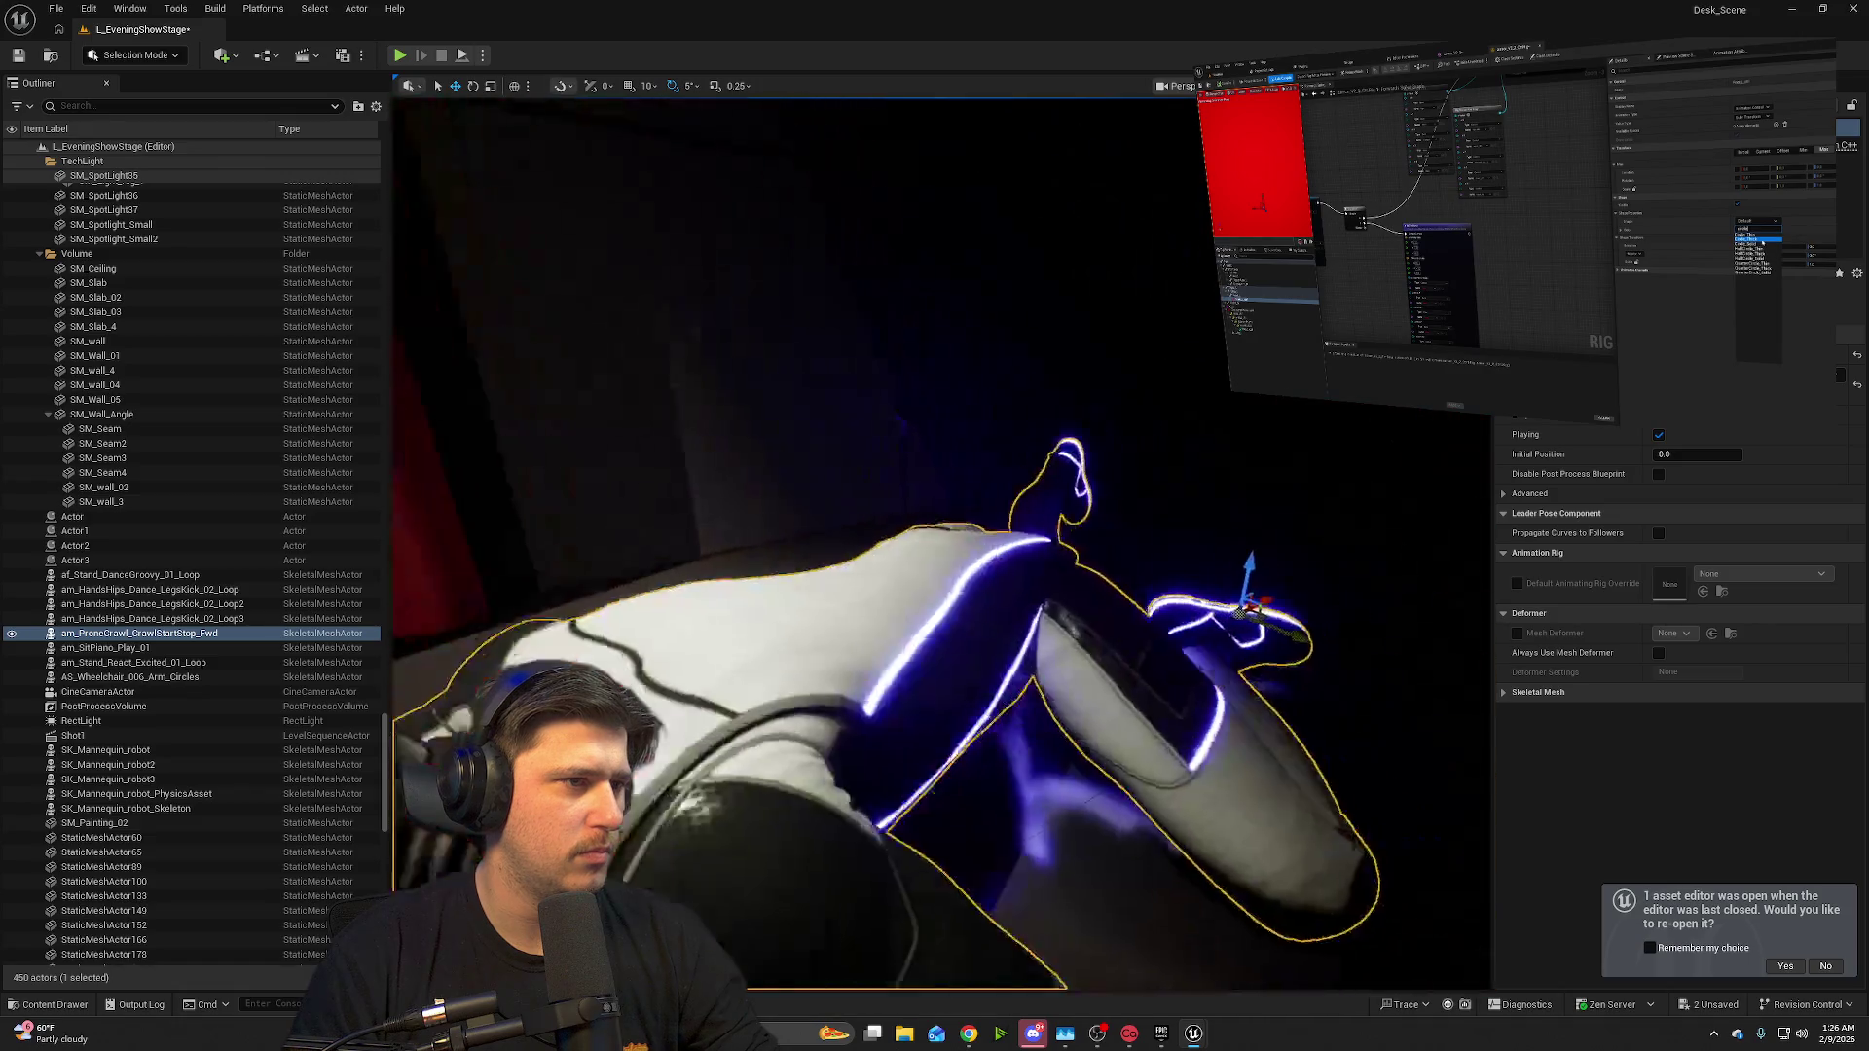
{"action": "scroll", "coordinate": [942, 545], "scroll_direction": "down", "scroll_amount": 5}
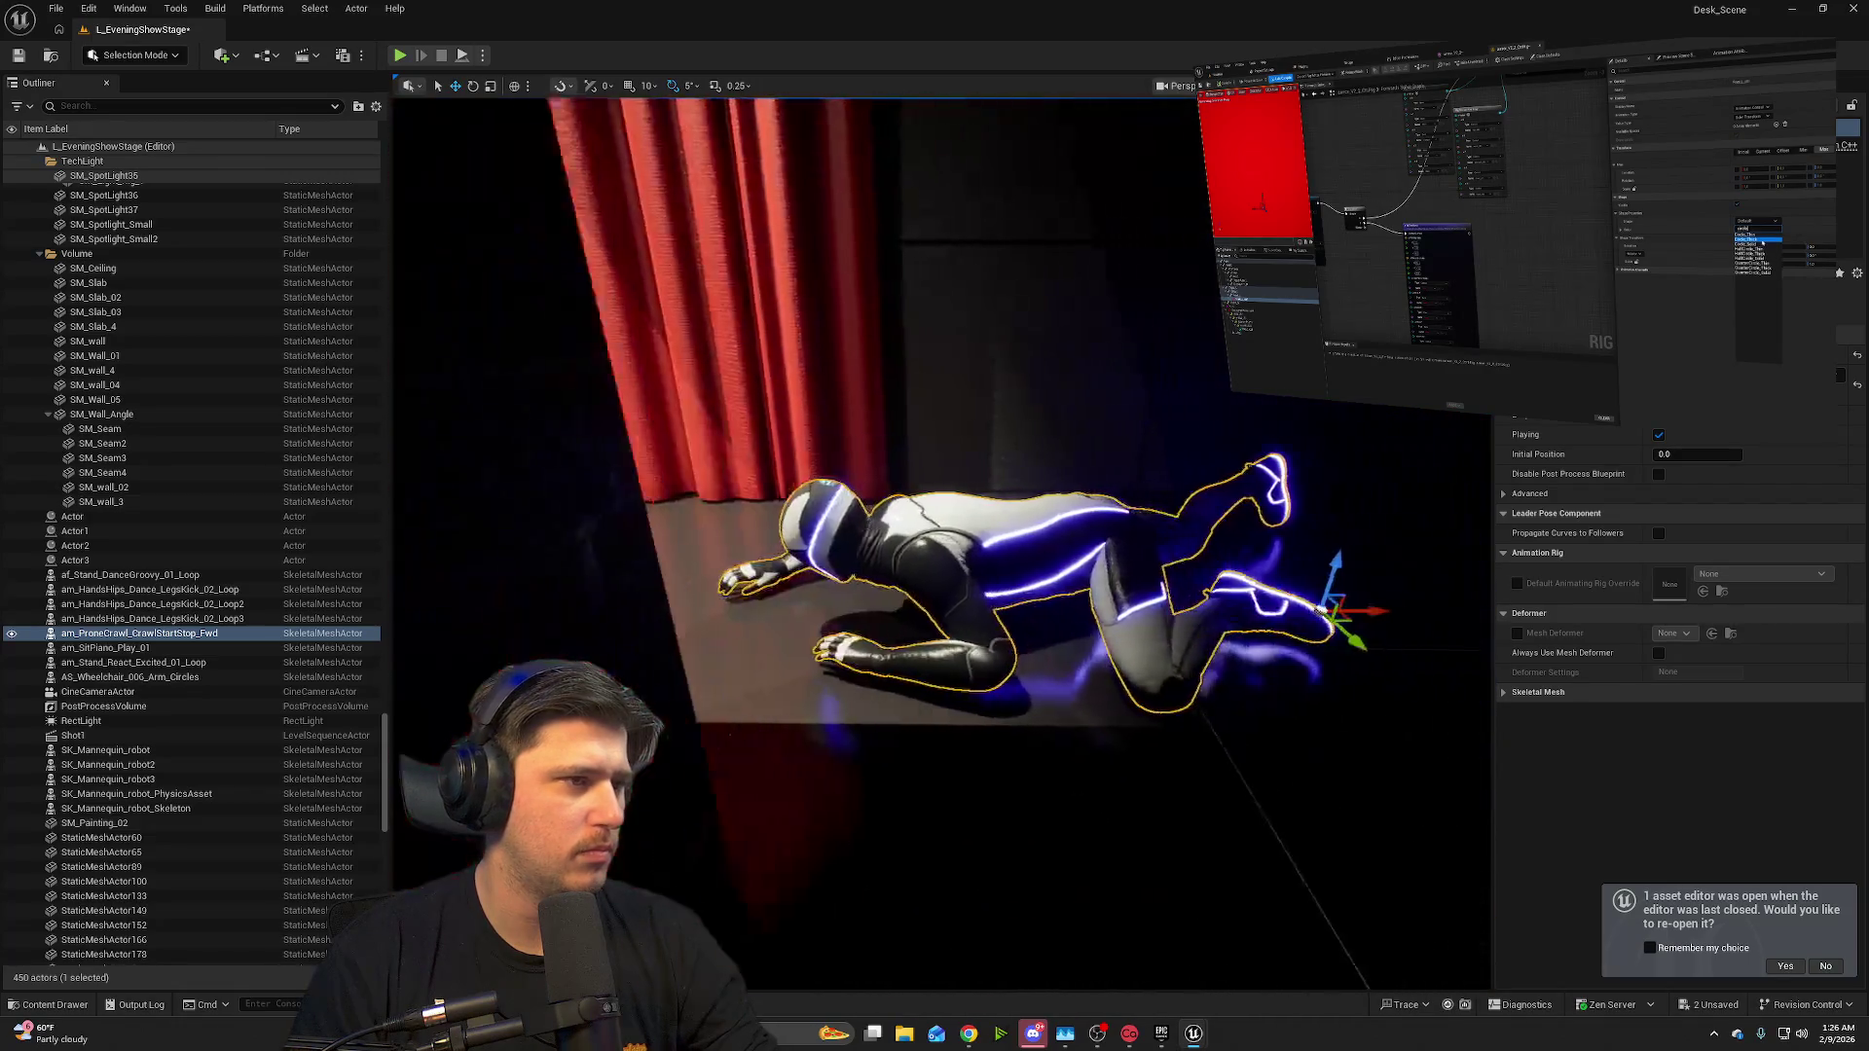
{"action": "scroll", "coordinate": [942, 545], "scroll_direction": "up", "scroll_amount": 5}
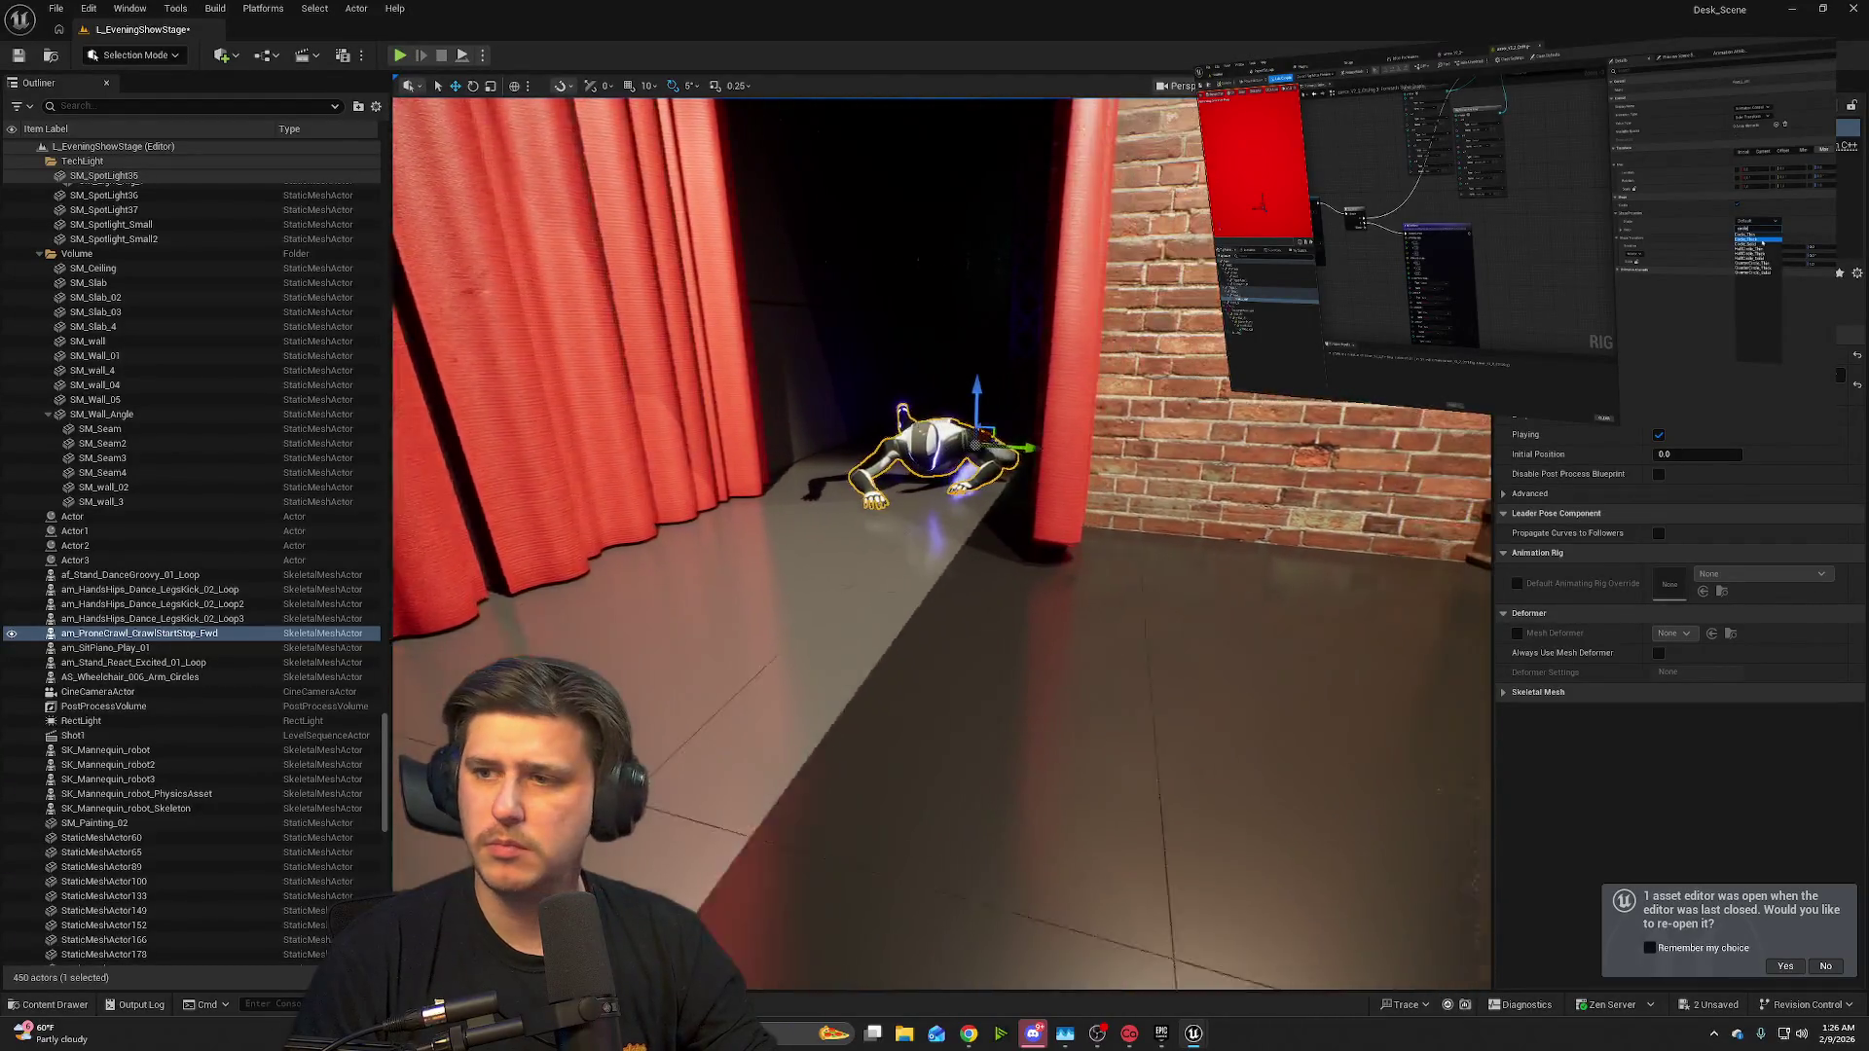
{"action": "left_click_drag", "start_coordinate": [941, 545], "coordinate": [1295, 555]}
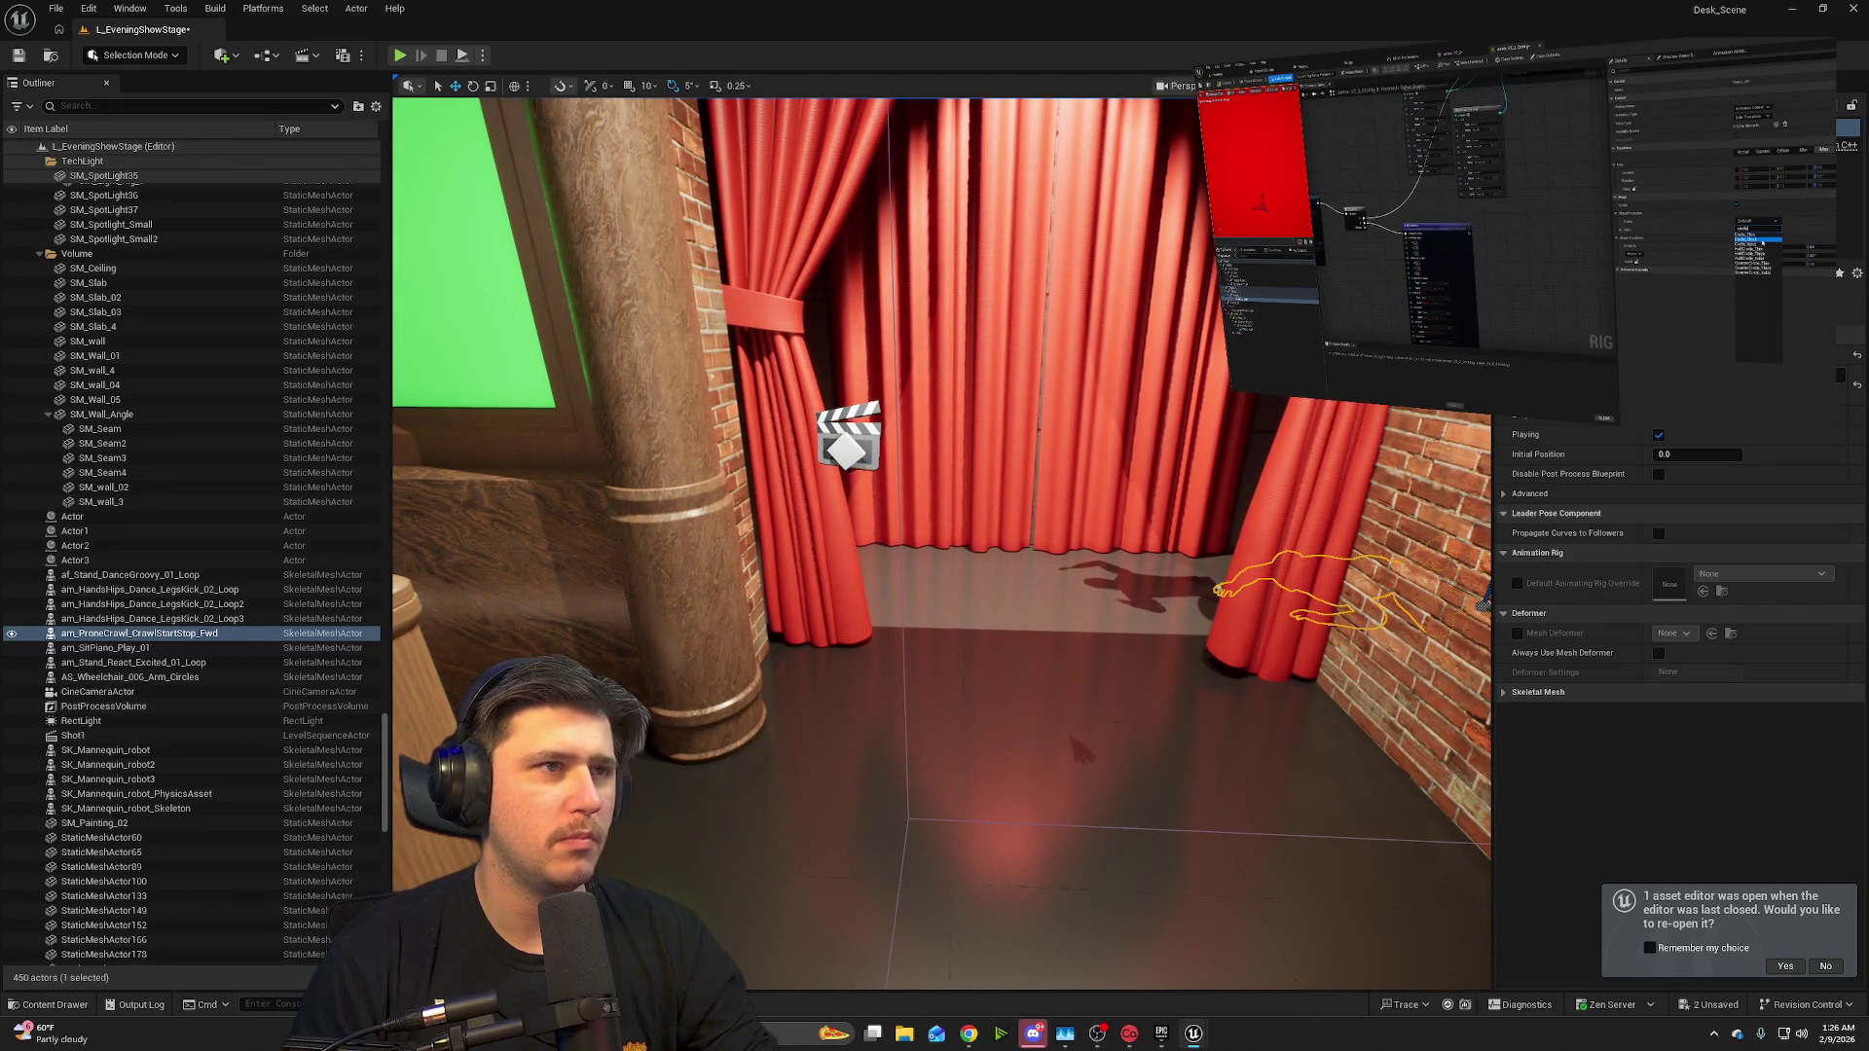
{"action": "key", "text": "alt+p"}
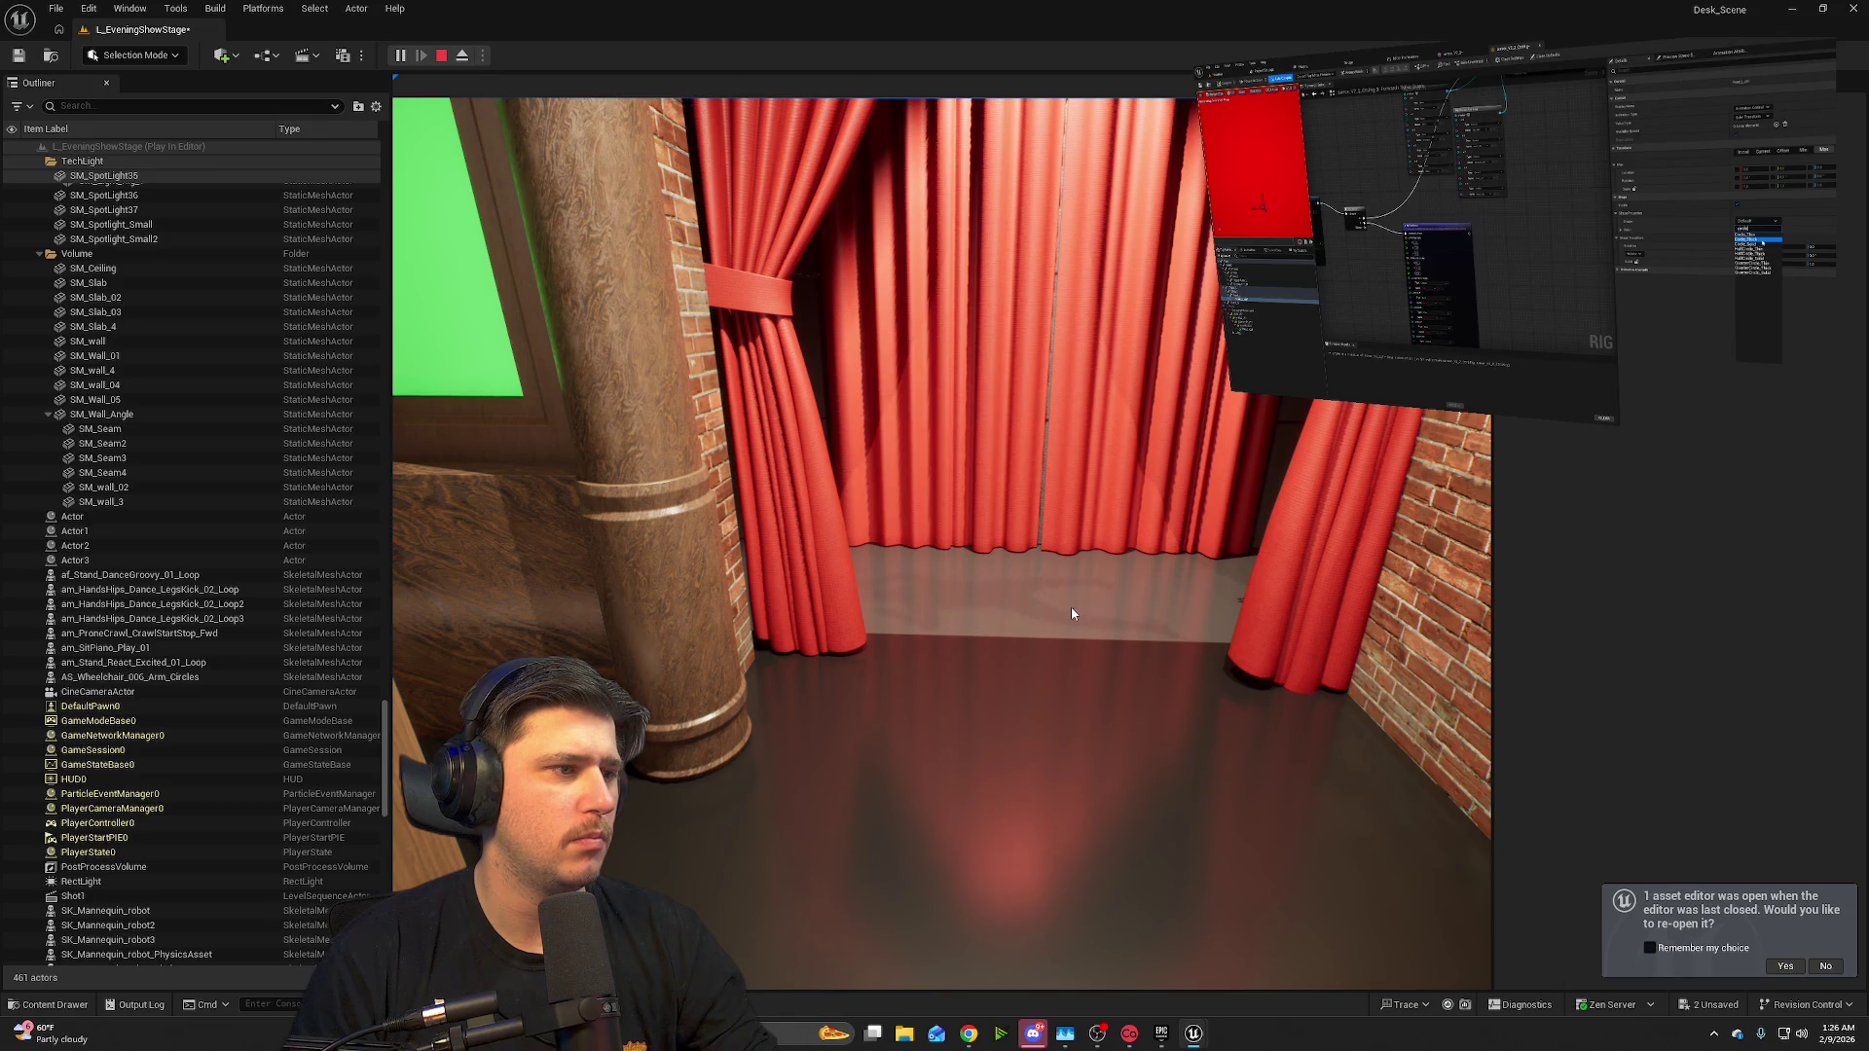
- Fly the preview camera toward the crawling mannequin and curtains, then stop the preview
{"action": "left_click", "coordinate": [1071, 614]}
{"action": "key", "text": "w"}
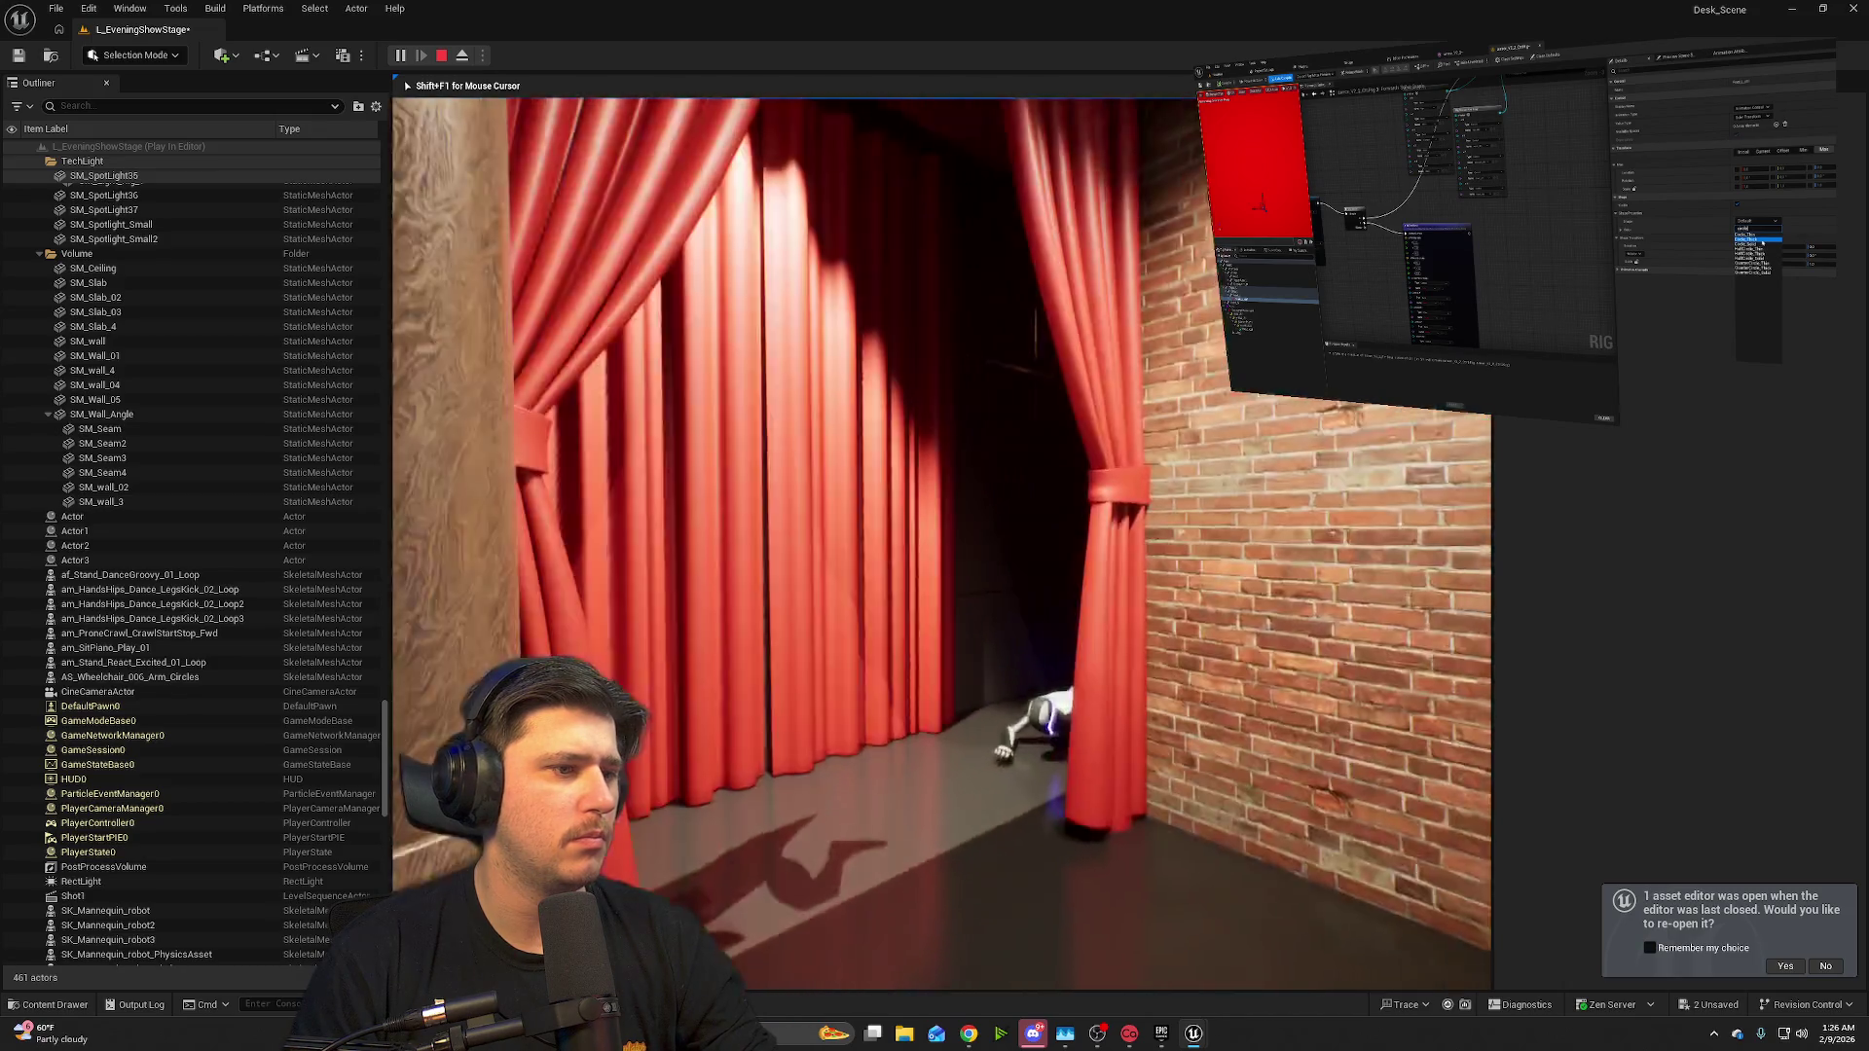
{"action": "key", "text": "s"}
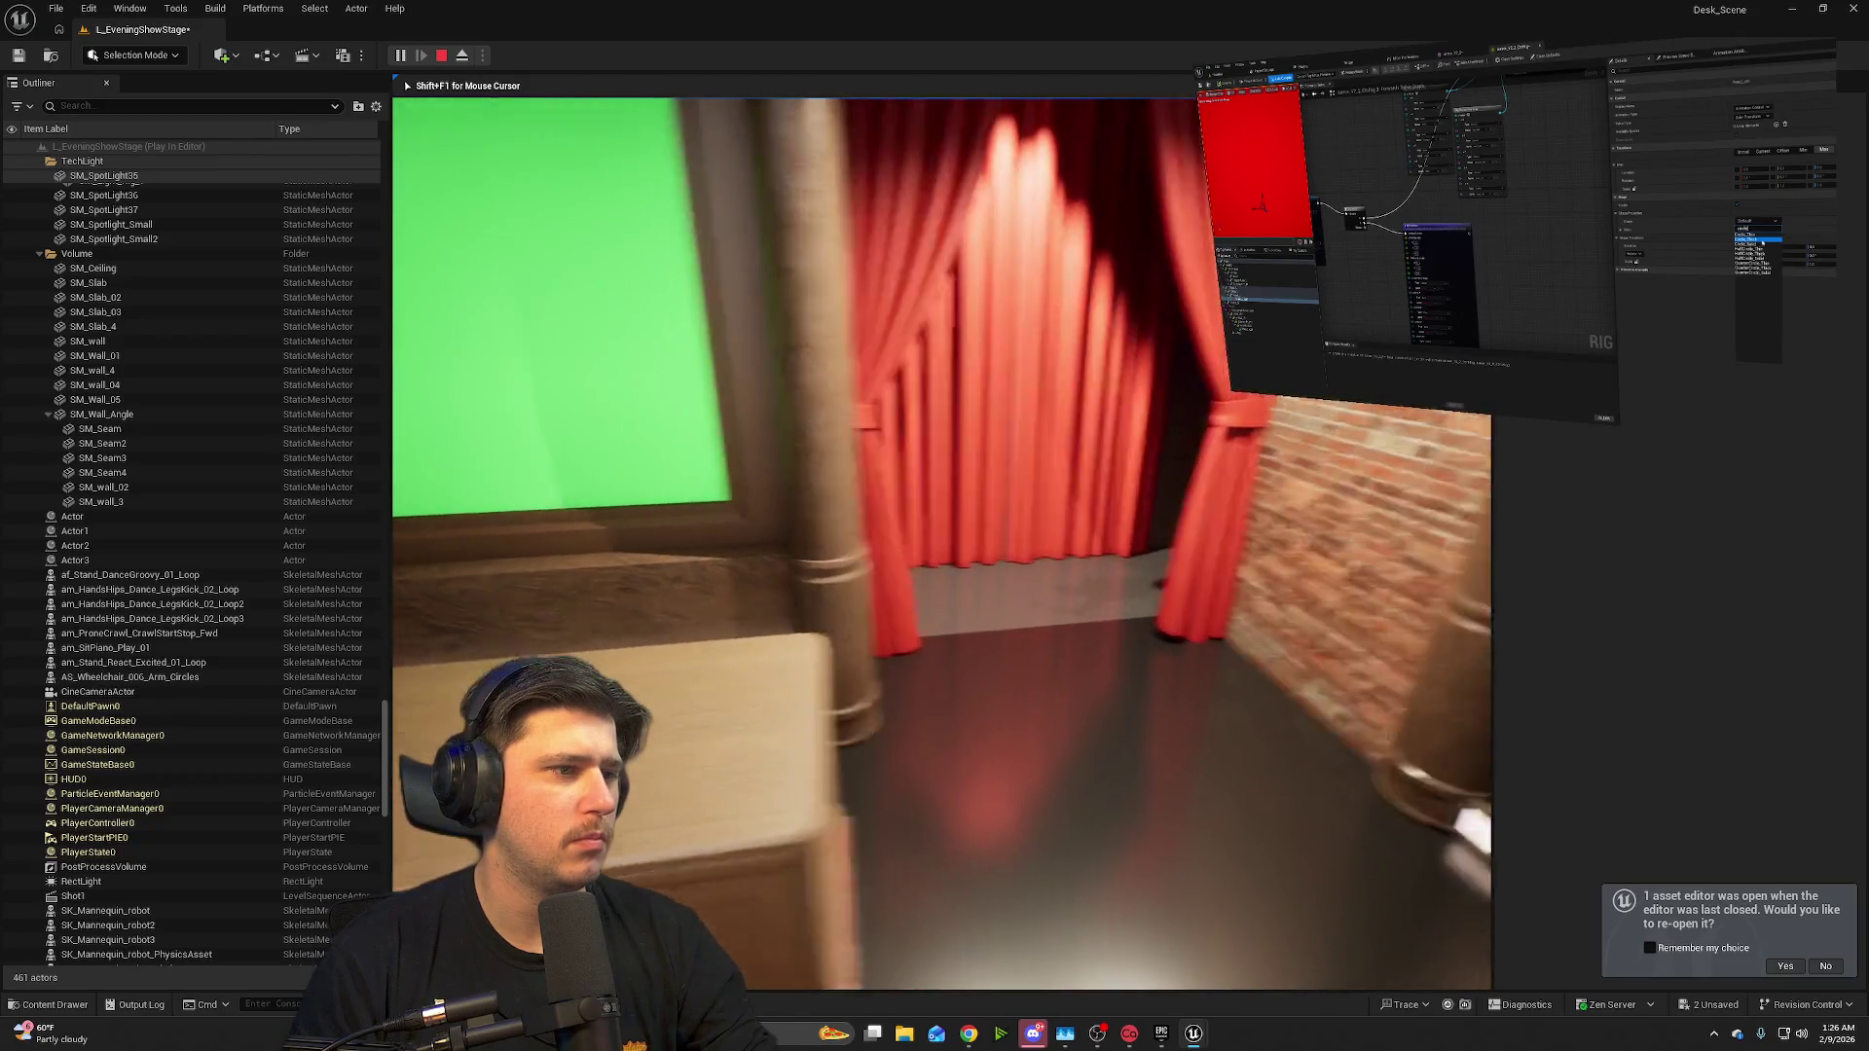
{"action": "key", "text": "w"}
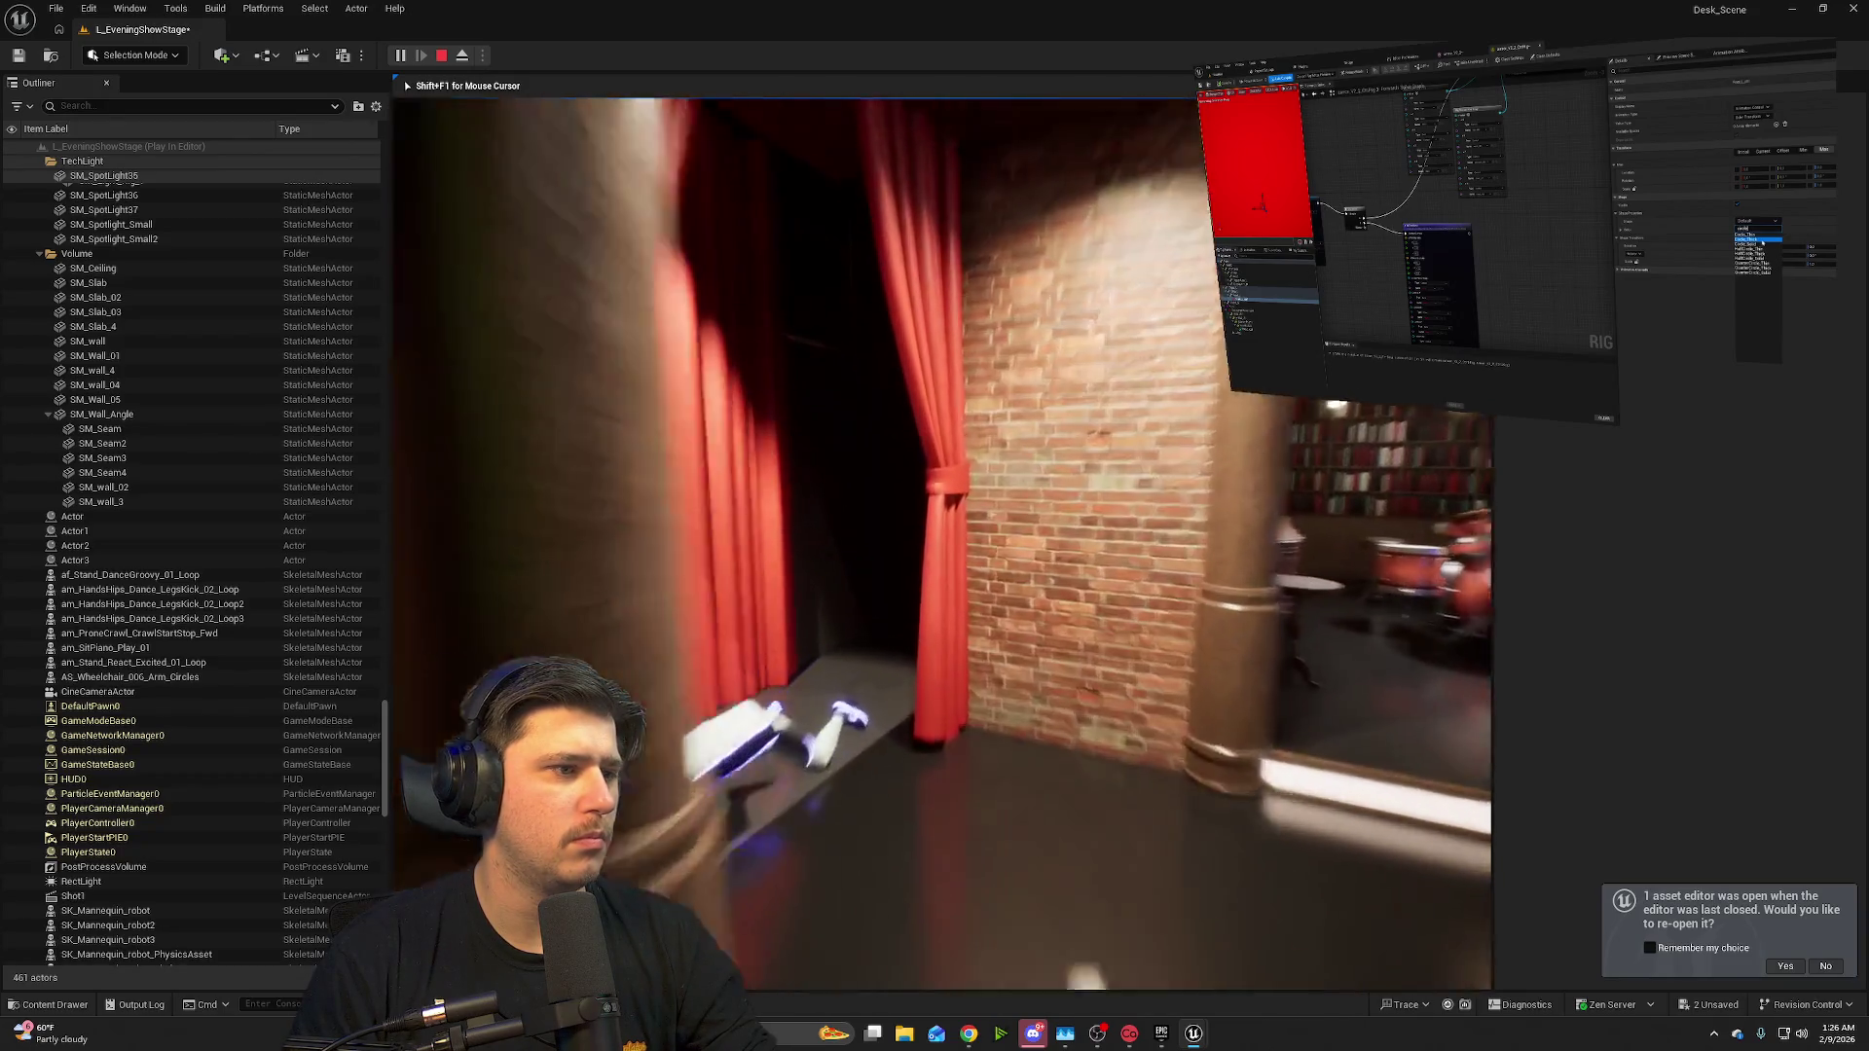
{"action": "key", "text": "w"}
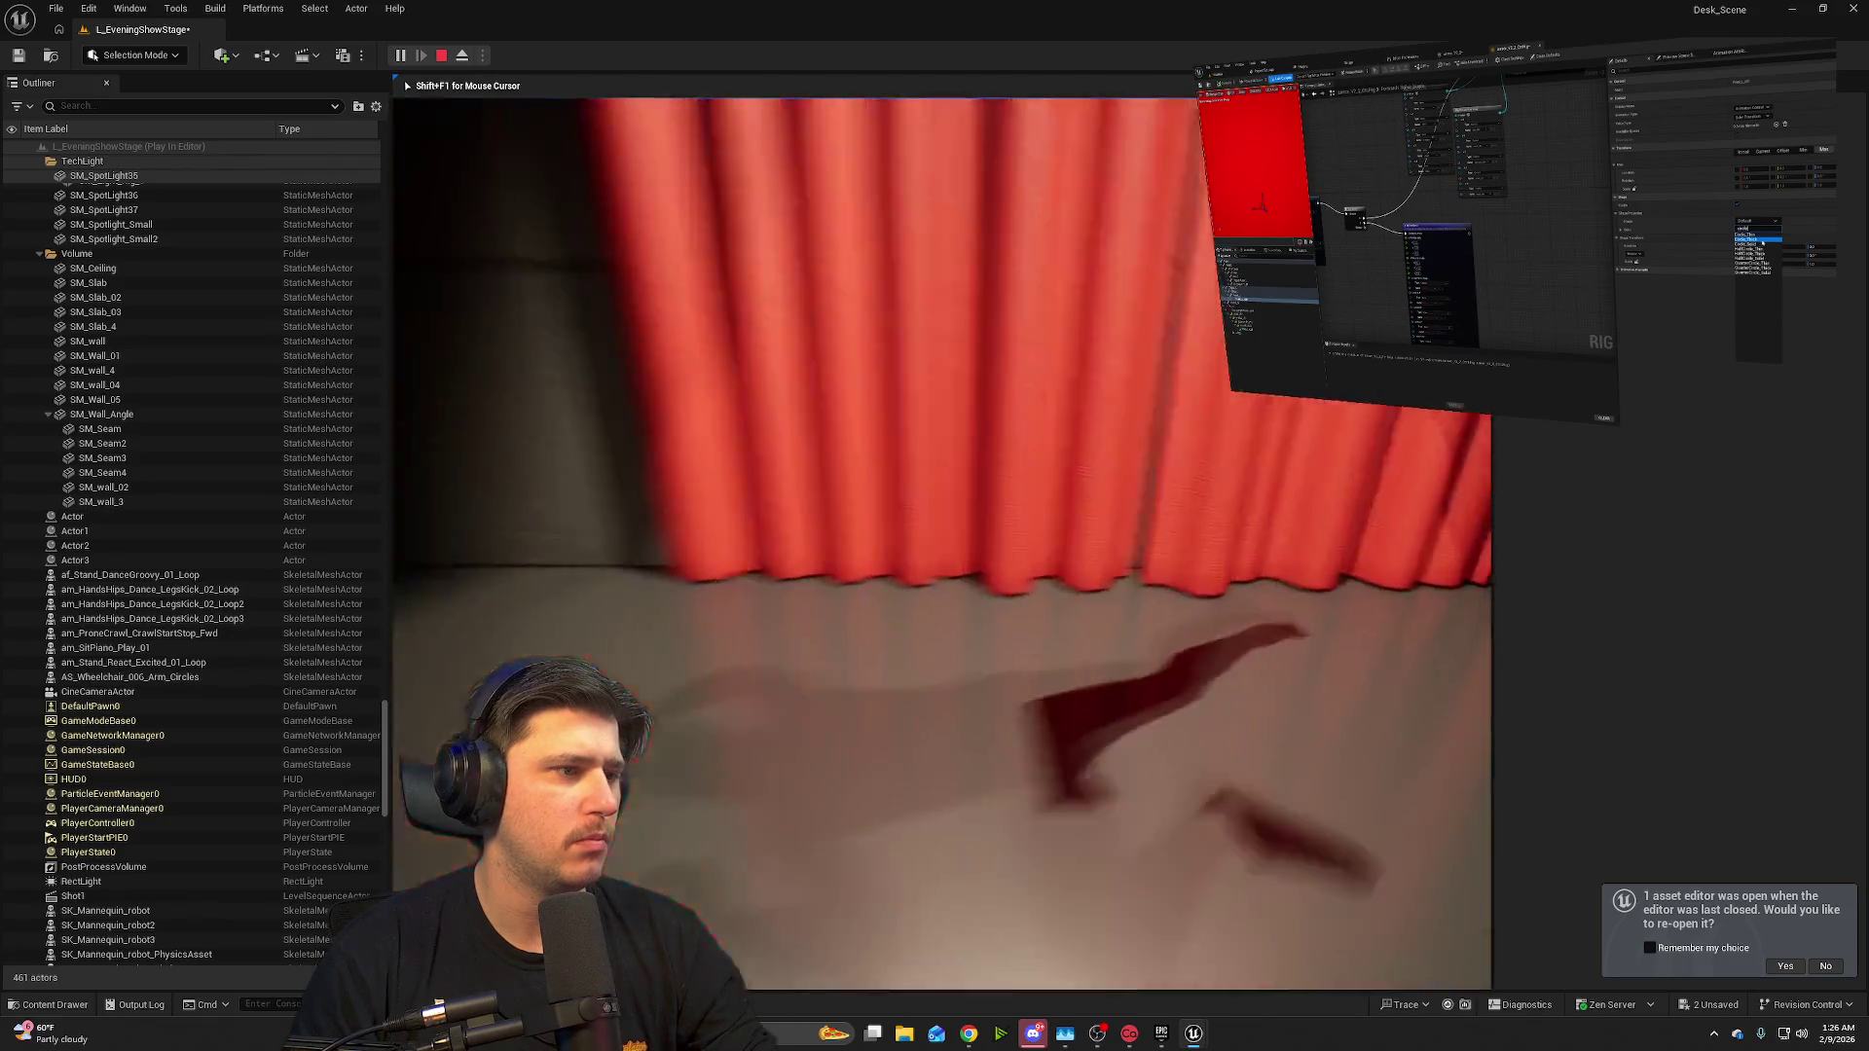
{"action": "key", "text": "Escape"}
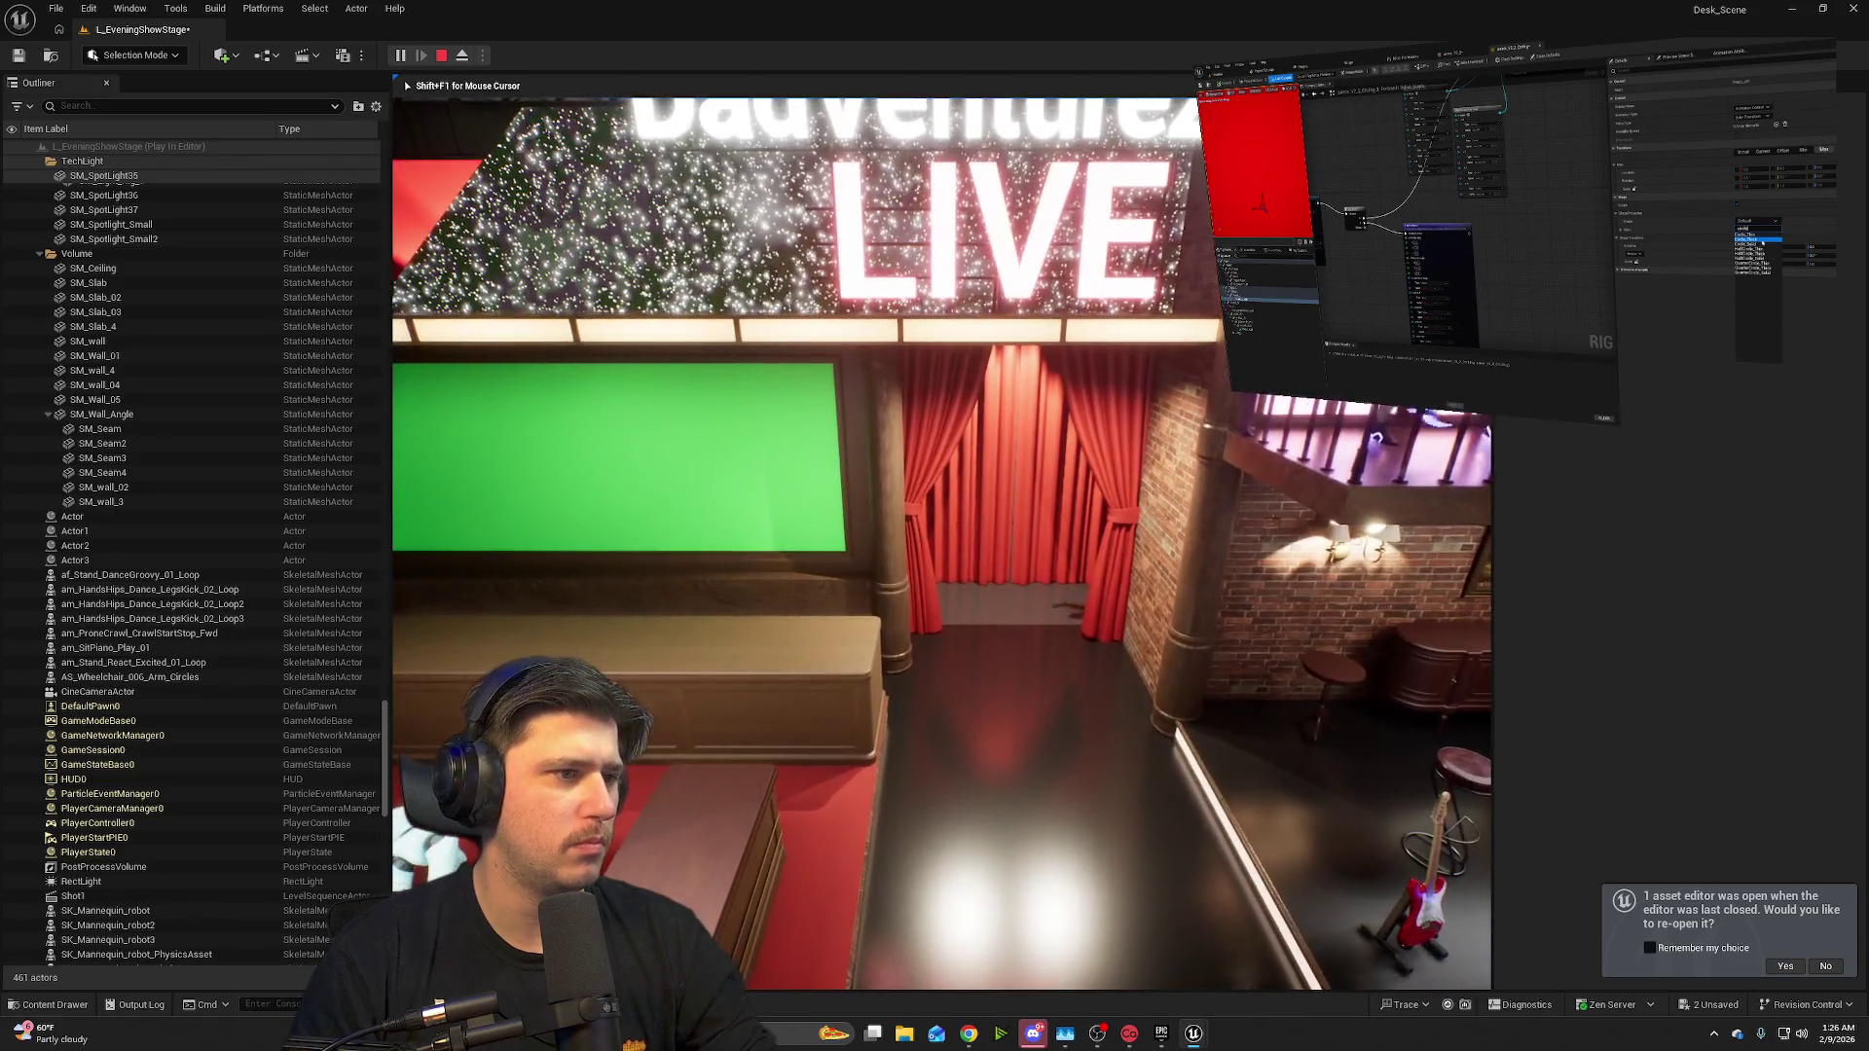
- Select the Shot1 level sequence and raise it on Z up to the LIVE sign
{"action": "key", "text": "f"}
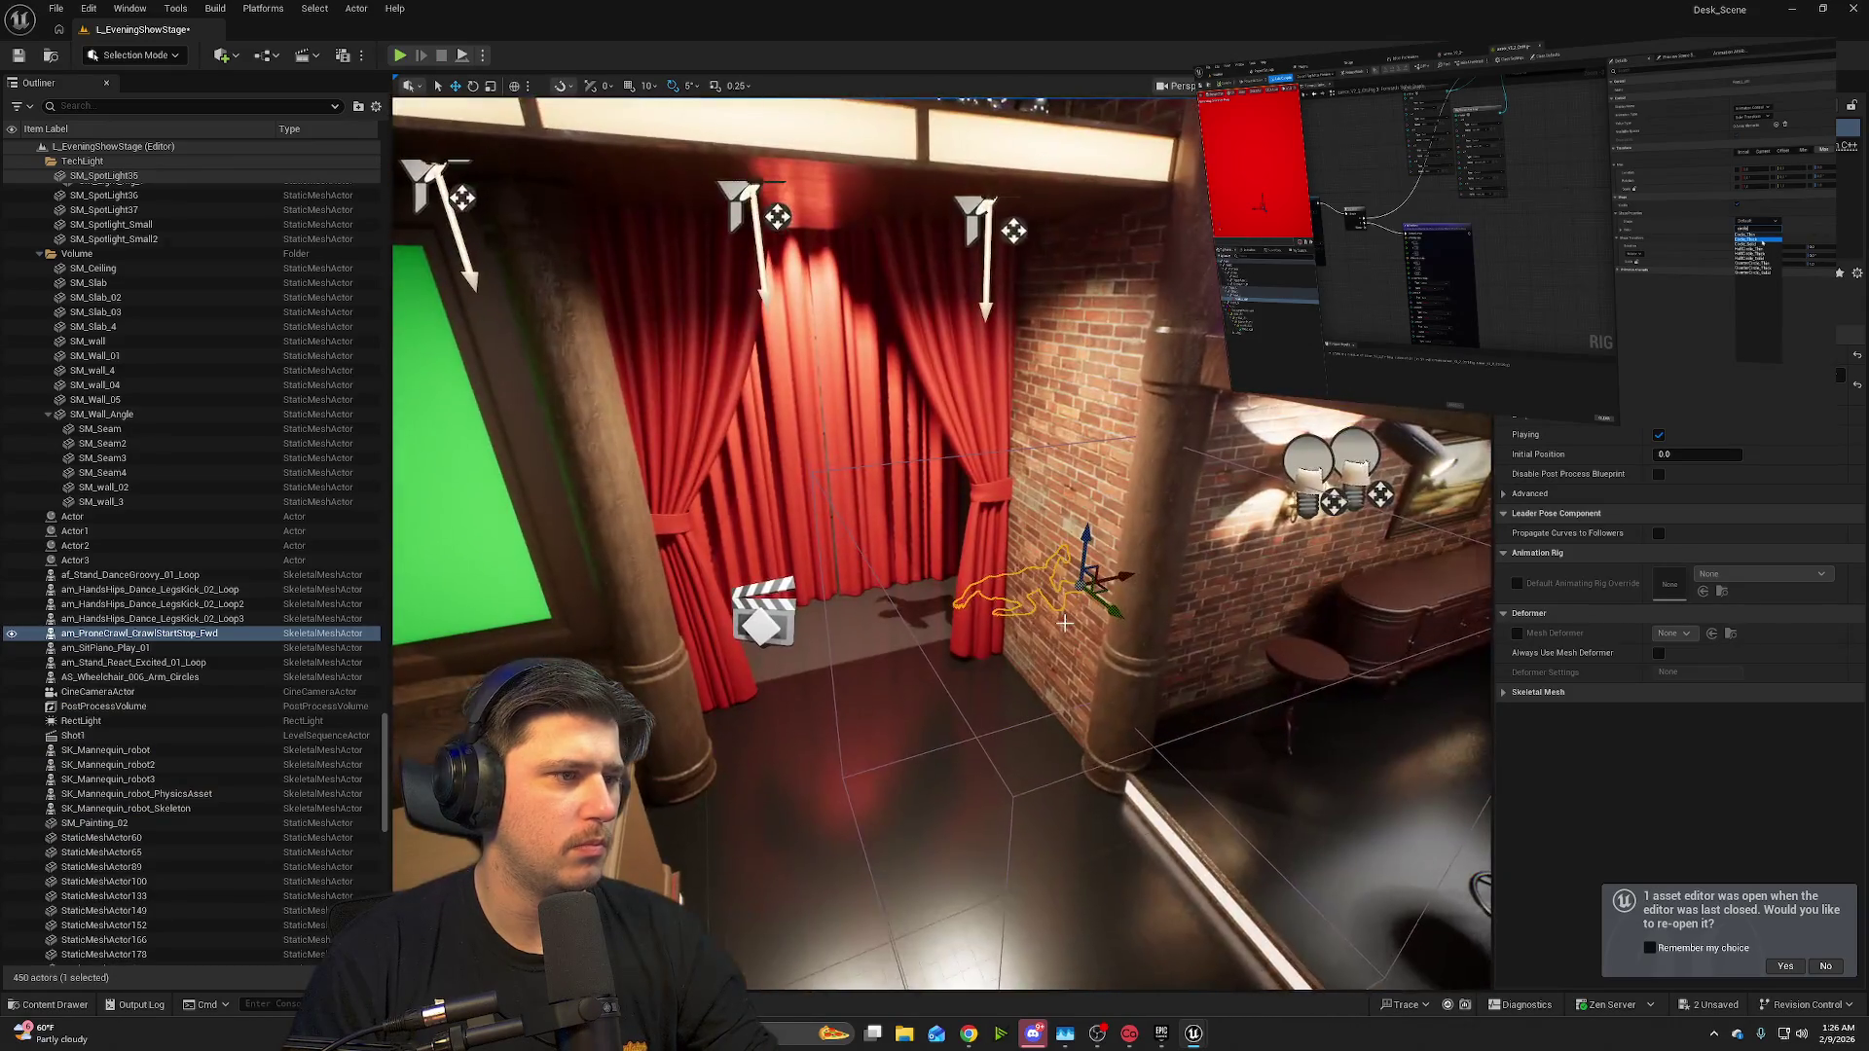
{"action": "left_click", "coordinate": [1025, 630]}
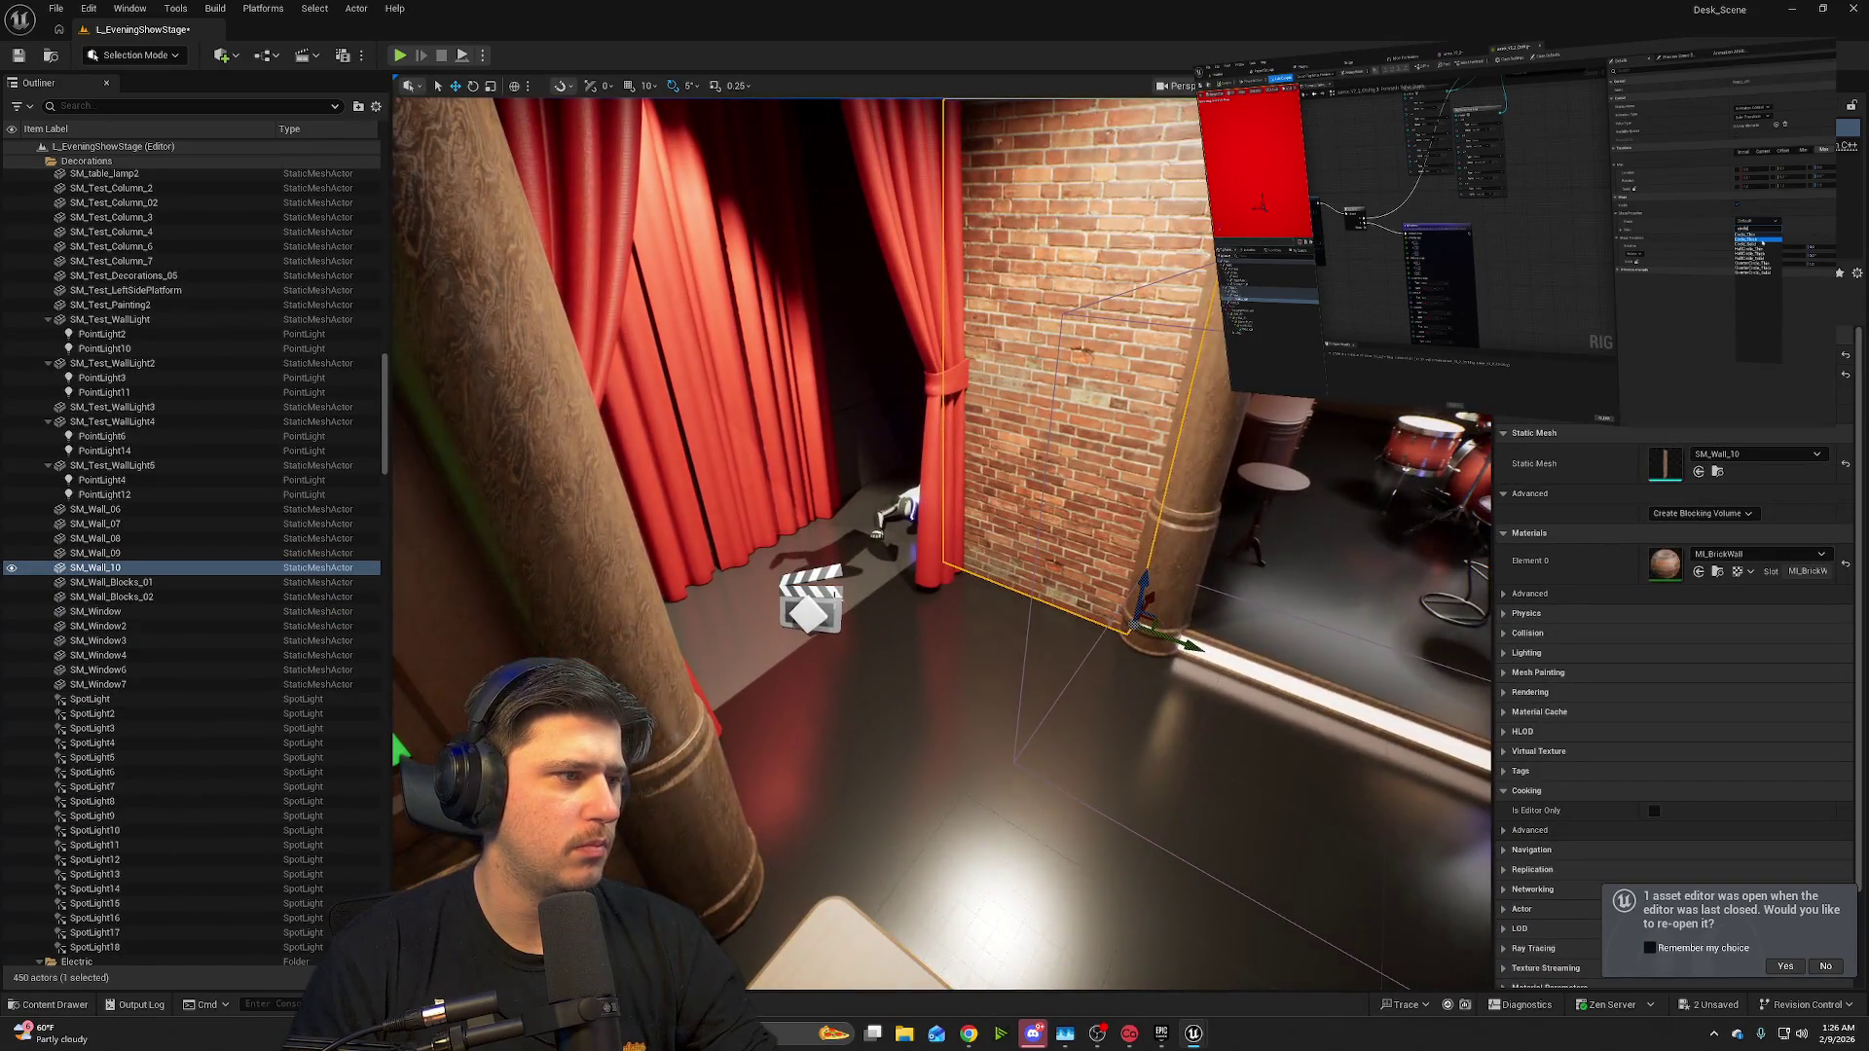
{"action": "left_click", "coordinate": [810, 603]}
{"action": "key", "text": "f"}
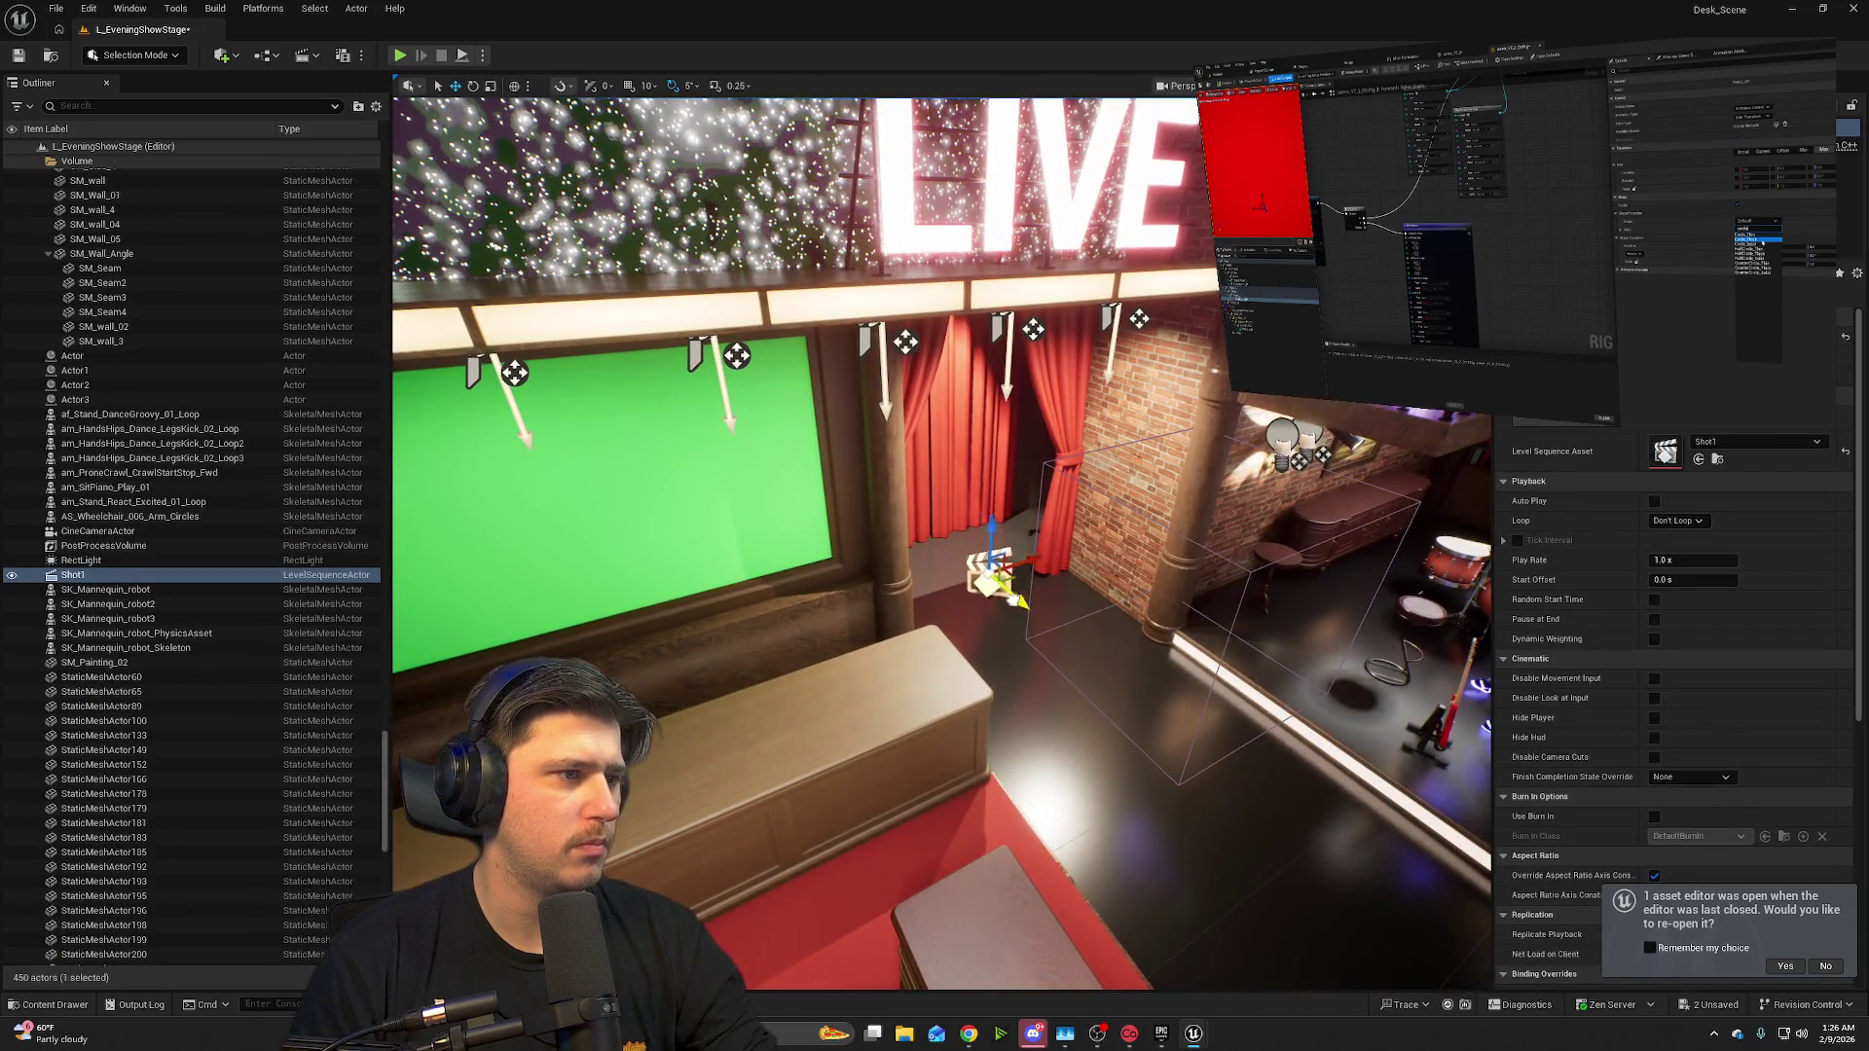
{"action": "left_click_drag", "start_coordinate": [1000, 551], "coordinate": [1051, 181]}
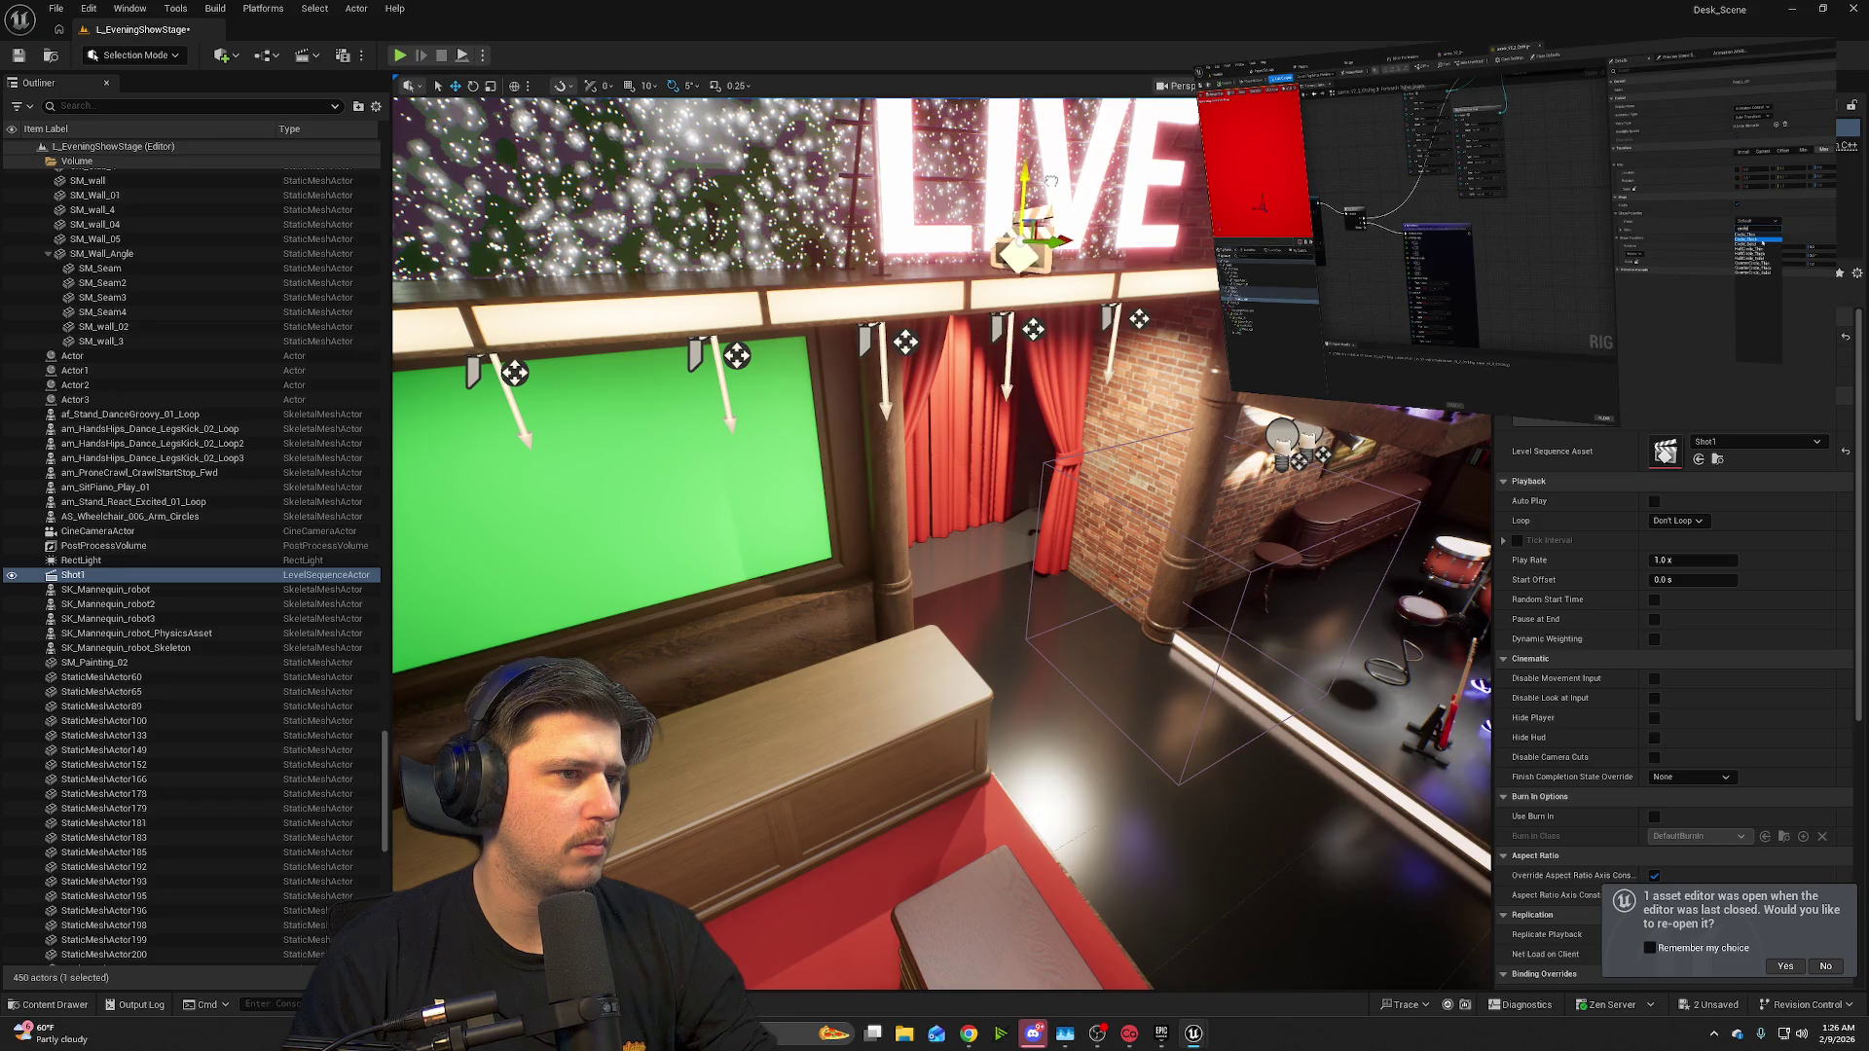
- Fly backstage and inspect the left and right curtains, the stage floor, and the crawling mannequin
{"action": "left_click", "coordinate": [1197, 539]}
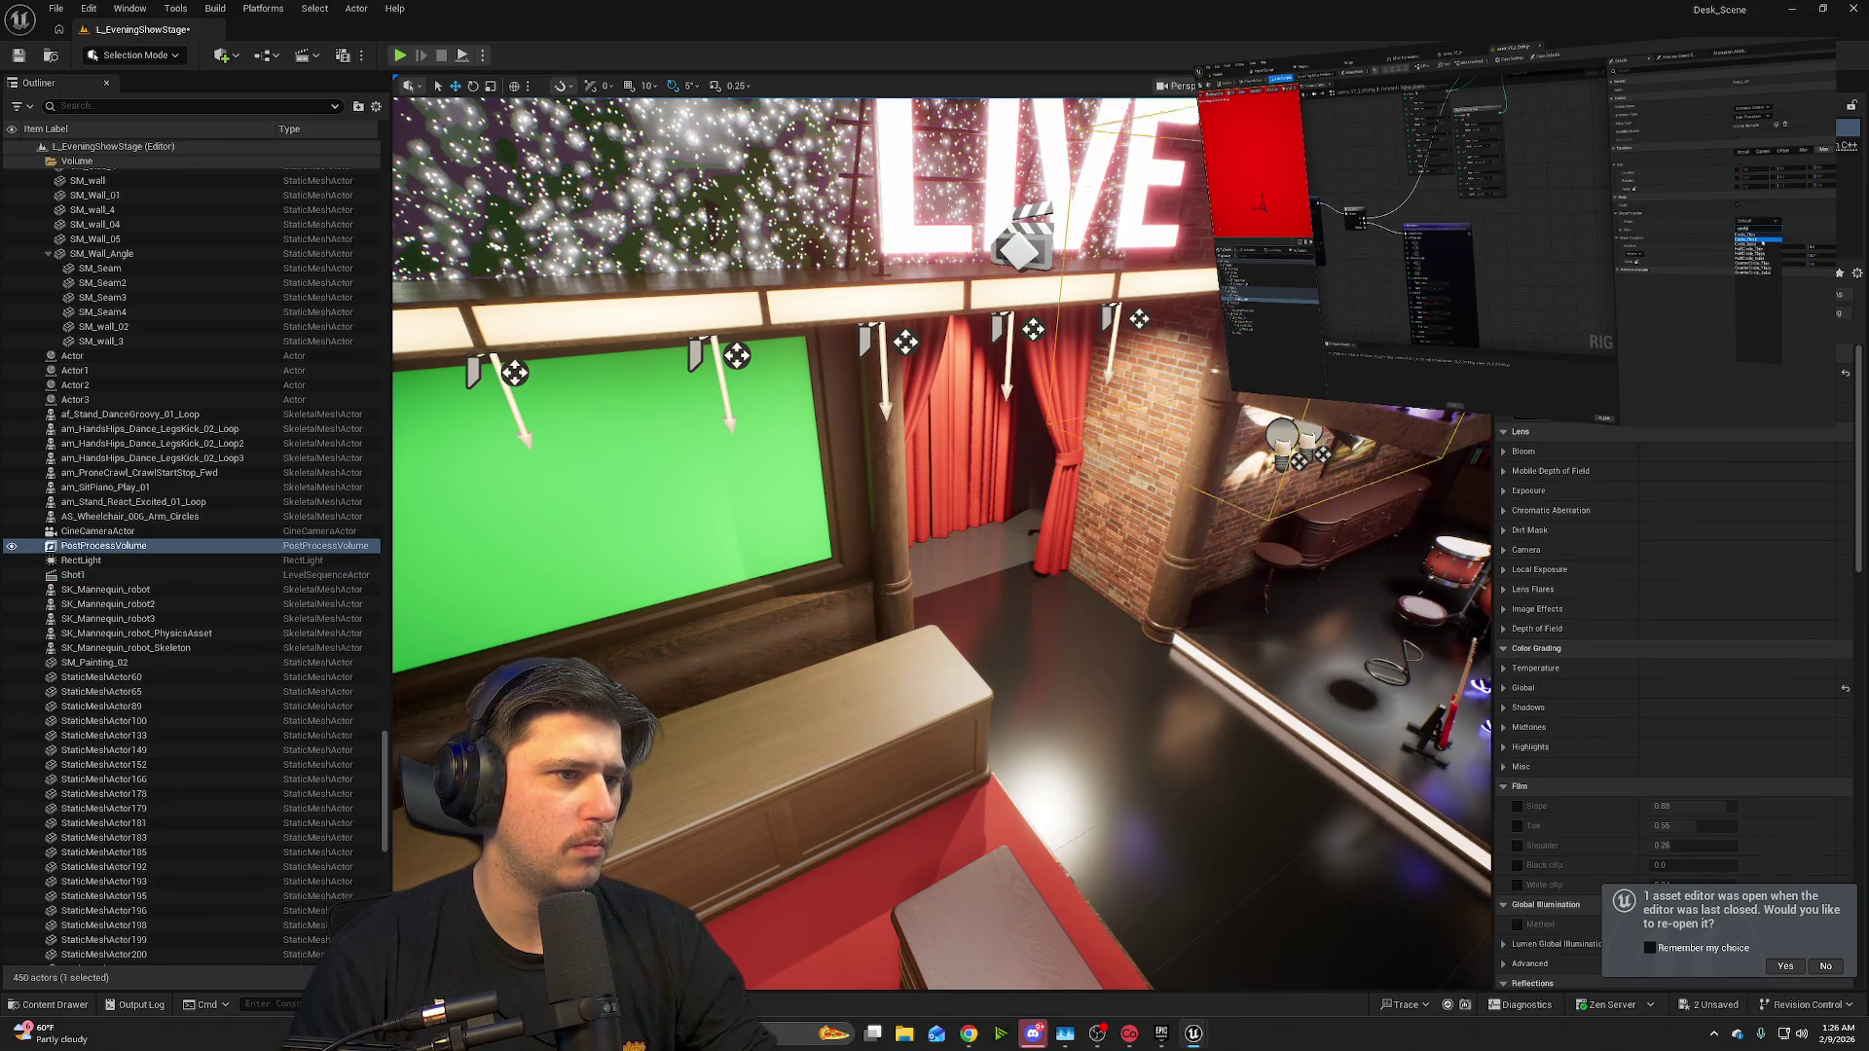
{"action": "key", "text": "w"}
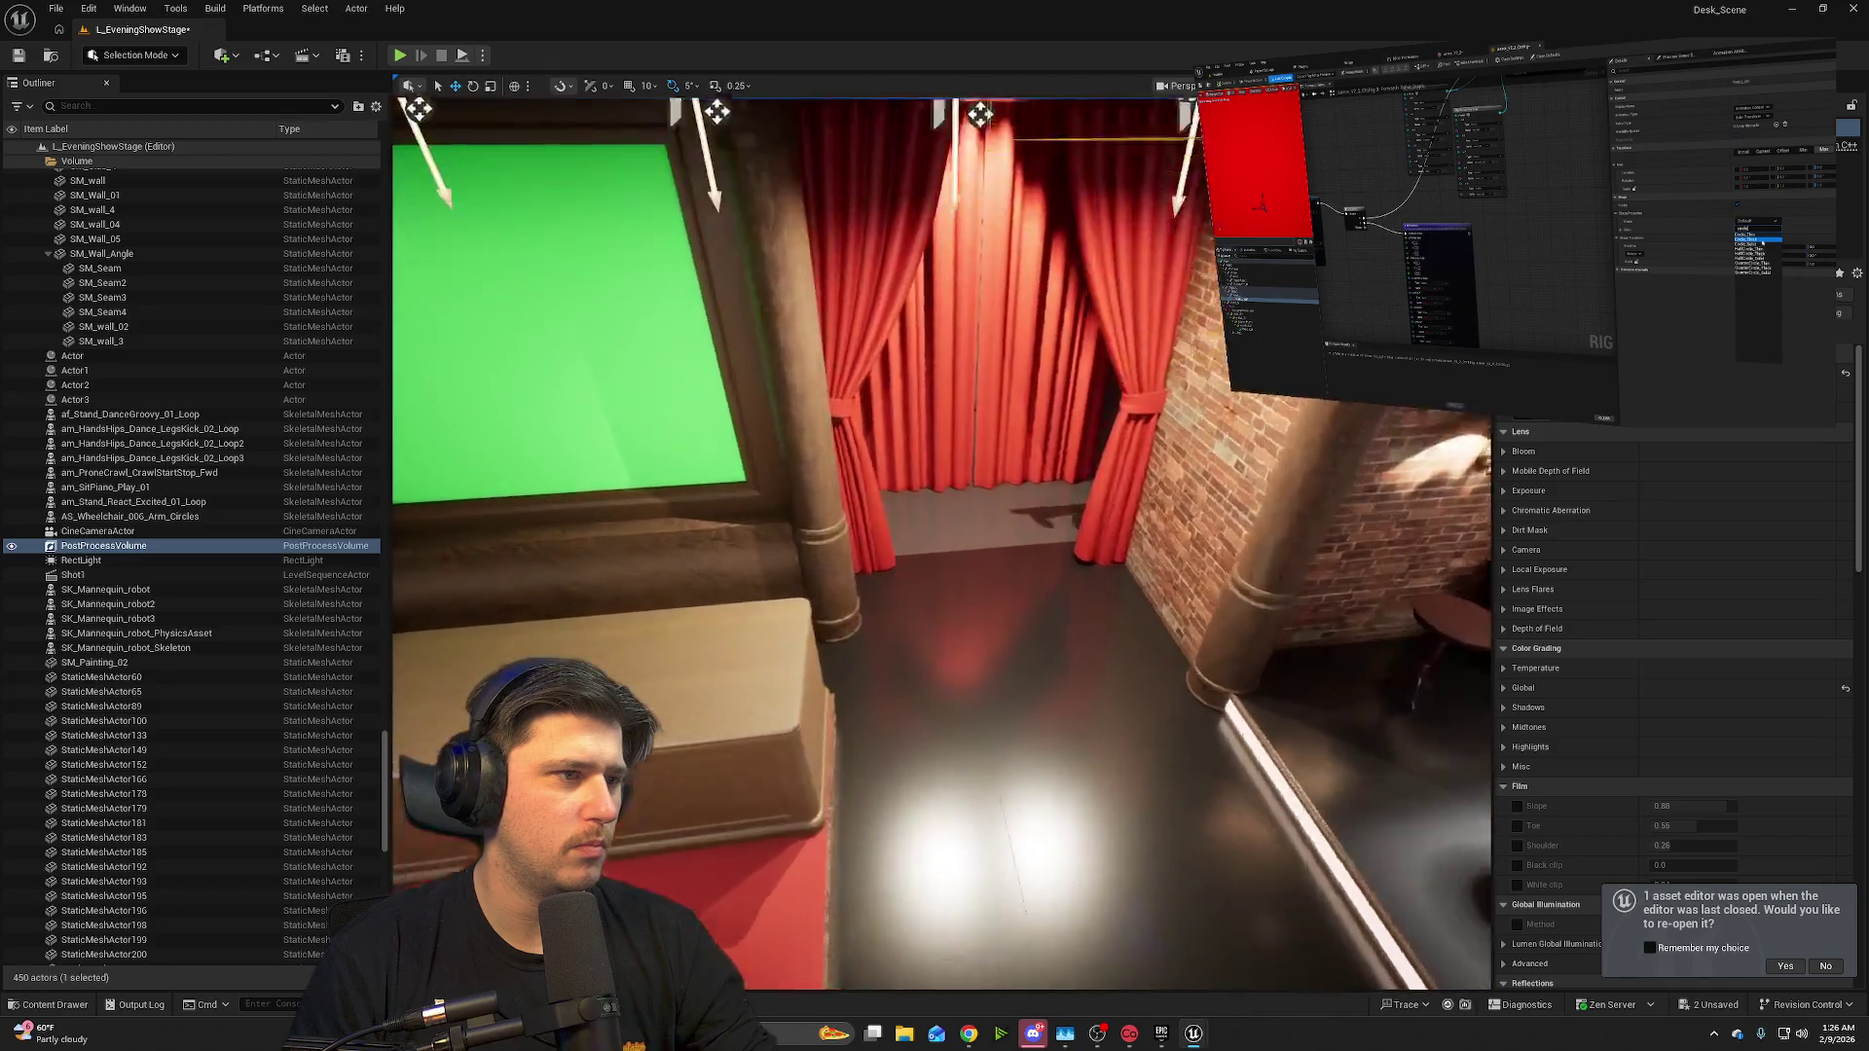
{"action": "key", "text": "w"}
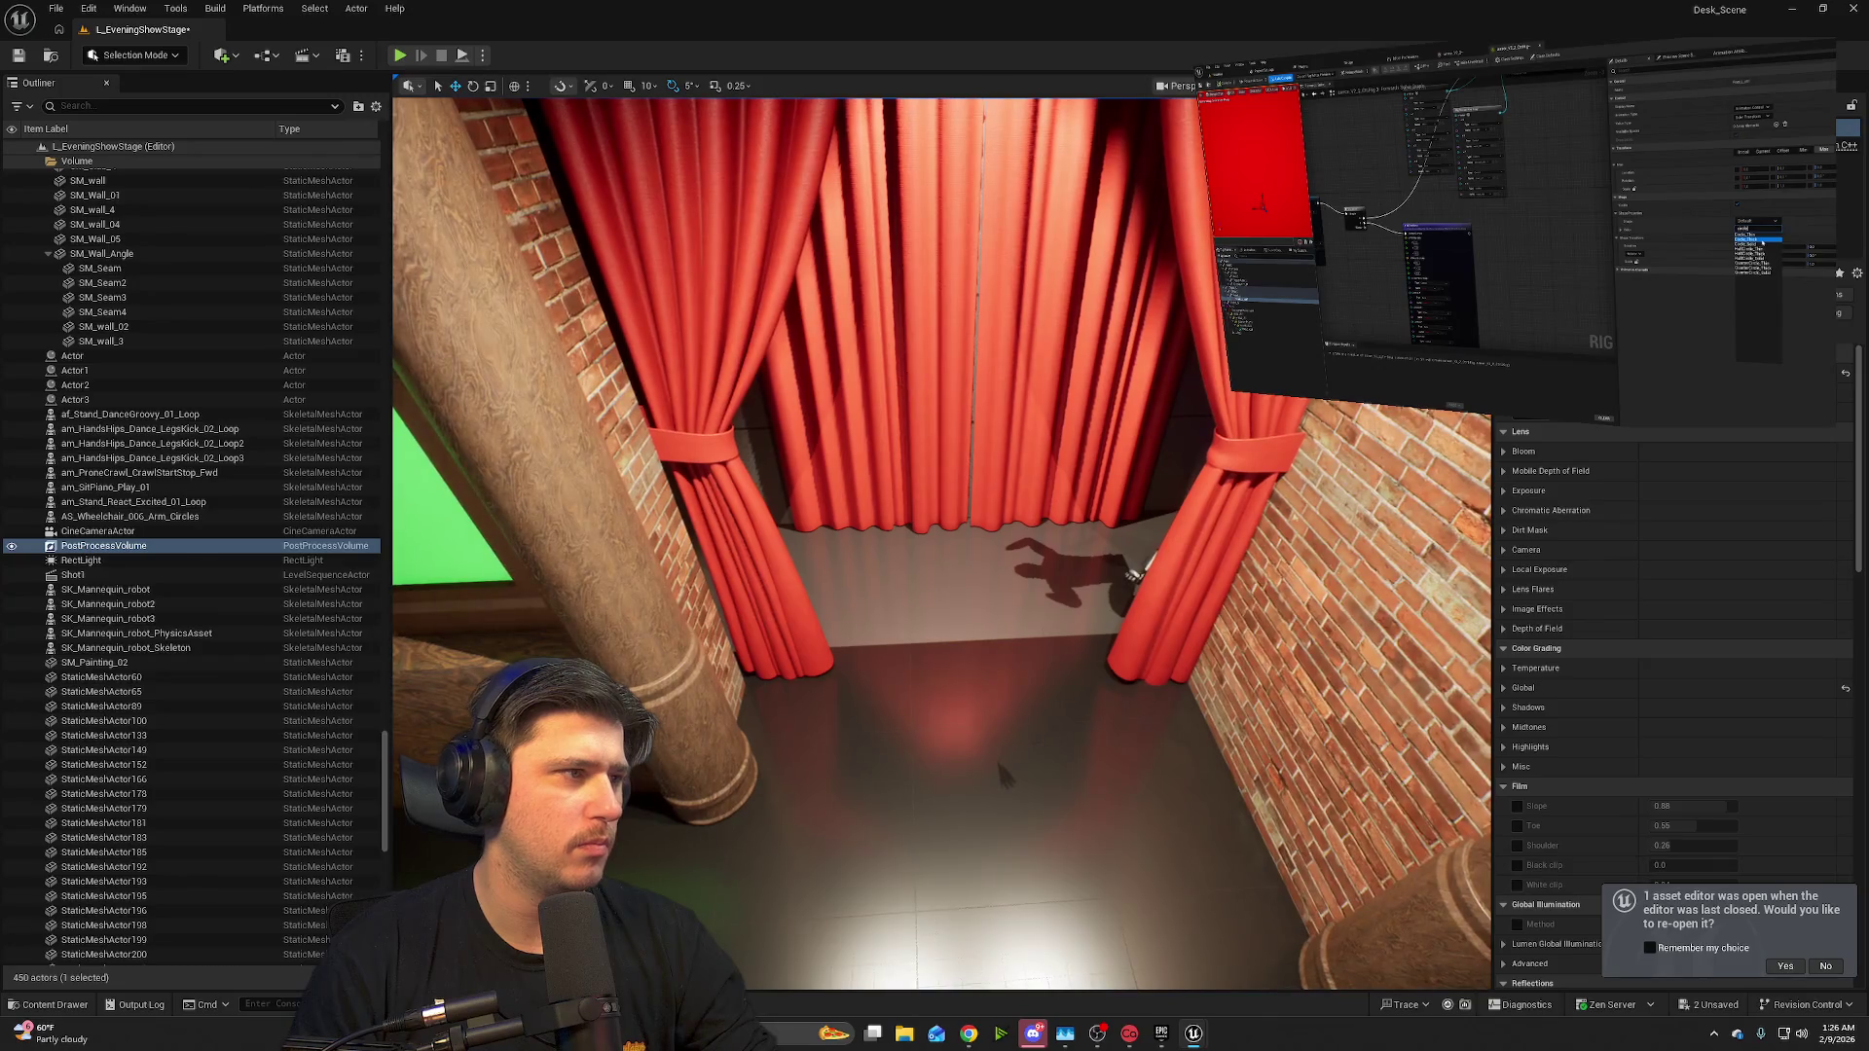
{"action": "left_click", "coordinate": [777, 390]}
{"action": "left_click", "coordinate": [1180, 511]}
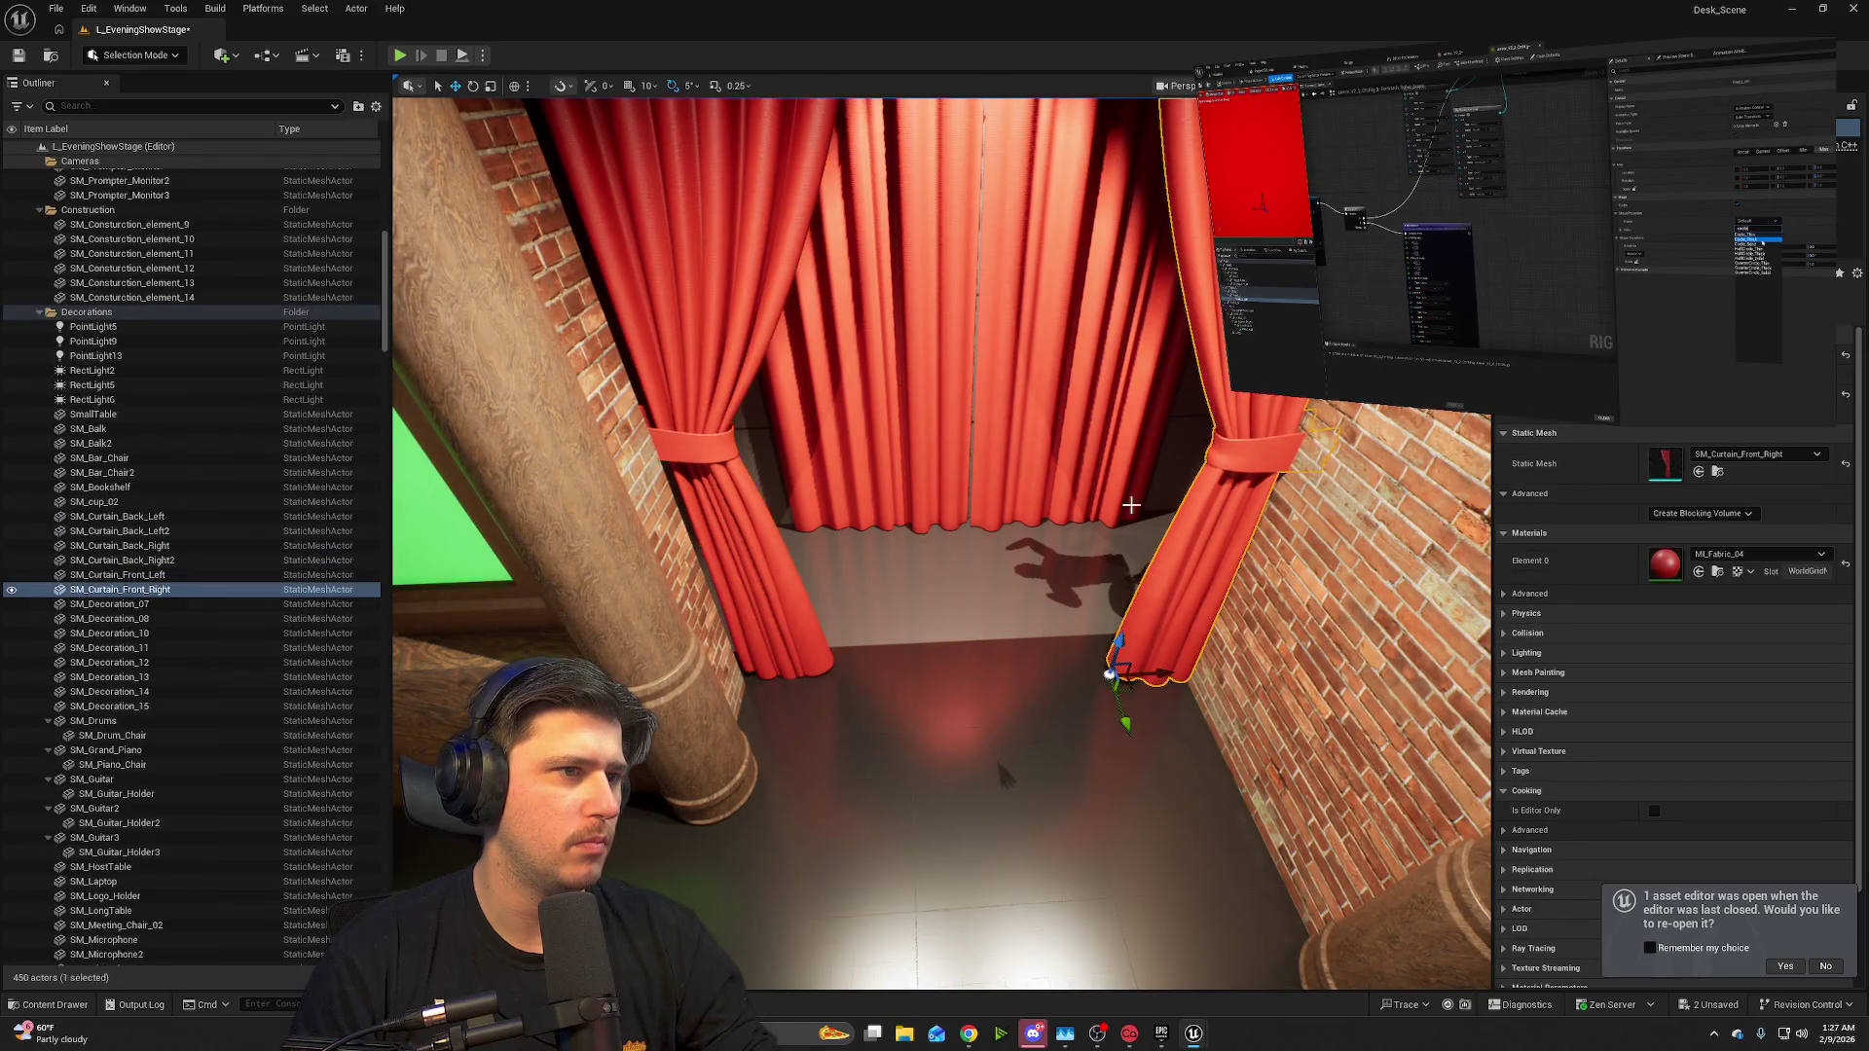
{"action": "left_click", "coordinate": [960, 660]}
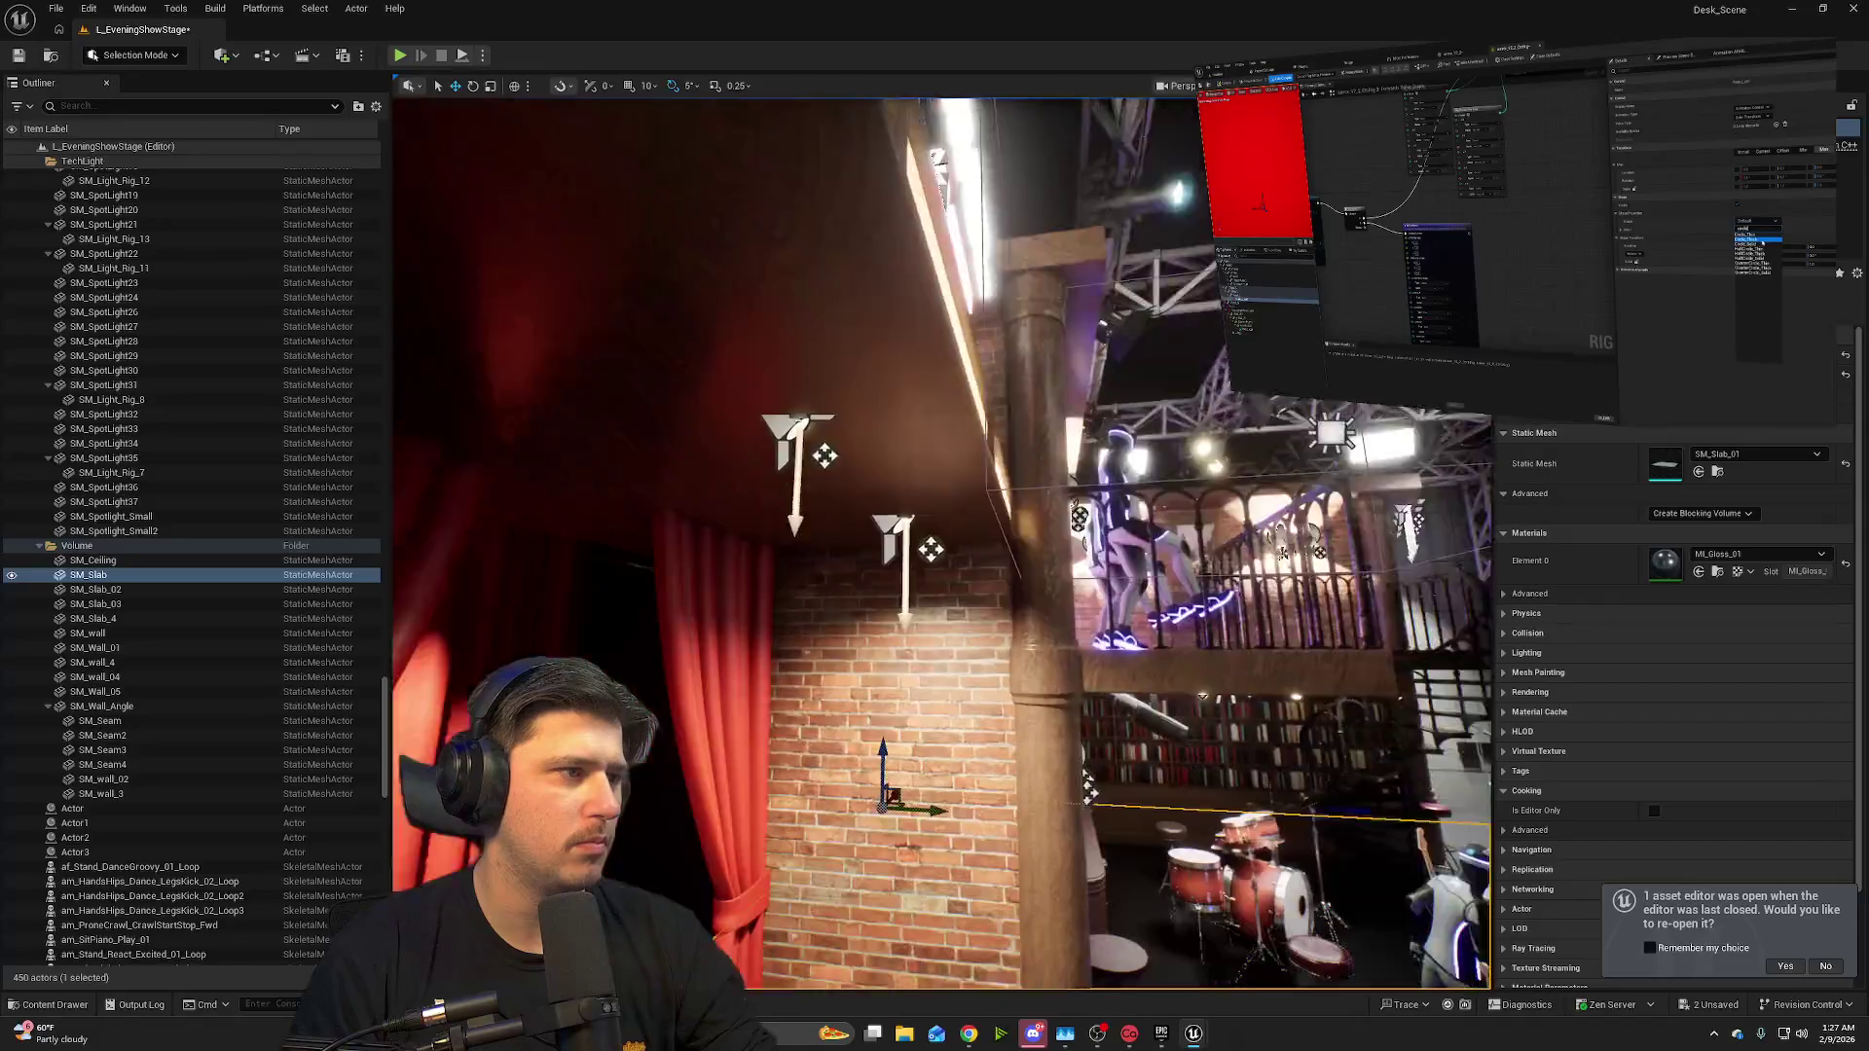
{"action": "mouse_move", "coordinate": [960, 661]}
{"action": "left_mouse_down"}
{"action": "mouse_move", "coordinate": [1083, 533]}
{"action": "mouse_move", "coordinate": [1232, 493]}
{"action": "mouse_move", "coordinate": [1119, 545]}
{"action": "mouse_move", "coordinate": [1120, 643]}
{"action": "left_mouse_up"}
{"action": "left_click", "coordinate": [1084, 532]}
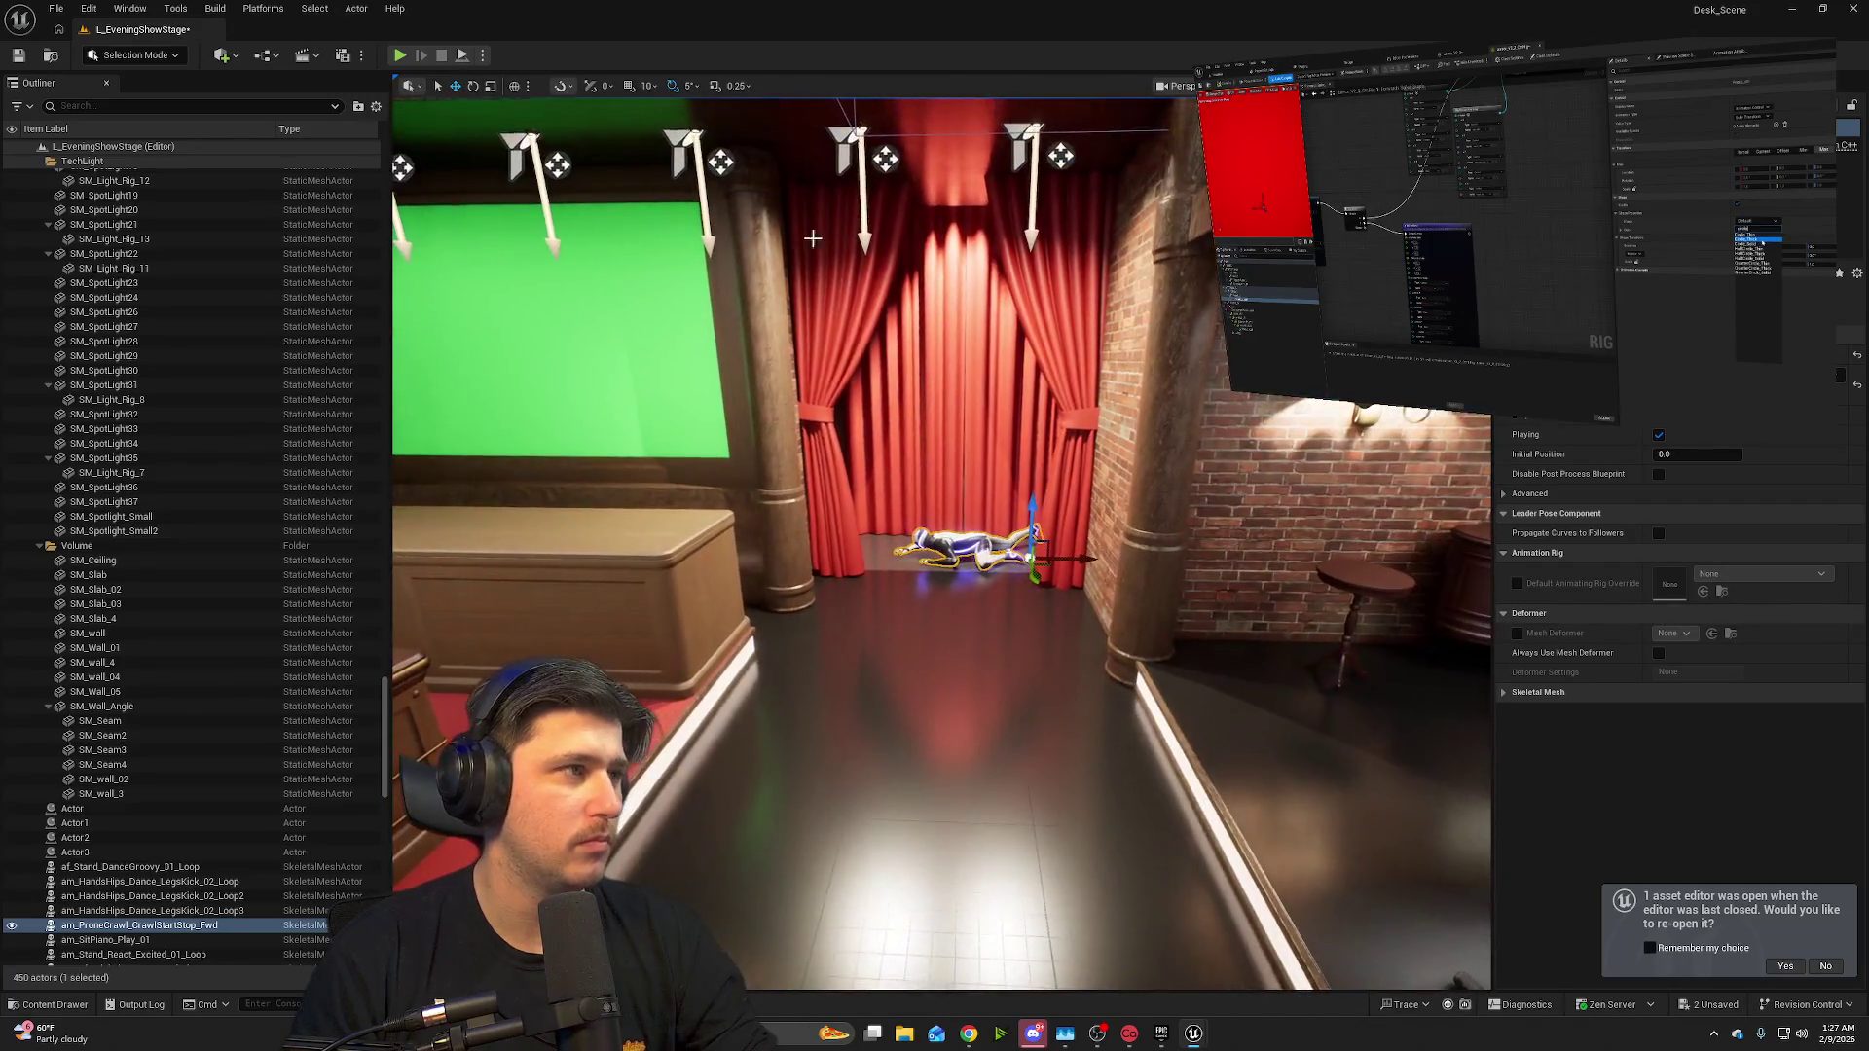
- Run four play previews, shifting the crawler right along X behind the pillar after the first
{"action": "left_click", "coordinate": [400, 57]}
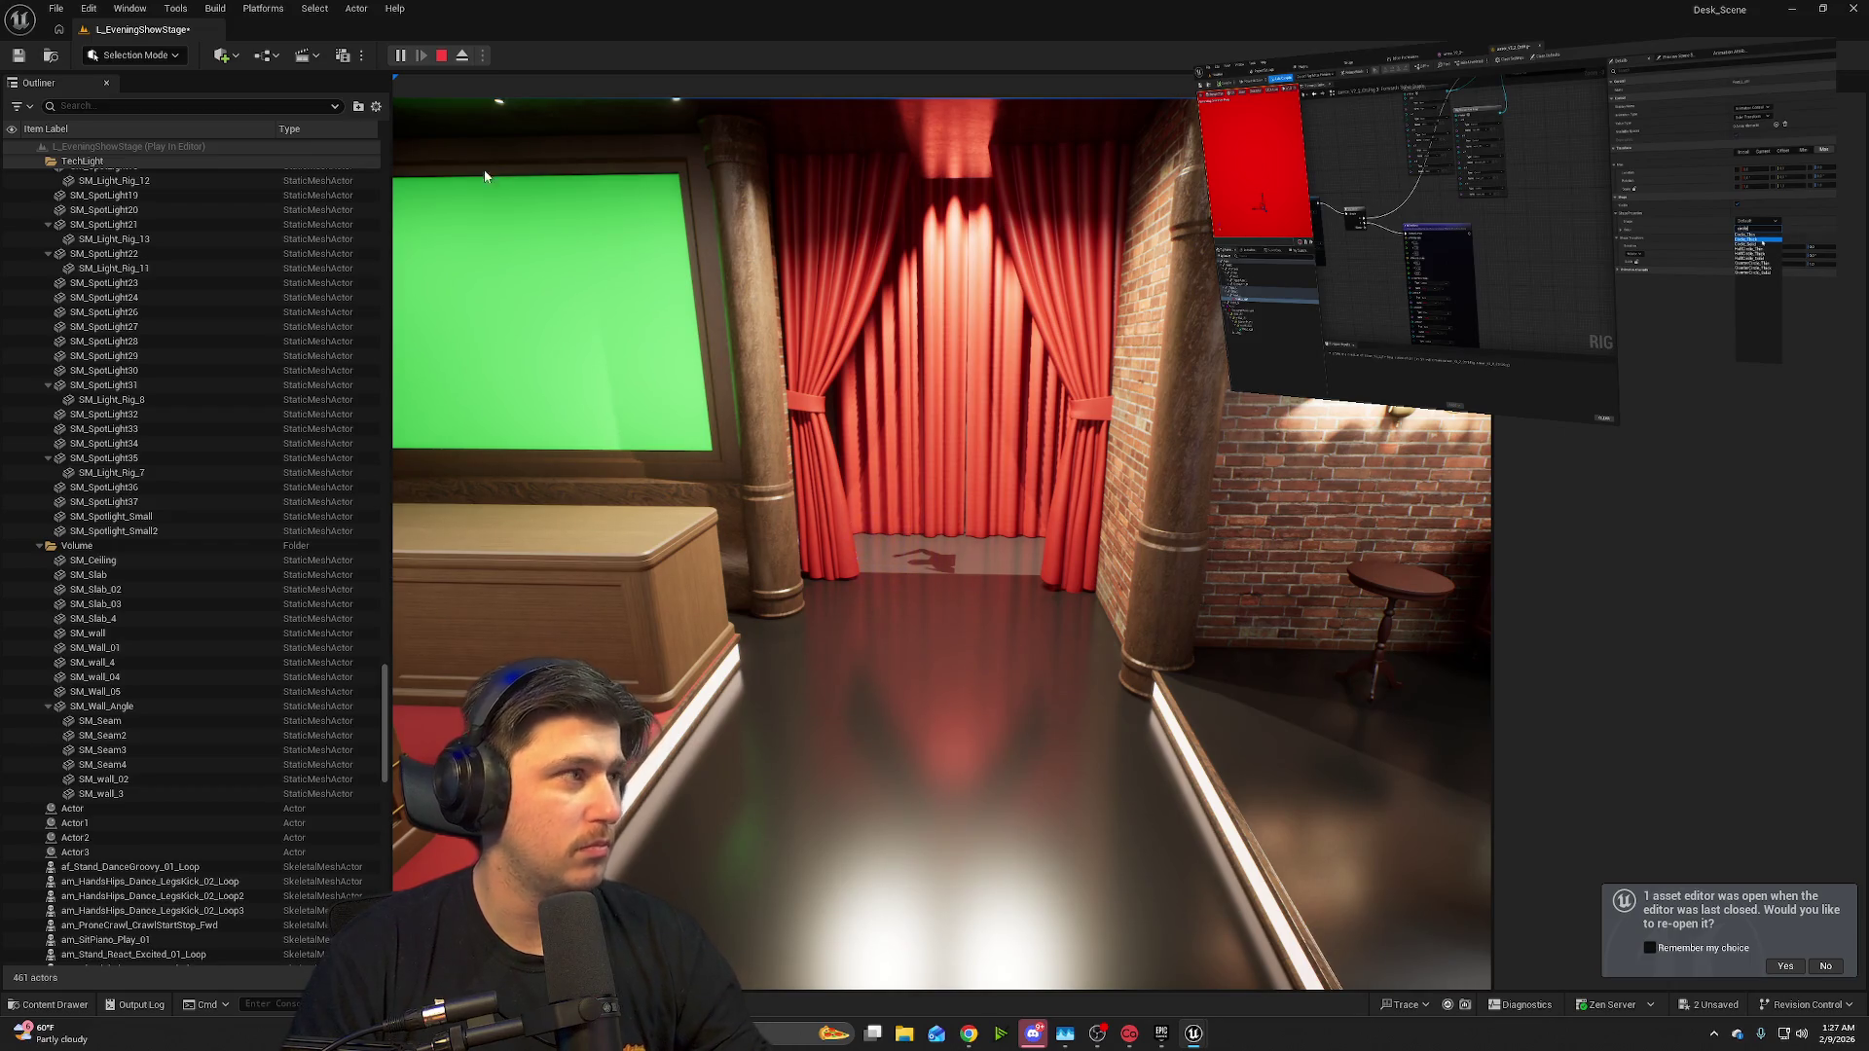
{"action": "left_click", "coordinate": [441, 56]}
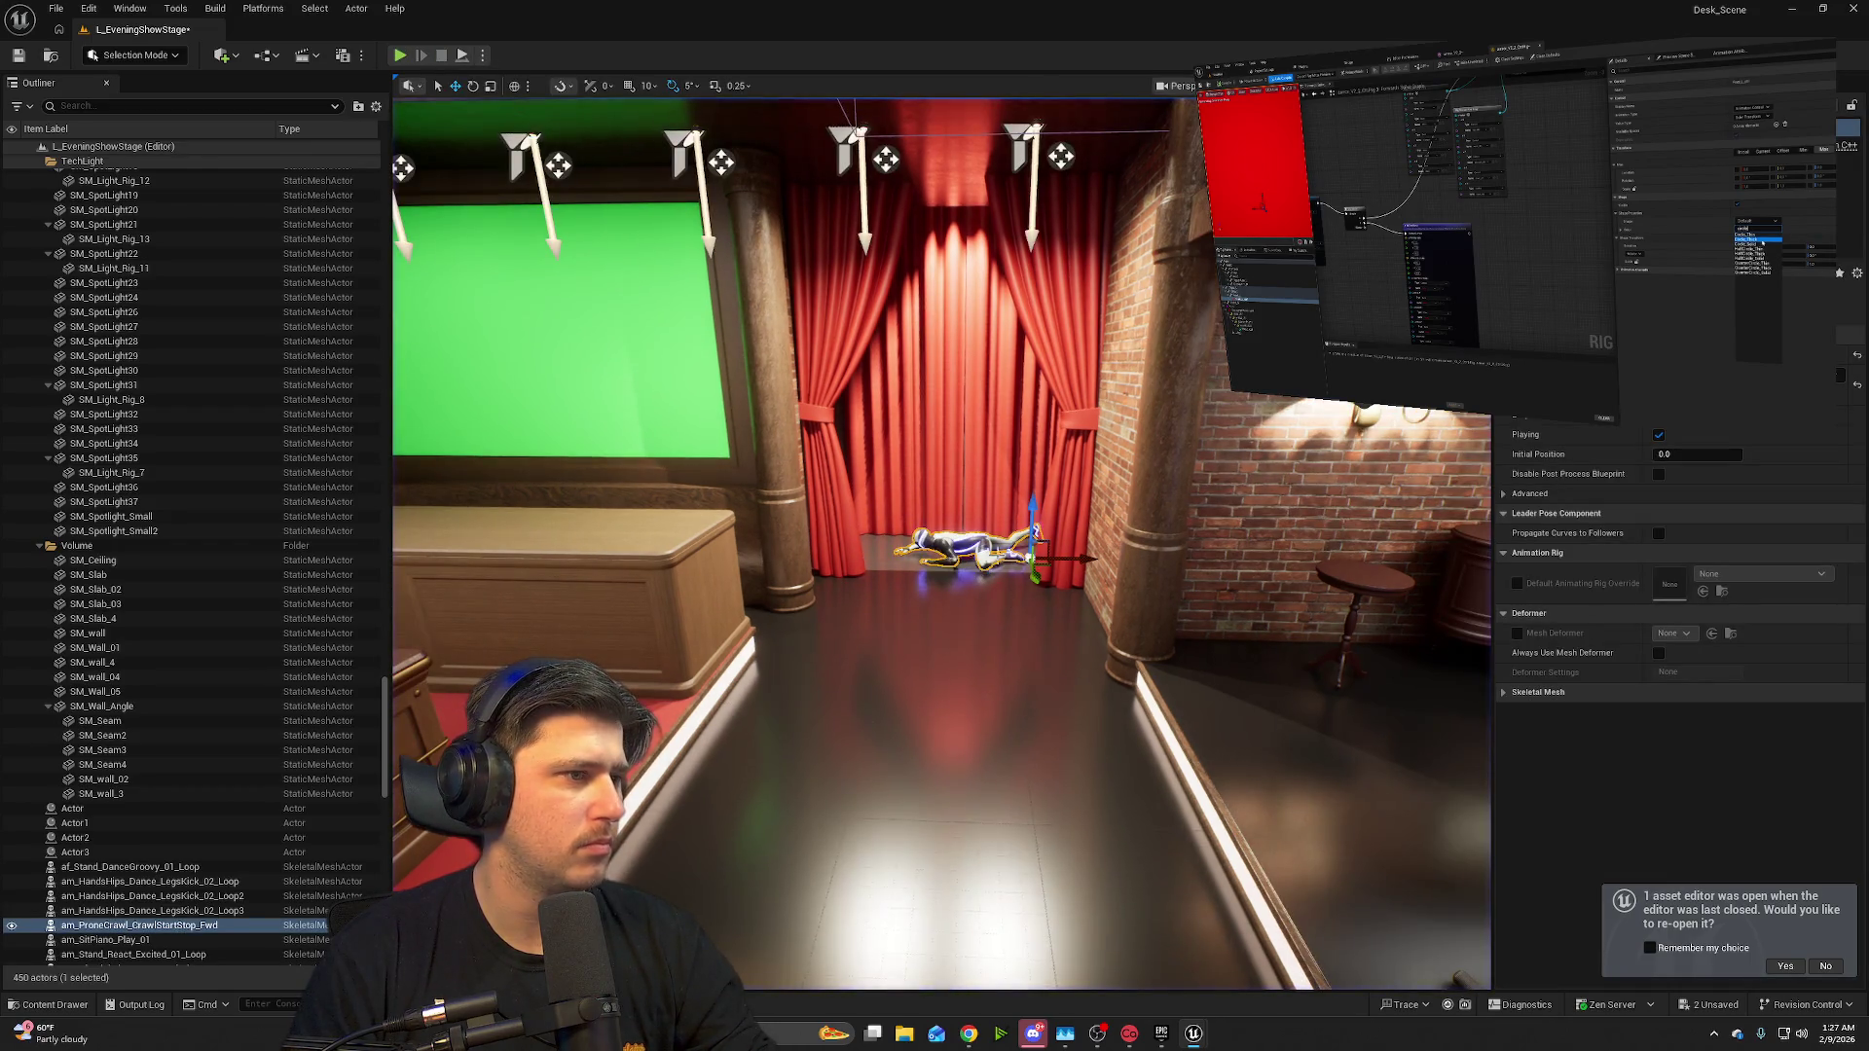
{"action": "left_click_drag", "start_coordinate": [1067, 554], "coordinate": [1217, 554]}
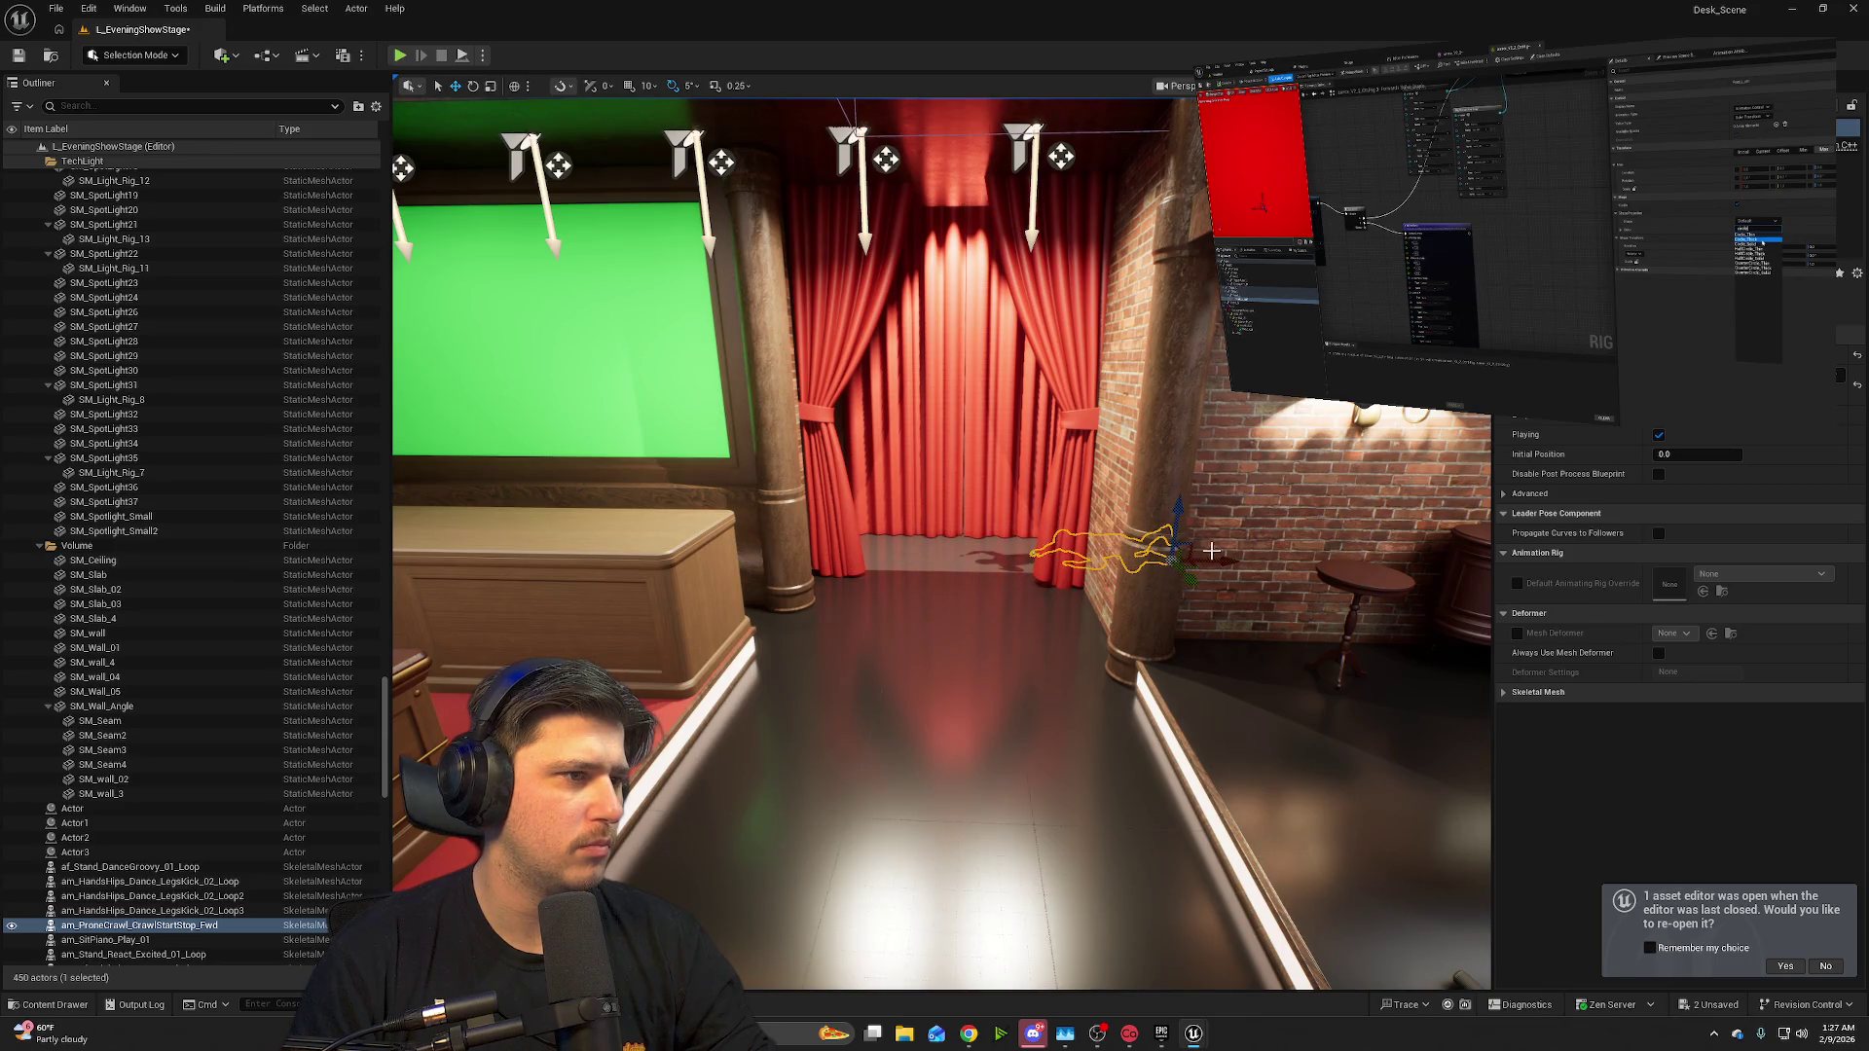
{"action": "left_click", "coordinate": [400, 56]}
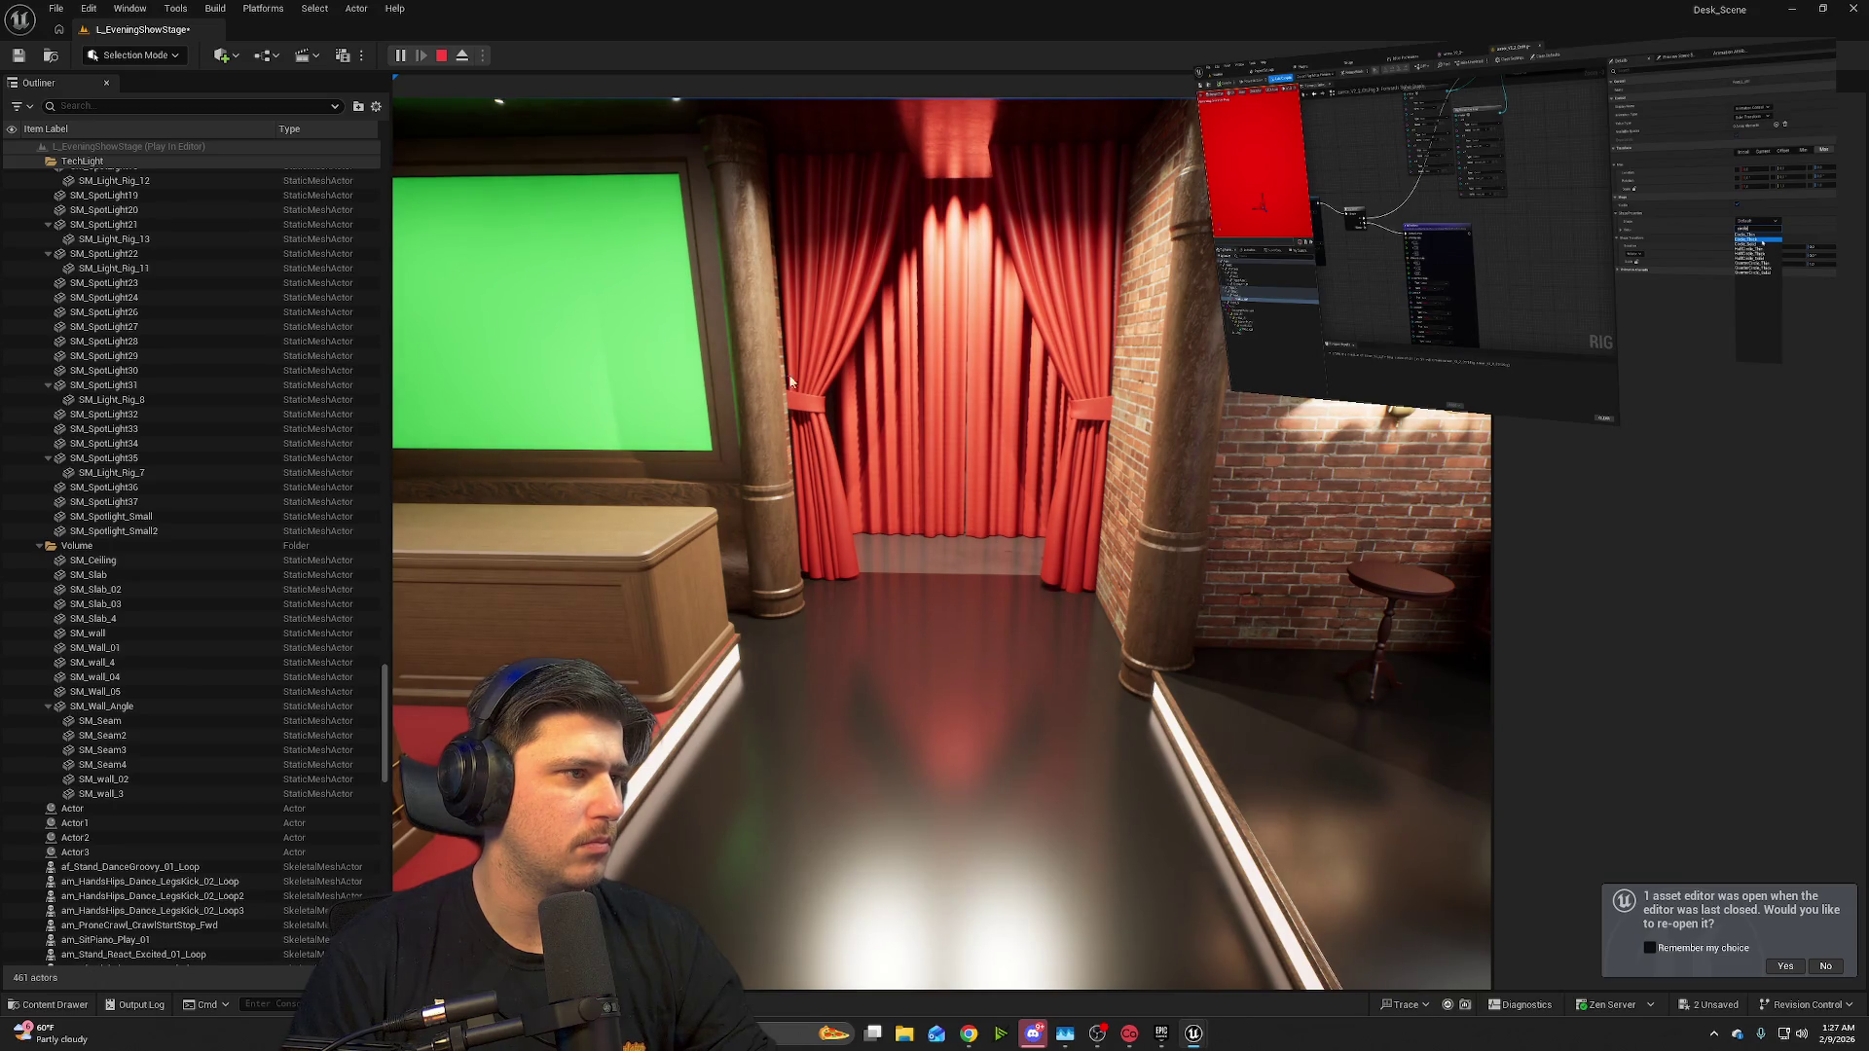
{"action": "left_click", "coordinate": [443, 56]}
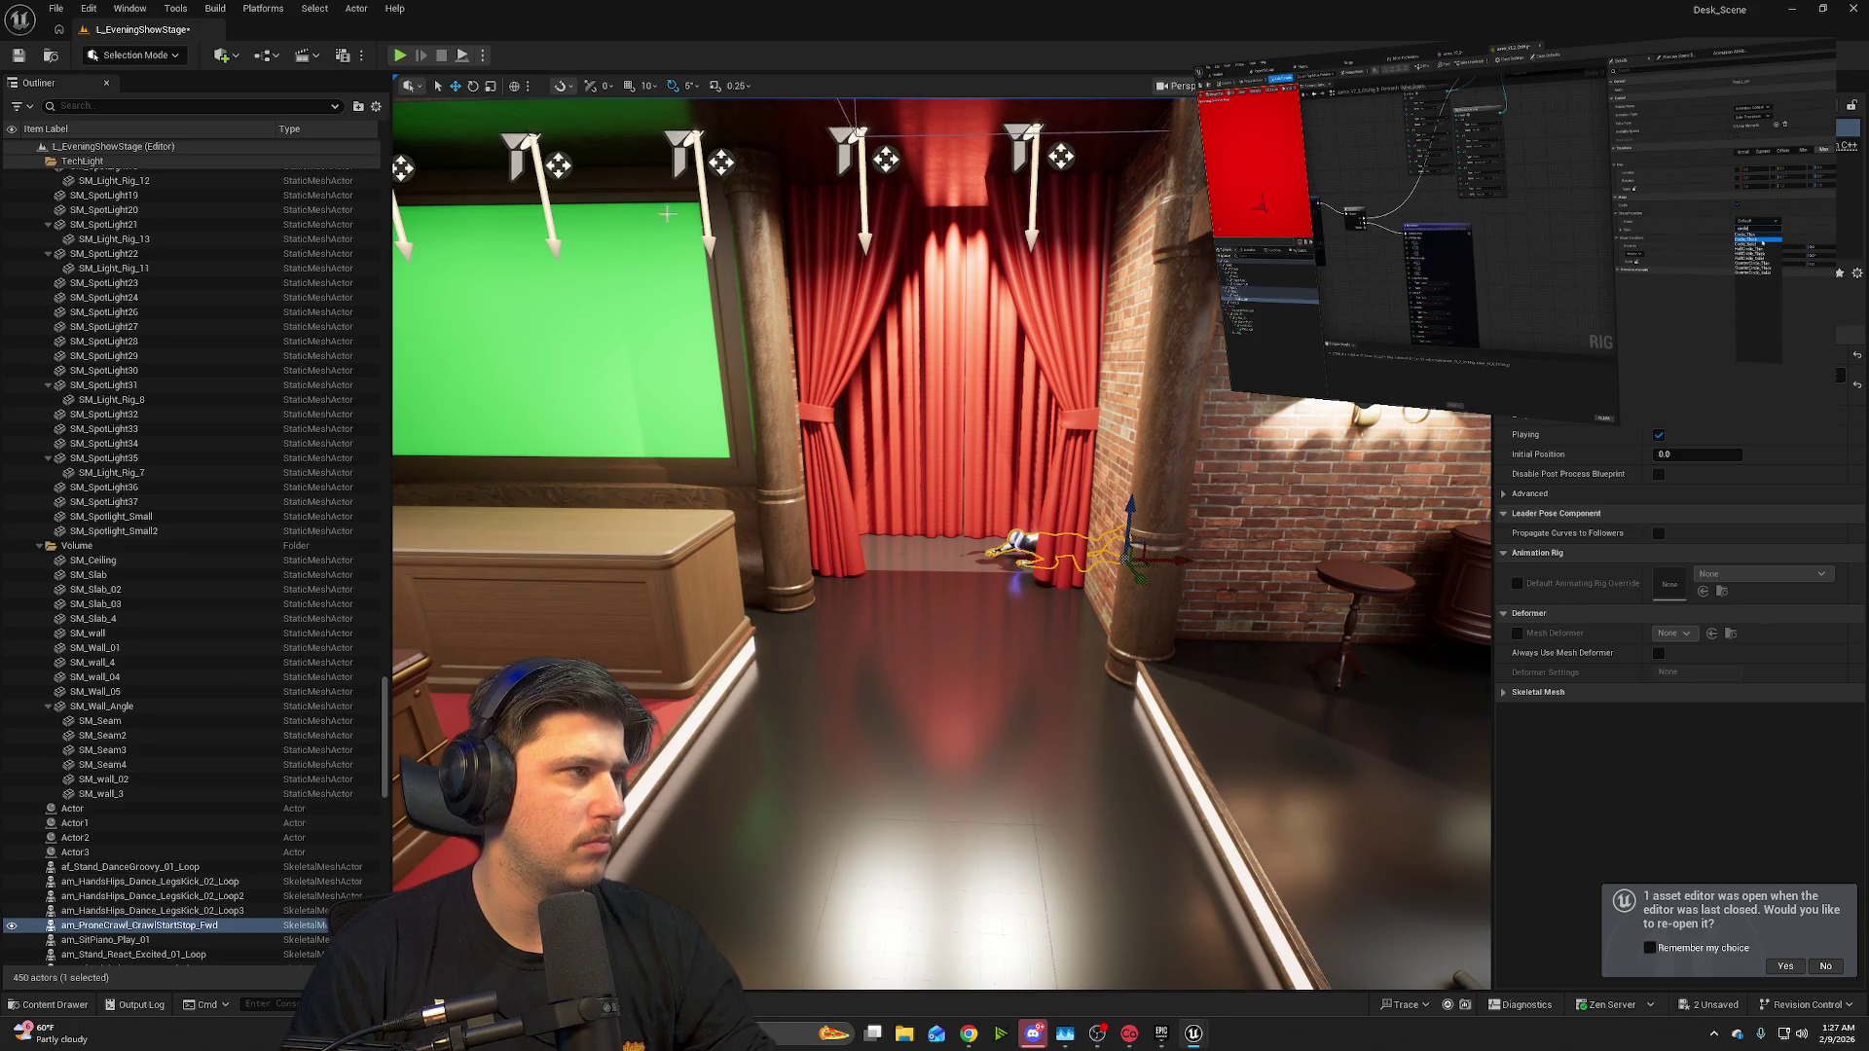
{"action": "left_click", "coordinate": [400, 57]}
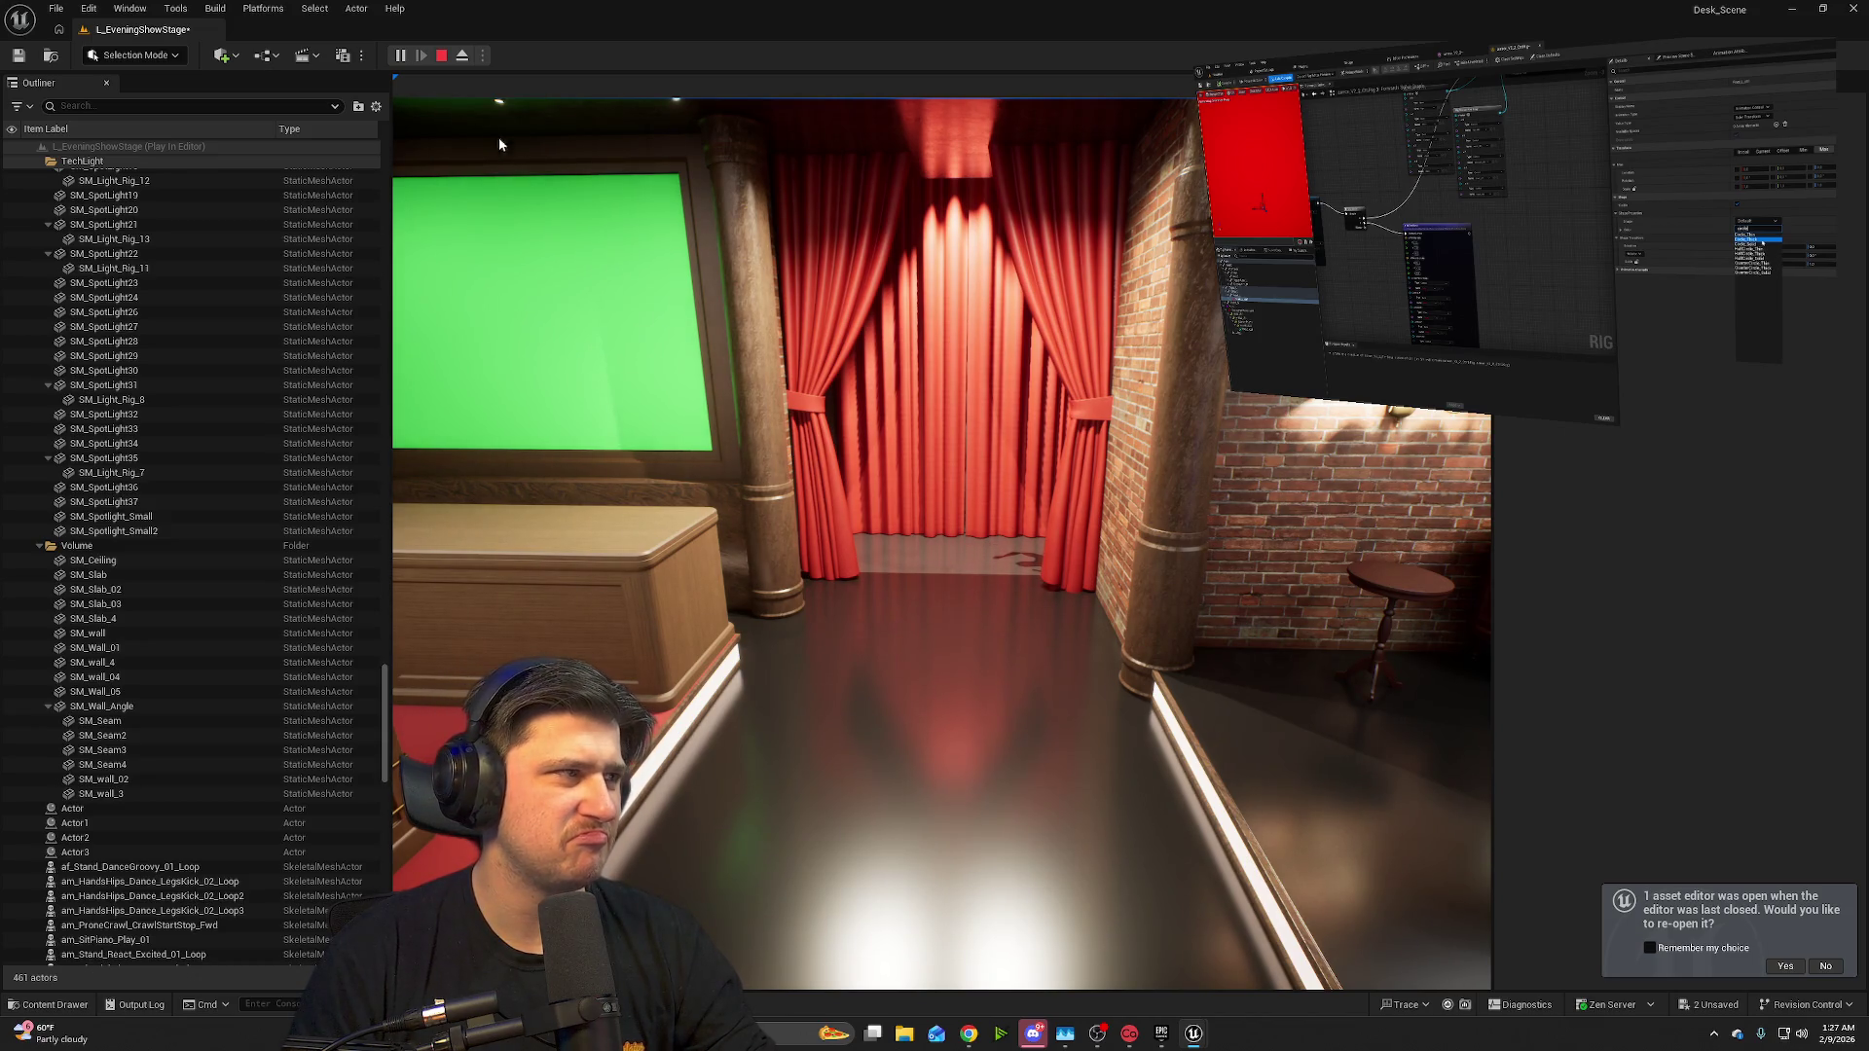
{"action": "left_click", "coordinate": [443, 56]}
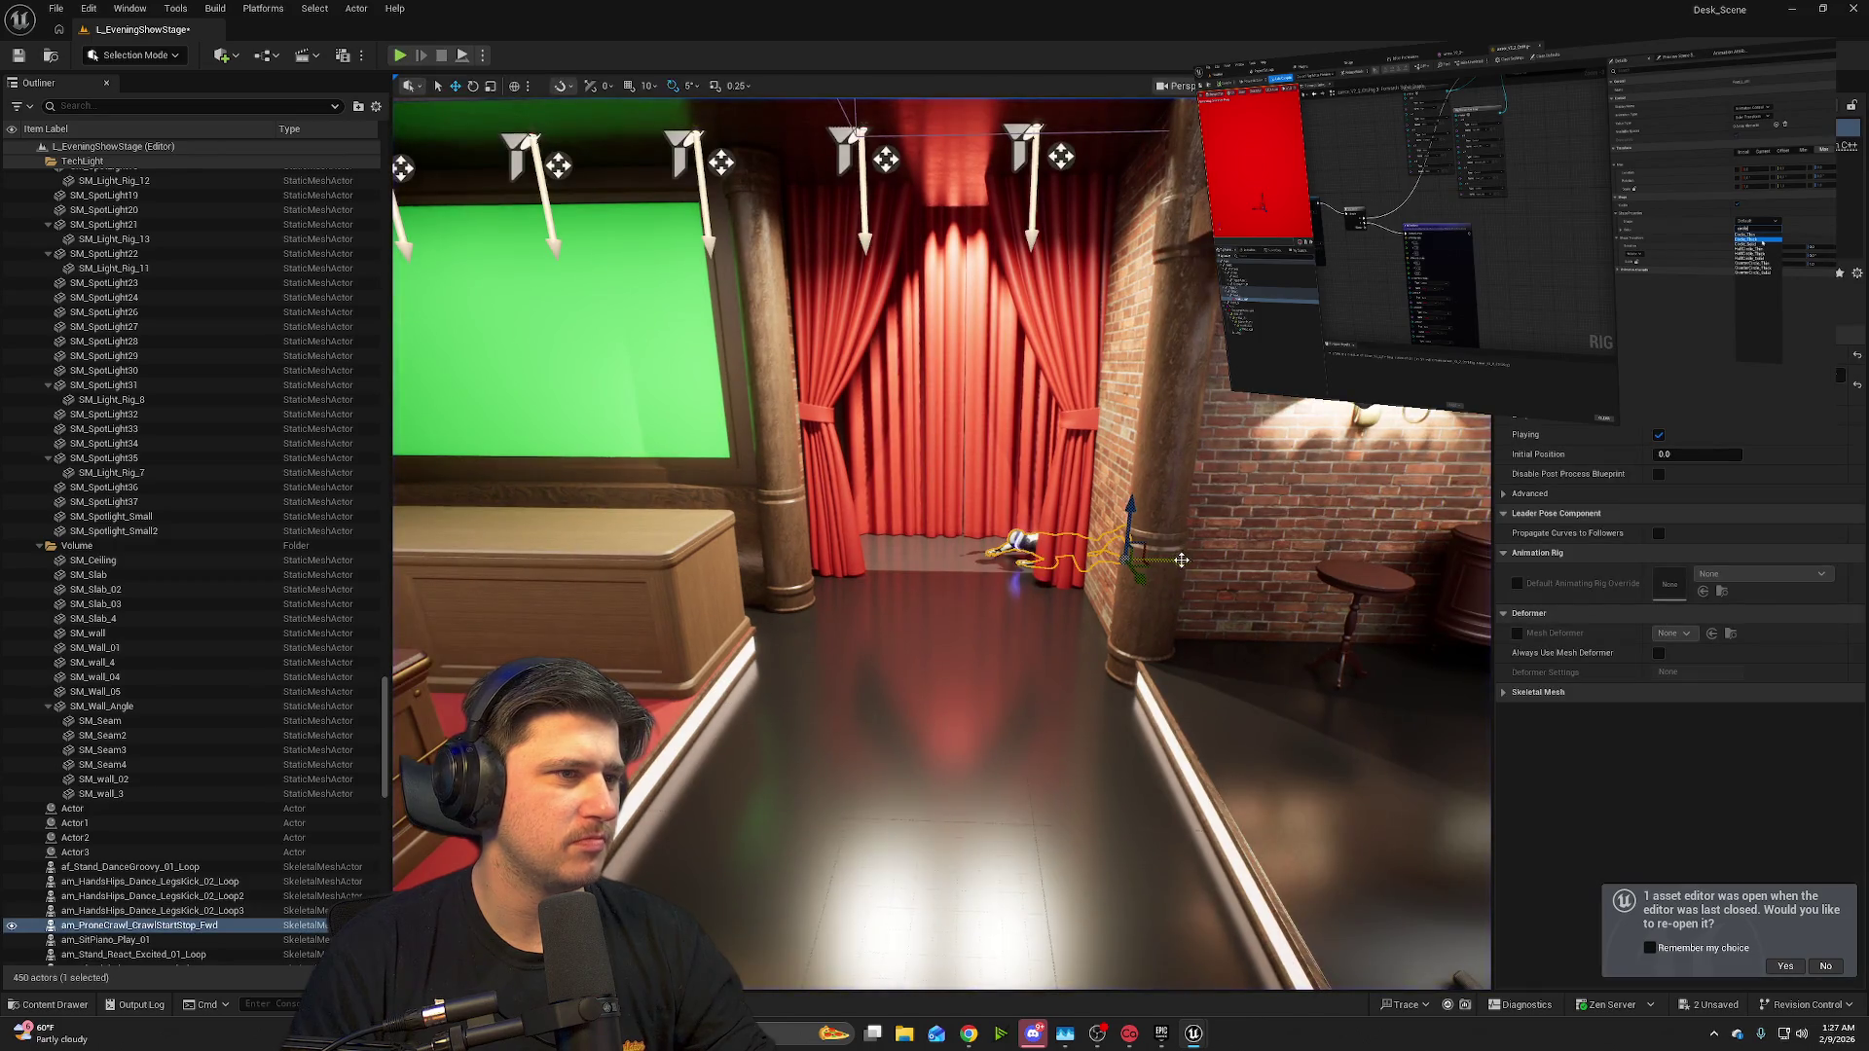
{"action": "left_click", "coordinate": [400, 57]}
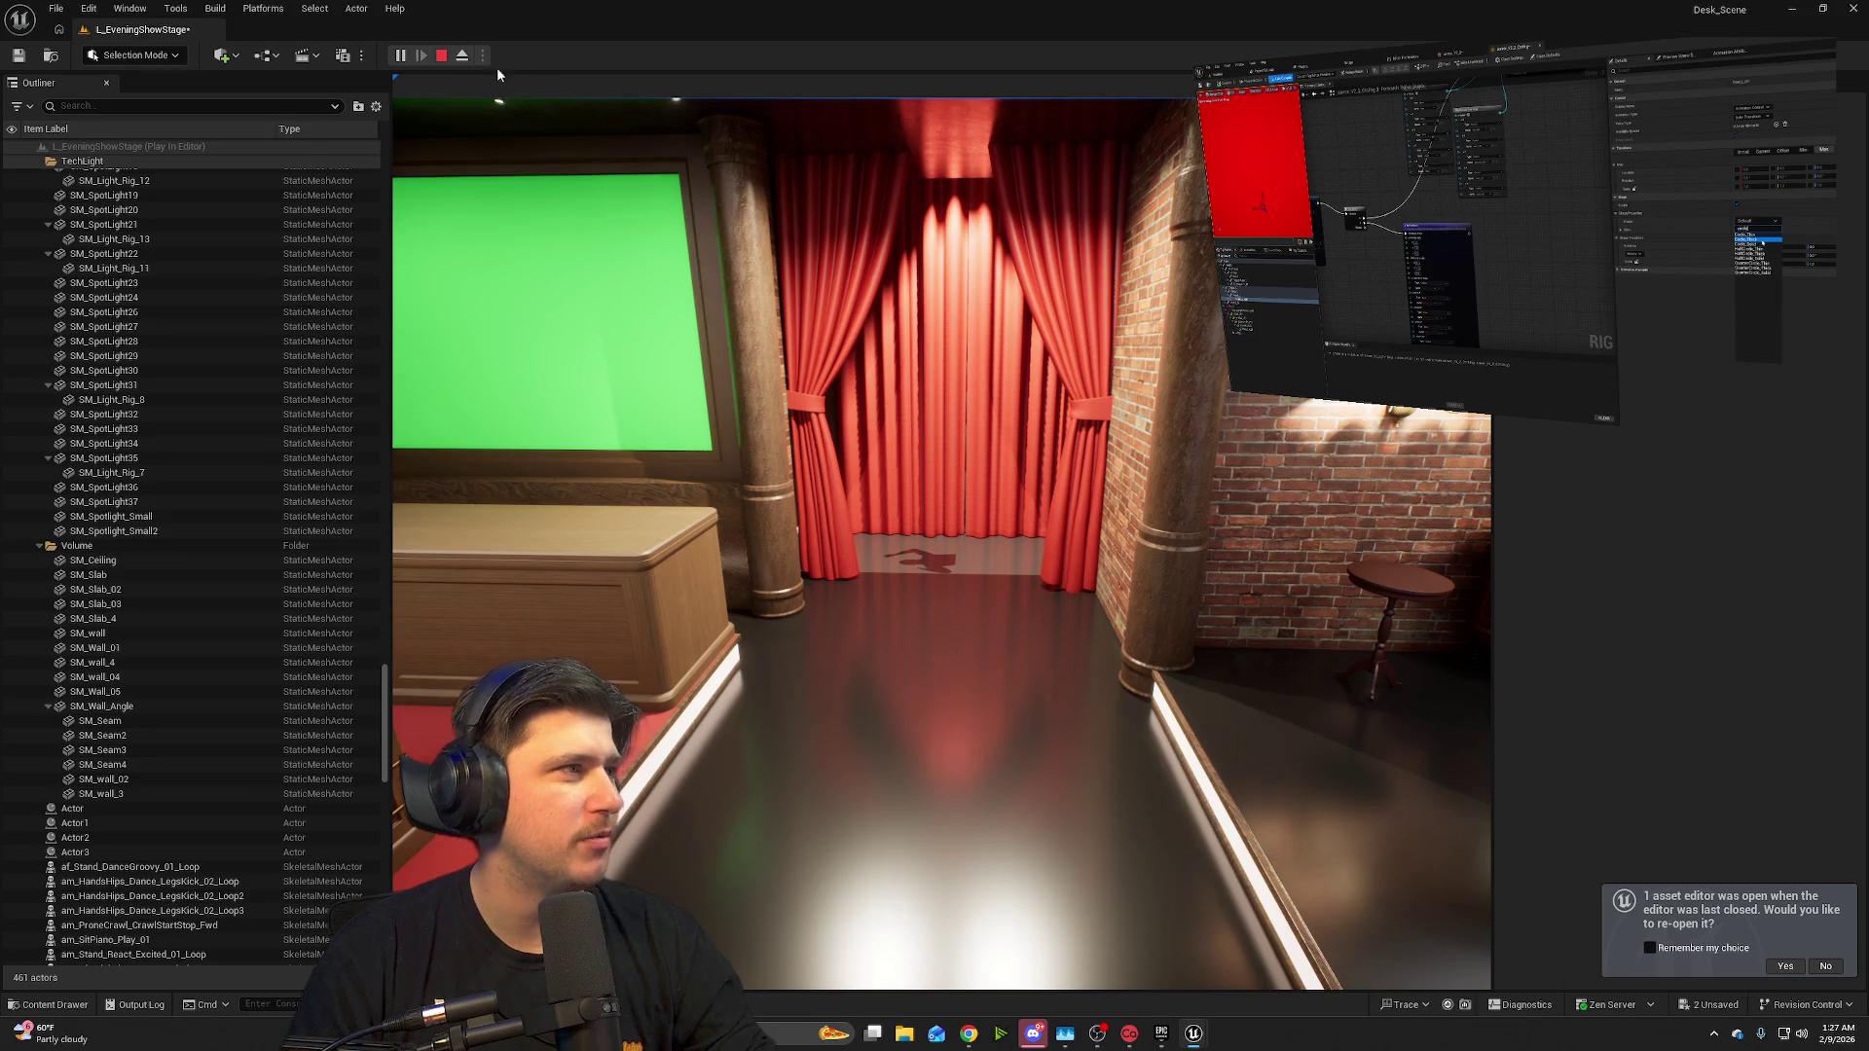
{"action": "left_click", "coordinate": [443, 55]}
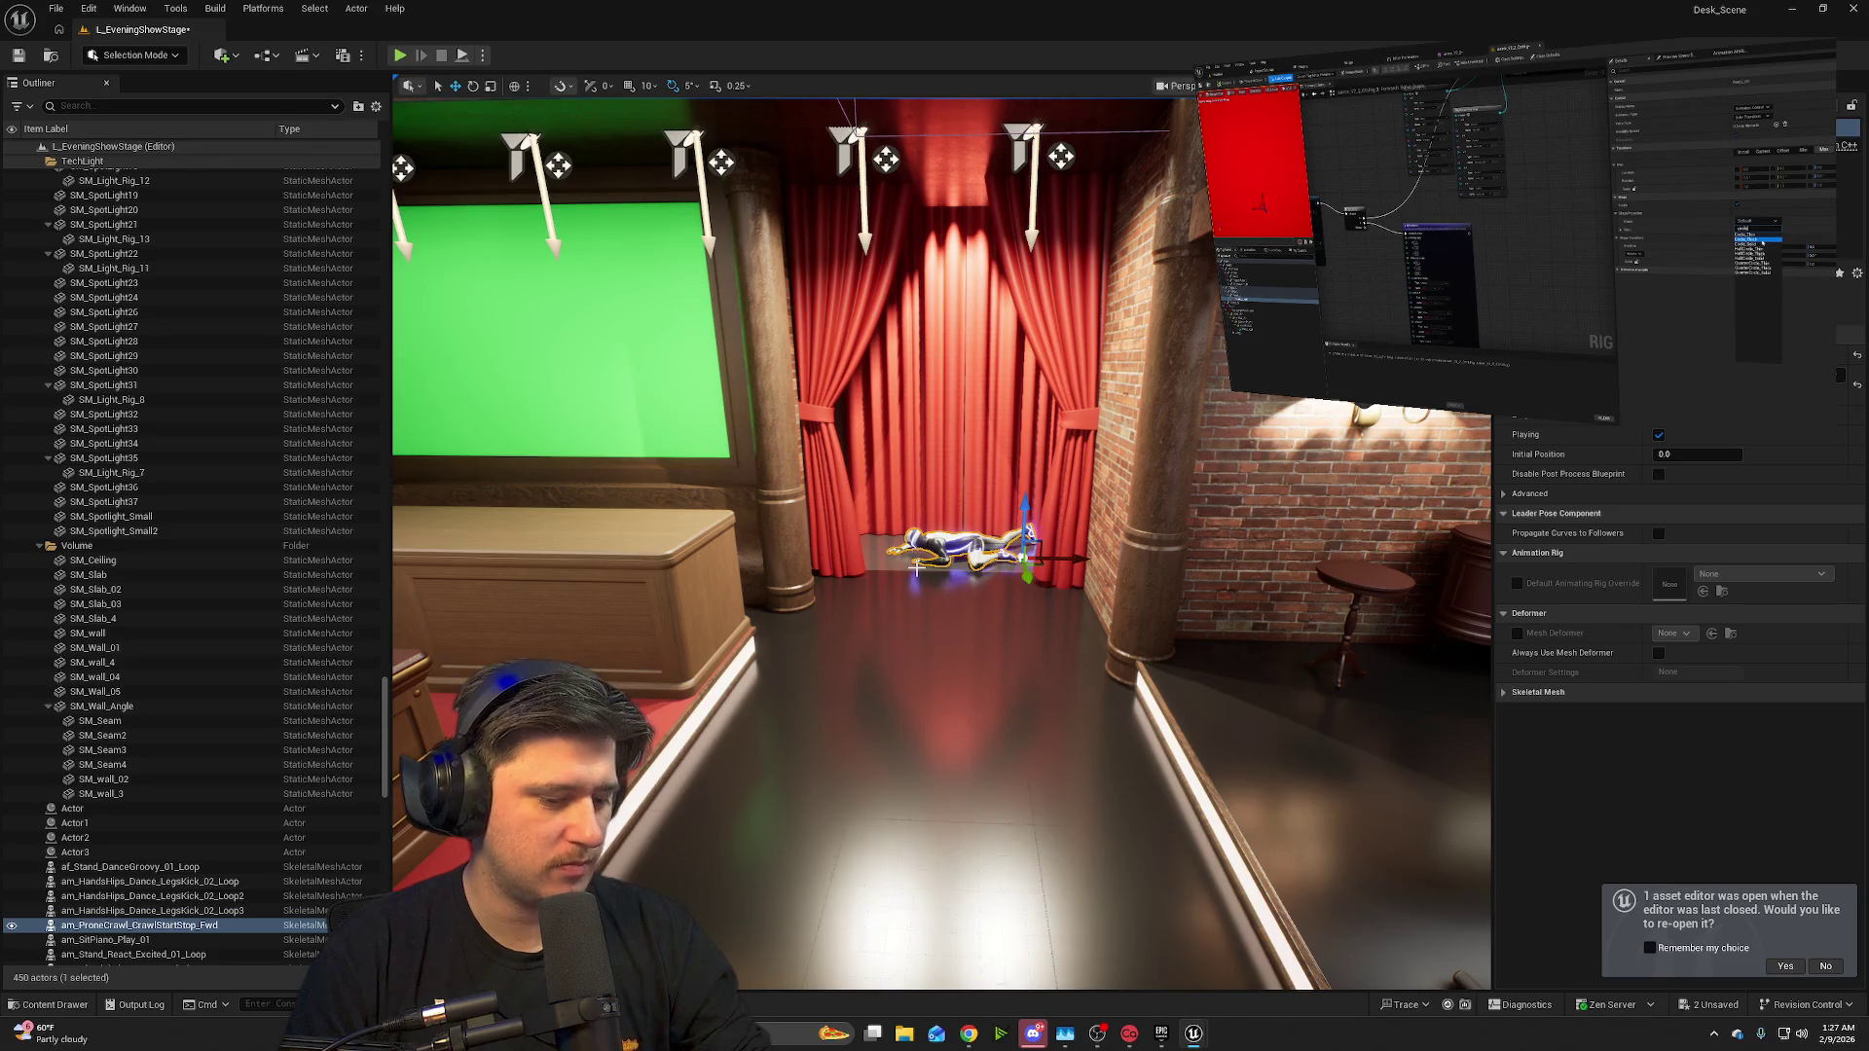
- Delete the crawler and drop the af_Stand_Sing_01 animation from the Sing folder onto the stage
{"action": "key", "text": "Delete"}
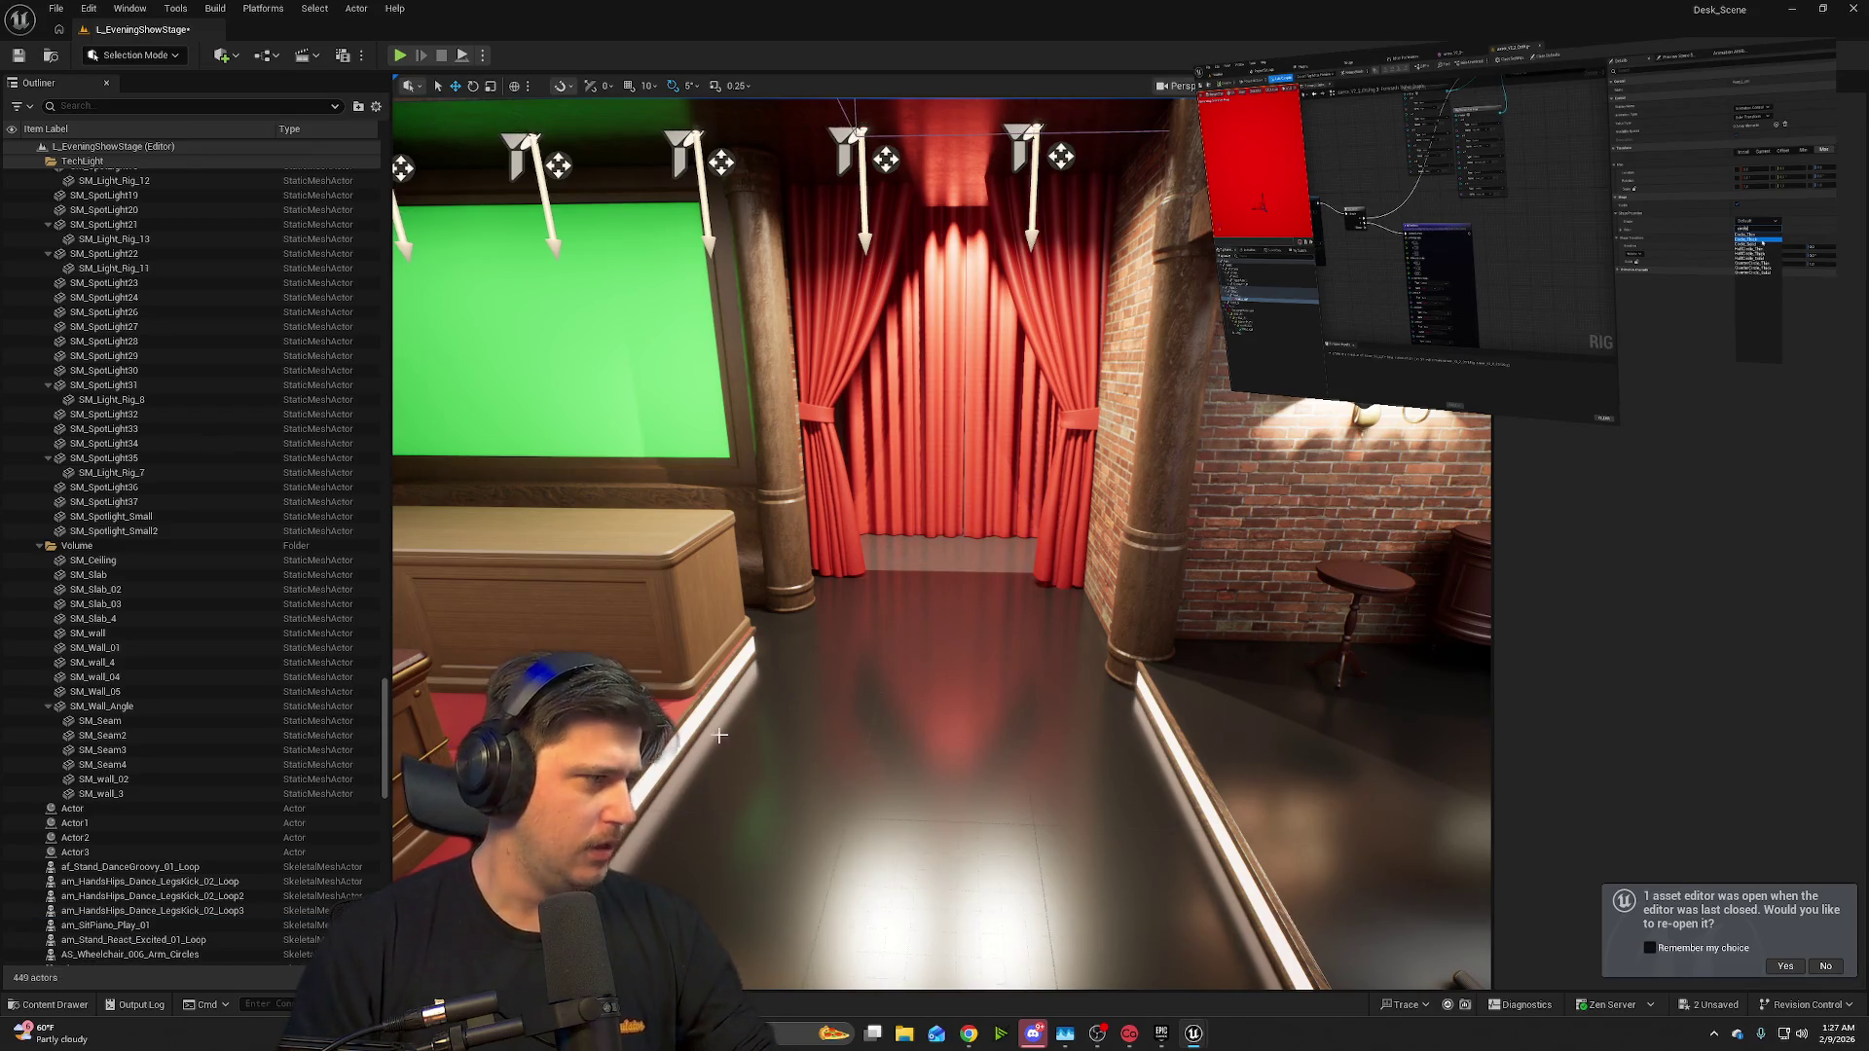
{"action": "key", "text": "ctrl+space"}
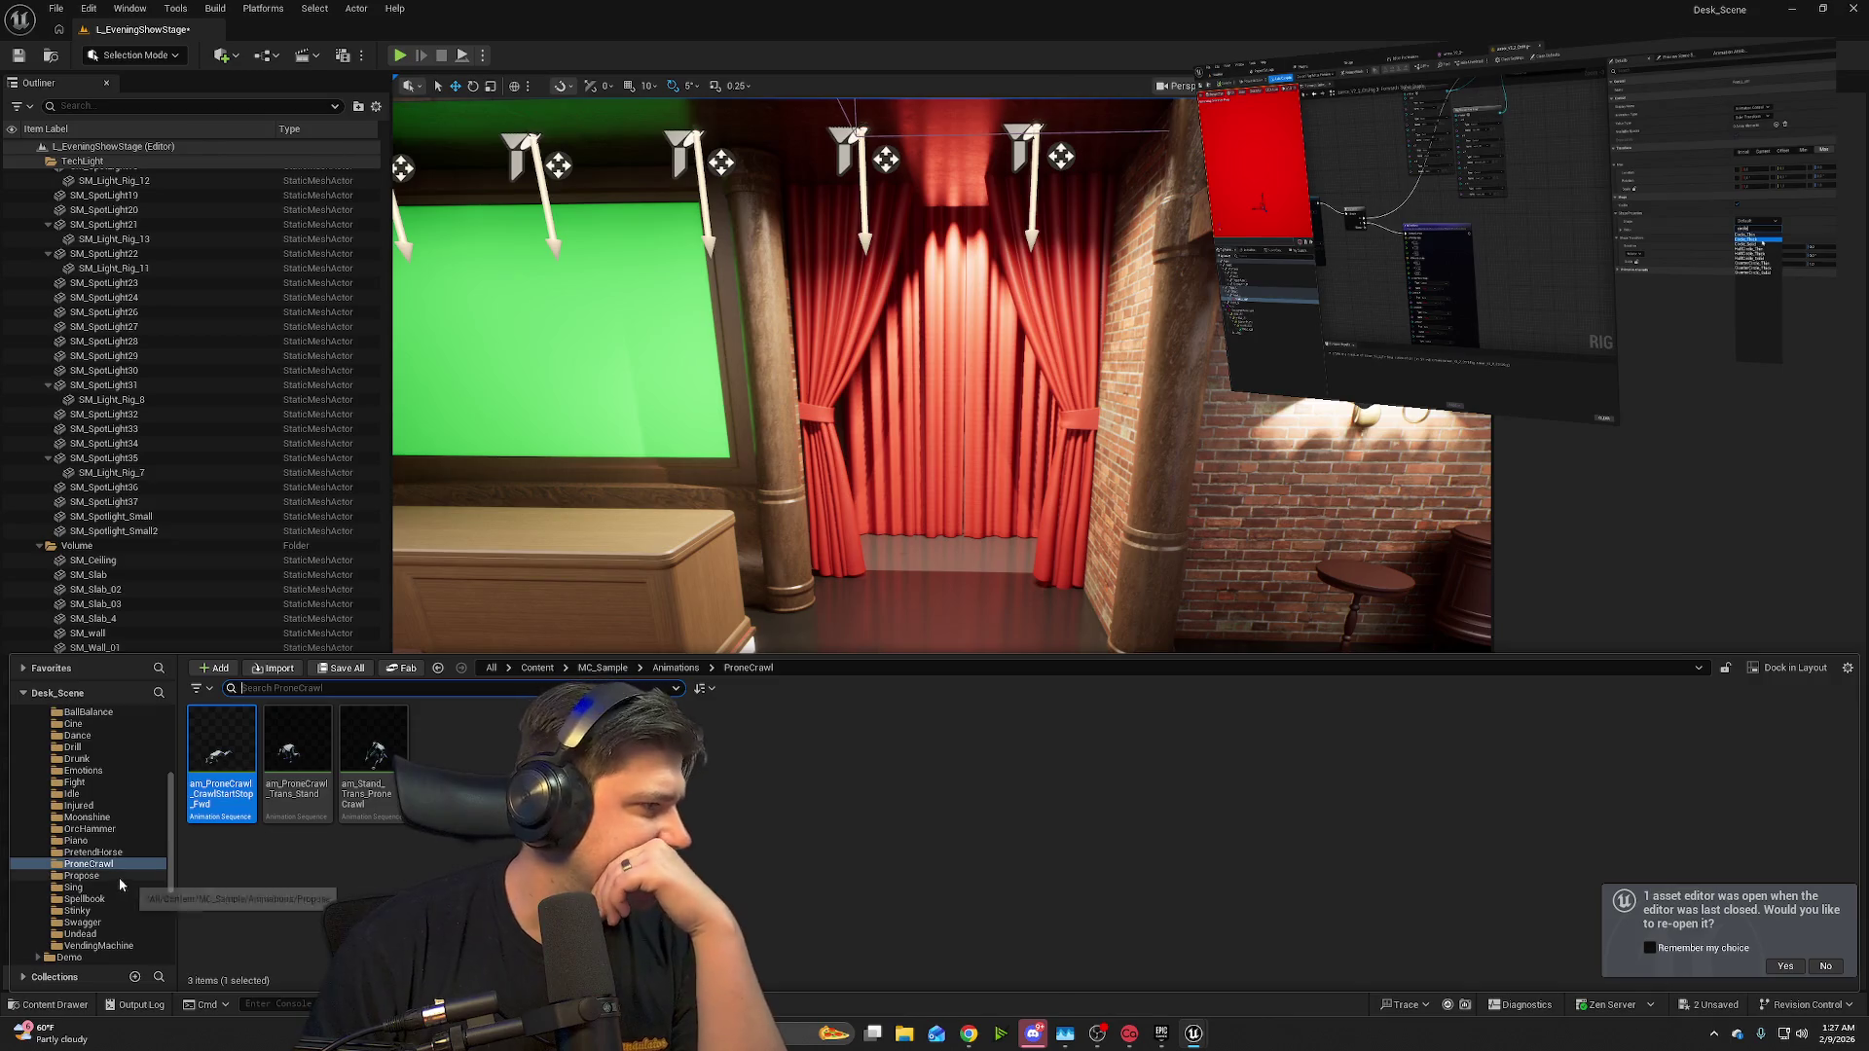
{"action": "left_click", "coordinate": [118, 876]}
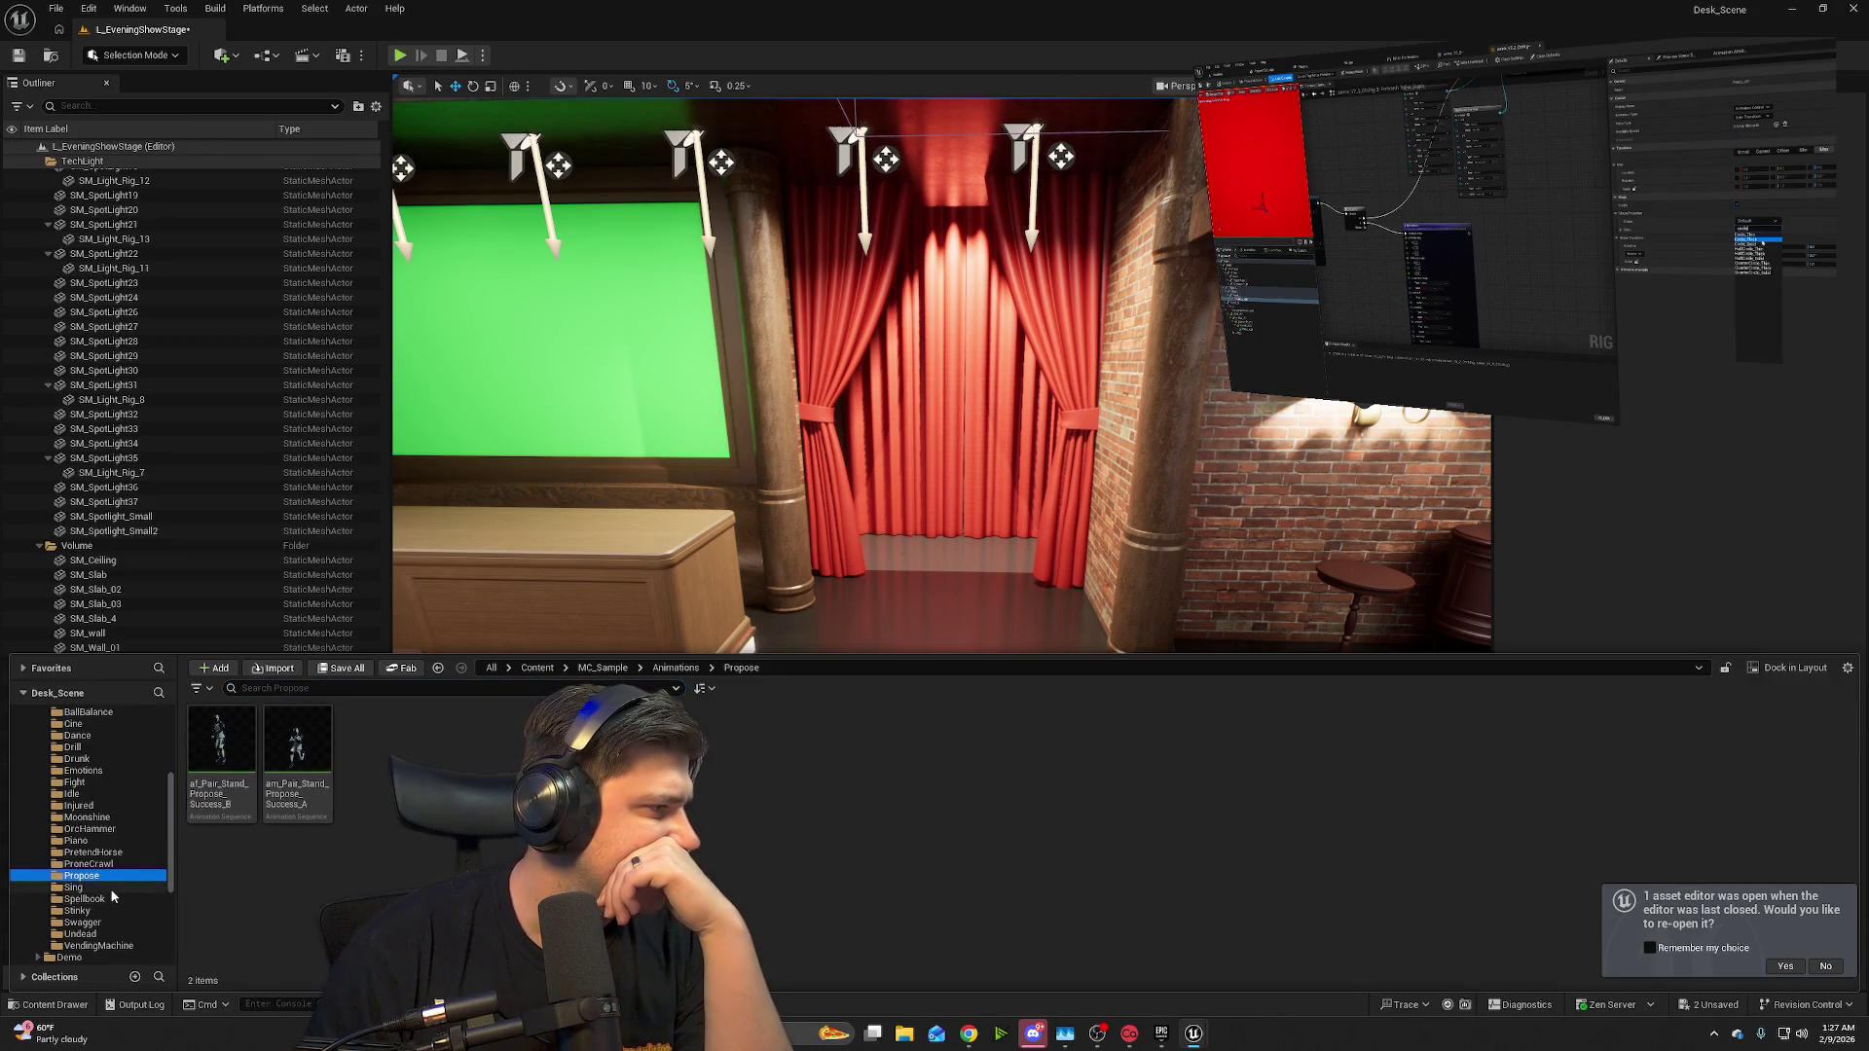
{"action": "left_click", "coordinate": [136, 888]}
{"action": "mouse_move", "coordinate": [252, 741]}
{"action": "left_mouse_down"}
{"action": "mouse_move", "coordinate": [1004, 686]}
{"action": "mouse_move", "coordinate": [997, 708]}
{"action": "left_mouse_up"}
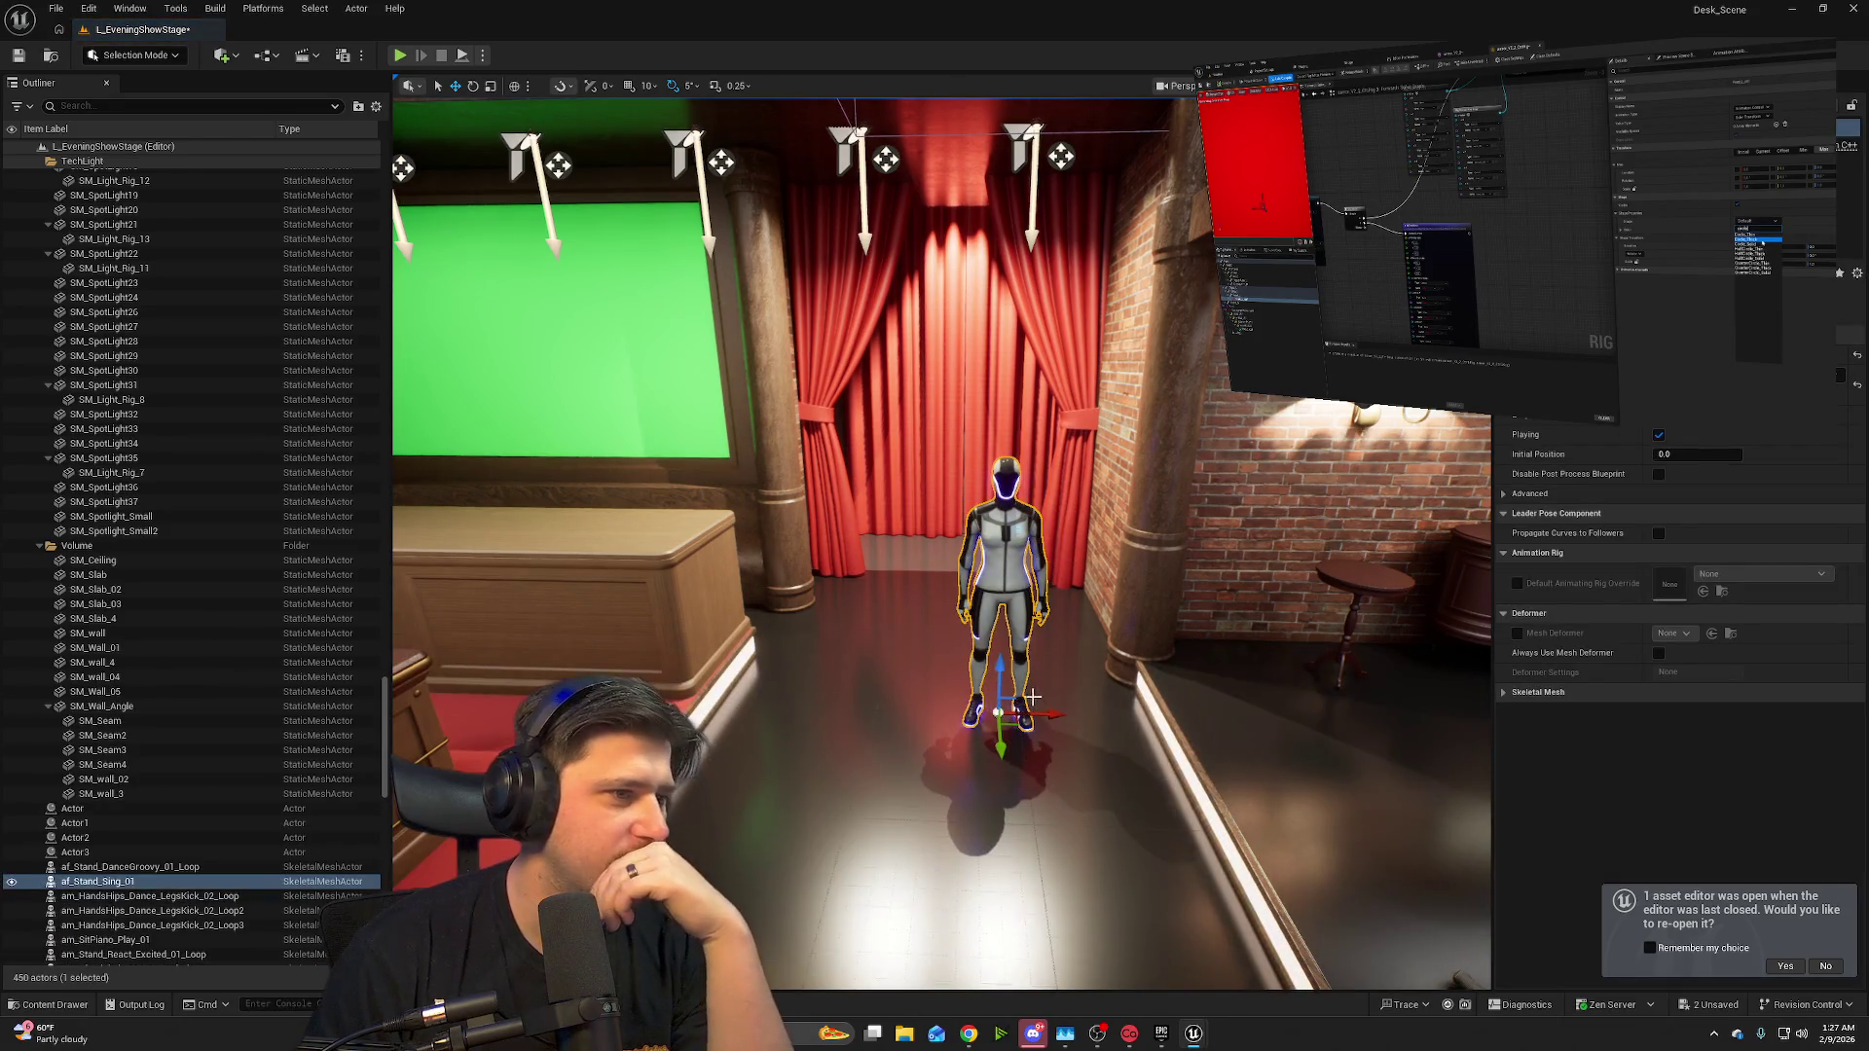
- Preview the level with the new singer, then look over the band and stairs around it
{"action": "left_click", "coordinate": [398, 56]}
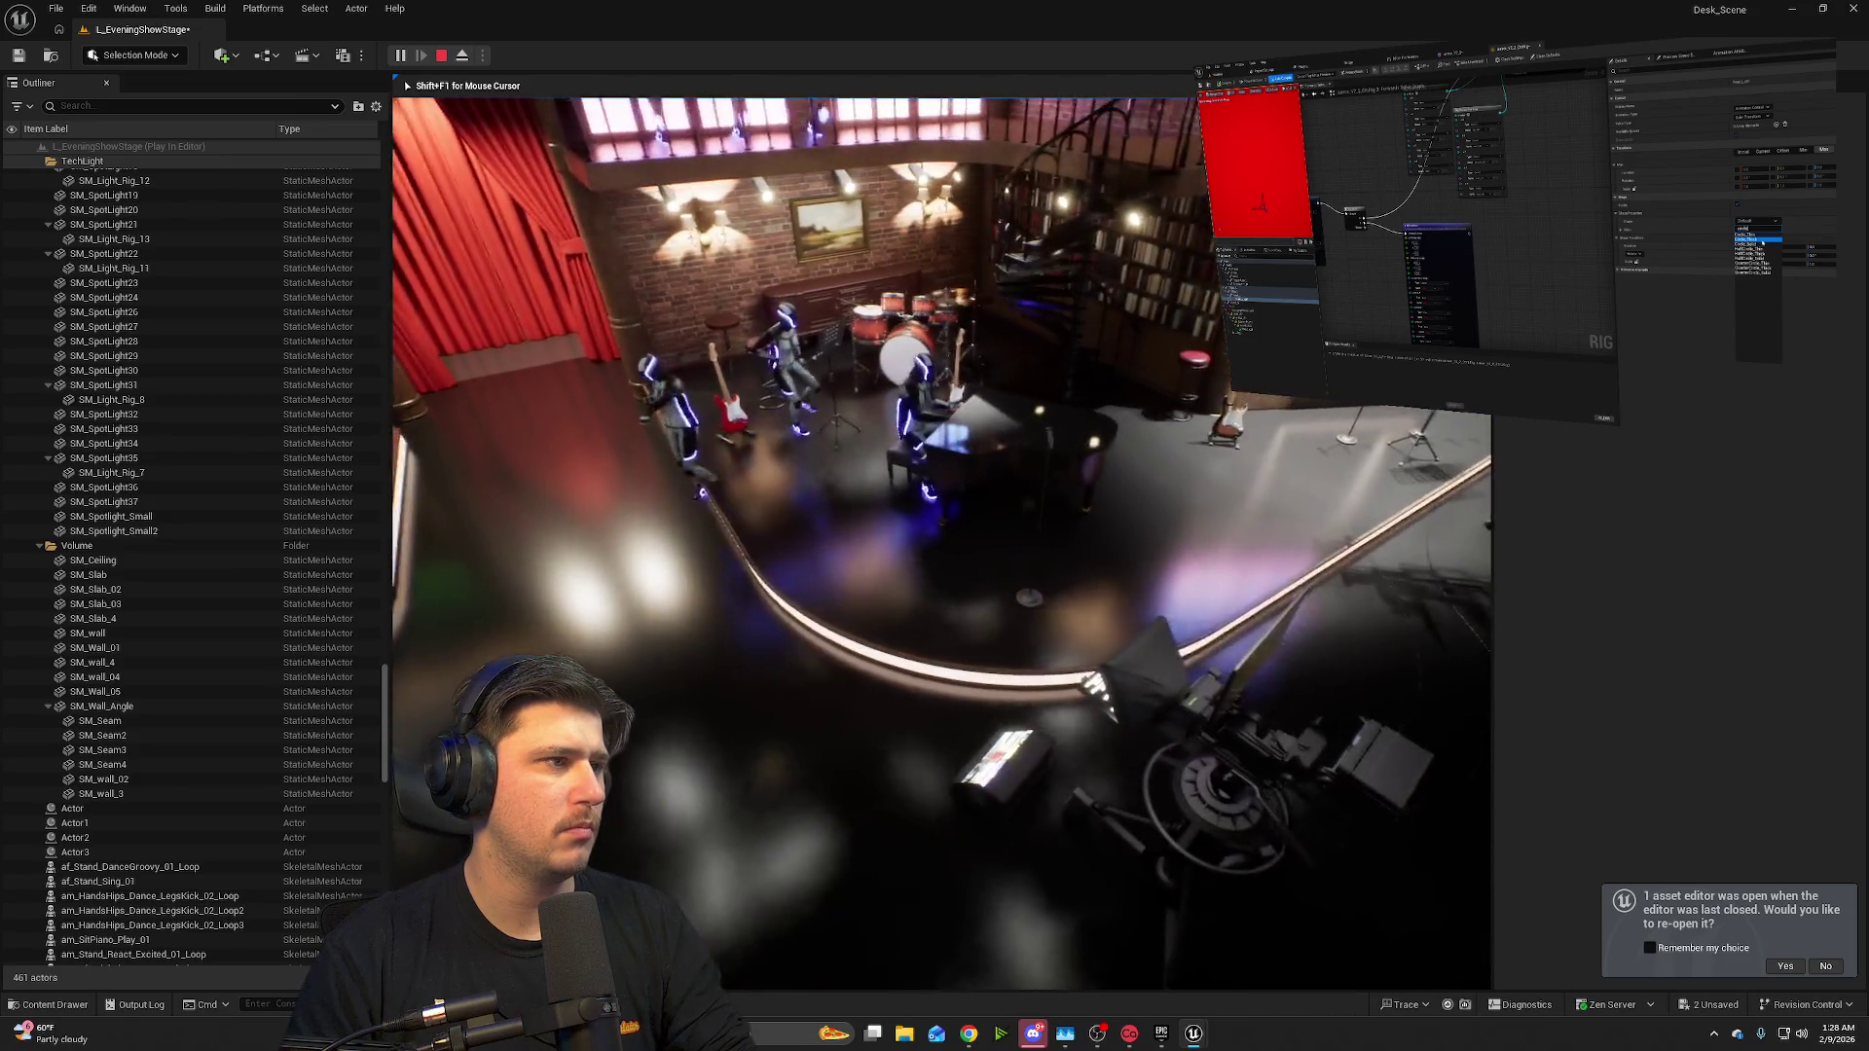
{"action": "key", "text": "Escape"}
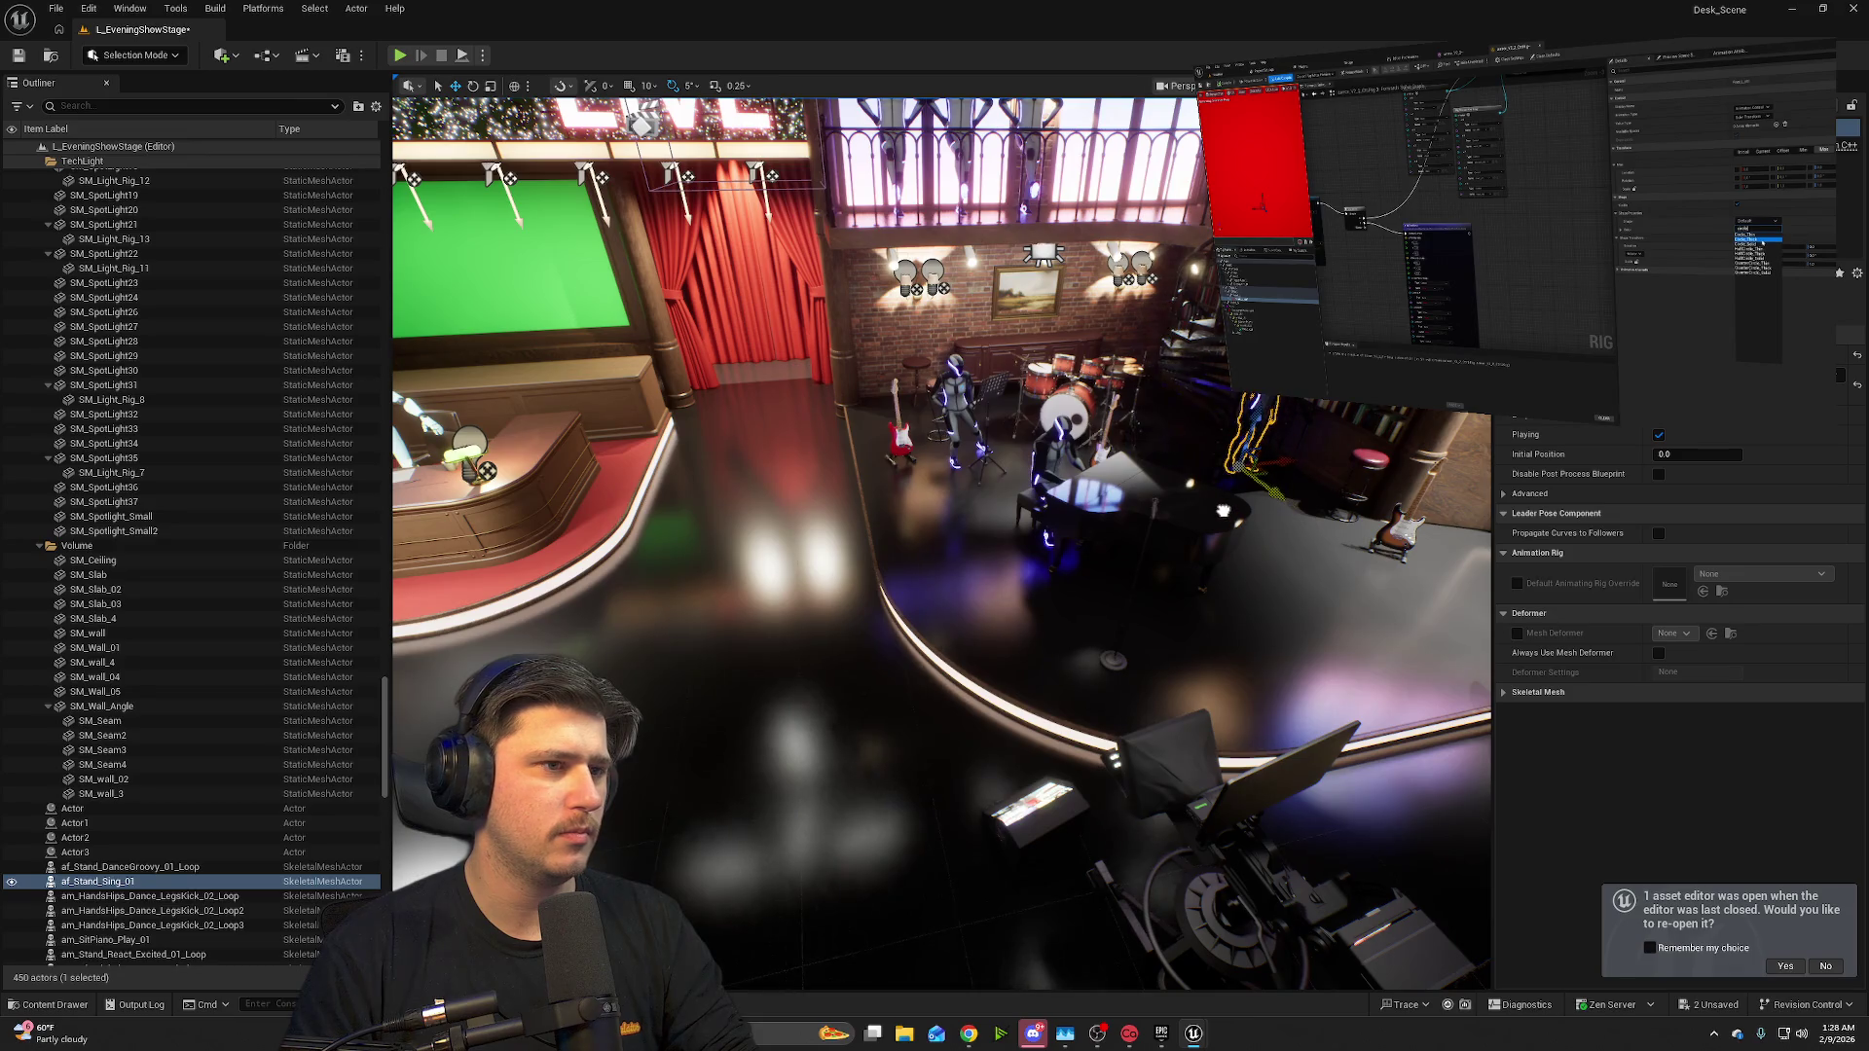
{"action": "mouse_move", "coordinate": [1224, 510]}
{"action": "left_mouse_down"}
{"action": "mouse_move", "coordinate": [1396, 526]}
{"action": "mouse_move", "coordinate": [1165, 508]}
{"action": "left_mouse_up"}
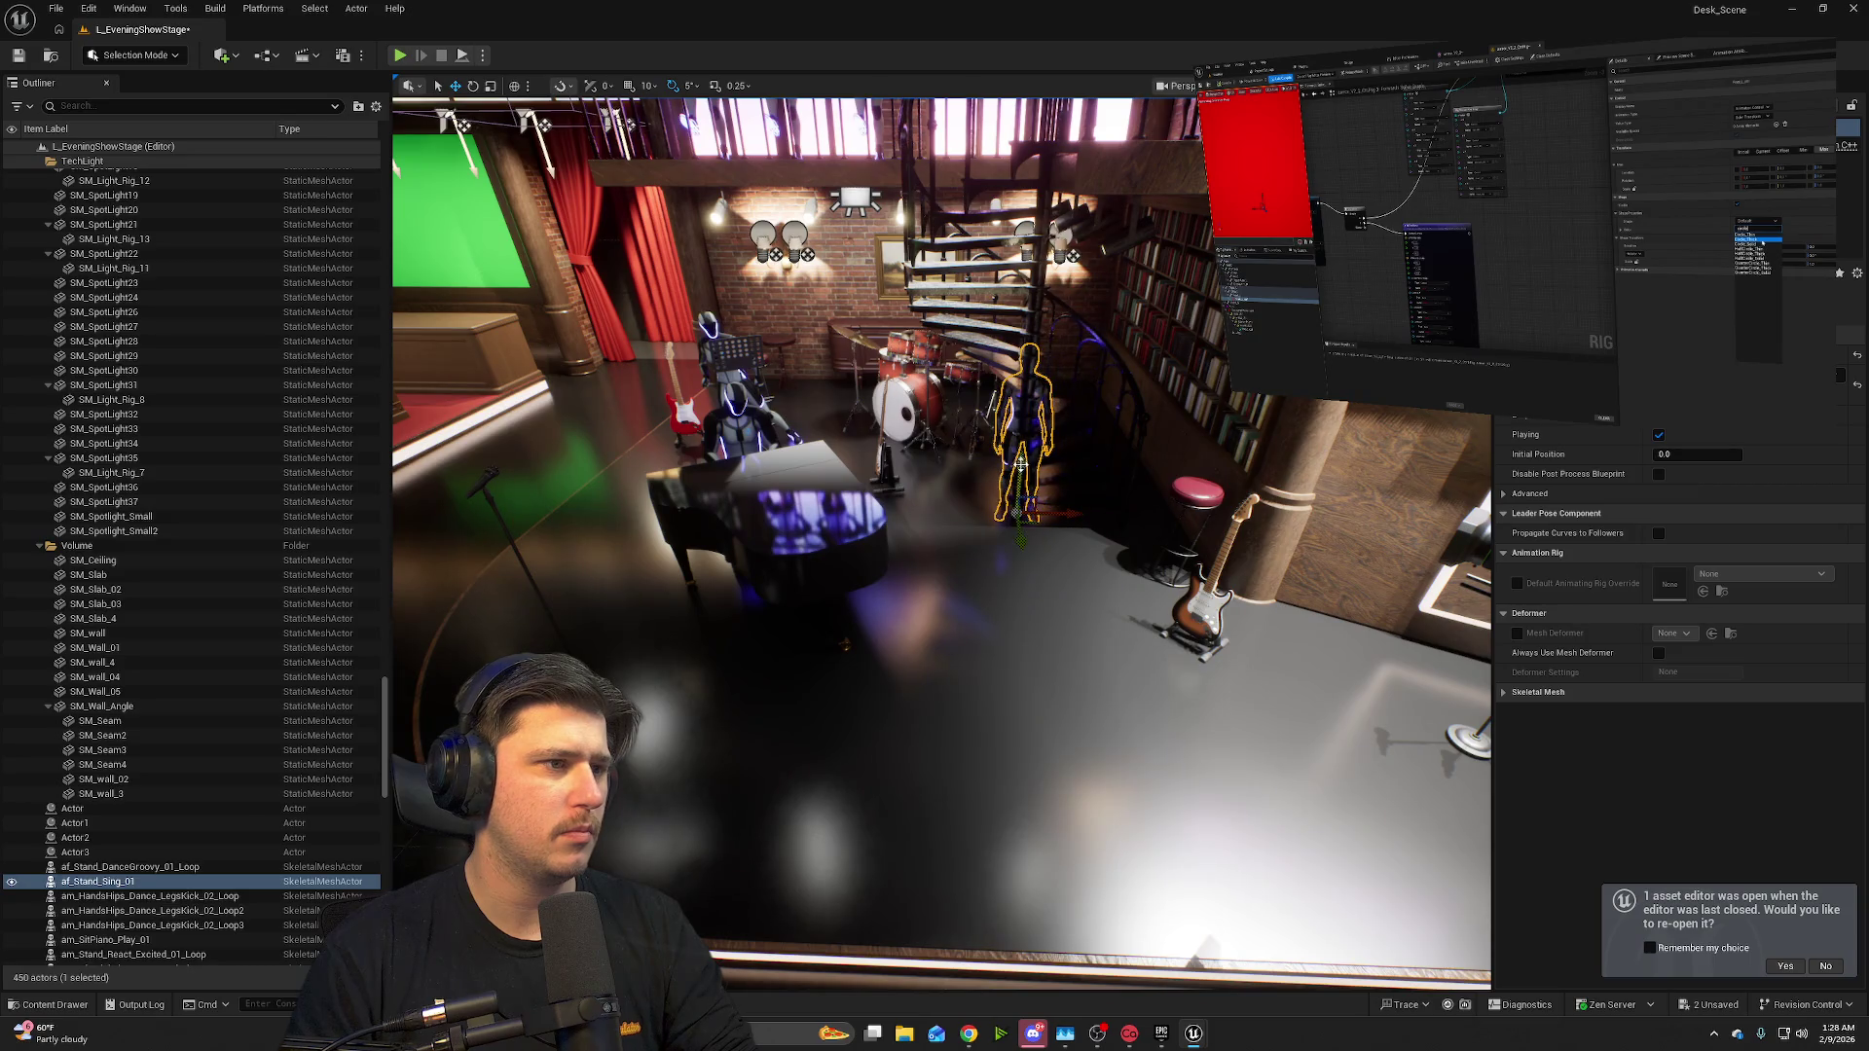
{"action": "left_click_drag", "start_coordinate": [1026, 521], "coordinate": [1030, 526]}
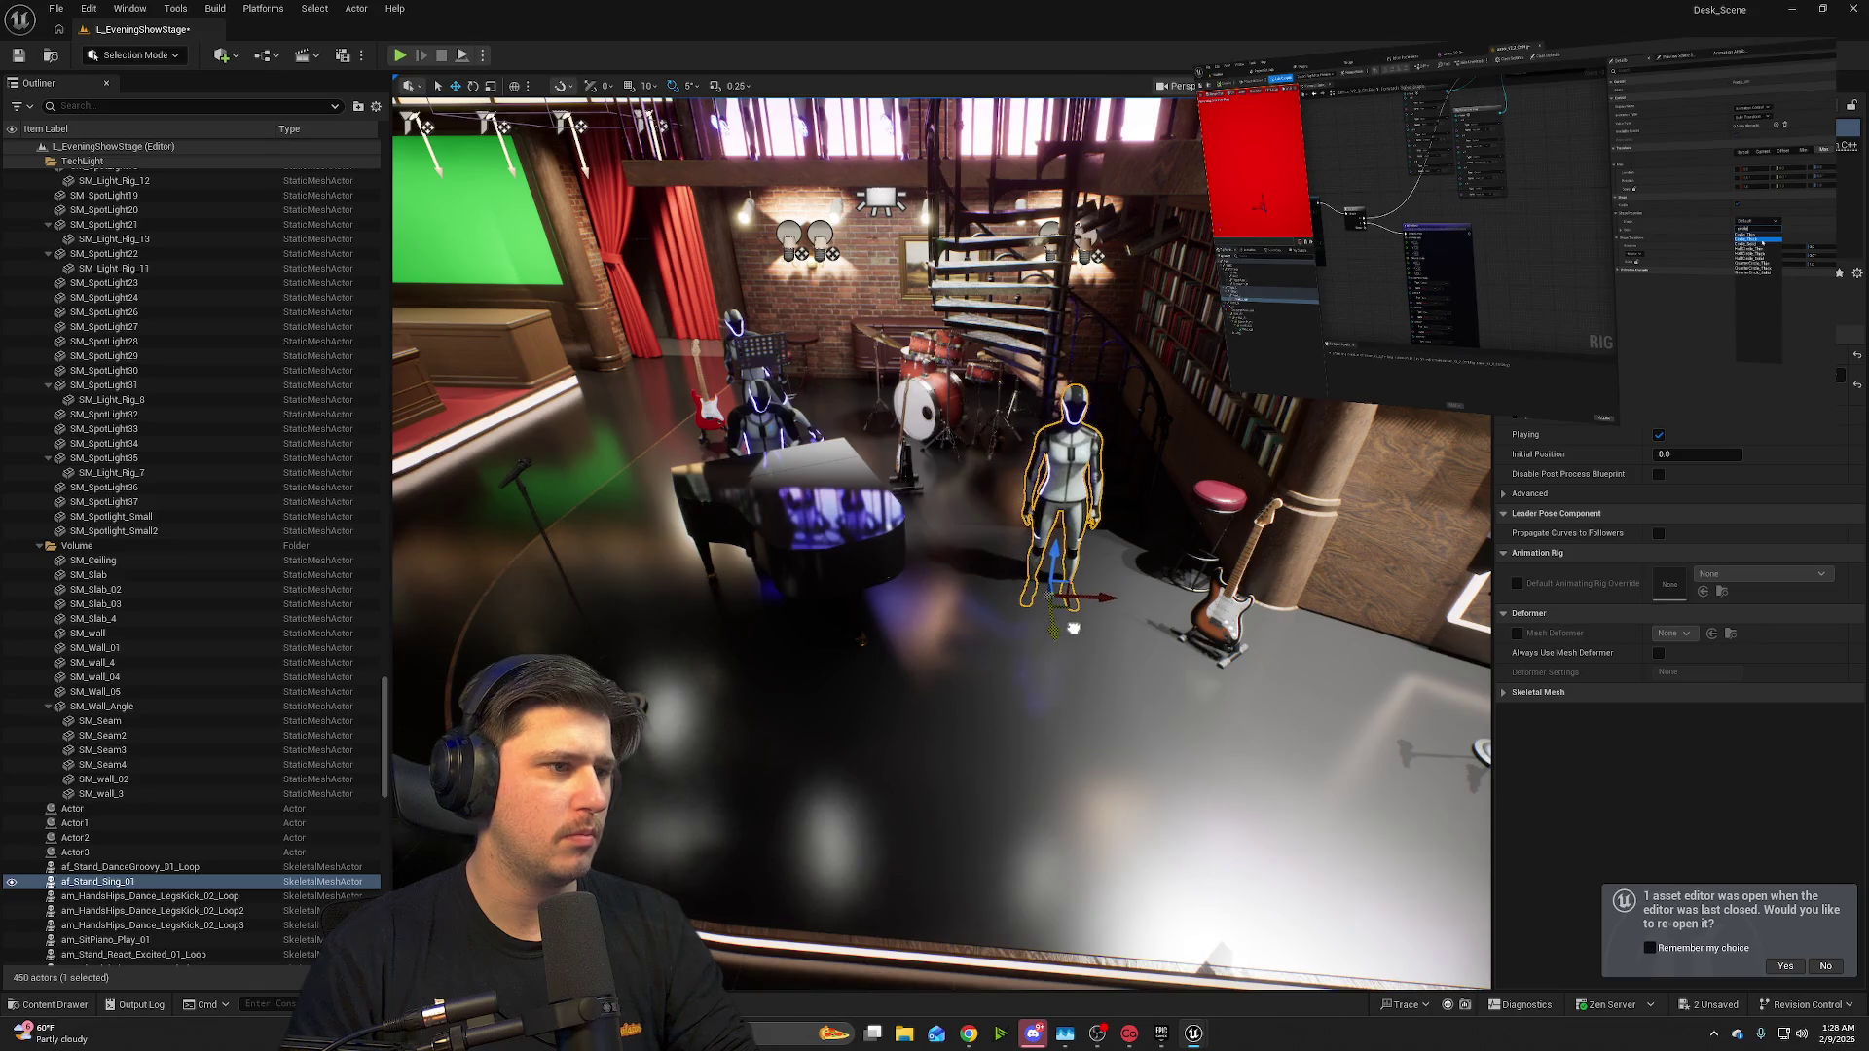